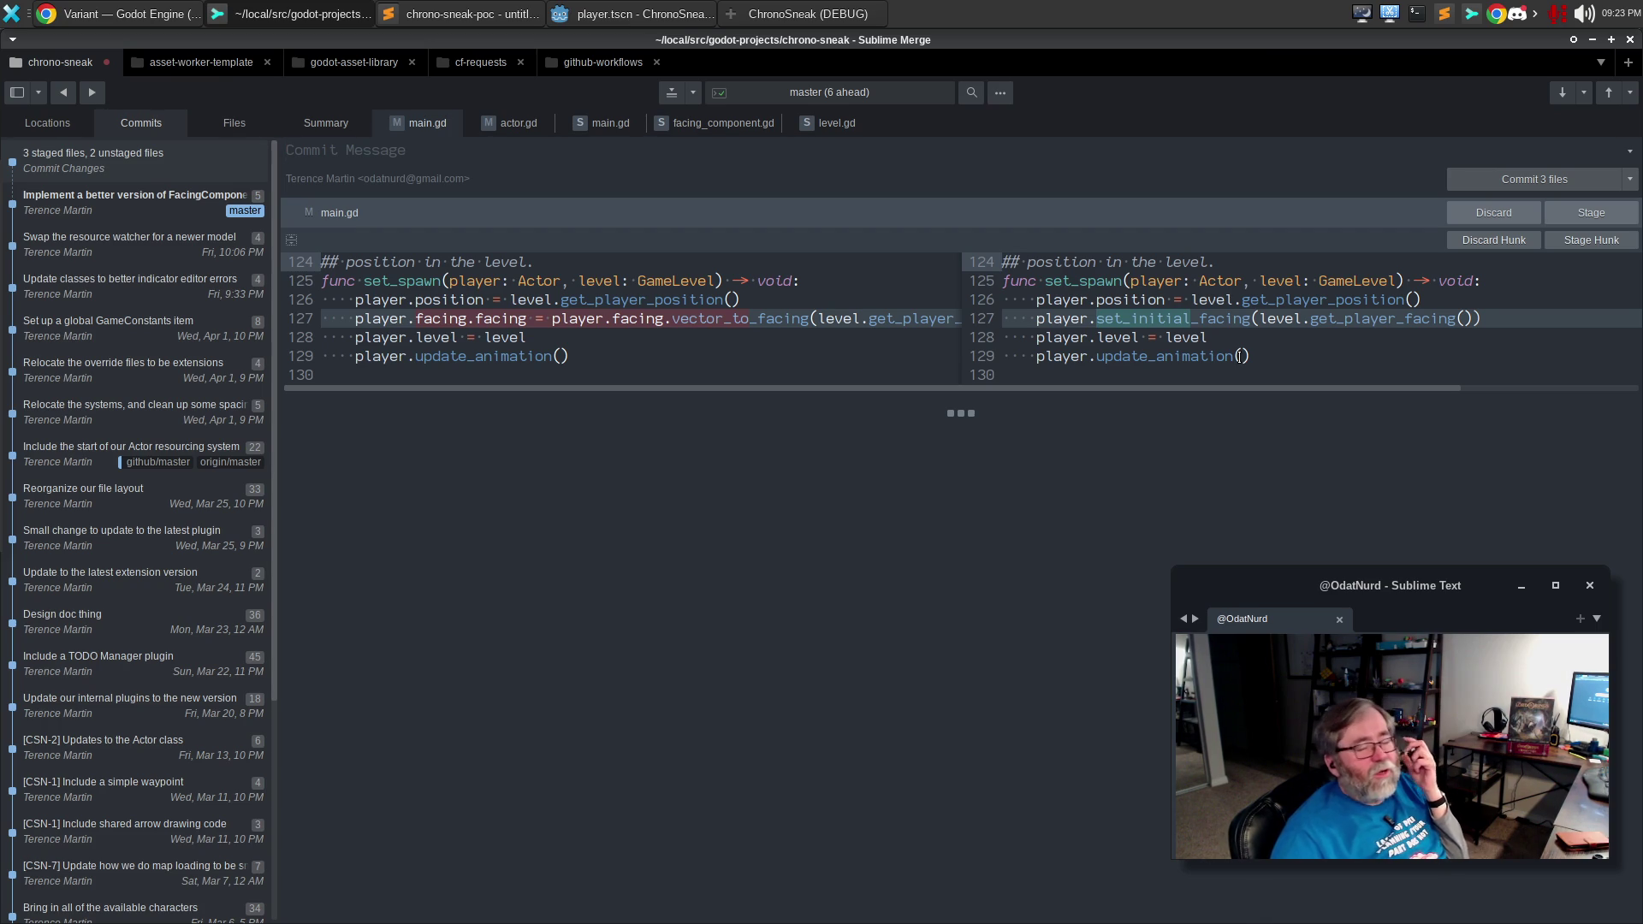
Stage the main.gd changes and briefly expand the actor.gd _process hunk's context.
click(1593, 214)
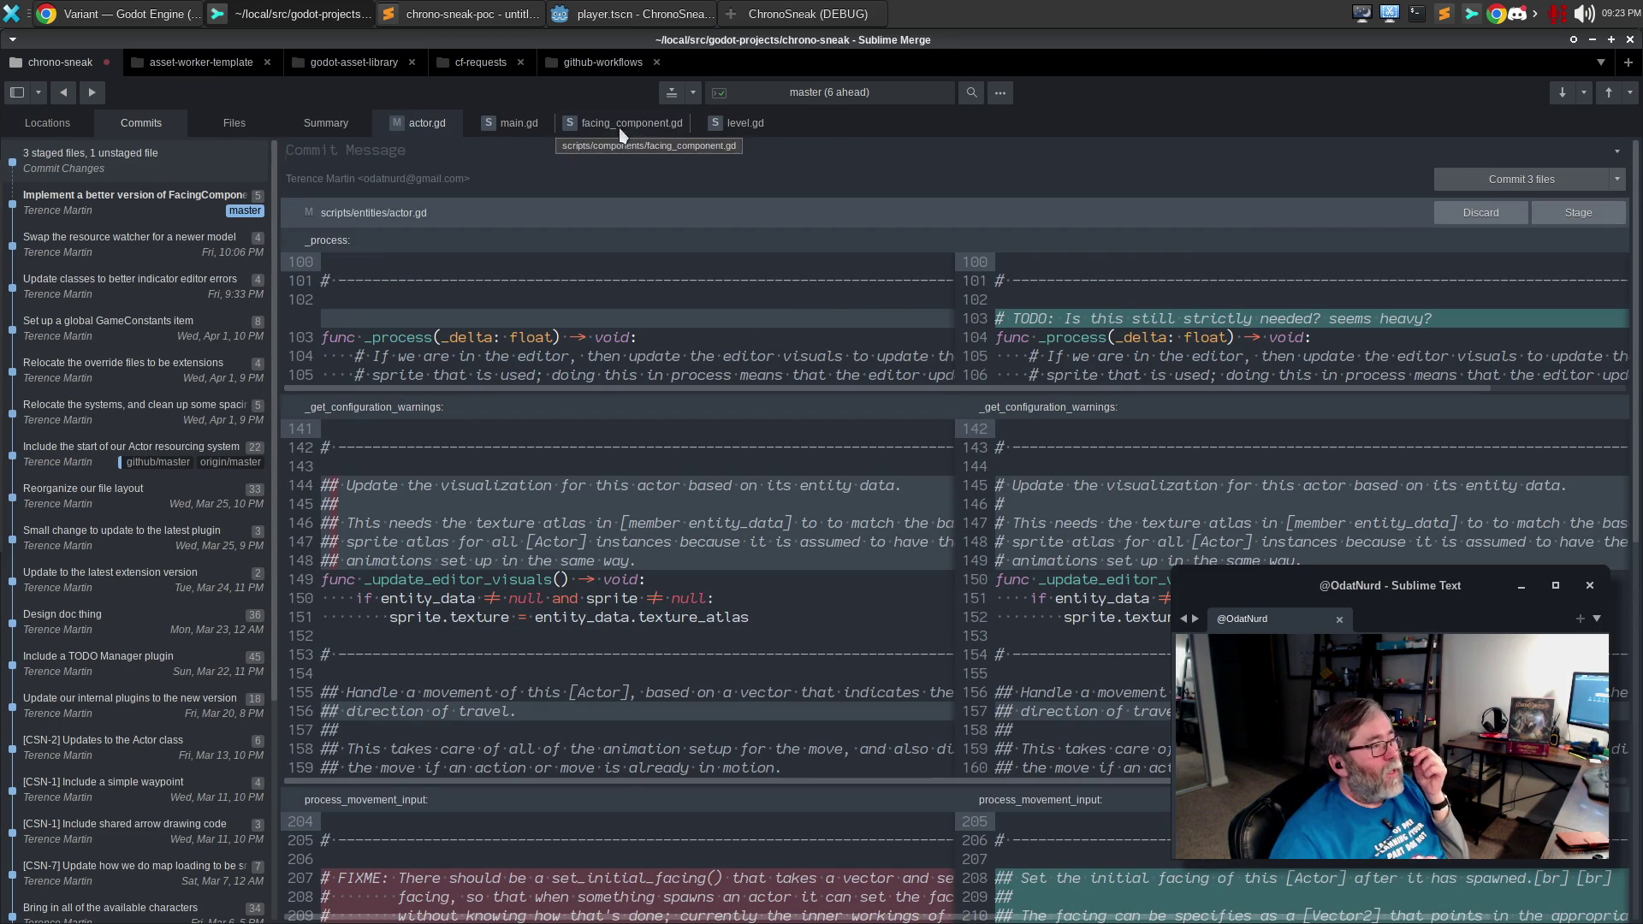
mouse_move(1269, 363)
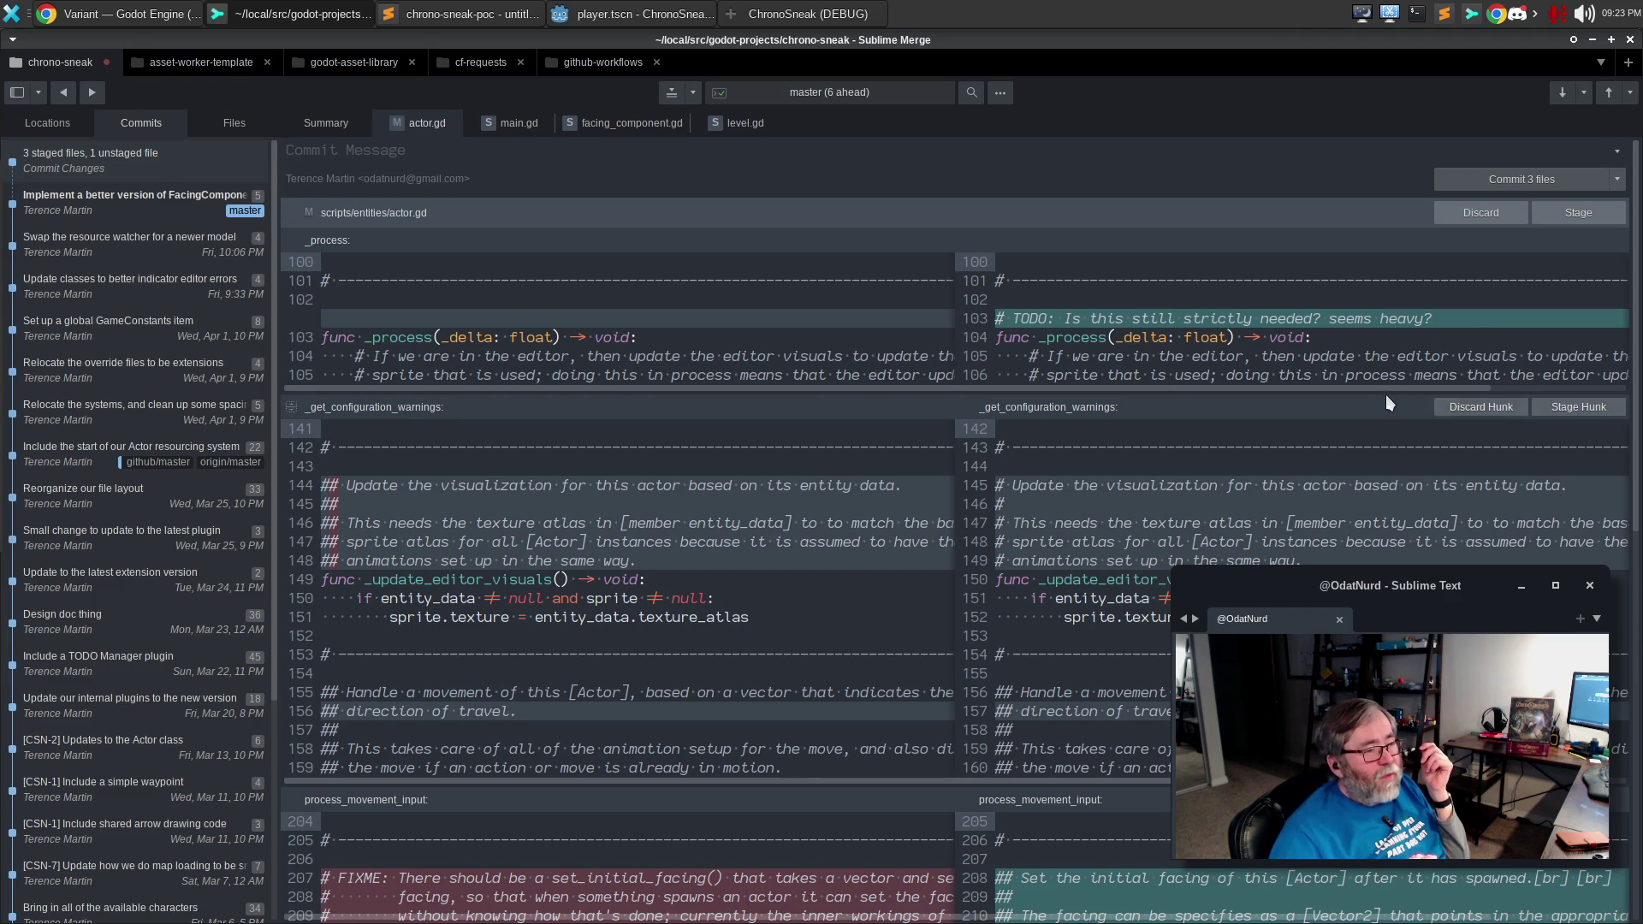
click(1388, 389)
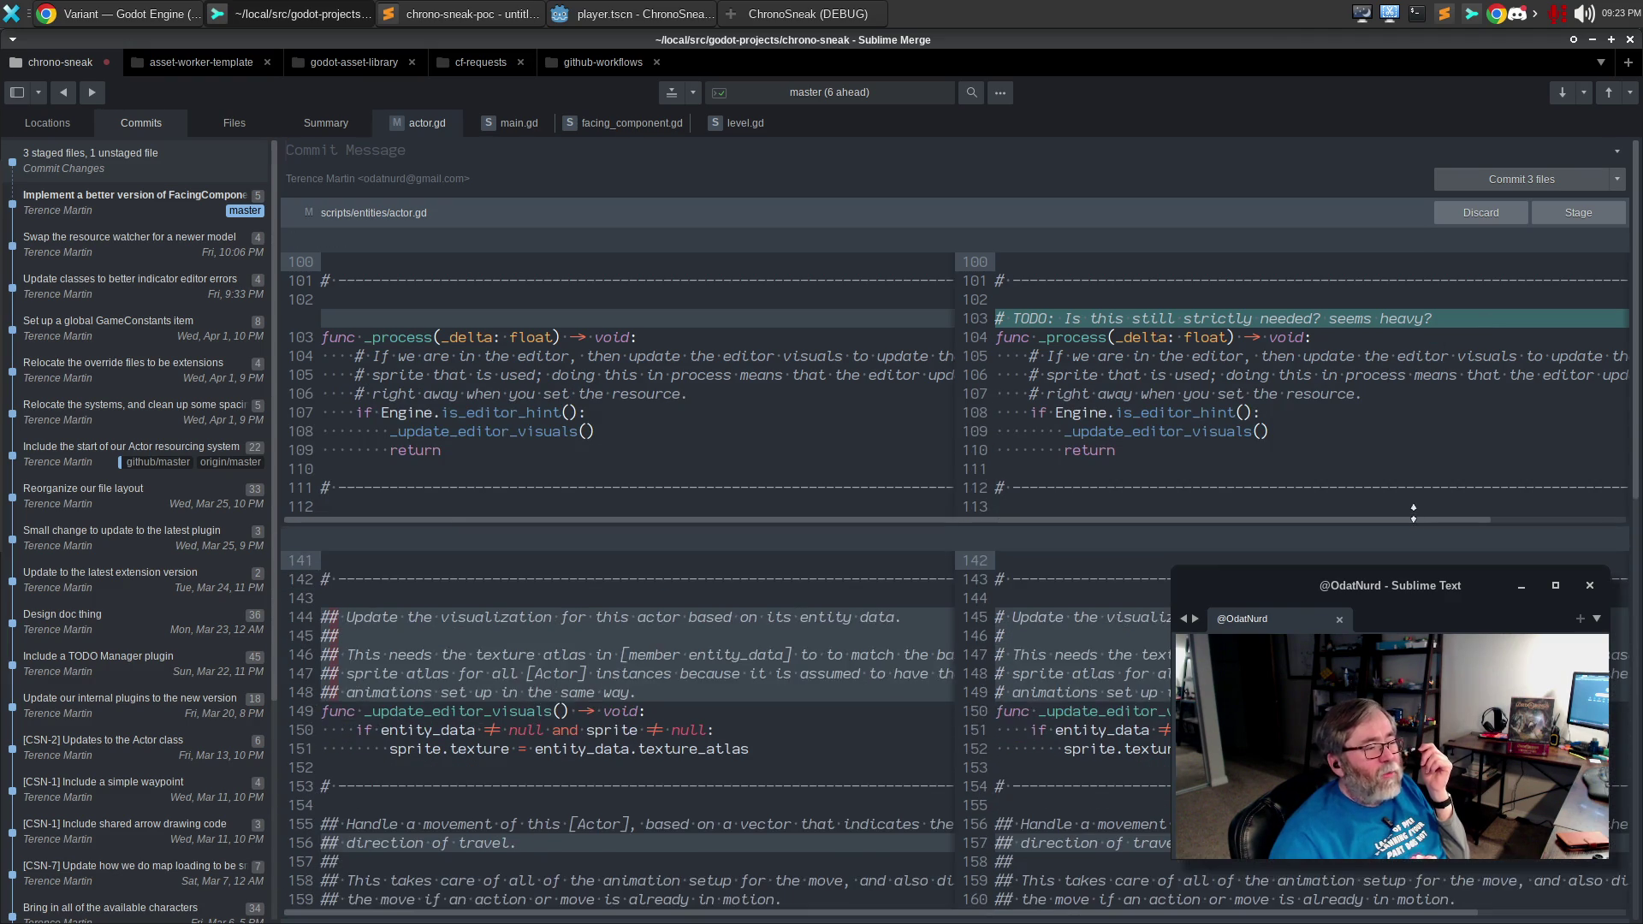
click(1370, 412)
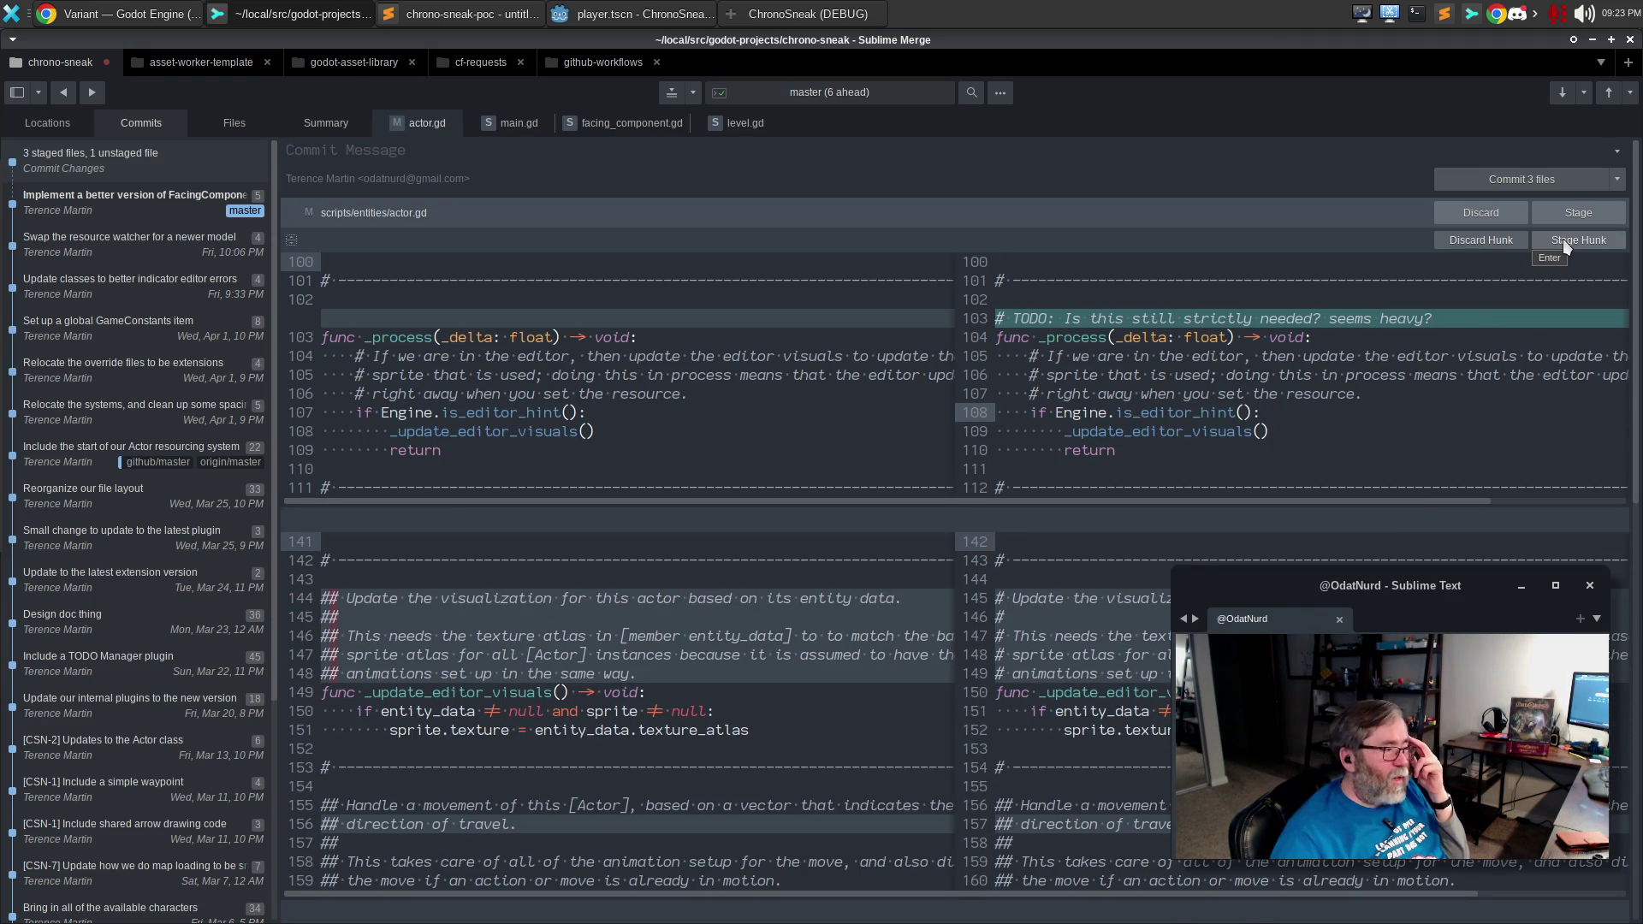
Stage the actor.gd _process TODO hunk, then switch to the Godot editor.
click(1563, 239)
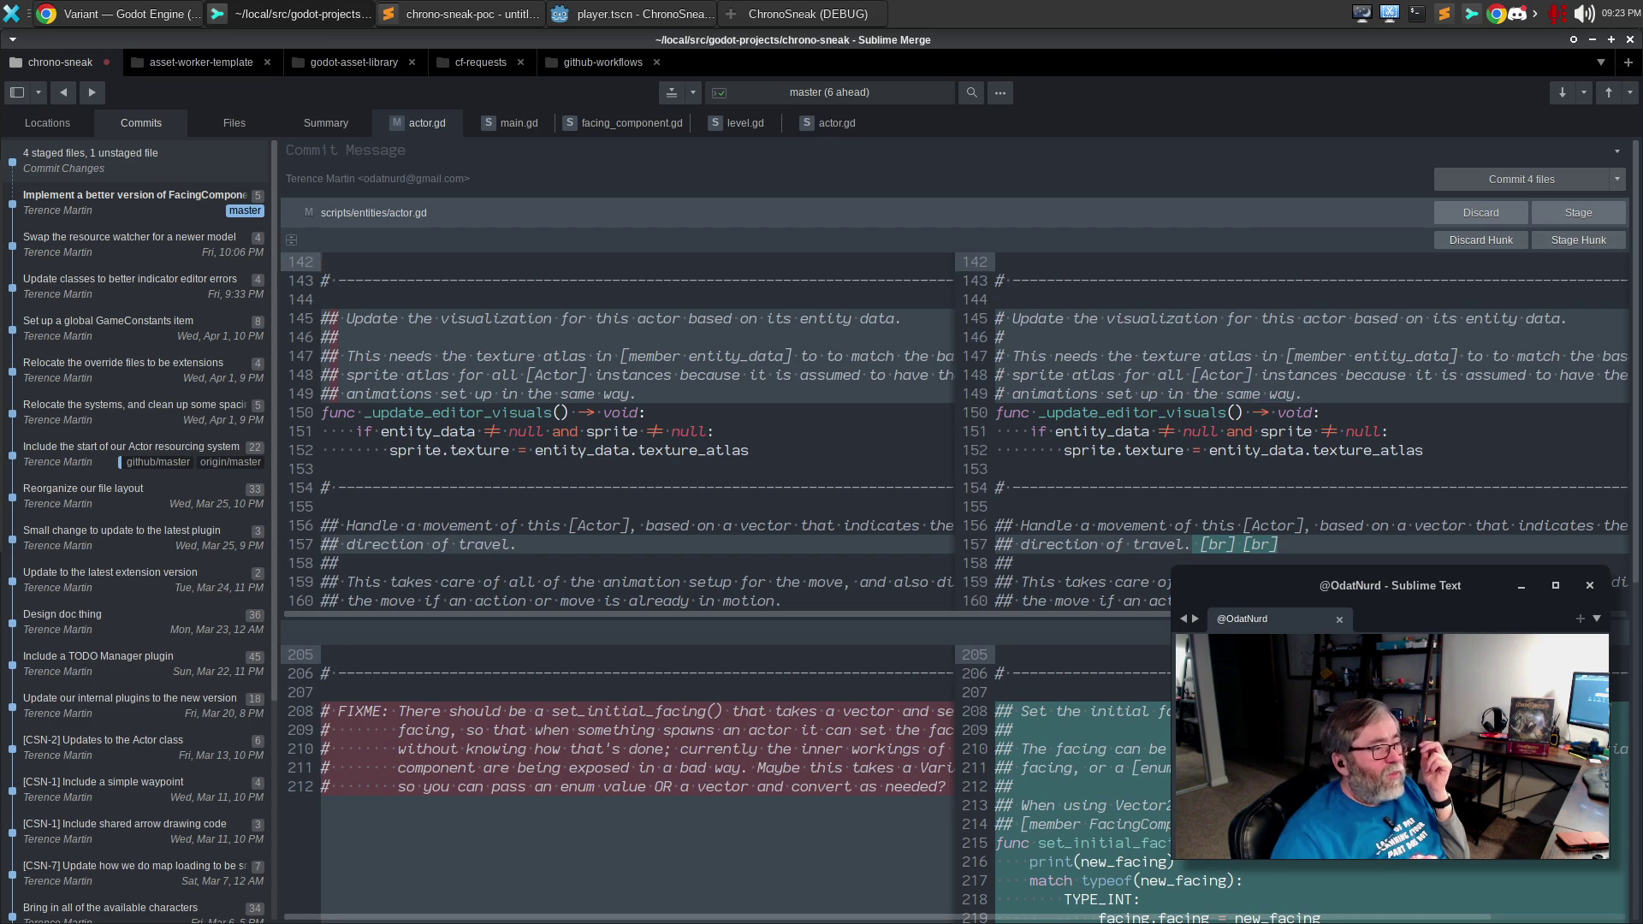
click(1345, 432)
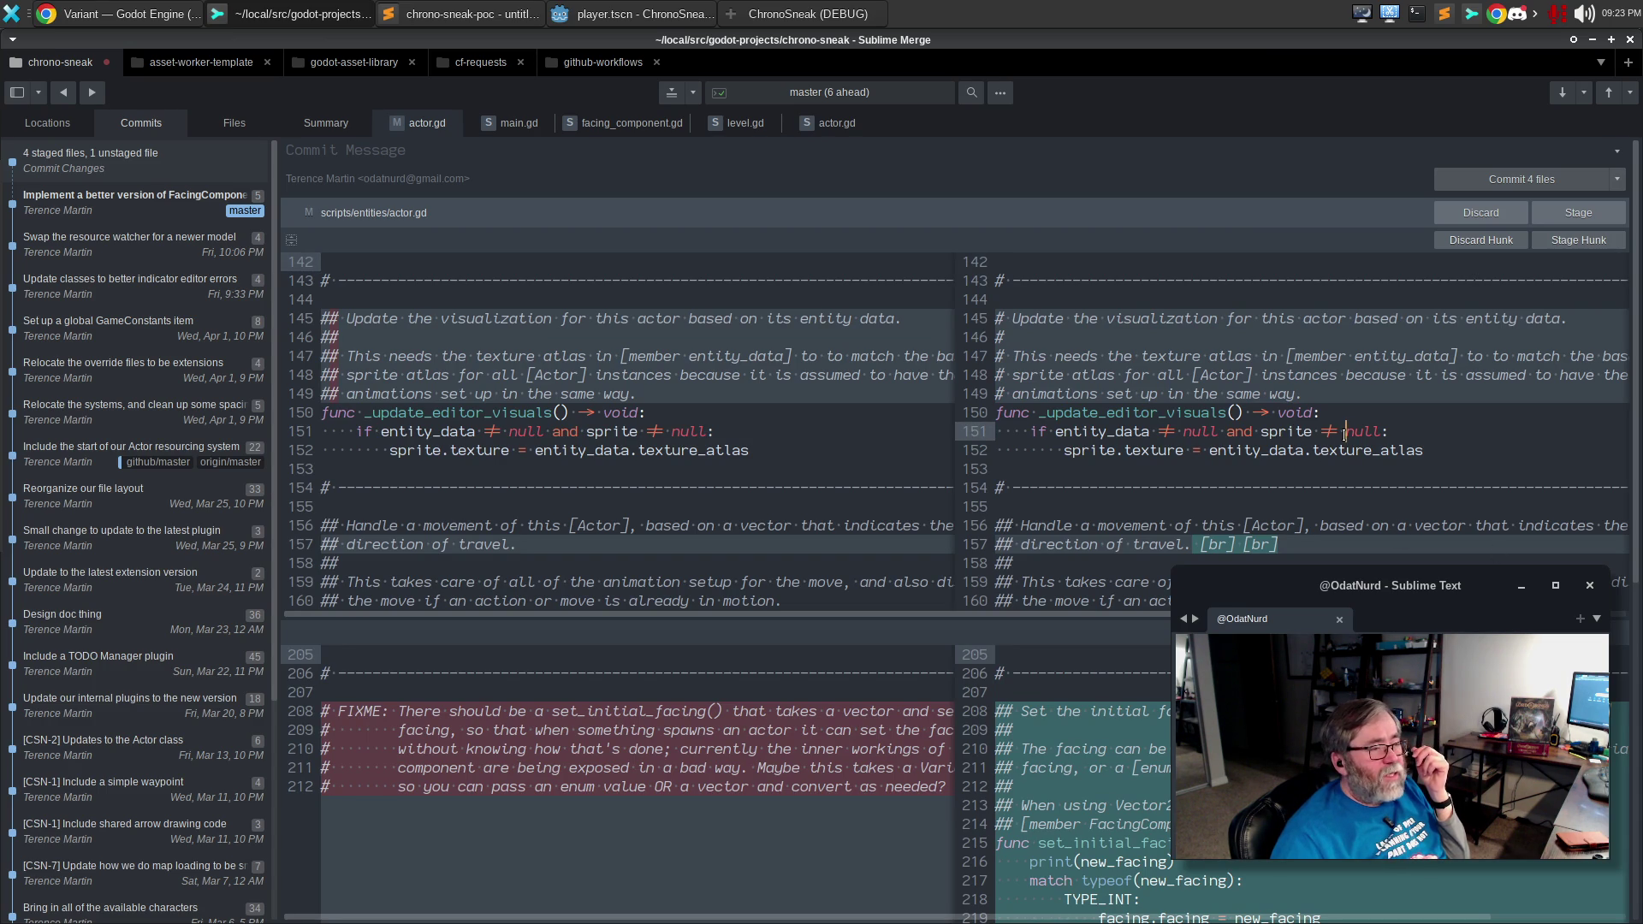
click(592, 16)
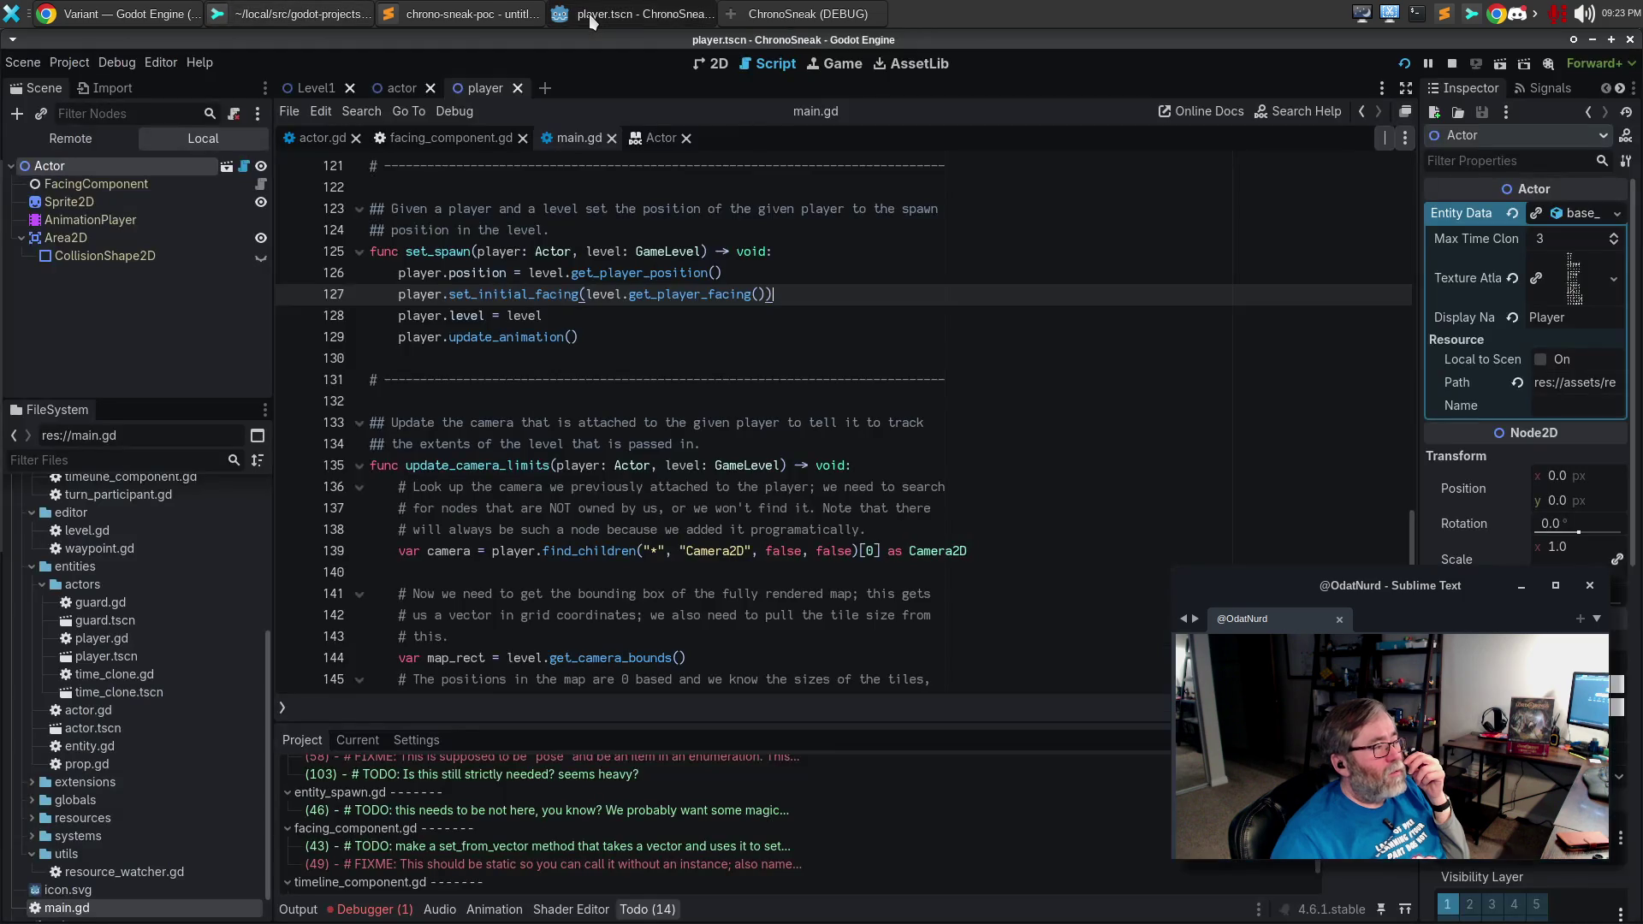
Jump to the _update_editor_visuals function in actor.gd.
click(649, 422)
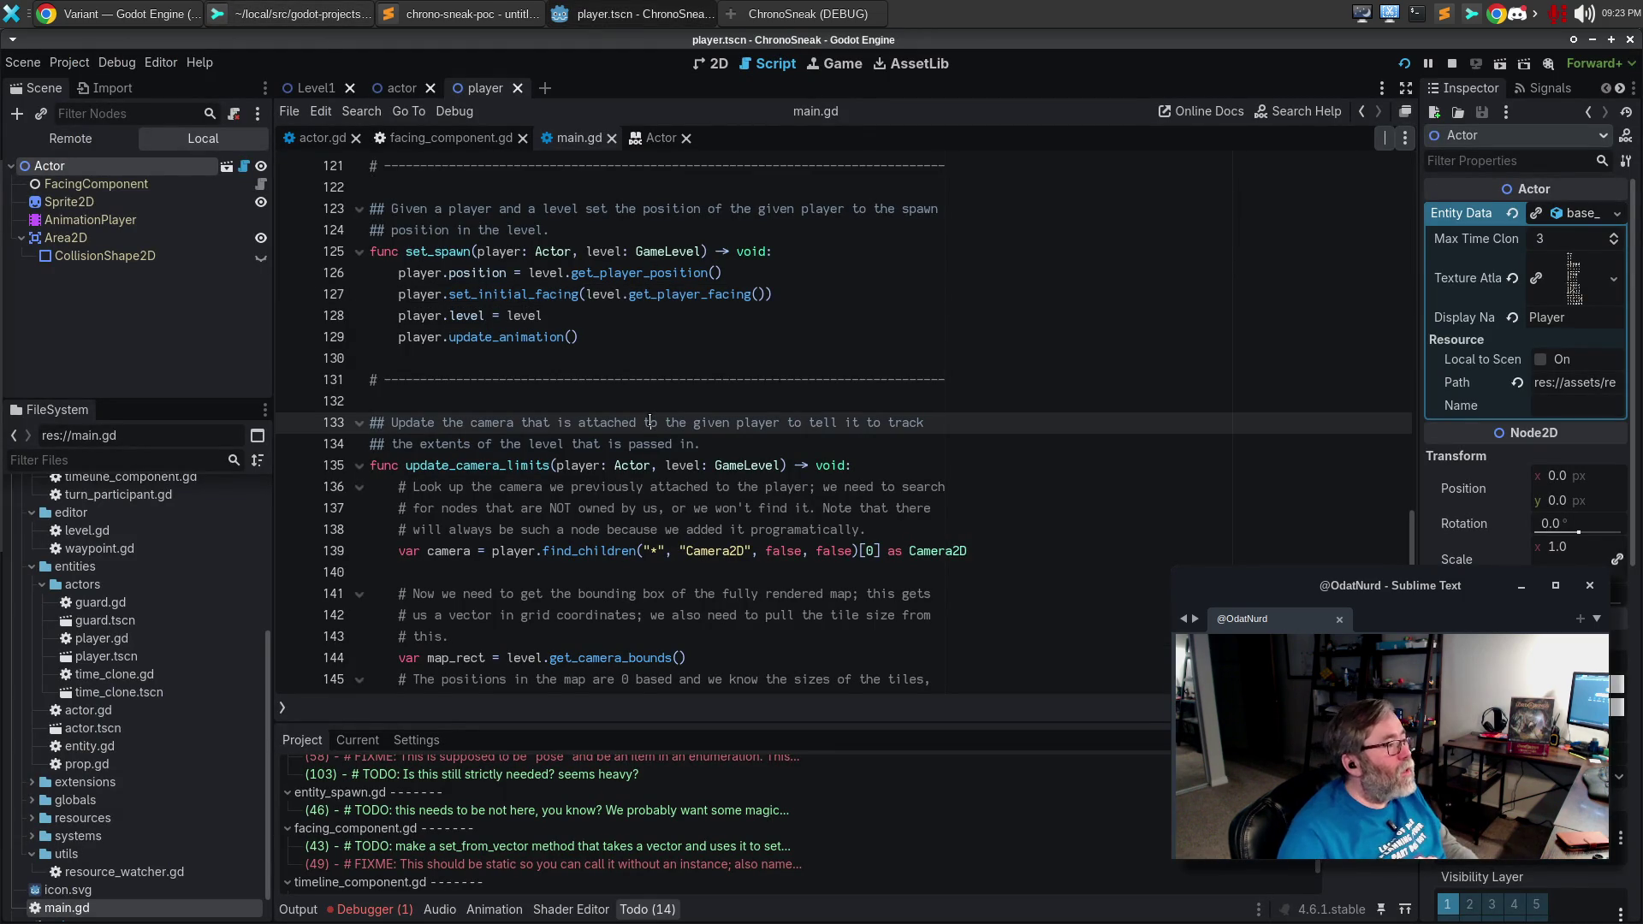
click(317, 137)
click(677, 551)
key(ctrl+alt+f)
text(upd)
key(Down)
key(Return)
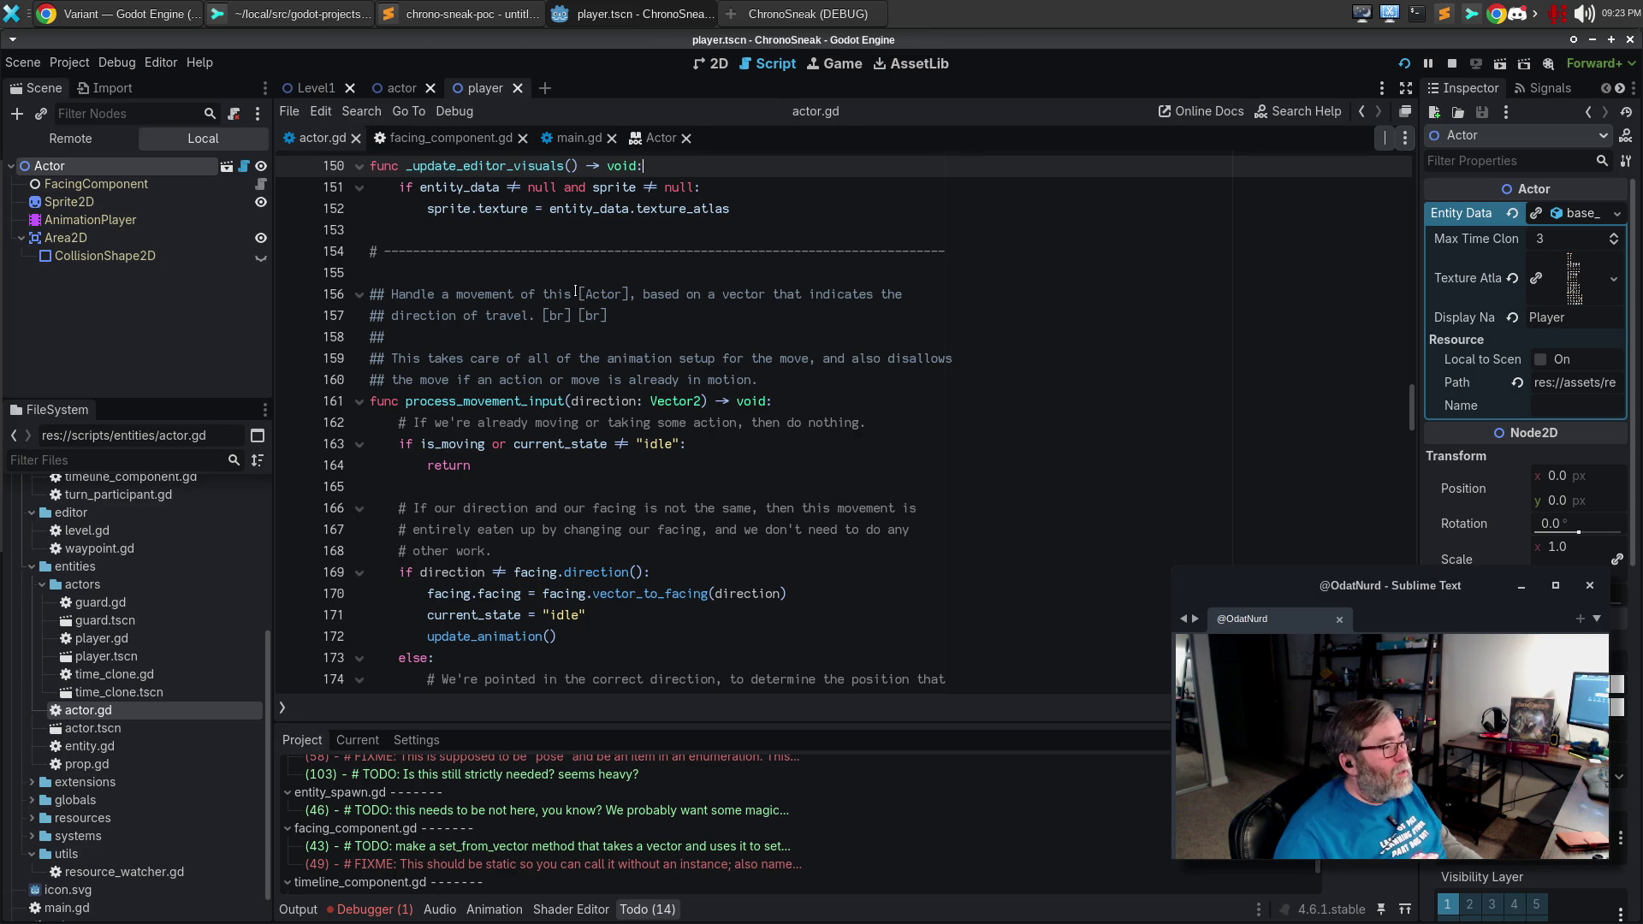
click(581, 294)
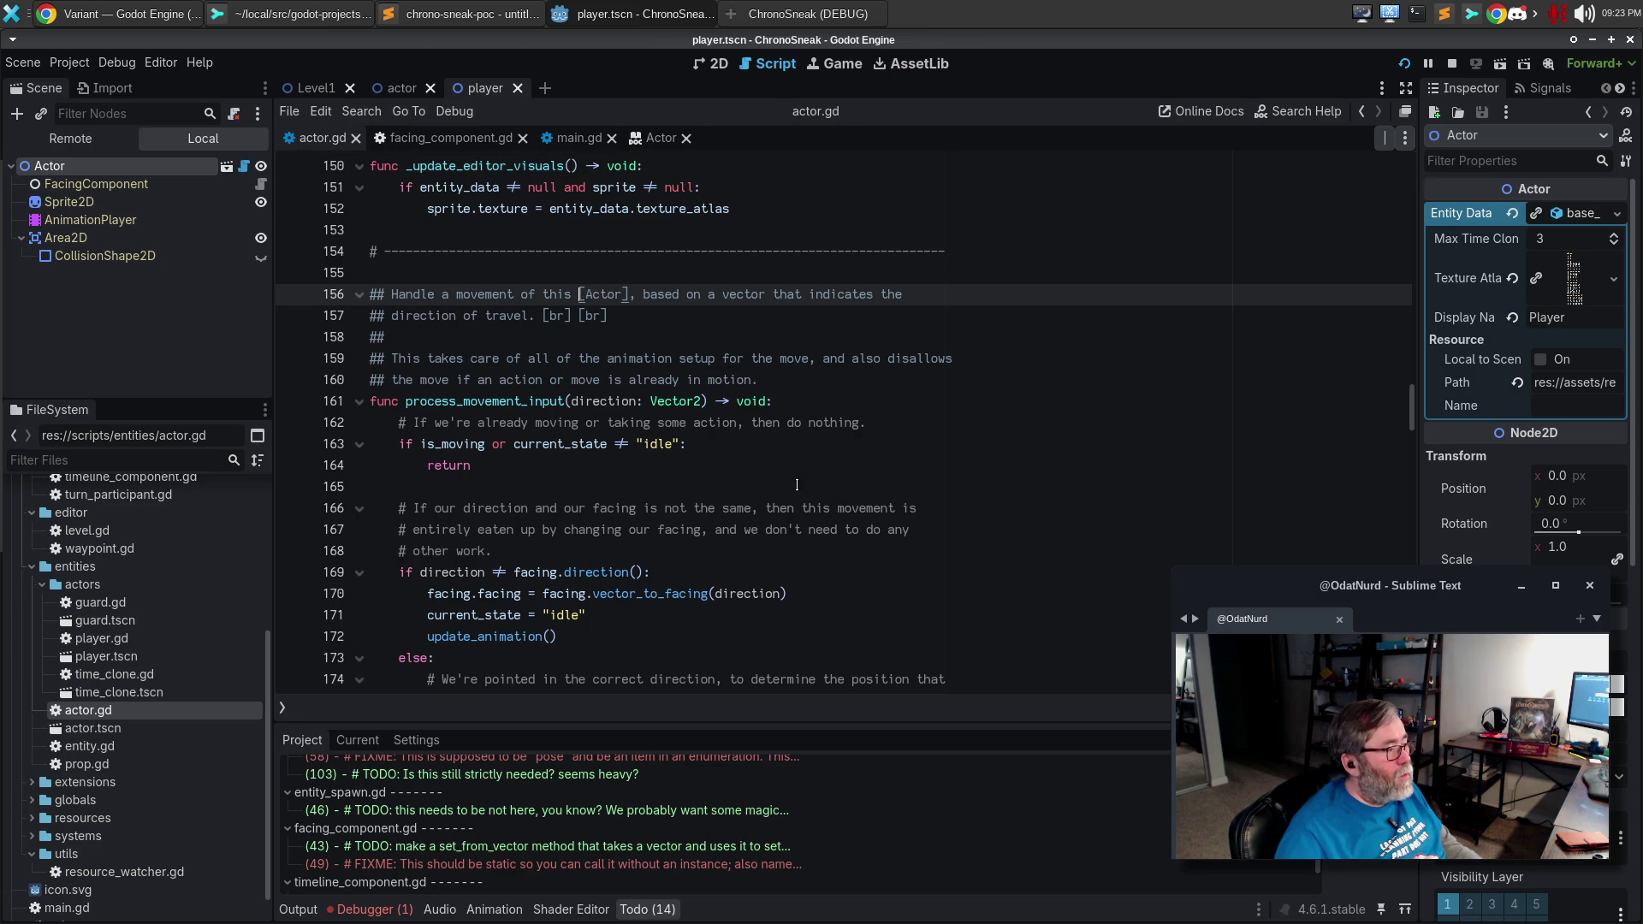
key(ctrl+alt+f)
text(_update)
key(Return)
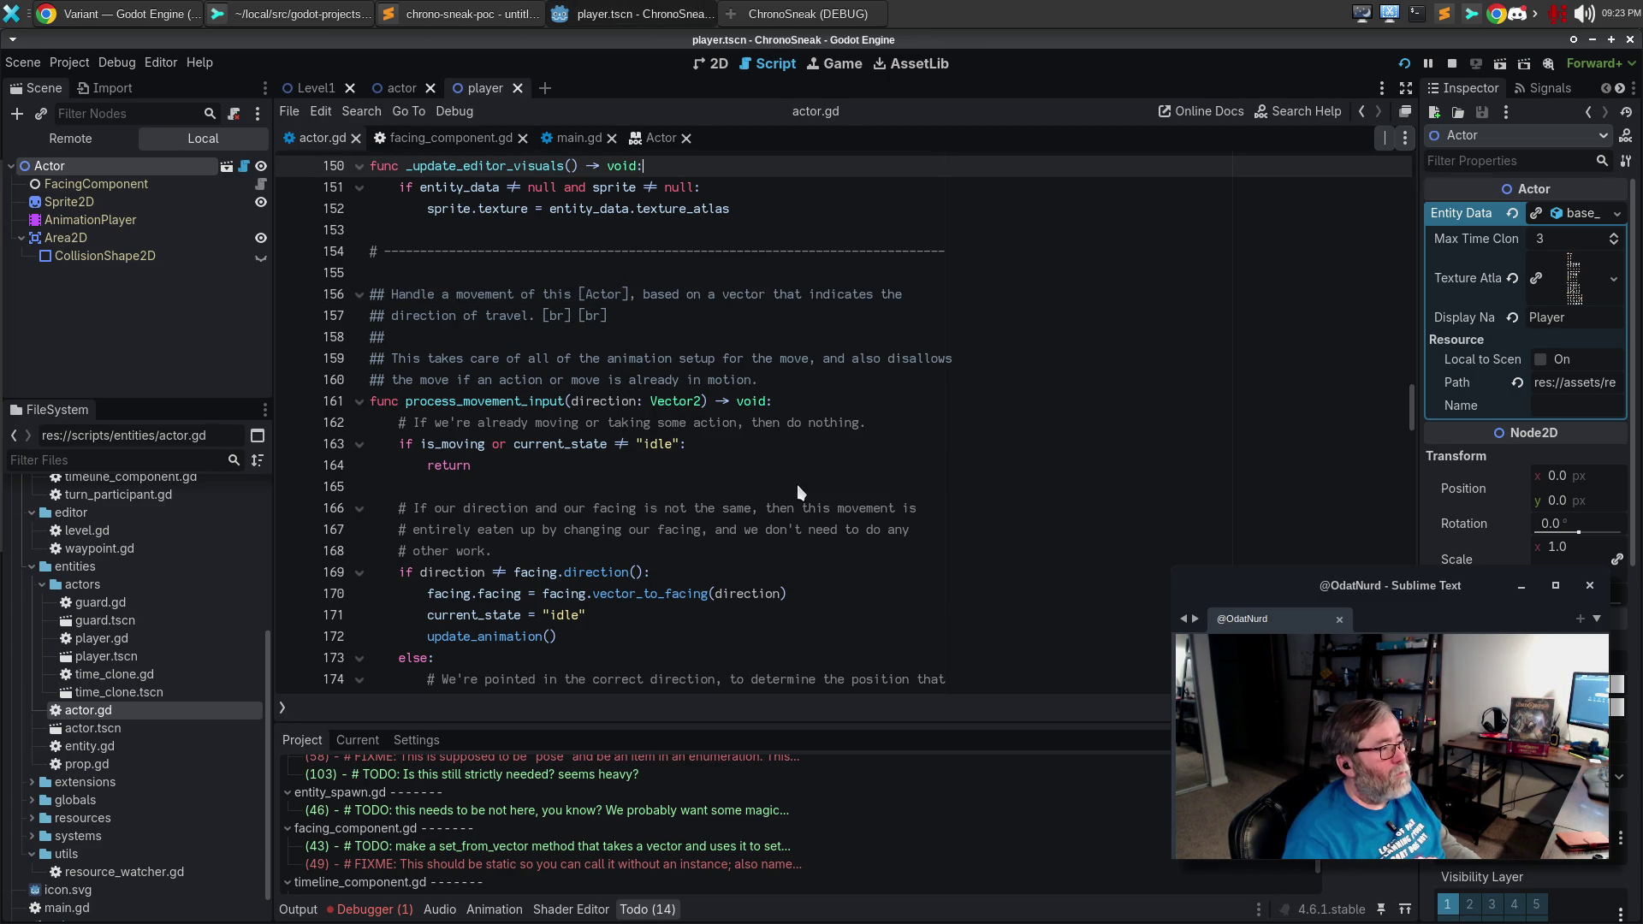
scroll(769, 456, up, 4)
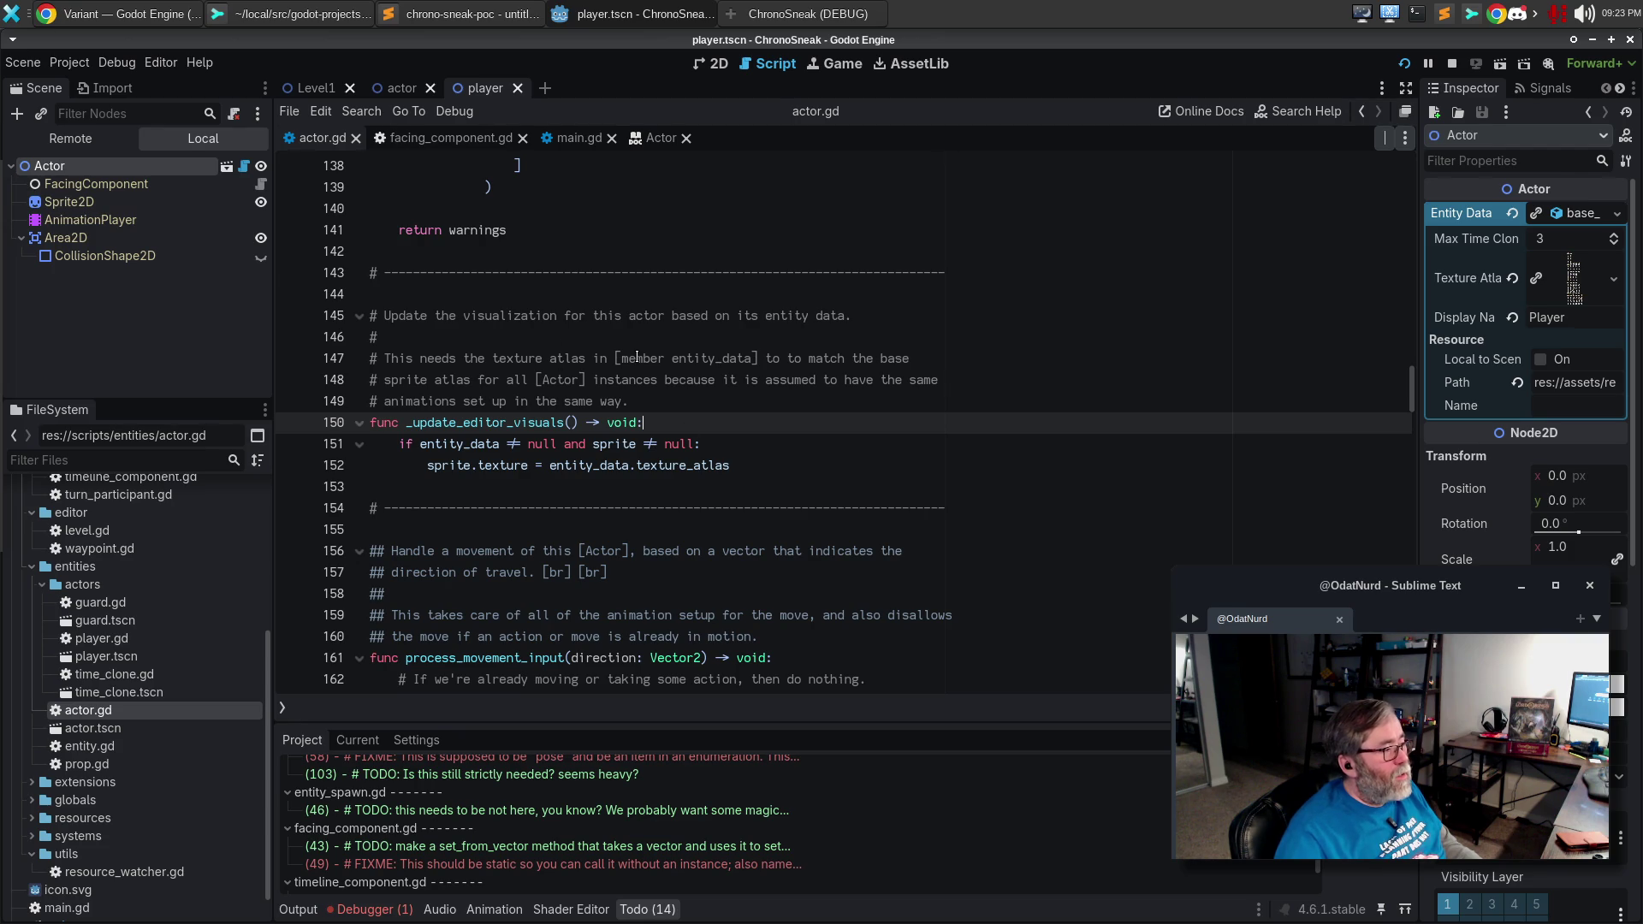
Strip the [member entity_data] and [Actor] brackets and reflow the comment as plain text.
click(621, 358)
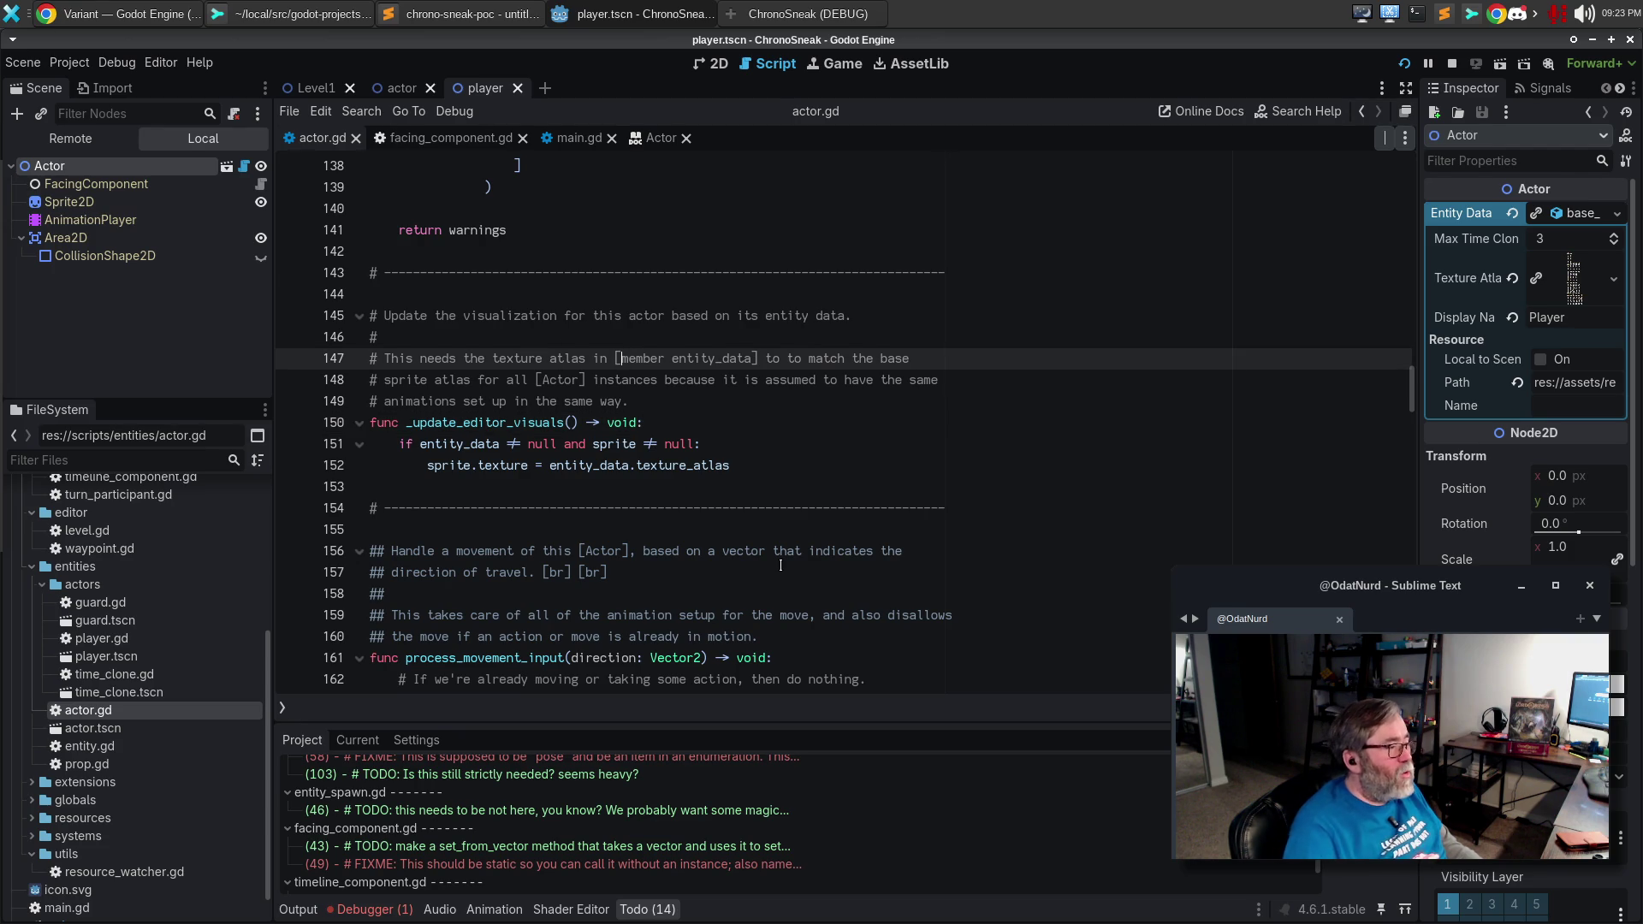
key(ctrl+shift+Right)
key(shift+Right)
key(Delete)
key(ctrl+Right)
key(Left)
key(BackSpace)
key(Down)
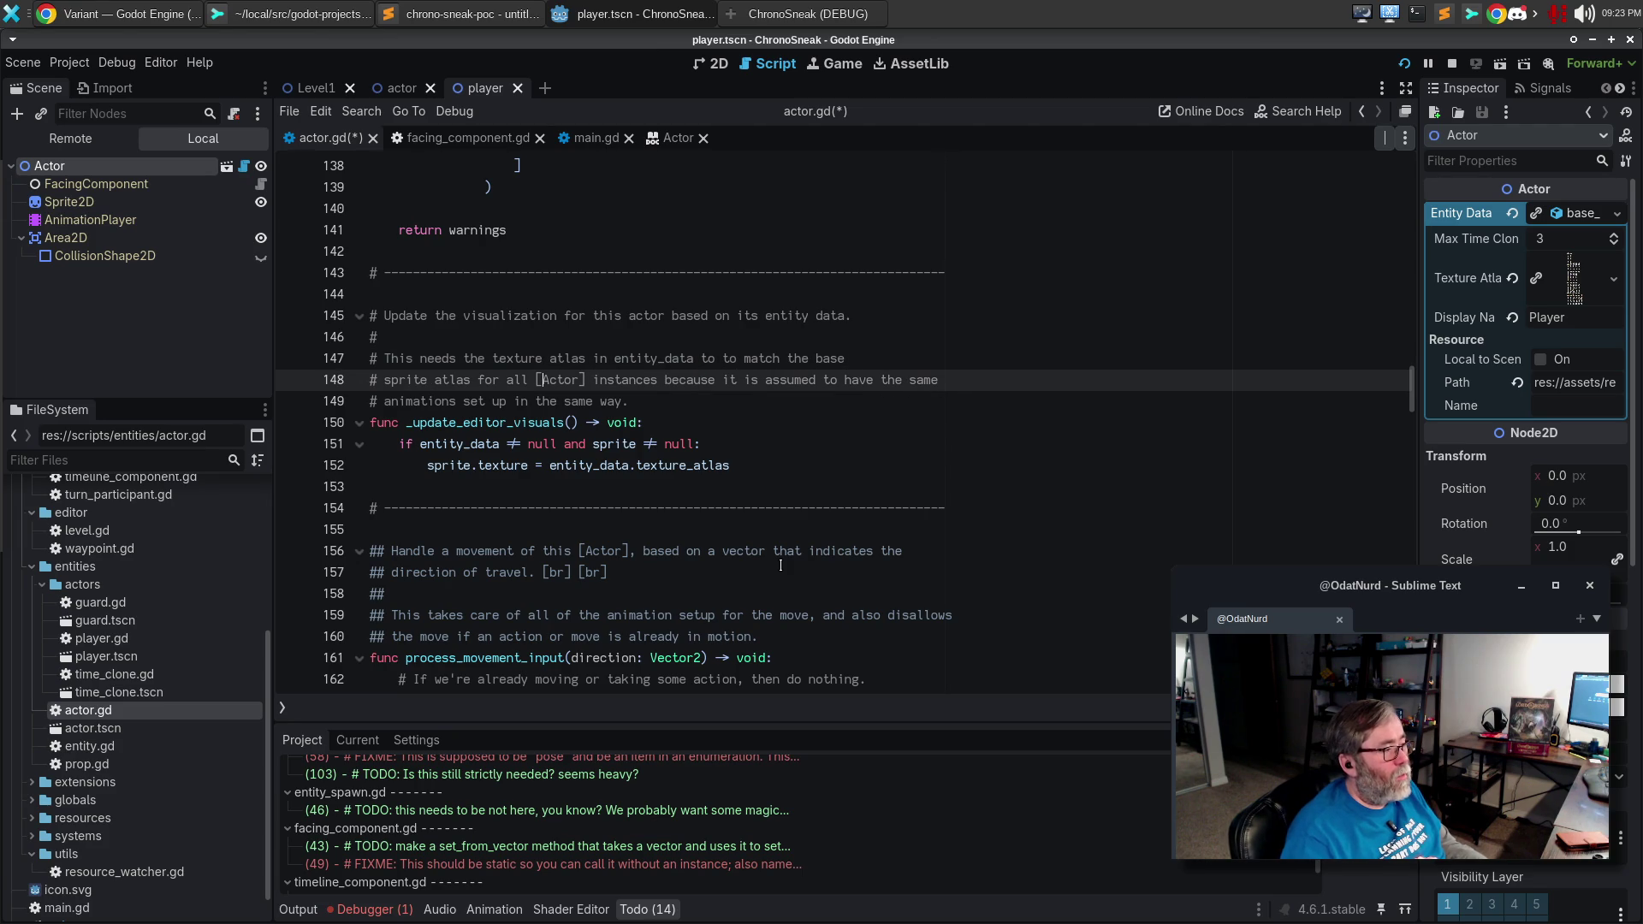
key(BackSpace)
key(ctrl+Right)
key(BackSpace)
key(BackSpace)
key(alt+q)
Save actor.gd and close the running game window.
key(ctrl+s)
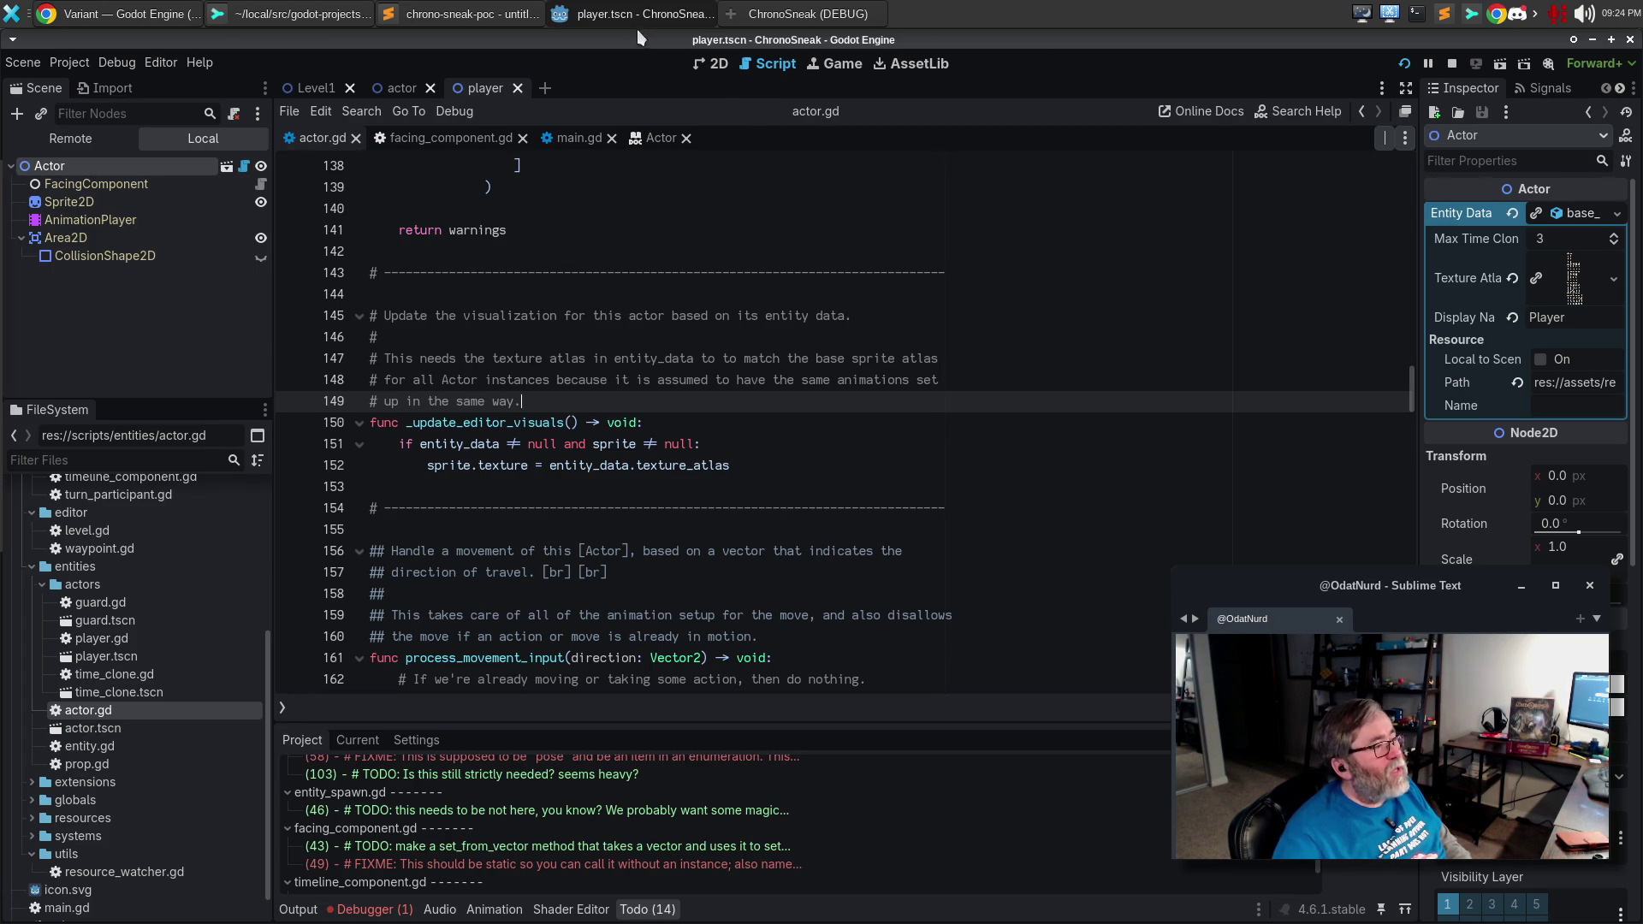
click(765, 12)
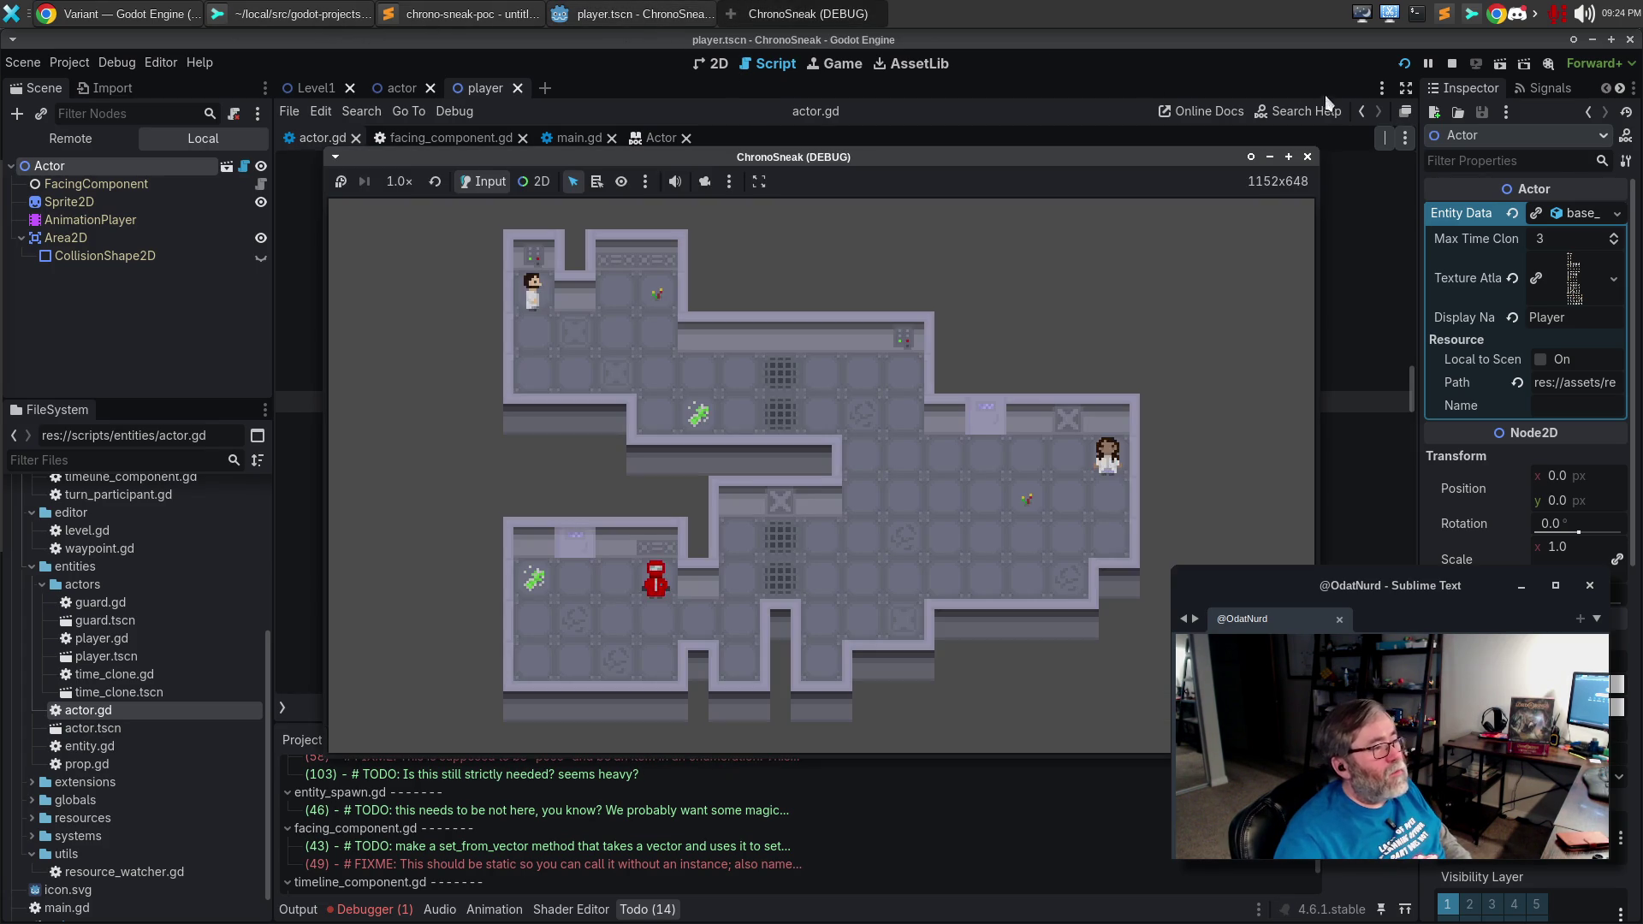
click(1307, 158)
click(300, 14)
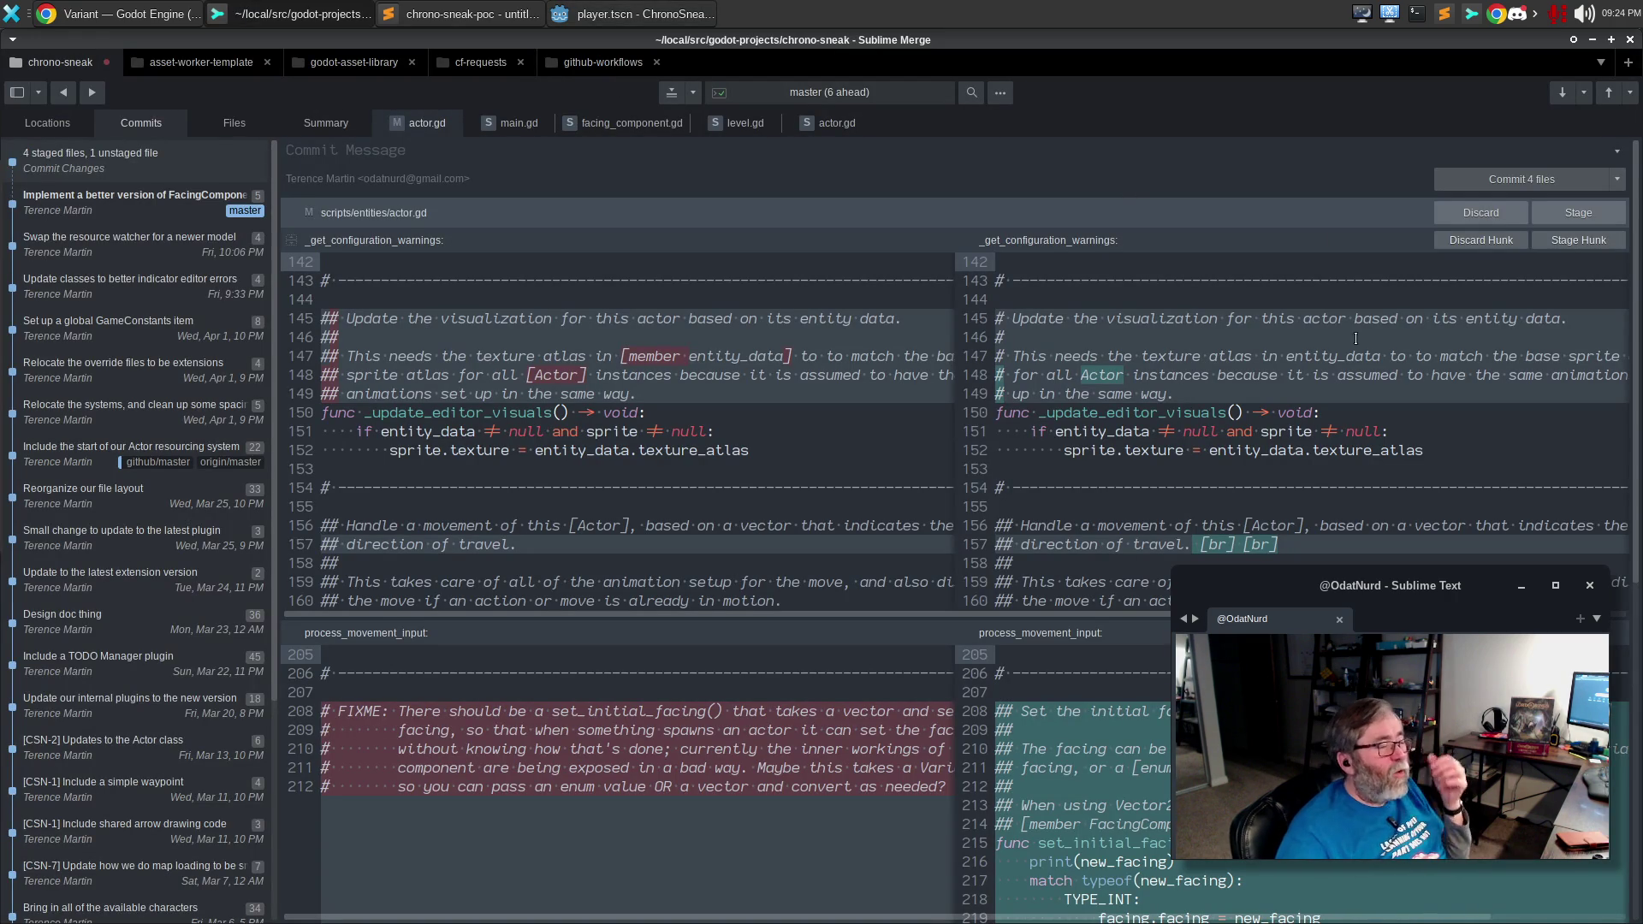
Discard actor.gd's comment edits on lines 143–152 and the 154–160 hunk, then switch to Chrome.
mouse_move(1425, 451)
mouse_down()
mouse_move(1361, 451)
mouse_move(997, 280)
mouse_up()
click(1470, 241)
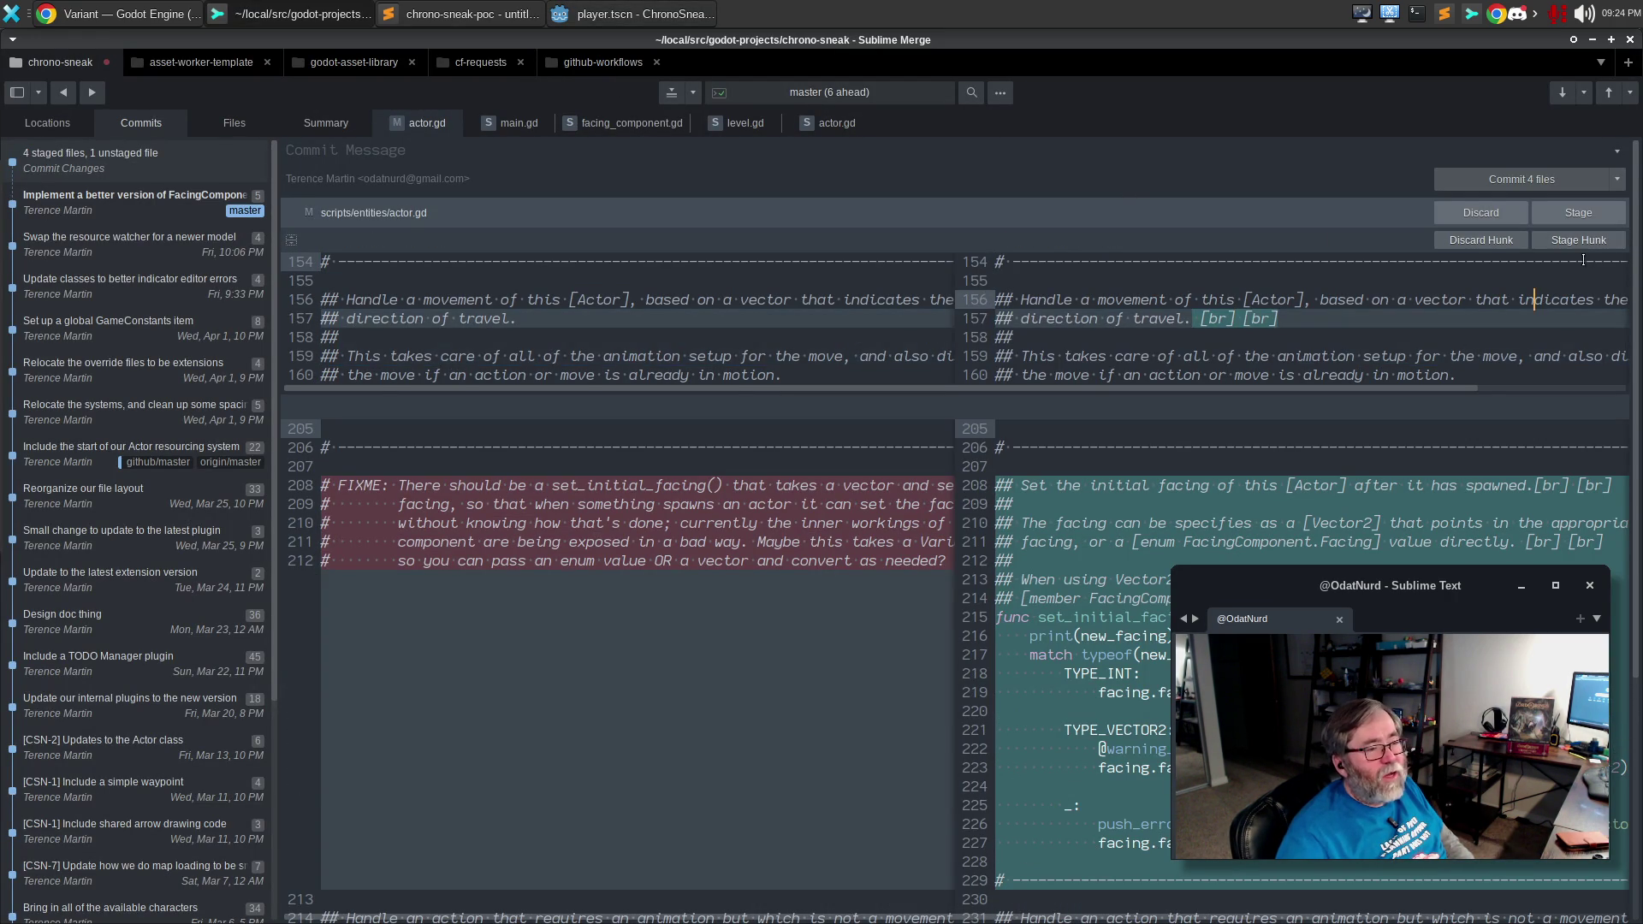
click(1579, 239)
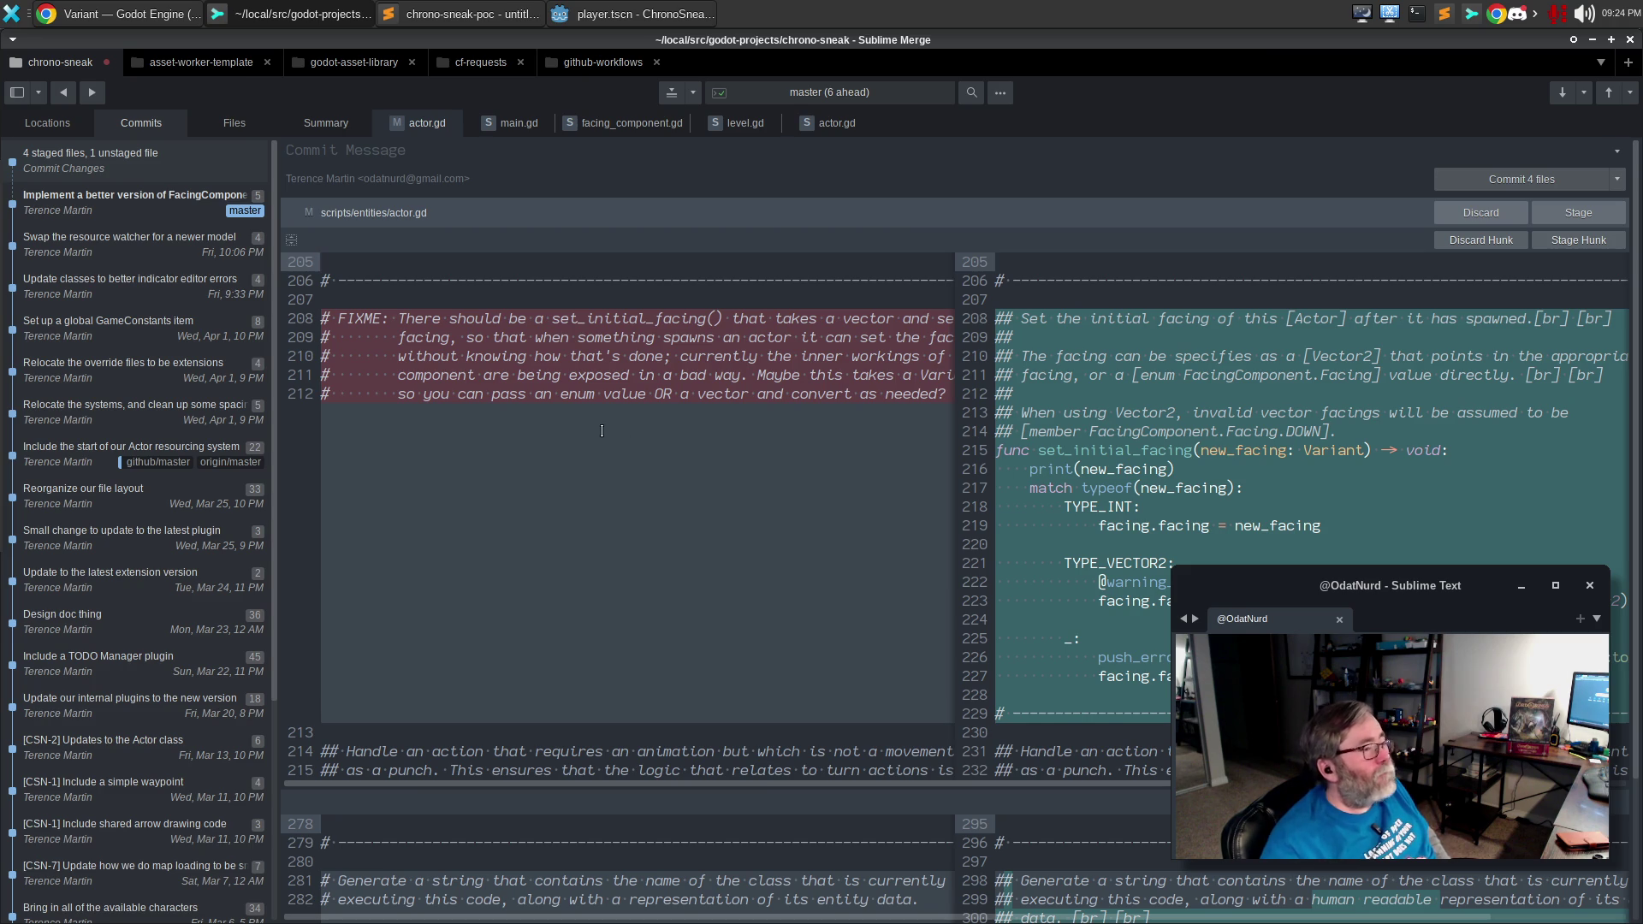
click(160, 17)
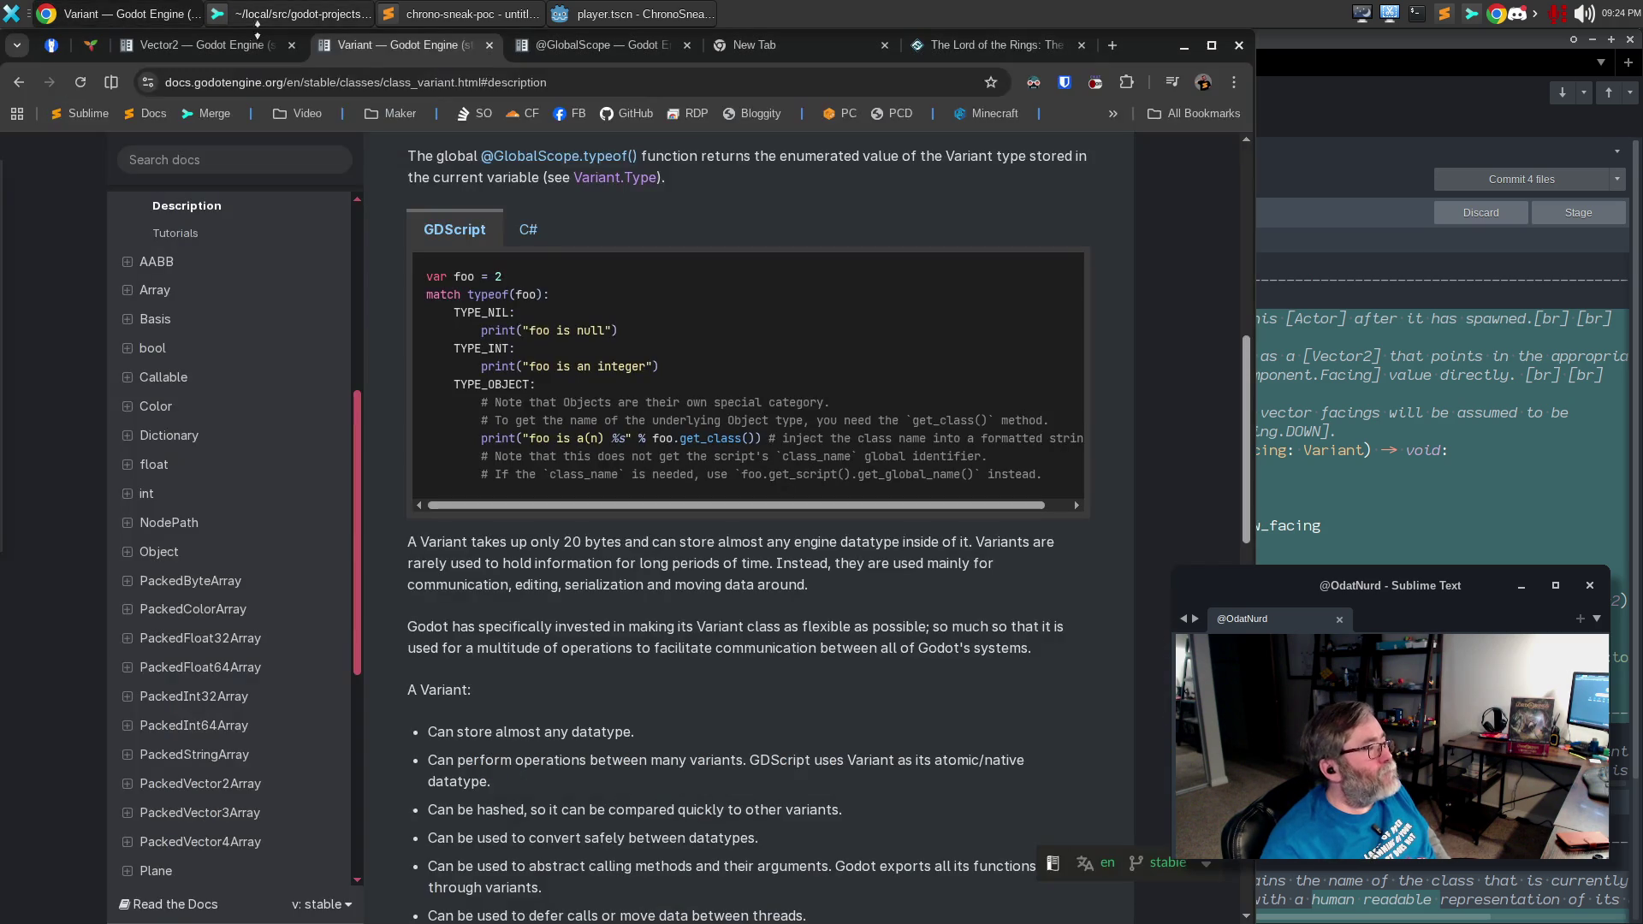
Google 'godot check if variant is a specific enum type' in a new tab.
click(973, 43)
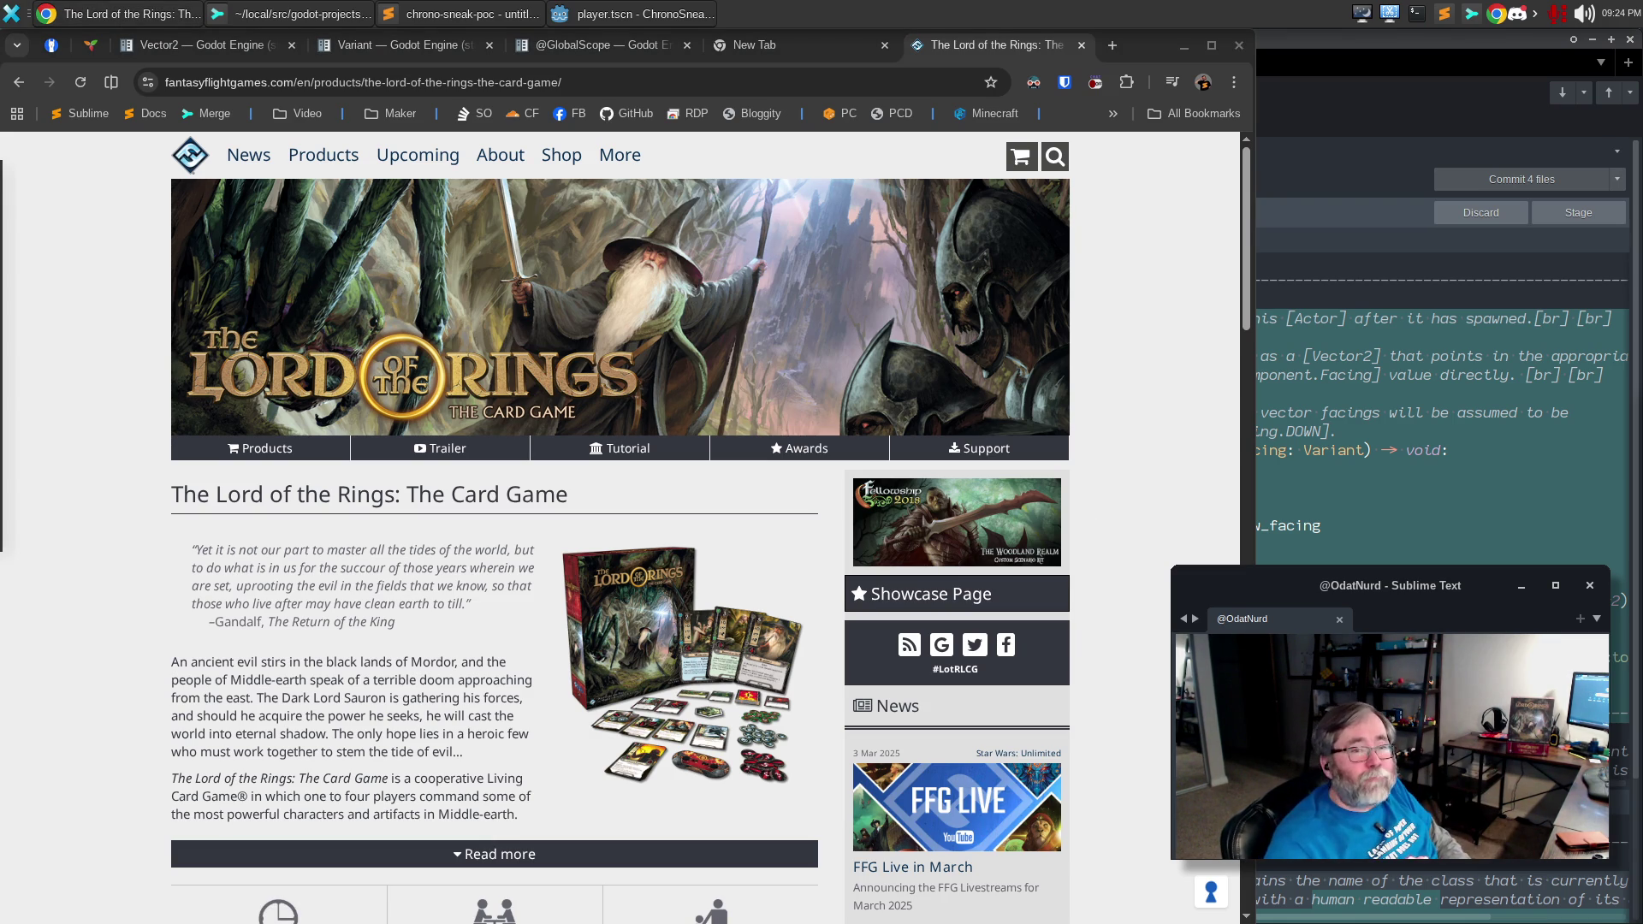
click(1112, 45)
click(805, 87)
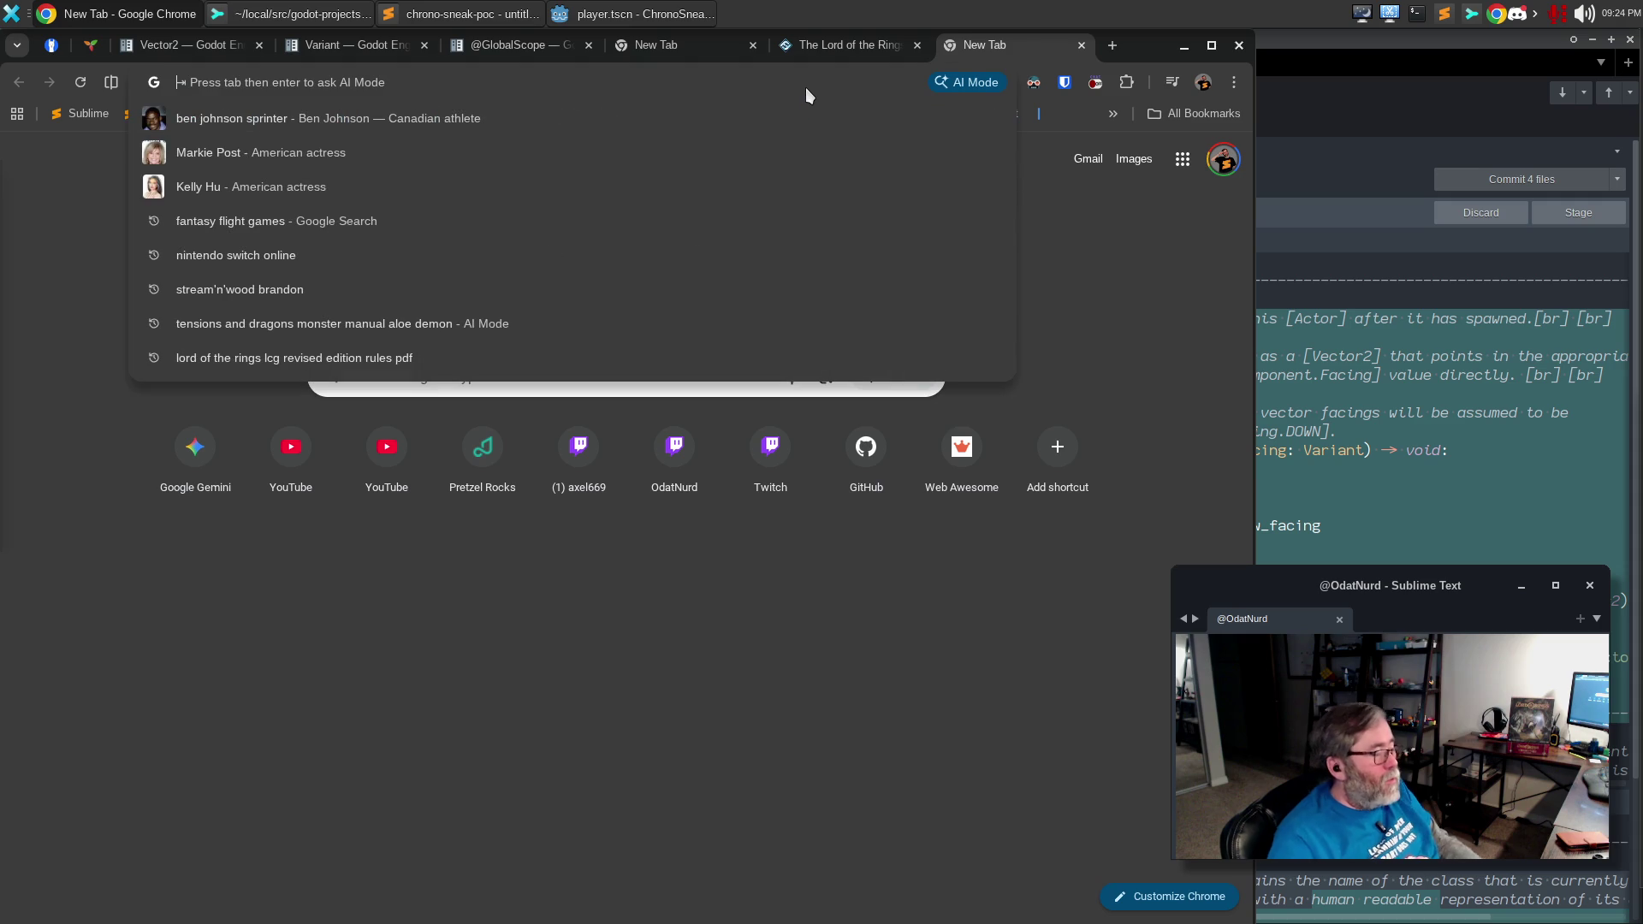
text(godot check if variant is a specific )
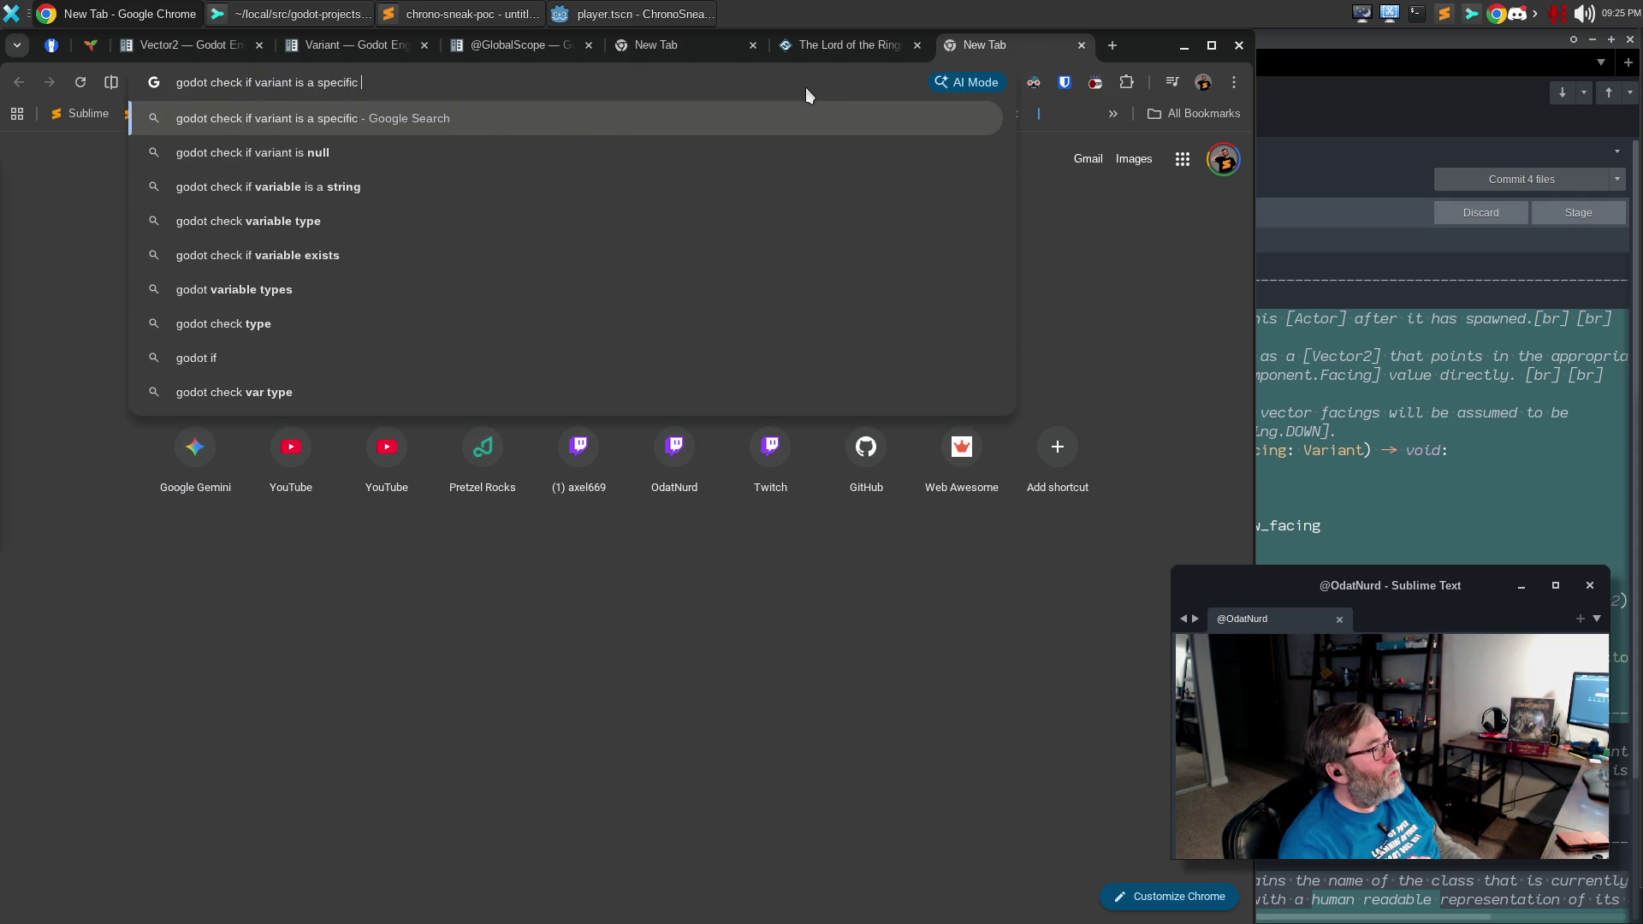
text(enum type)
key(ctrl+a)
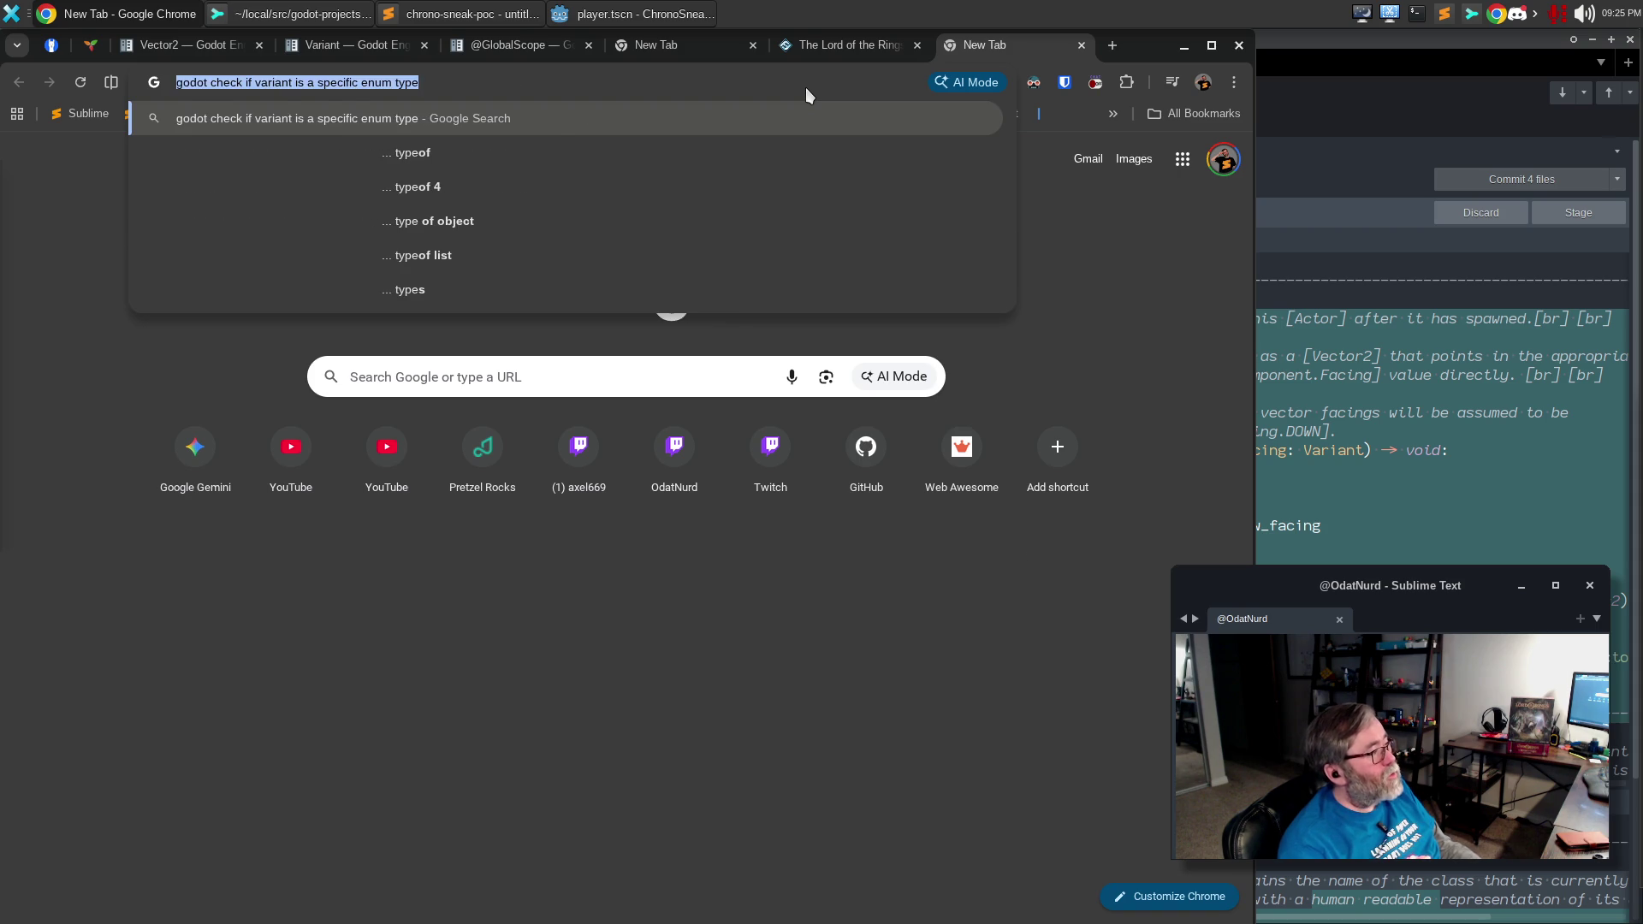
key(Return)
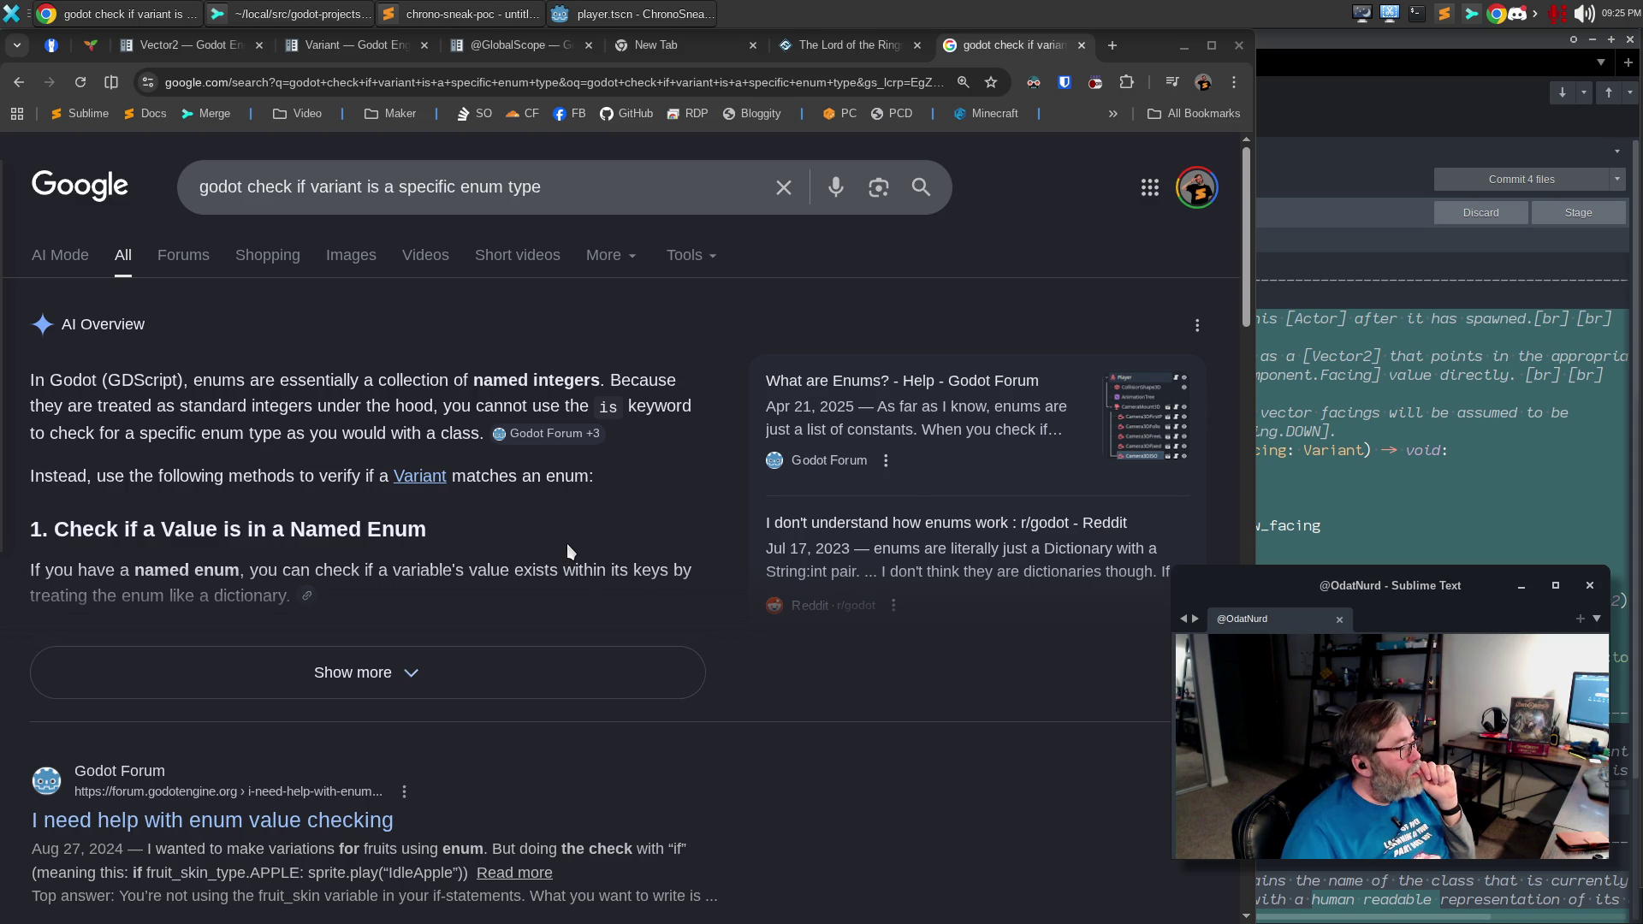
Expand and read through Google's AI Overview on checking enum values, then return to Sublime Merge.
click(414, 672)
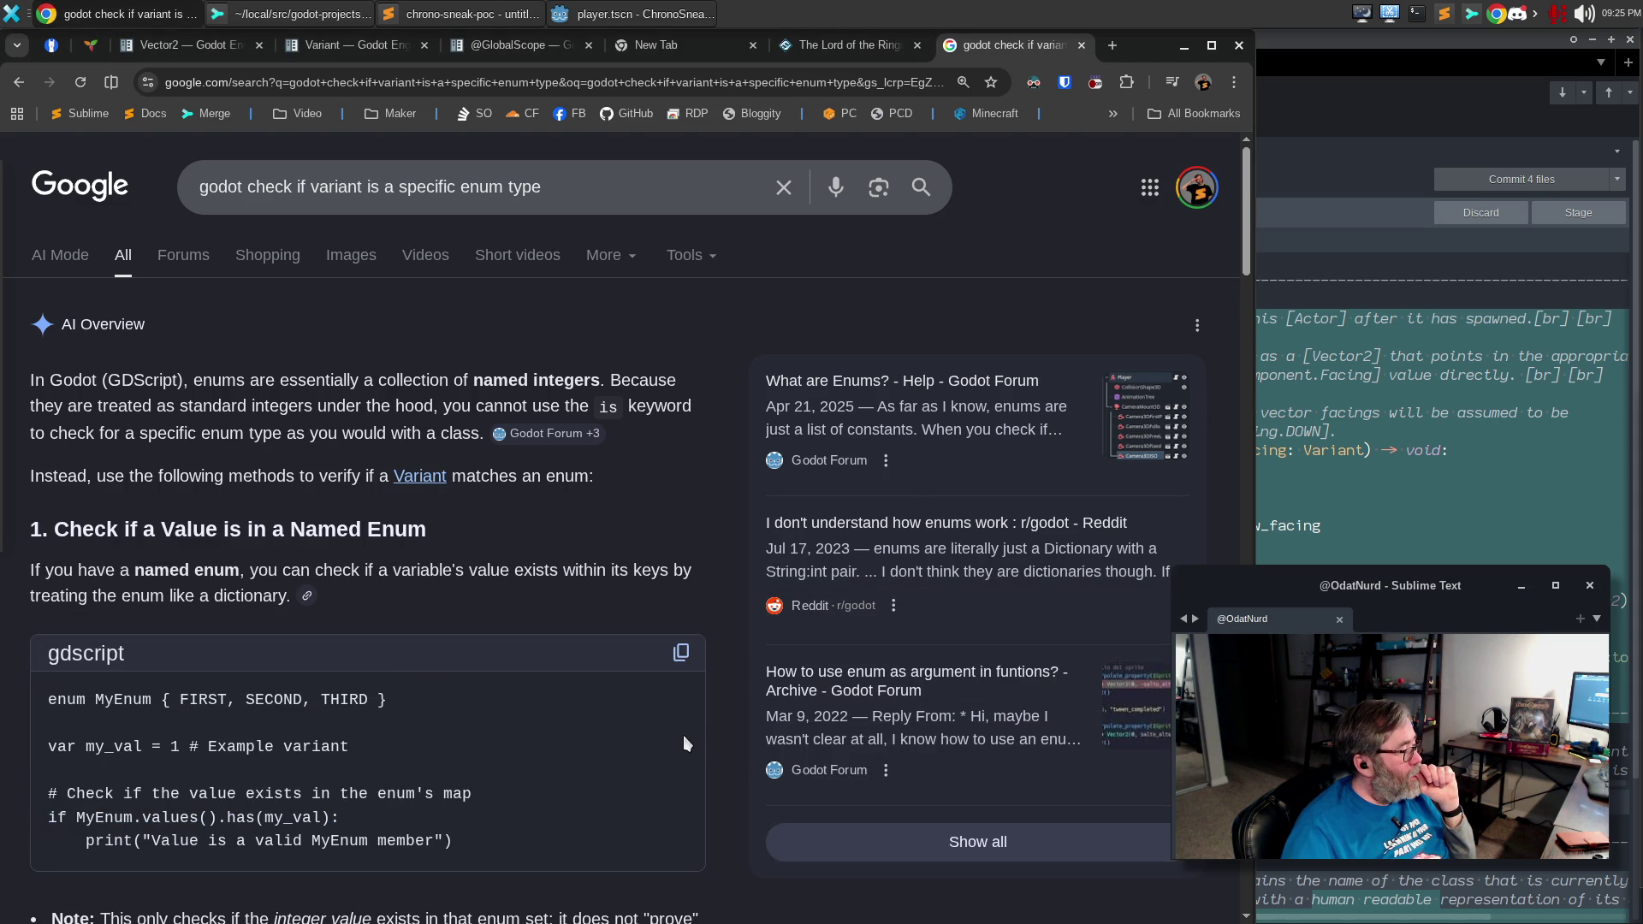
scroll(674, 712, down, 1)
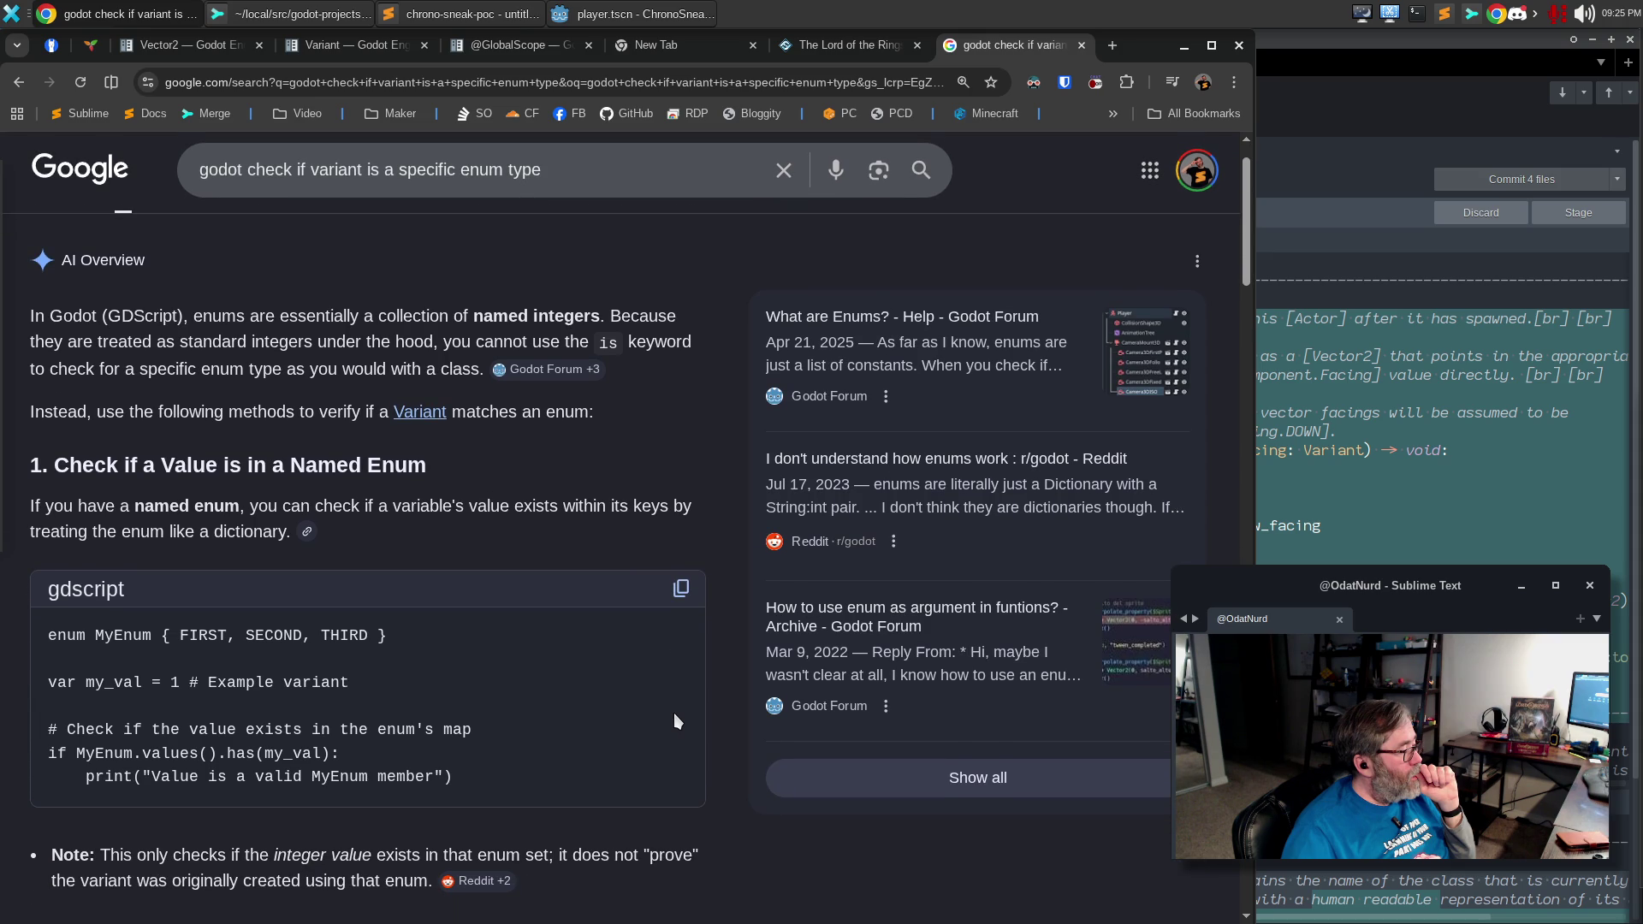
scroll(674, 714, down, 3)
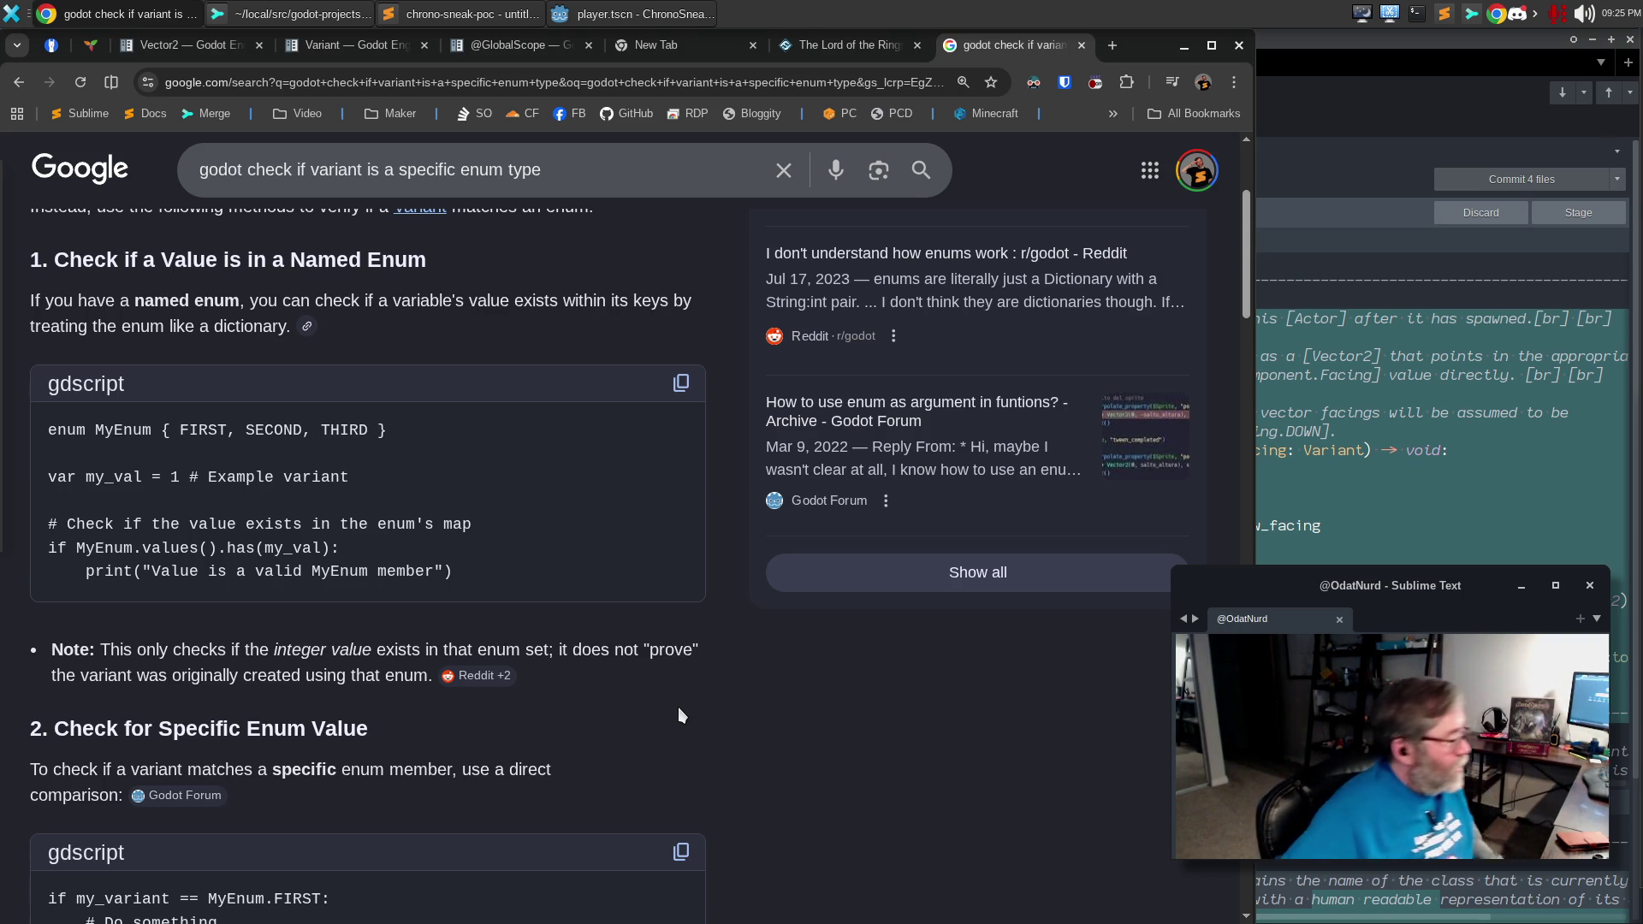
scroll(678, 707, down, 5)
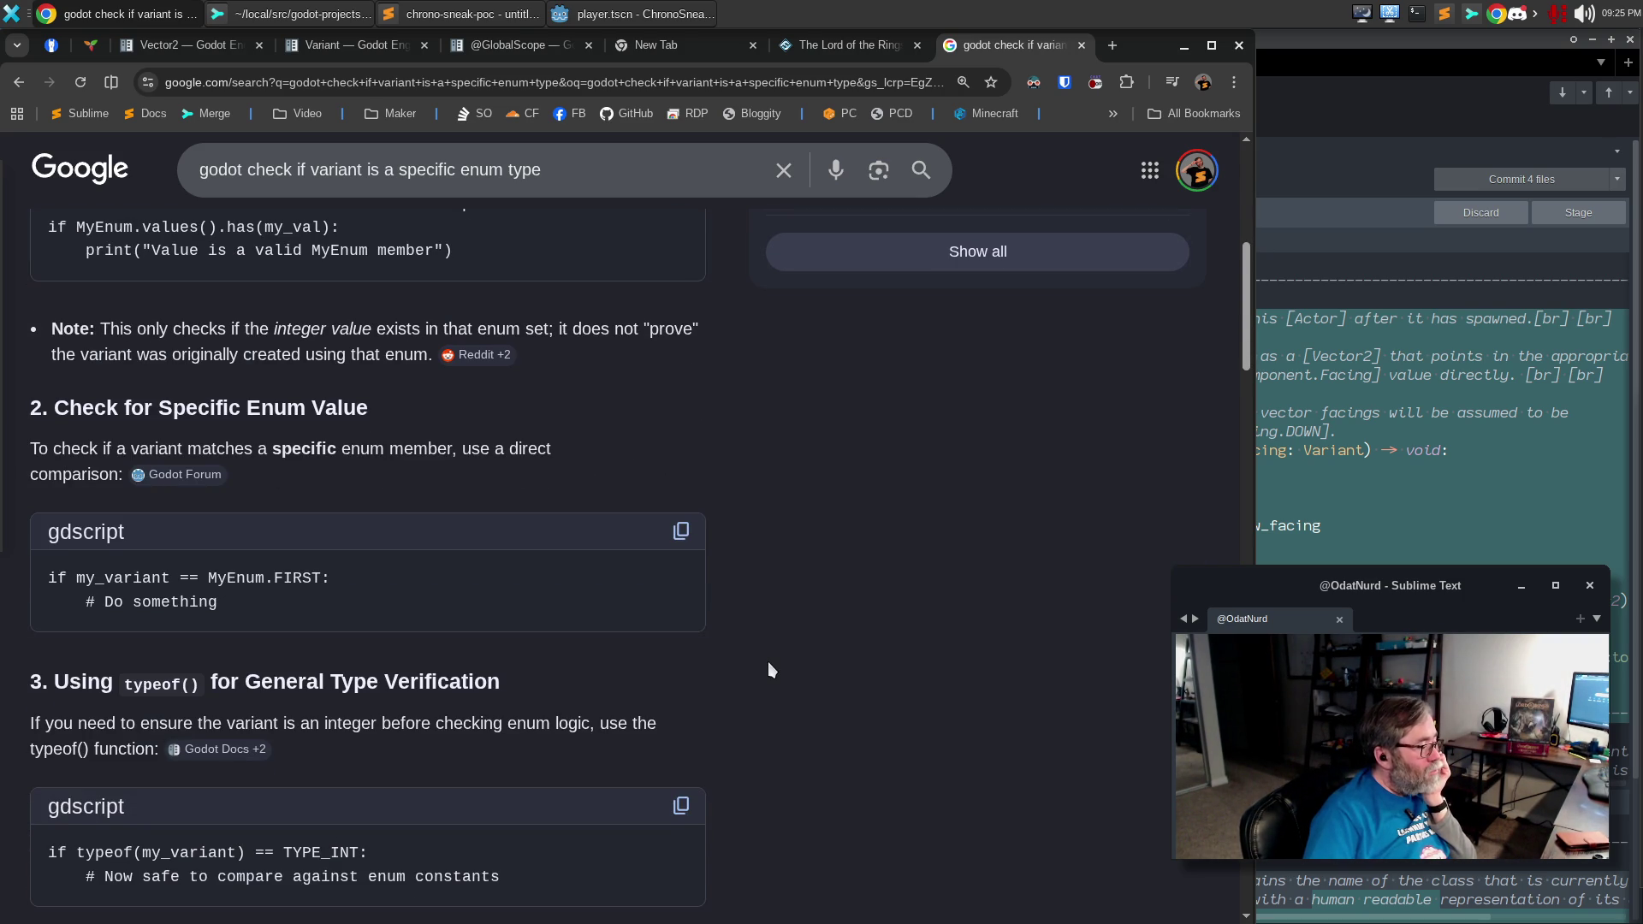
scroll(769, 667, down, 2)
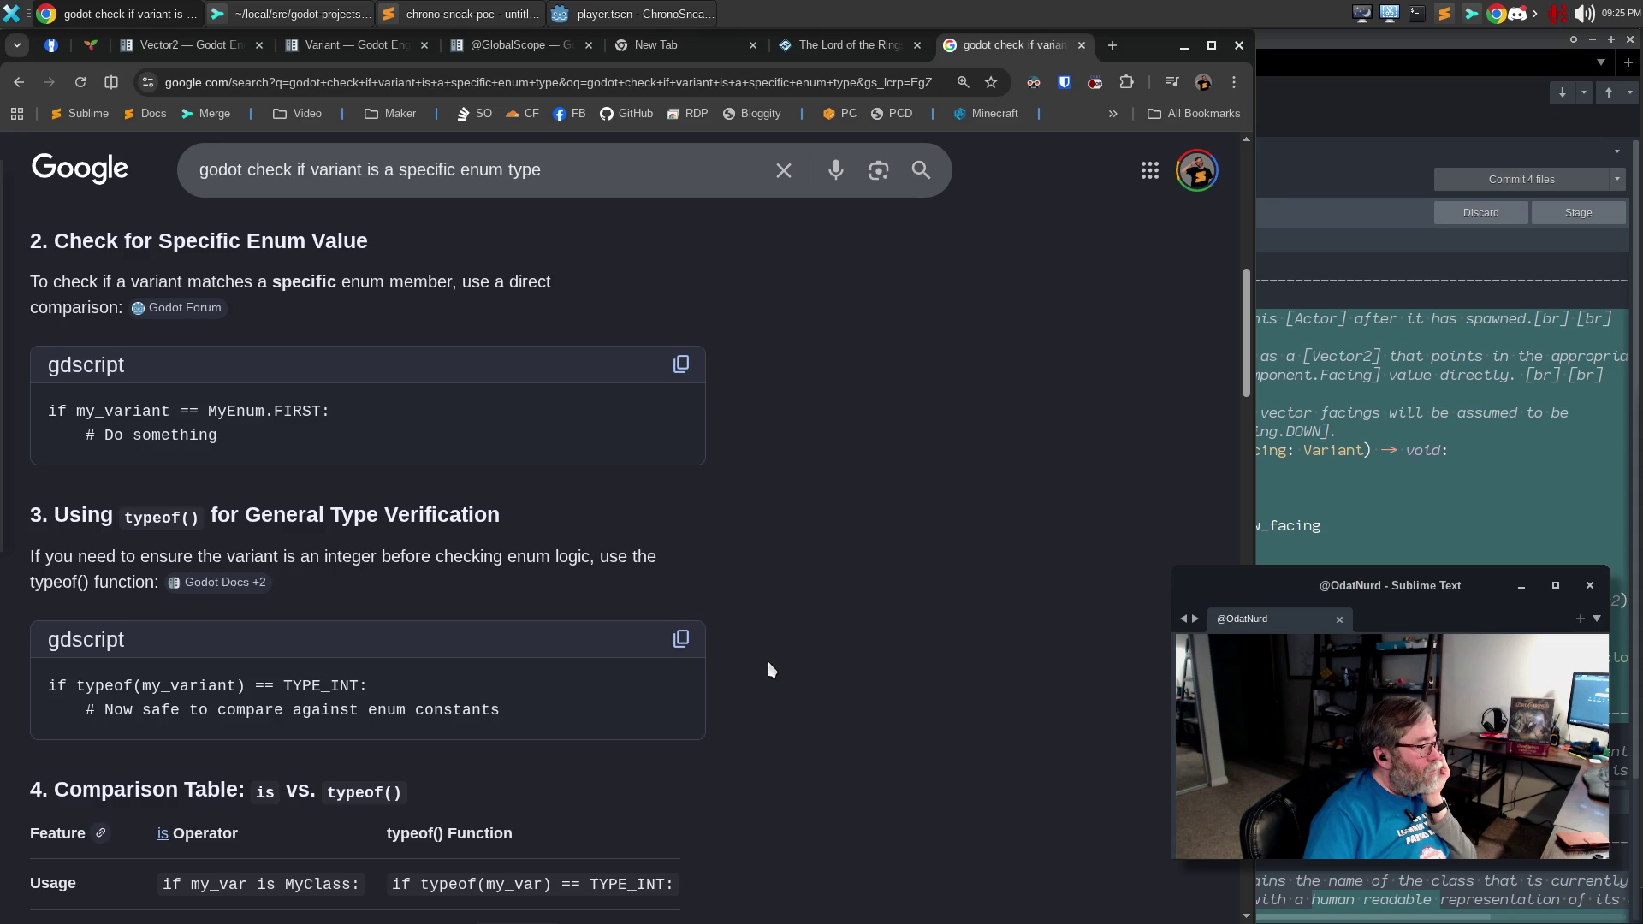
scroll(769, 669, down, 3)
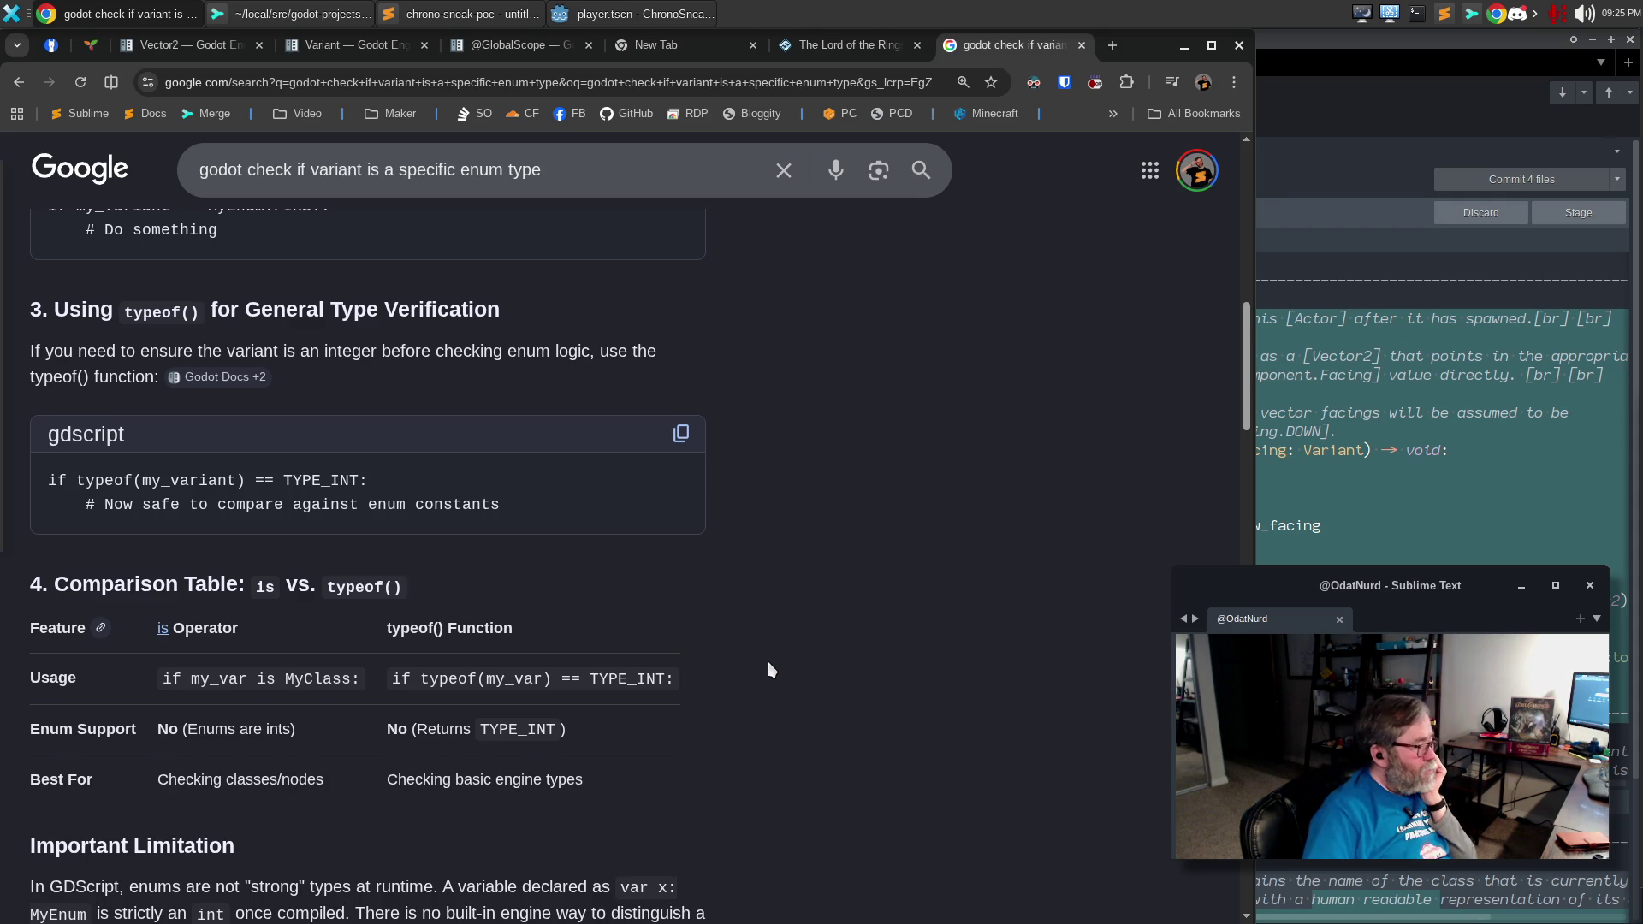
scroll(768, 661, down, 3)
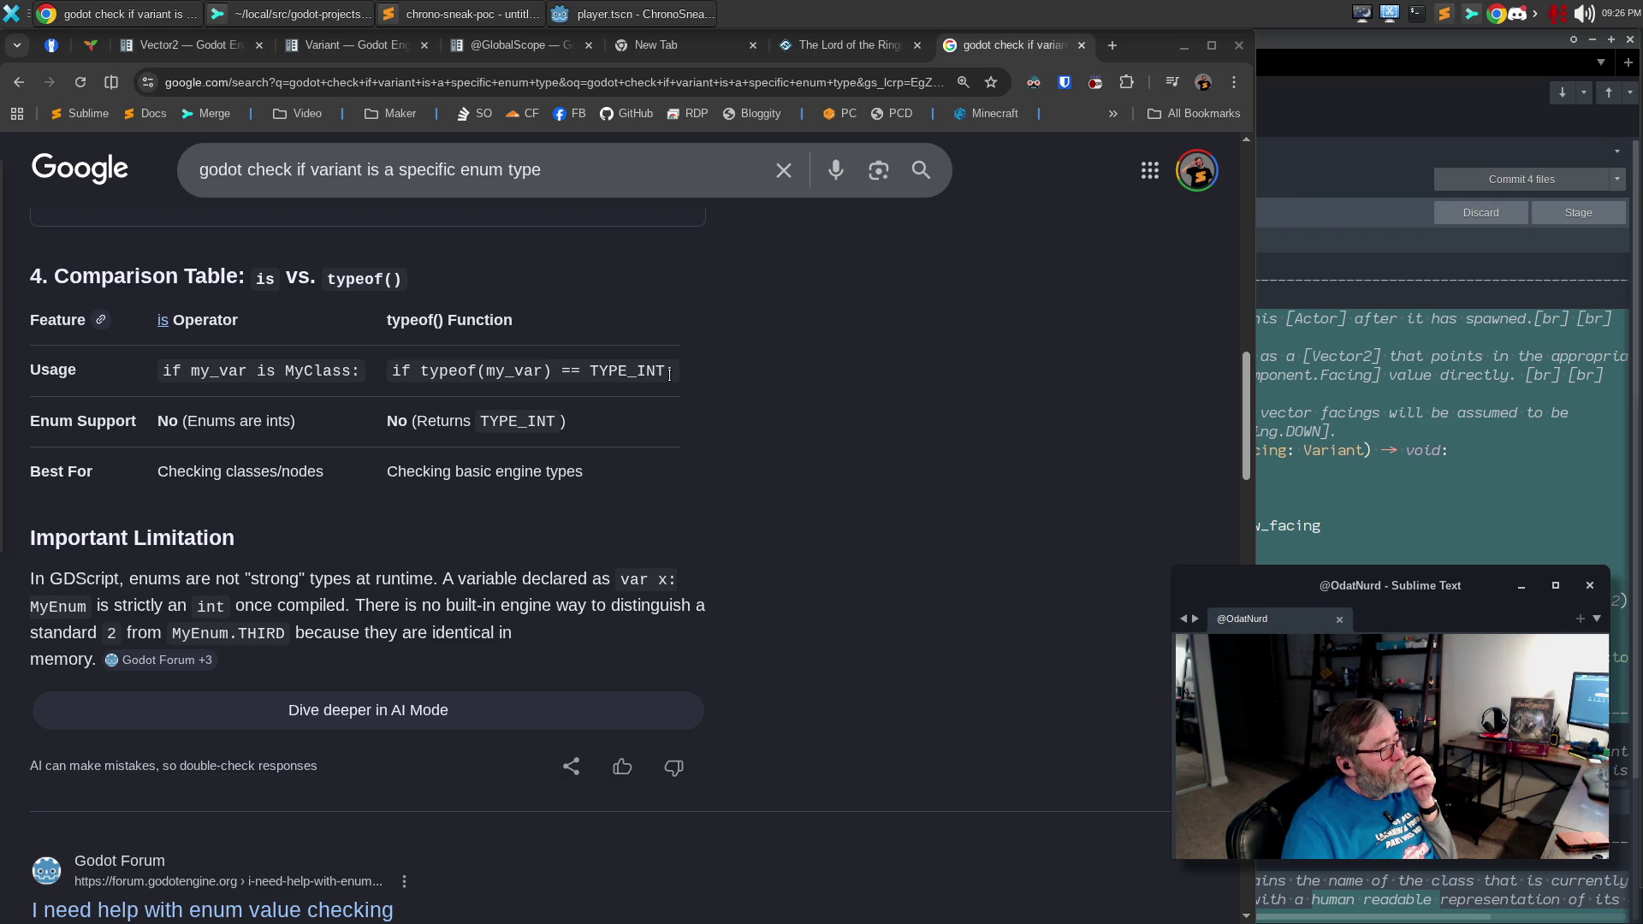
scroll(670, 377, up, 15)
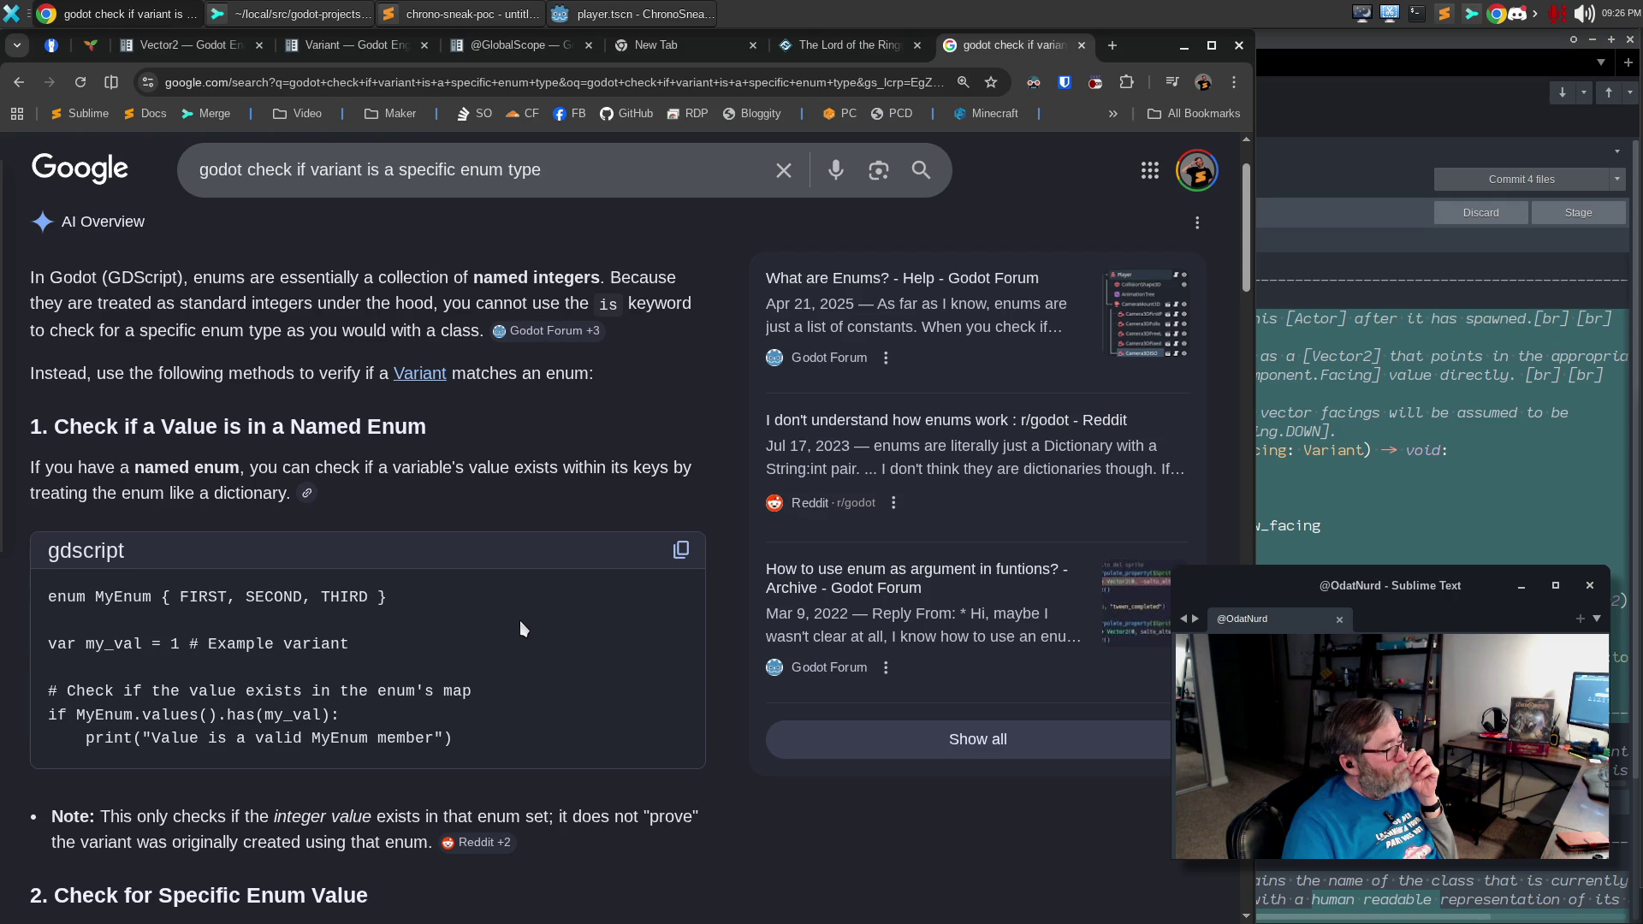
click(1301, 135)
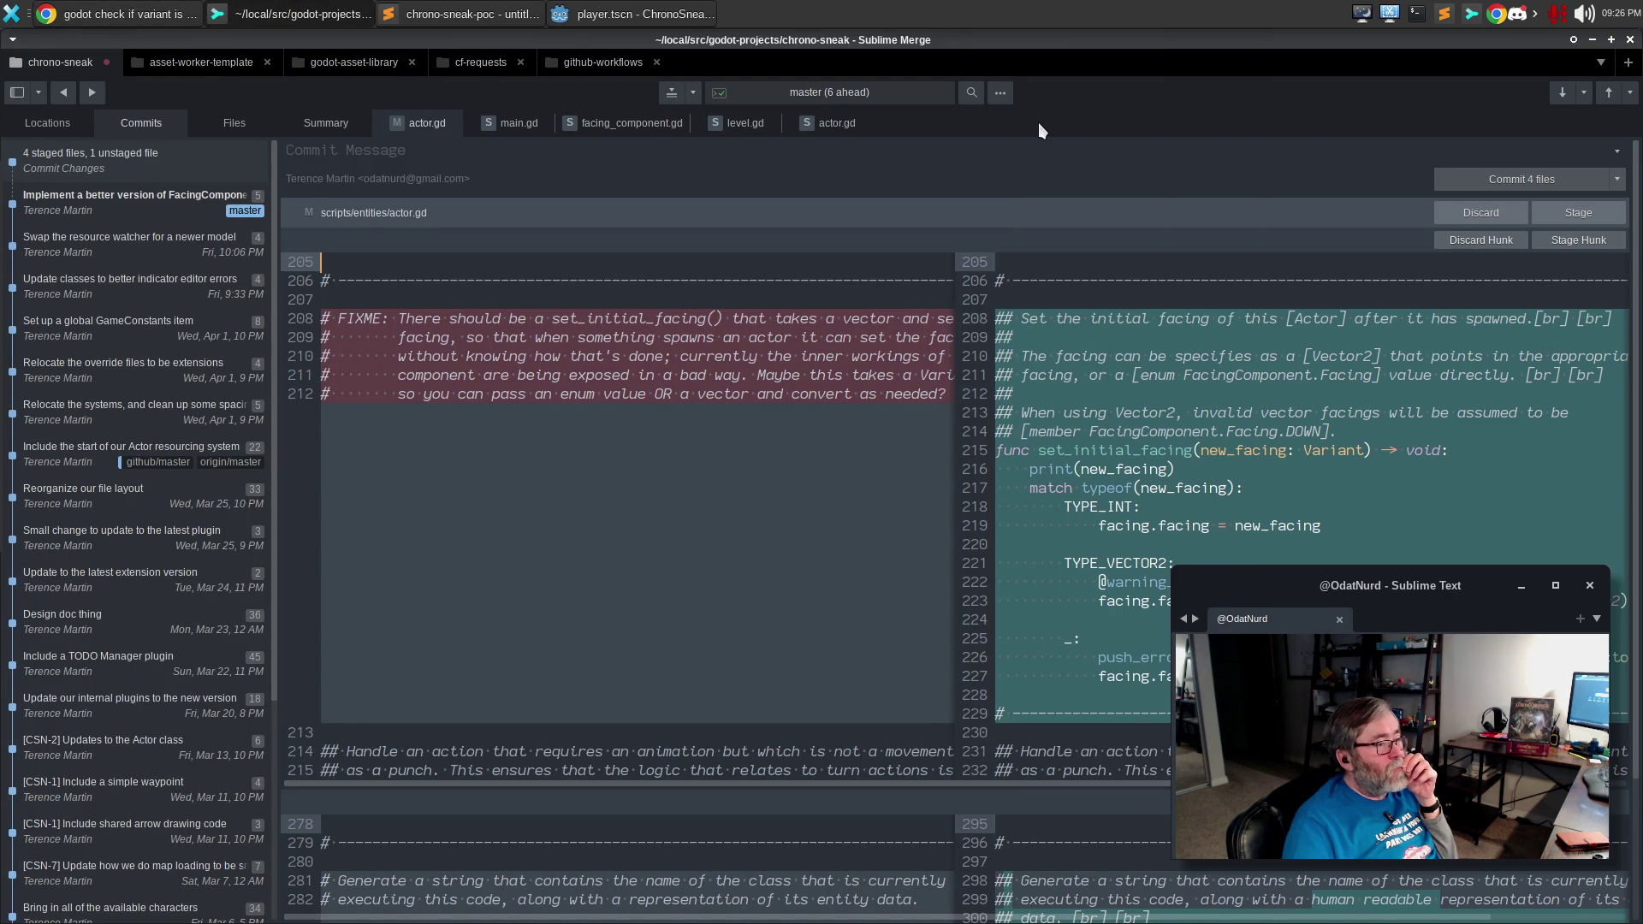
Flip between the actor.gd diff and Godot's script editor, ending in actor.gd in Godot.
click(709, 10)
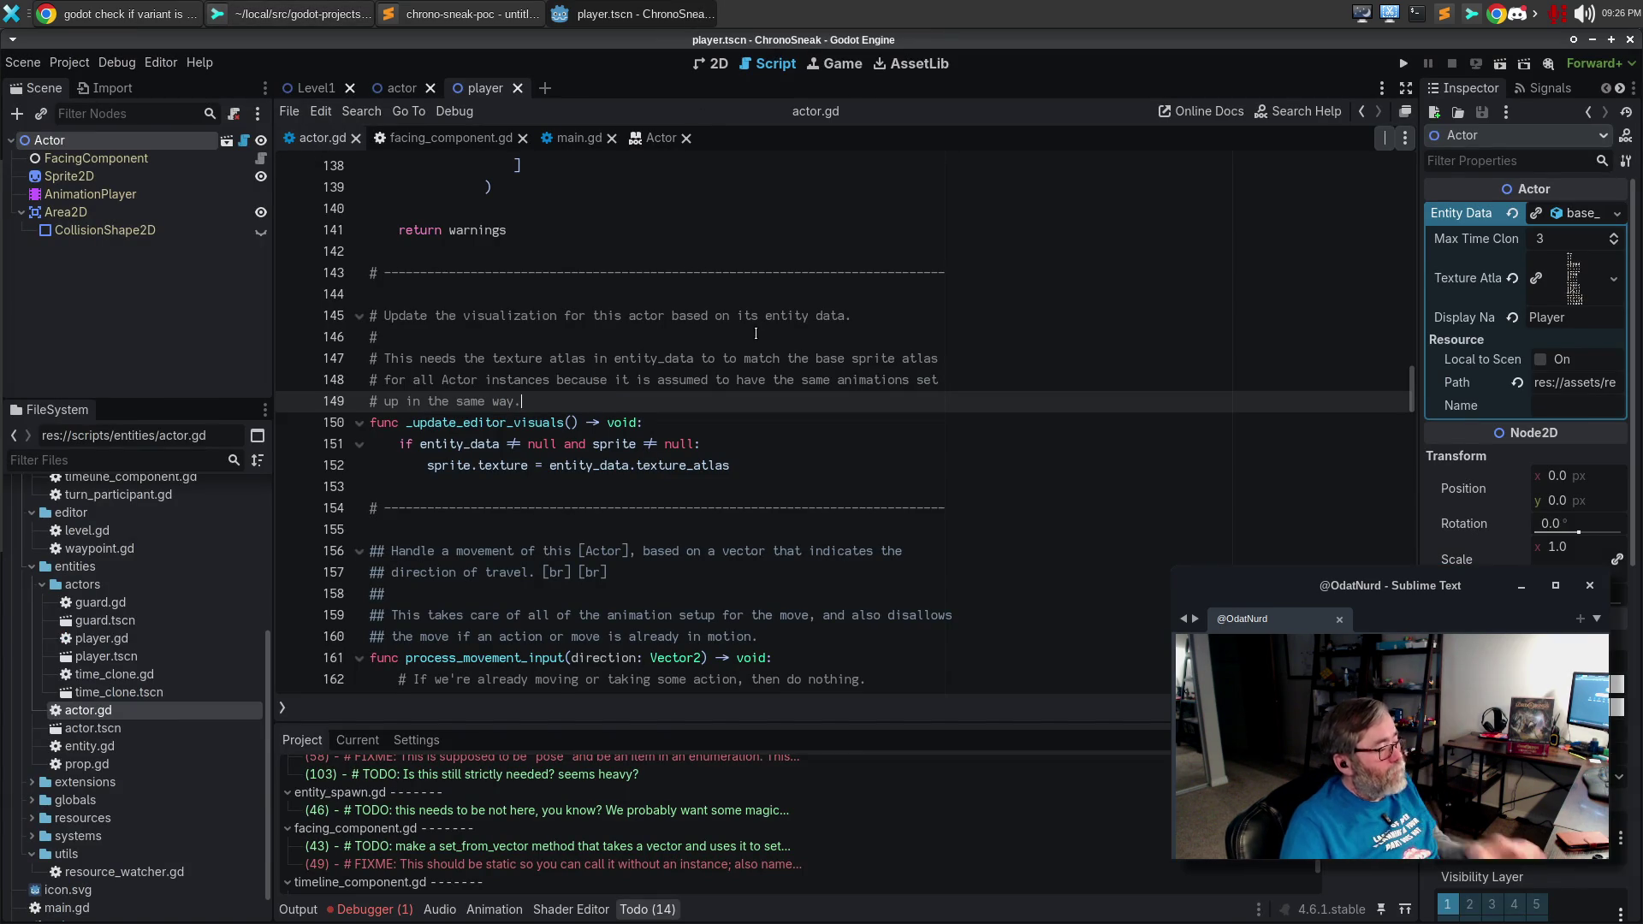
key(ctrl+alt+f)
text(_set_in)
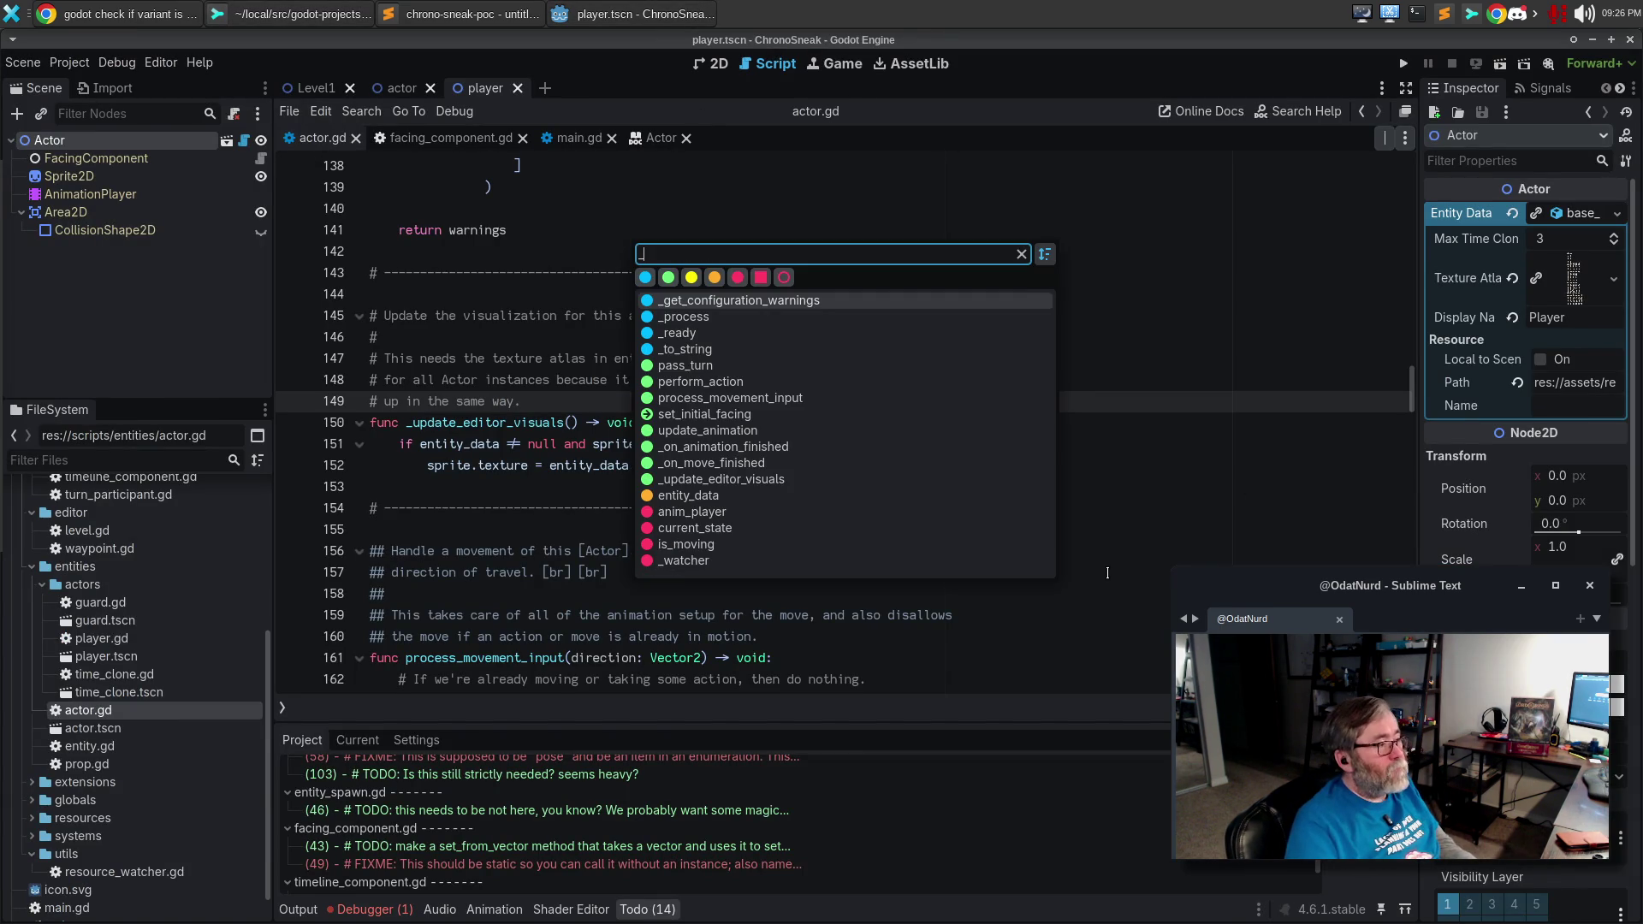
key(alt+Tab)
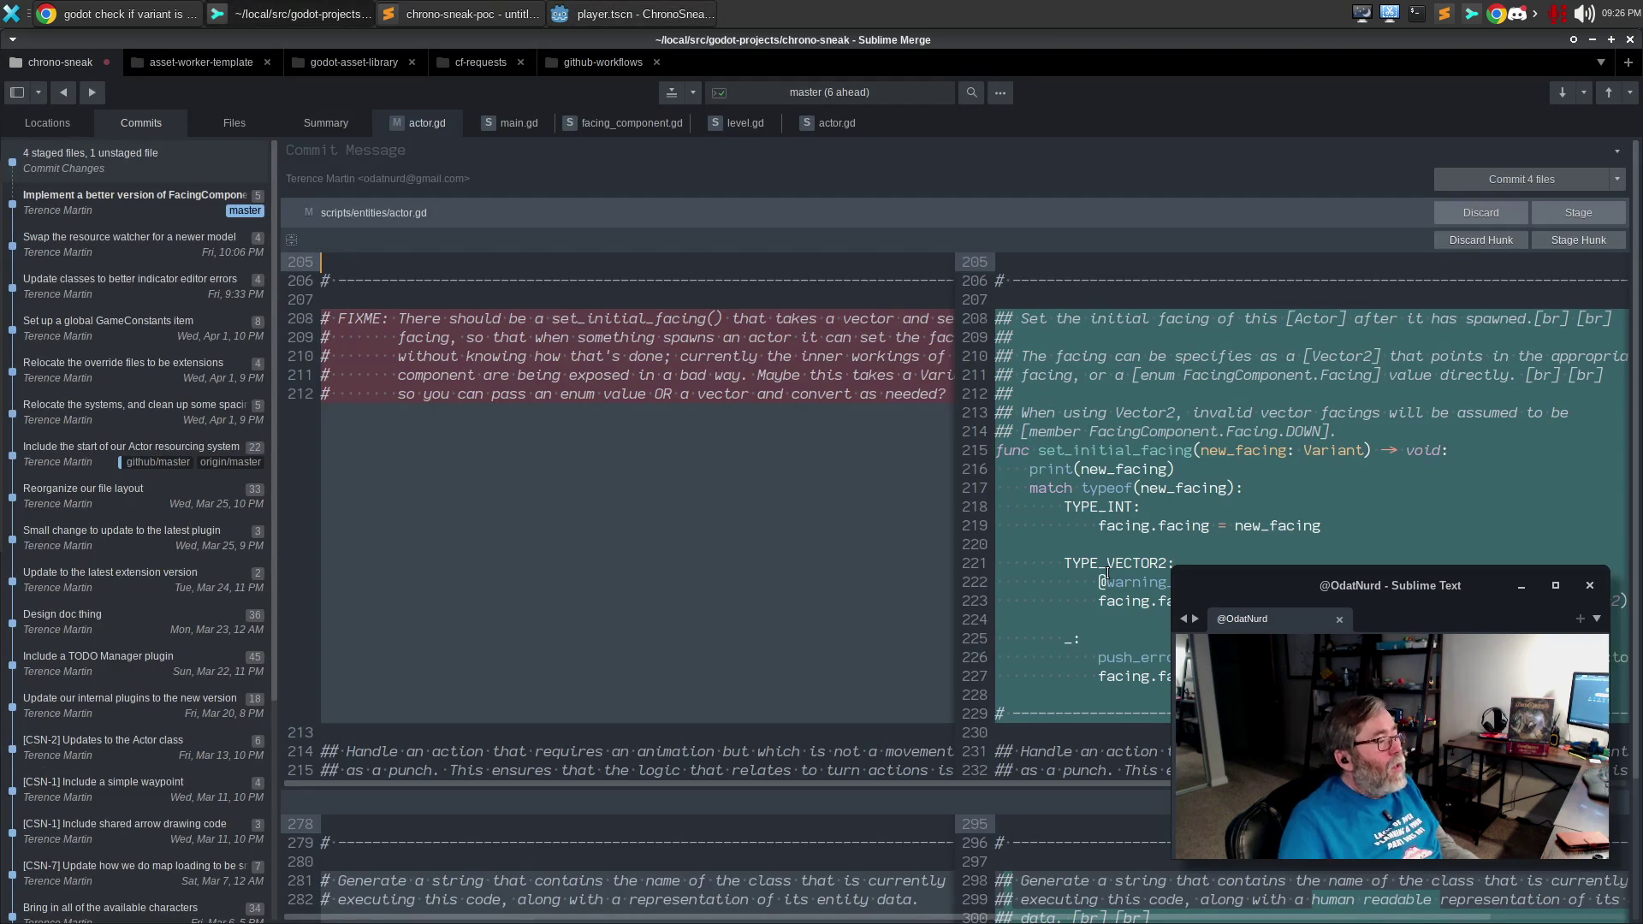
key(alt+Tab)
key(alt+Tab)
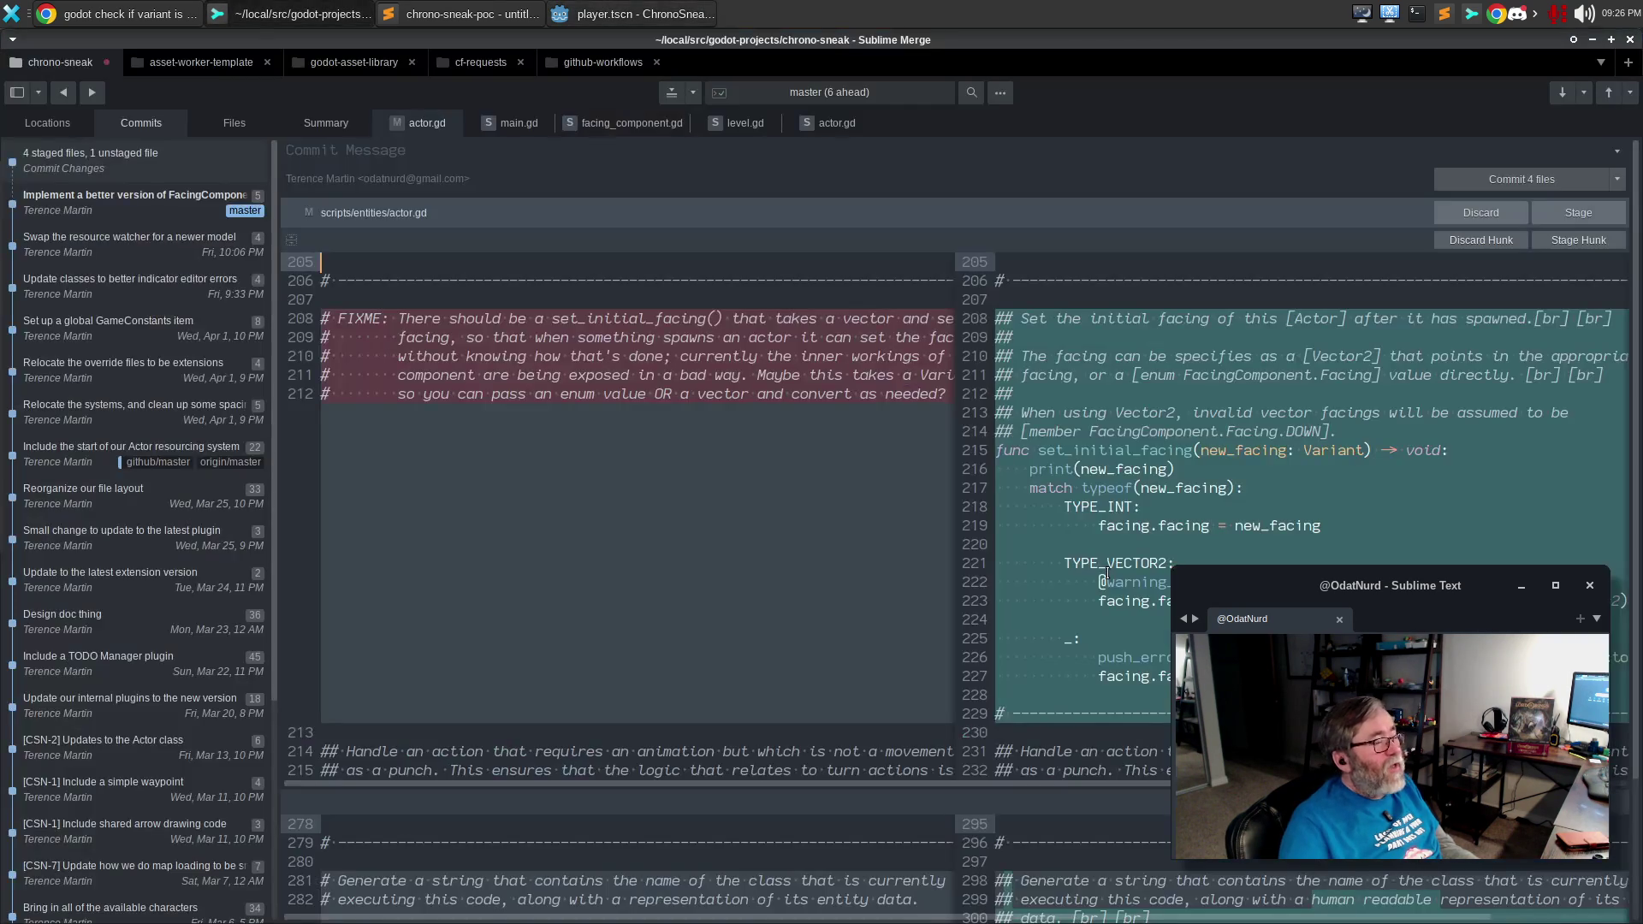
key(alt+Tab)
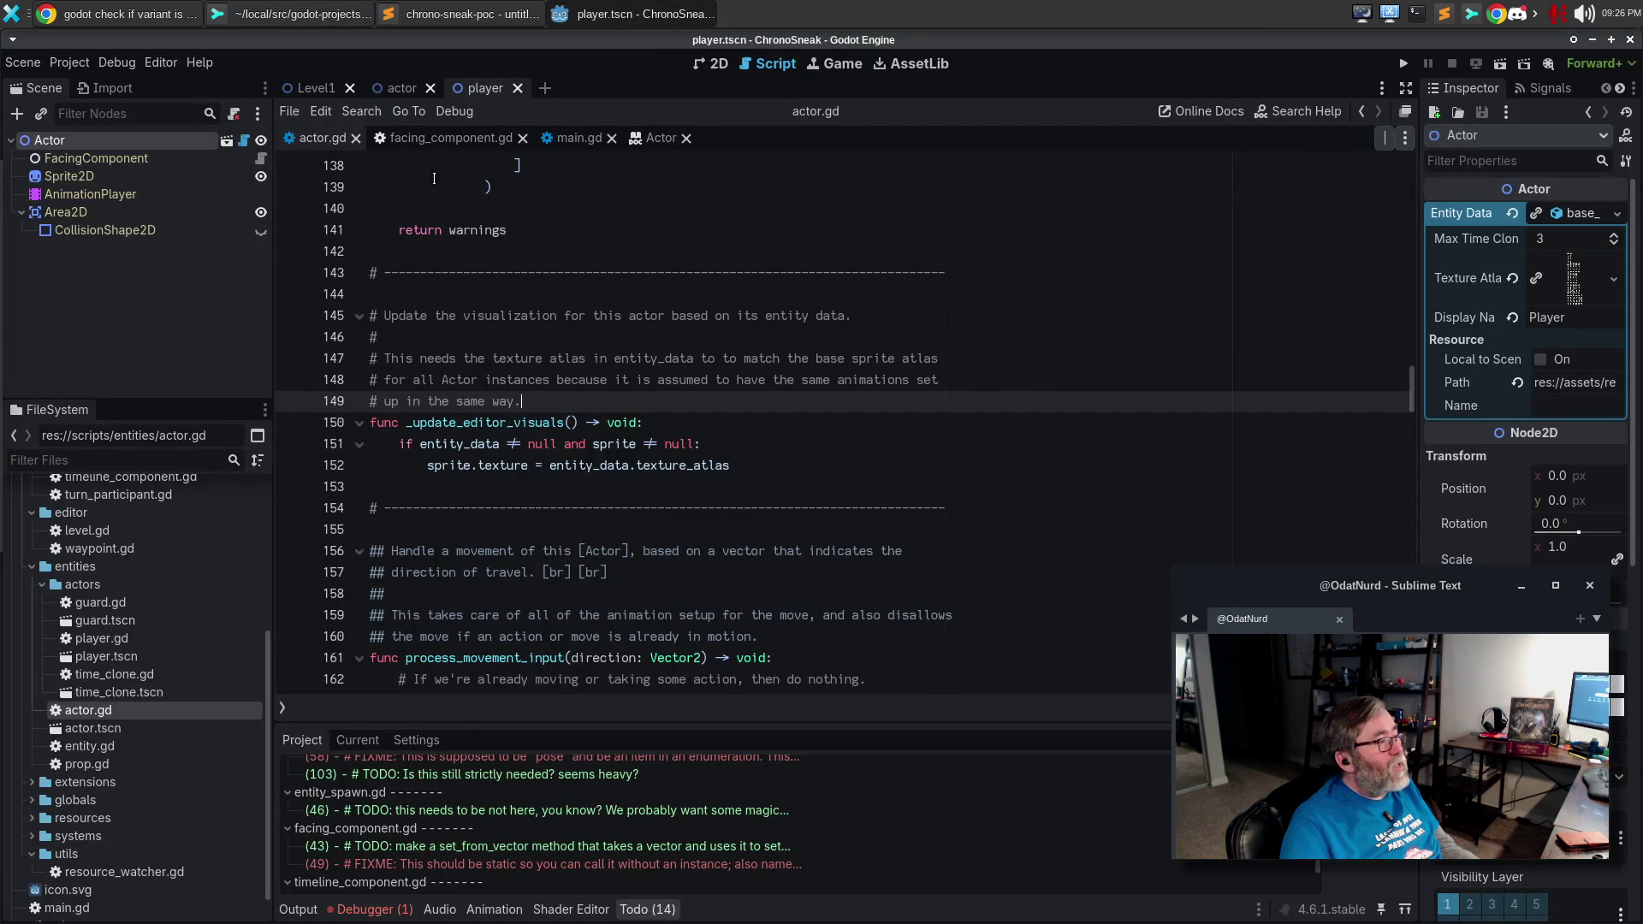
click(546, 482)
Jump to set_initial_facing and place the caret after its TYPE_INT case.
key(ctrl+alt+f)
text(seti)
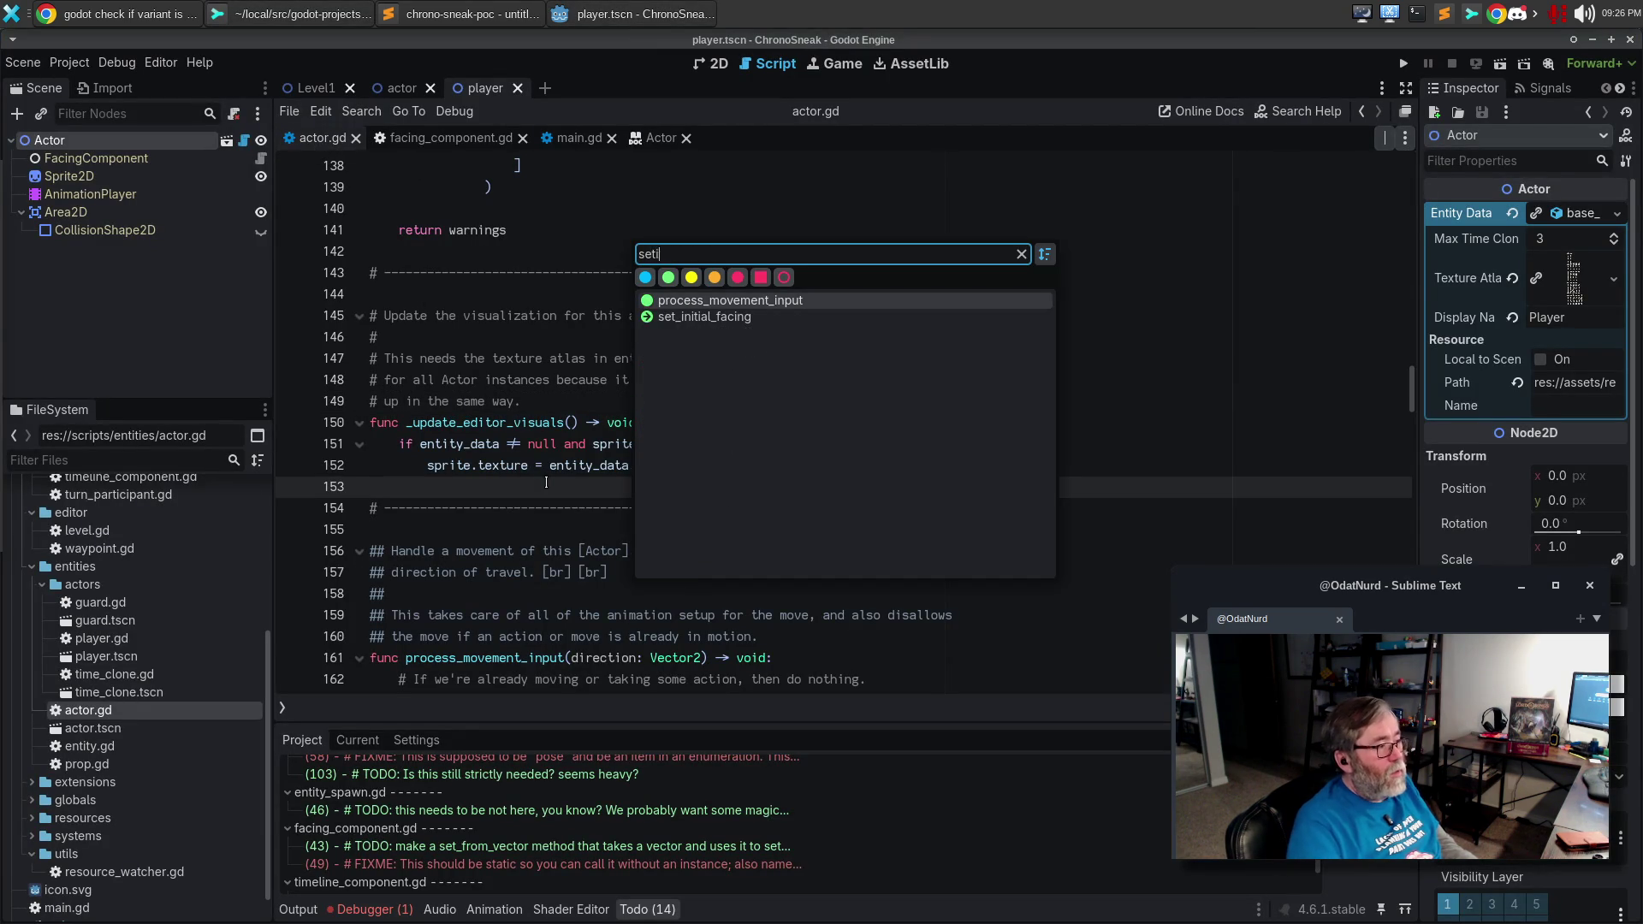
key(Down)
key(Return)
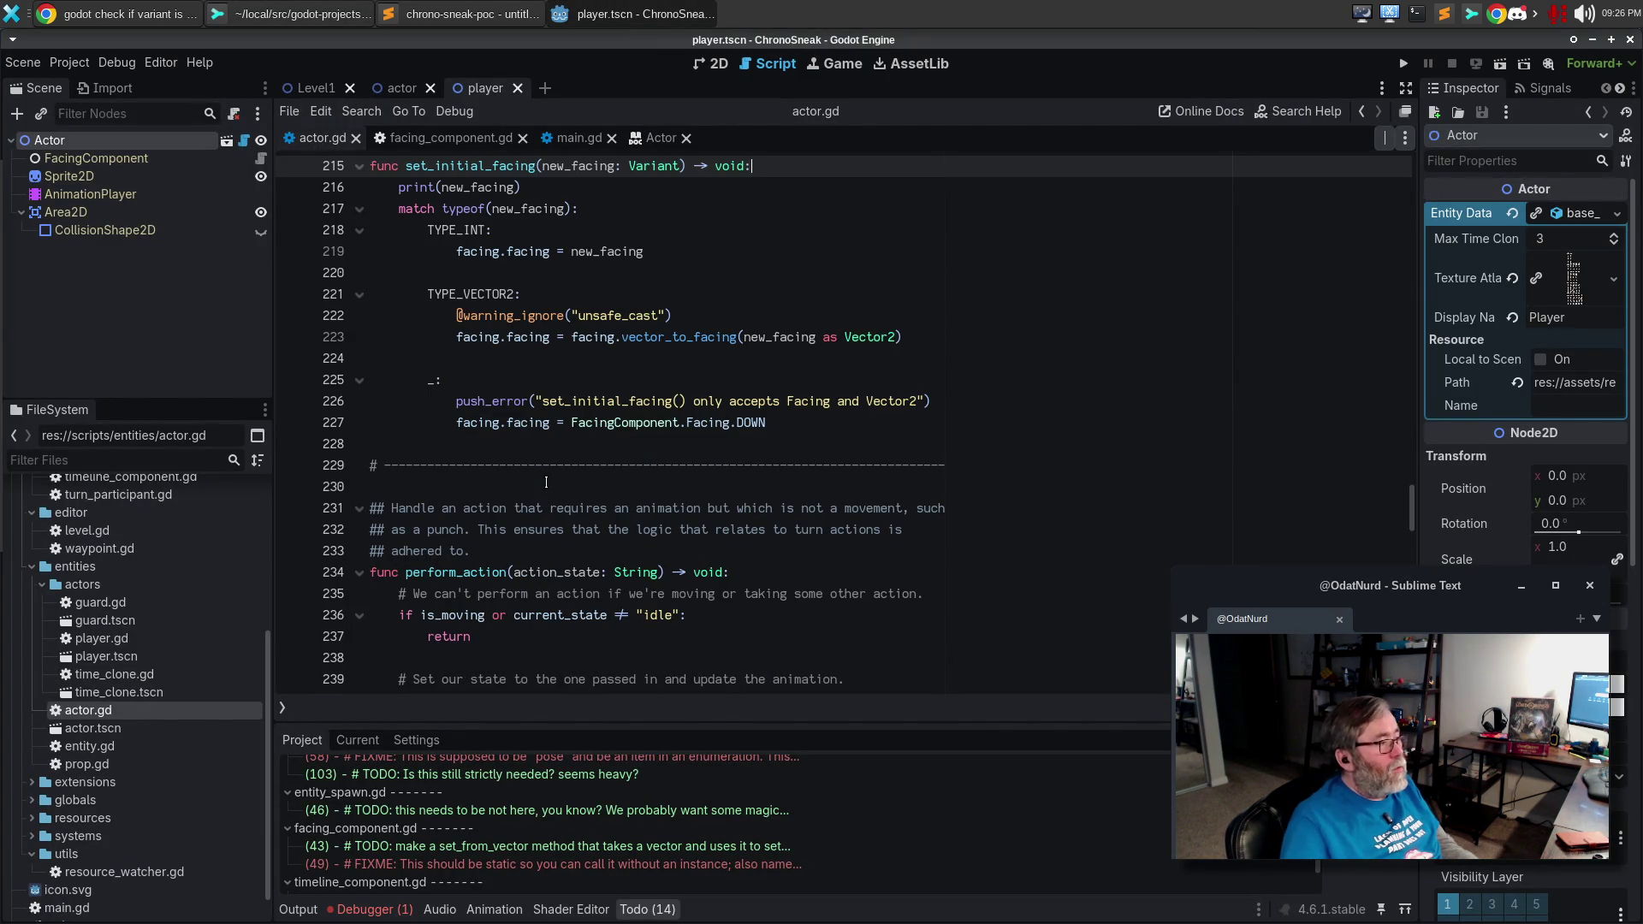
scroll(546, 483, up, 4)
click(524, 489)
Wrap the TYPE_INT assignment in 'if FacingComponent.Facing.has(new_facing):' with an else branch.
key(Return)
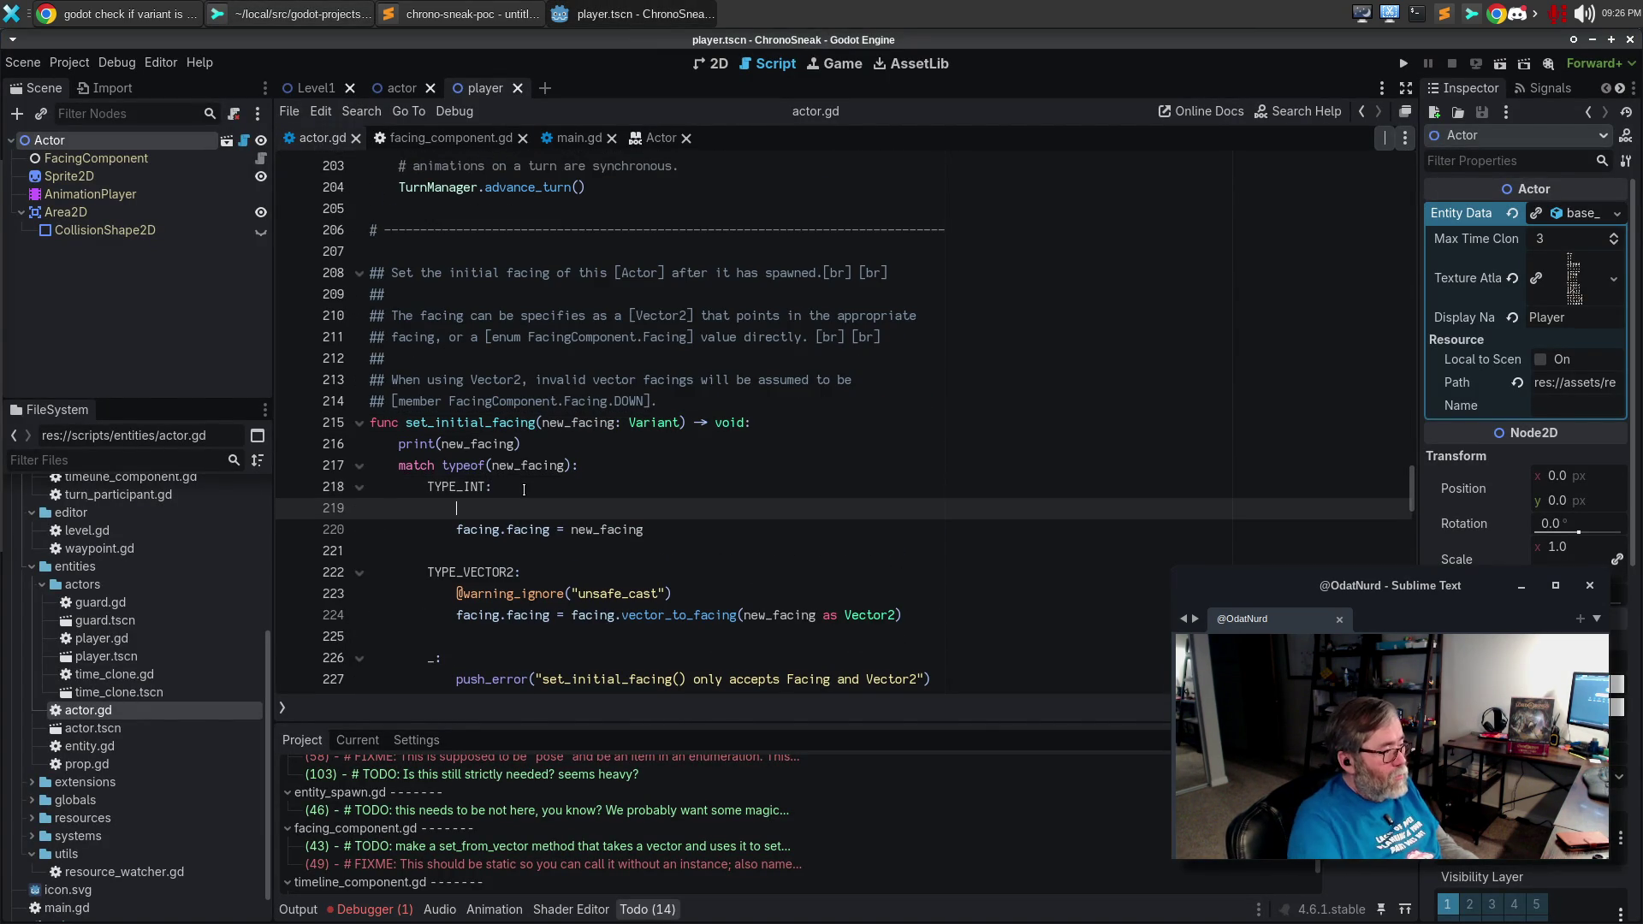
text(if FacingCom)
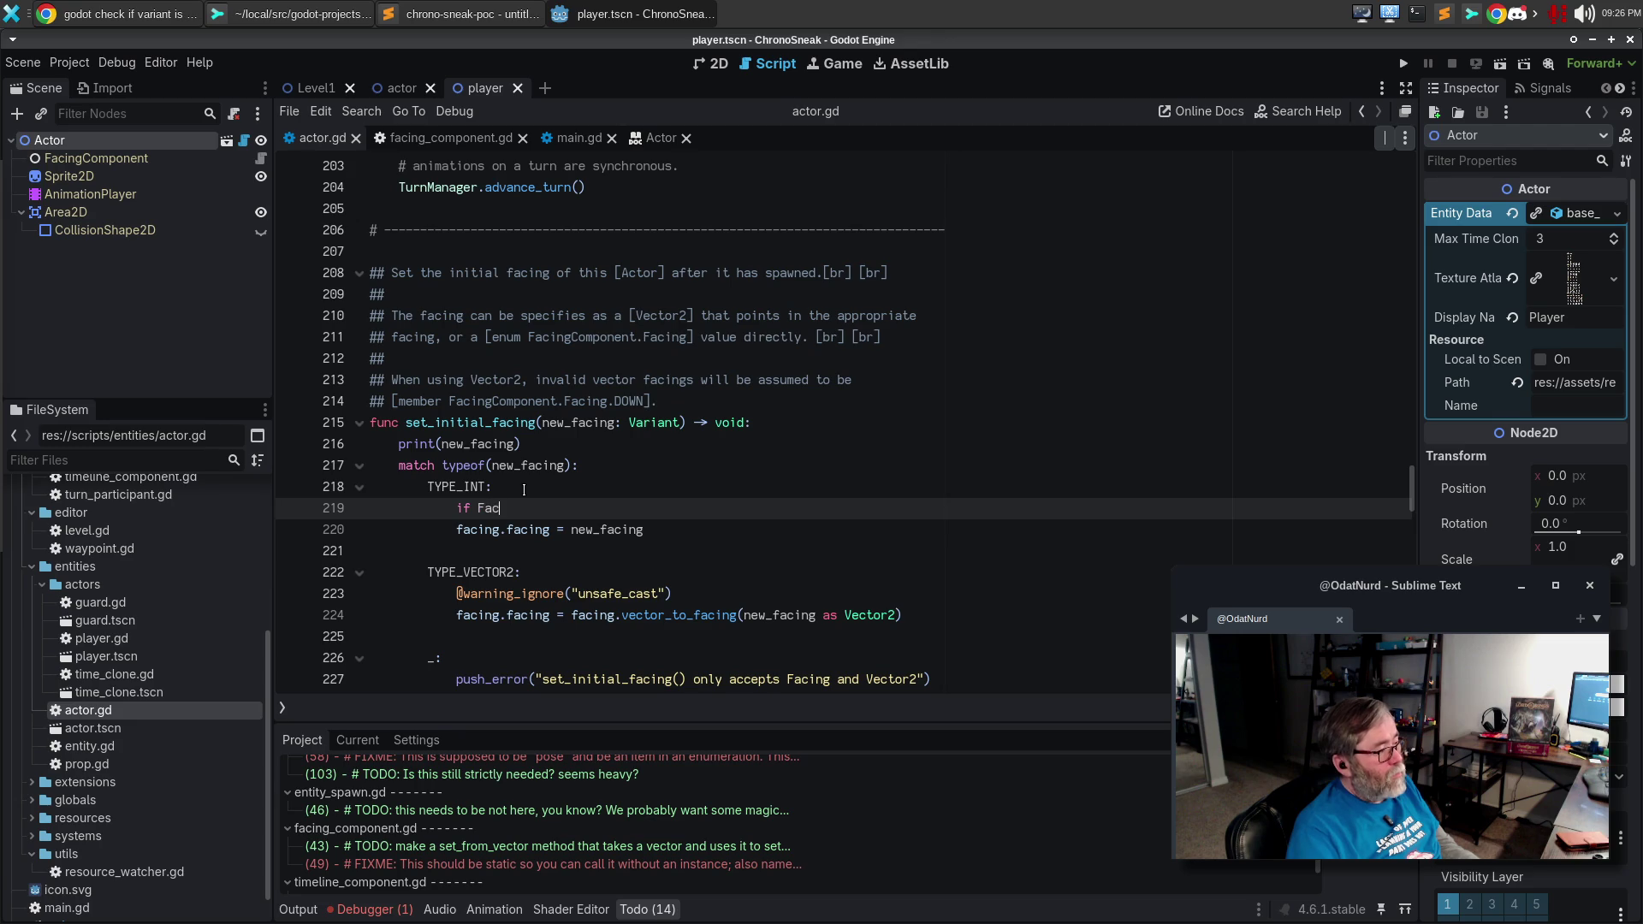
key(Return)
text(acing.has()
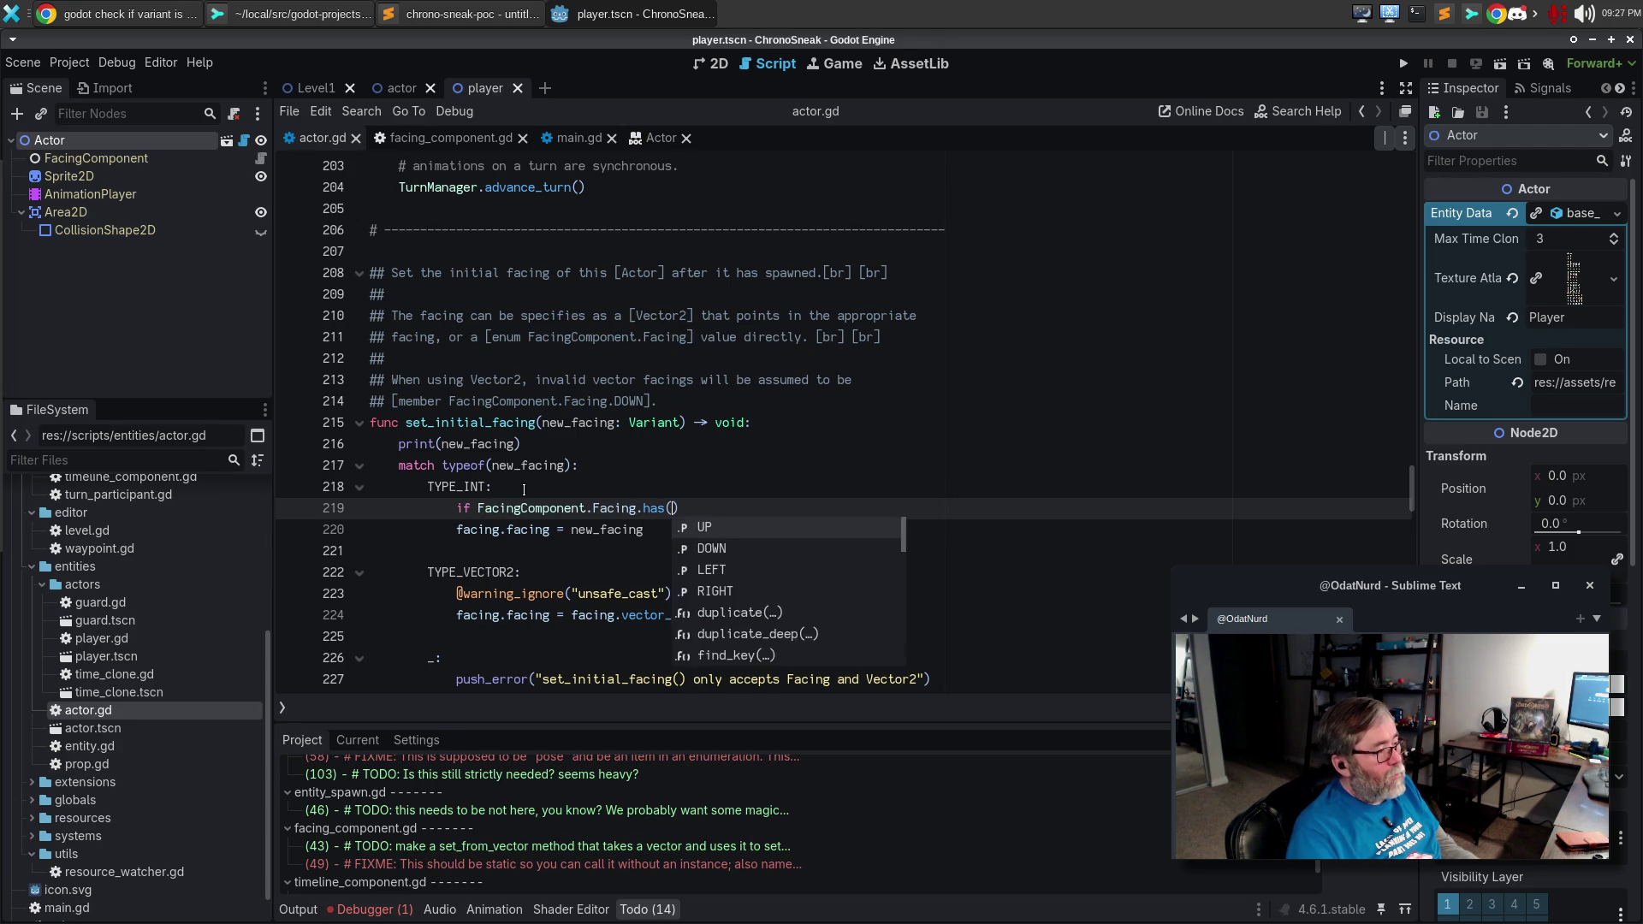
key(Return)
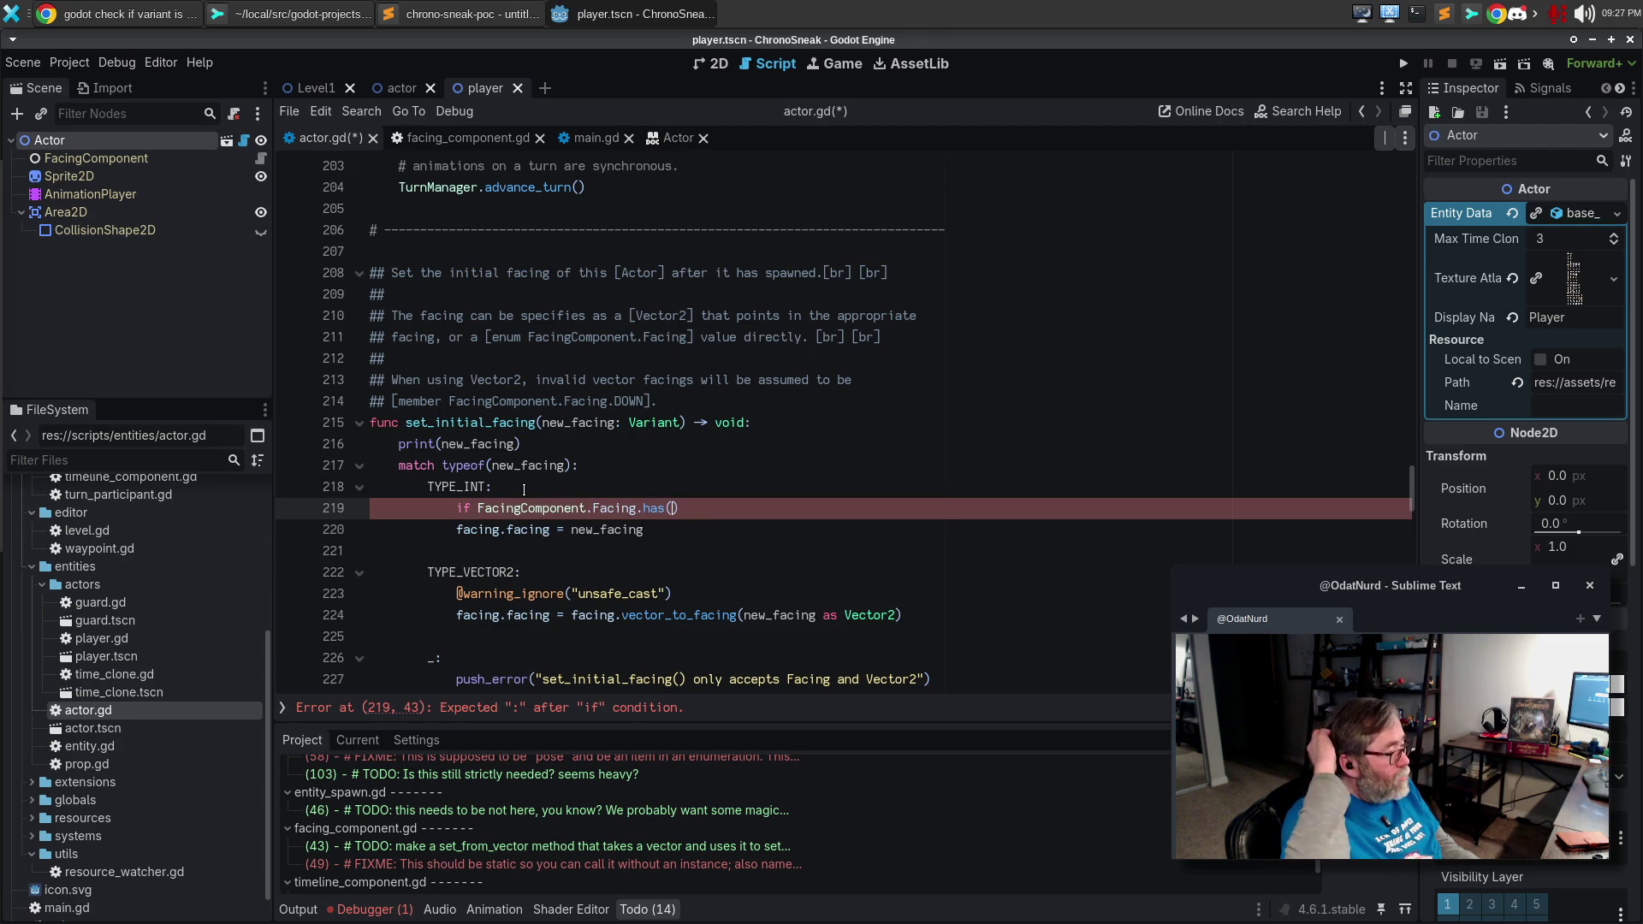
text(new_gf)
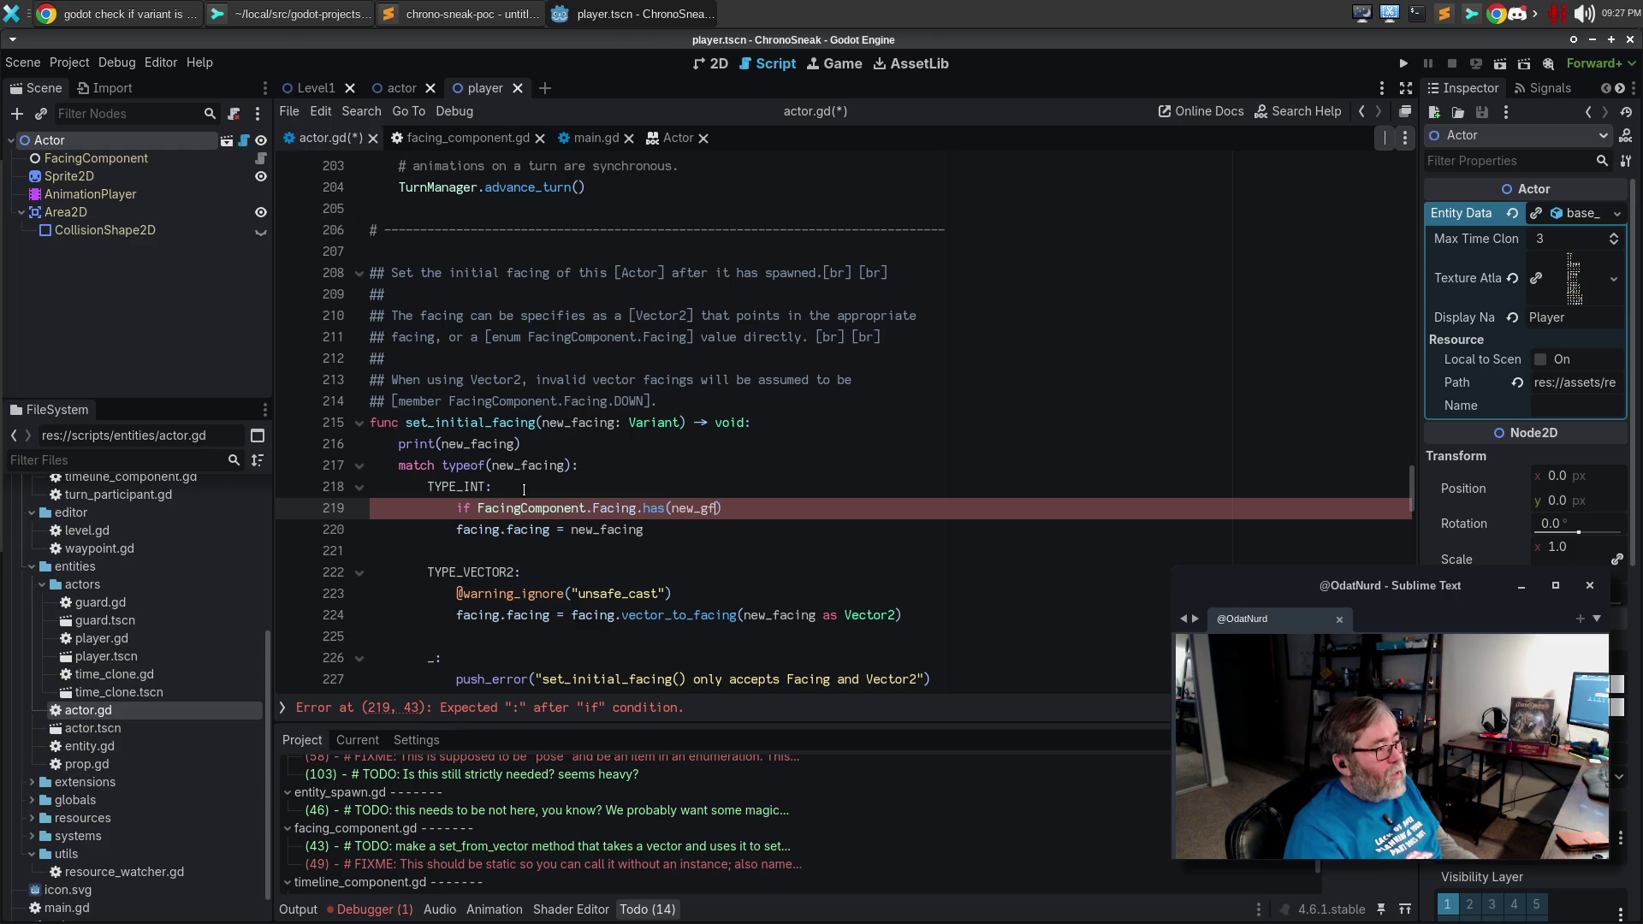
key(BackSpace)
key(BackSpace)
text(facing):)
key(Down)
key(Home)
key(Tab)
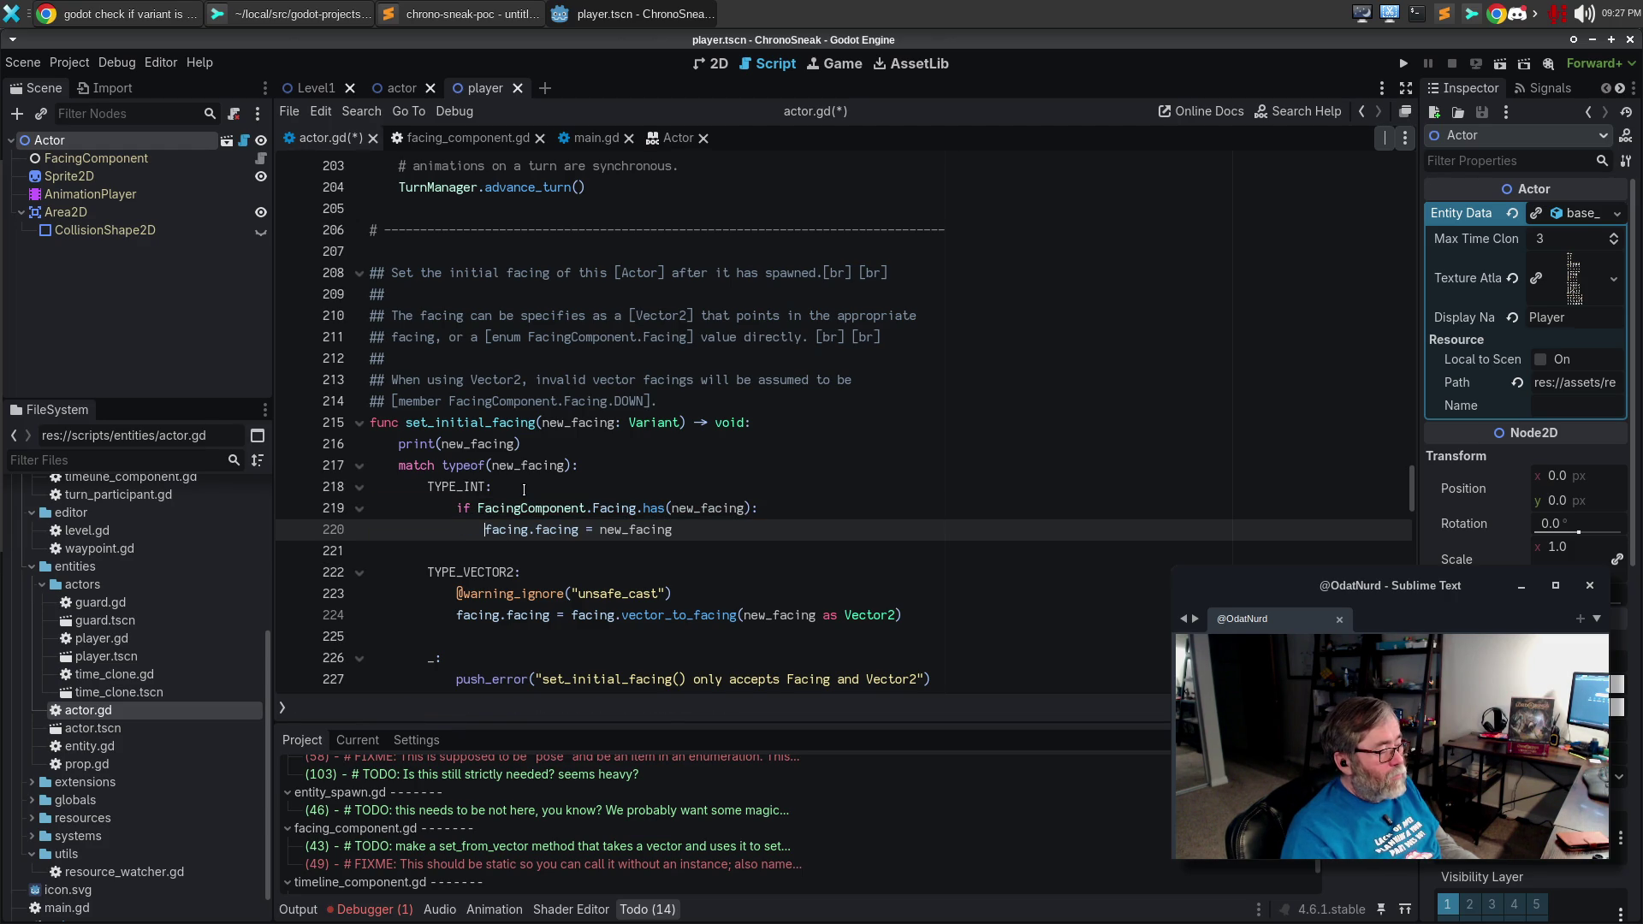
key(Return)
key(BackSpace)
text(else:)
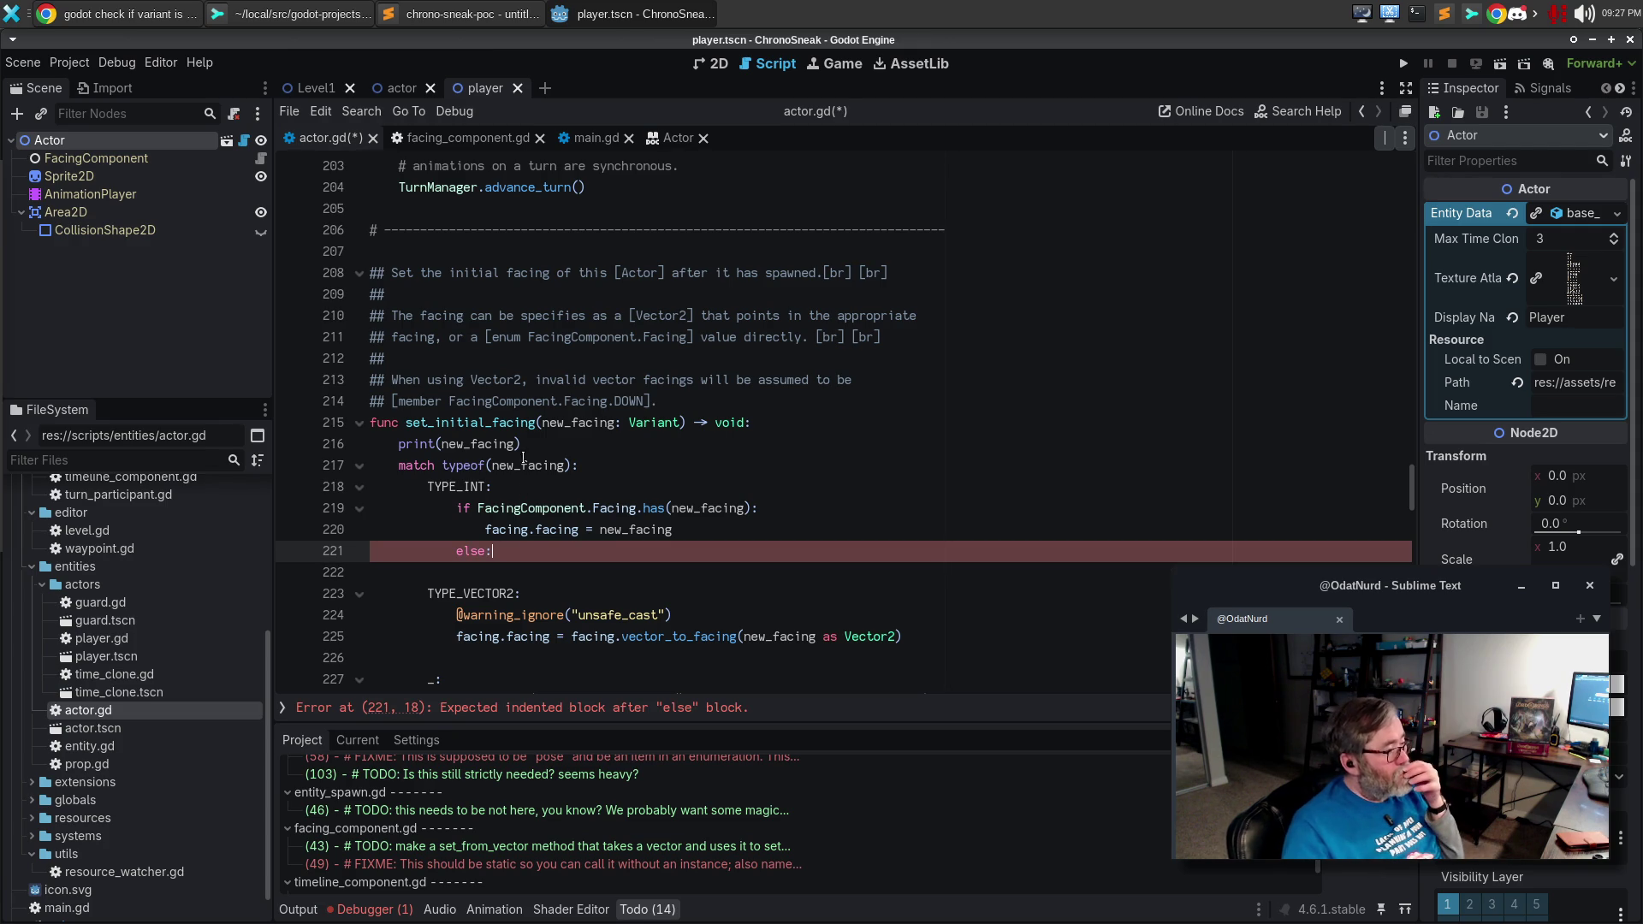
scroll(540, 434, down, 2)
scroll(540, 434, down, 3)
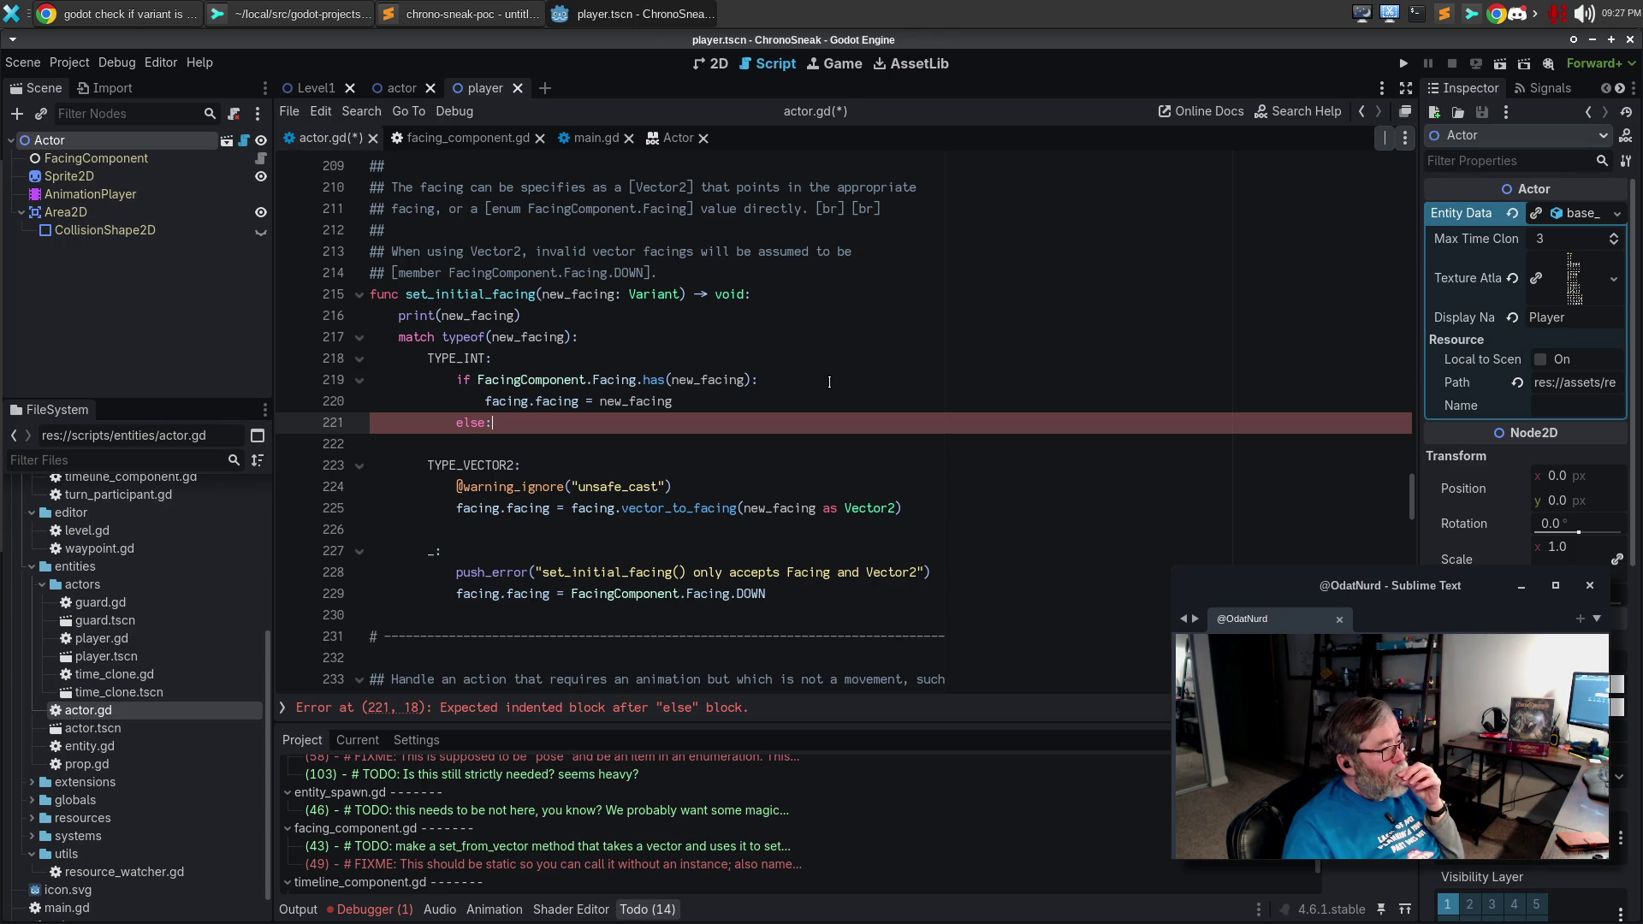
Negate the check with 'not', dedent the assignment, and delete the else line.
key(Up)
key(Up)
key(Up)
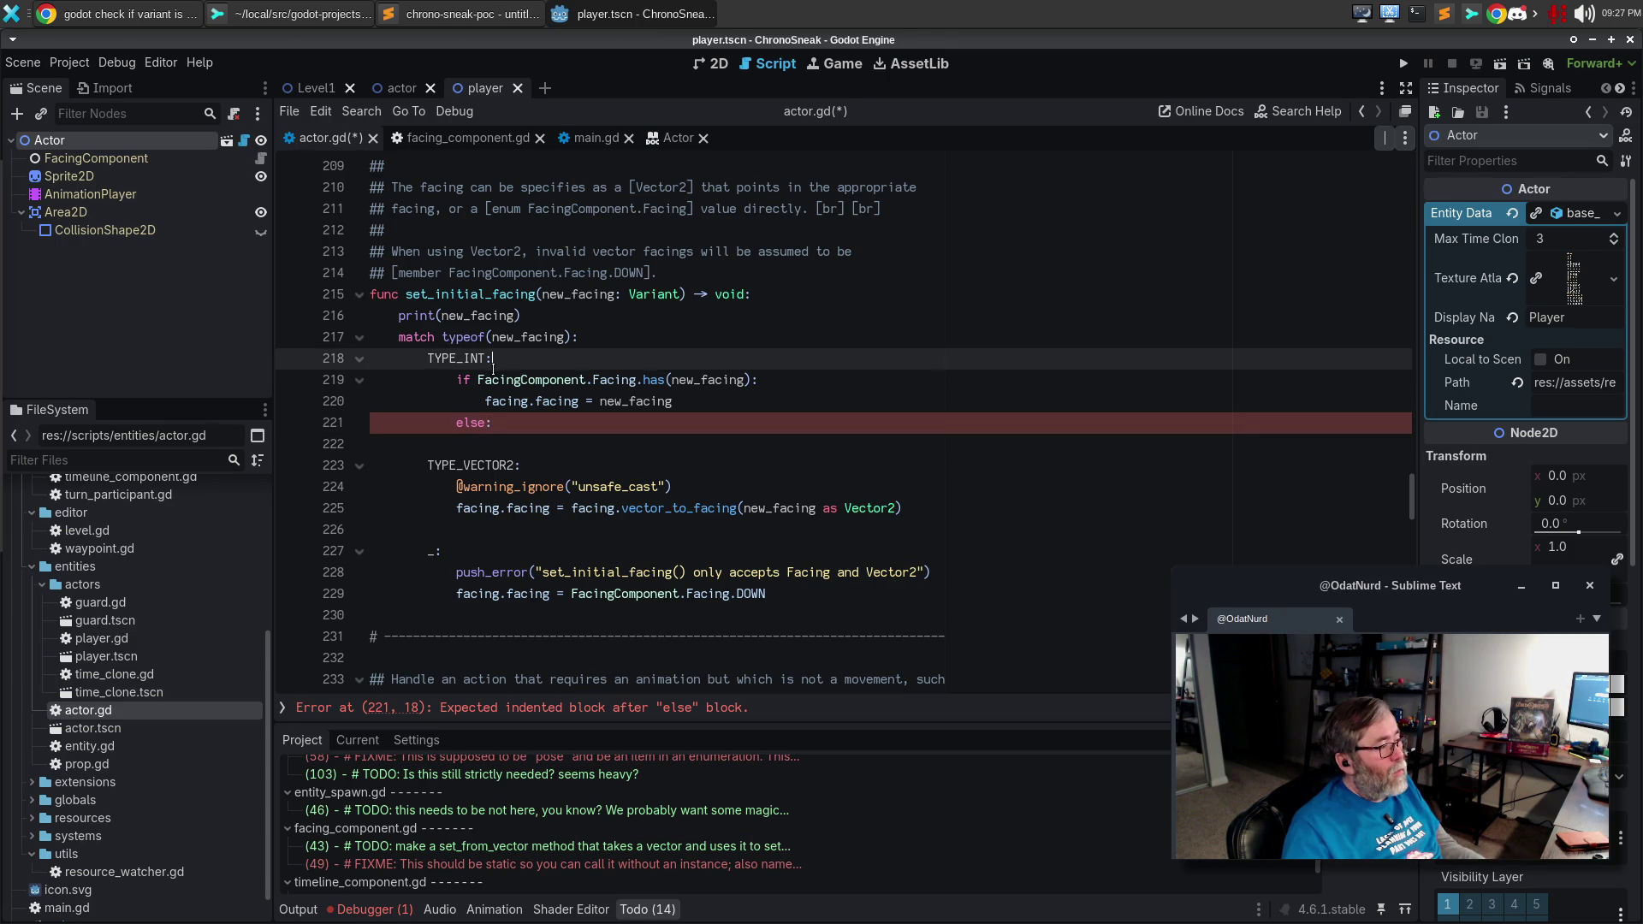
click(473, 379)
text(not)
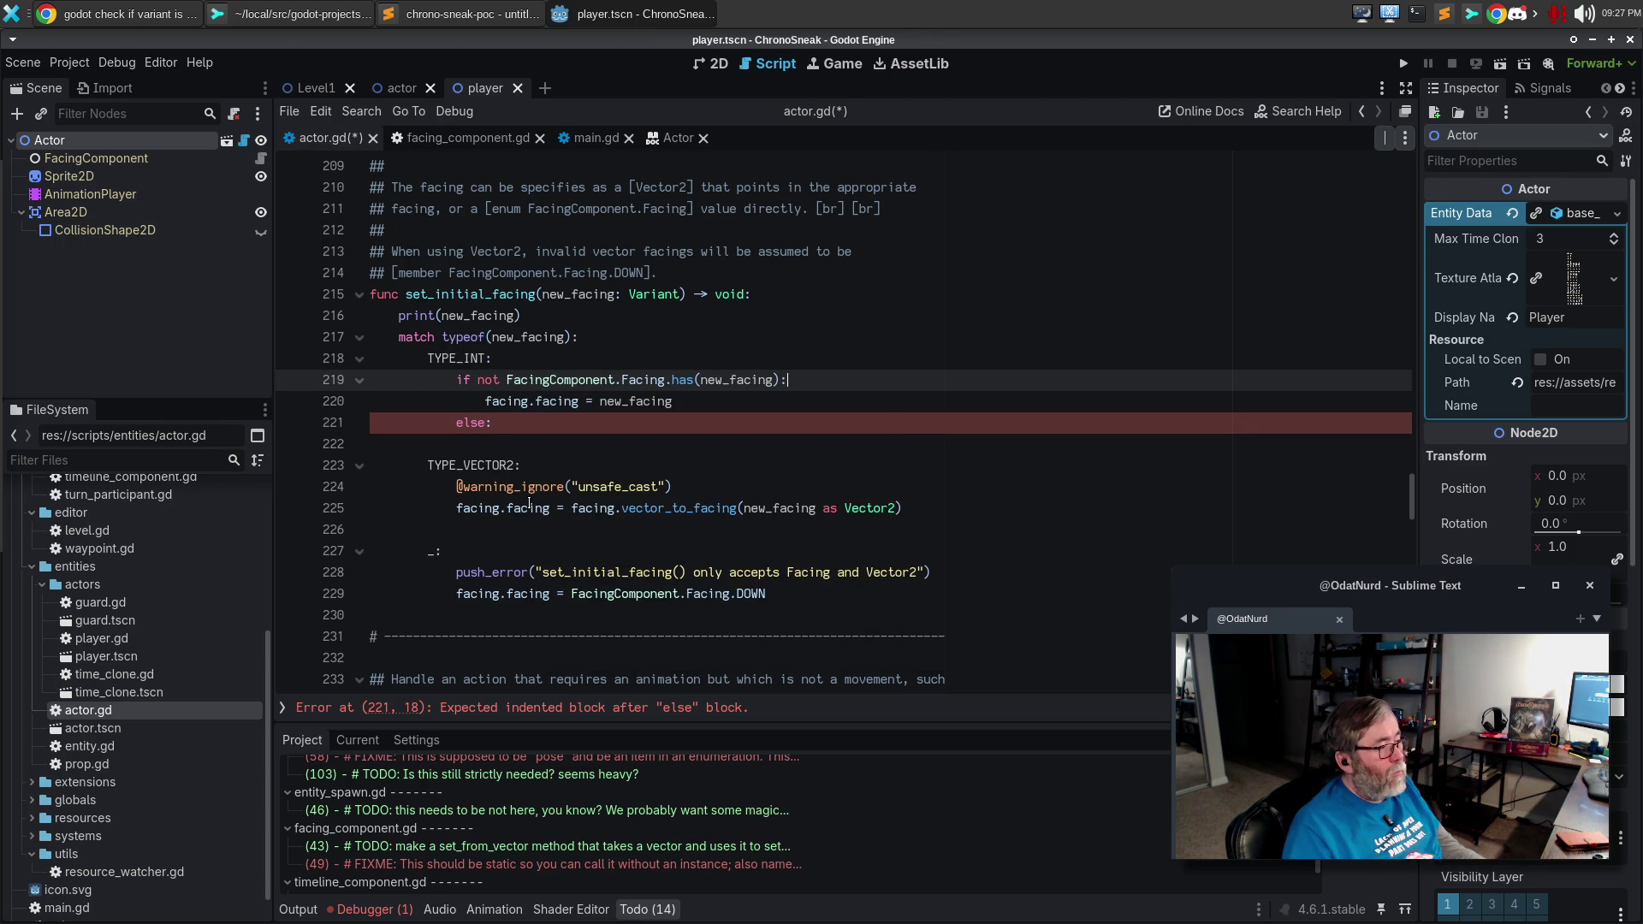
key(Down)
key(Home)
key(shift+Tab)
key(Down)
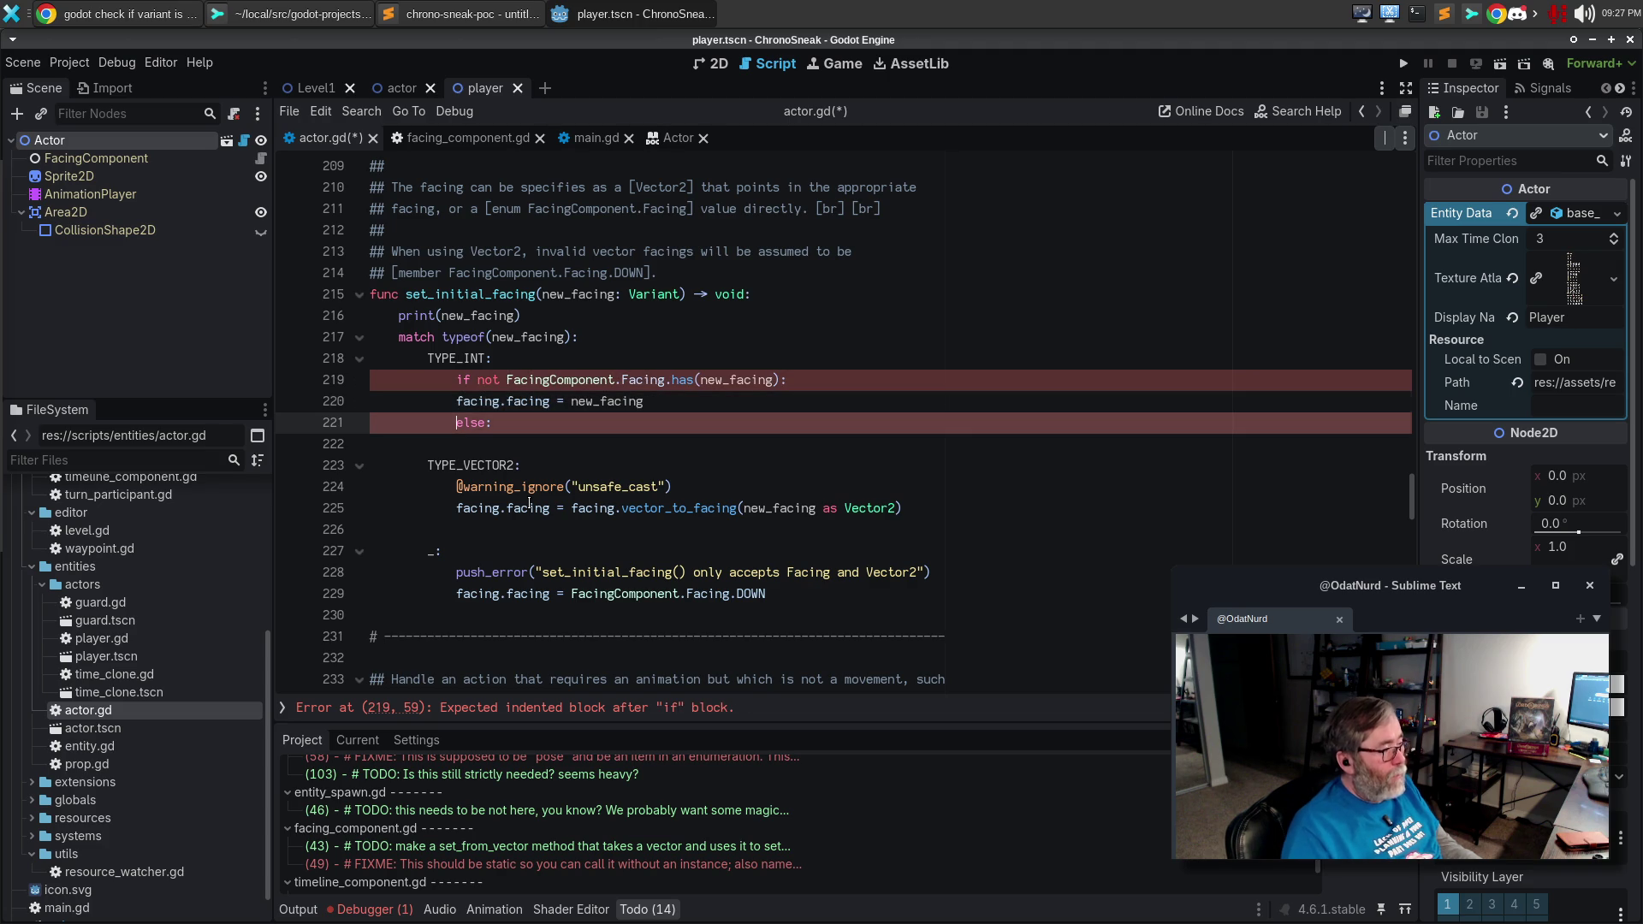
key(ctrl+shift+k)
key(Up)
key(Up)
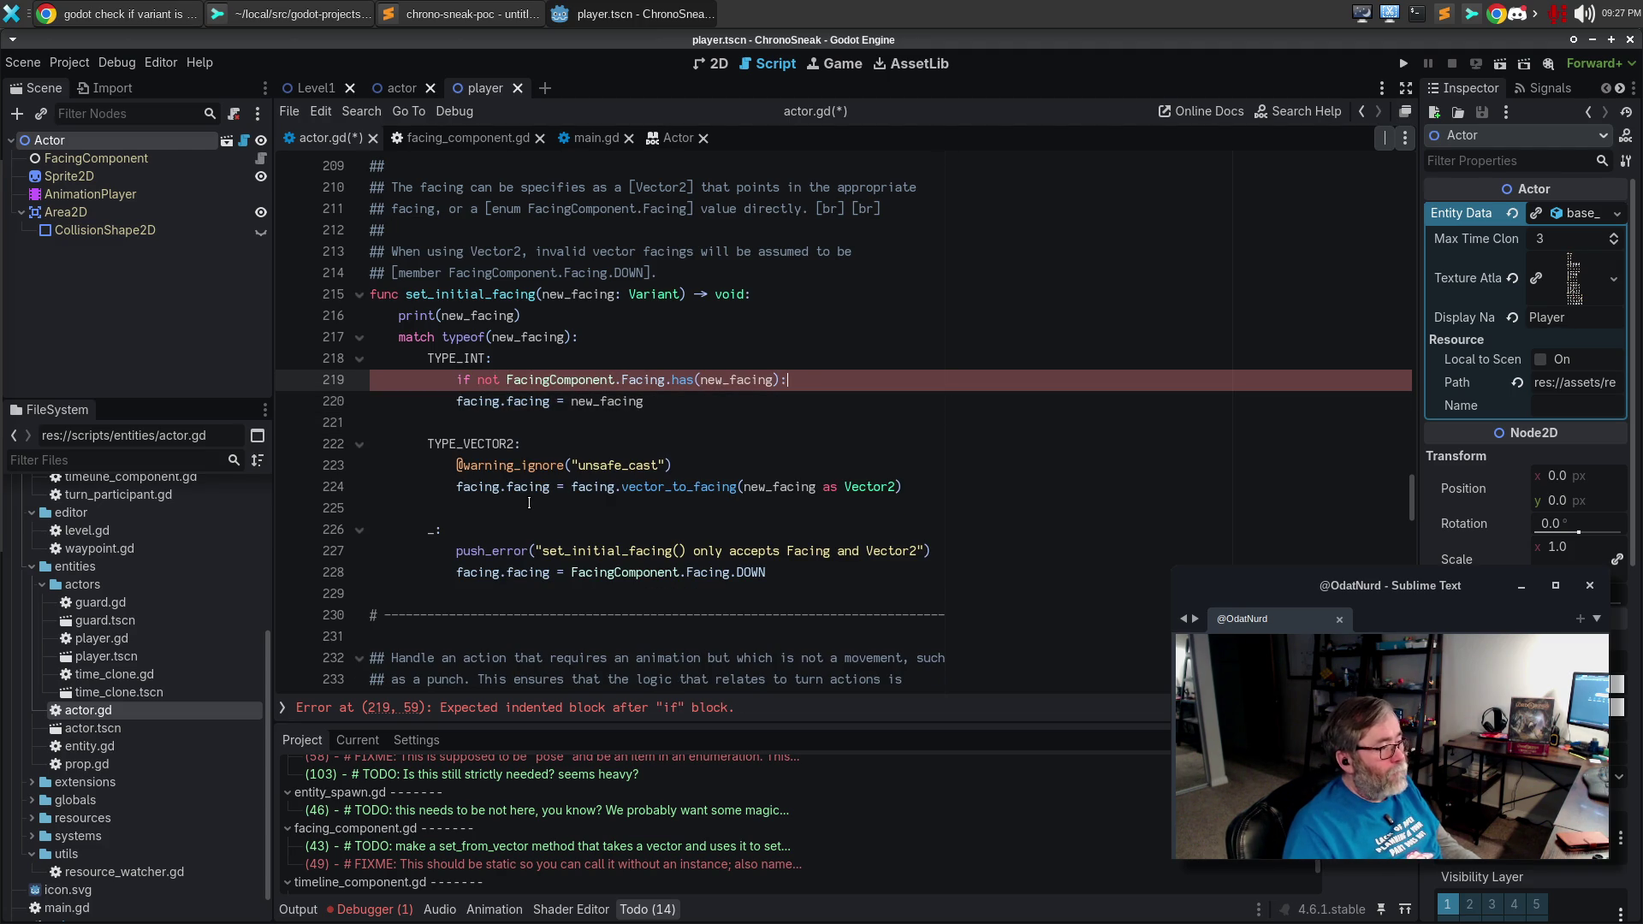
Inside the invalid-facing branch, set new_facing = FacingComponent.Facing.DOWN.
key(End)
key(Return)
text(ne)
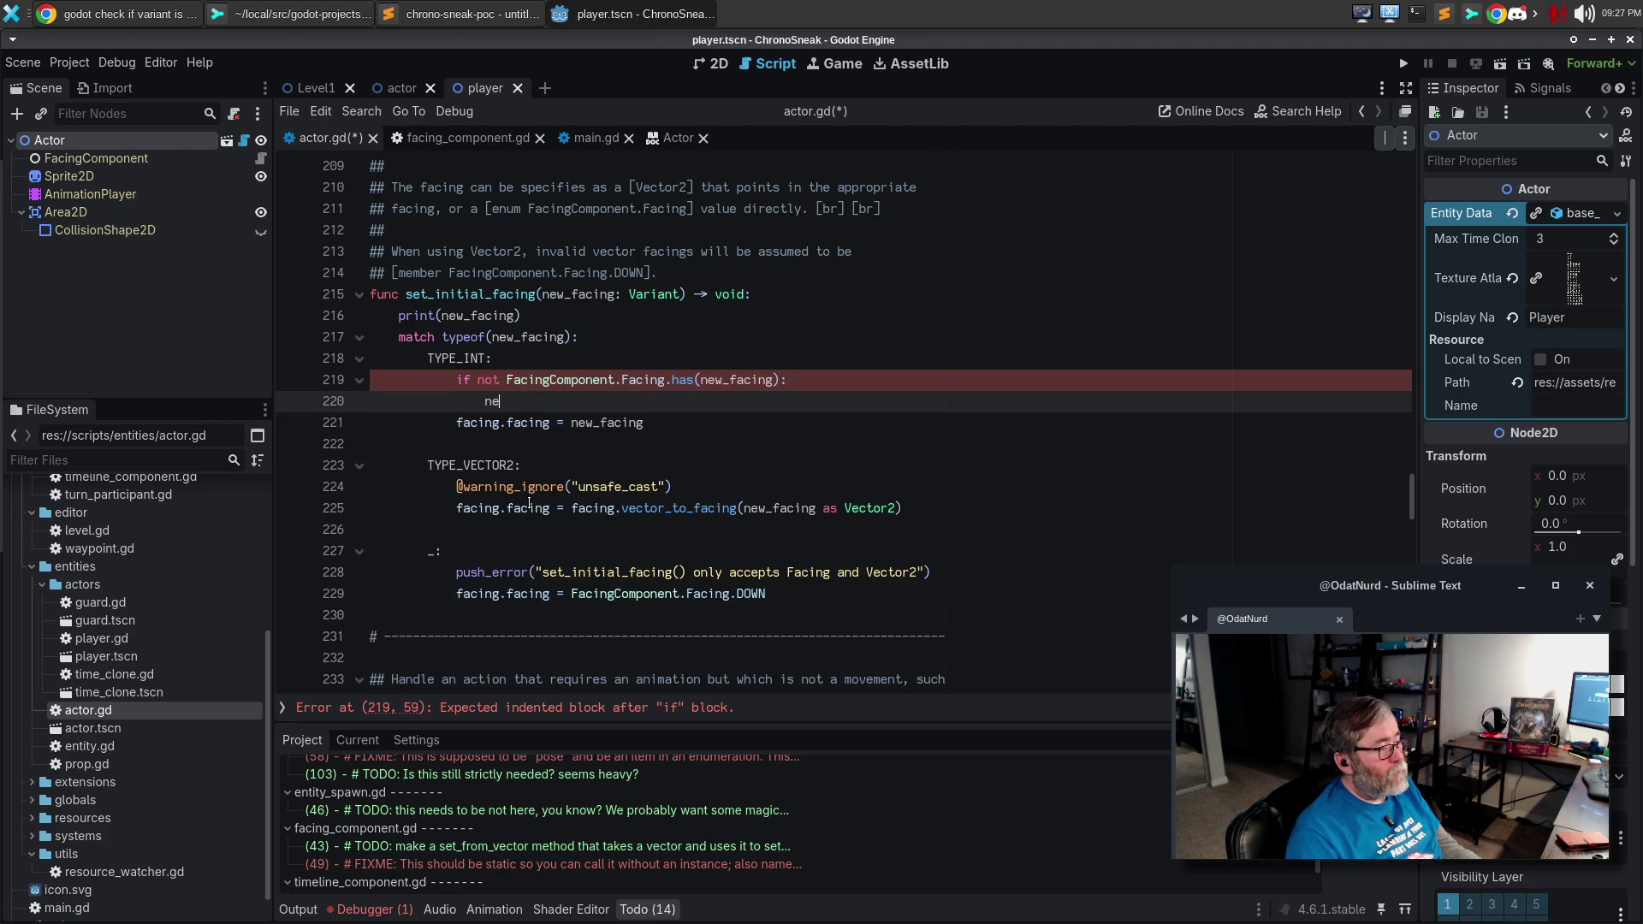
text(w_facing = FacingCOm)
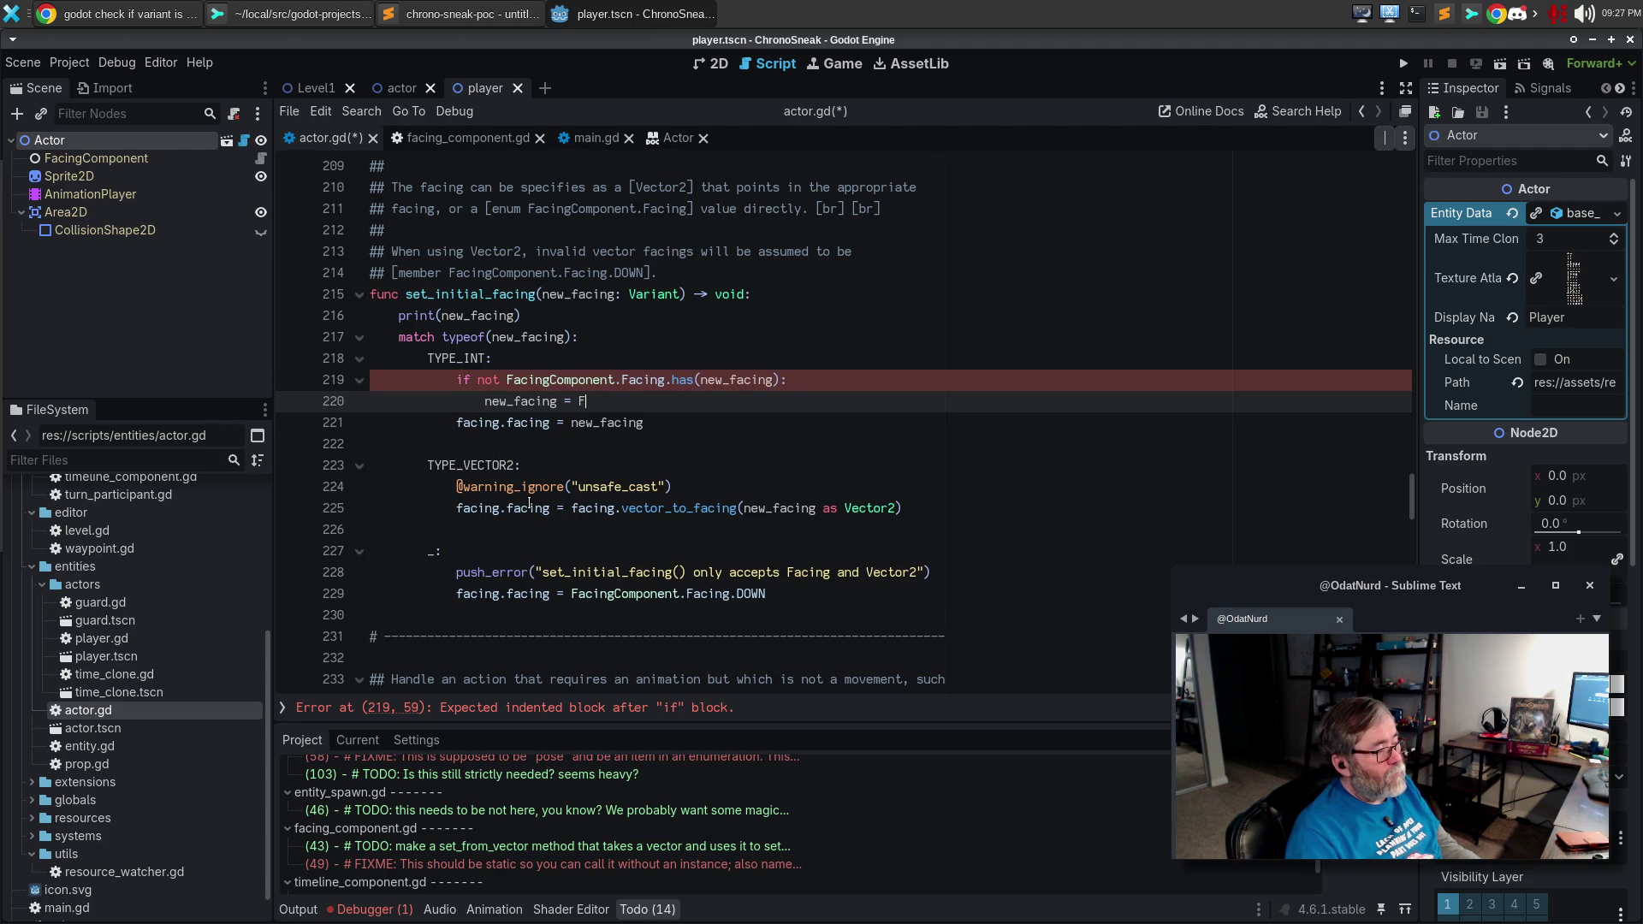
key(BackSpace)
key(BackSpace)
key(BackSpace)
text(Component.Facing)
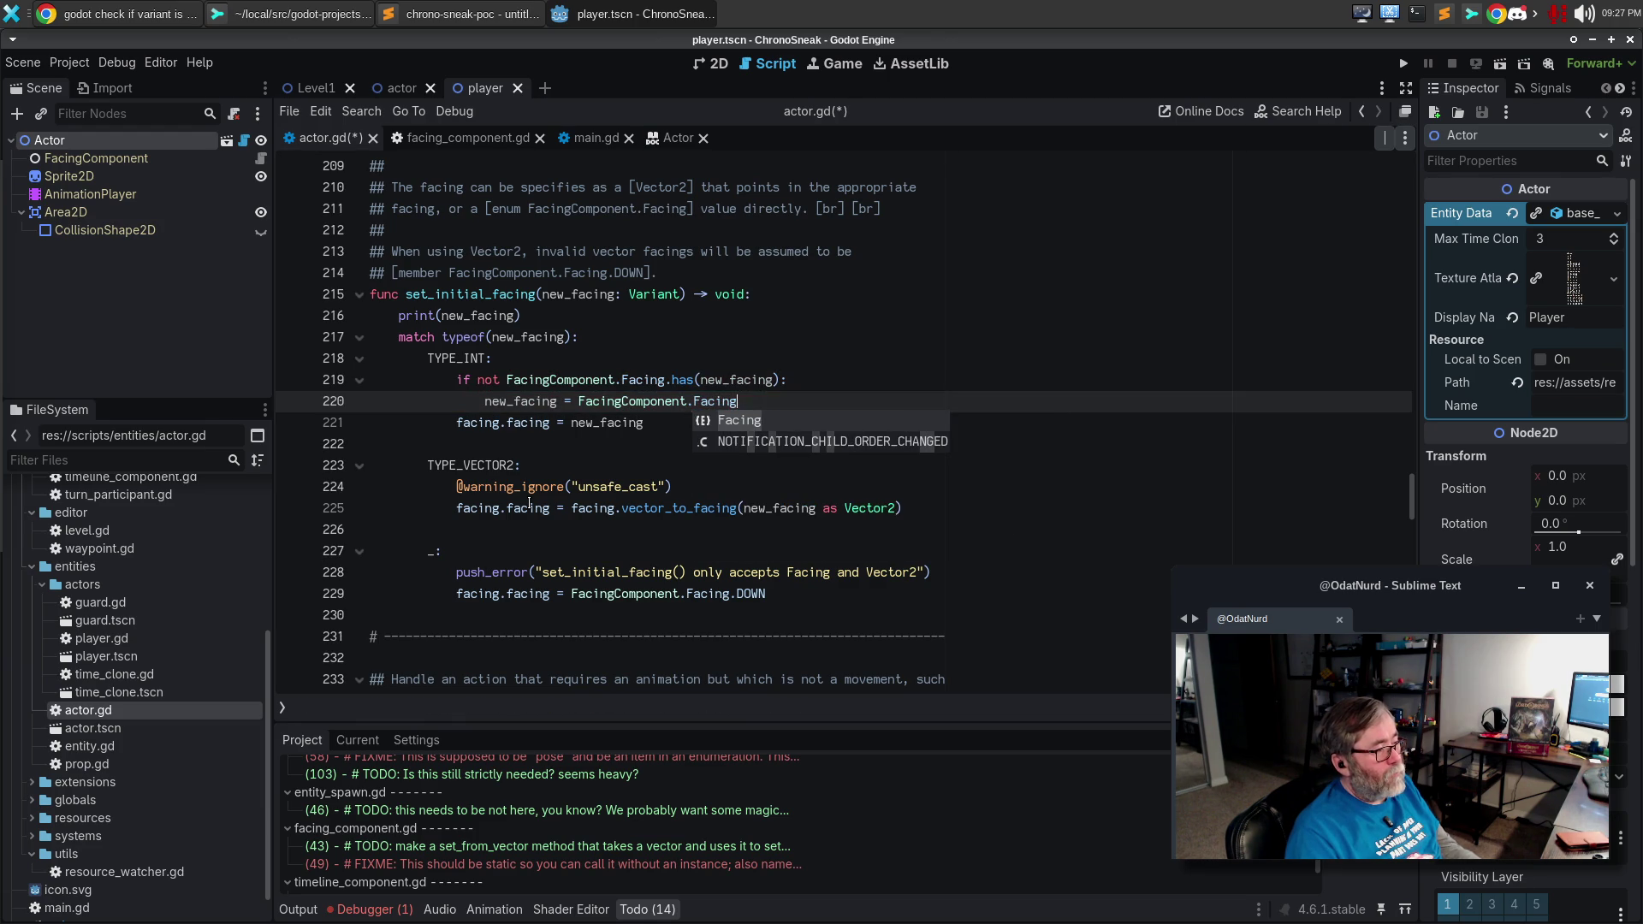
text(.)
key(BackSpace)
text(.DOWN)
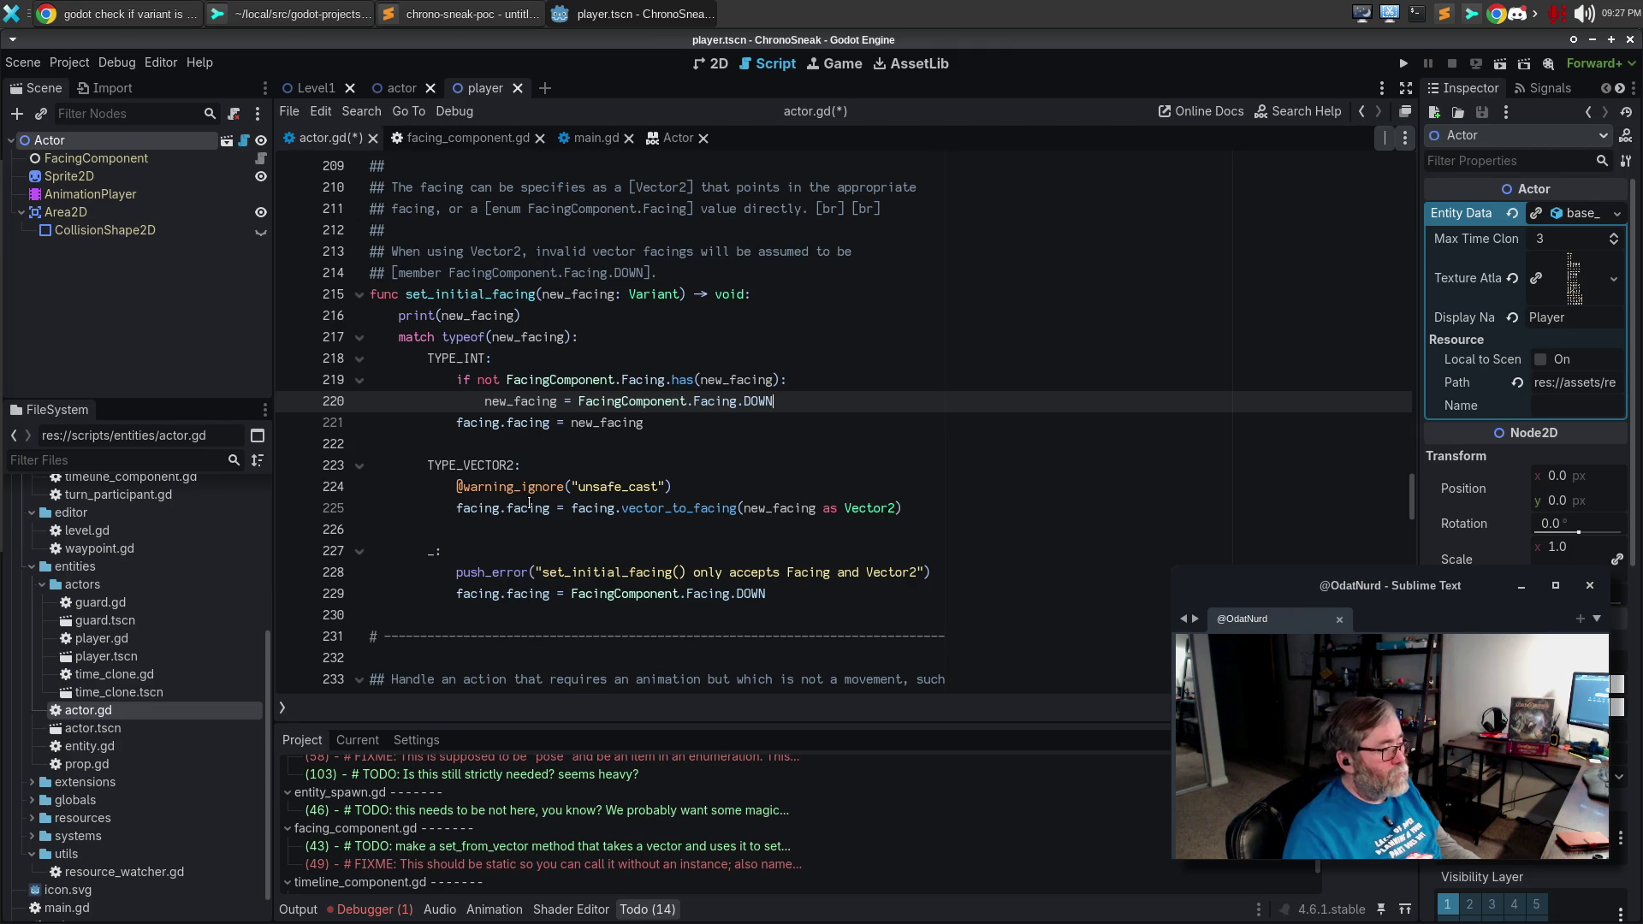
key(Return)
Add push_error("set_initial_facing() given invalid Facing enum value") and save actor.gd.
text(pus)
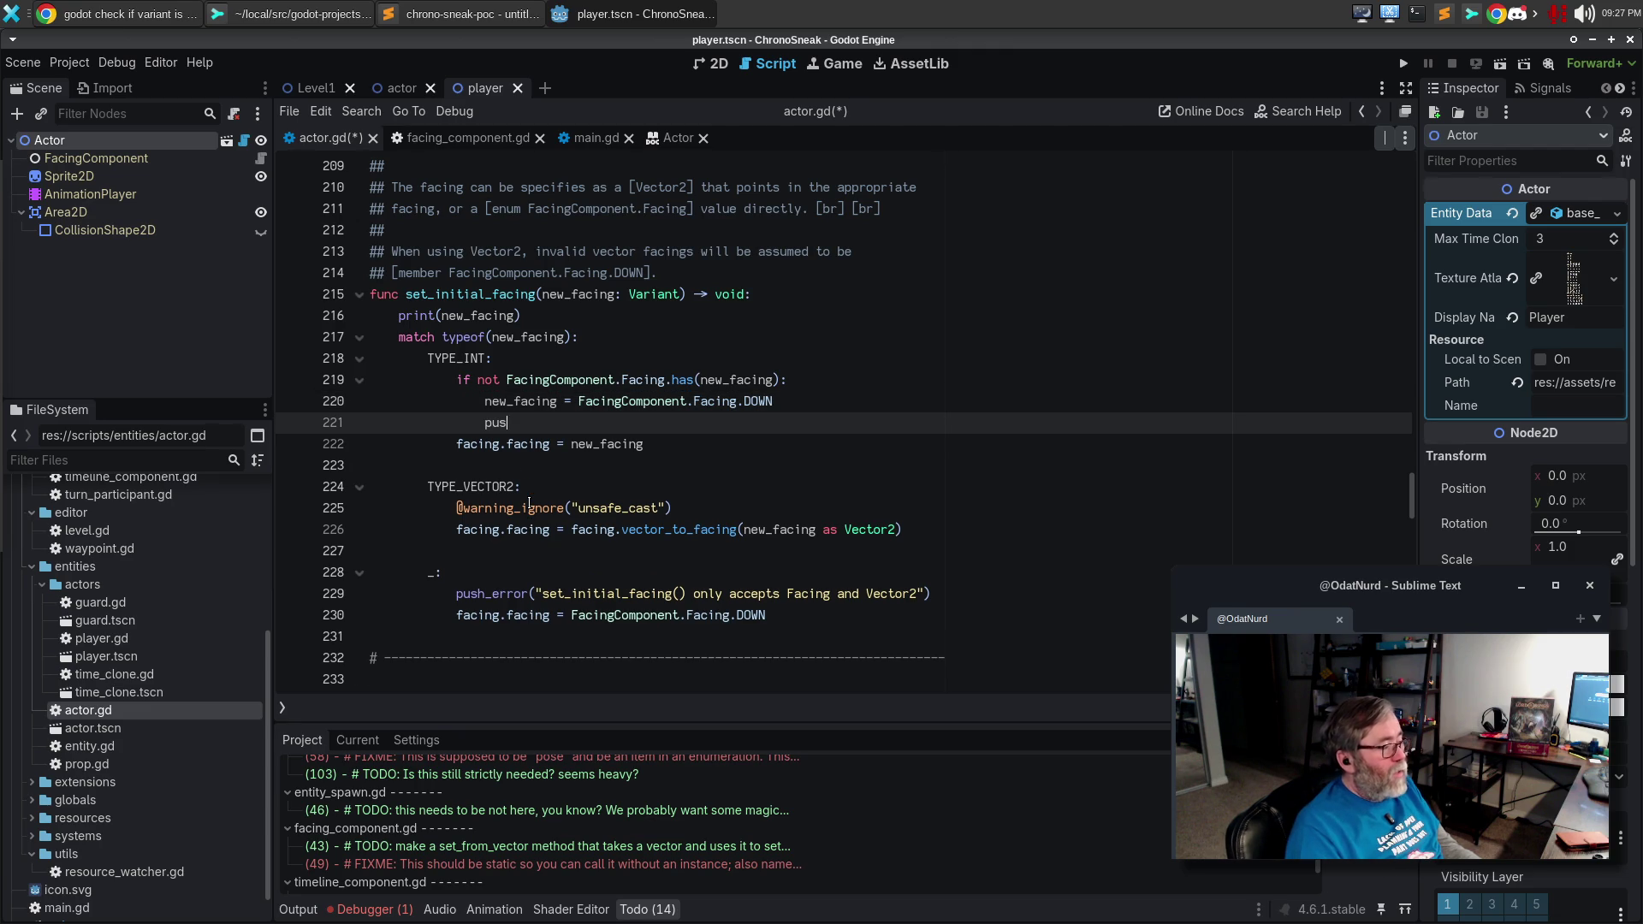
text(h_error(")
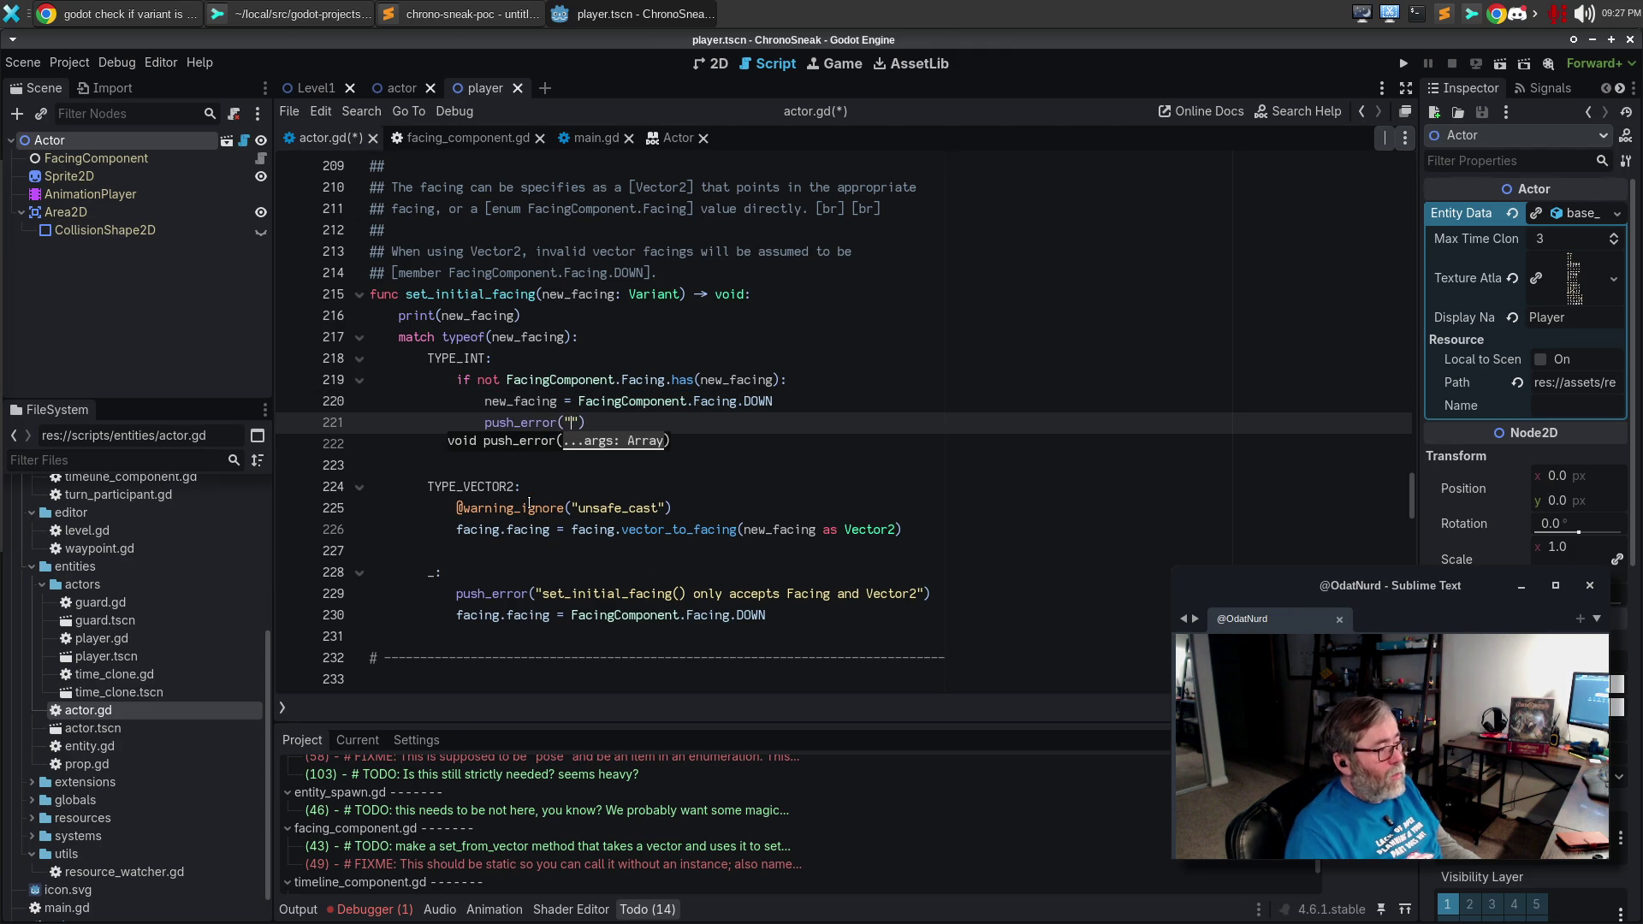
text(set_initial)
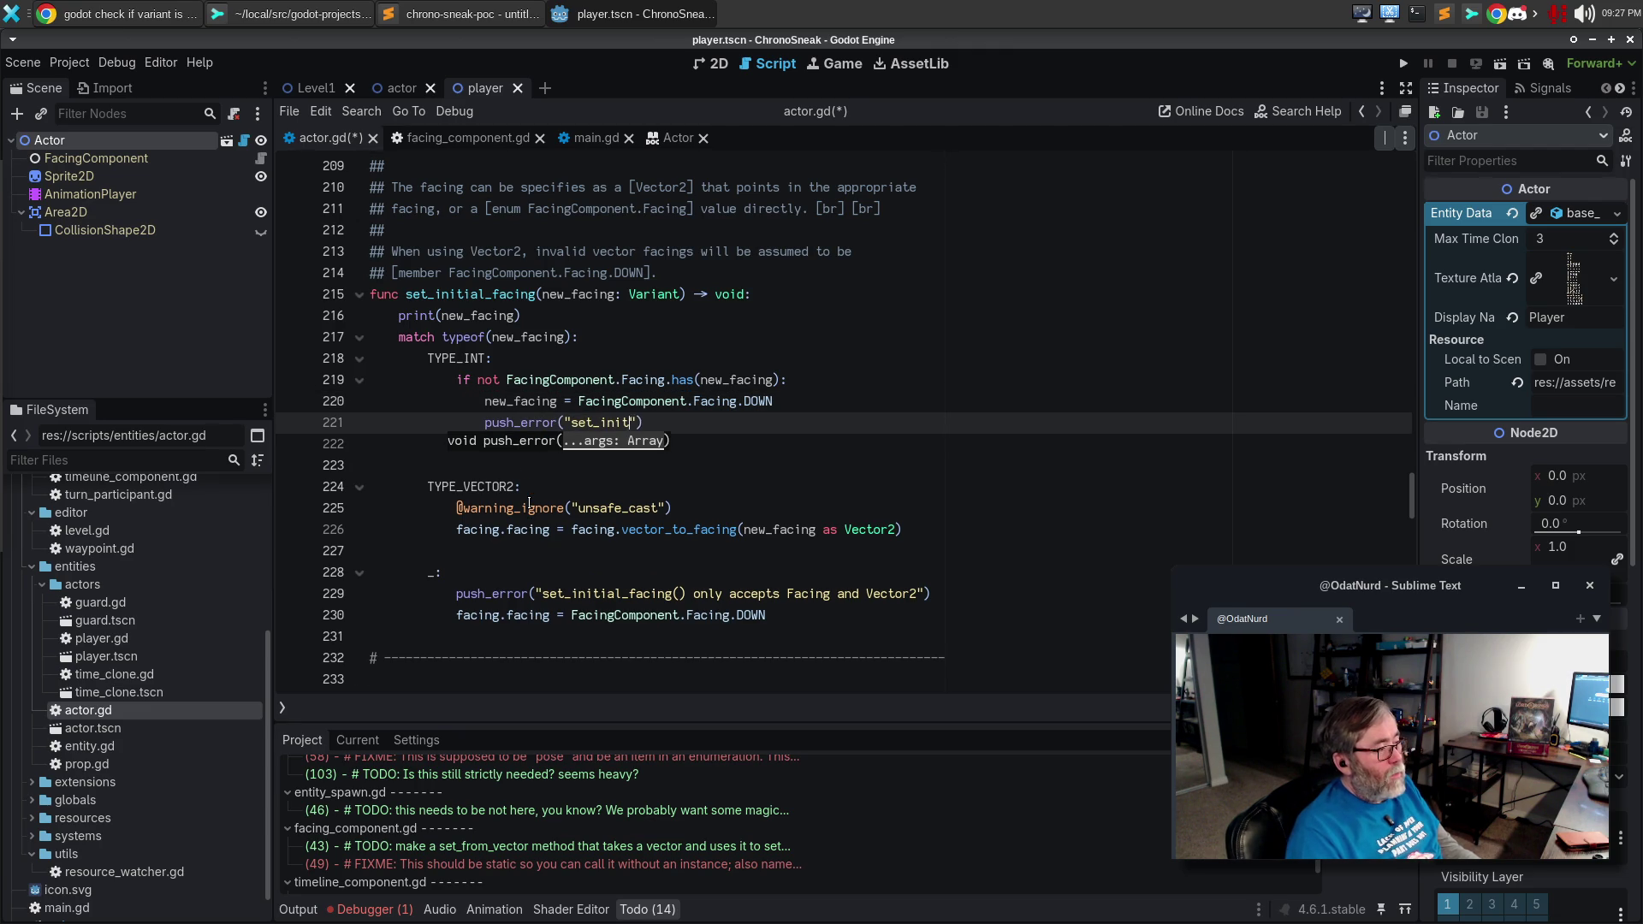
text(_facing() giv)
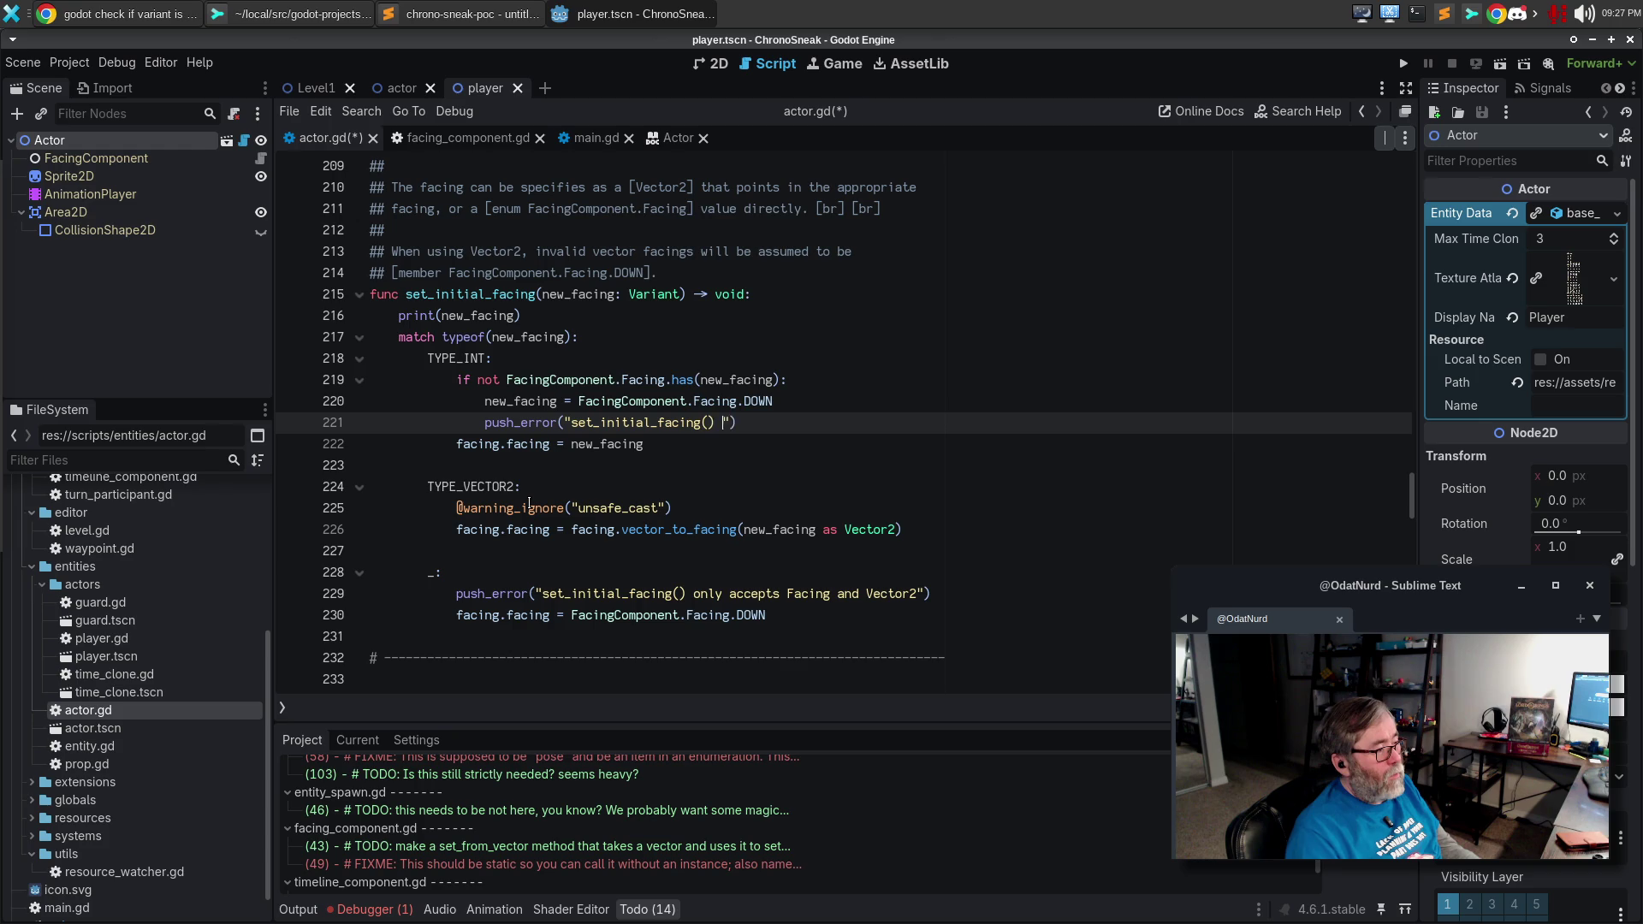
text(en invalid Facin)
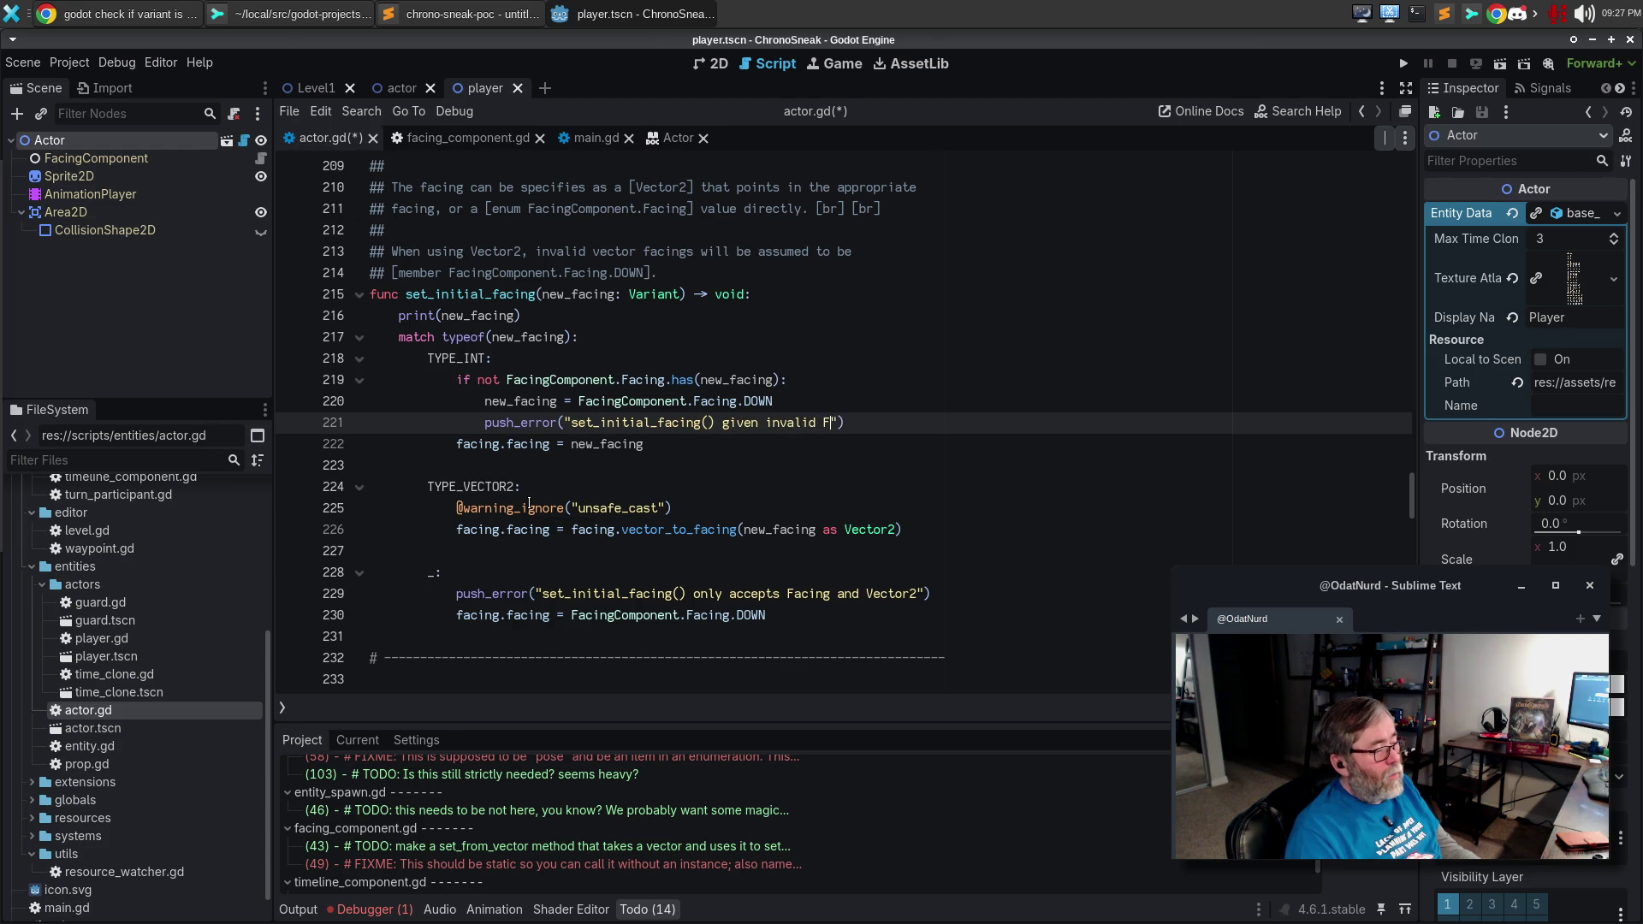
text(g enumera)
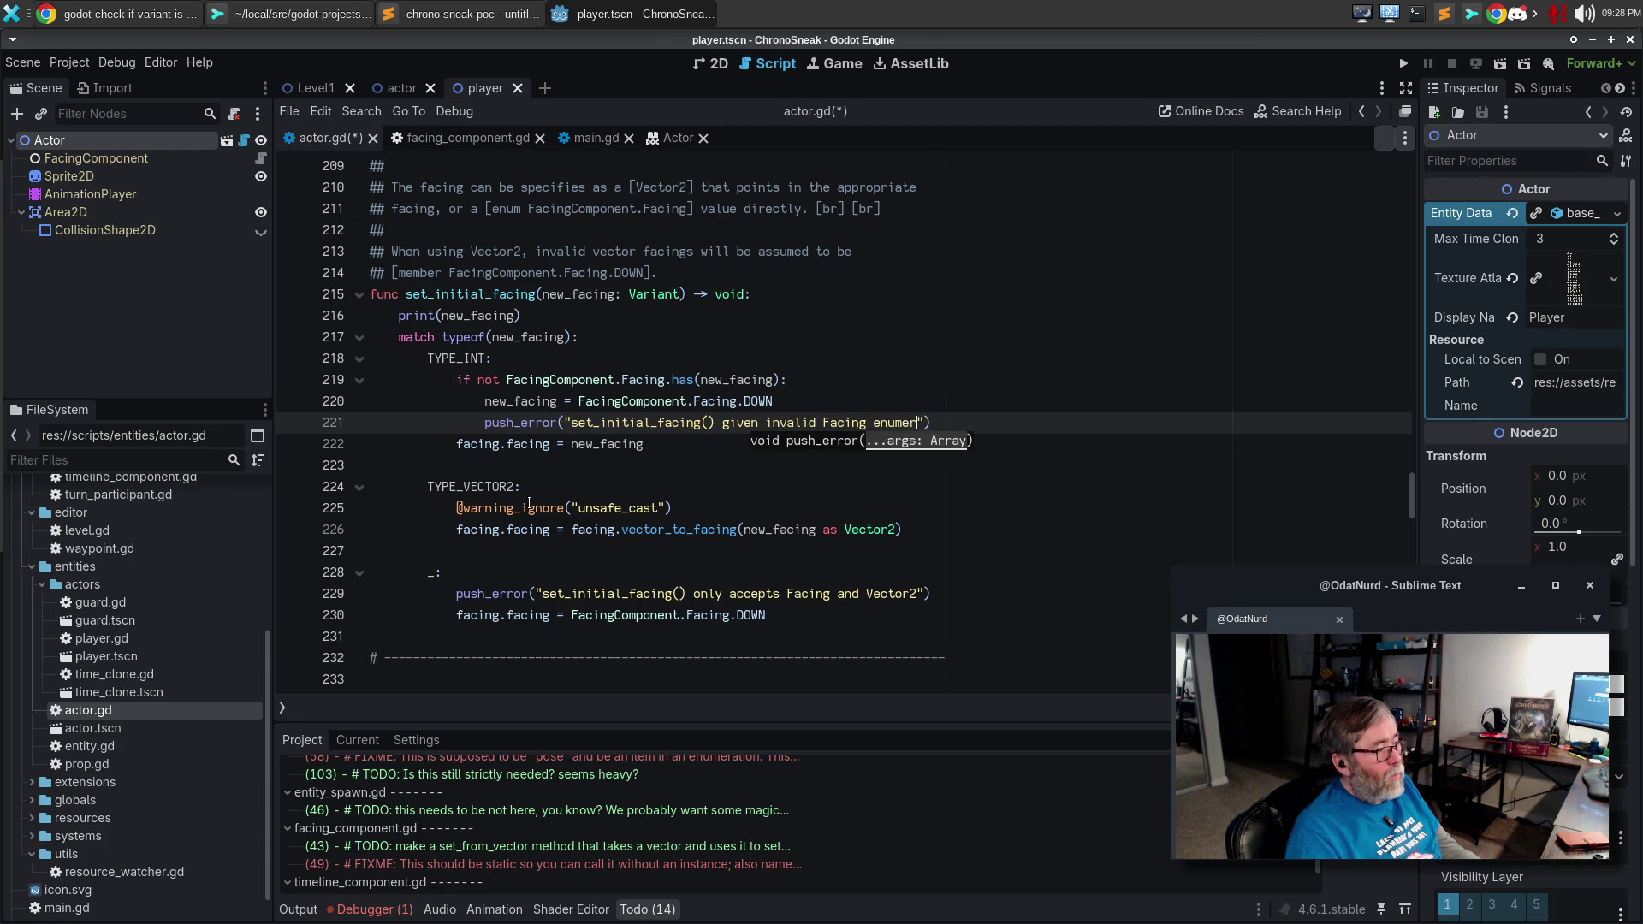
key(BackSpace)
key(BackSpace)
key(BackSpace)
text(value)
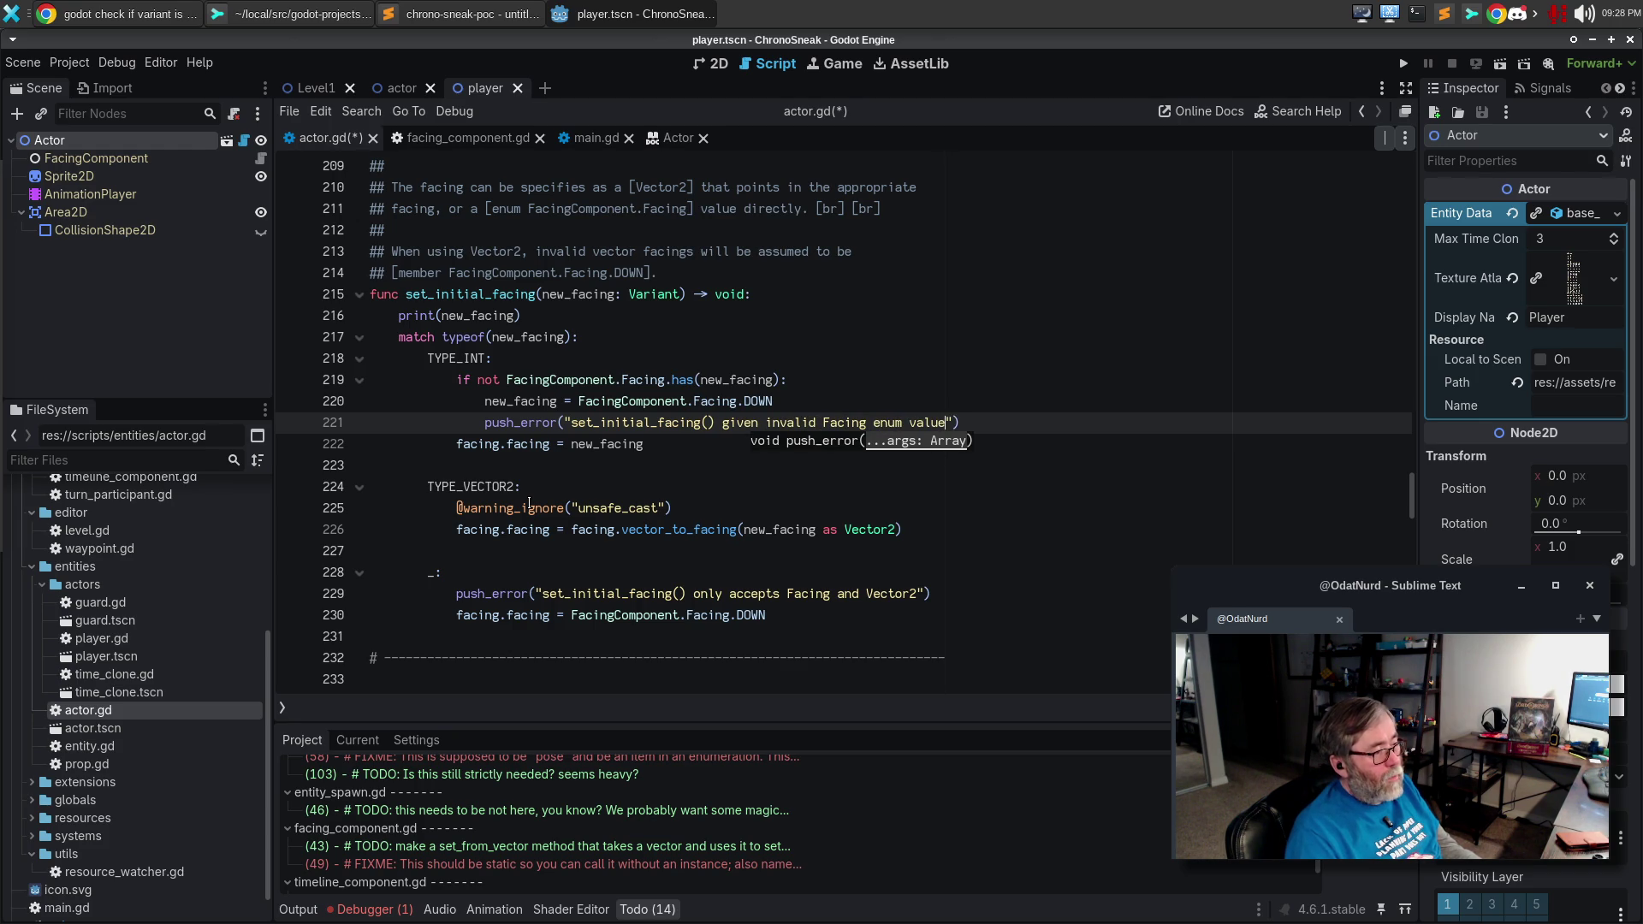
key(ctrl+s)
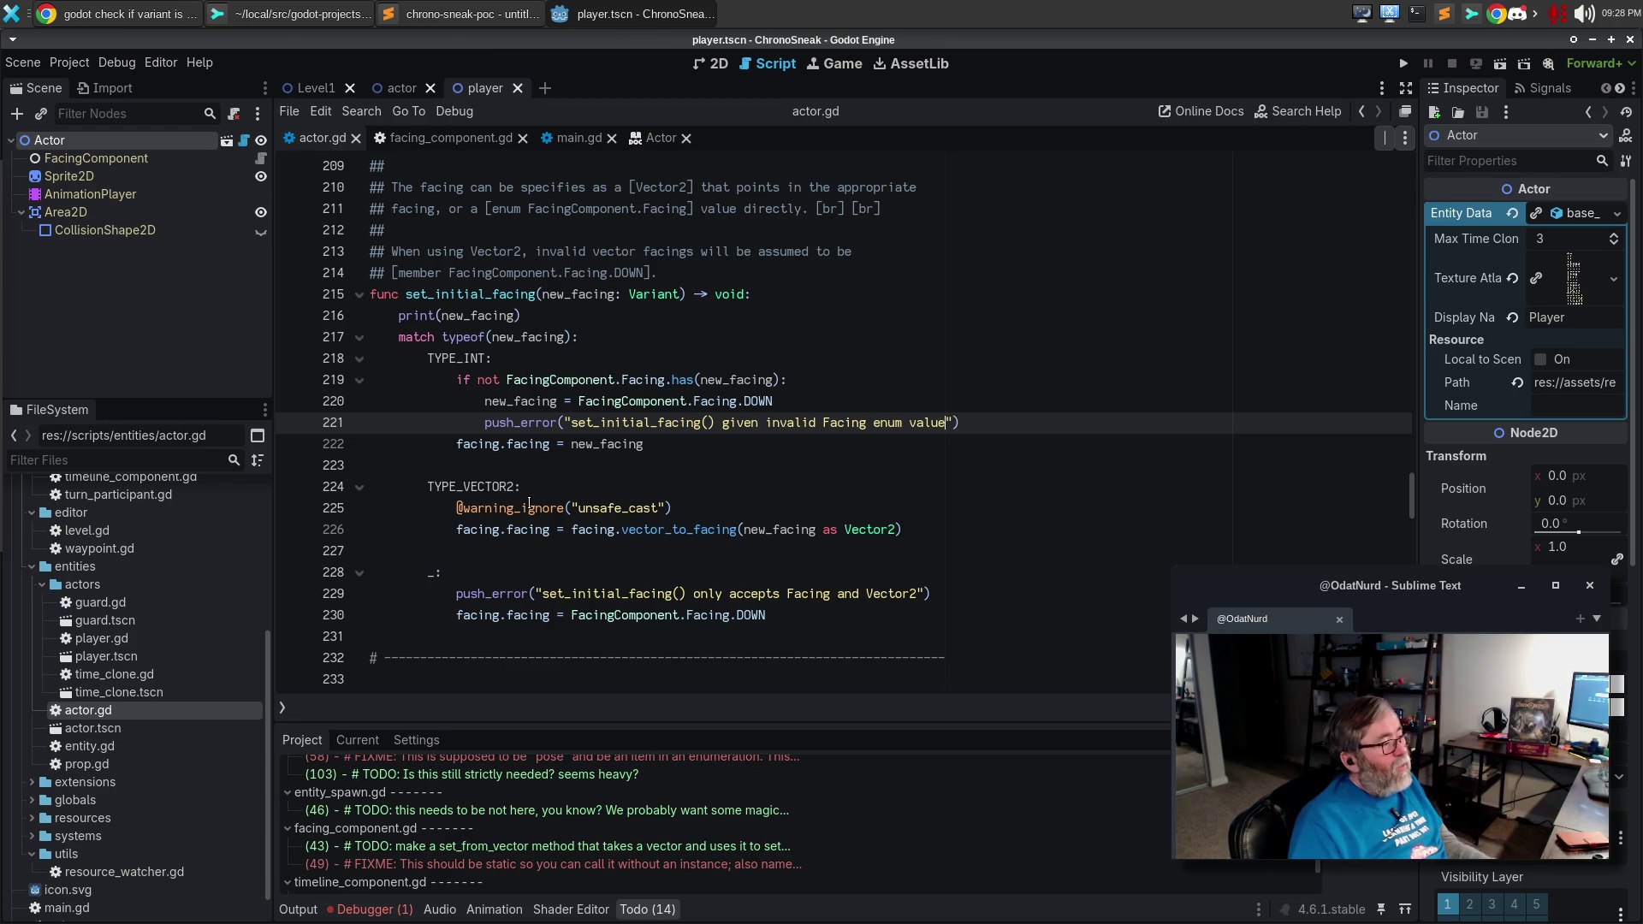
key(Up)
key(Up)
key(Up)
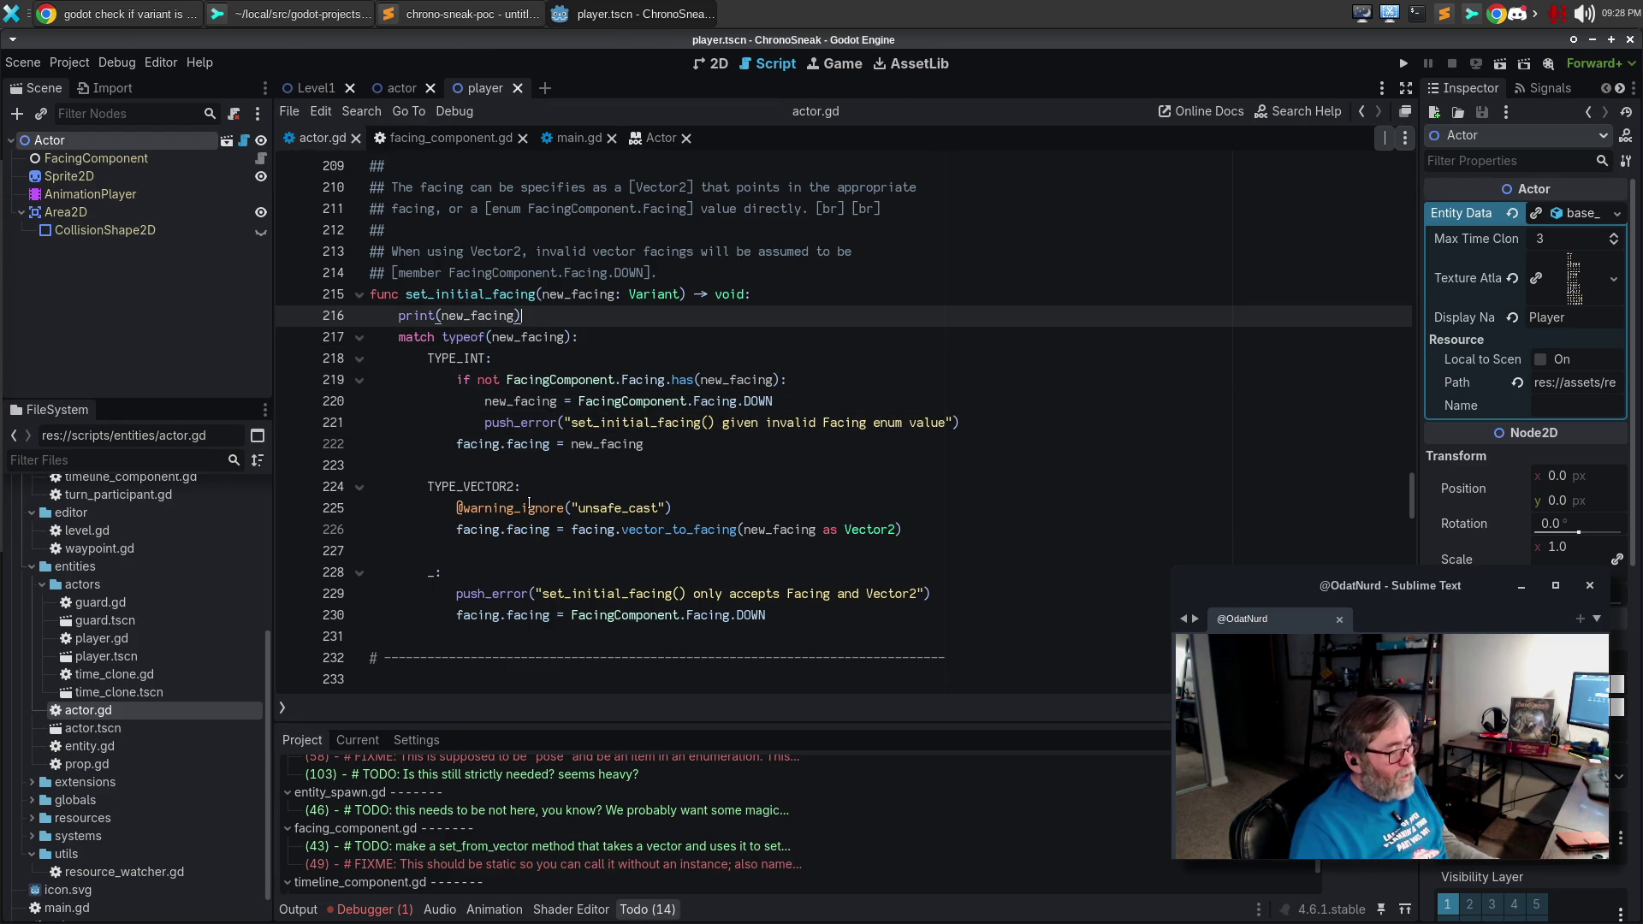
Delete the leftover print(new_facing) line and check the debugger's error list.
key(ctrl+shift+k)
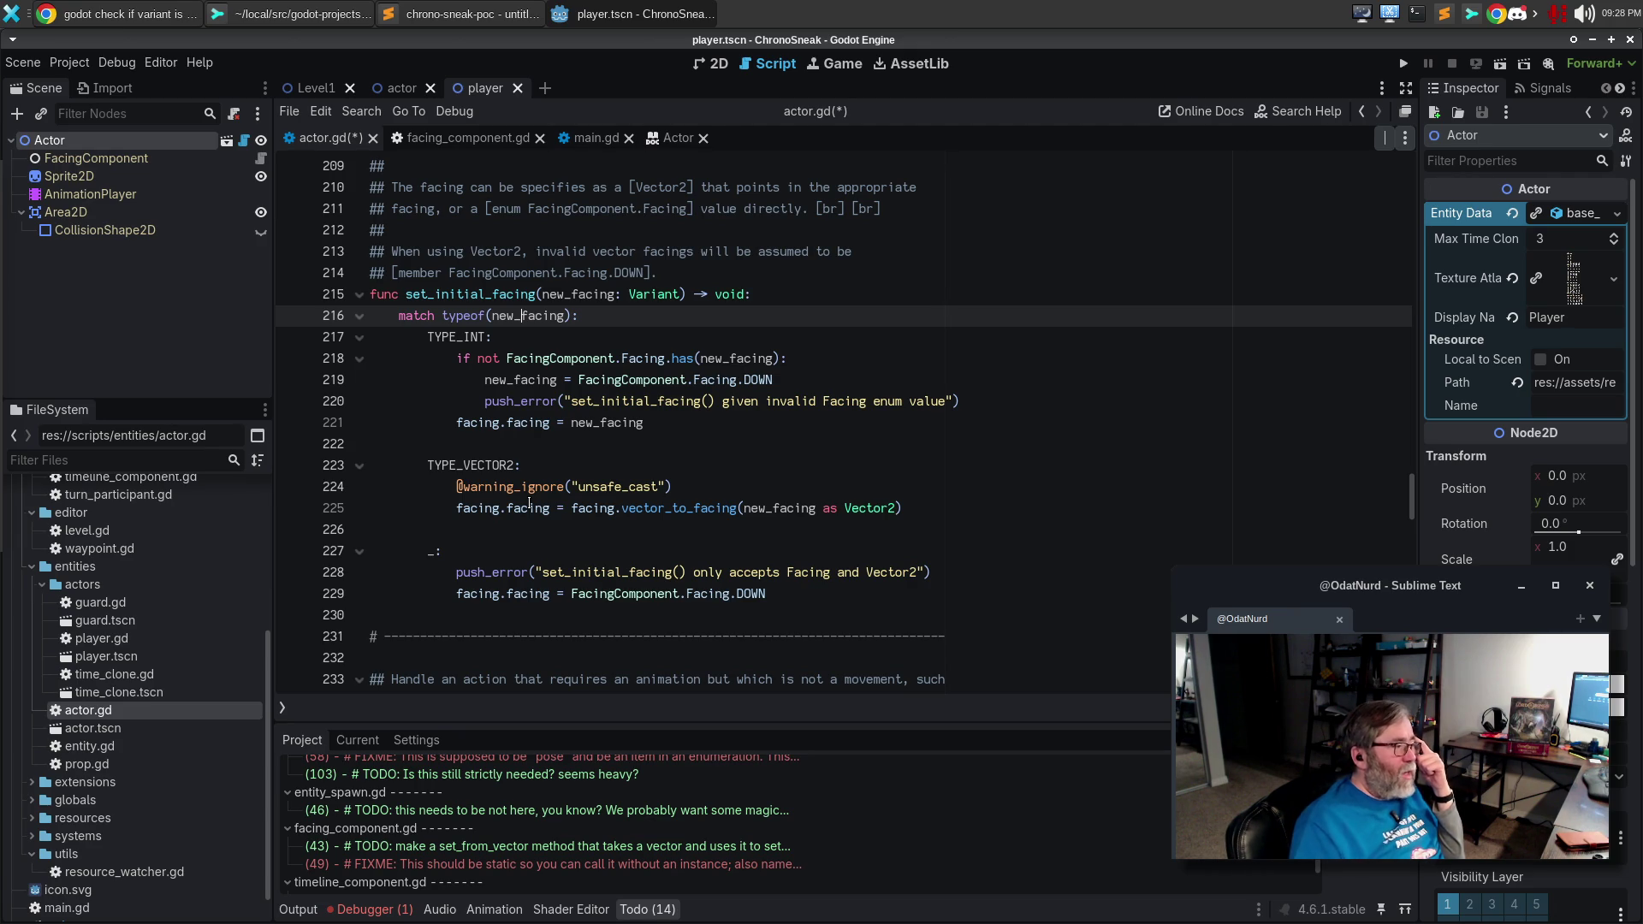
click(853, 592)
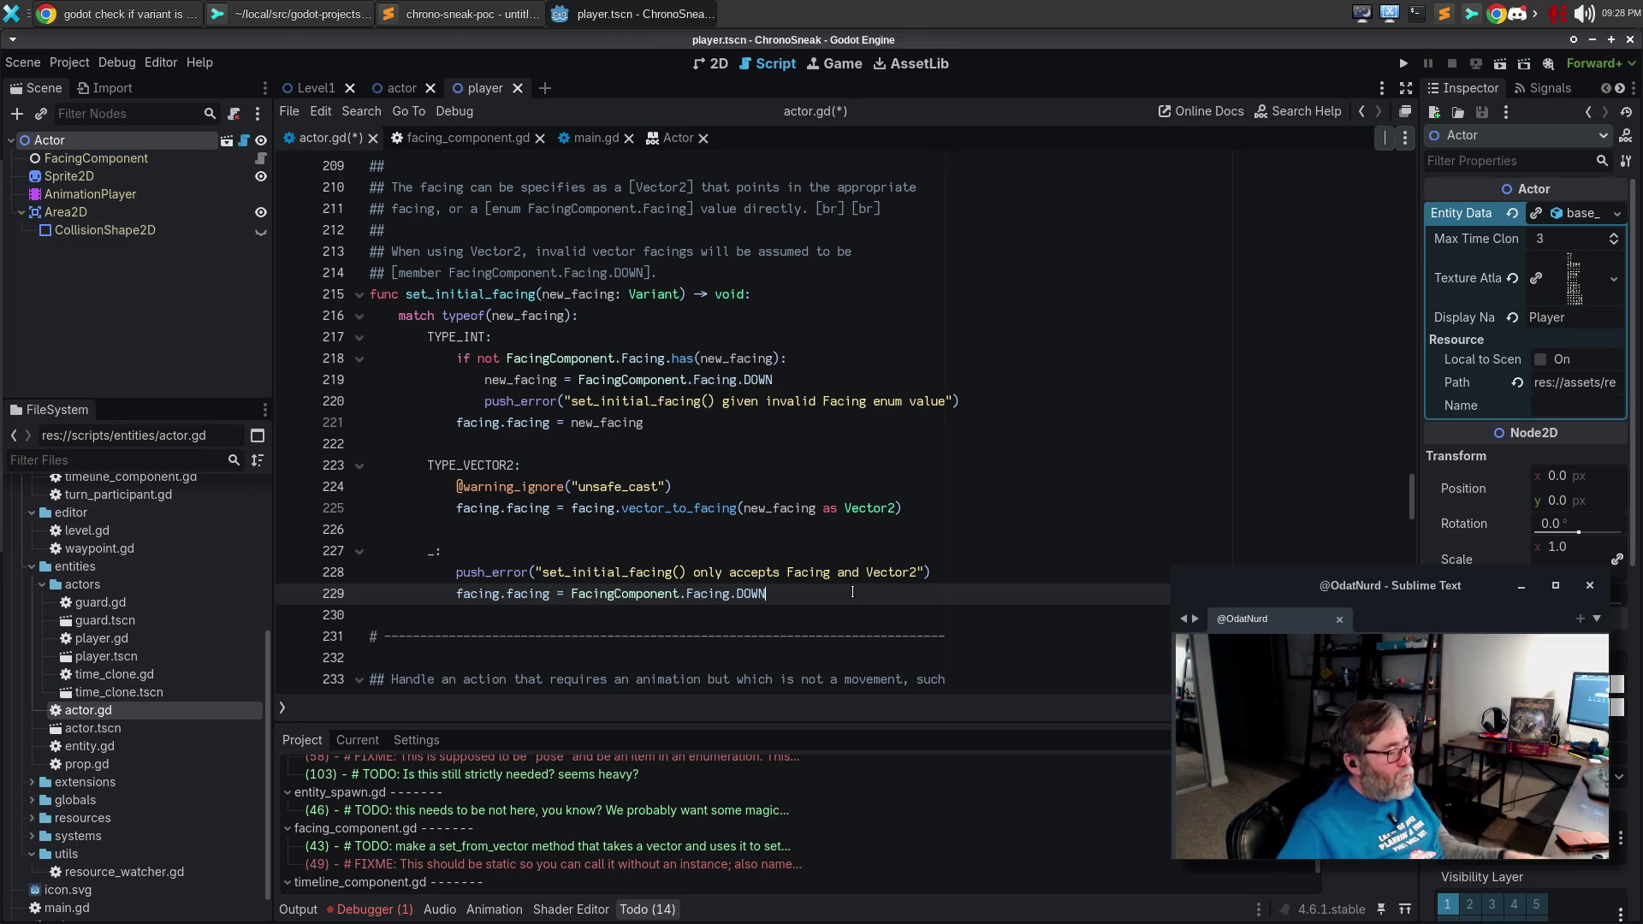
click(368, 910)
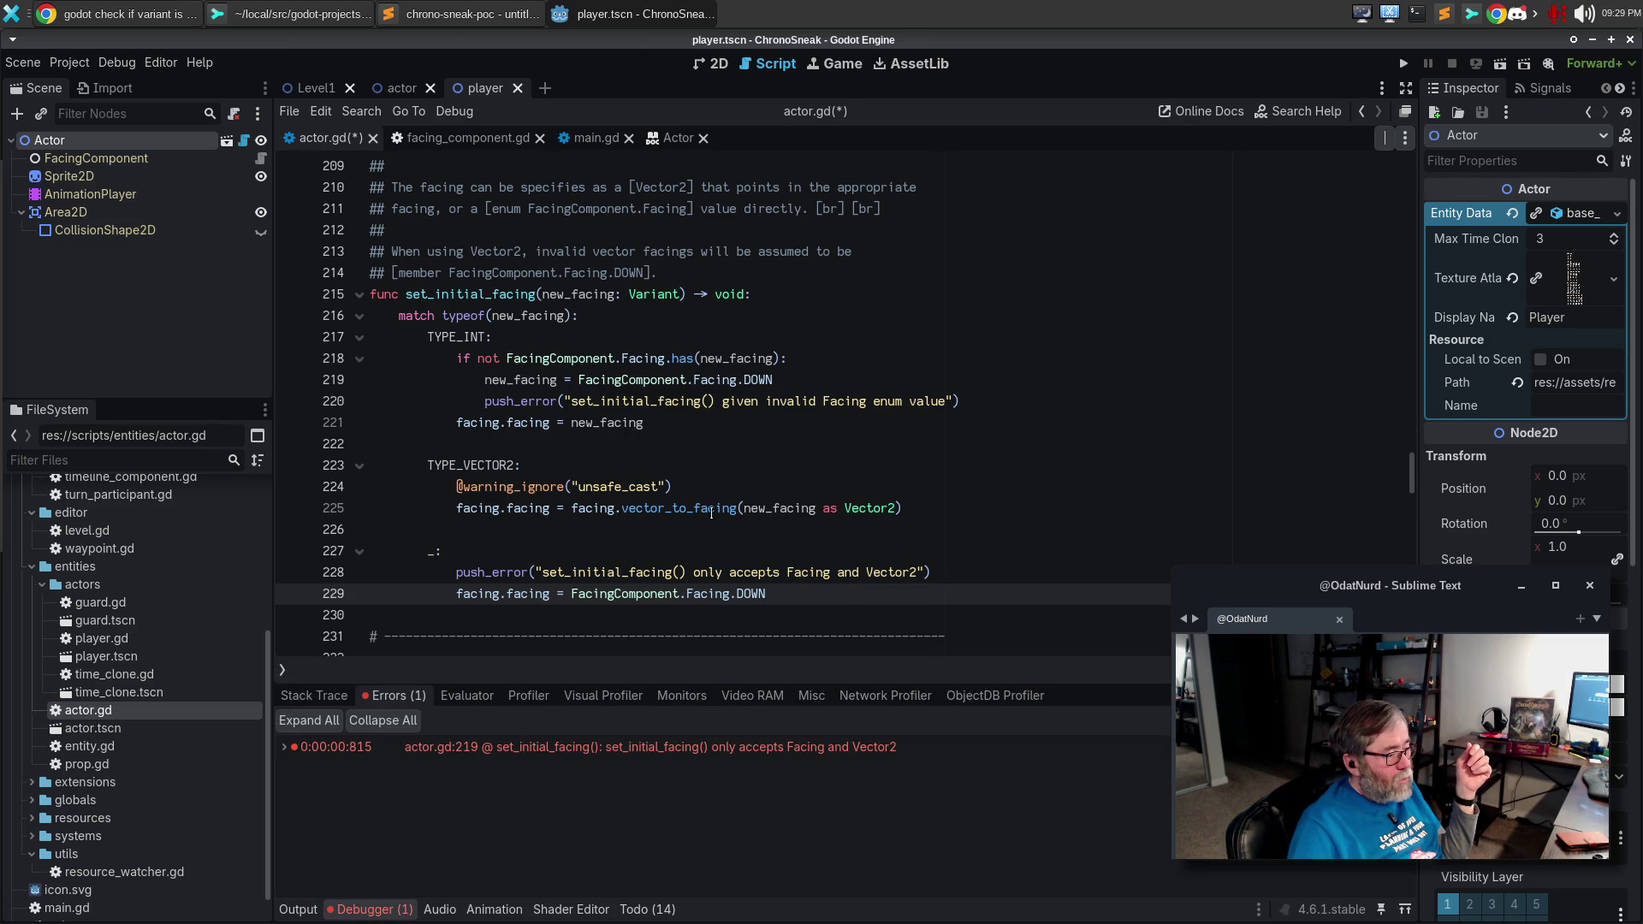
click(753, 464)
Test-run the game with F5, close it, and open main.gd.
key(F5)
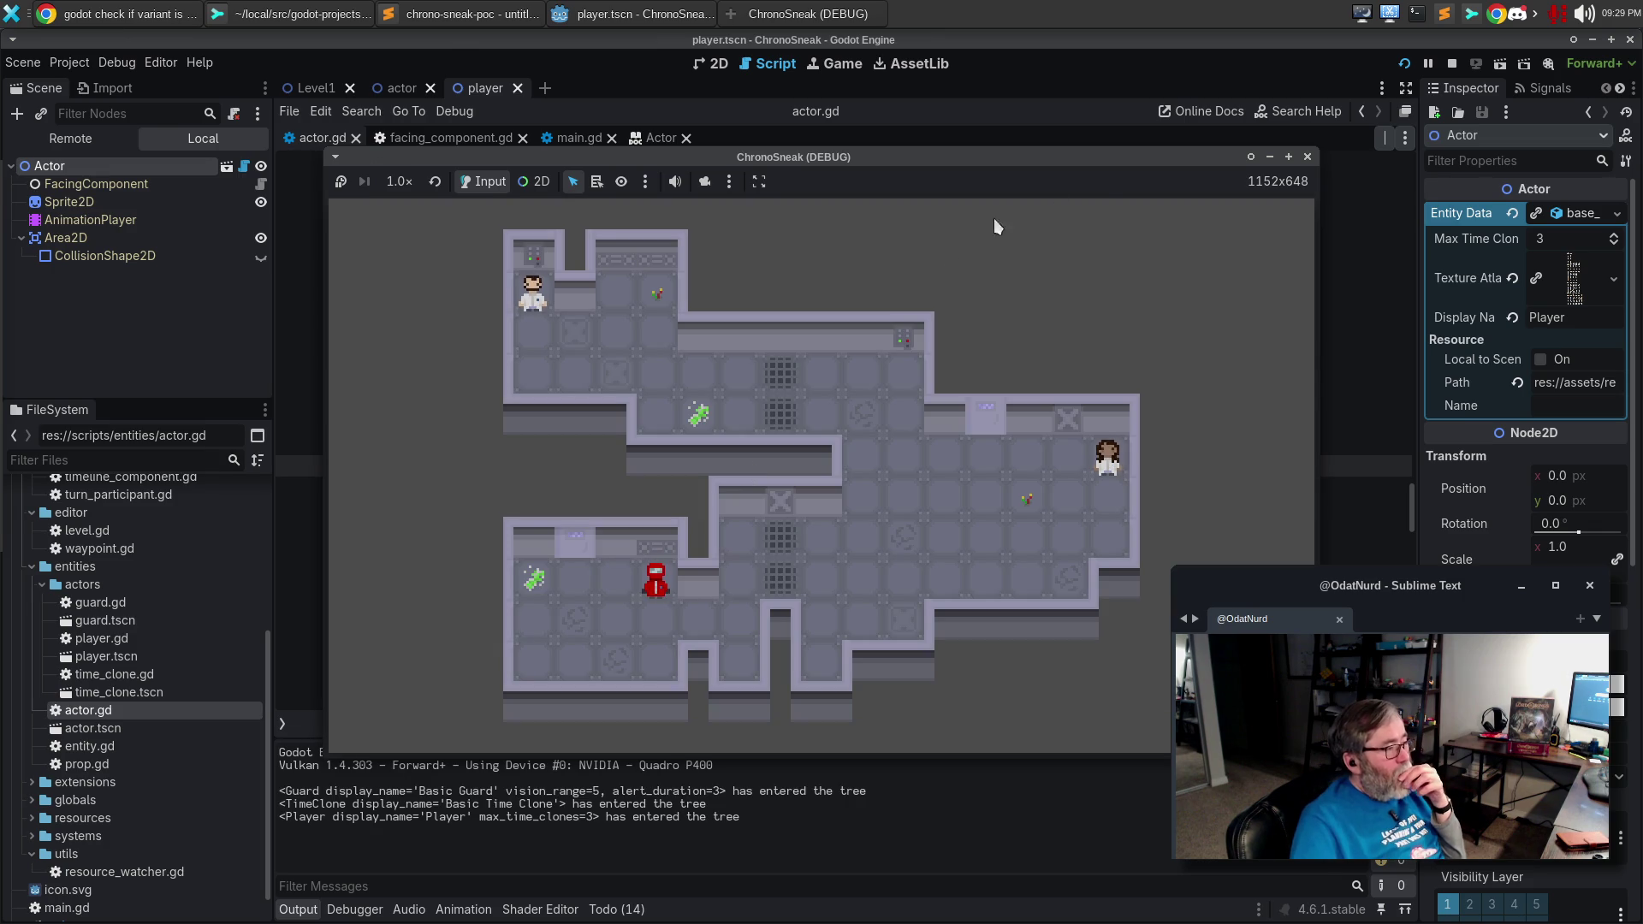
click(1308, 155)
click(969, 359)
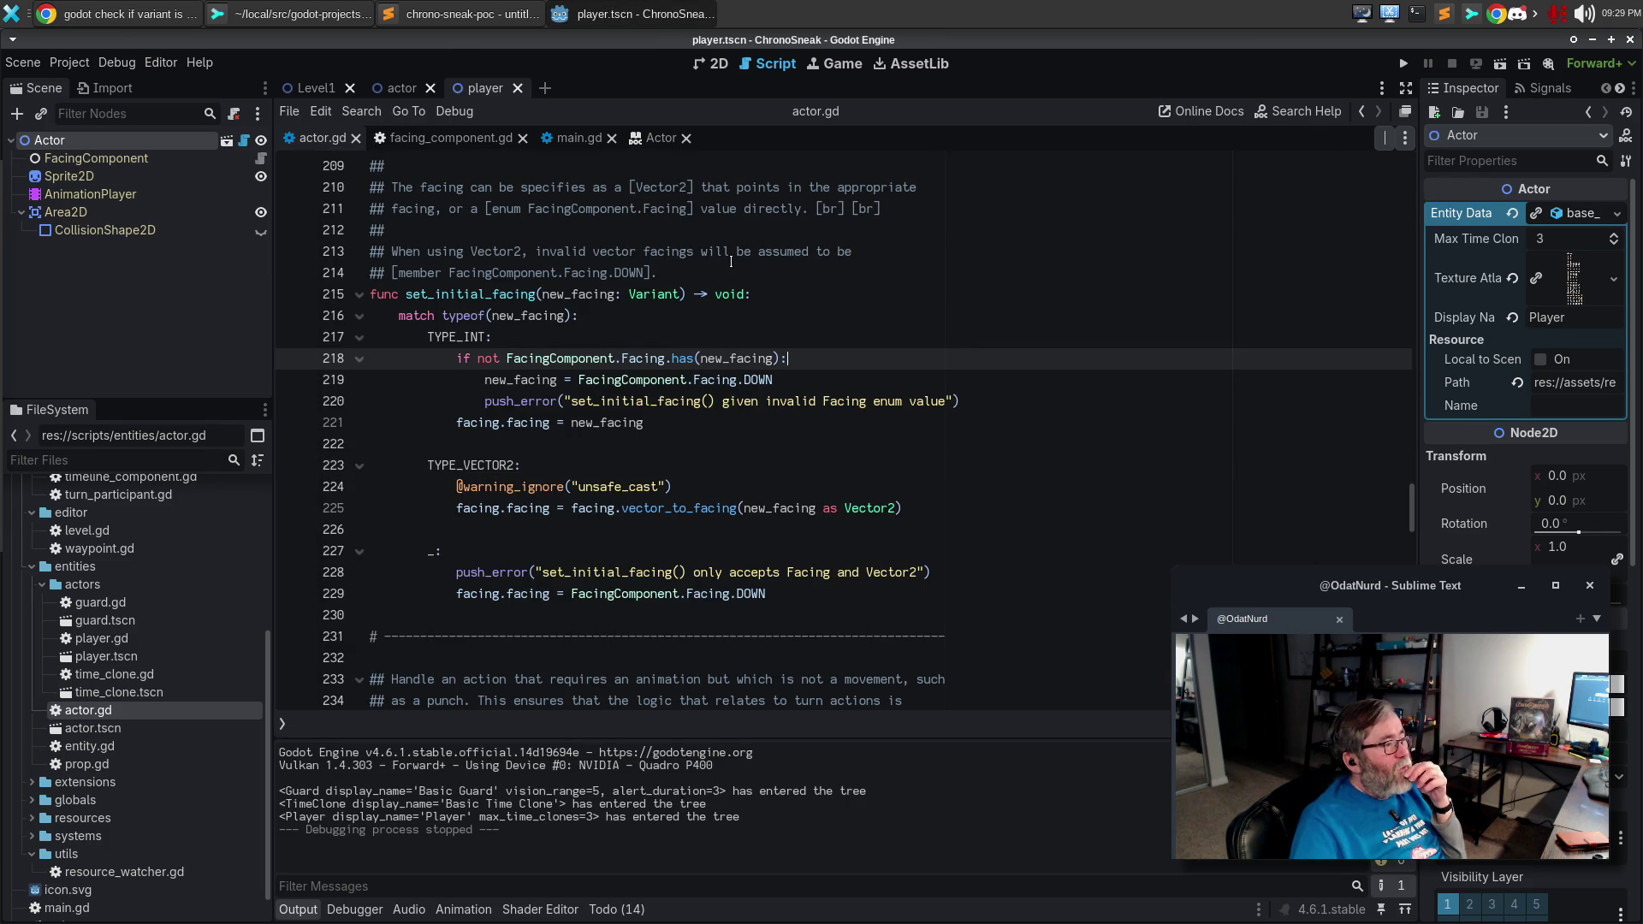
click(580, 137)
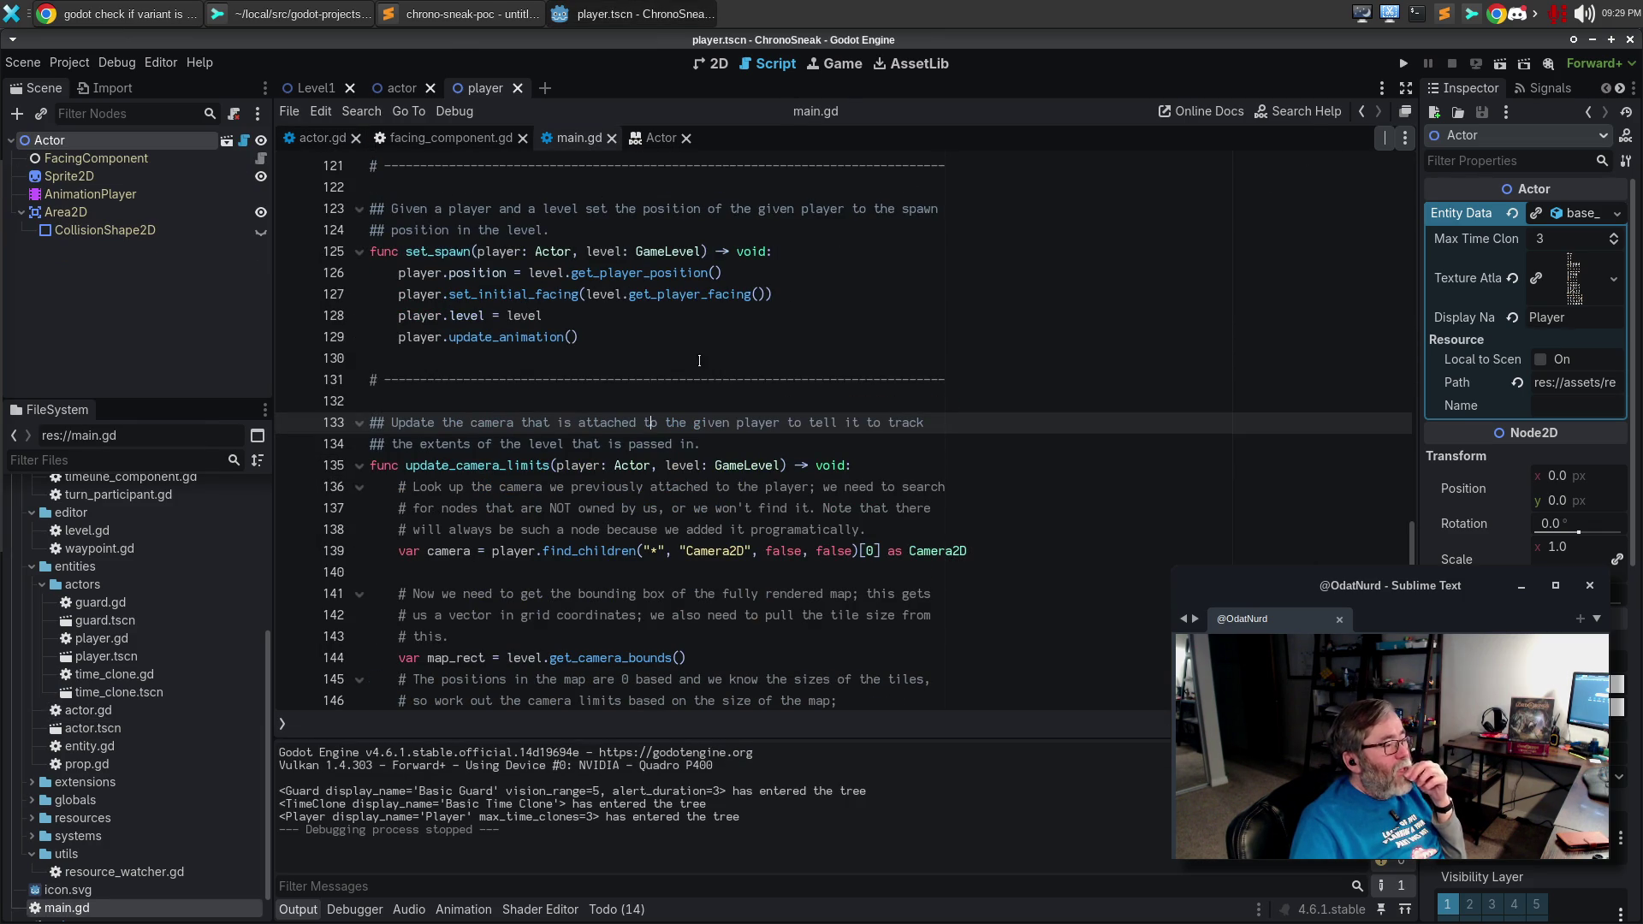
Add player.set_initial_facing(69) # nice to set_spawn, run the game, and view the logged errors.
click(813, 294)
key(Return)
text(player.set_initial_facing(69)
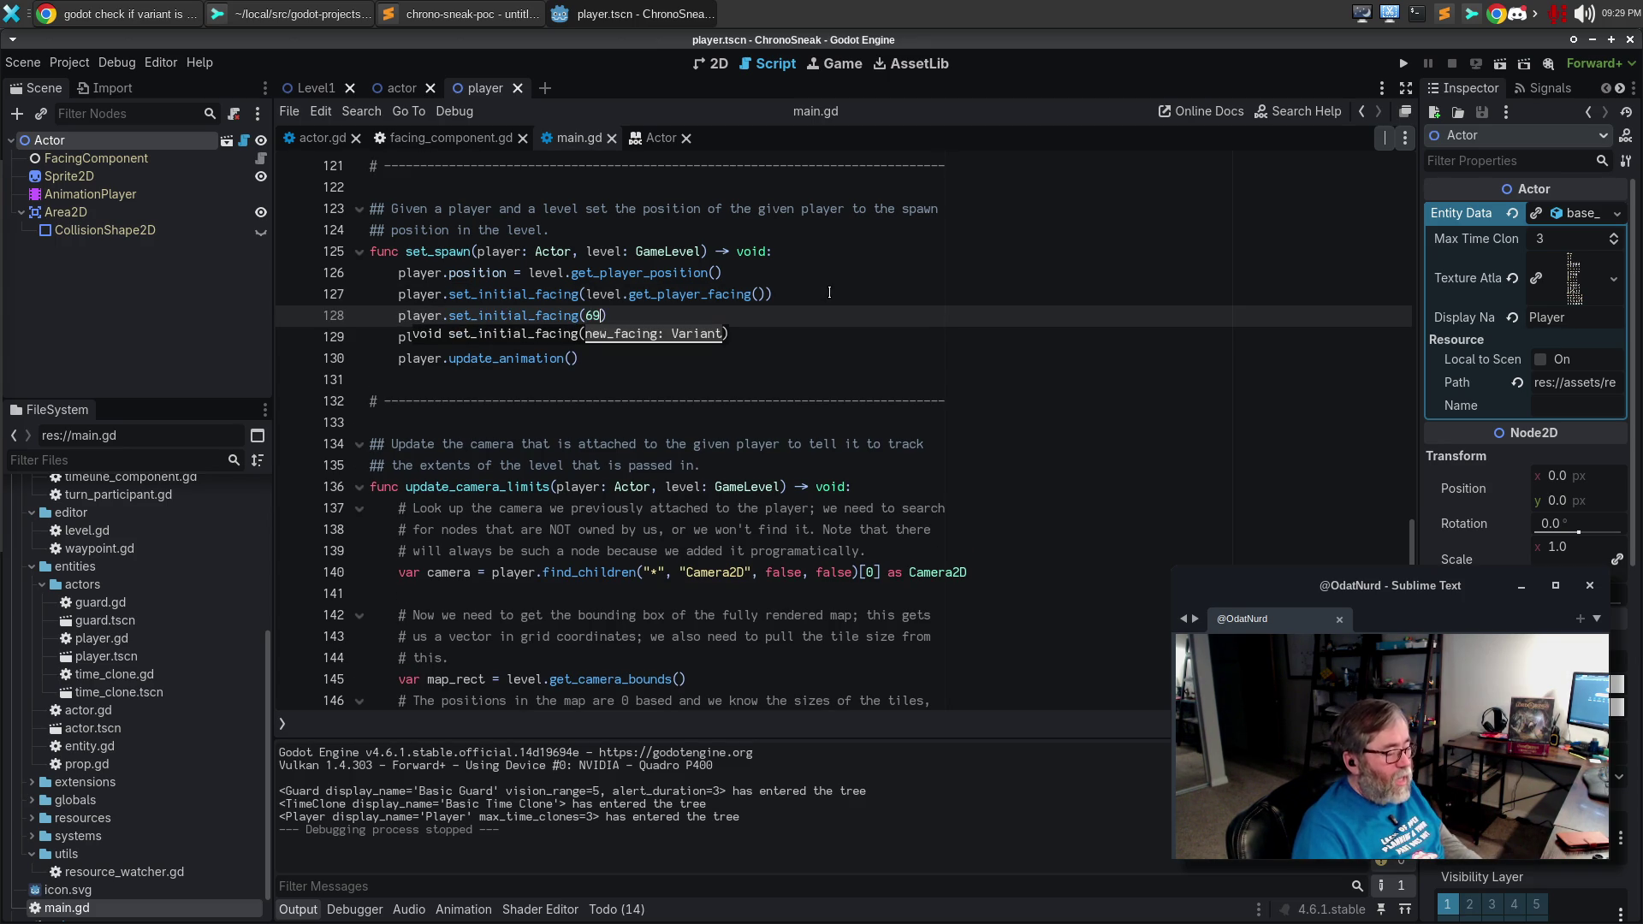
text() # nice!)
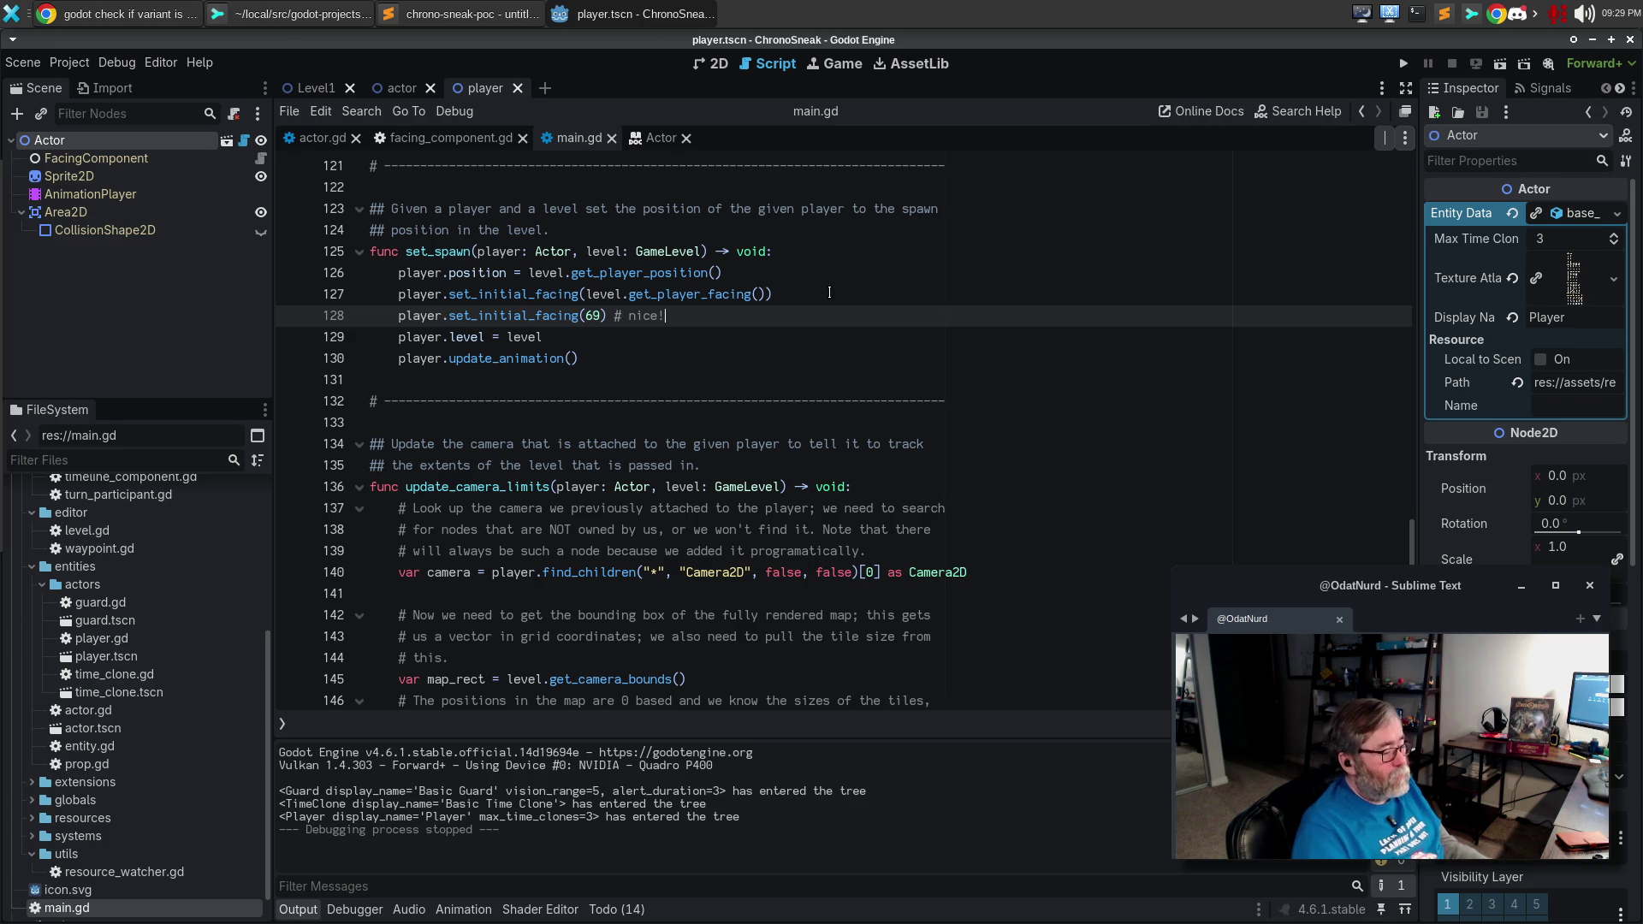
key(F5)
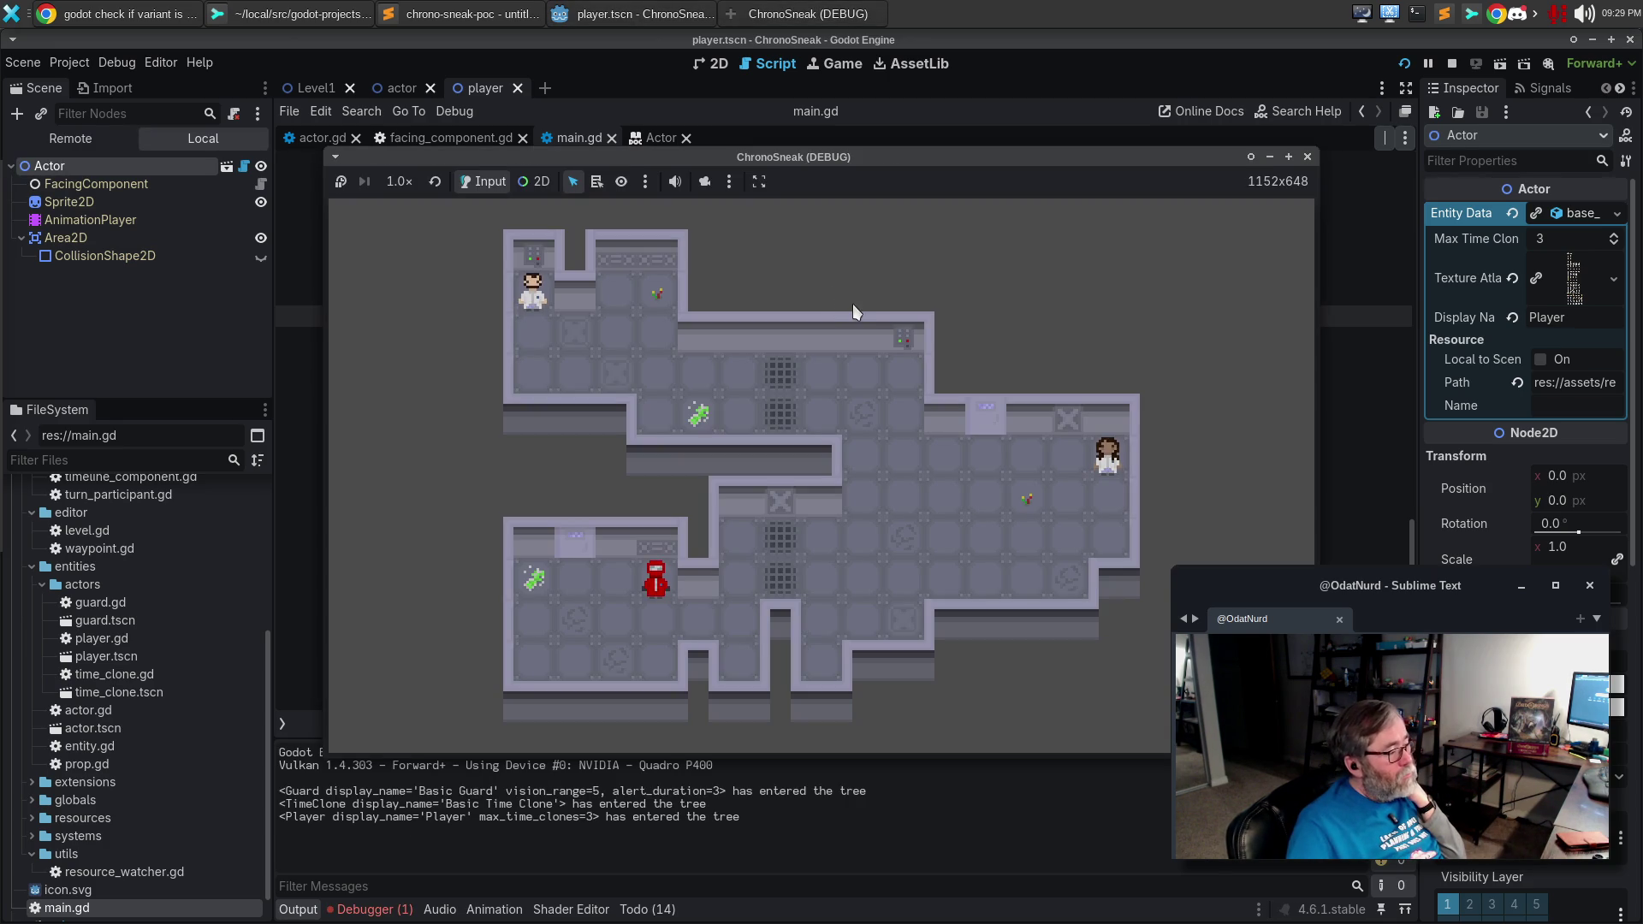
click(380, 912)
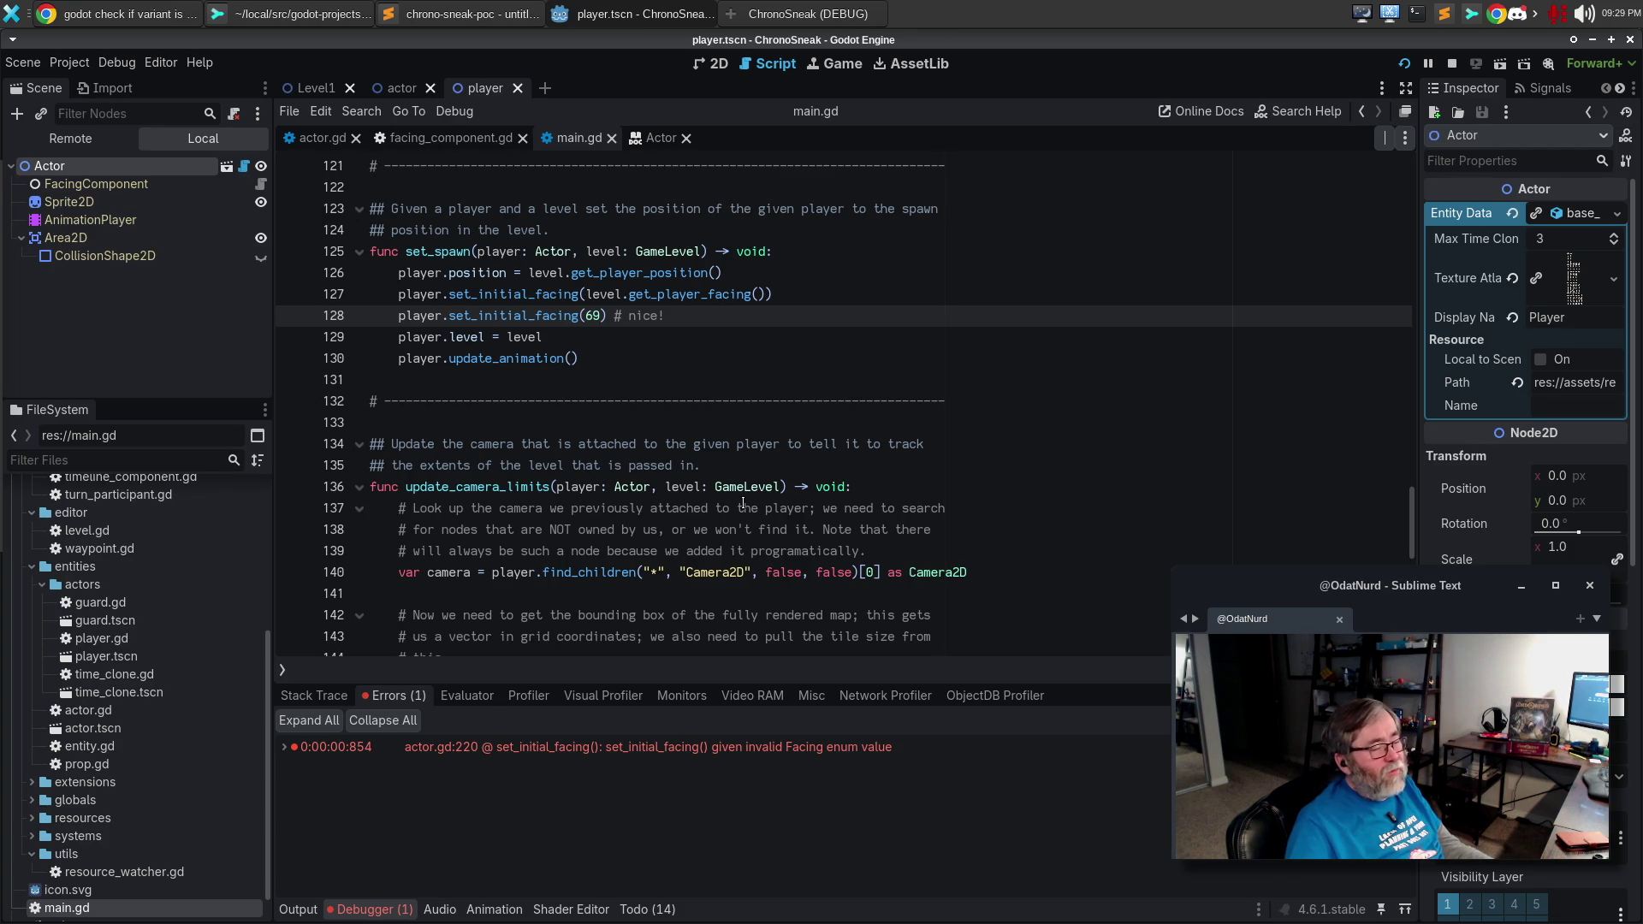
After checking the Facing enum, move actor.gd's push_error line above the new_facing = DOWN fallback.
click(728, 467)
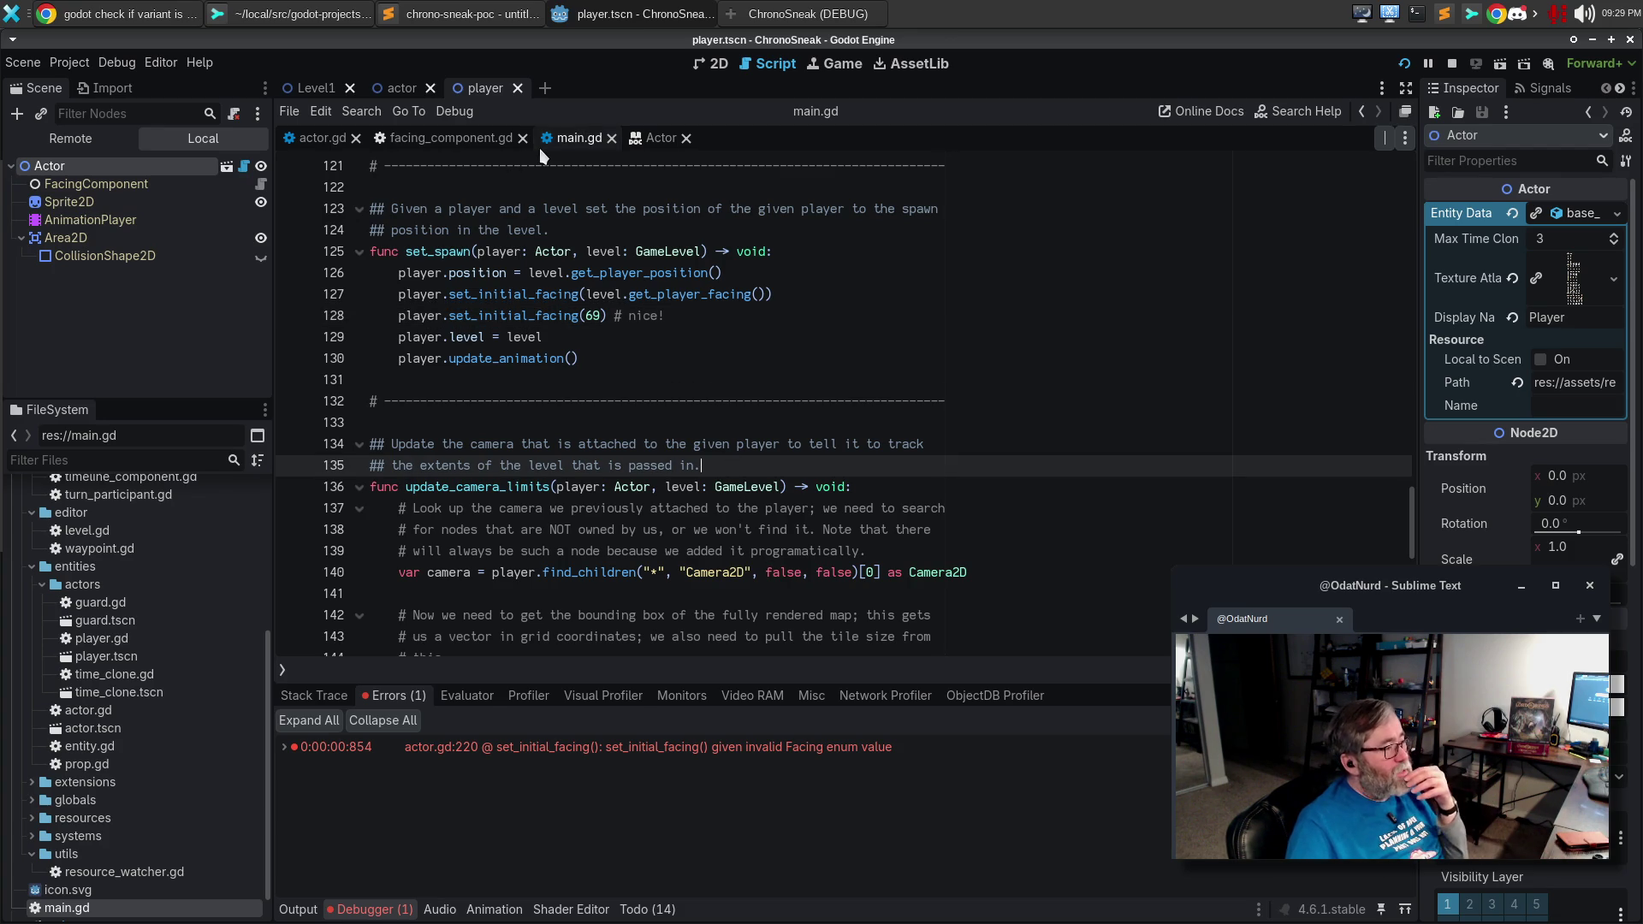
click(467, 145)
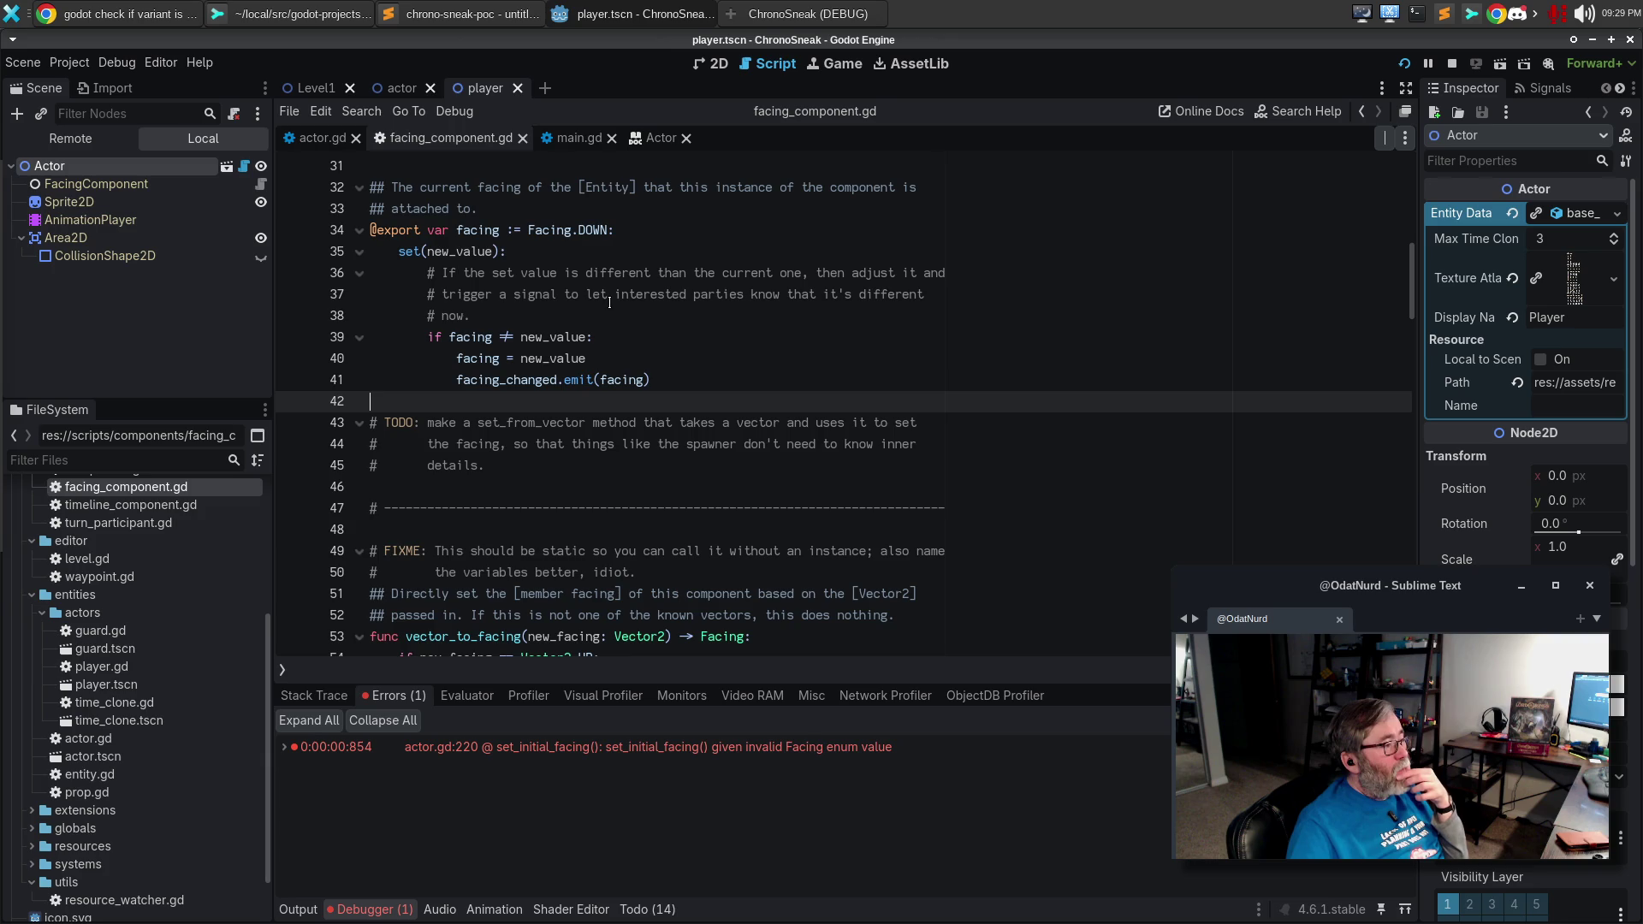
click(336, 146)
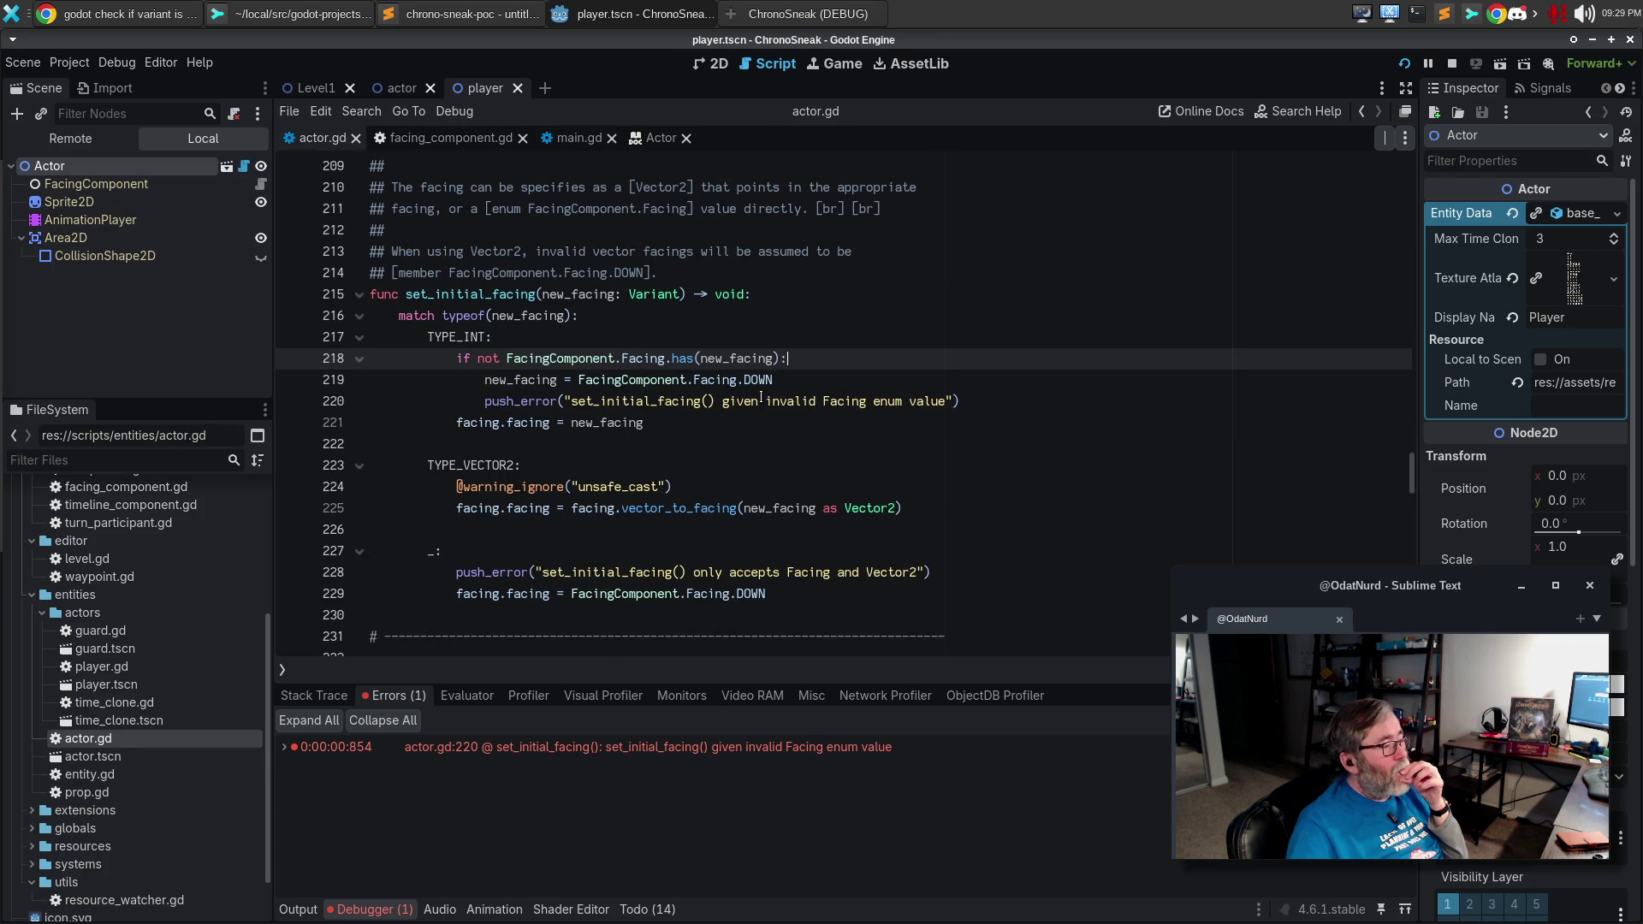
click(721, 401)
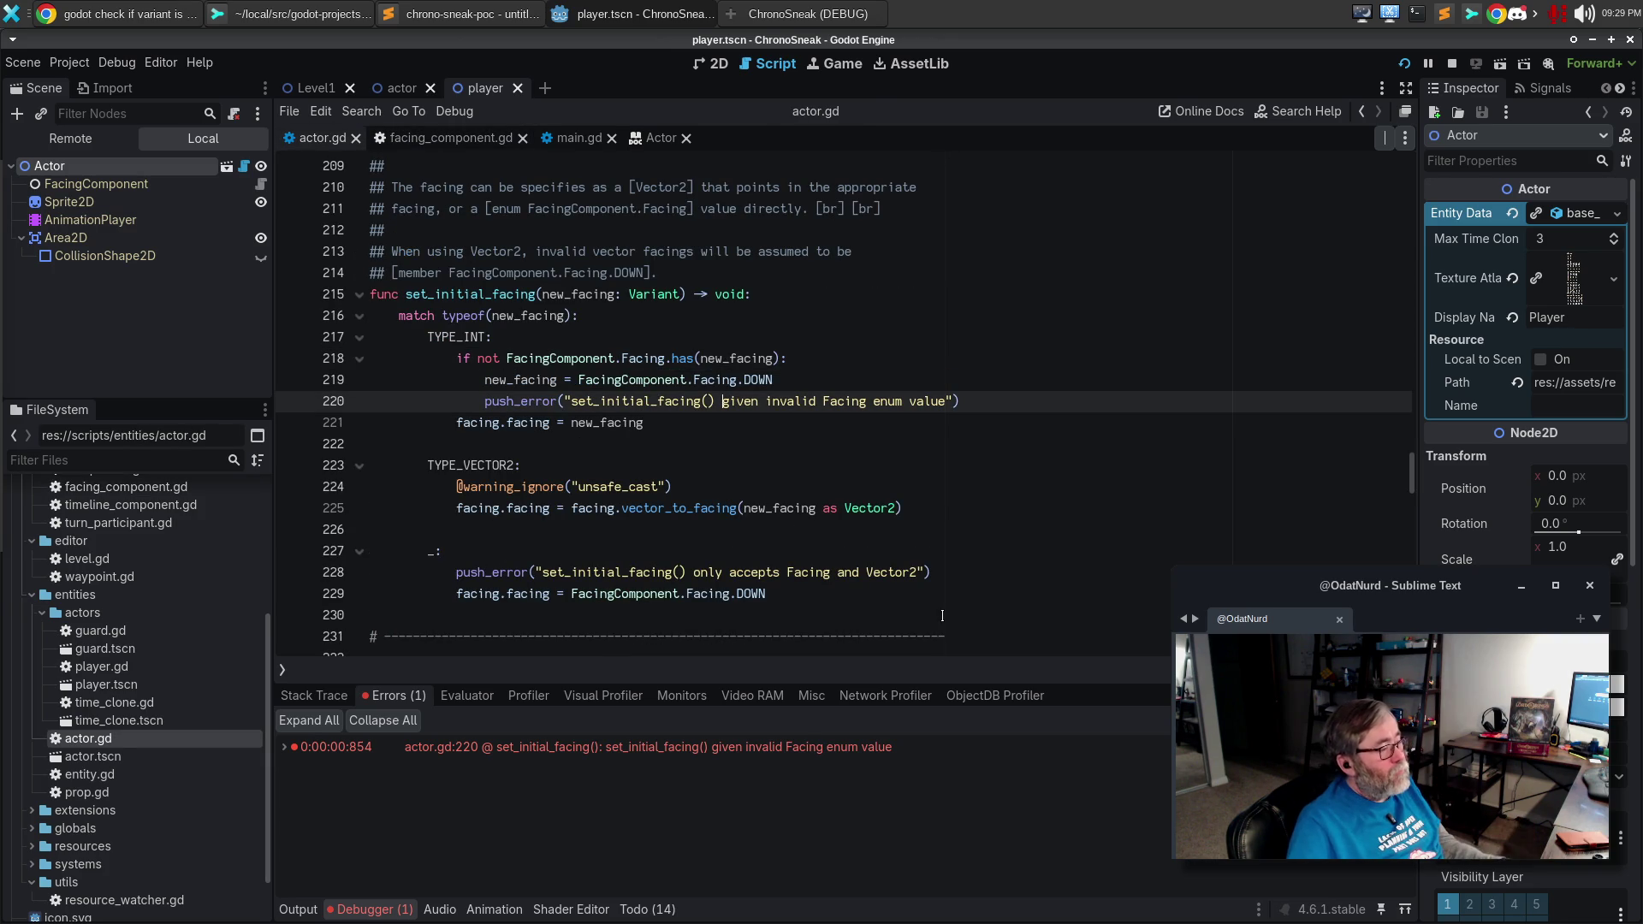
key(alt+Up)
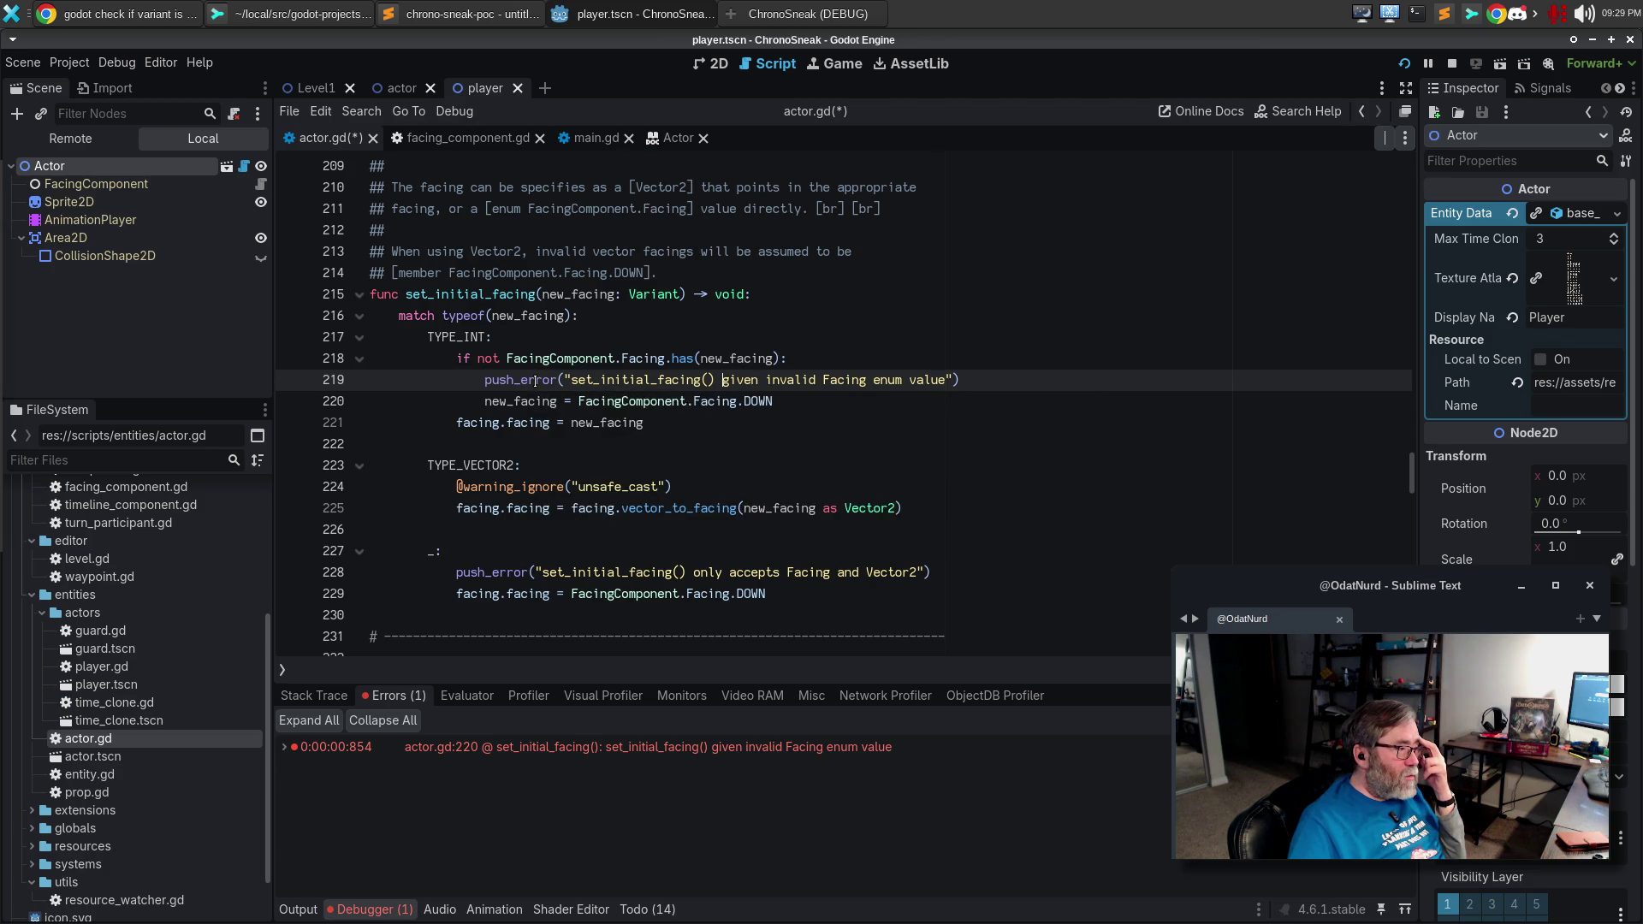
Append ': %d" % new_facing' to the error and rerun, confirming 'invalid Facing enum value 69' is logged.
mouse_move(536, 382)
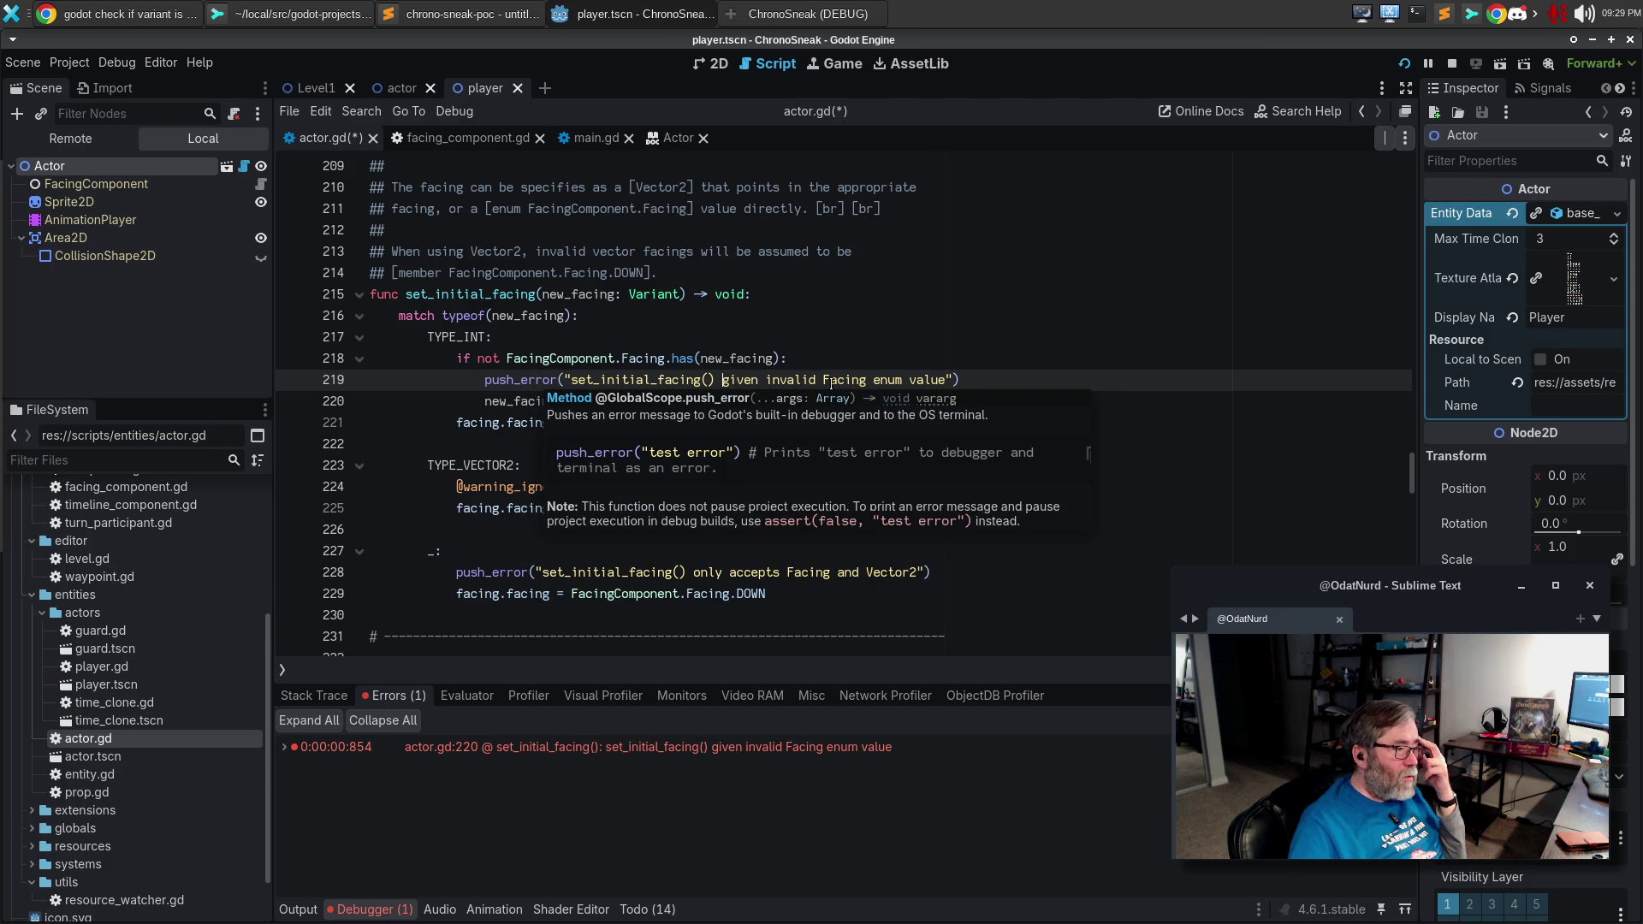
click(946, 379)
text(%d" % )
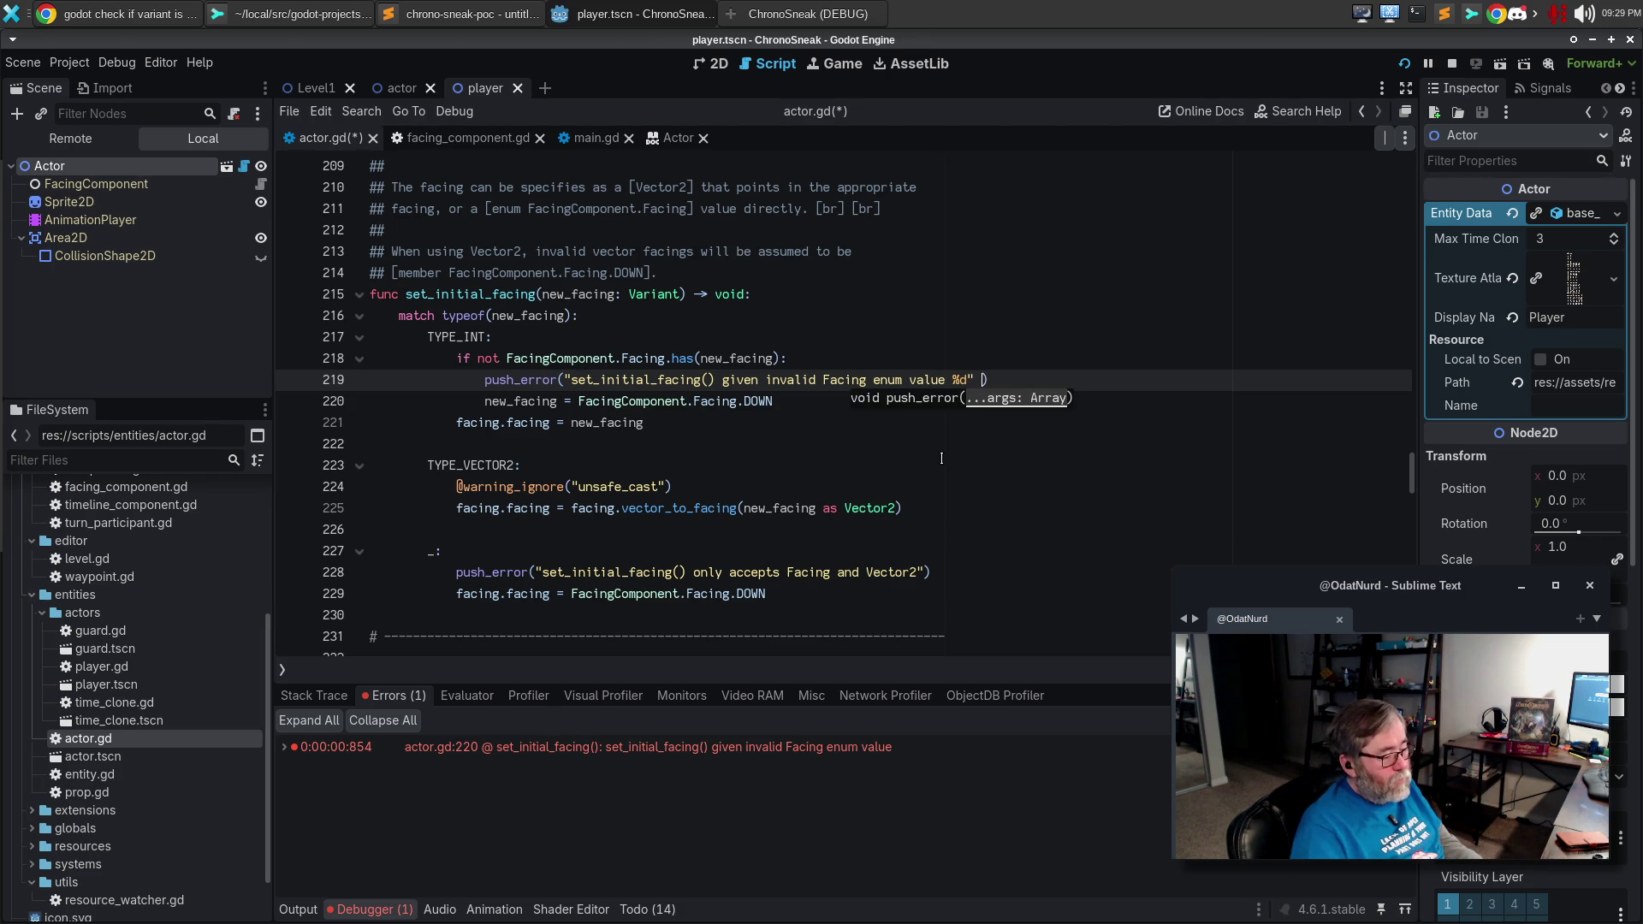
text(new_facing)
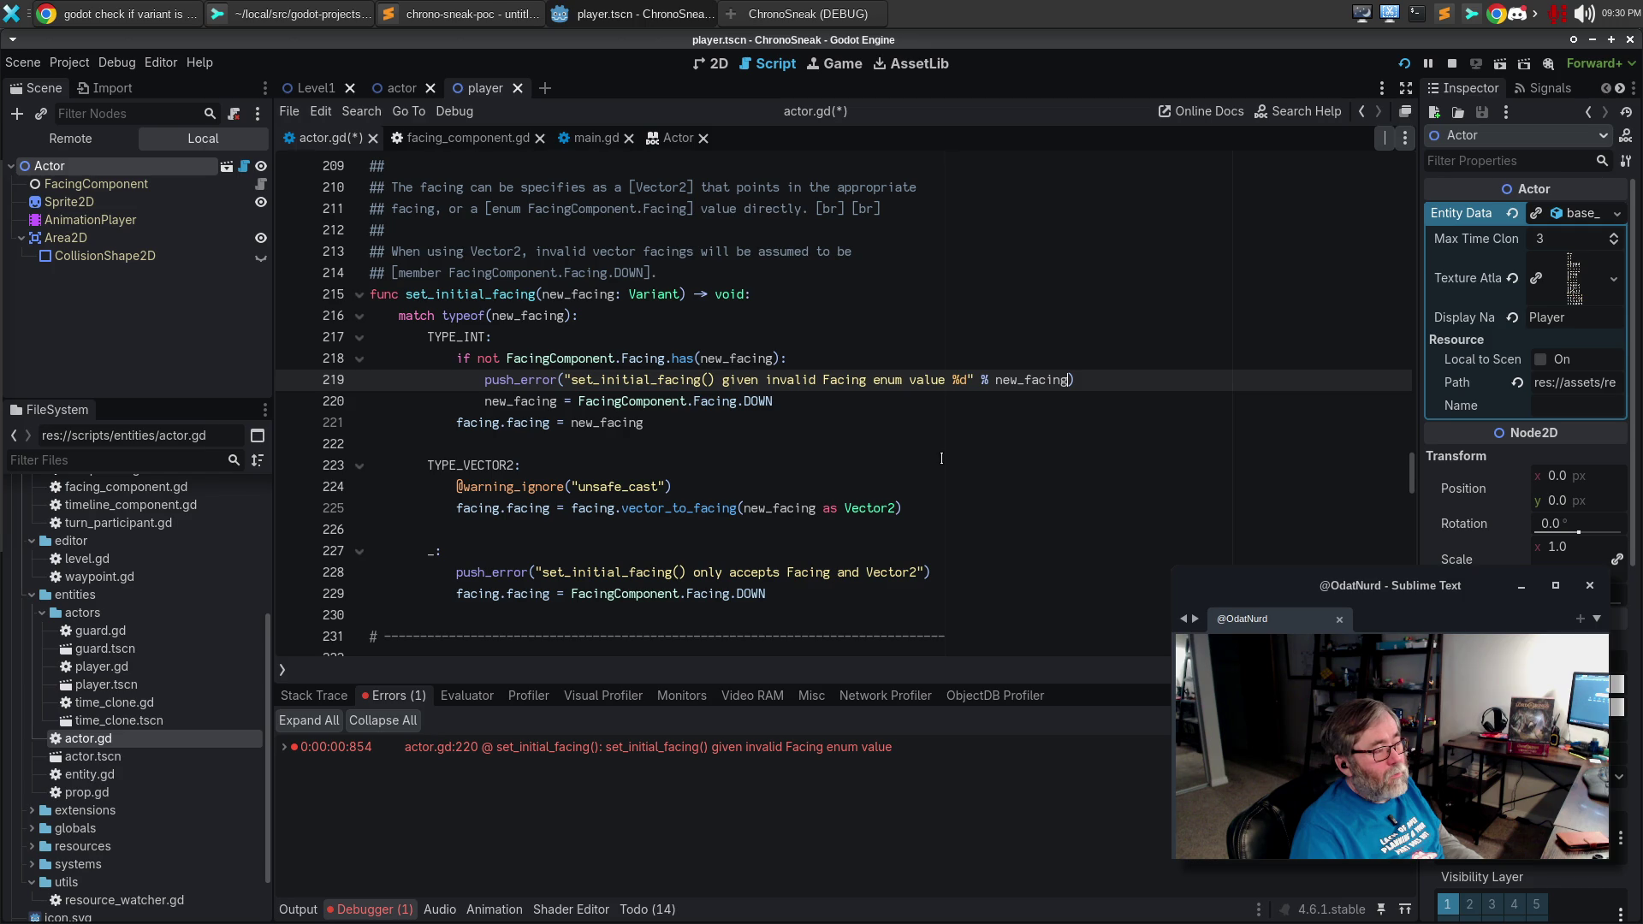
key(F5)
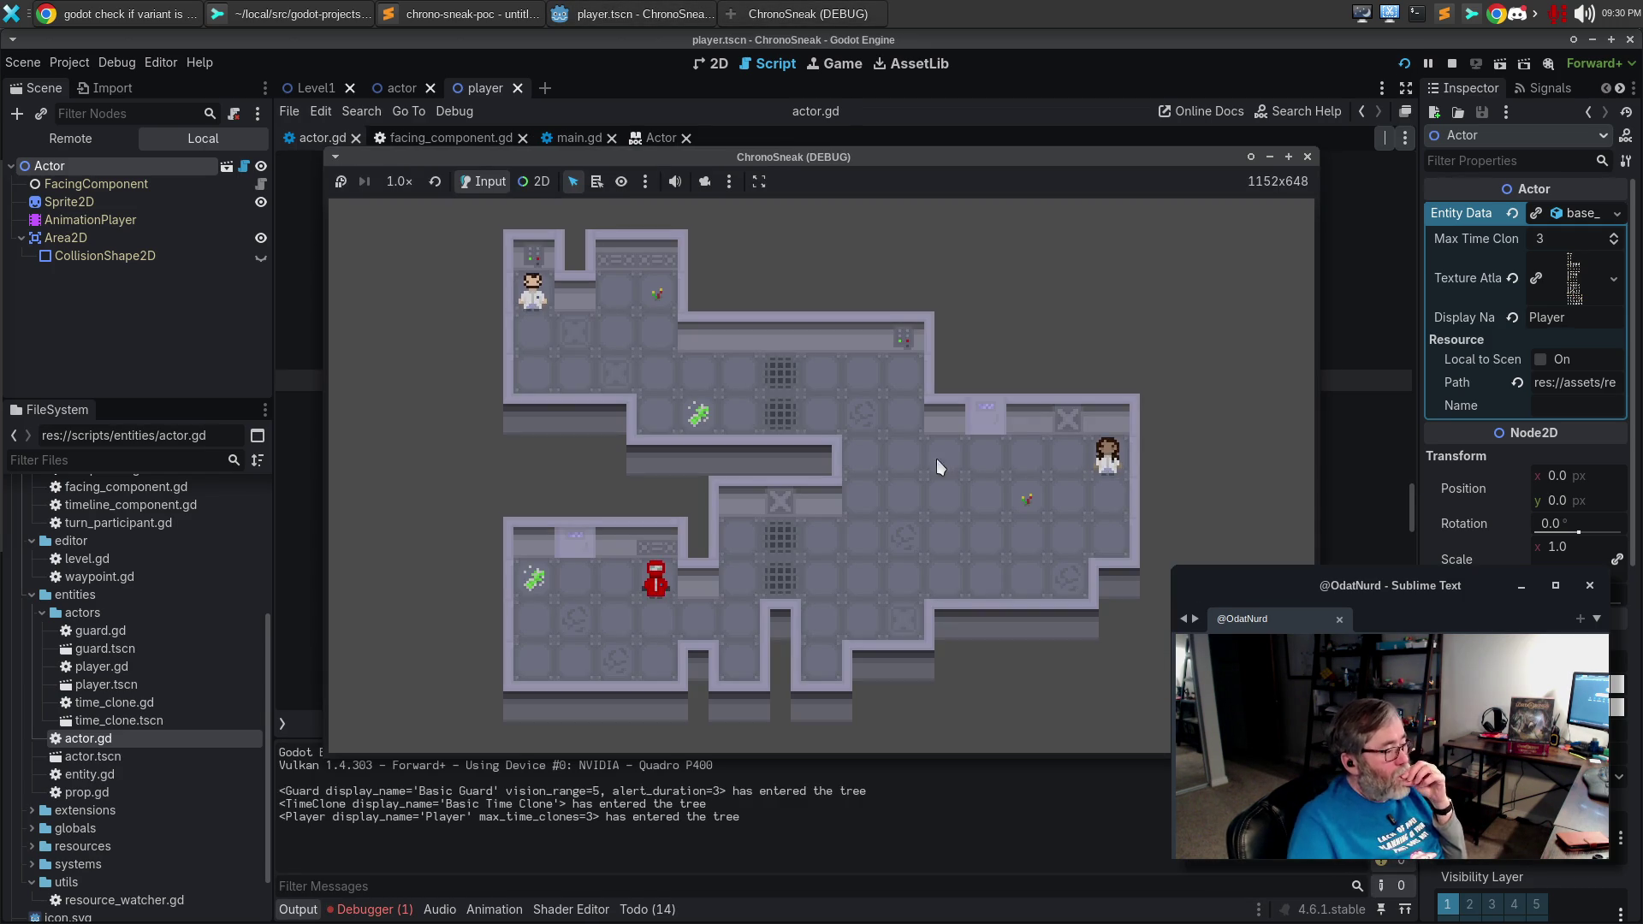
click(365, 910)
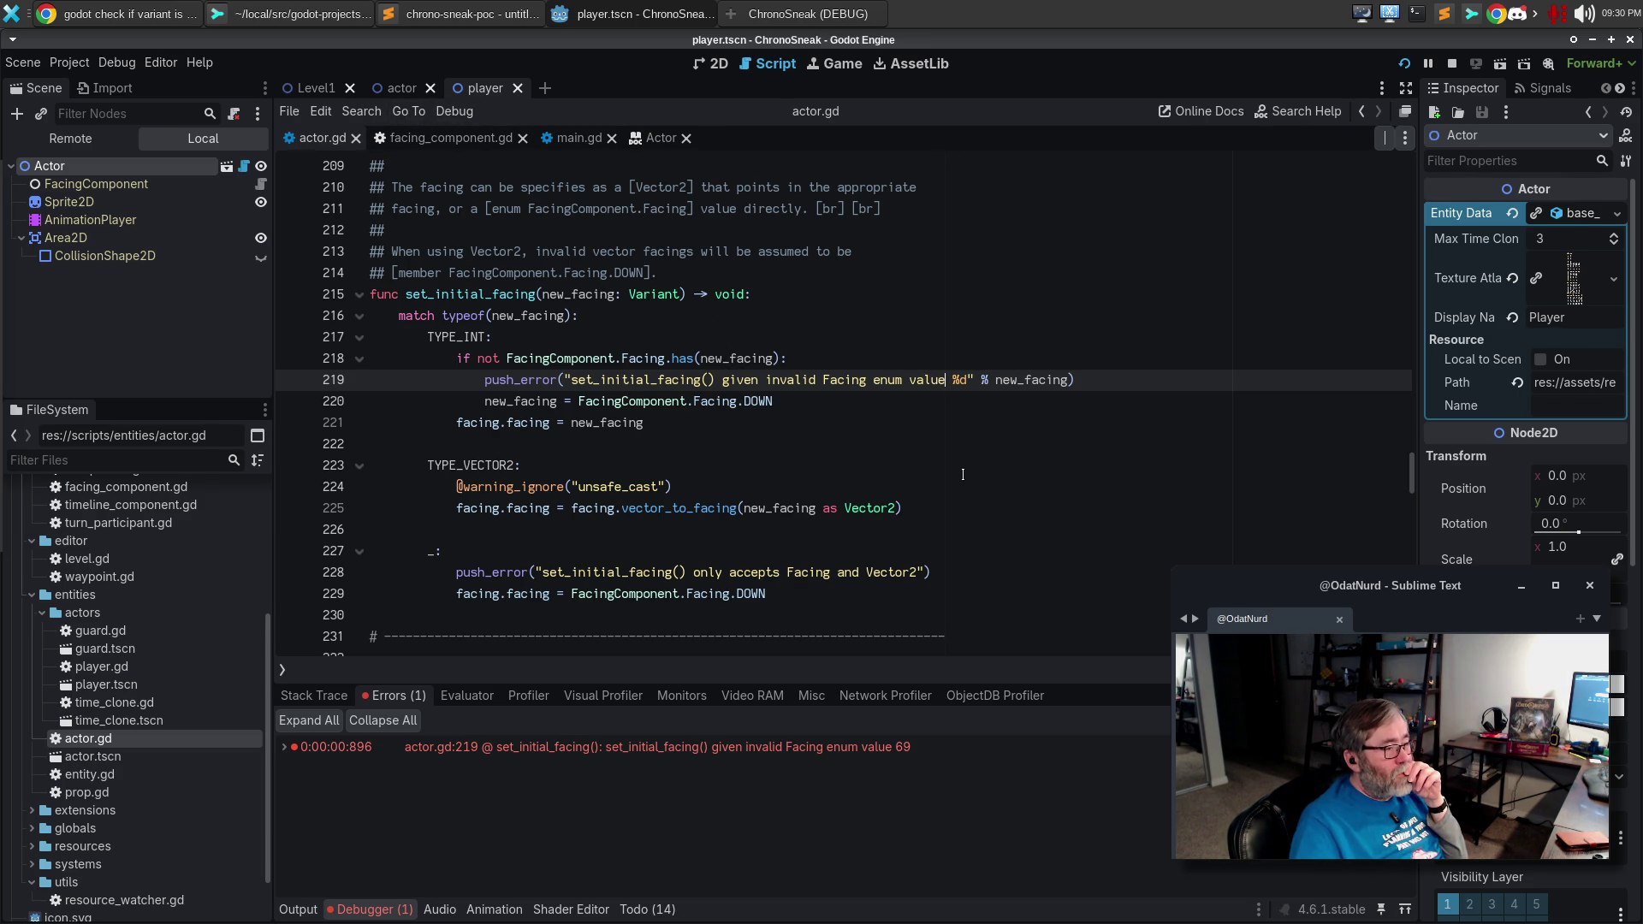
text(:)
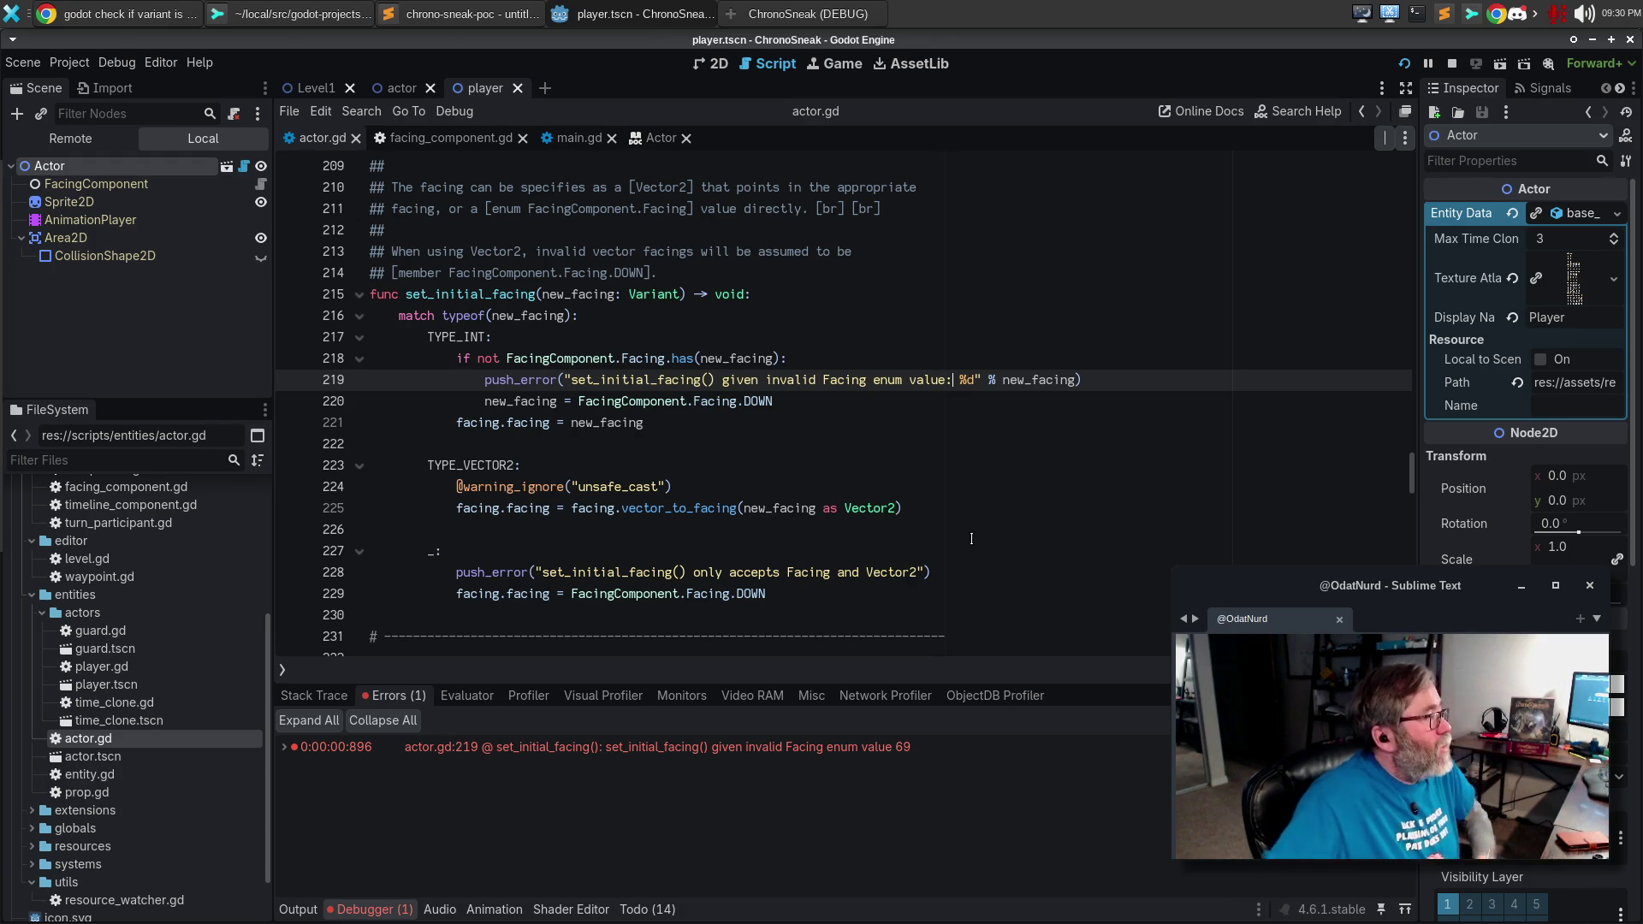
Review the pending changes in Sublime Merge and stage both hunks of actor.gd.
click(291, 13)
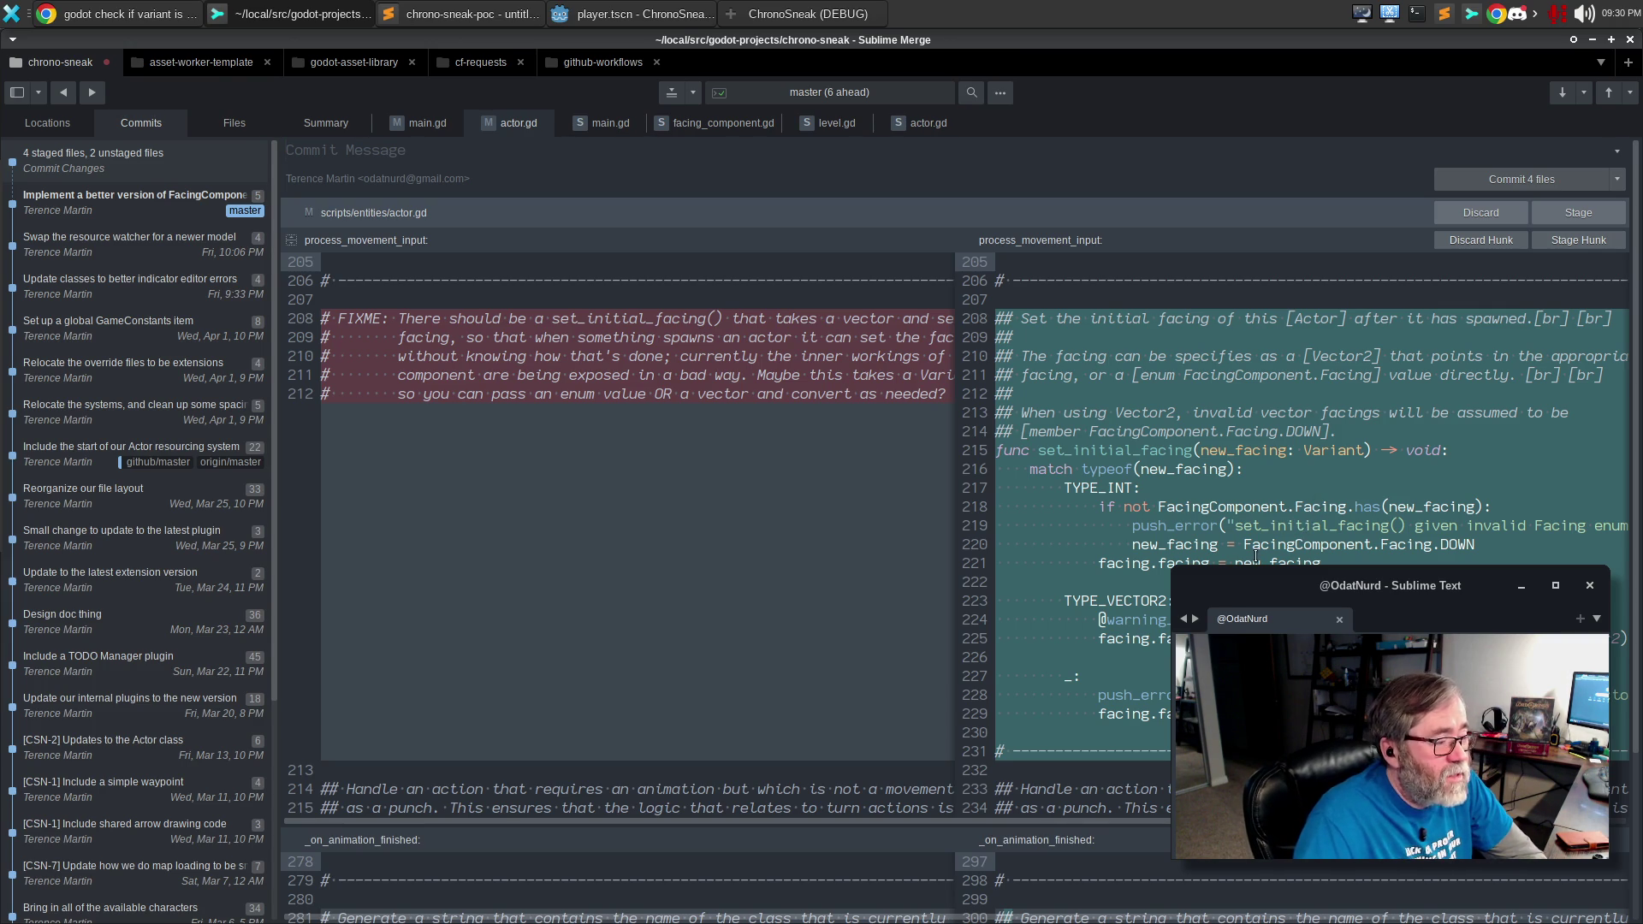
scroll(1215, 504, down, 1)
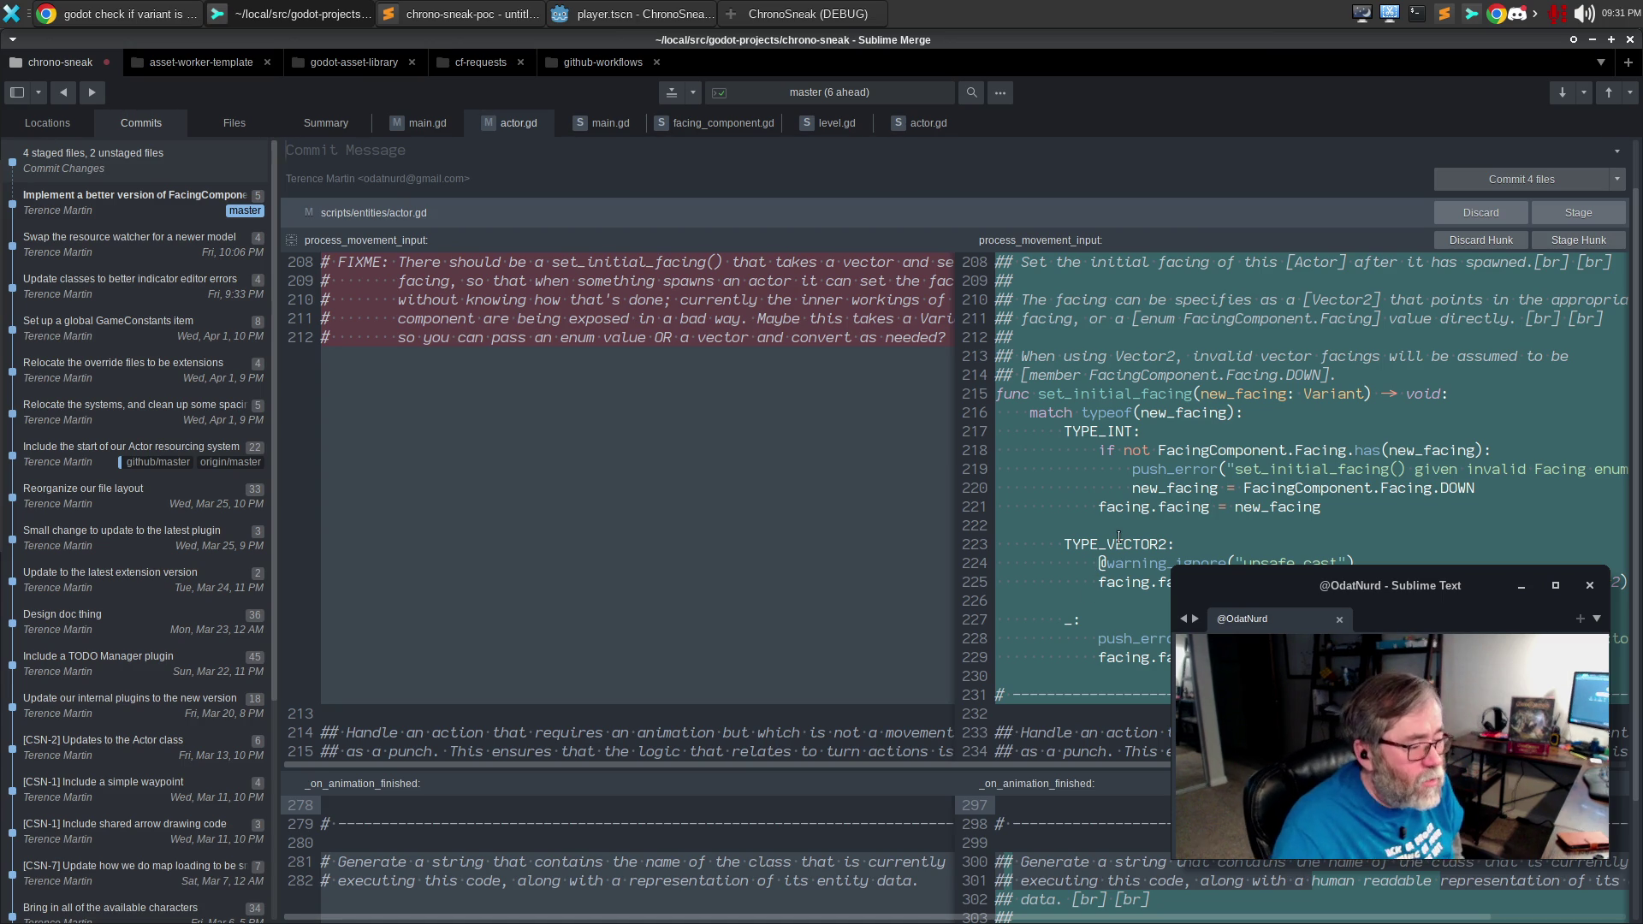
scroll(1104, 597, down, 2)
scroll(1112, 600, down, 2)
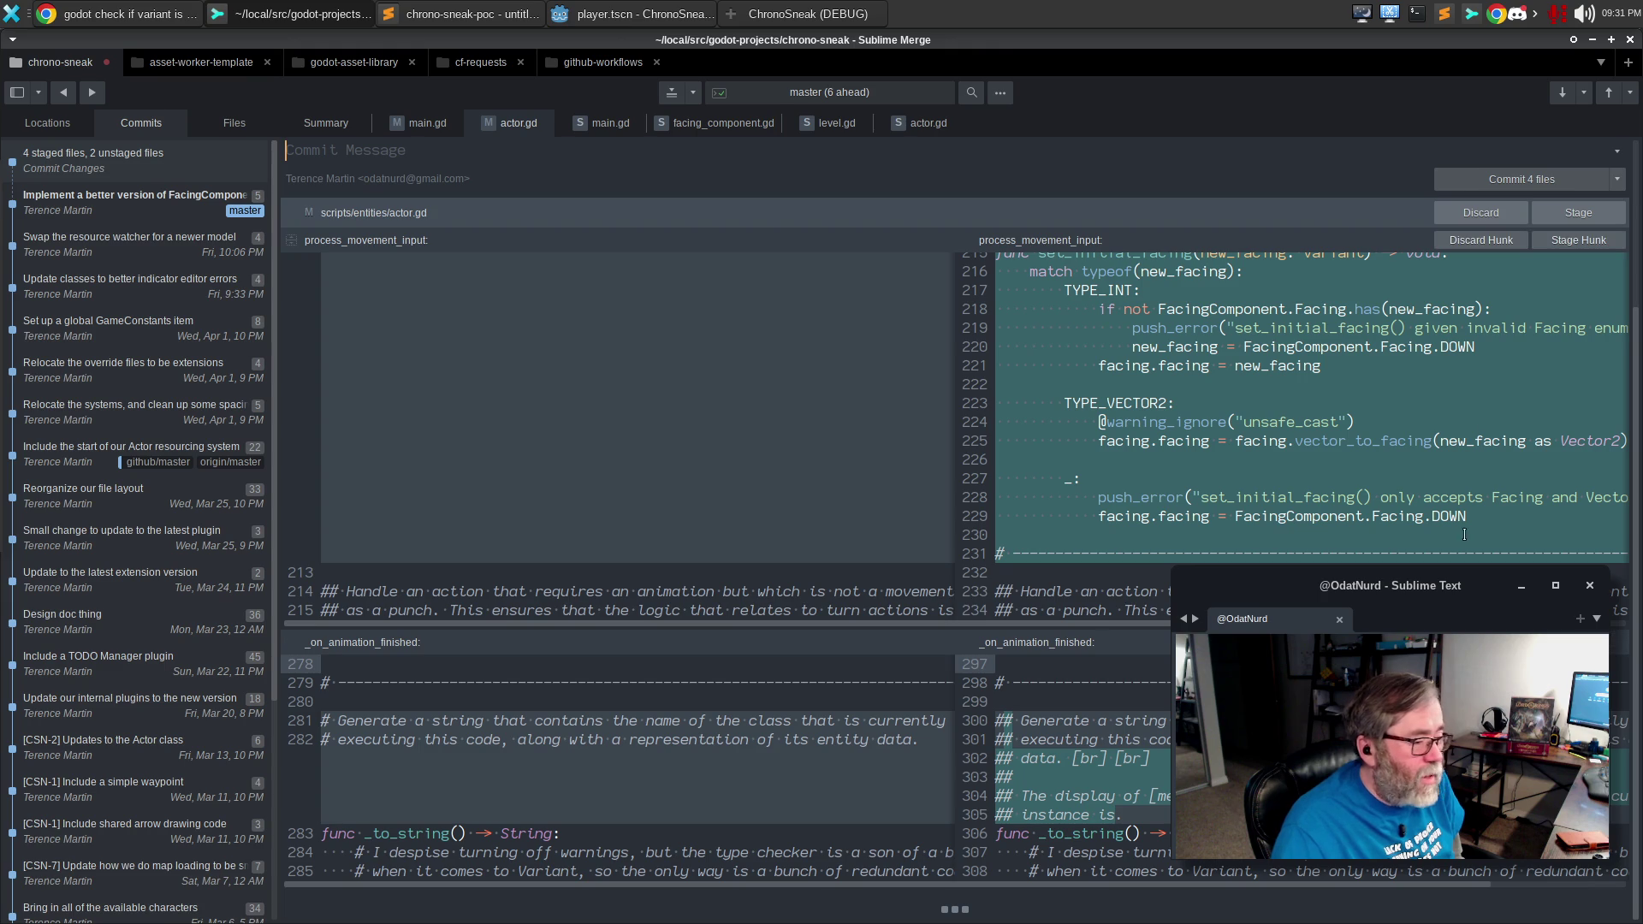
click(1592, 240)
click(1590, 214)
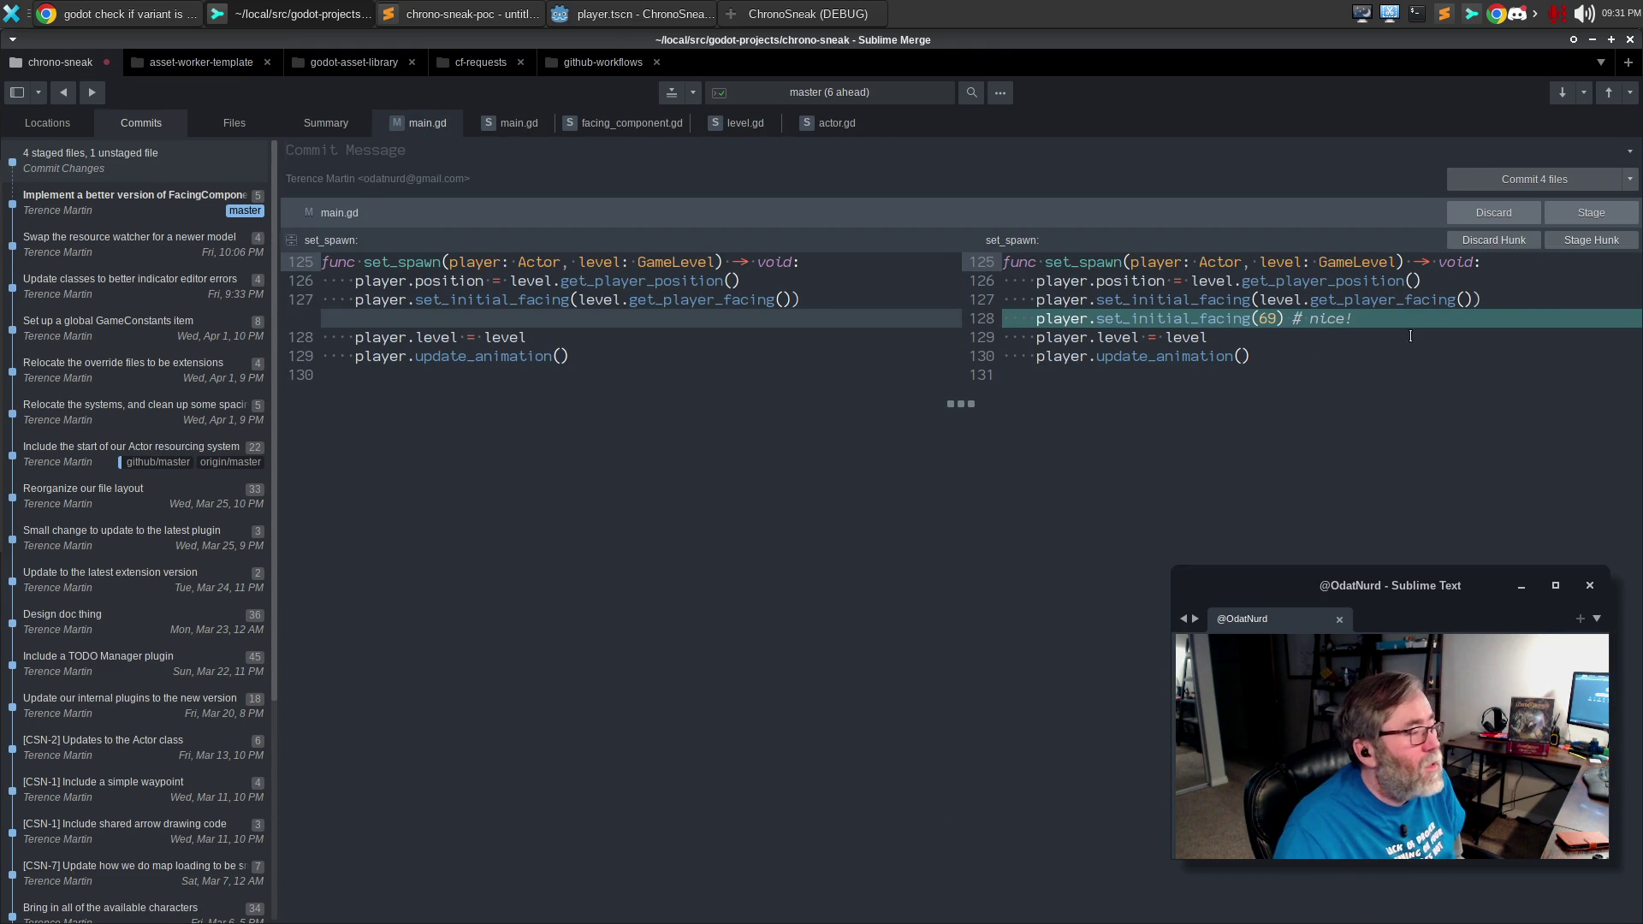
Delete the set_initial_facing(69) test line from main.gd's set_spawn in Godot.
click(625, 12)
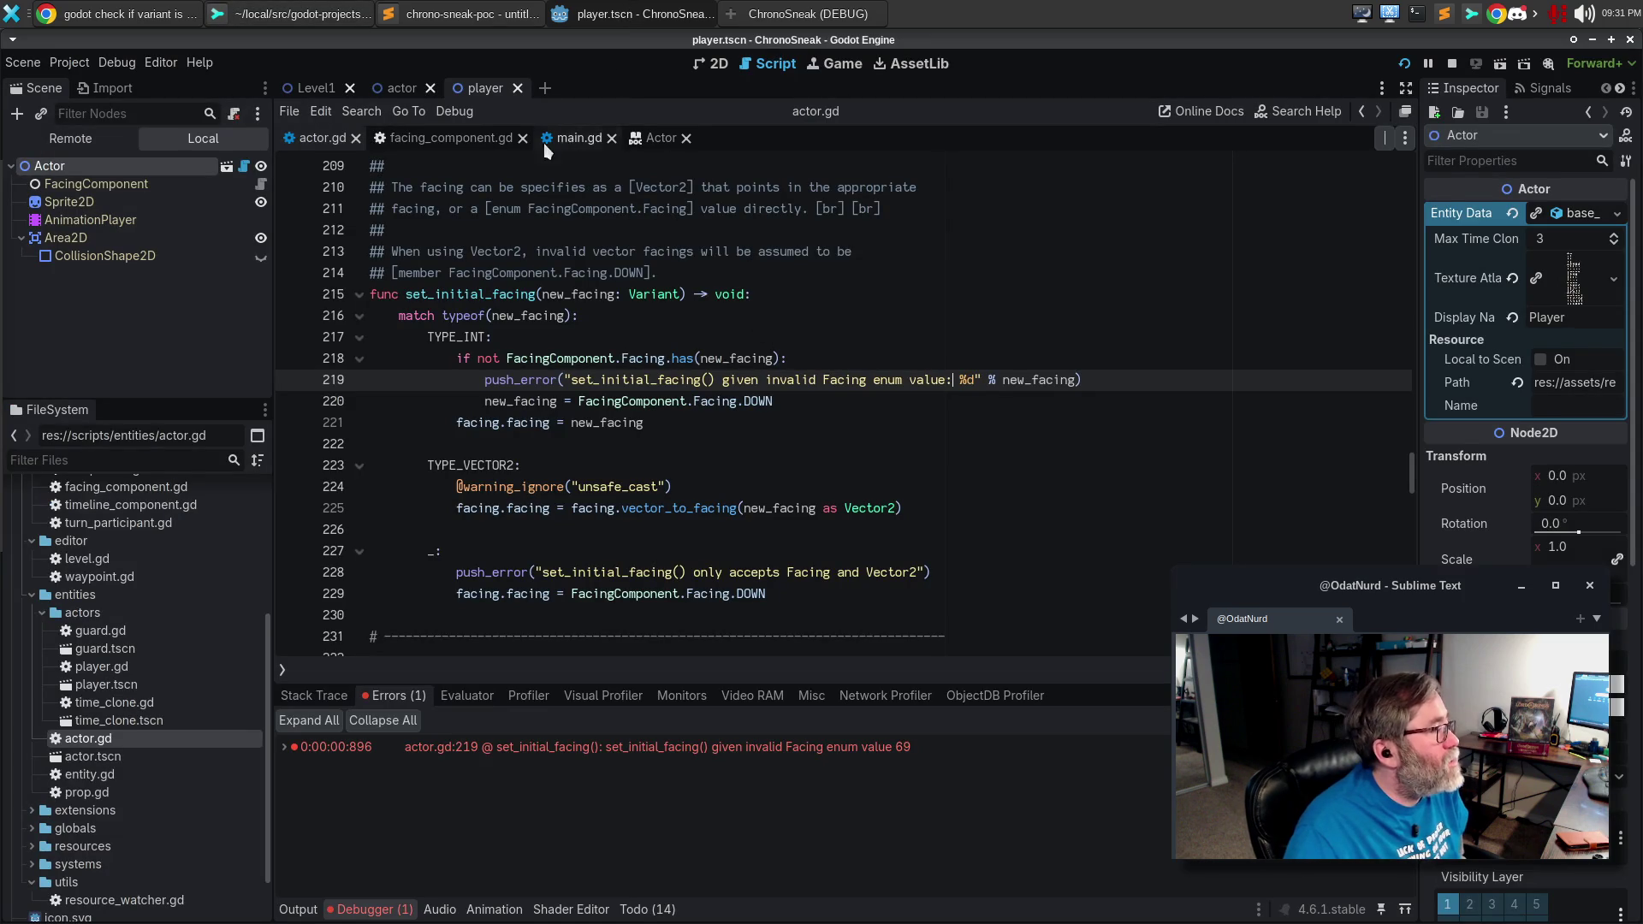
click(578, 138)
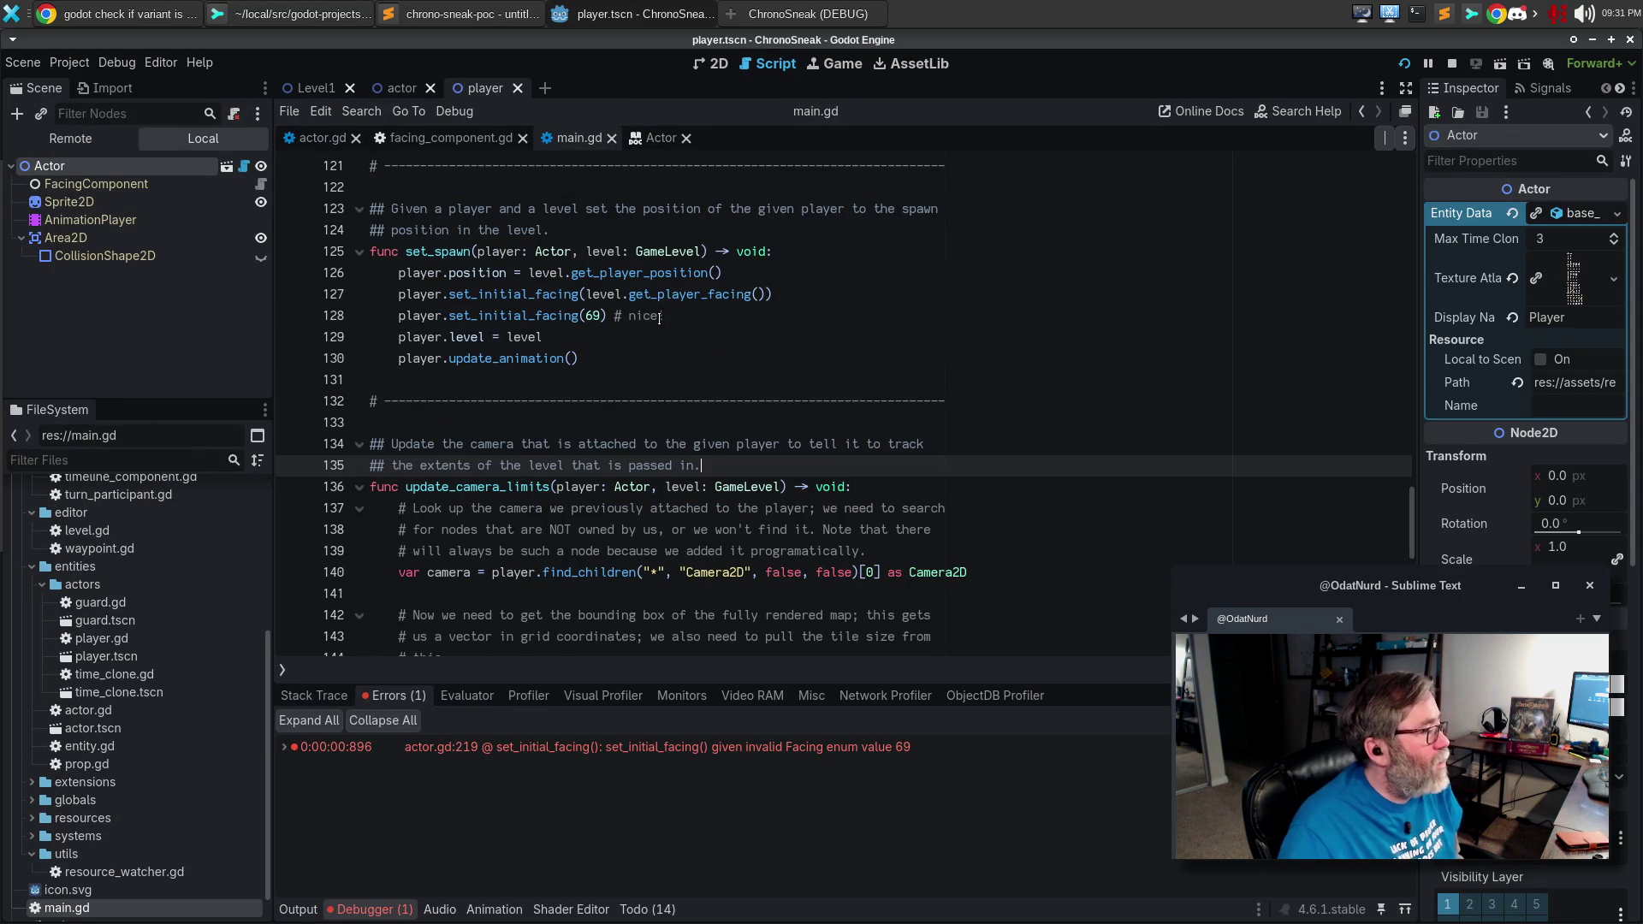
click(657, 315)
key(ctrl+shift+k)
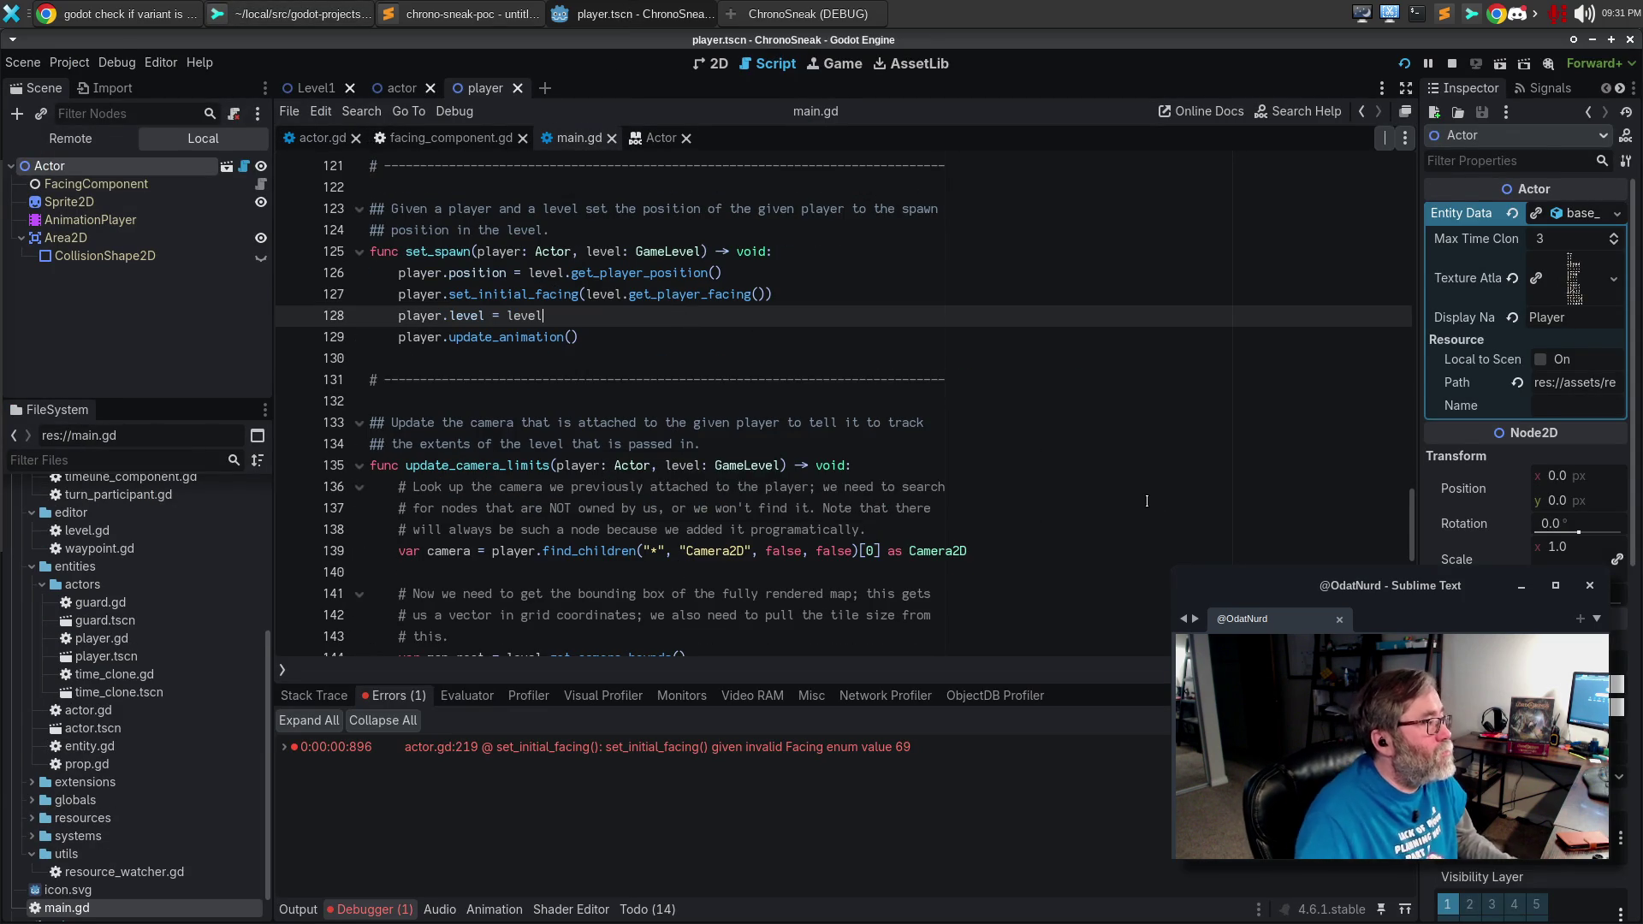
key(alt+Tab)
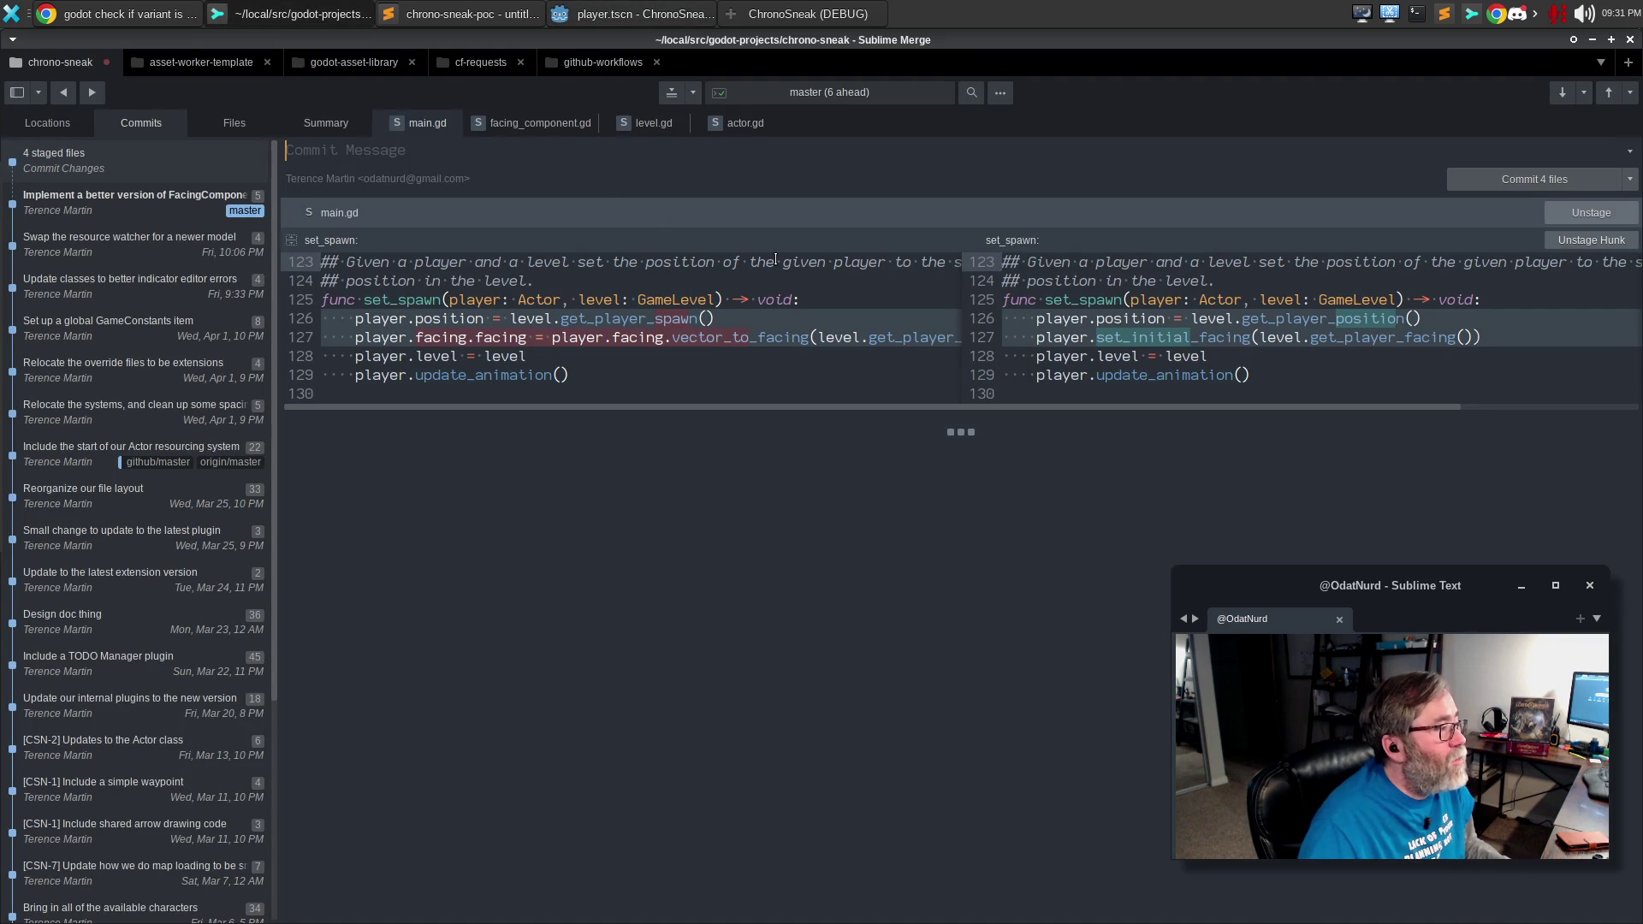
Type the commit summary 'Implement a way to set initial Actor facing'.
click(479, 153)
text(Impleme)
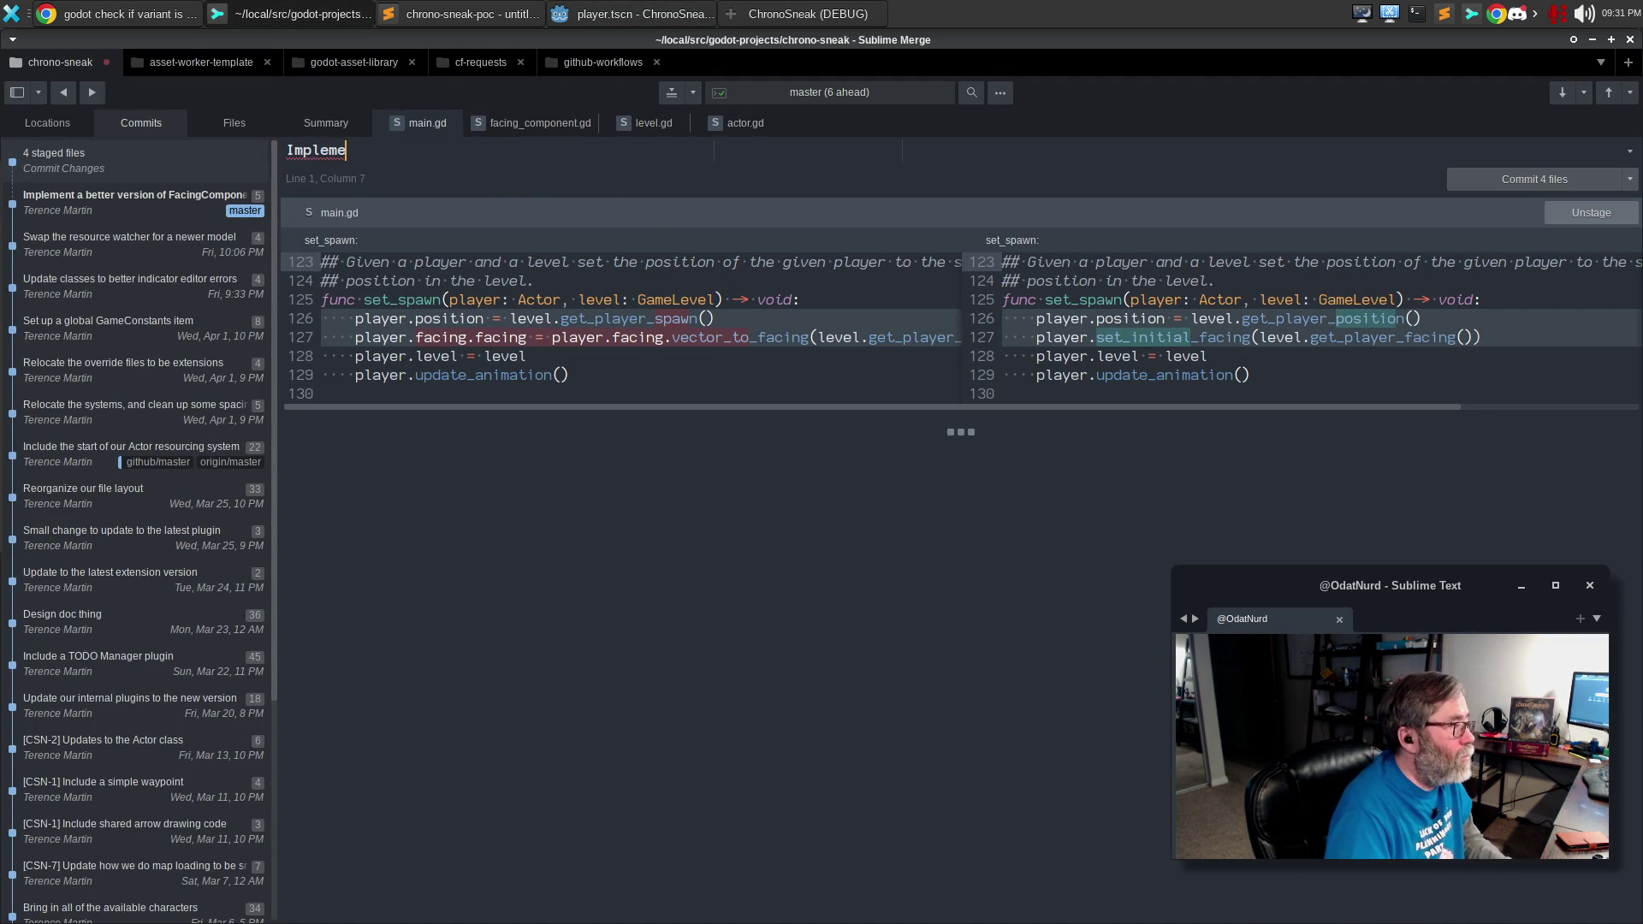
text(nt a way )
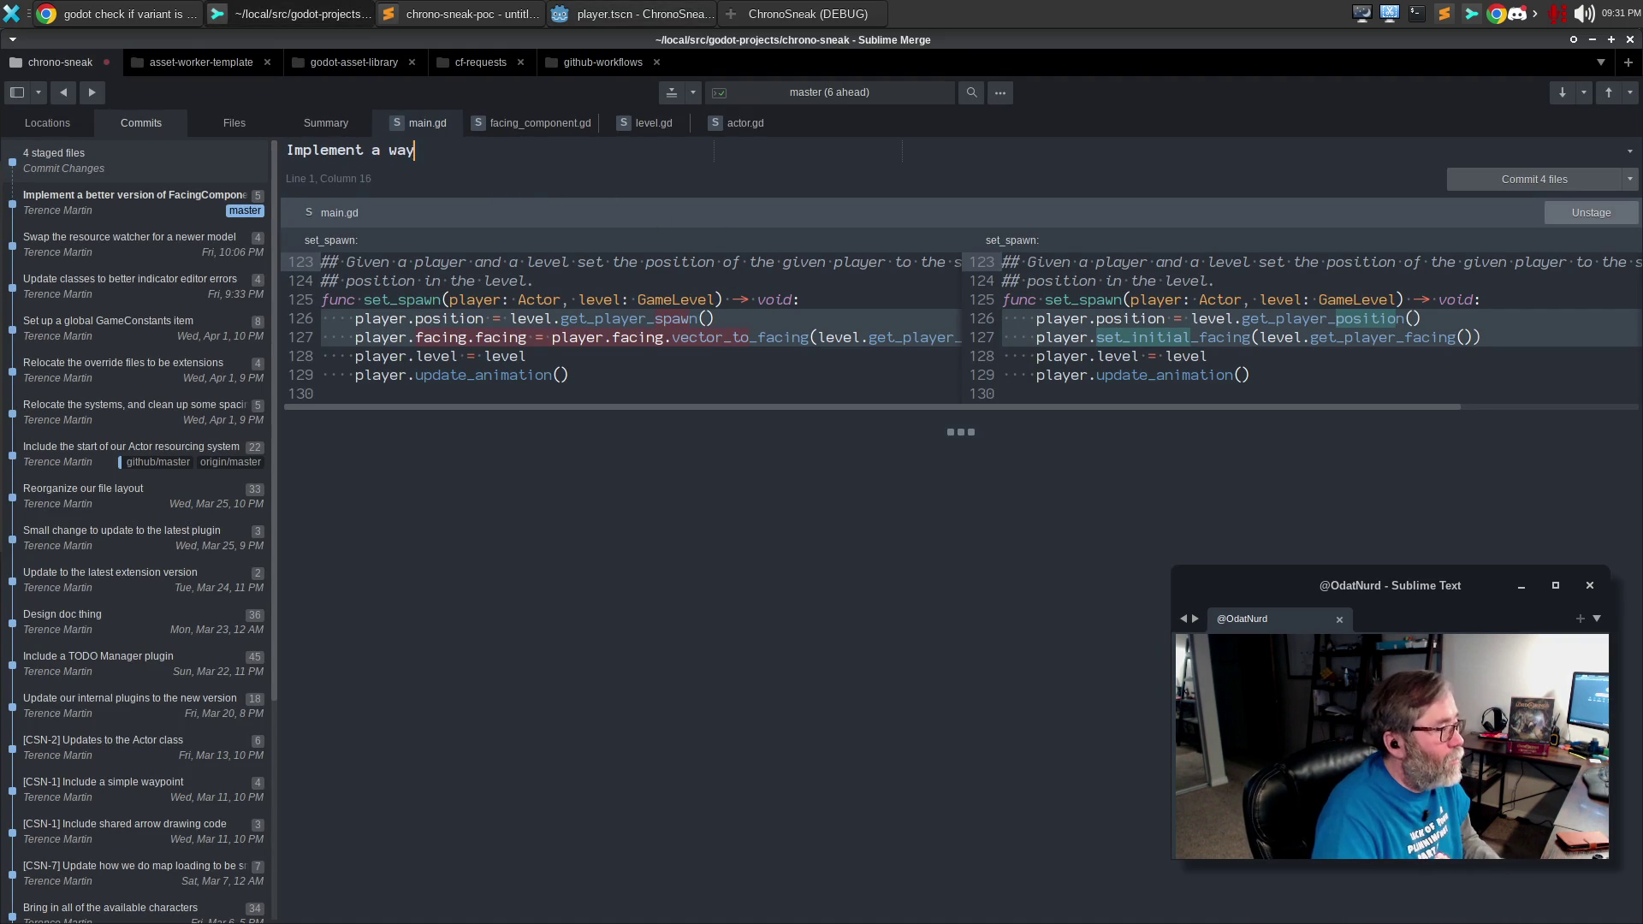
text(to set iniit)
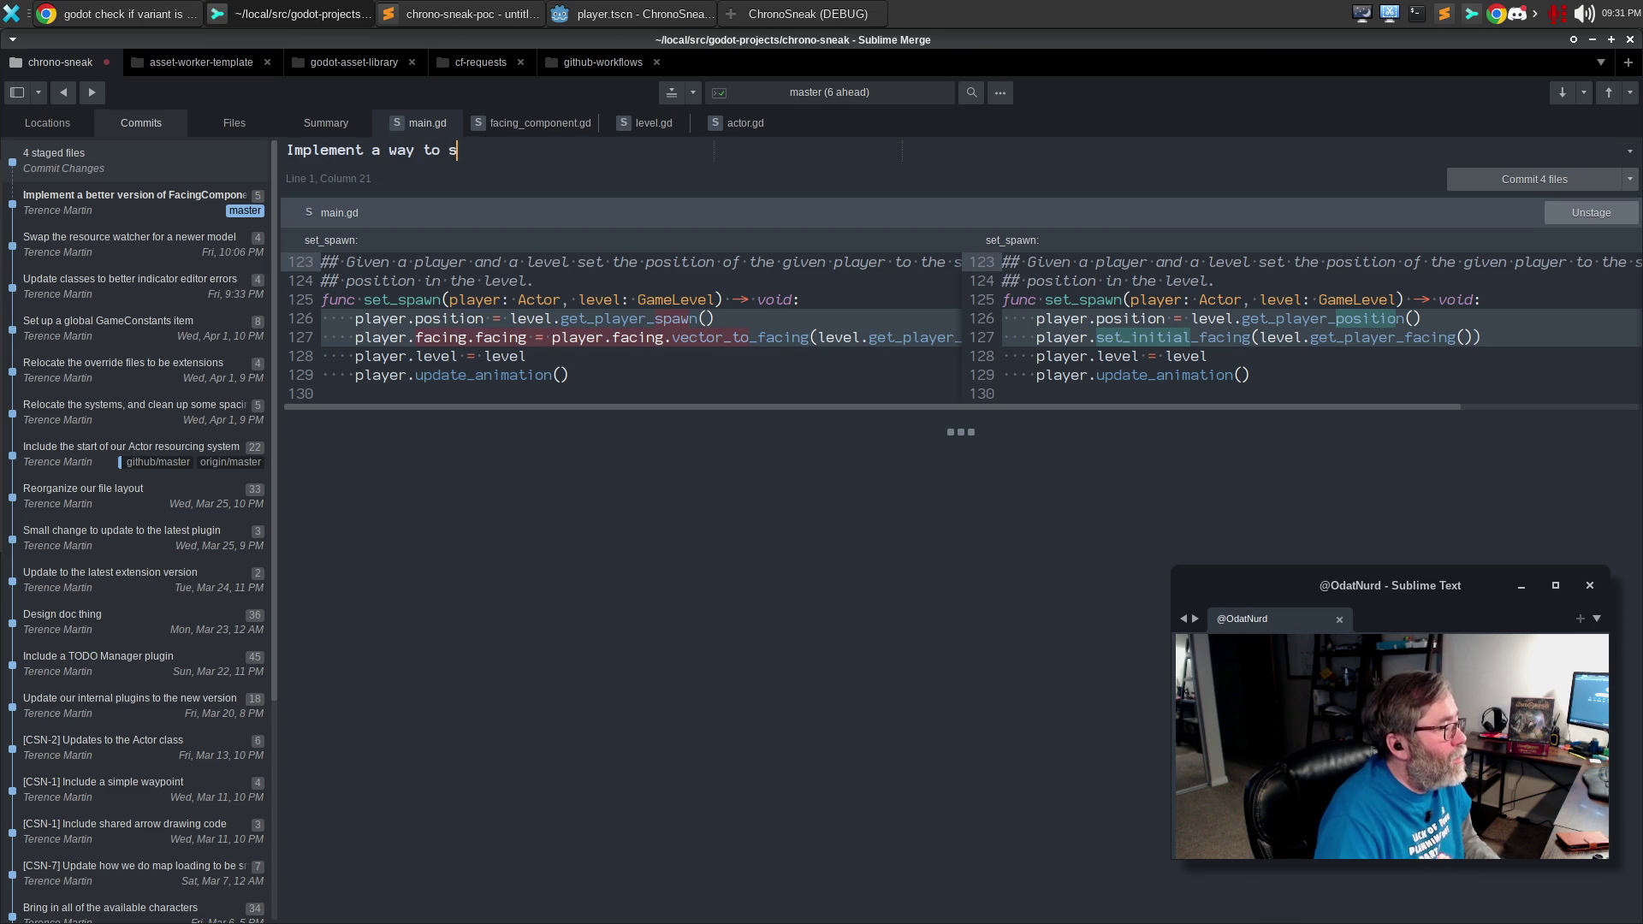
key(BackSpace)
key(BackSpace)
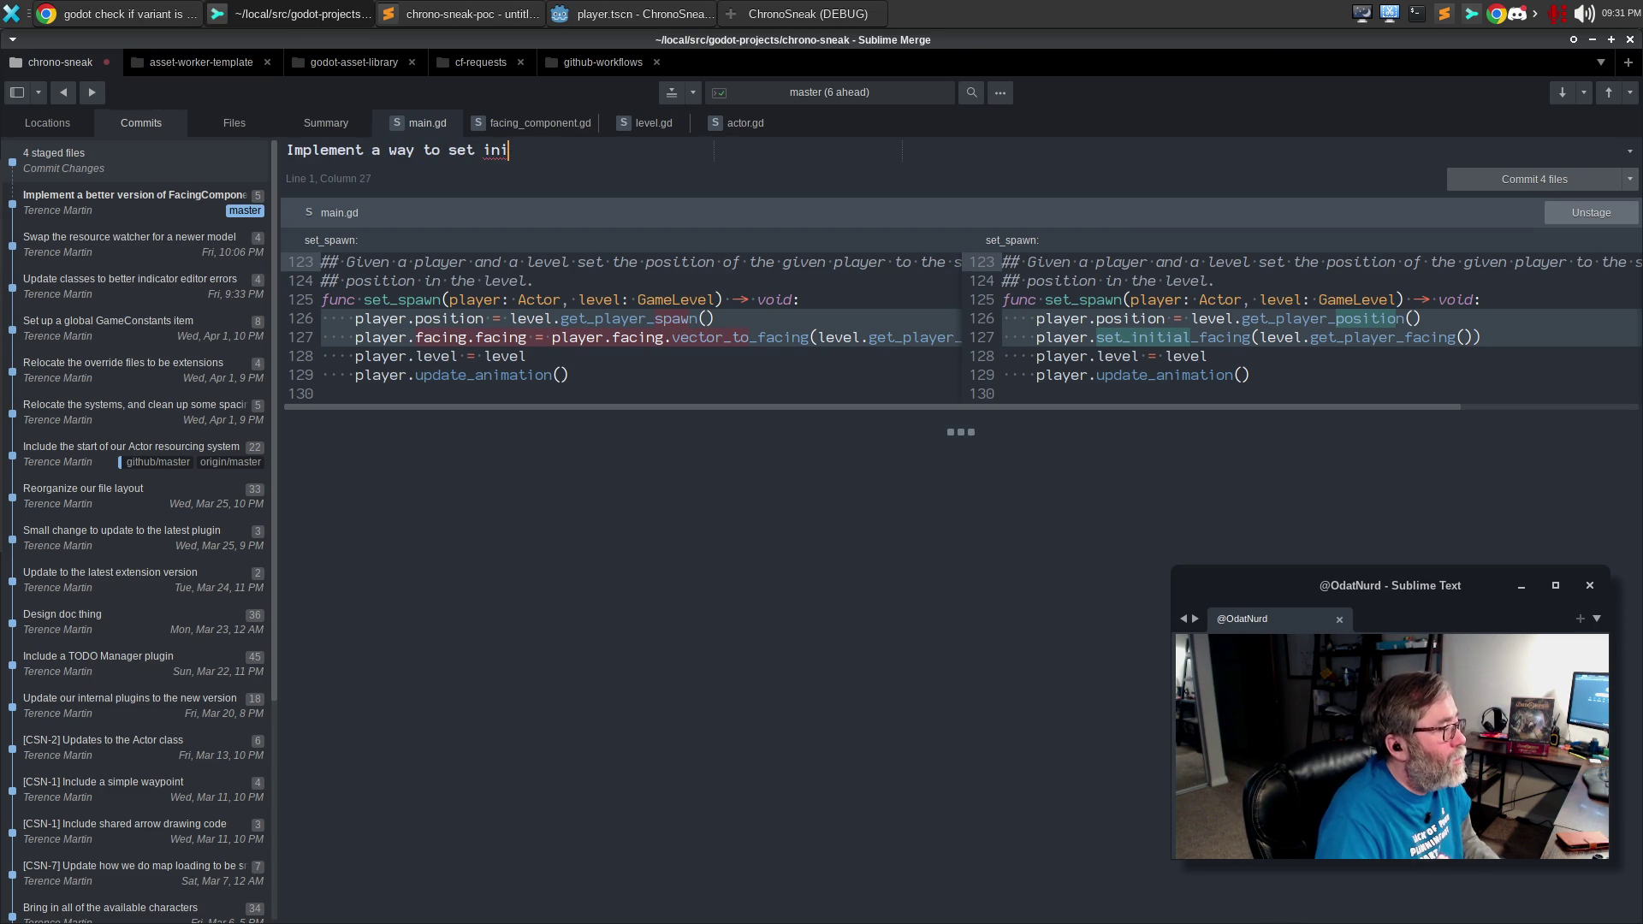
text(ial actor)
key(ctrl+BackSpace)
text(Actor facing)
key(Return)
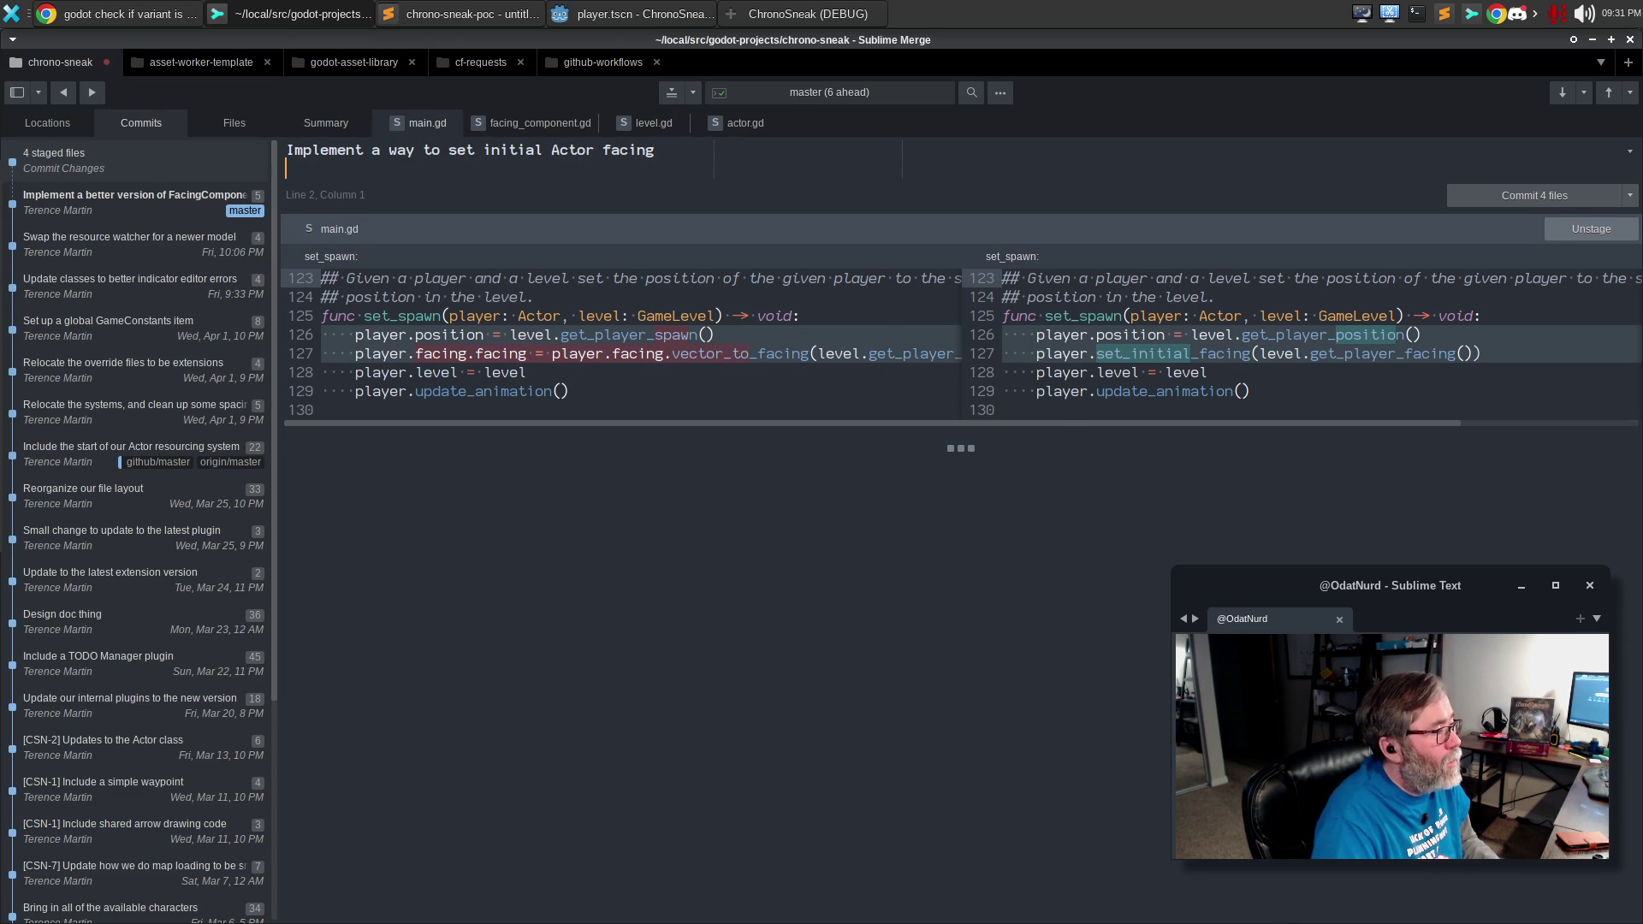
key(Return)
Write the body explaining Actor's new function setting facing from a Facing enum value or Vector2.
text(As part of the)
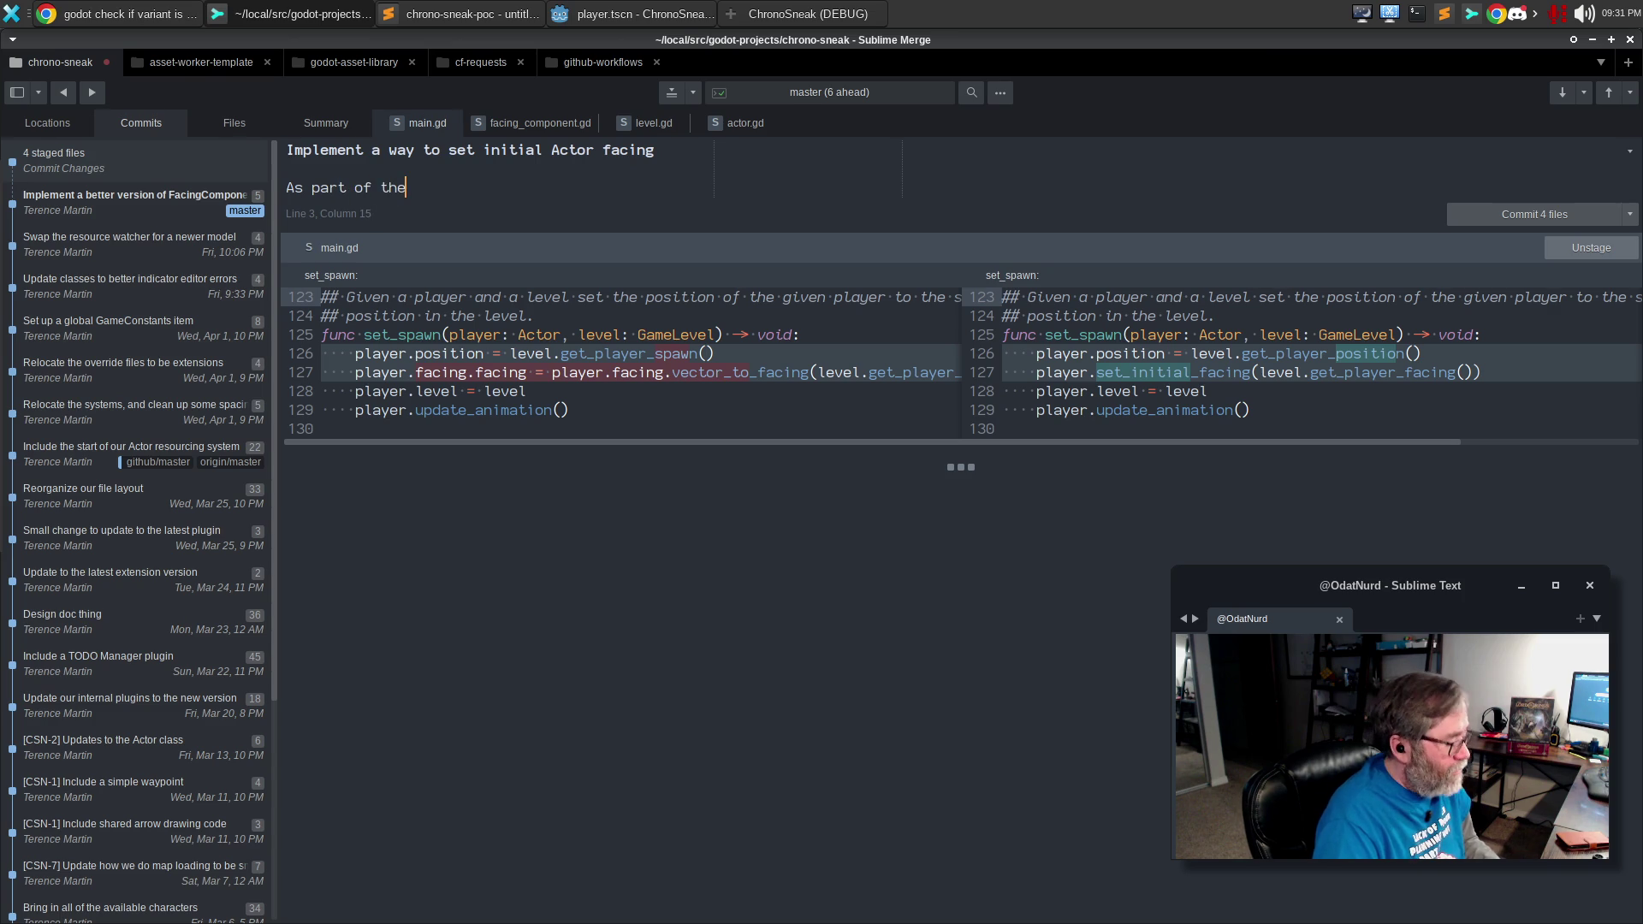
text( fix )
text( stop the internals of the facing component fro)
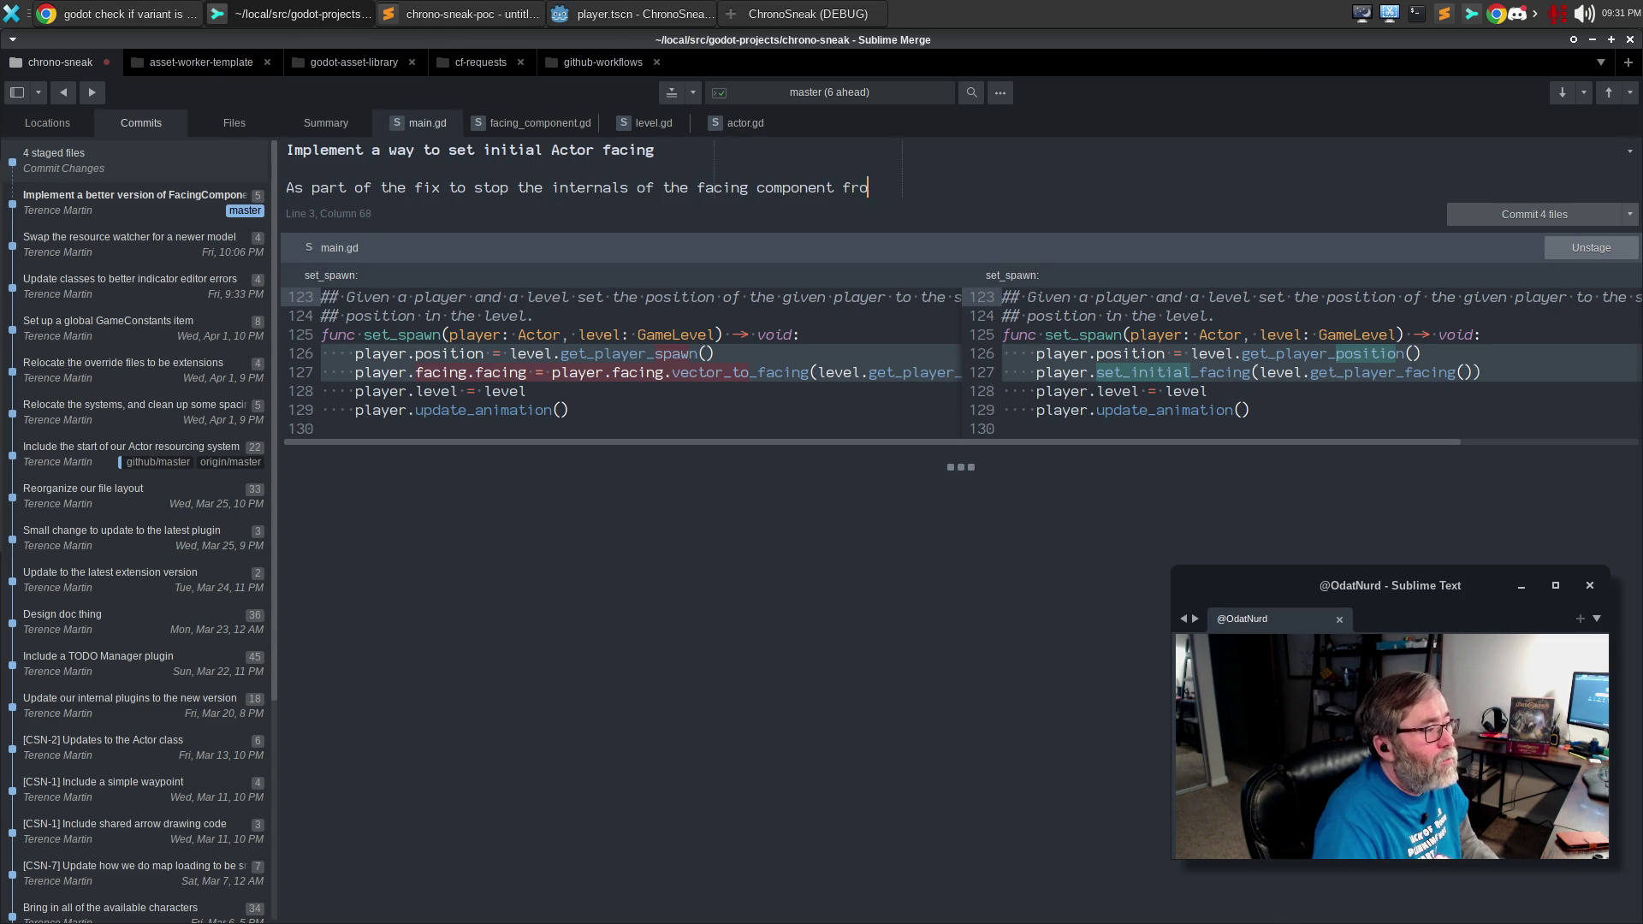
text(m leaking out of the )
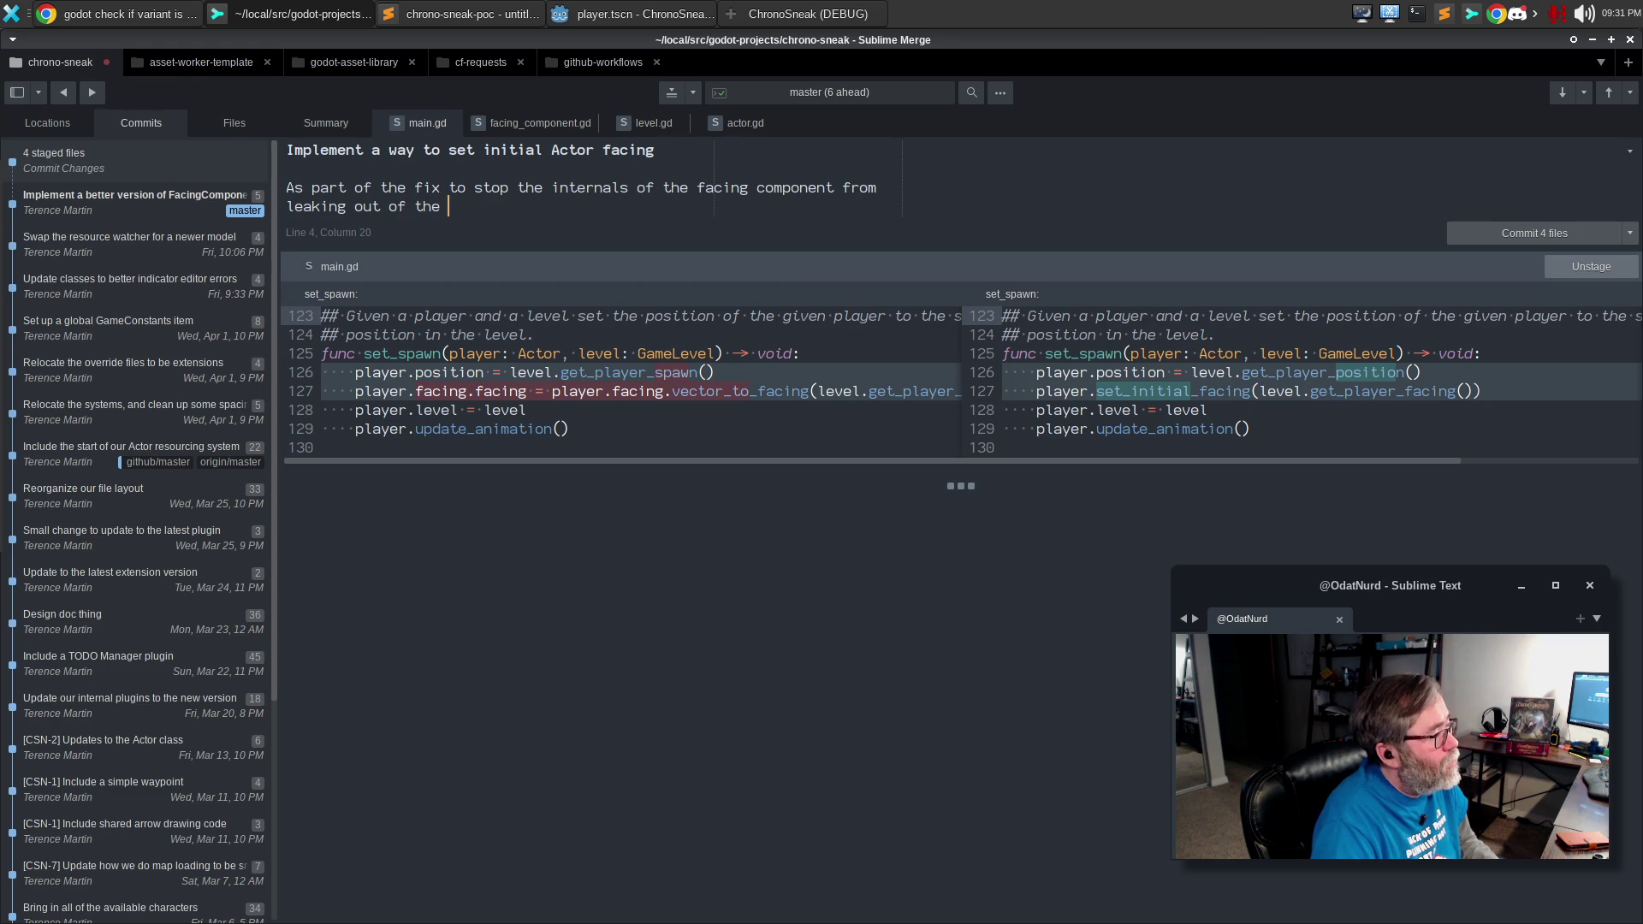
key(BackSpace)
key(BackSpace)
key(BackSpace)
key(BackSpace)
key(BackSpace)
key(BackSpace)
key(BackSpace)
text(for use in Main, t)
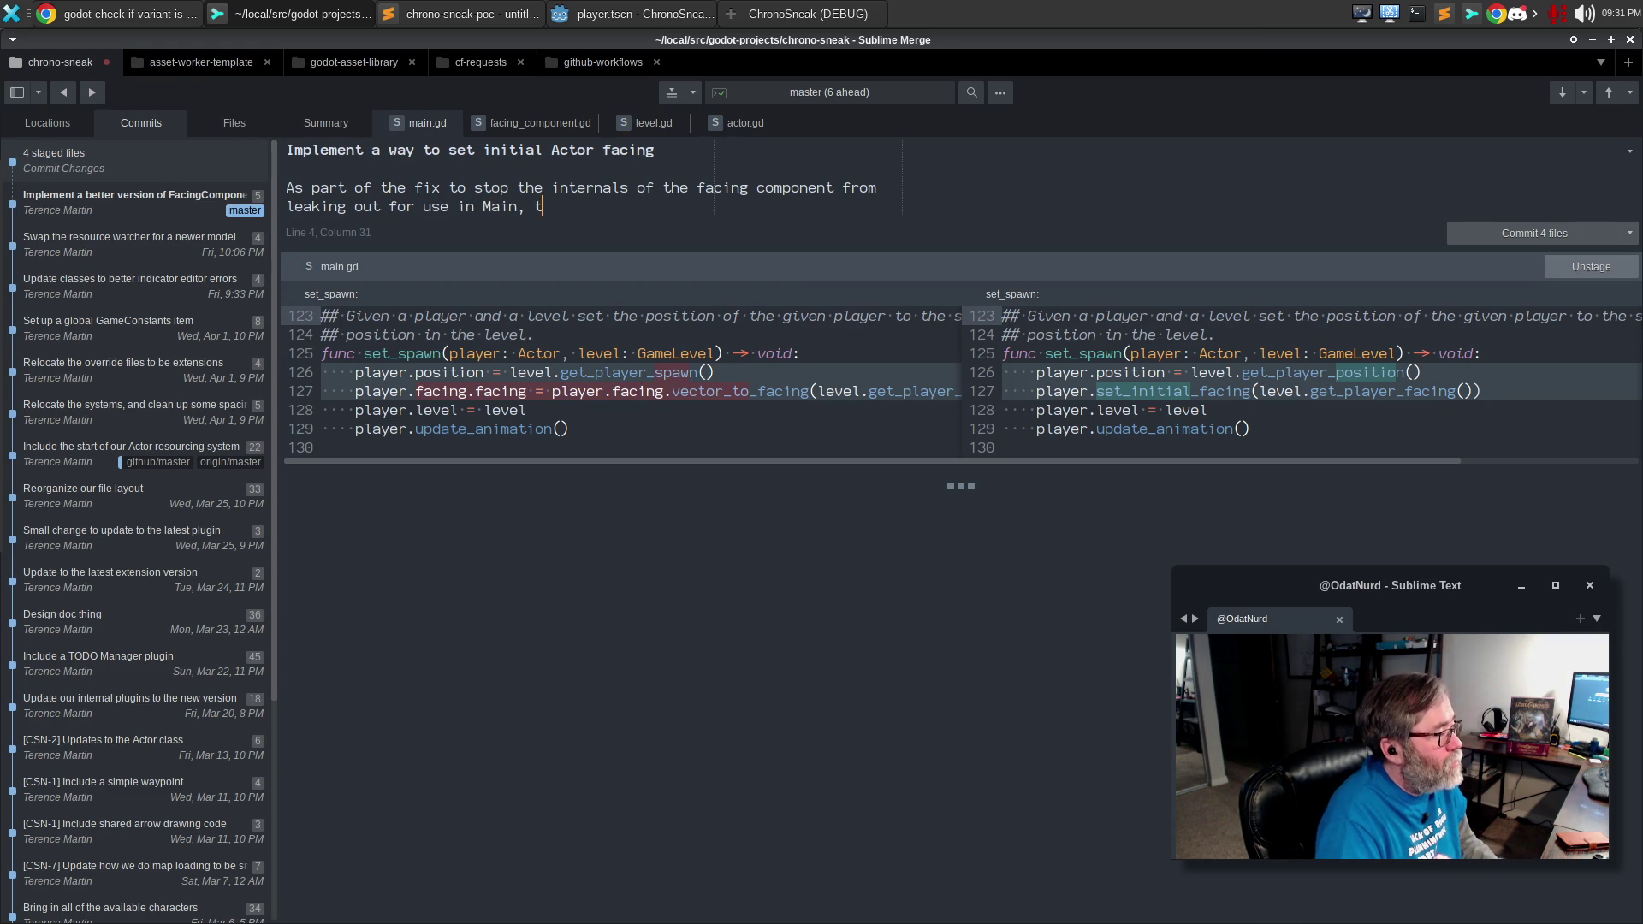
text(he Actor class n)
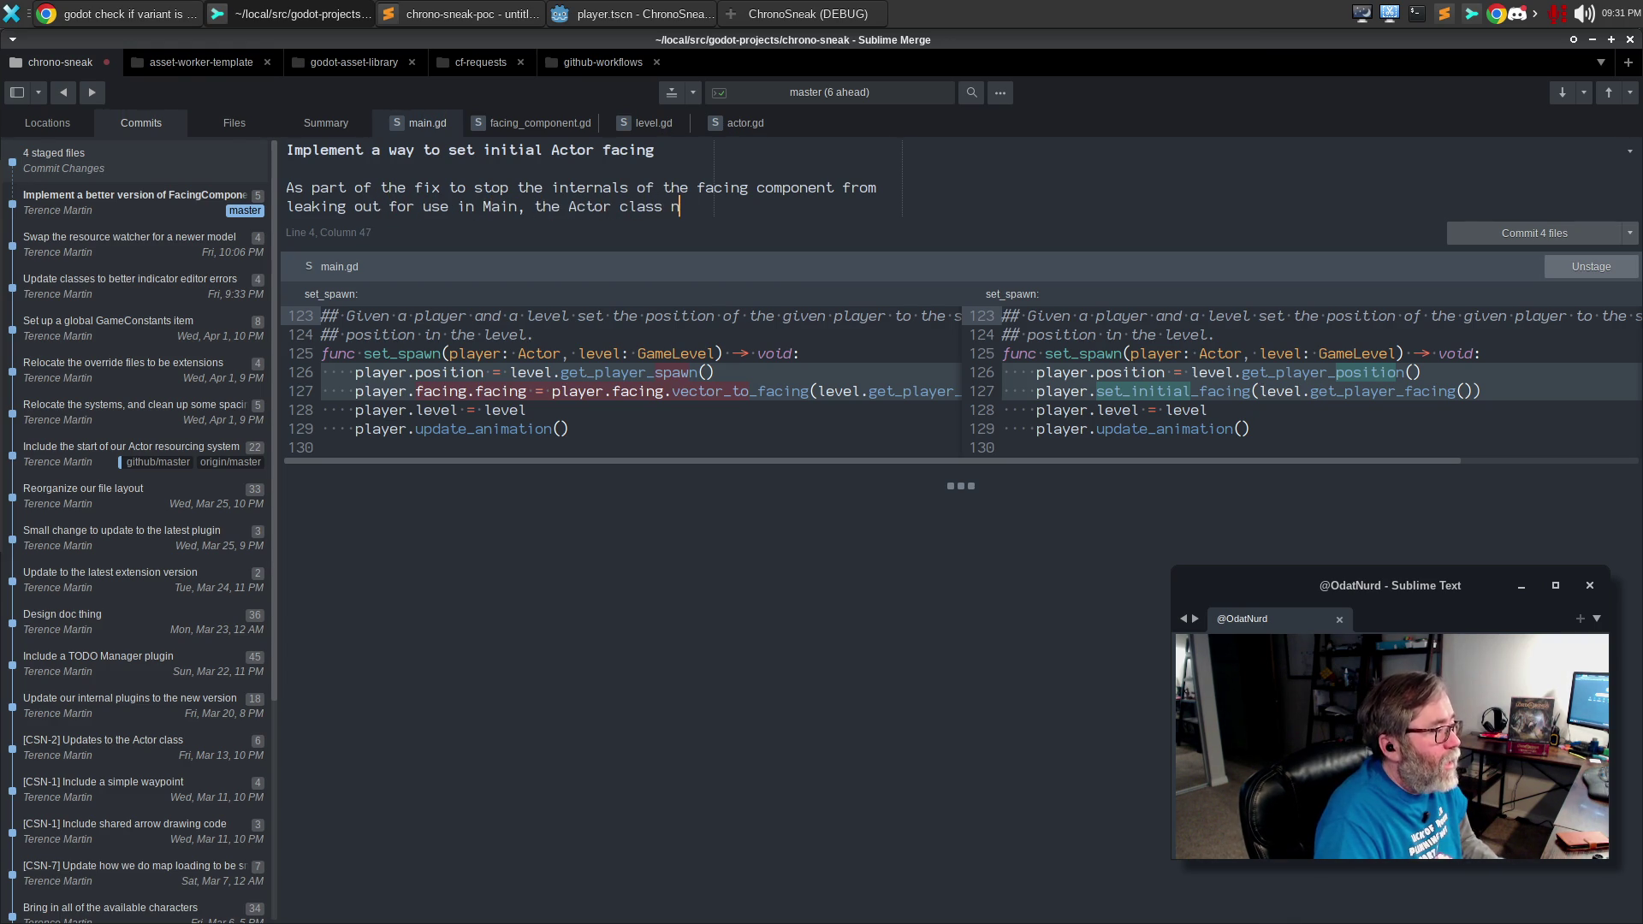
text(ow have a function whose)
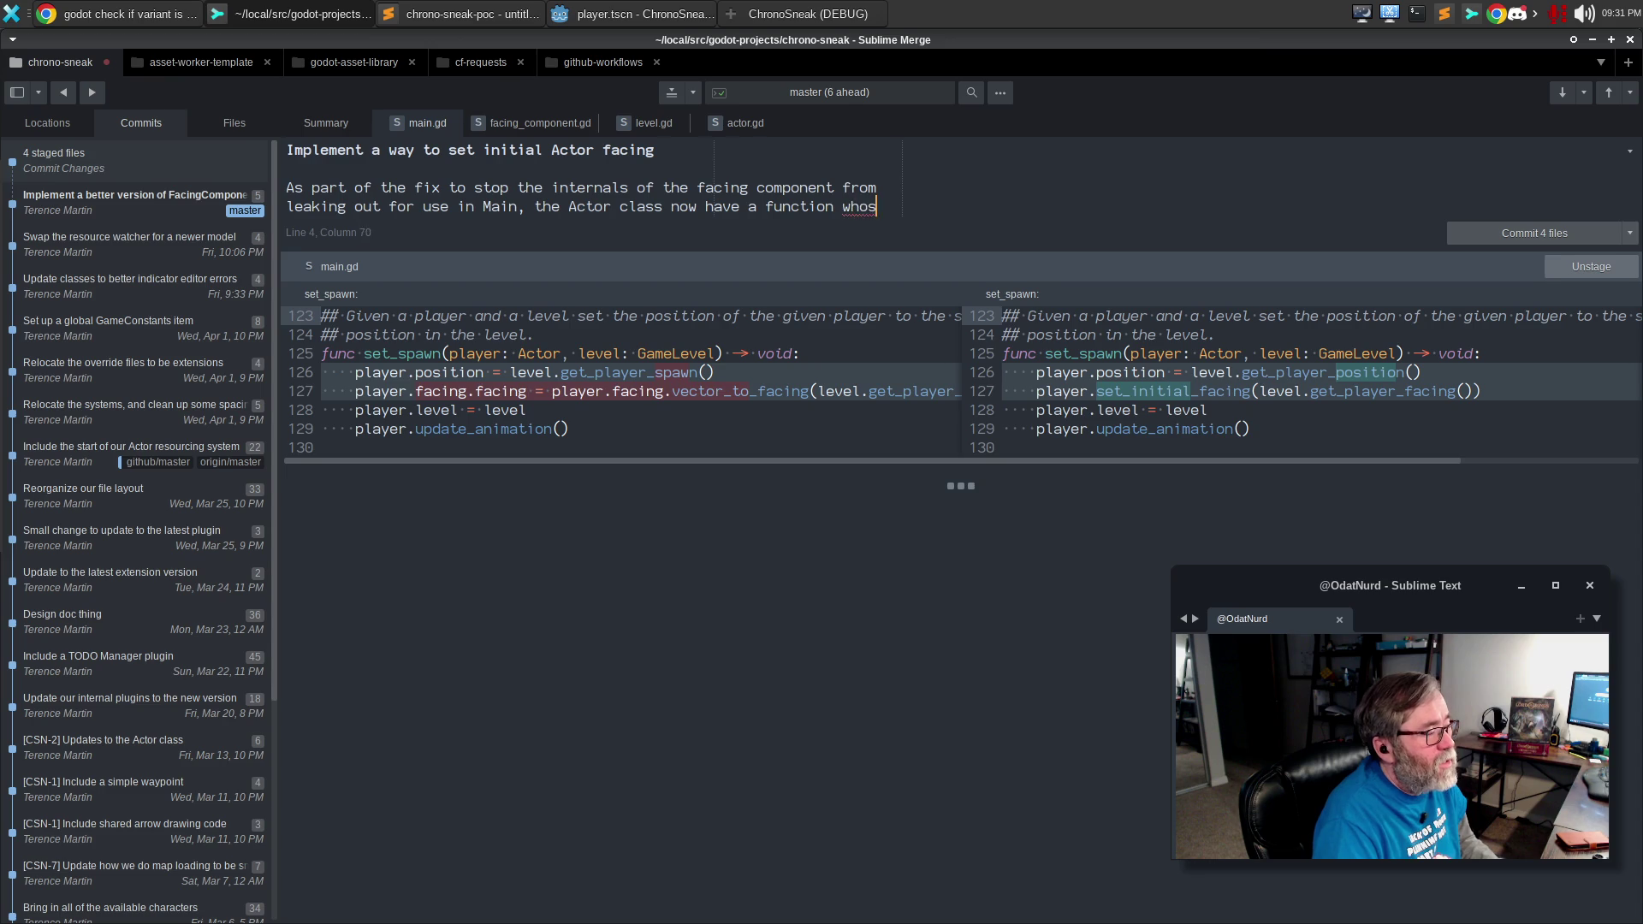
key(Return)
text(job it is to set th)
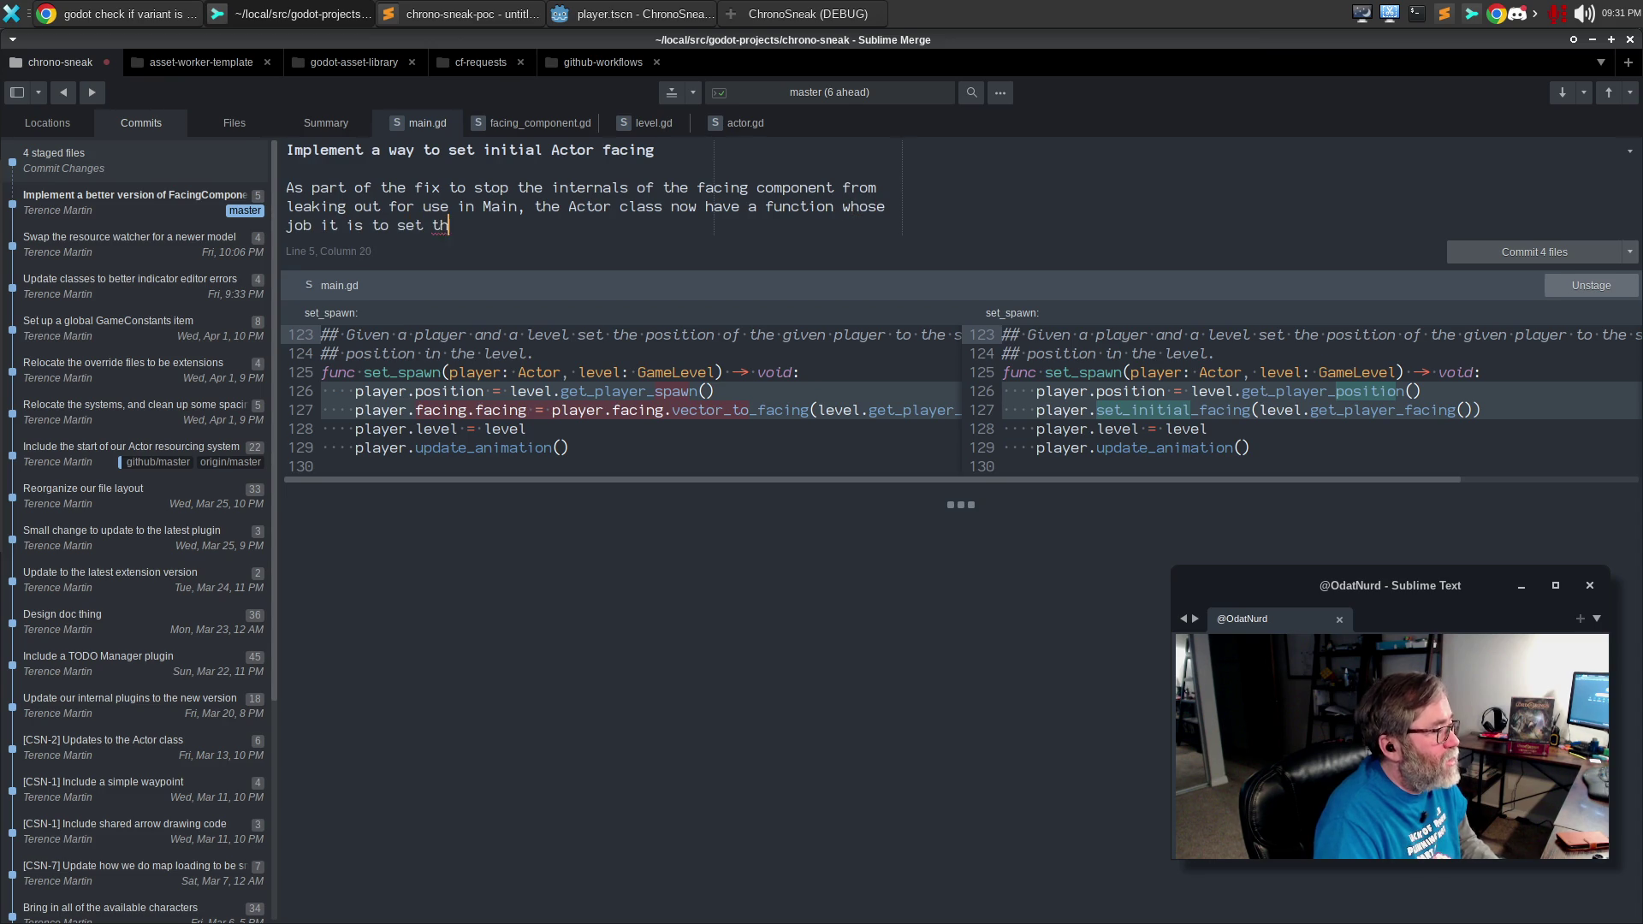
text(e facing based )
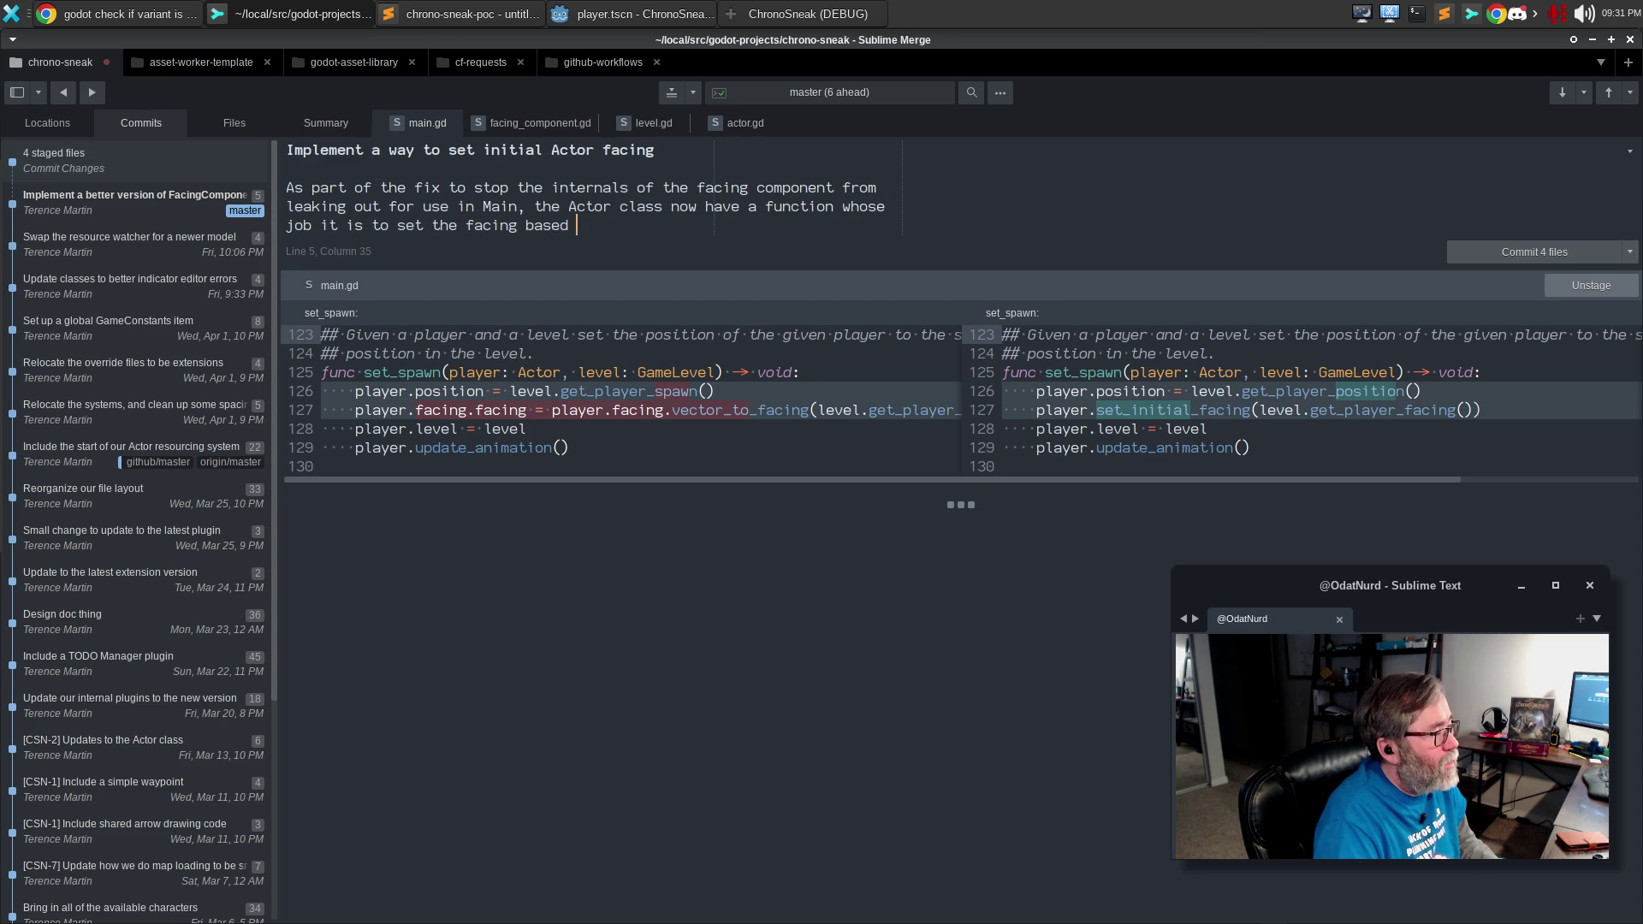
text(on either a Faving e)
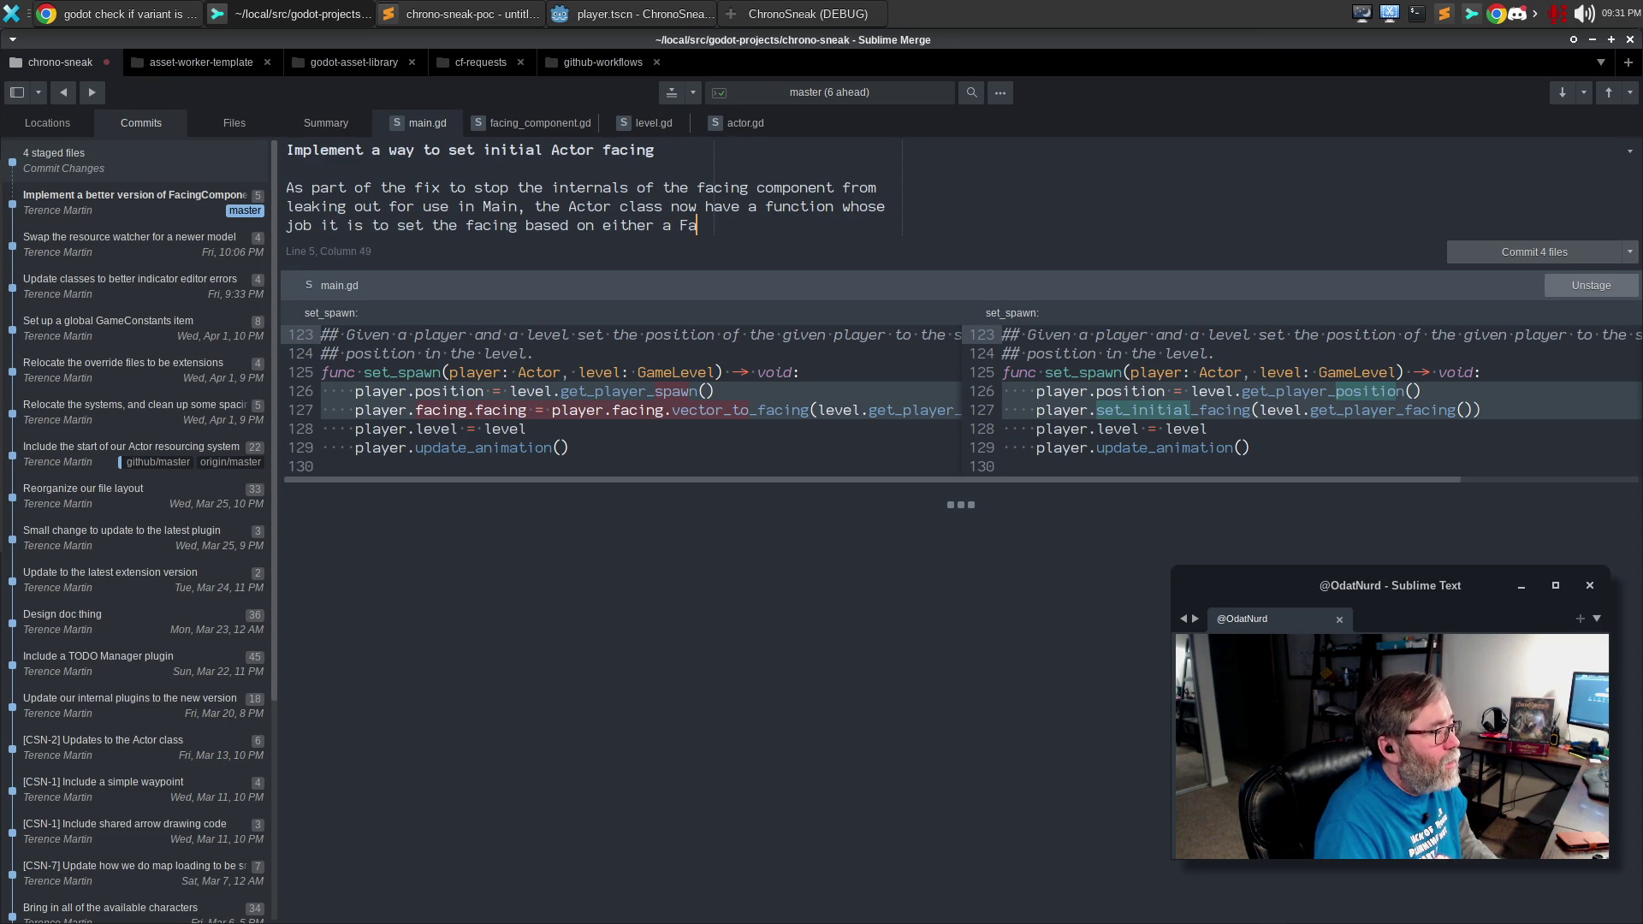
key(BackSpace)
key(BackSpace)
key(BackSpace)
text(cing enu)
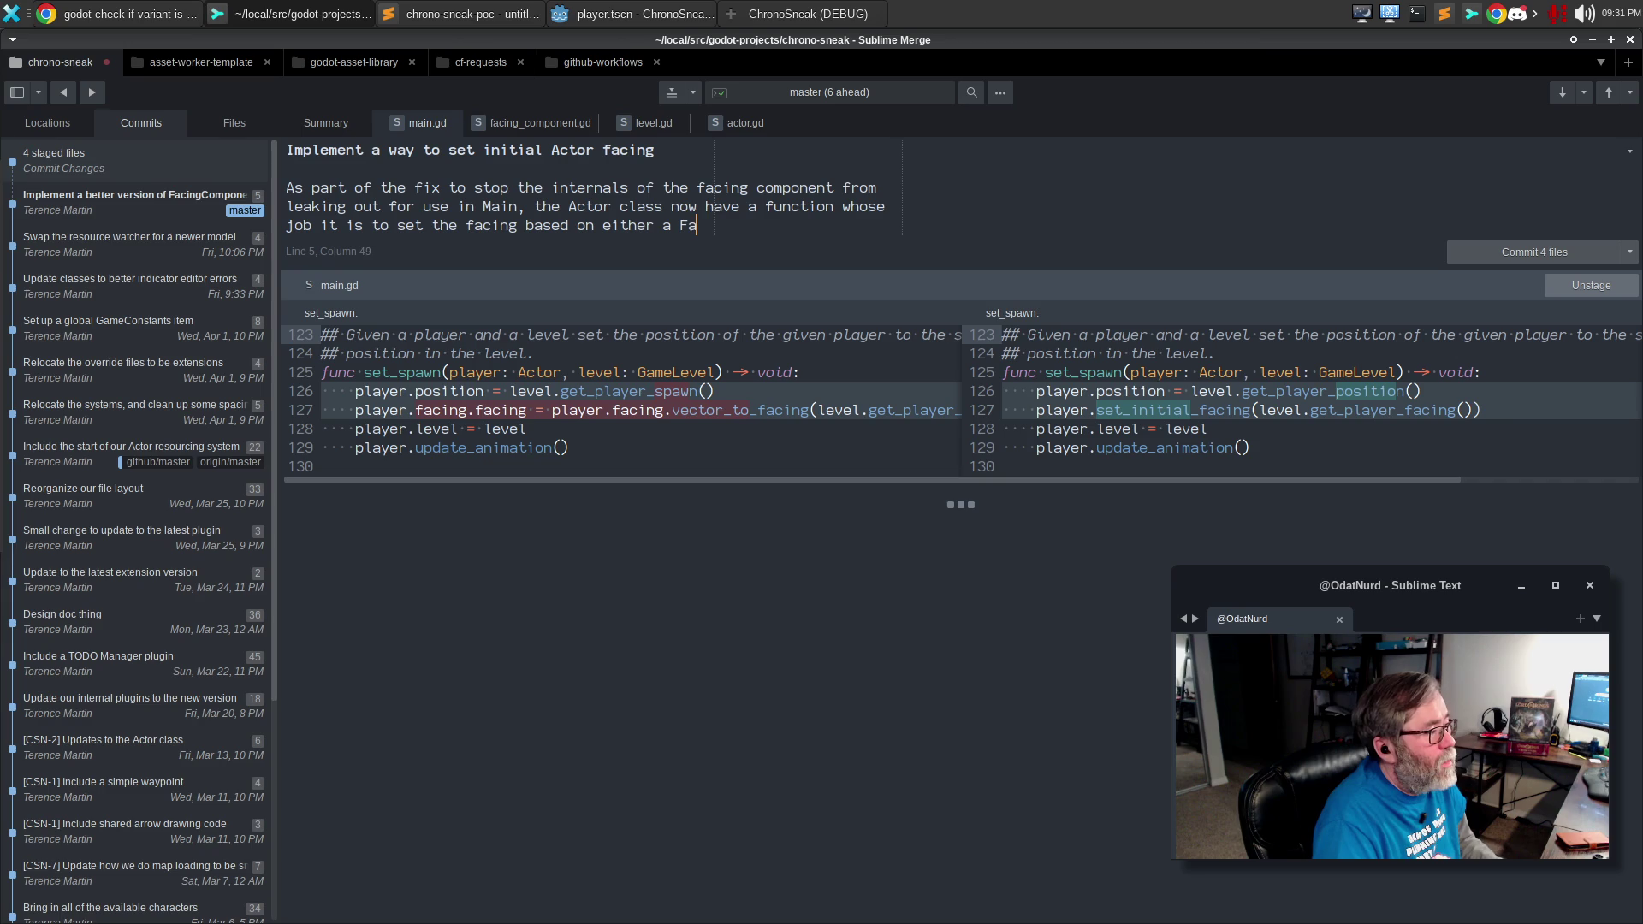
text(m value or )
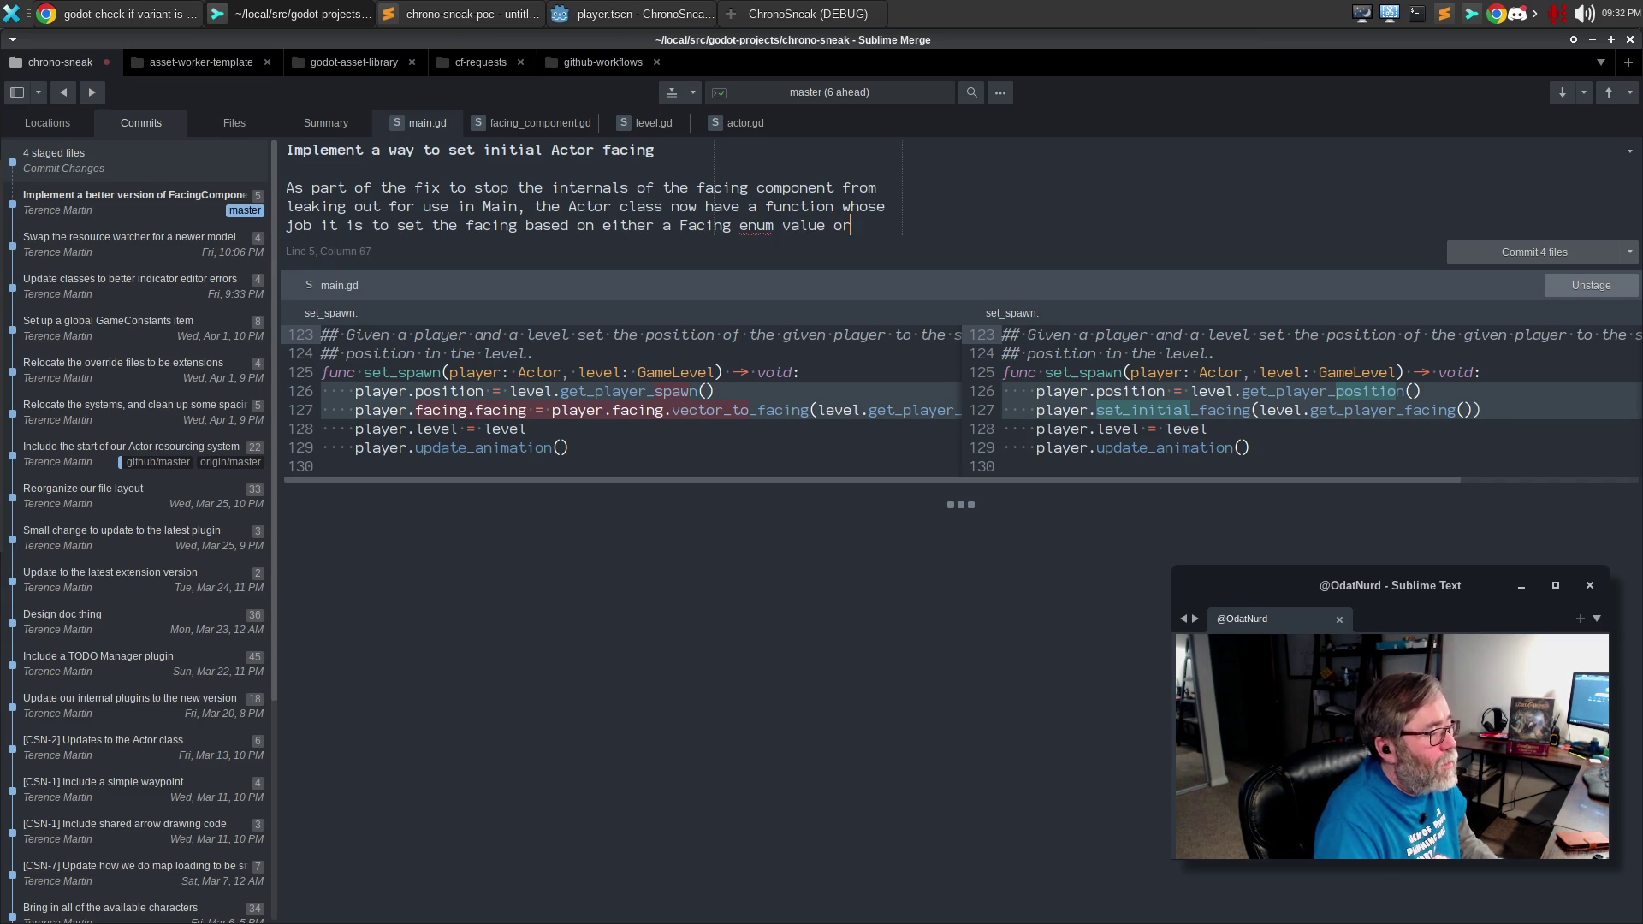
text(the)
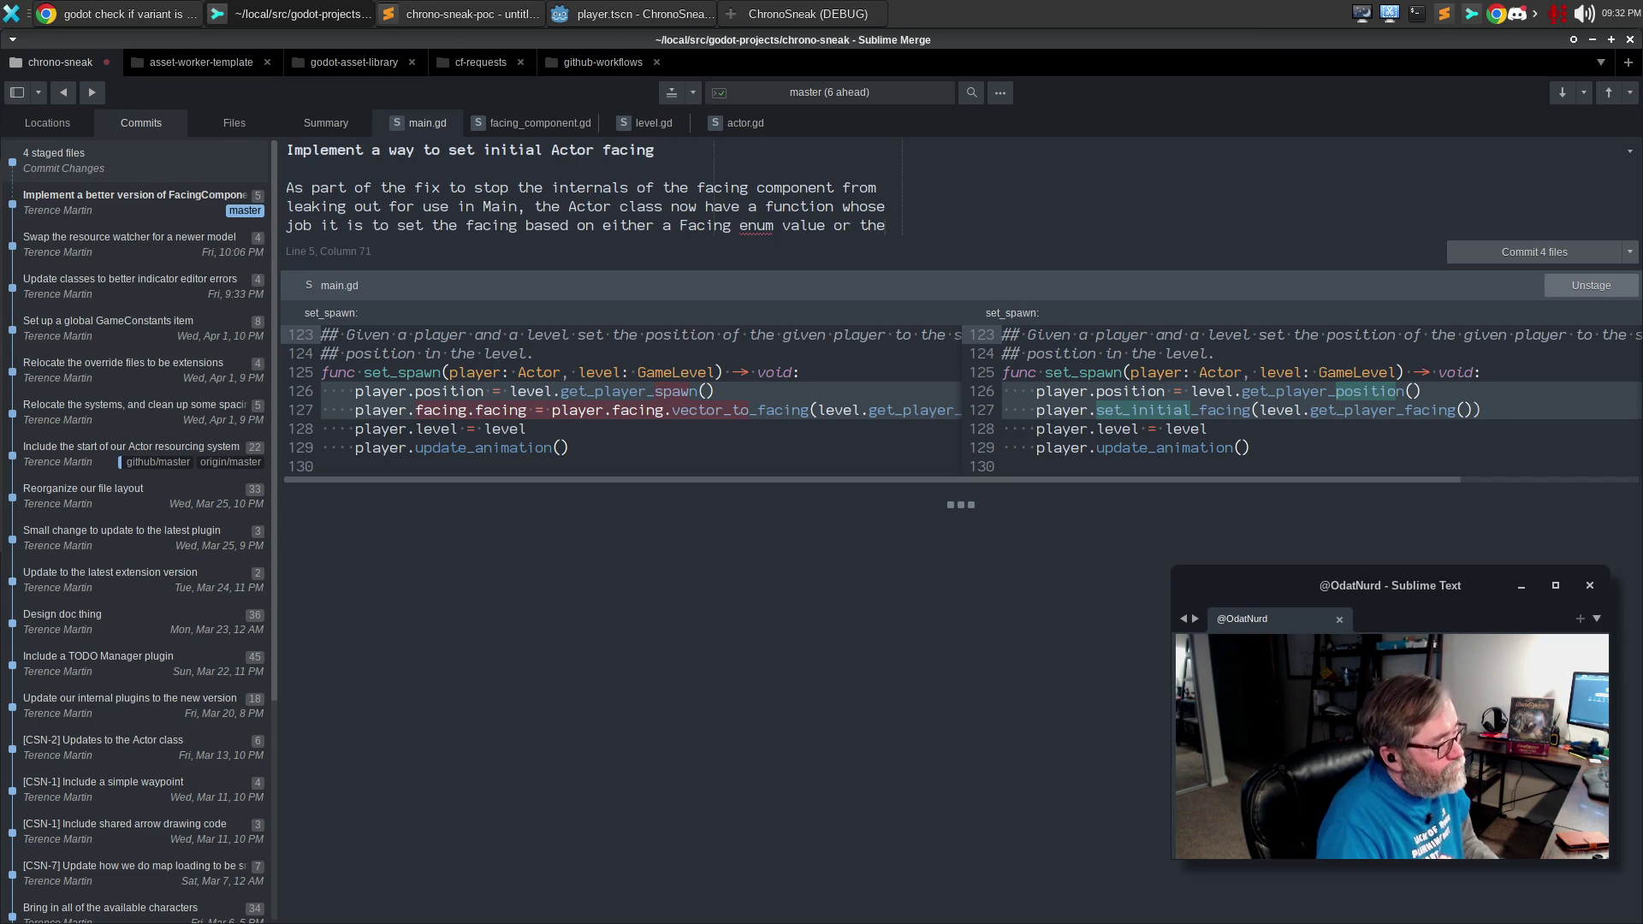
key(BackSpace)
key(BackSpace)
key(BackSpace)
text(alue or a)
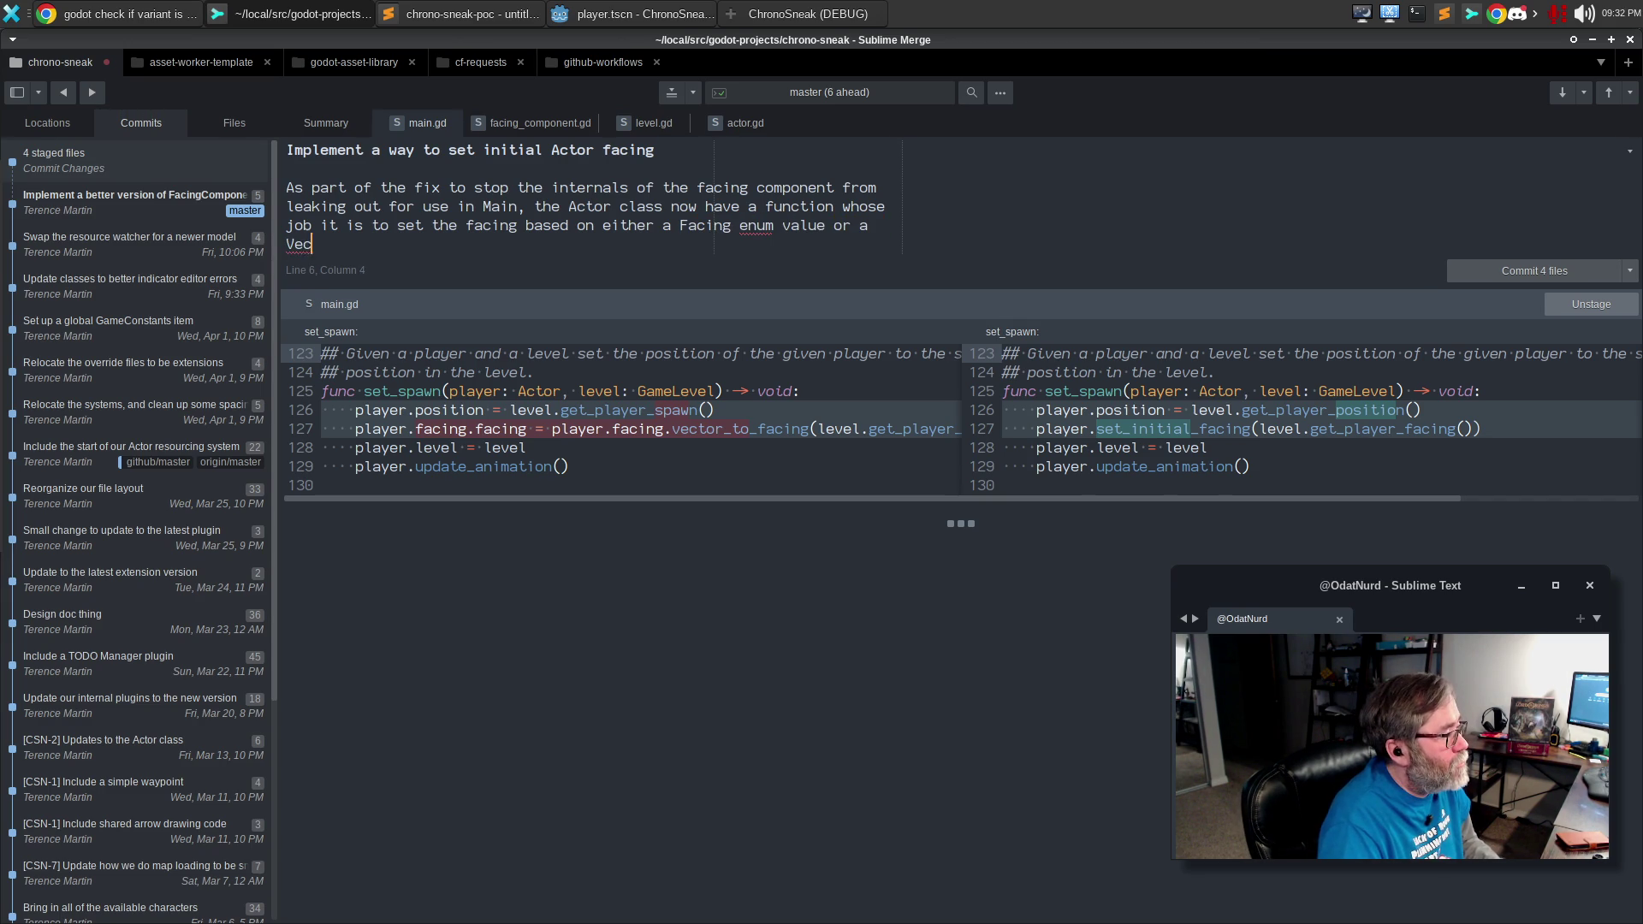
text( Vector12)
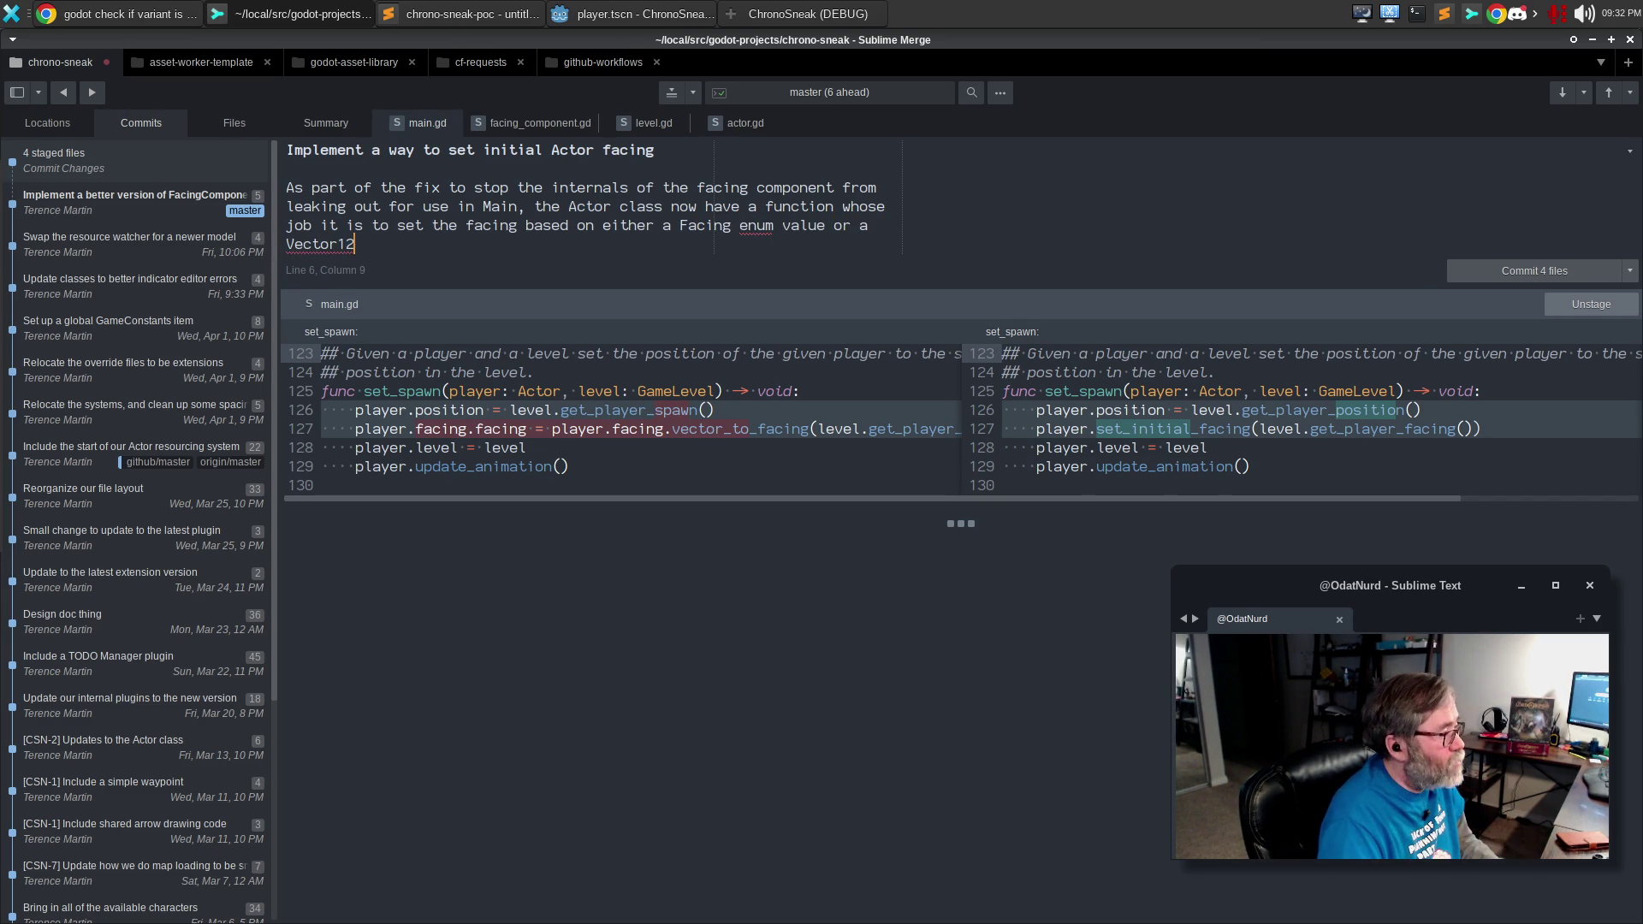
key(BackSpace)
key(BackSpace)
text(2 that re)
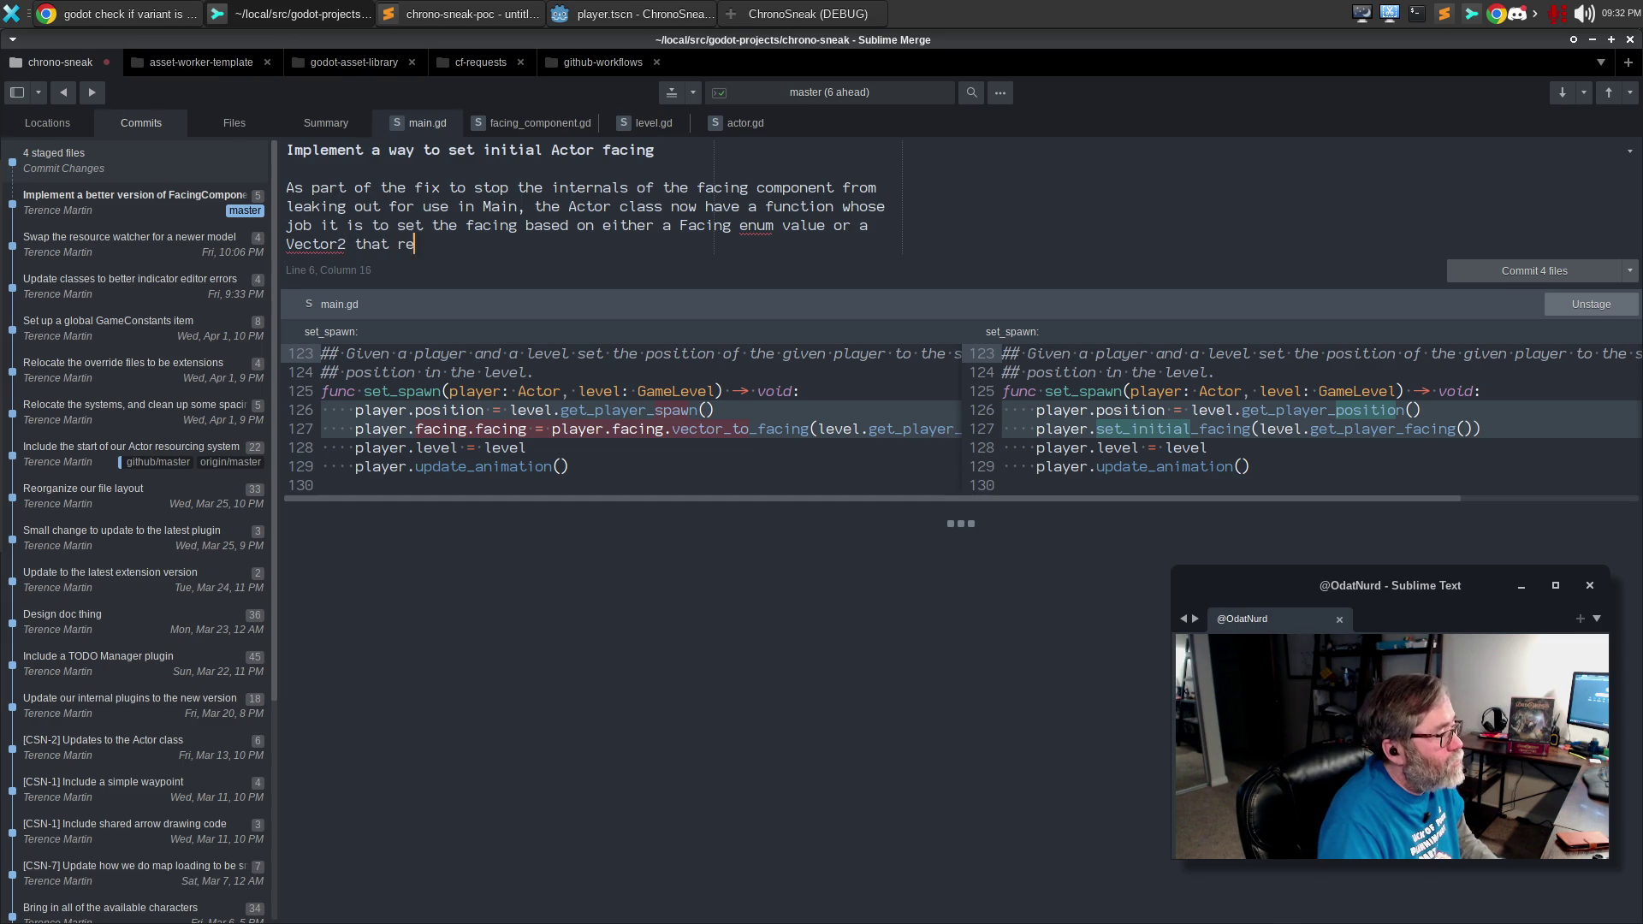
text(presents the facing.)
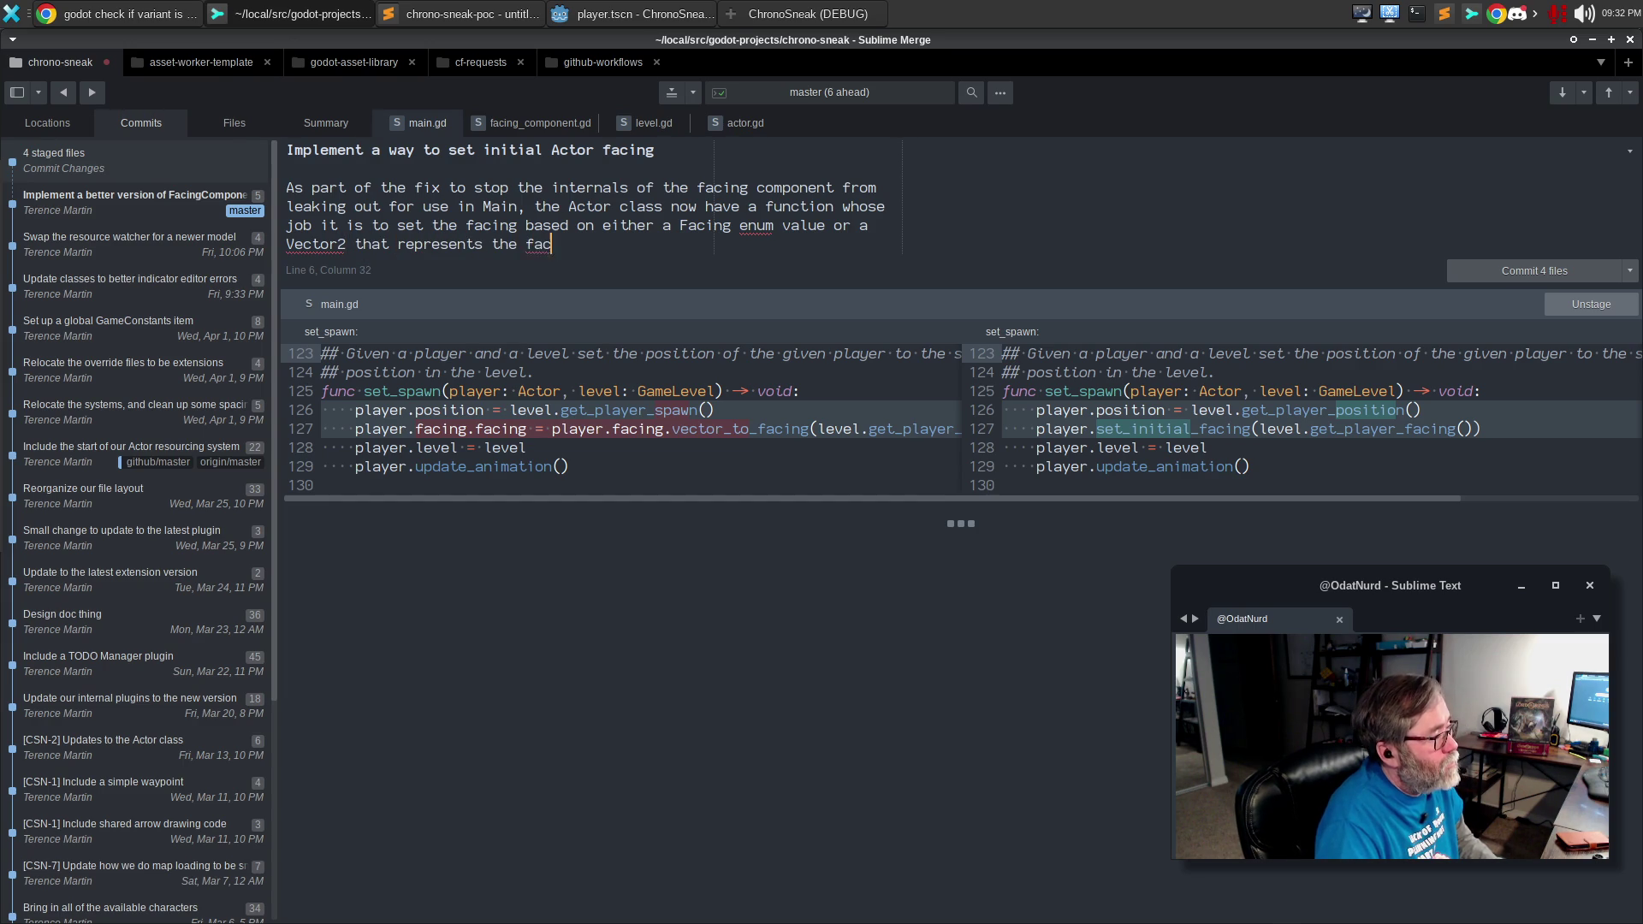
key(Return)
key(Return)
text(This cle)
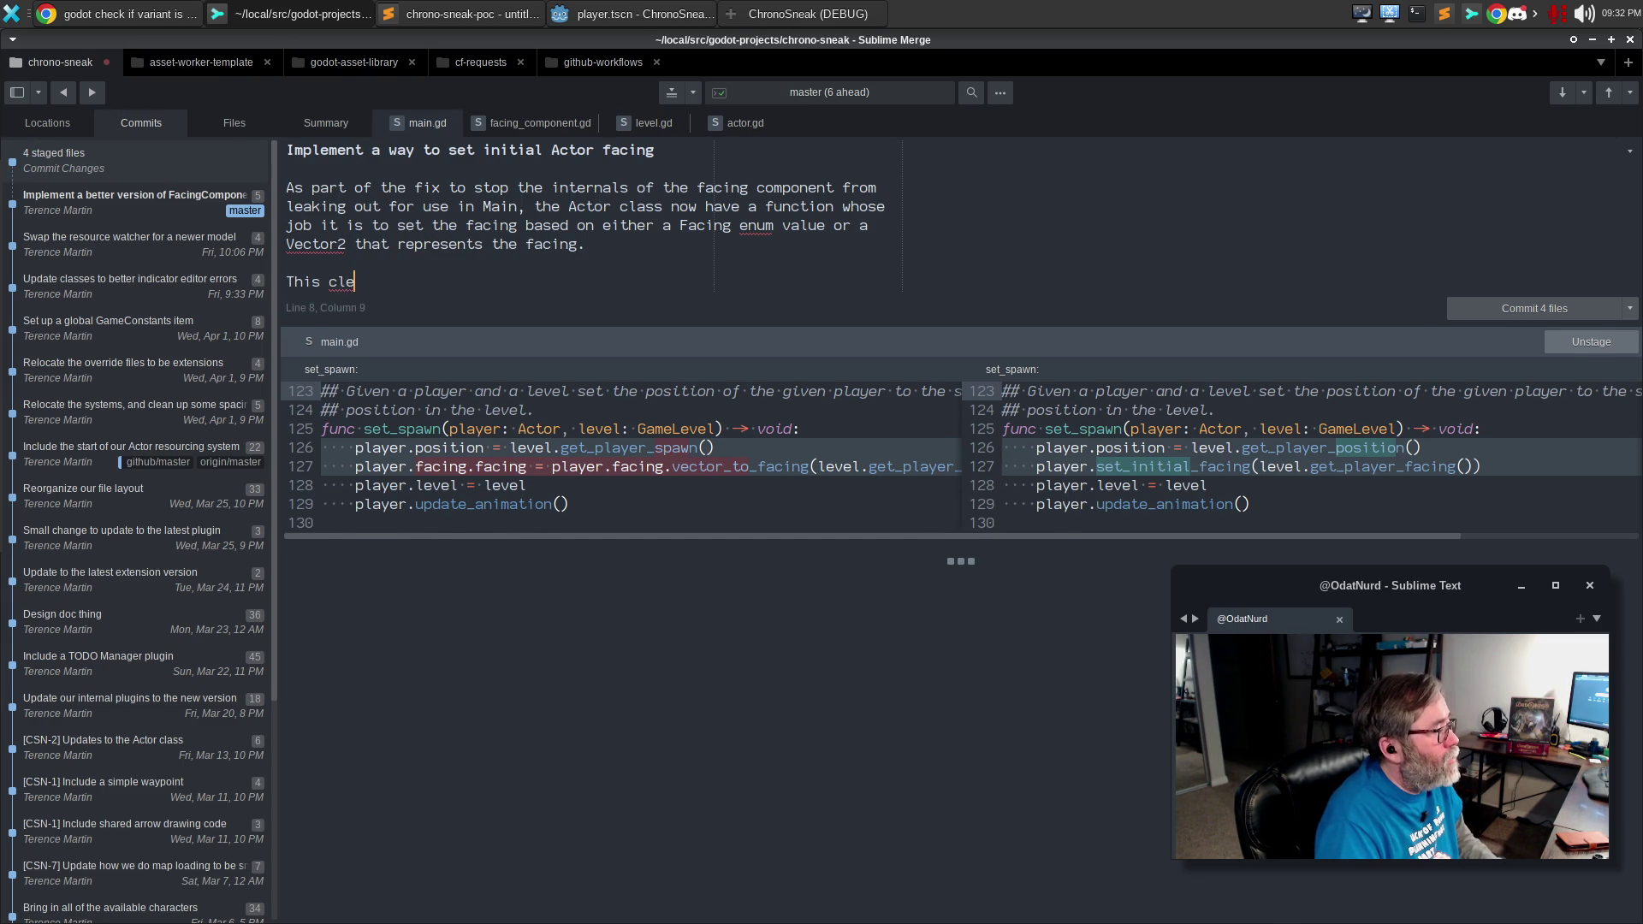
text(ans up the main)
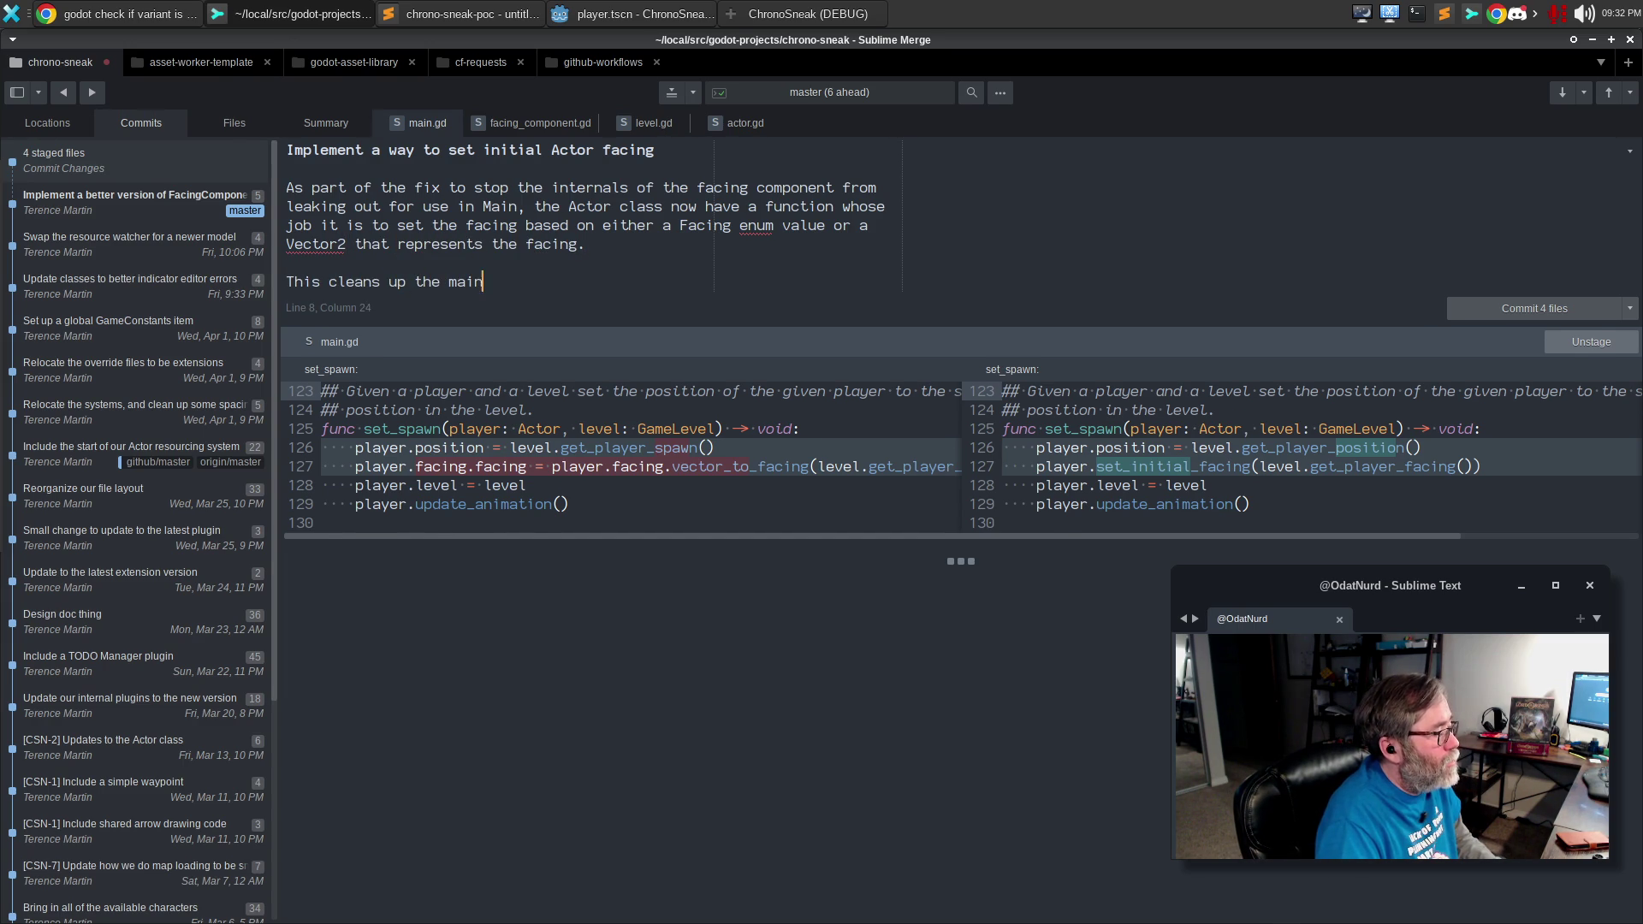
text(f script somewhat)
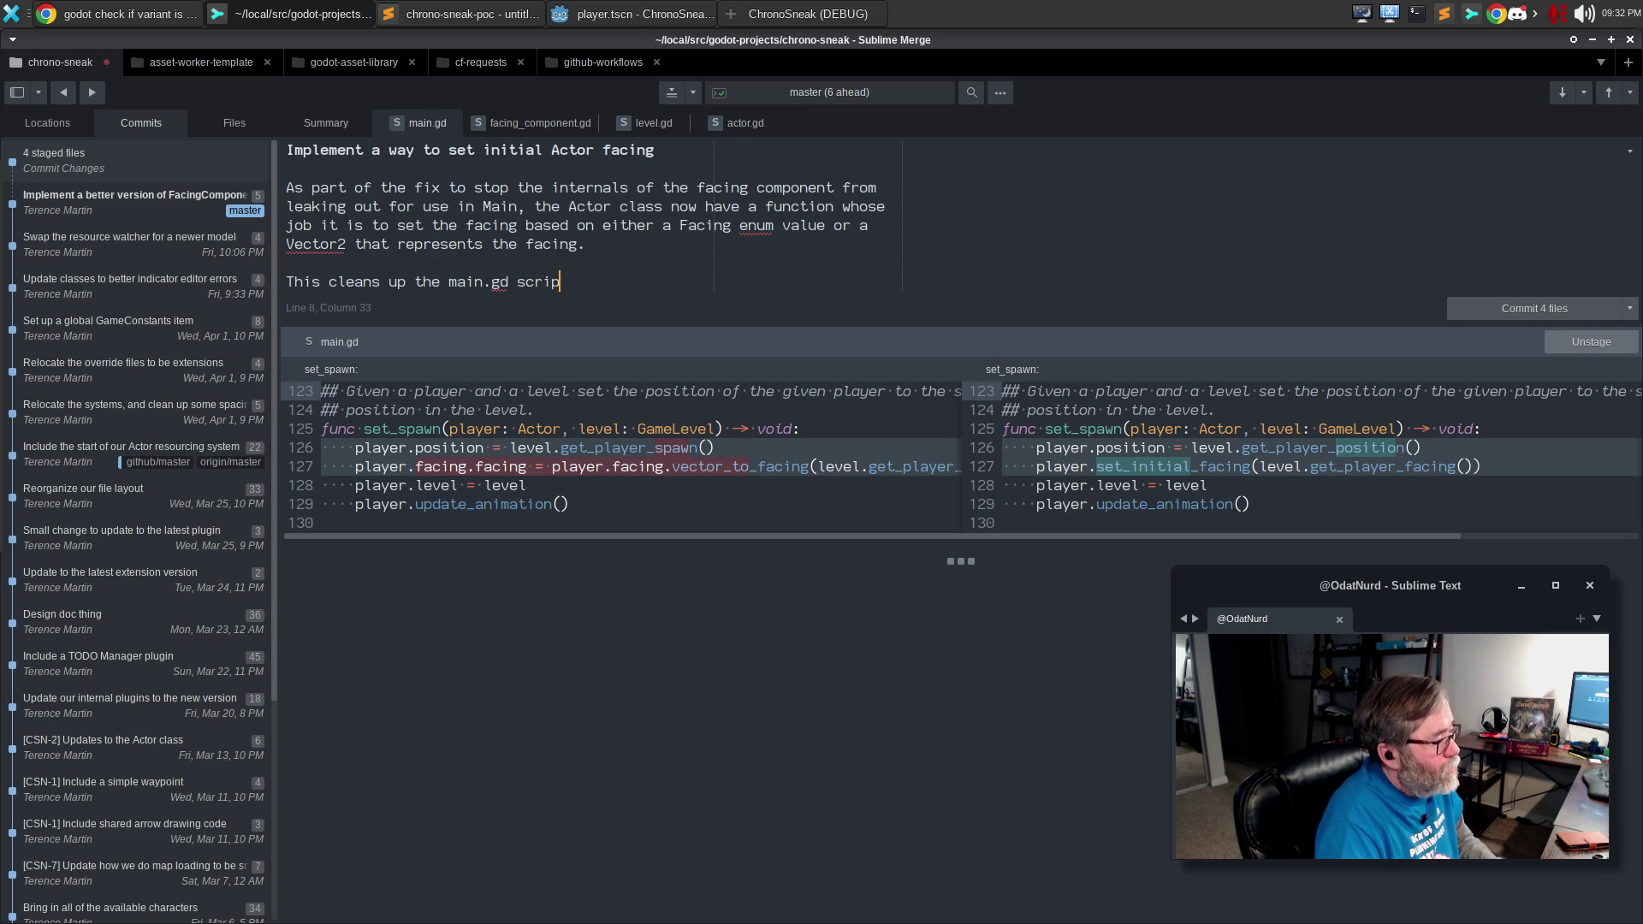
text(As)
Add a paragraph about the altered level player-position function, then commit with Ctrl+Enter.
key(BackSpace)
key(Return)
key(Return)
text(s an incidental change the fignatur)
key(ctrl+BackSpace)
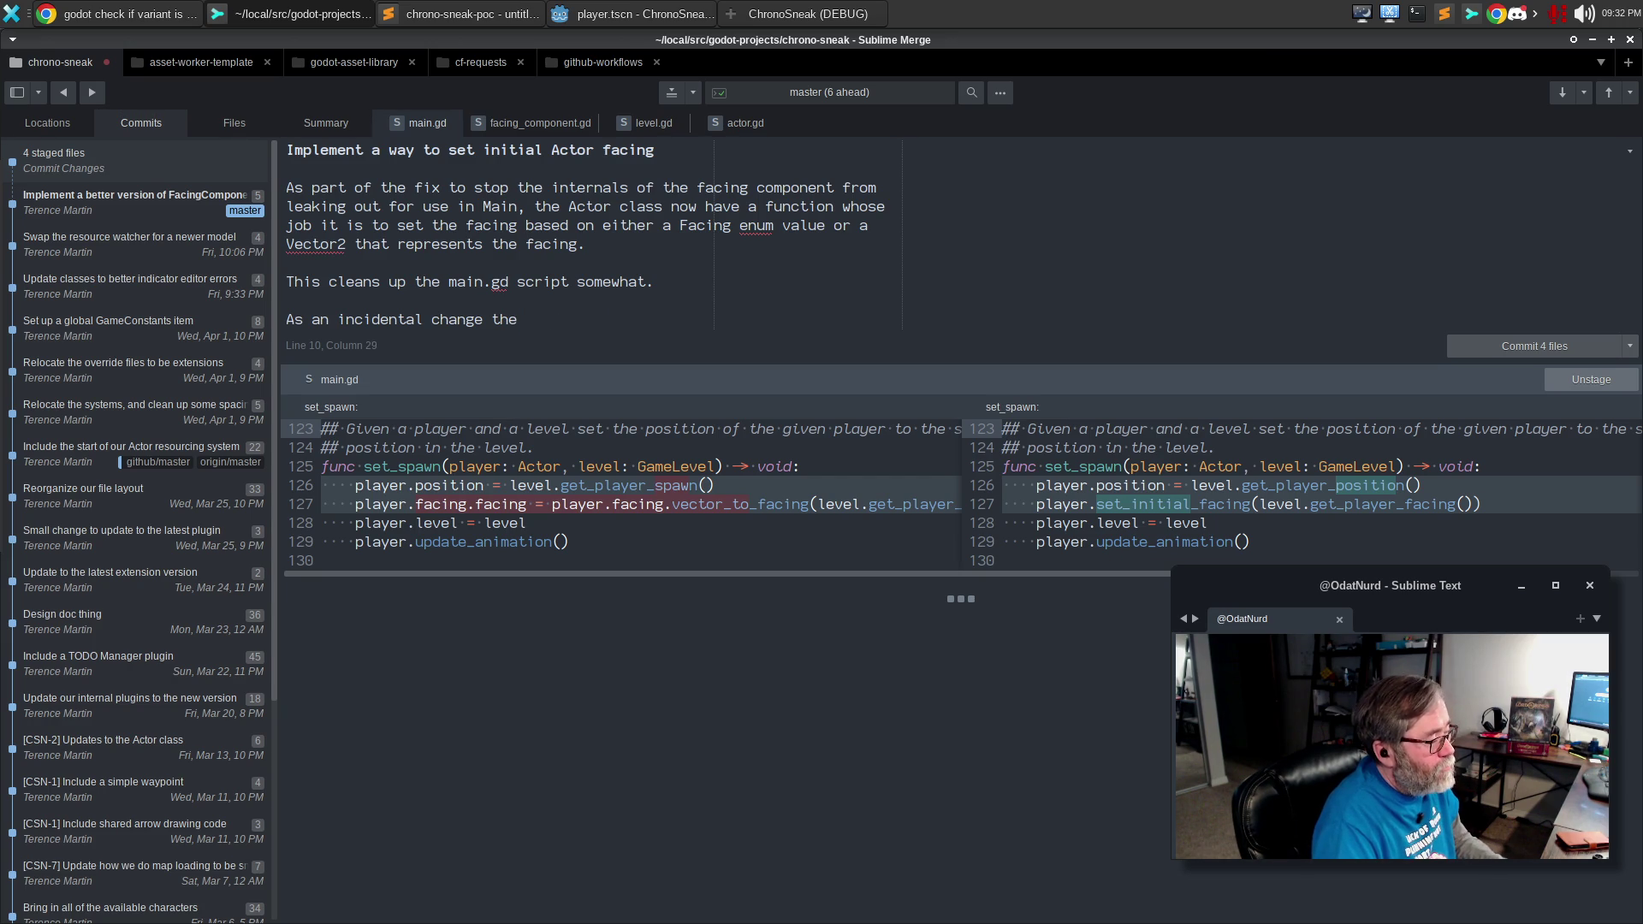
text(fun)
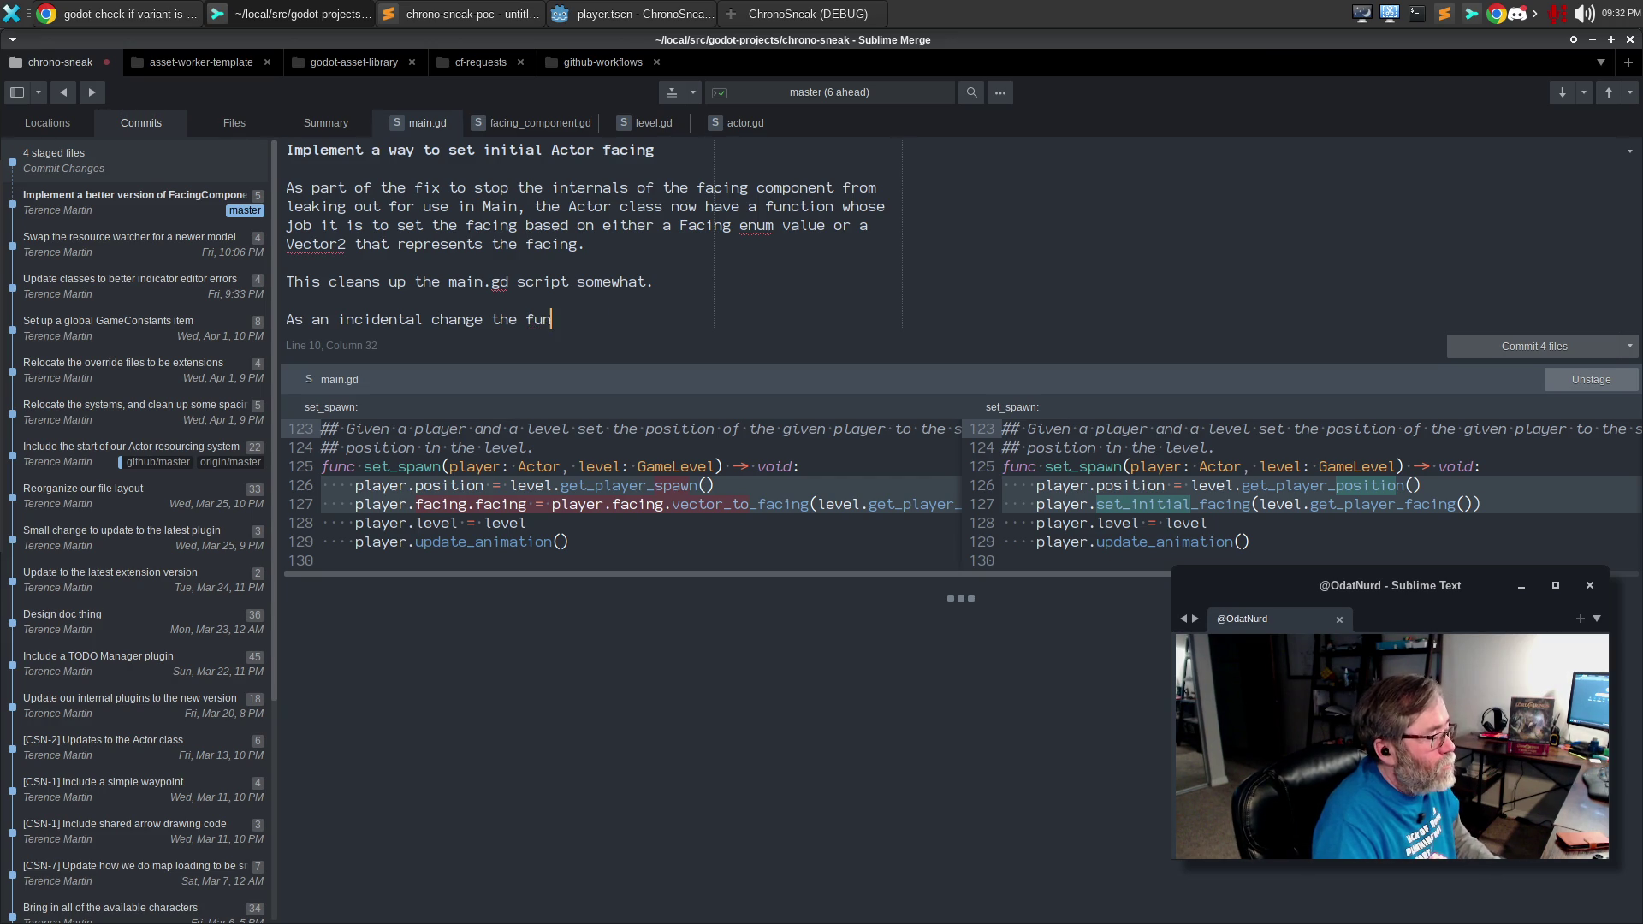
text(ction in the level f)
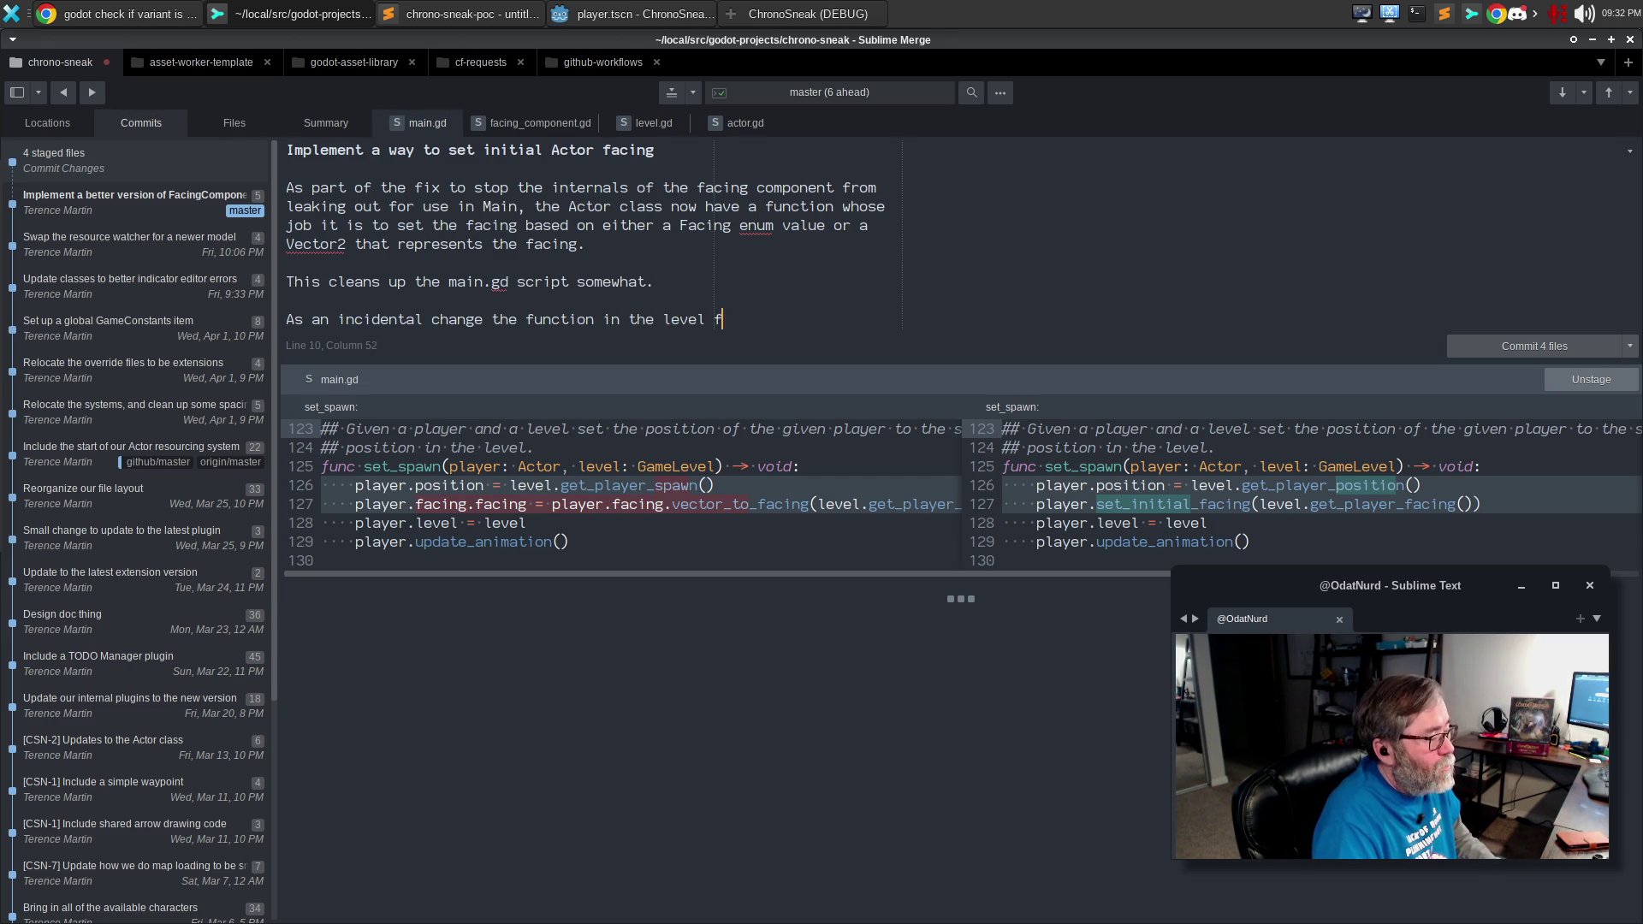
text(or getting the player)
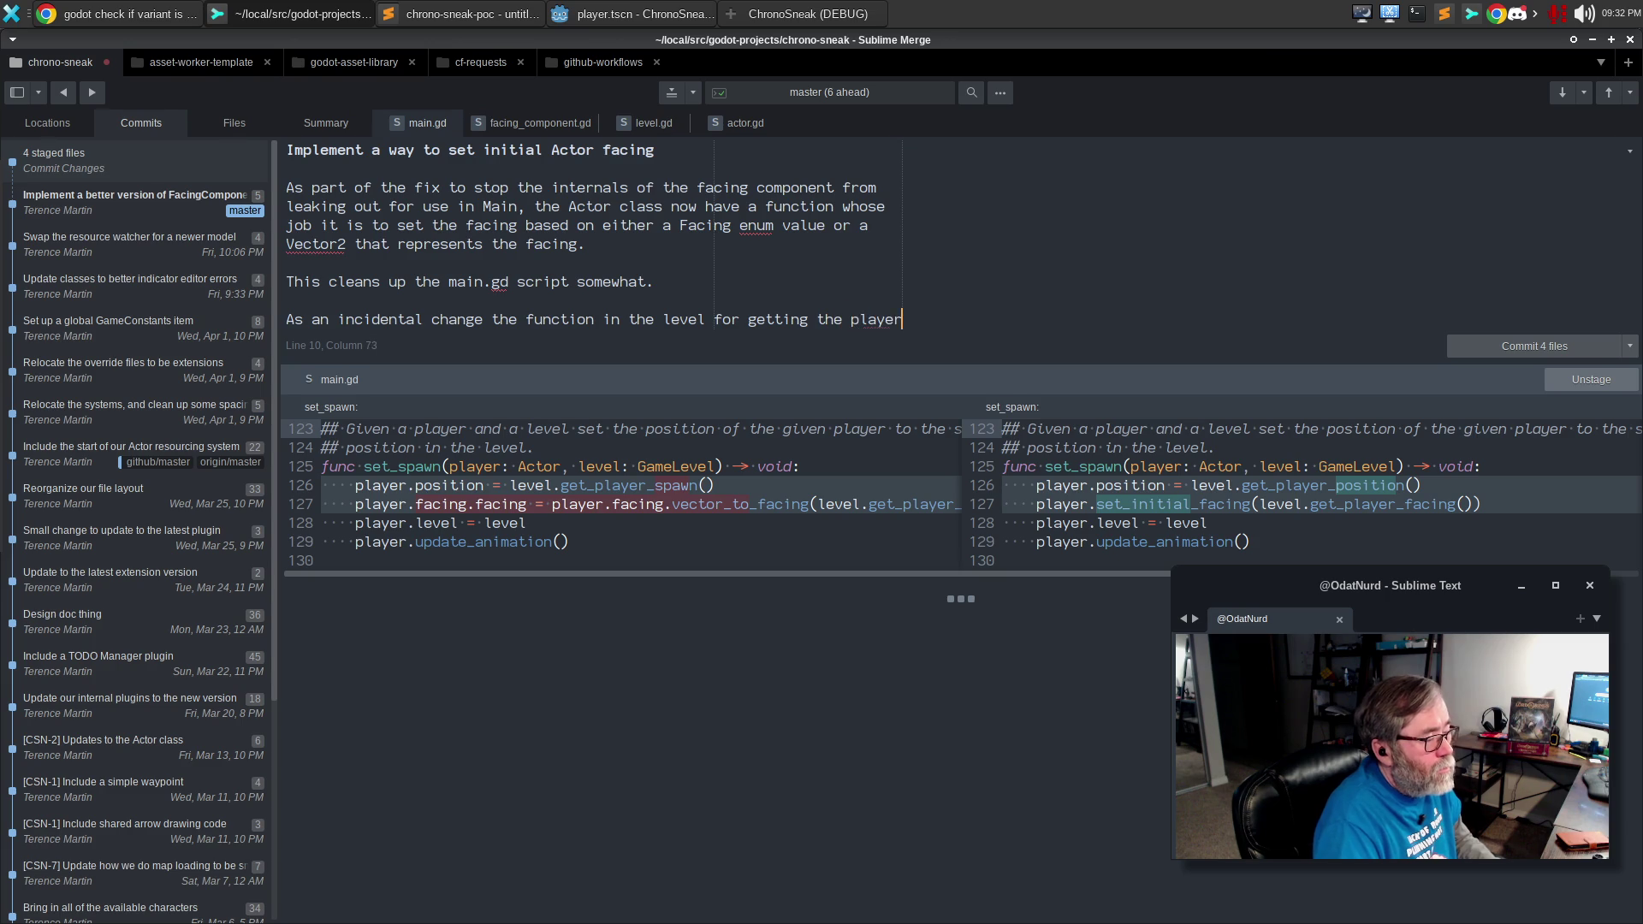
text( position h)
text(as altered, al)
text(though now that i"m co)
key(BackSpace)
key(BackSpace)
key(BackSpace)
text(I'm commiting it)
key(ctrl+BackSpace)
key(ctrl+BackSpace)
key(ctrl+BackSpace)
text(writing this)
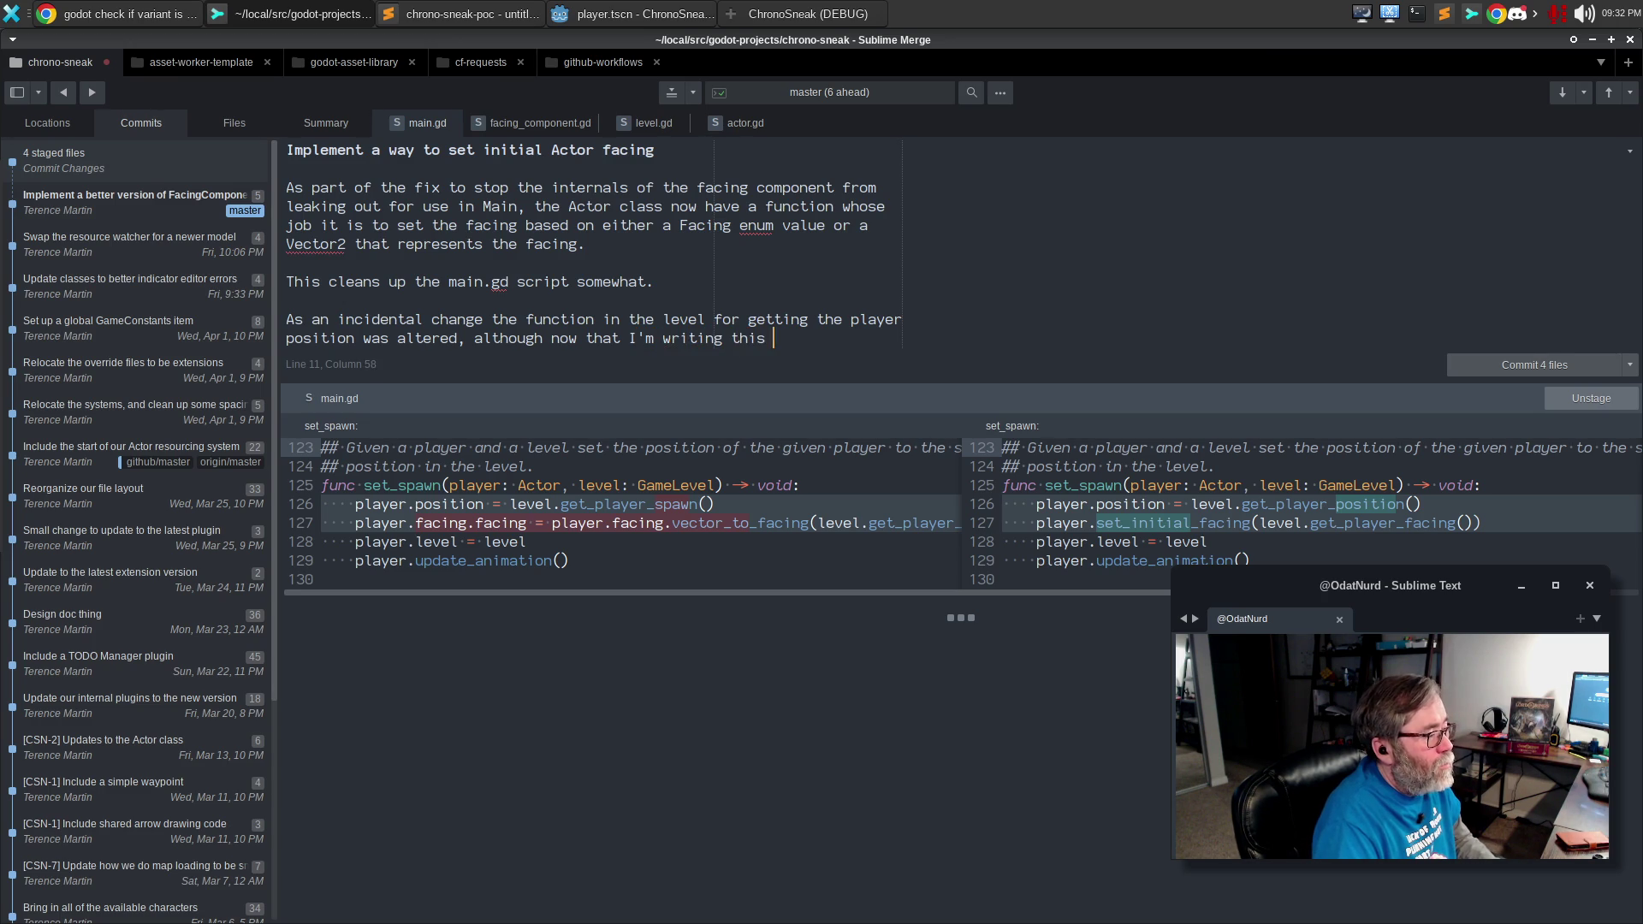
text( commit message)
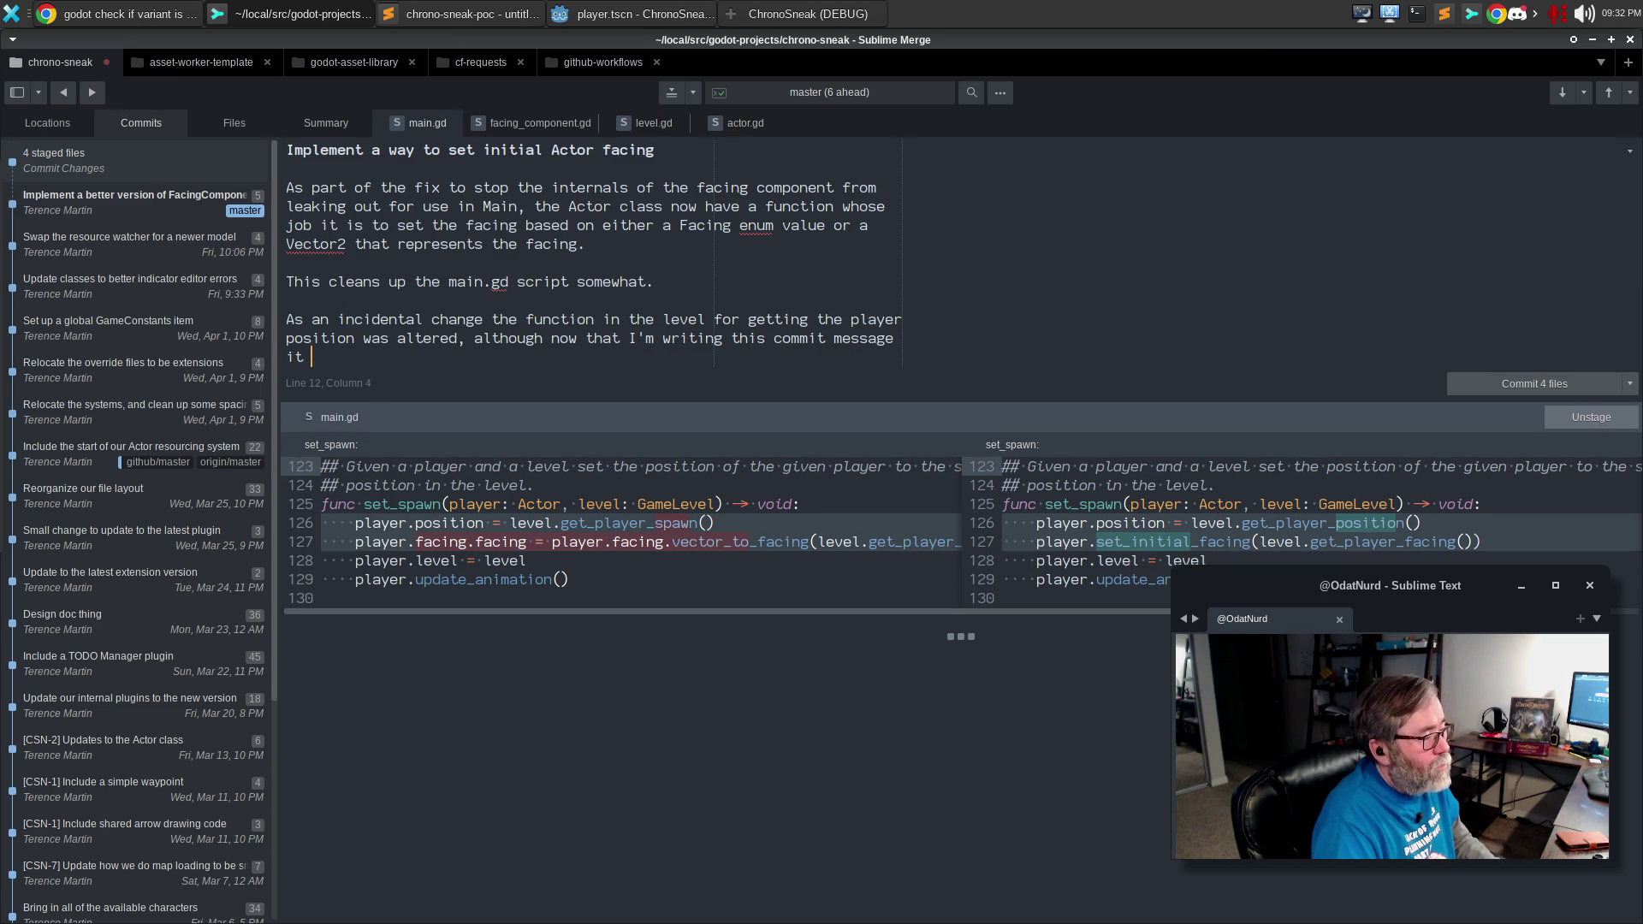
text( it looks wrong be)
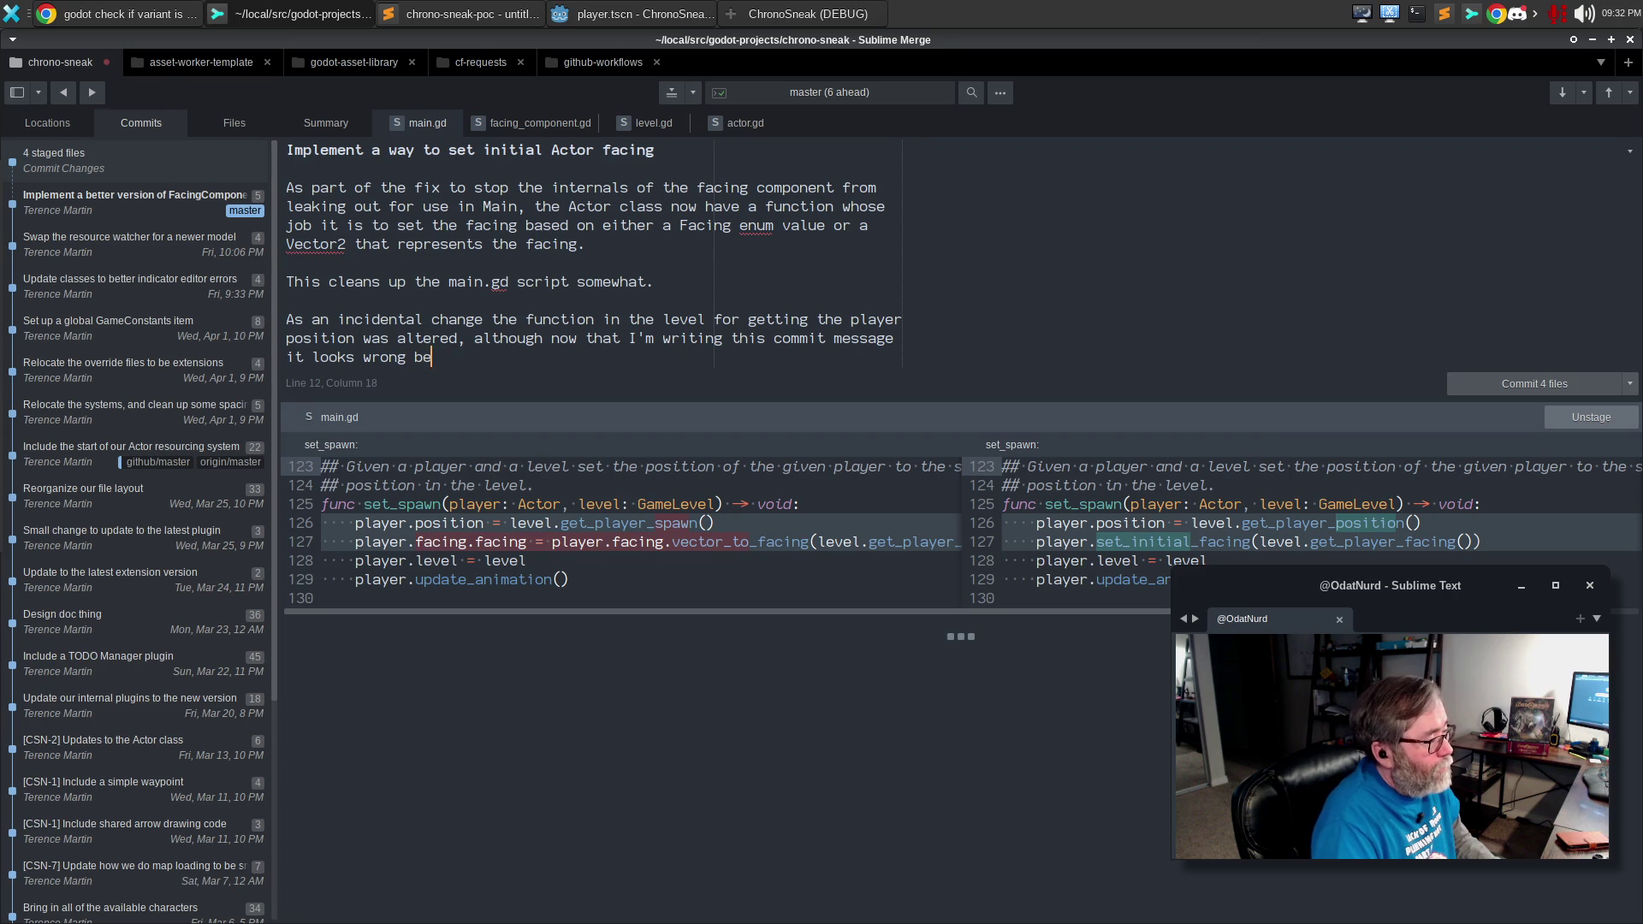
text(cause it's not the spawn position. ah well)
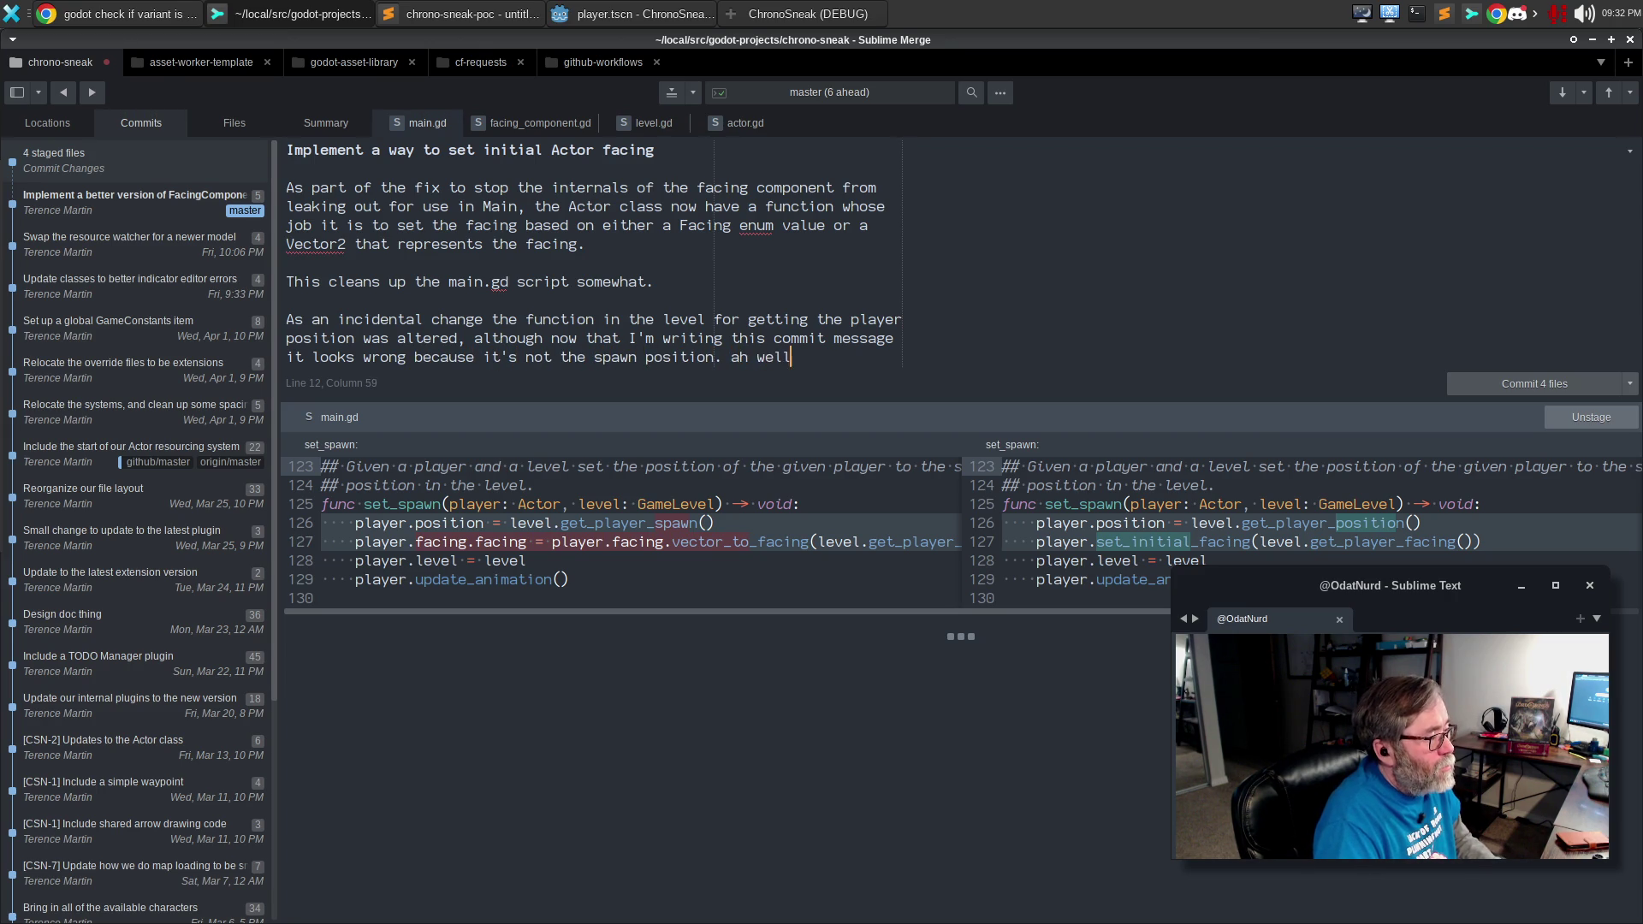
key(ctrl+Return)
key(alt+Tab)
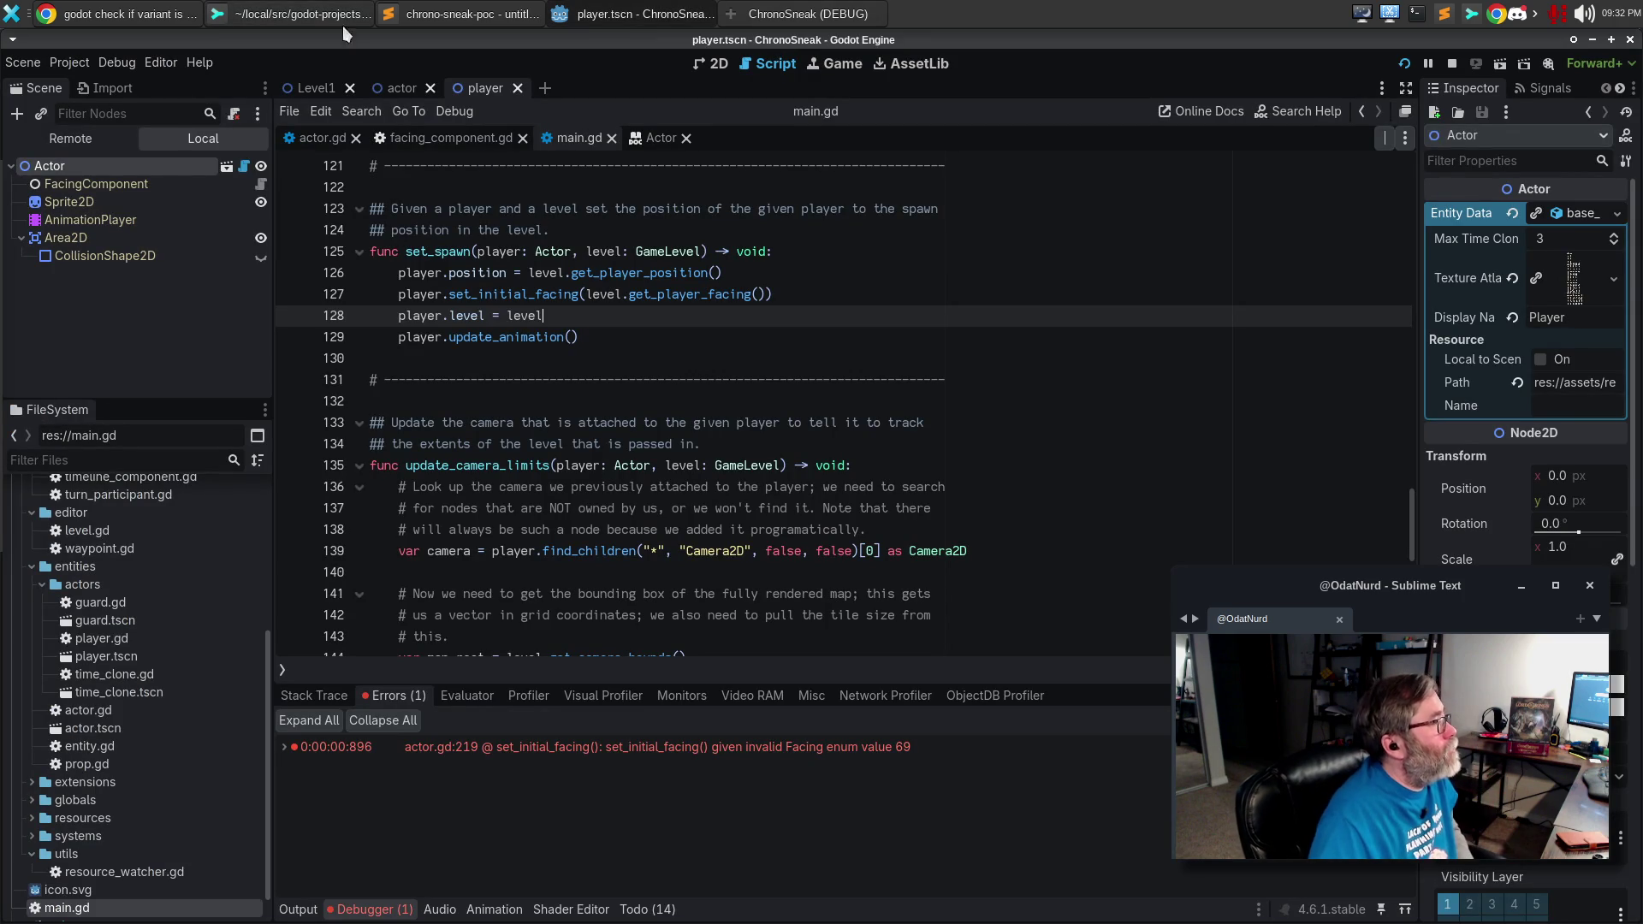
Search the Godot docs for 'enum' and open the ScriptLanguage class's Enumerations section.
click(171, 12)
click(521, 48)
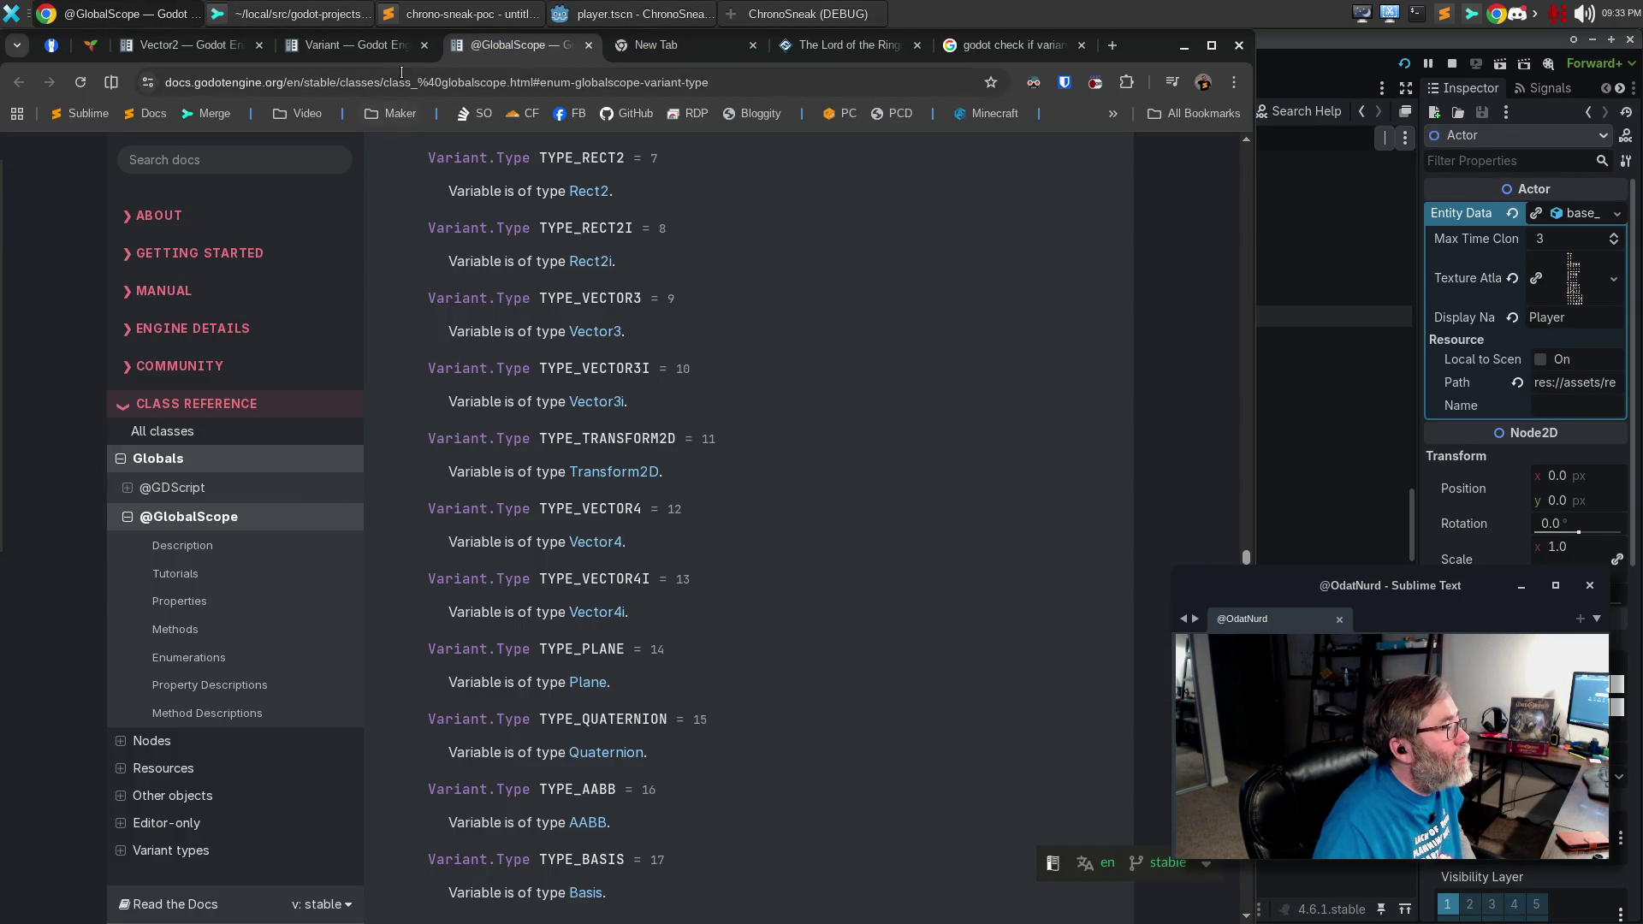
click(380, 47)
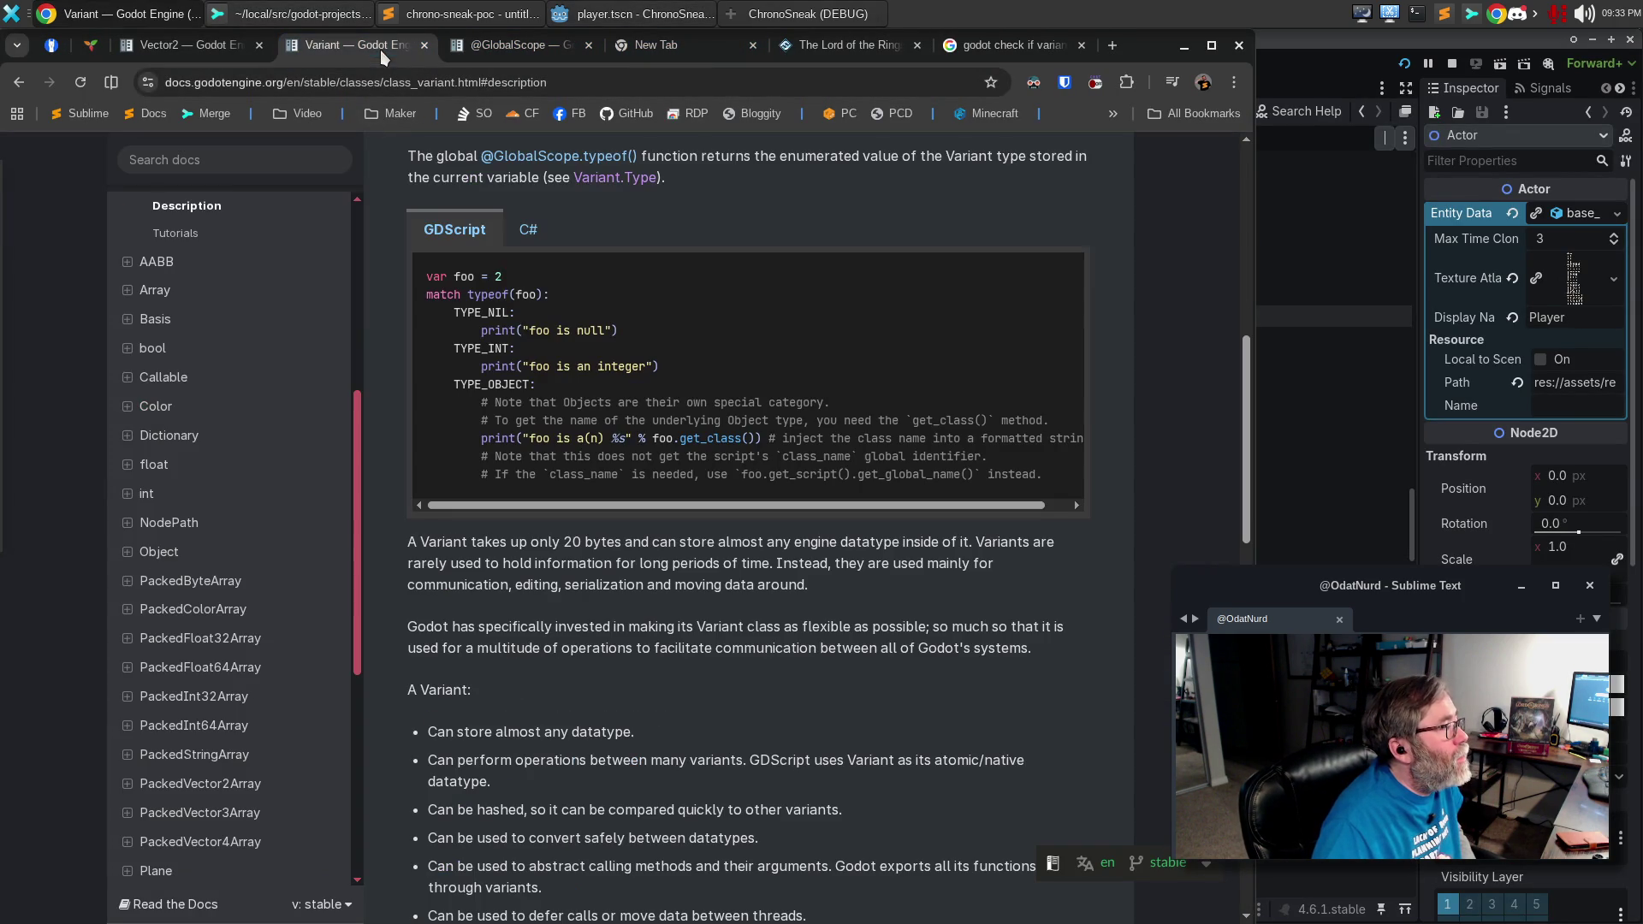
scroll(599, 428, up, 8)
click(259, 229)
text(enum)
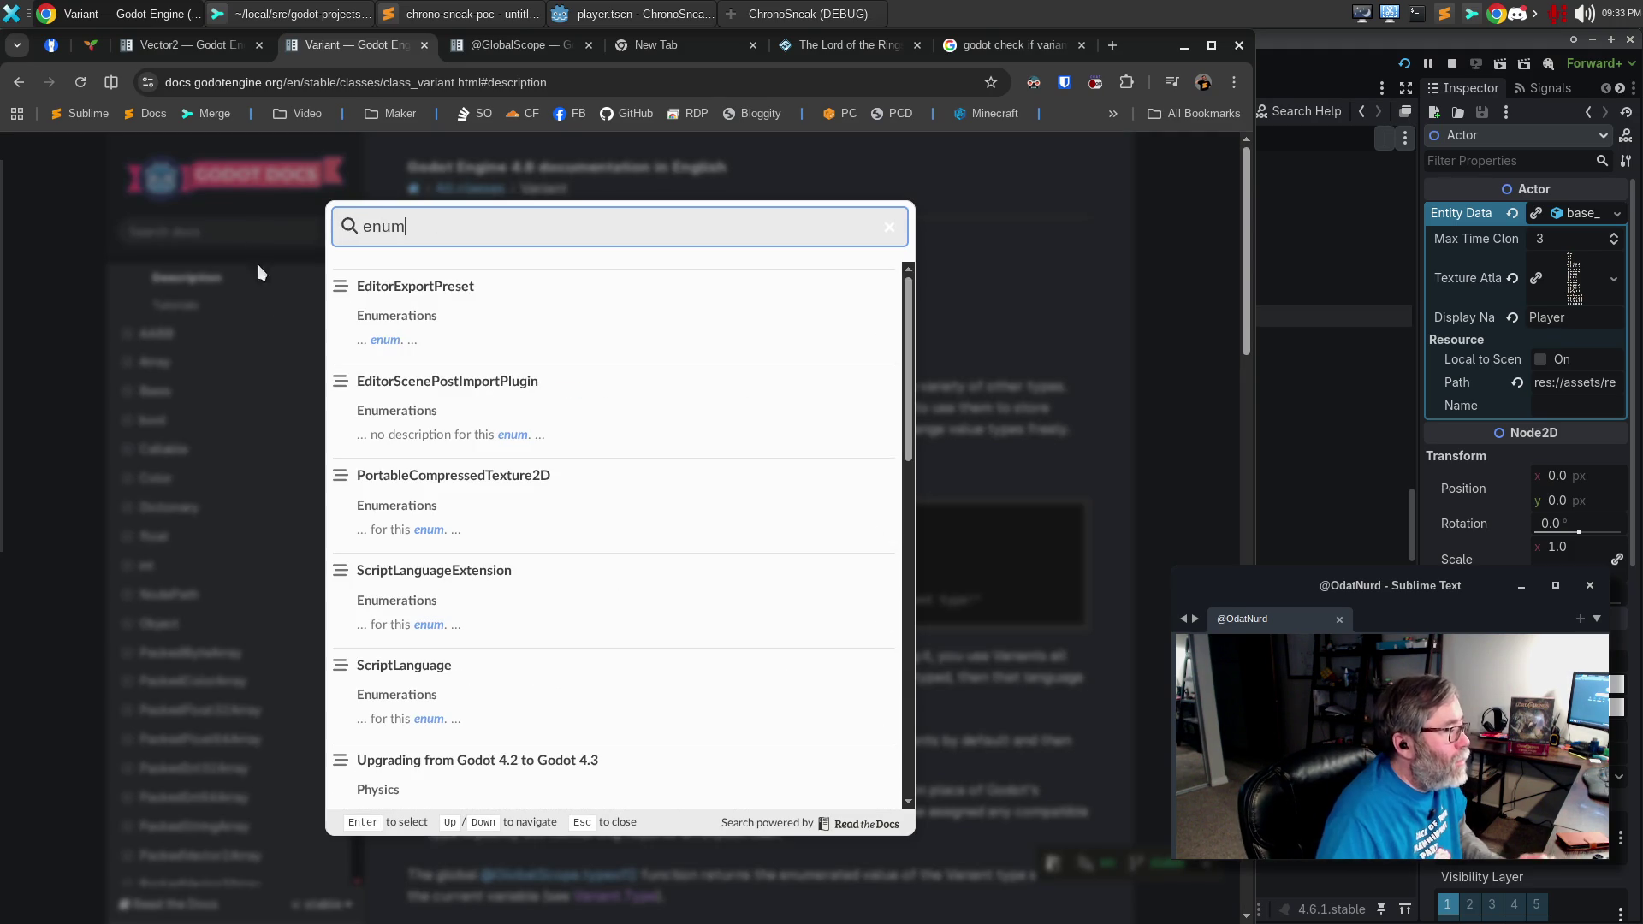
click(383, 340)
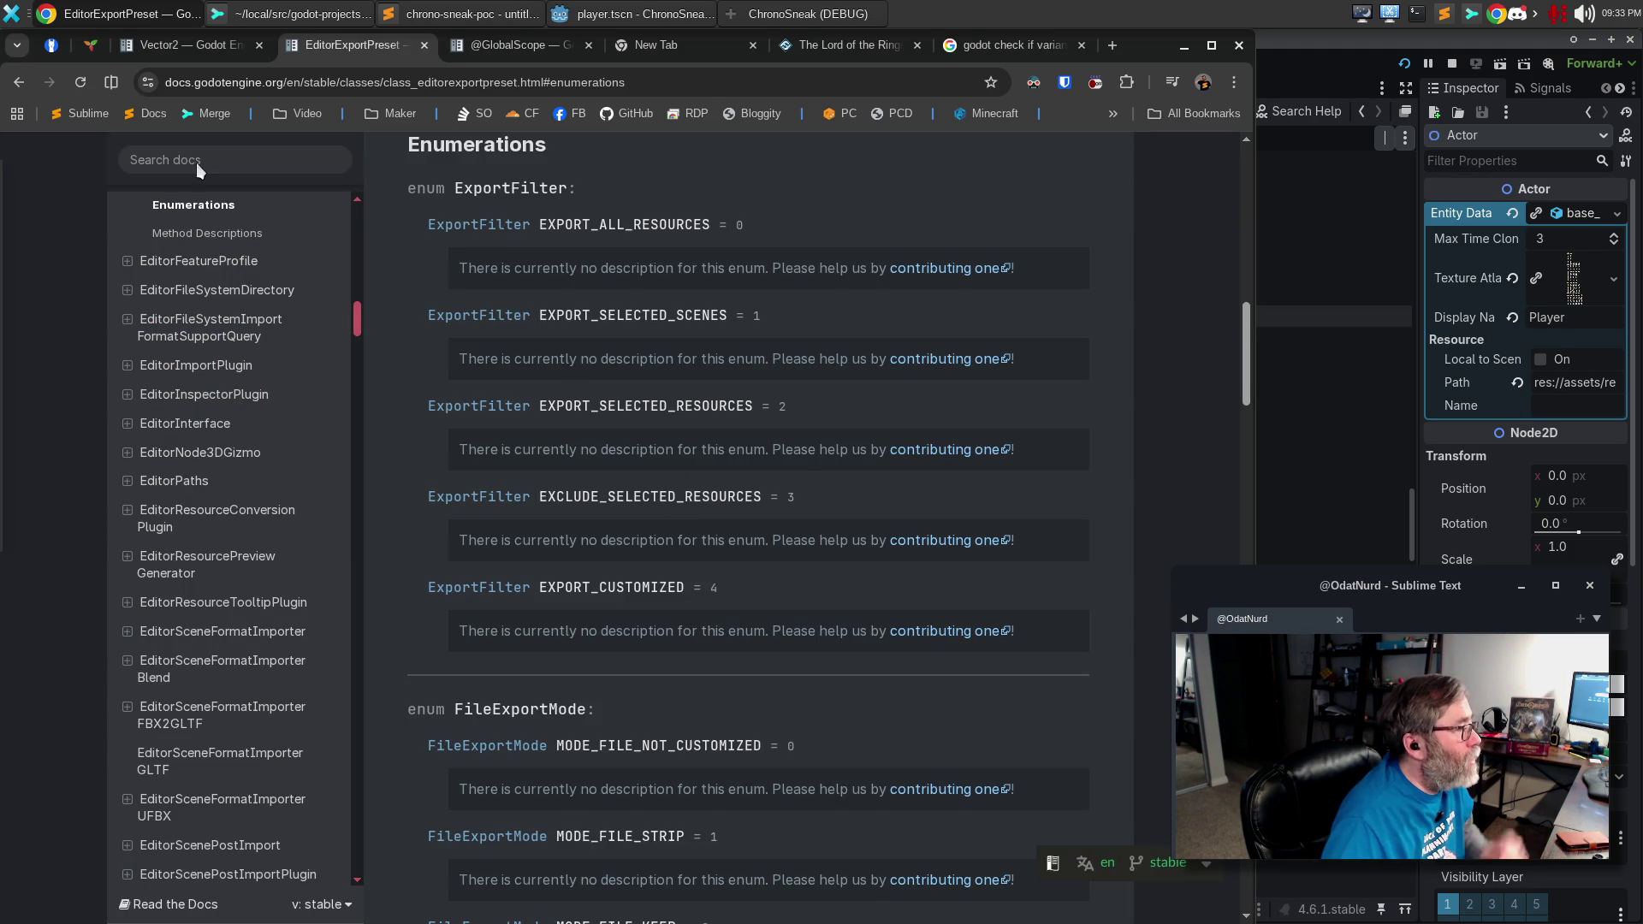
click(179, 156)
text(enu)
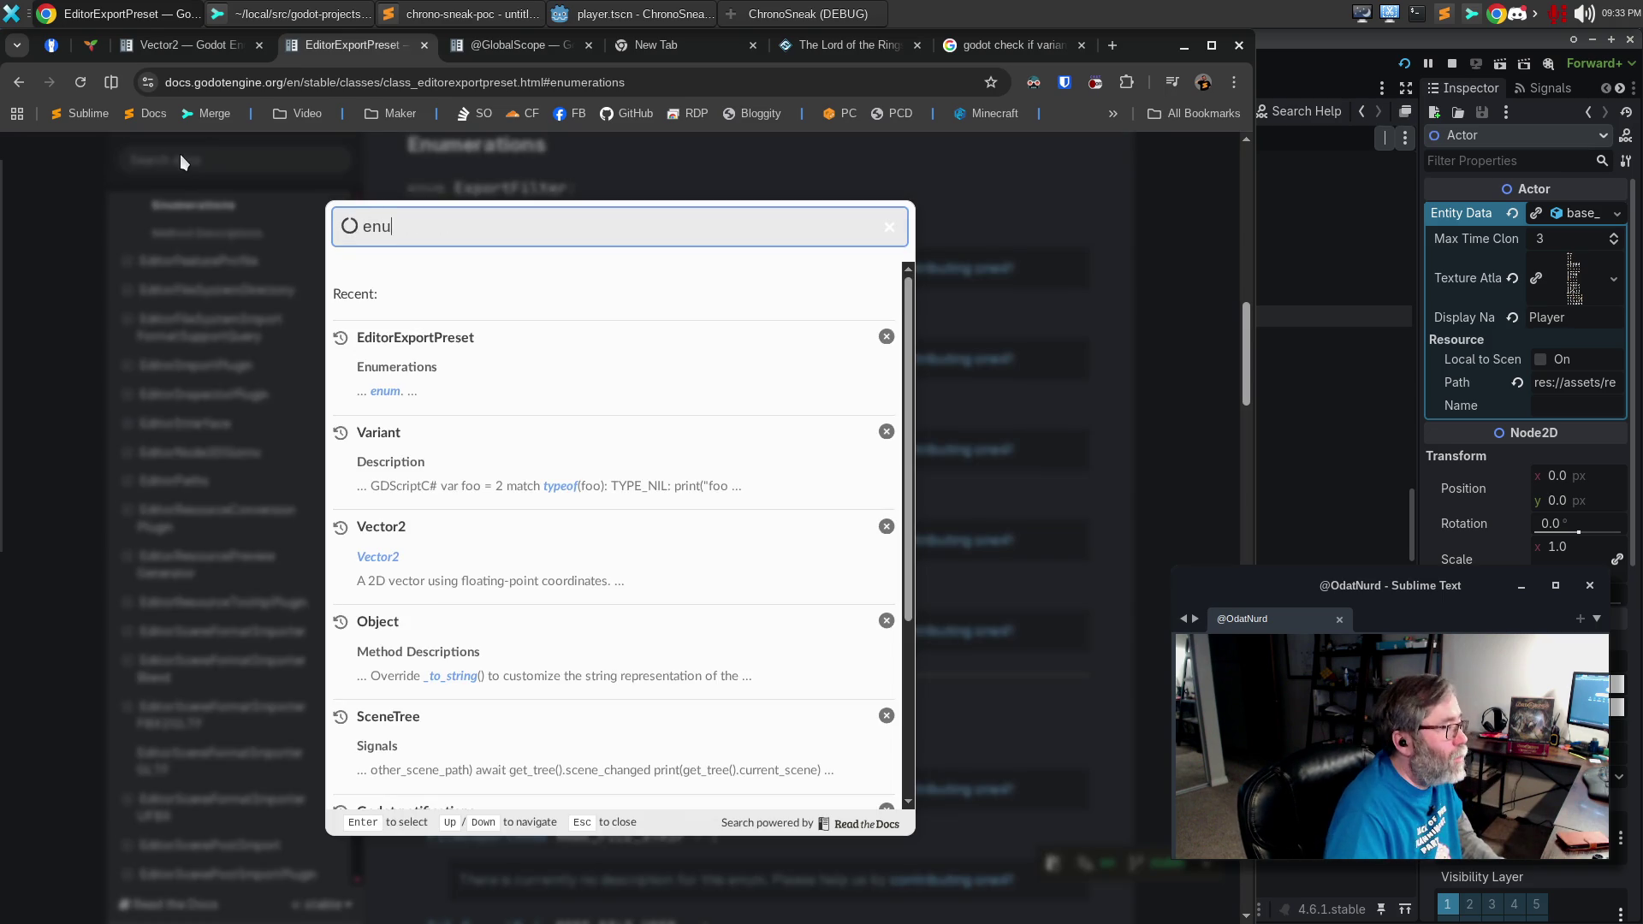
click(180, 156)
click(179, 156)
text(m)
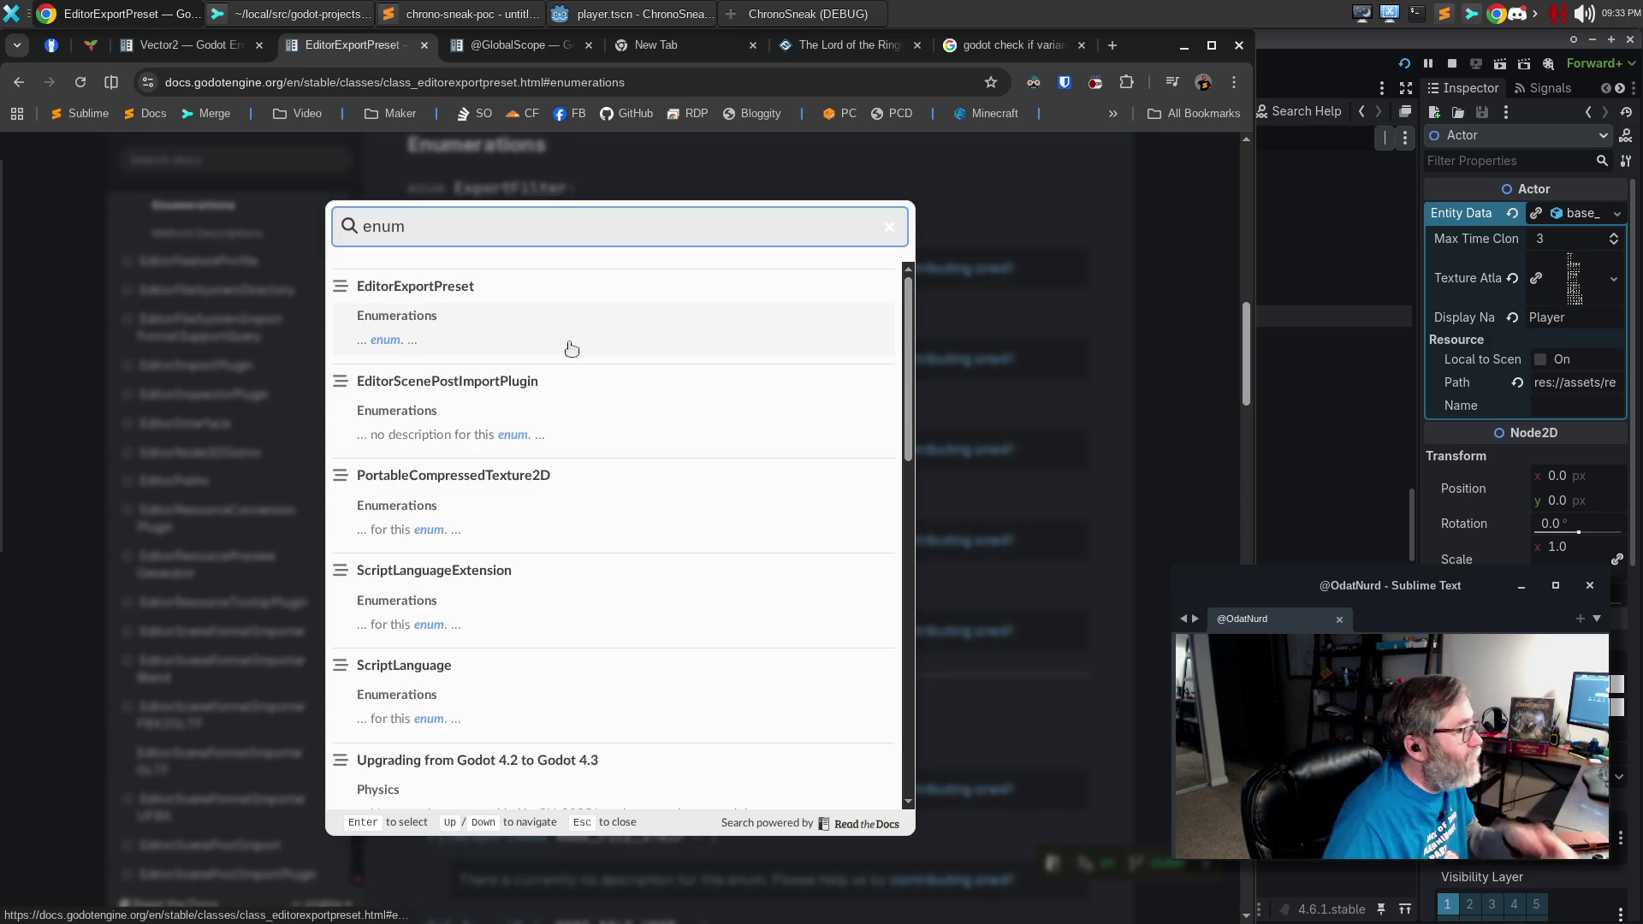
click(419, 662)
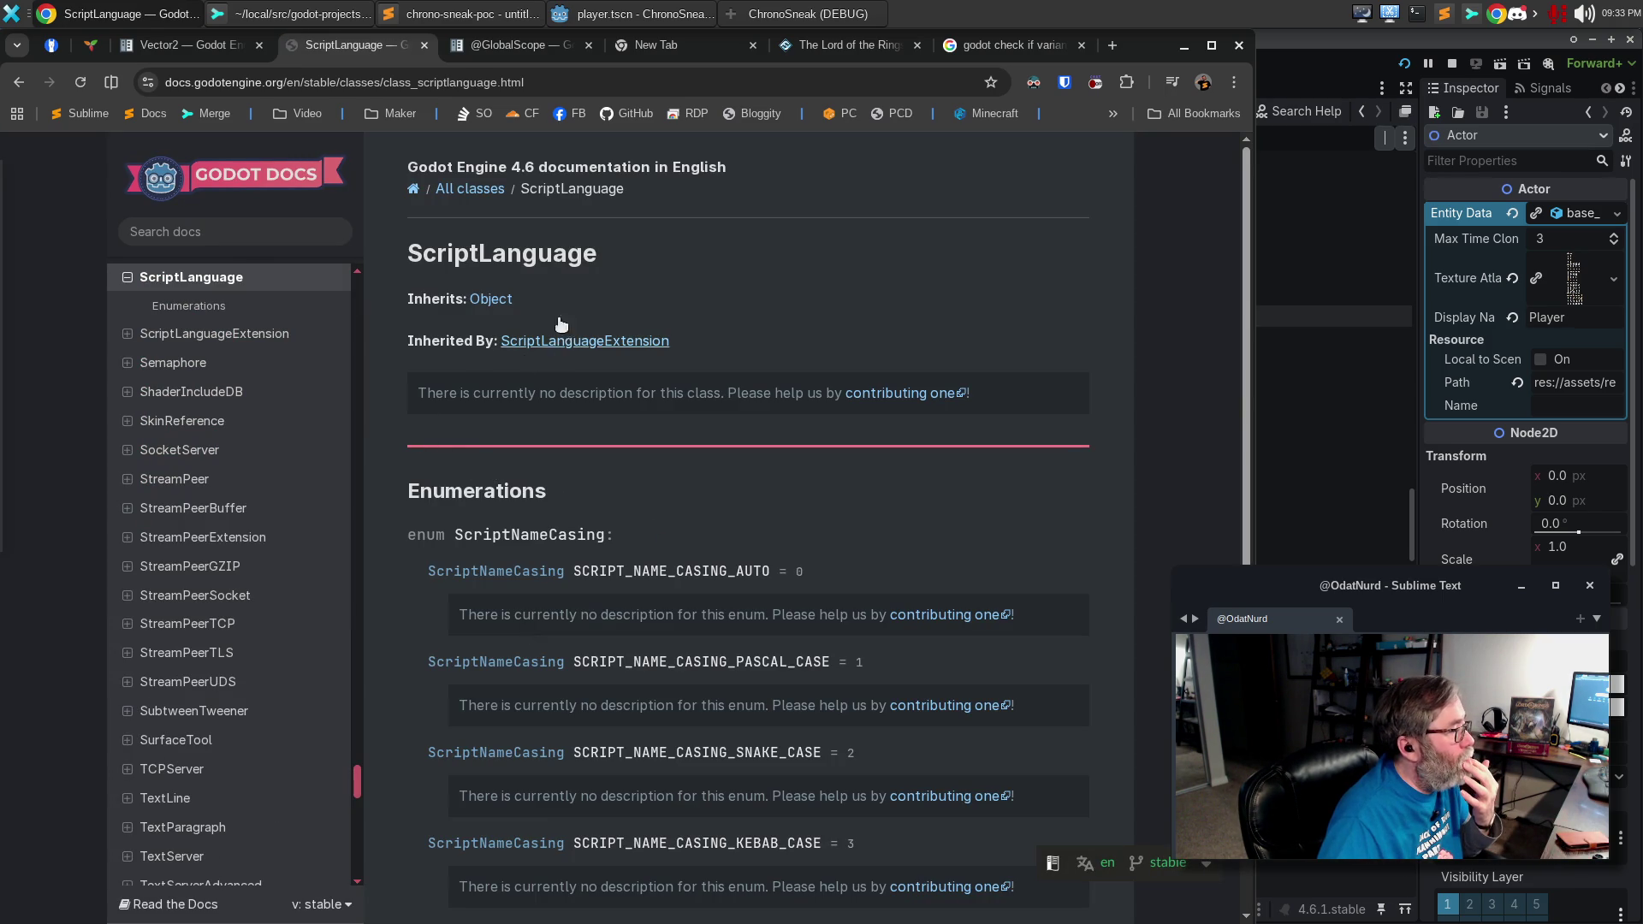
scroll(206, 309, up, 4)
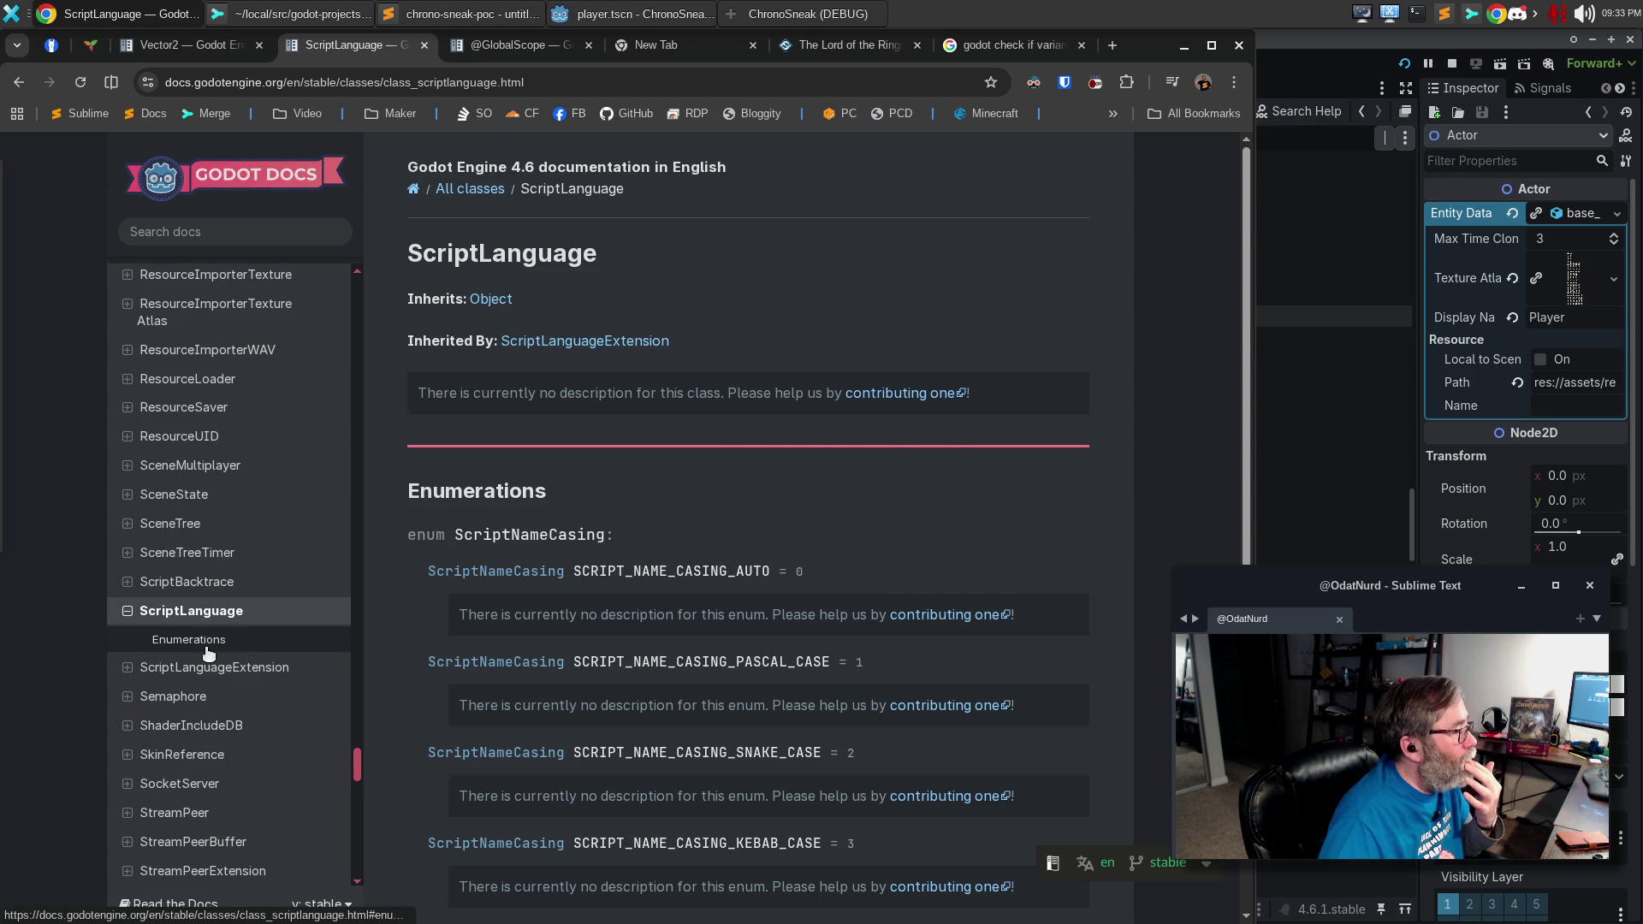
click(208, 654)
Expand Manual > Scripting > GDScript in the docs sidebar.
scroll(205, 599, up, 8)
scroll(214, 553, up, 20)
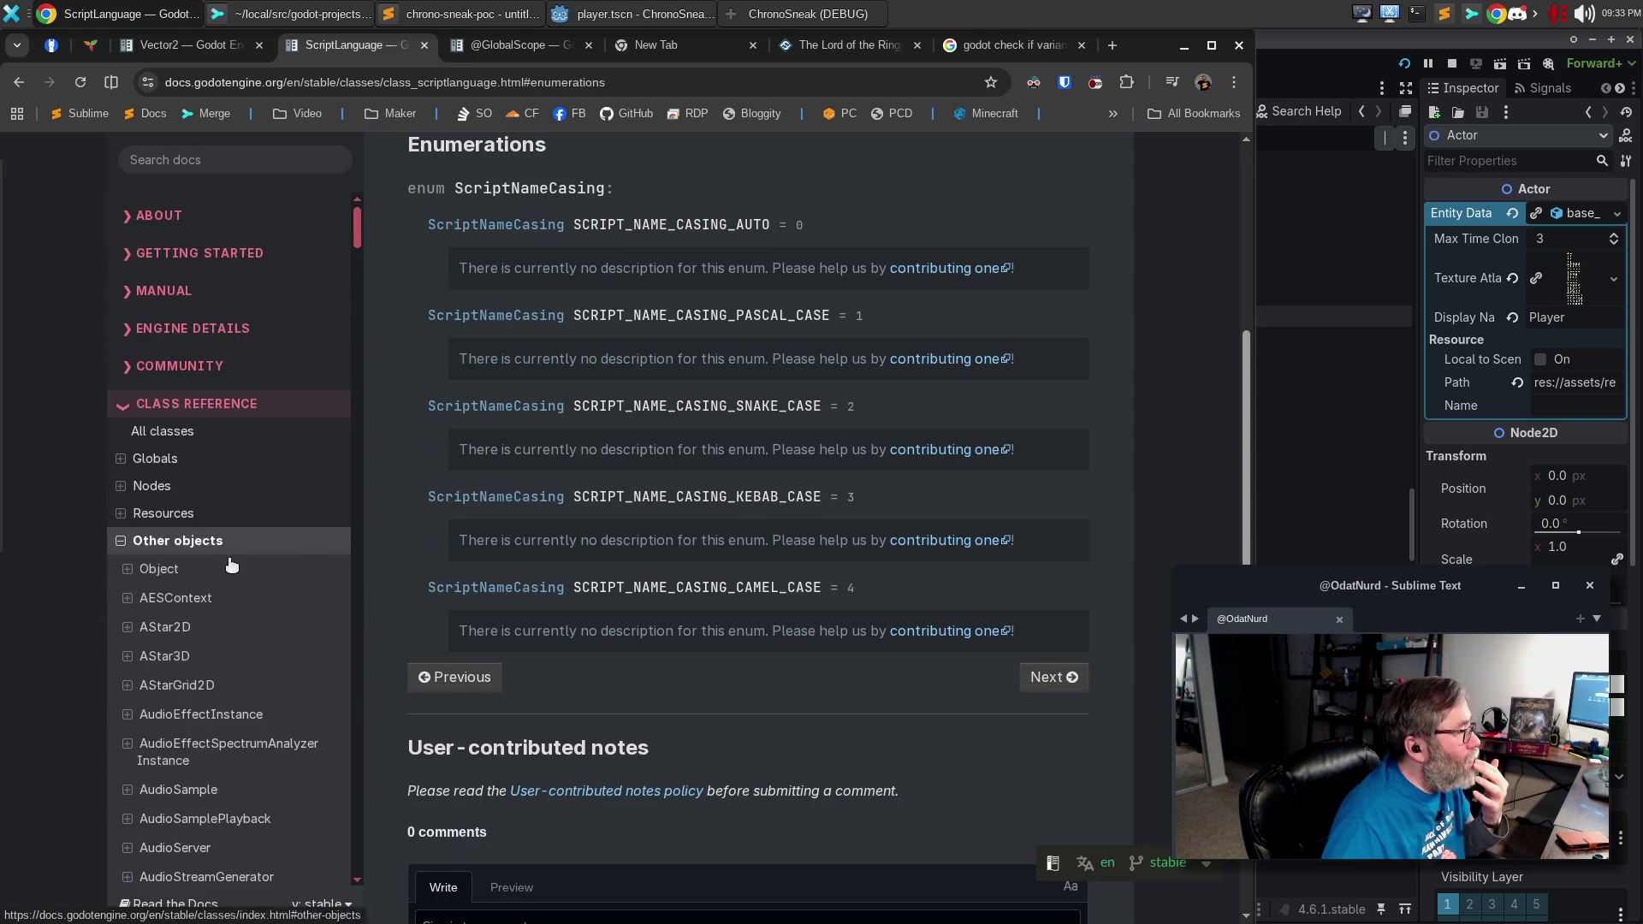
scroll(229, 563, up, 5)
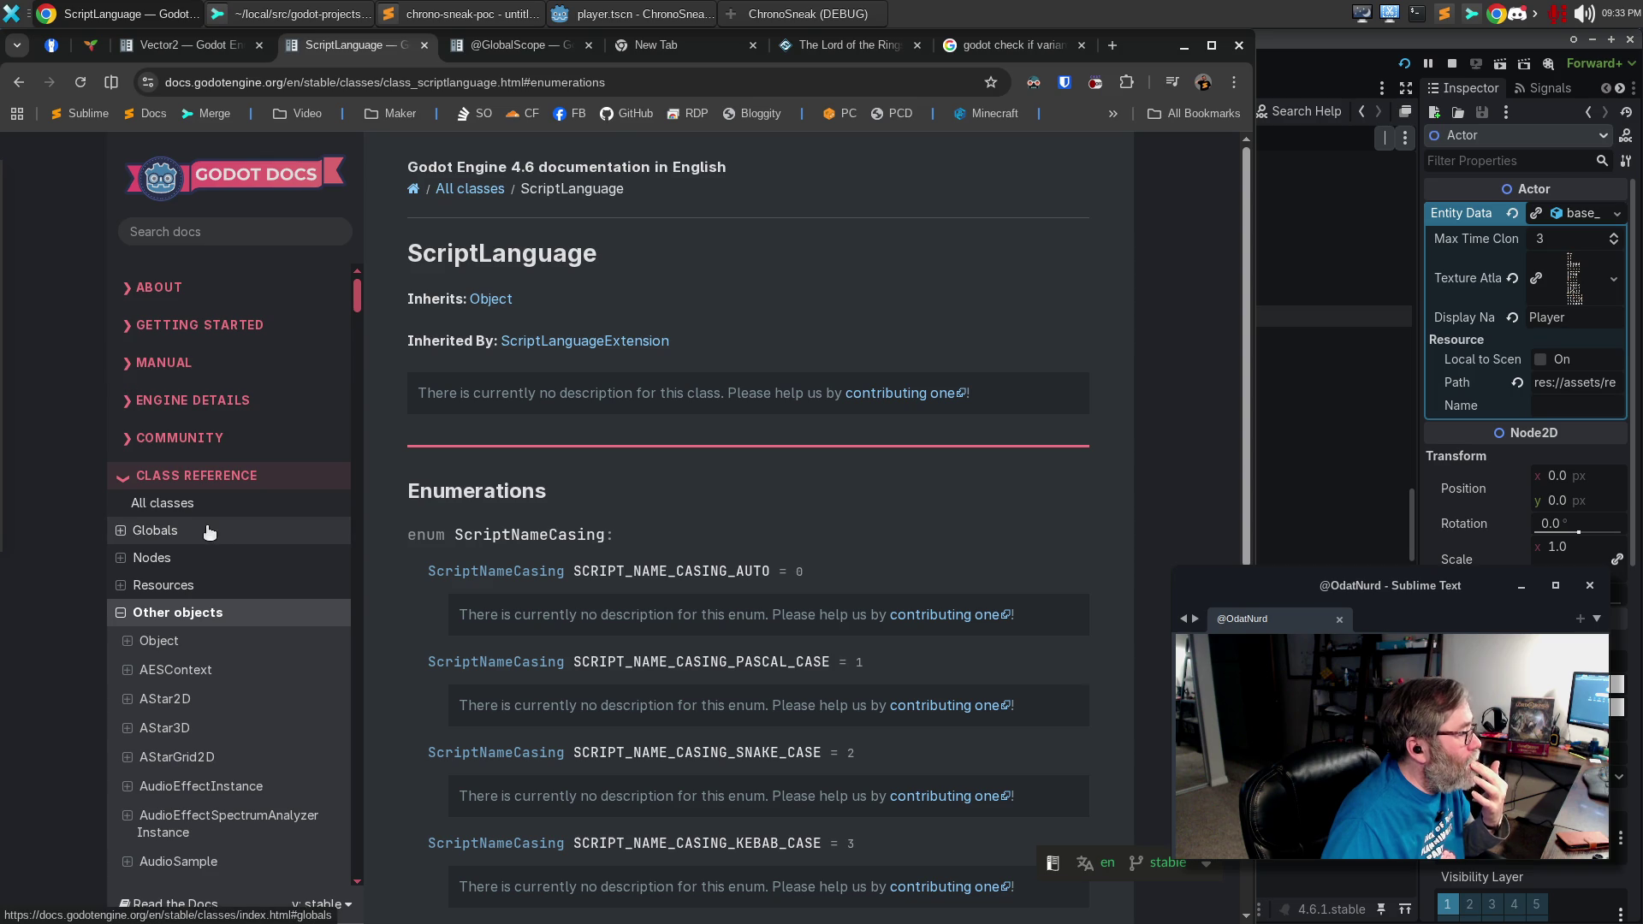
click(121, 404)
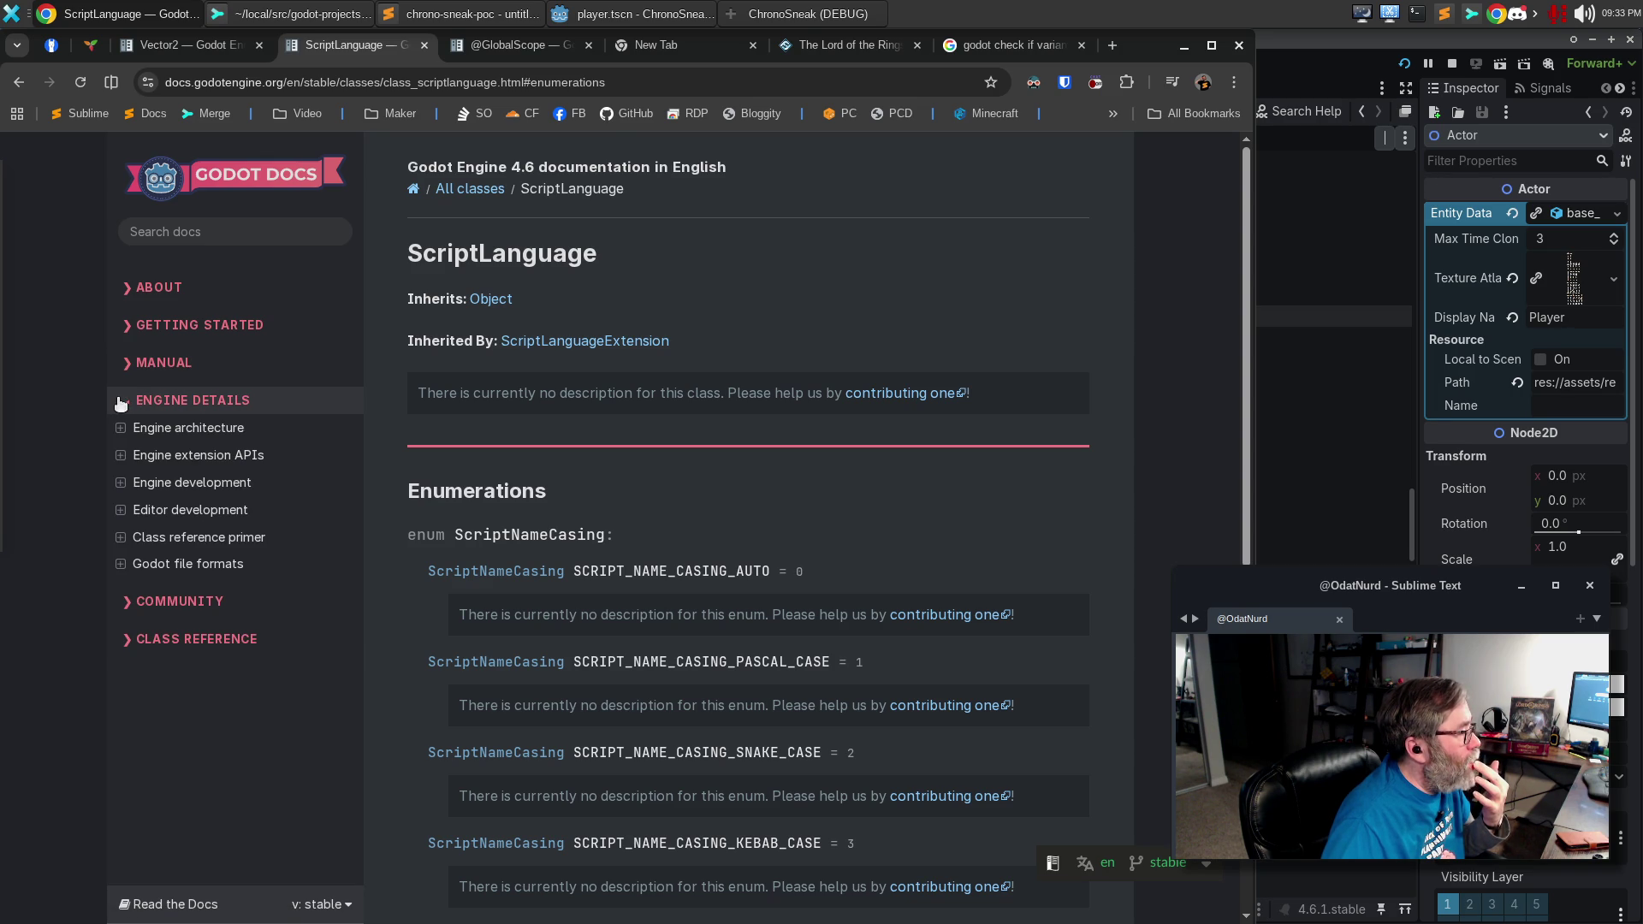
click(121, 404)
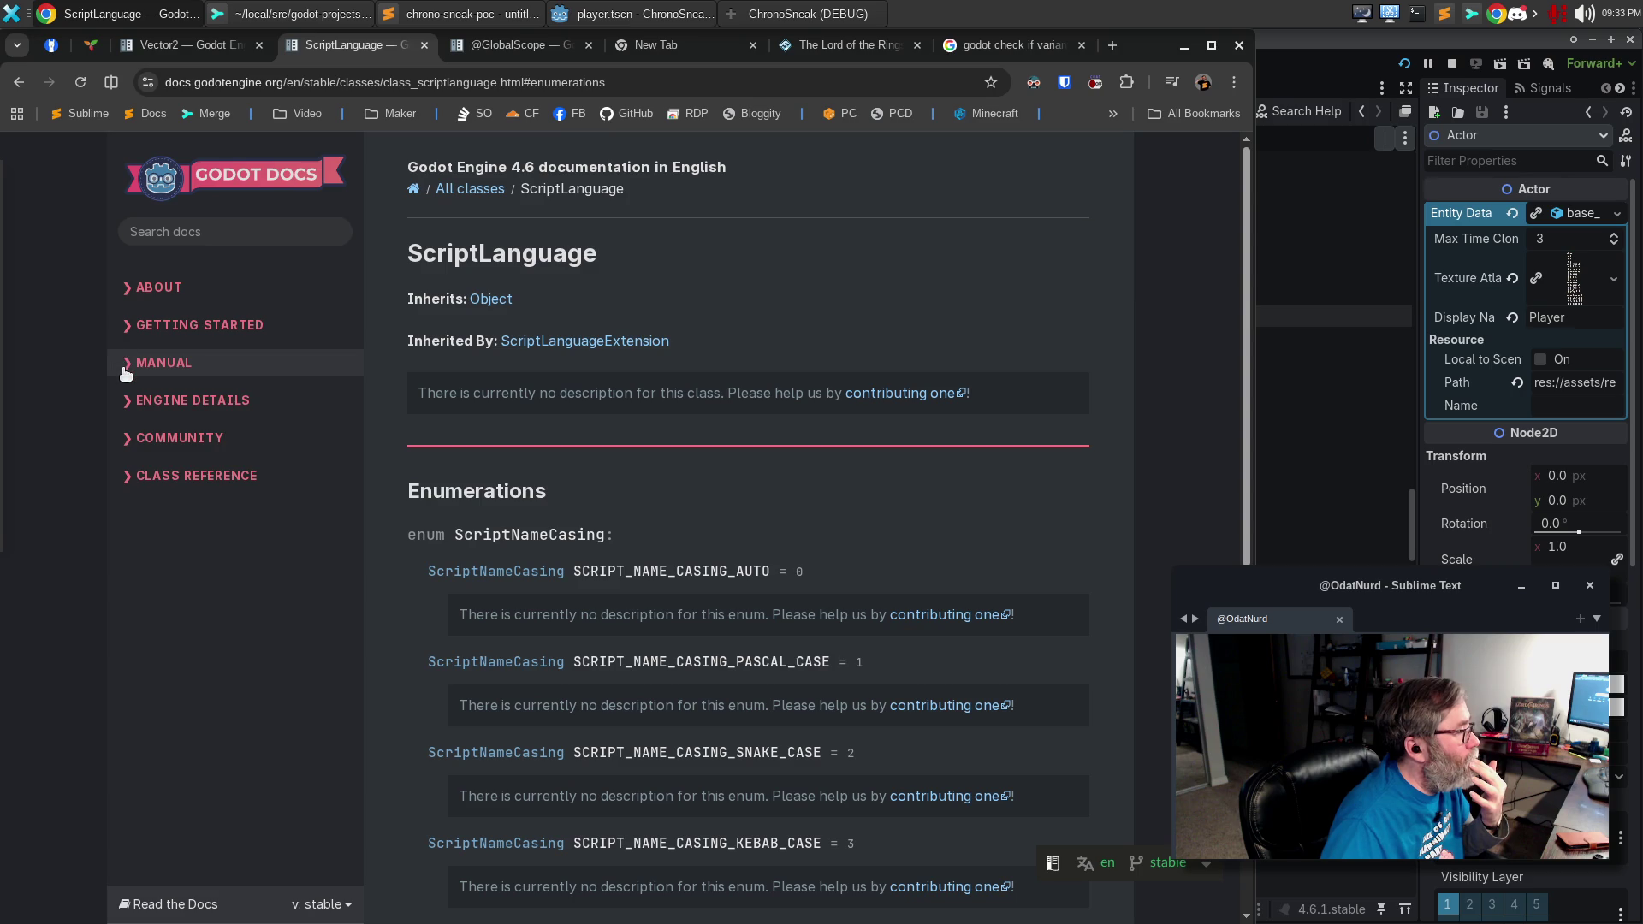
click(126, 371)
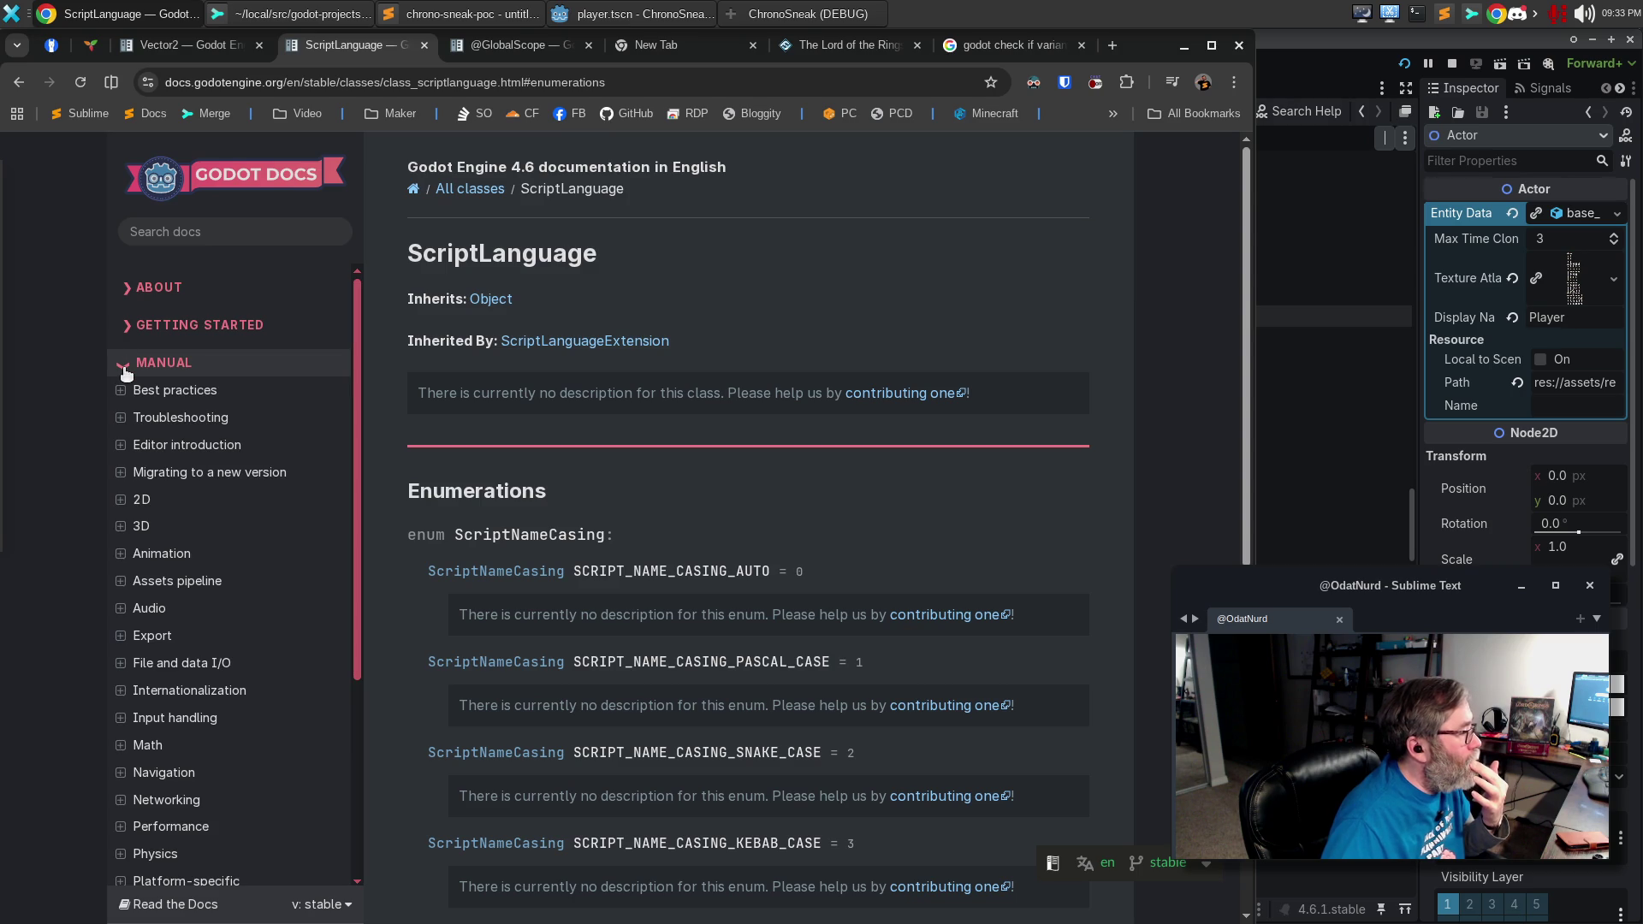
scroll(261, 468, down, 3)
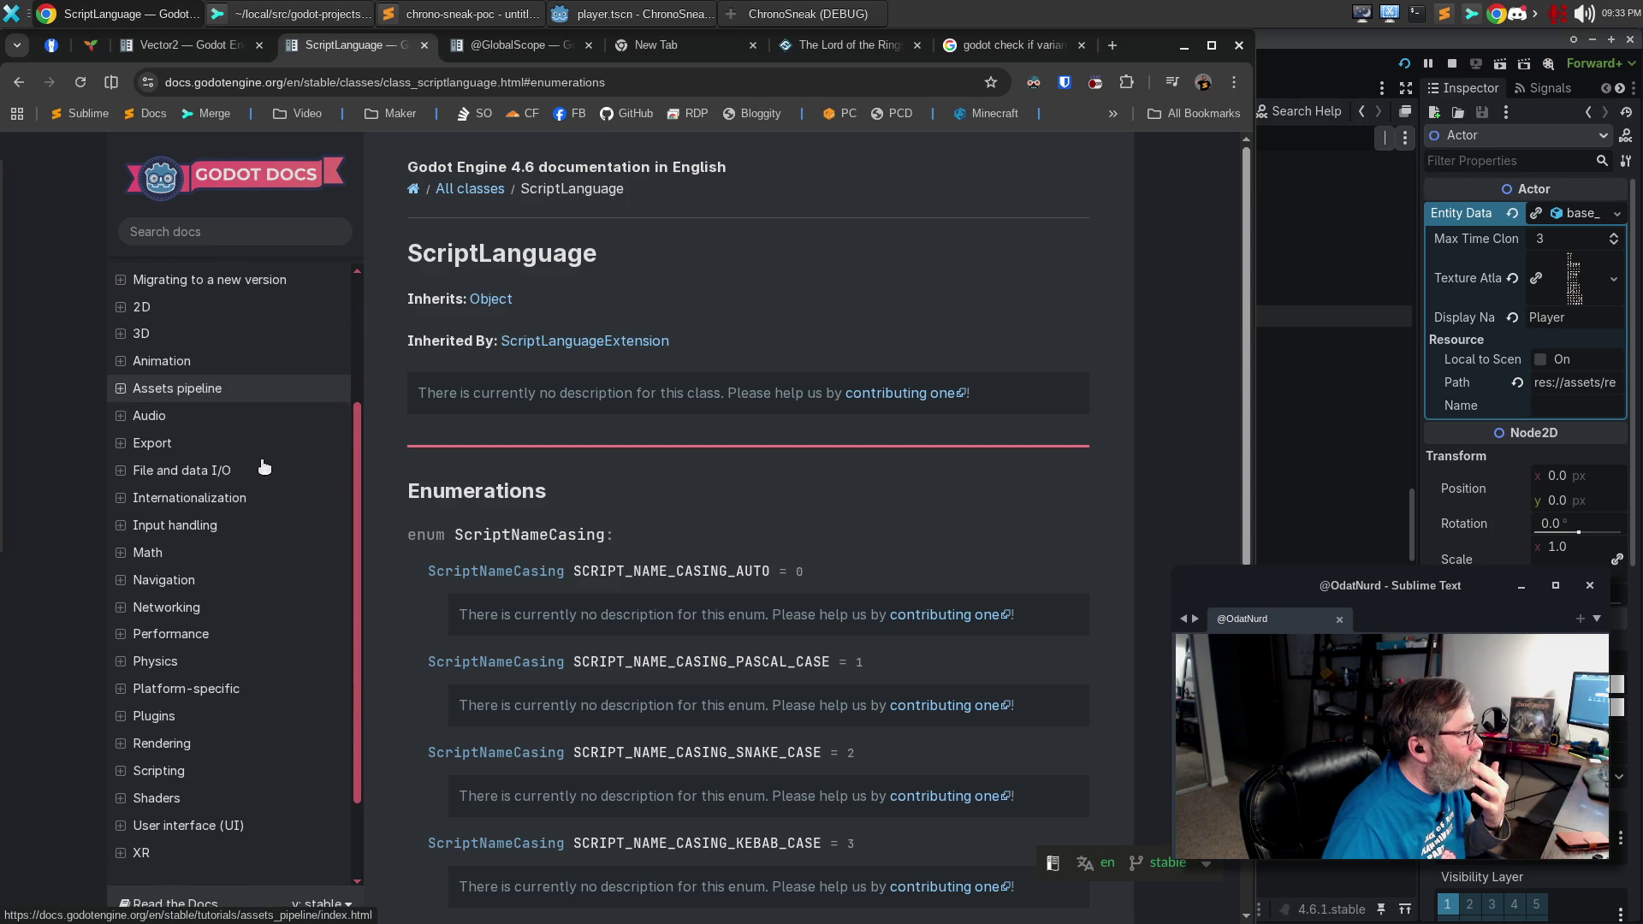
click(118, 777)
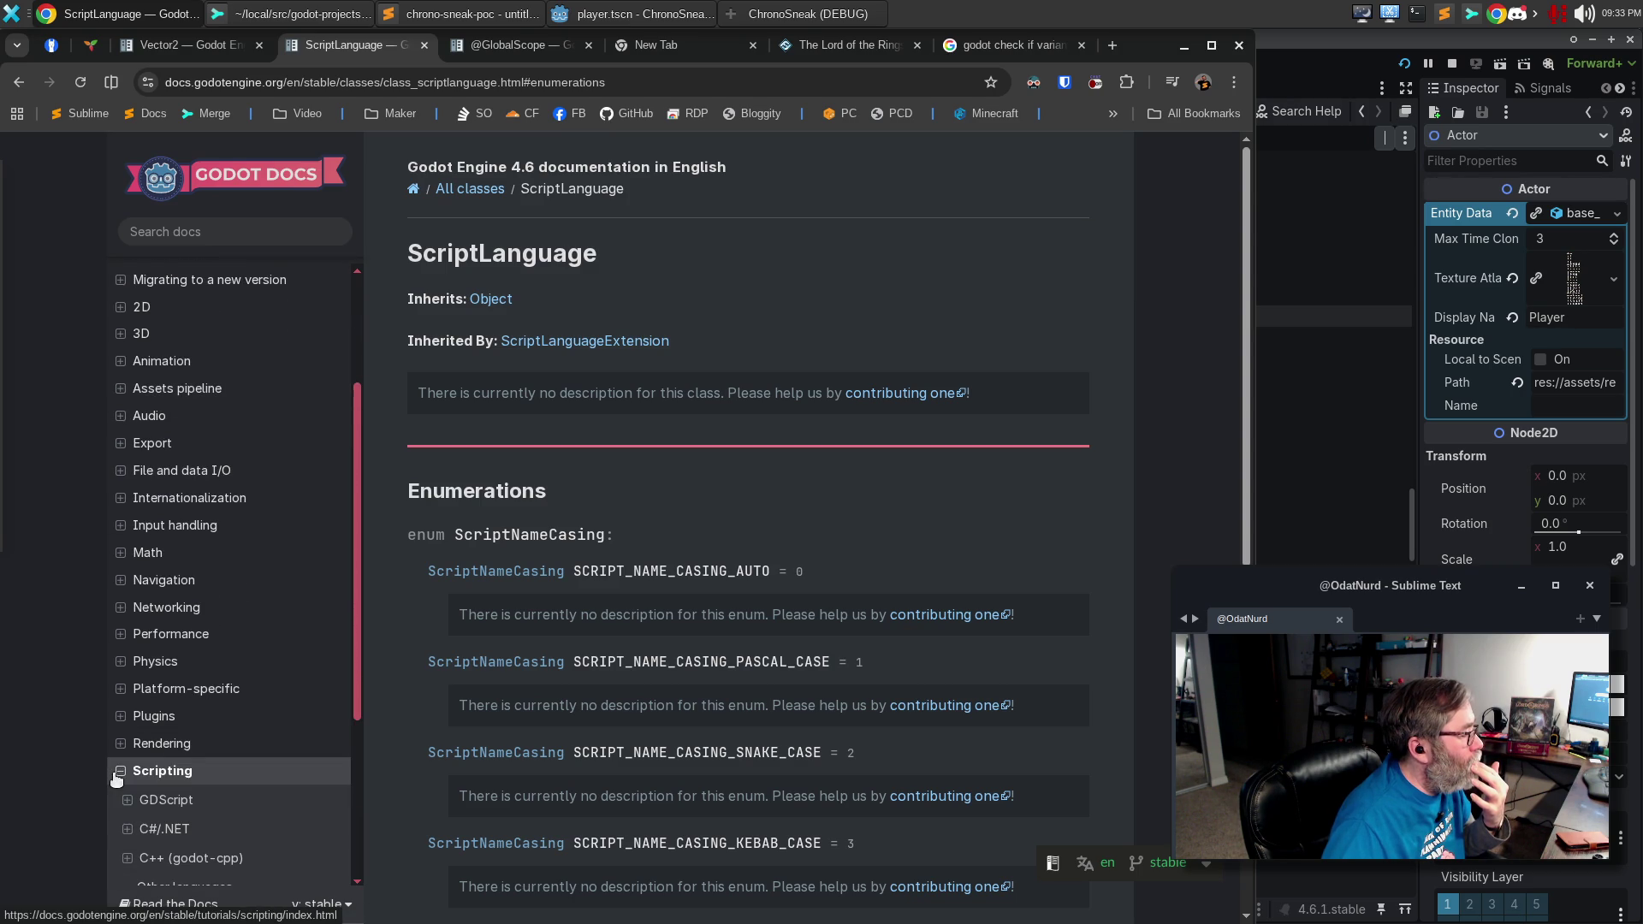
click(127, 799)
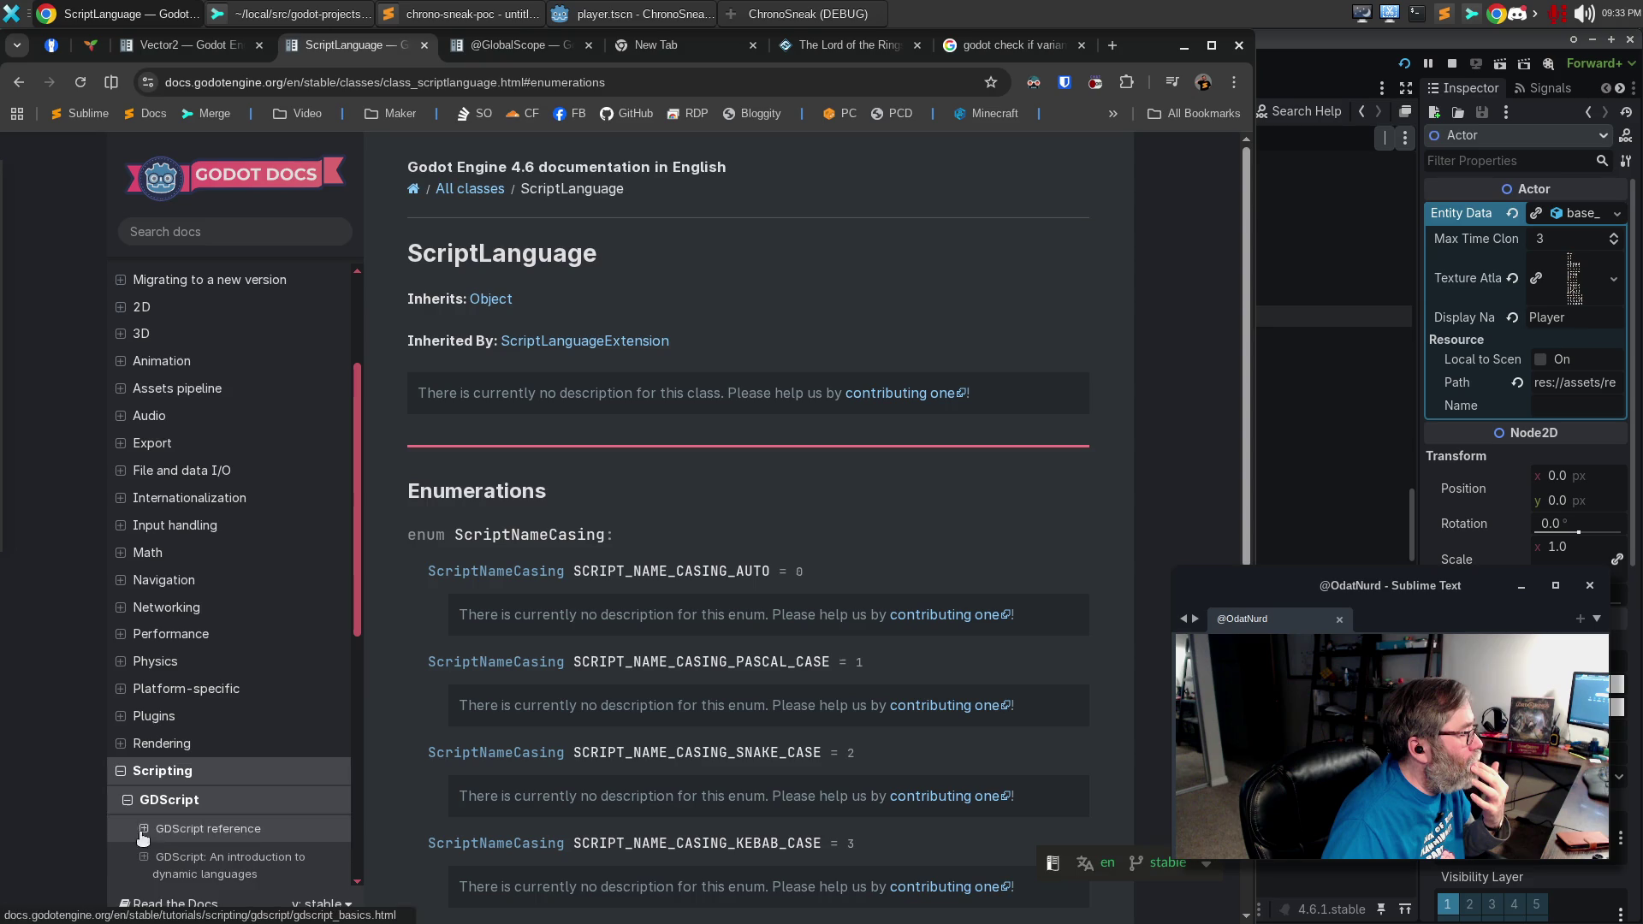
Read the GDScript reference's Operators, Literals and Annotations sections, then return to the Godot editor.
click(143, 830)
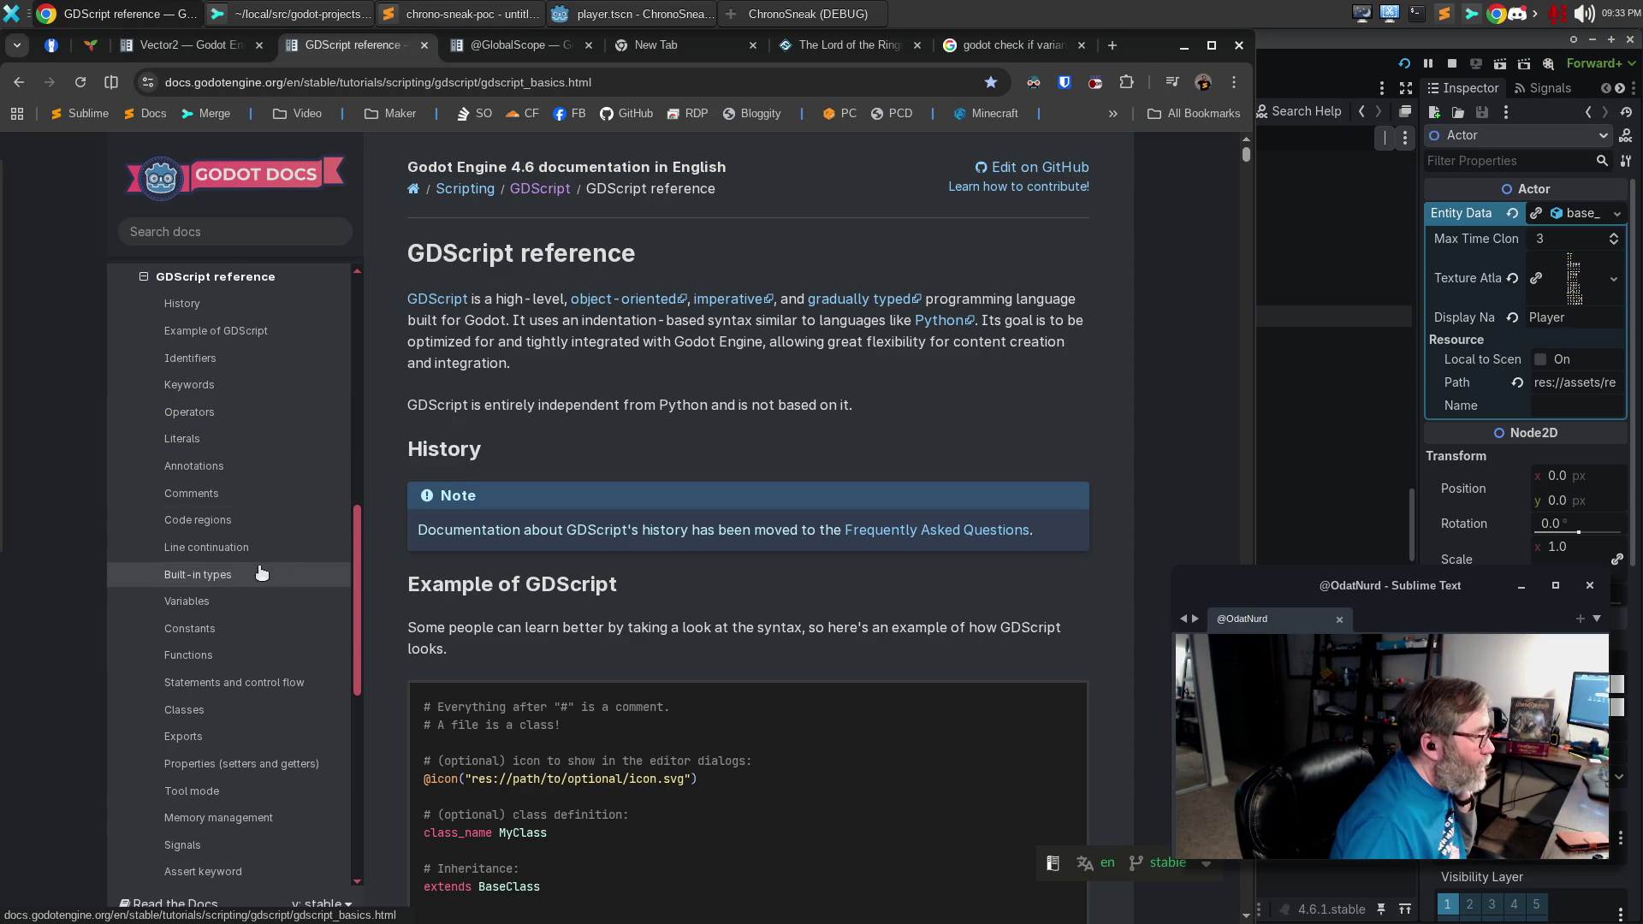
scroll(272, 556, down, 2)
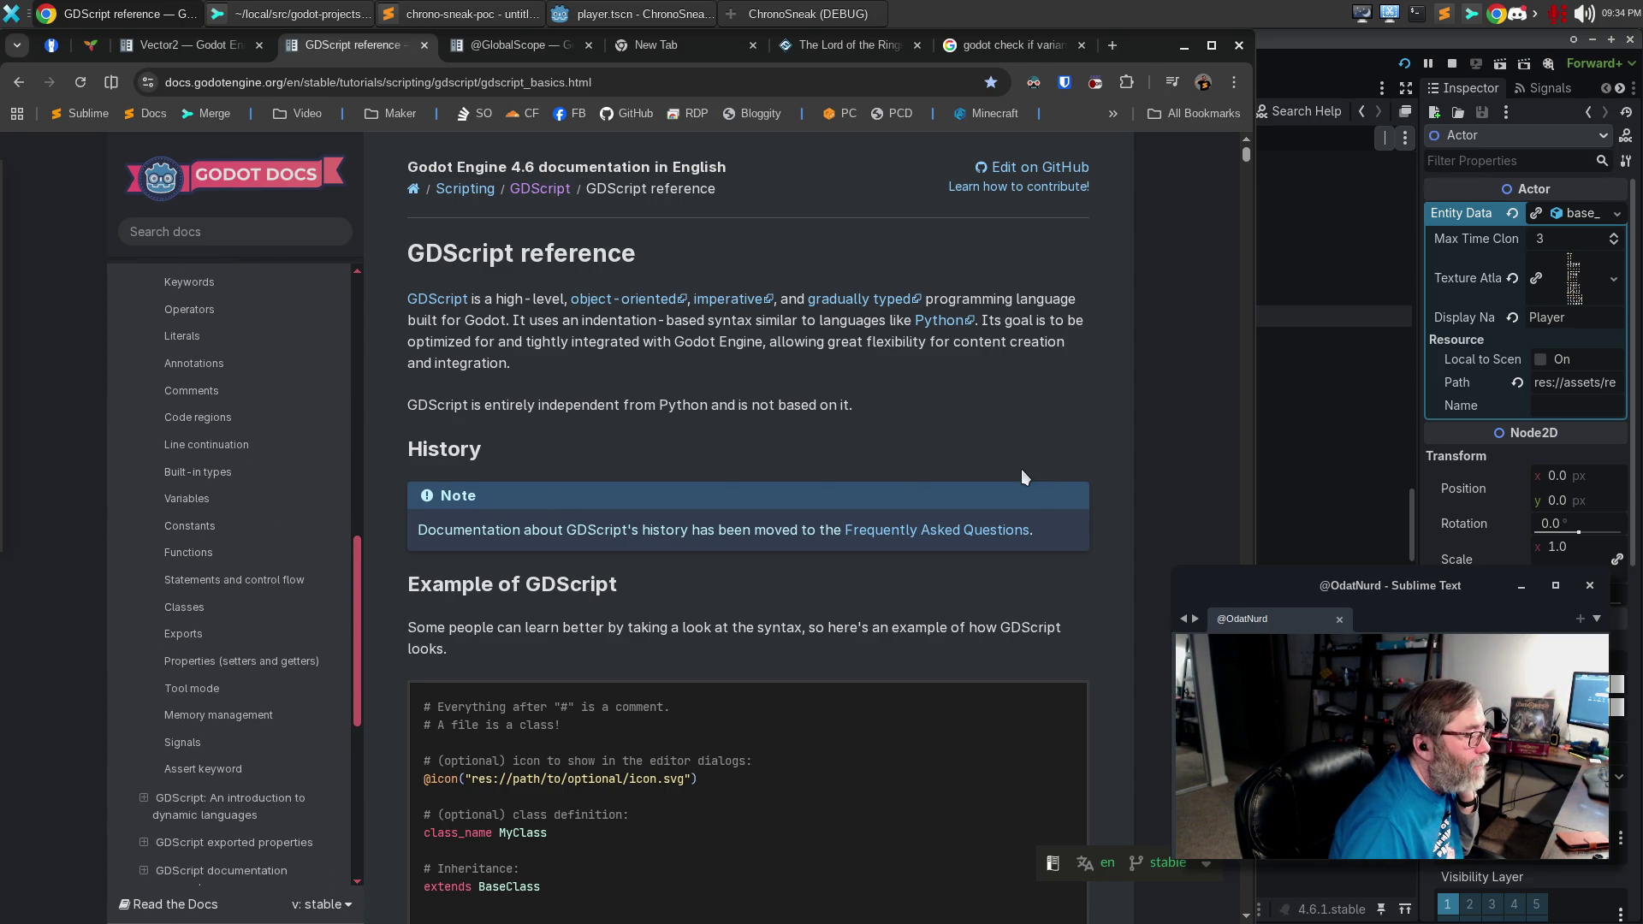
scroll(1020, 469, down, 5)
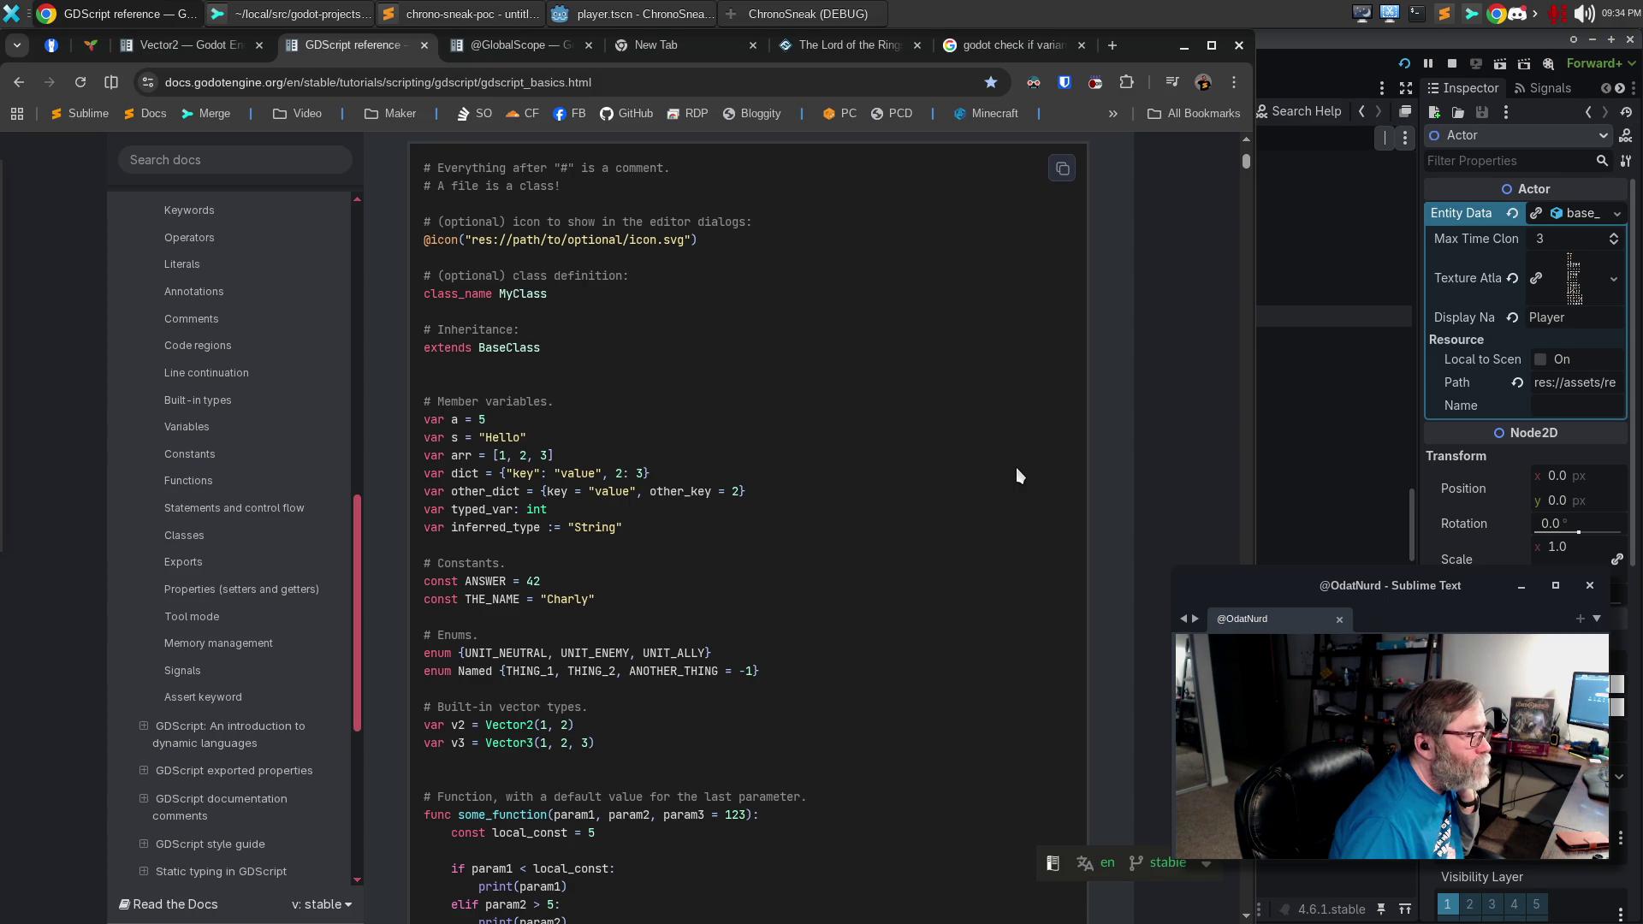
scroll(1017, 475, down, 10)
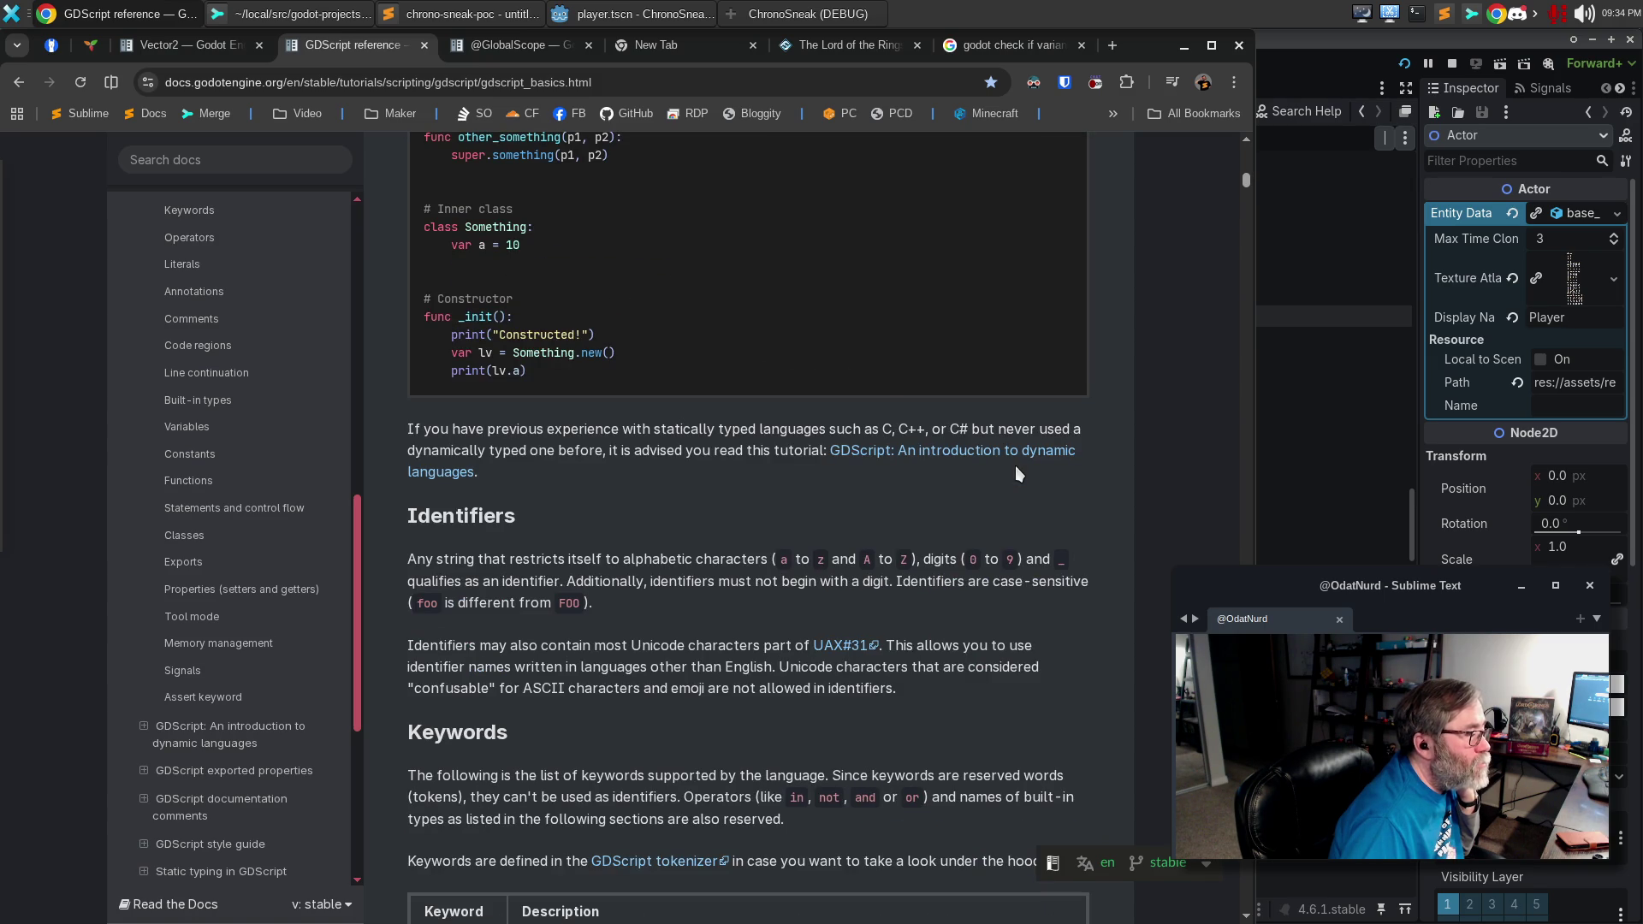
scroll(1015, 465, down, 12)
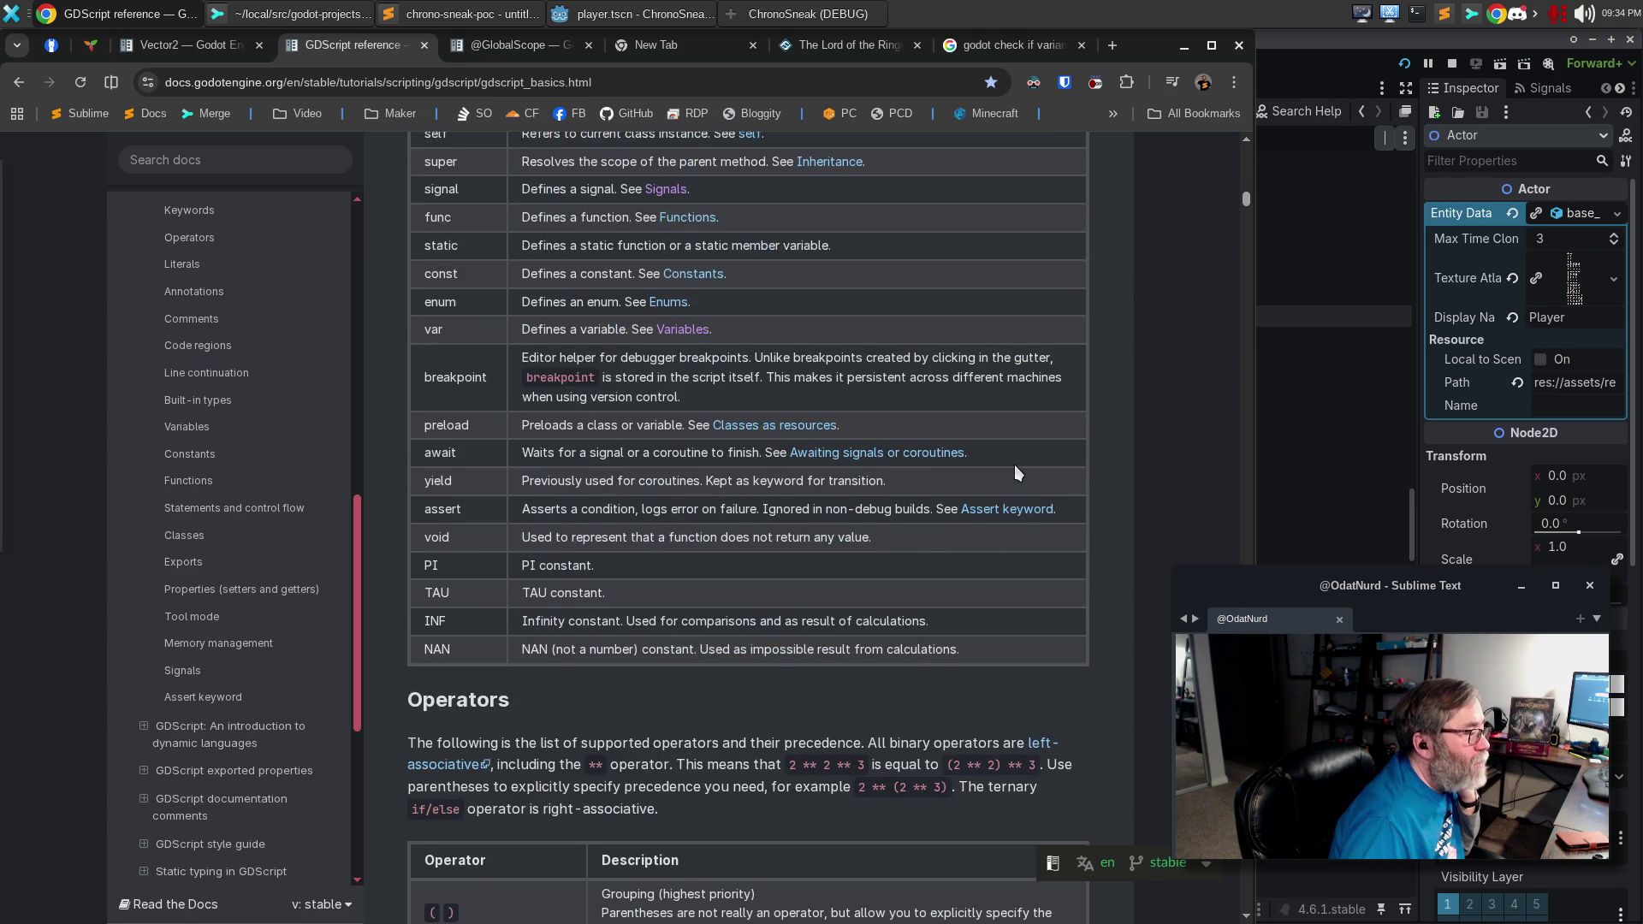
scroll(1014, 465, down, 11)
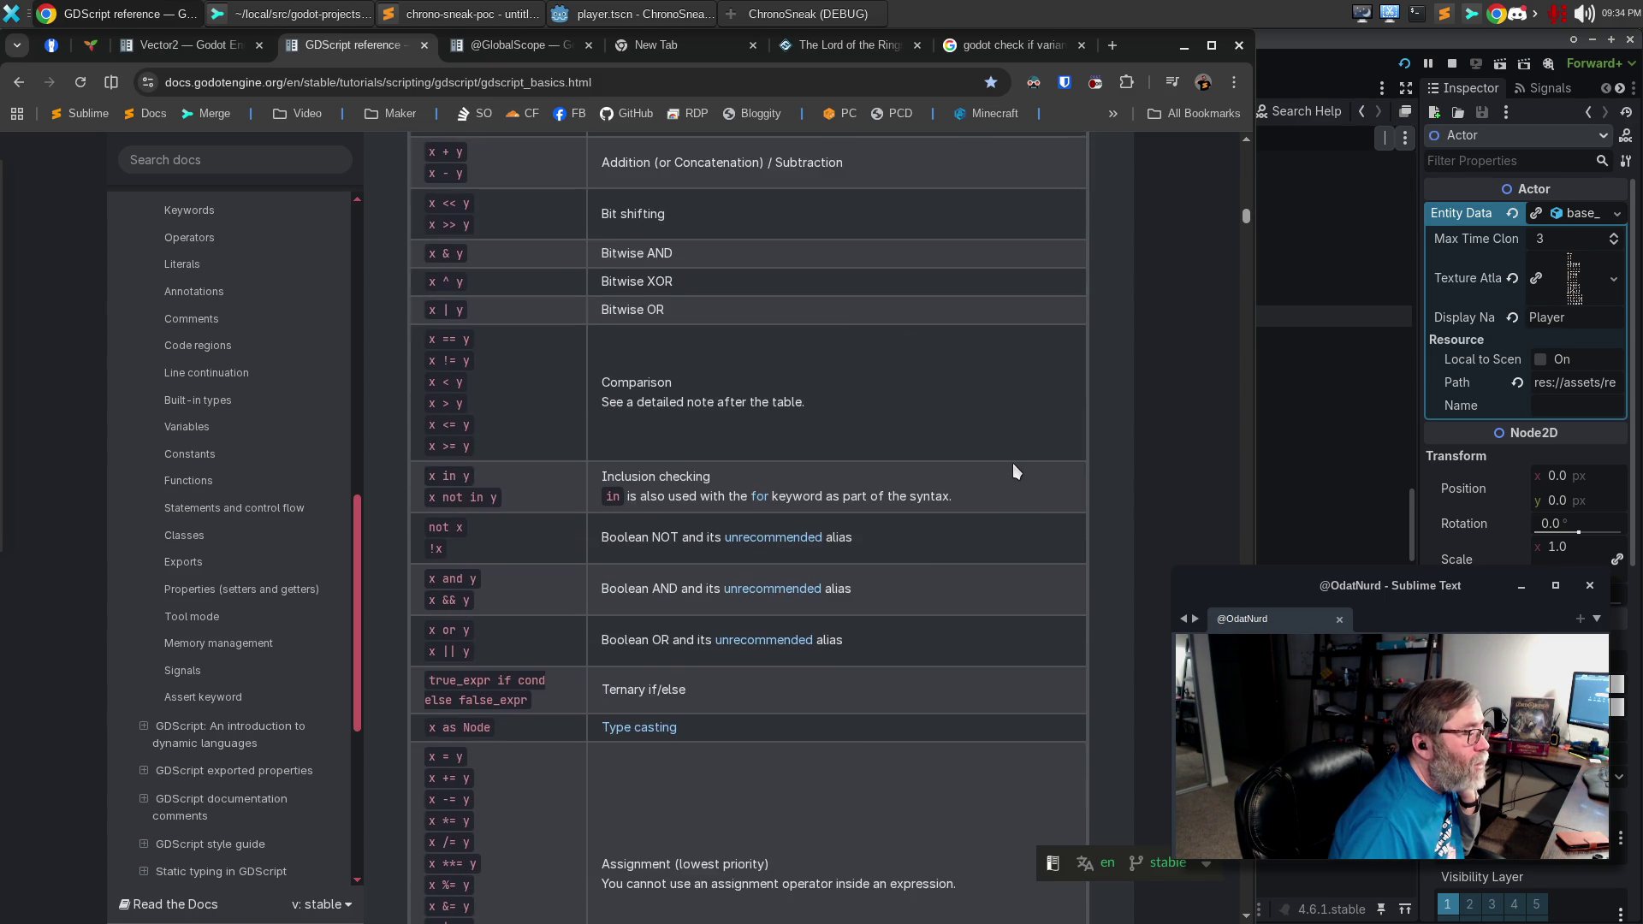
scroll(1014, 464, down, 7)
scroll(1013, 463, up, 7)
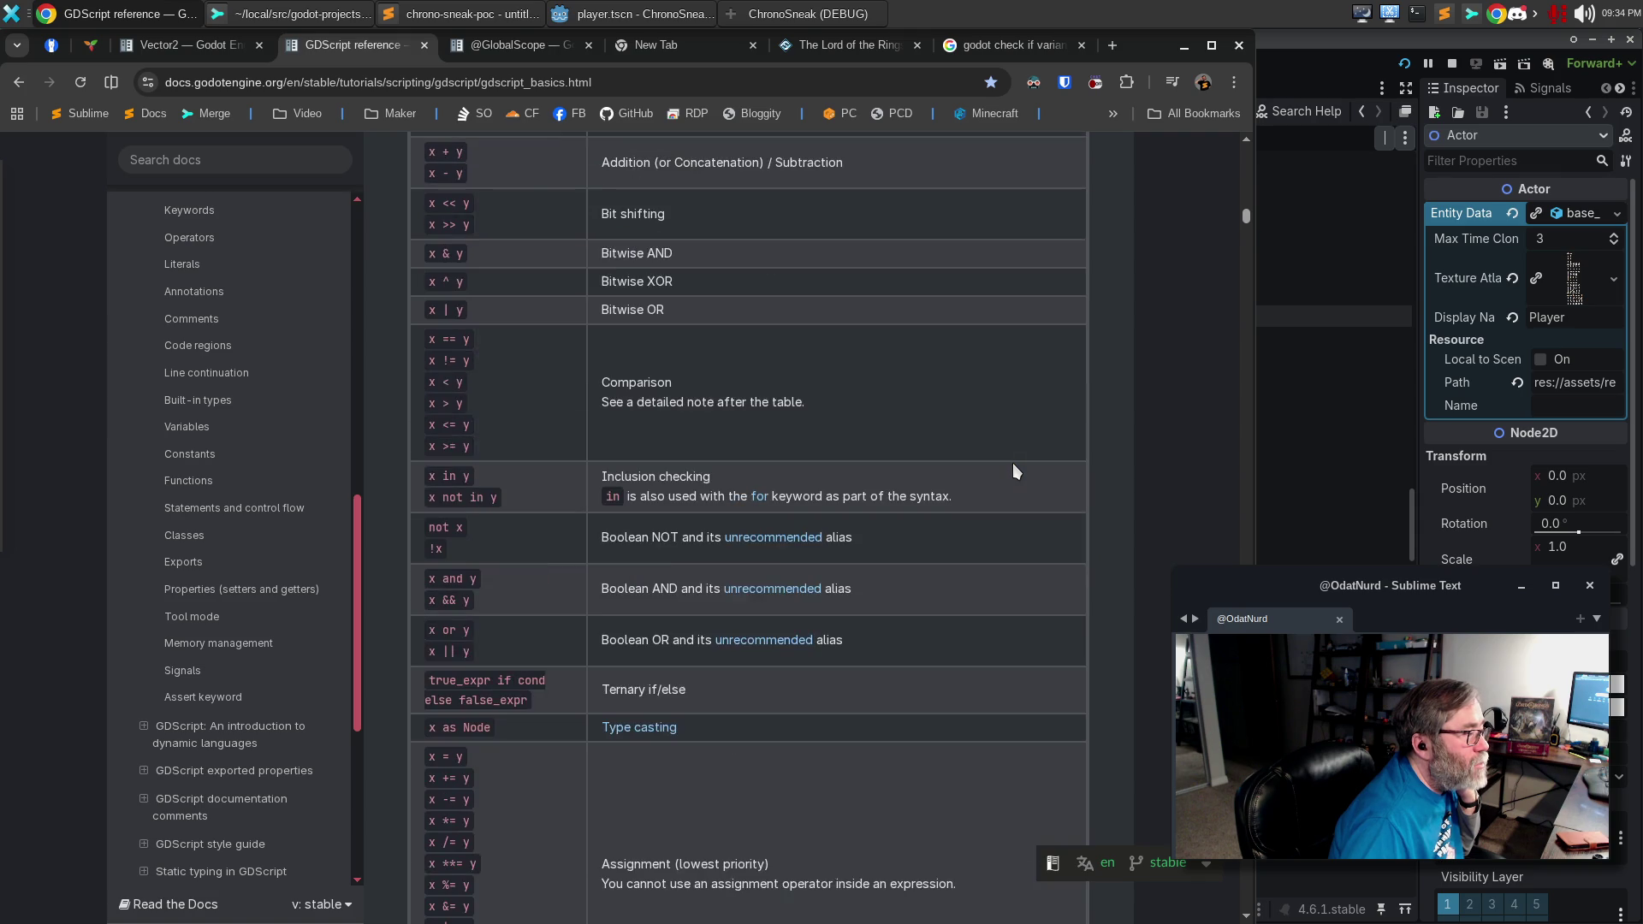
scroll(1014, 463, up, 8)
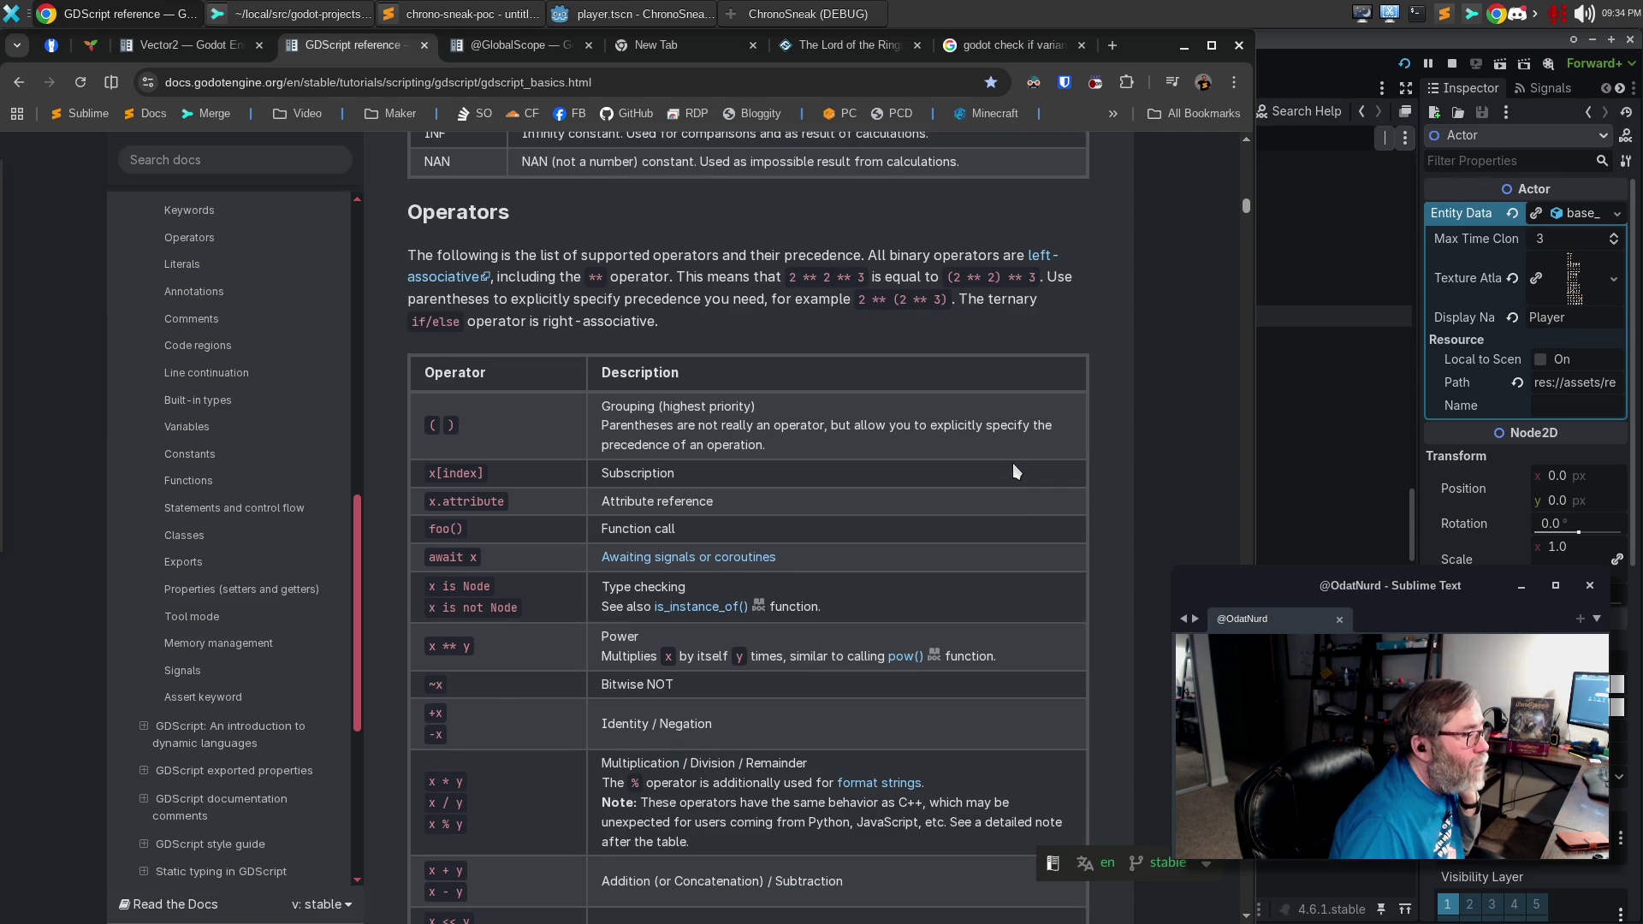
scroll(1014, 464, down, 4)
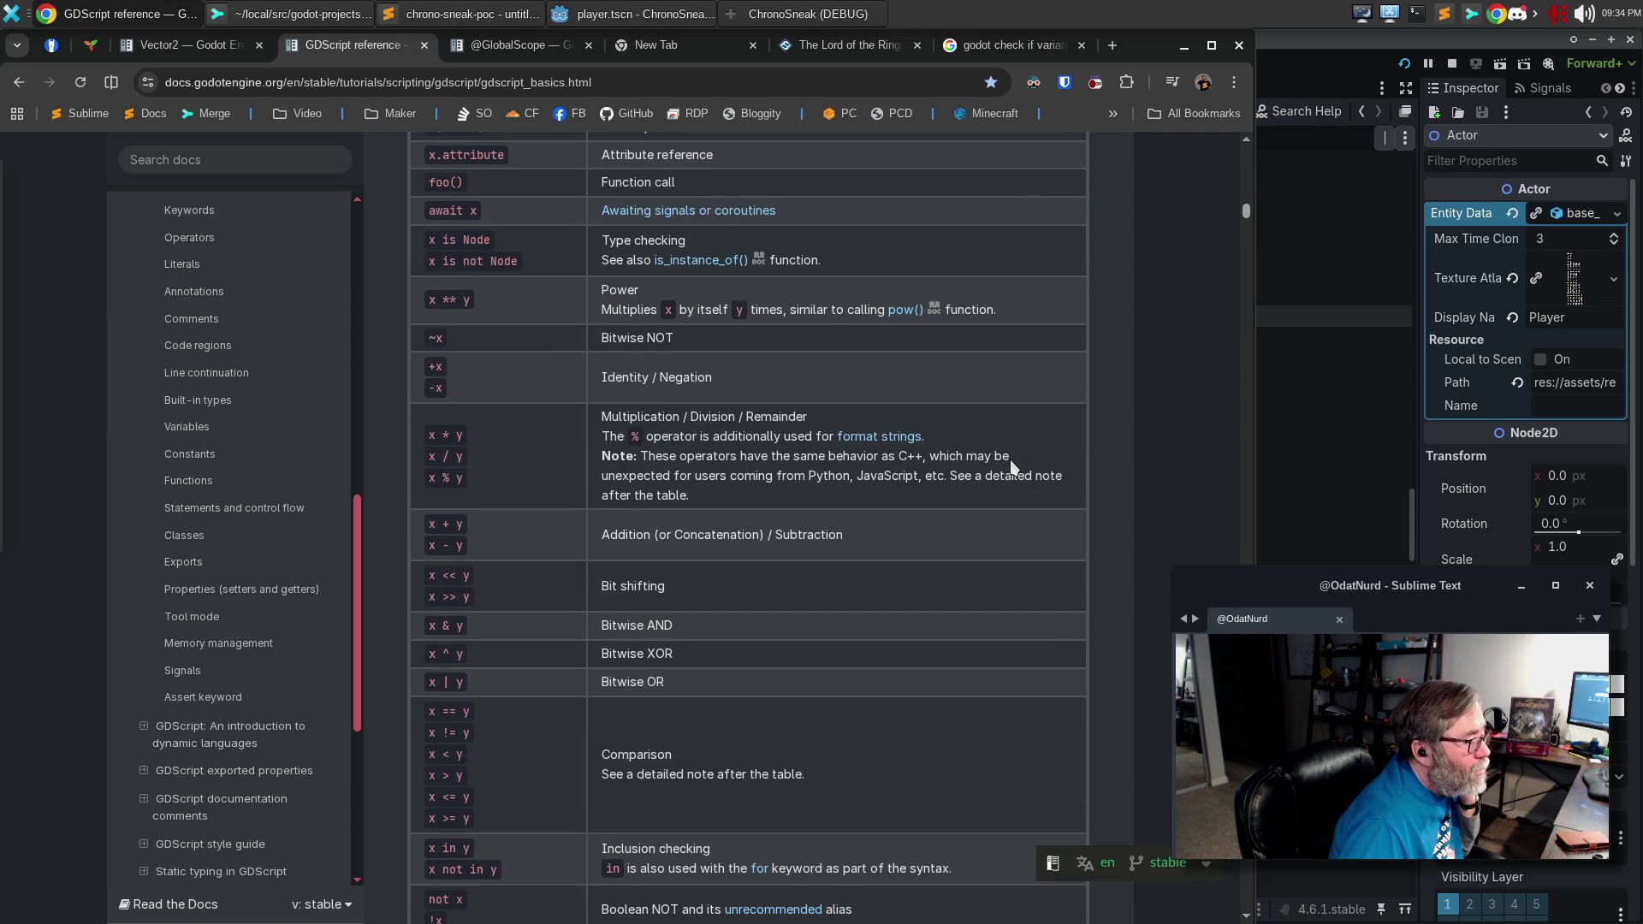
scroll(1010, 463, down, 3)
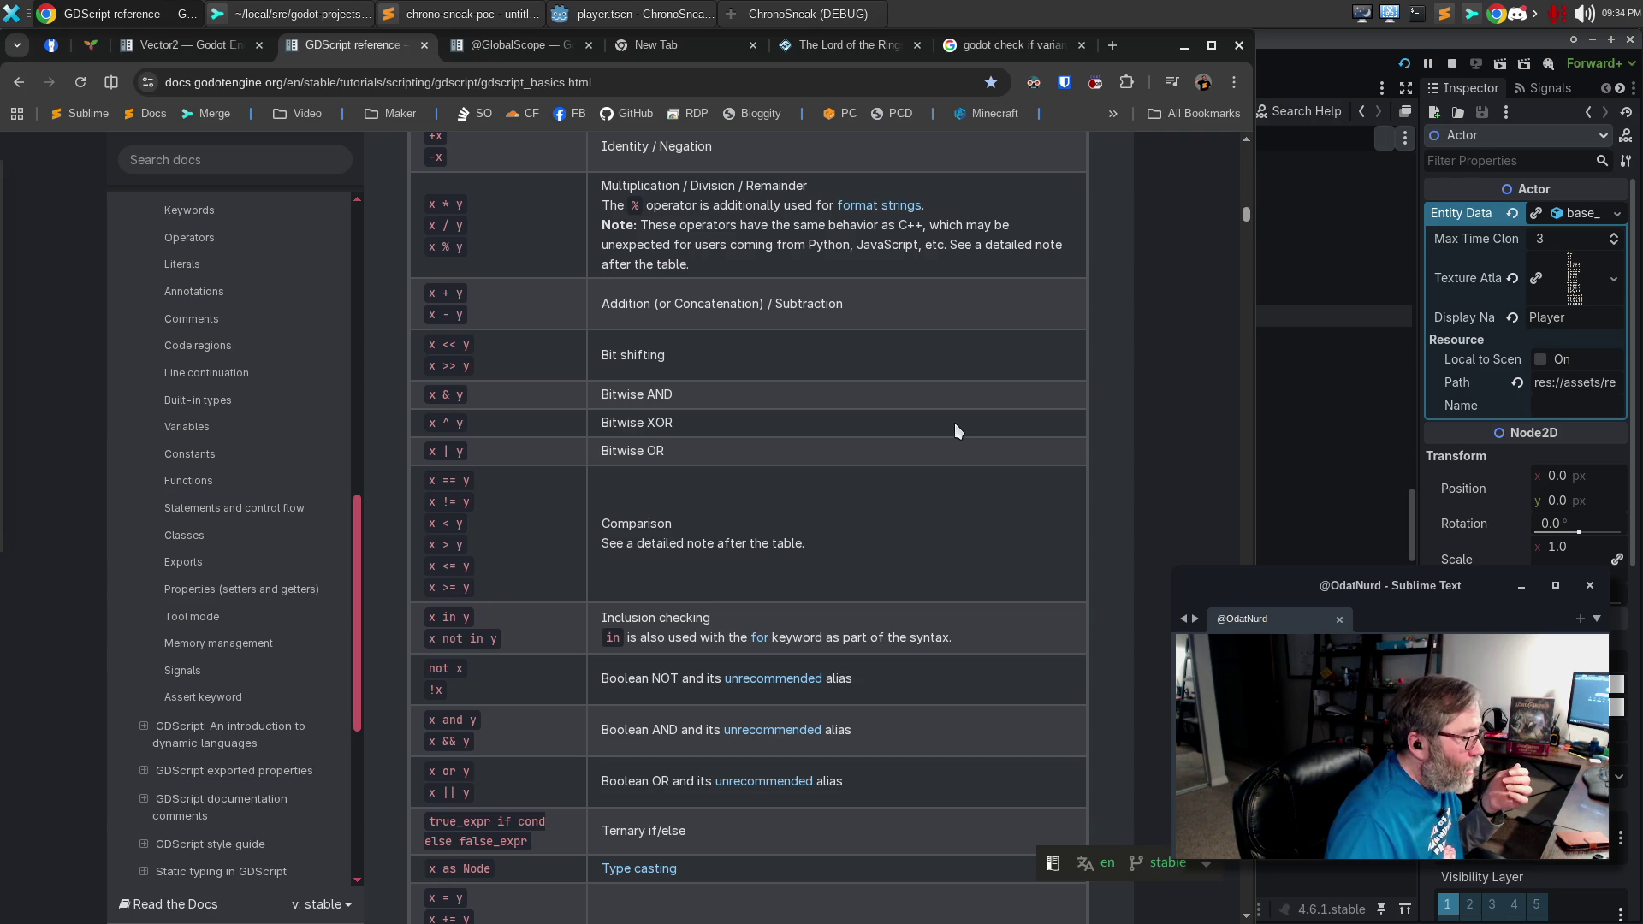
scroll(955, 424, down, 3)
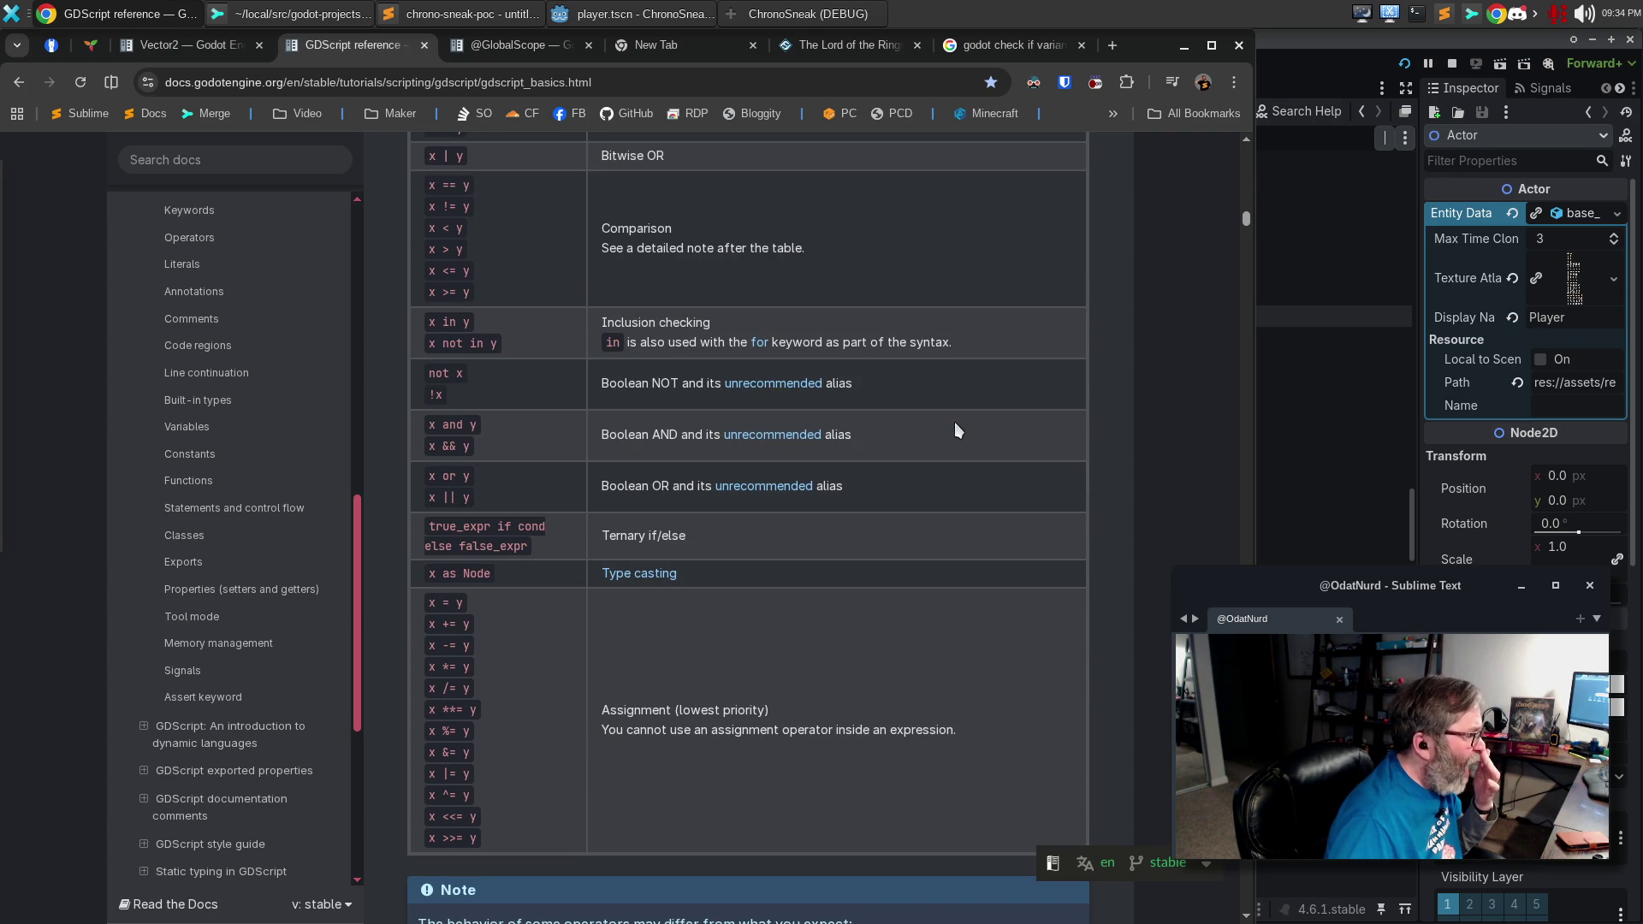
scroll(953, 423, down, 5)
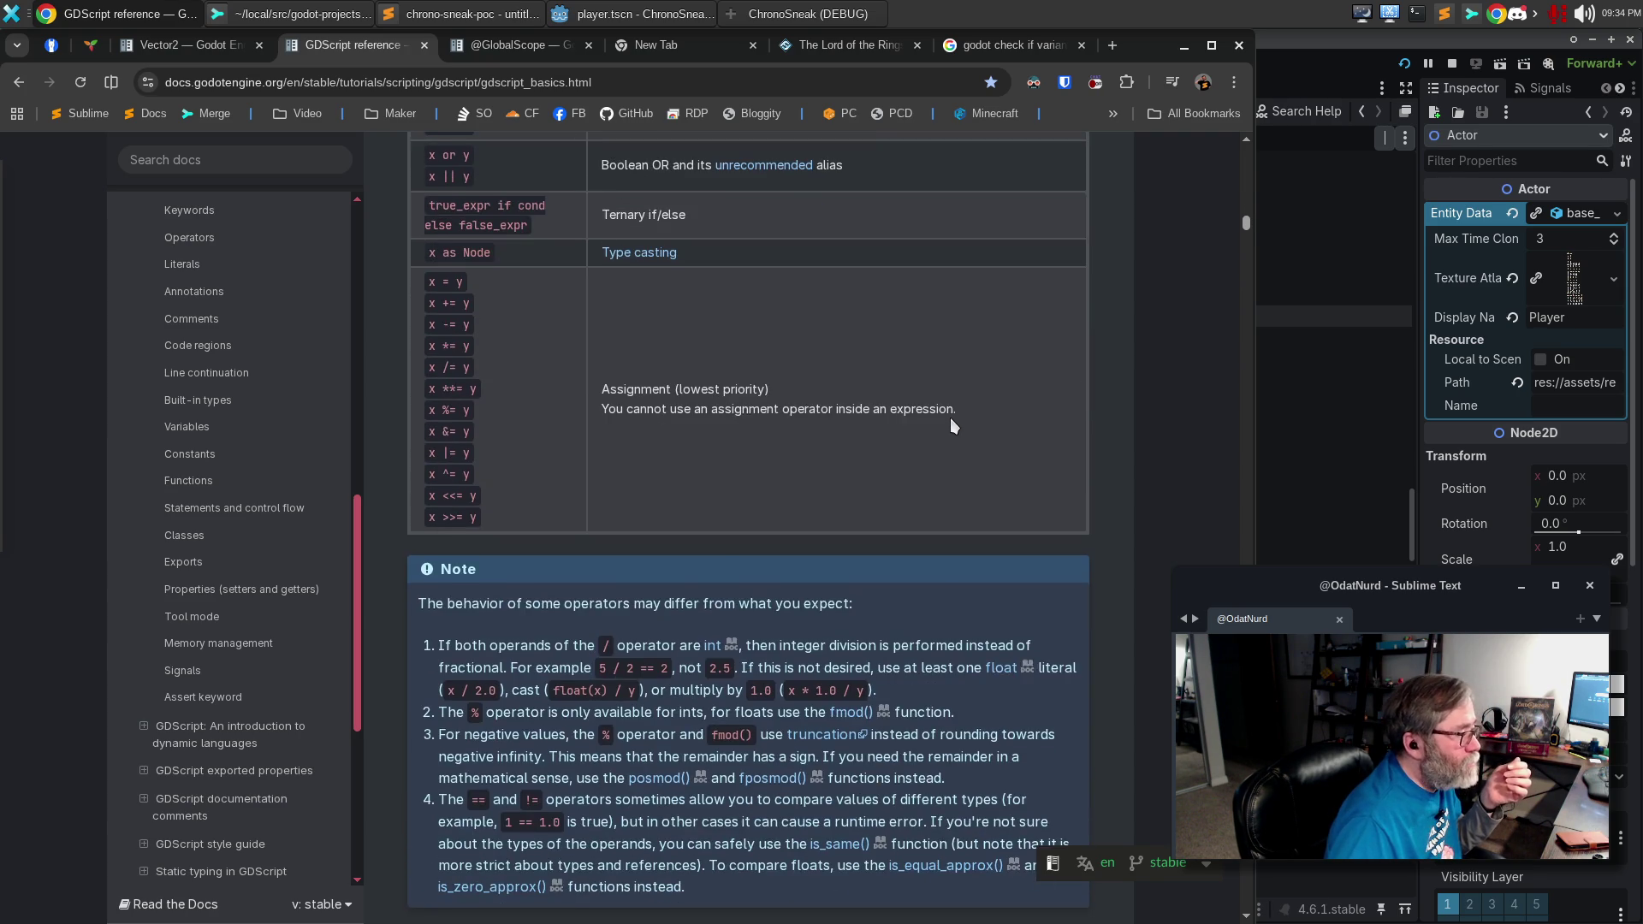
scroll(950, 417, up, 10)
scroll(951, 425, up, 7)
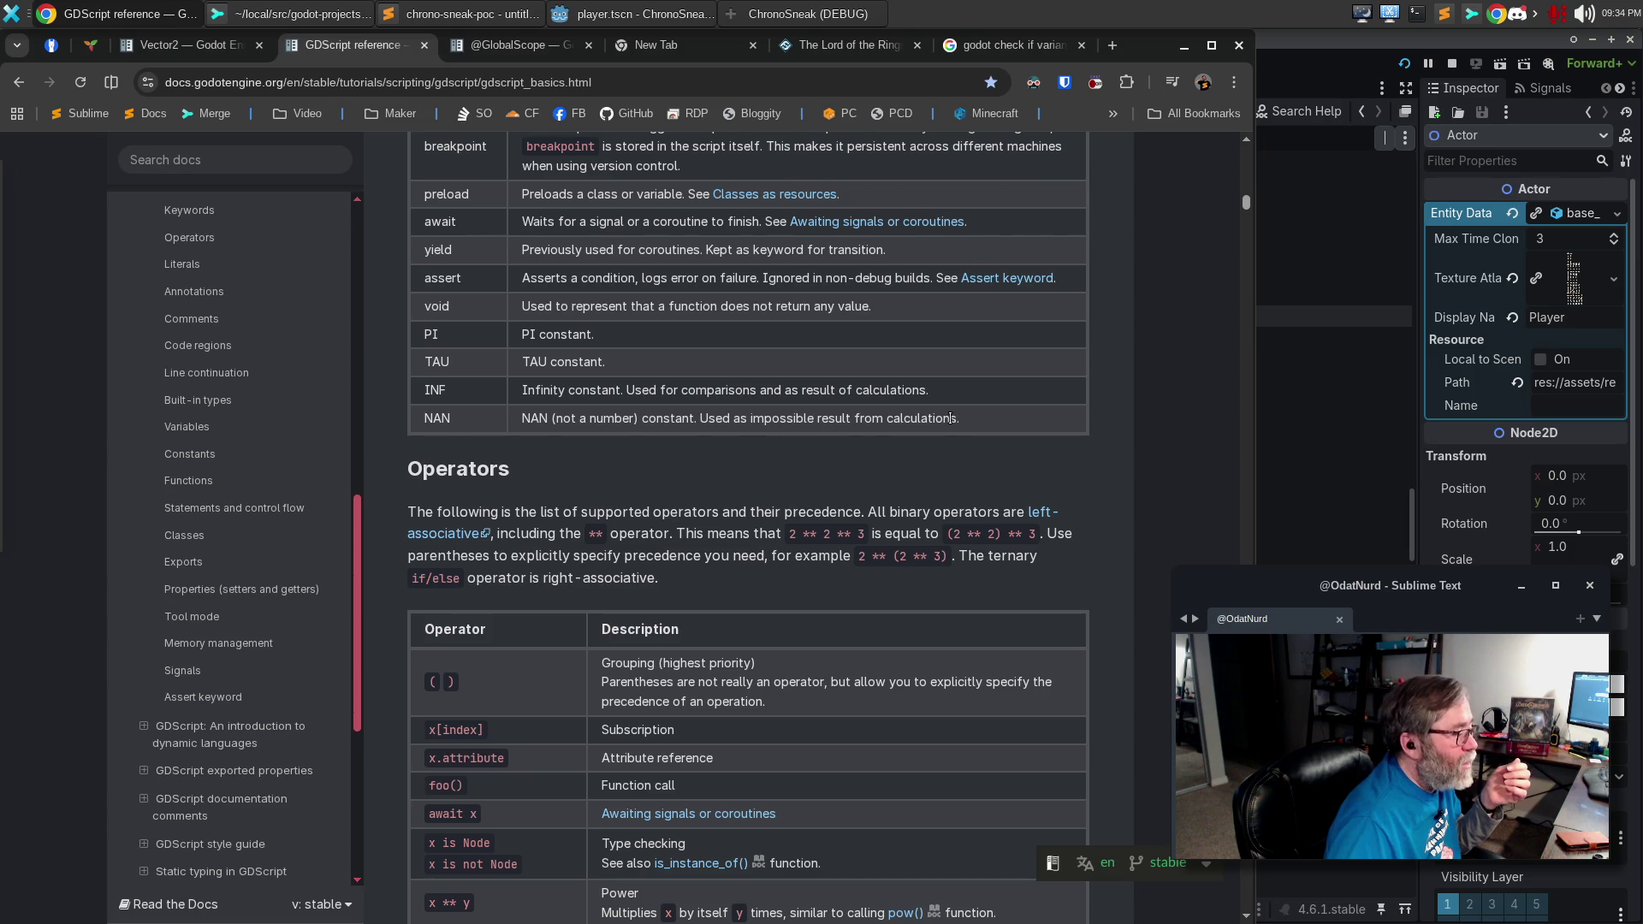
scroll(937, 424, down, 5)
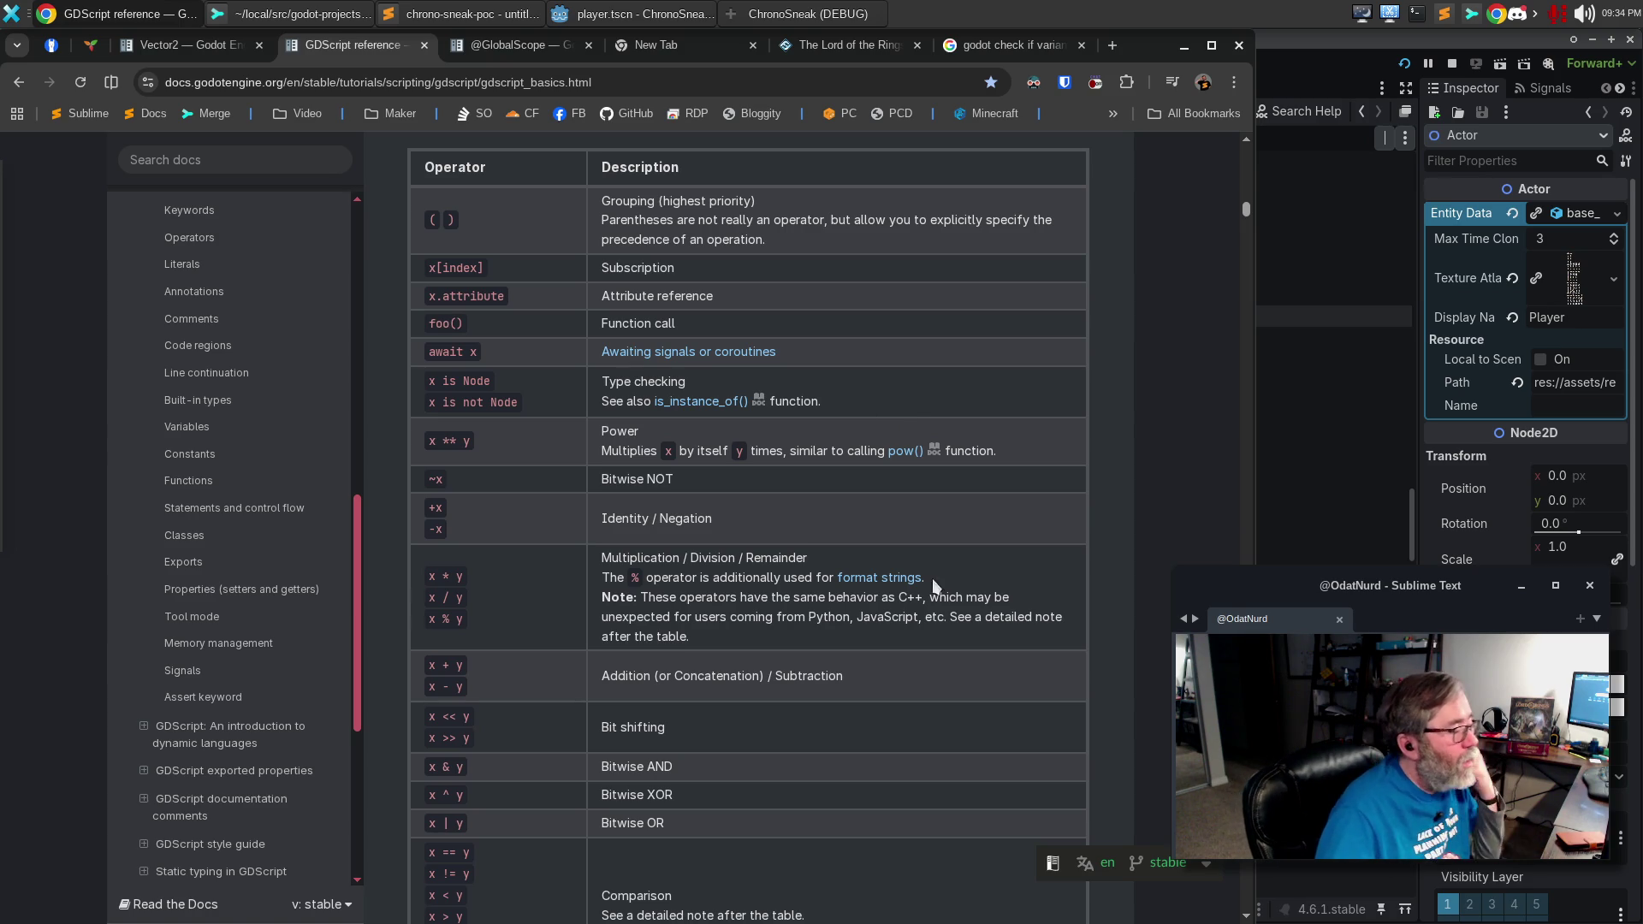
scroll(764, 562, down, 8)
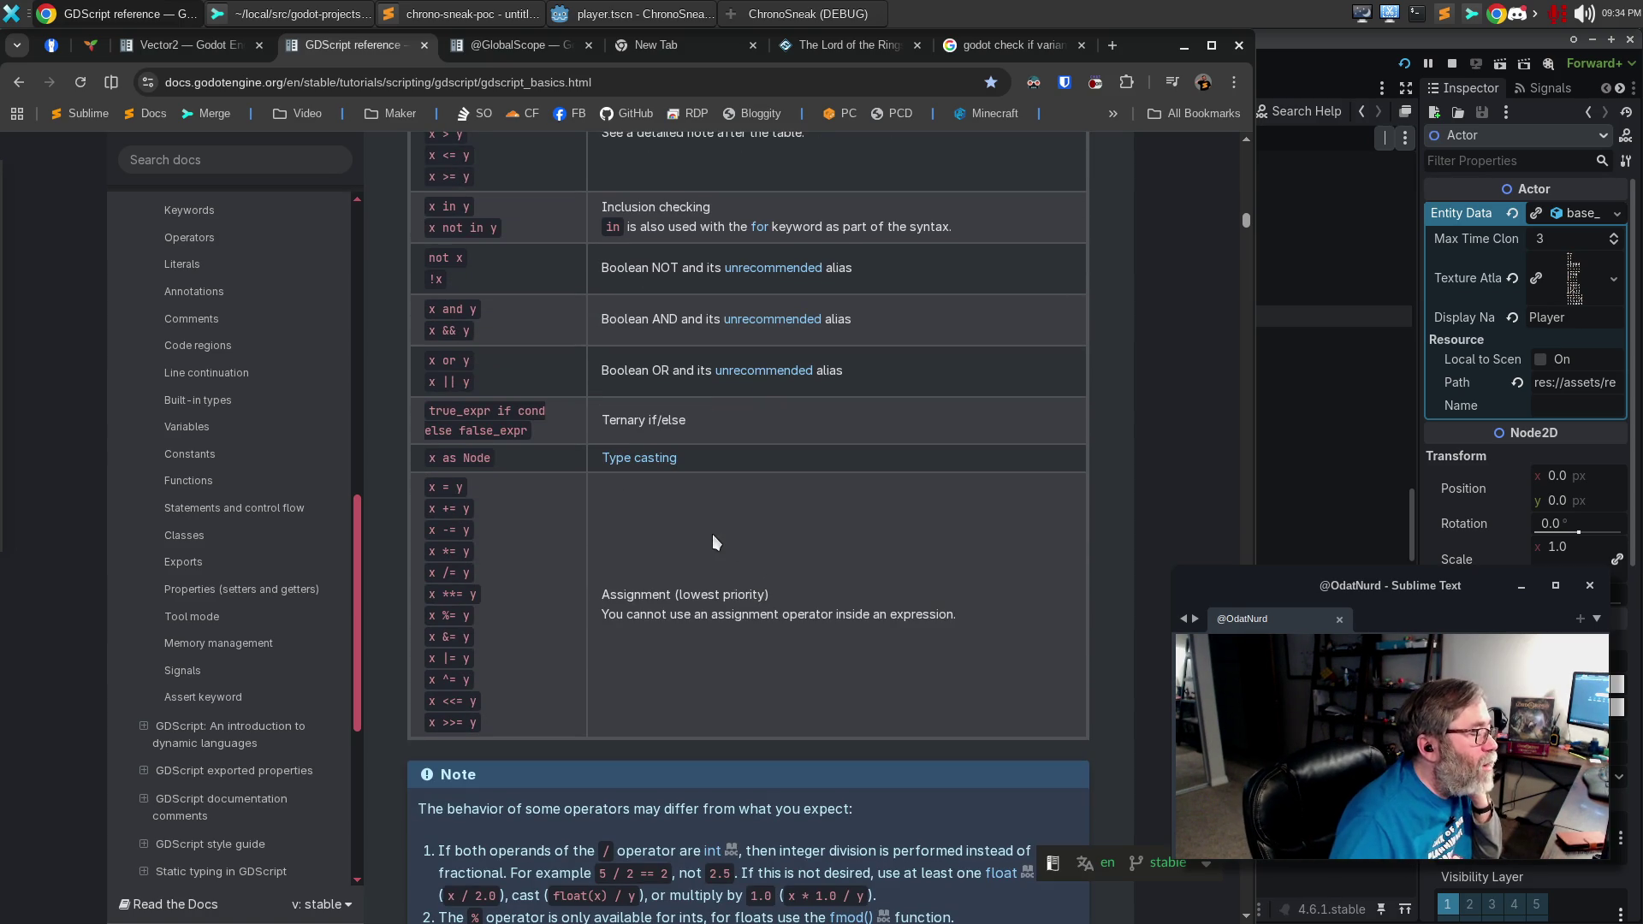
scroll(712, 513, down, 8)
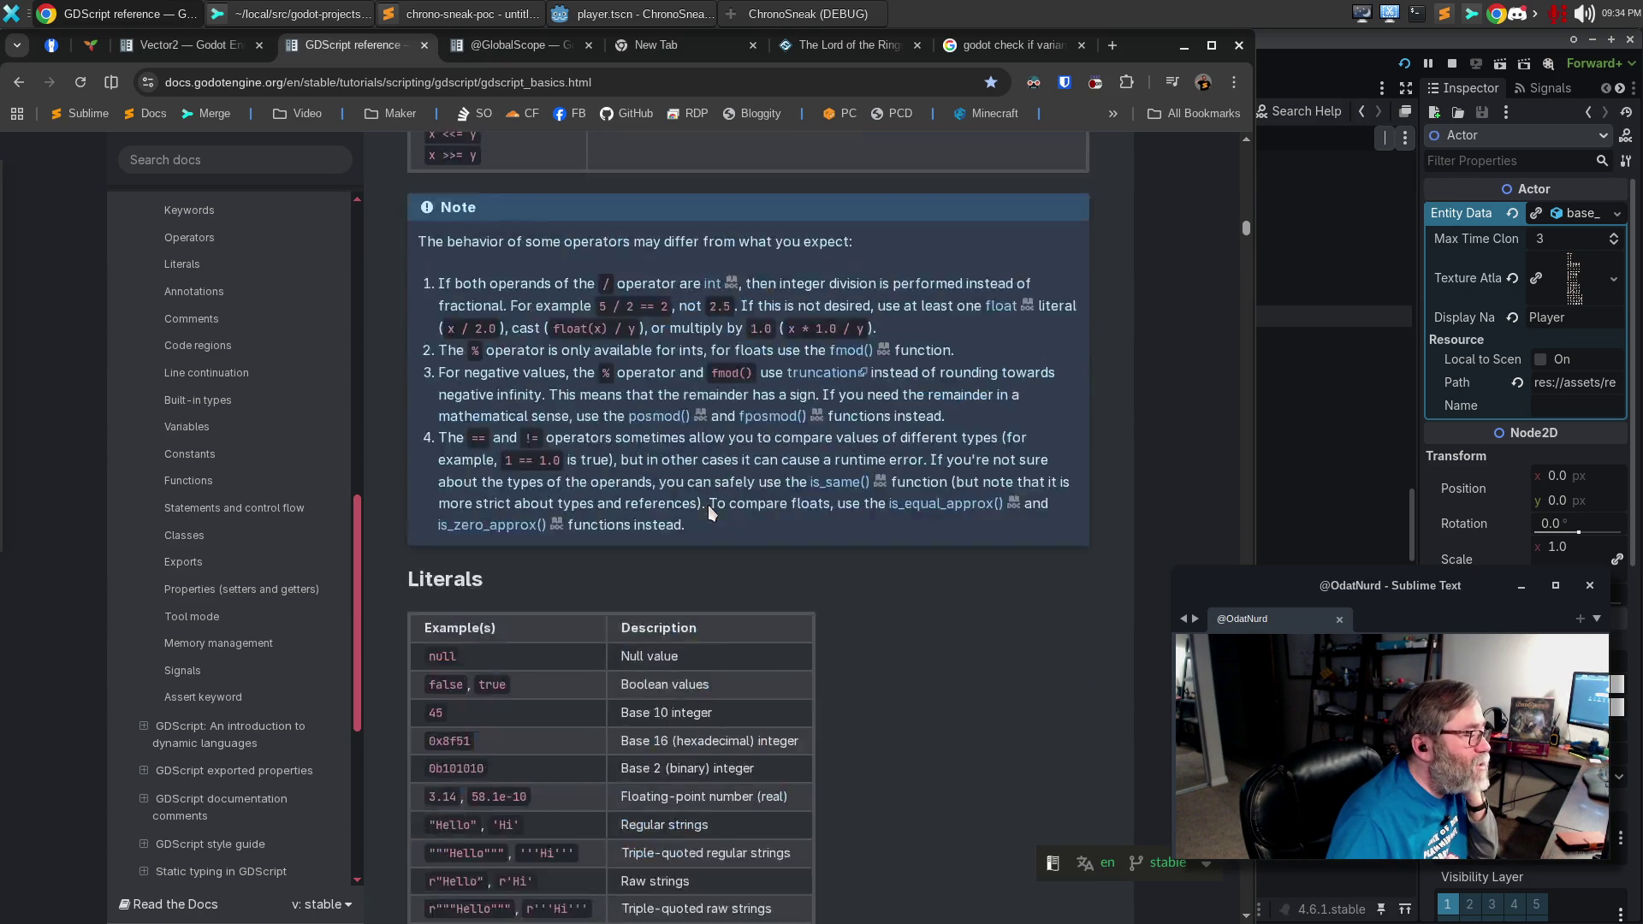
scroll(891, 489, down, 5)
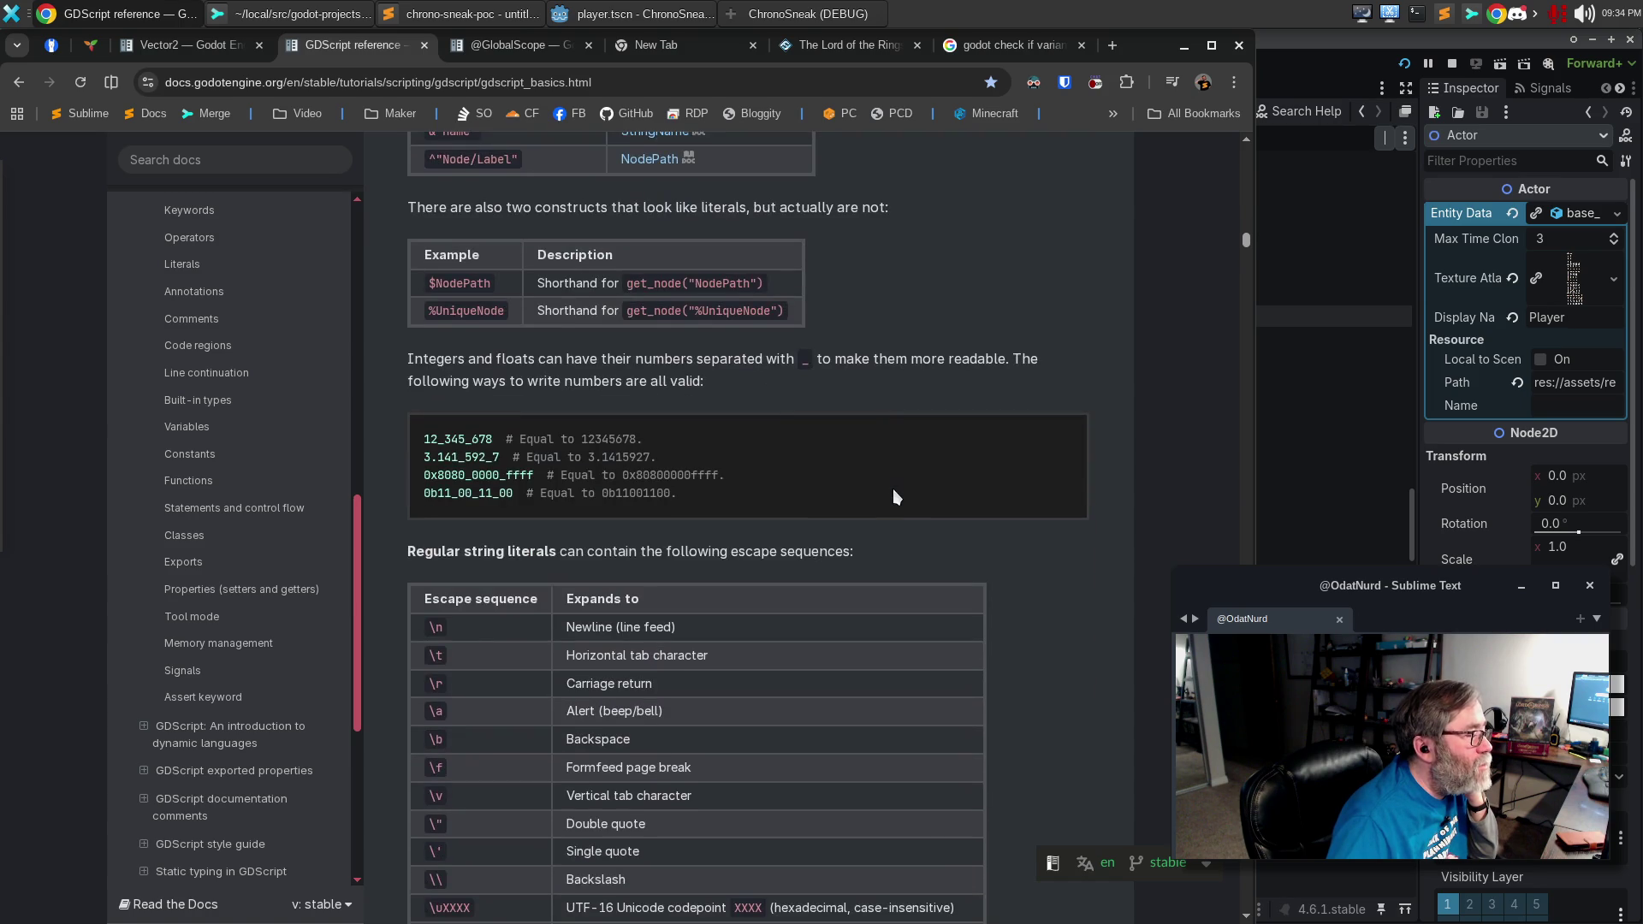
scroll(892, 489, down, 7)
scroll(891, 490, down, 6)
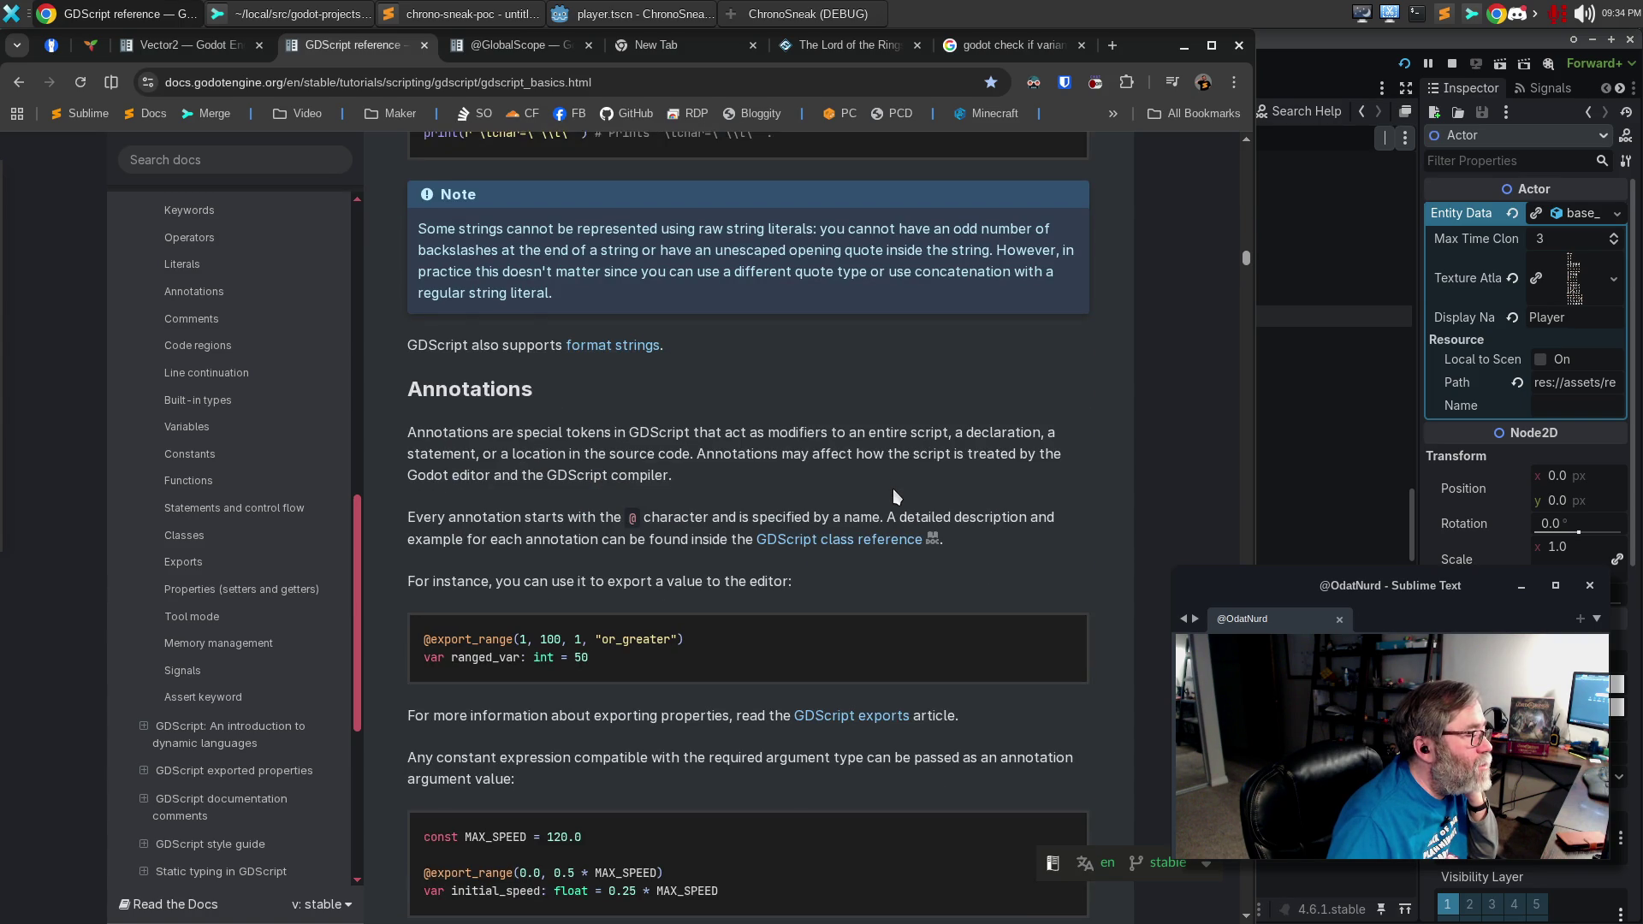
scroll(891, 489, down, 7)
scroll(892, 489, down, 3)
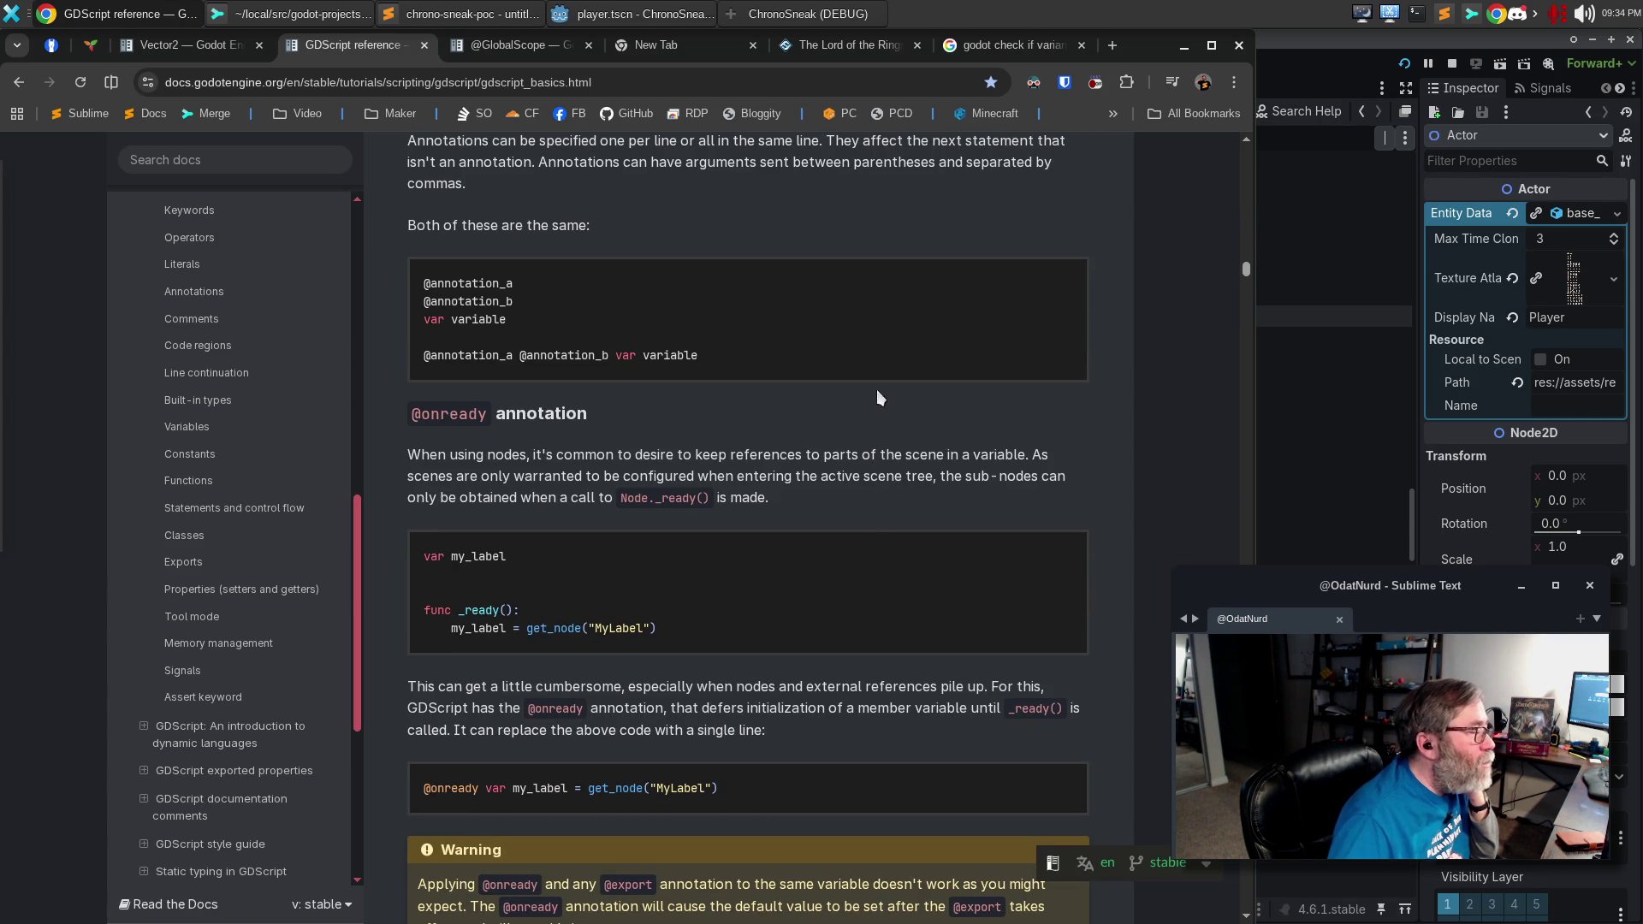
click(1271, 42)
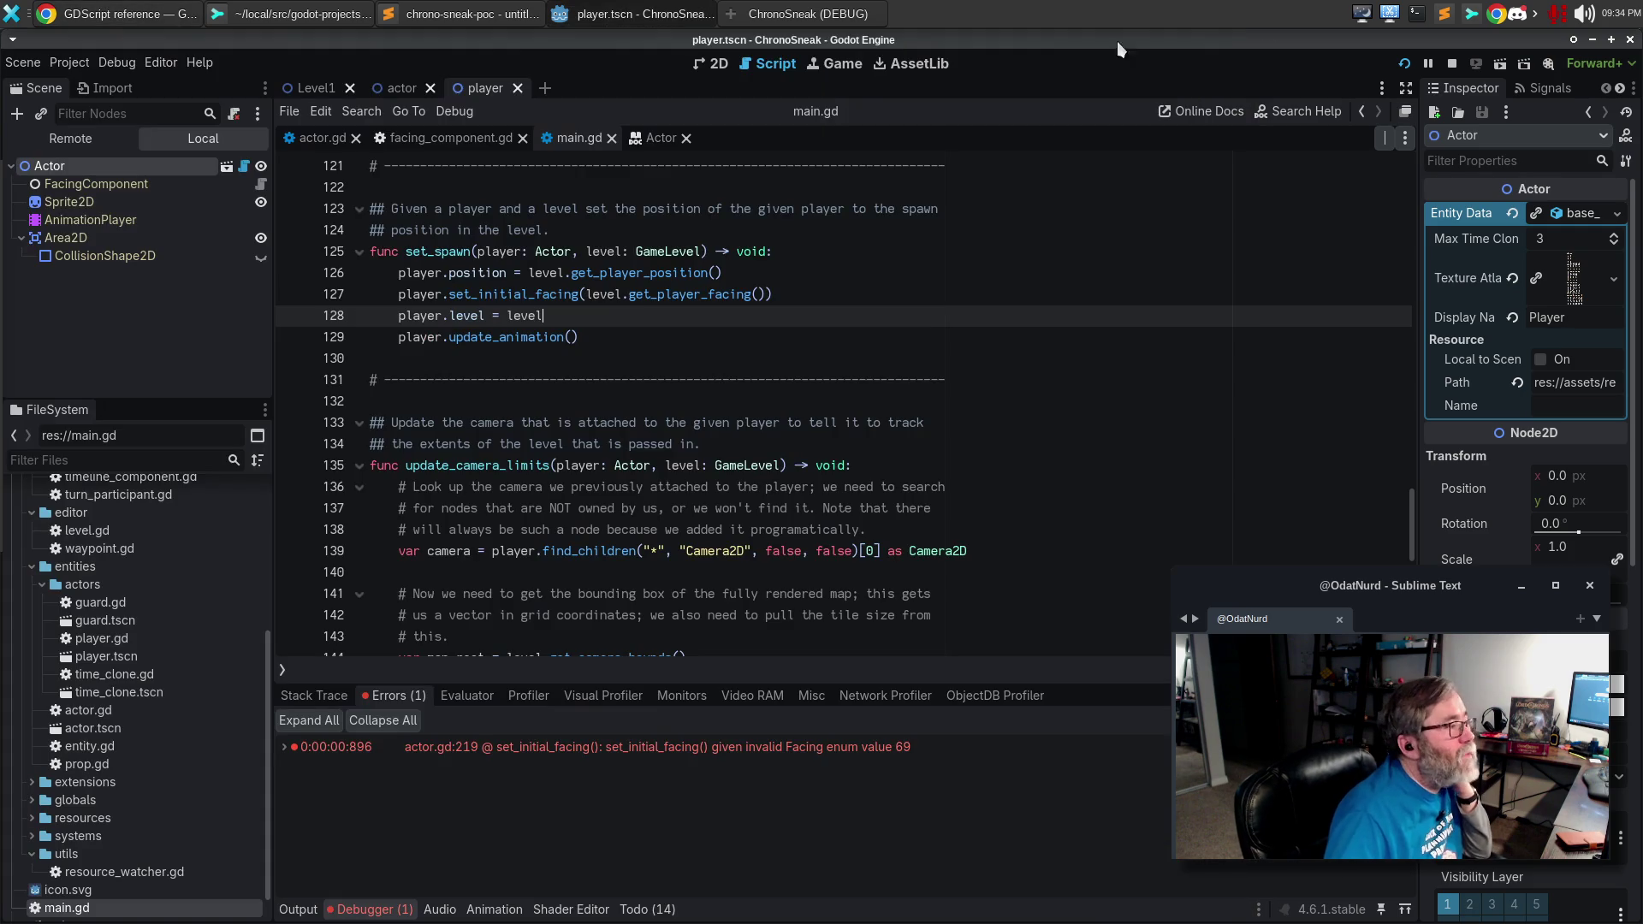
Open facing_component.gd and close the running ChronoSneak game window.
click(450, 139)
click(888, 423)
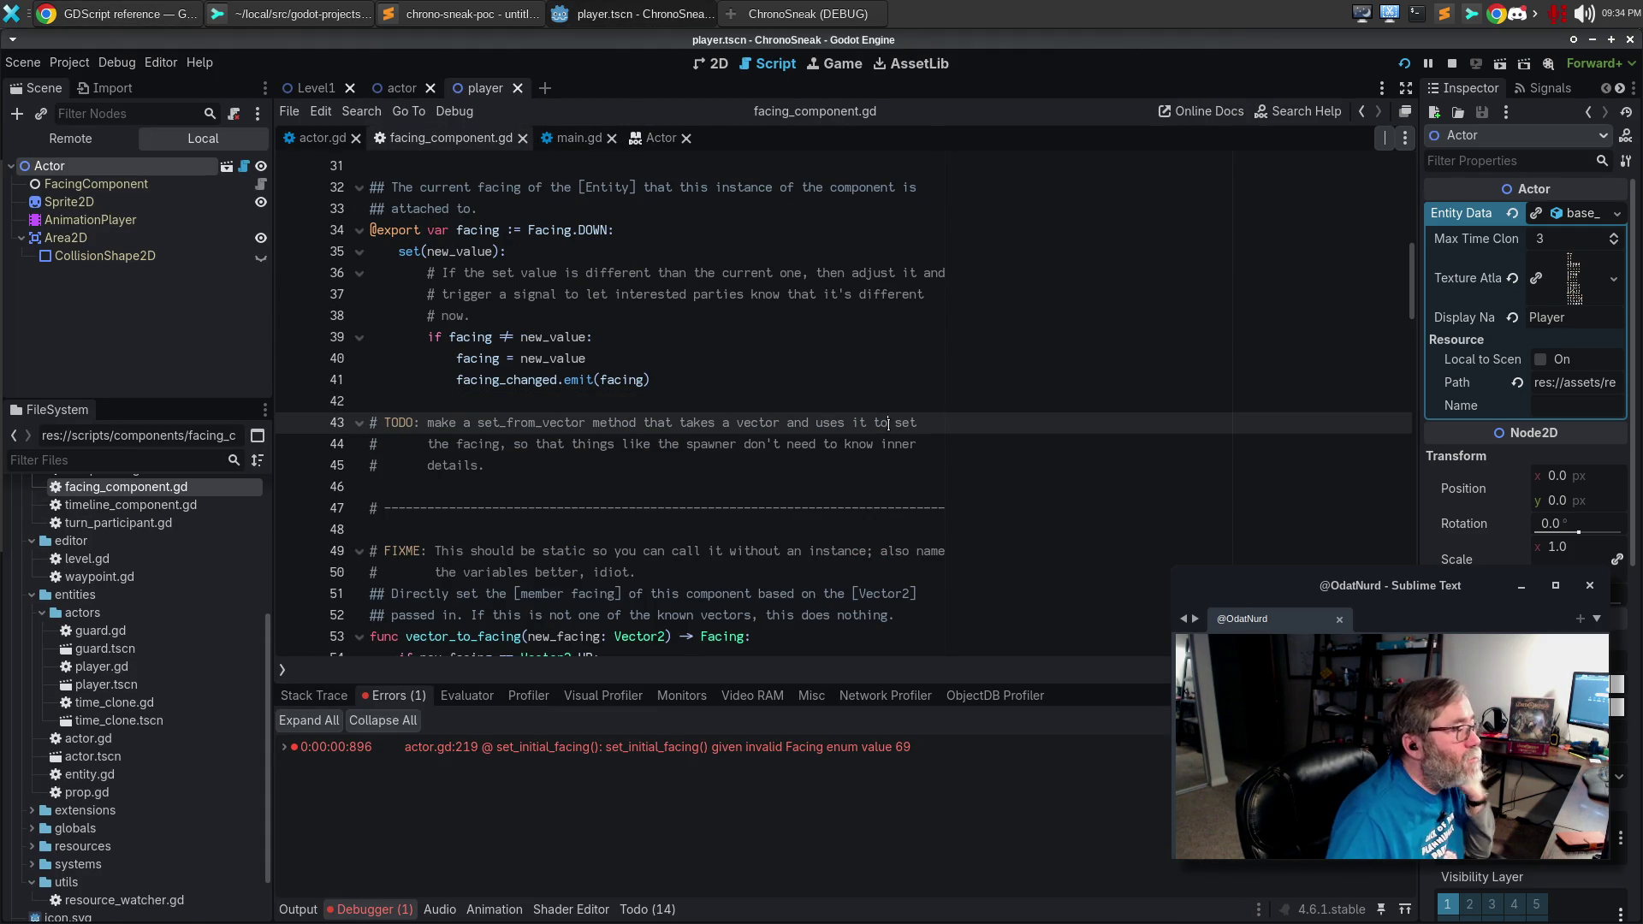
key(ctrl+Home)
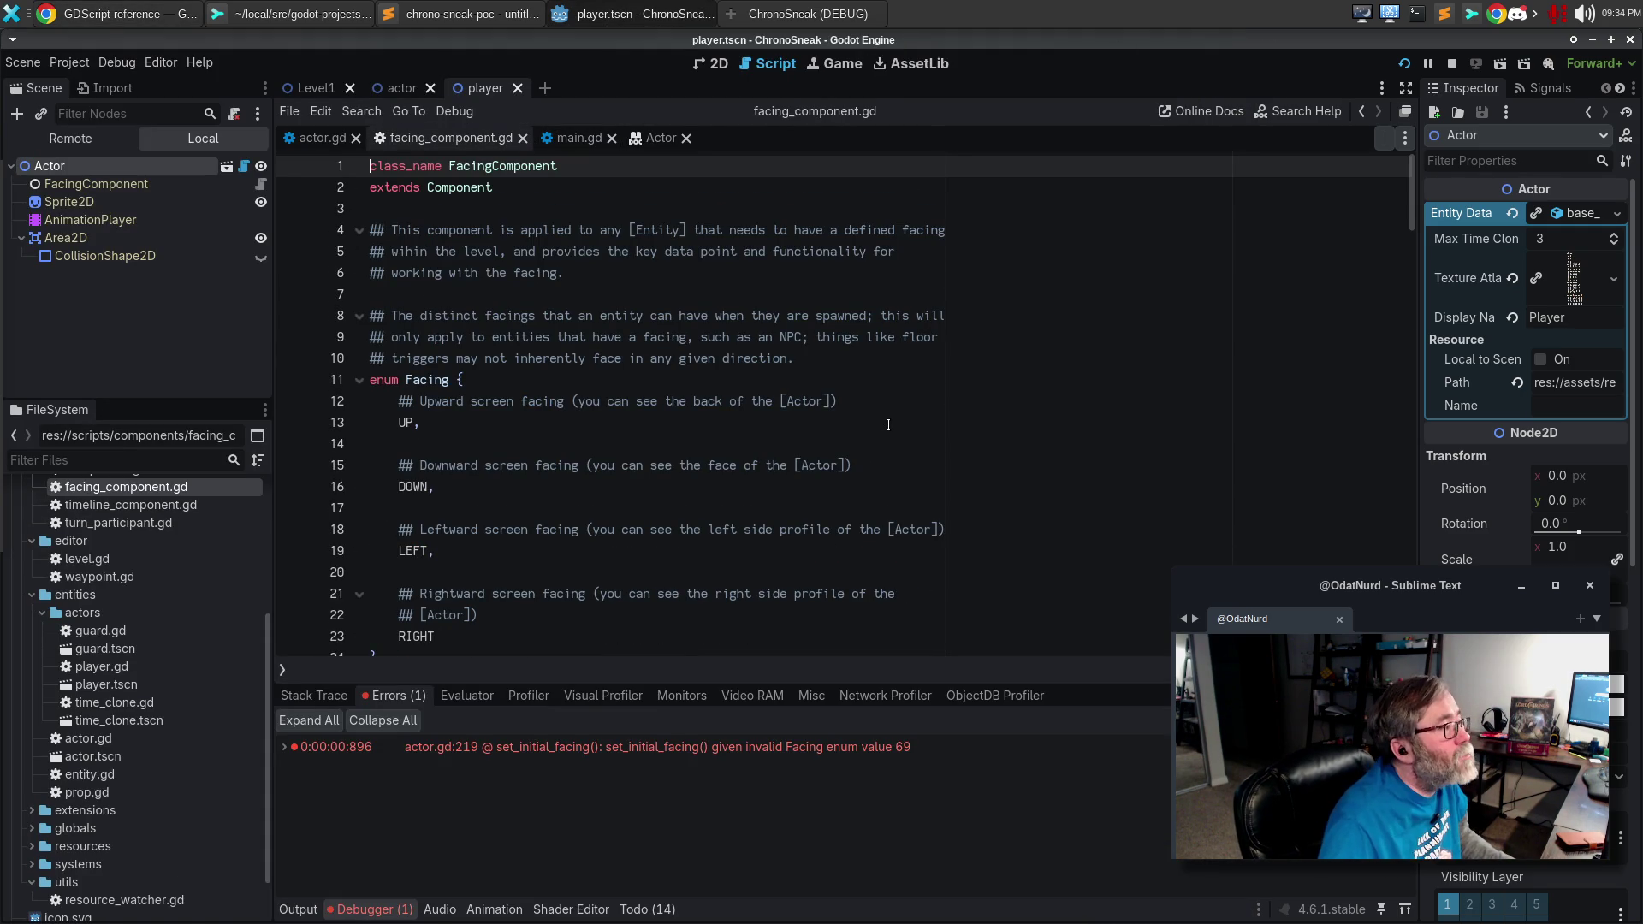
click(846, 10)
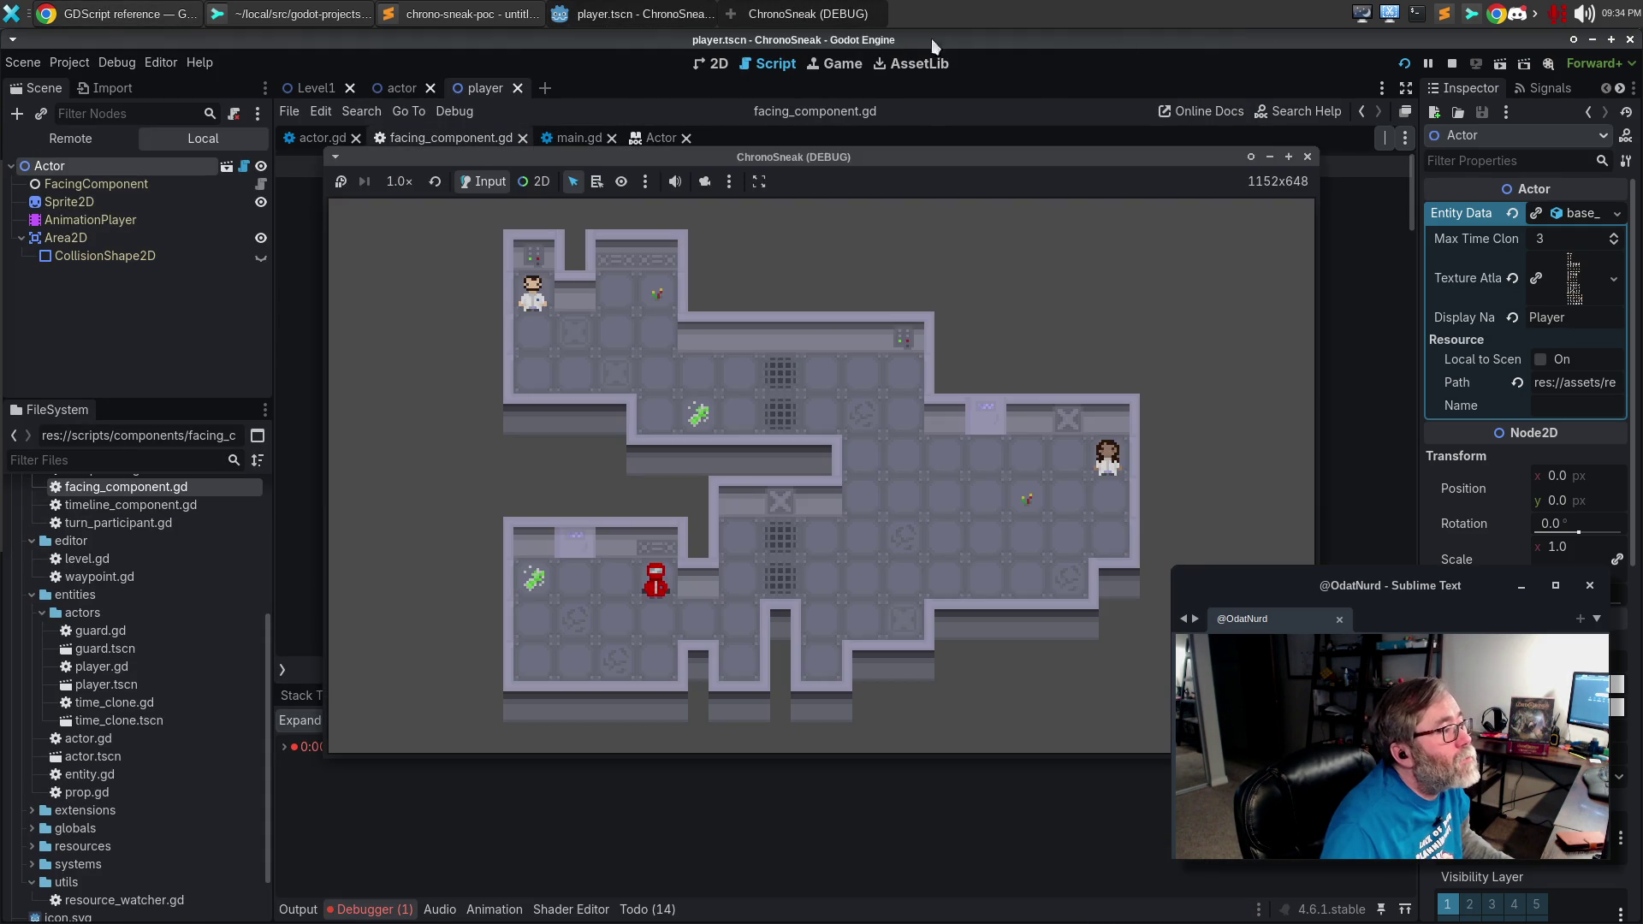
click(1308, 157)
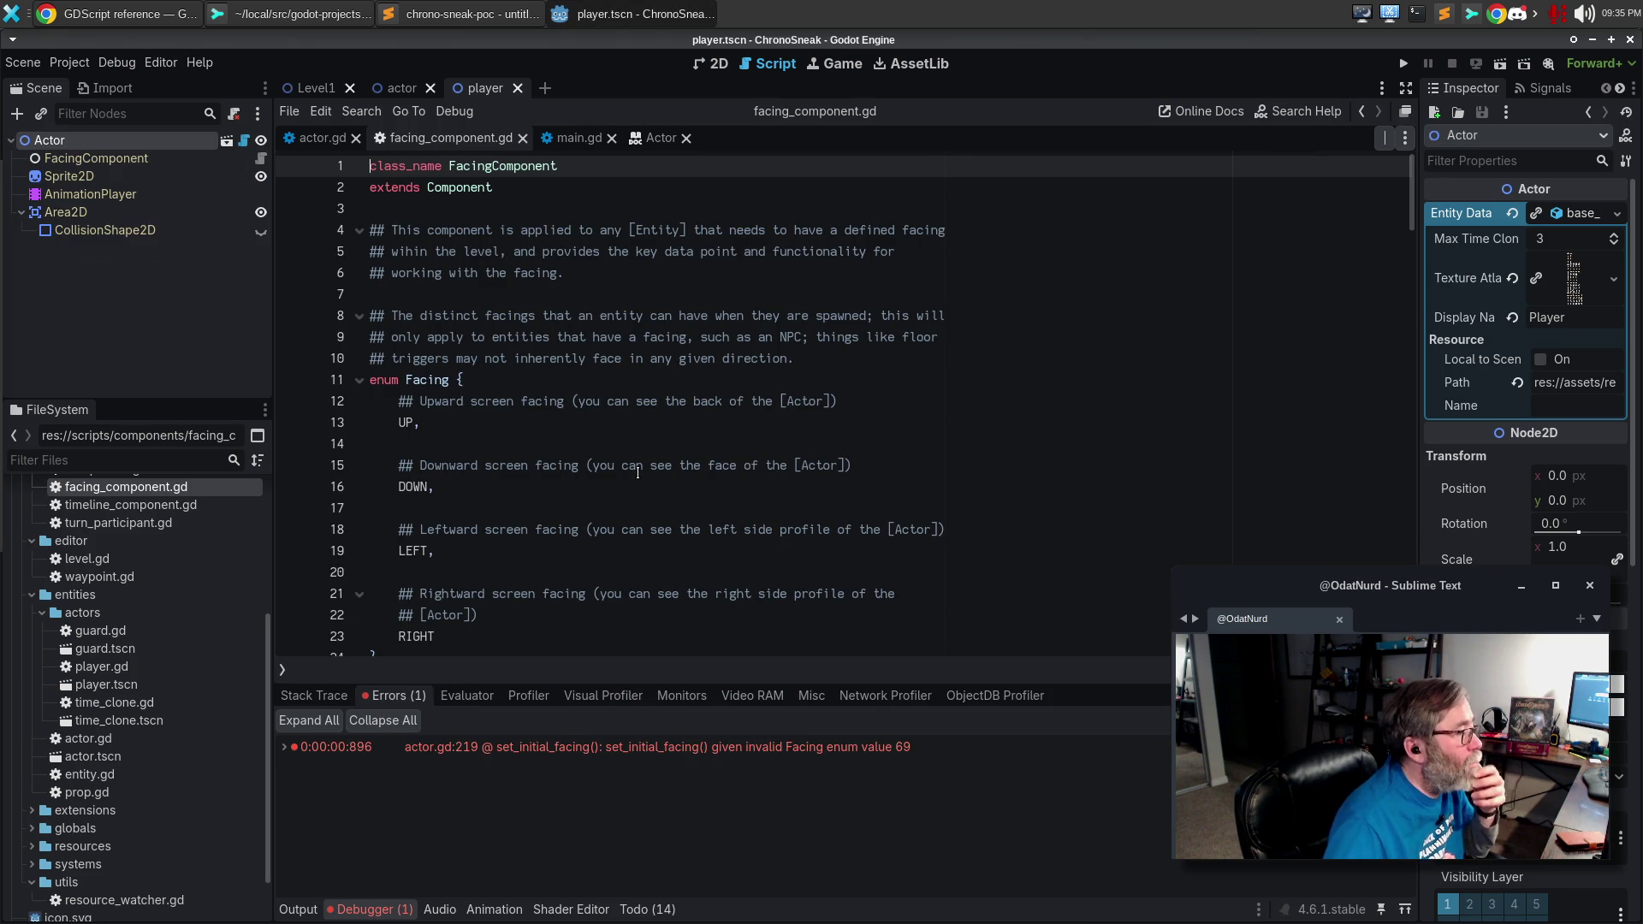
Add a new 'DEFAULT = DOWN,' entry after RIGHT in the Facing enum.
scroll(599, 471, down, 3)
click(516, 438)
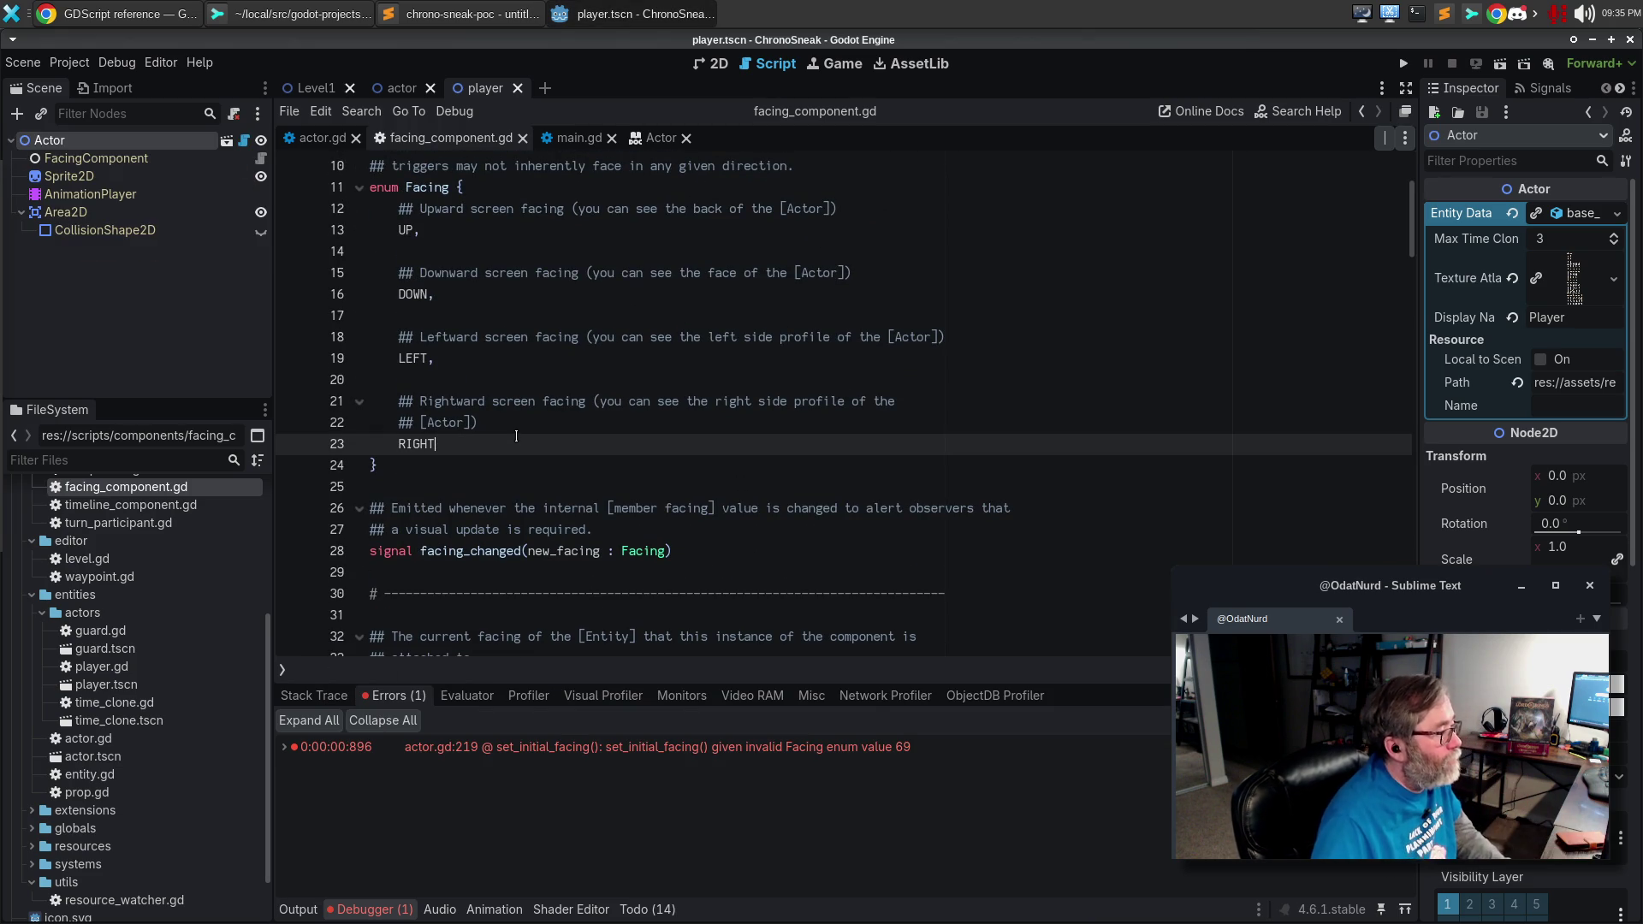
text(,)
key(Return)
key(Return)
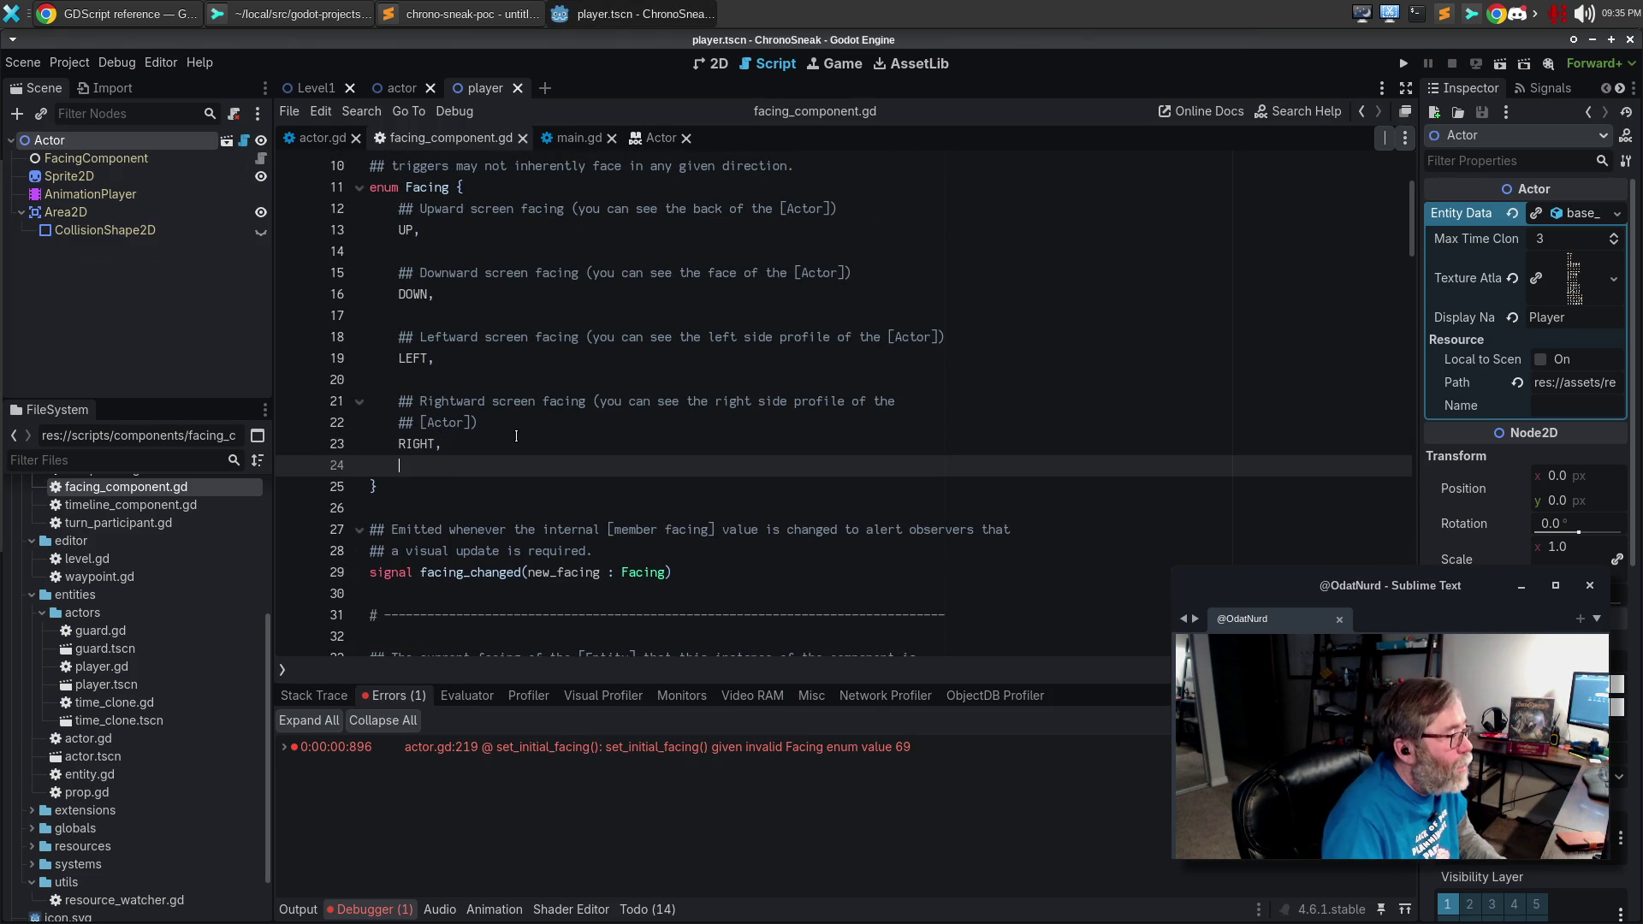
text(DEFAULT = D)
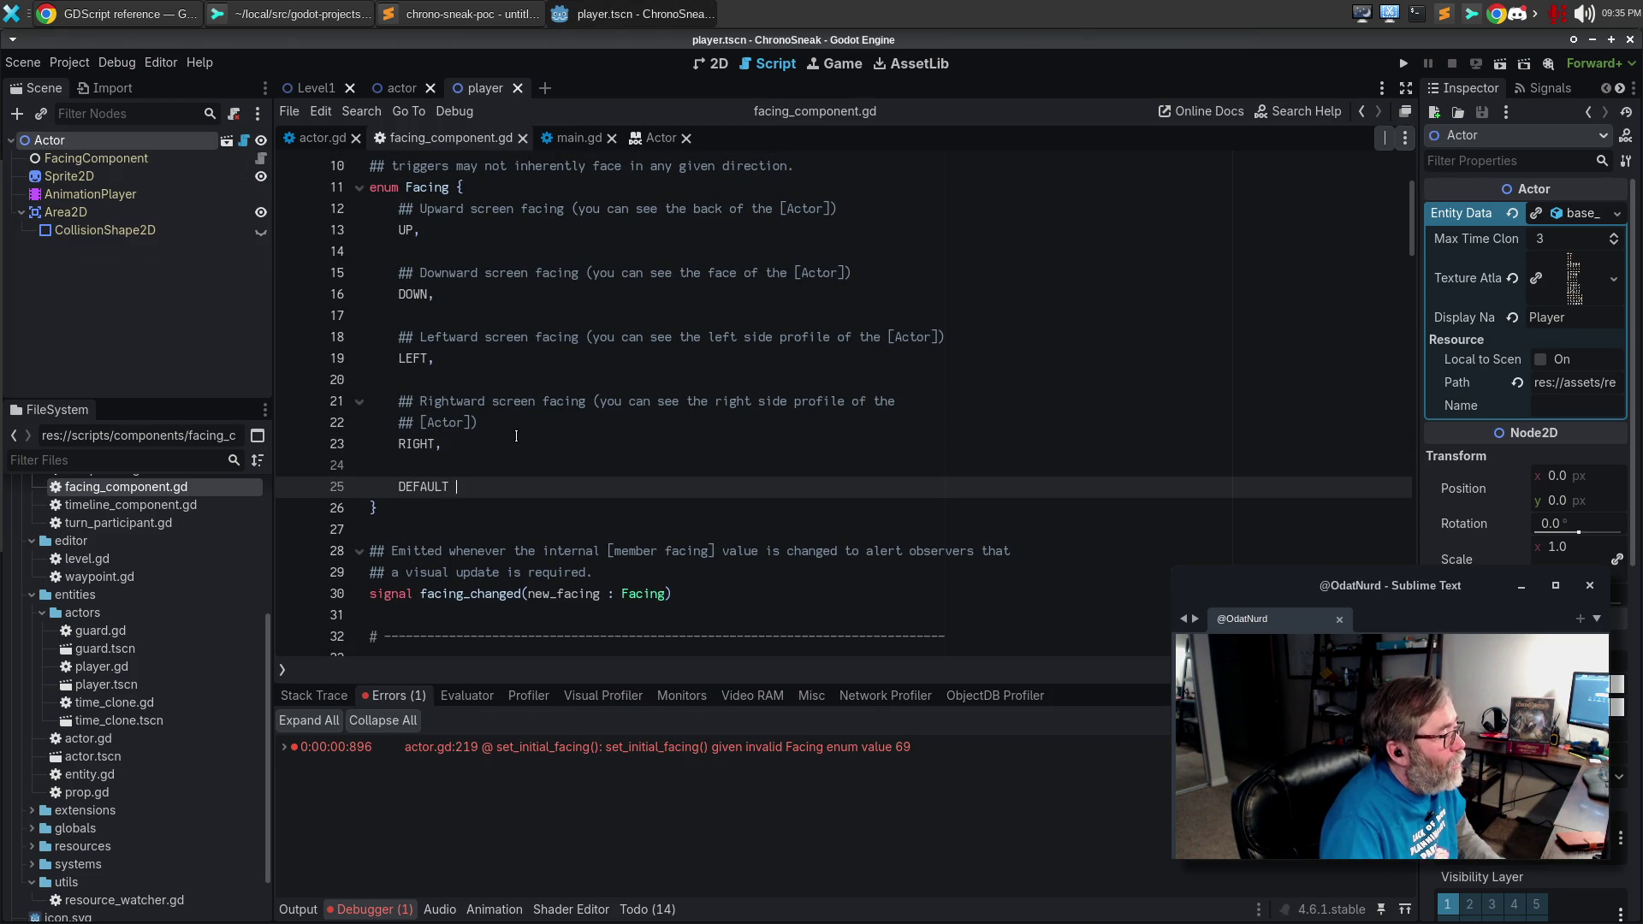
text(OWN,)
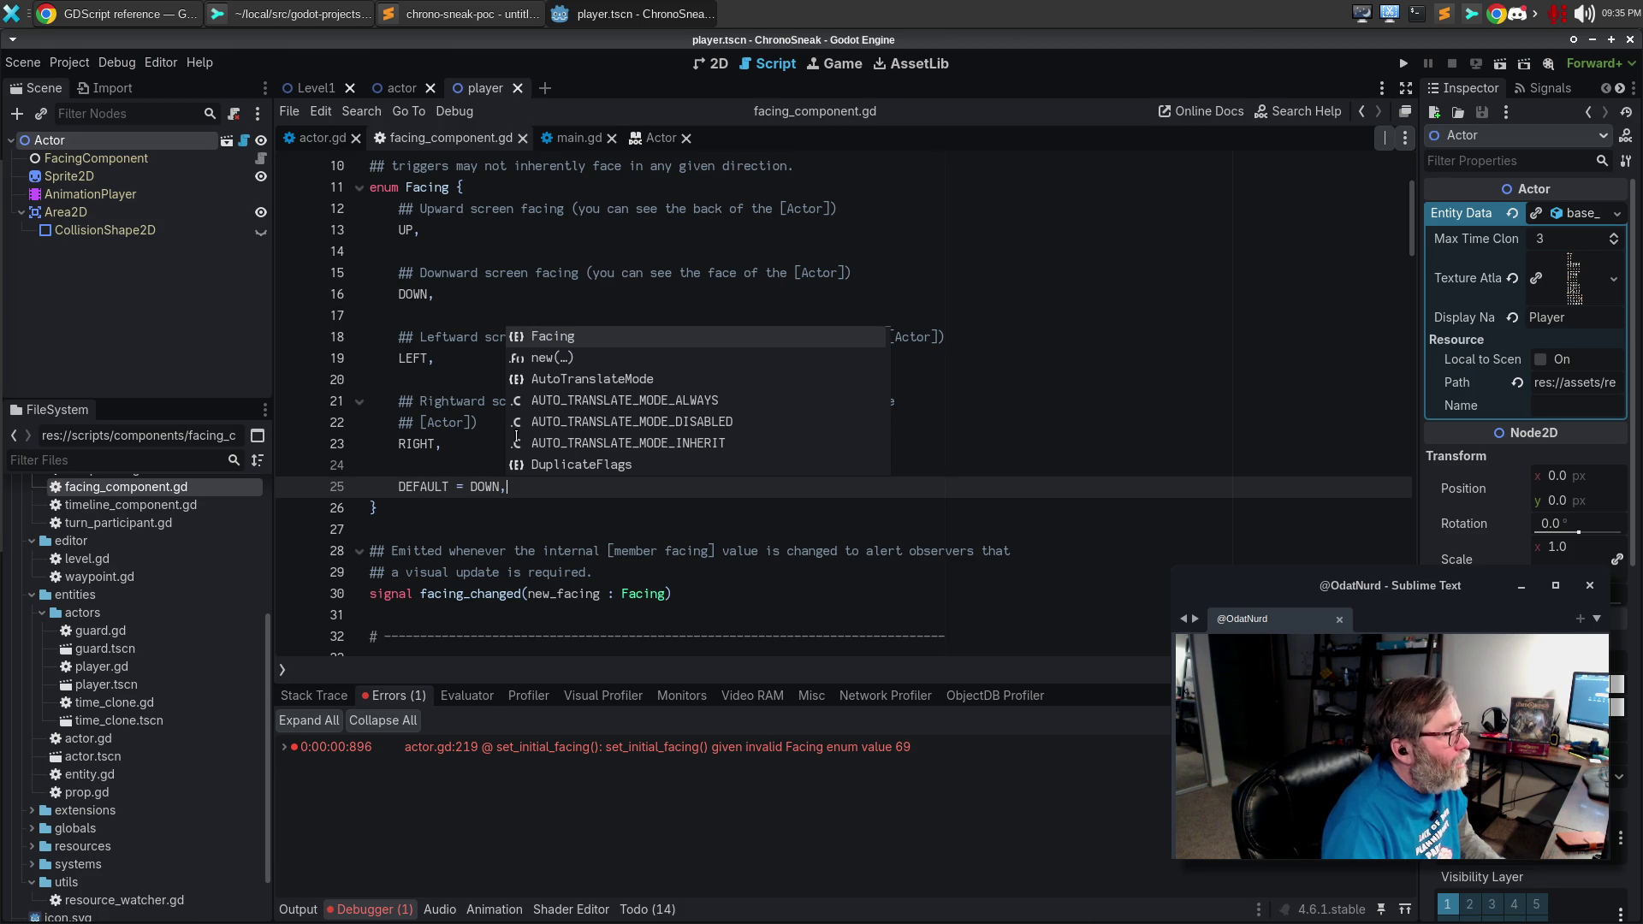
key(Escape)
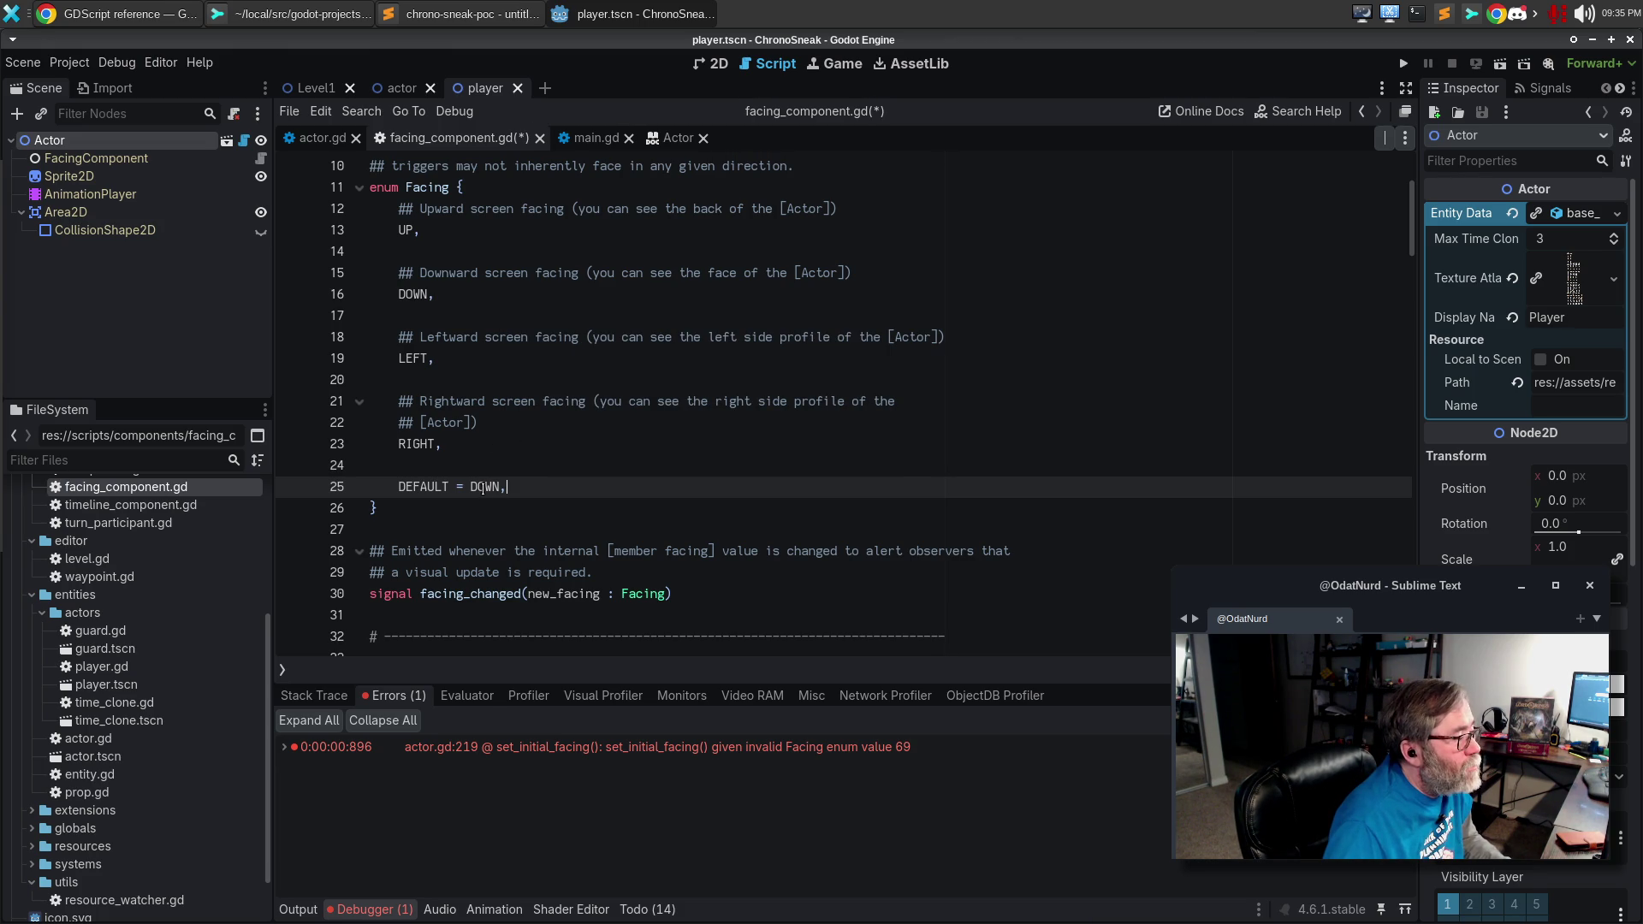
Add a '## The default facing' doc comment above DEFAULT, describing it as the fallback facing.
click(485, 469)
key(Return)
text(## THe )
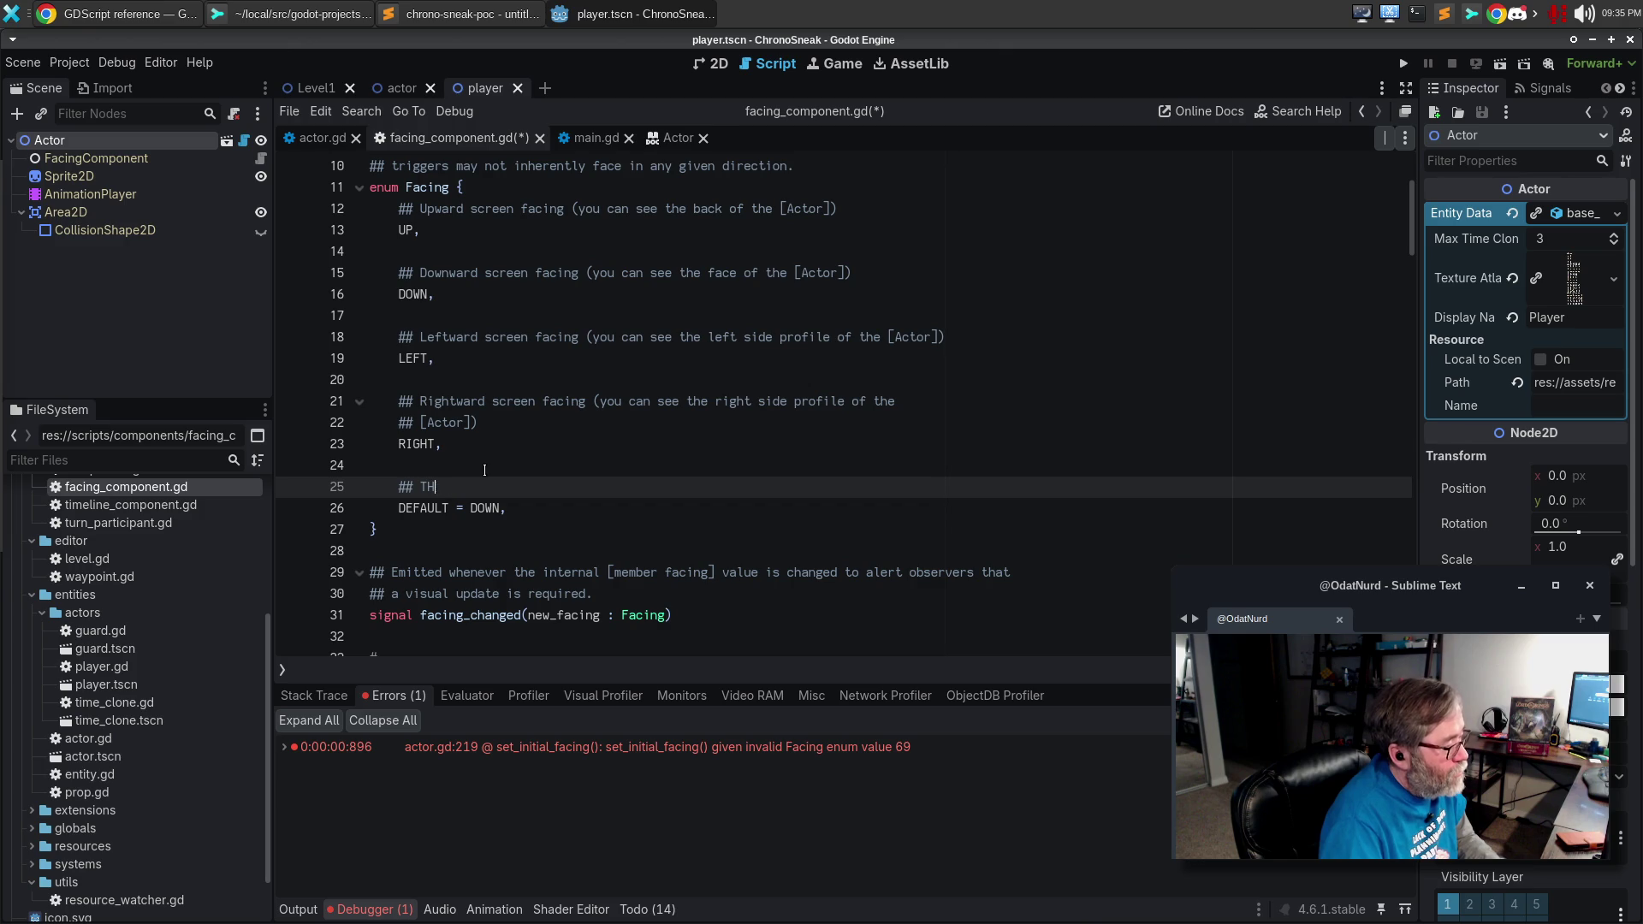
text(default )
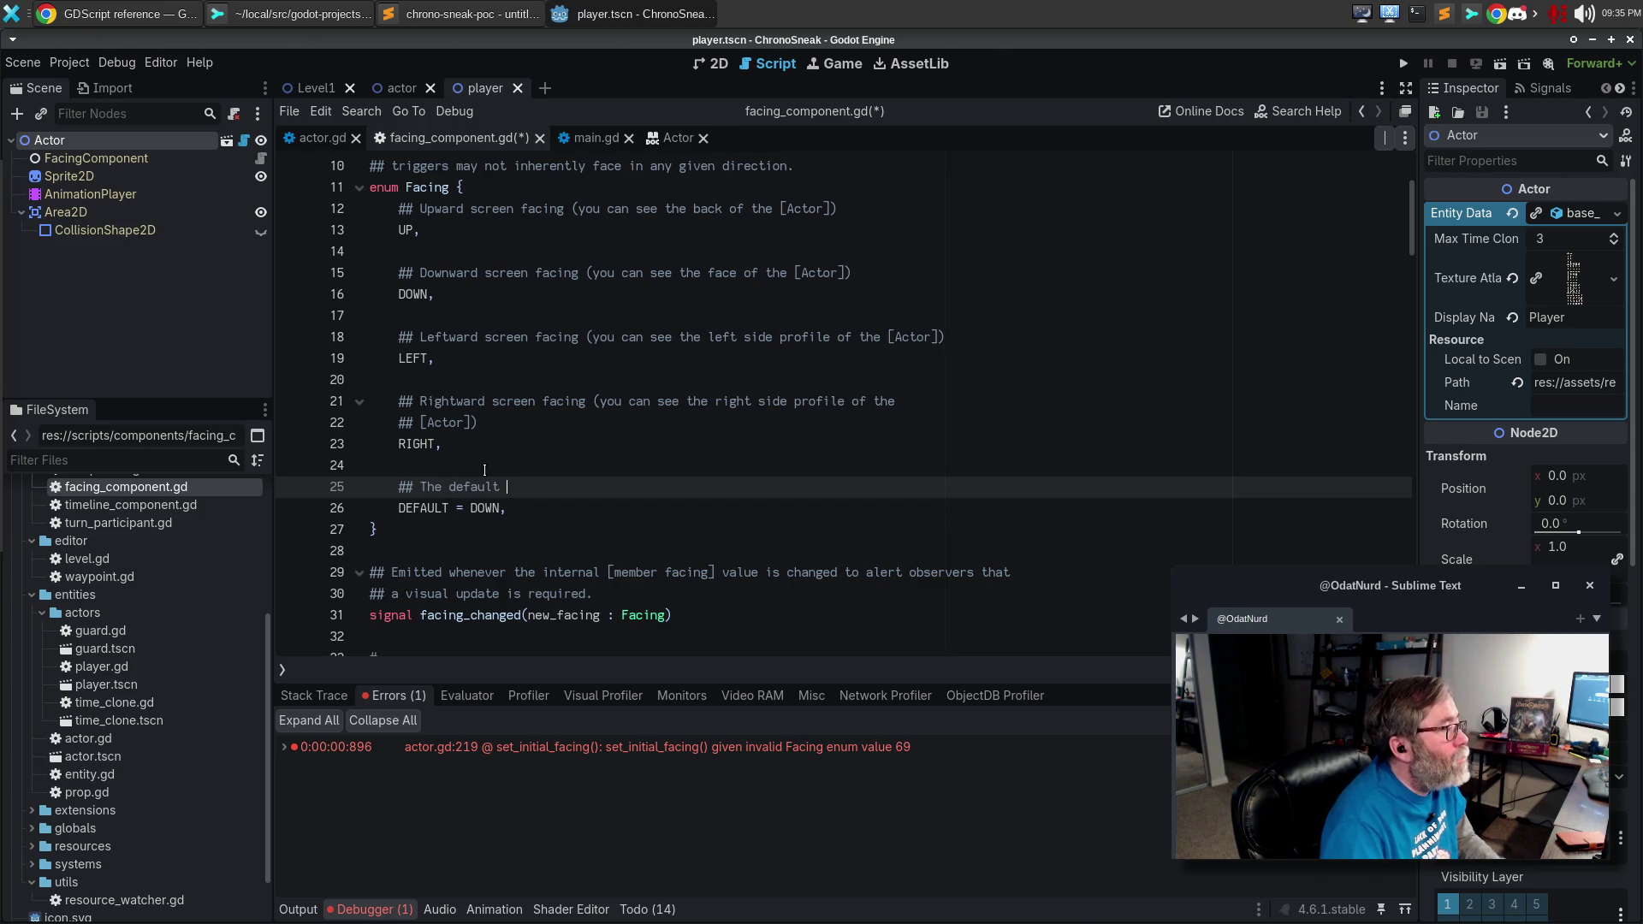
text(Facing; this)
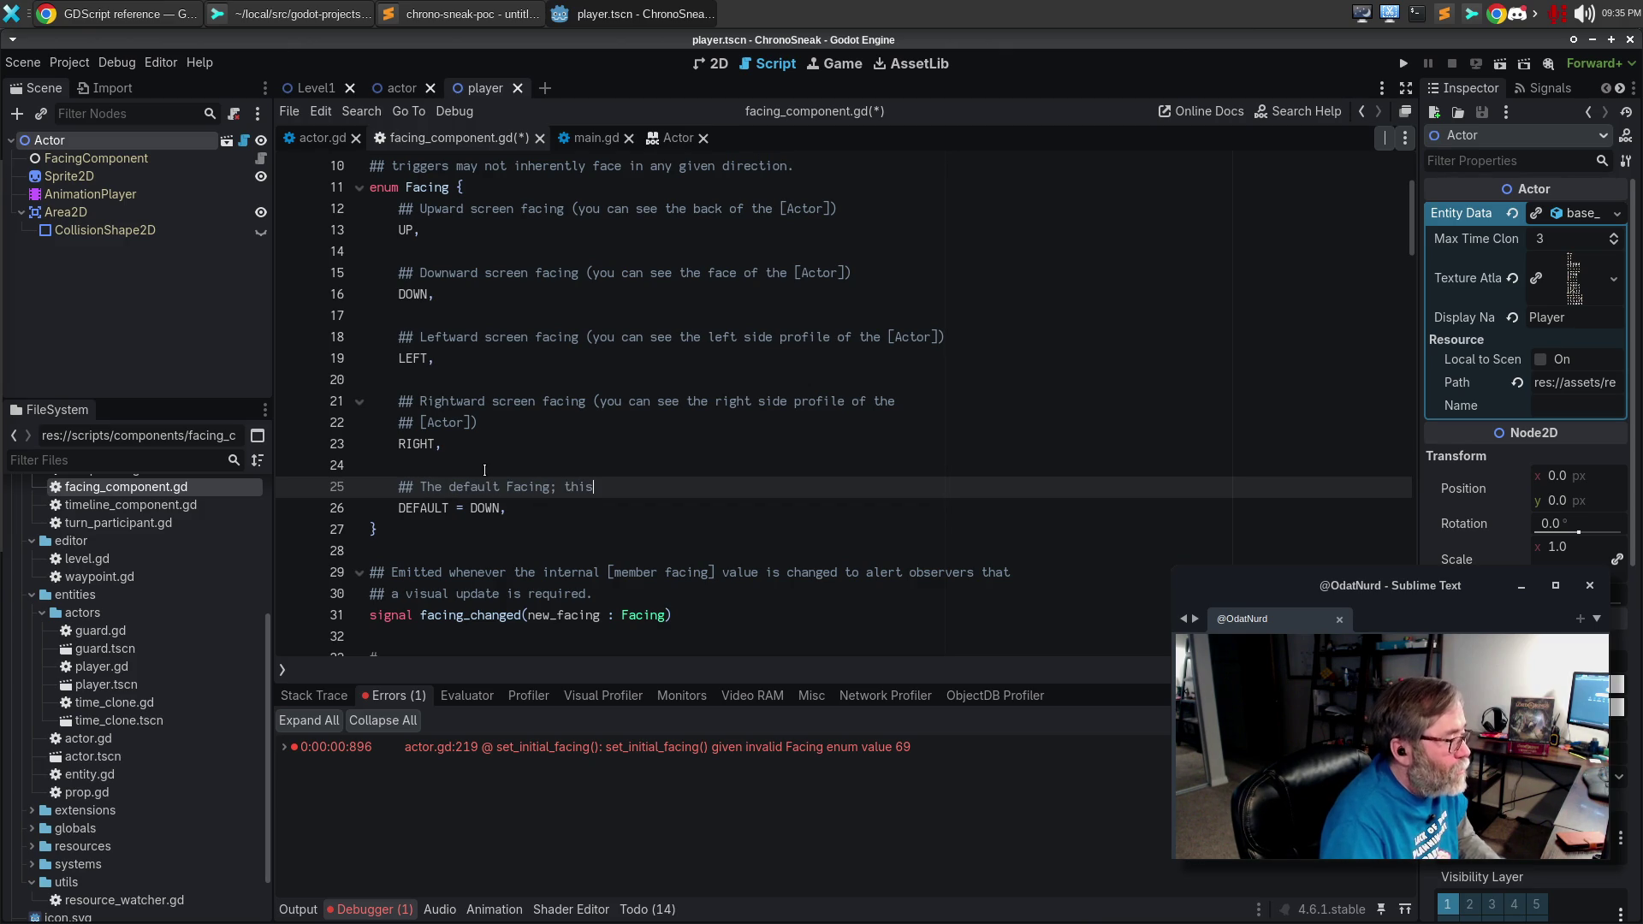
text( is used )
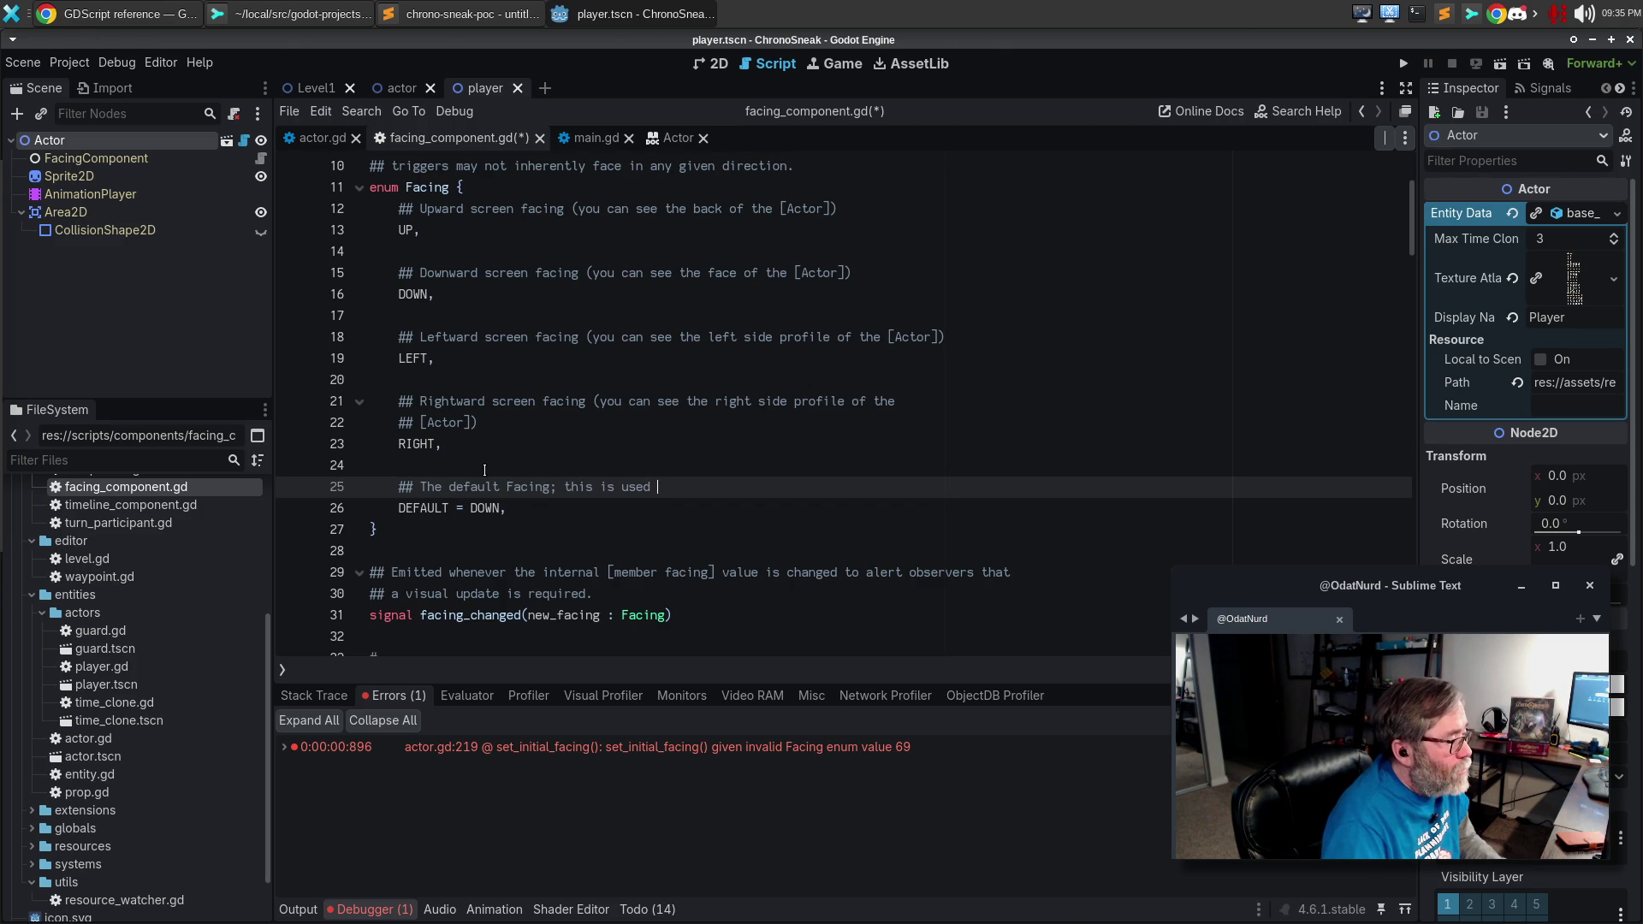
text(asfal)
text(back any time a facing v)
key(BackSpace)
key(BackSpace)
key(BackSpace)
text(facing that)
key(Return)
text(is not provided is)
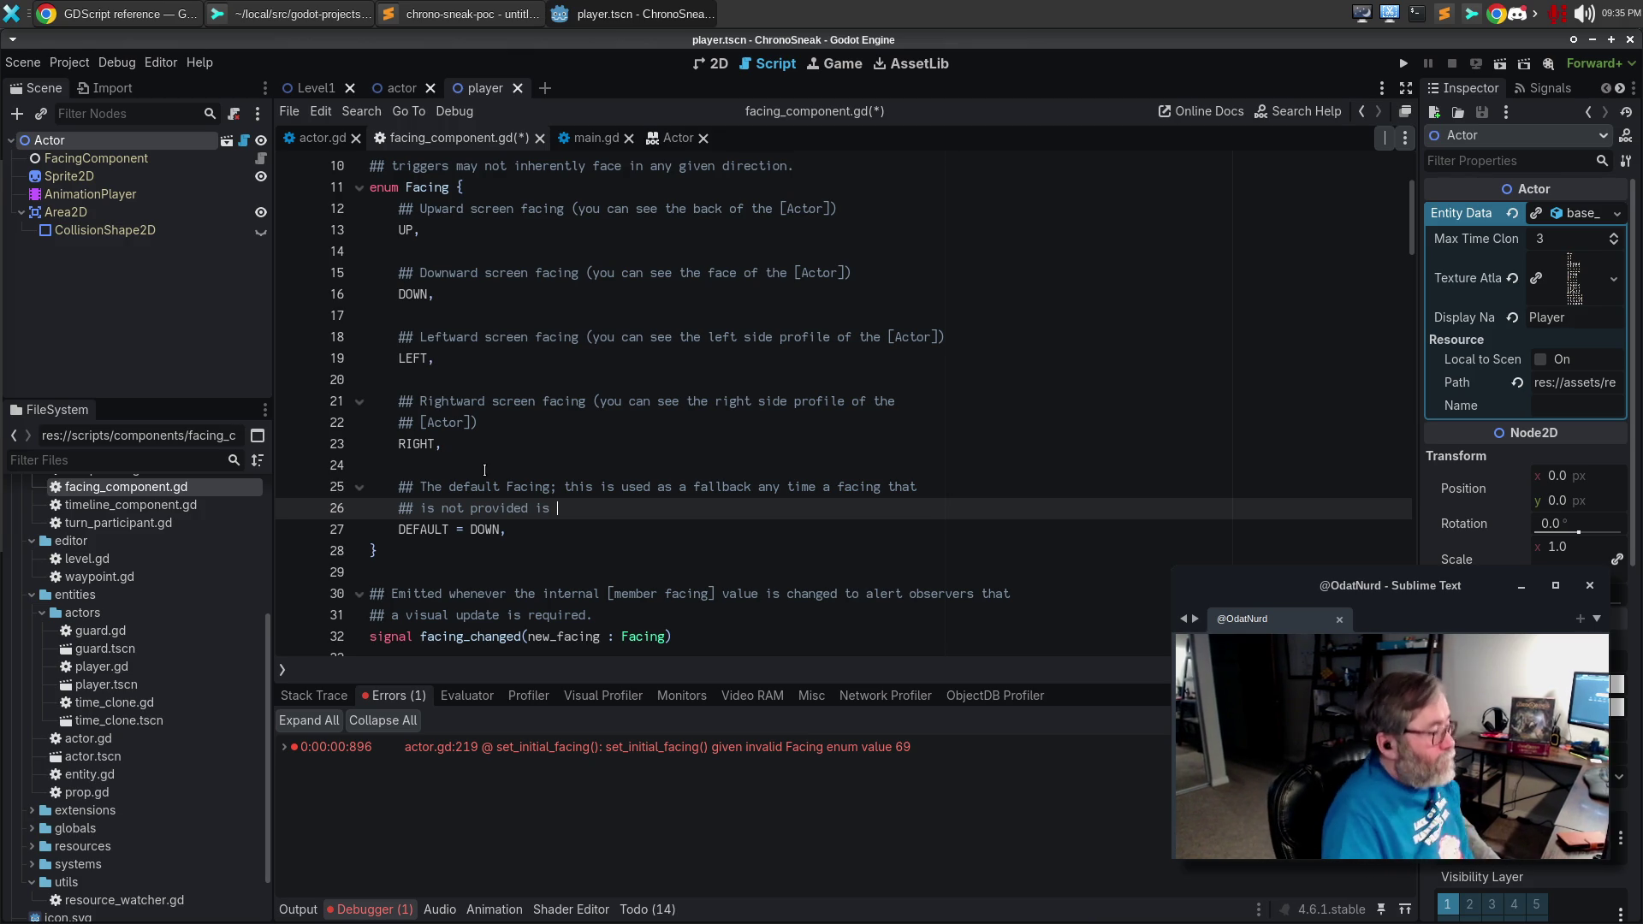
key(ctrl+BackSpace)
key(ctrl+BackSpace)
key(ctrl+BackSpace)
text(is provided is not)
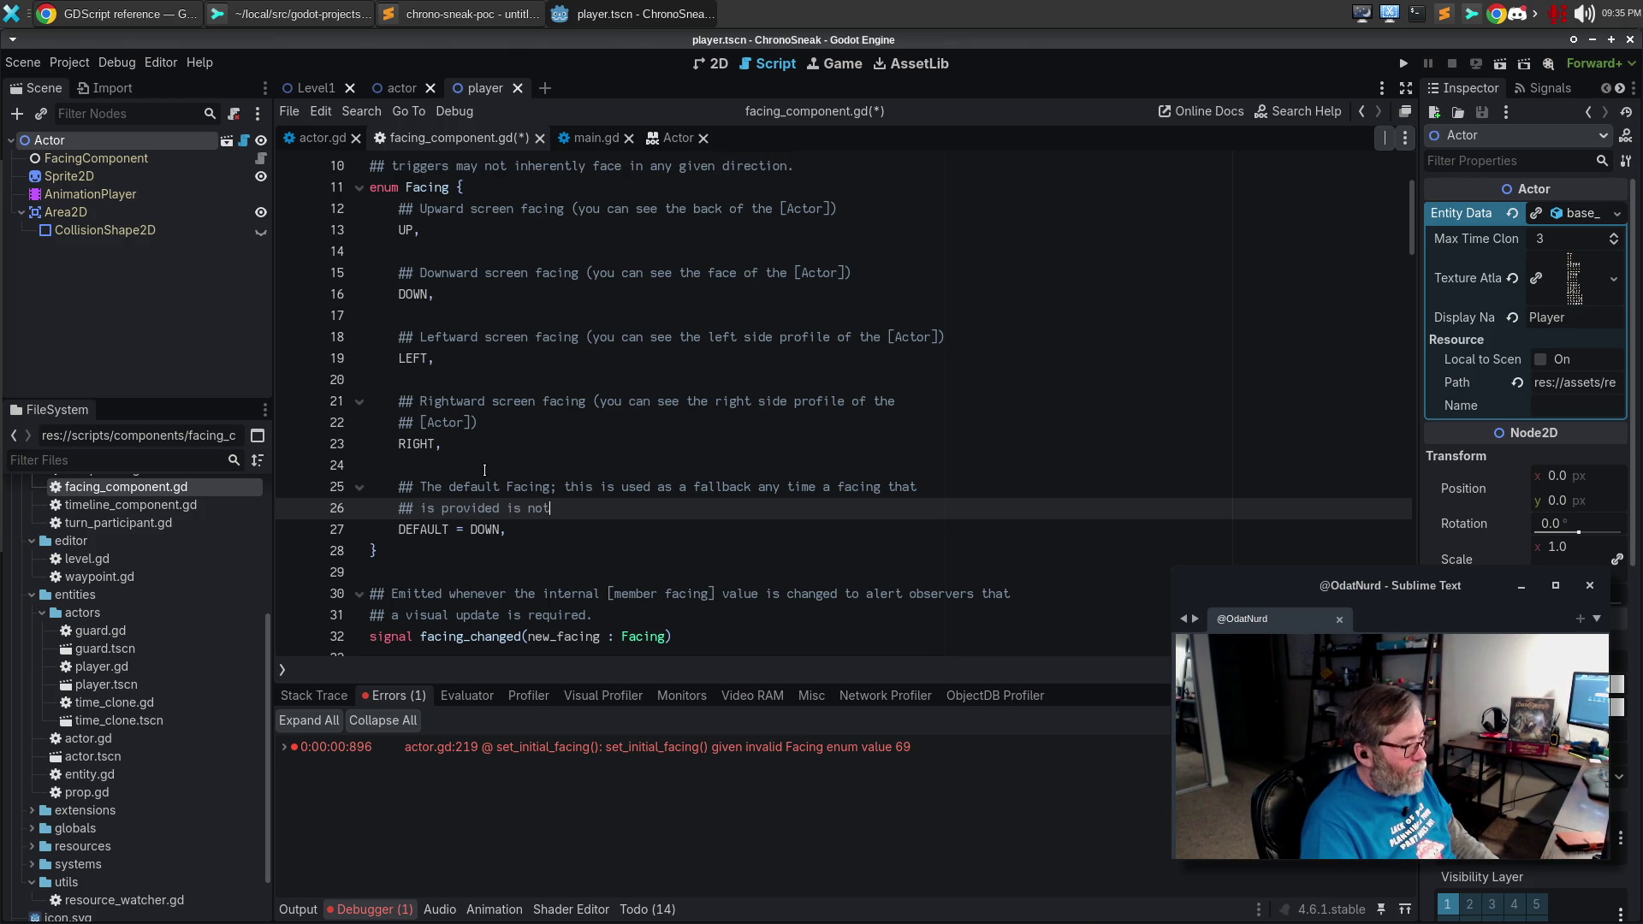
text( valid (such as a Vec)
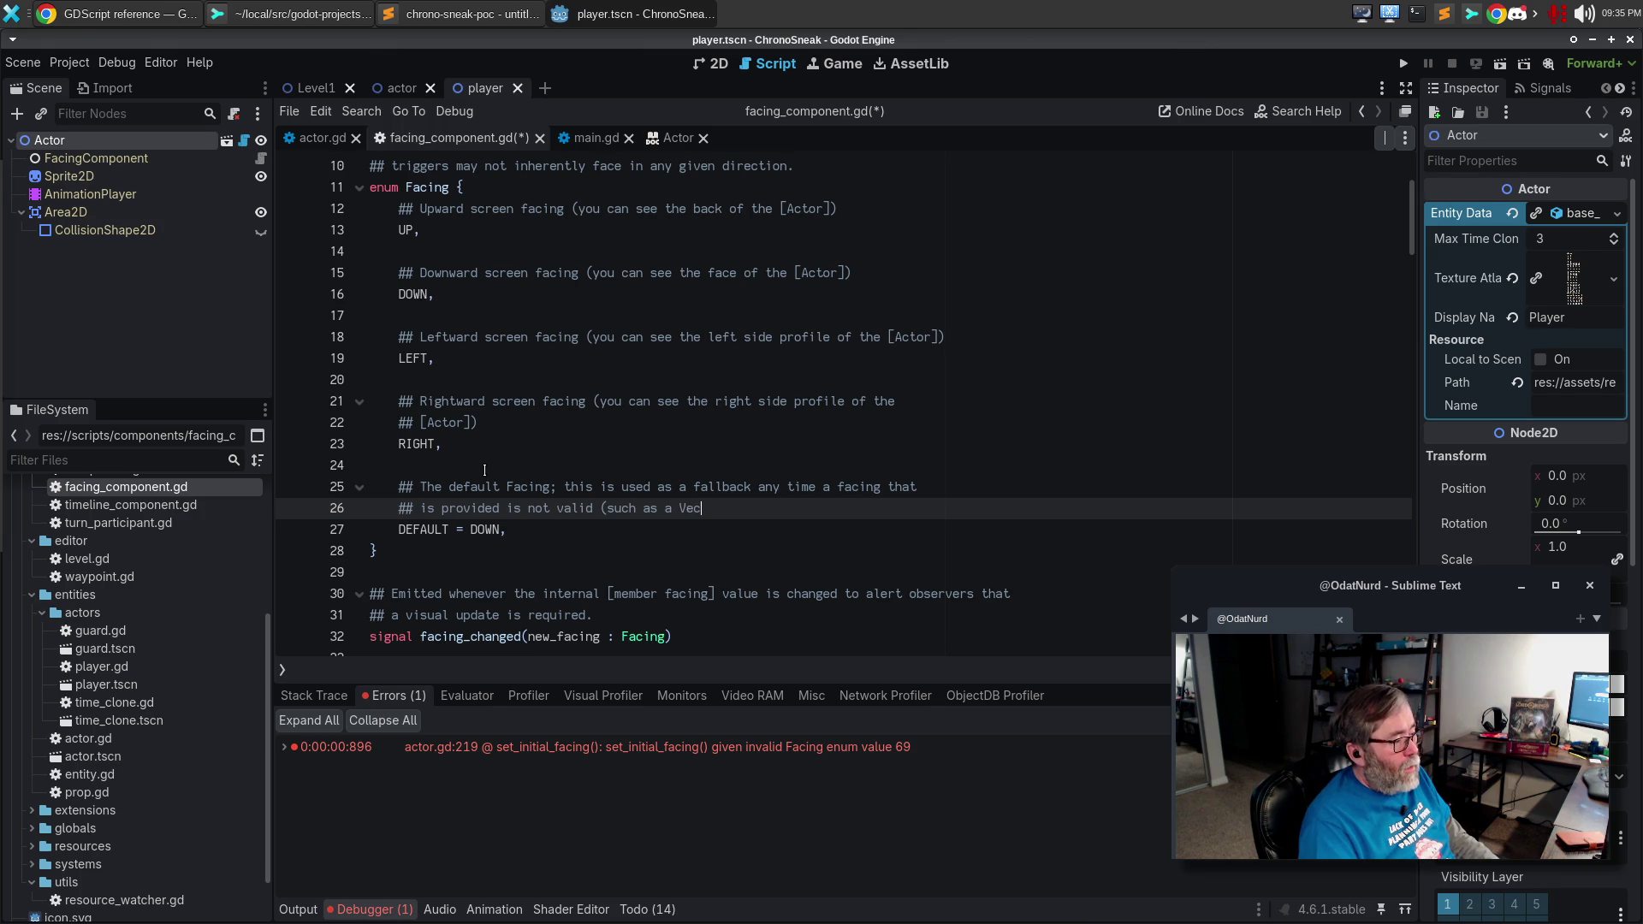
key(BackSpace)
text(as a [Vec)
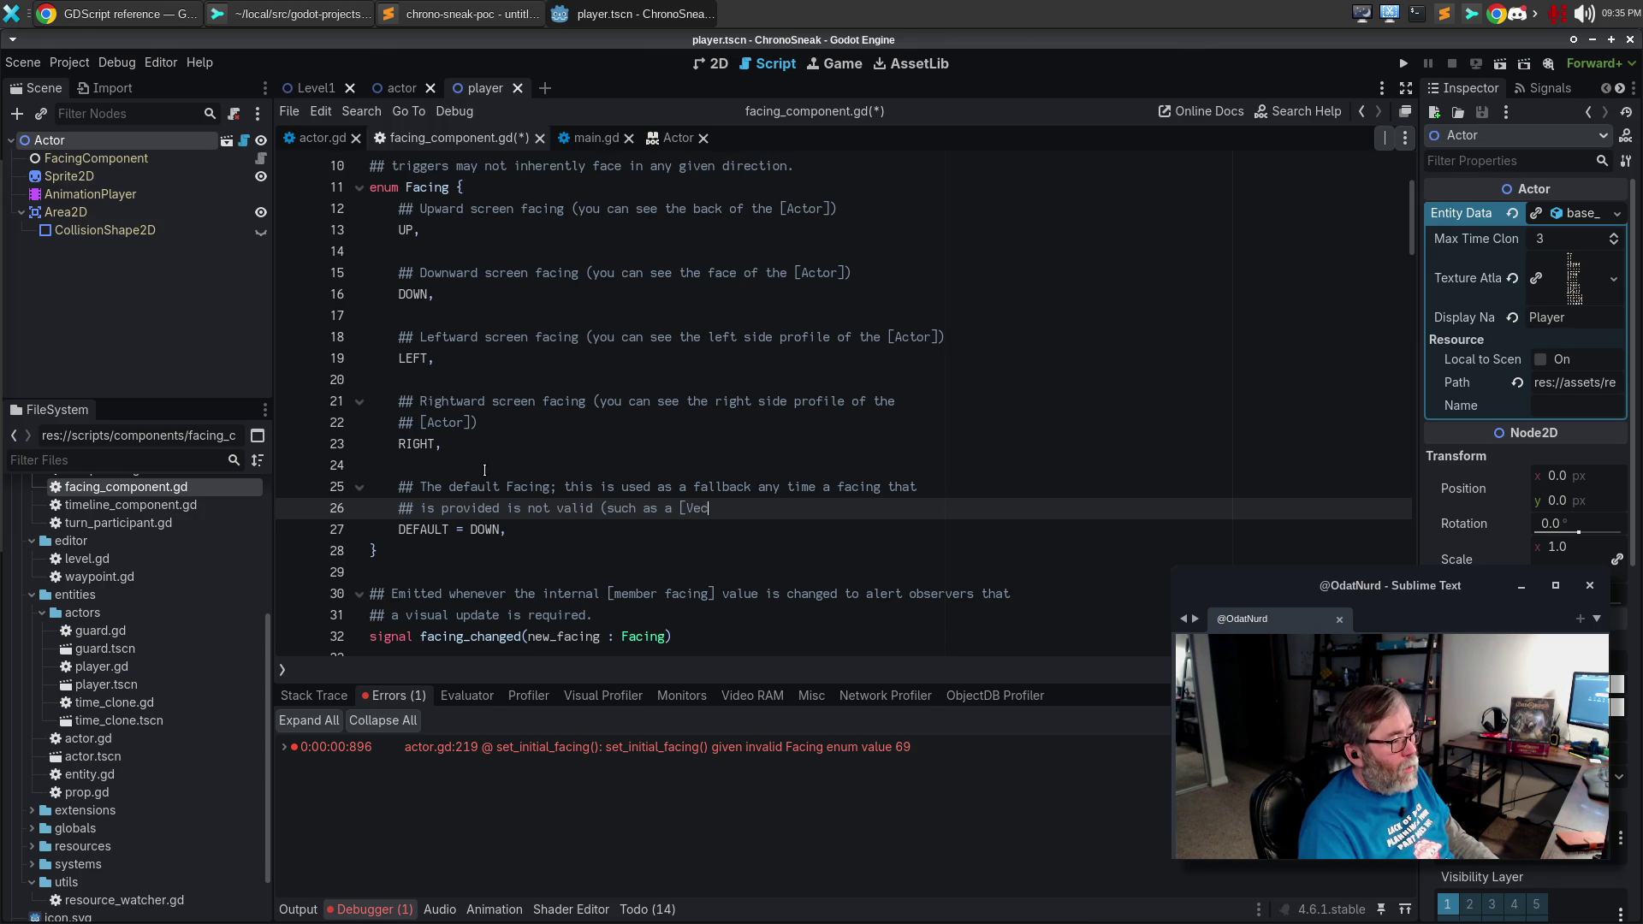
text(tor2][)
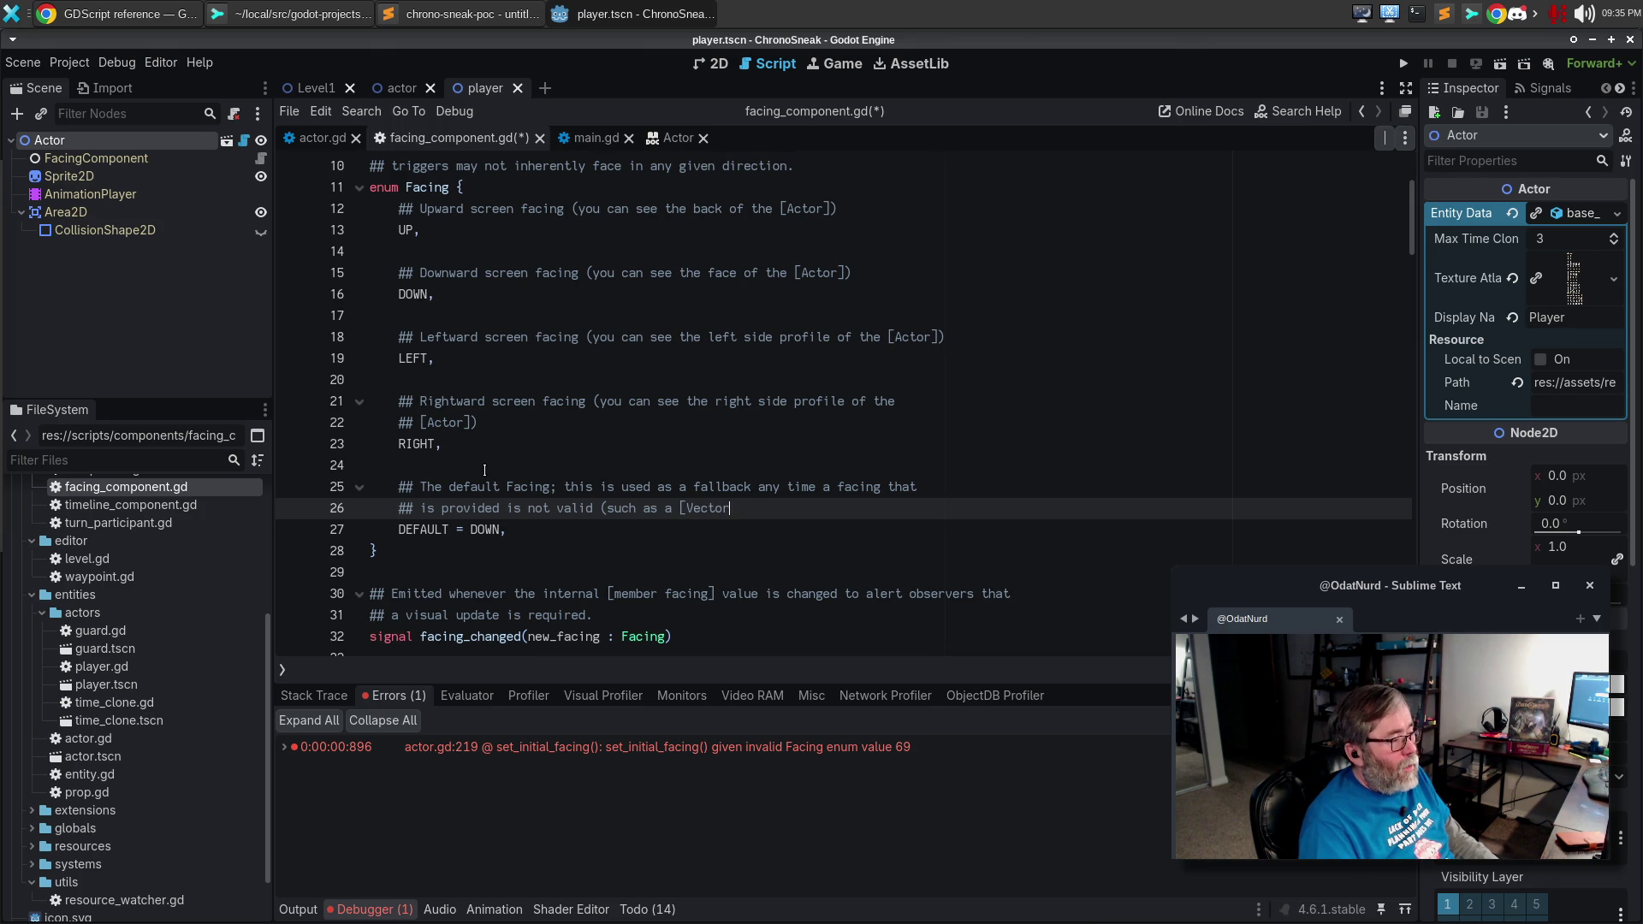
text( that is)
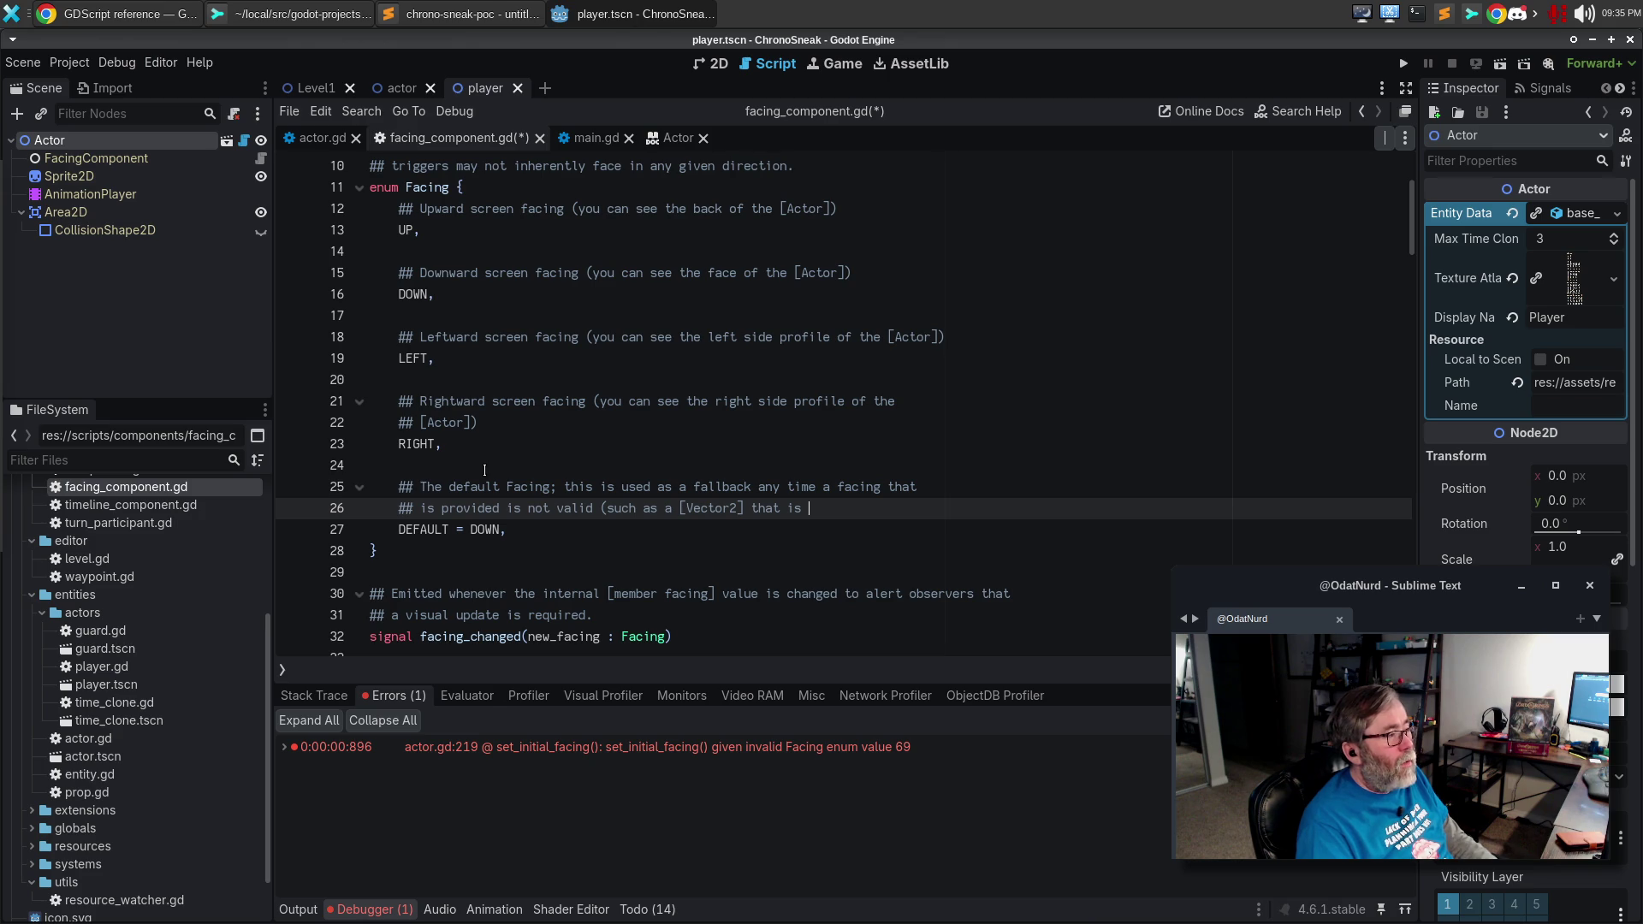
Change the line 8 enum description to reference [Entity] and rewrap comment lines 8–10.
scroll(599, 427, up, 2)
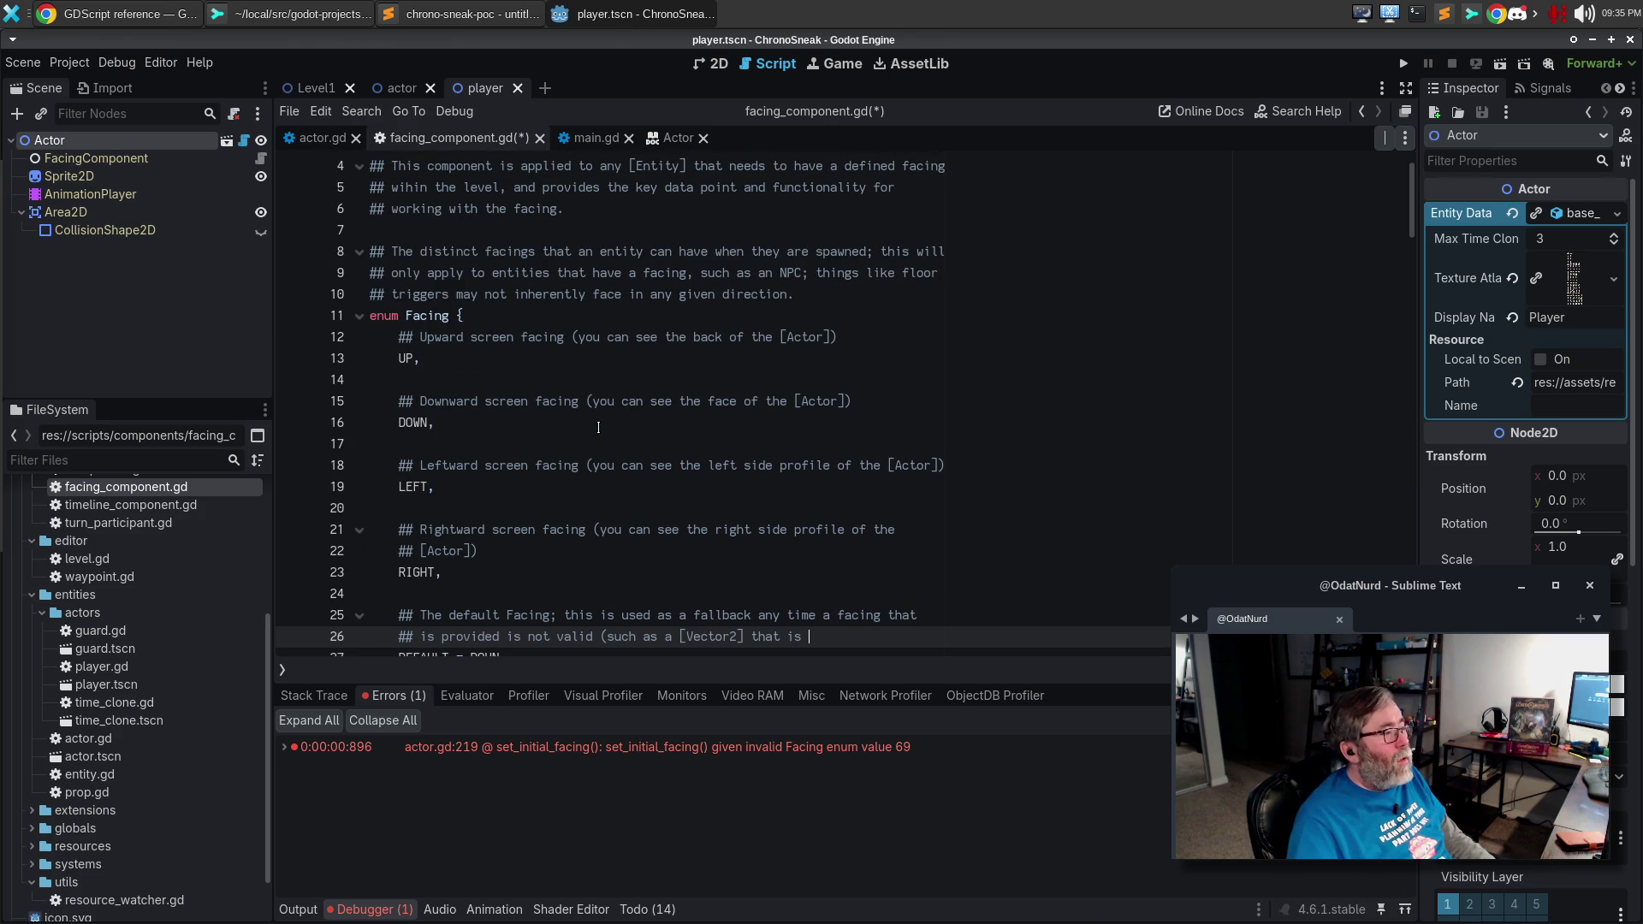
double_click(616, 248)
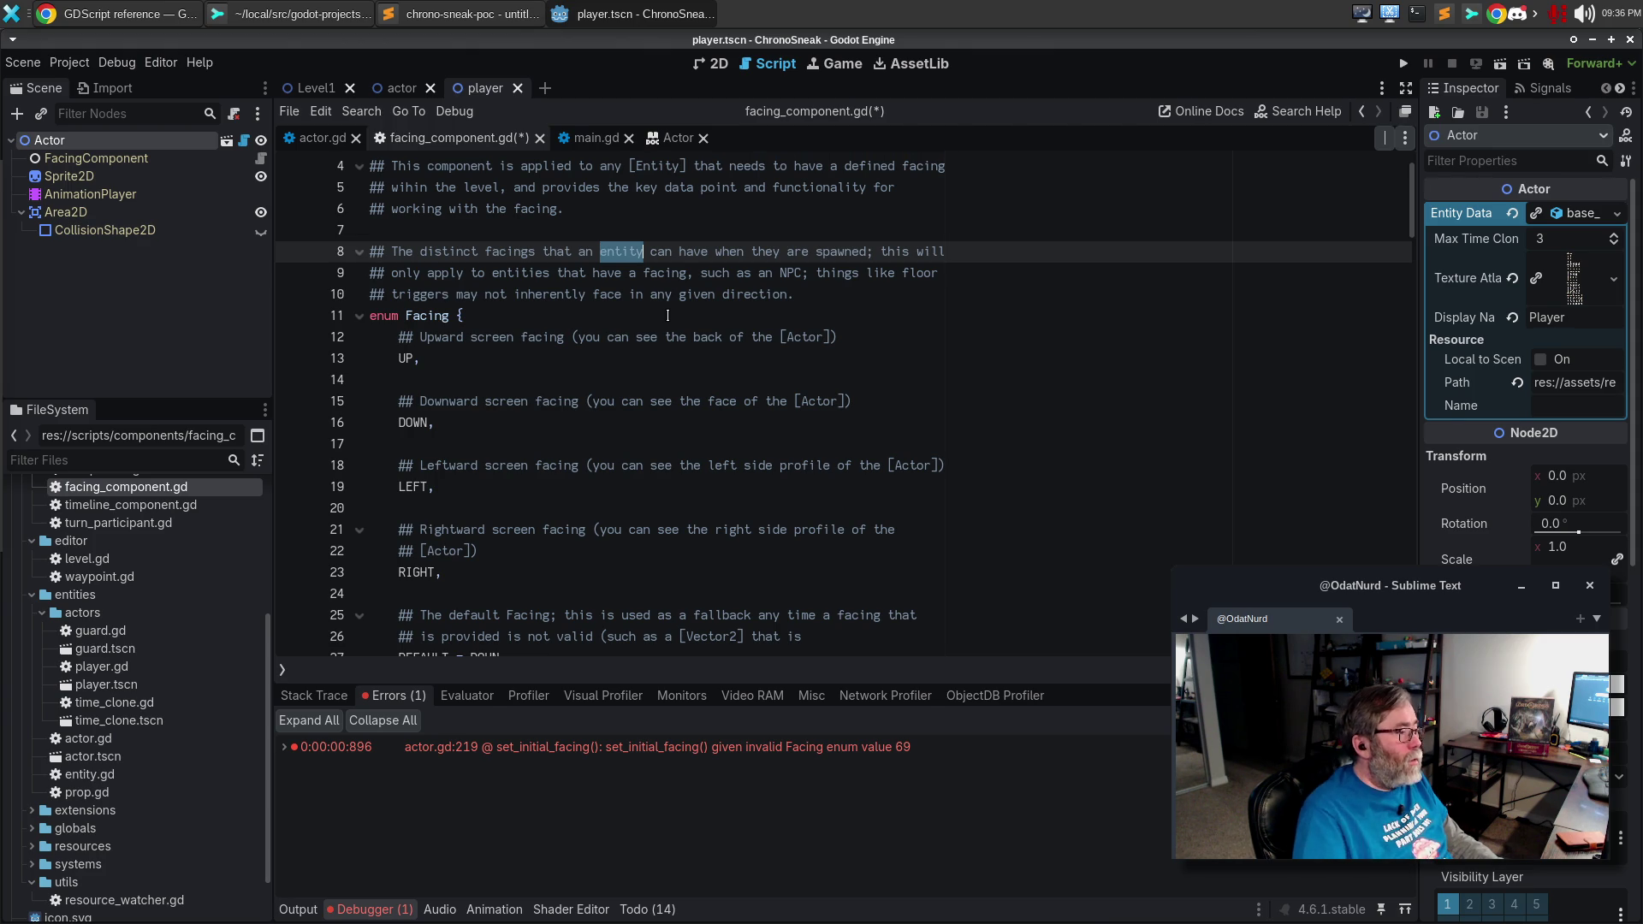
text([En)
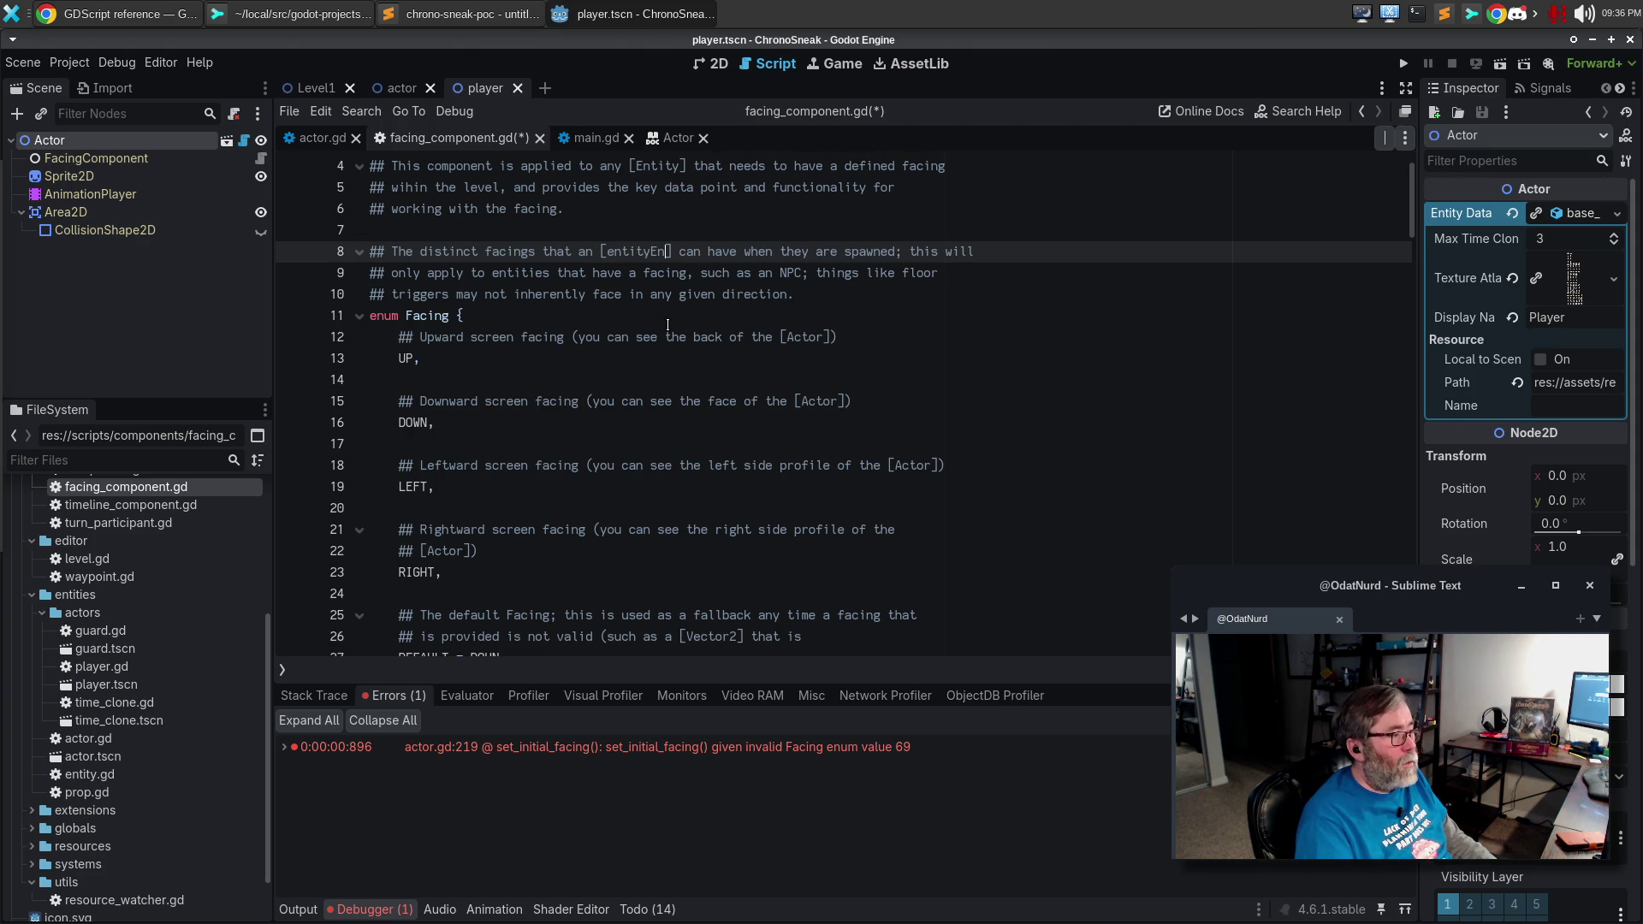
key(ctrl+BackSpace)
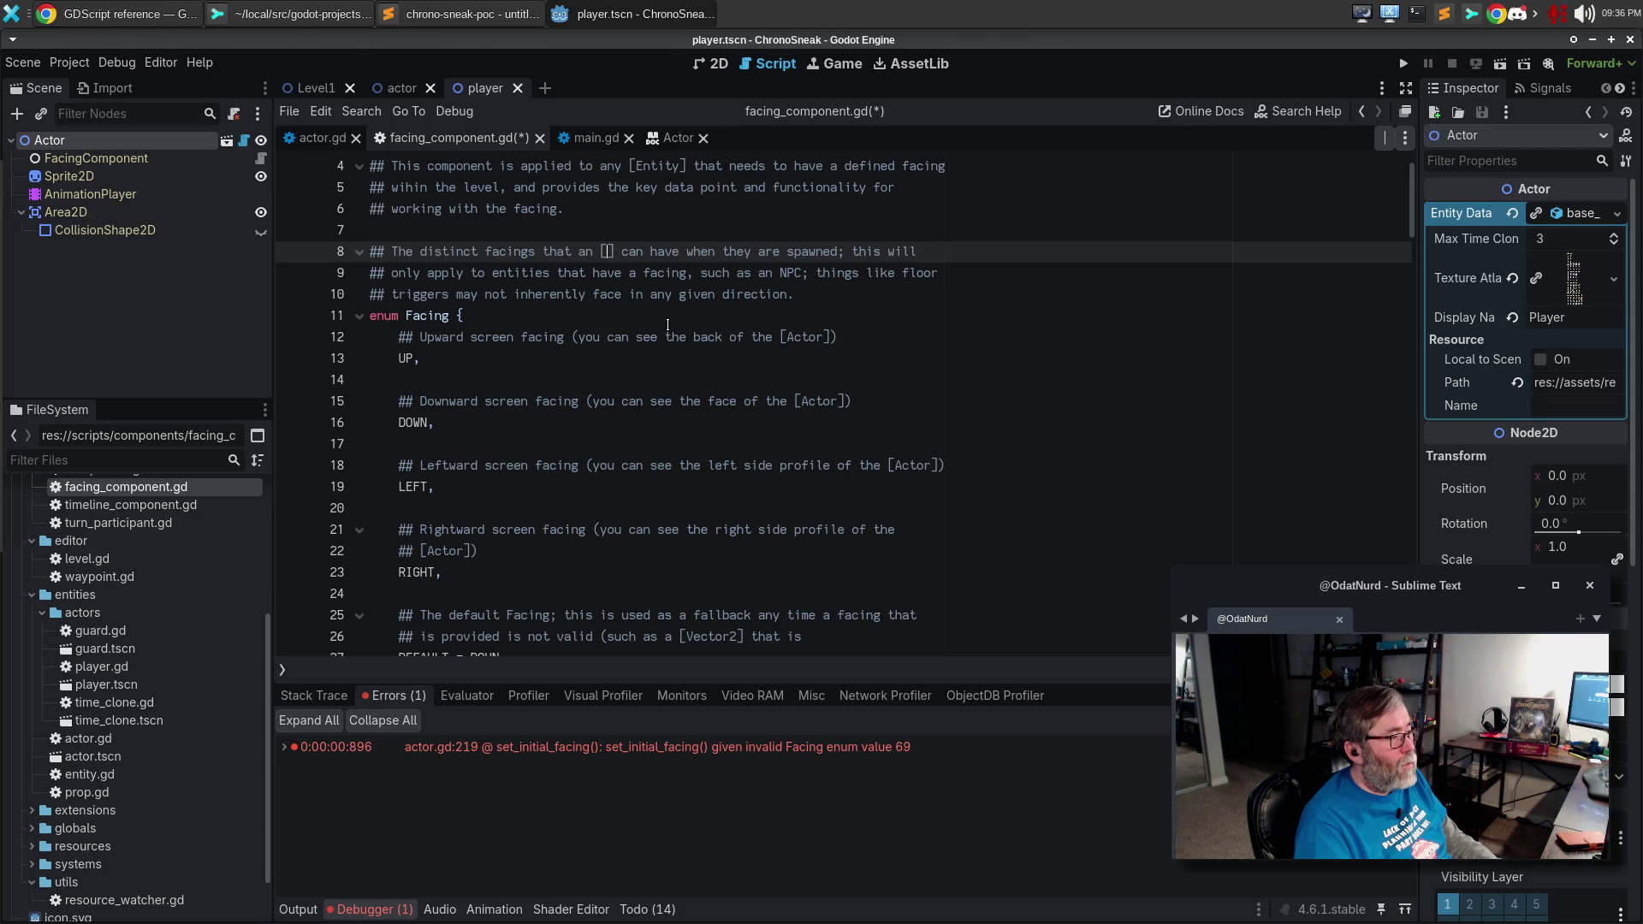
text(Entity)
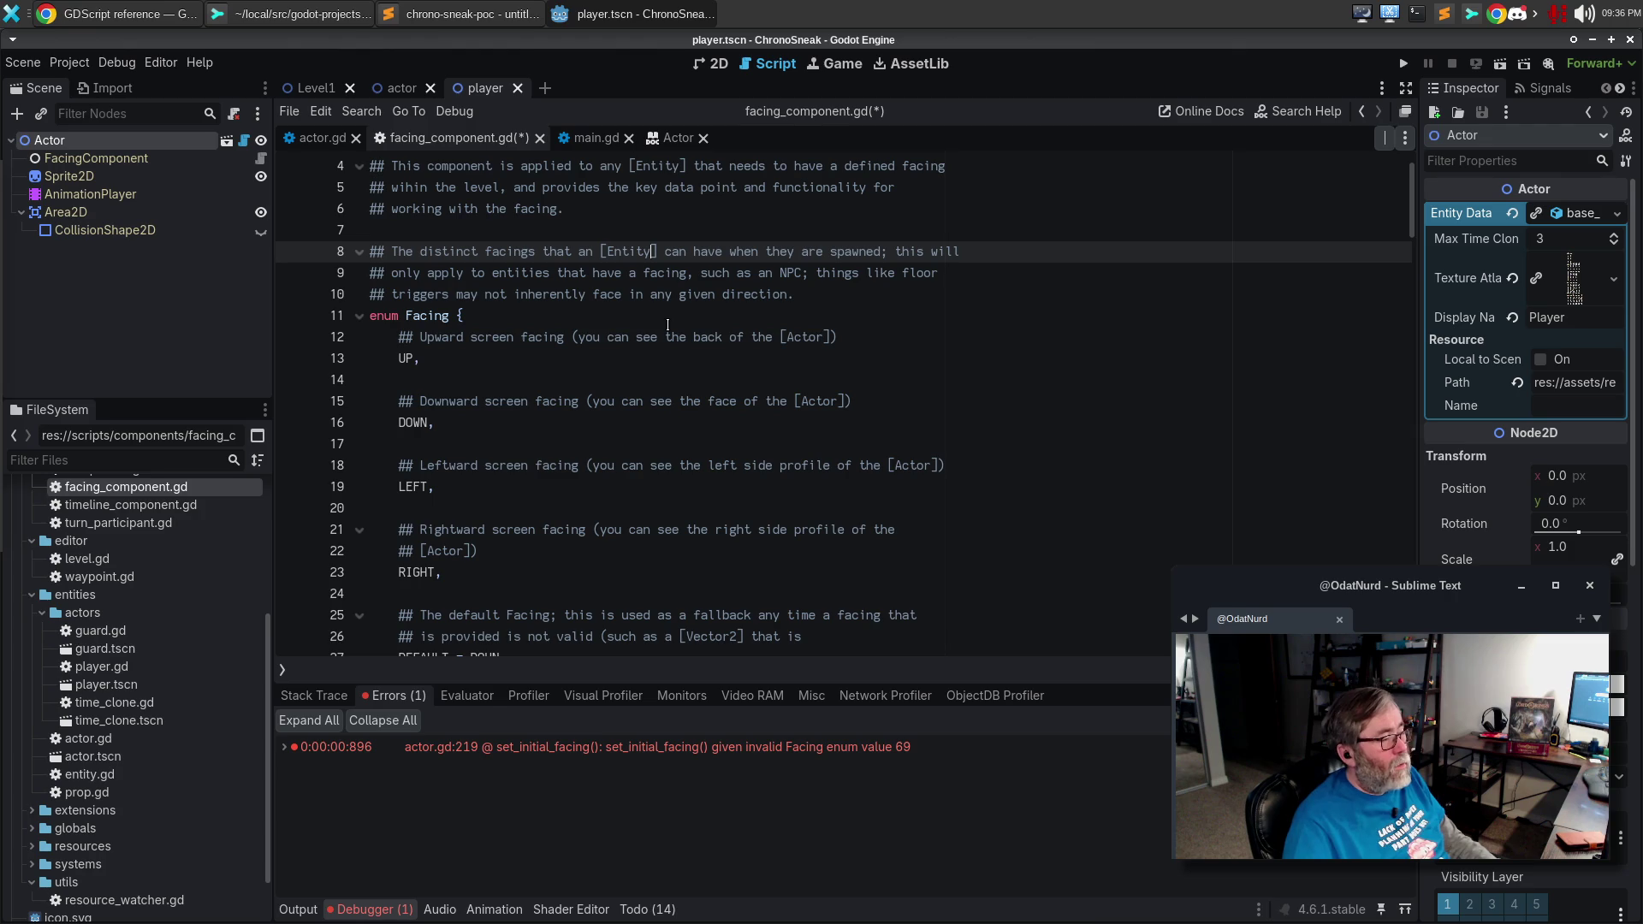
key(alt+q)
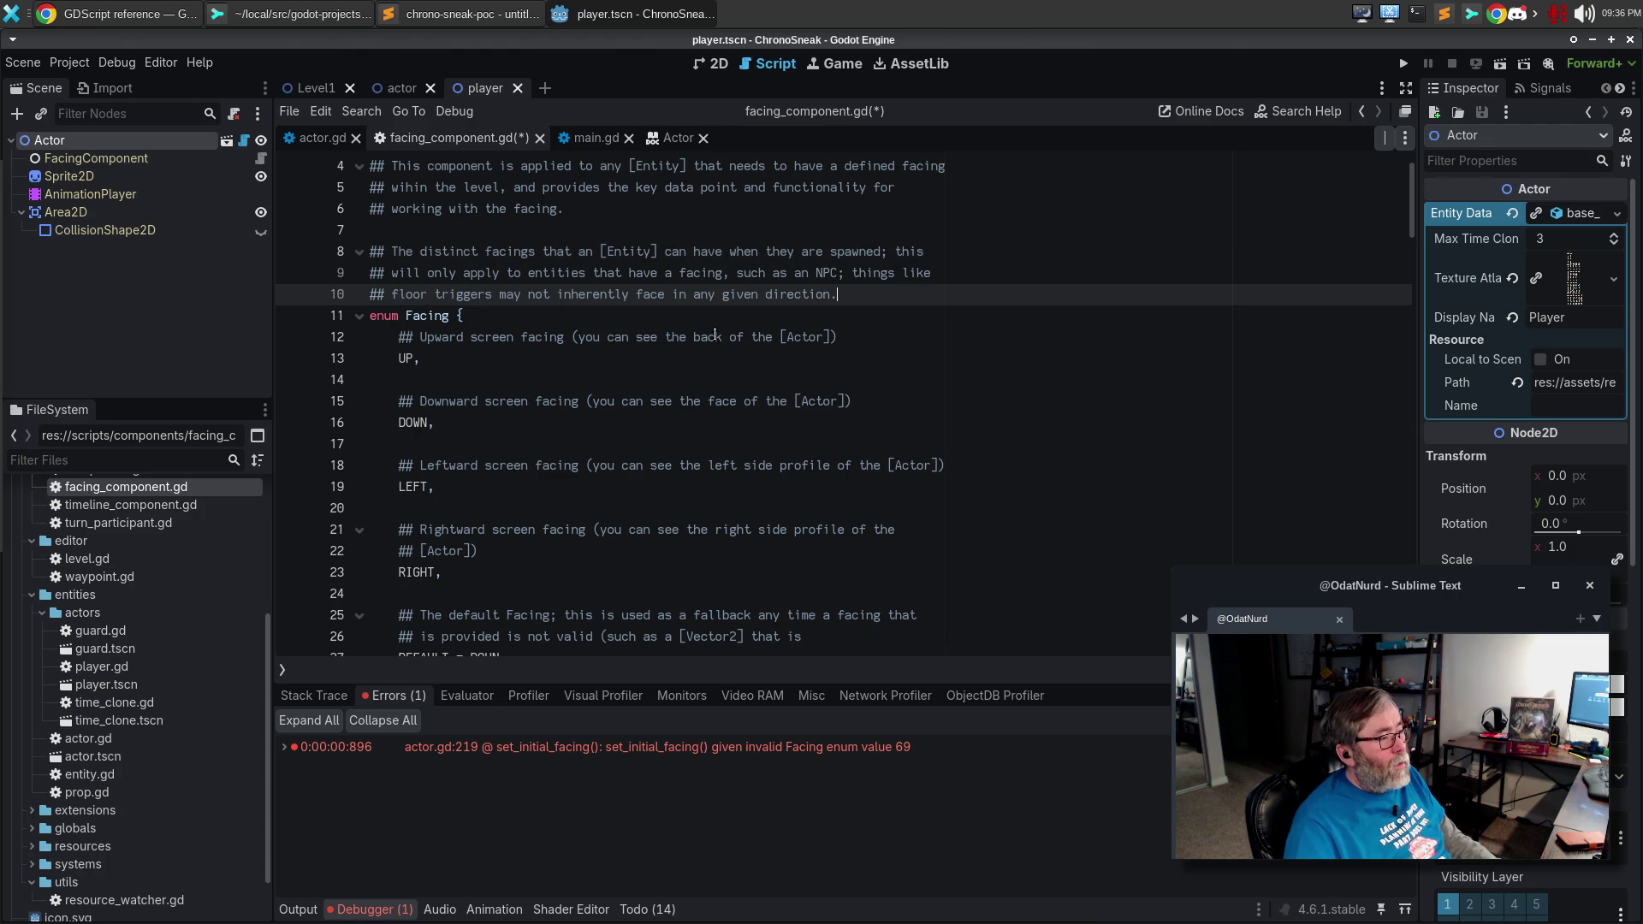
Replace the [Actor] references on lines 12, 15, 18 and 22 with Entity.
drag(830, 336, 780, 336)
key(ctrl+d)
key(ctrl+d)
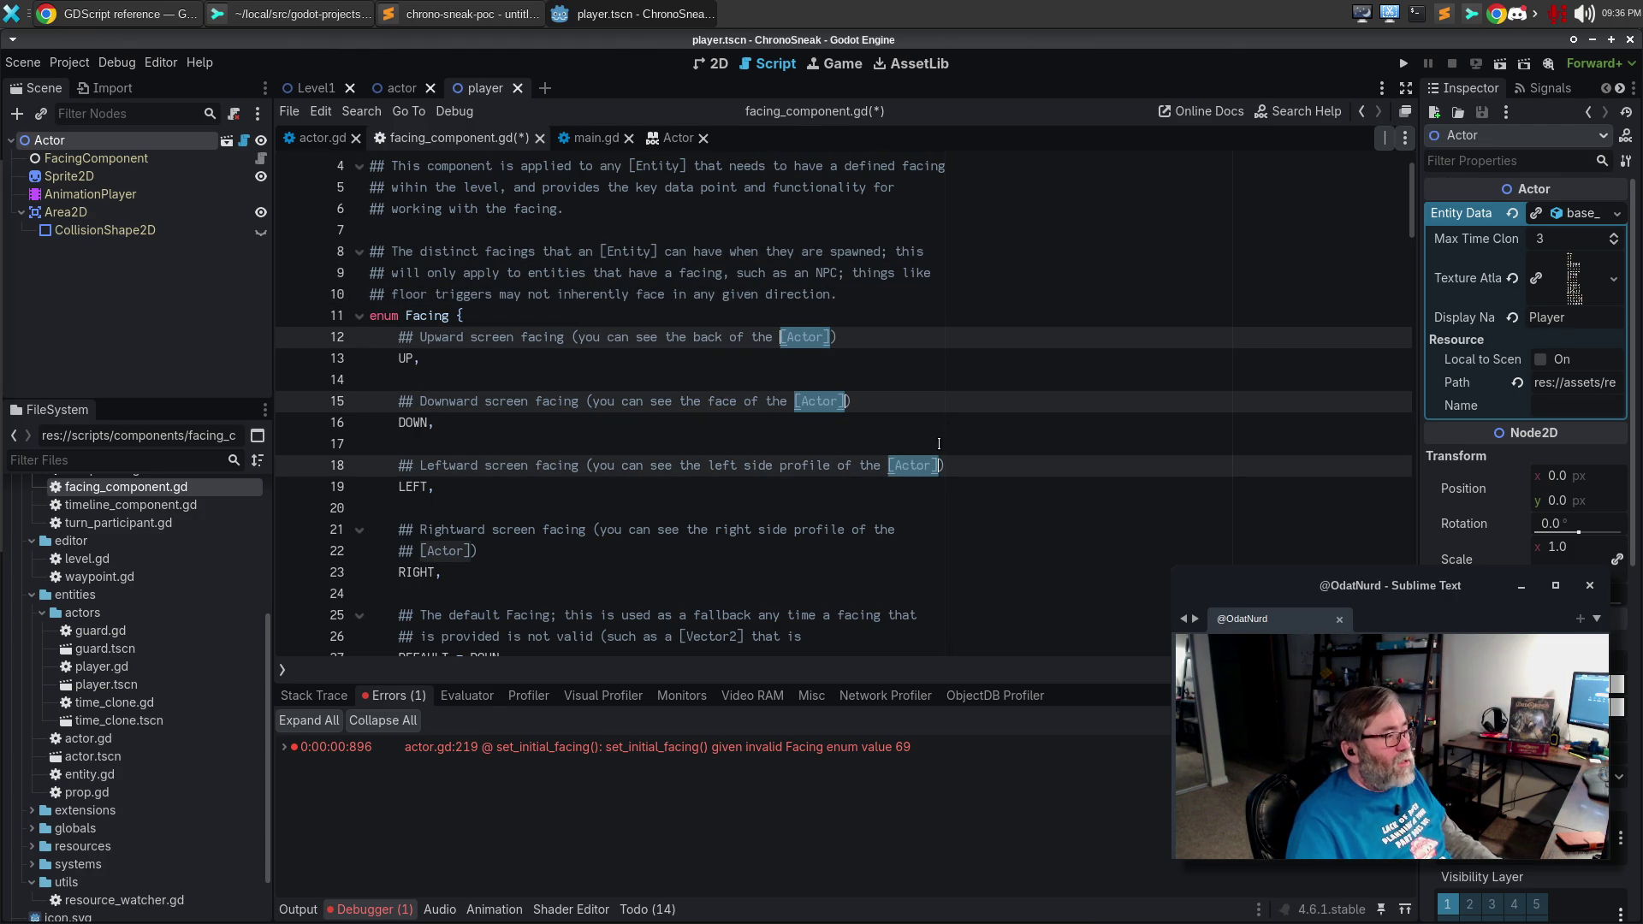
text(Entity)
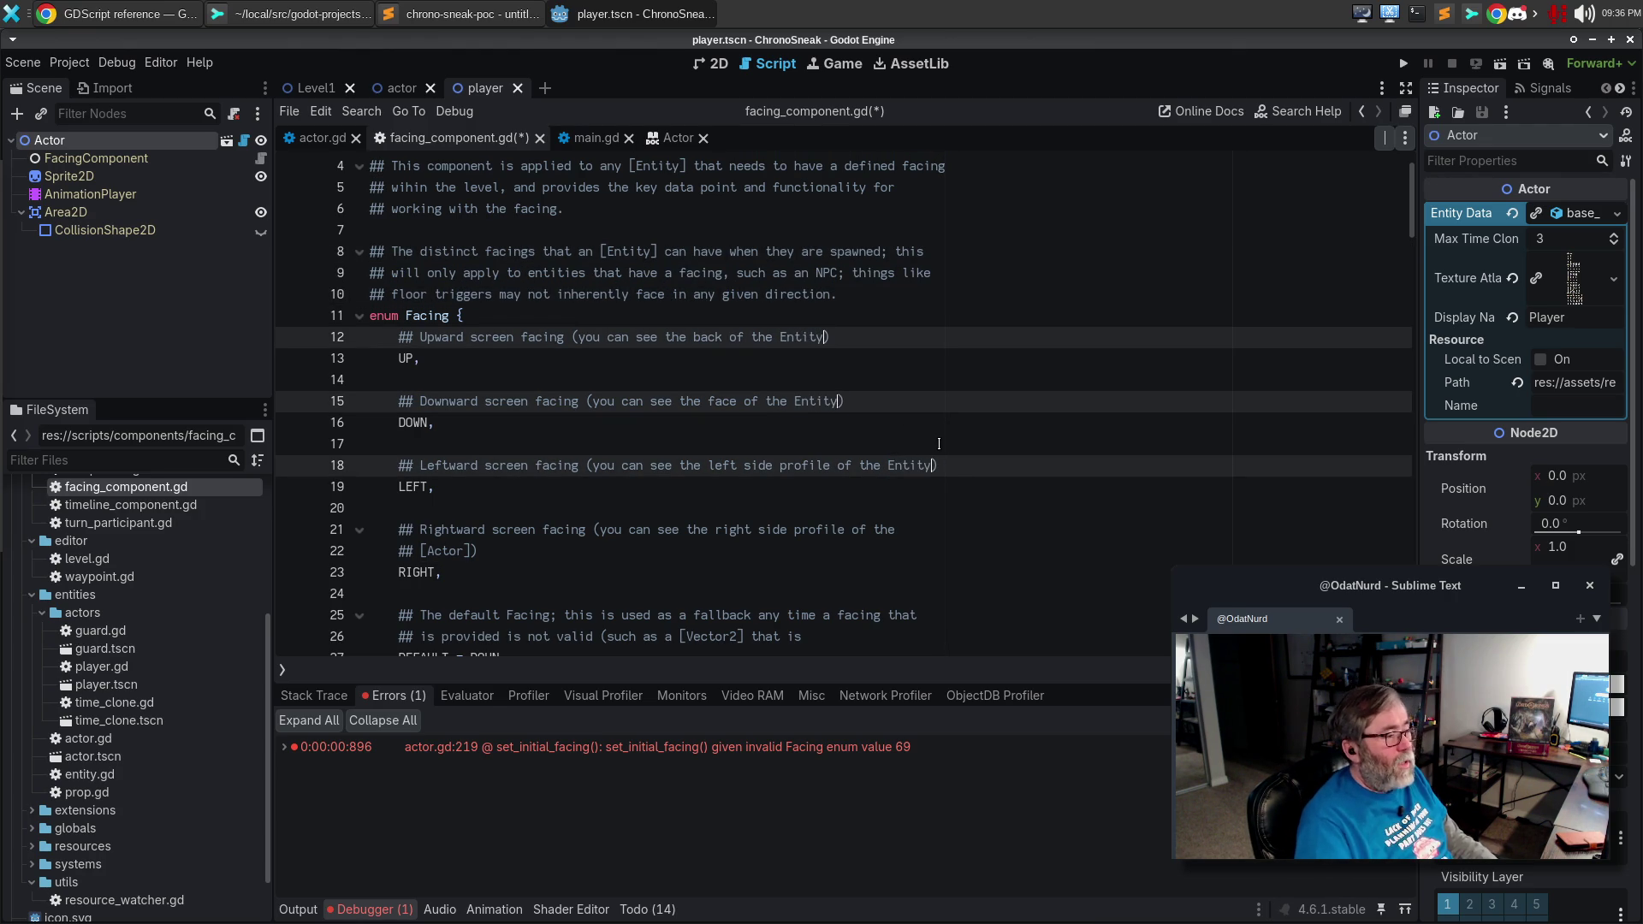
key(Escape)
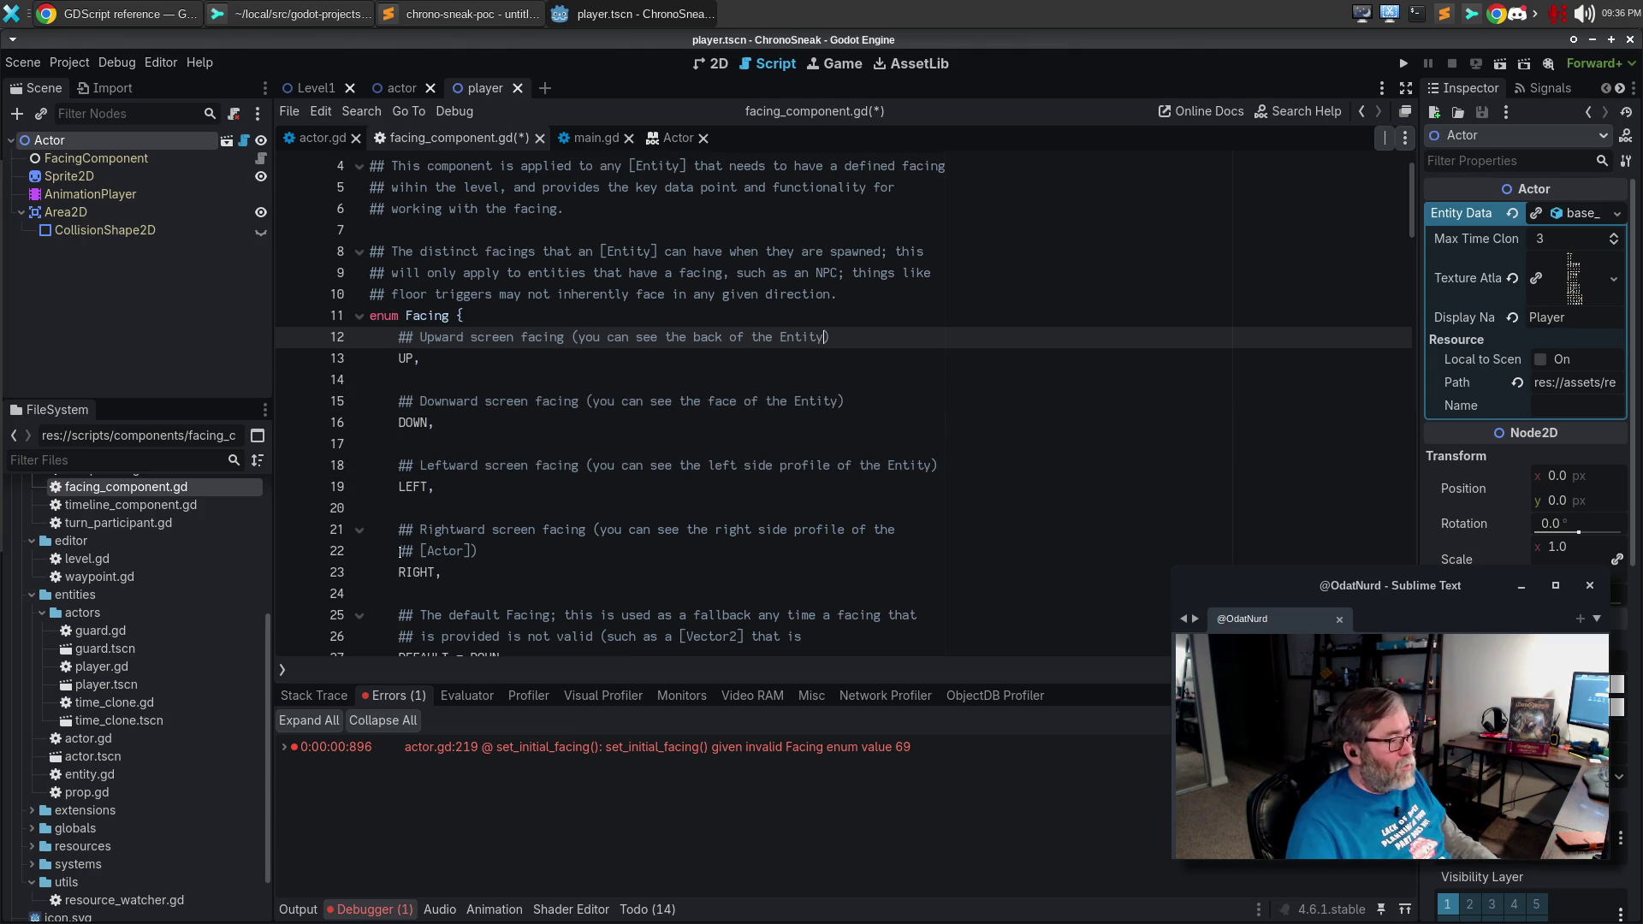
drag(416, 548, 476, 551)
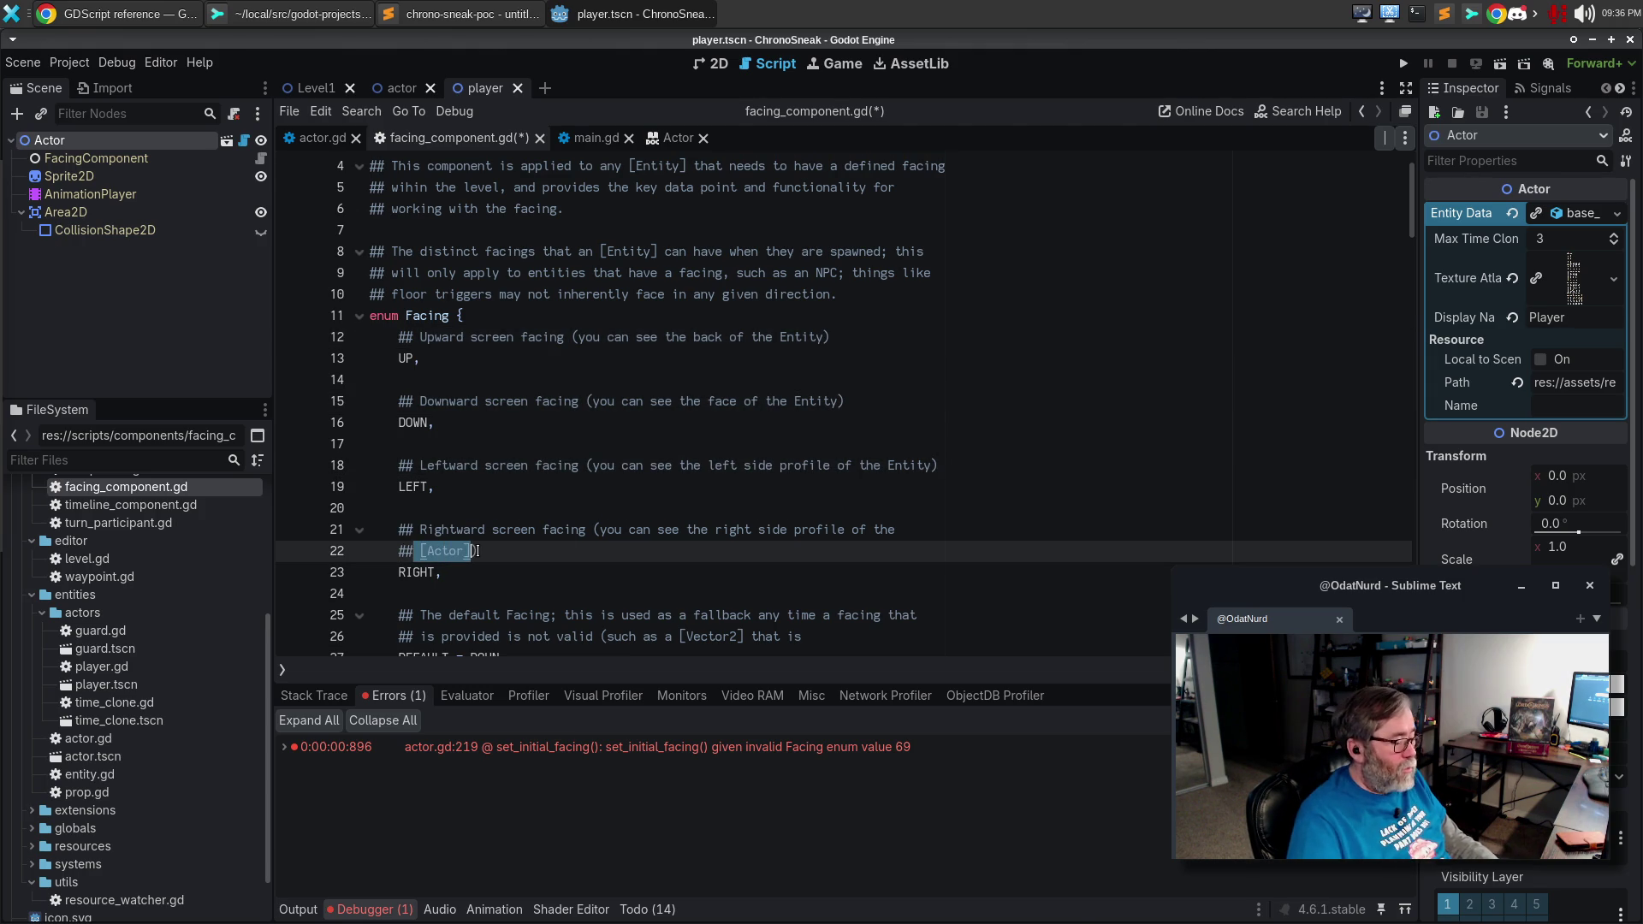
text(Entity)
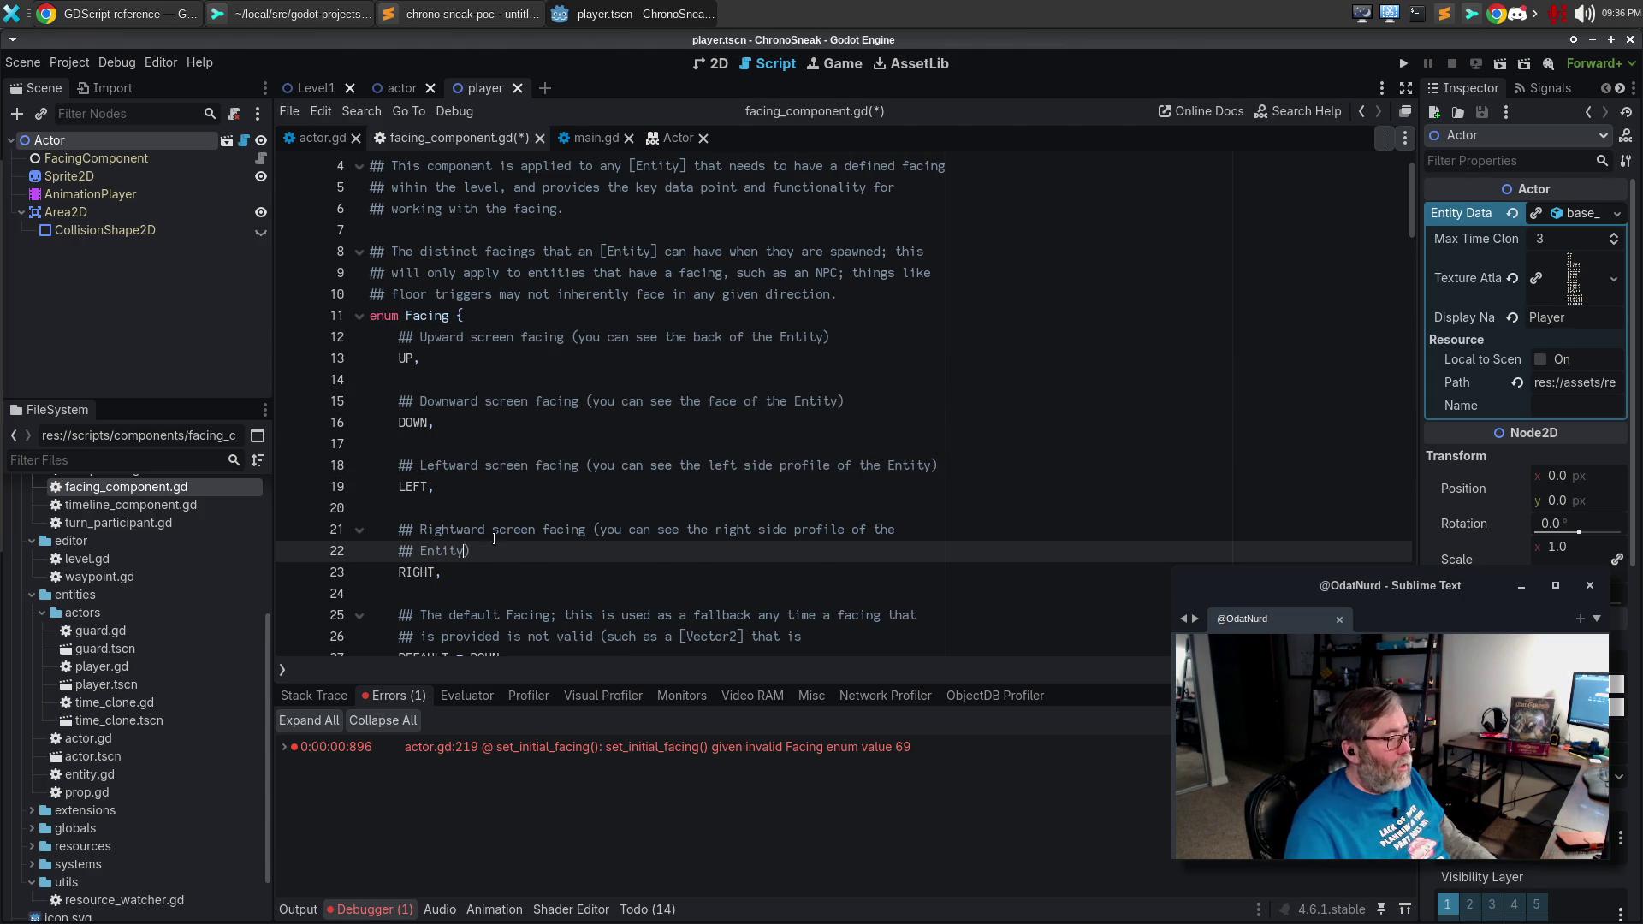
Finish the fallback comment ('not one of the four cardinal directions, or an integer not in this enumeration'), save and run.
scroll(628, 498, down, 1)
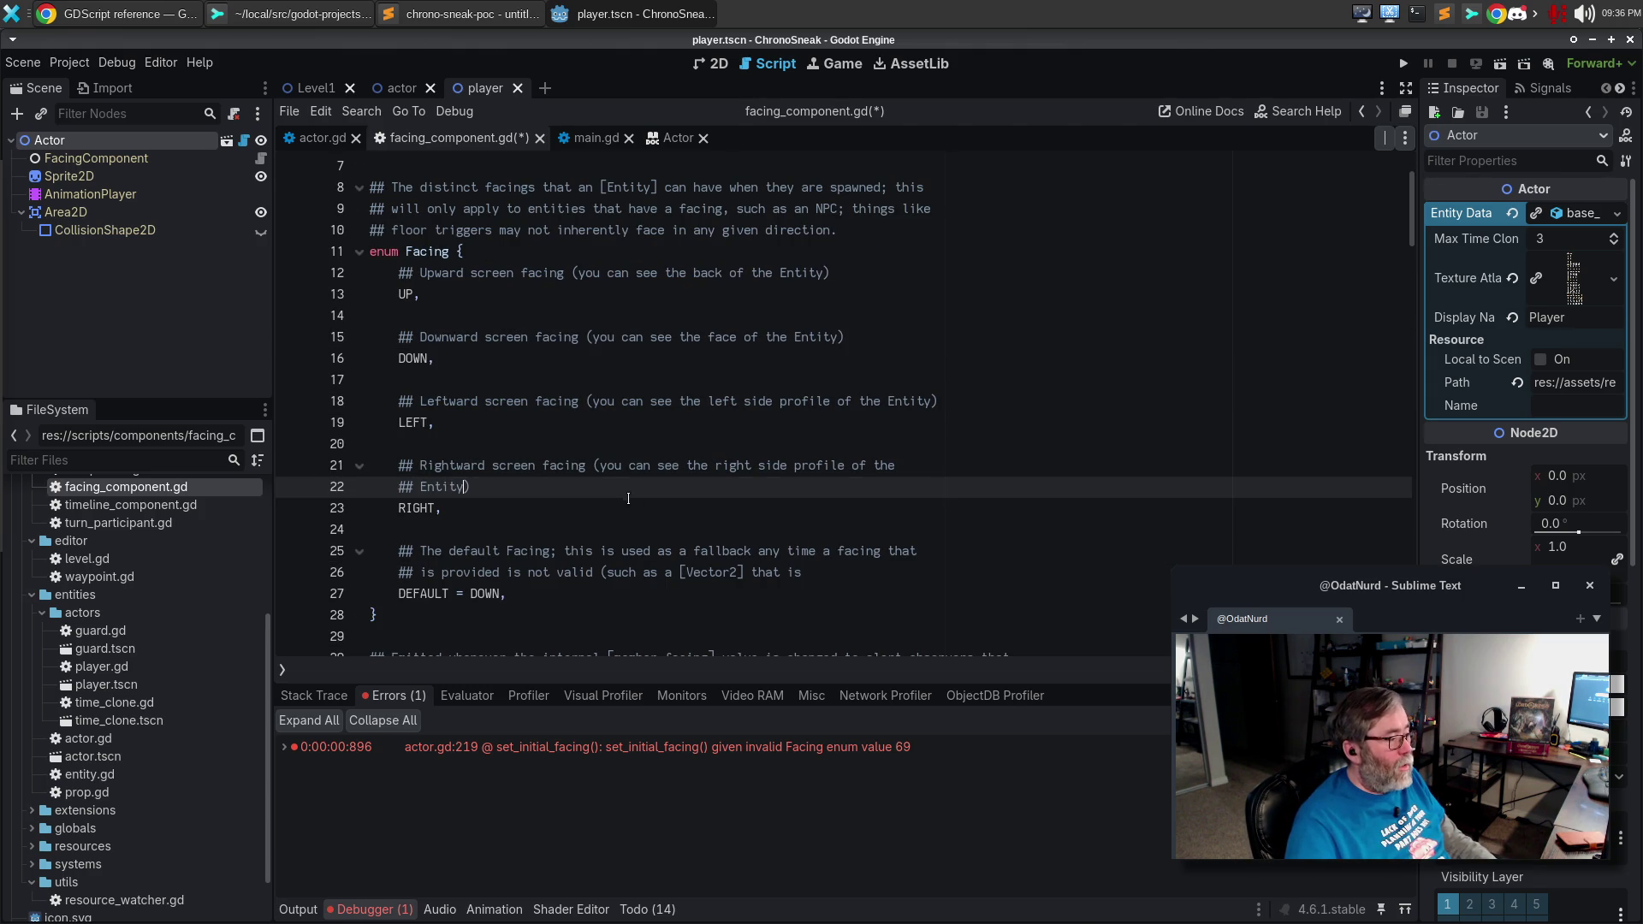
click(865, 565)
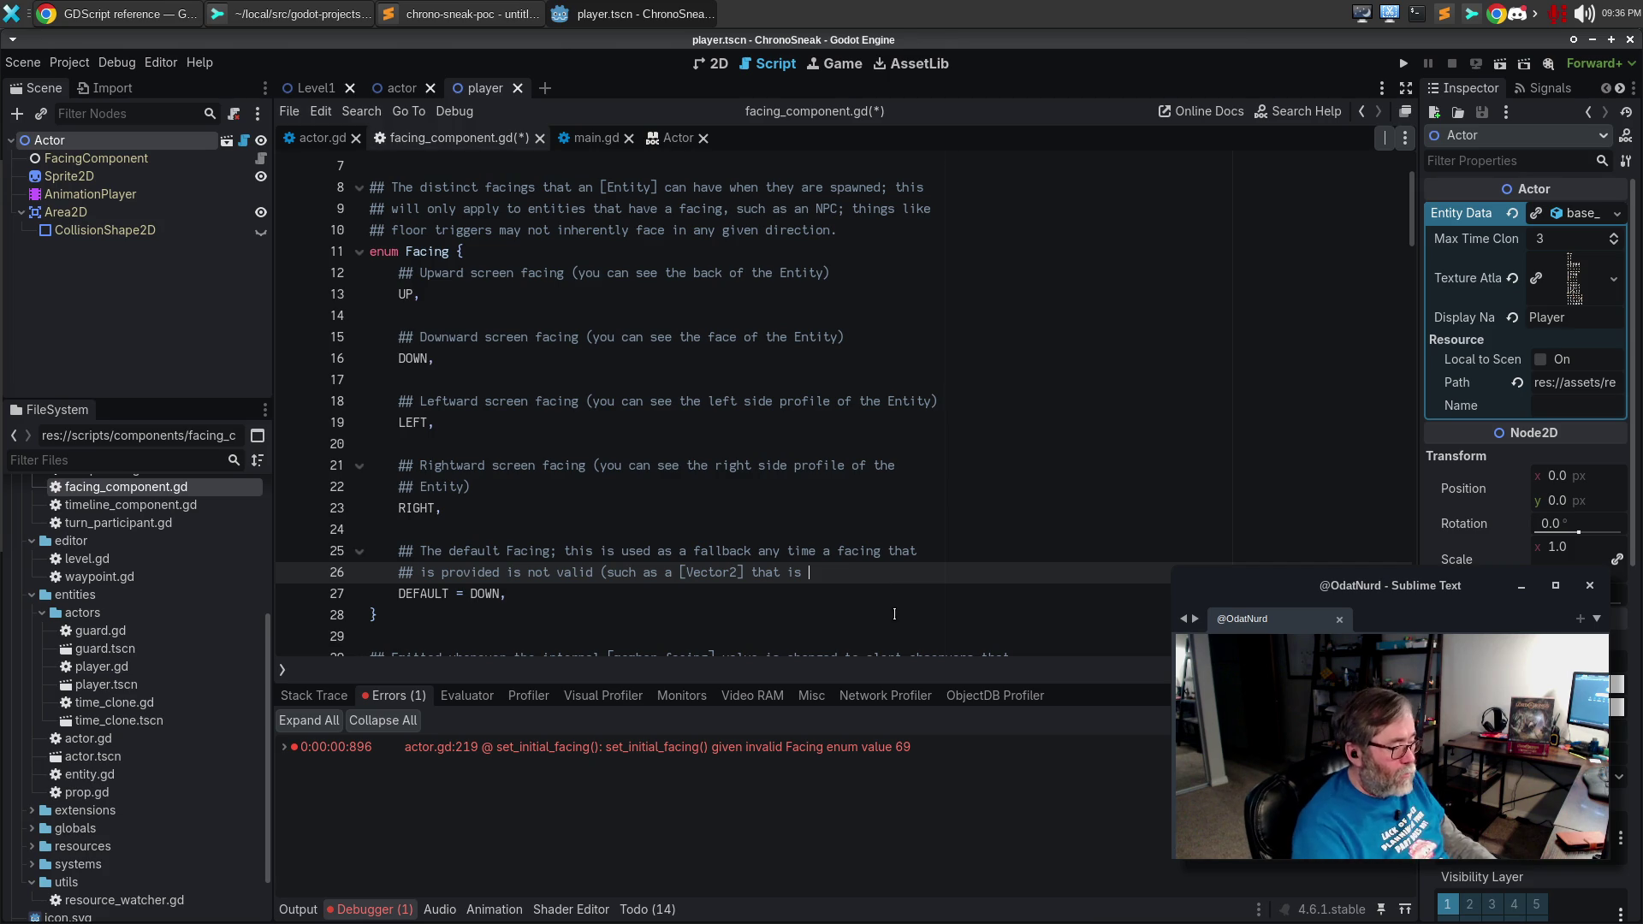
text(not one of the)
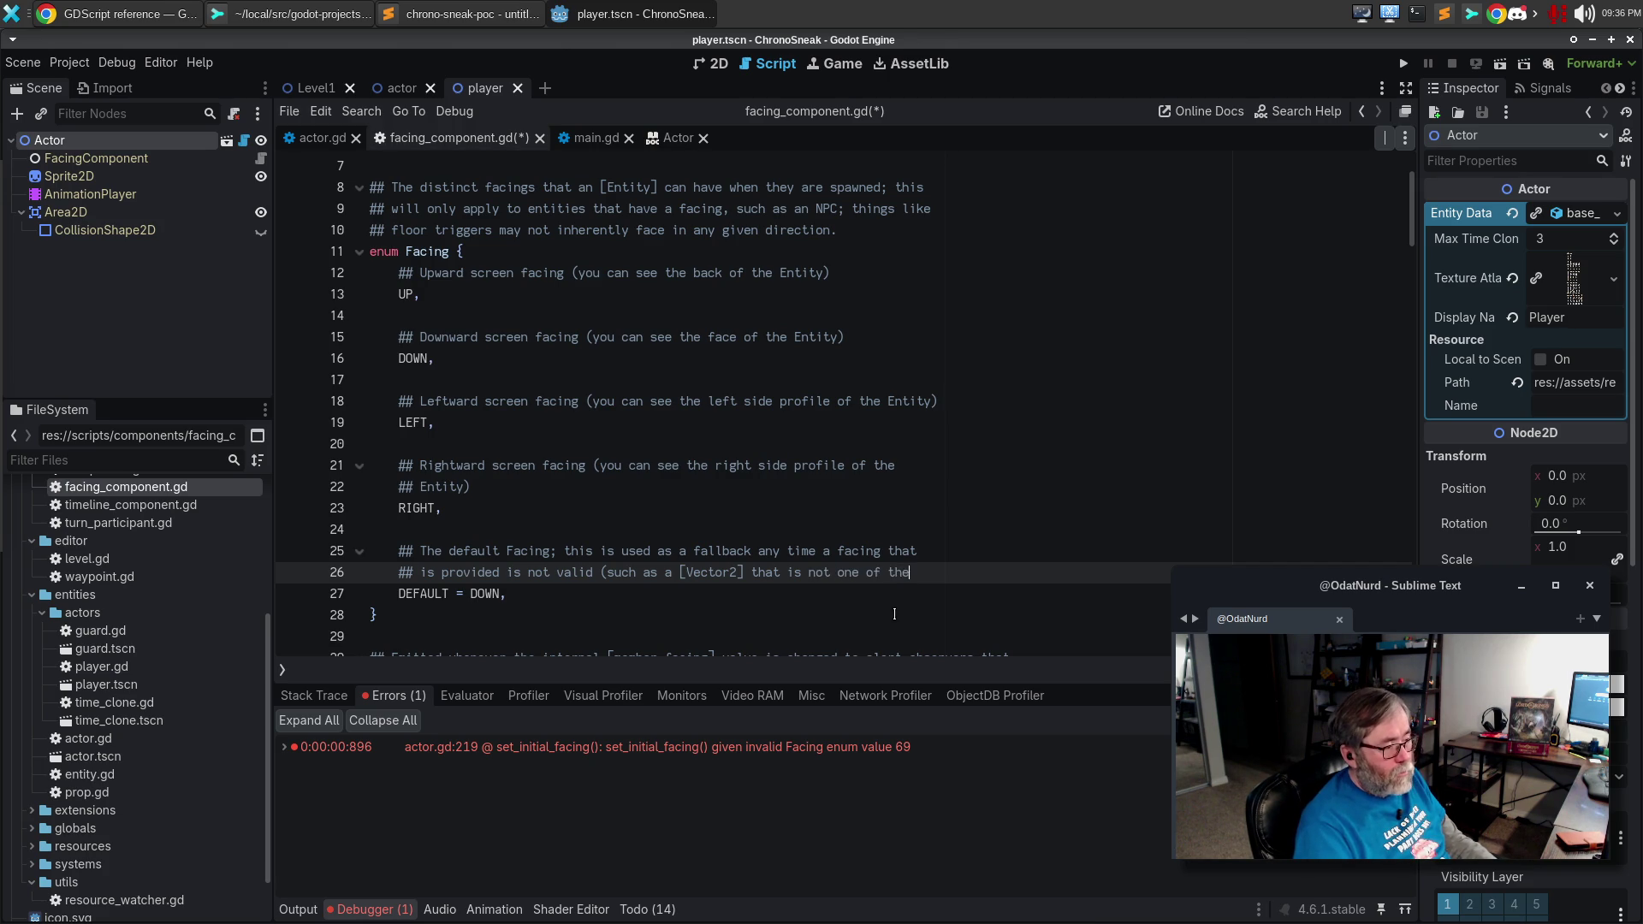
key(Return)
text(## four cardinal direc)
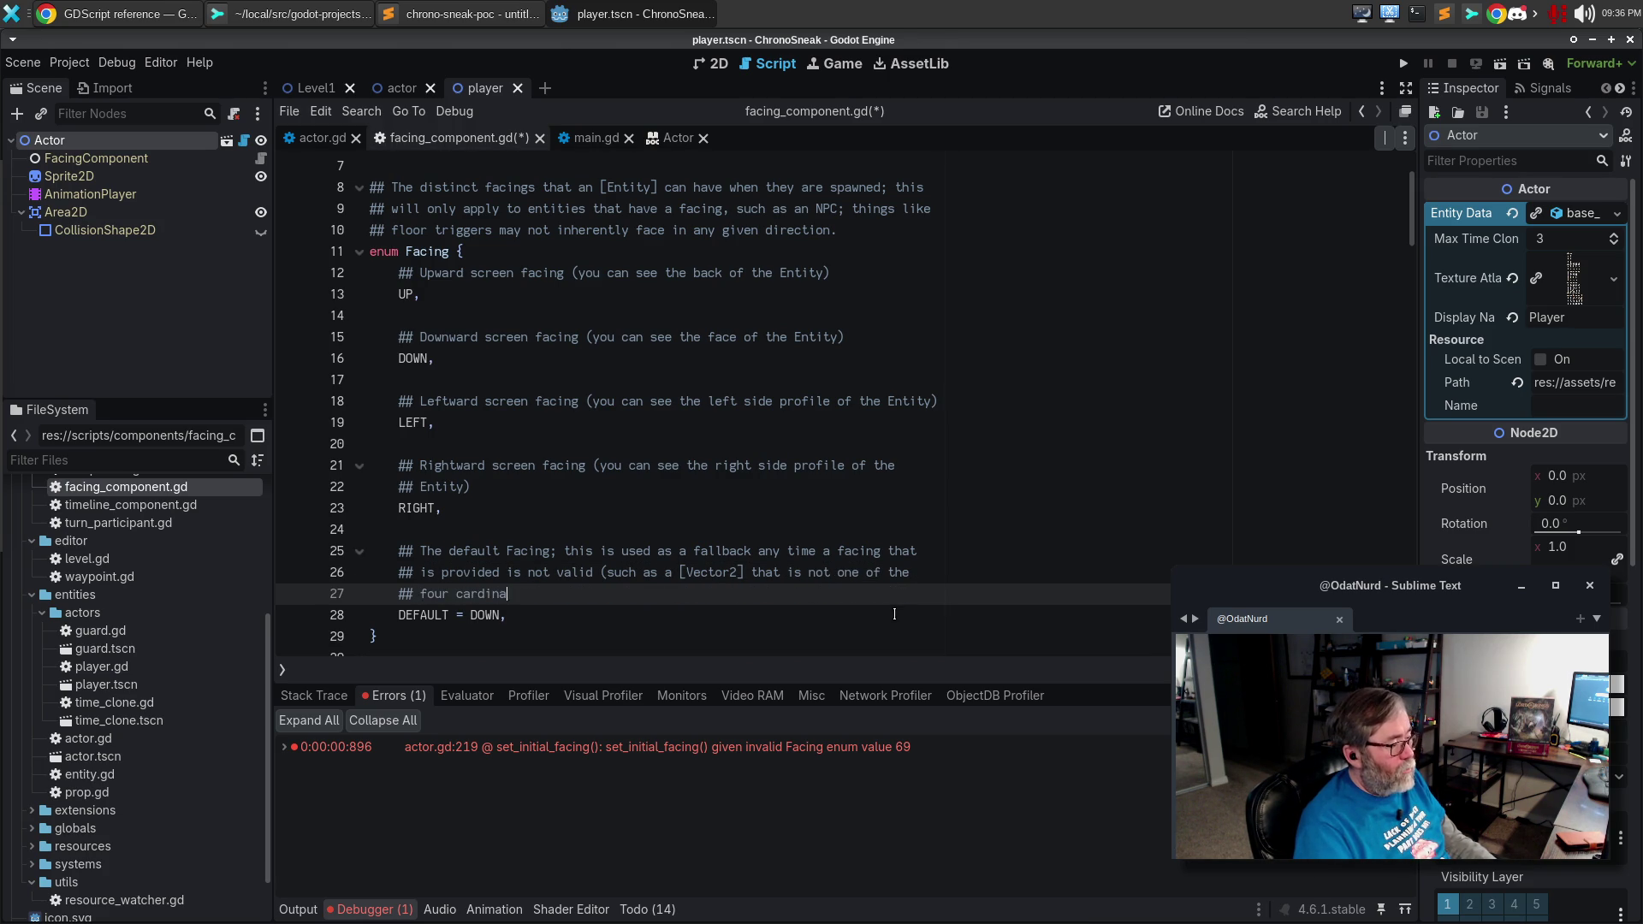
text(tions, or a)
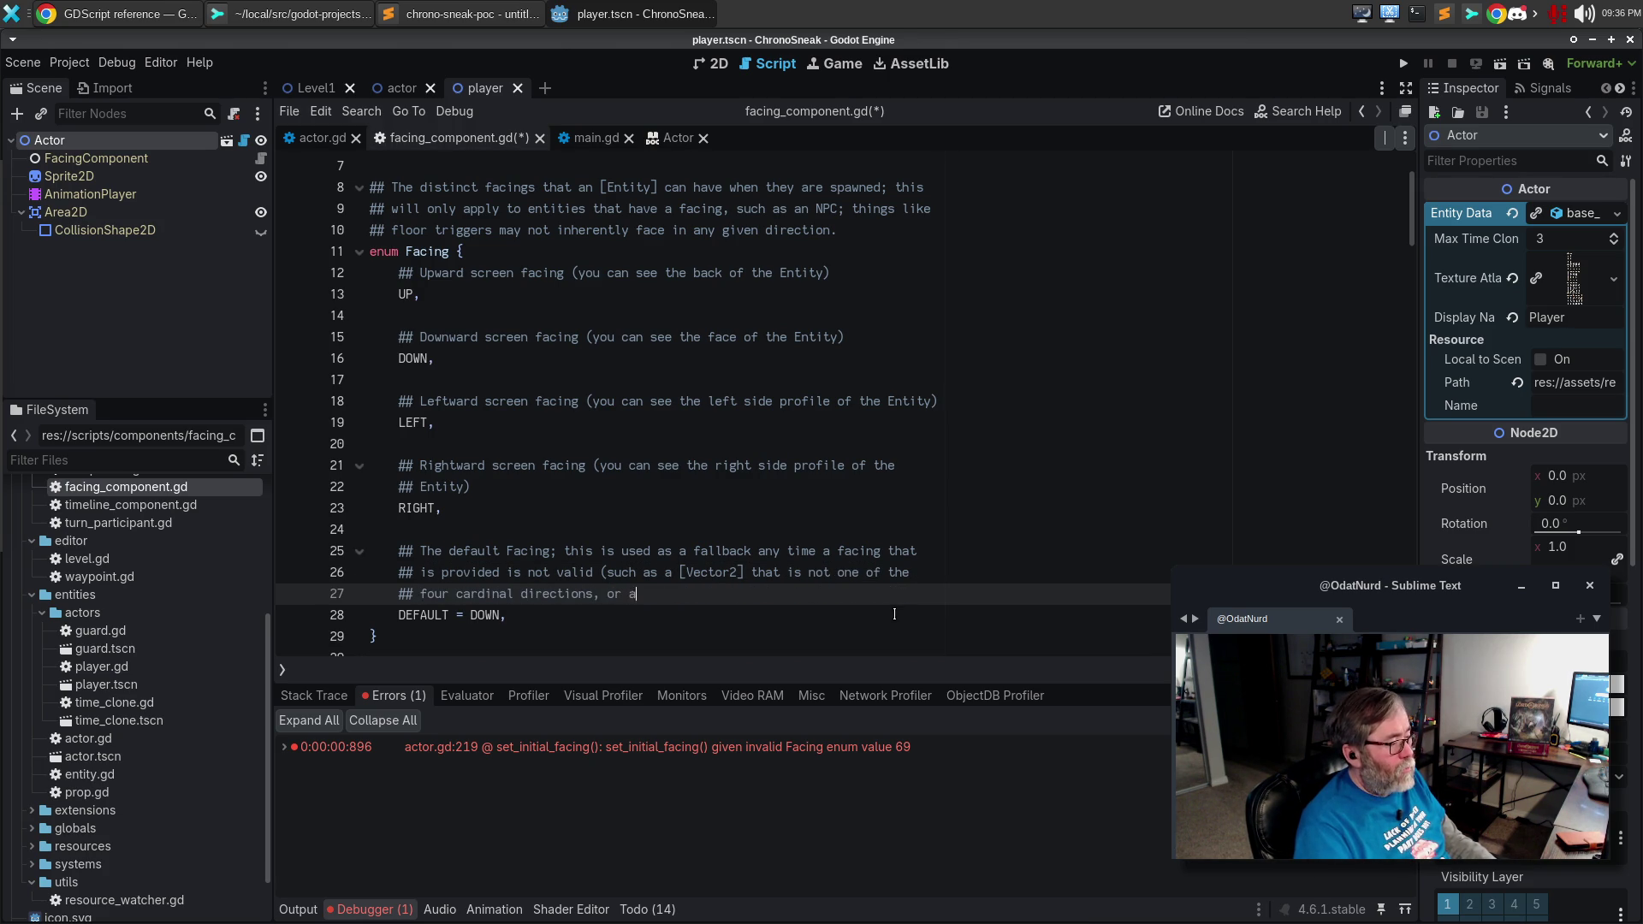
text(n interger va)
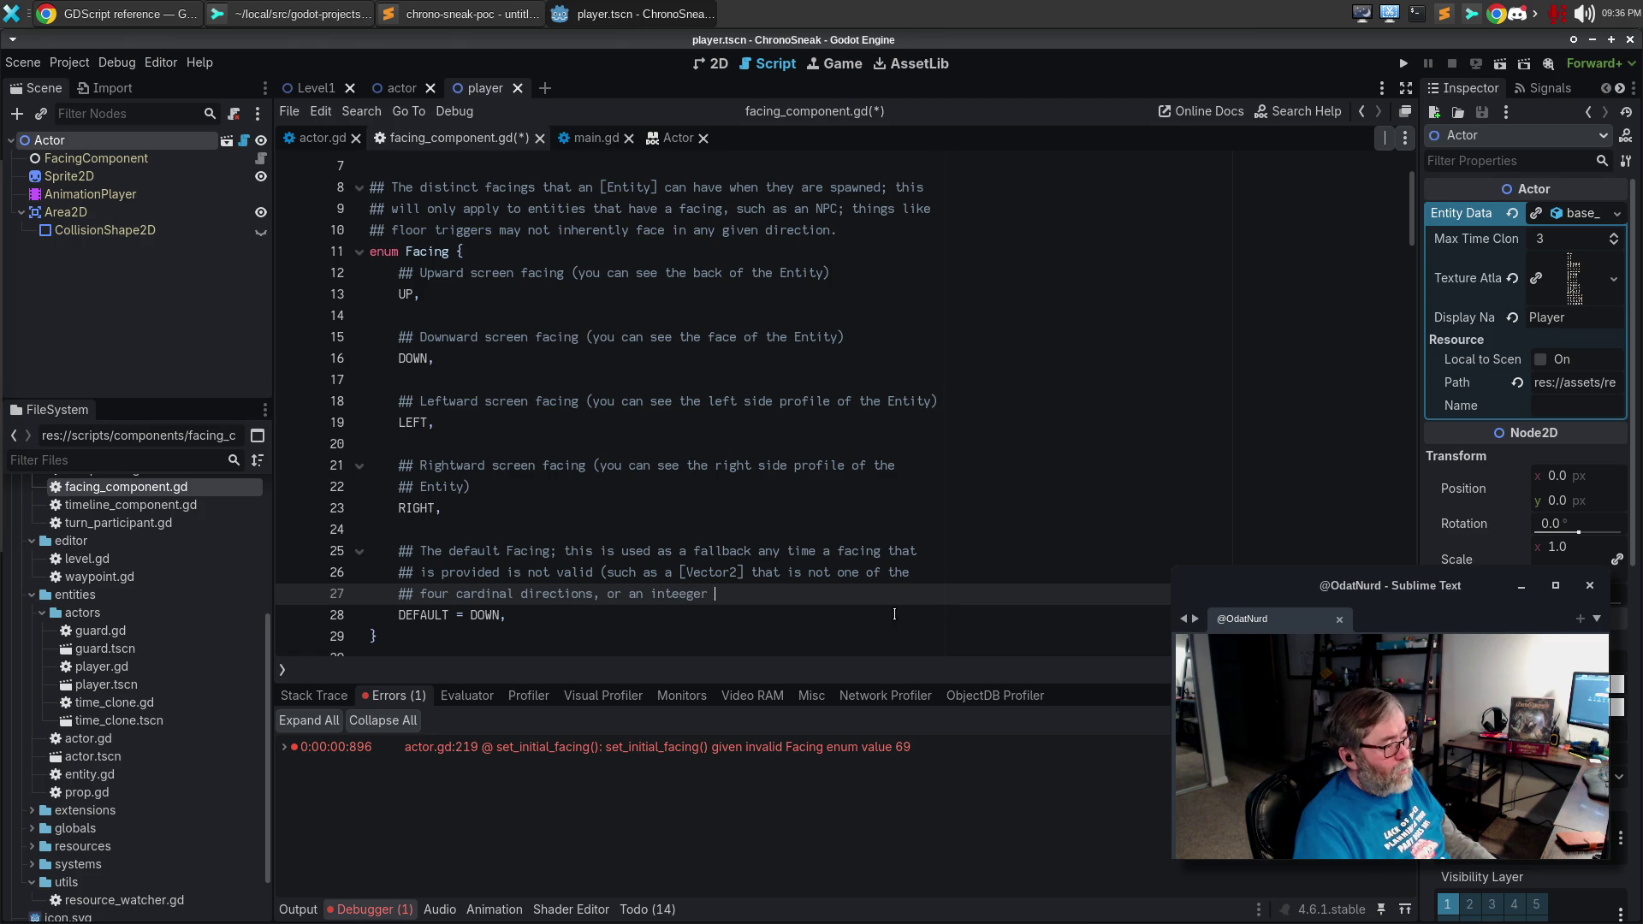
key(ctrl+BackSpace)
key(ctrl+BackSpace)
text(integer n)
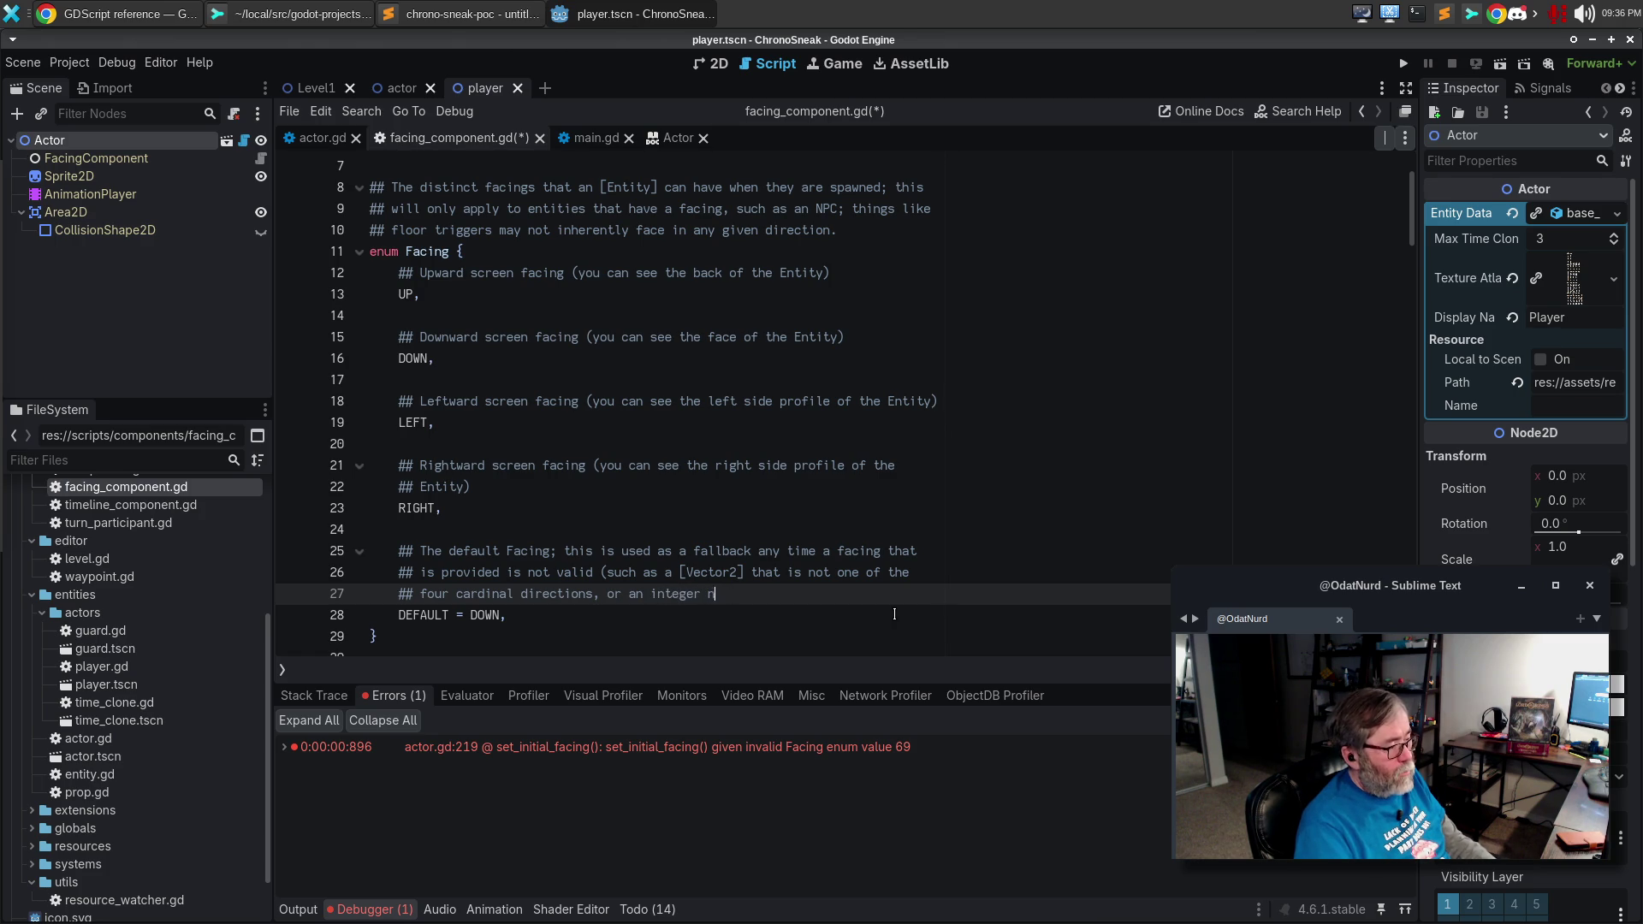
text(ot in this enumeration.)
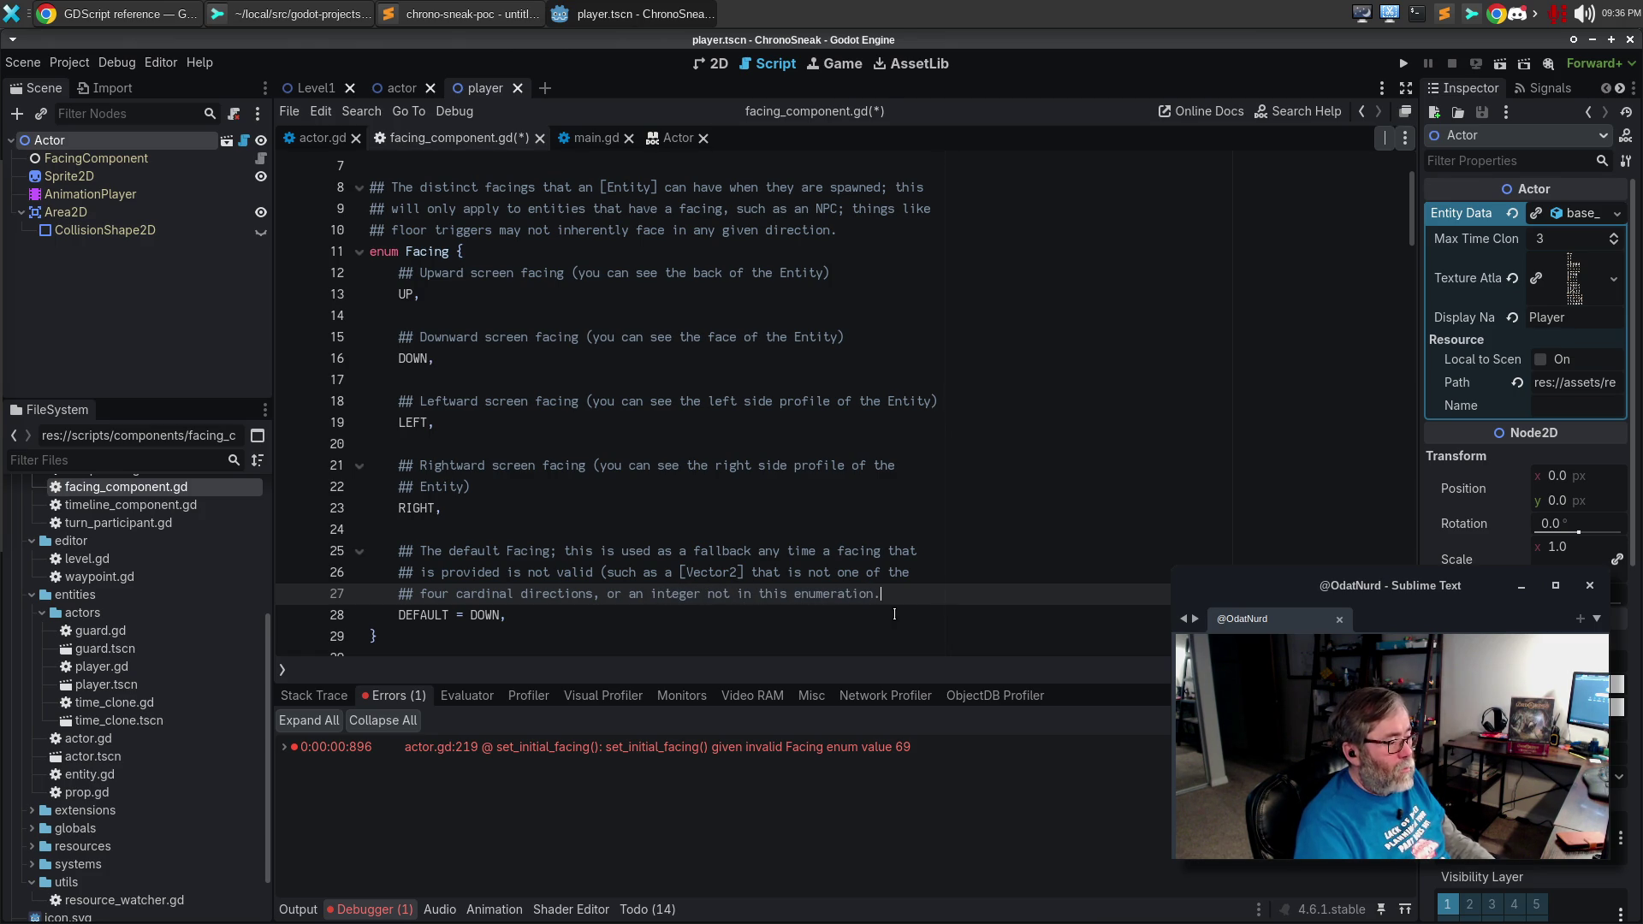
key(ctrl+s)
key(F5)
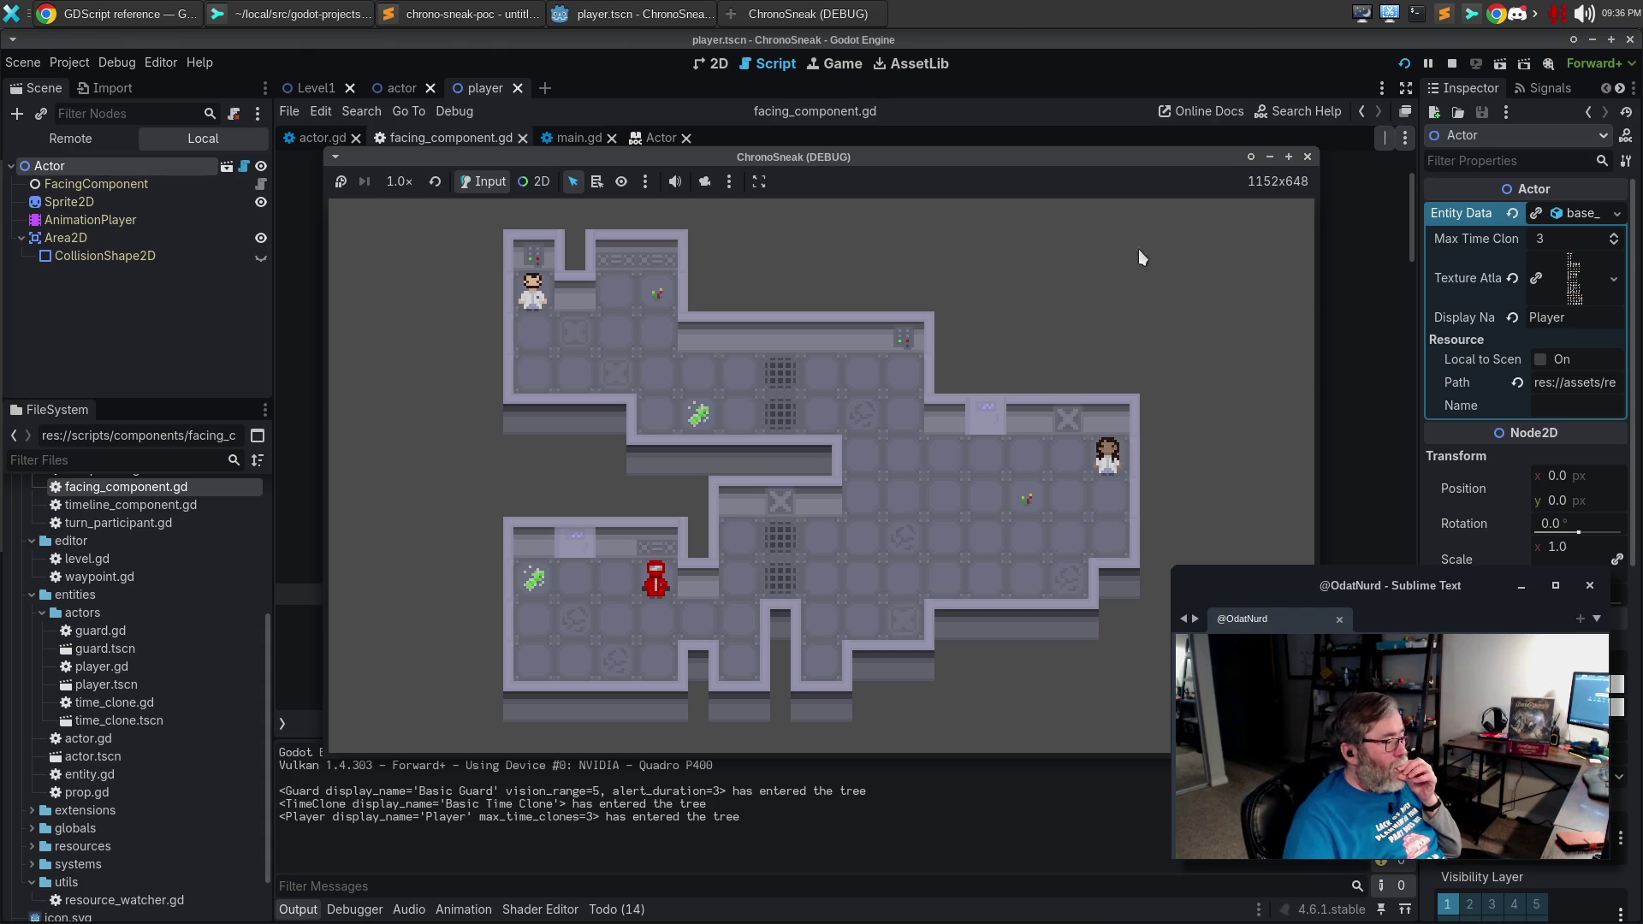
Stop the running game and open the Actor class documentation from Search Help.
click(1307, 157)
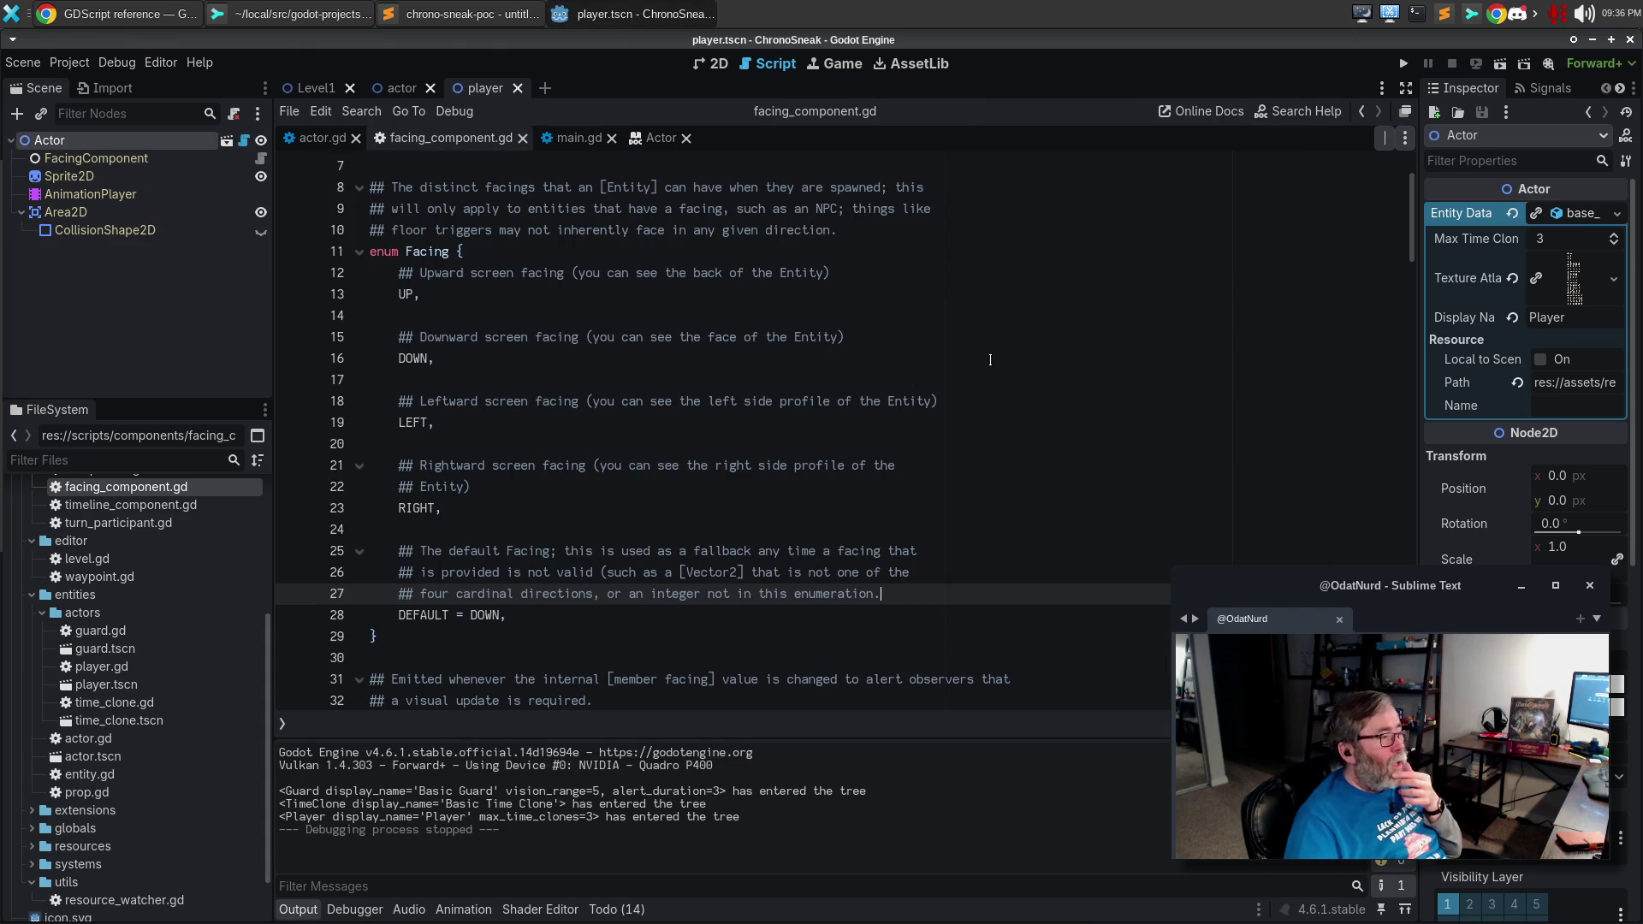
key(F1)
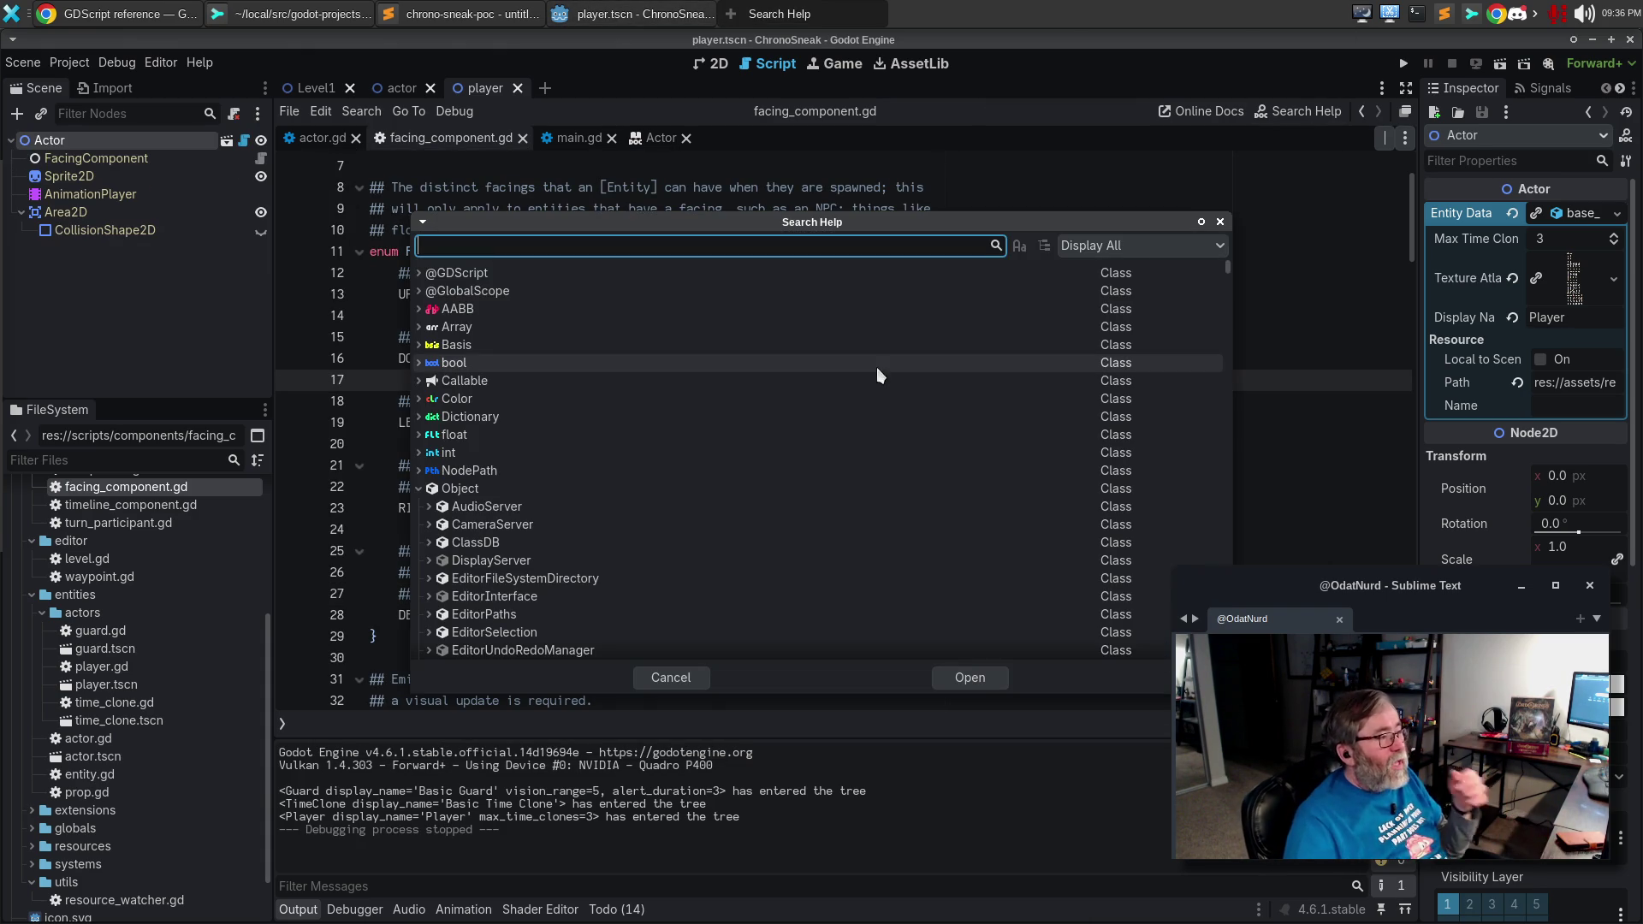
text(Actor)
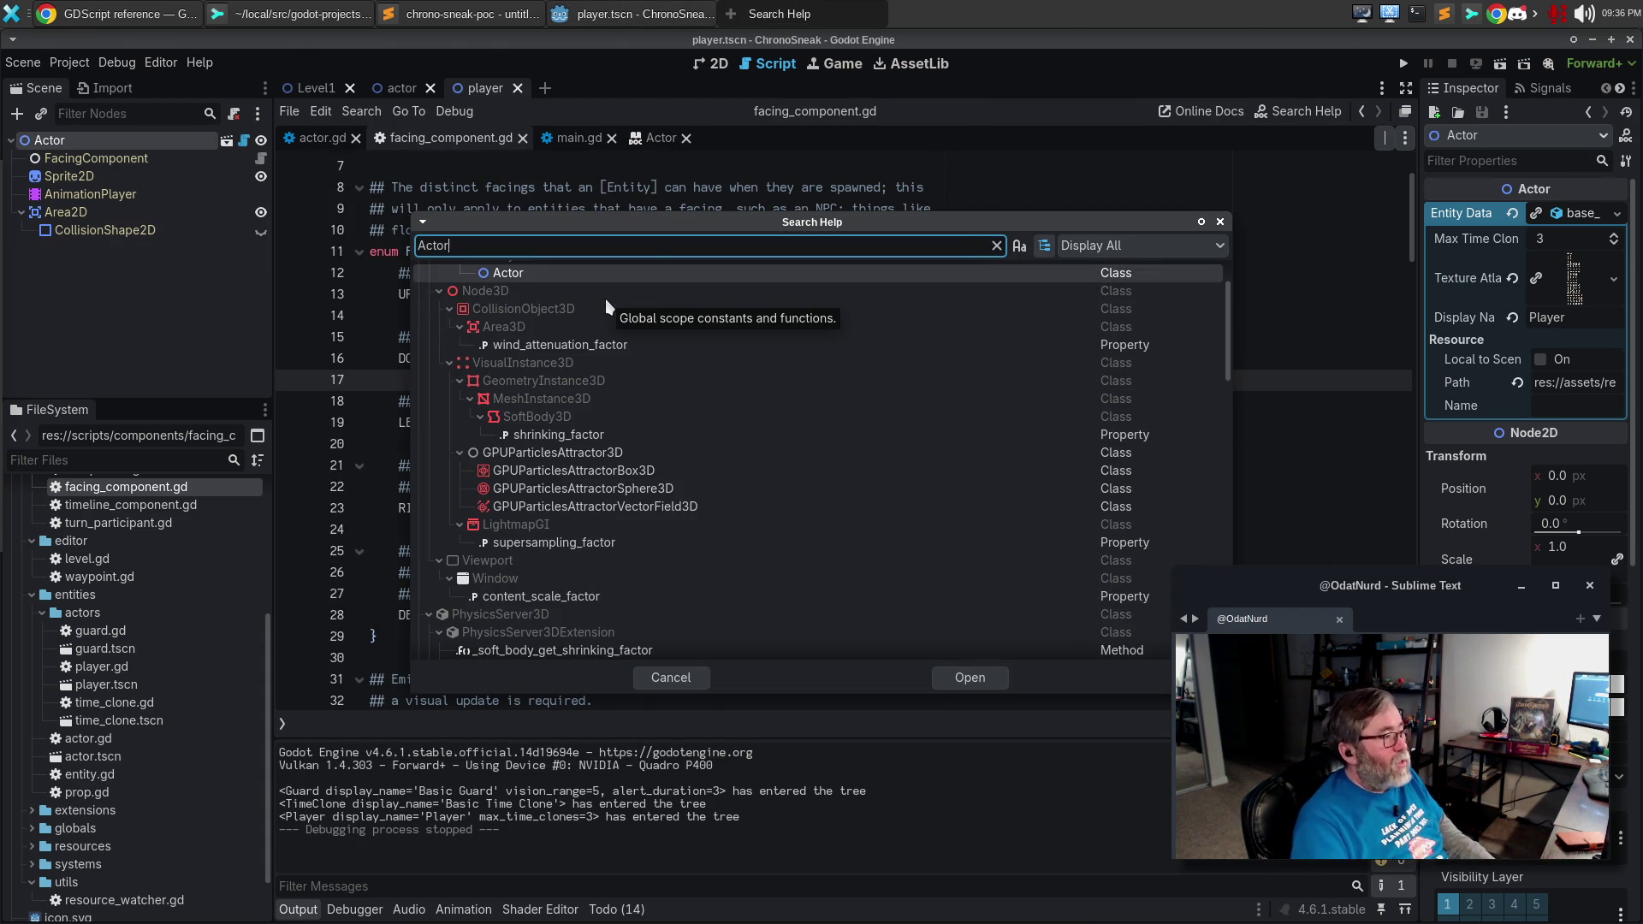
click(577, 272)
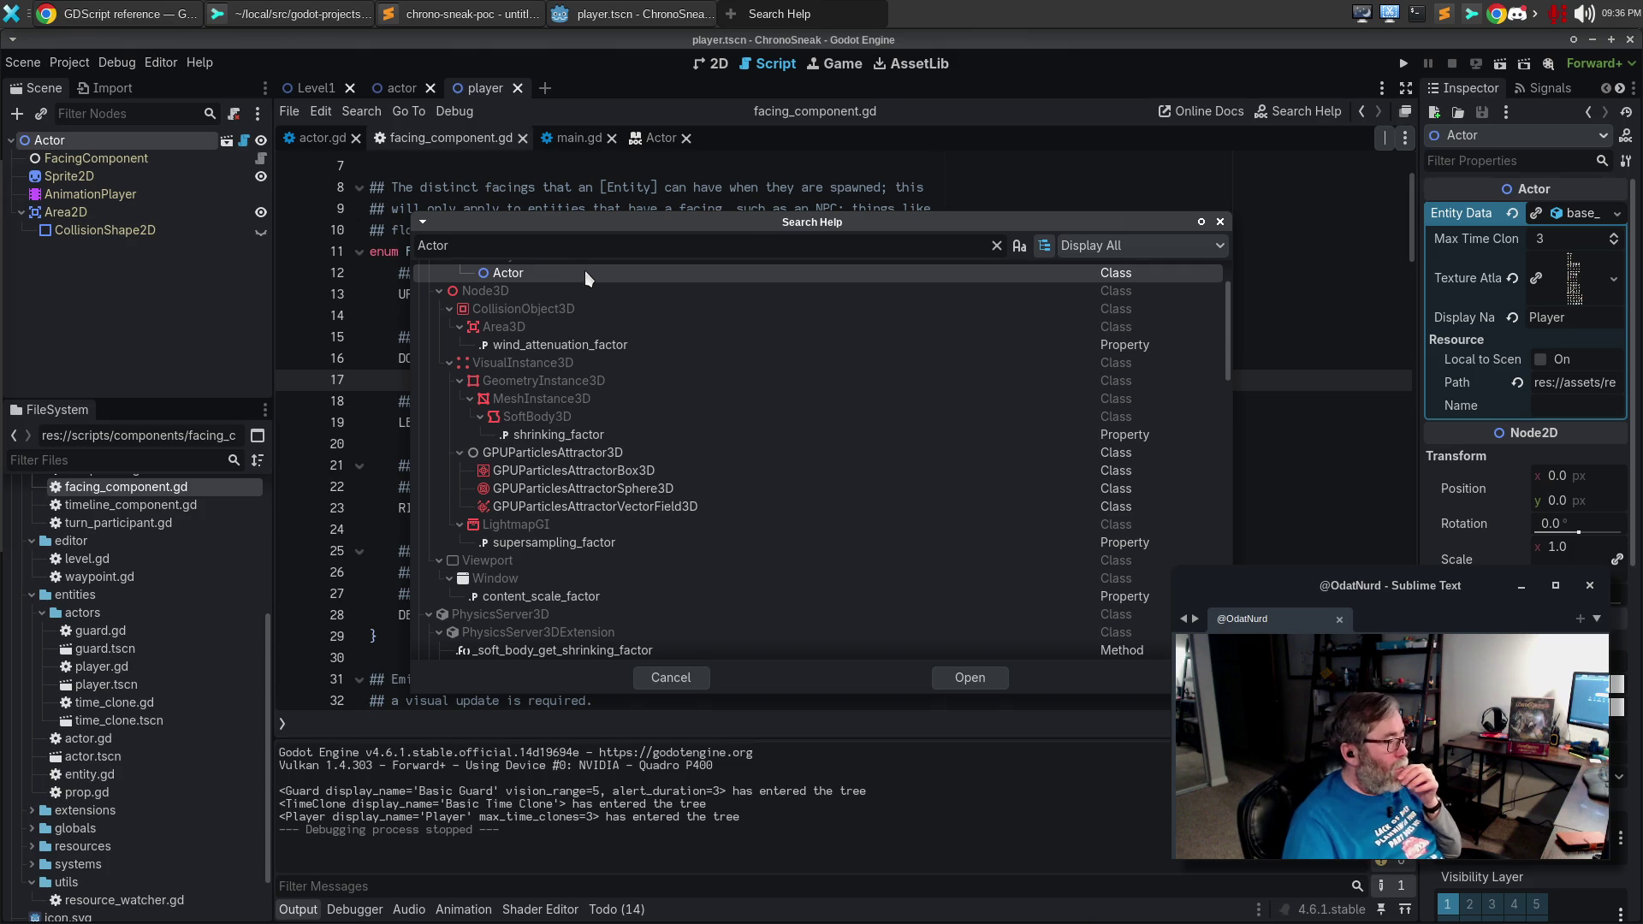
double_click(582, 271)
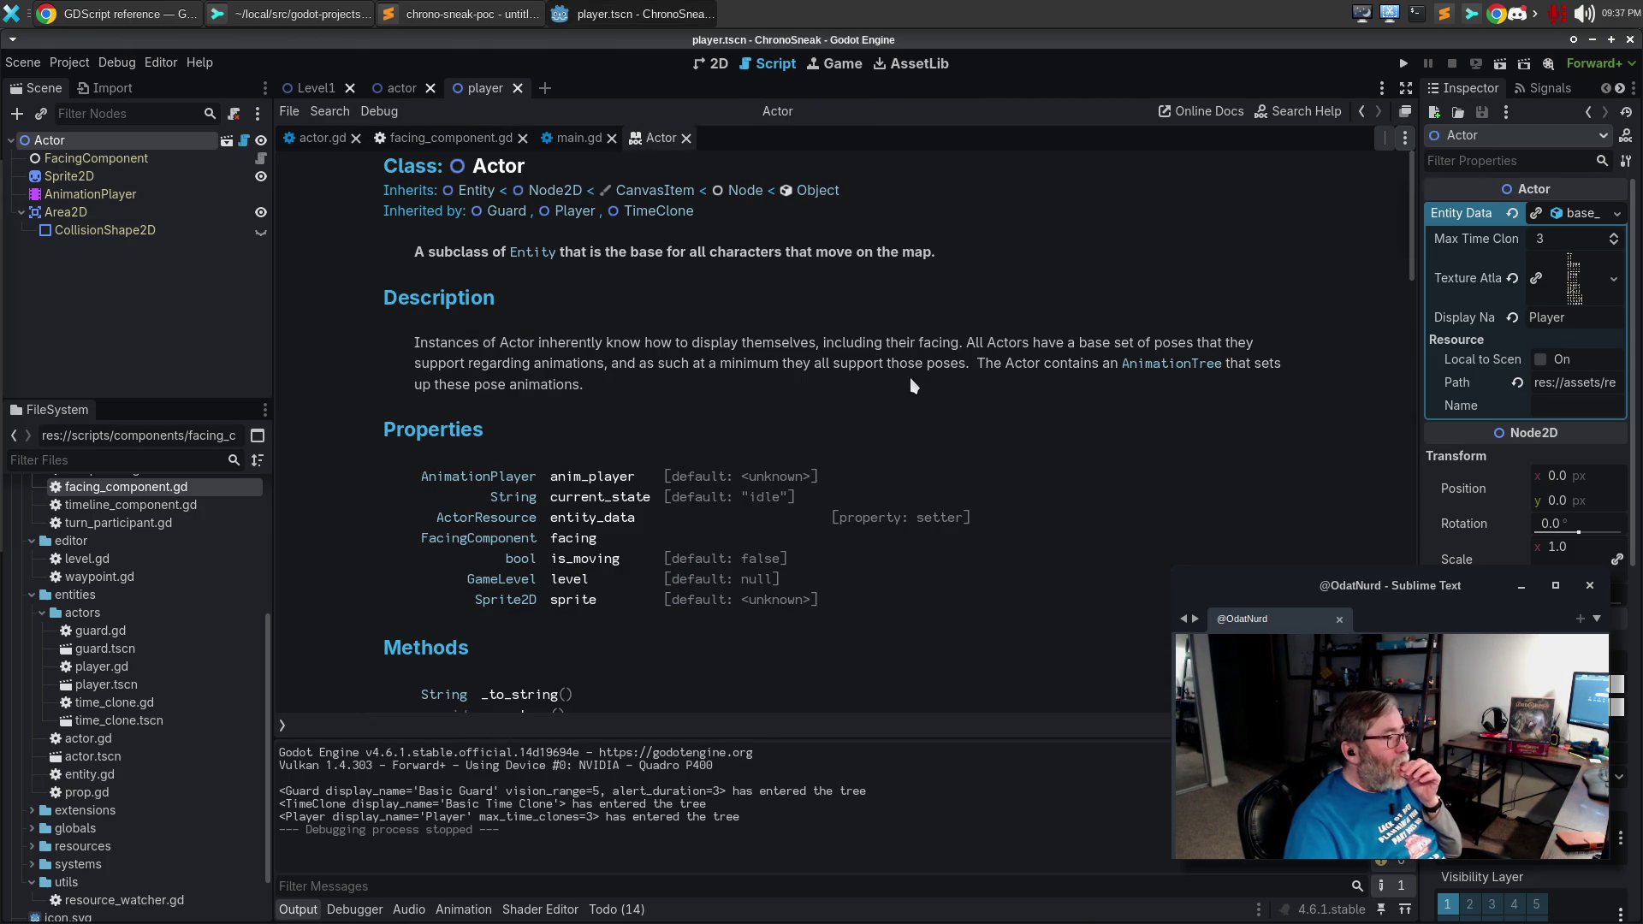
Follow the FacingComponent link to review its reference, including DEFAULT = 1 and its description.
scroll(813, 389, down, 10)
scroll(813, 389, up, 12)
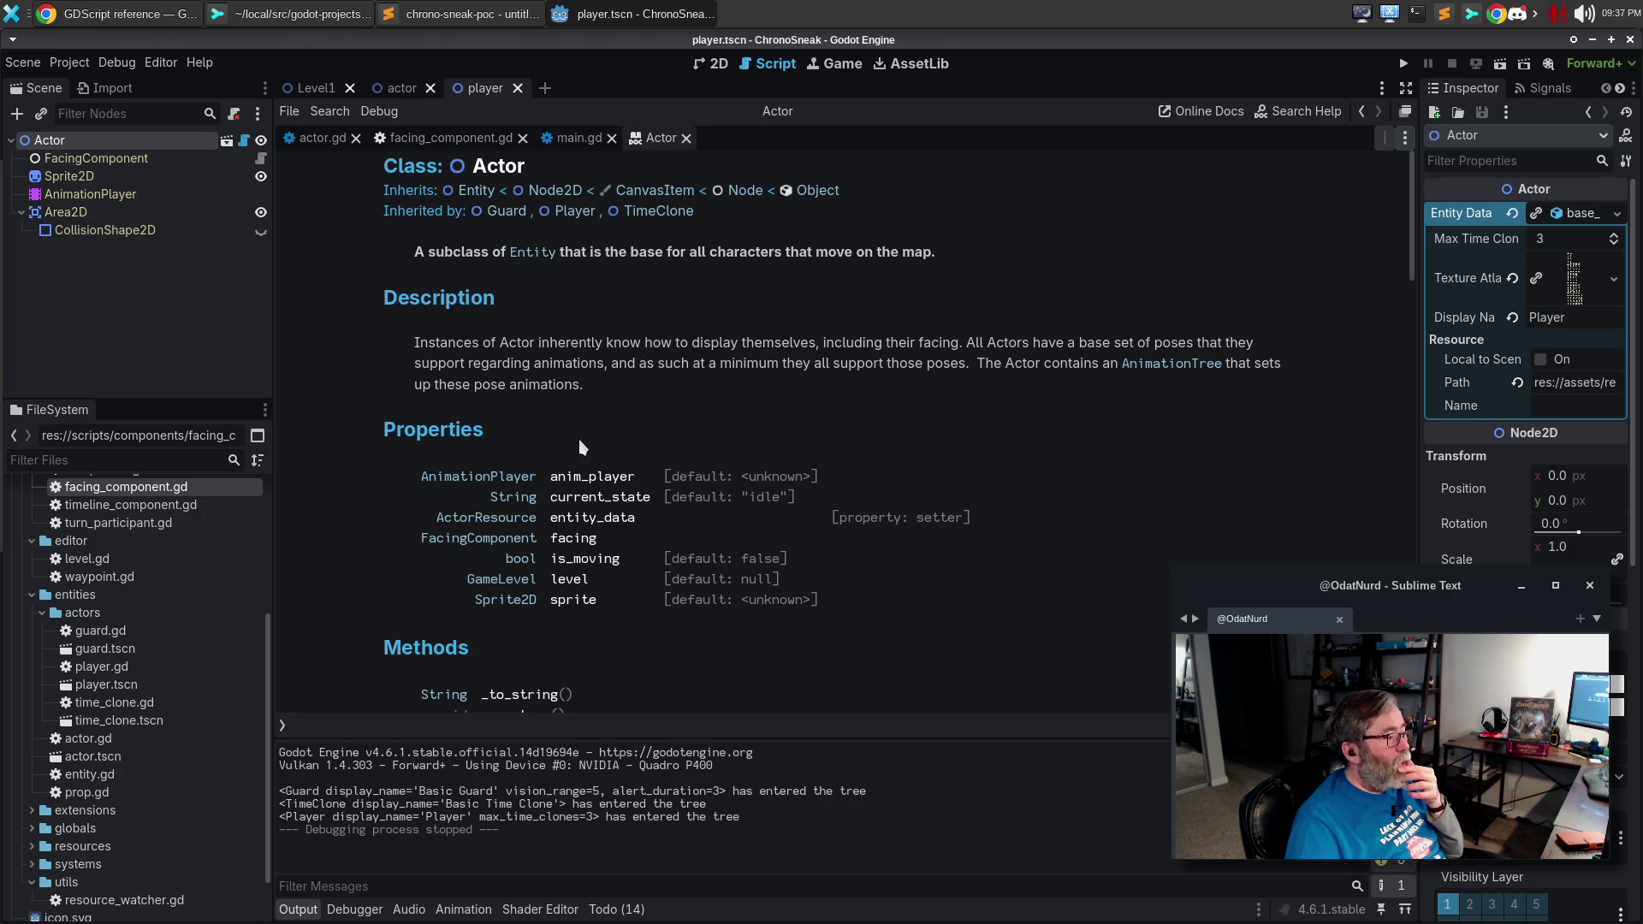
click(513, 538)
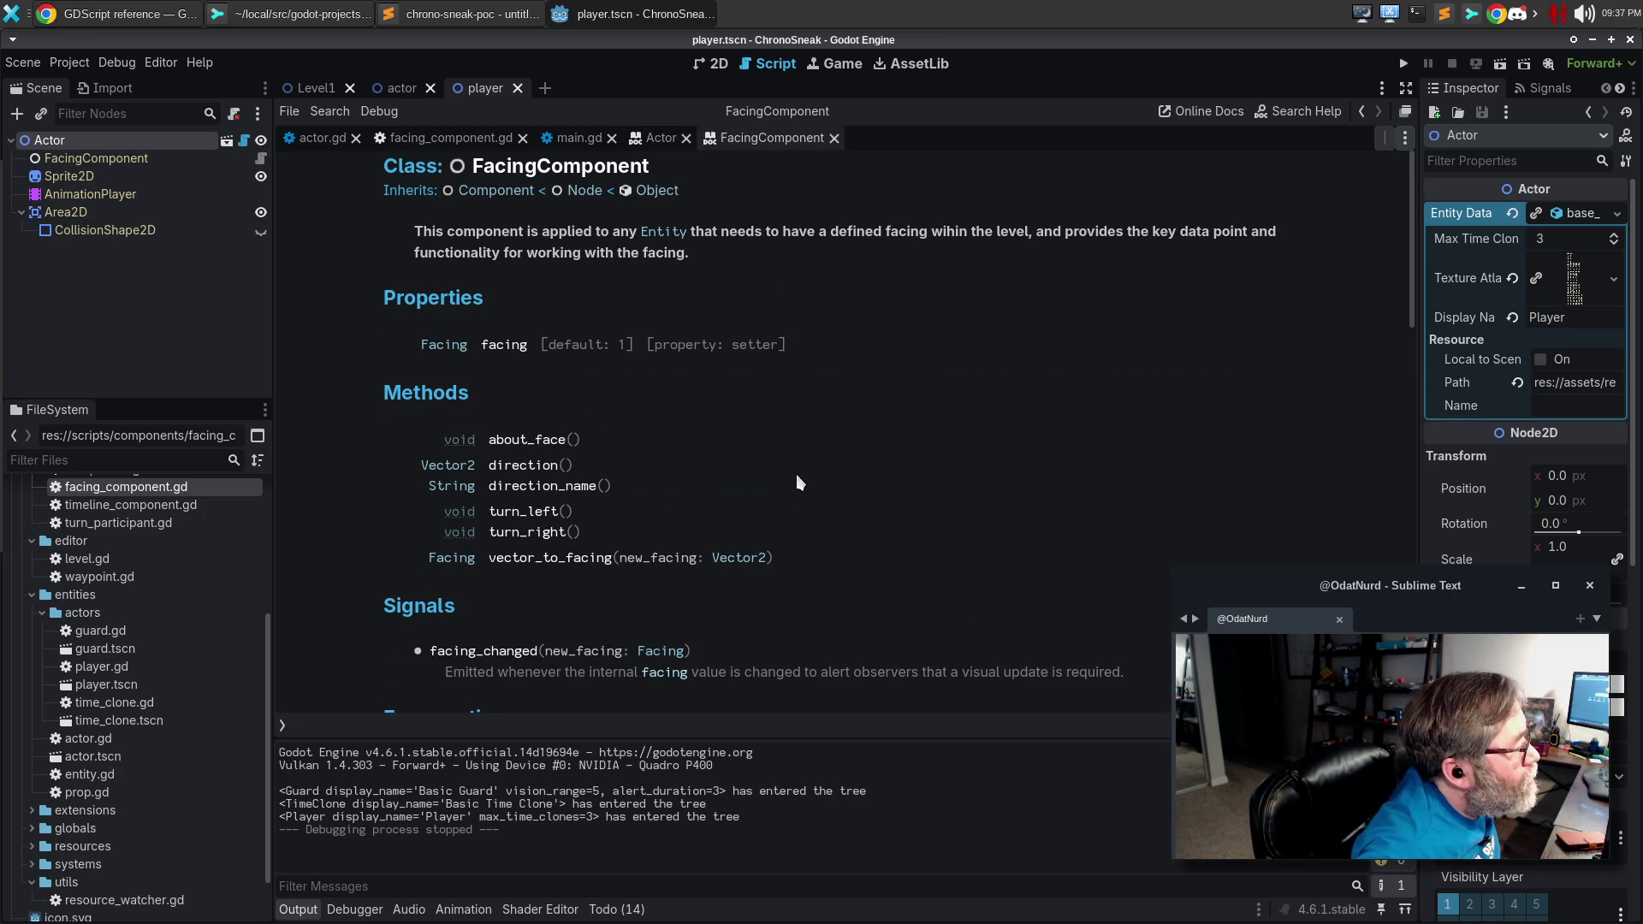
scroll(796, 484, down, 3)
scroll(794, 477, down, 2)
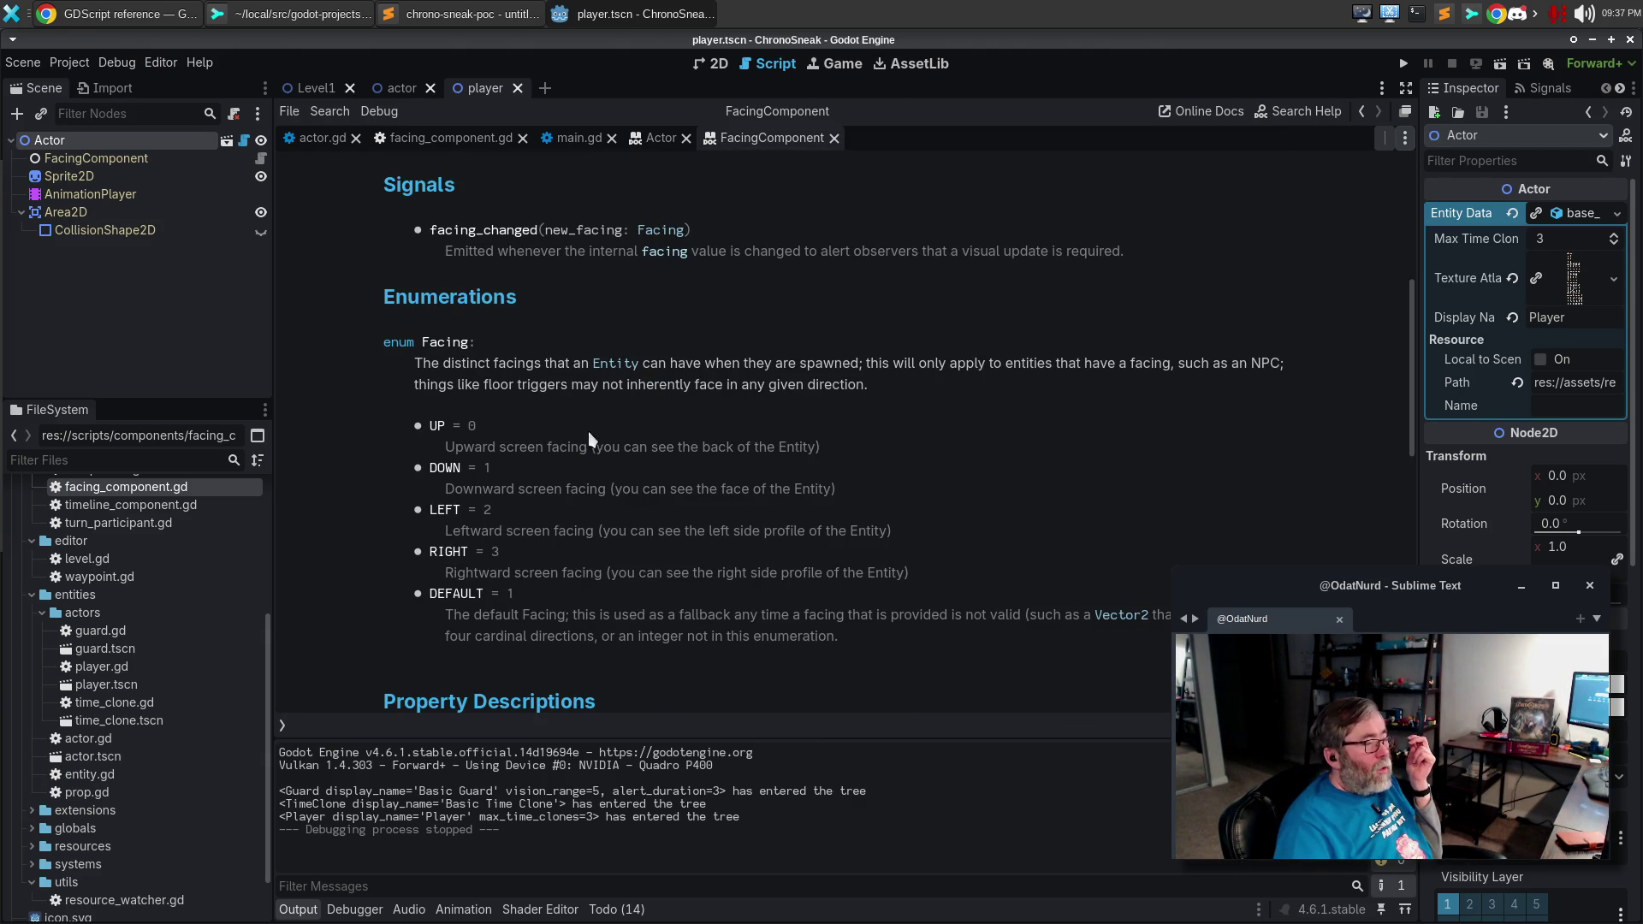
scroll(670, 457, up, 6)
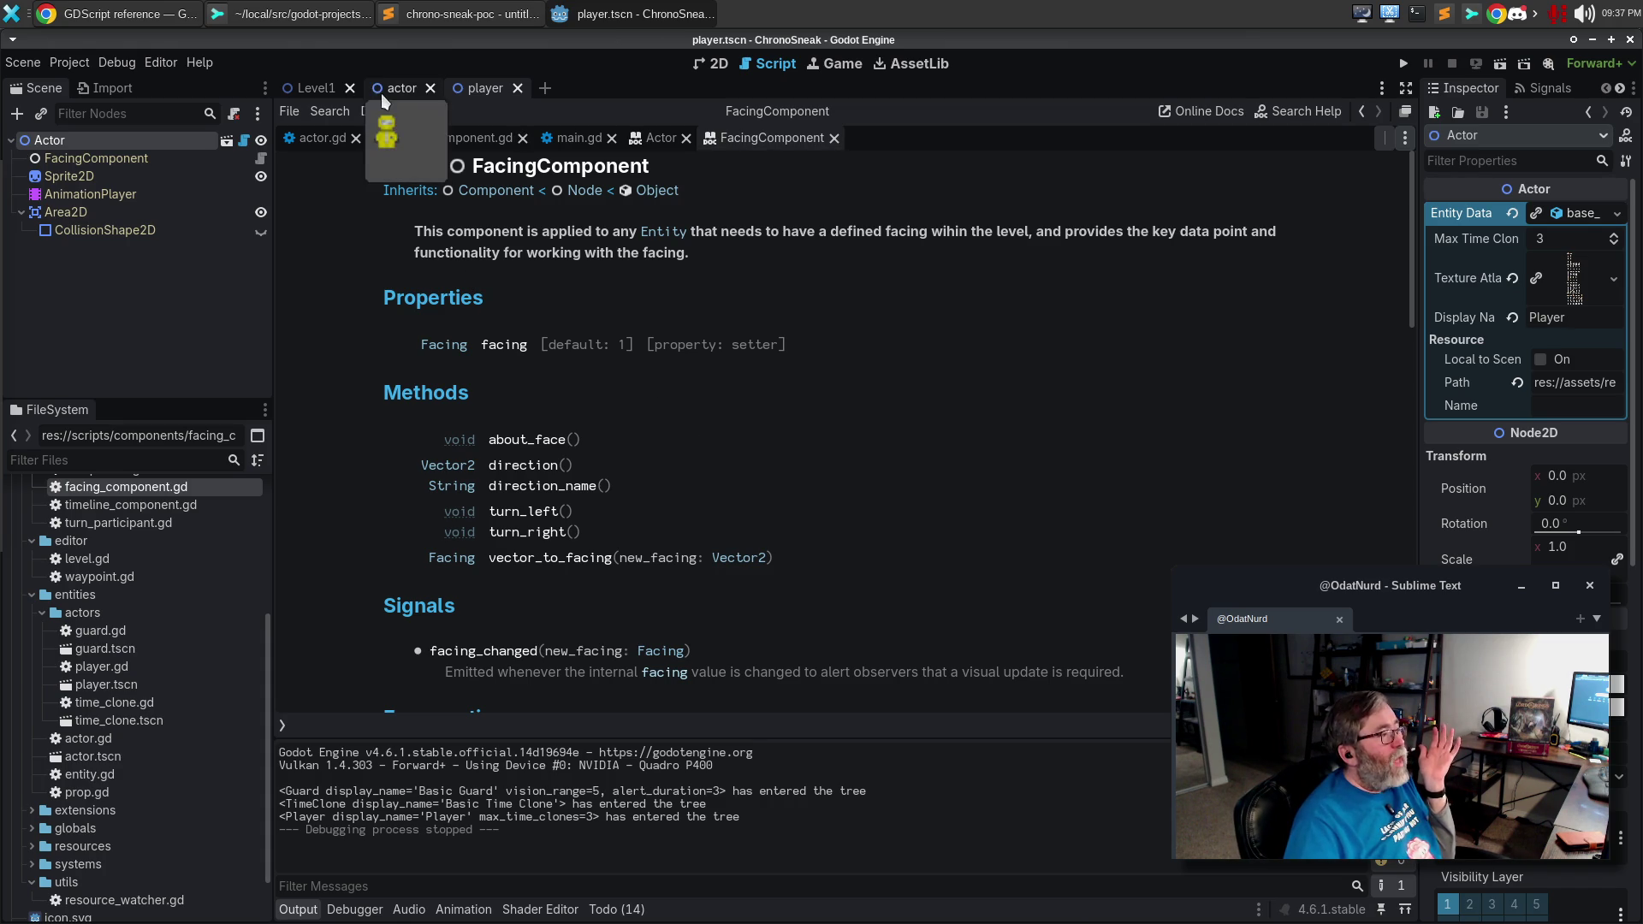
Search the project in Sublime Text for regex Facing\.DOWN and open facing_component.gd at line 68.
click(475, 14)
key(ctrl+shift+f)
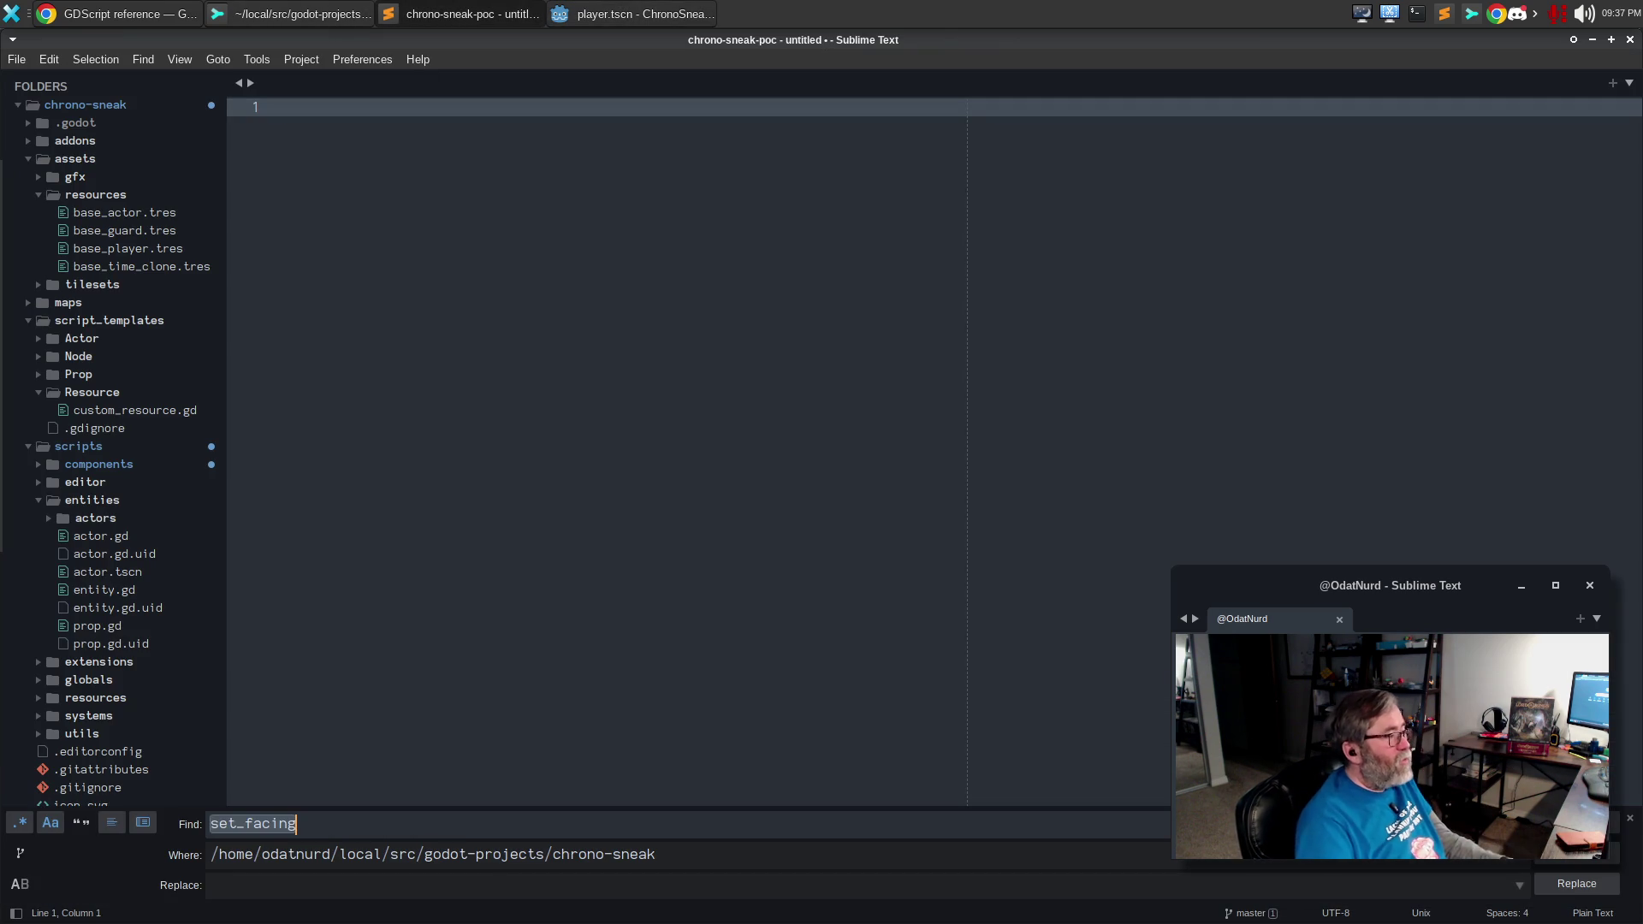
text(Face)
key(BackSpace)
key(BackSpace)
key(BackSpace)
text(acing\.DOWN)
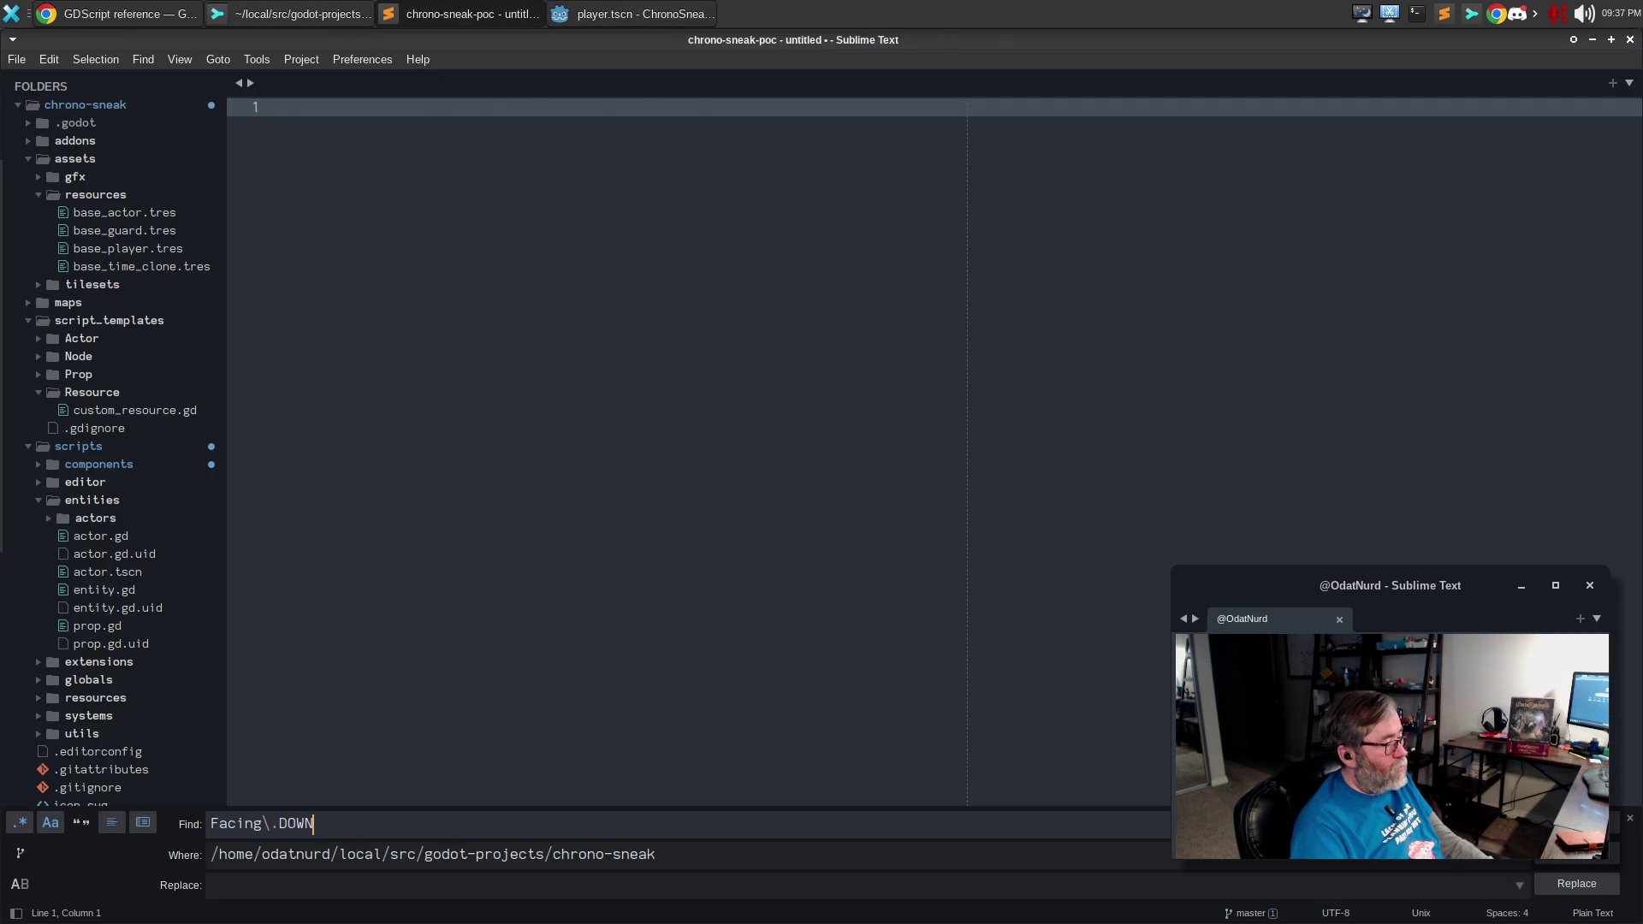
key(Return)
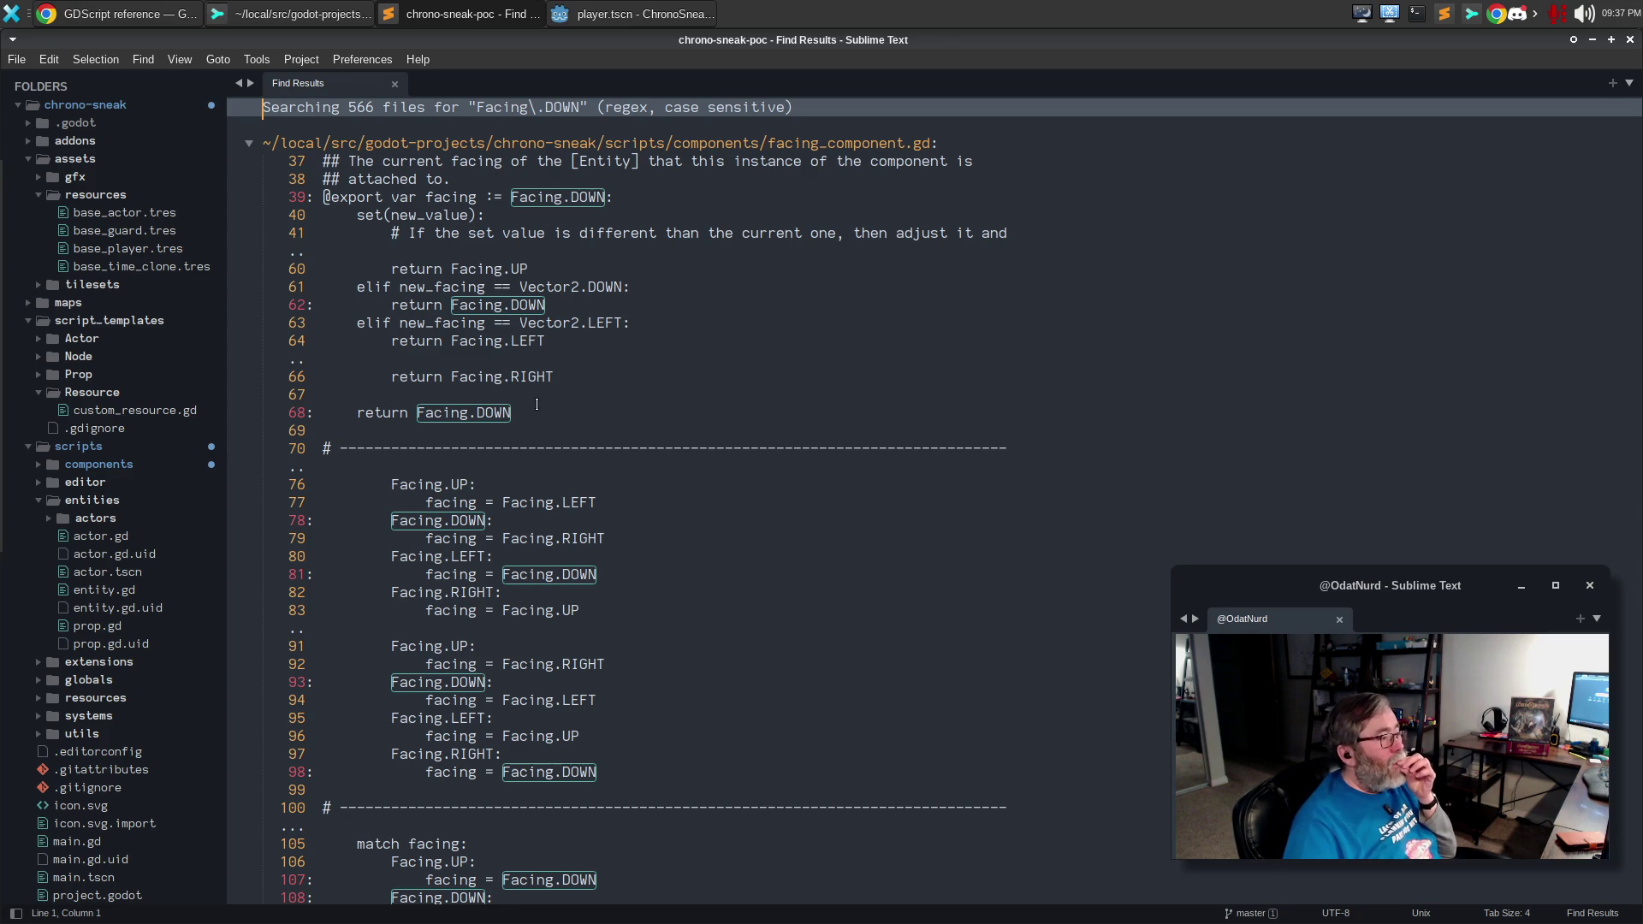
double_click(531, 411)
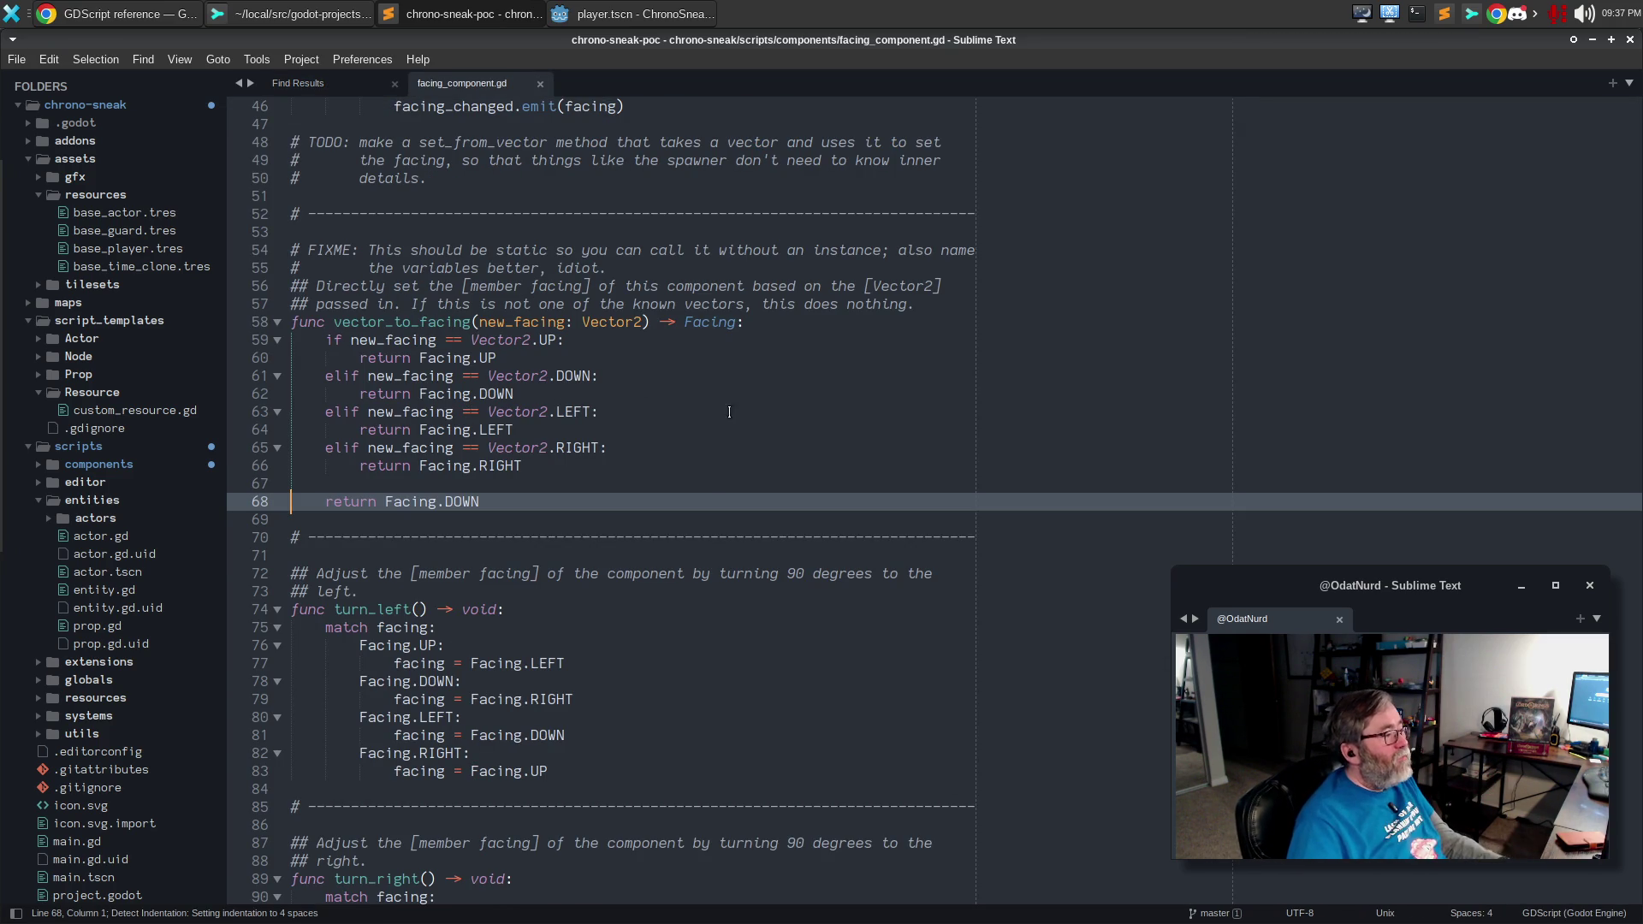
key(alt+Tab)
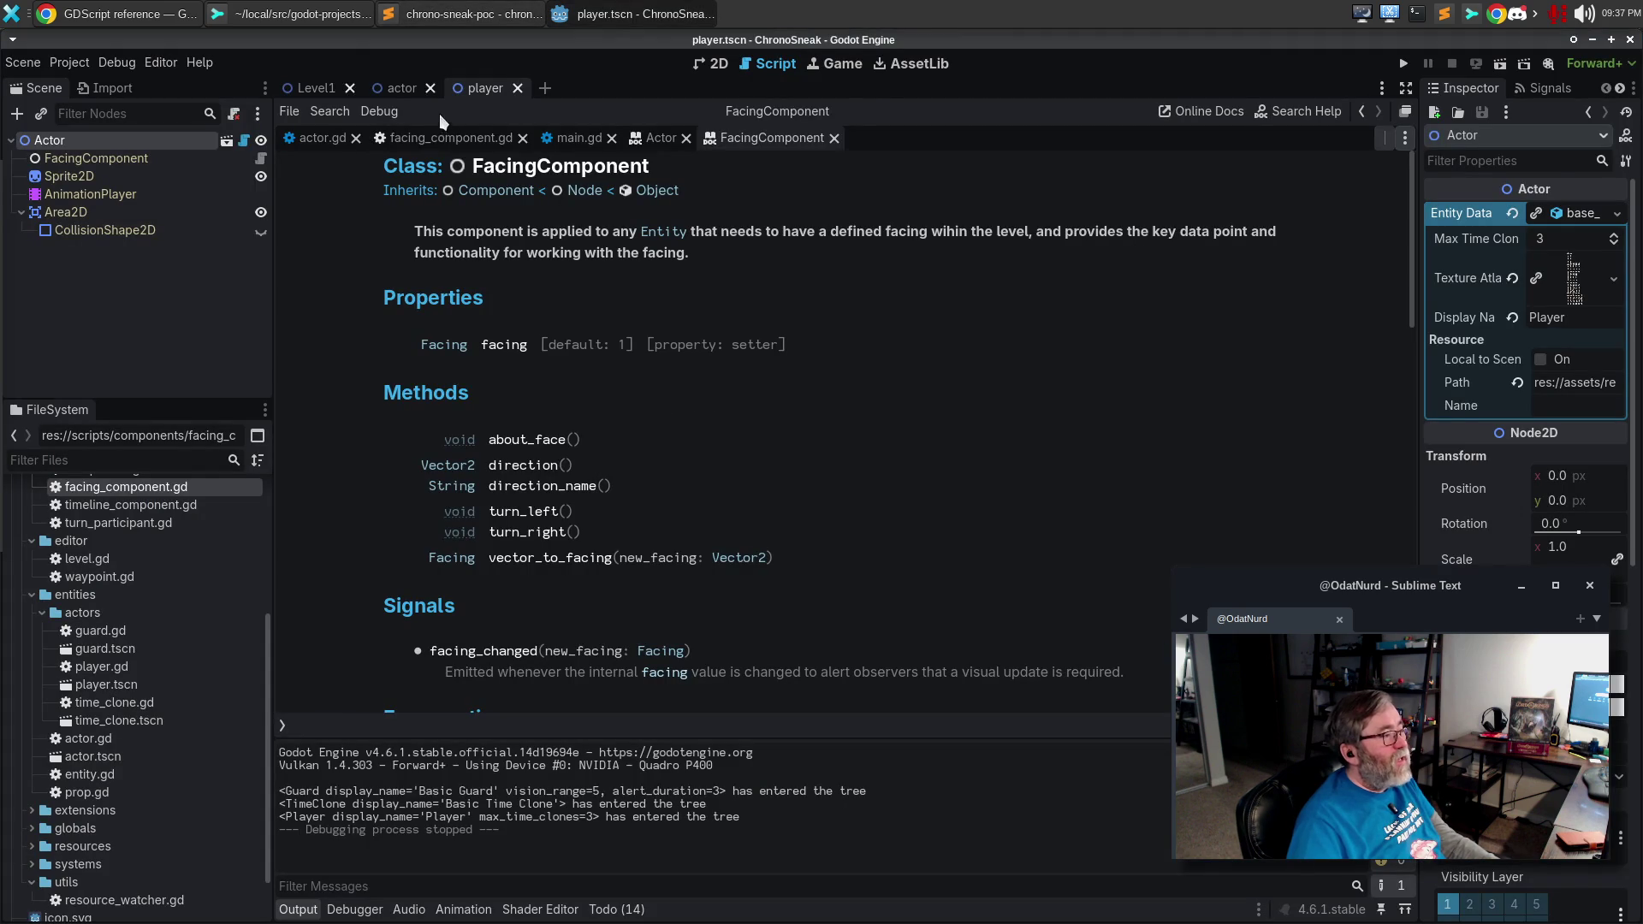
Change the vector_to_facing fallback return from Facing.DOWN to Facing.DEFAULT.
click(441, 141)
click(629, 445)
key(ctrl+alt+f)
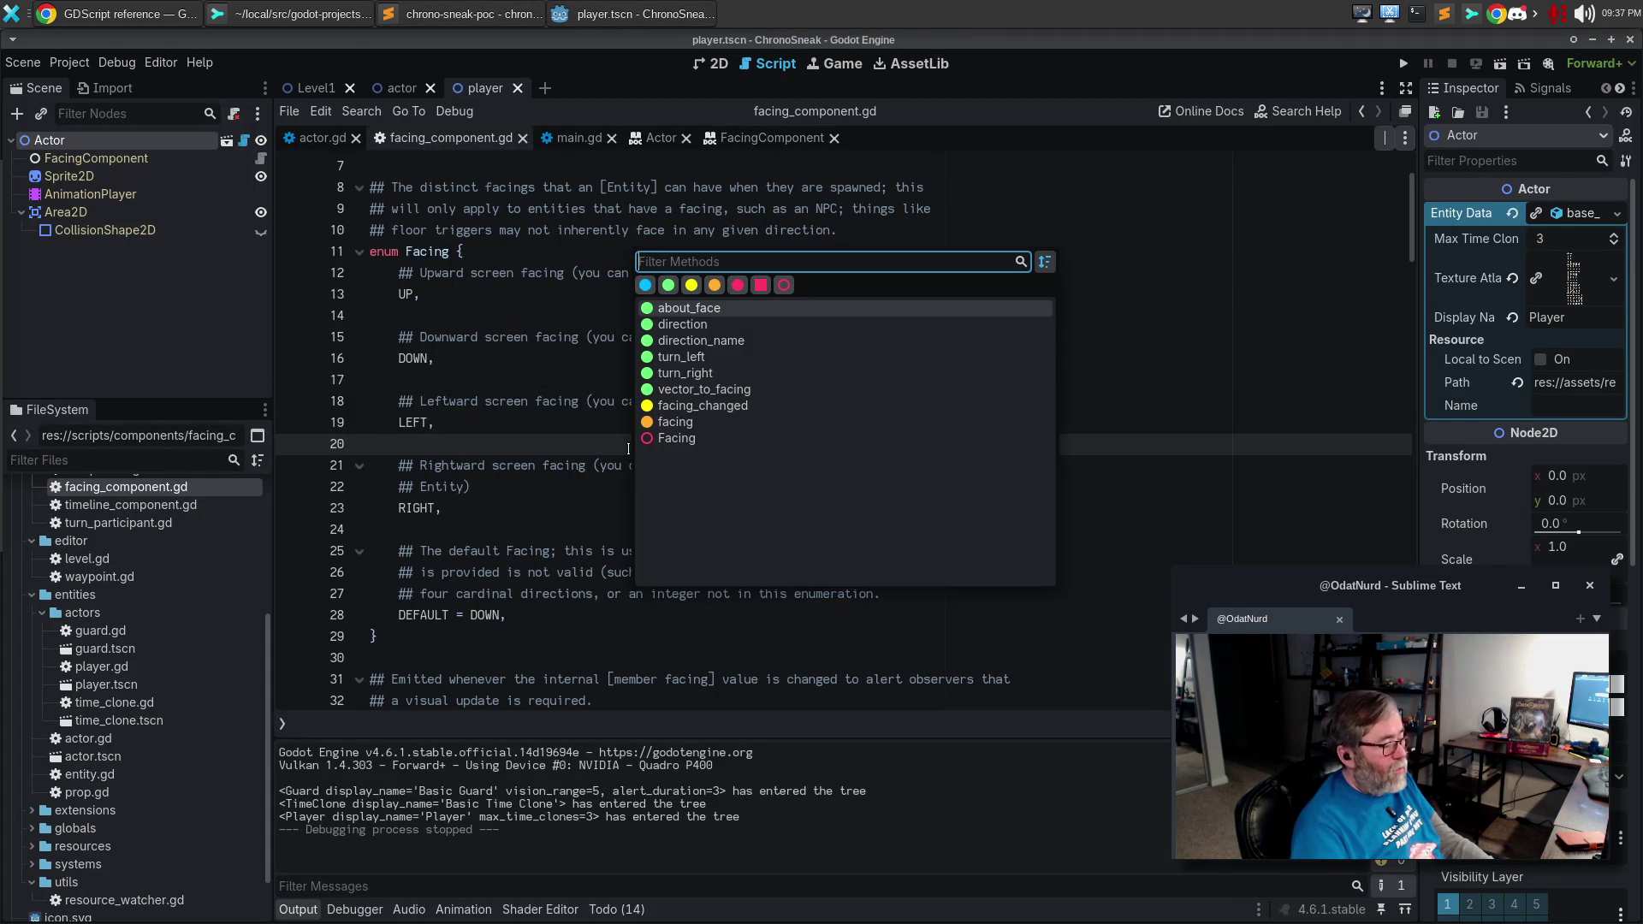
text(vec)
key(Return)
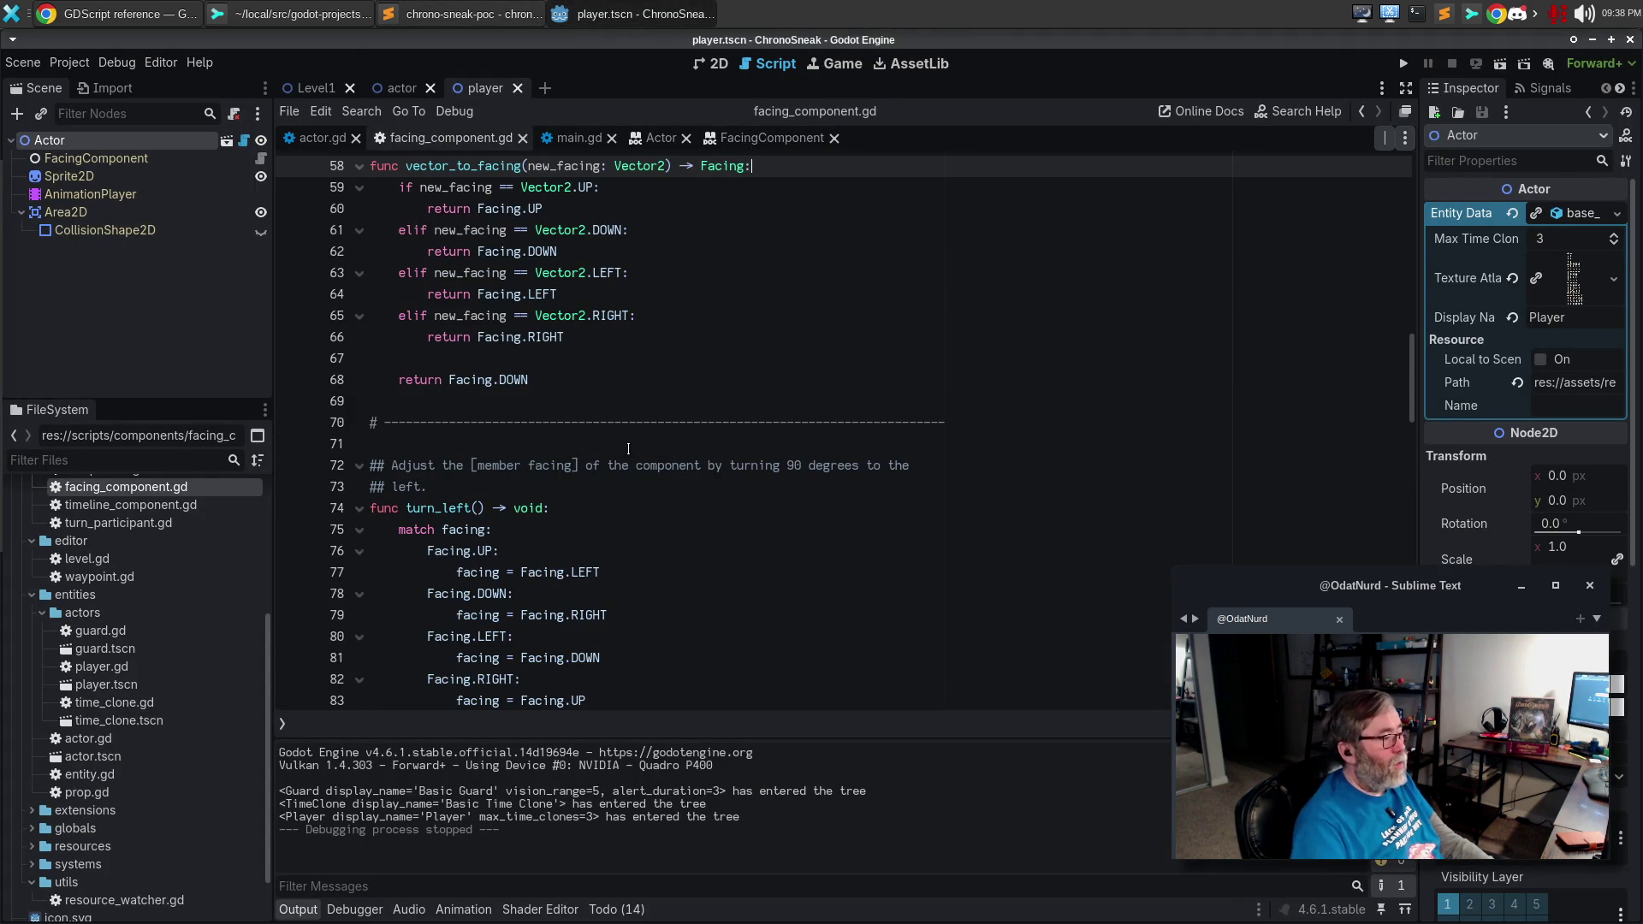
double_click(514, 379)
text(DEF)
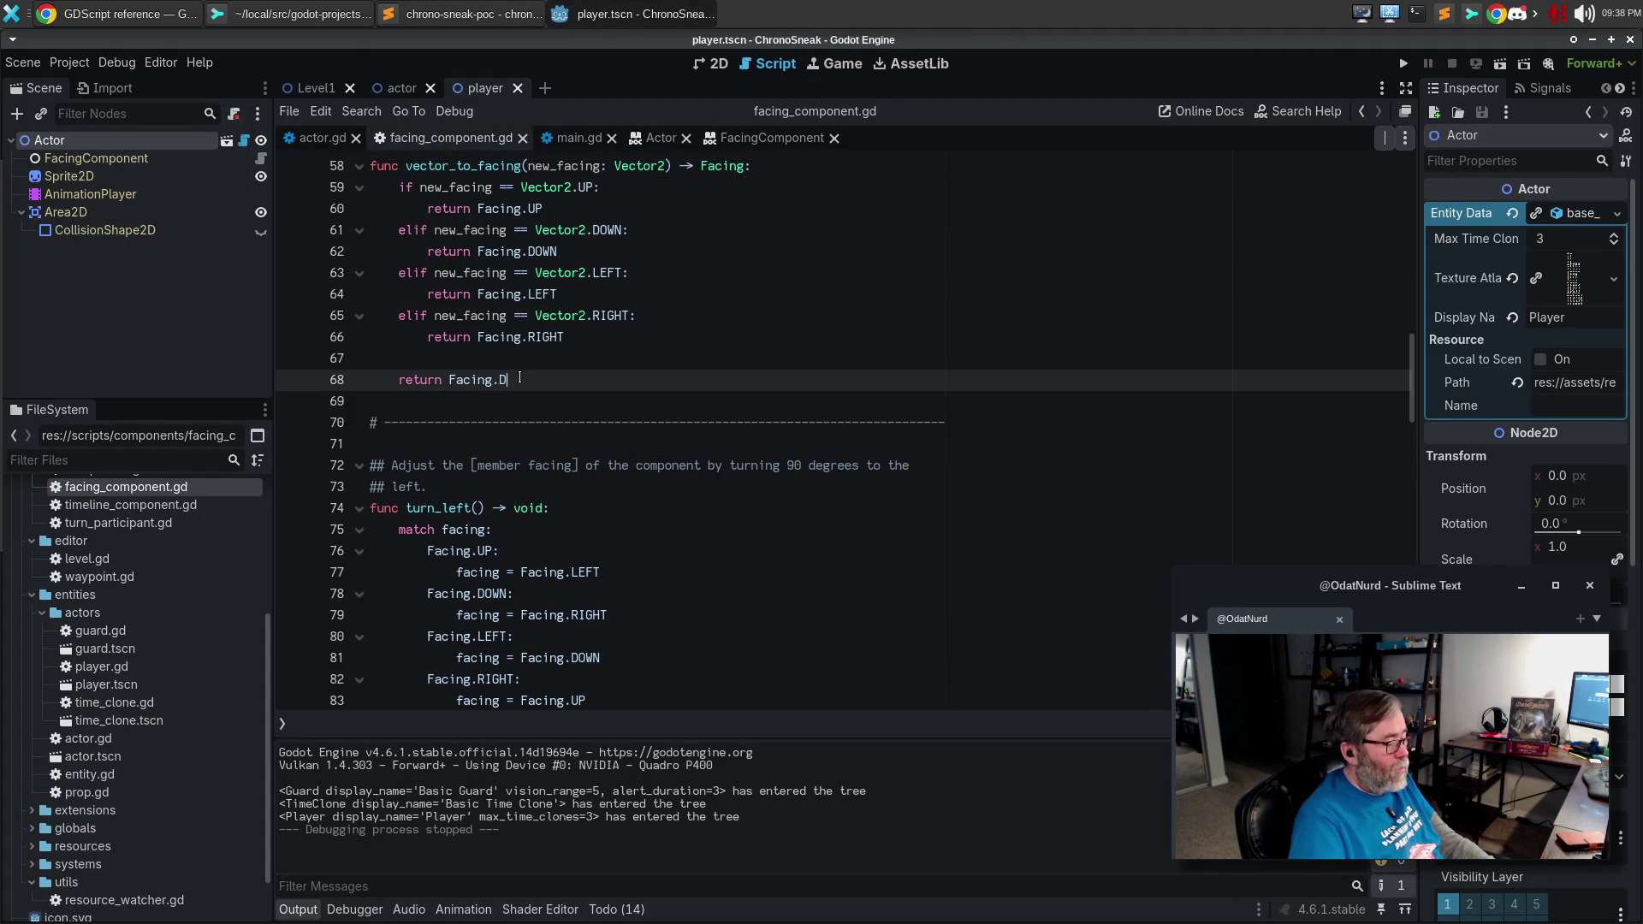
key(Return)
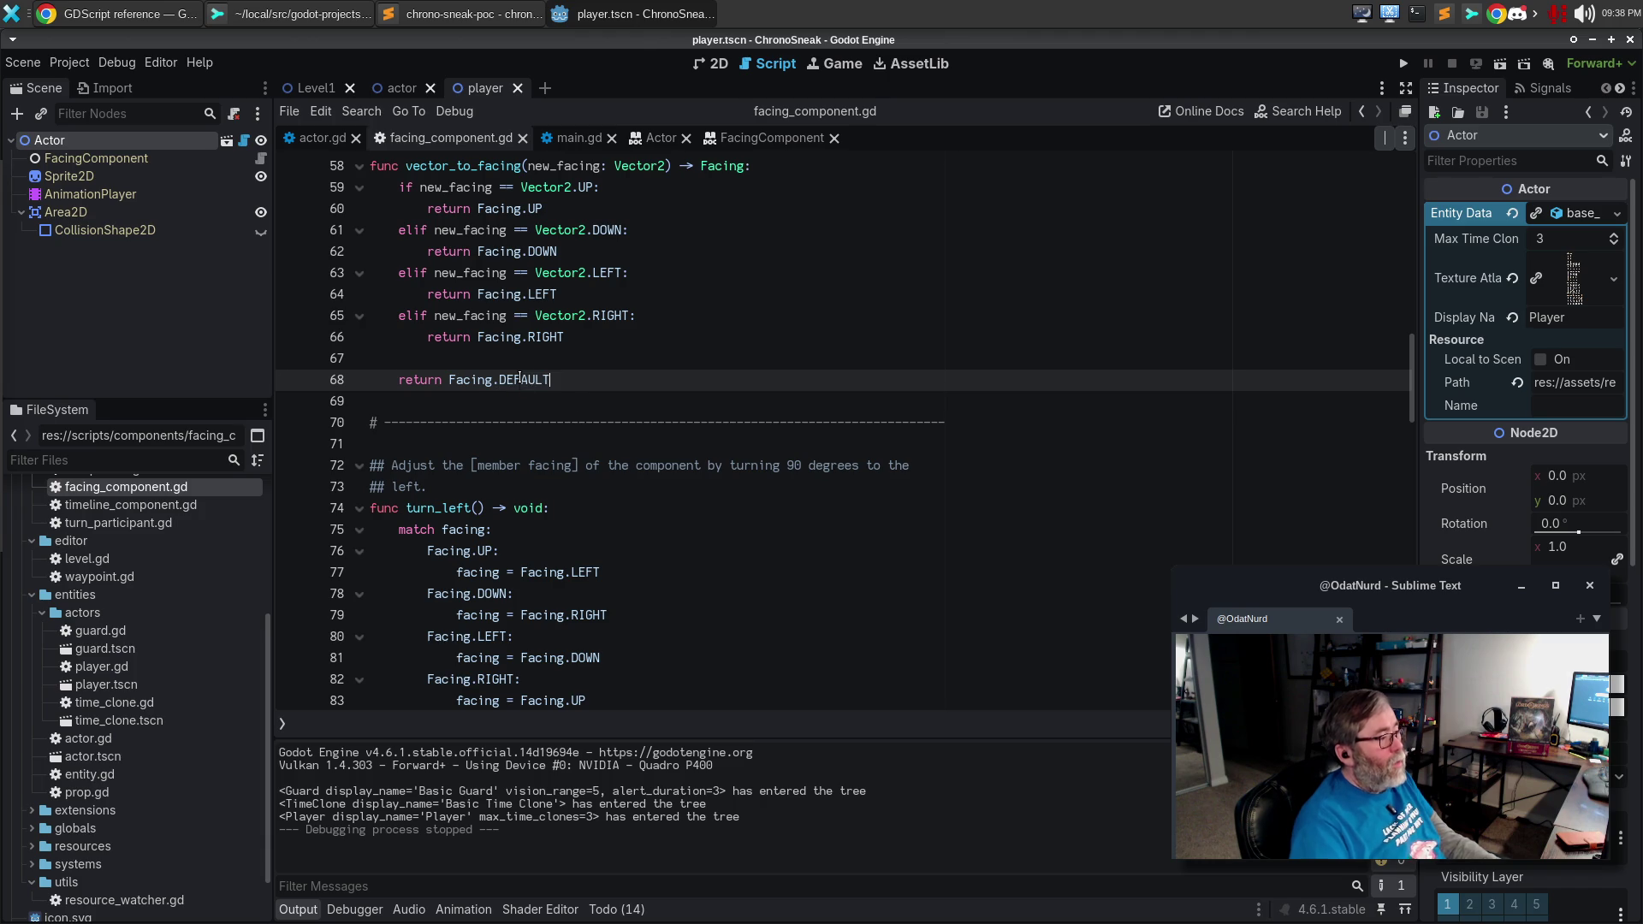
Open the next Facing.DOWN match, in actor.gd's set_initial_facing, and start replacing it with DEFAULT.
key(alt+Tab)
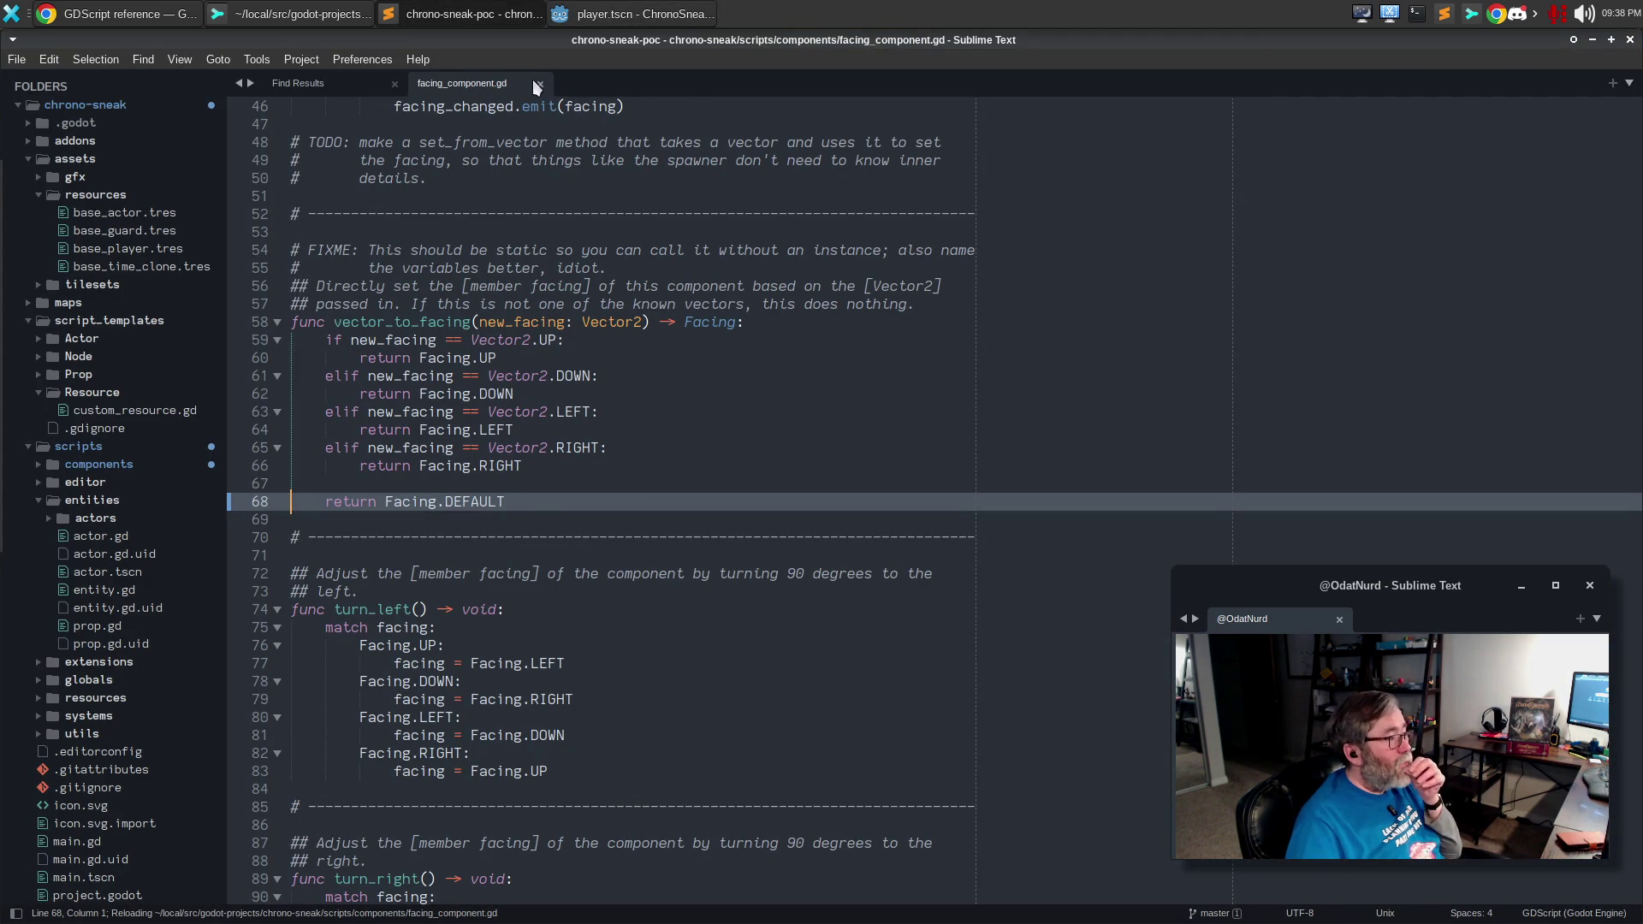
click(538, 83)
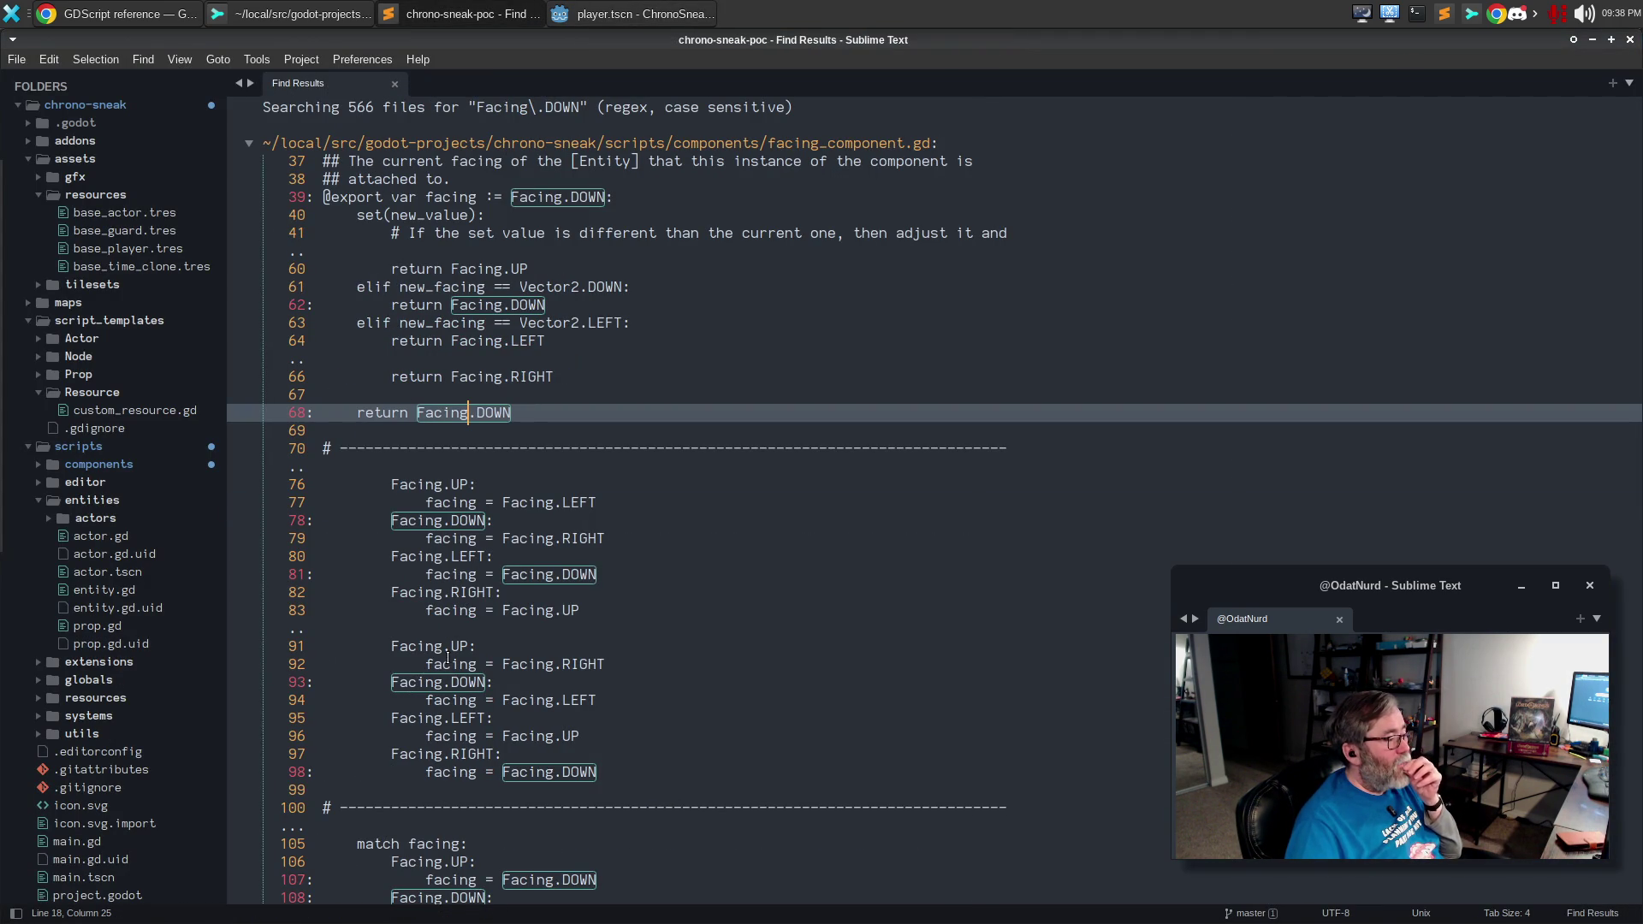
scroll(513, 647, down, 4)
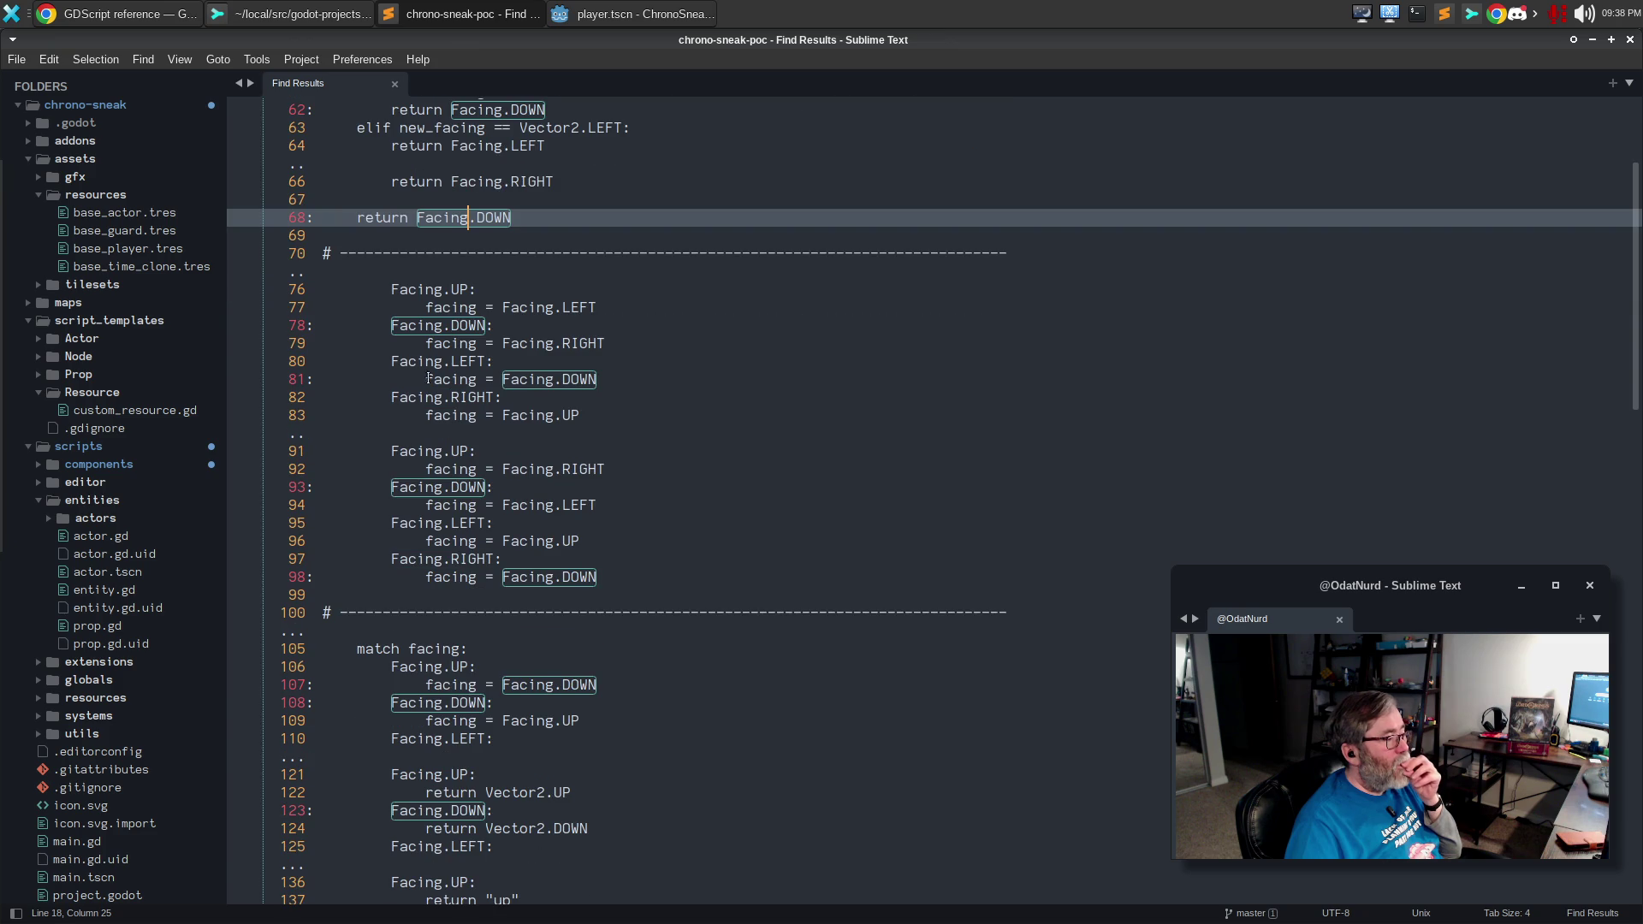
double_click(421, 325)
key(alt+Tab)
text(DEF)
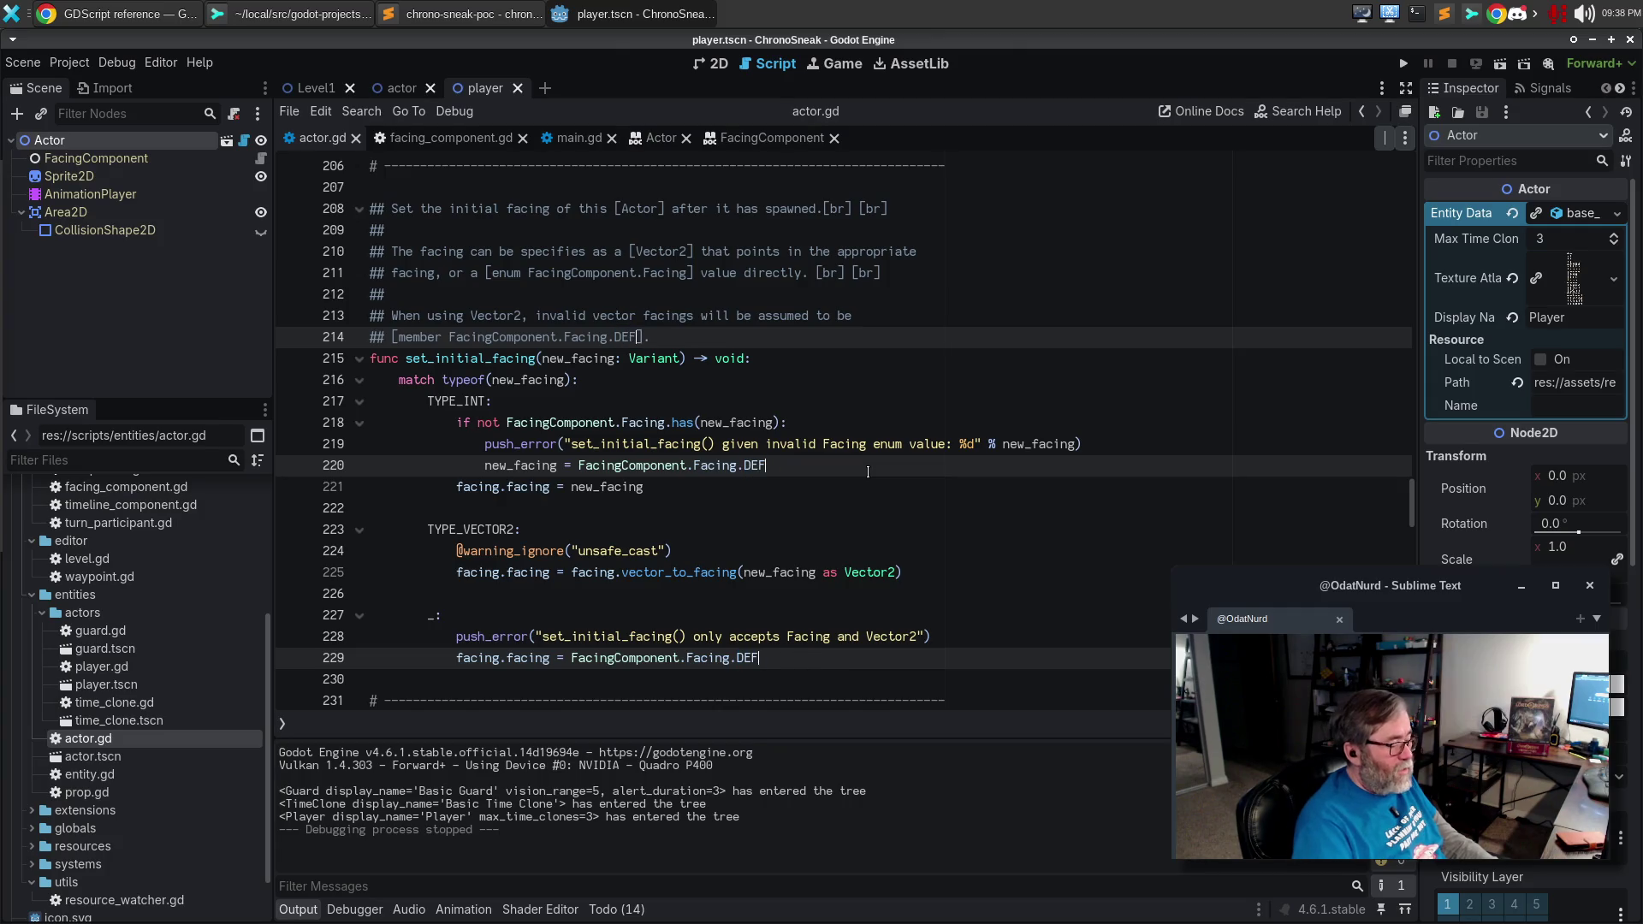
text(AULT)
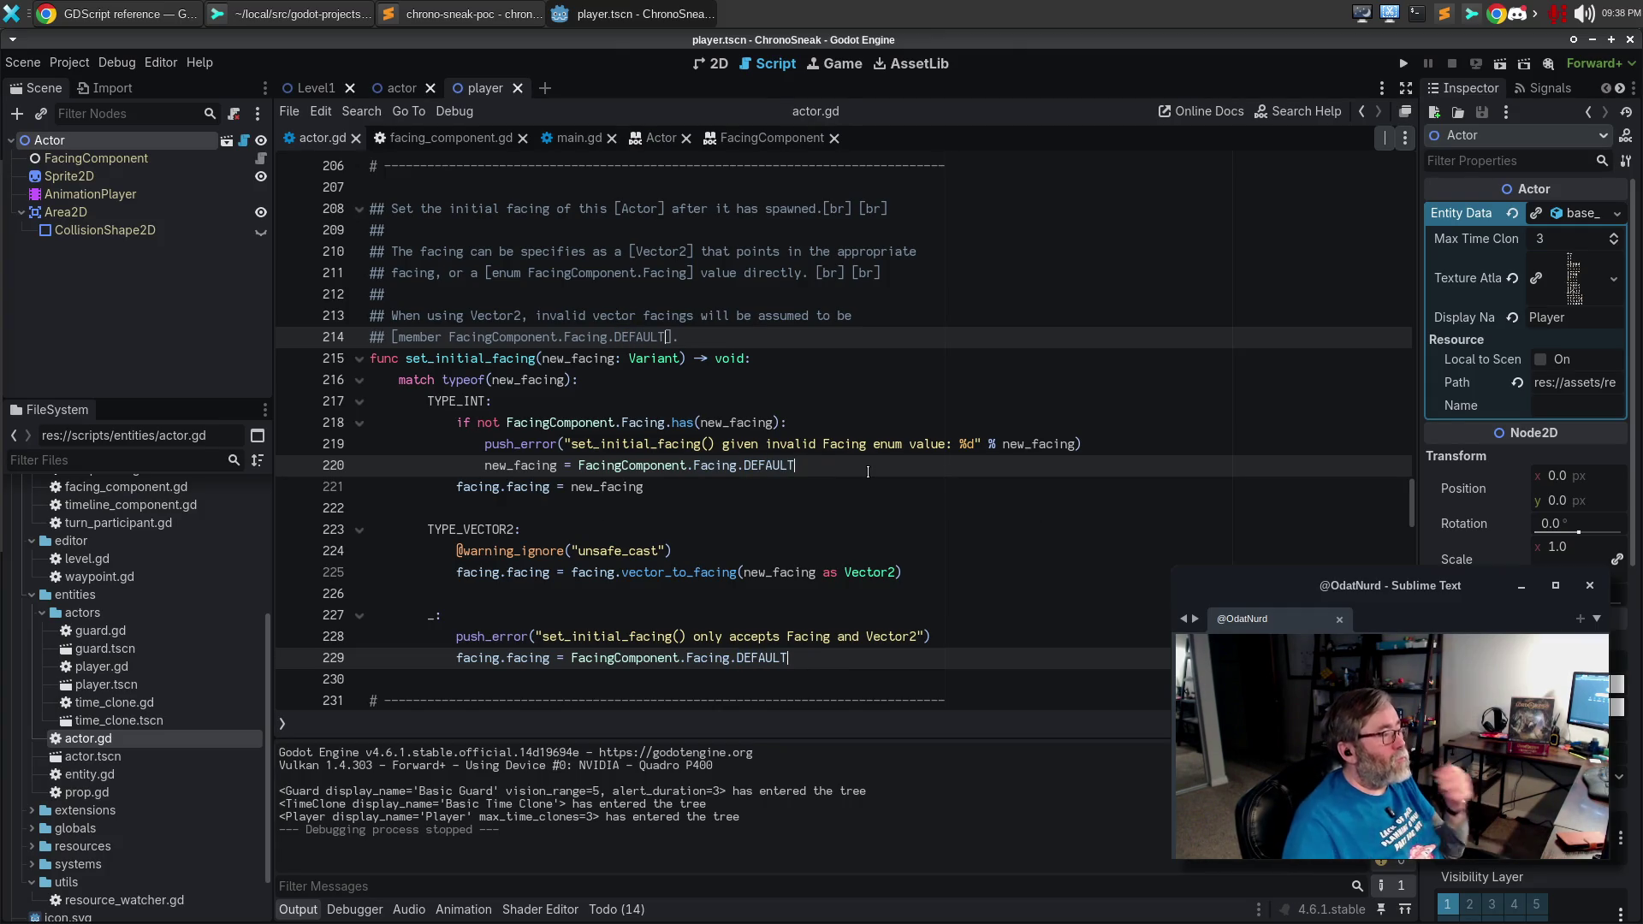
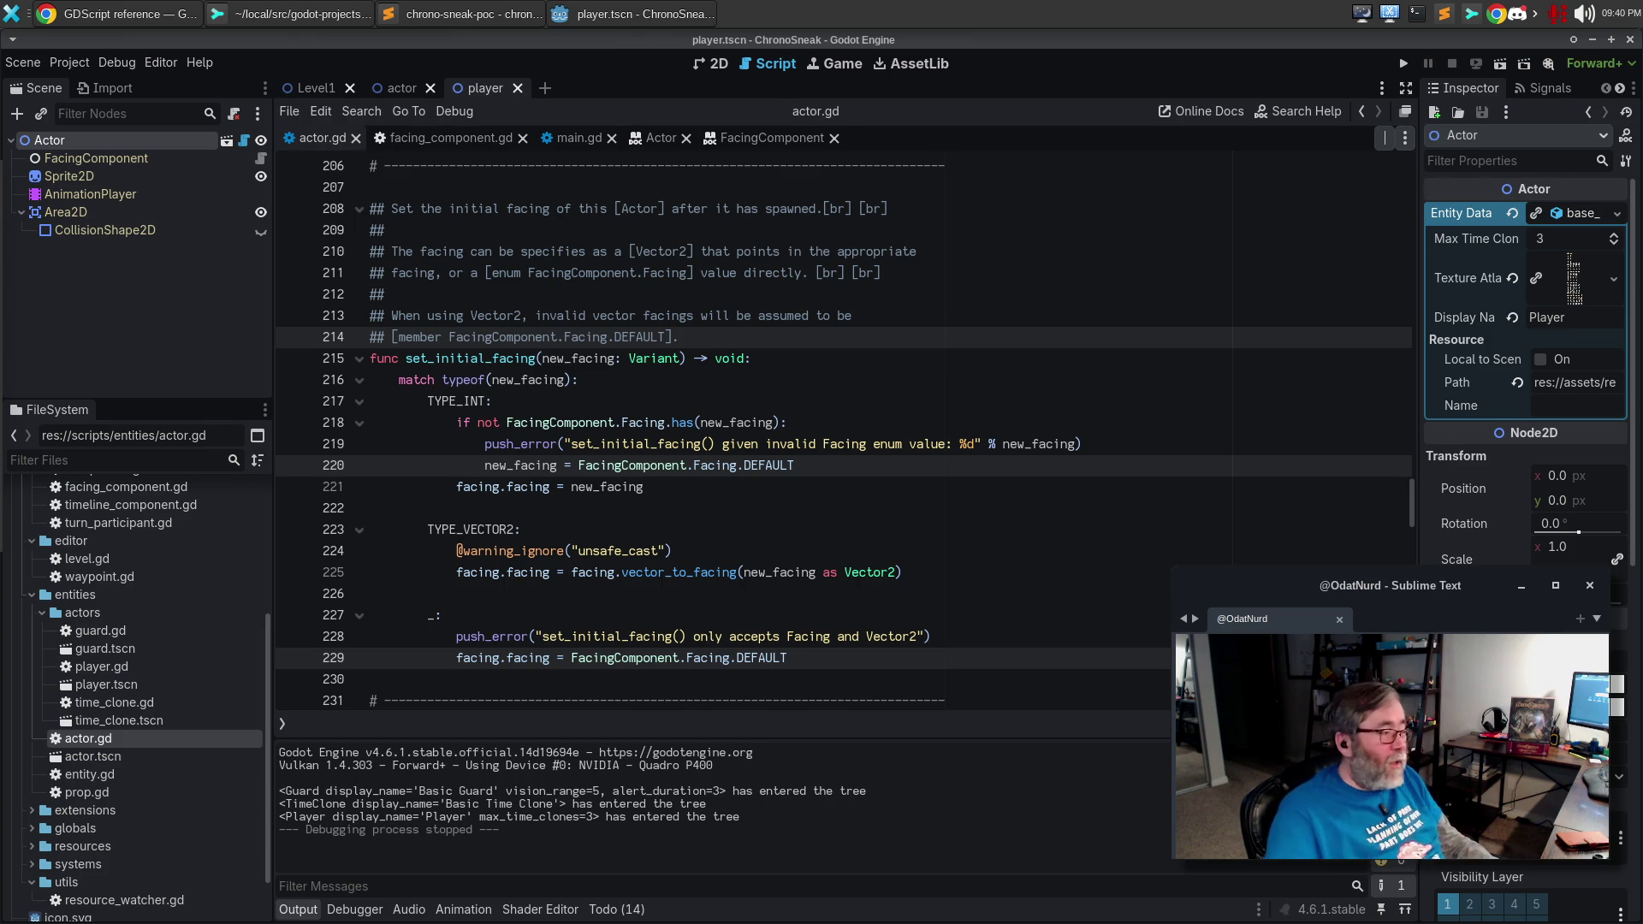
Review lines 222-223 of set_initial_facing in actor.gd, then show Sublime's Facing.DOWN Find Results.
click(821, 530)
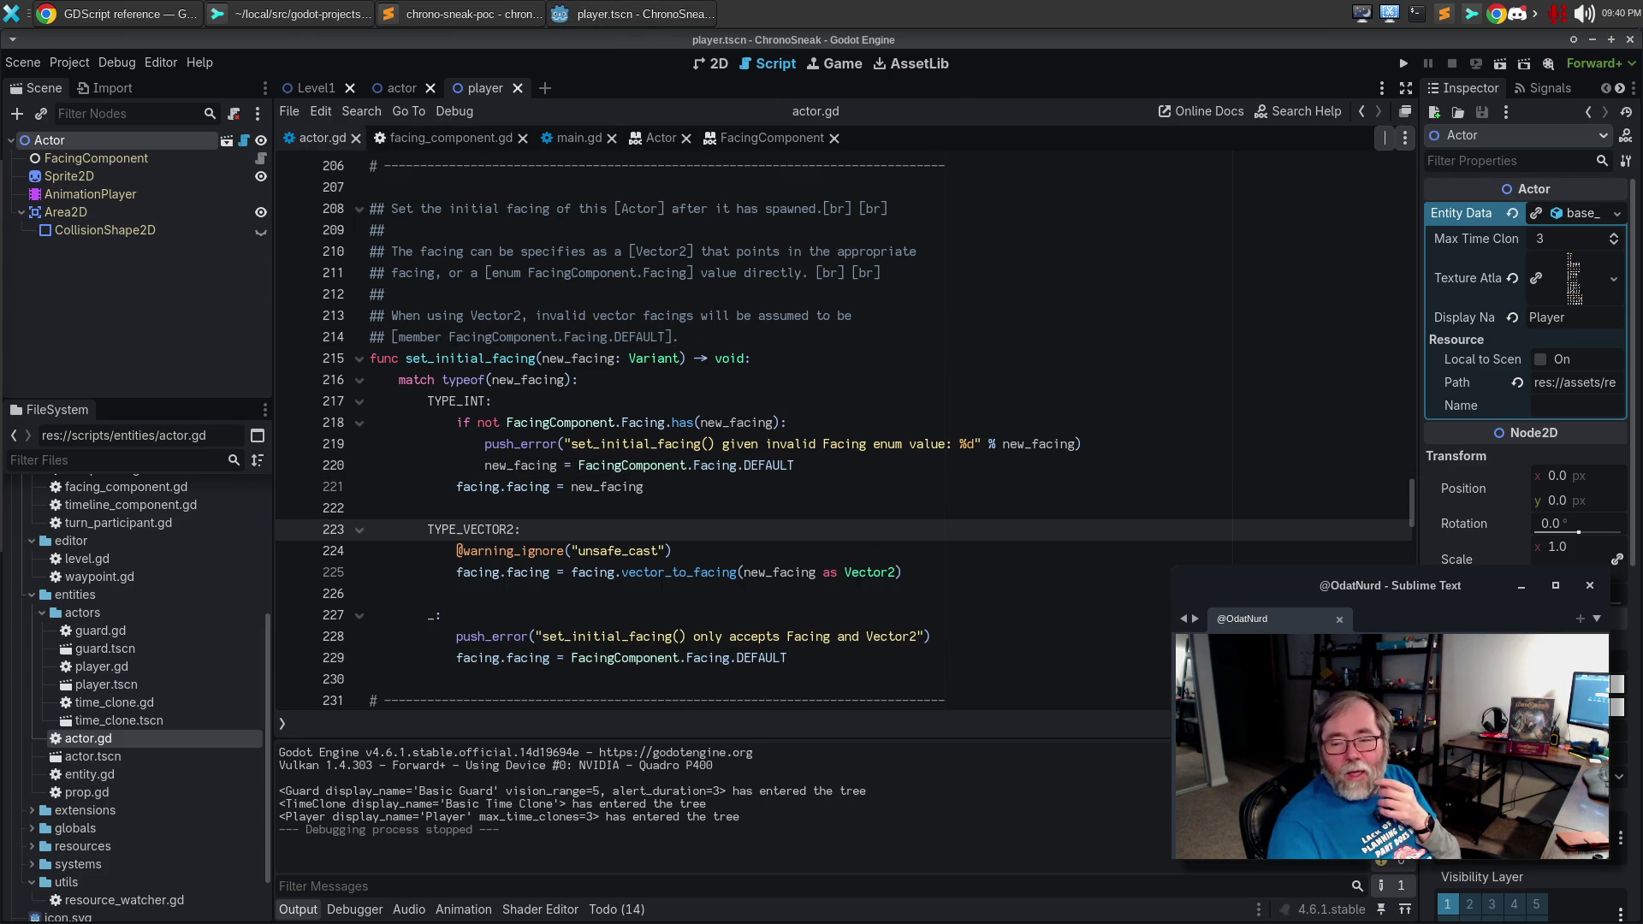
click(818, 509)
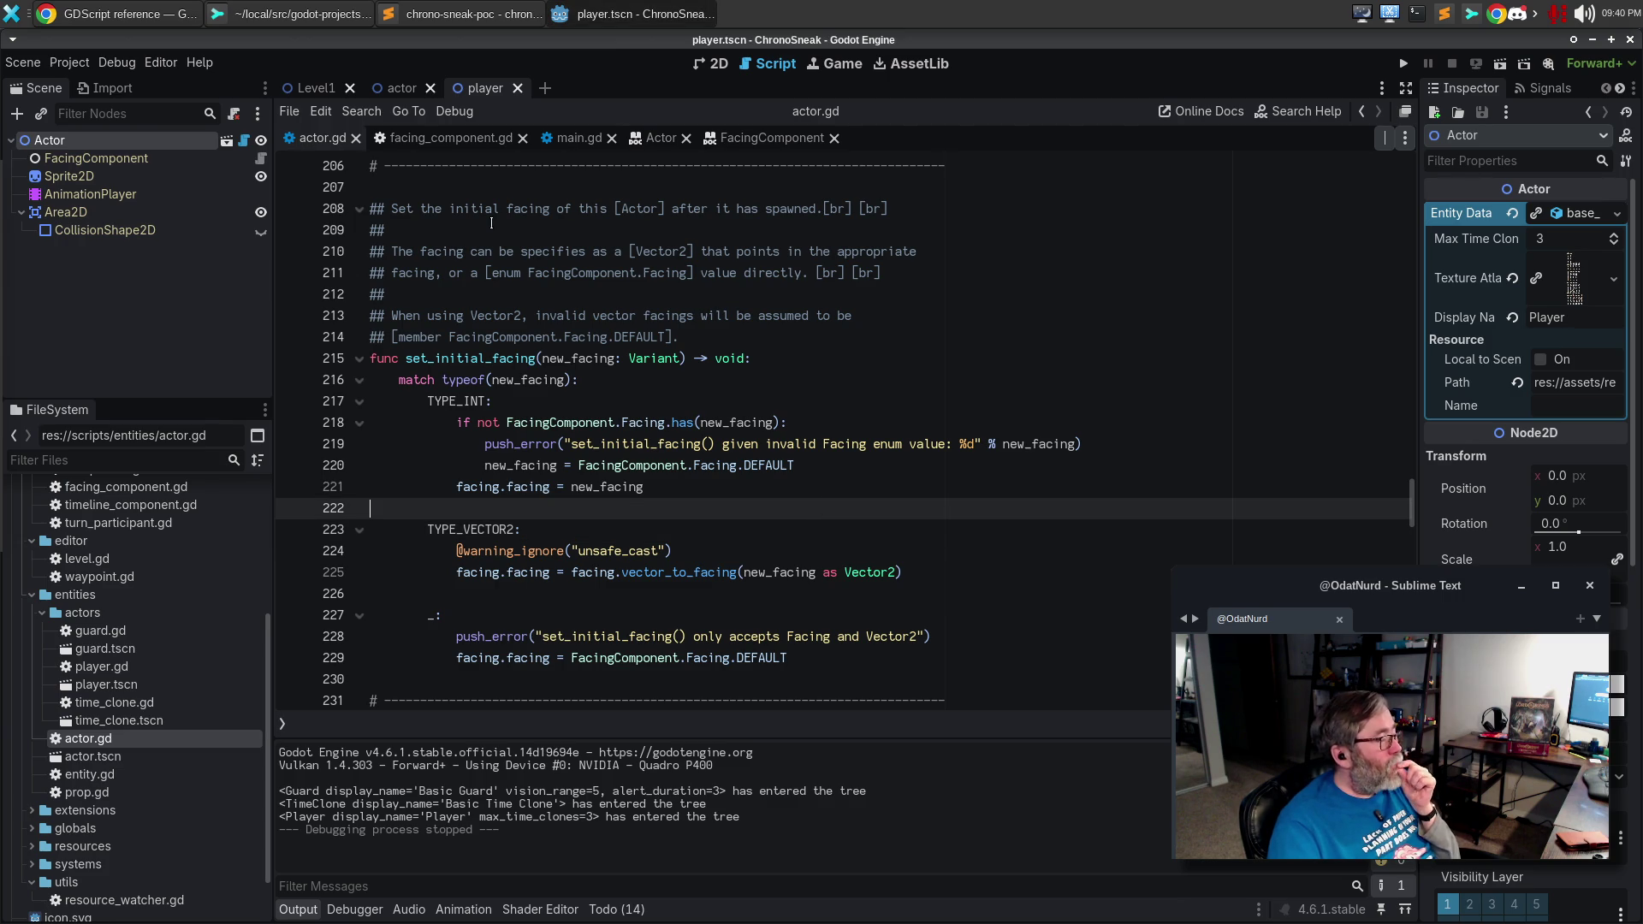
click(443, 17)
click(538, 83)
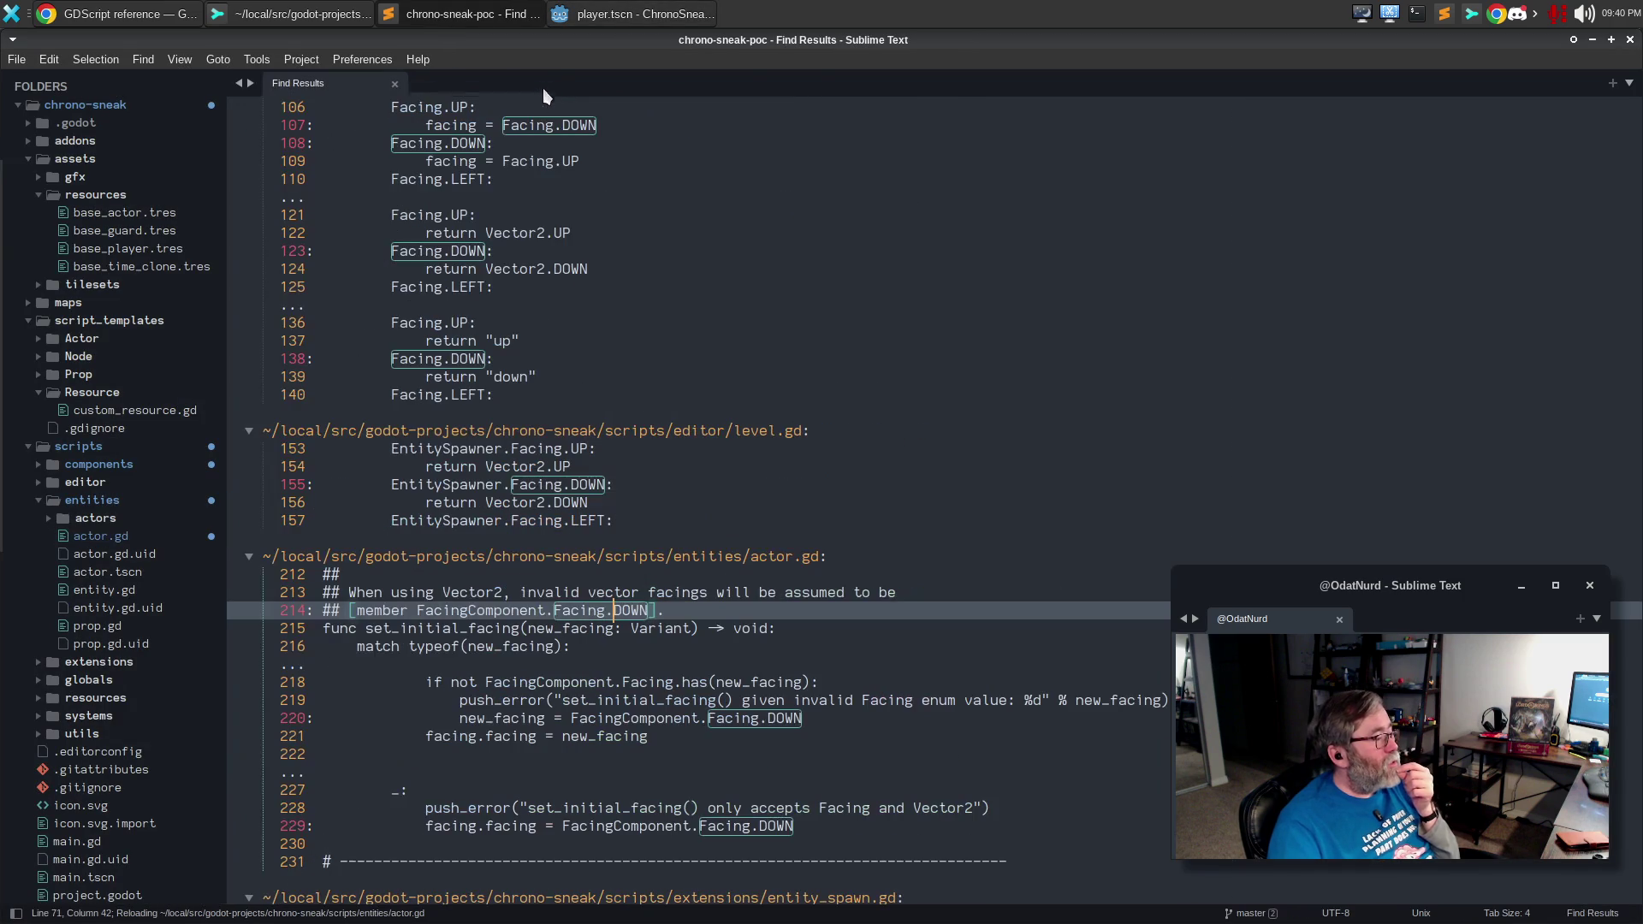
Open entity_spawn.gd at the line 19 facing export match from the Find Results.
scroll(412, 448, down, 3)
scroll(413, 448, down, 4)
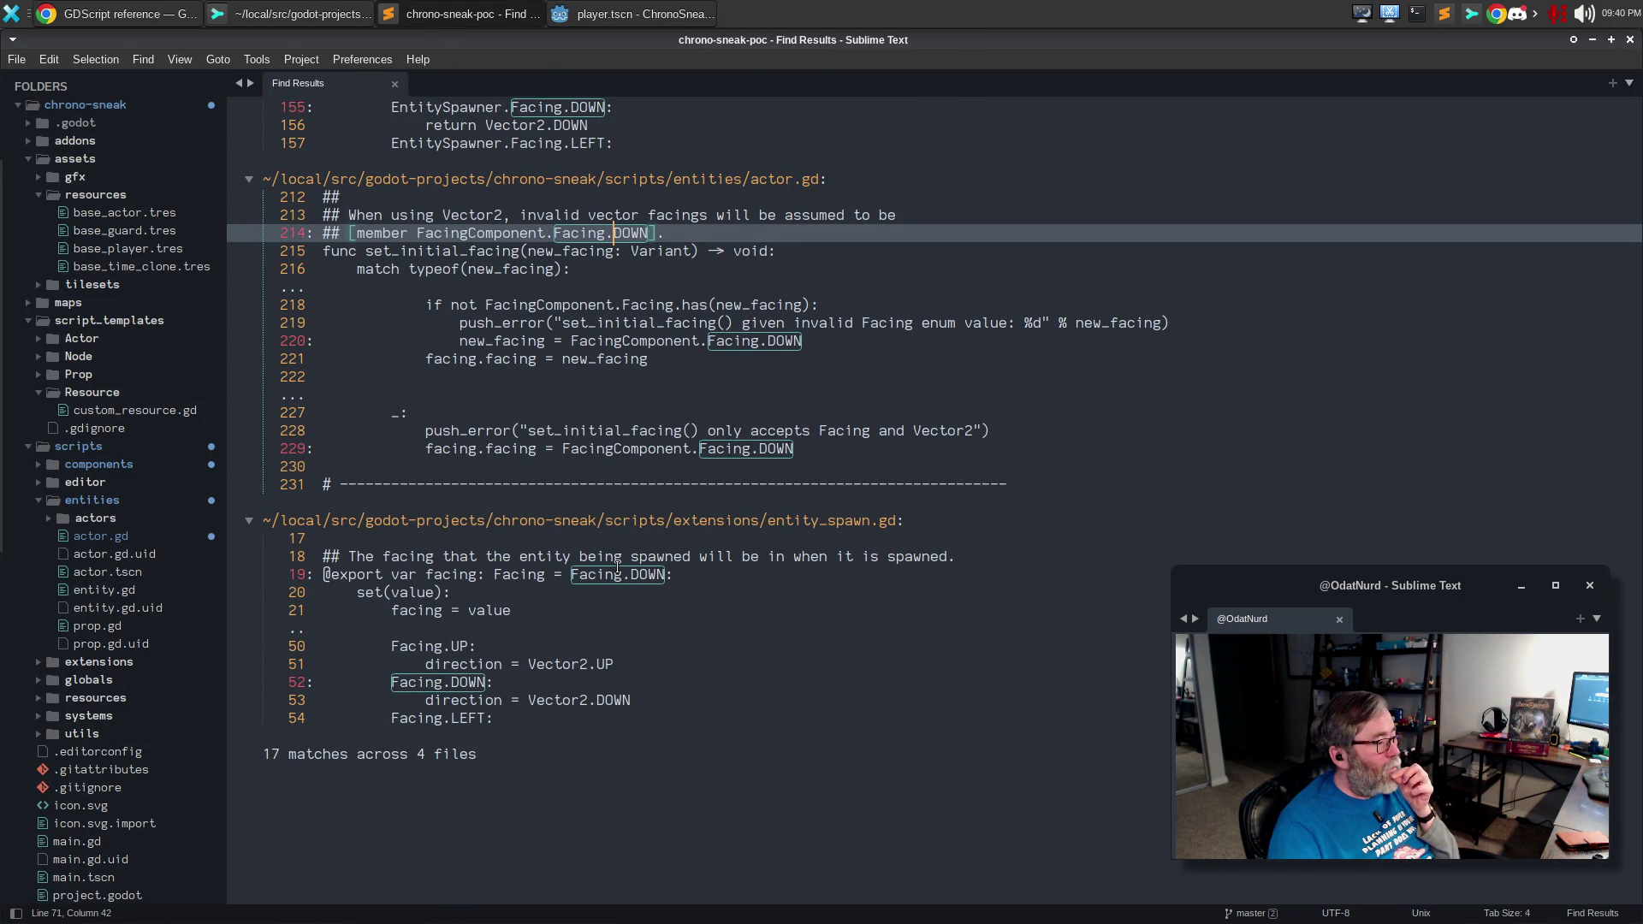
double_click(617, 568)
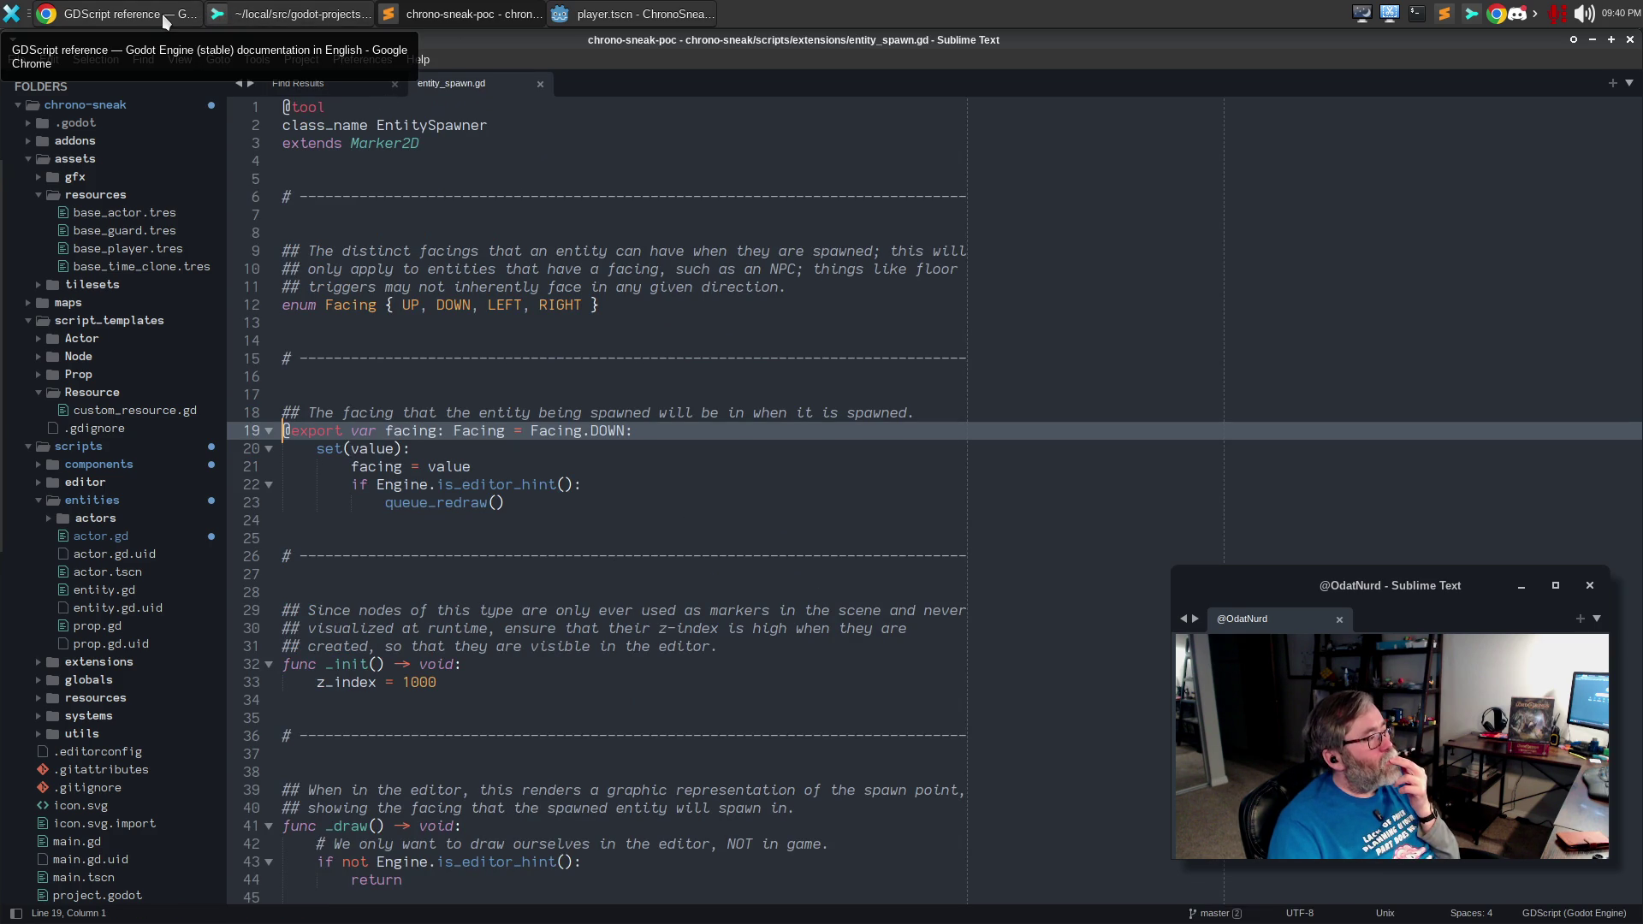
Glance at the GDScript docs and Sublime Merge, then return to the Godot editor.
click(162, 14)
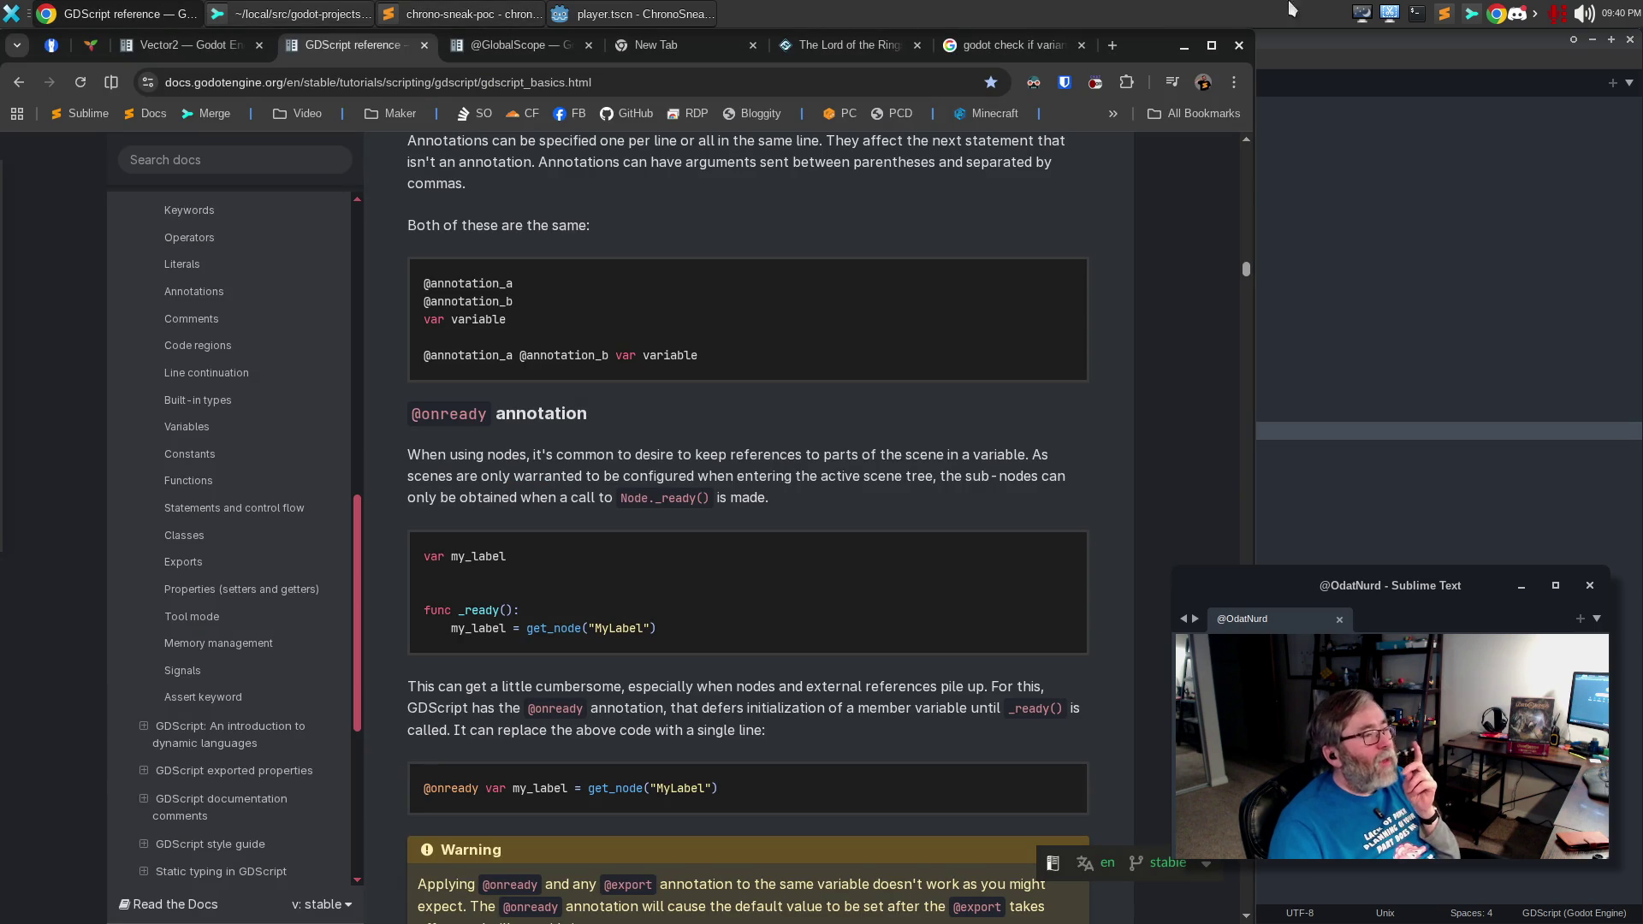
click(1338, 66)
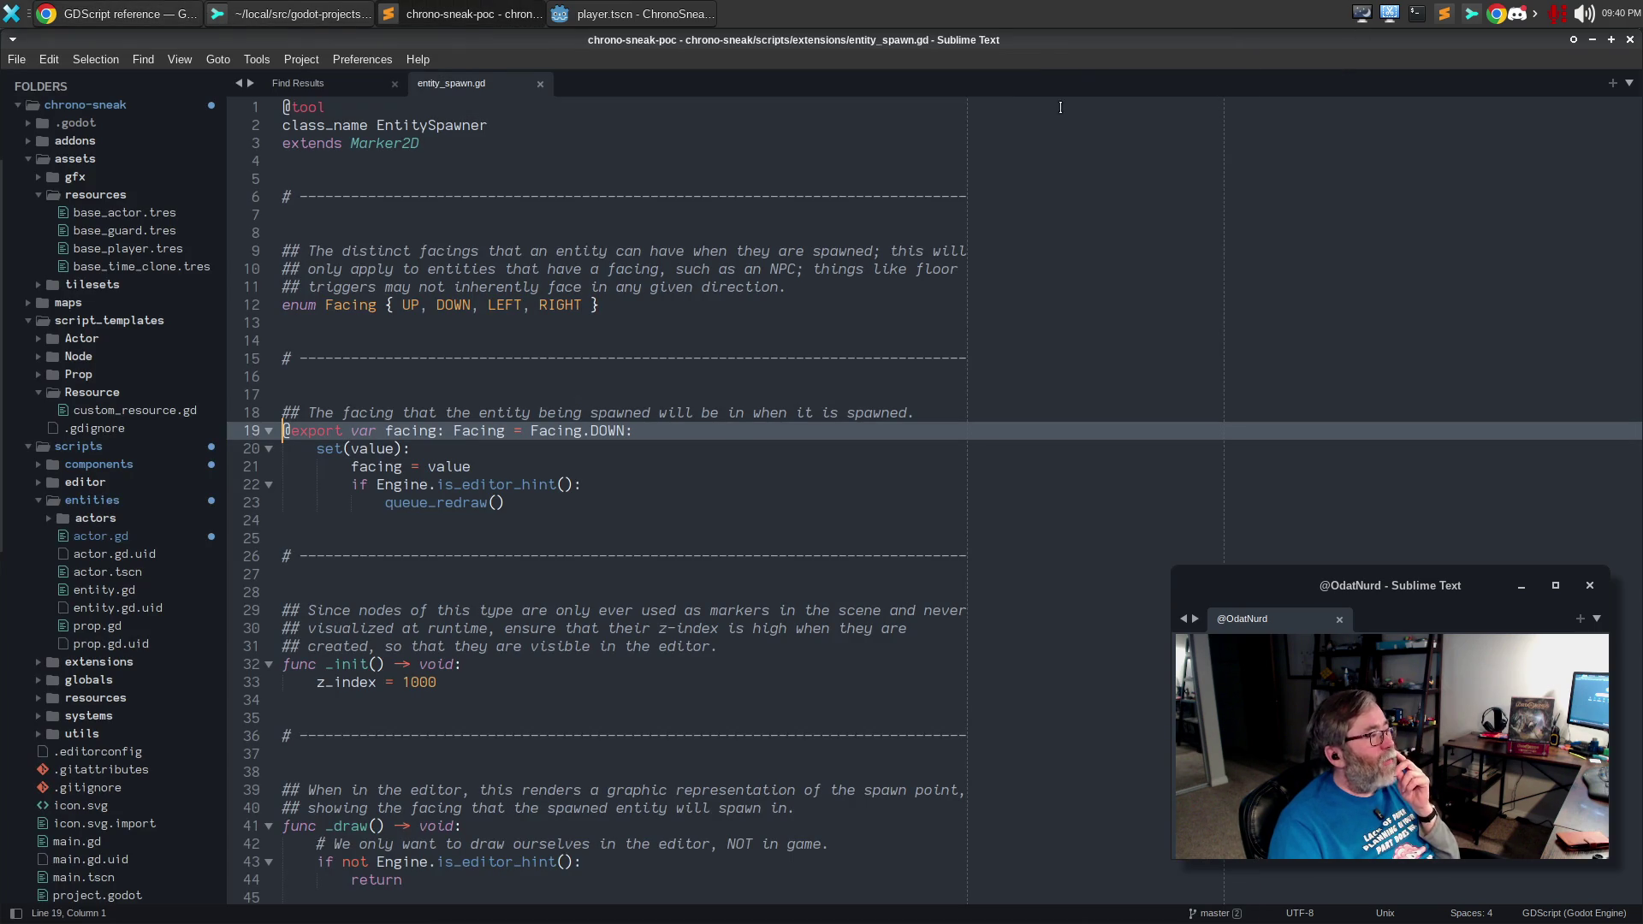
click(301, 12)
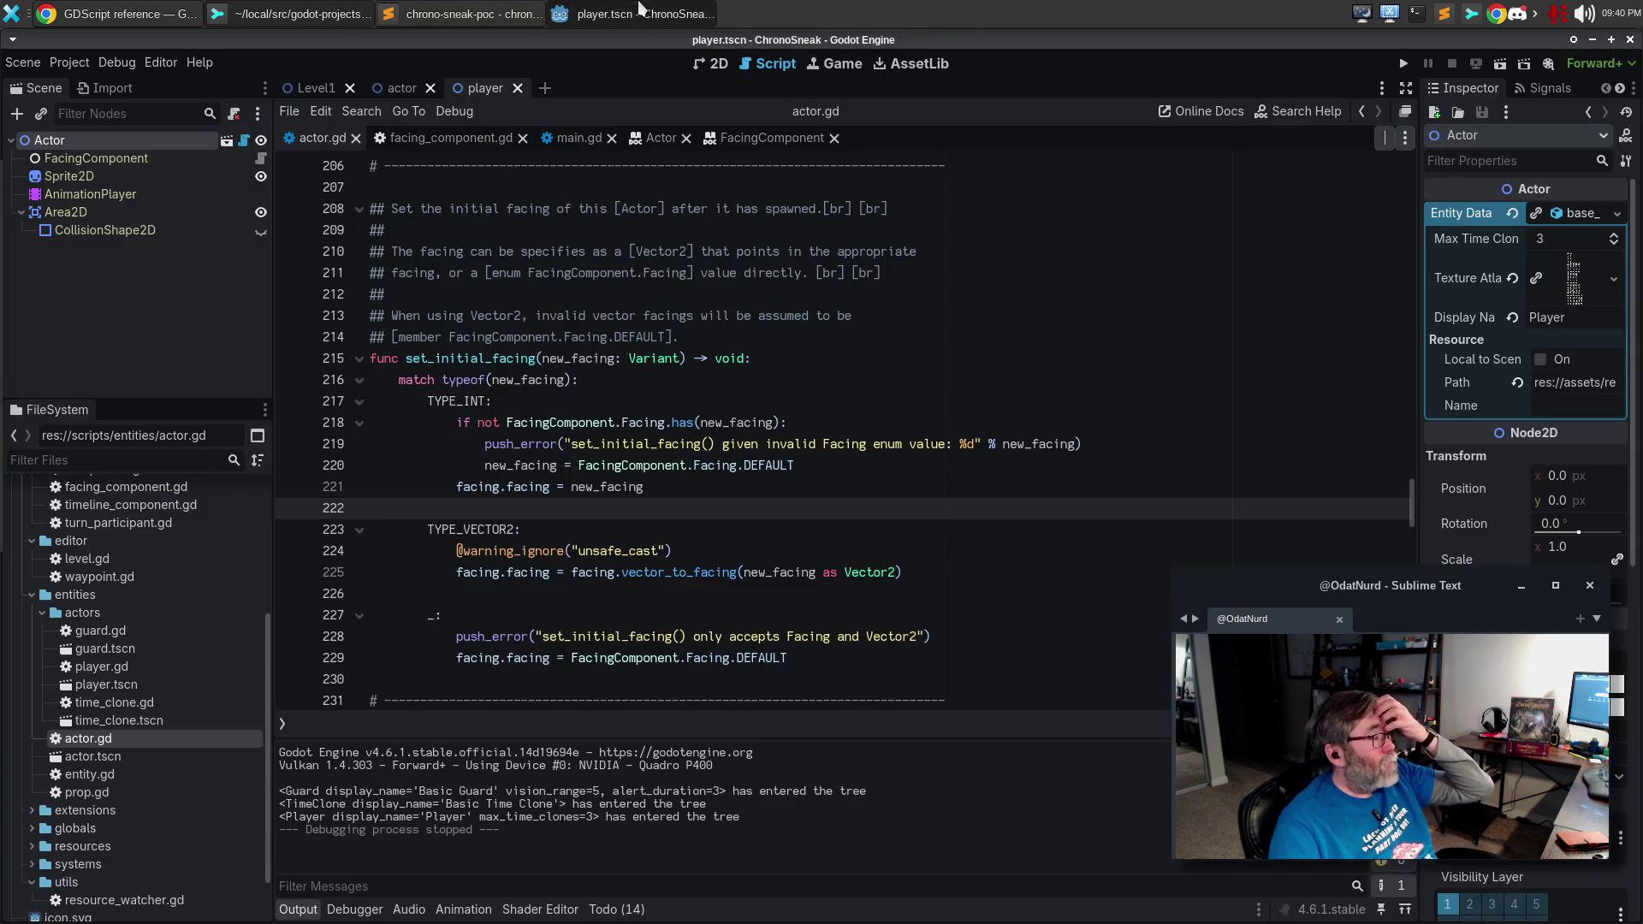
click(642, 10)
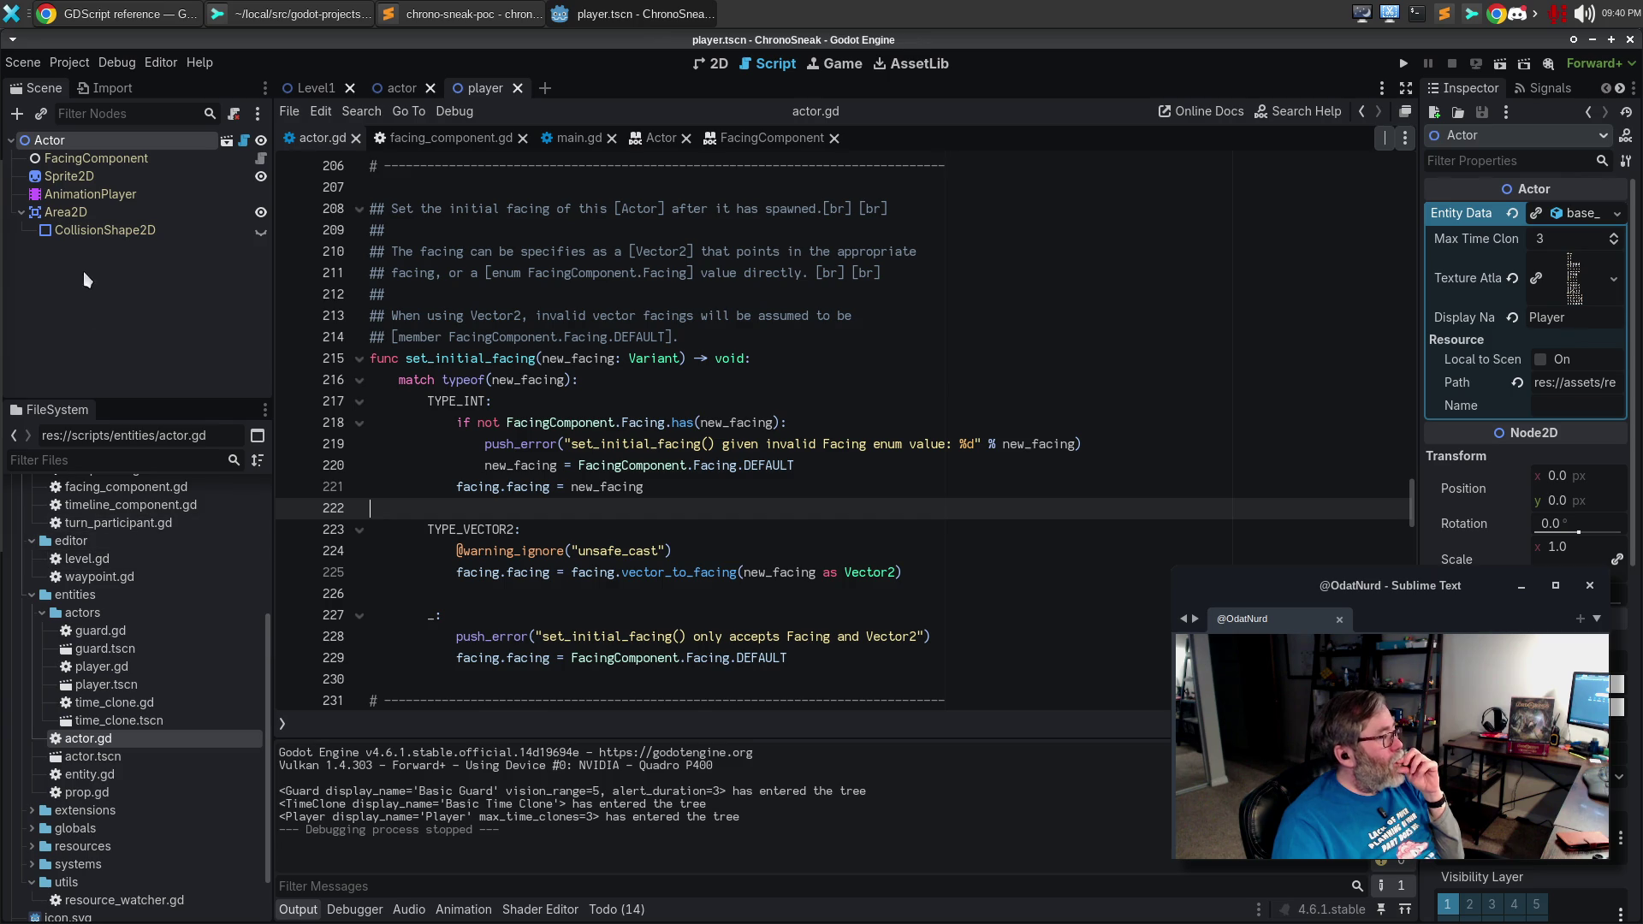
View Level1 in 2D, select PlayerSpawn and inspect its Facing dropdown choices.
click(292, 91)
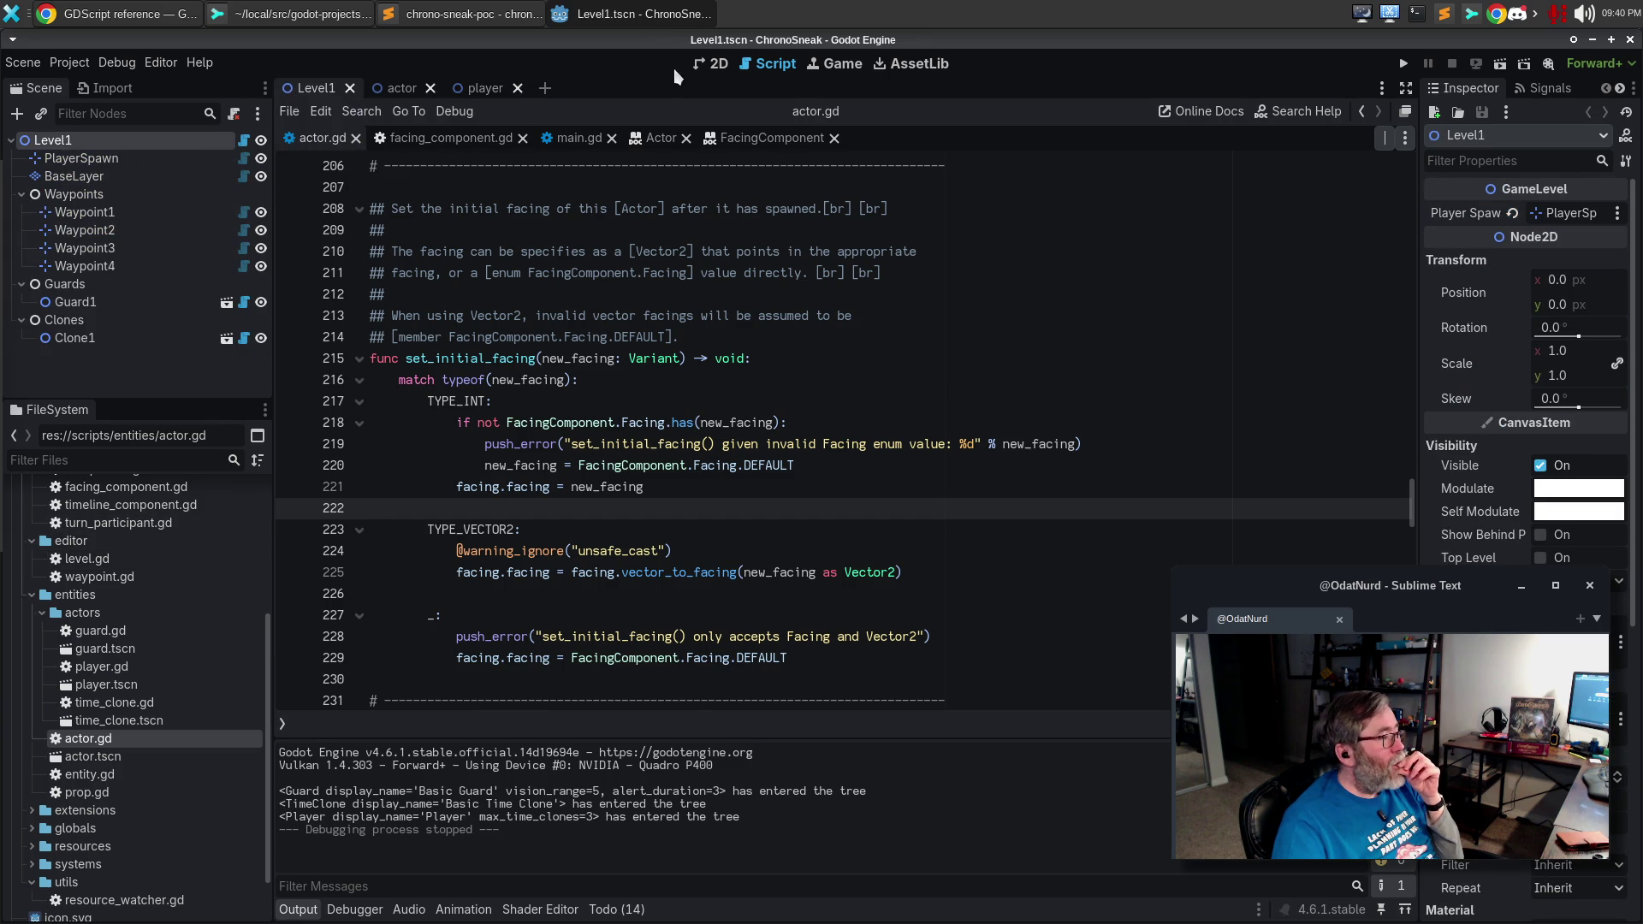
click(707, 64)
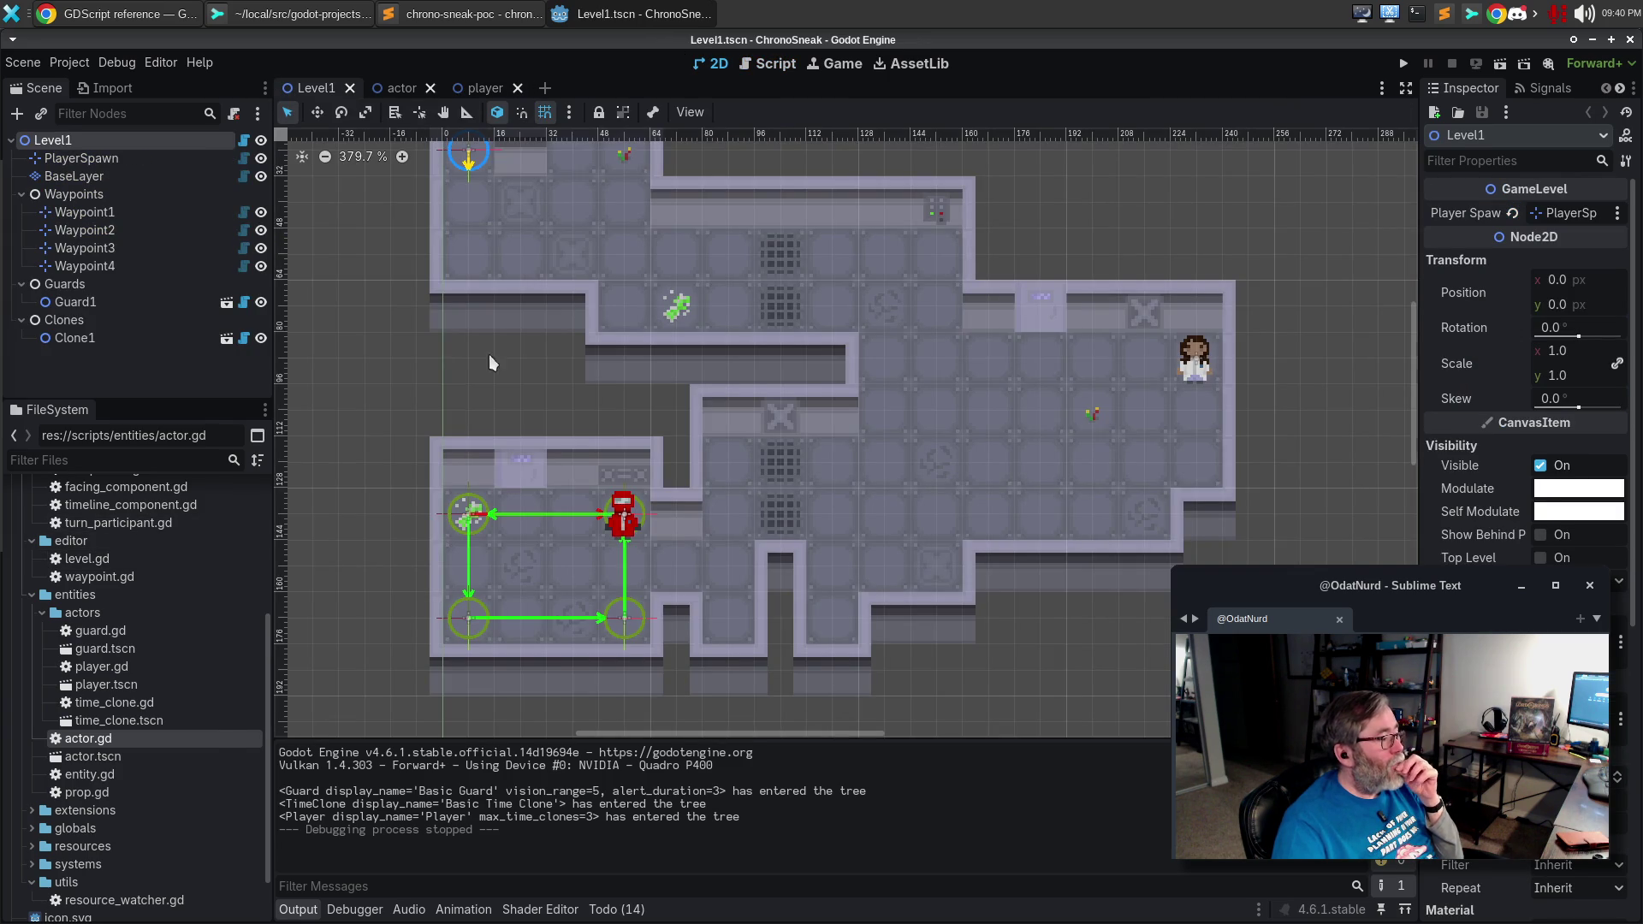
click(73, 176)
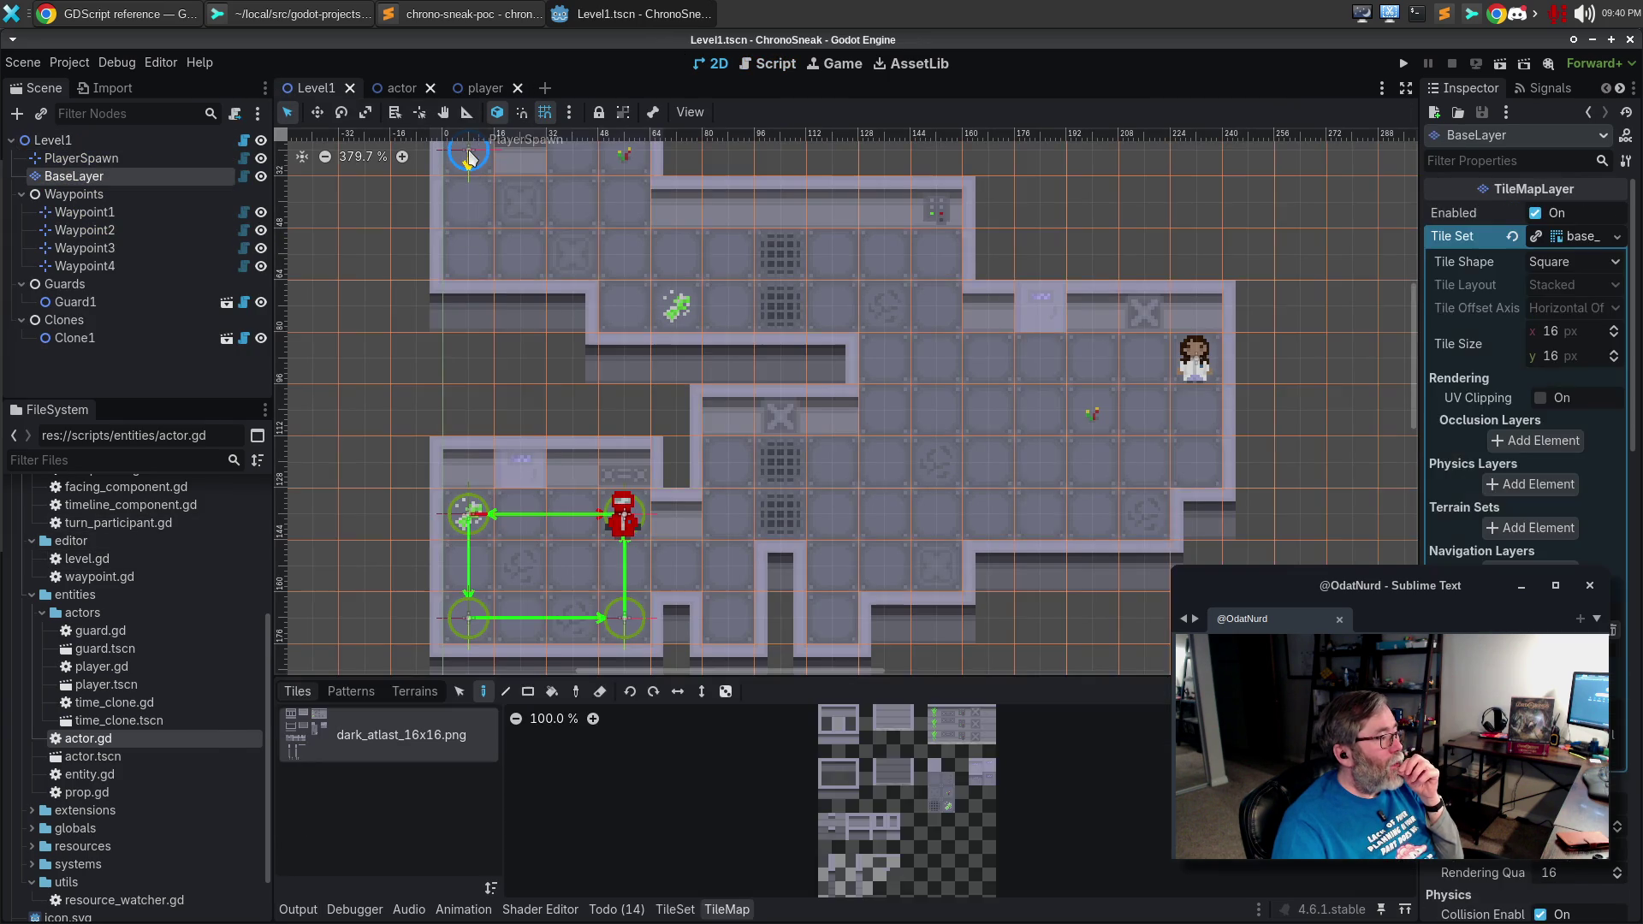
click(82, 160)
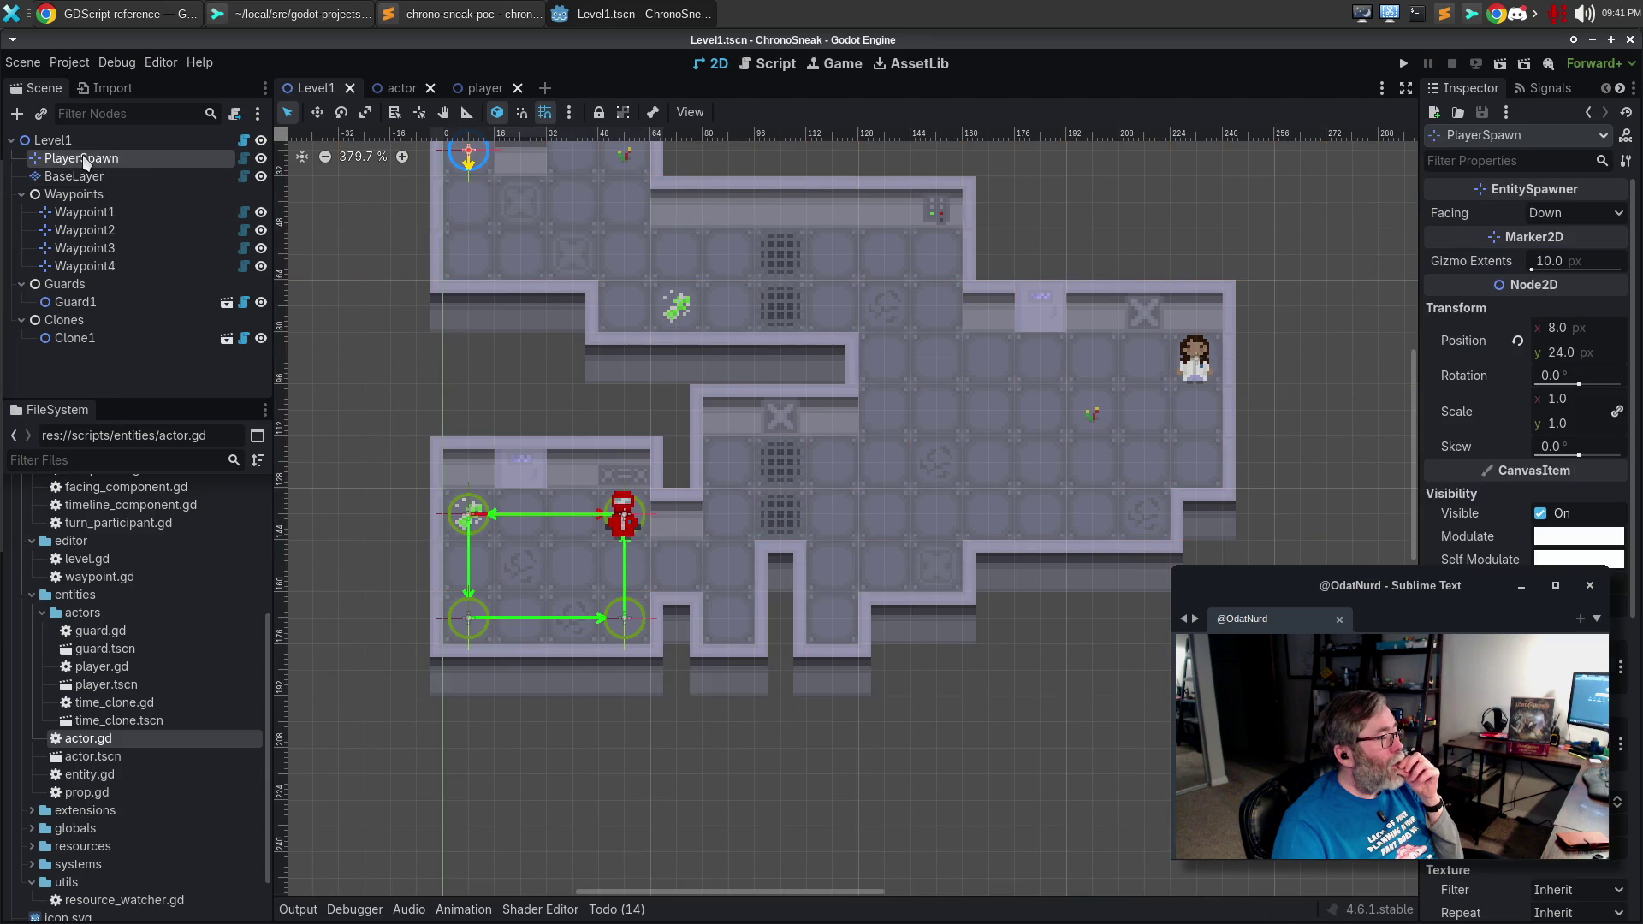
click(1597, 215)
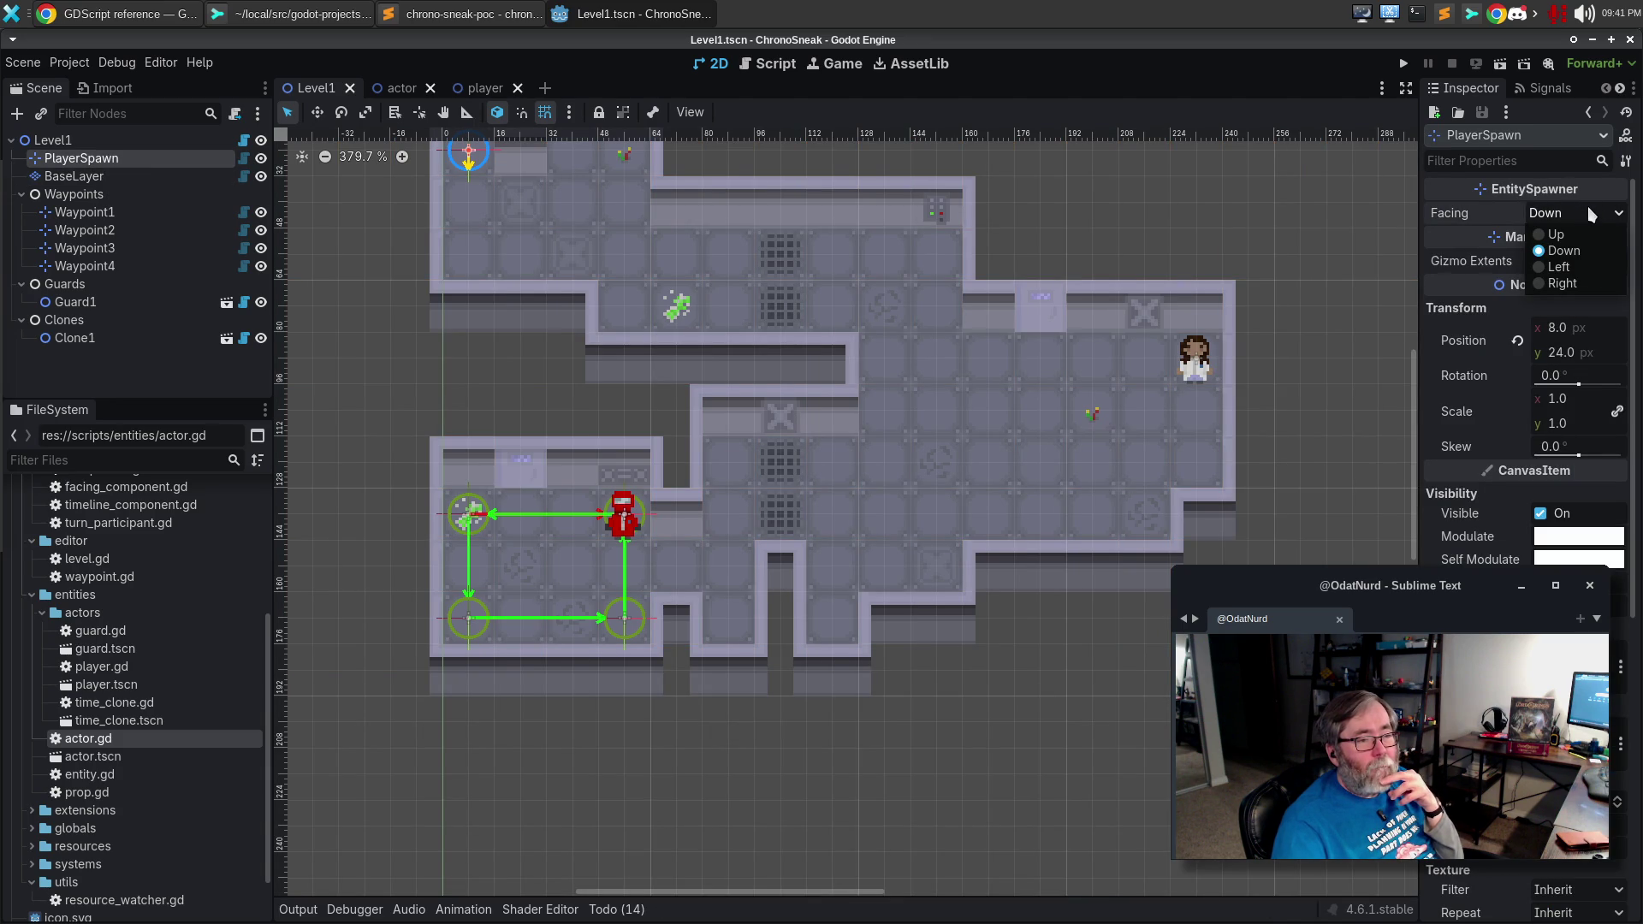
click(1589, 210)
click(1589, 209)
click(1588, 207)
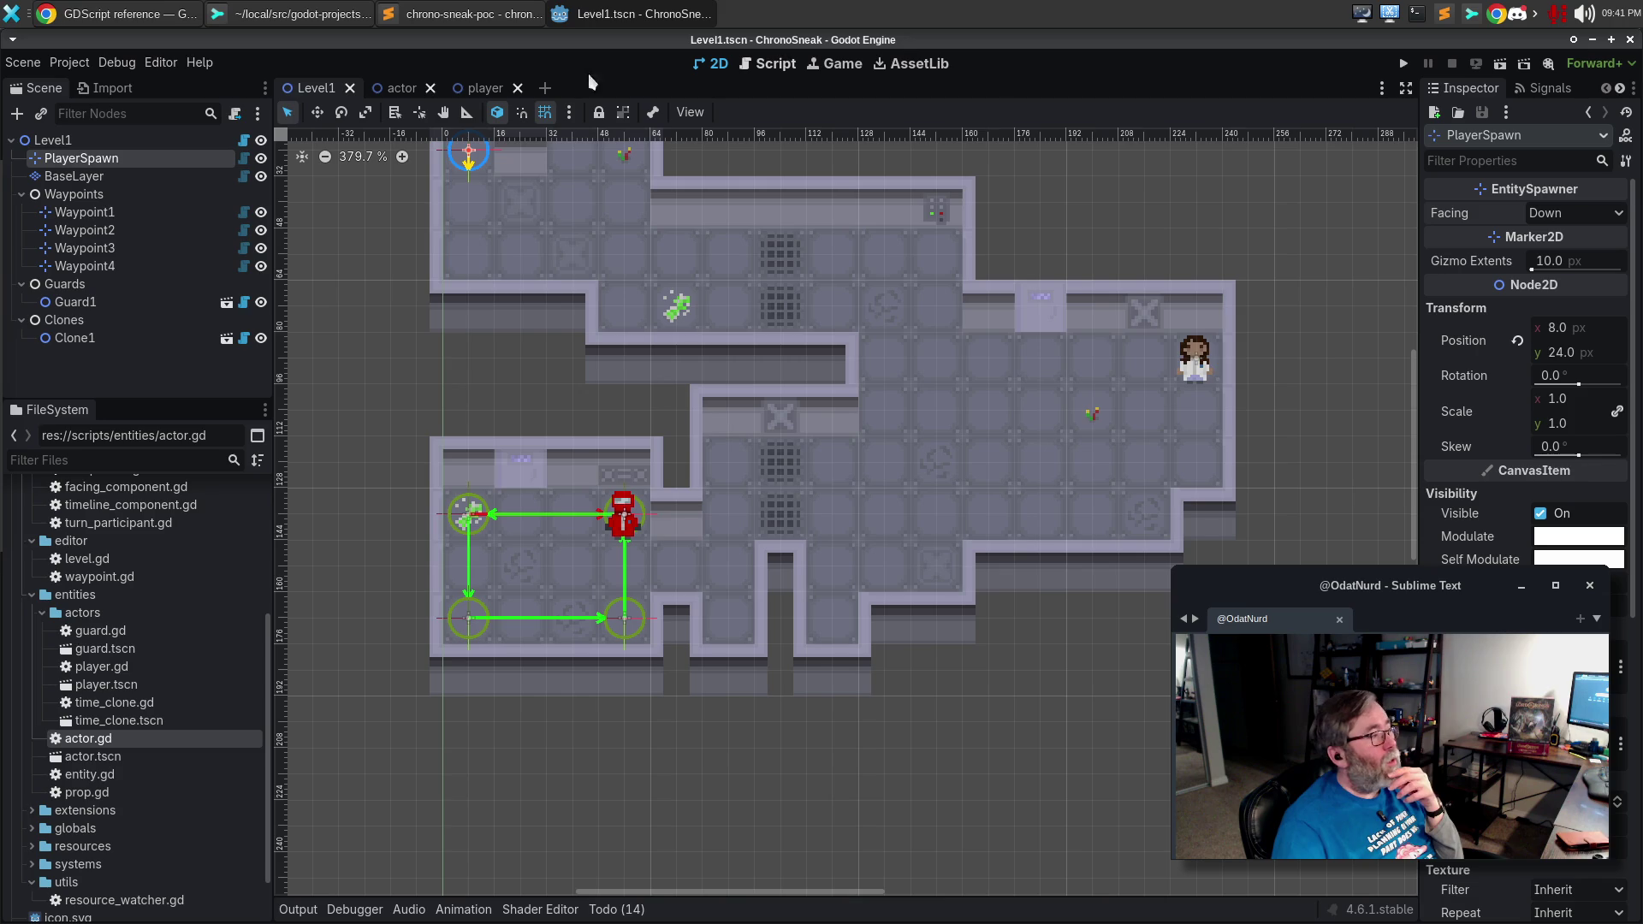
Reload Level1 from its saved file and confirm PlayerSpawn's Facing still reads Down.
click(19, 63)
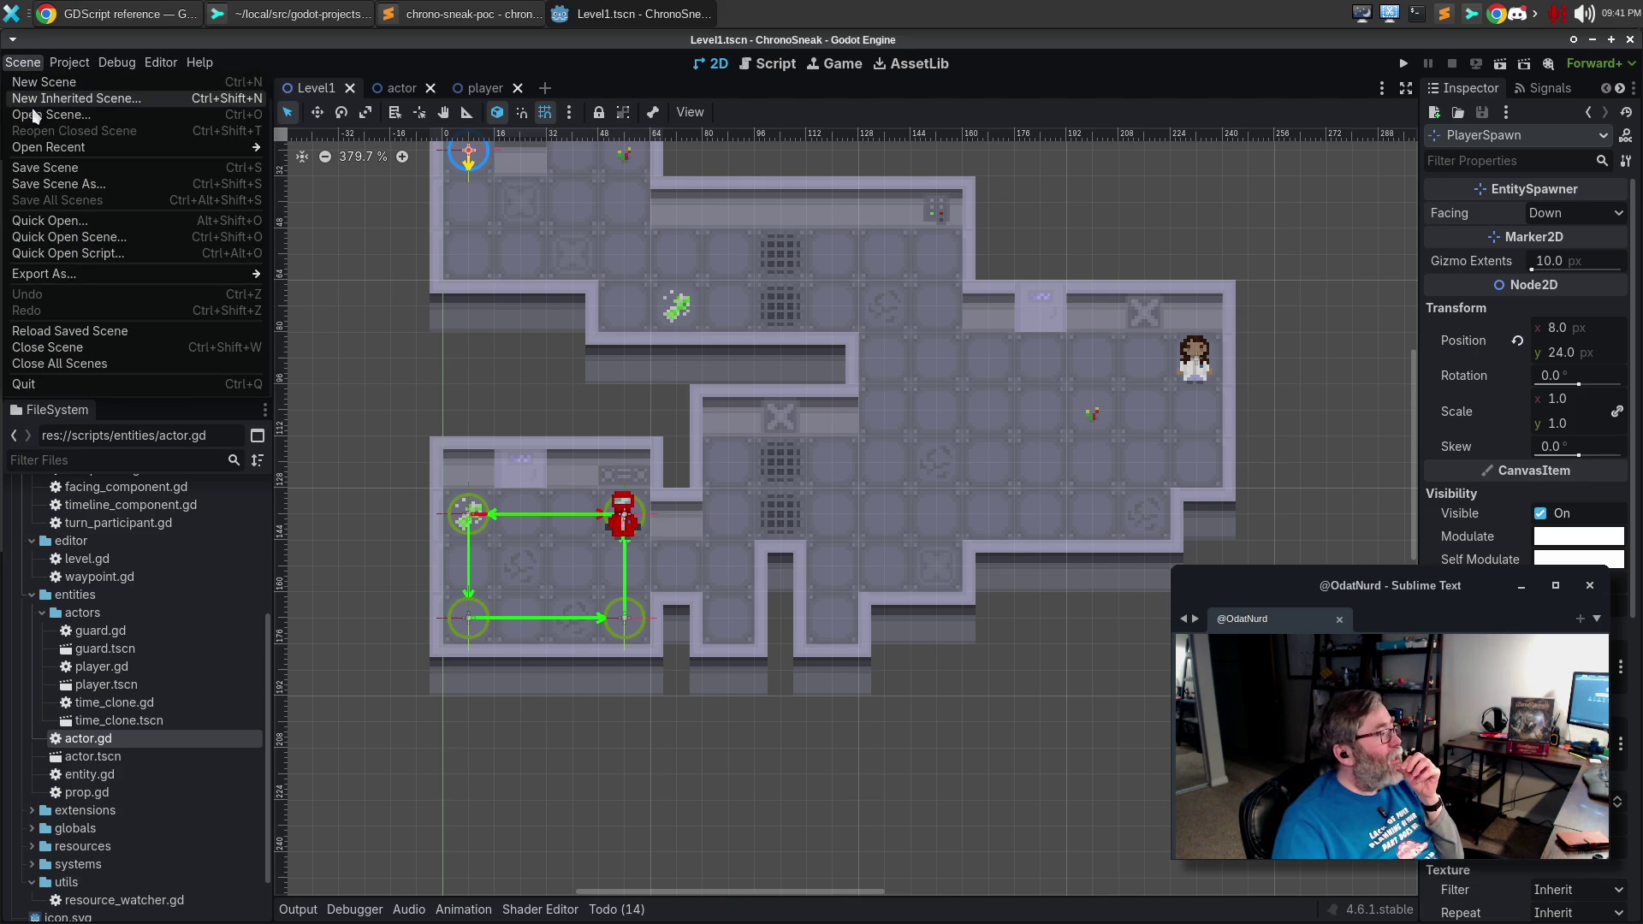
click(103, 331)
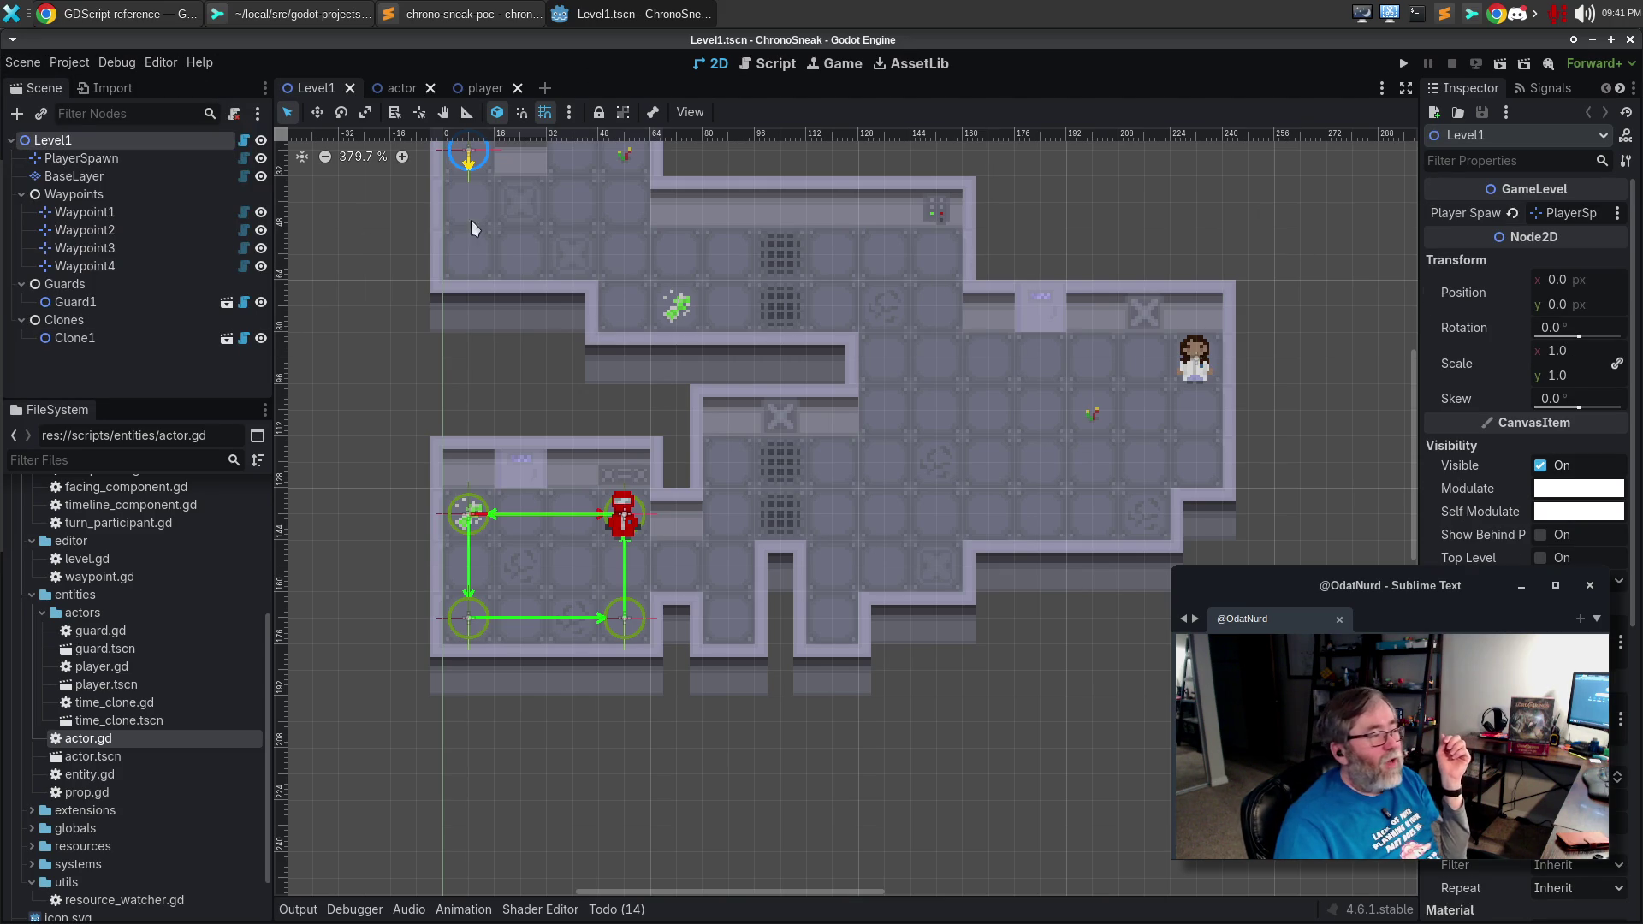
click(120, 159)
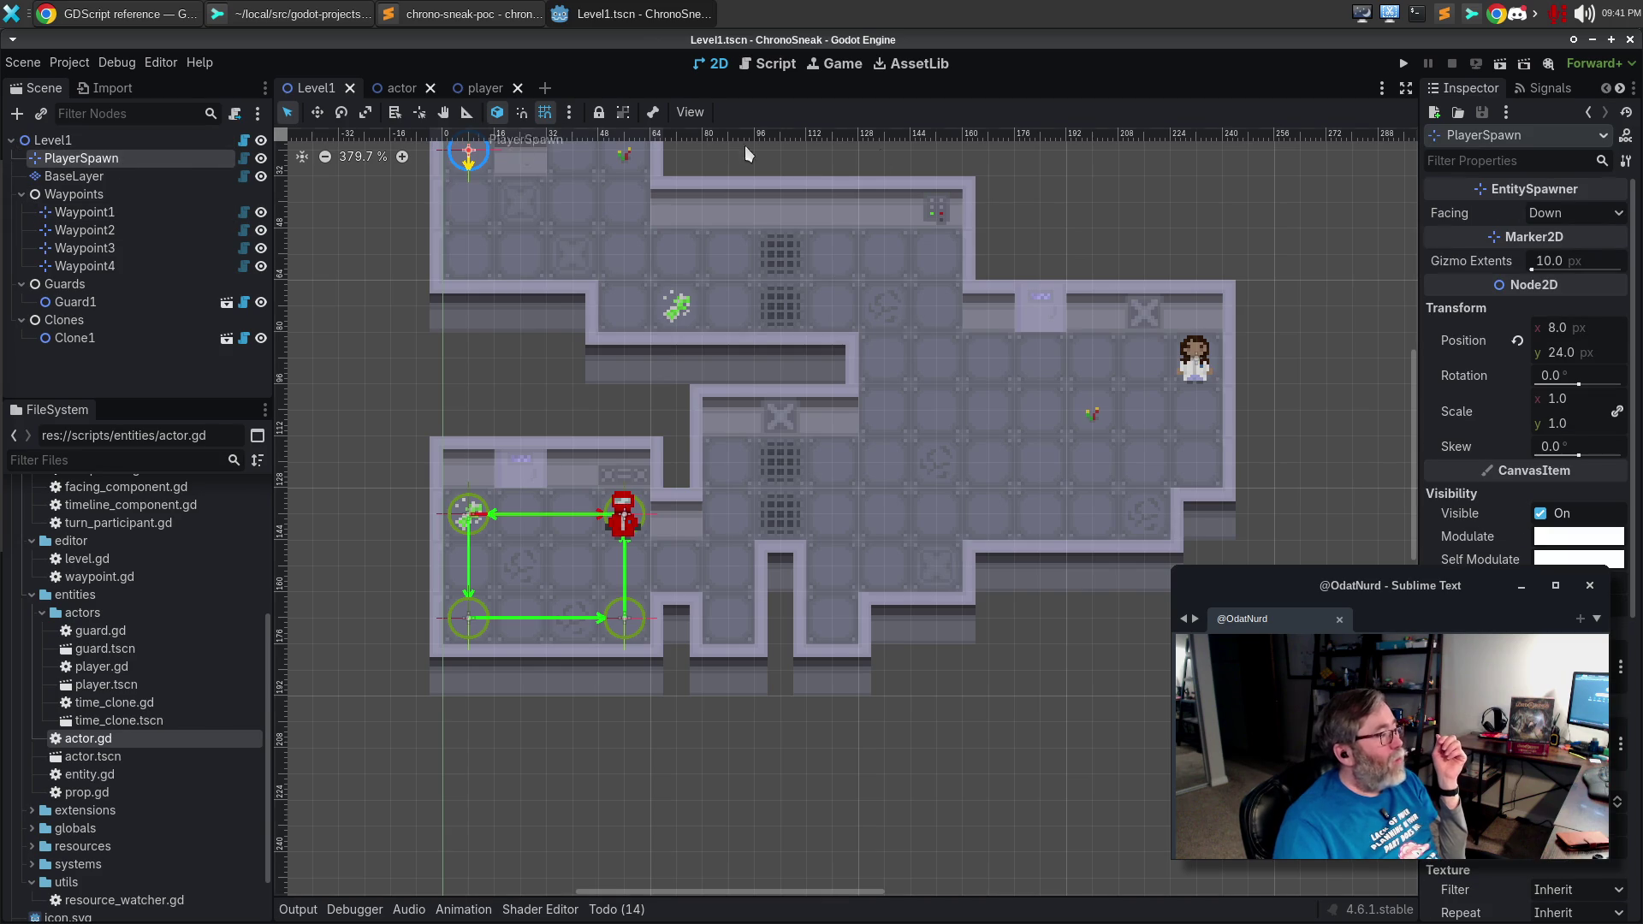
click(1619, 213)
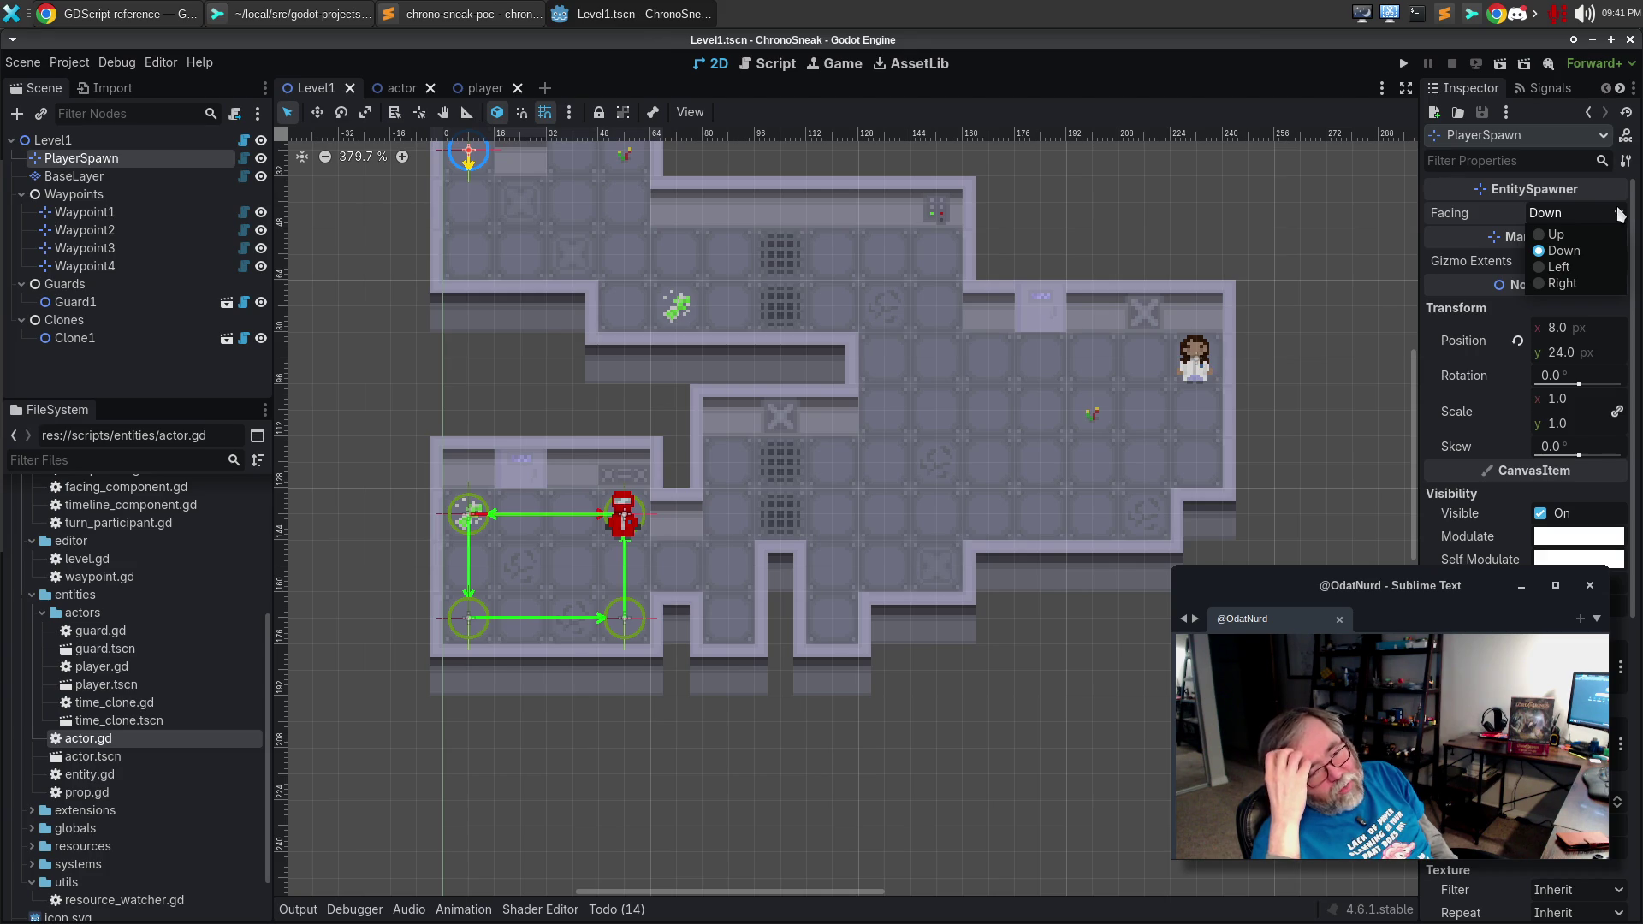
click(146, 14)
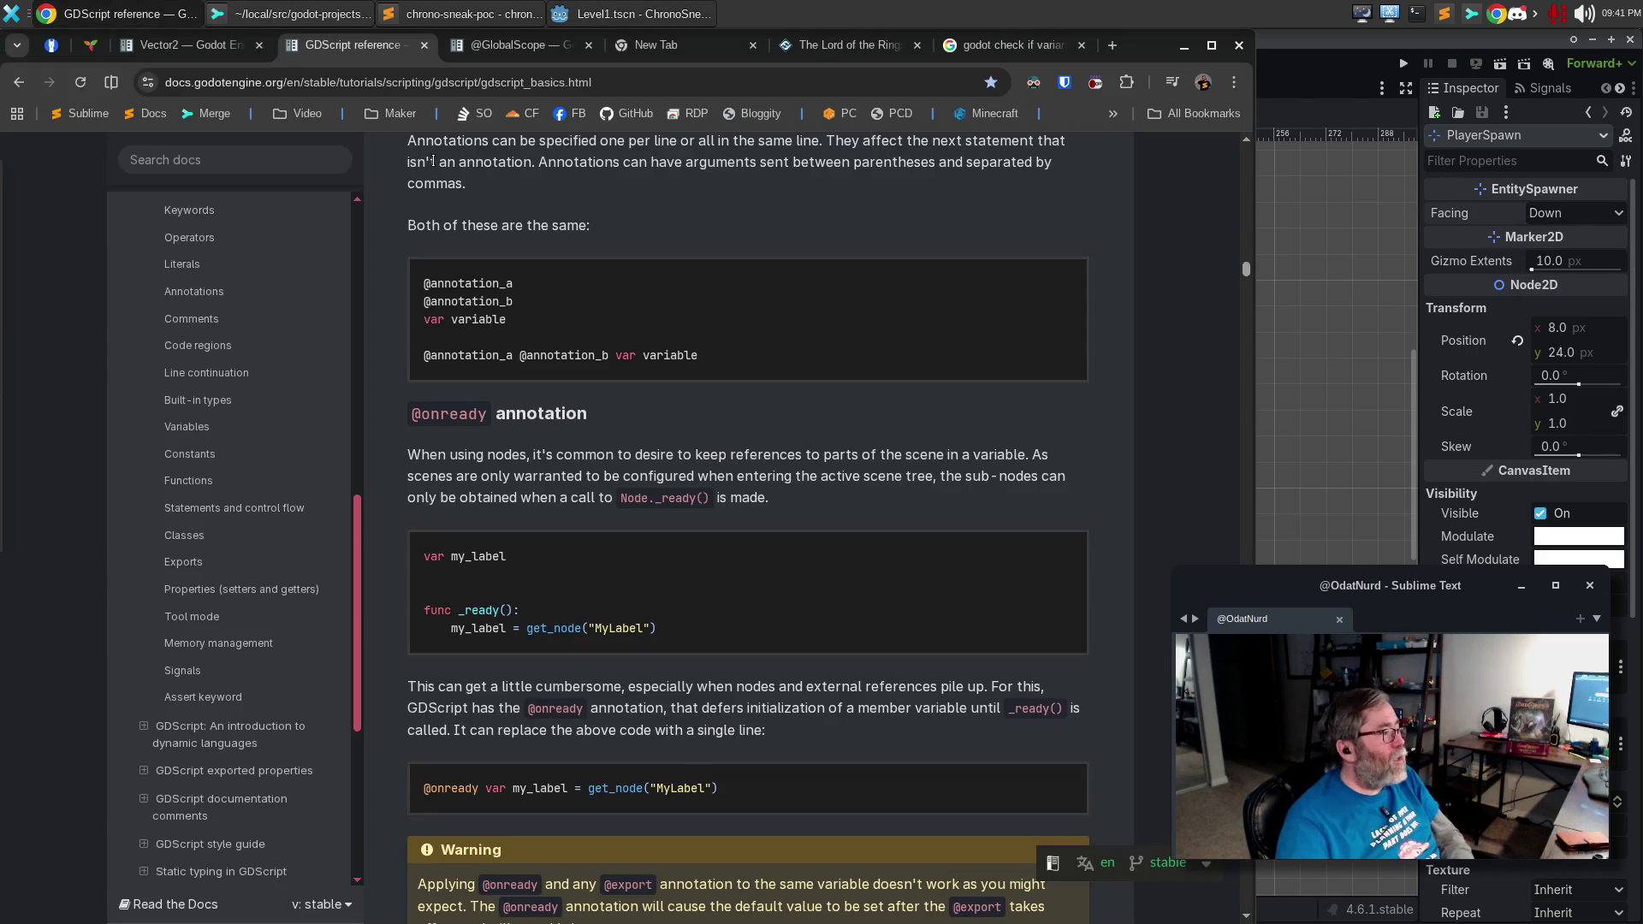
Google 'gdscript exported enum does not display duplicate values in the inspector'.
click(1009, 45)
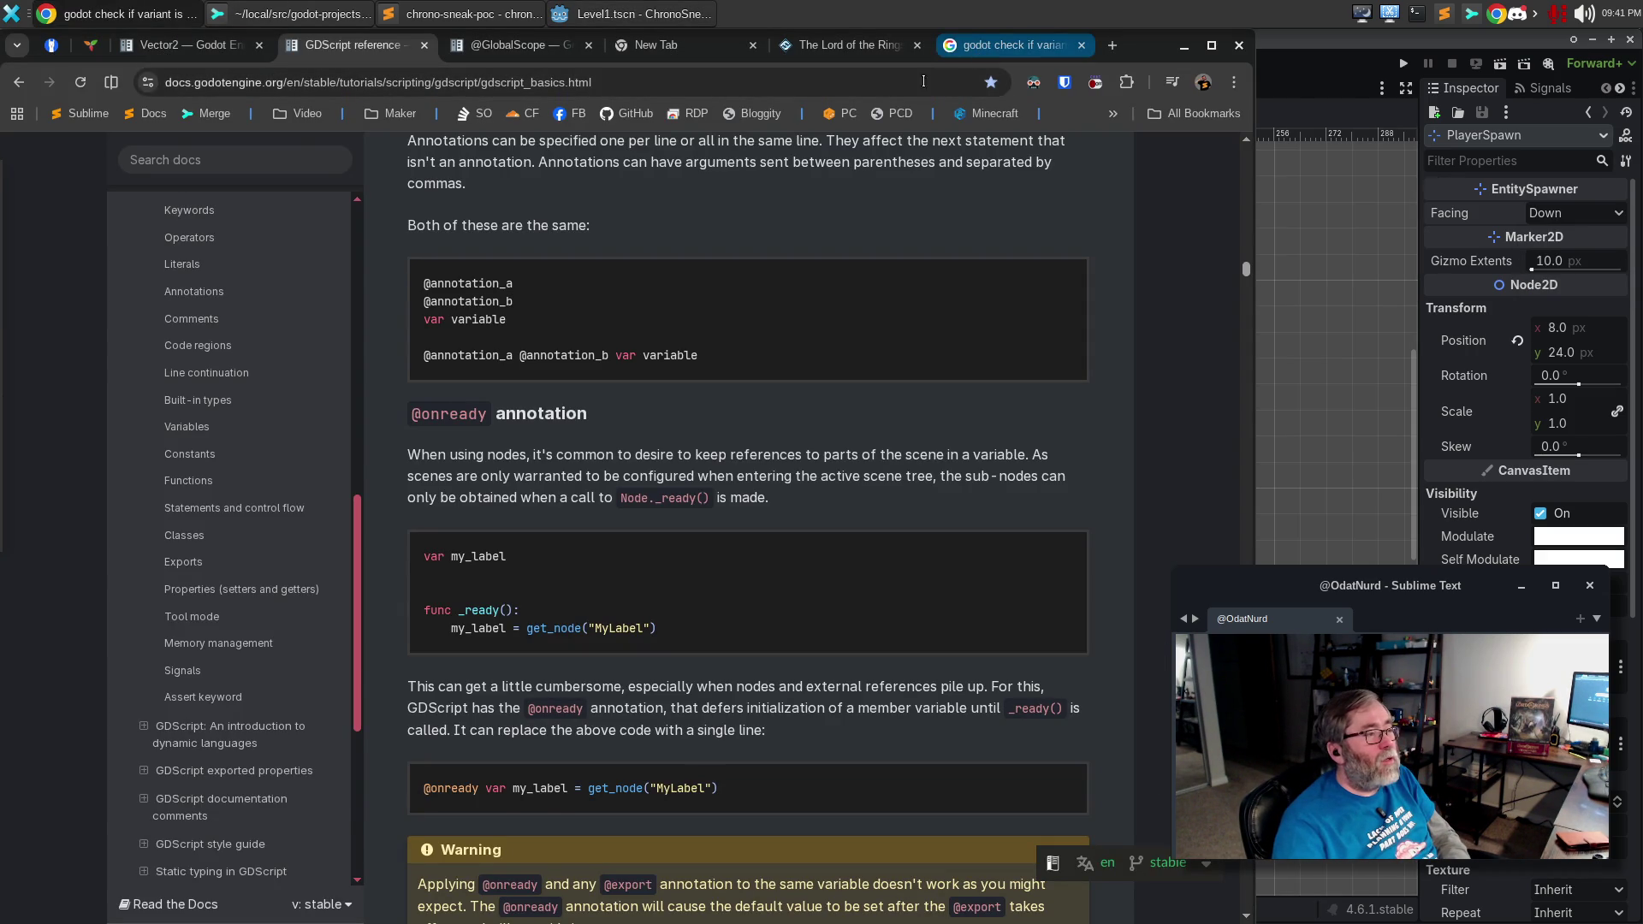
click(836, 89)
text(gdscript)
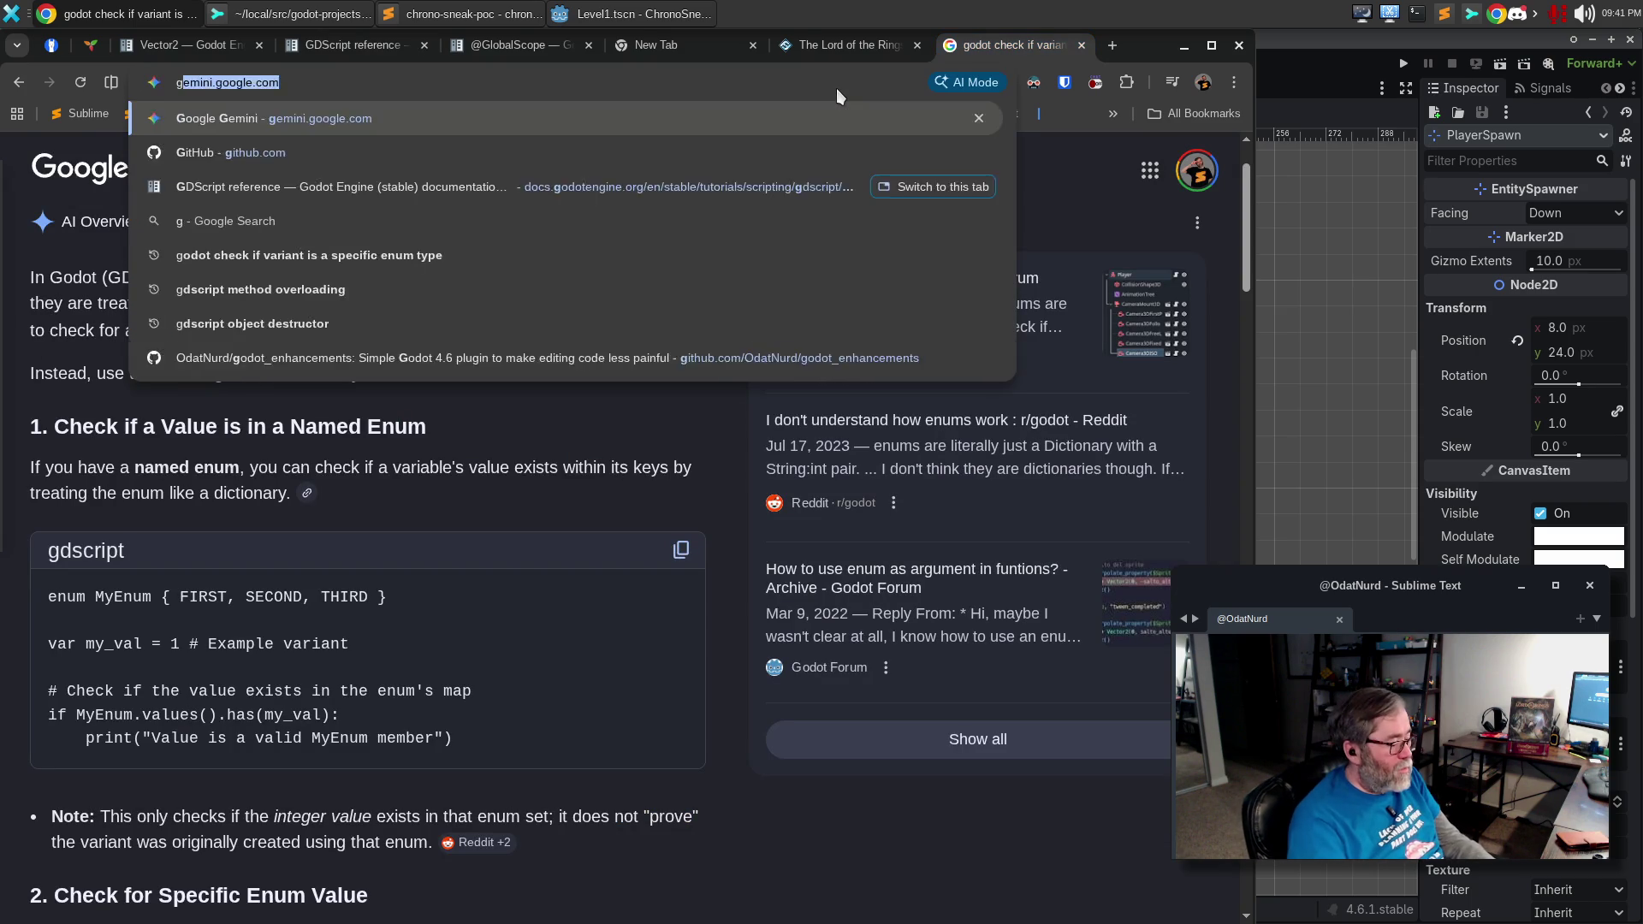
key(ctrl+BackSpace)
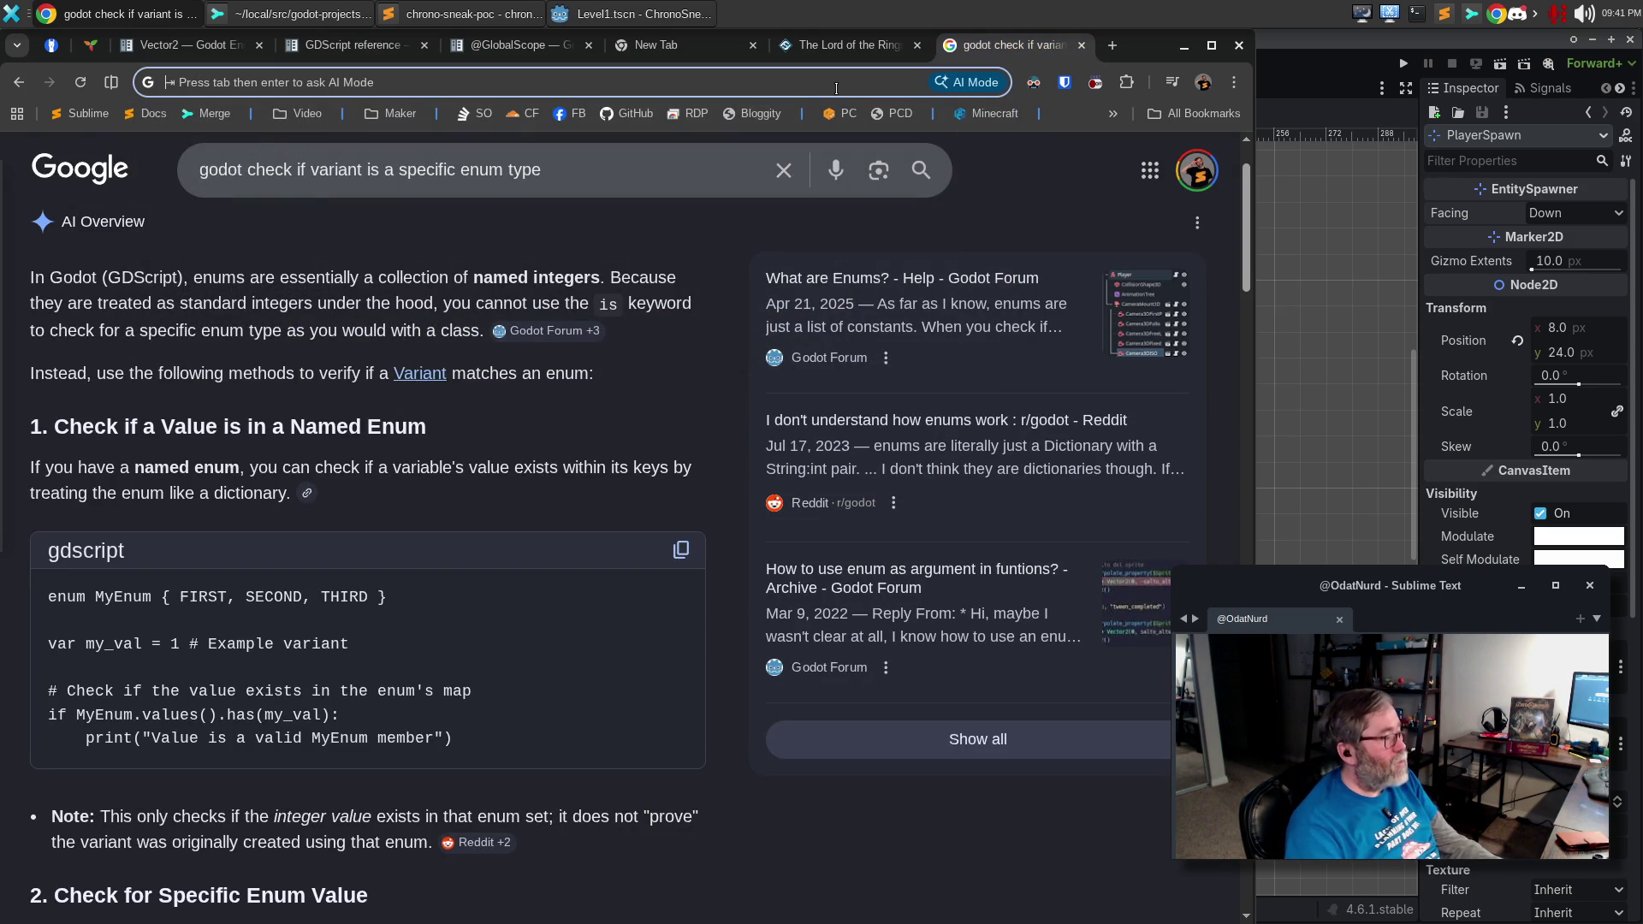
text(gdscript )
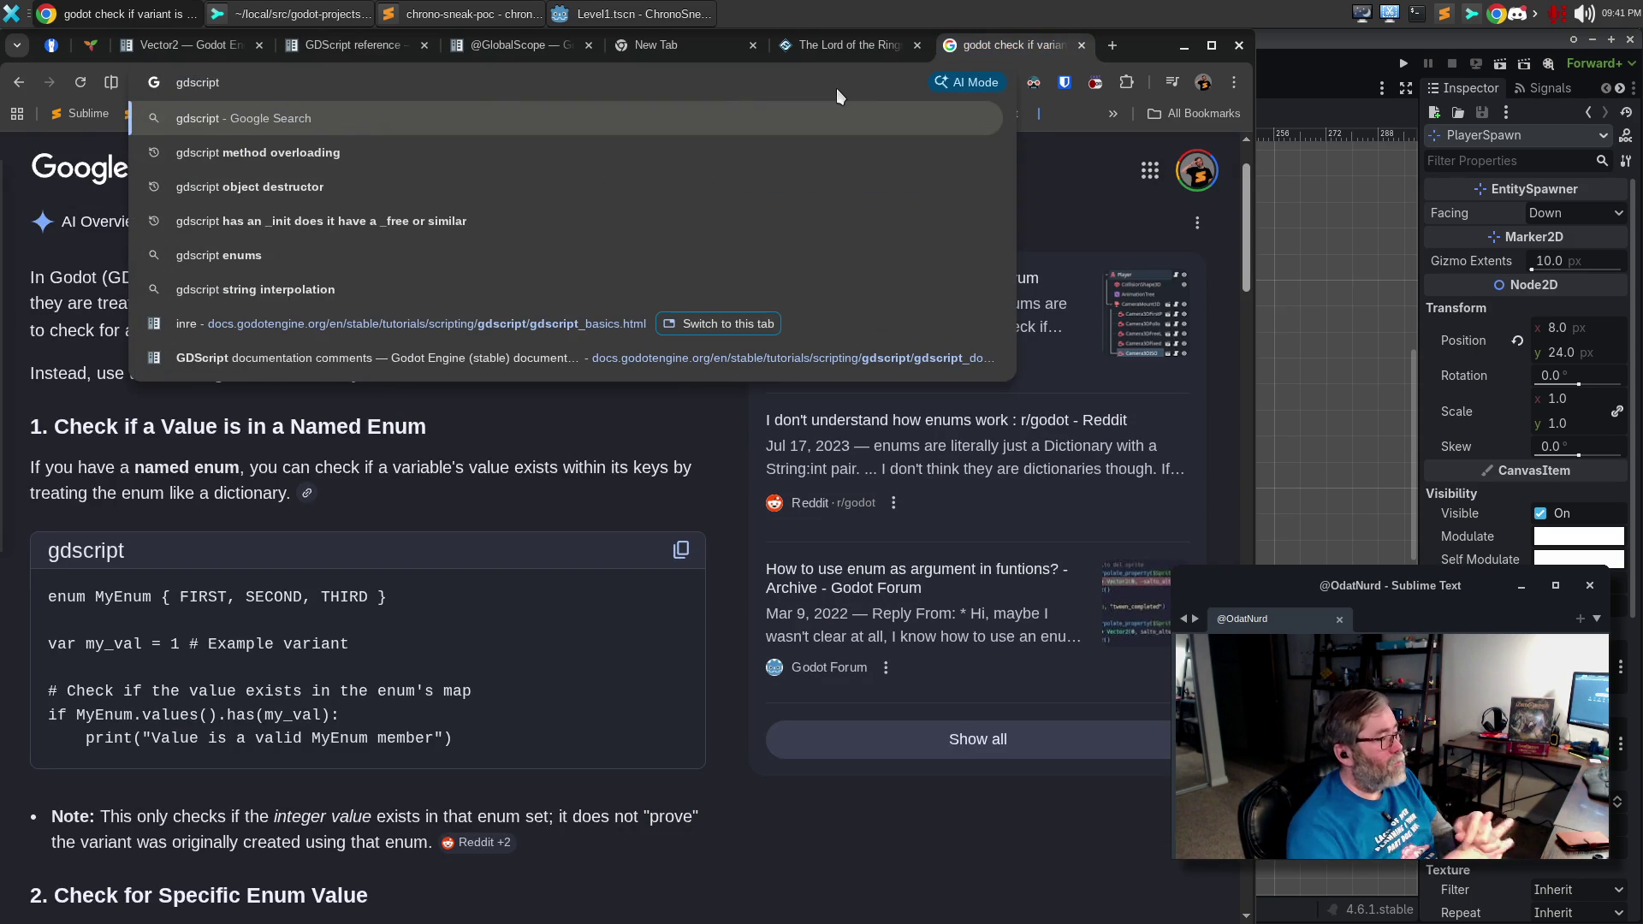
text(exp[orted)
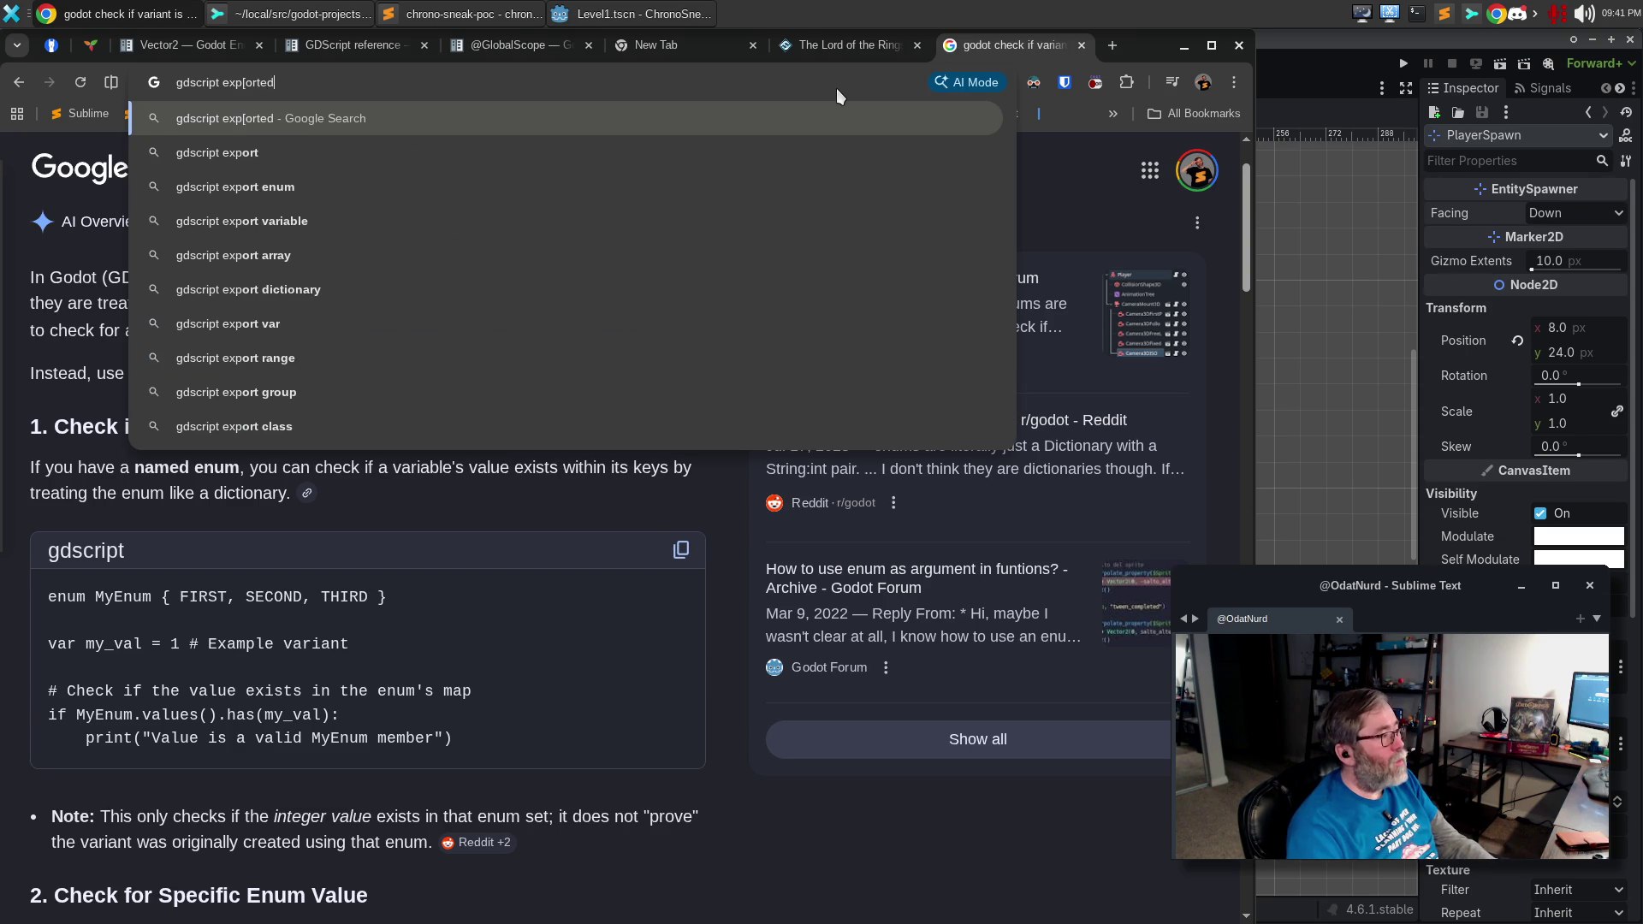
key(BackSpace)
key(BackSpace)
key(BackSpace)
key(BackSpace)
key(BackSpace)
key(BackSpace)
text(or)
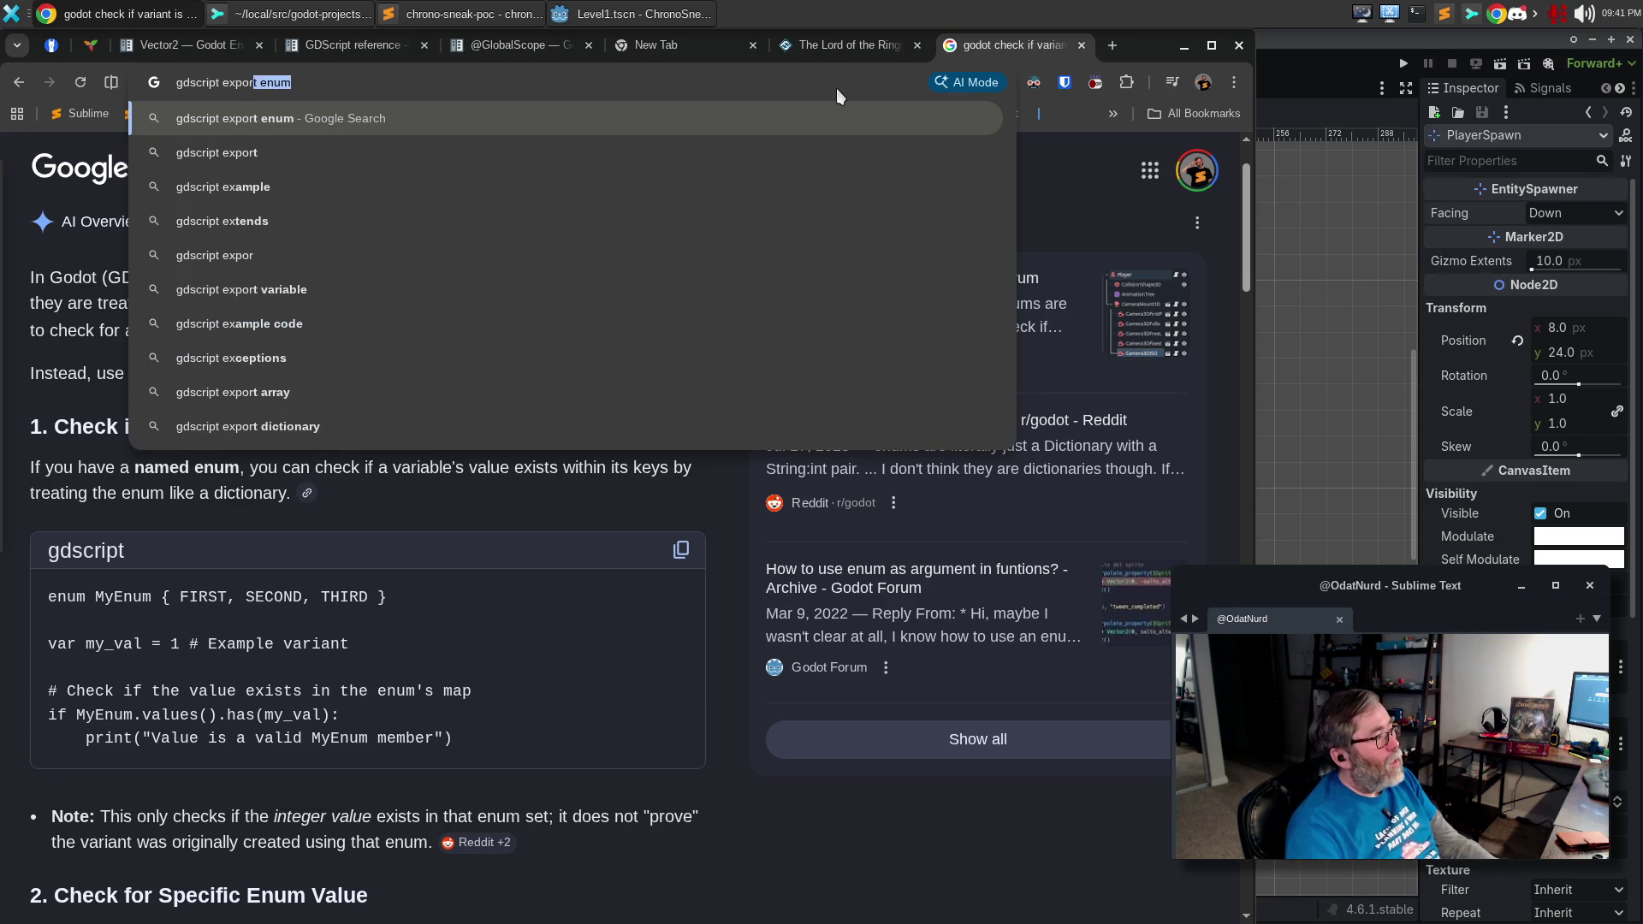
text(ted enu)
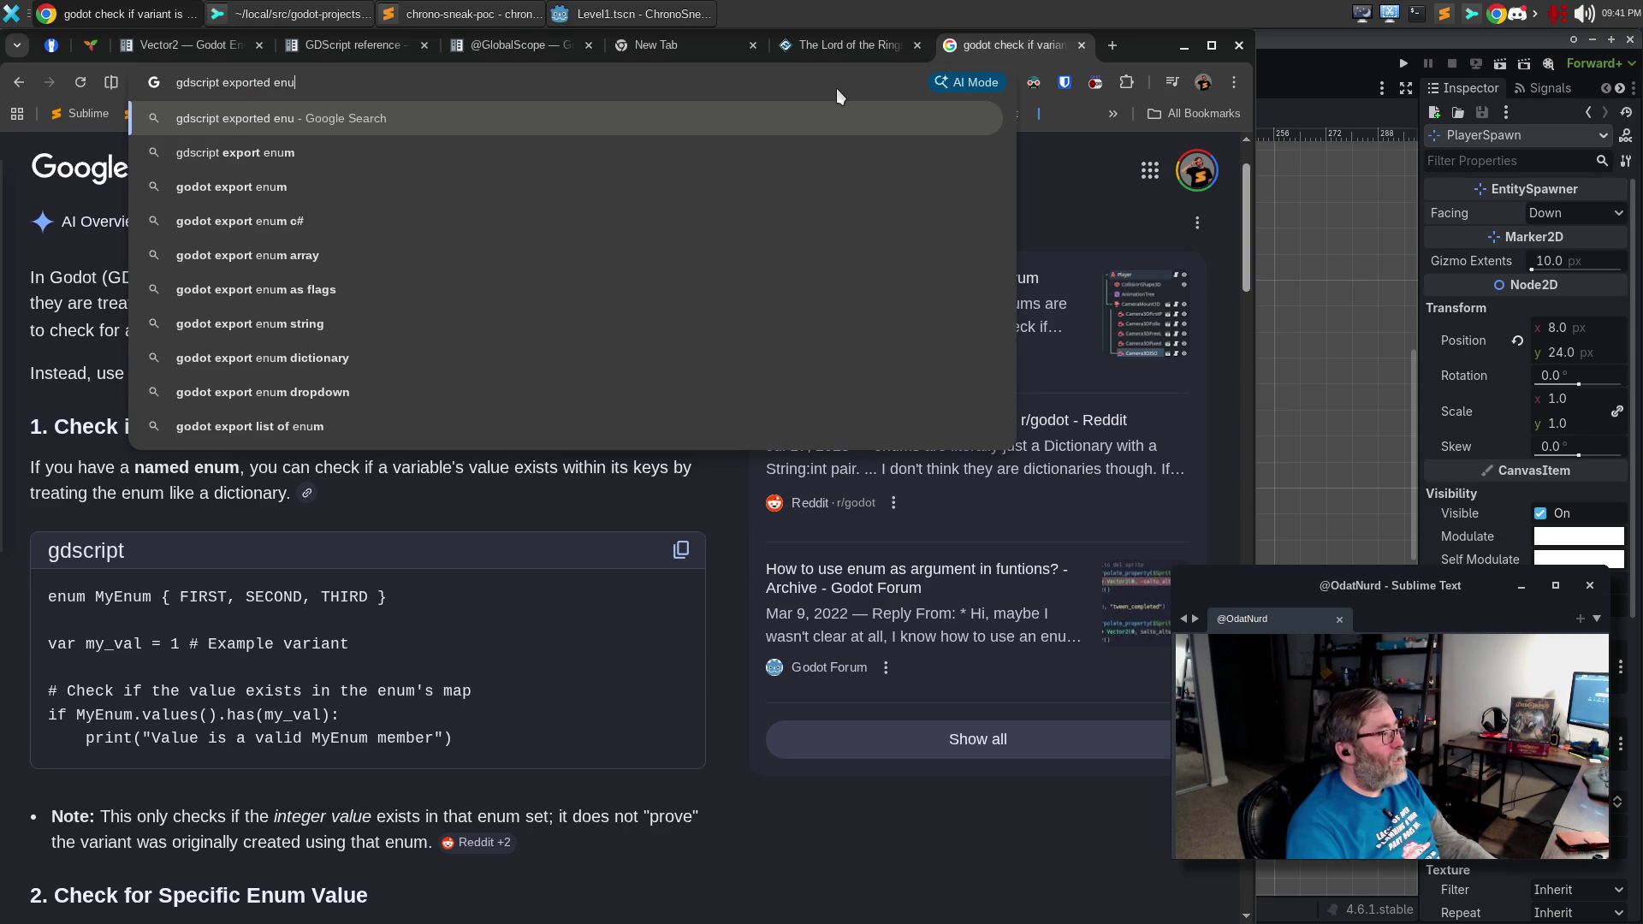
text(m does not d)
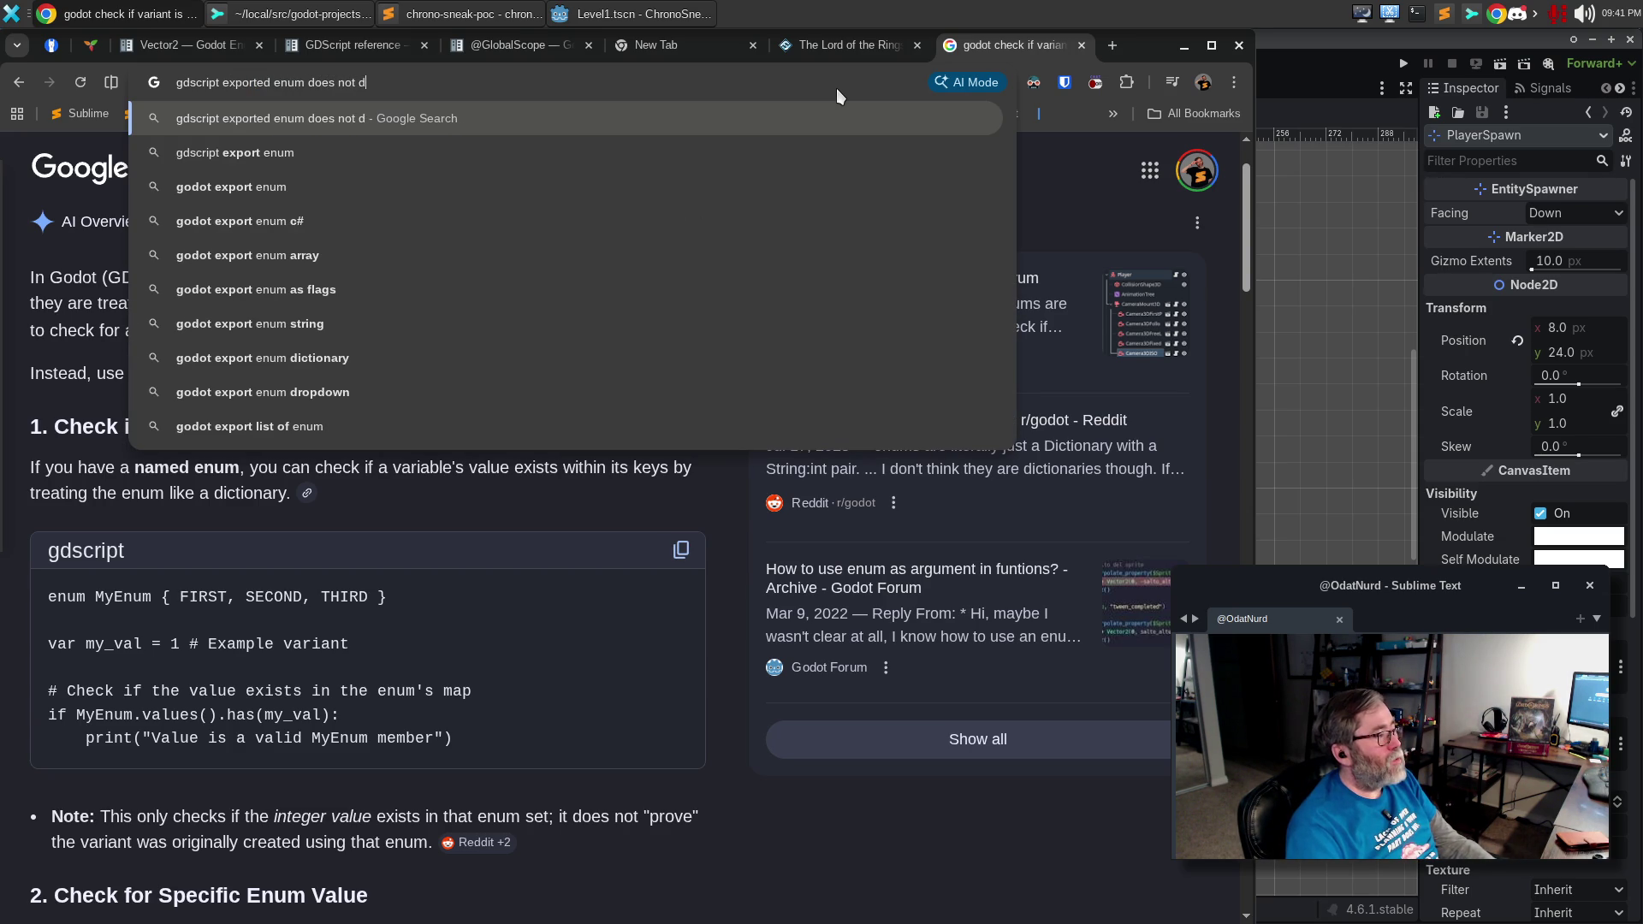
text(isplay duplicate )
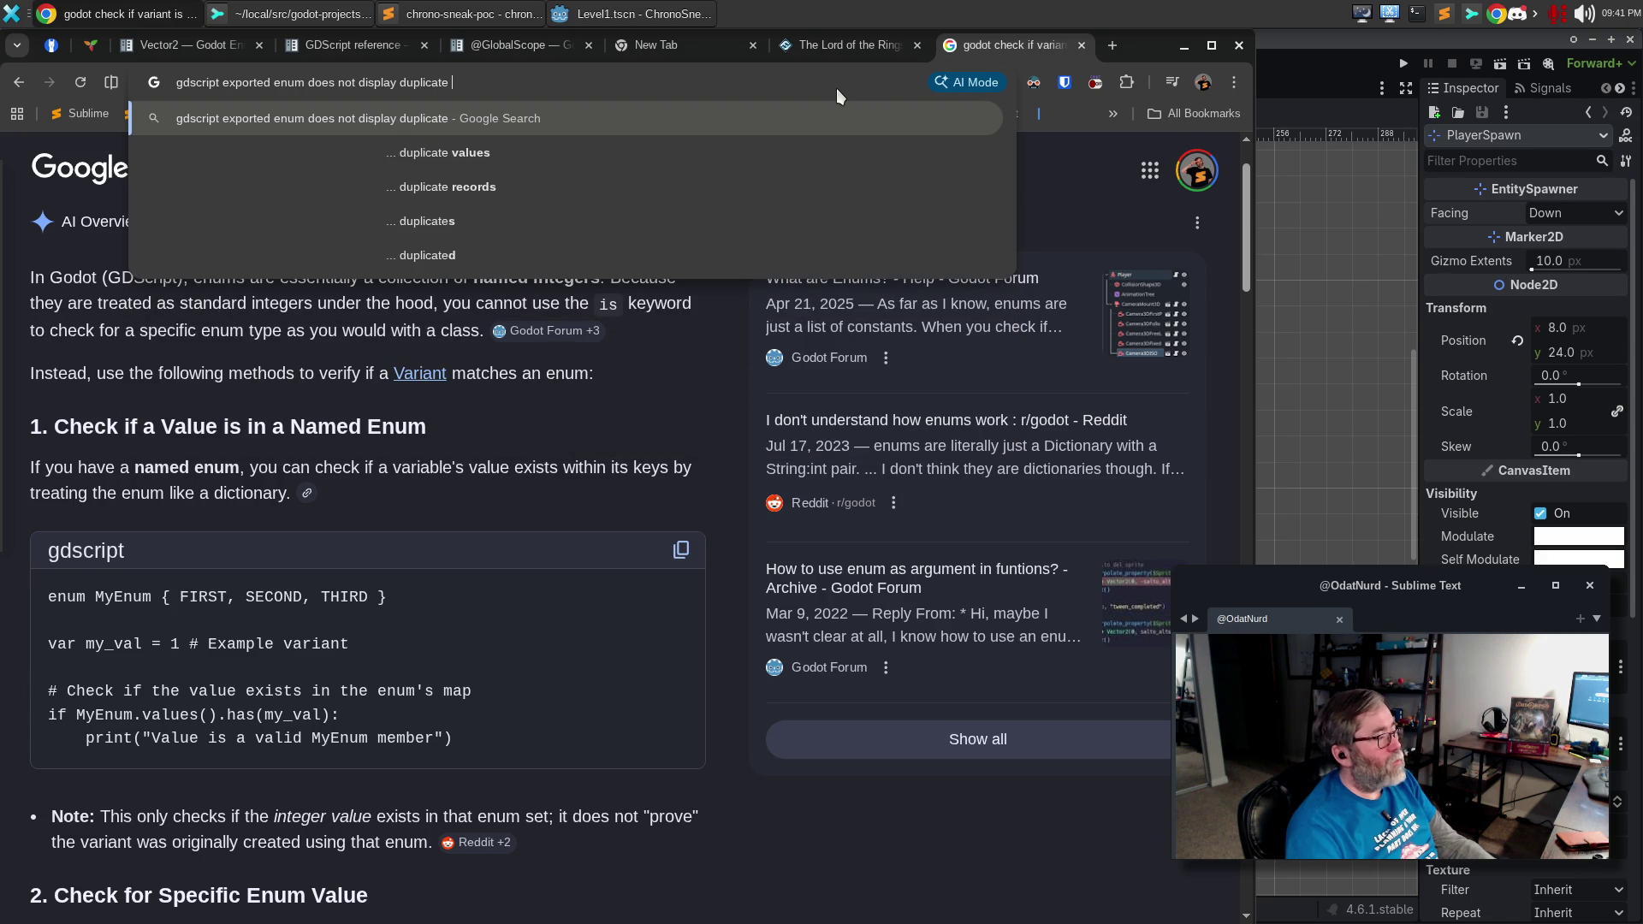
text(values in the )
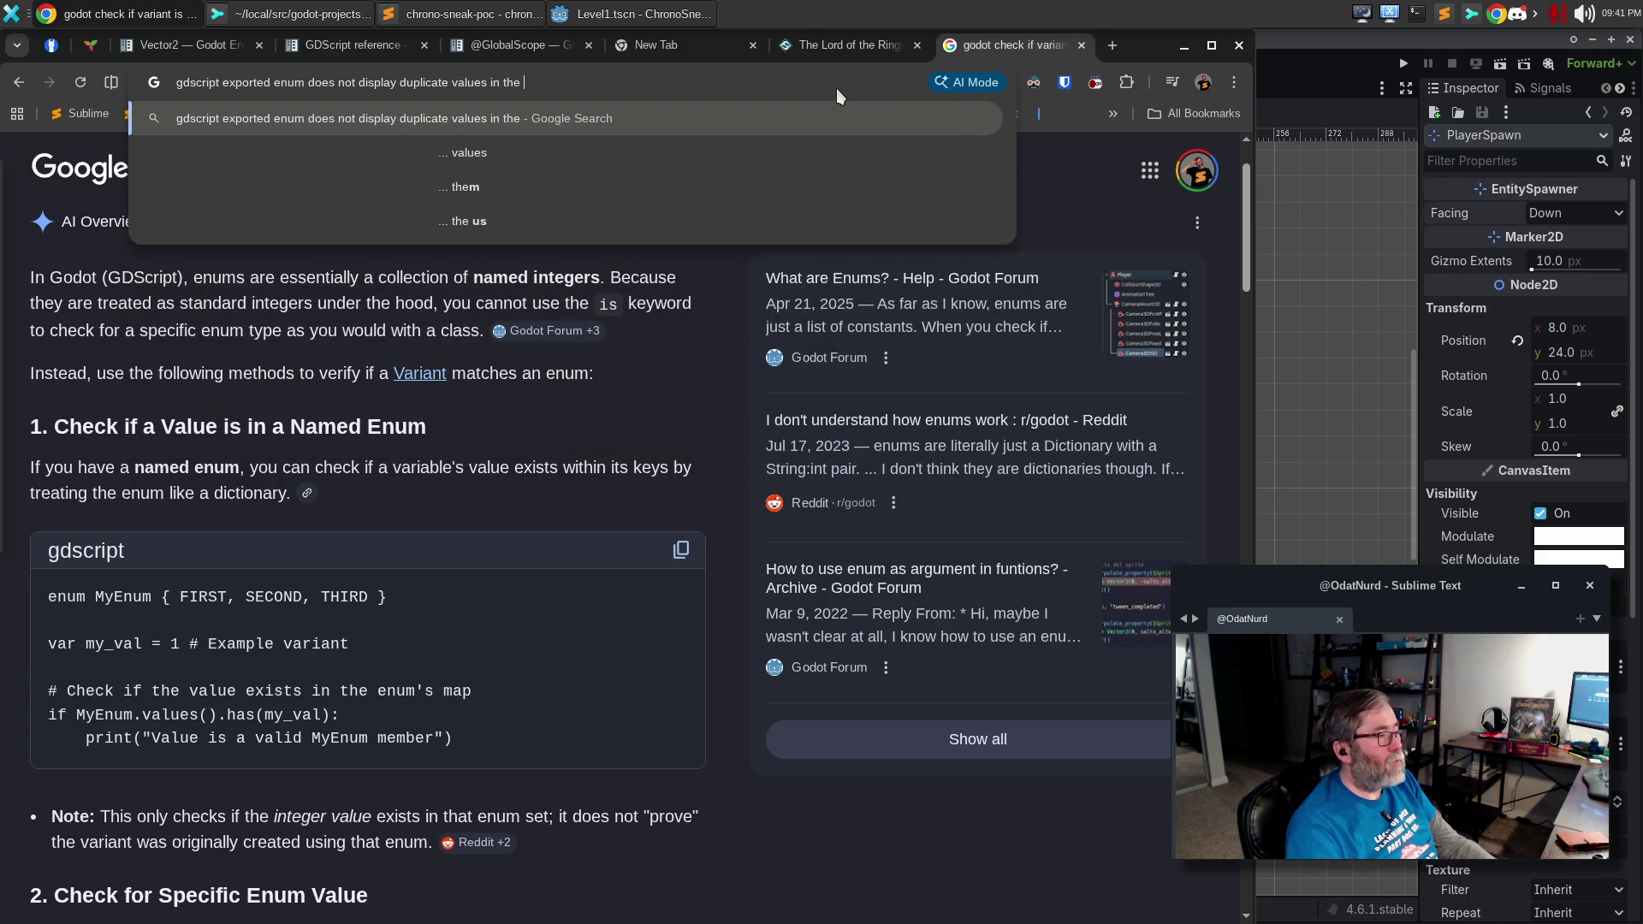
text(inspector)
key(Return)
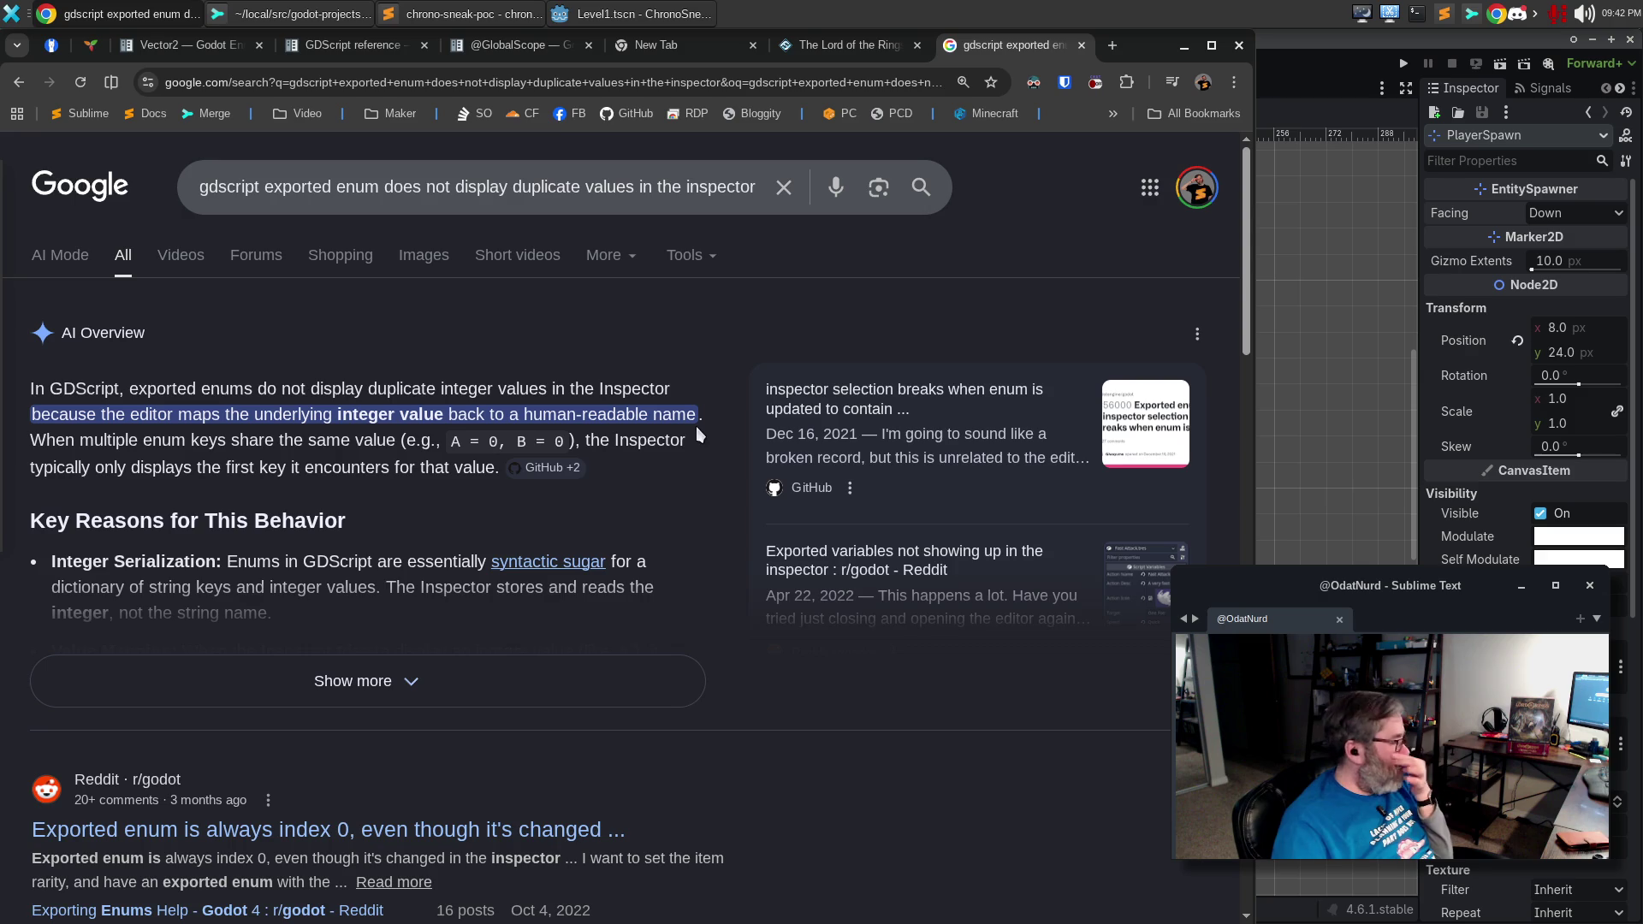
Scroll the results and open the r/godot thread 'Exporting Enums Help - Godot 4'.
mouse_move(578, 478)
scroll(485, 460, down, 3)
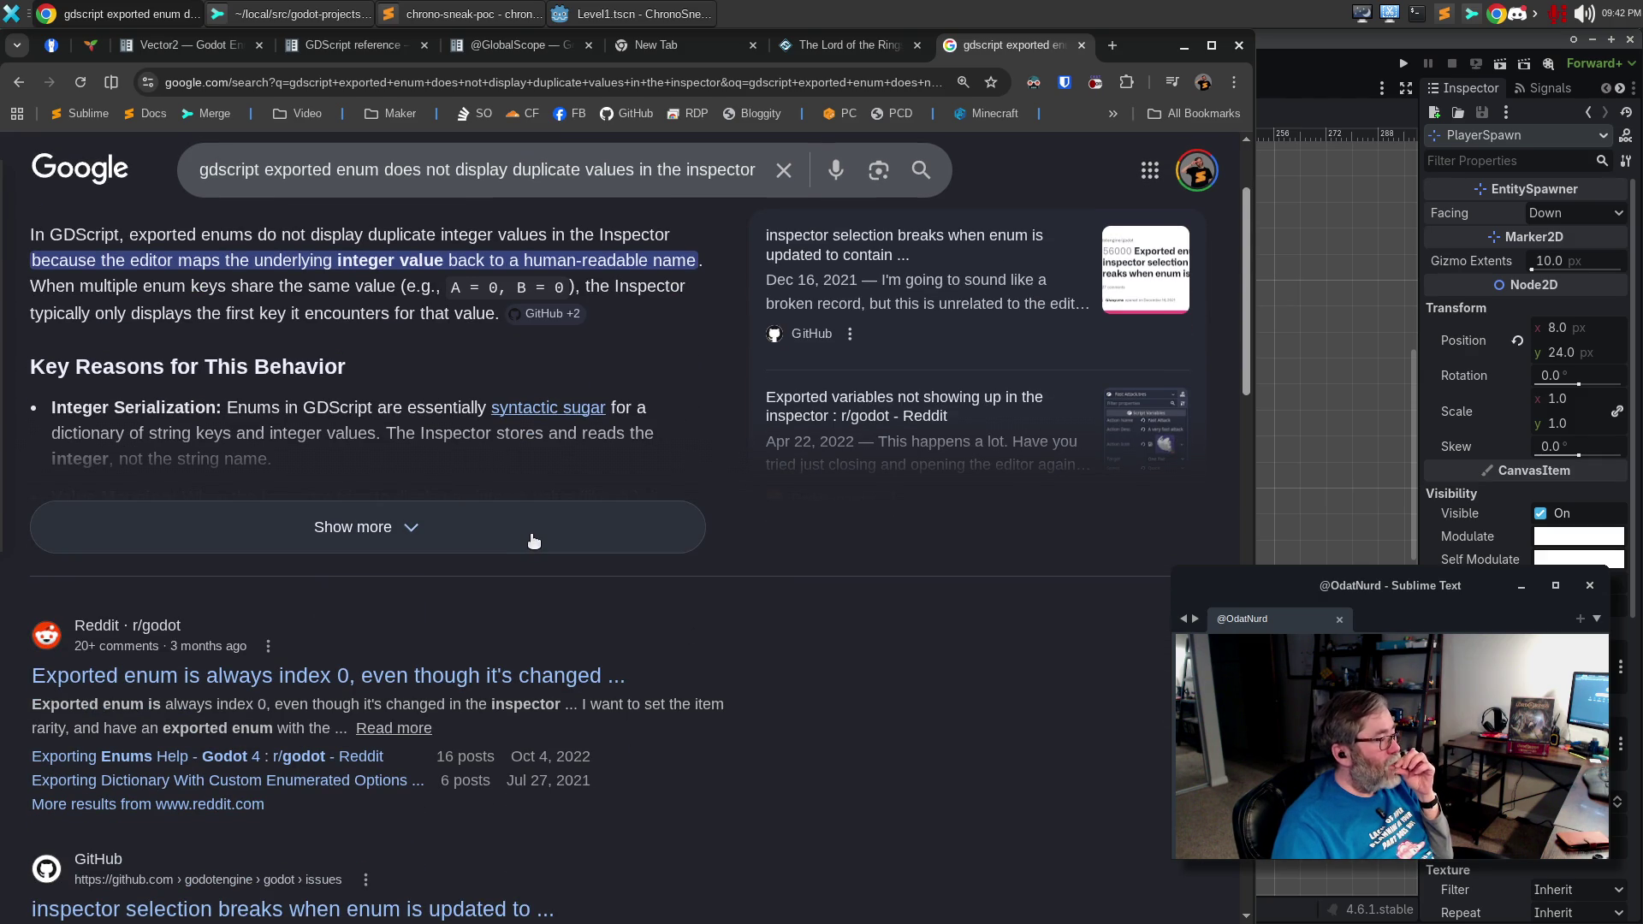
scroll(556, 526, down, 3)
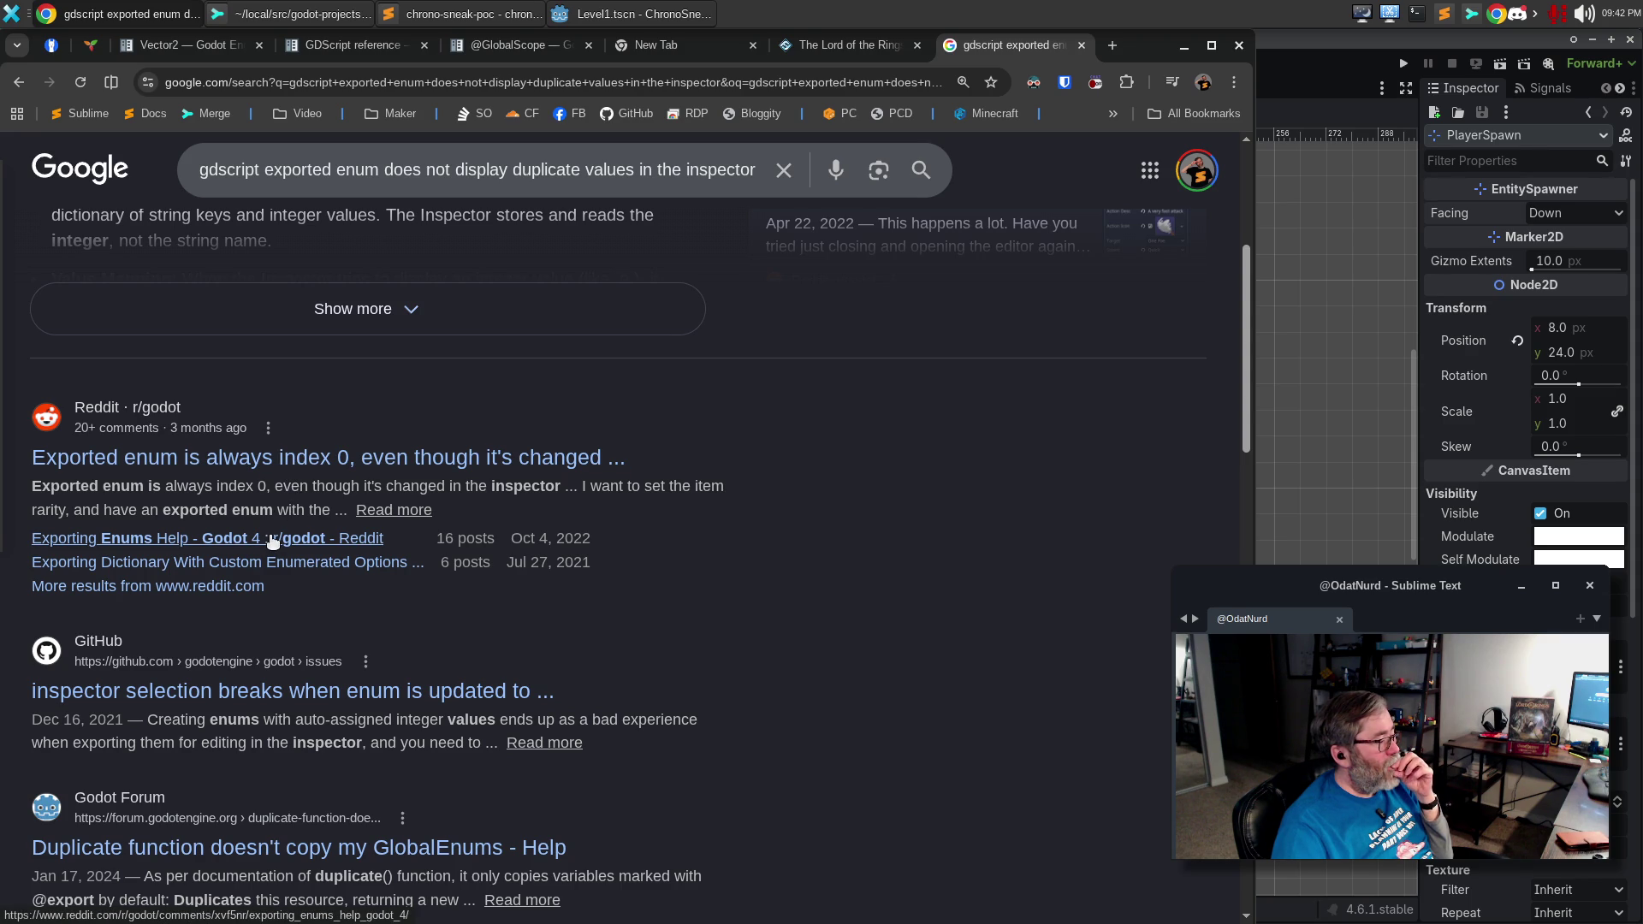
click(273, 539)
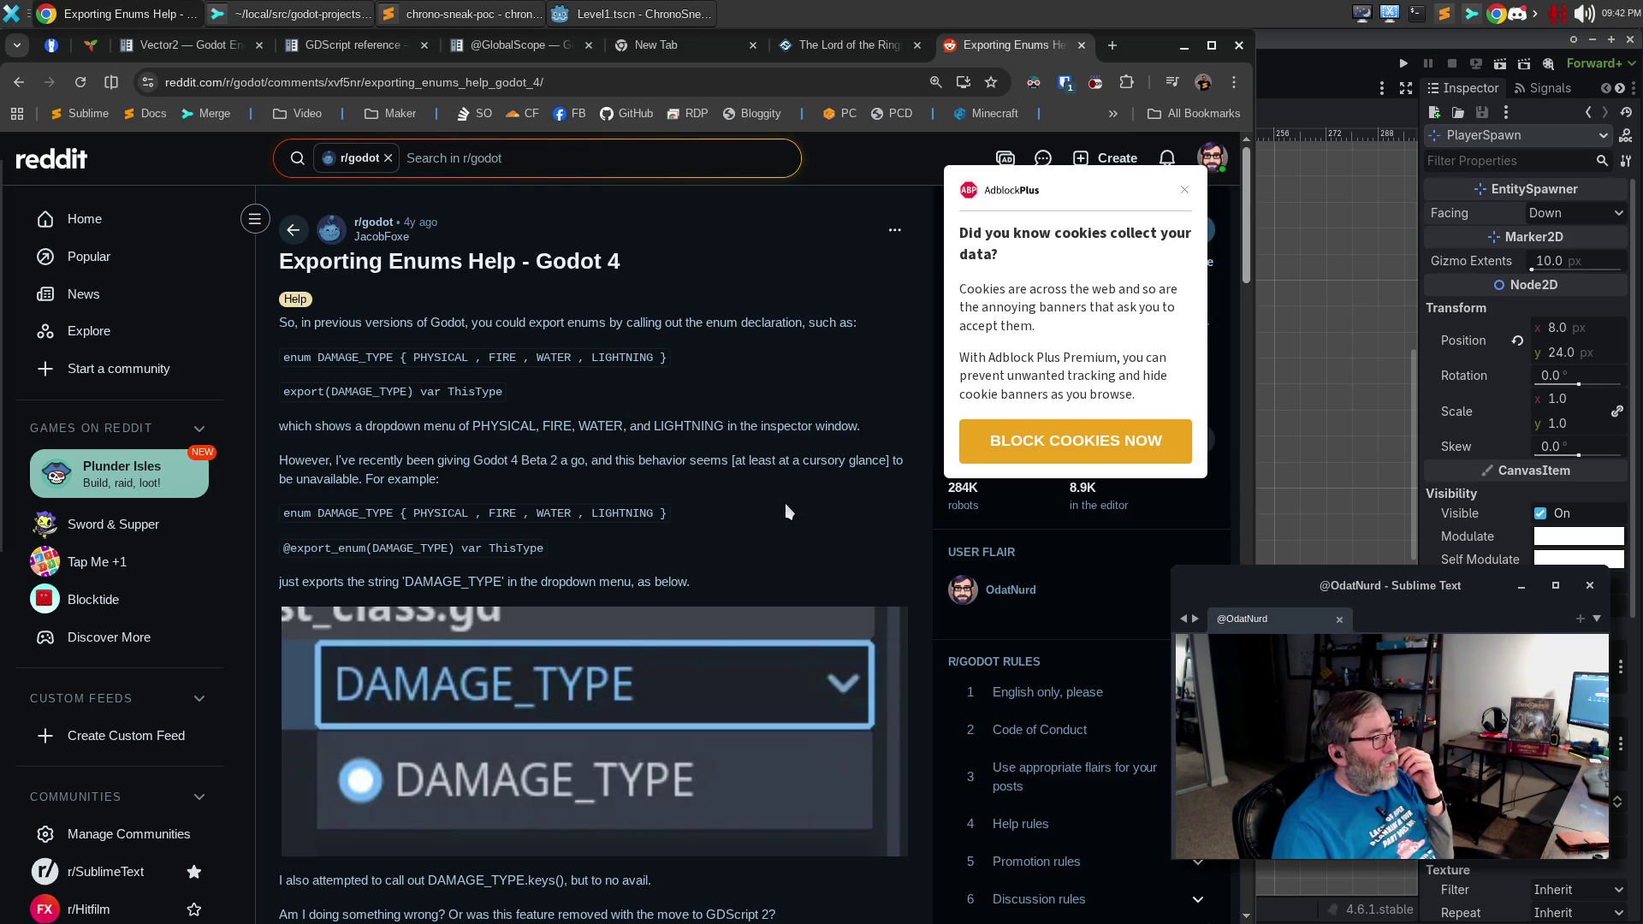
Dismiss the AdblockPlus popup, read through the comments, then go back to the Google results.
scroll(785, 505, down, 6)
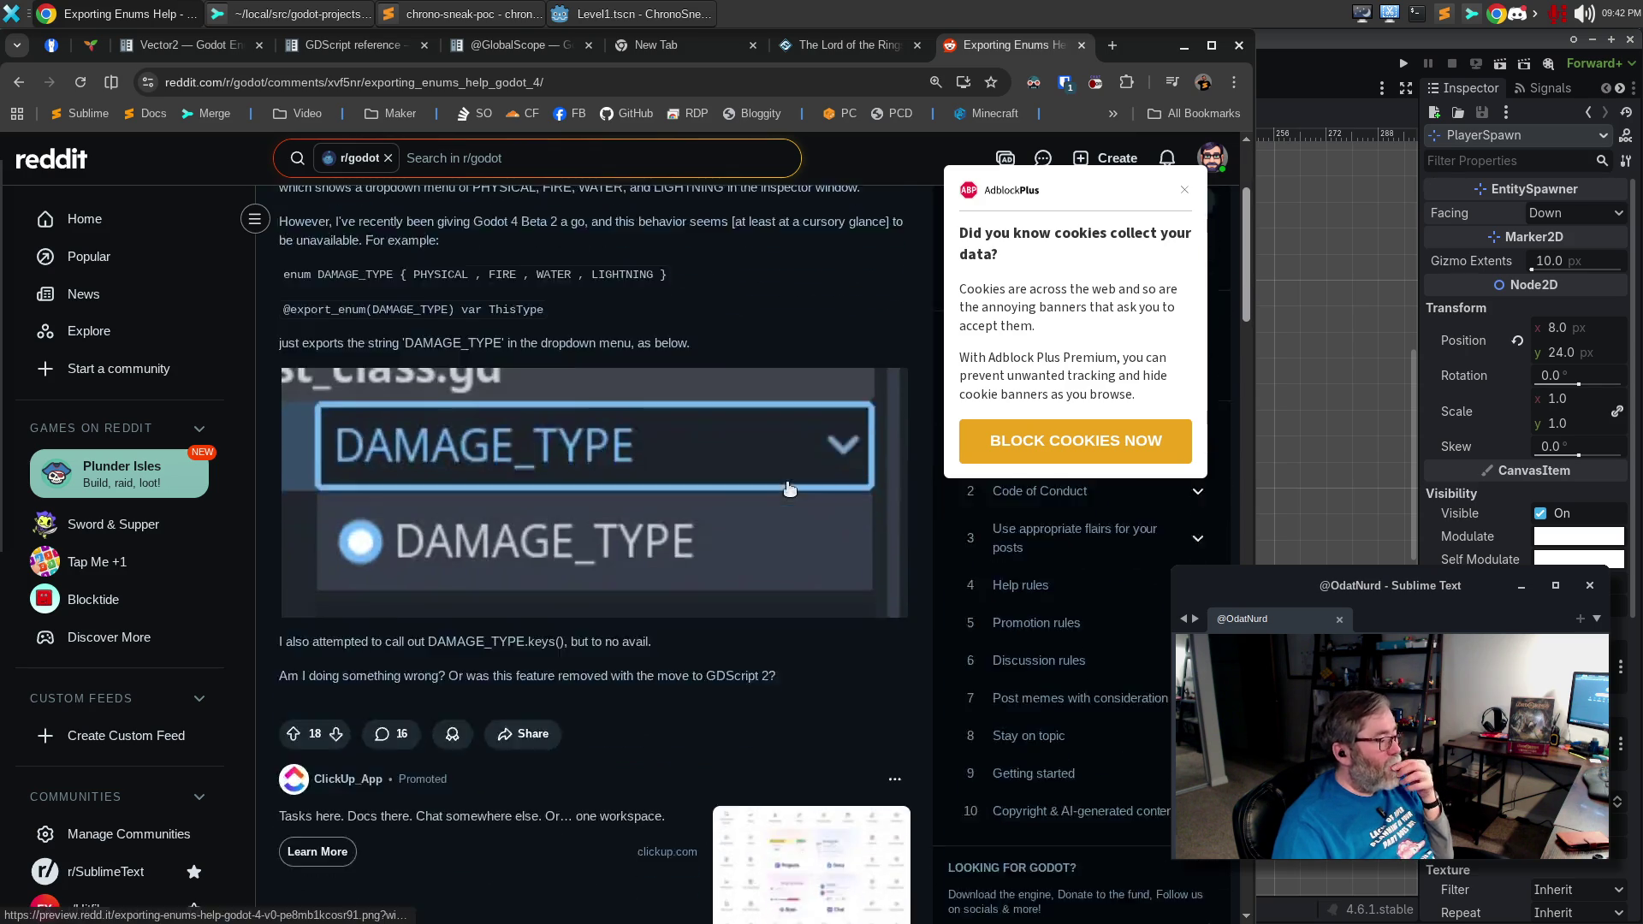
click(1182, 191)
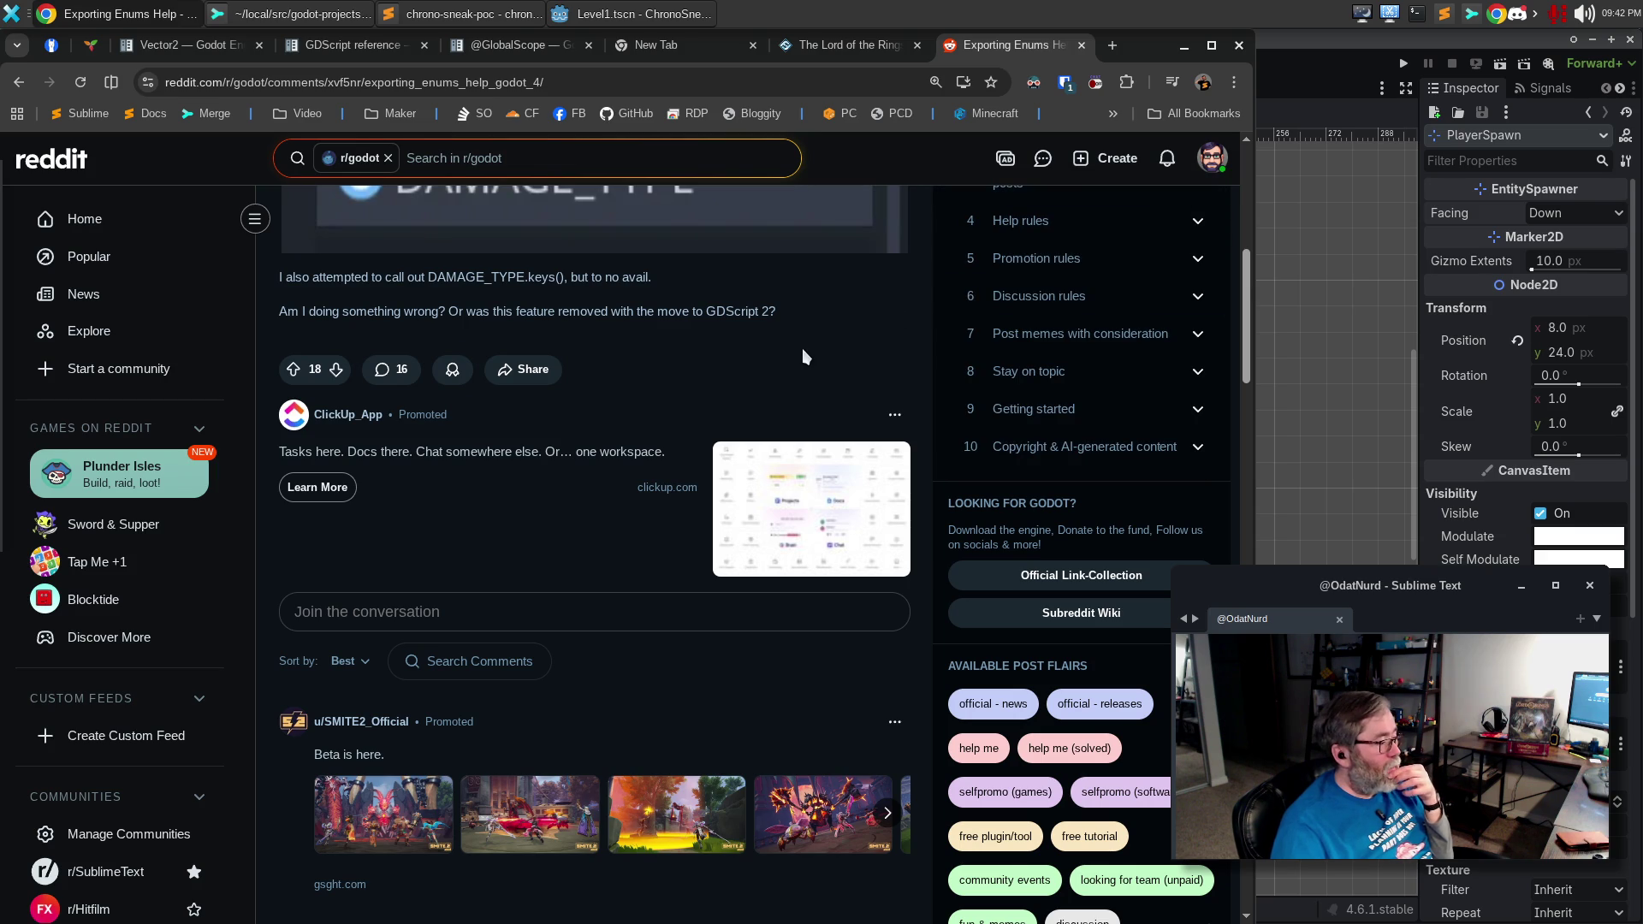
scroll(756, 667, down, 5)
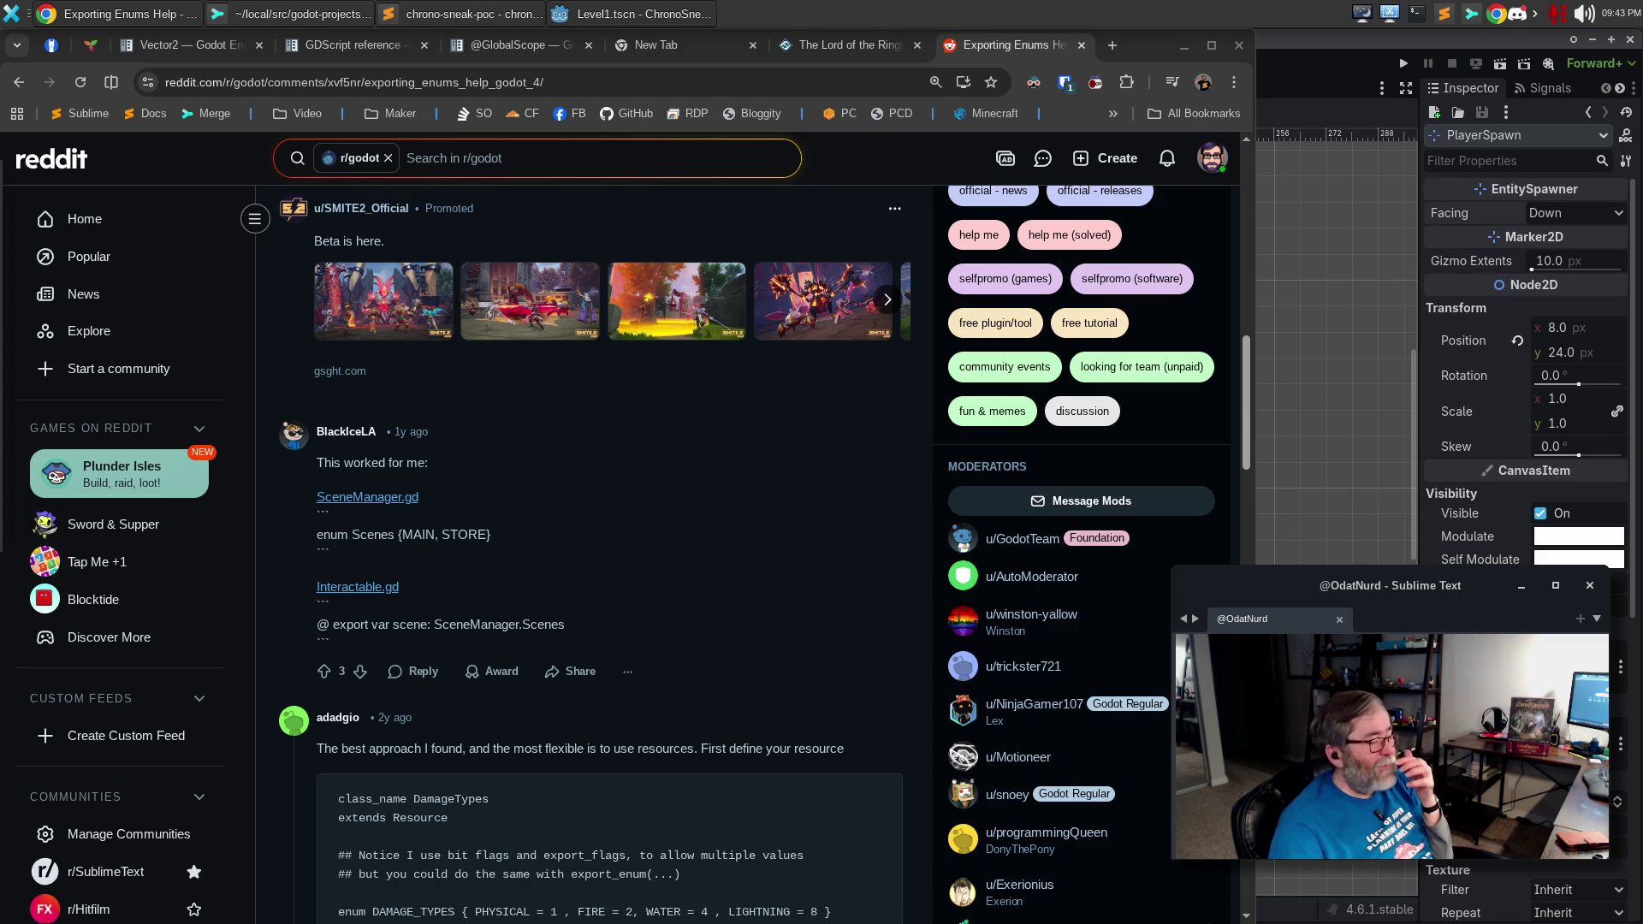
scroll(700, 552, down, 3)
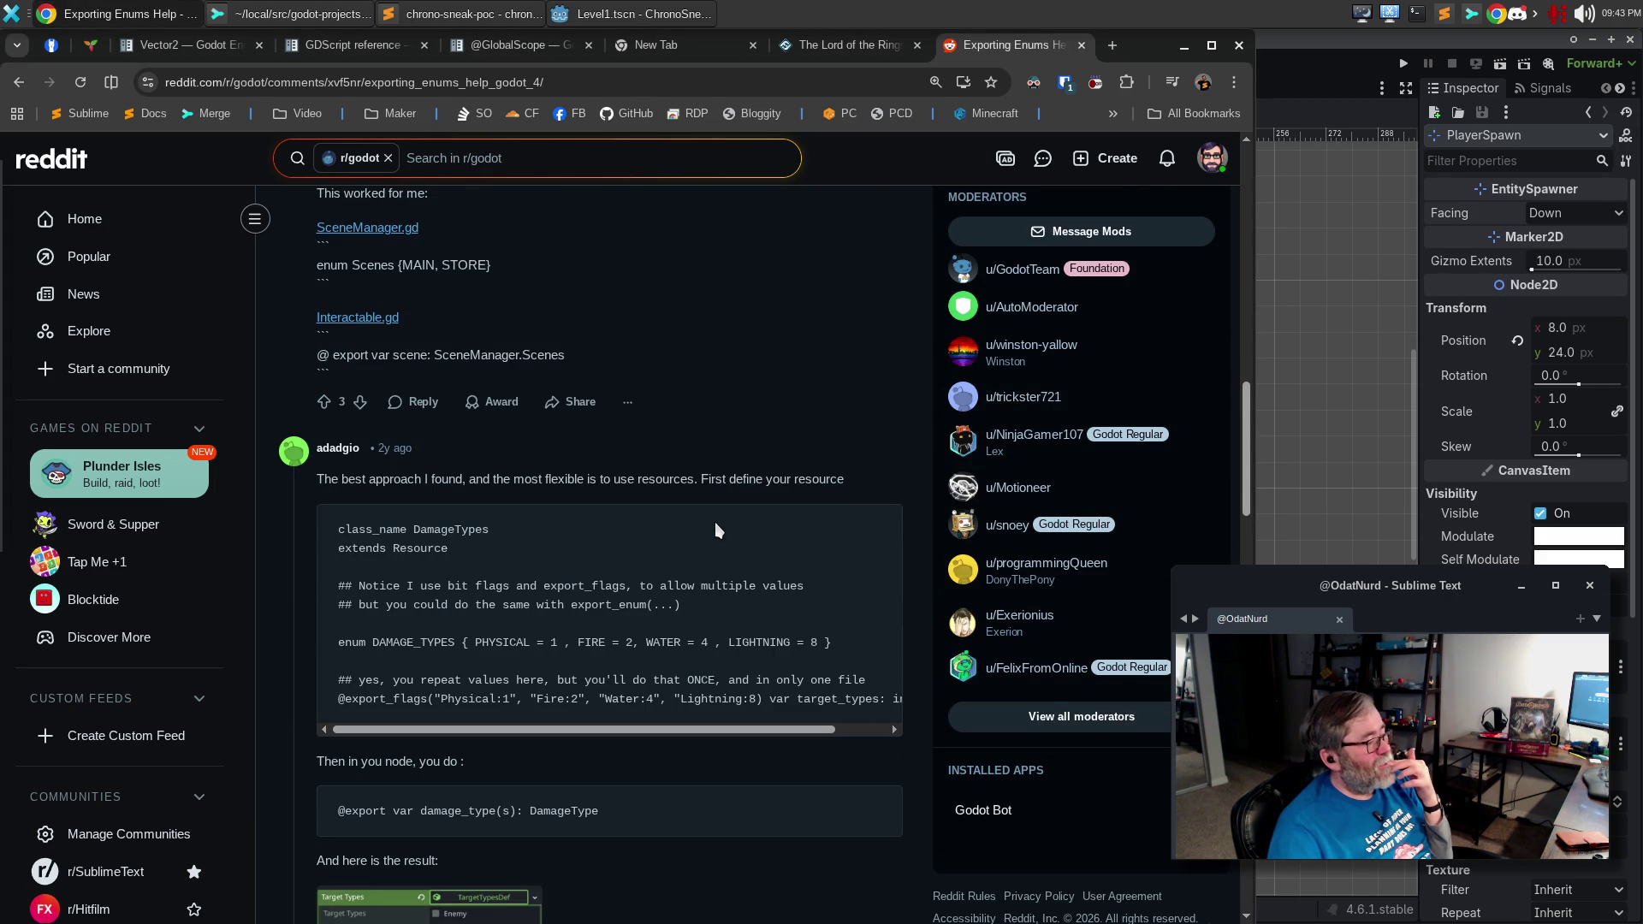
scroll(715, 523, down, 5)
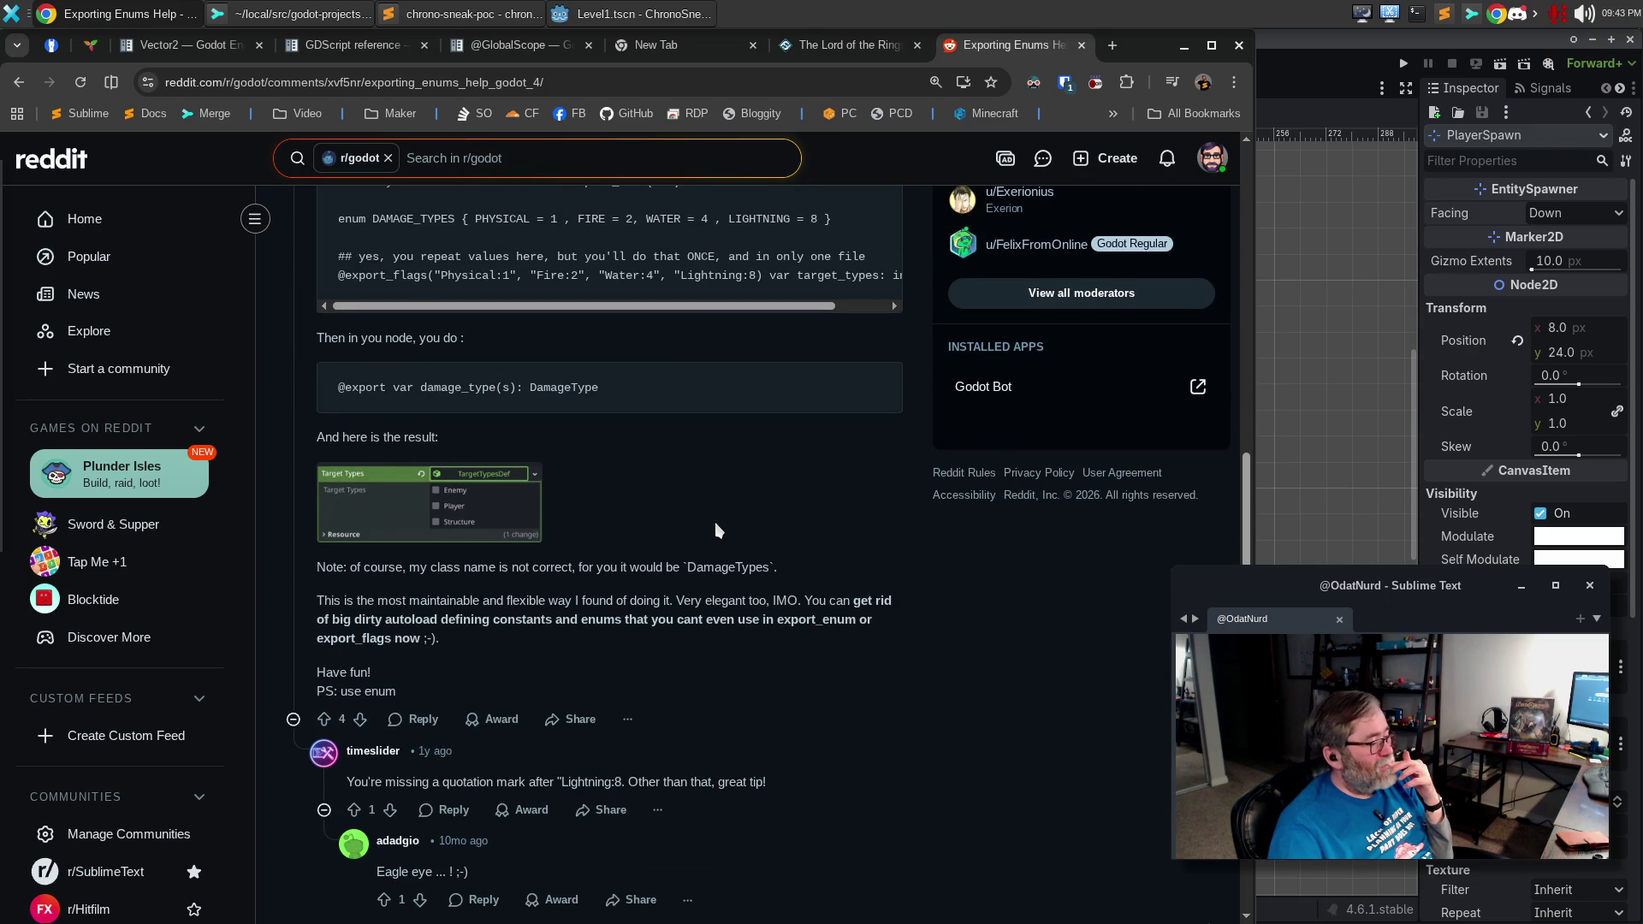
scroll(717, 530, down, 5)
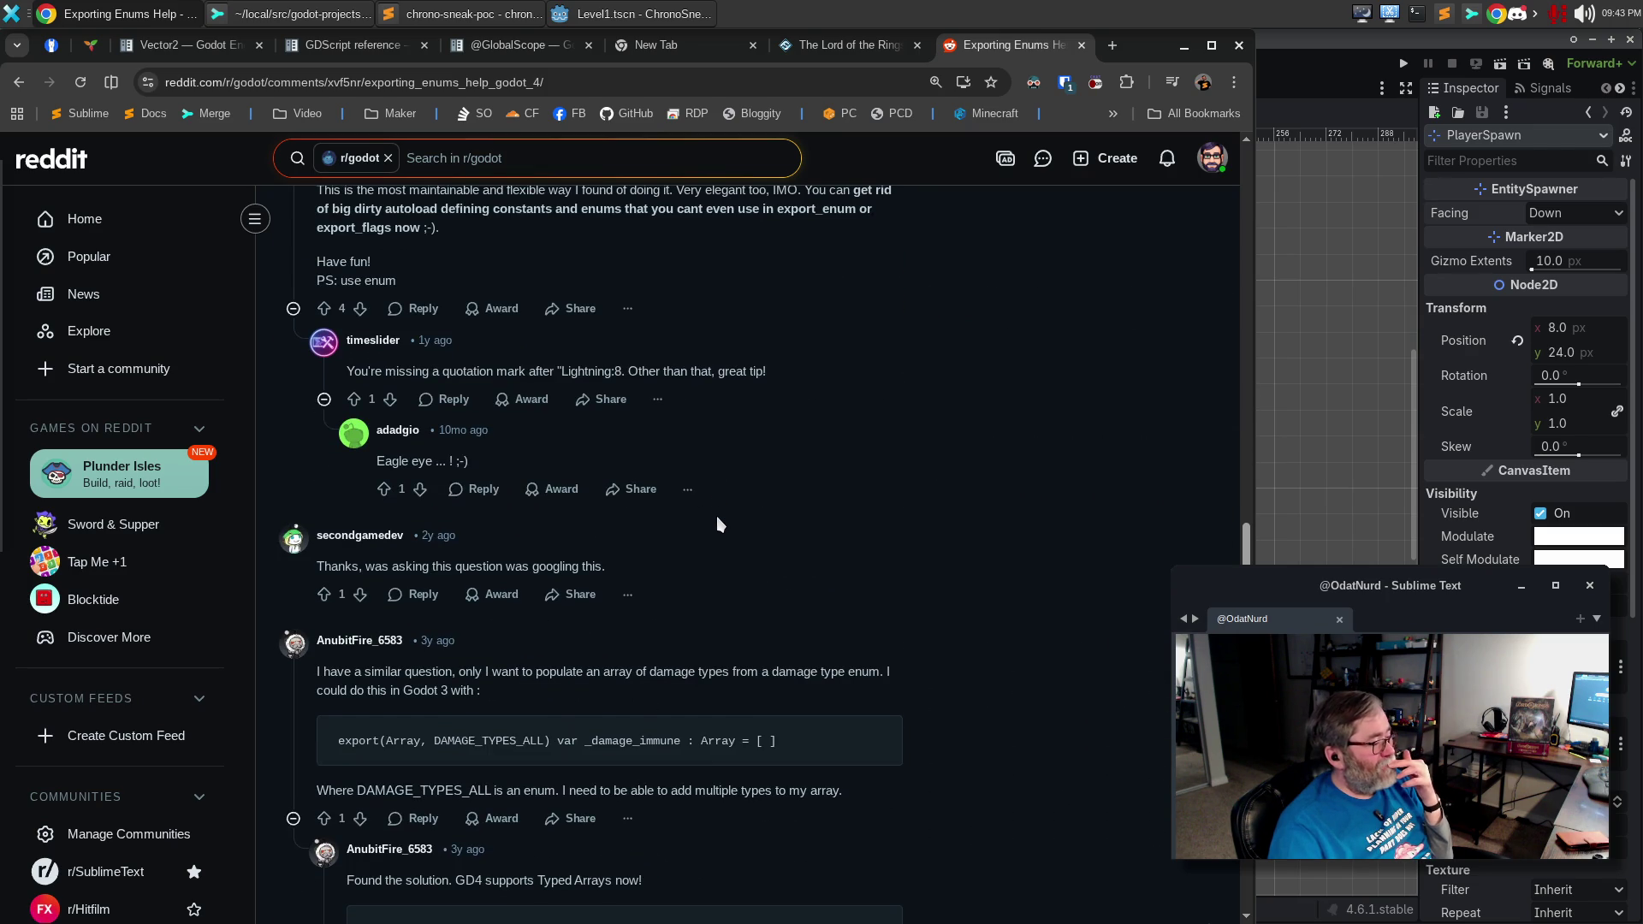
scroll(719, 522, down, 1)
key(Home)
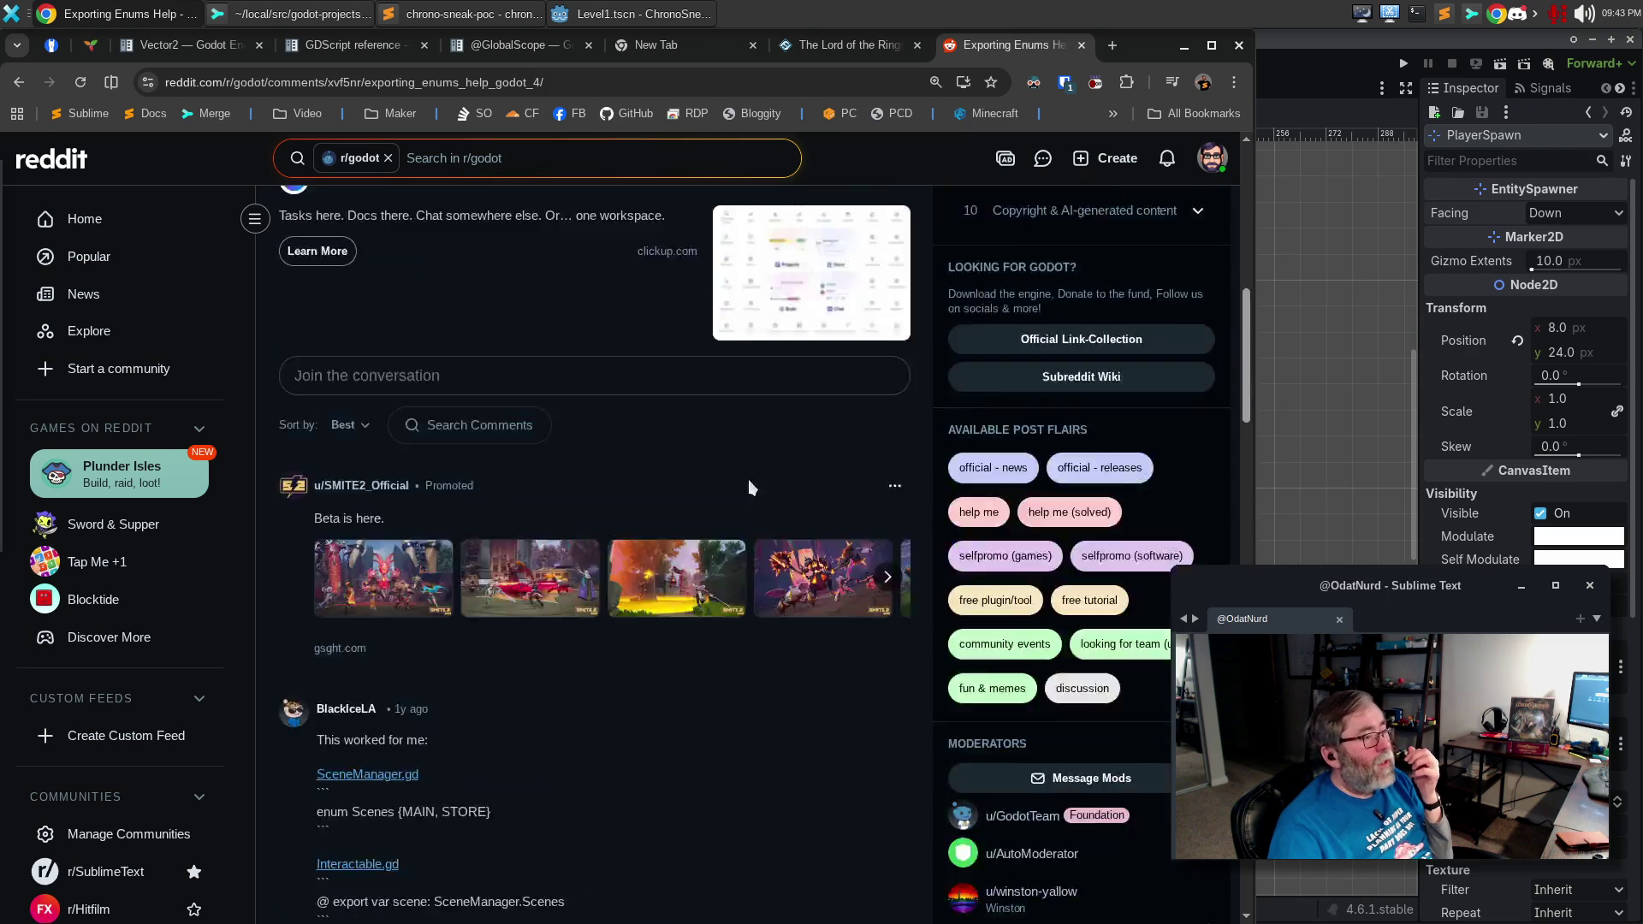
click(19, 81)
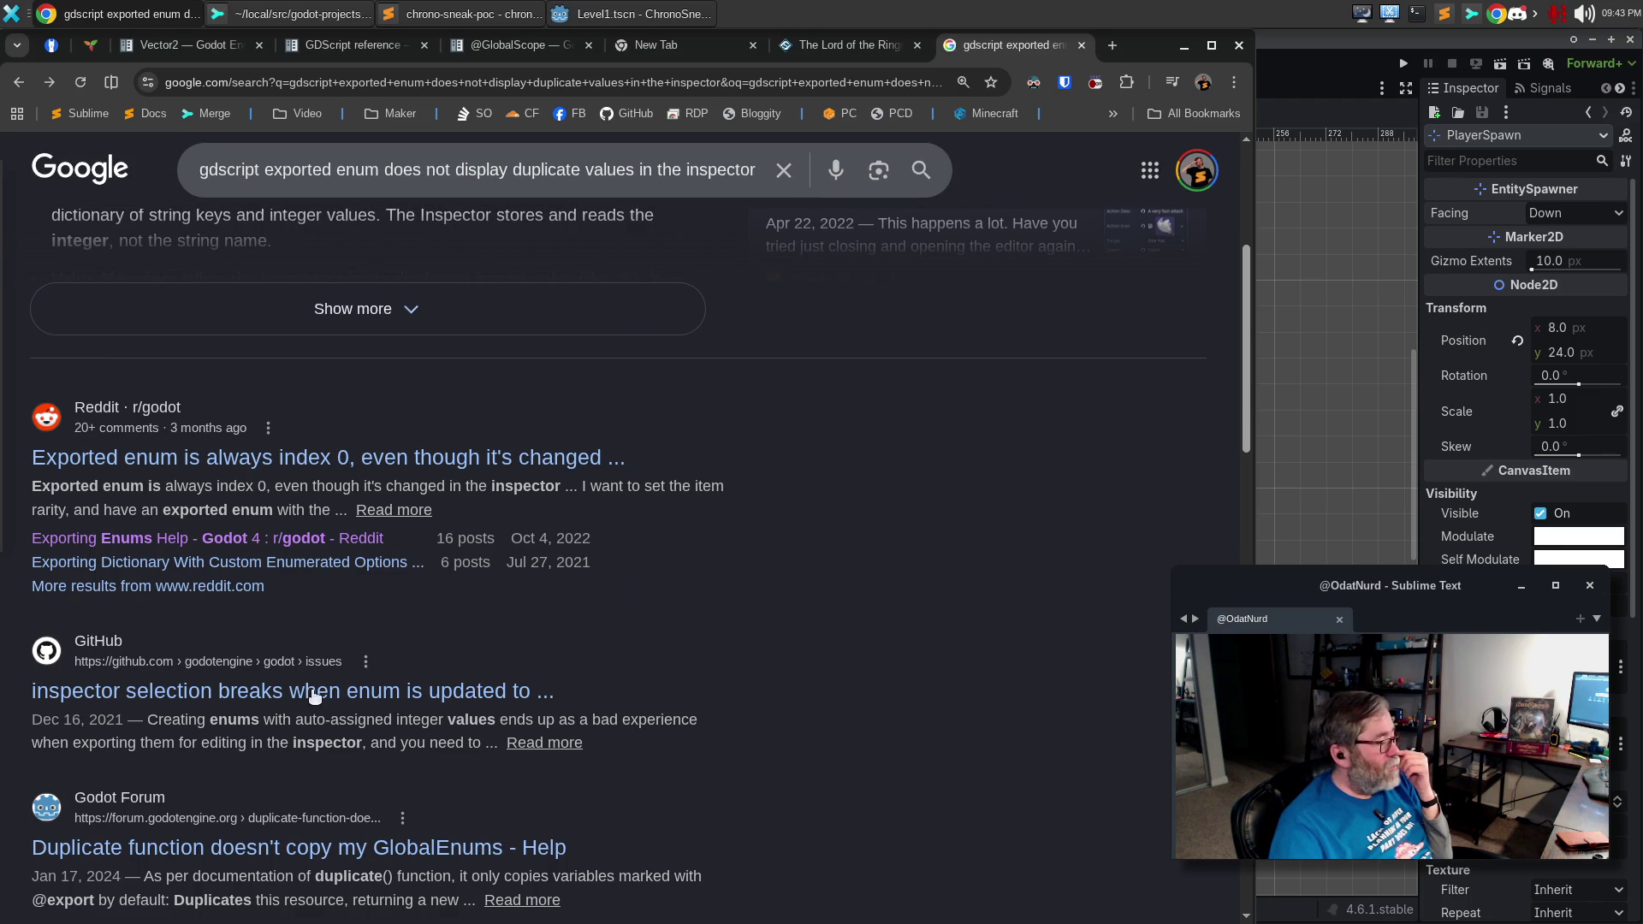
Close the enum search results tab and focus the address bar of the empty new tab.
scroll(376, 599, down, 5)
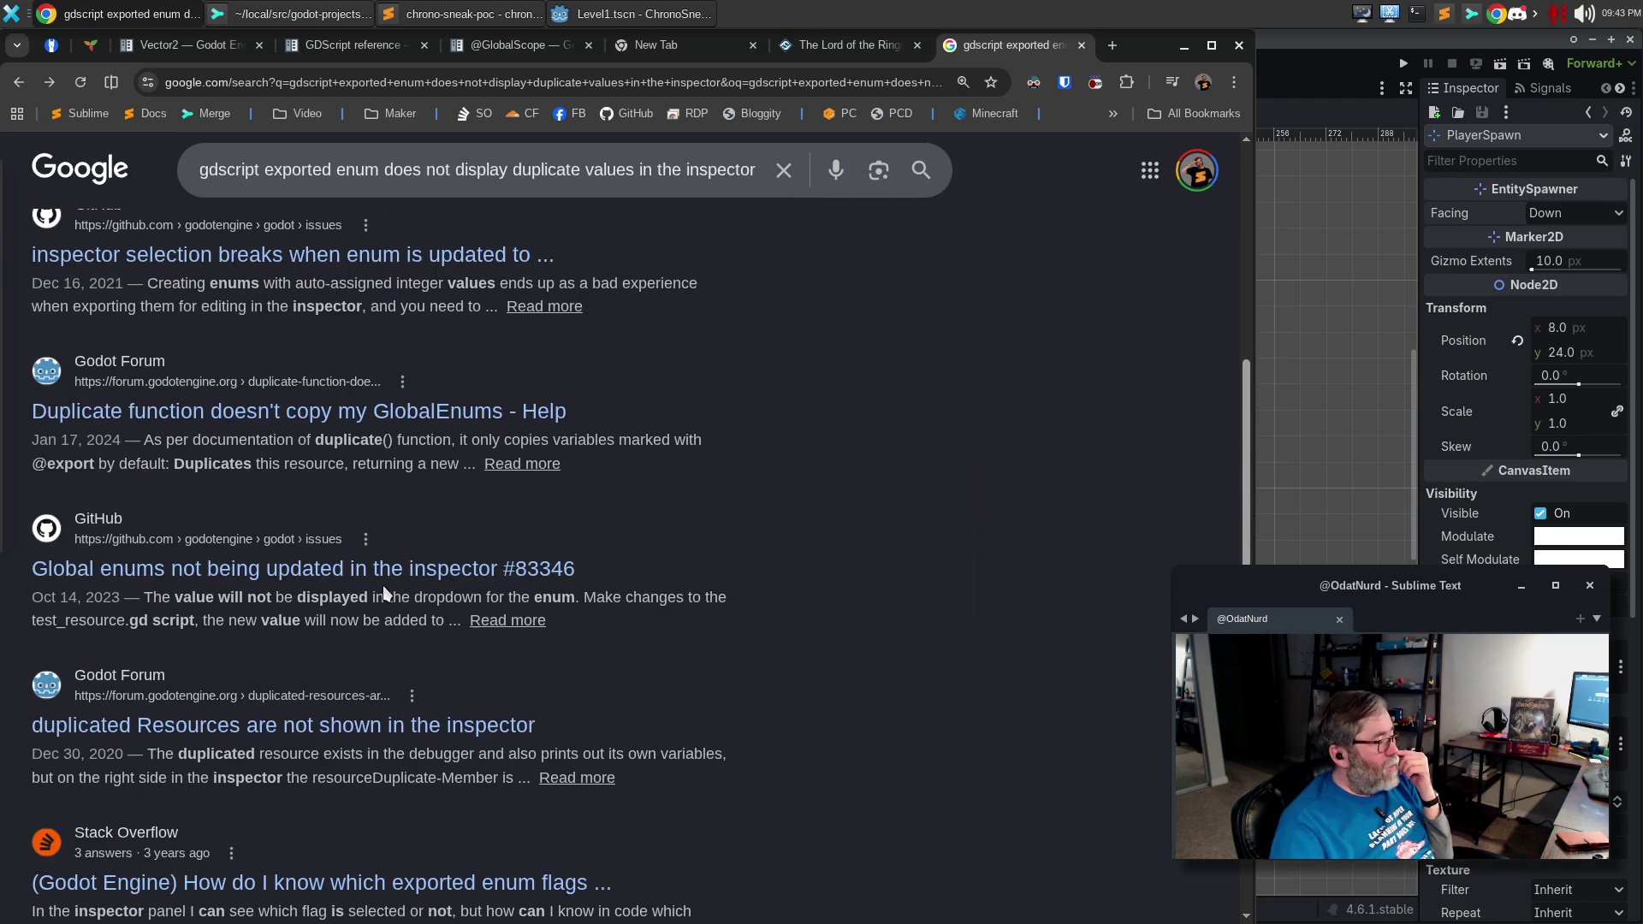
scroll(390, 582, up, 10)
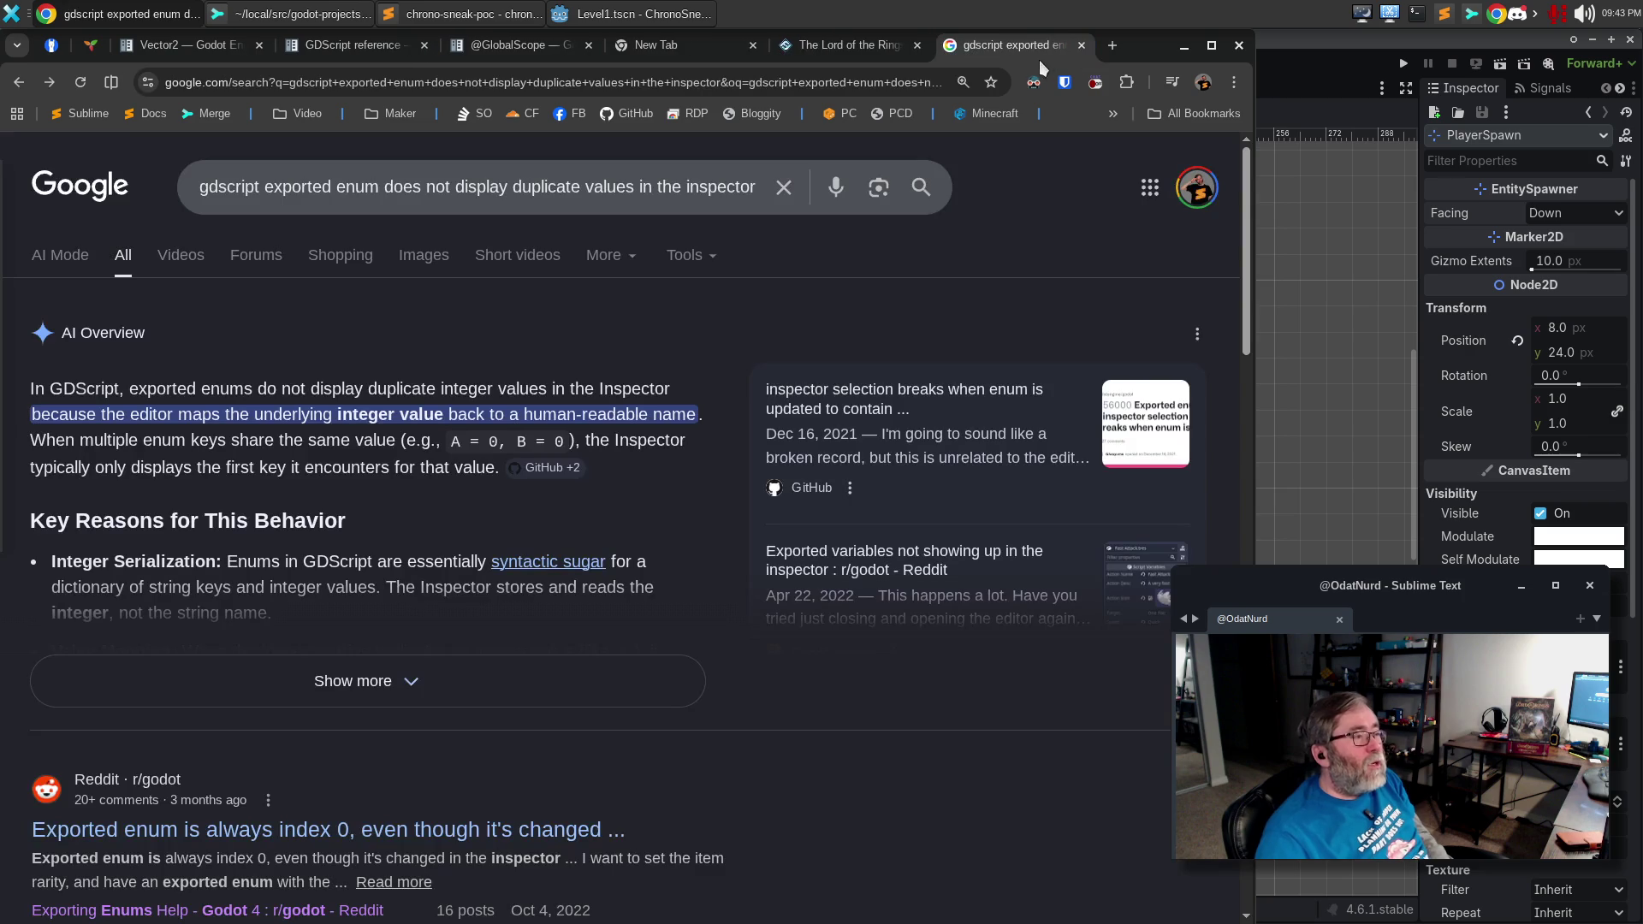
click(1082, 45)
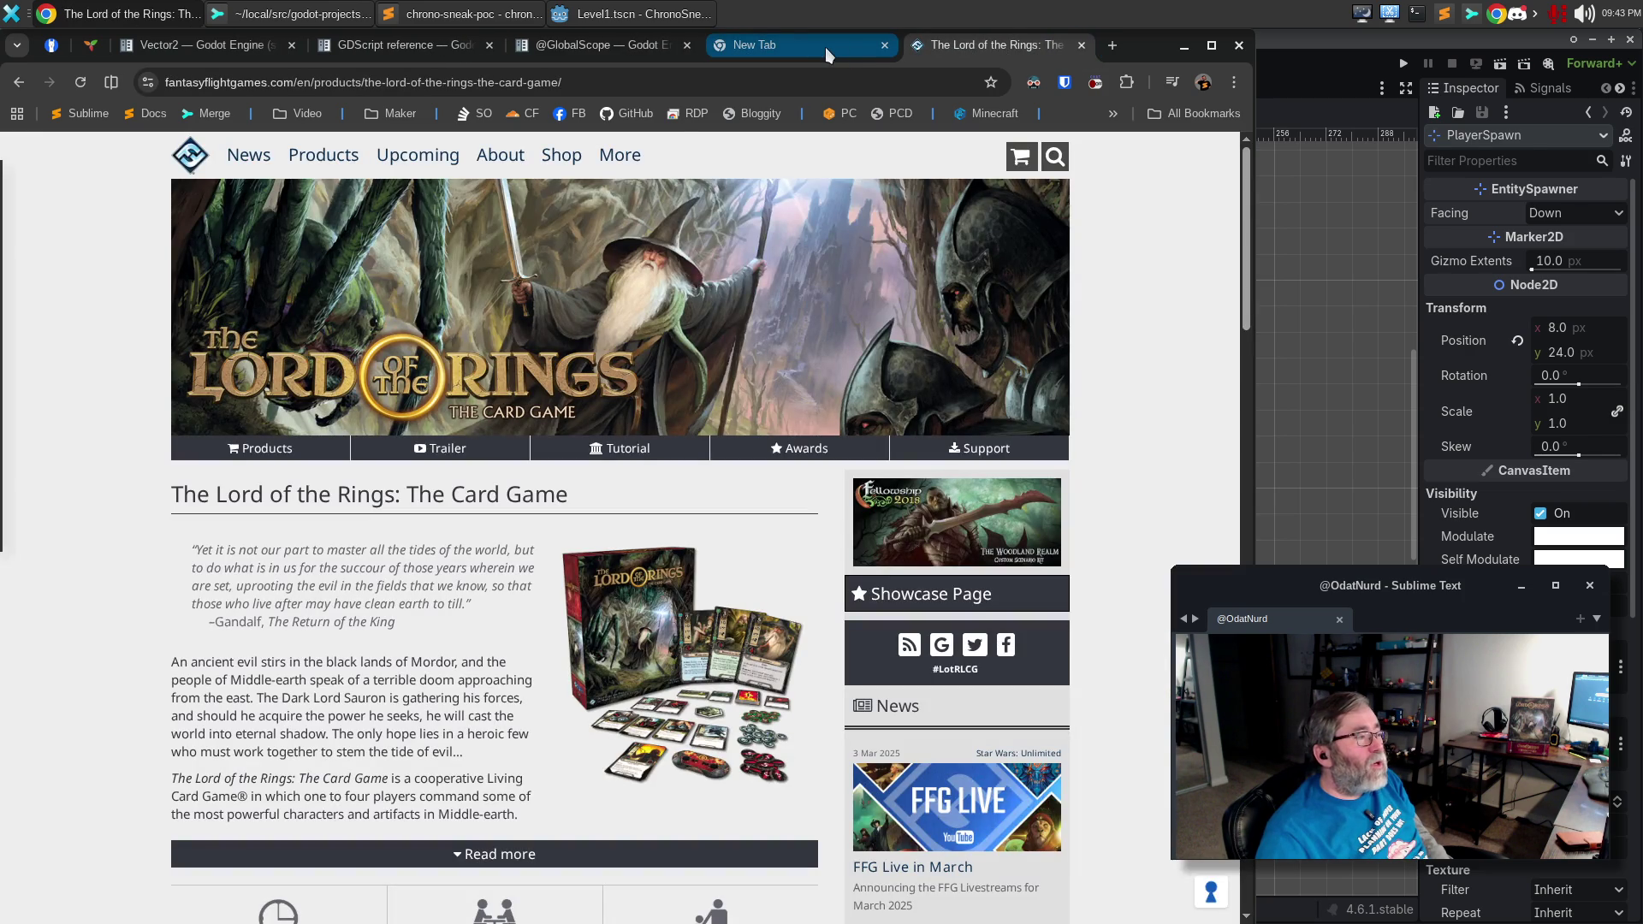
click(825, 48)
click(781, 83)
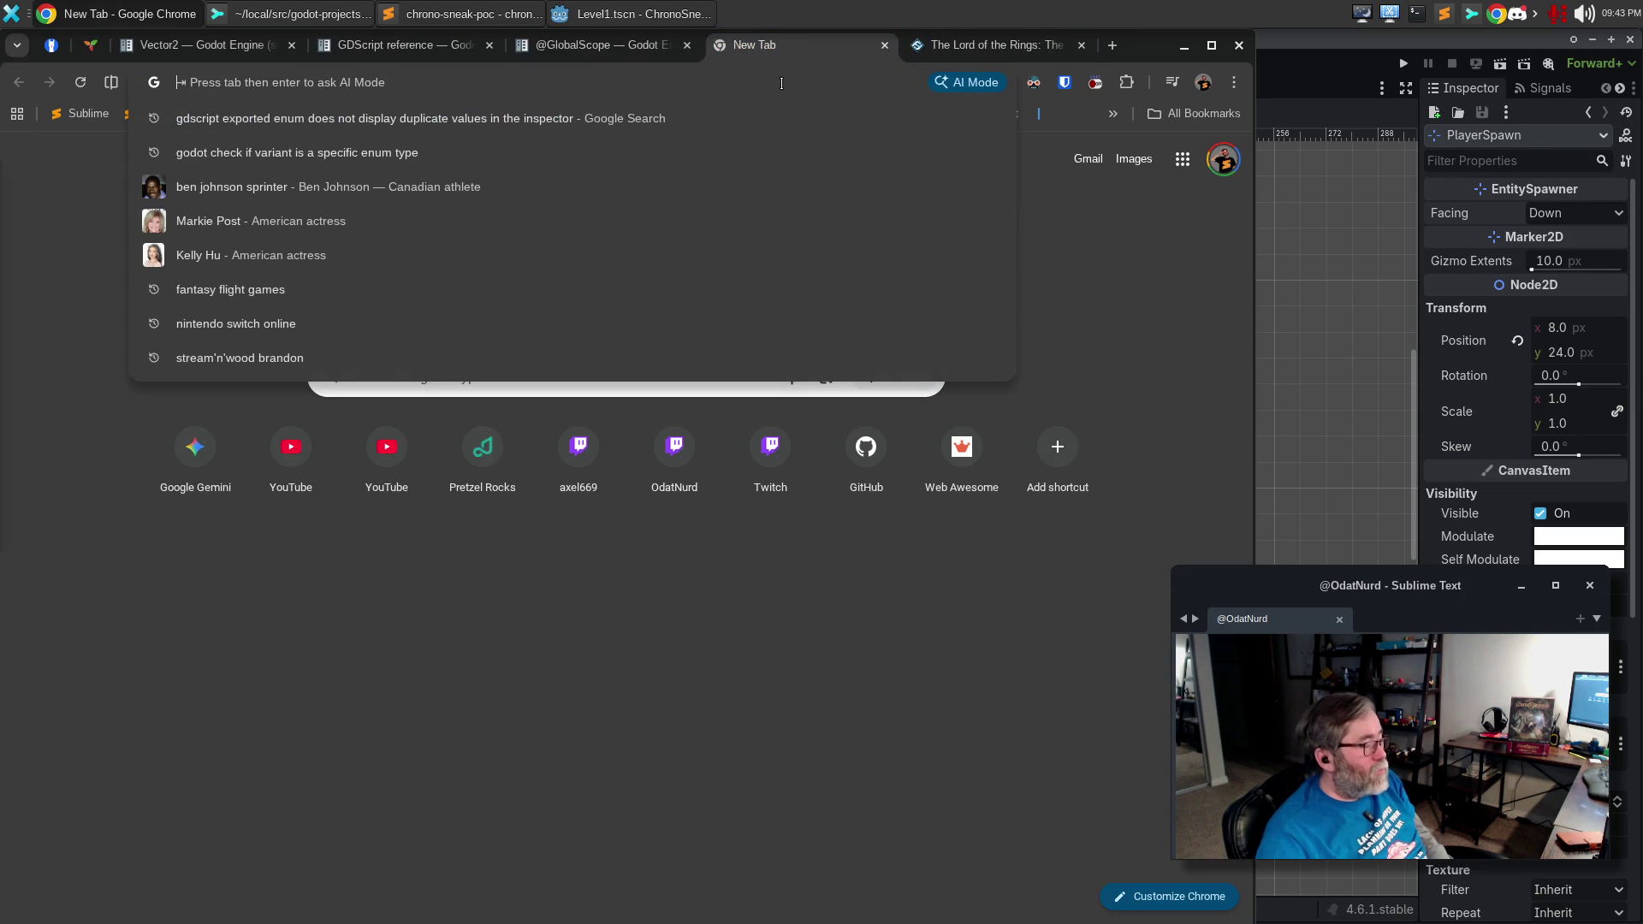
Load boardgamearena.com from the address bar, correcting the 'boaar' typo.
text(boaar)
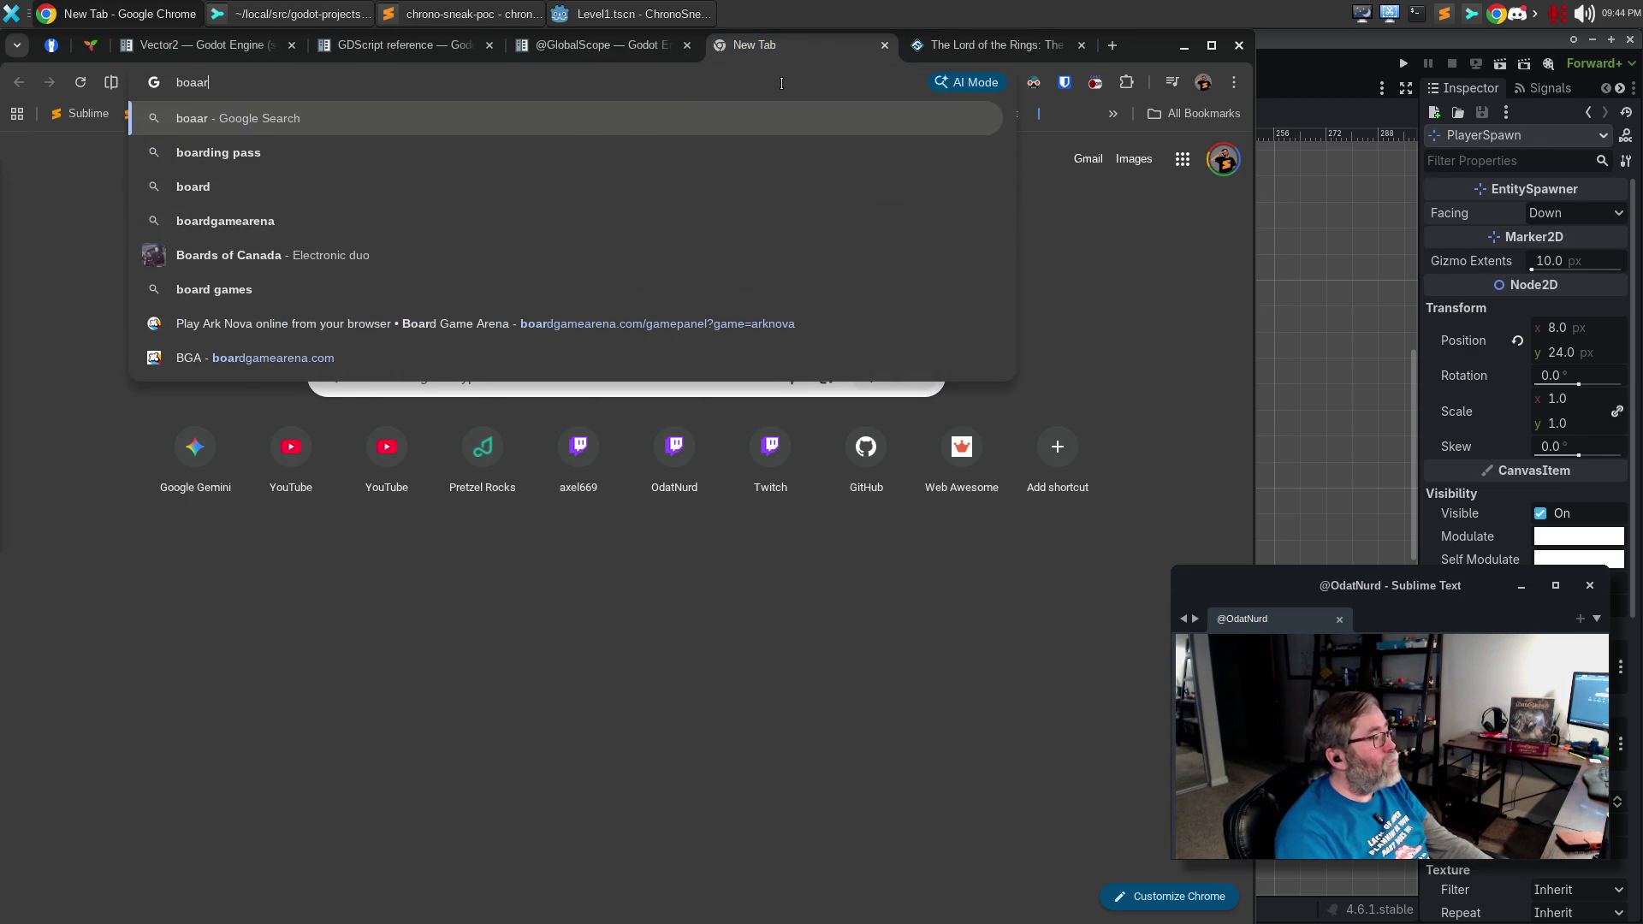
key(BackSpace)
key(BackSpace)
text(rd)
key(Return)
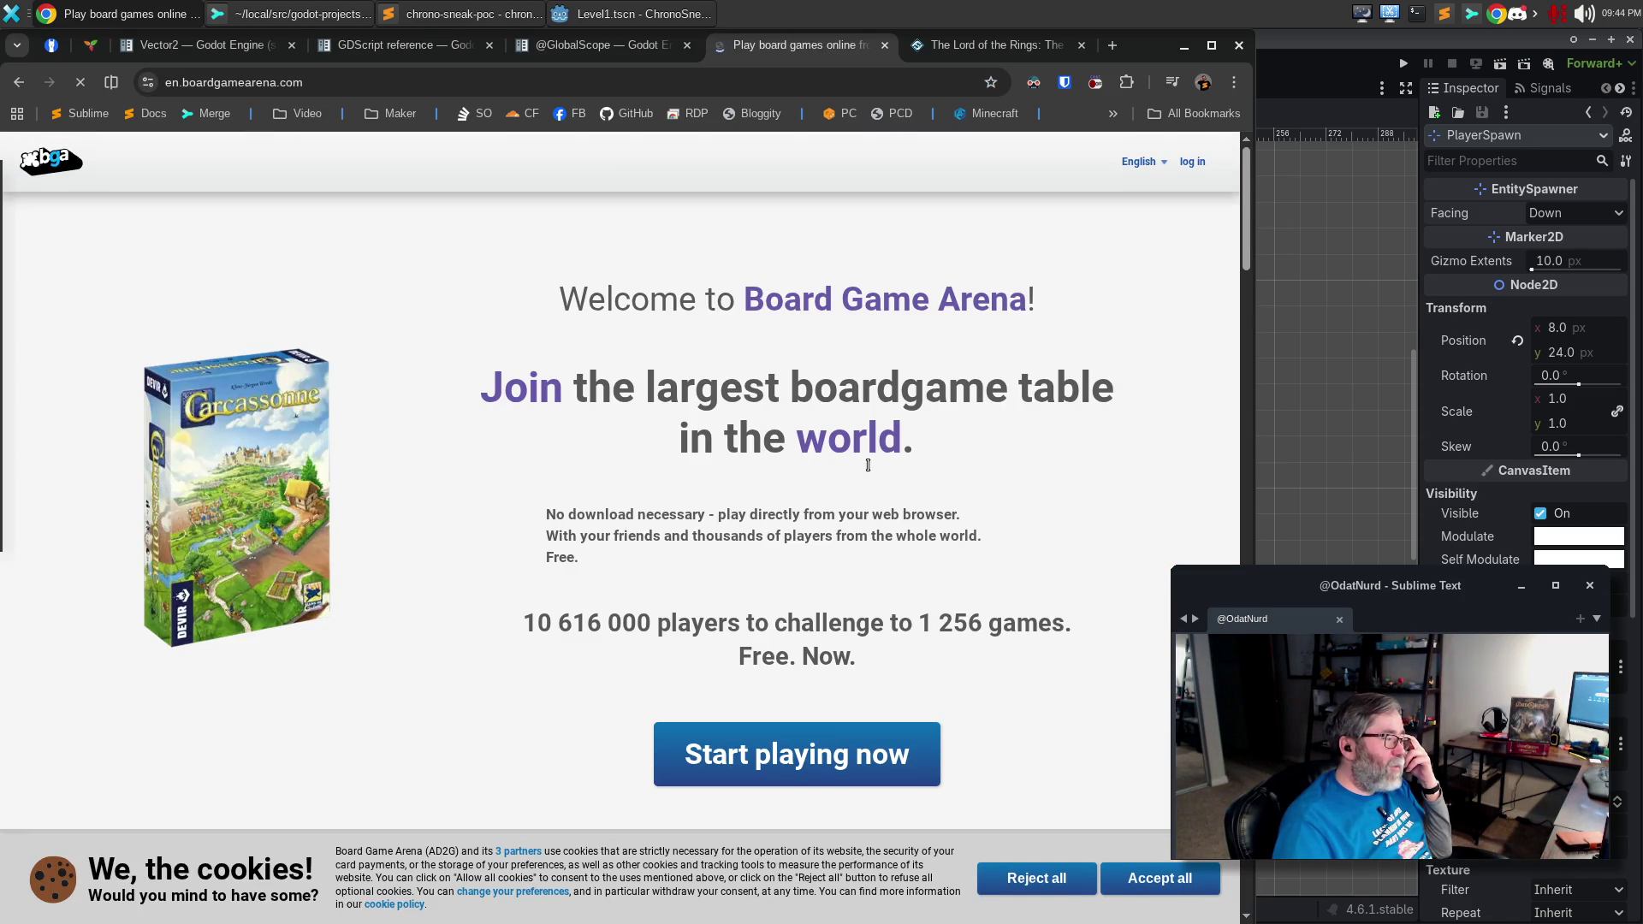
Accept all cookies and split the Board Game Arena tab into its own front window.
click(1159, 881)
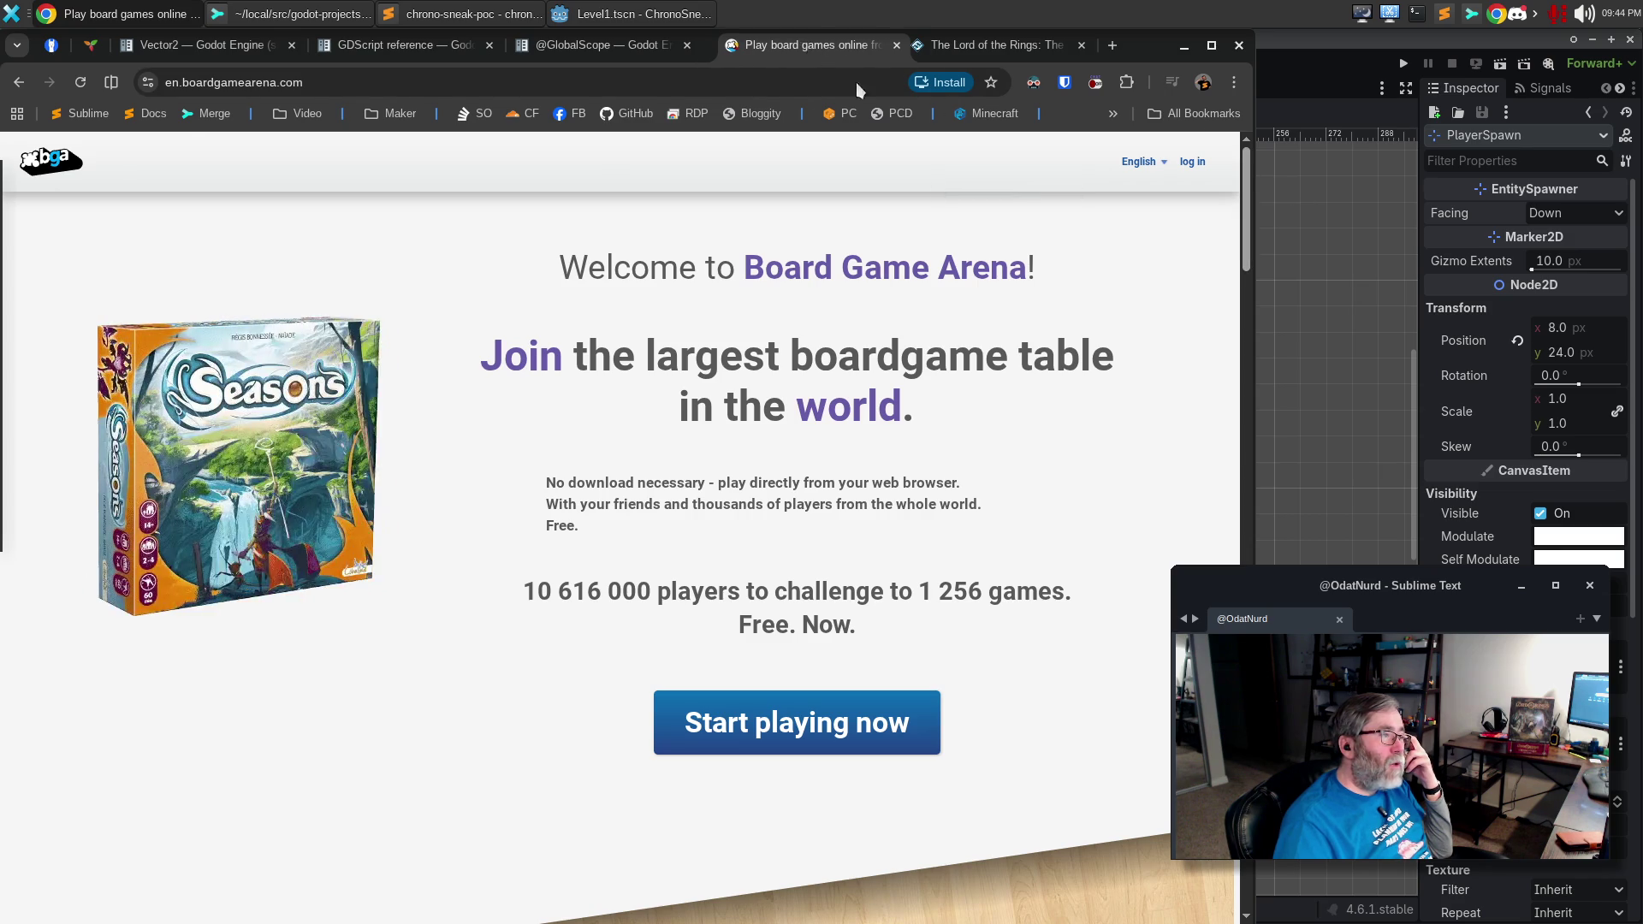
drag(809, 55, 770, 343)
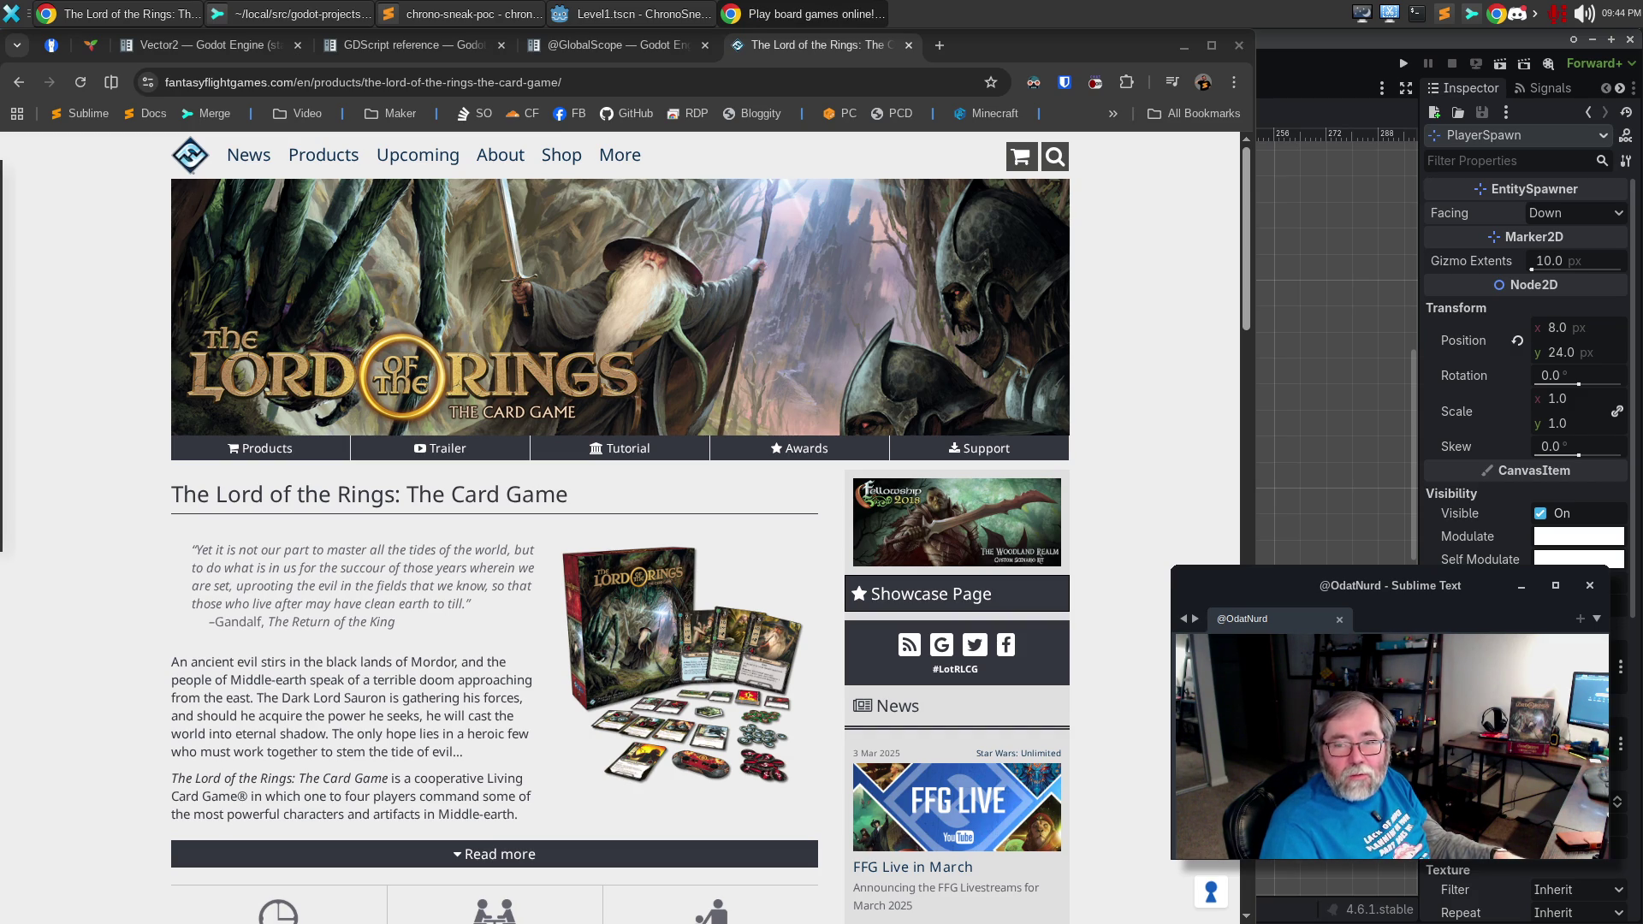
key(alt+Tab)
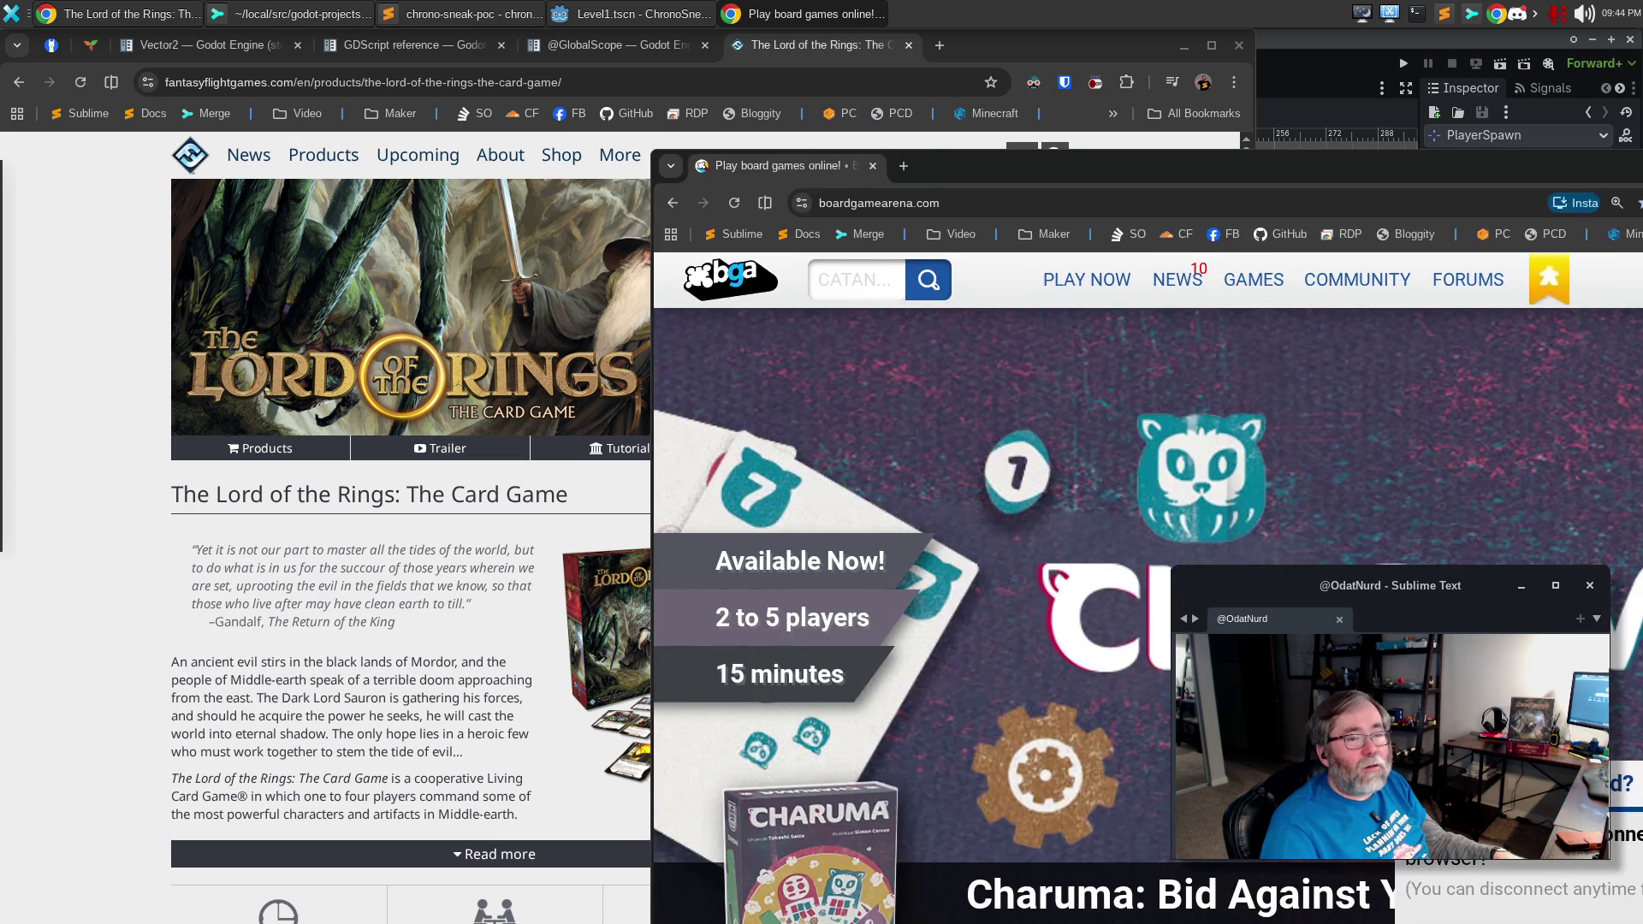
Move the window right, reset zoom to 100% and search the site for 'ark'.
mouse_move(776, 172)
mouse_down()
mouse_move(851, 30)
mouse_move(1010, 62)
mouse_move(1035, 28)
mouse_move(1007, 96)
mouse_move(991, 29)
mouse_up()
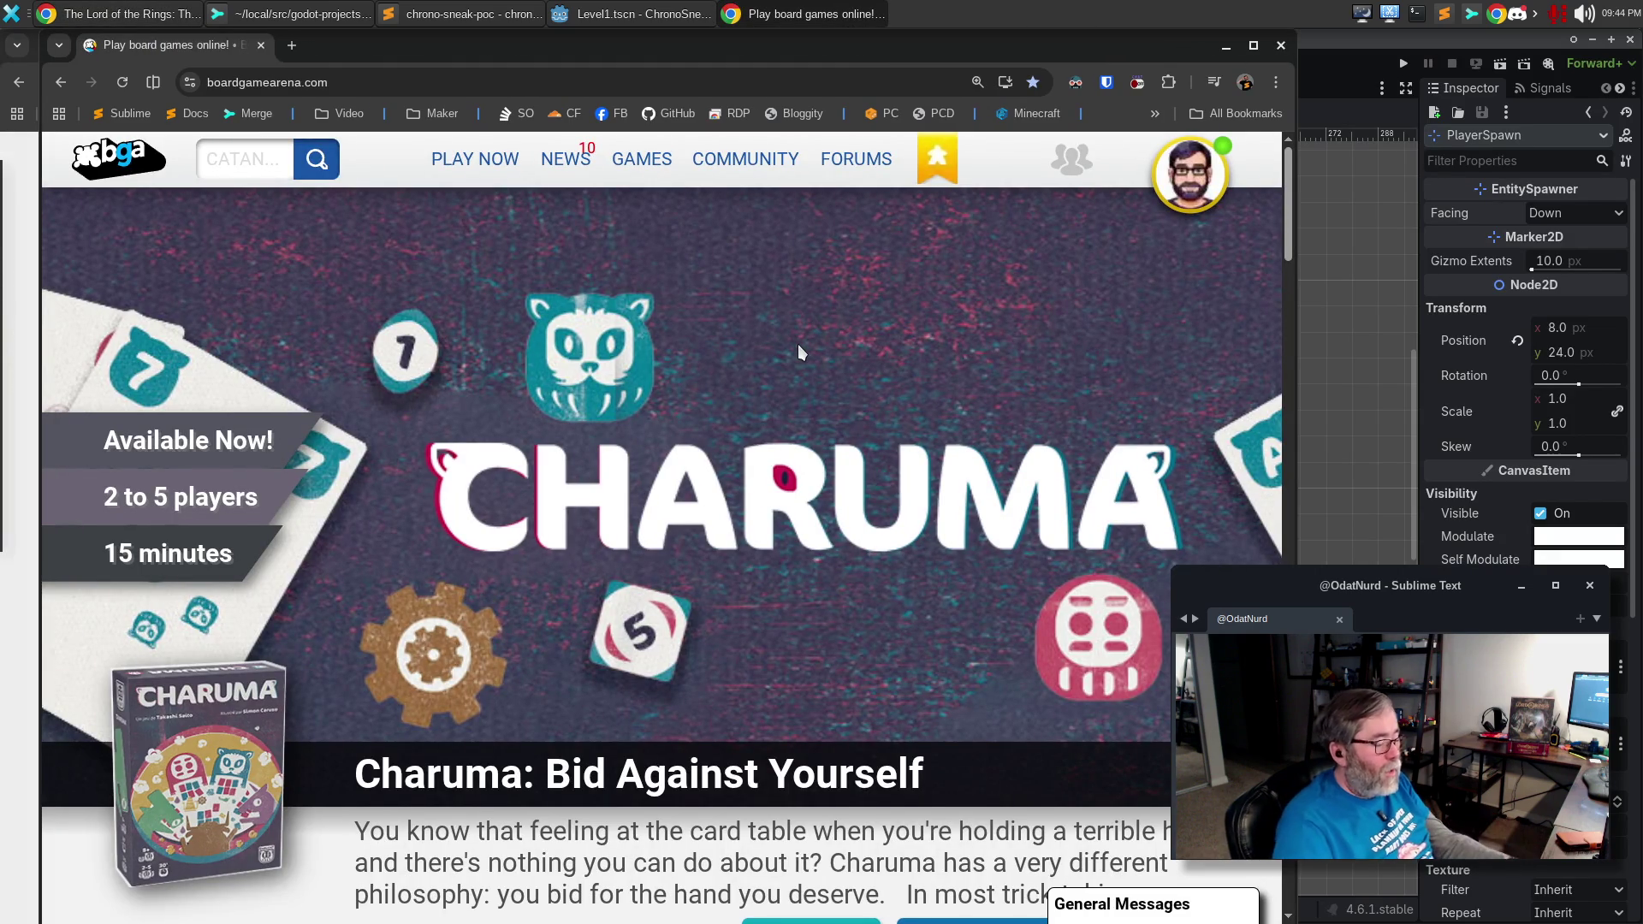
key(ctrl+0)
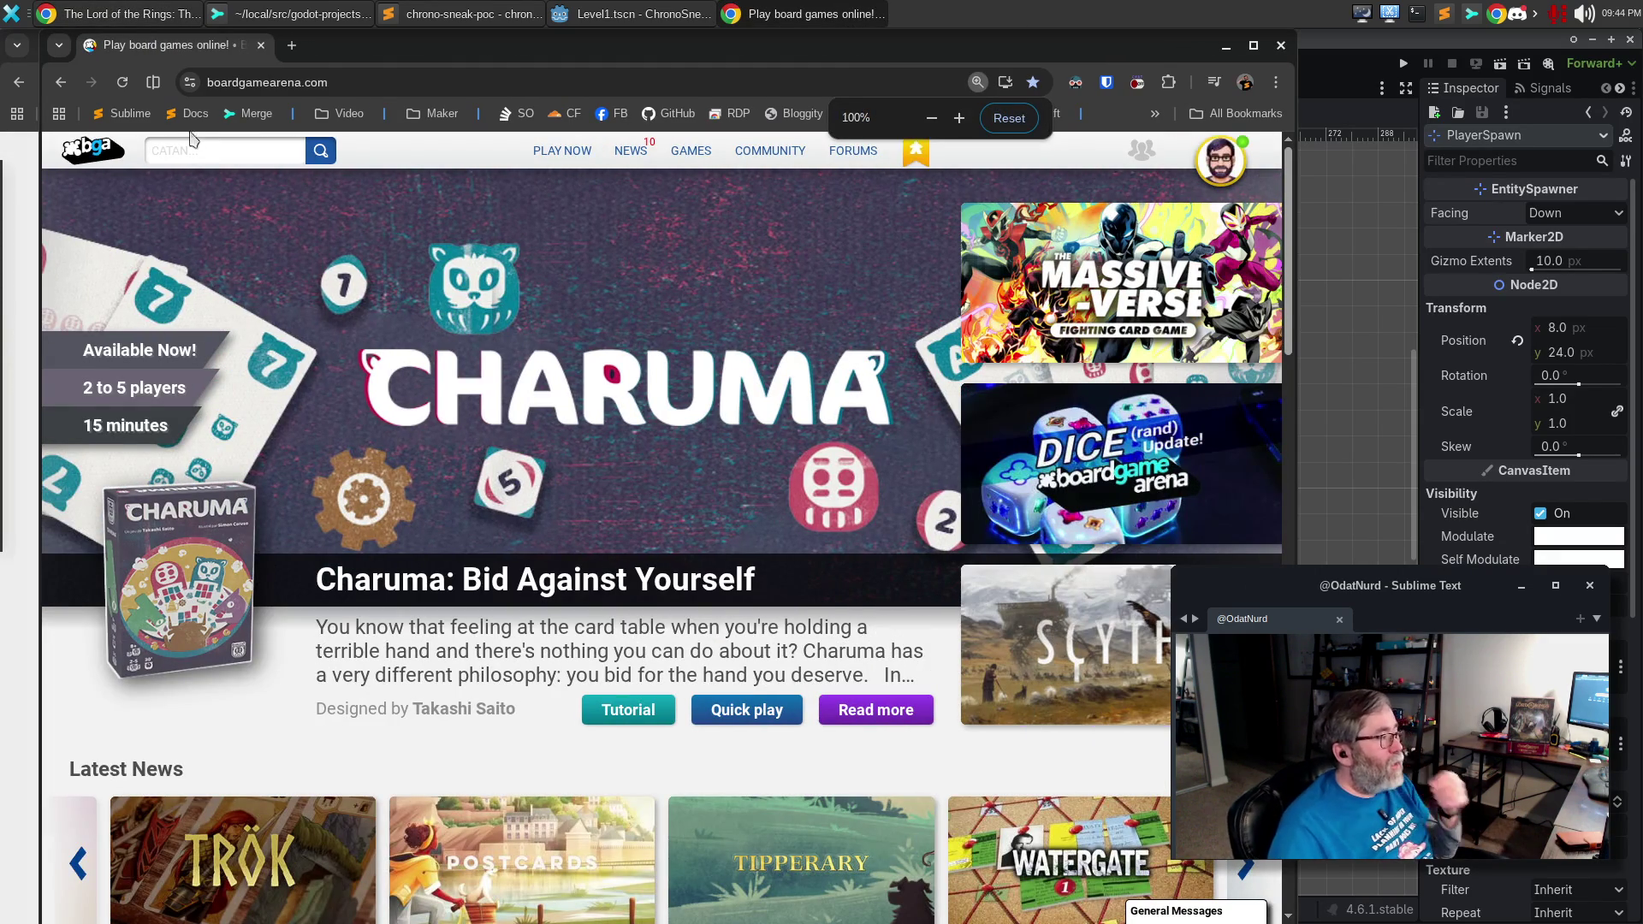
click(184, 150)
text(lord)
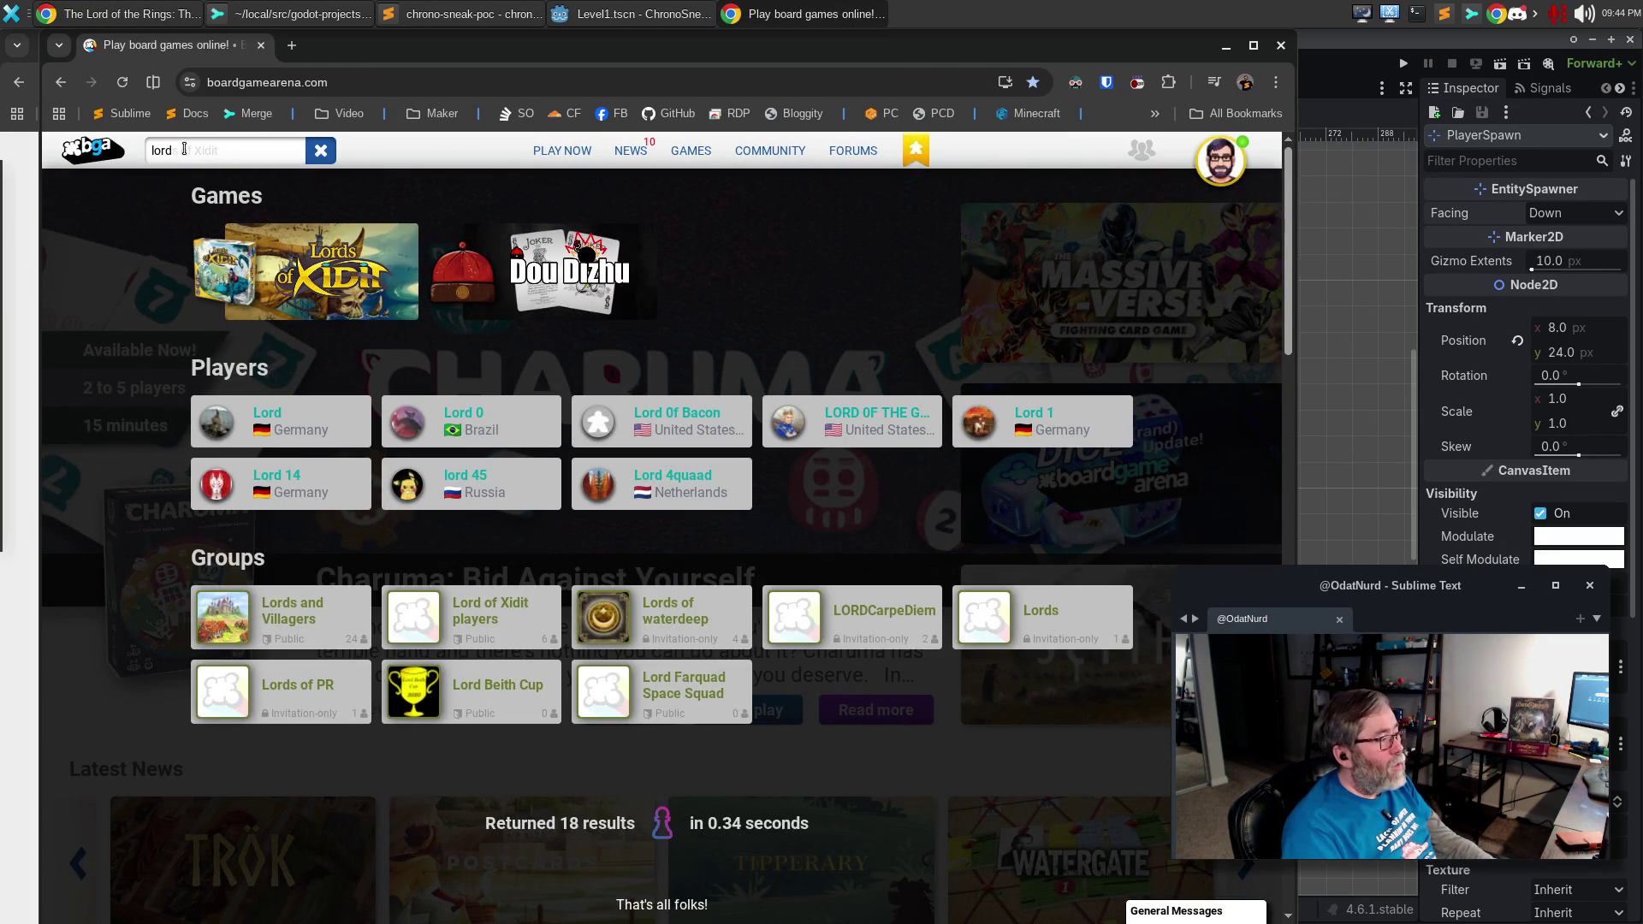
text( of)
key(BackSpace)
key(BackSpace)
key(BackSpace)
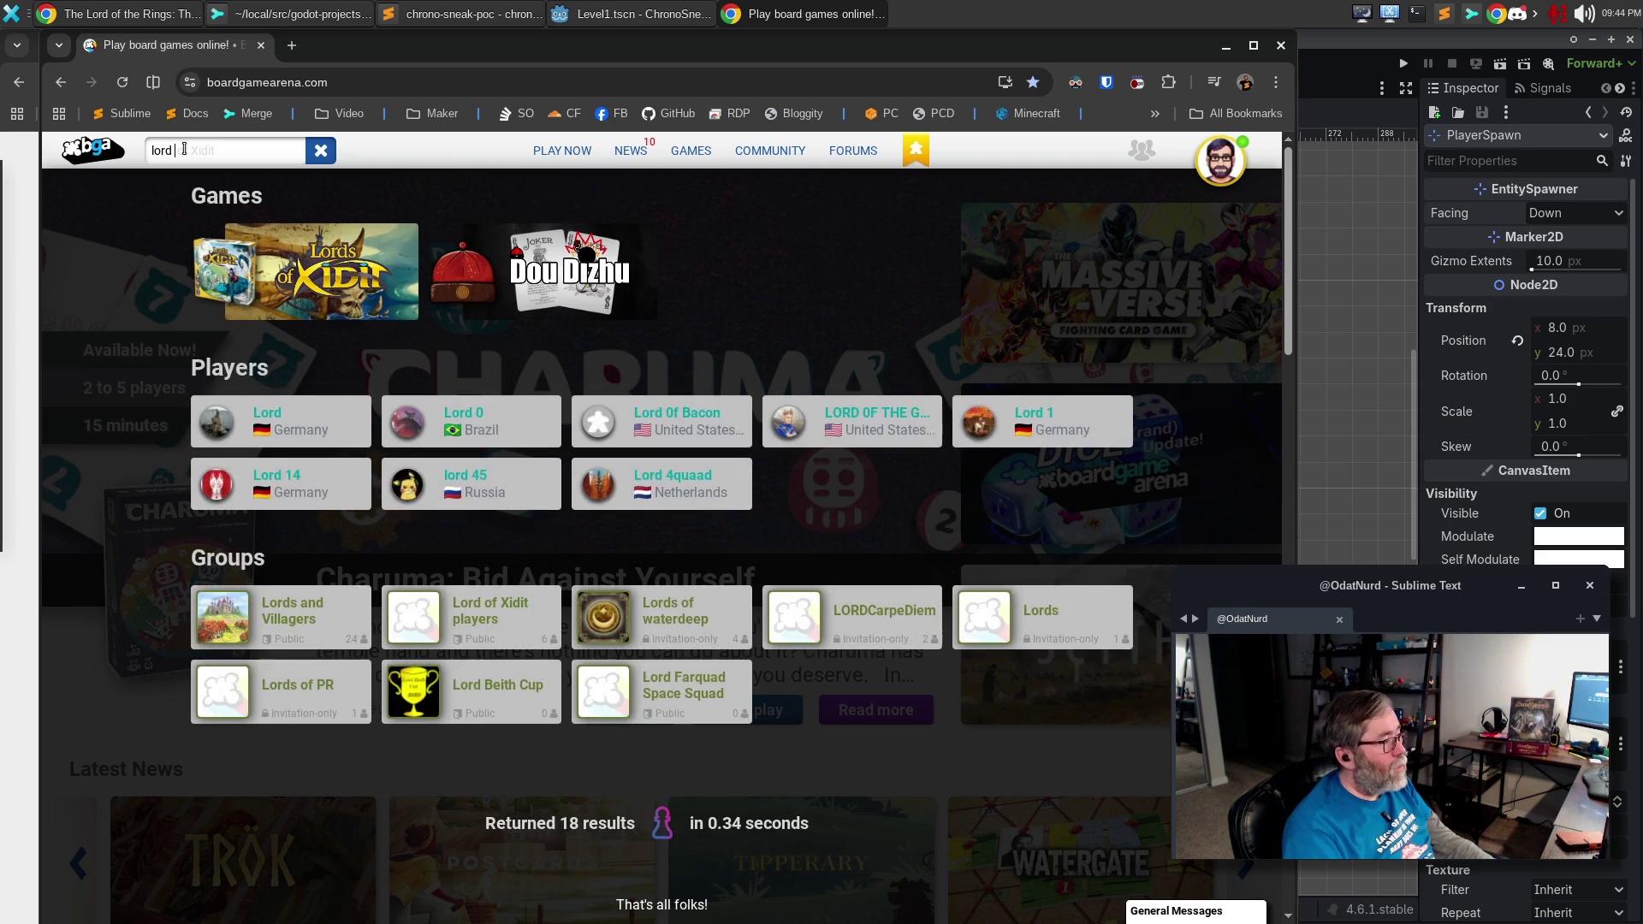
text(of the rings)
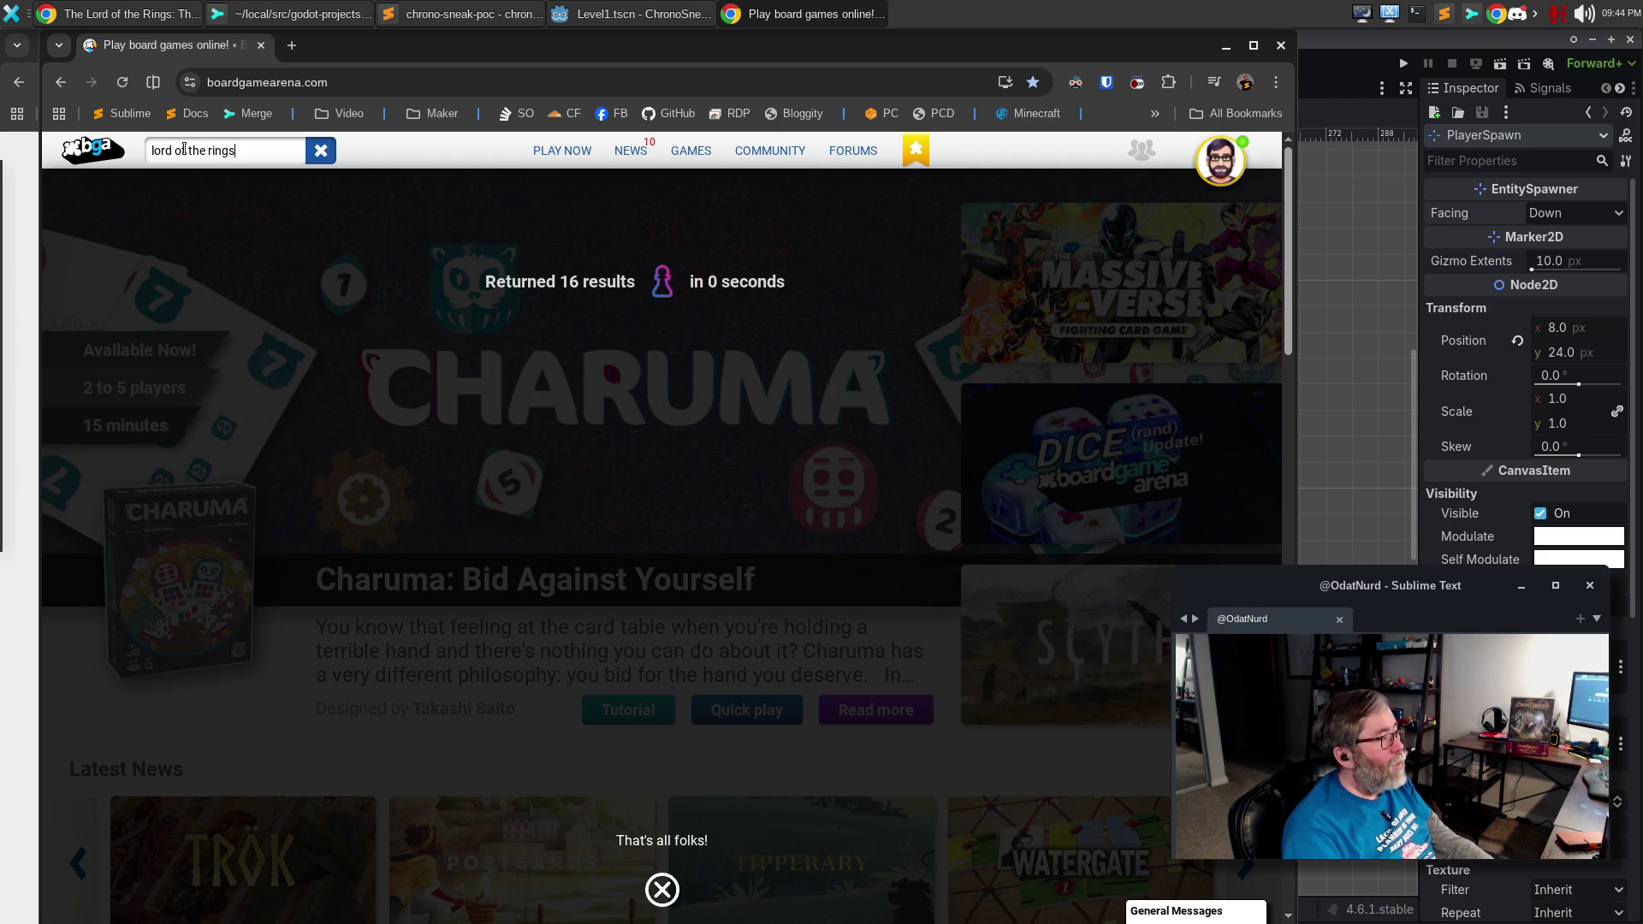
key(BackSpace)
key(BackSpace)
key(BackSpace)
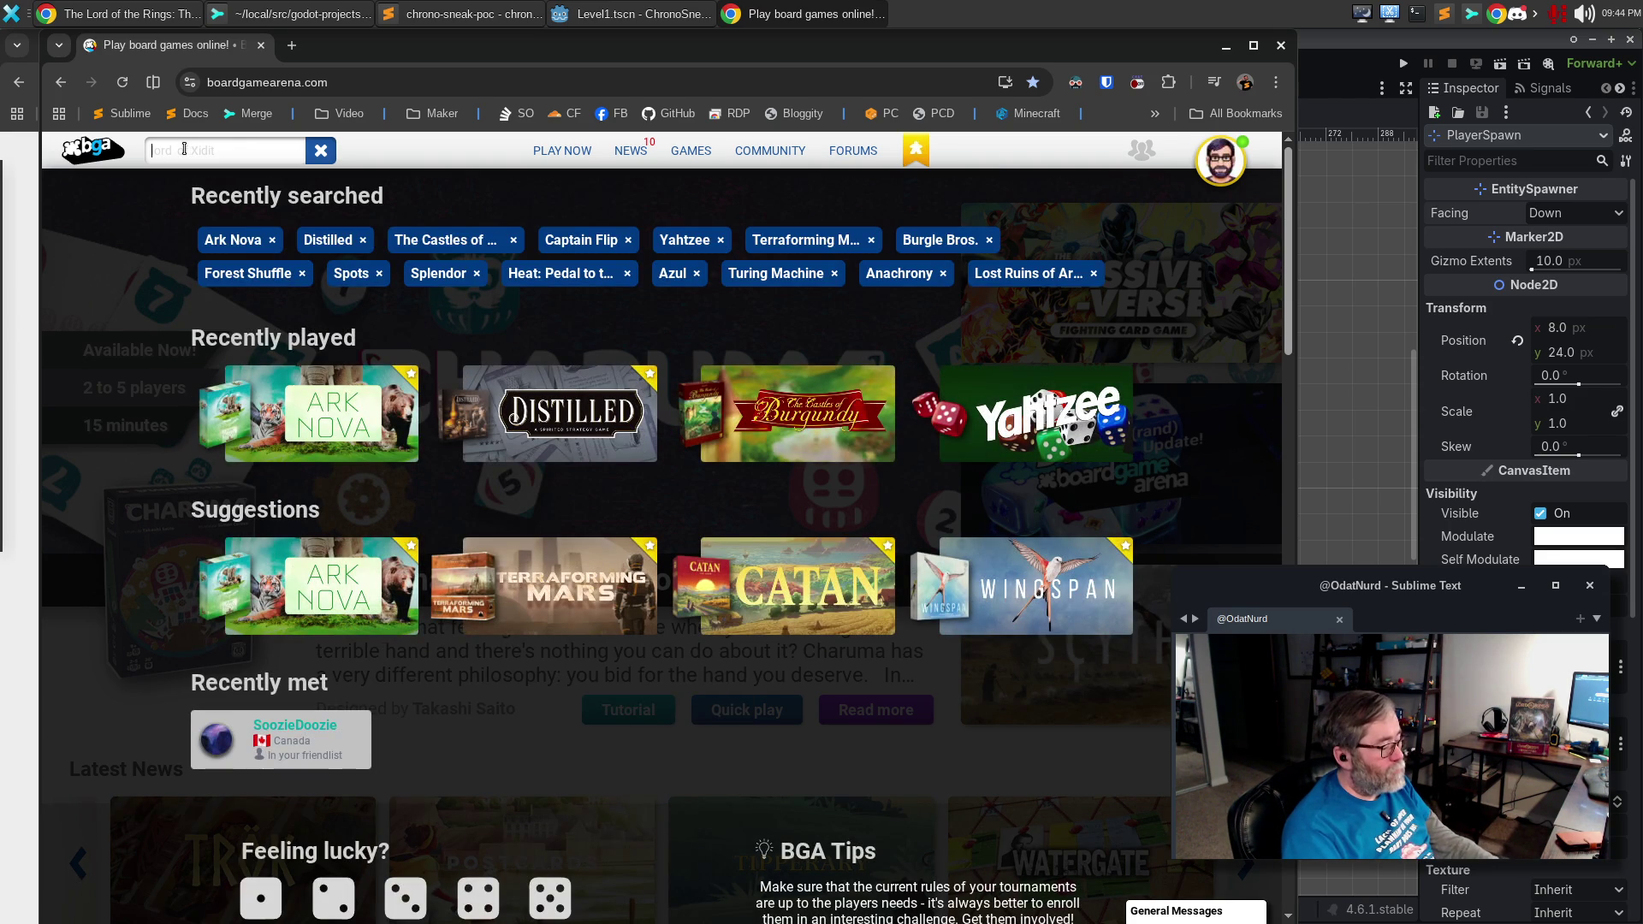
text(ar)
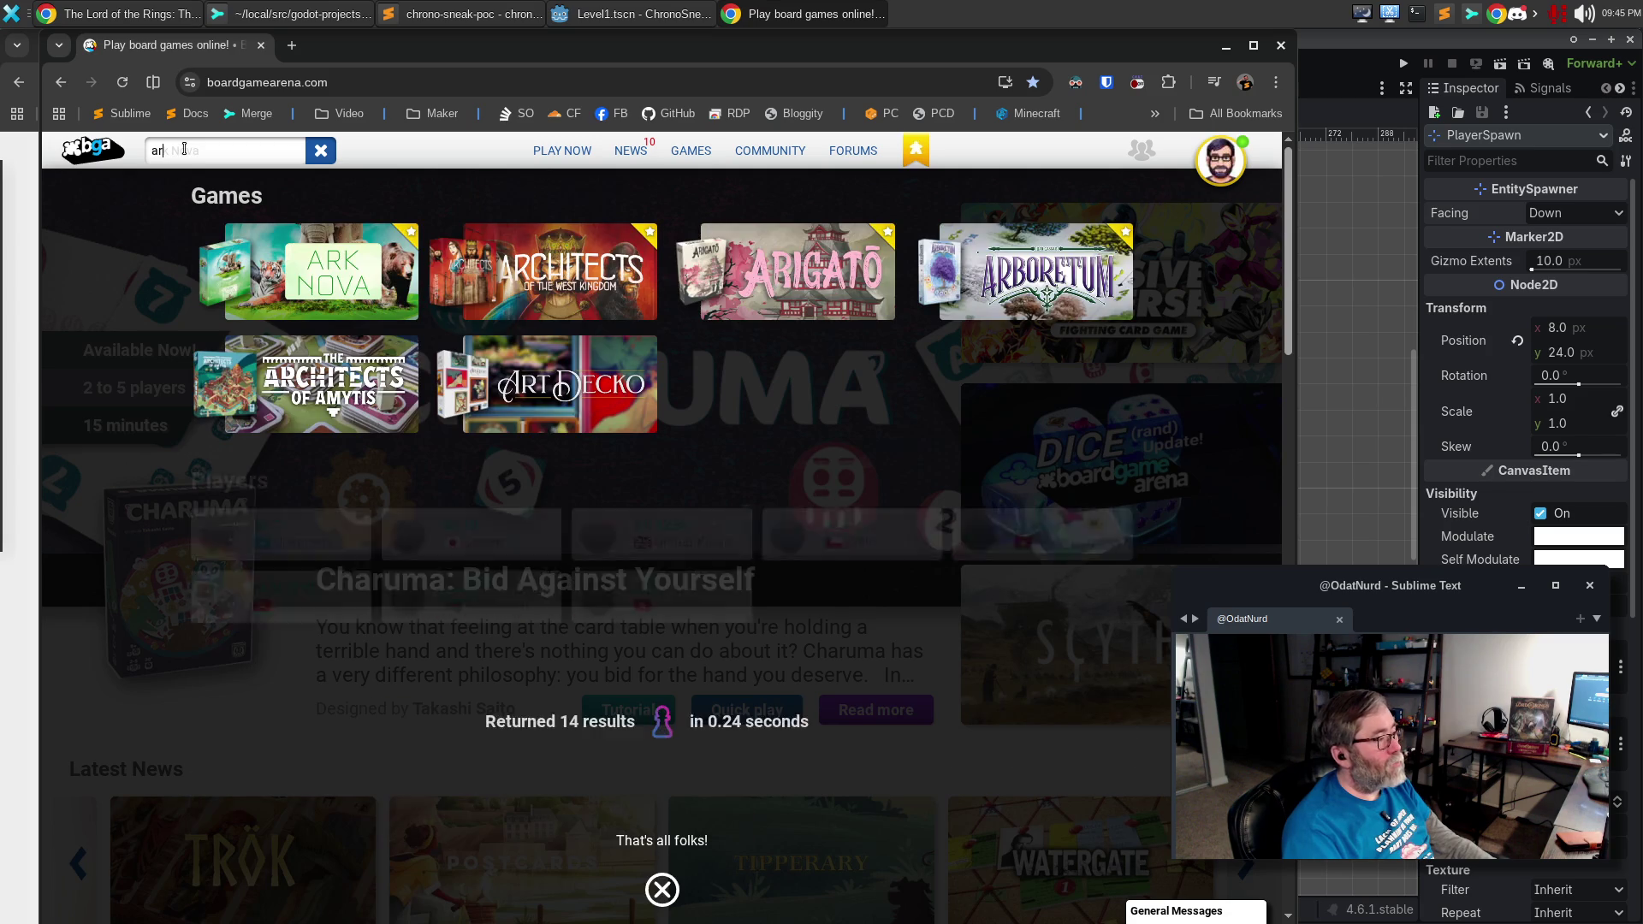
text(k)
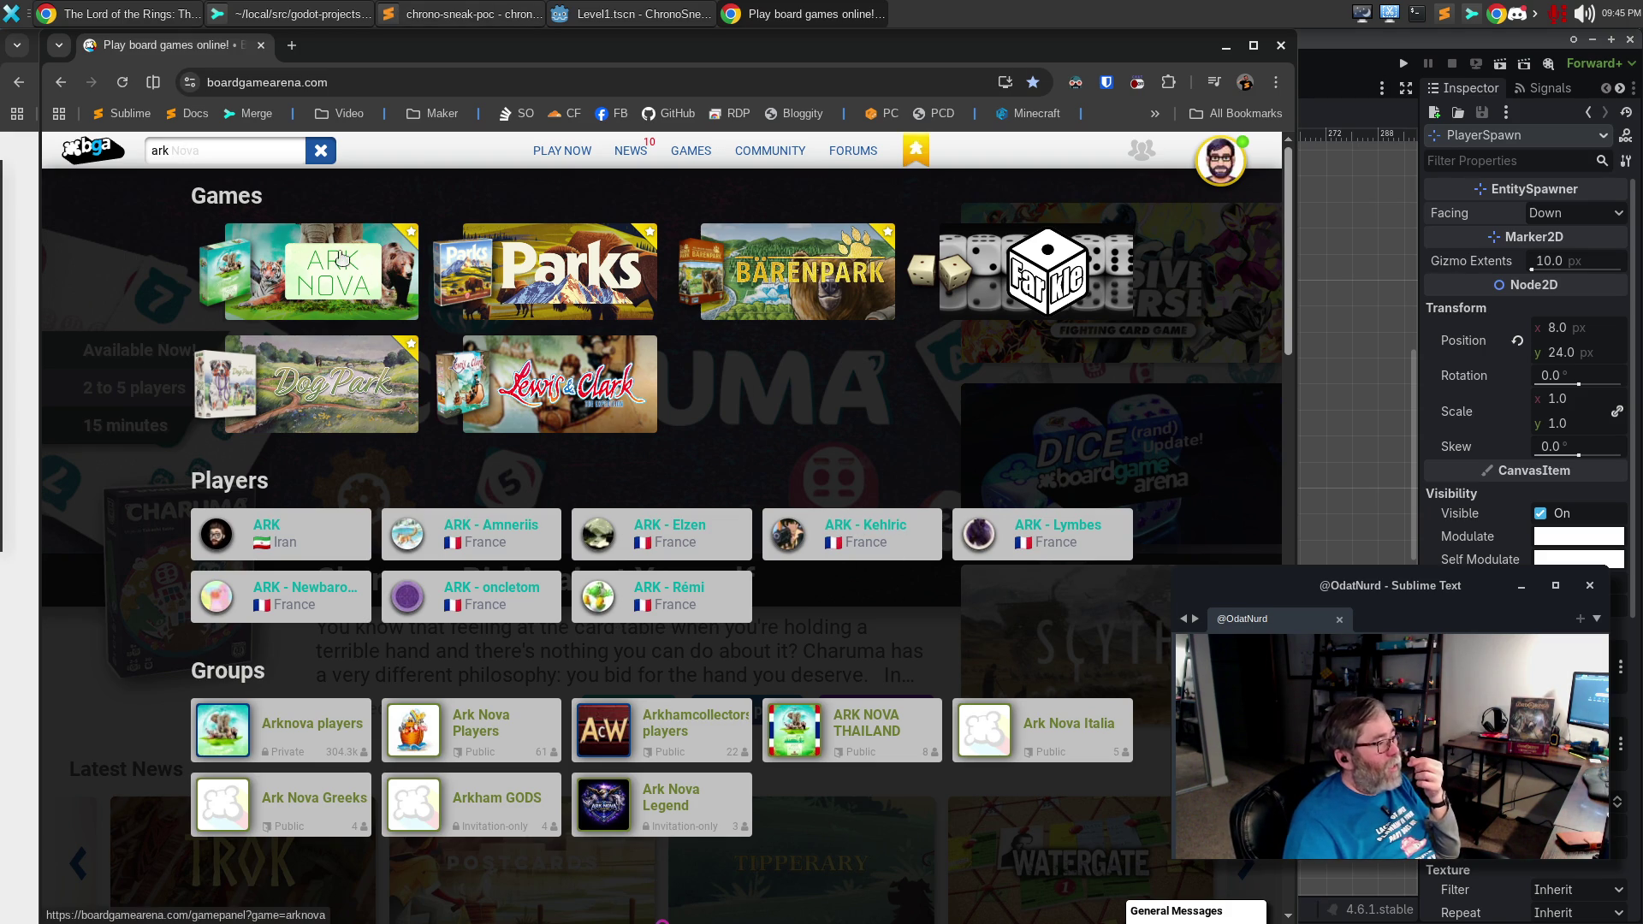
Close the Ark Nova search overlay and scroll back to the top of the homepage.
mouse_move(340, 257)
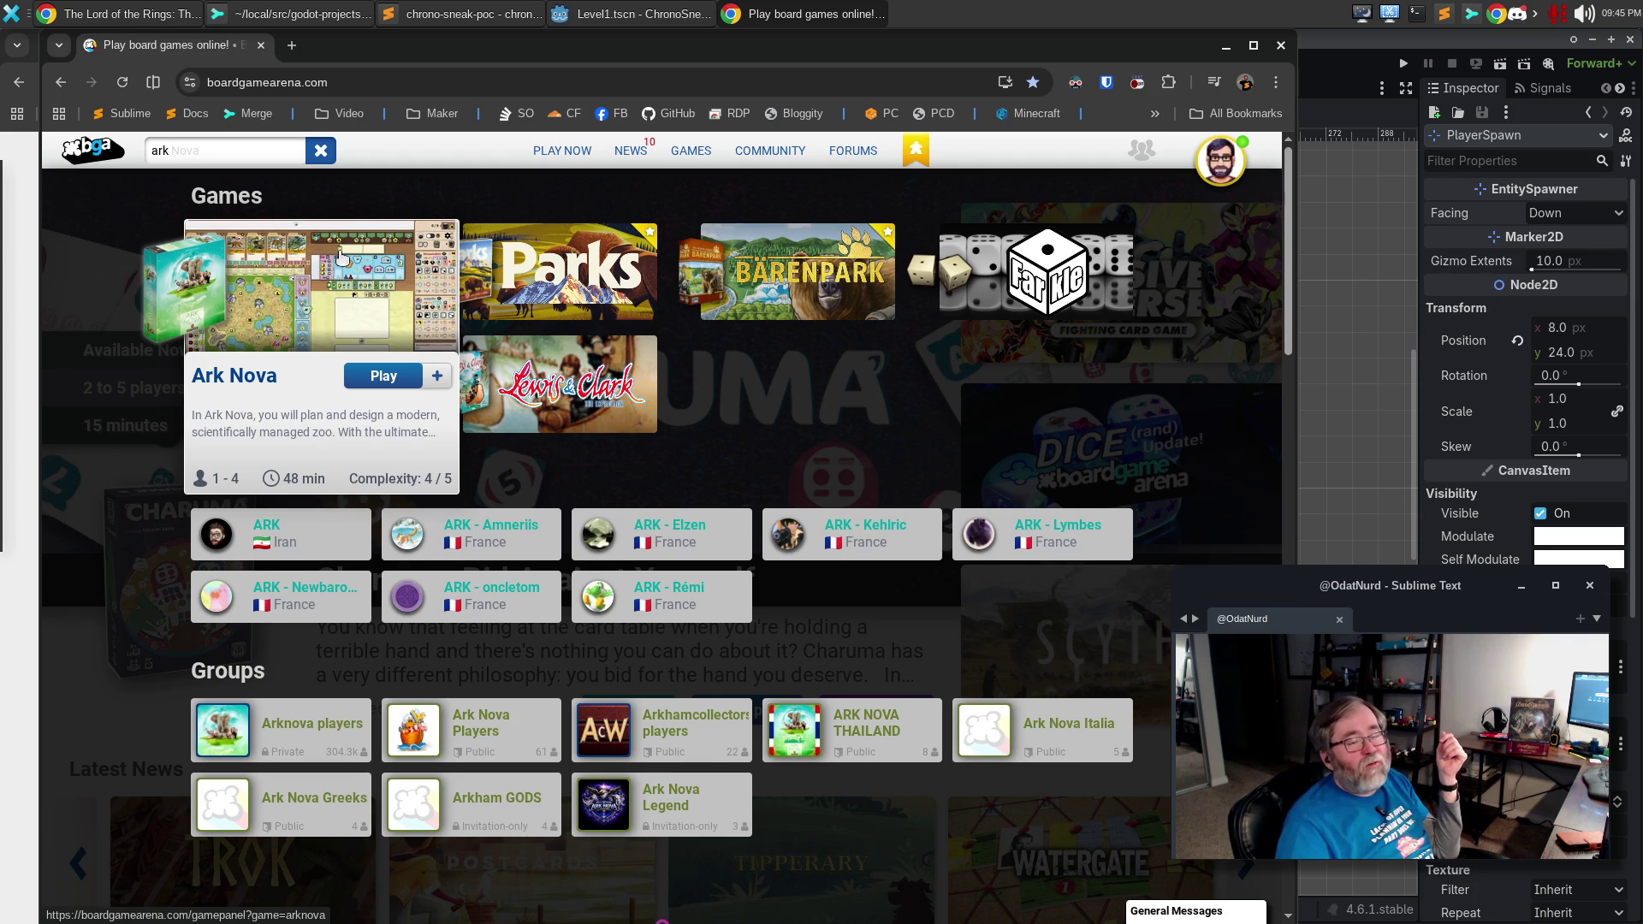
scroll(1051, 410, down, 5)
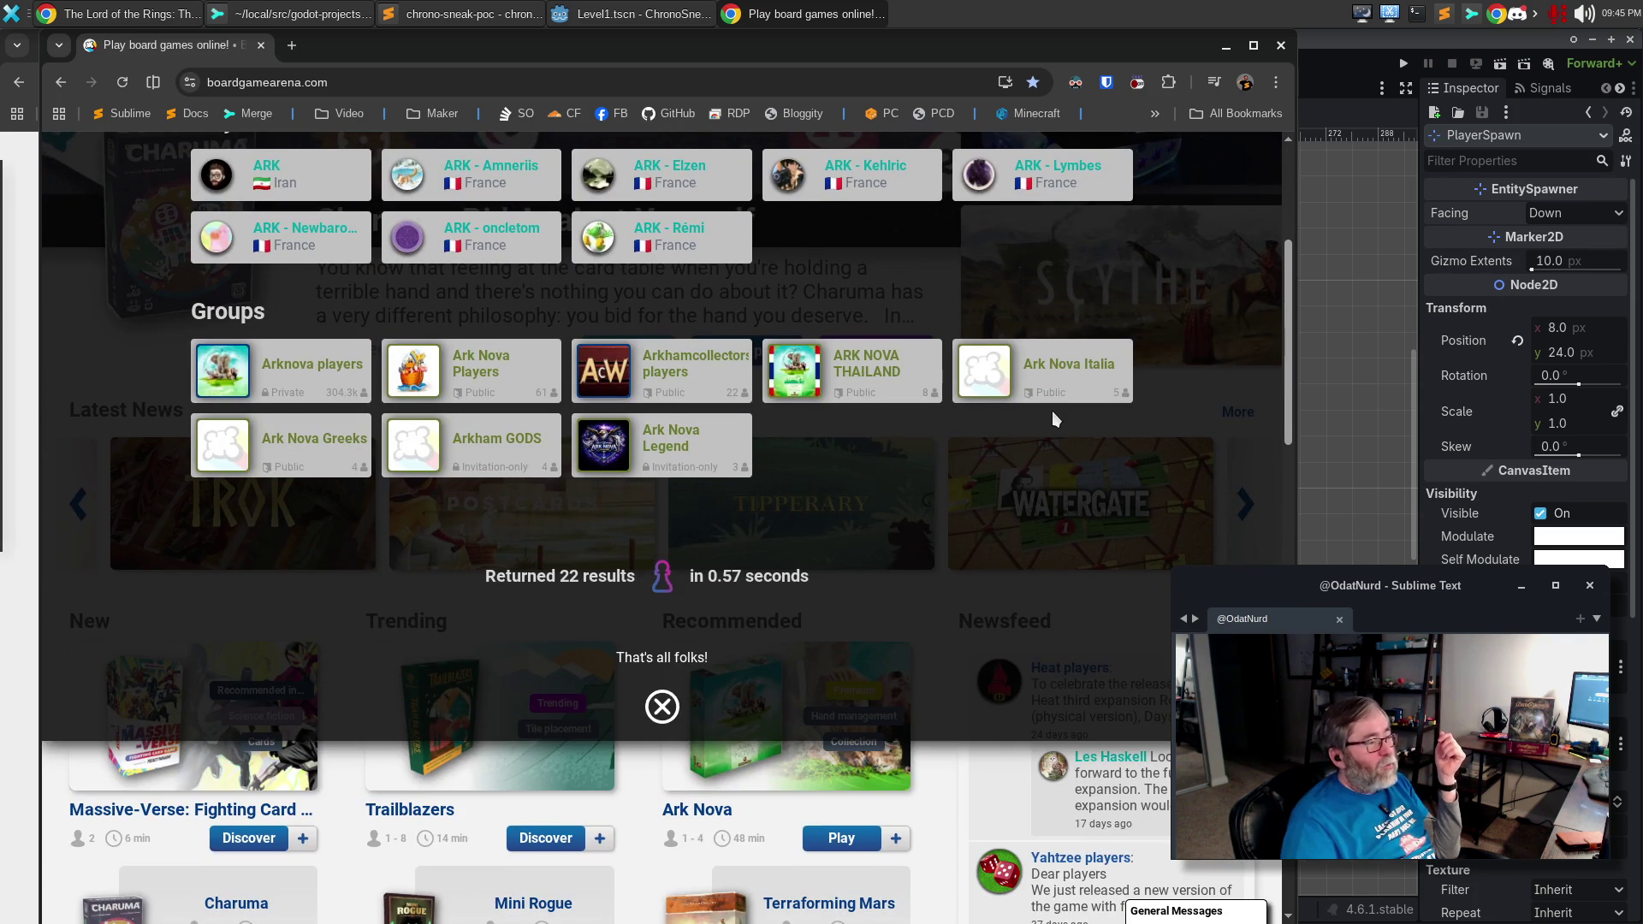
click(952, 818)
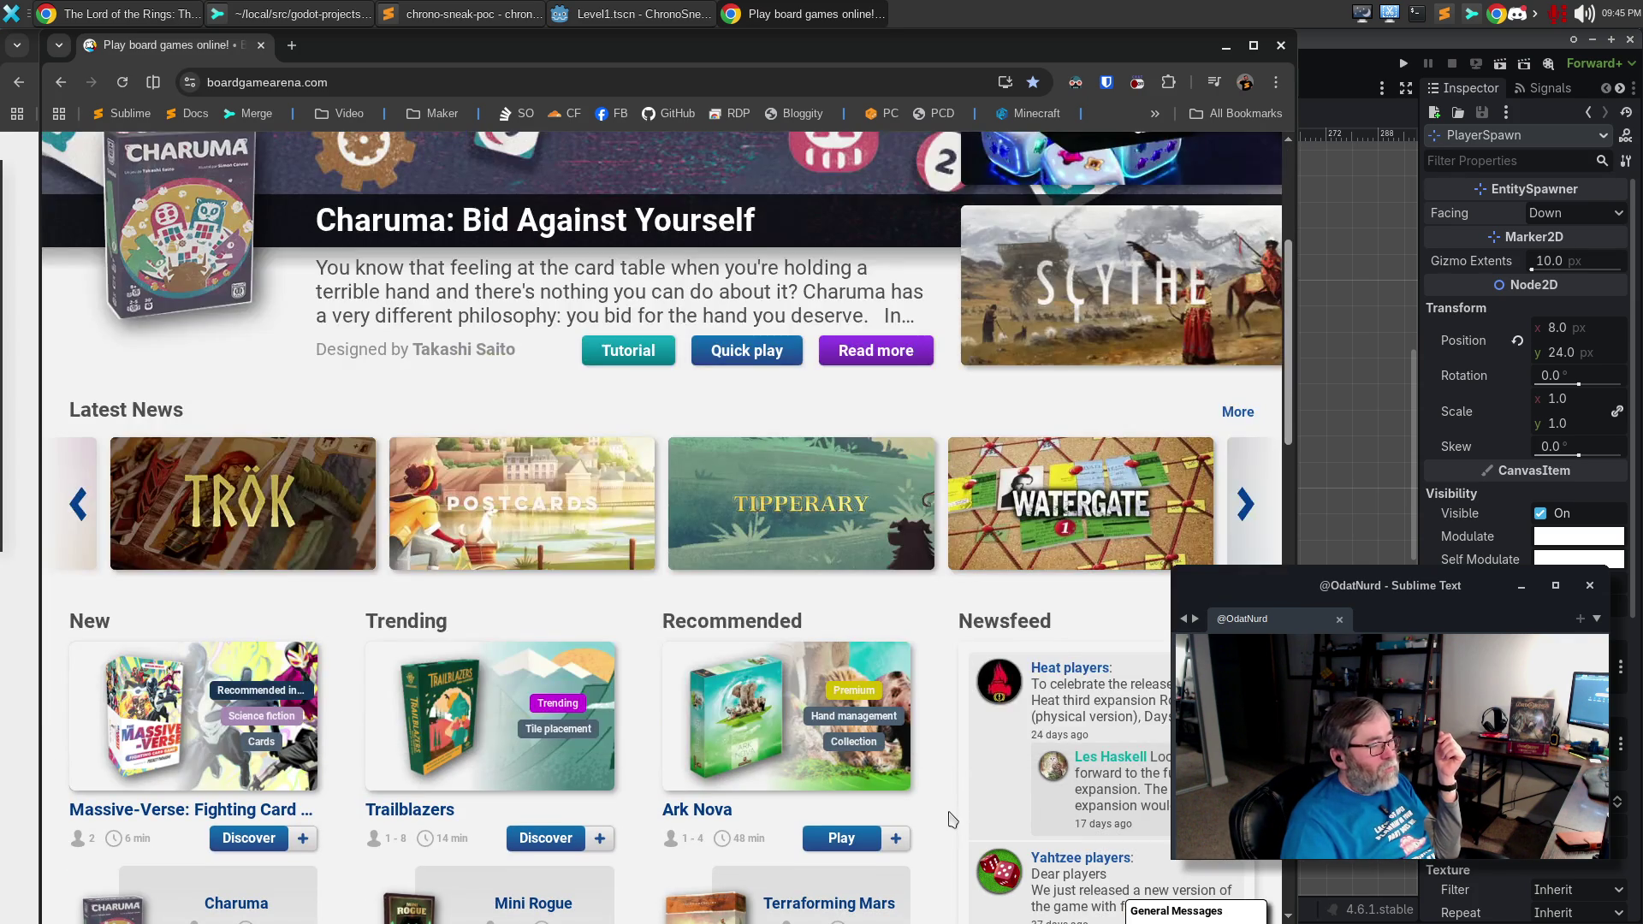
scroll(948, 787, up, 4)
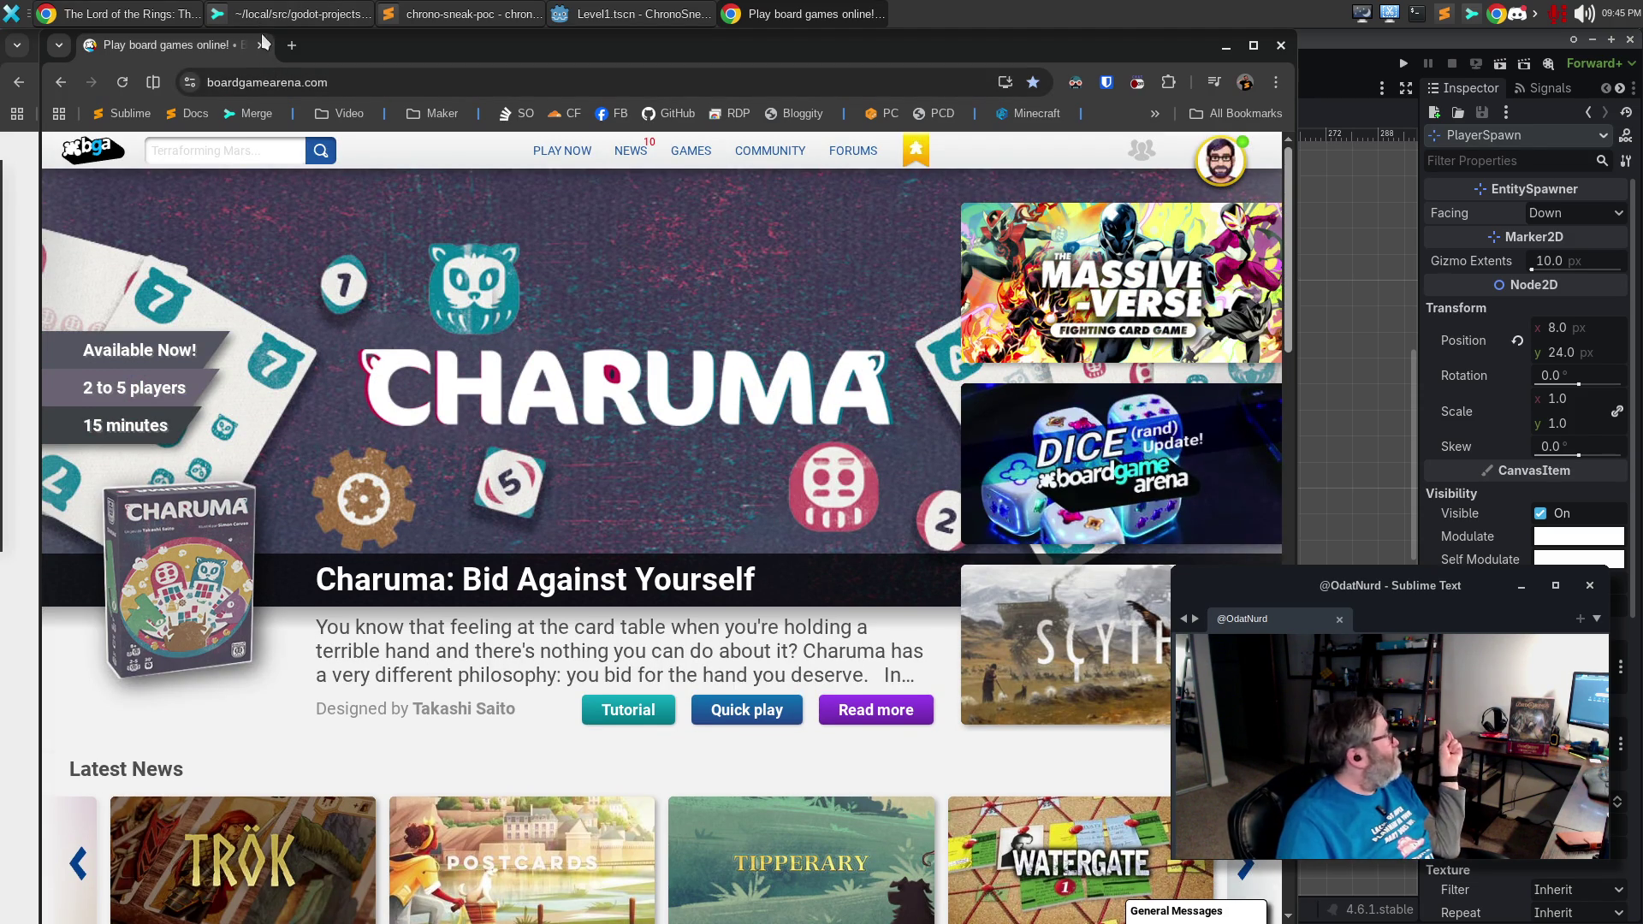
click(392, 89)
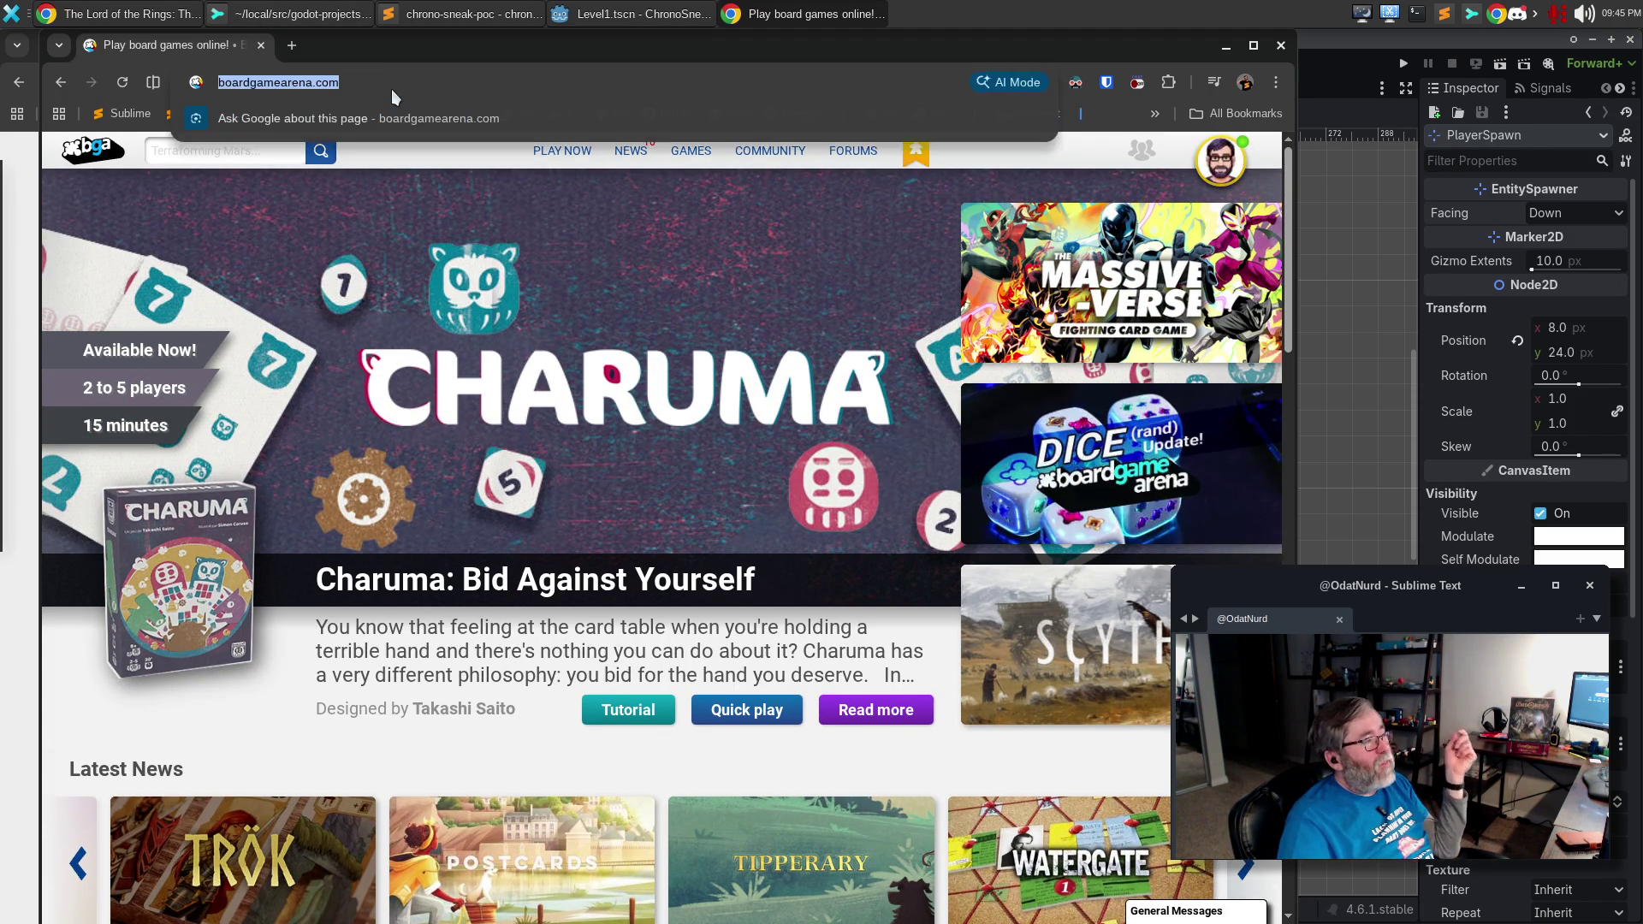
Search 'dragncards' and open the LotR Living Card Game plugin page.
text(dragncards)
key(Return)
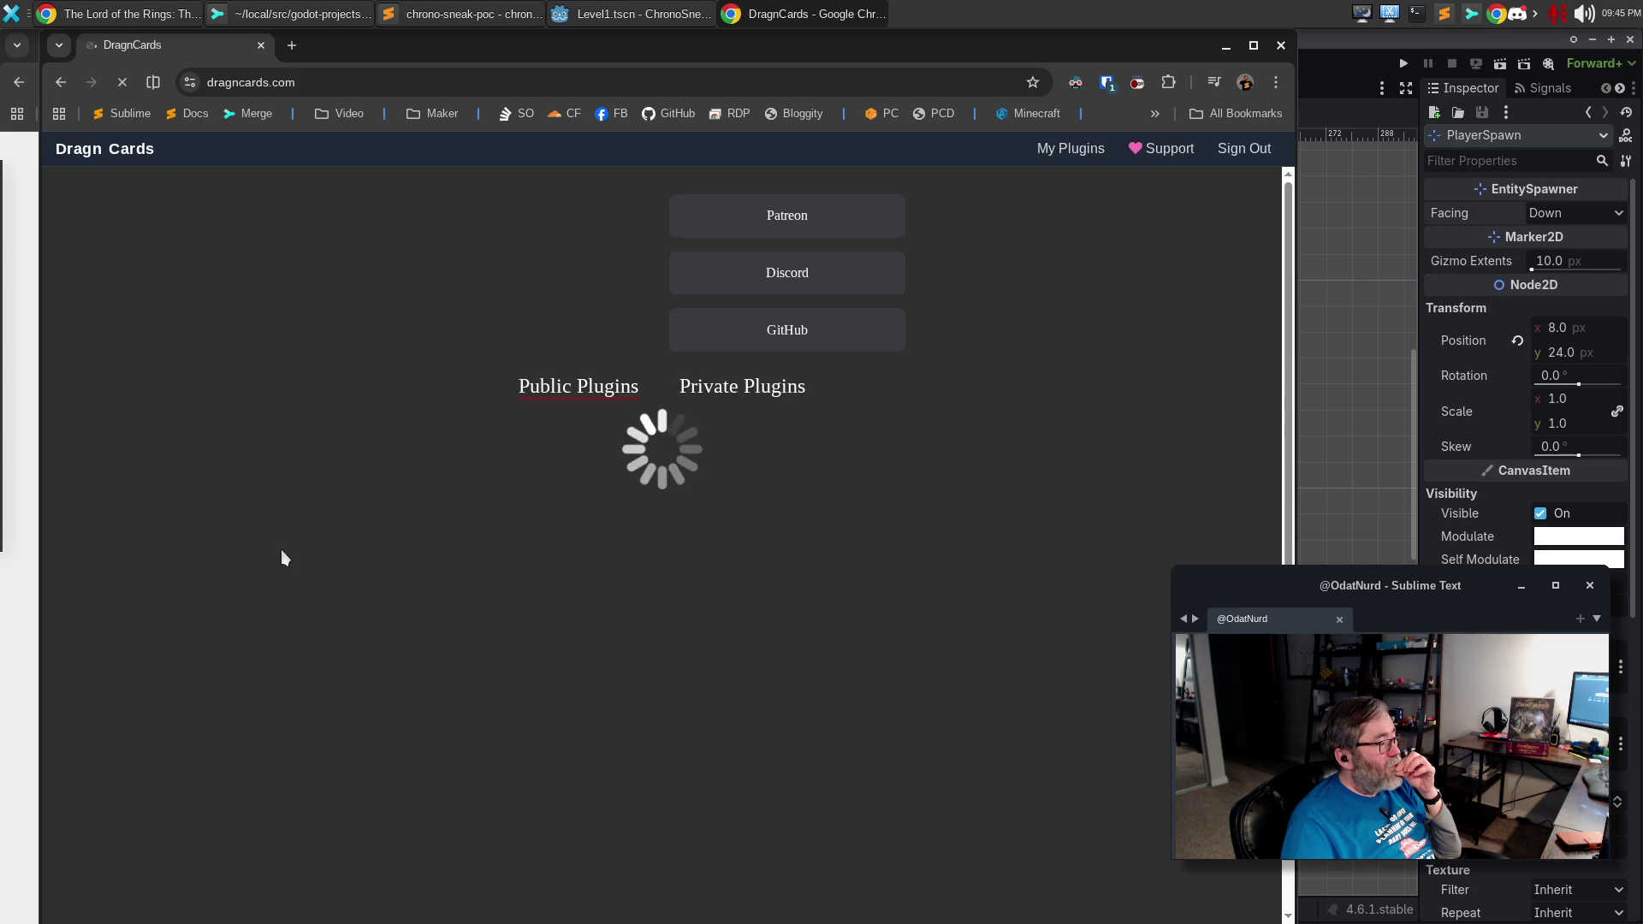
click(60, 82)
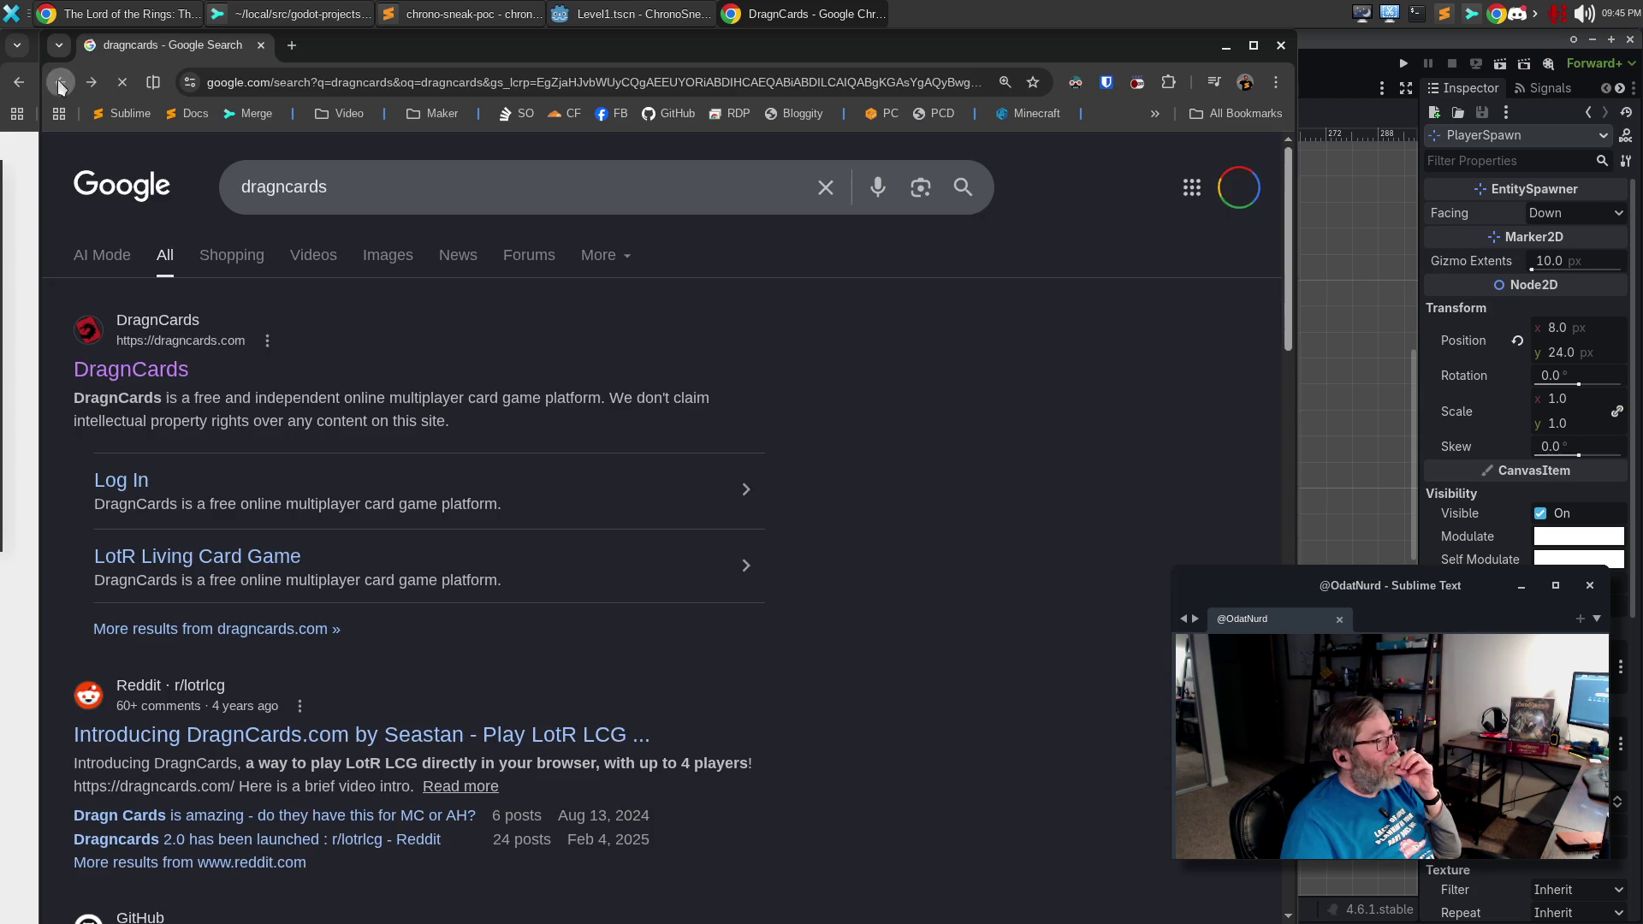
click(154, 561)
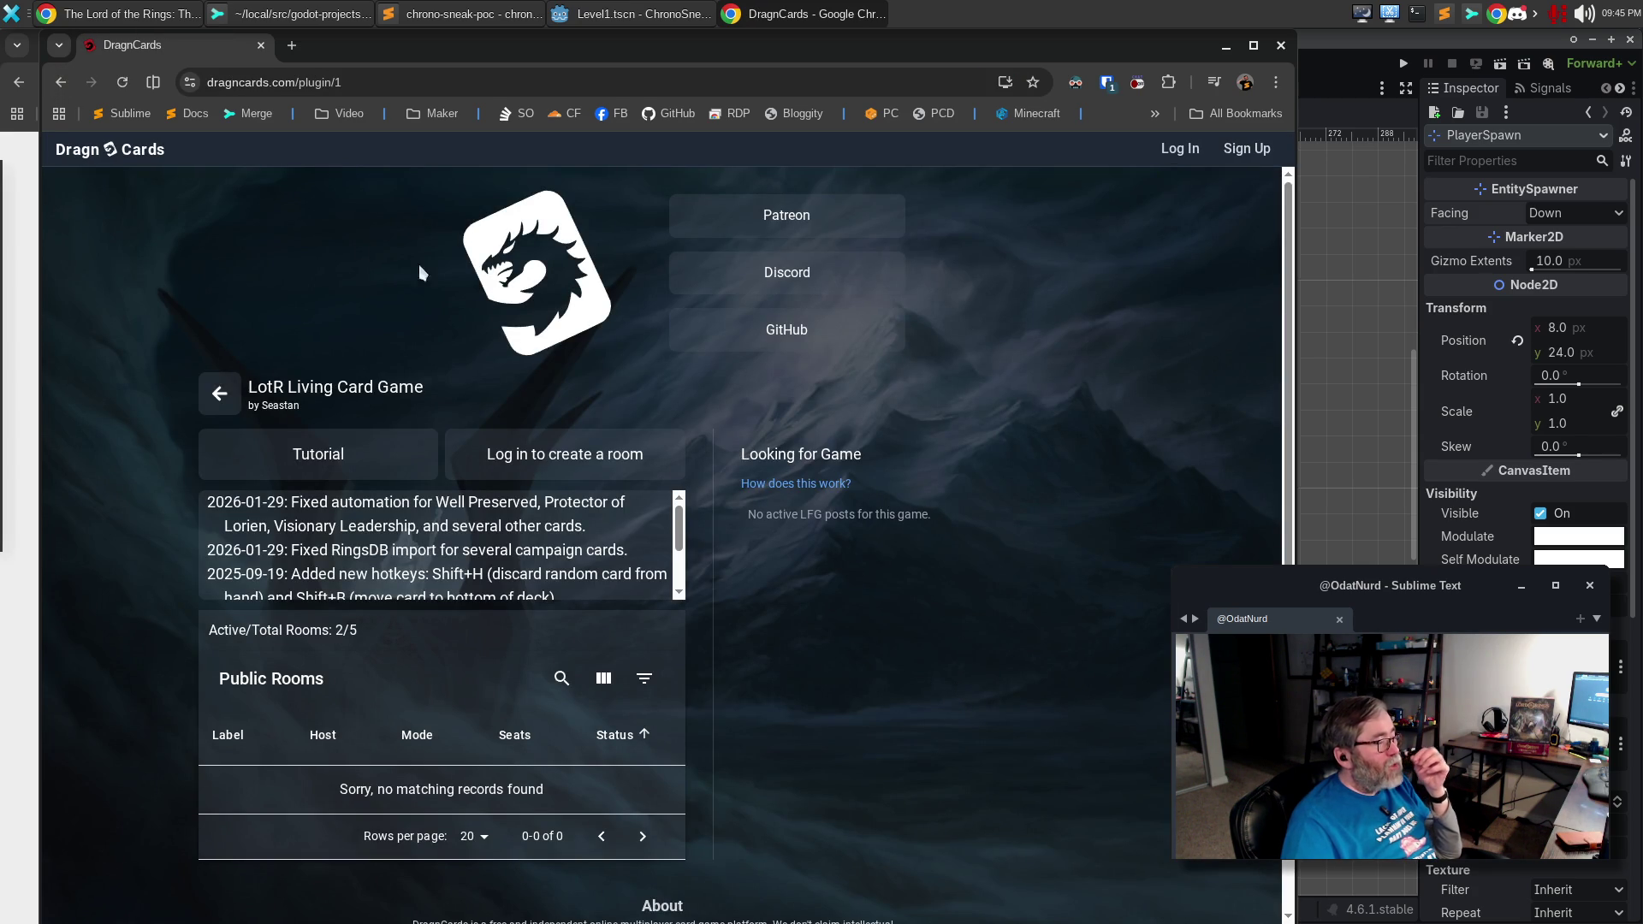
Close the DragnCards and Lord of the Rings tabs and bring up the chrono-sneak repository window.
click(261, 46)
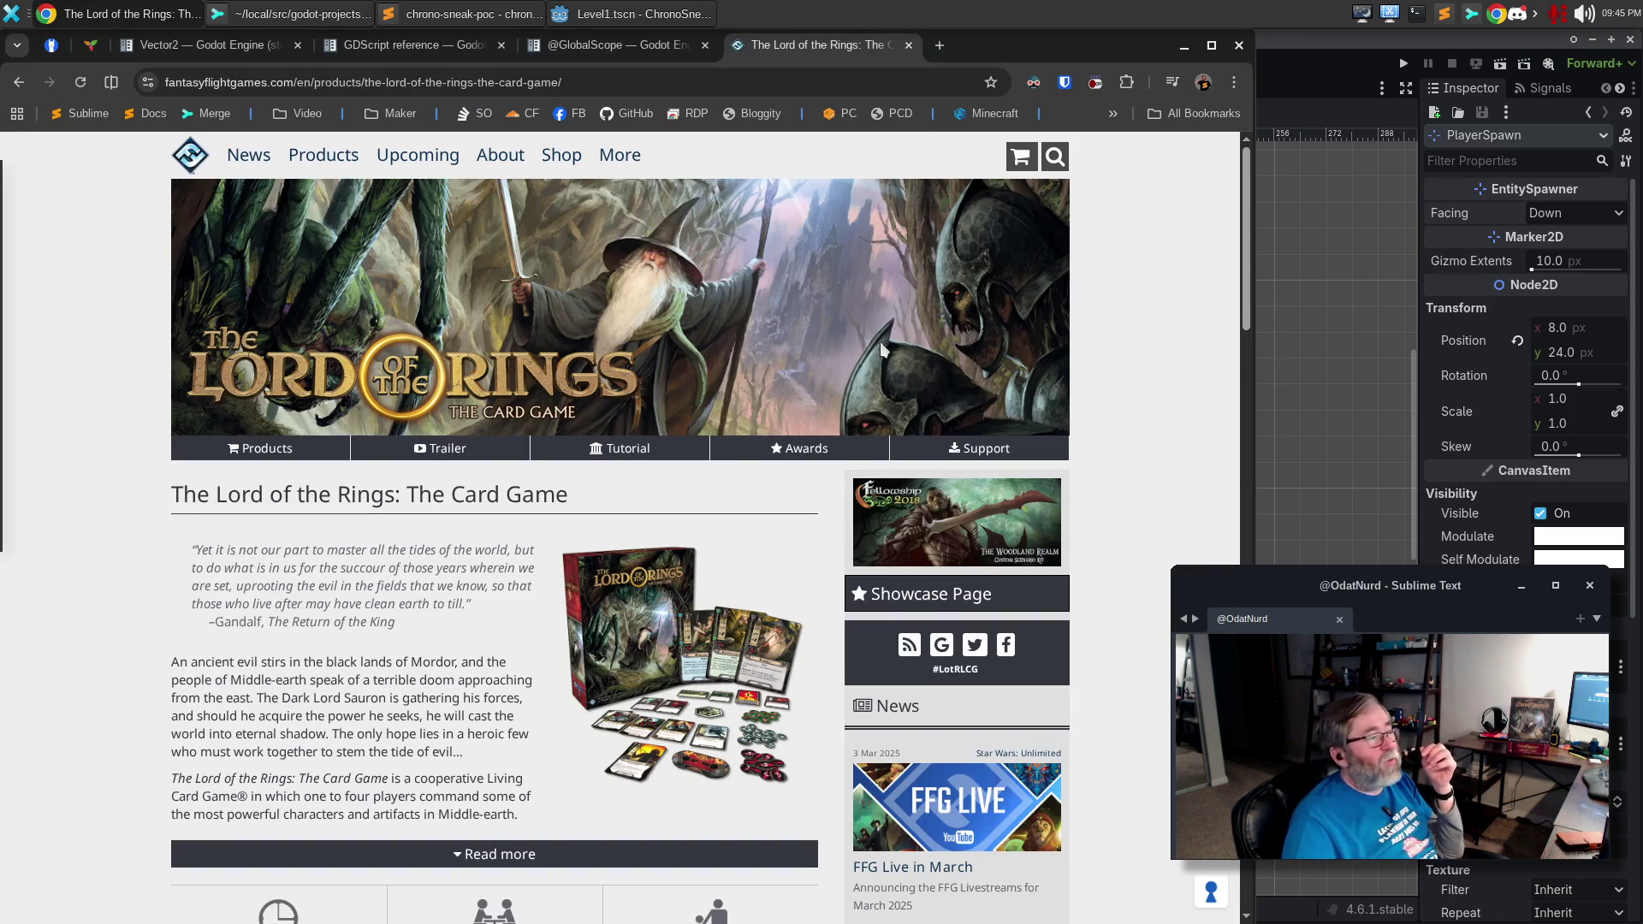
click(907, 47)
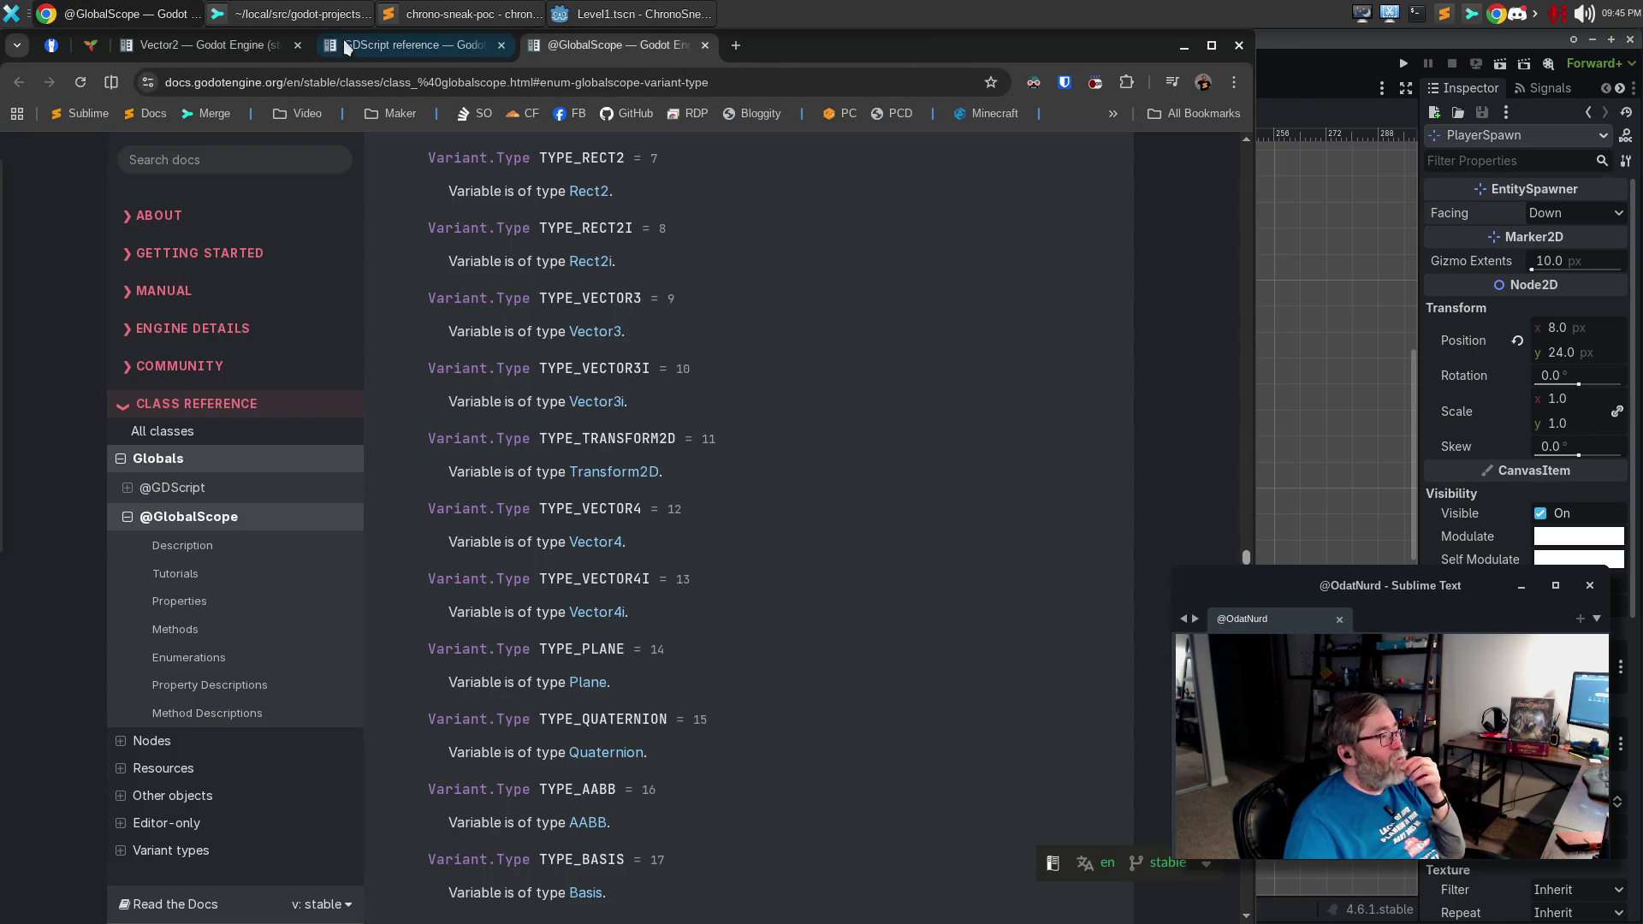
click(334, 13)
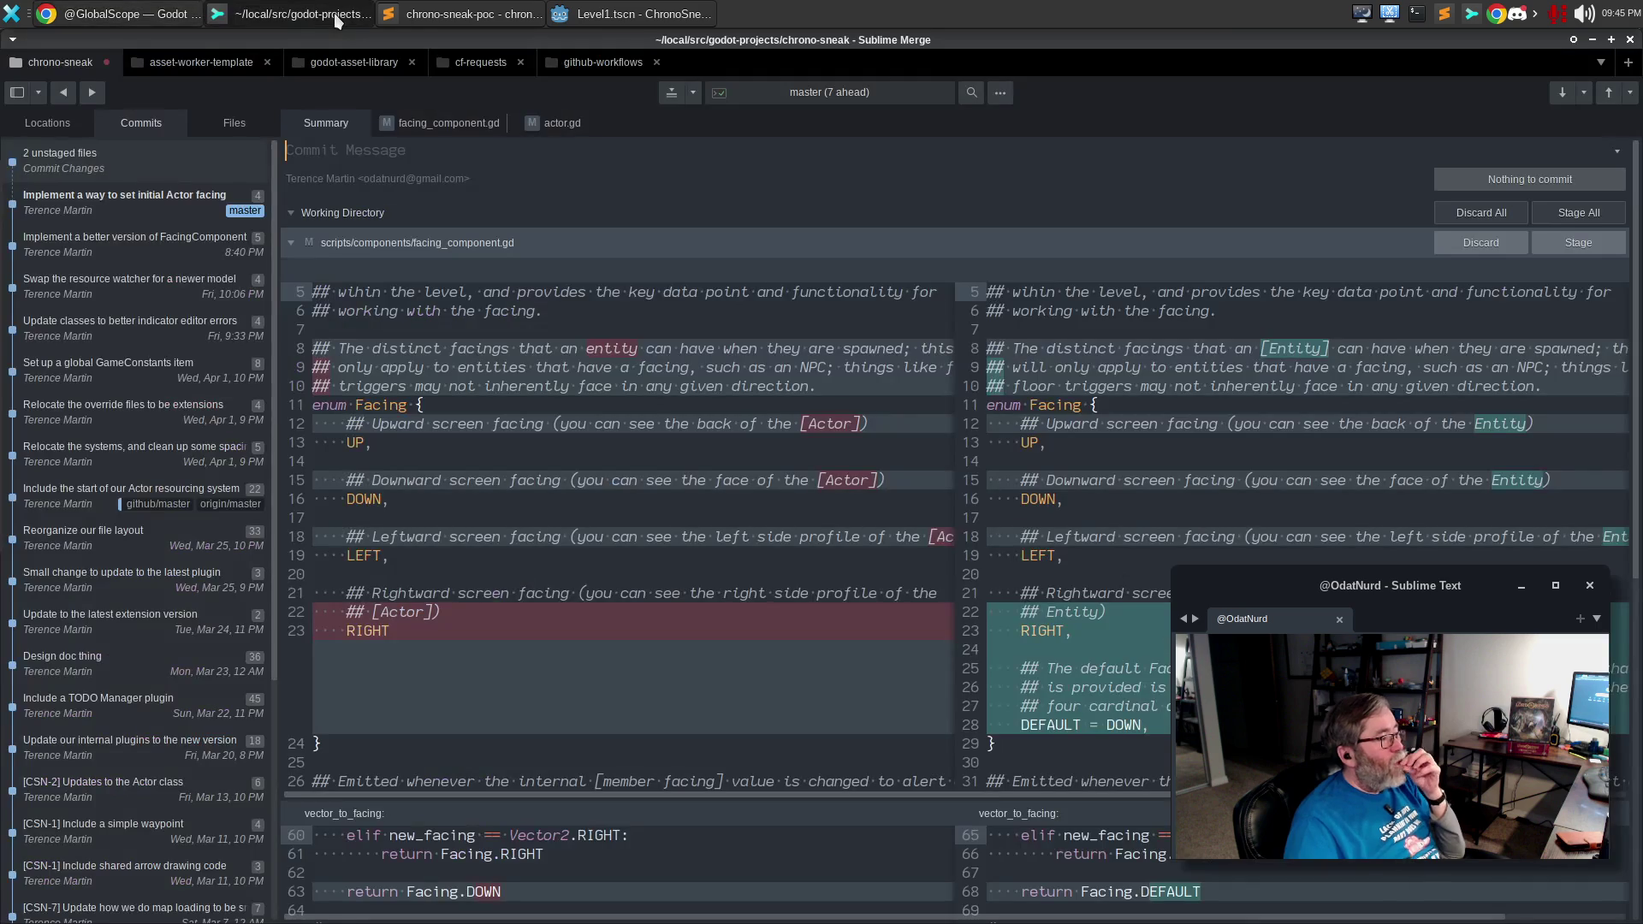
Stage the facing_component.gd and actor.gd changes in Sublime Merge for one commit.
click(448, 129)
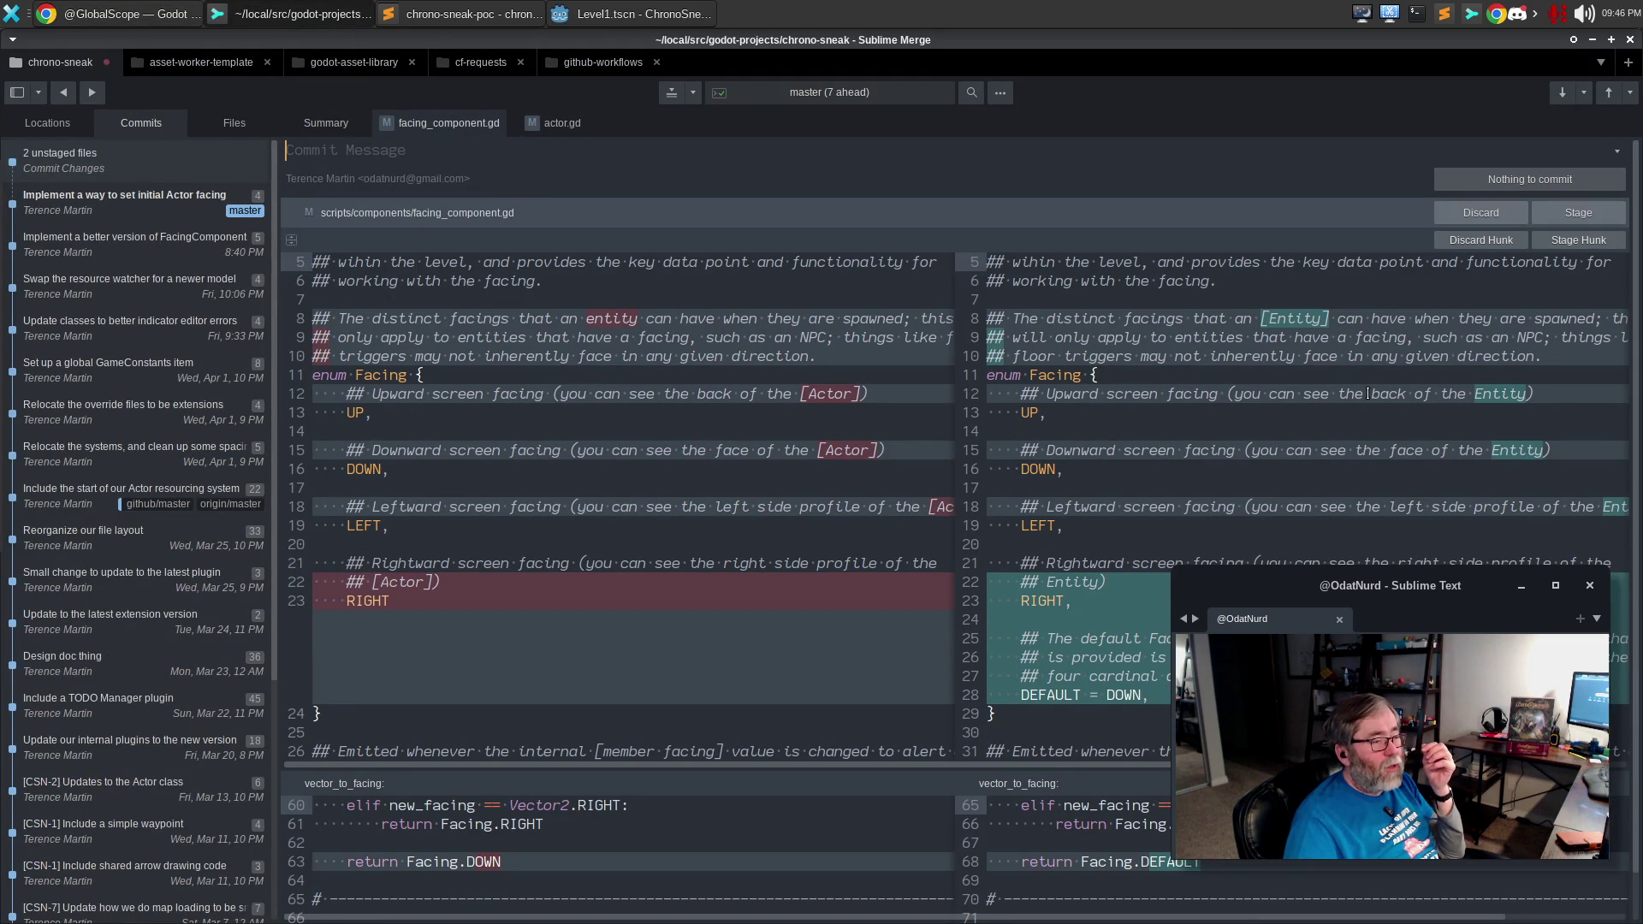
scroll(1368, 394, down, 1)
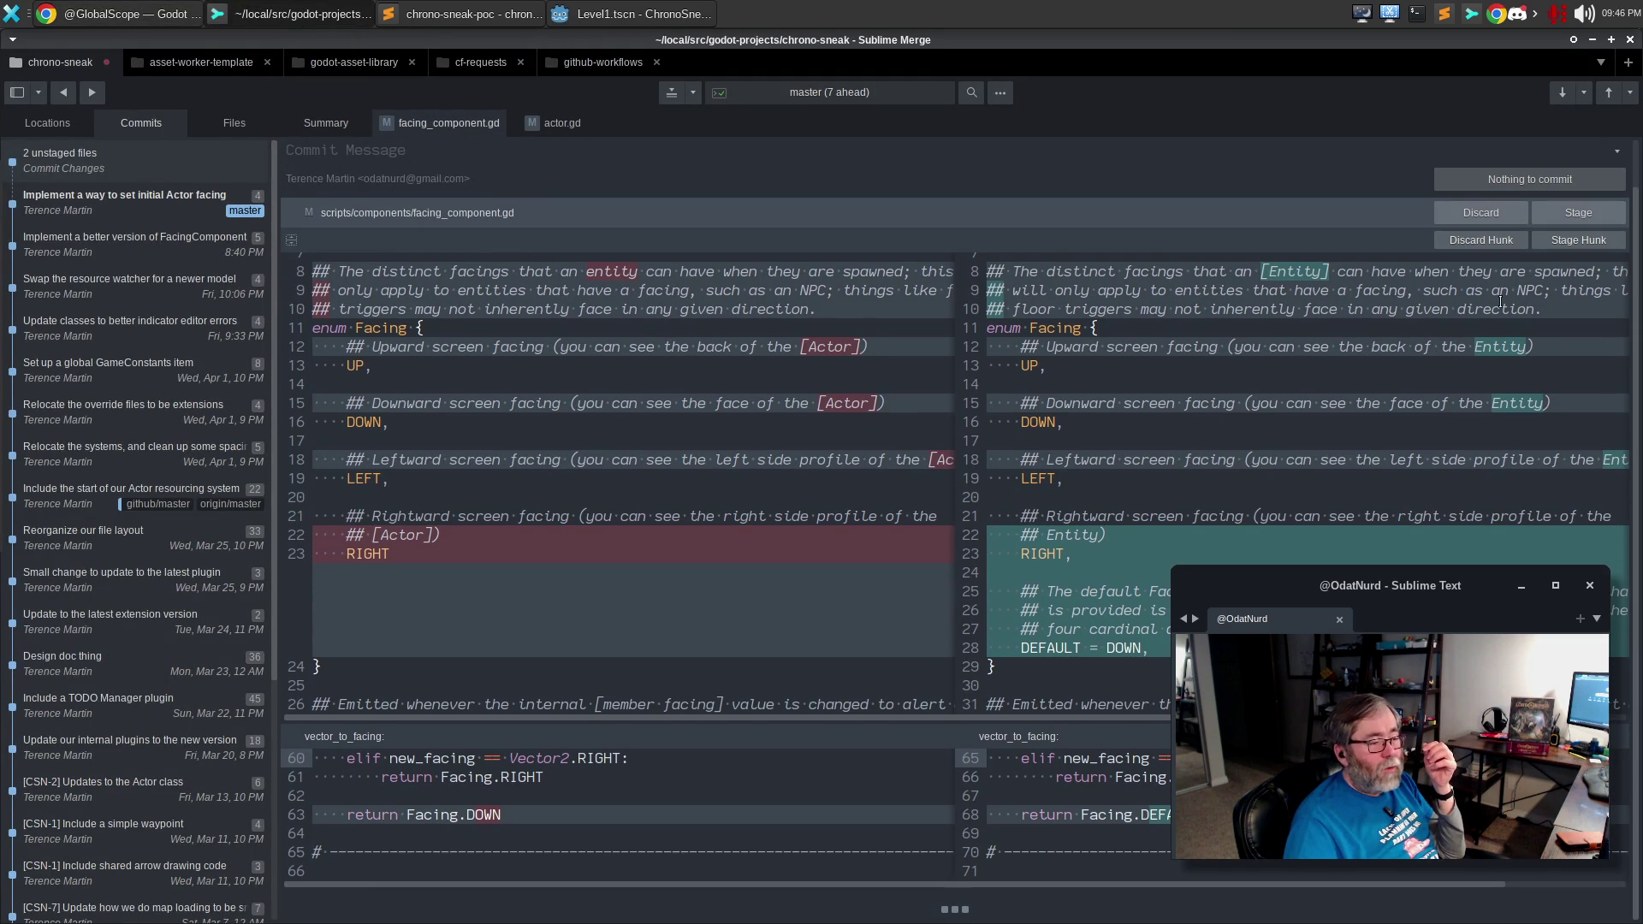
click(1590, 213)
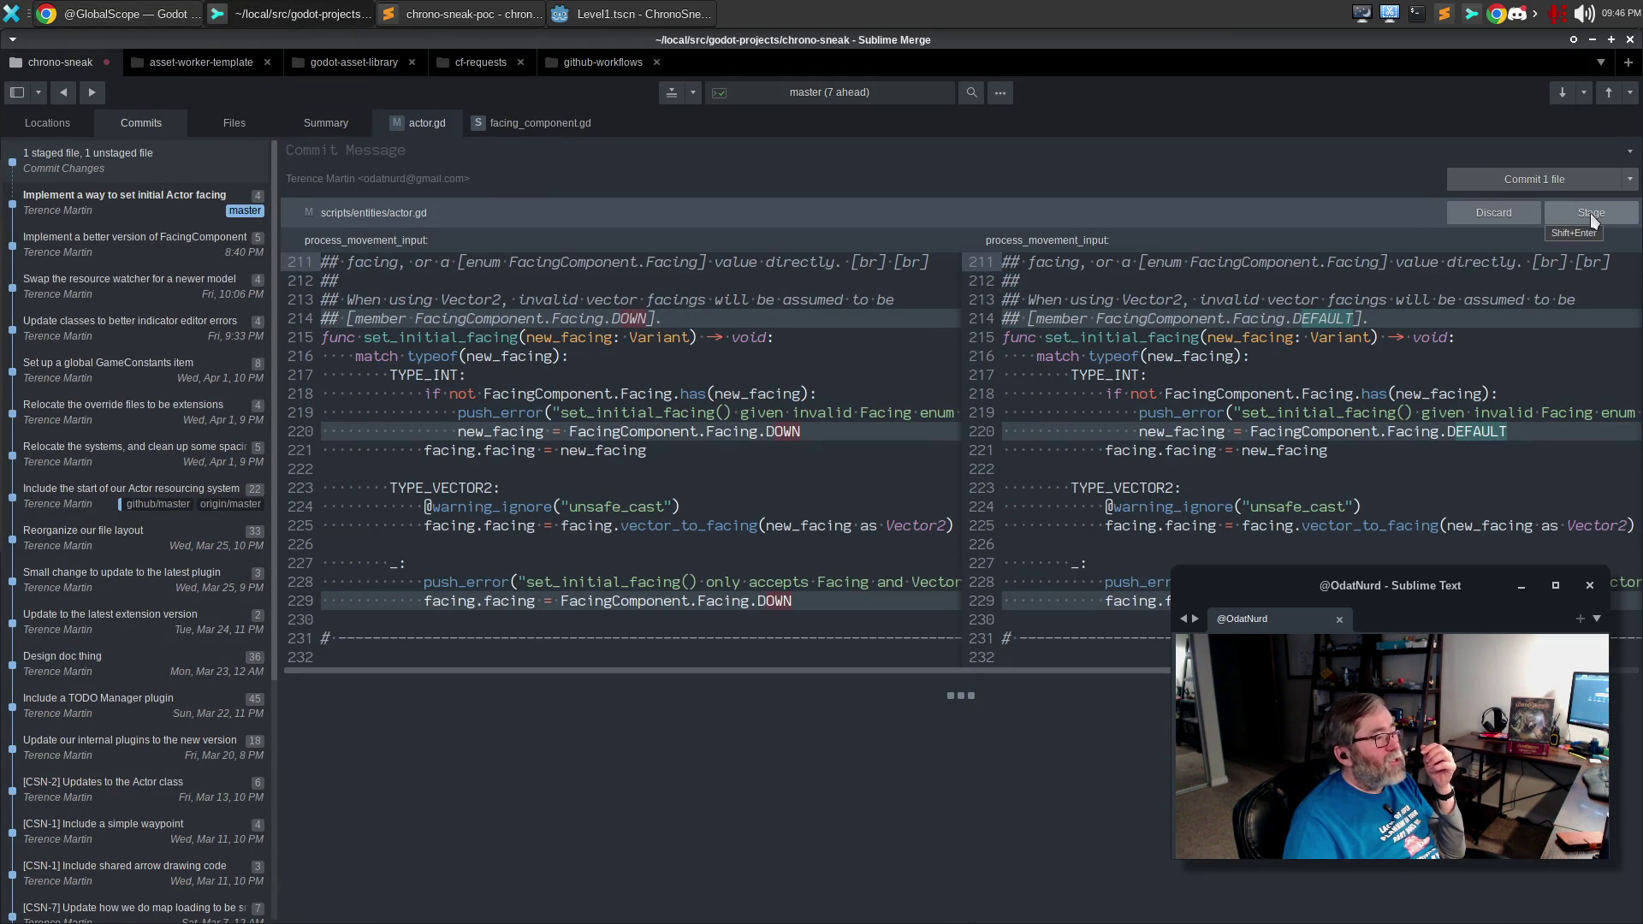
click(1590, 214)
click(410, 156)
Write the commit summary 'Give the FacingComponent a distinct DEFAULT'.
text(Give the FacingComponent a )
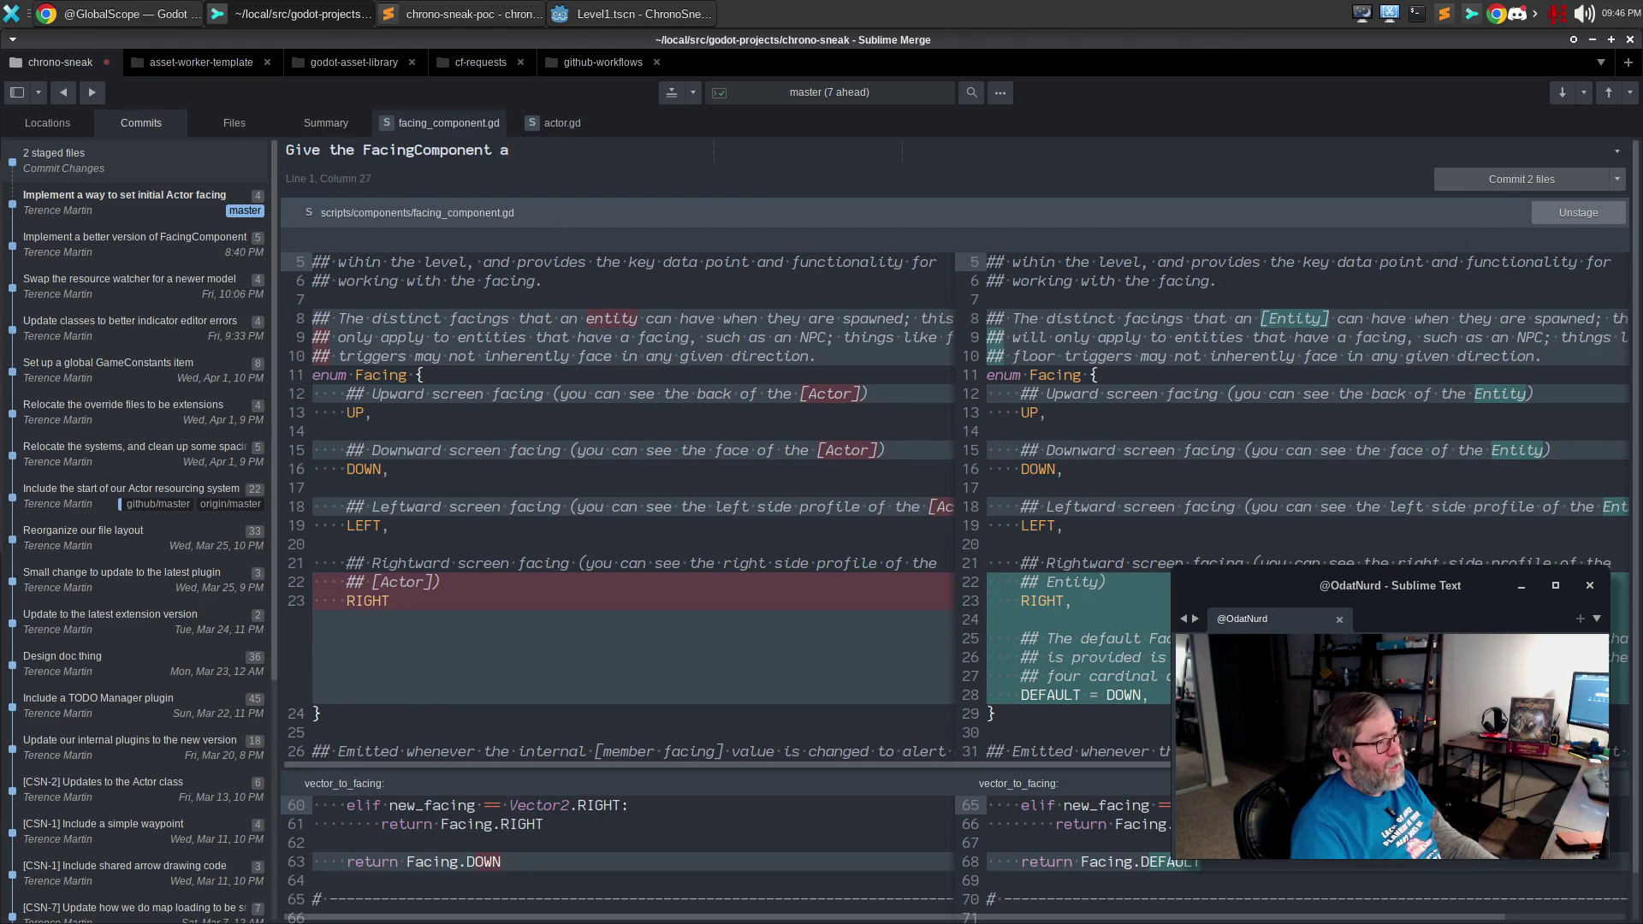
text(distinct default)
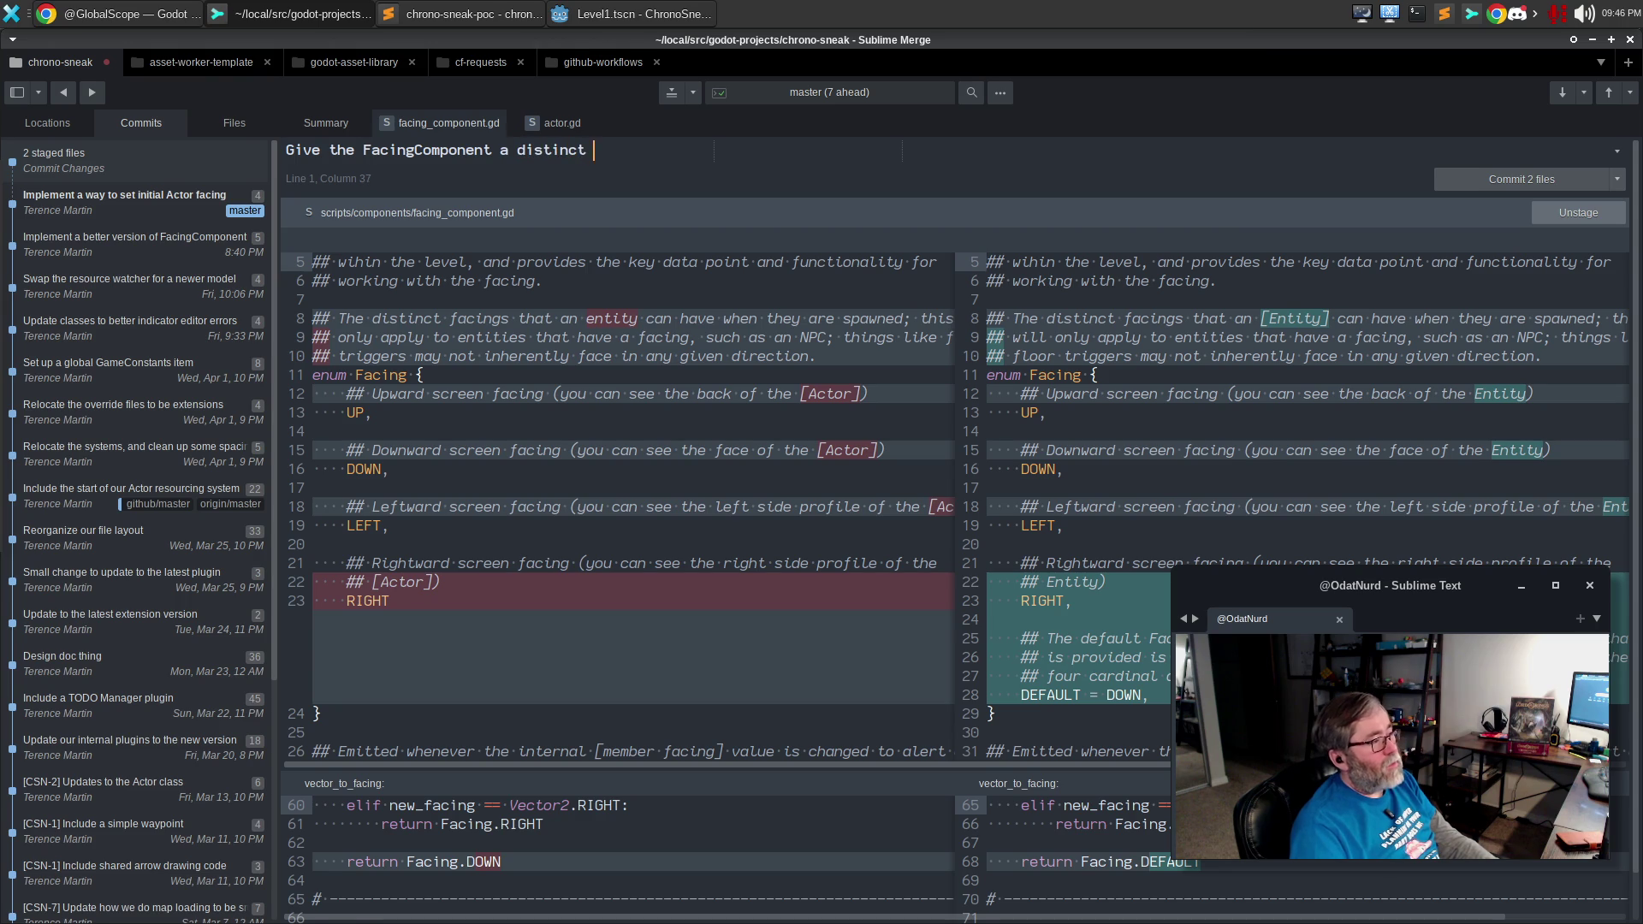
key(ctrl+BackSpace)
text(DEFAULT)
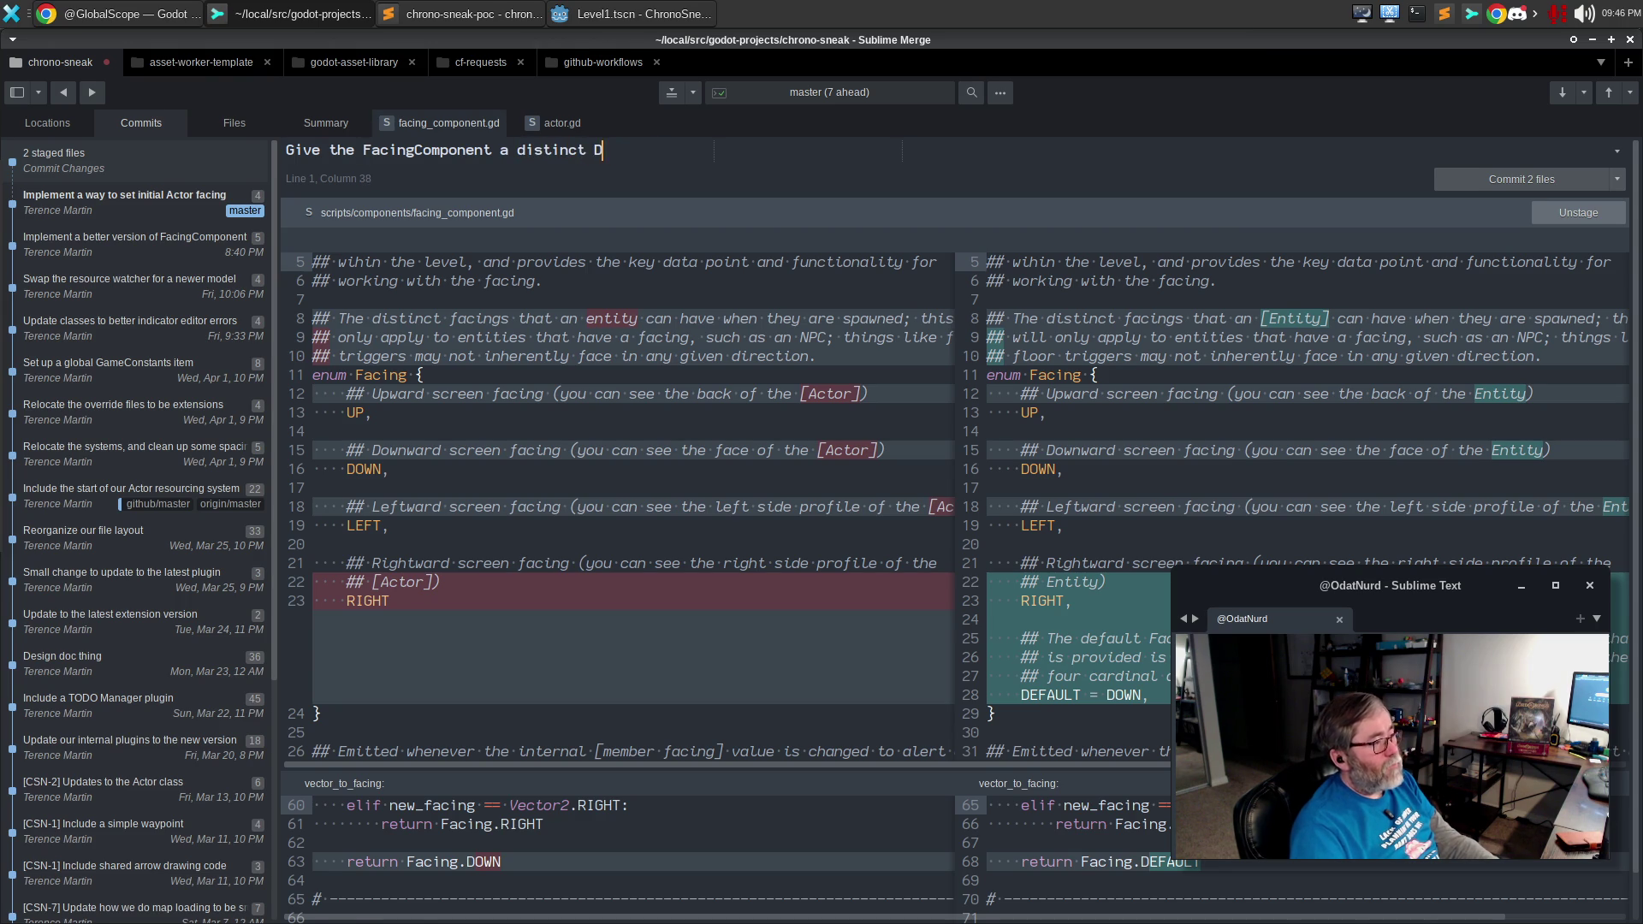
Add a commit body explaining the new Enum fallback value, ending 'Future me thanks past me.'.
key(Return)
key(Return)
text(Since there)
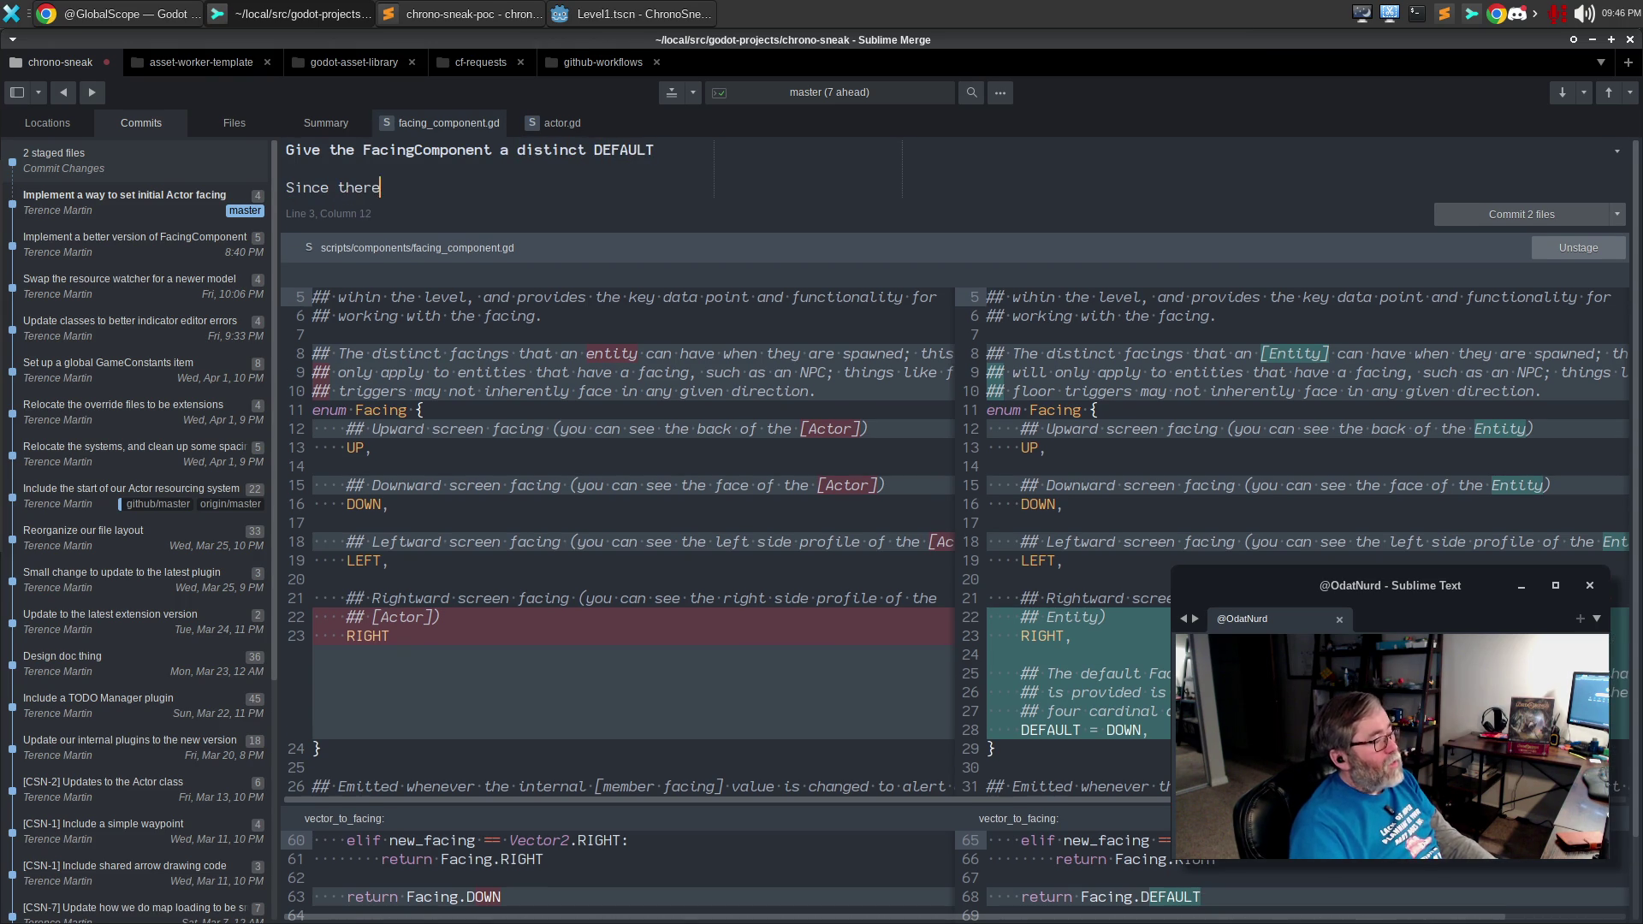
text( are a variety)
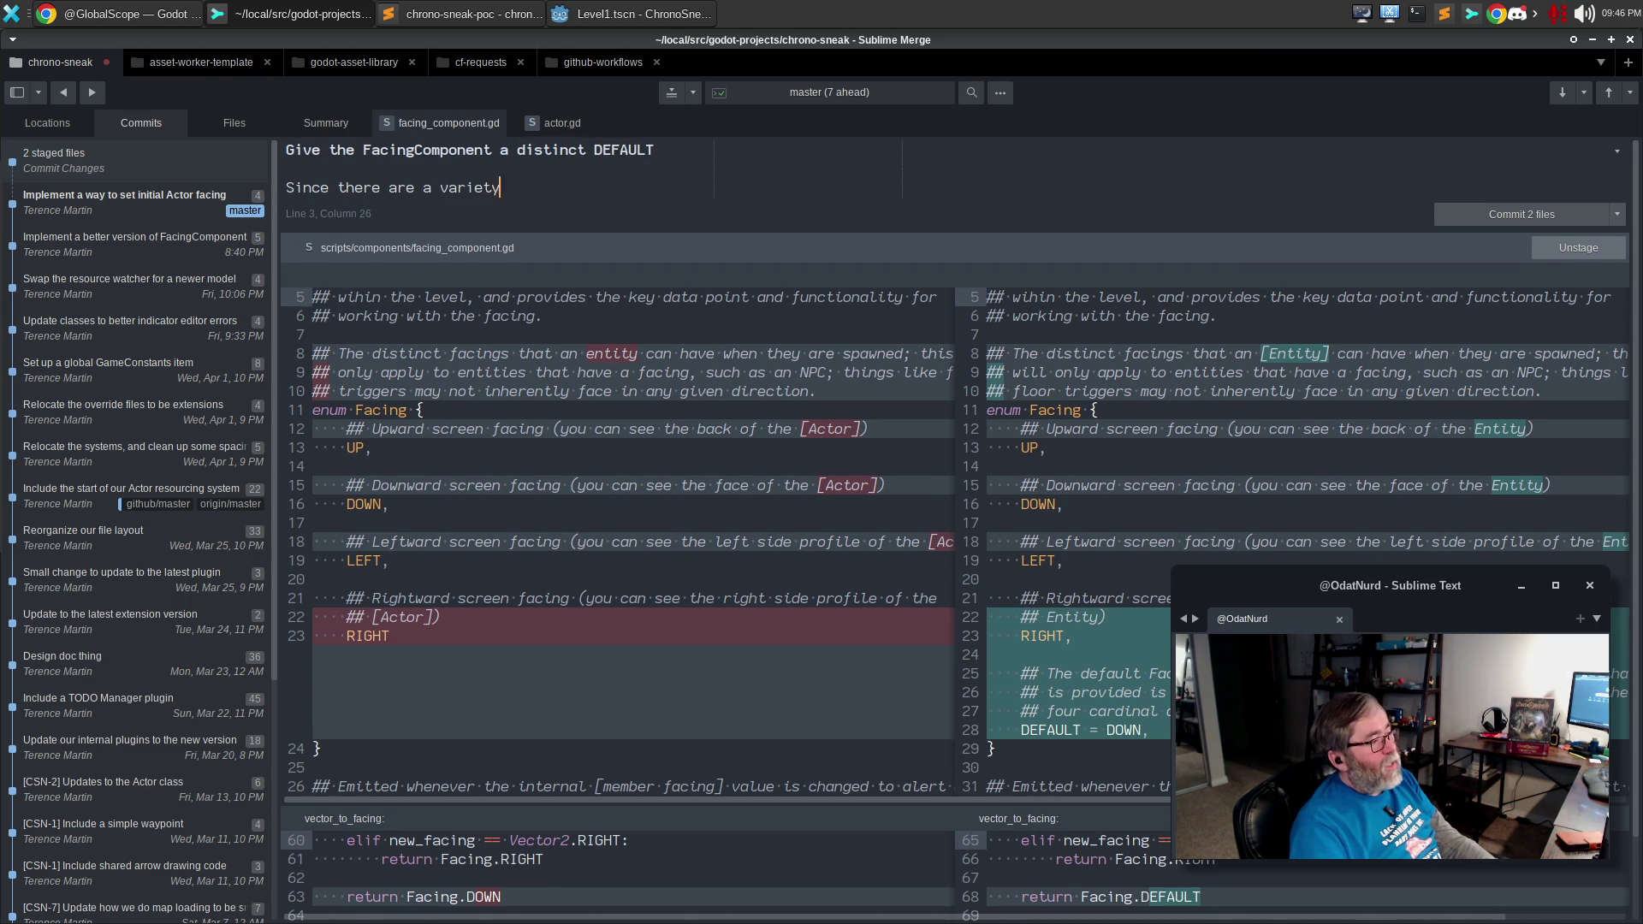
text( of places where we )
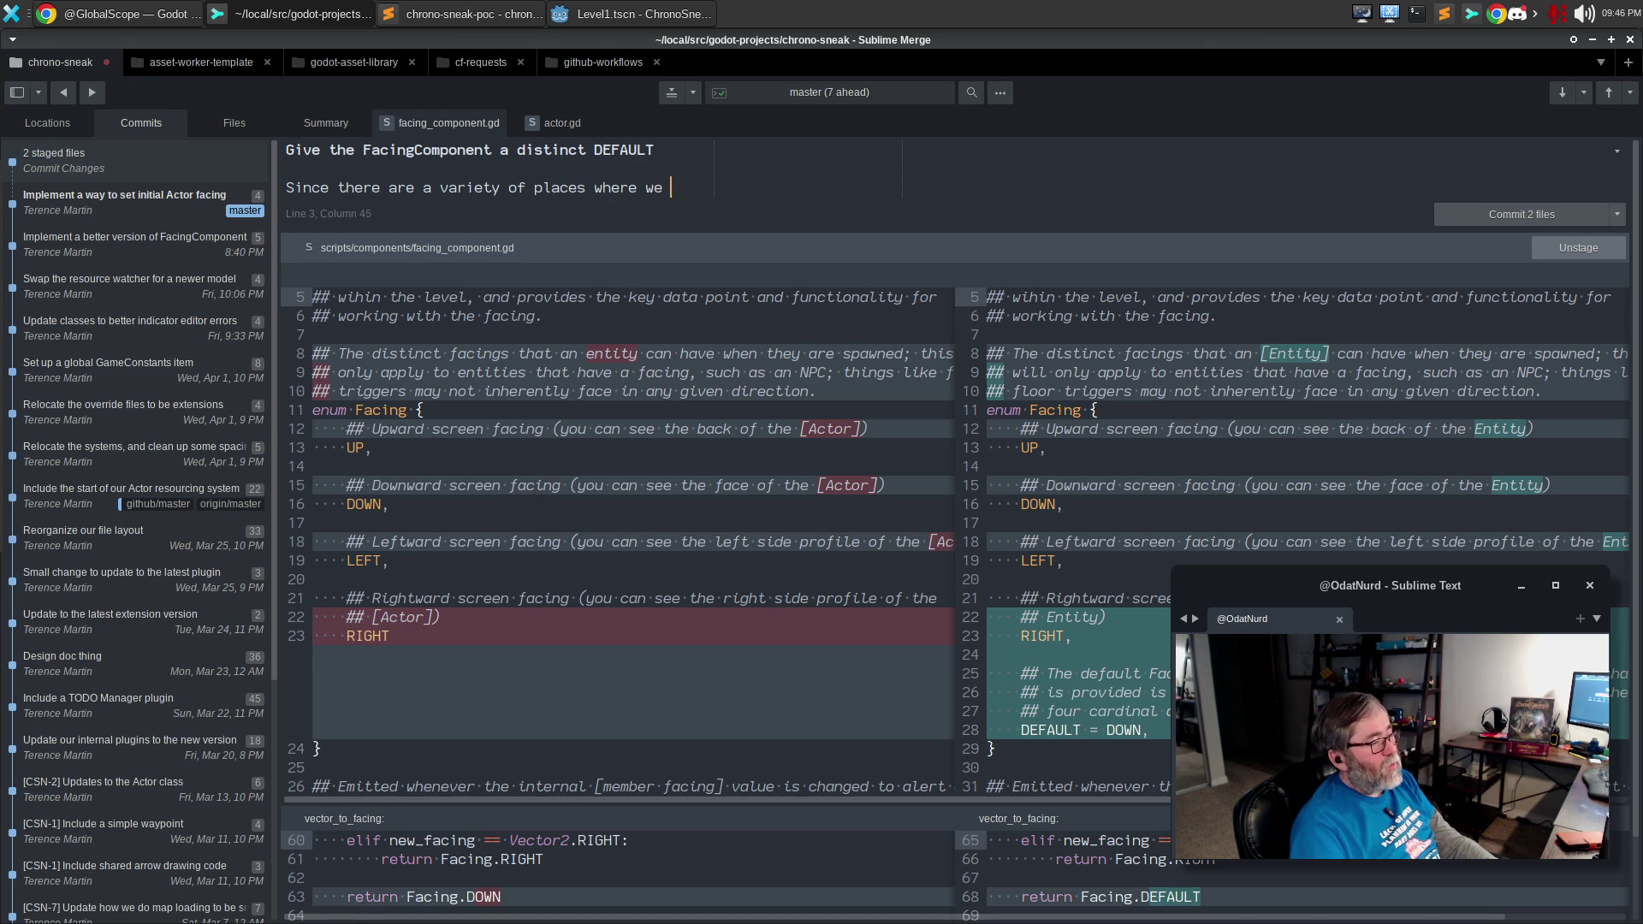
text(need to validate the )
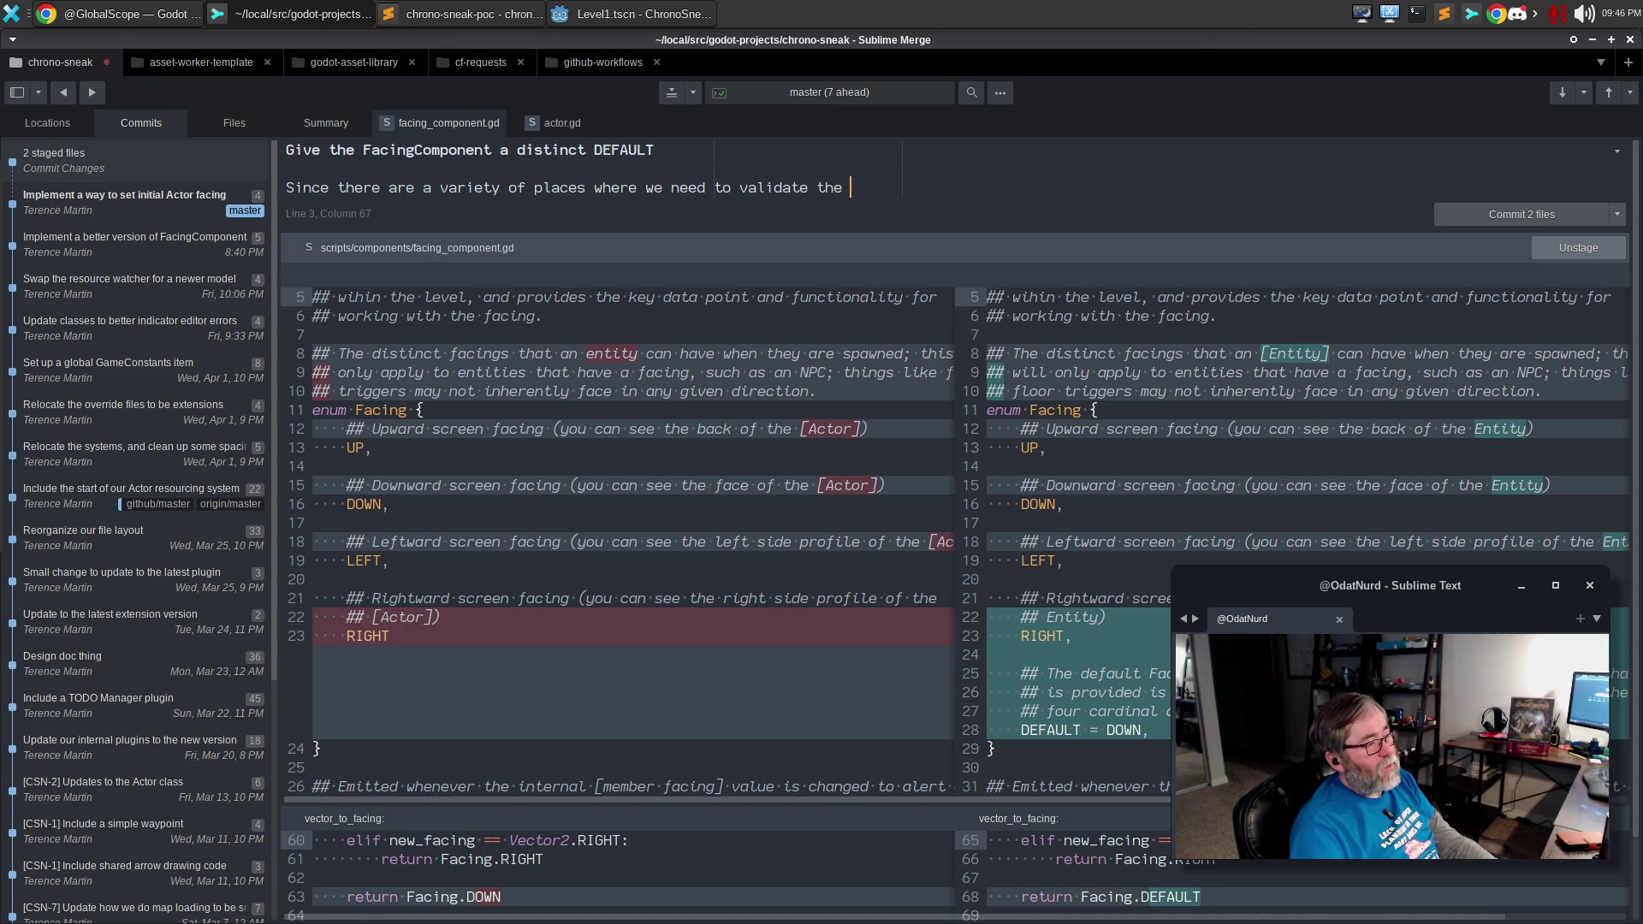
text(input)
key(Return)
text(for a fo)
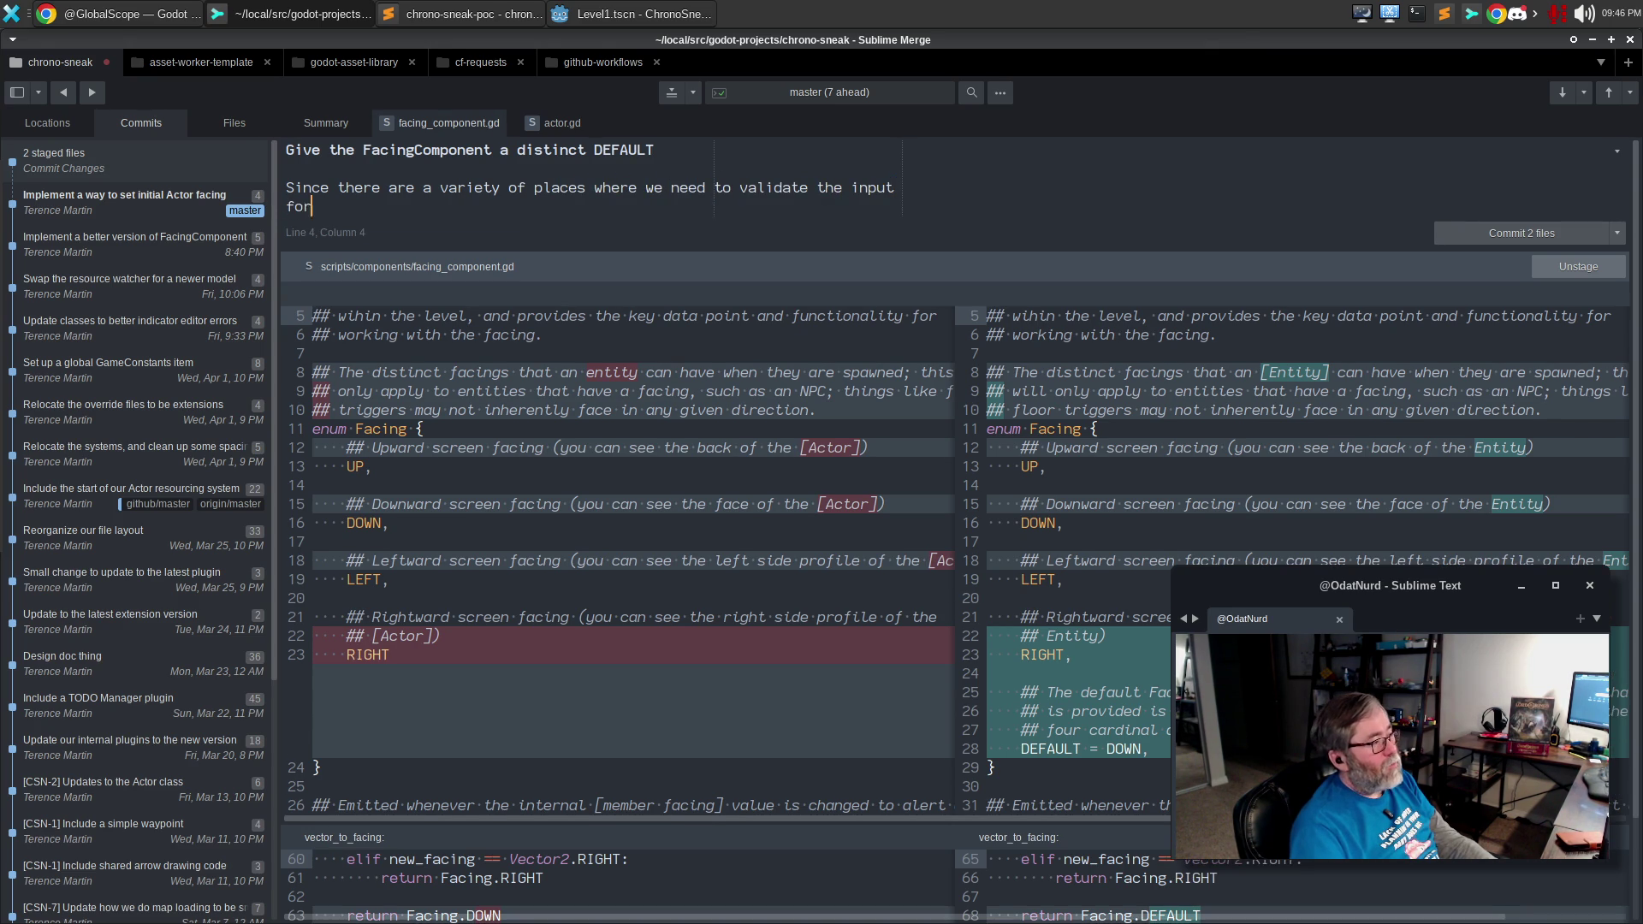
key(BackSpace)
key(BackSpace)
text(acing and might need to fall ack,)
key(BackSpace)
key(BackSpace)
key(BackSpace)
text(back, this uses an ENum)
key(BackSpace)
key(BackSpace)
text(num v)
text(alue for this)
text(hich duplicates the )
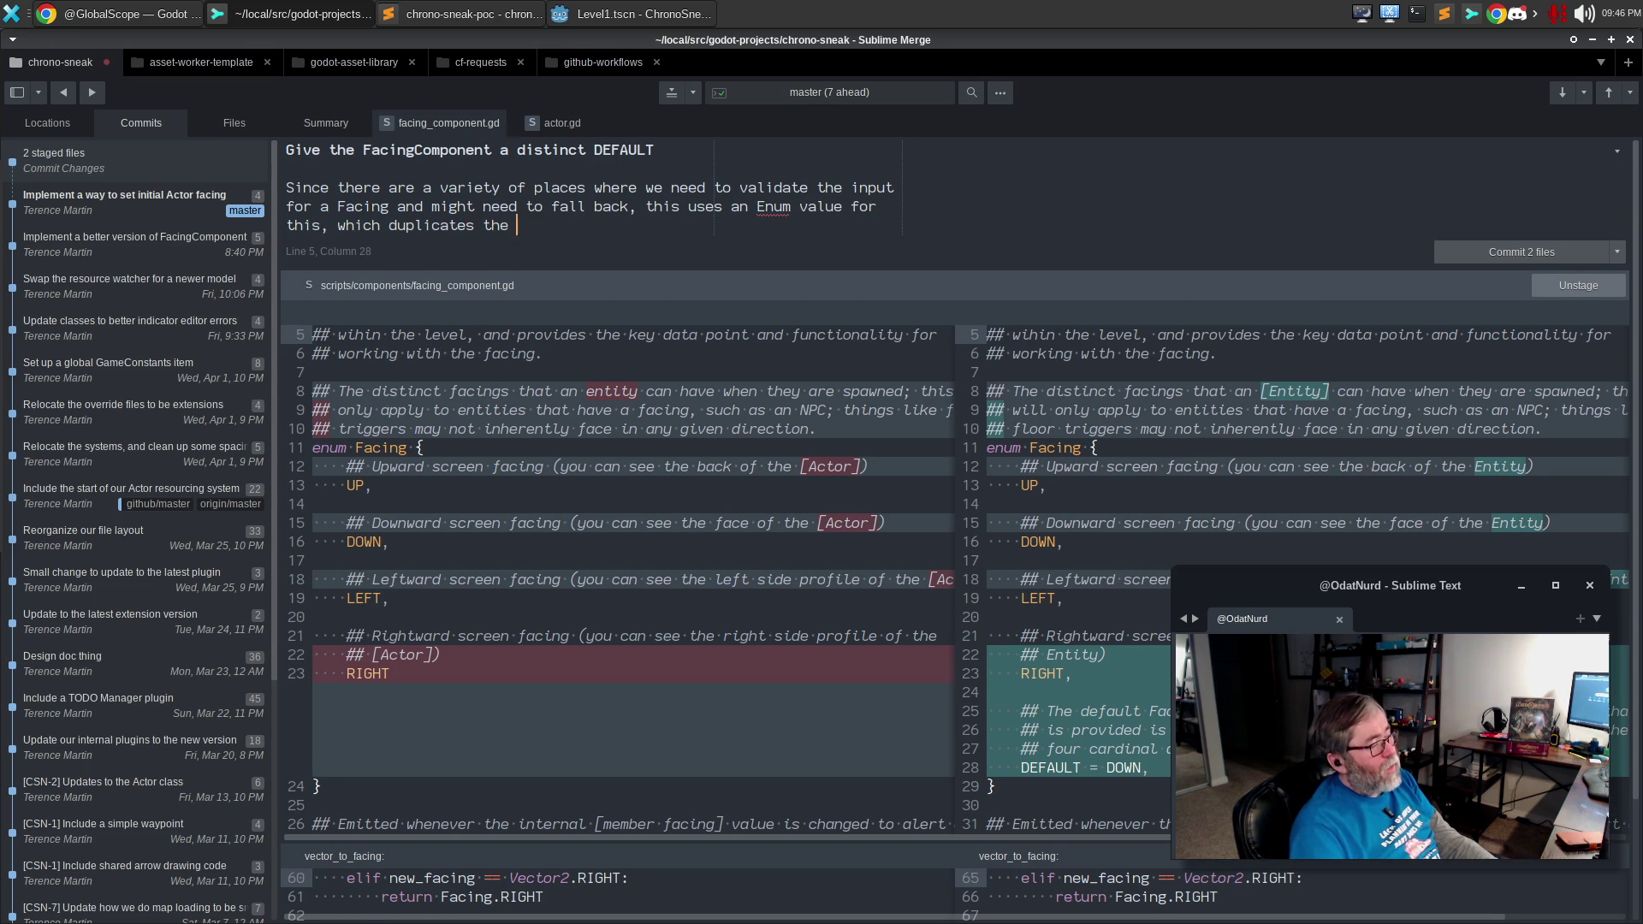
text(previous)
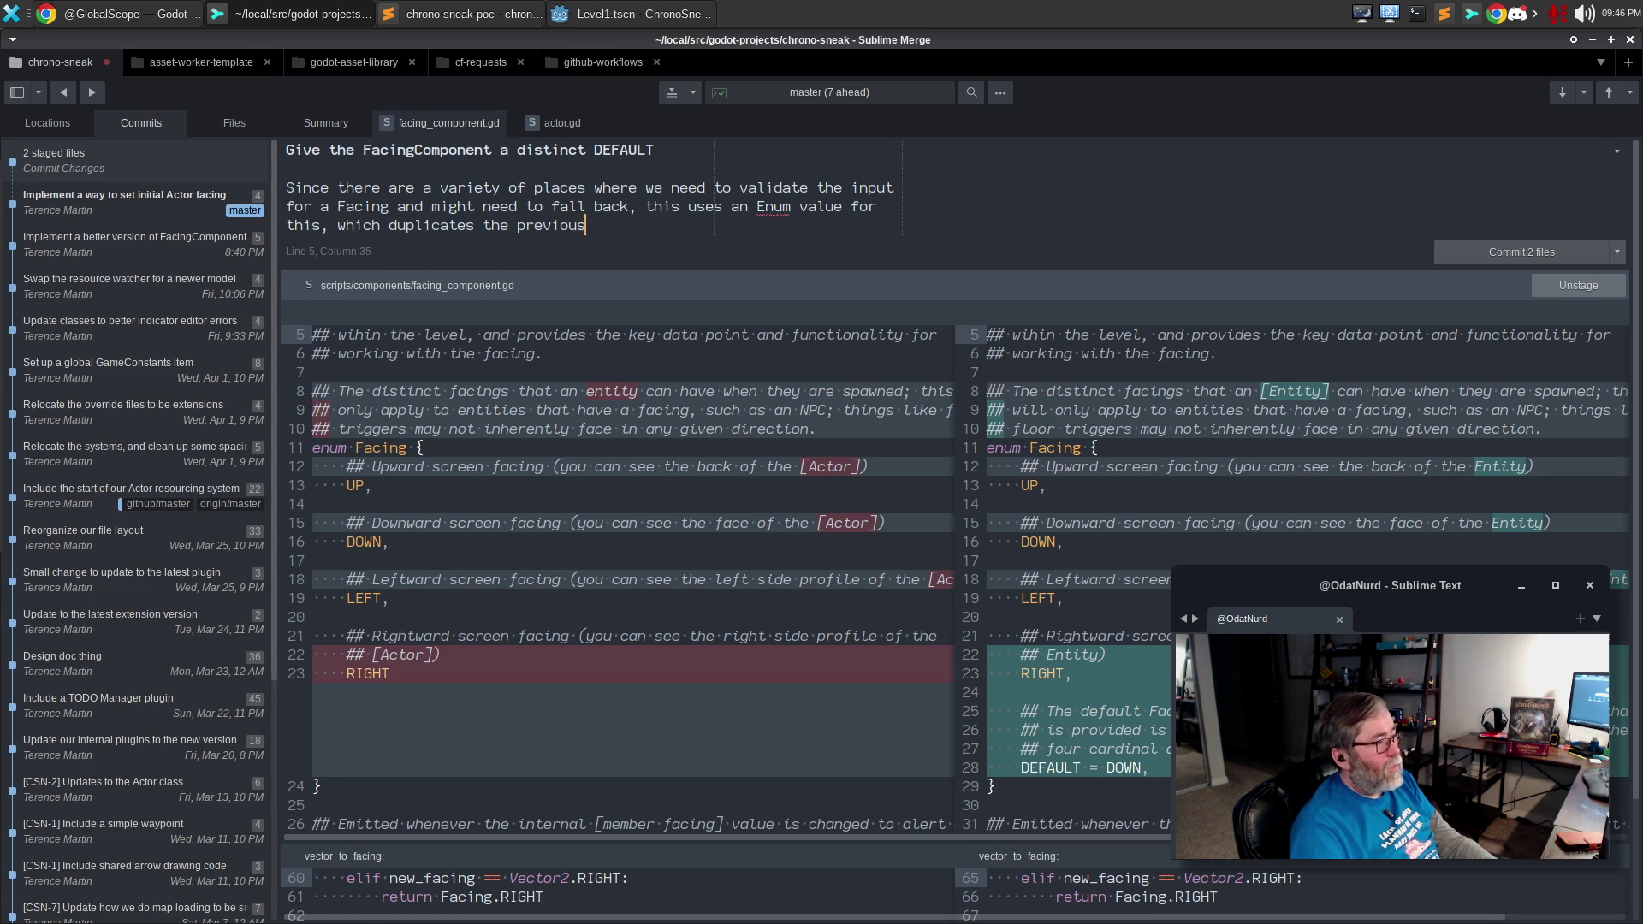
text( default, so tha)
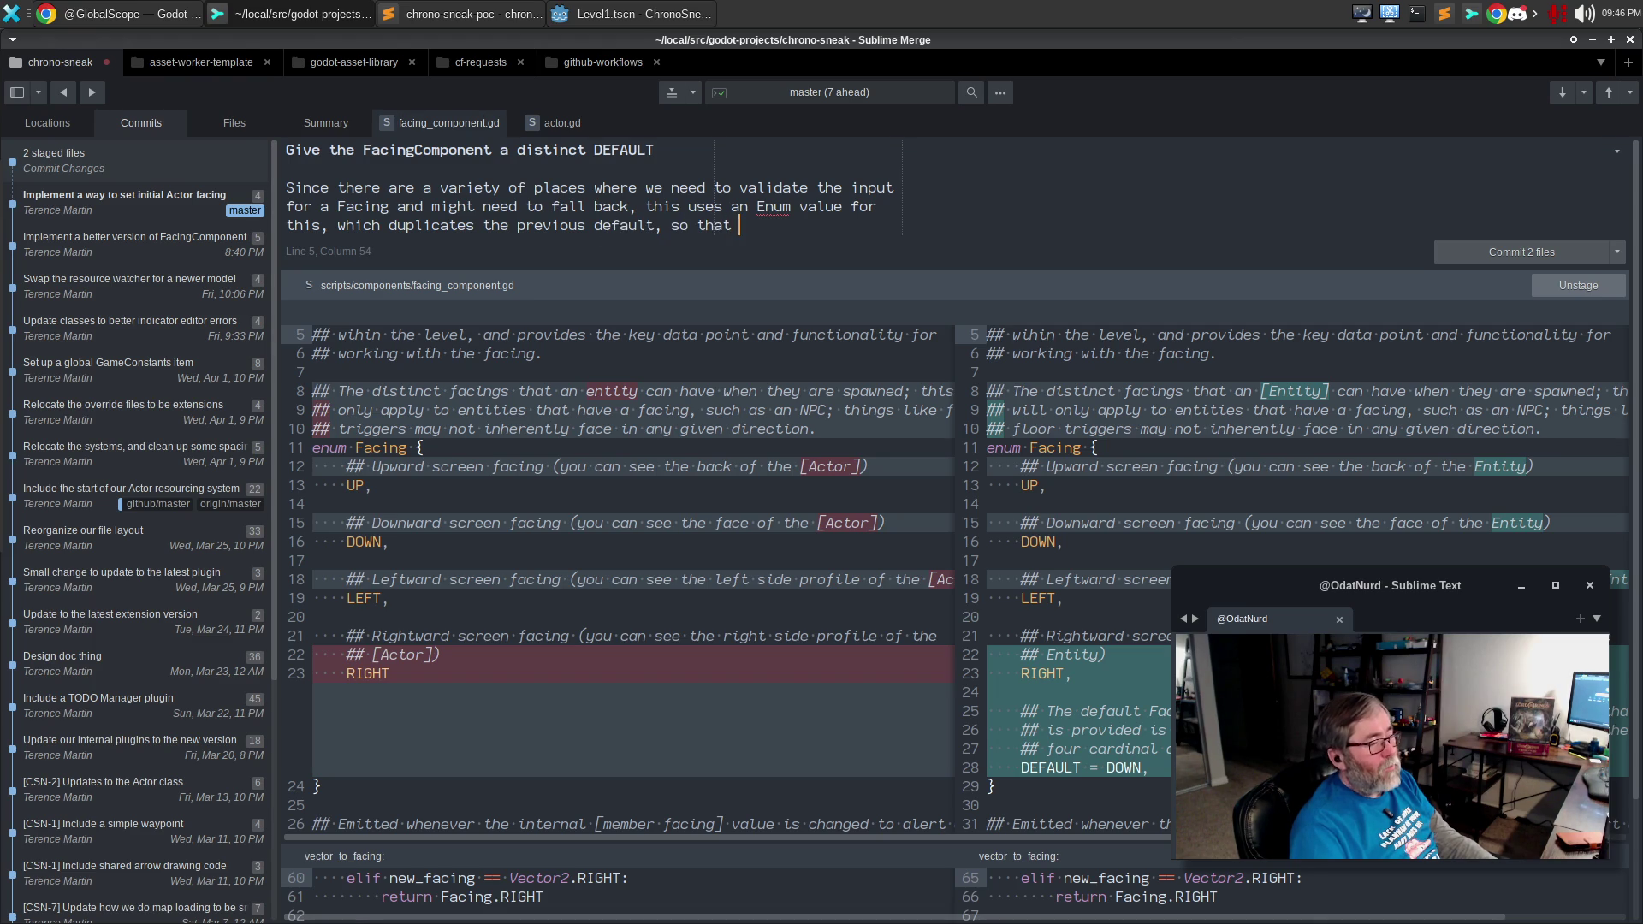
text(the )
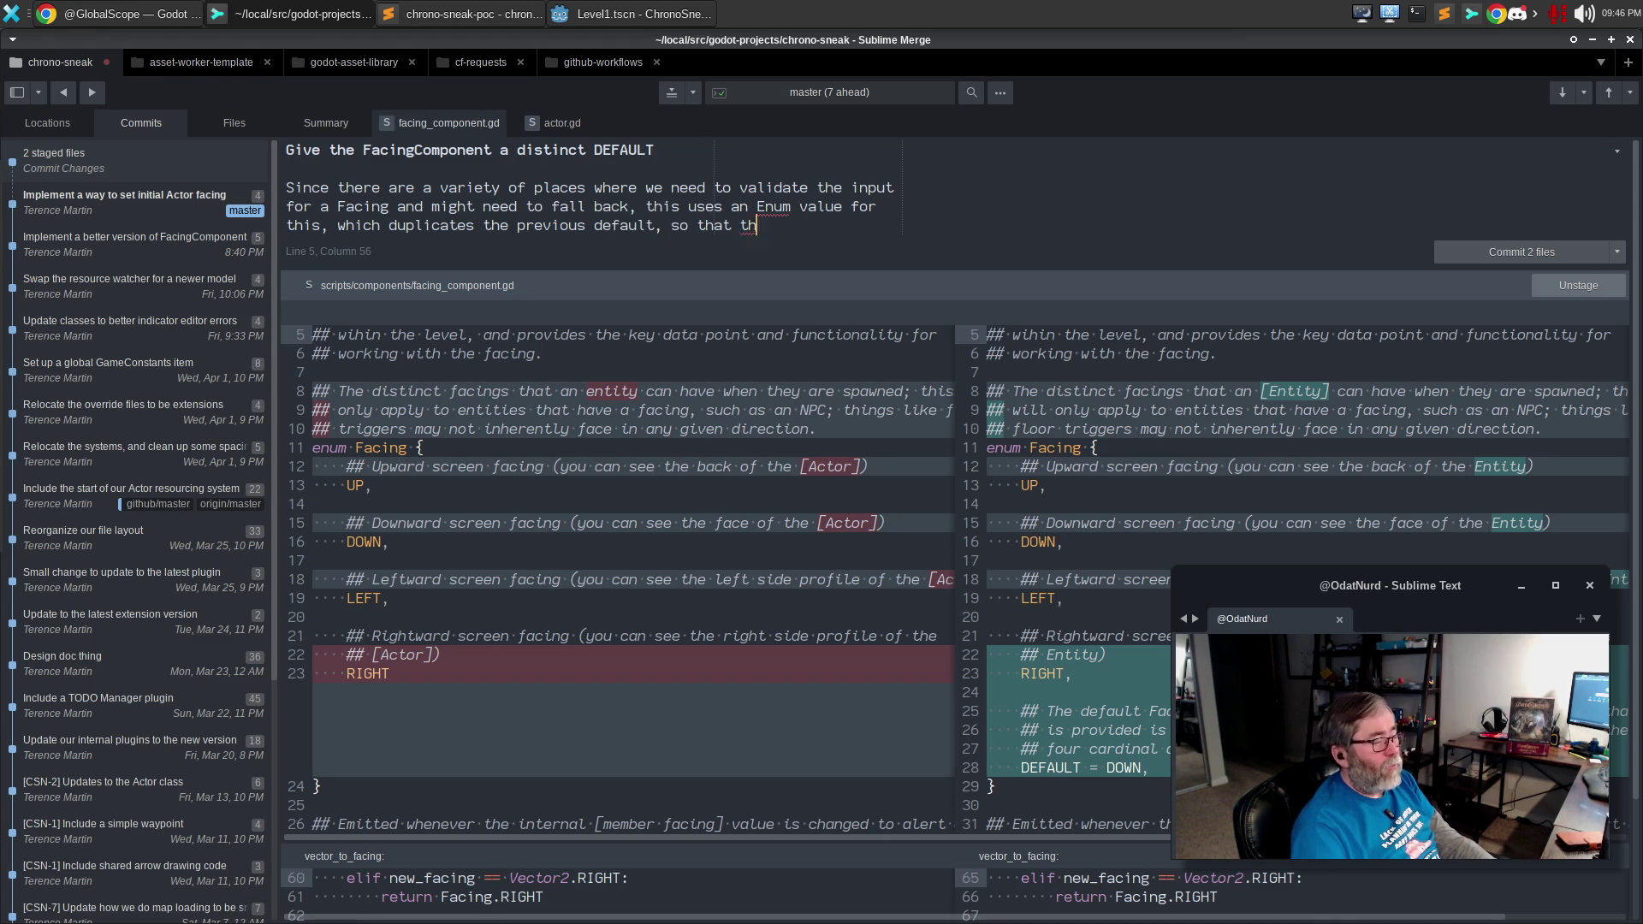
text(code reads)
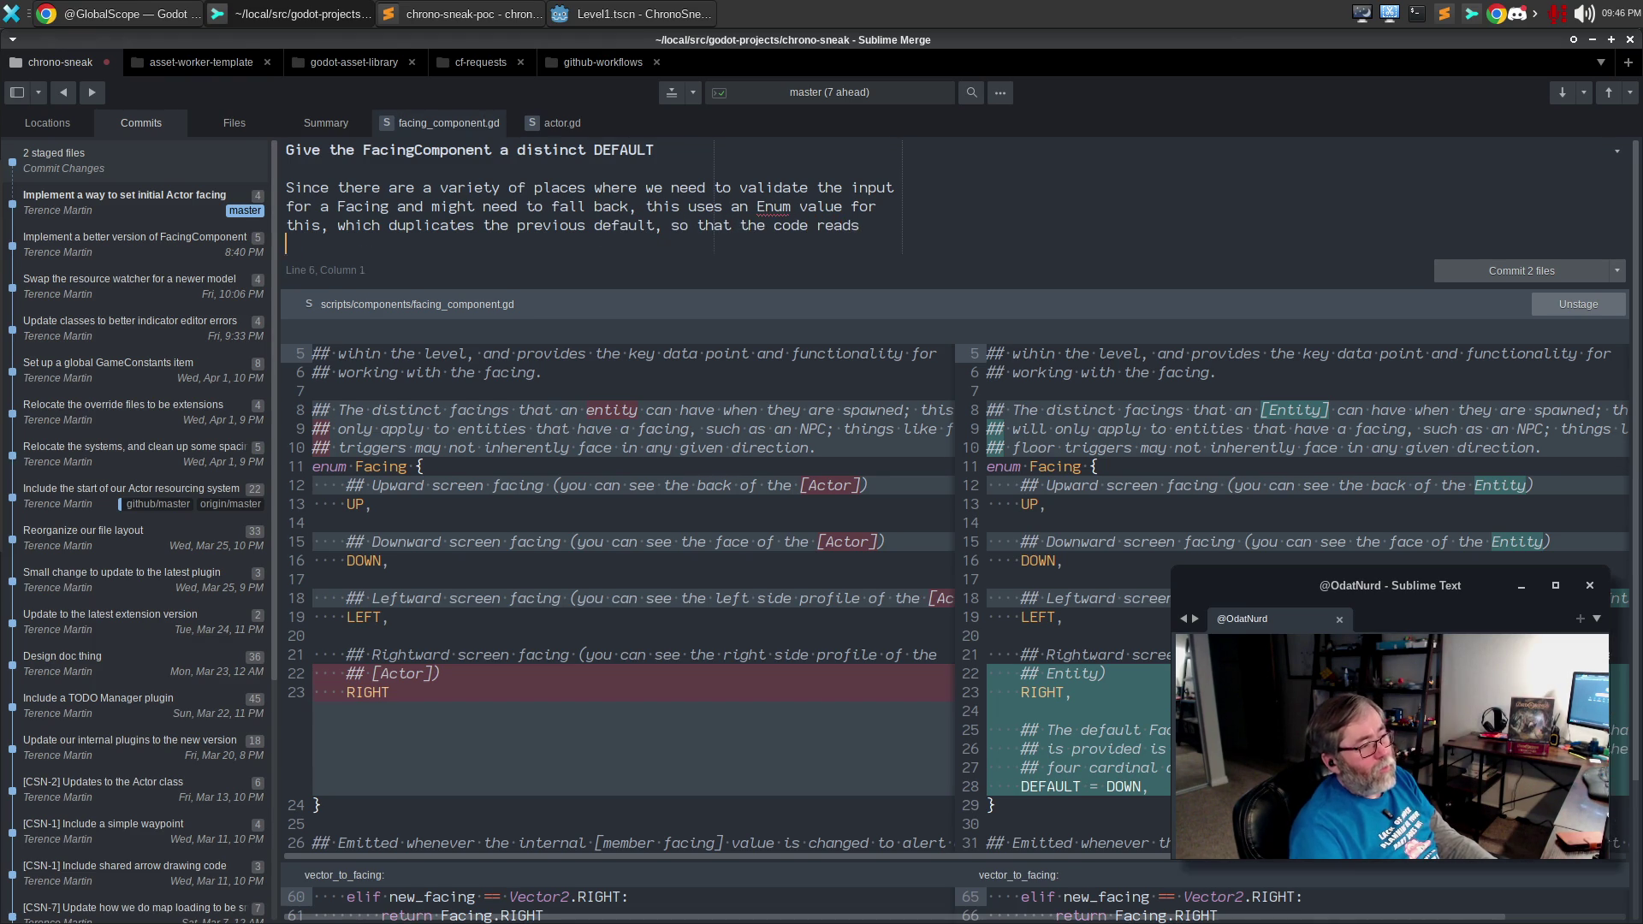
text( better and its eas)
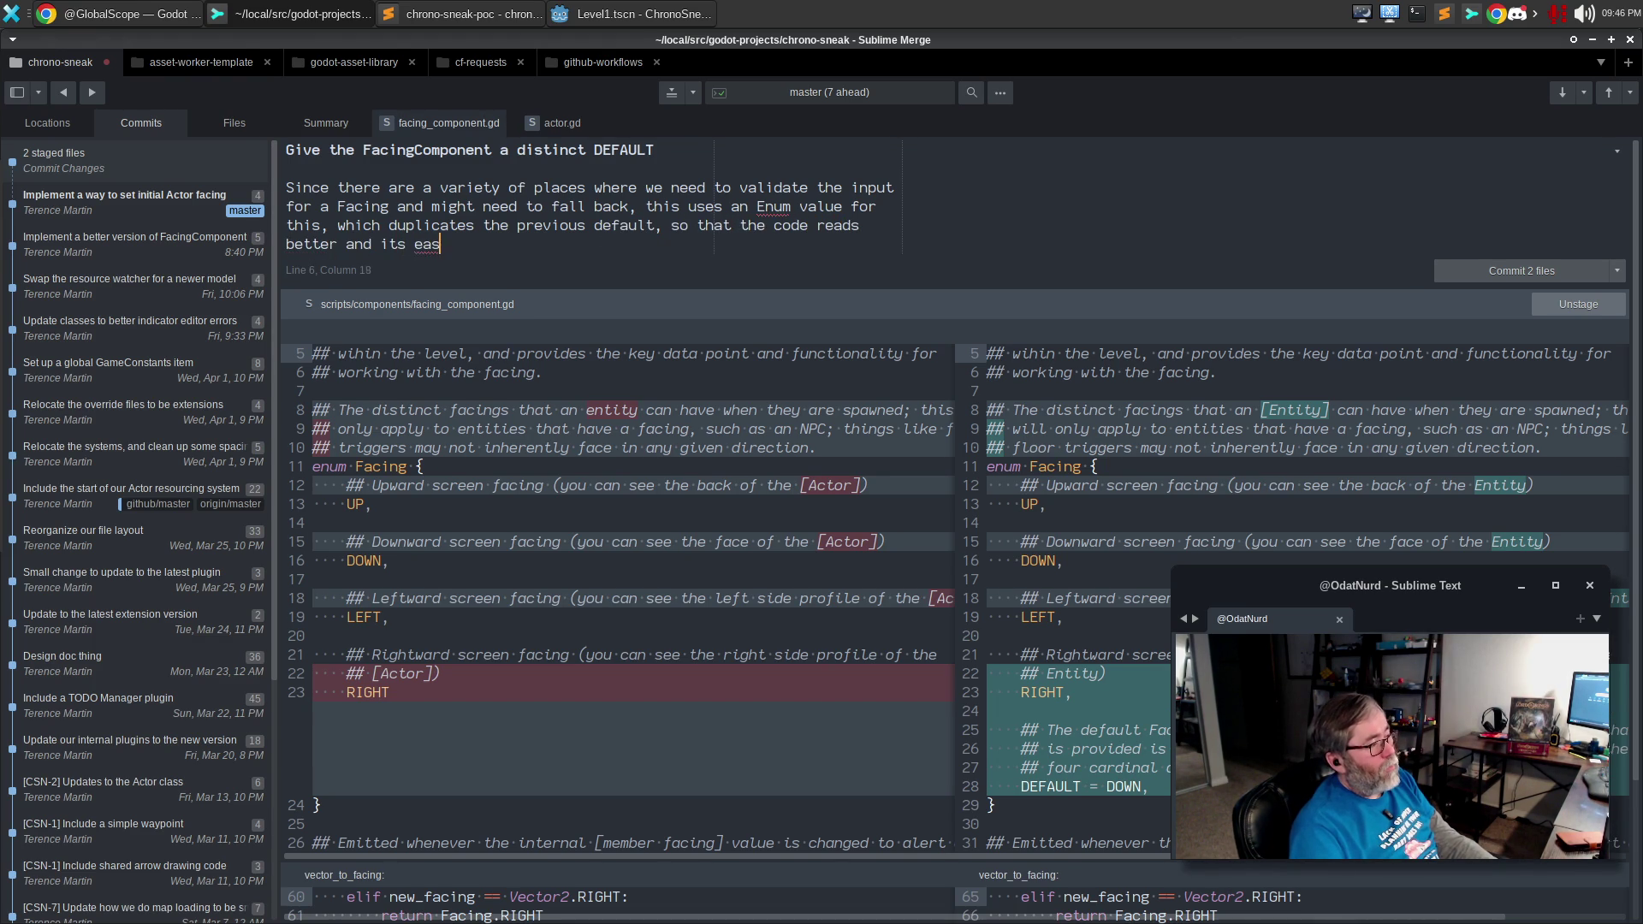
text(ier to change at a later dfate)
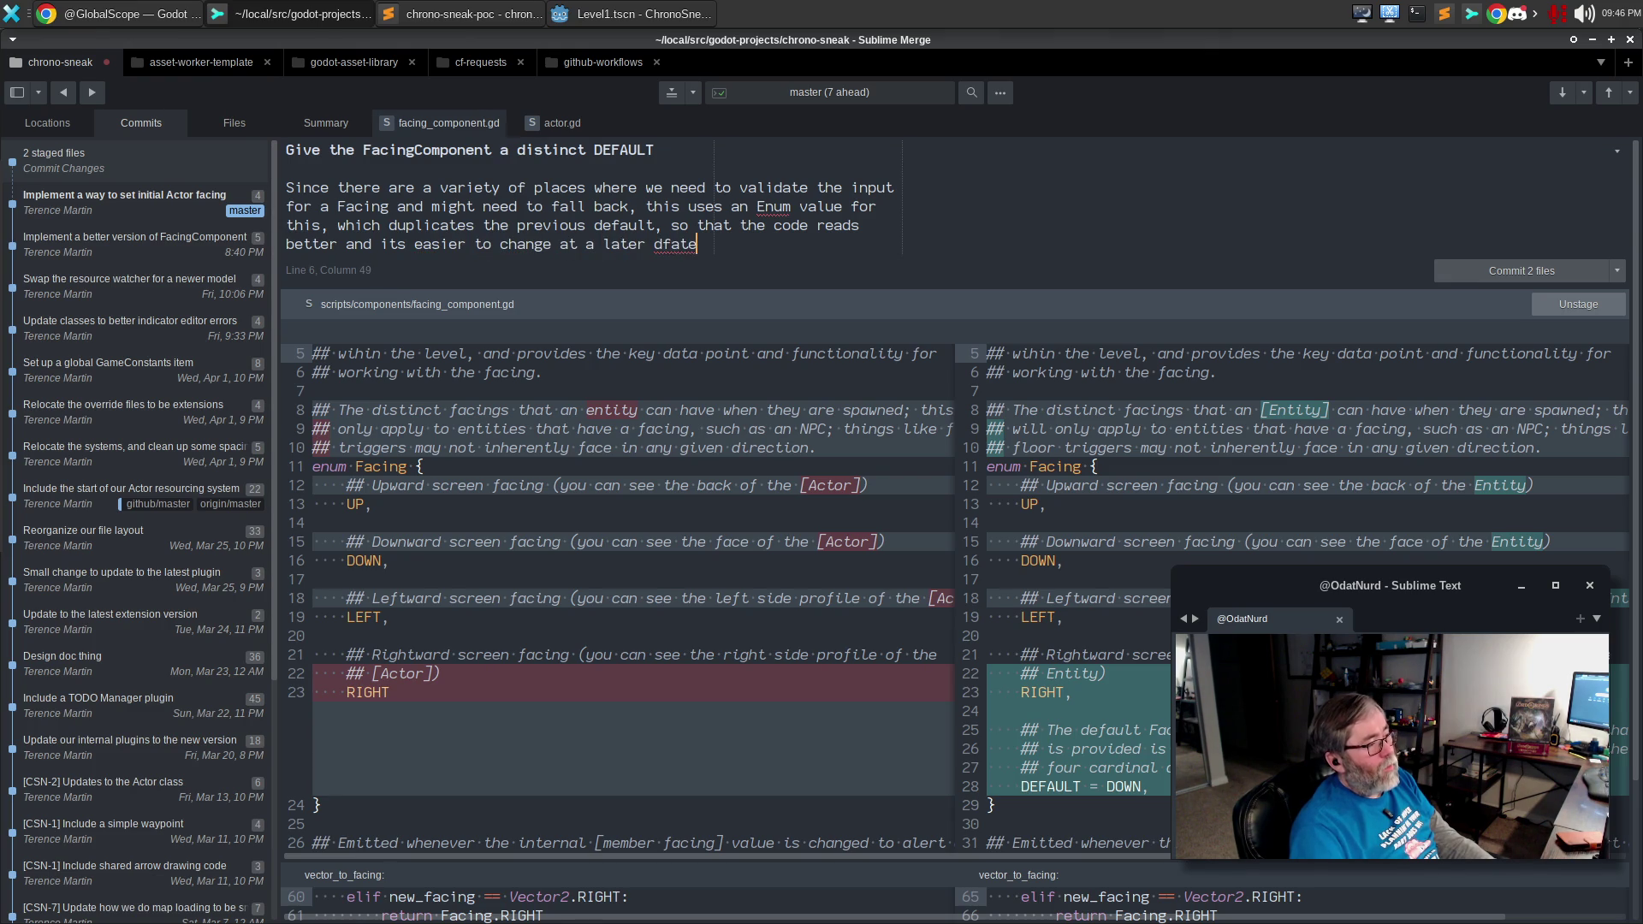
key(BackSpace)
text(ate. FUtur)
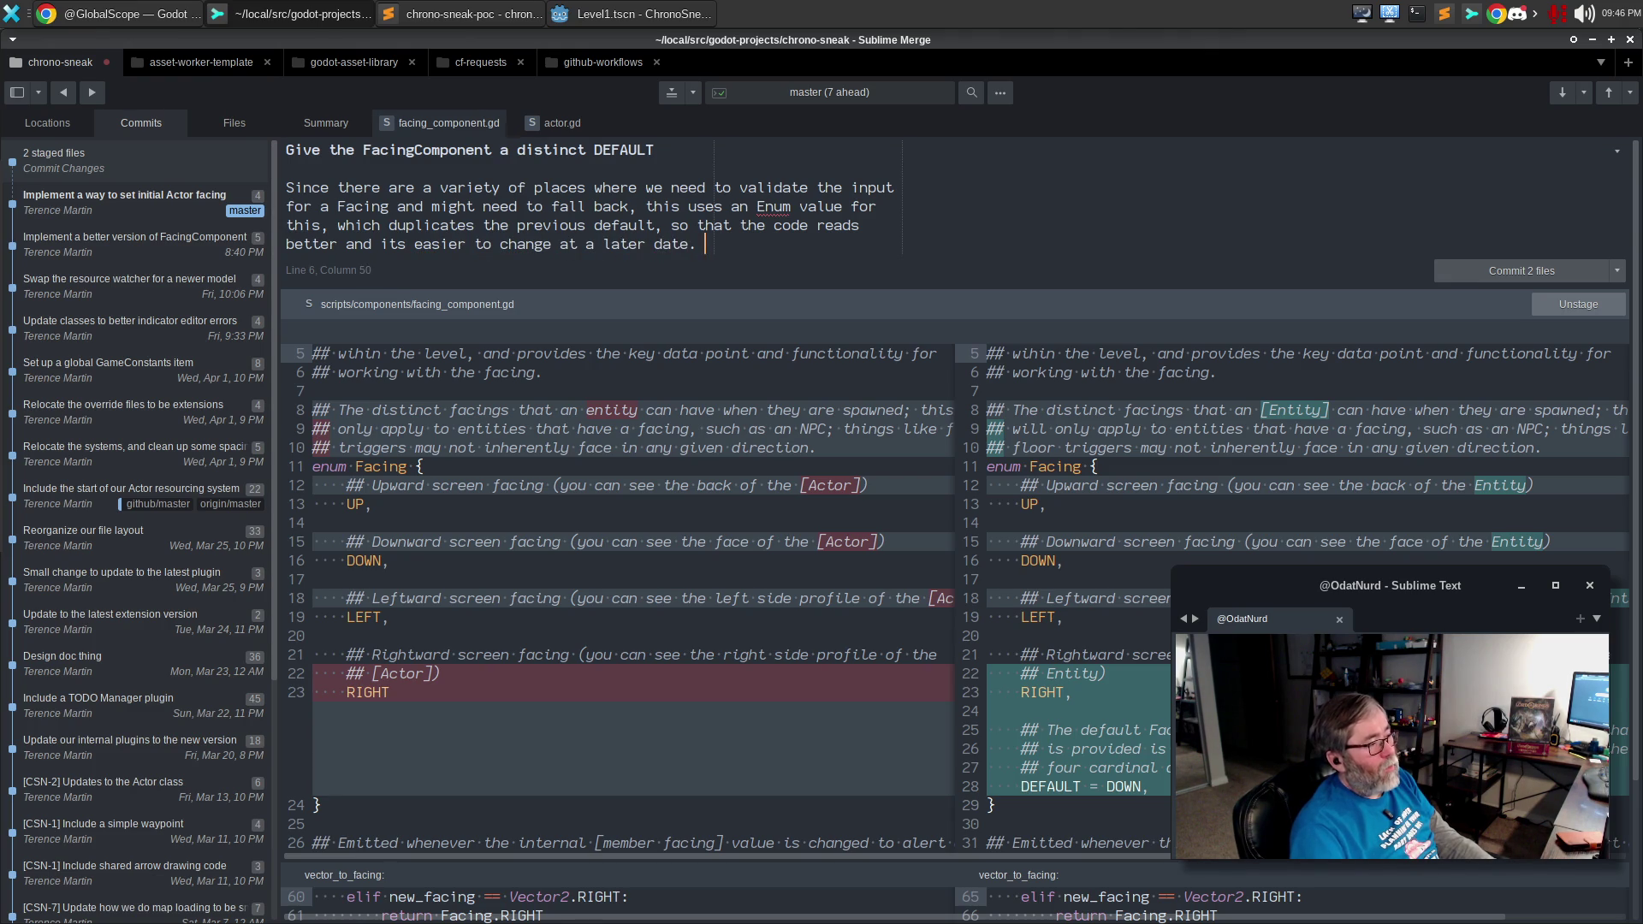
text(e me)
key(BackSpace)
key(BackSpace)
key(BackSpace)
text(Futur)
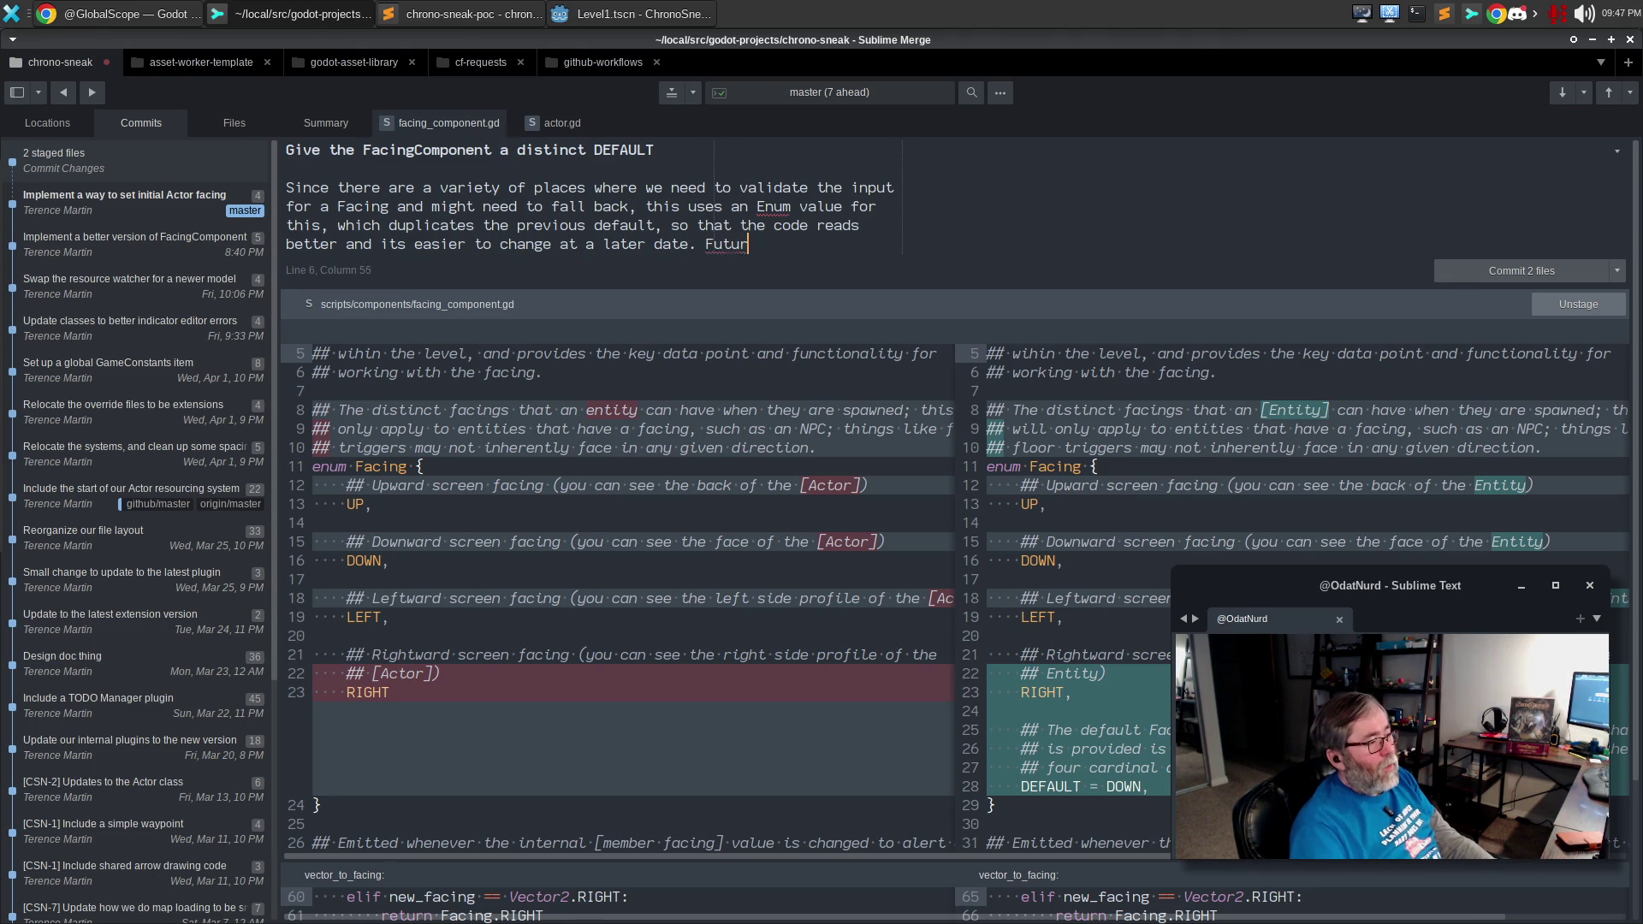
text(e me thanks past mee.)
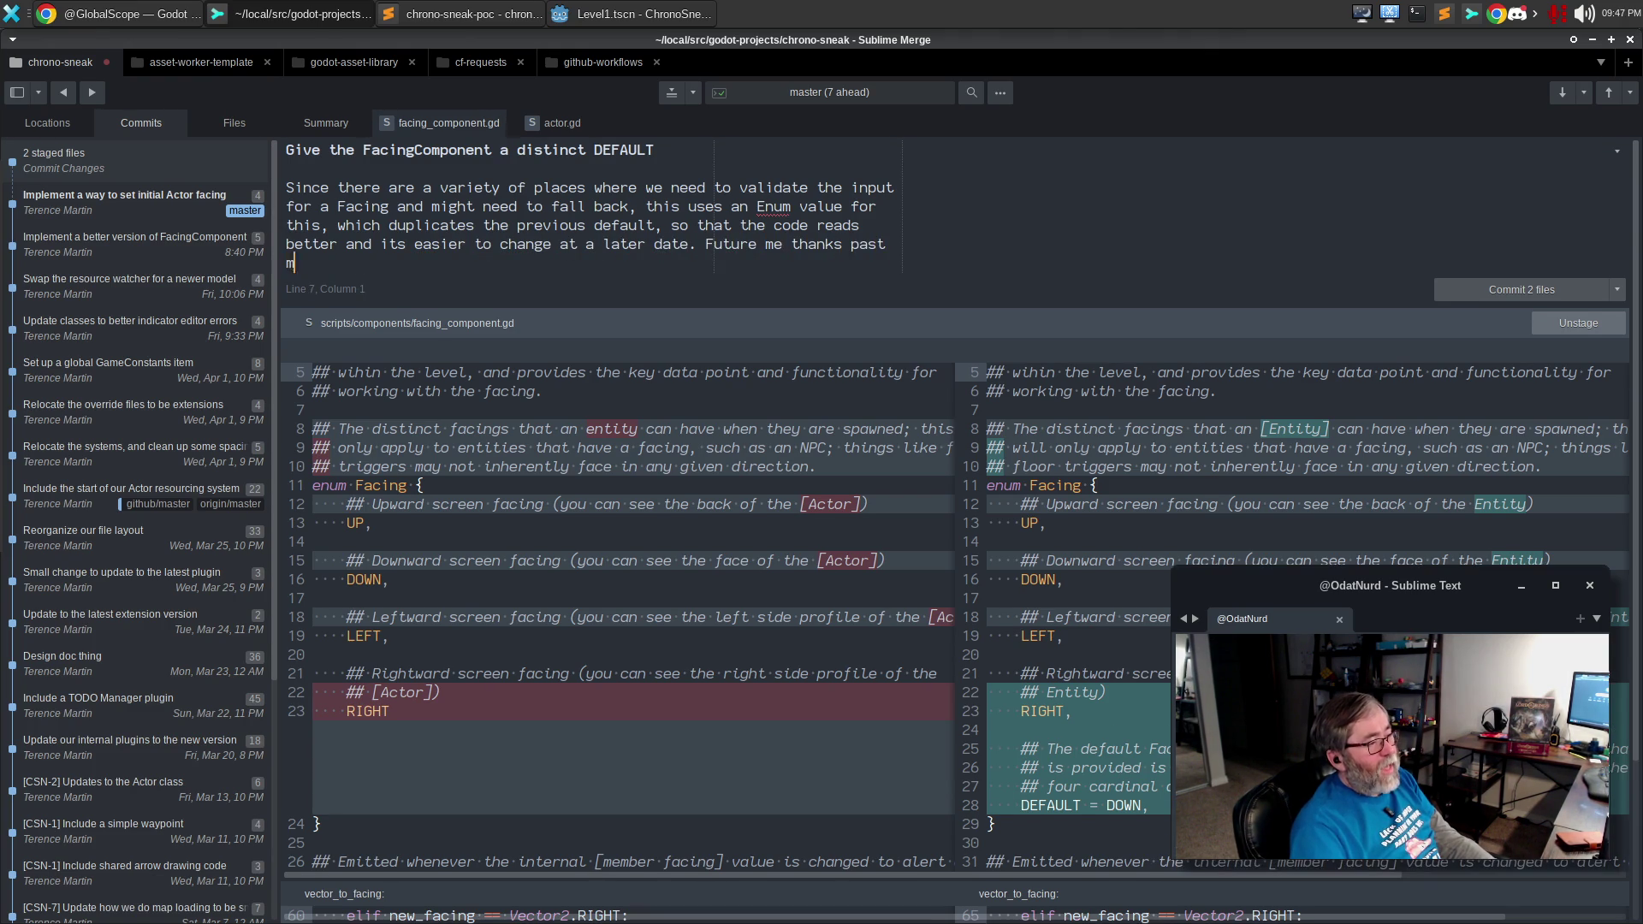
key(BackSpace)
key(BackSpace)
text(.)
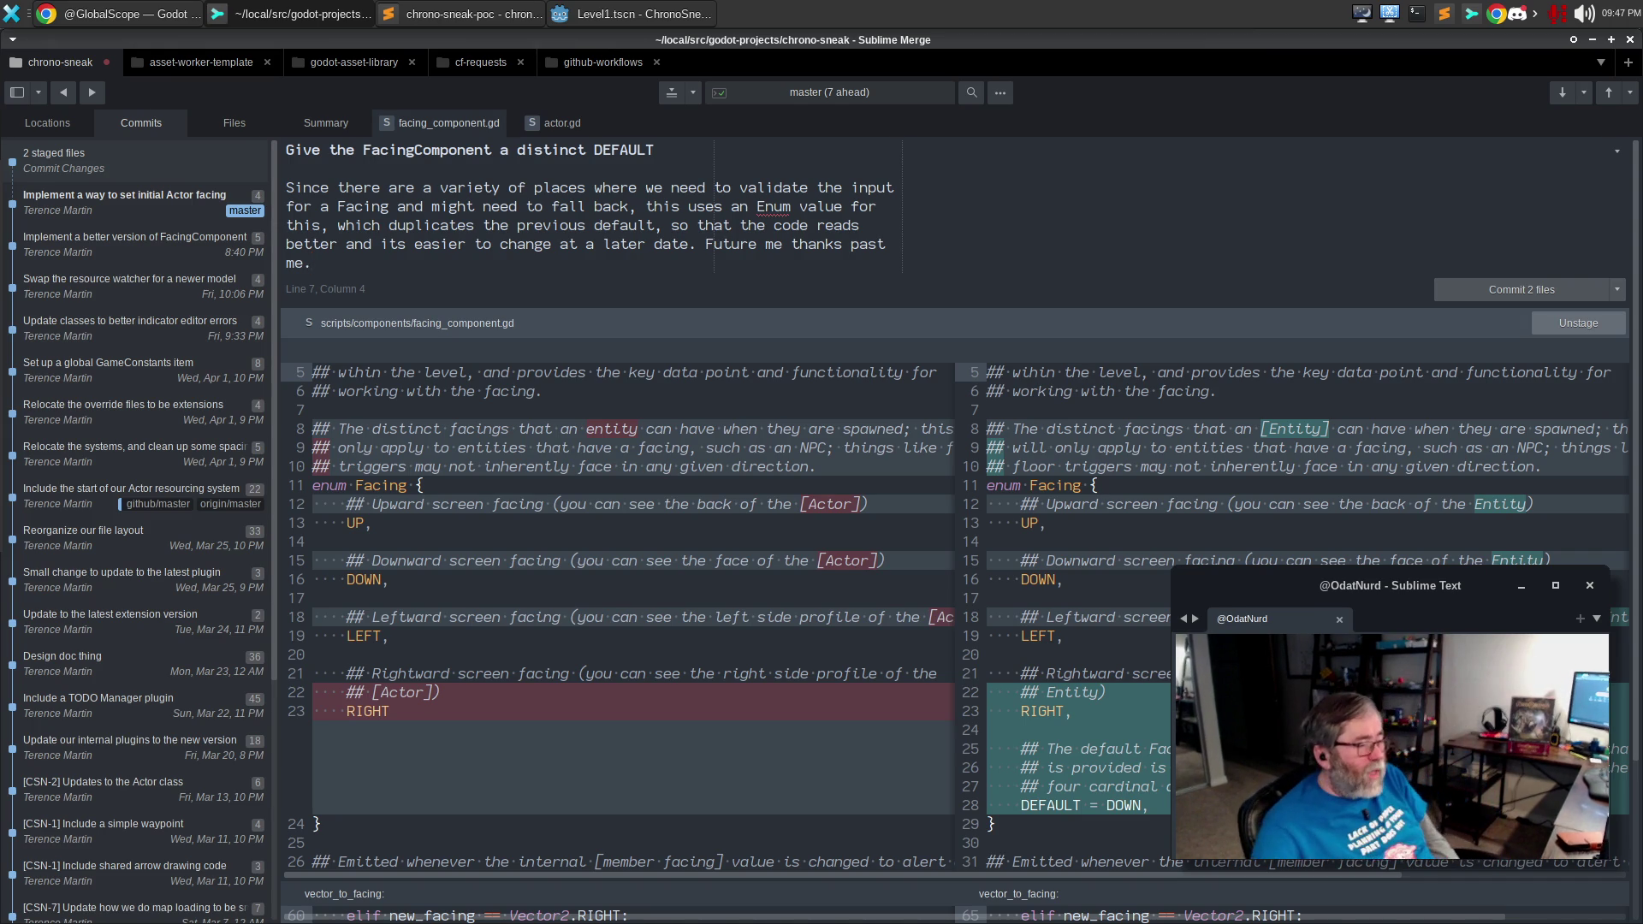
Review the actor.gd and facing_component.gd diffs and commit both files, then return to Godot.
click(538, 120)
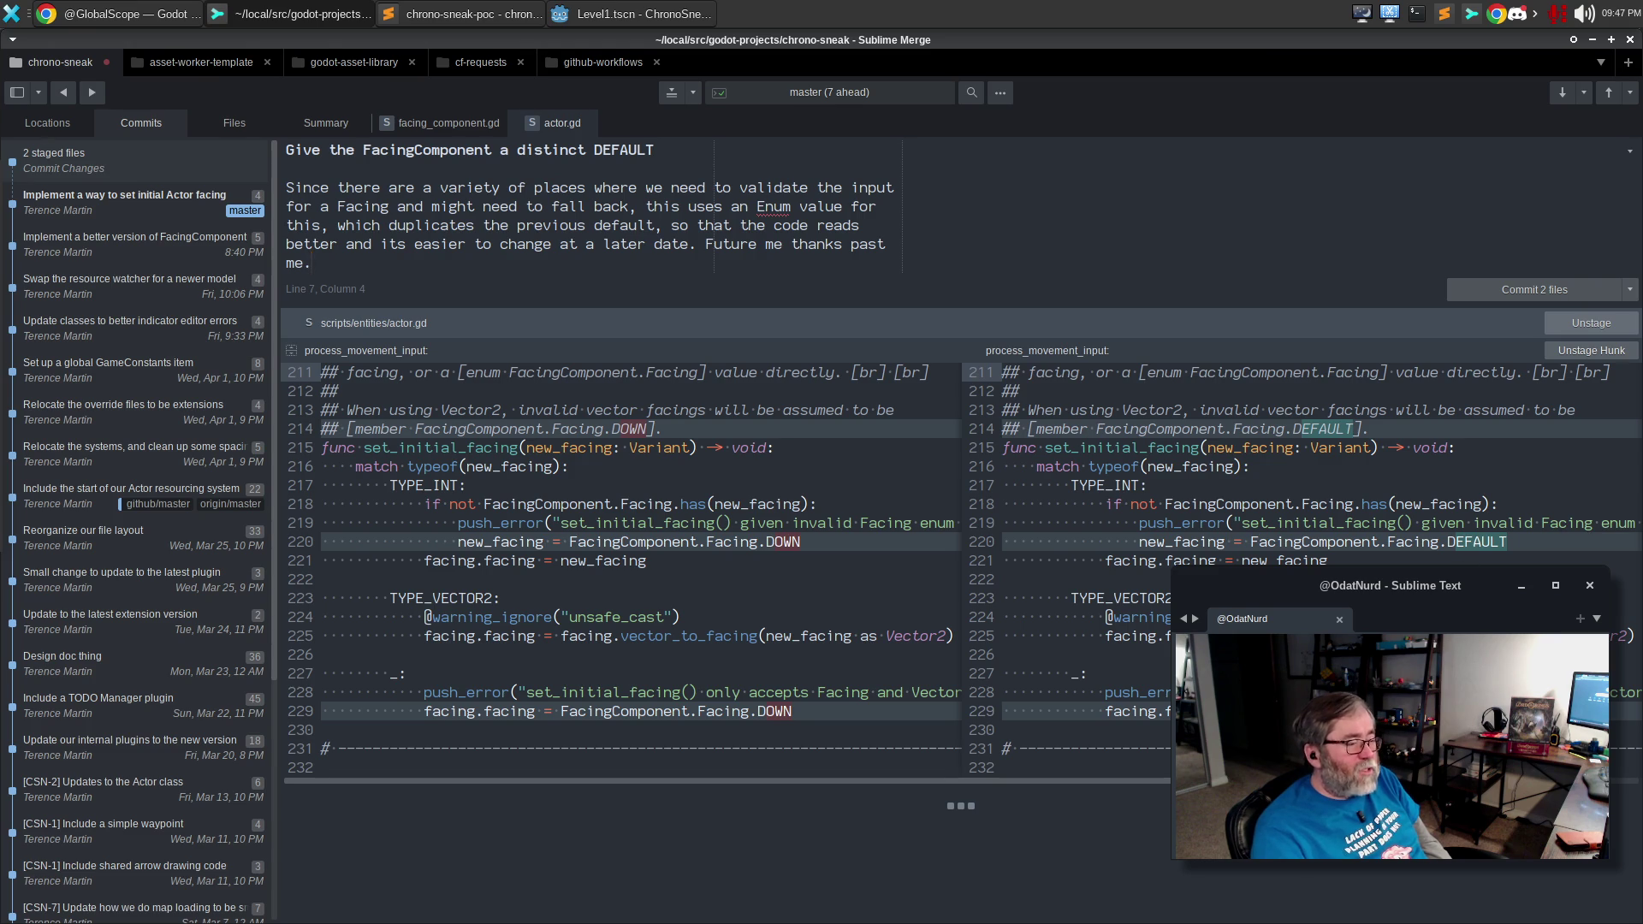
click(419, 126)
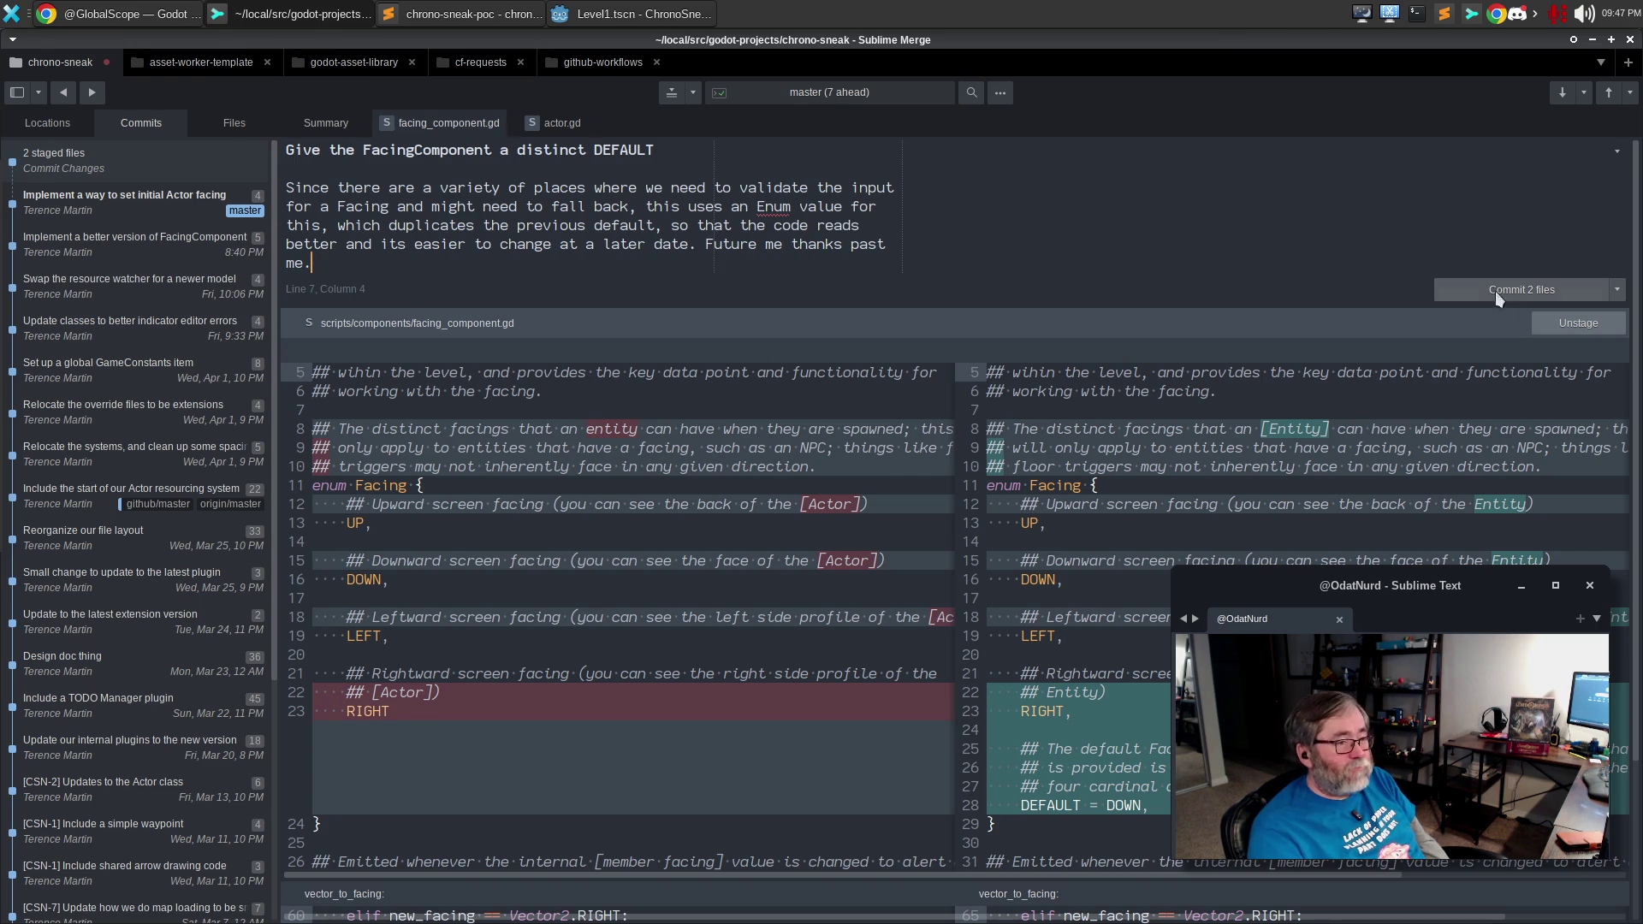
click(1520, 289)
click(647, 14)
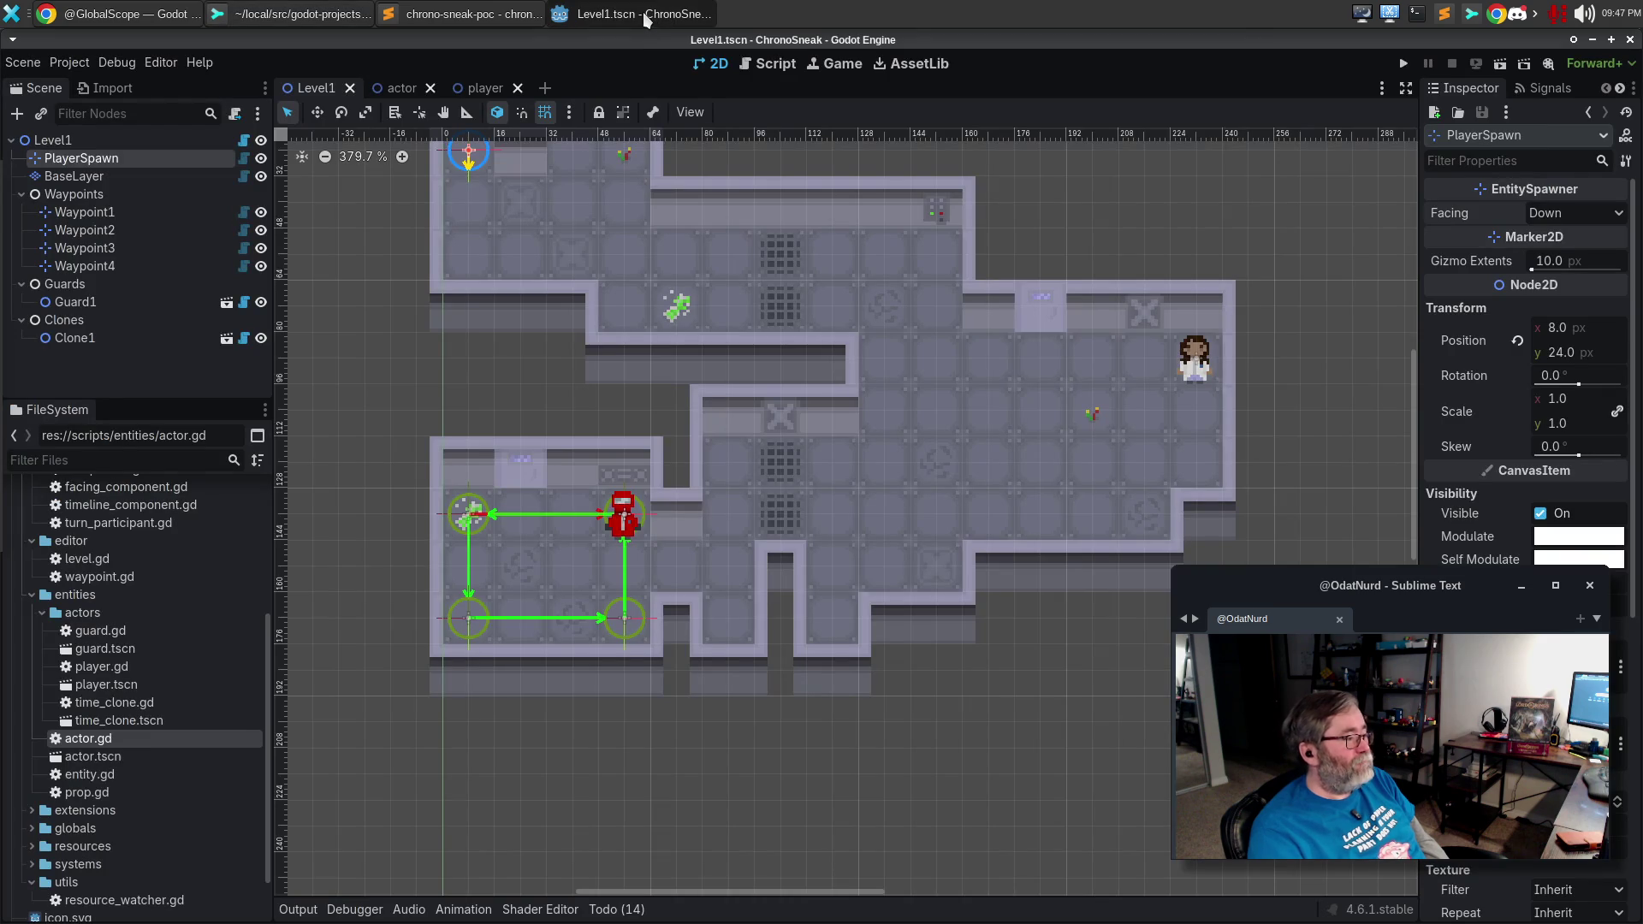
In the Script workspace, jump from the Todo list to the FIXME about renaming facing.
click(766, 74)
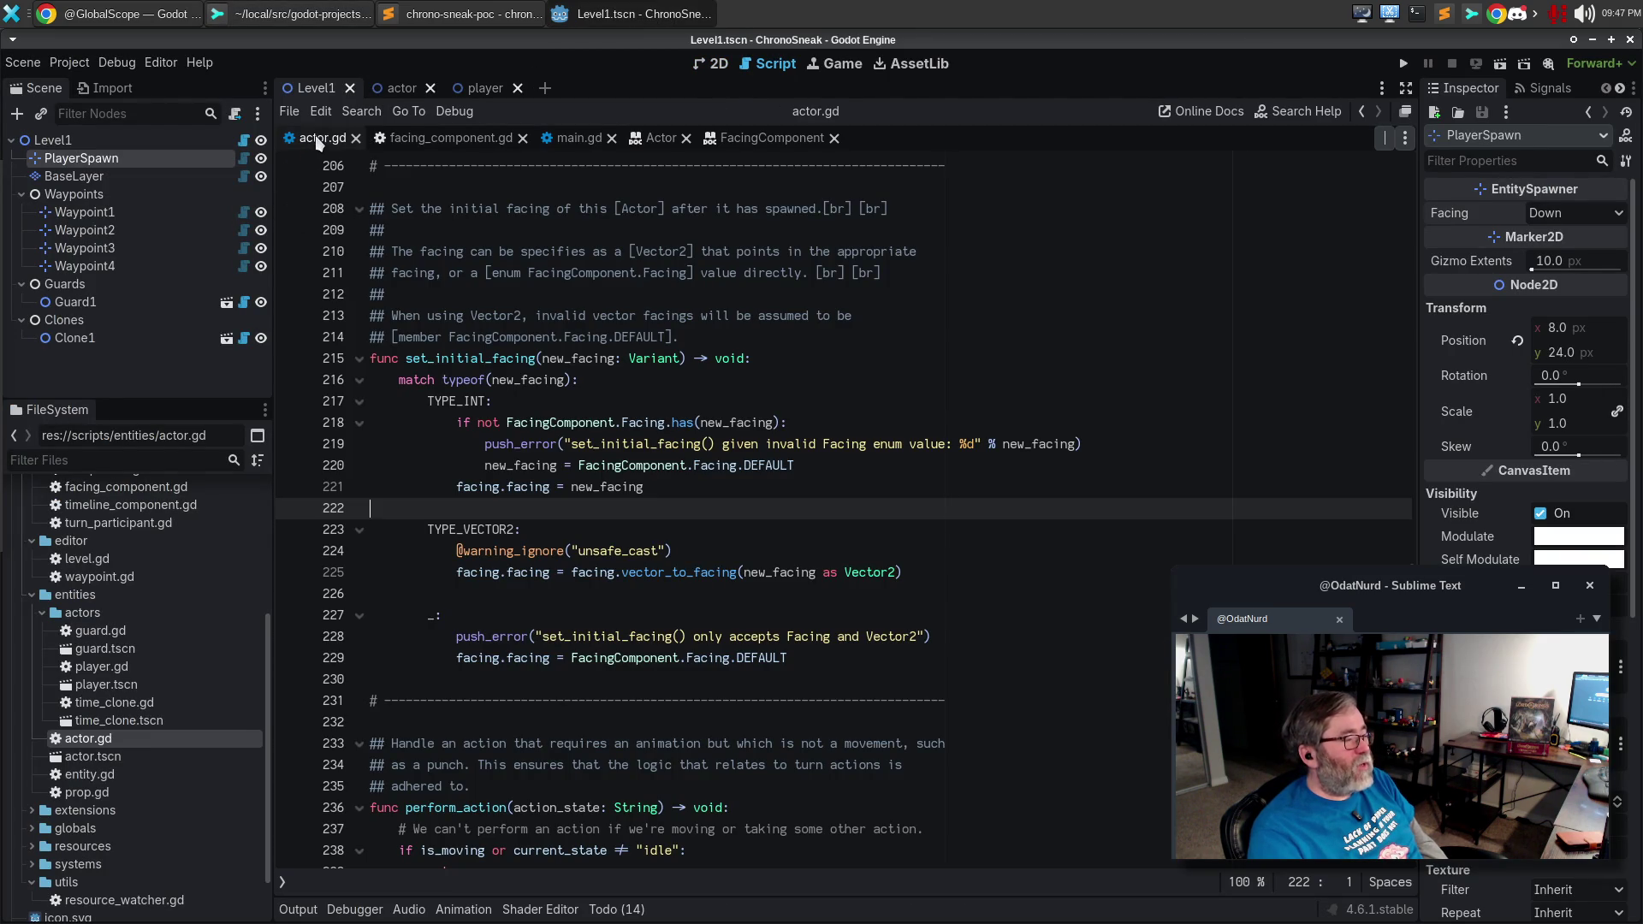
click(629, 909)
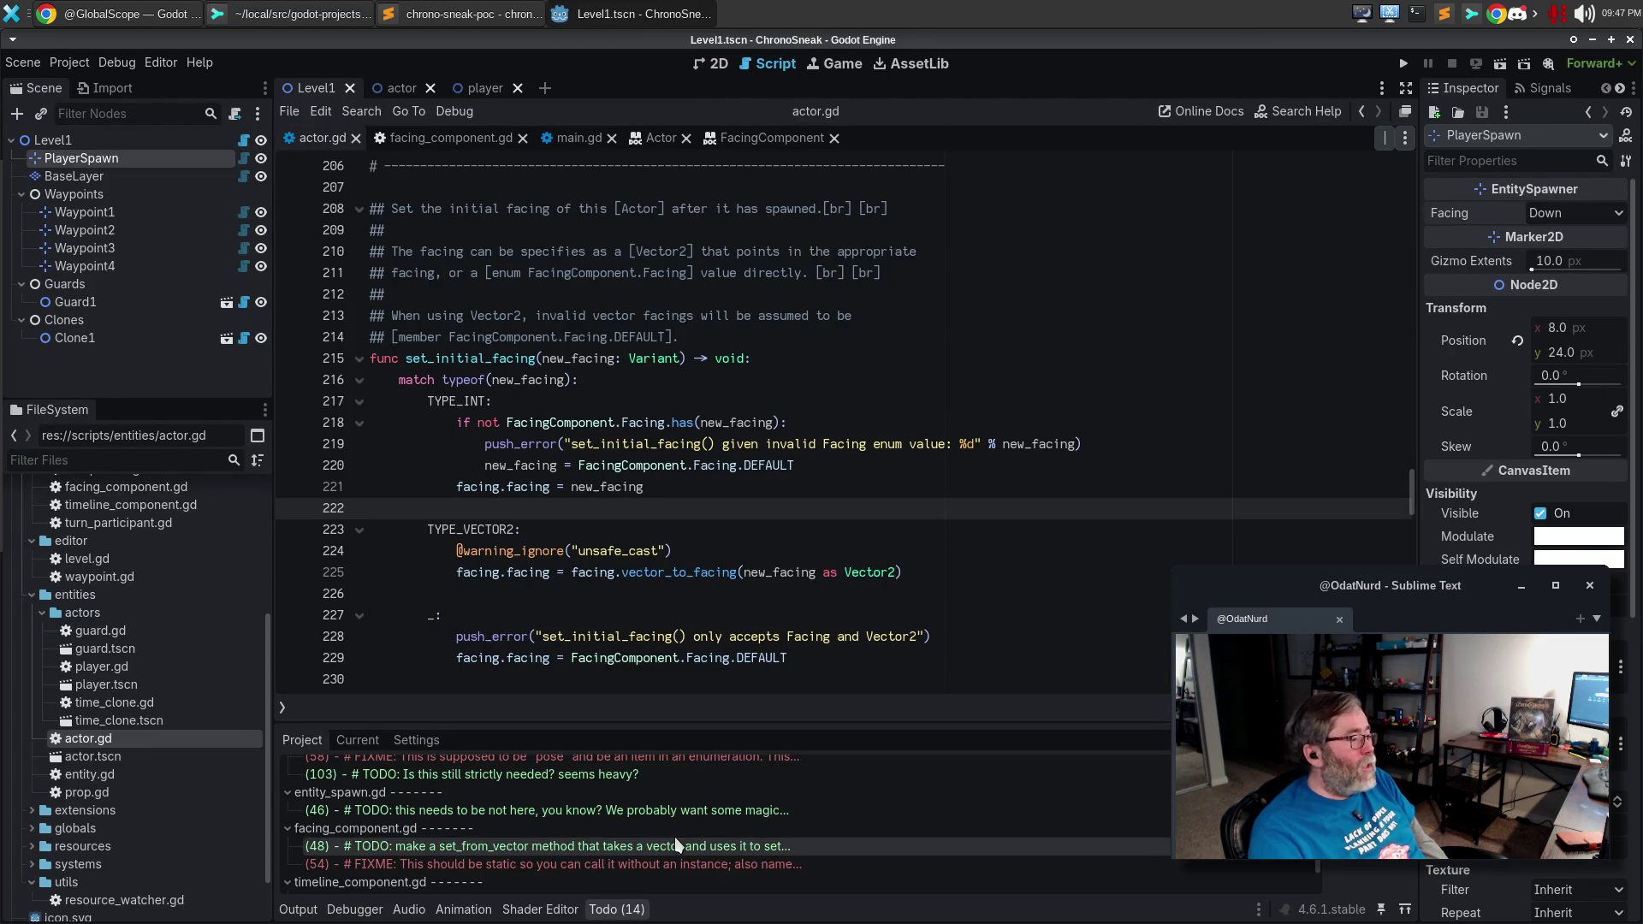
scroll(633, 798, up, 2)
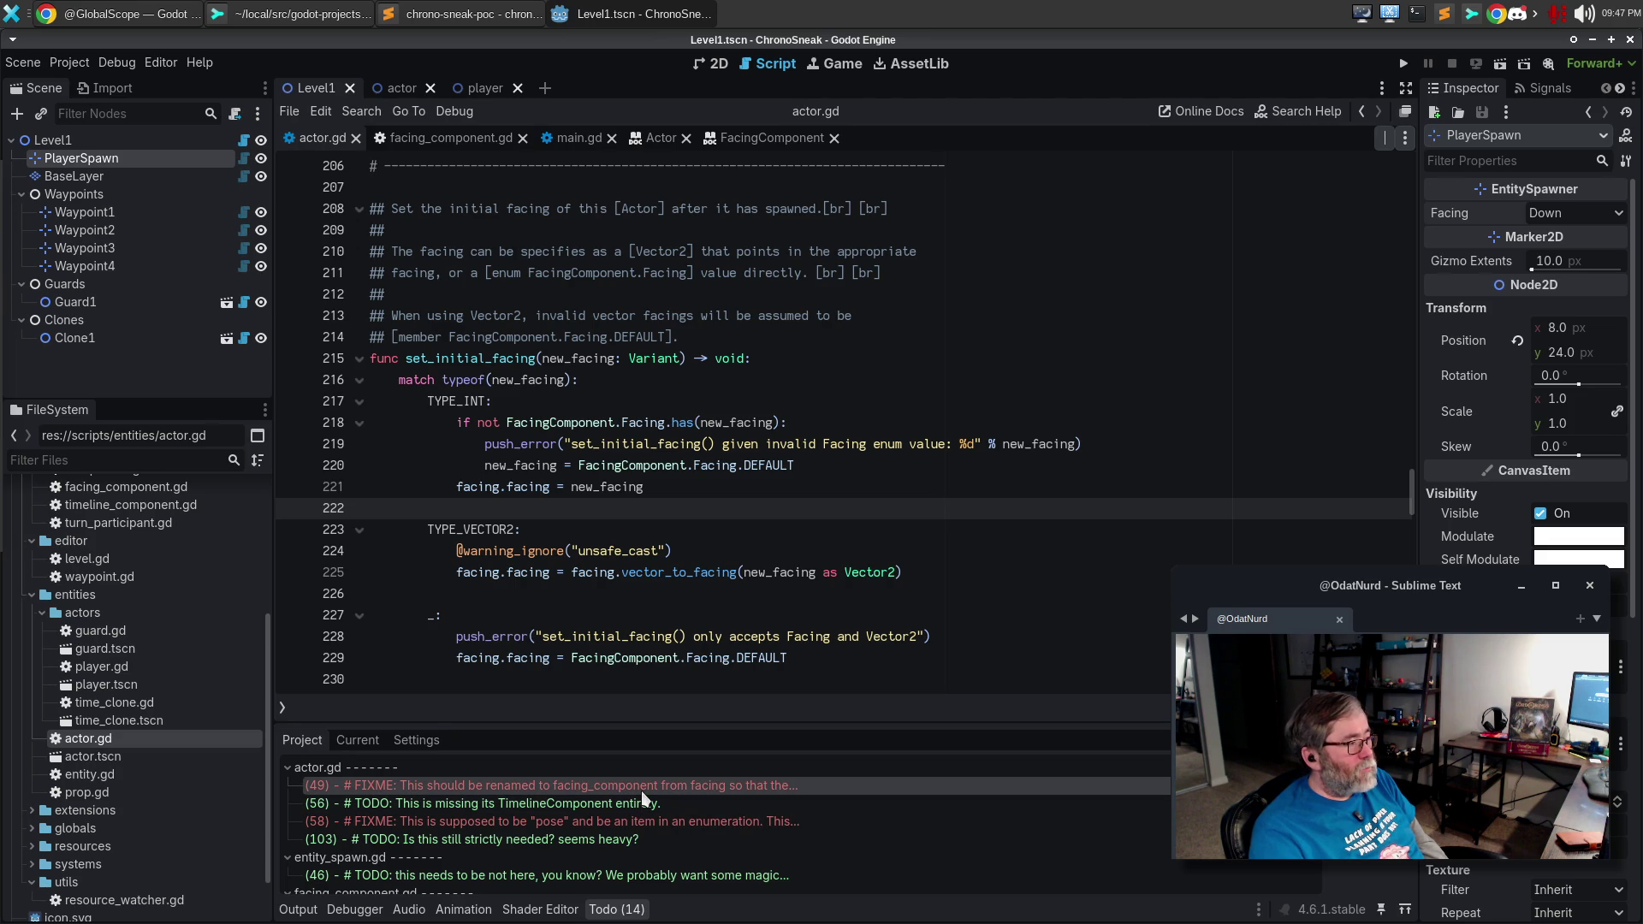
click(640, 789)
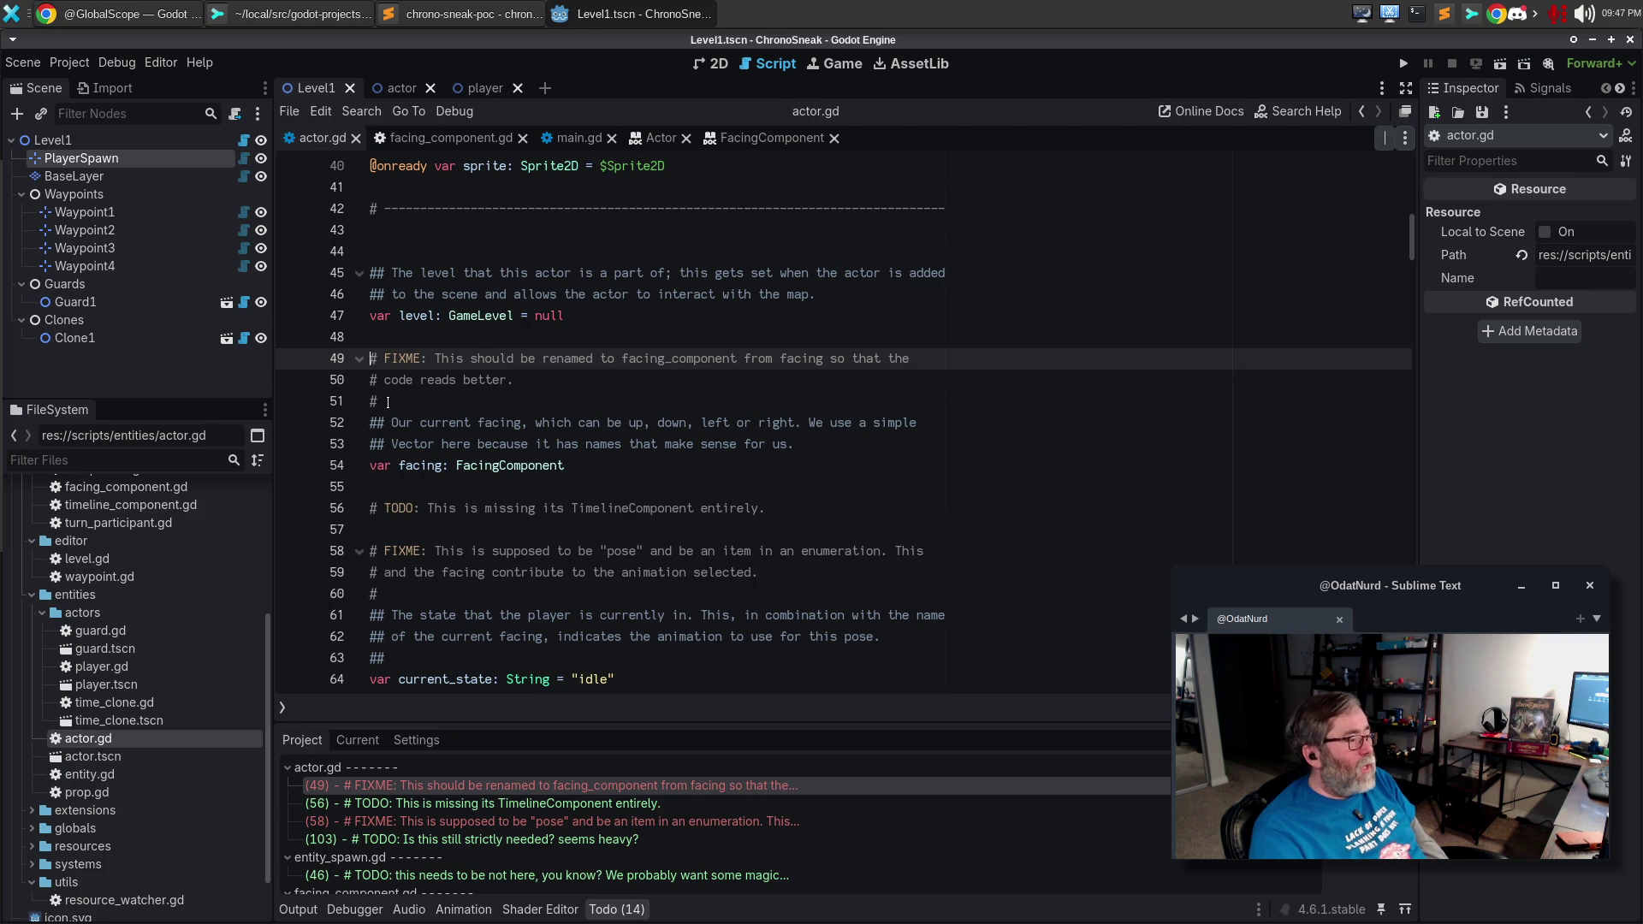
Select successive occurrences of facing through actor.gd with Ctrl+D.
click(413, 465)
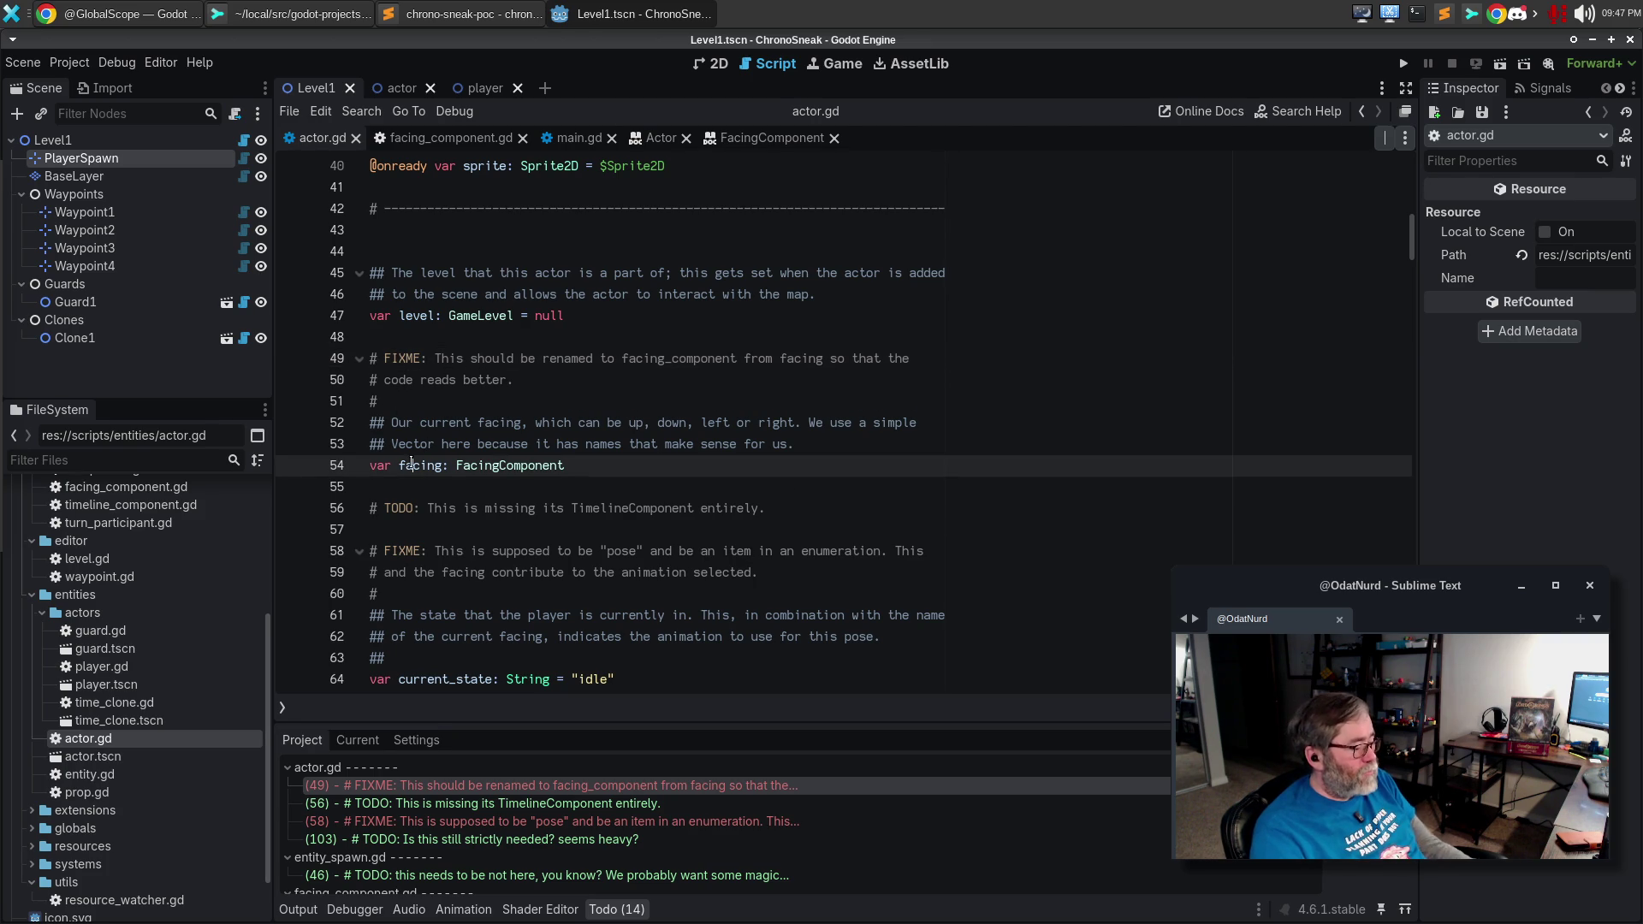
key(ctrl+d)
key(ctrl+d)
key(ctrl+d)
key(ctrl+d)
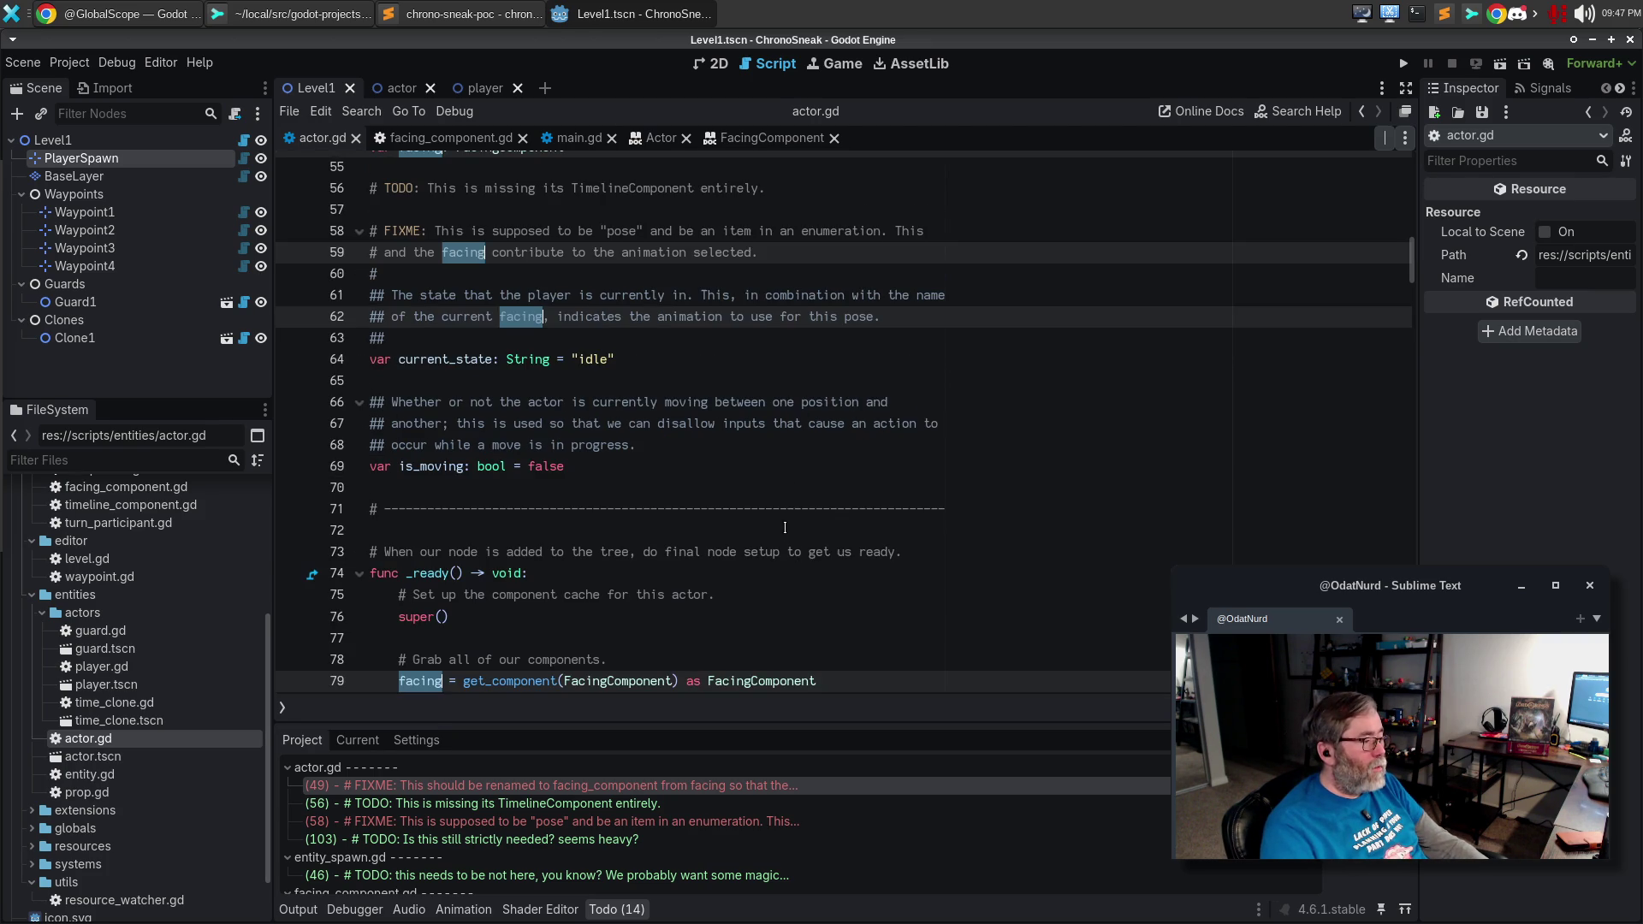
scroll(784, 521, down, 4)
key(ctrl+d)
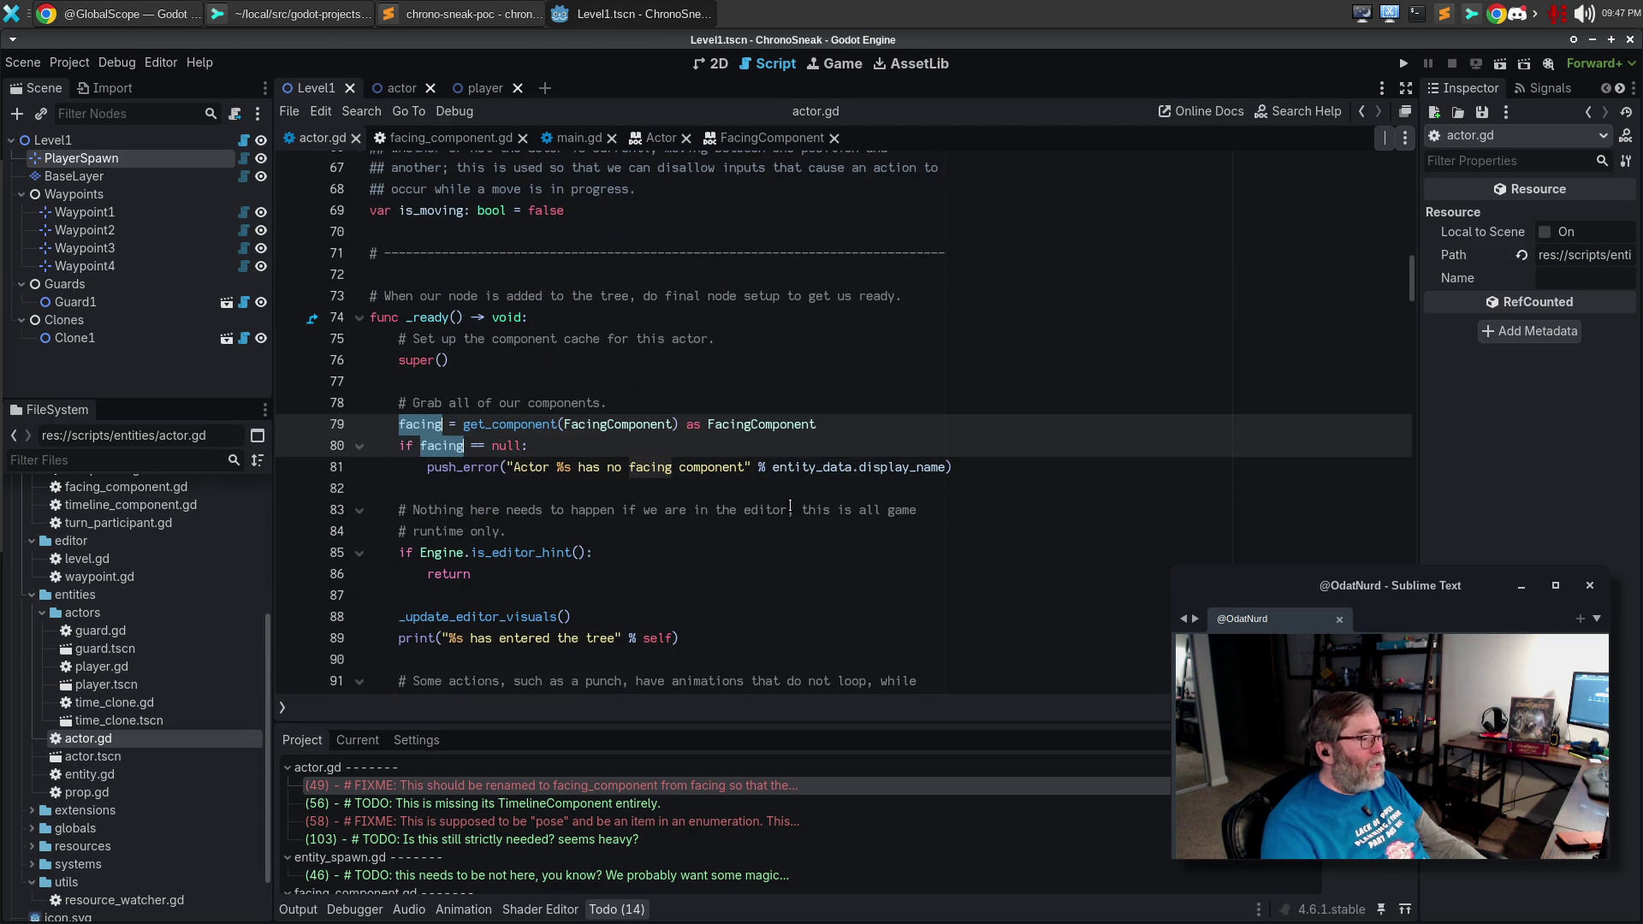
key(ctrl+d)
key(ctrl+d)
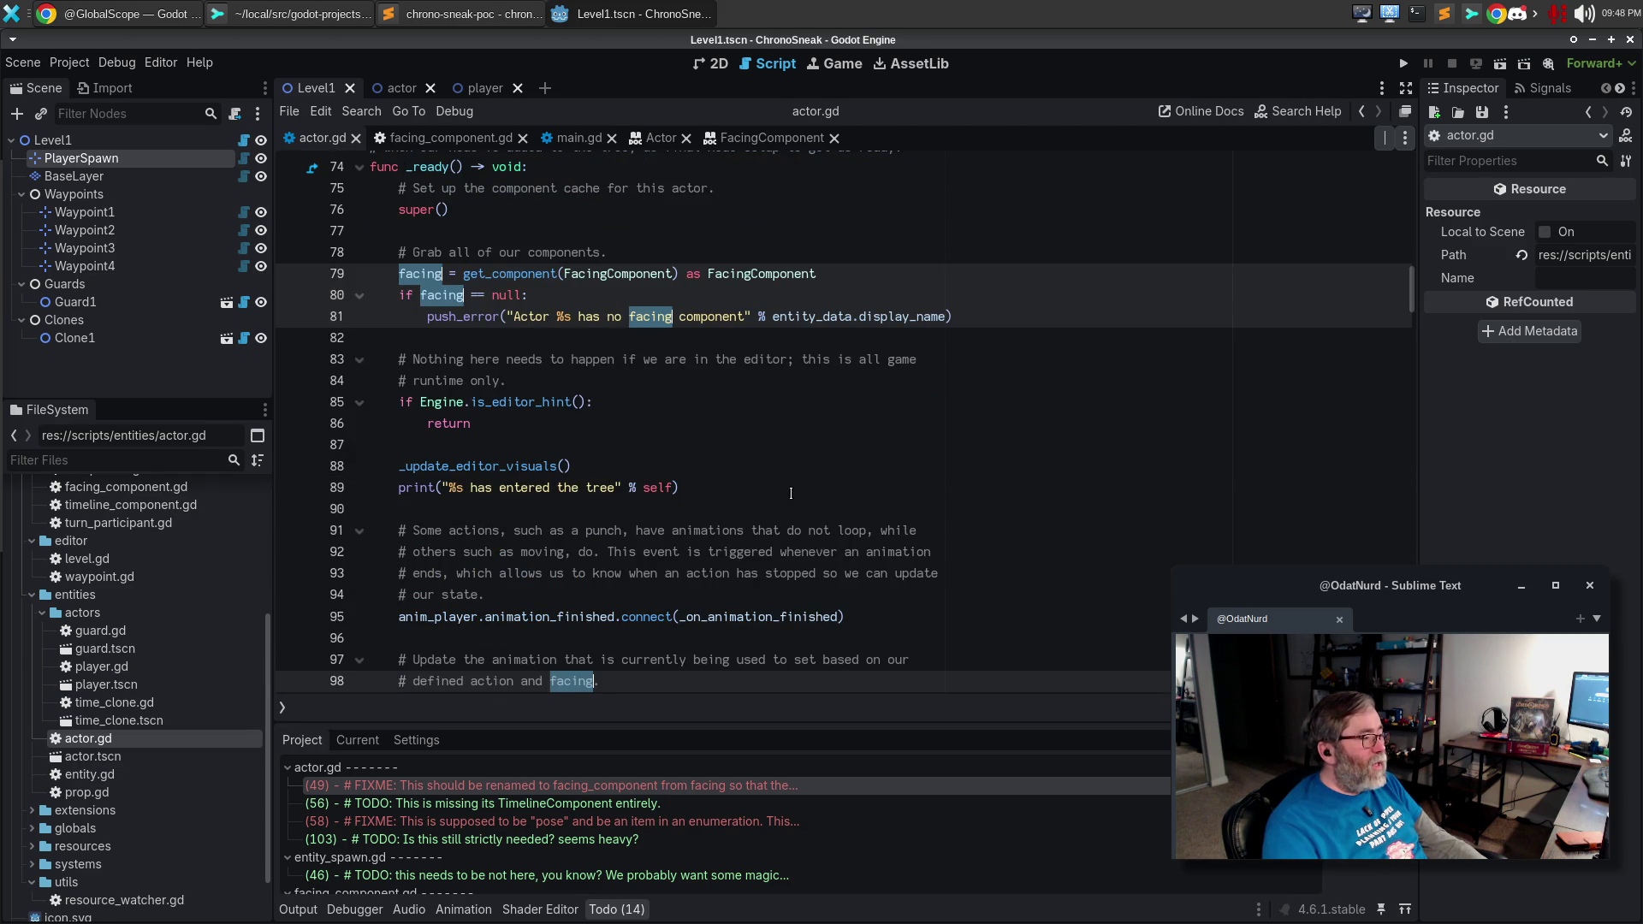
key(ctrl+d)
key(ctrl+d)
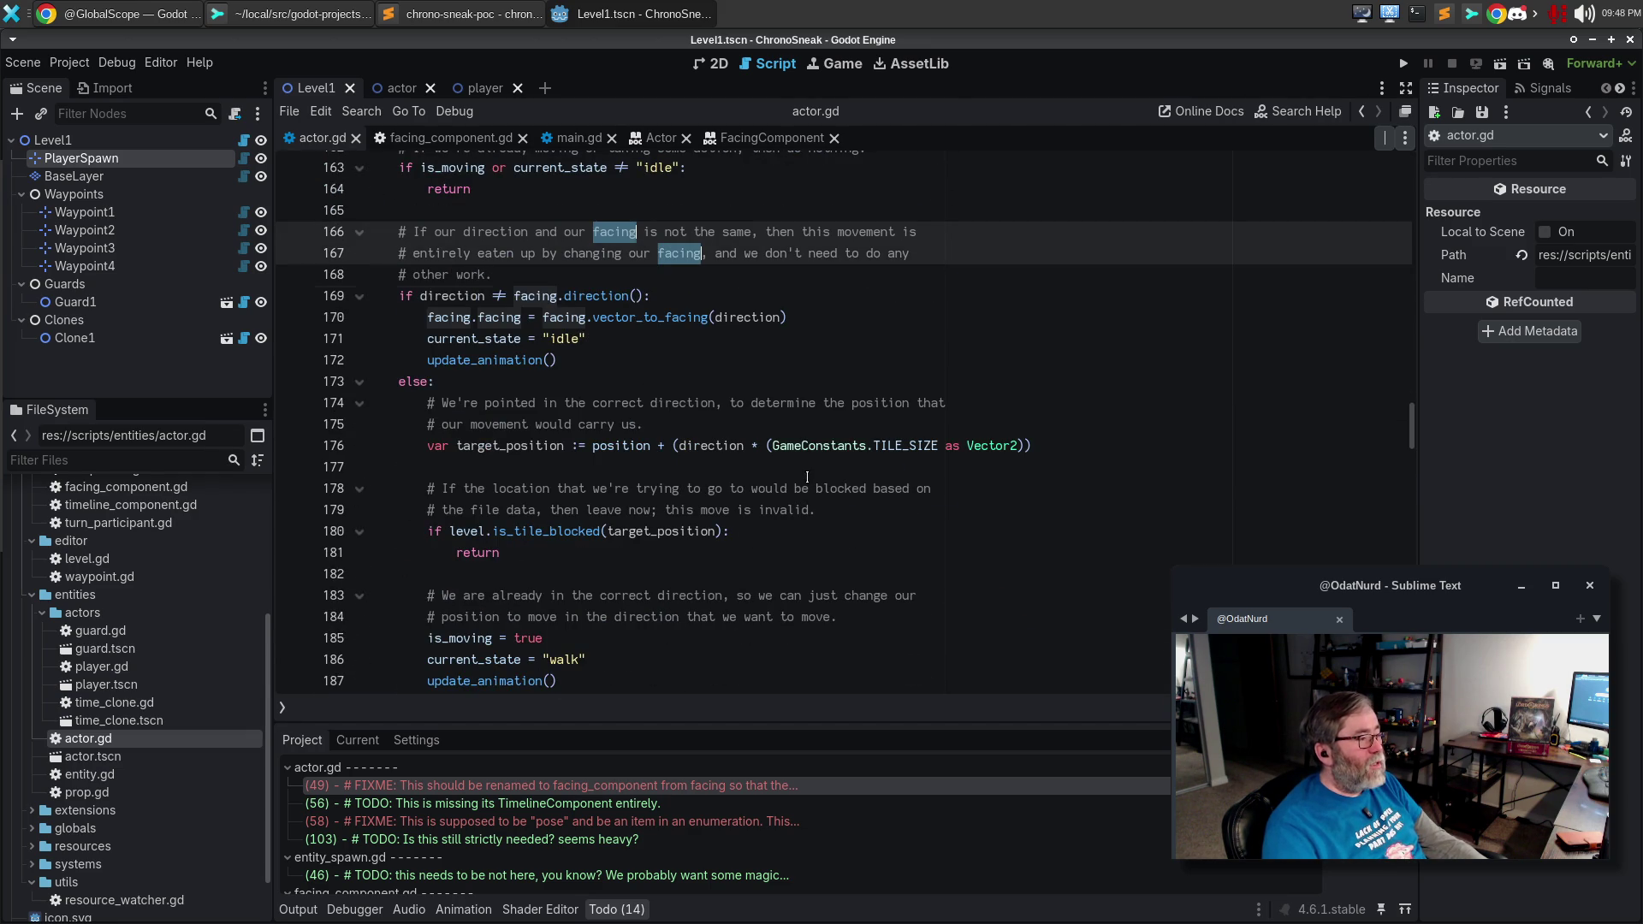
key(ctrl+d)
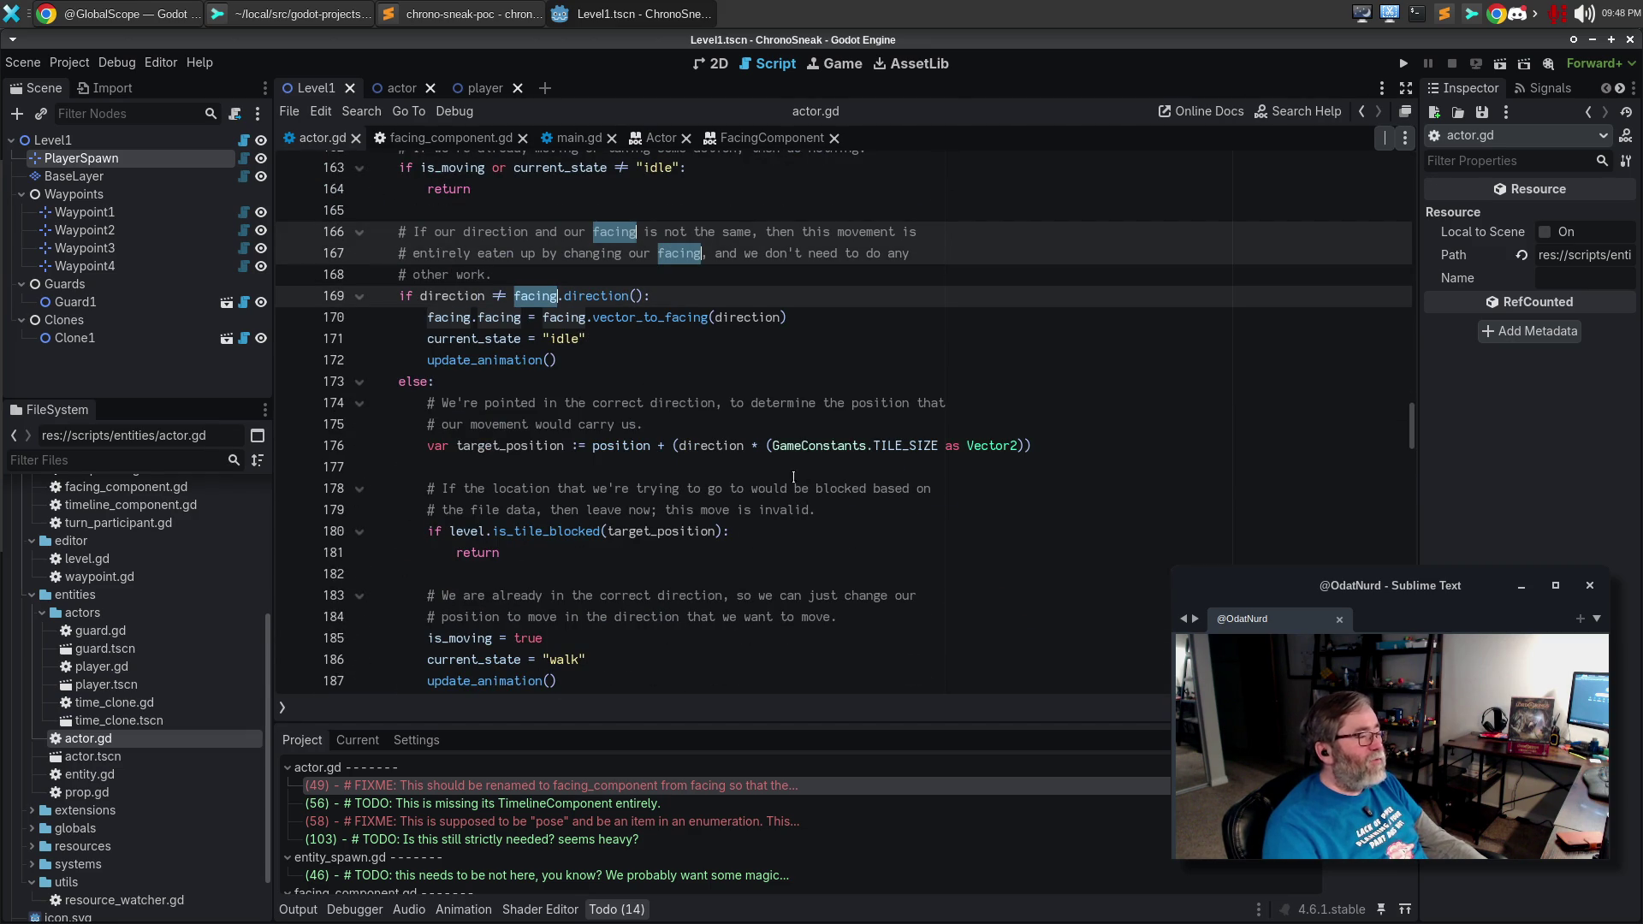
scroll(737, 346, up, 20)
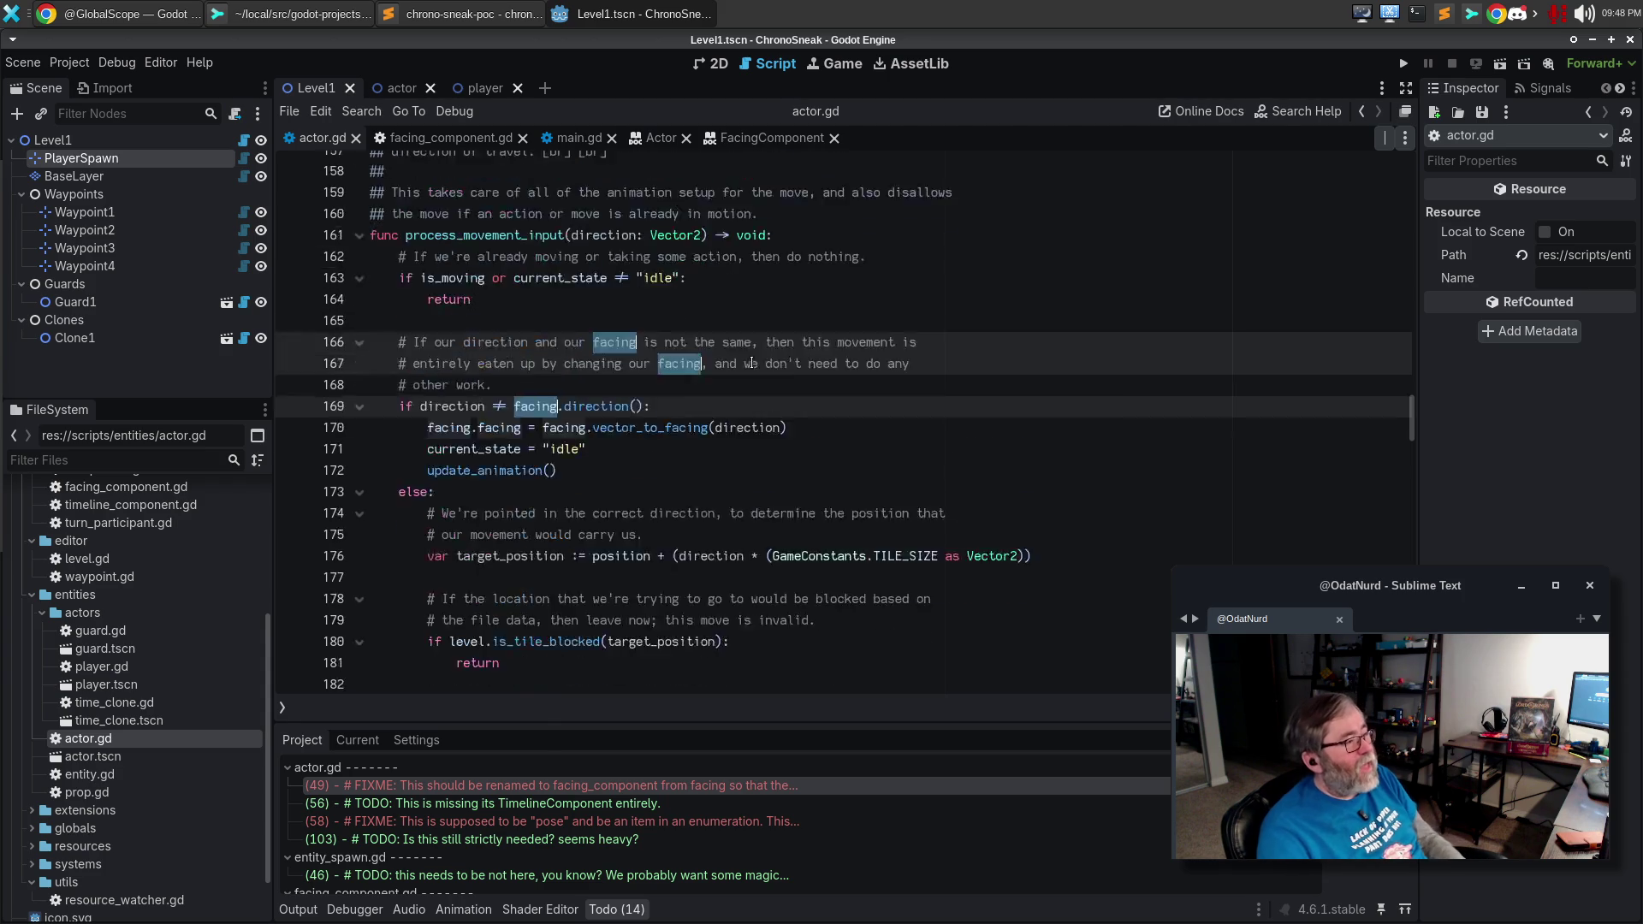
scroll(737, 346, up, 20)
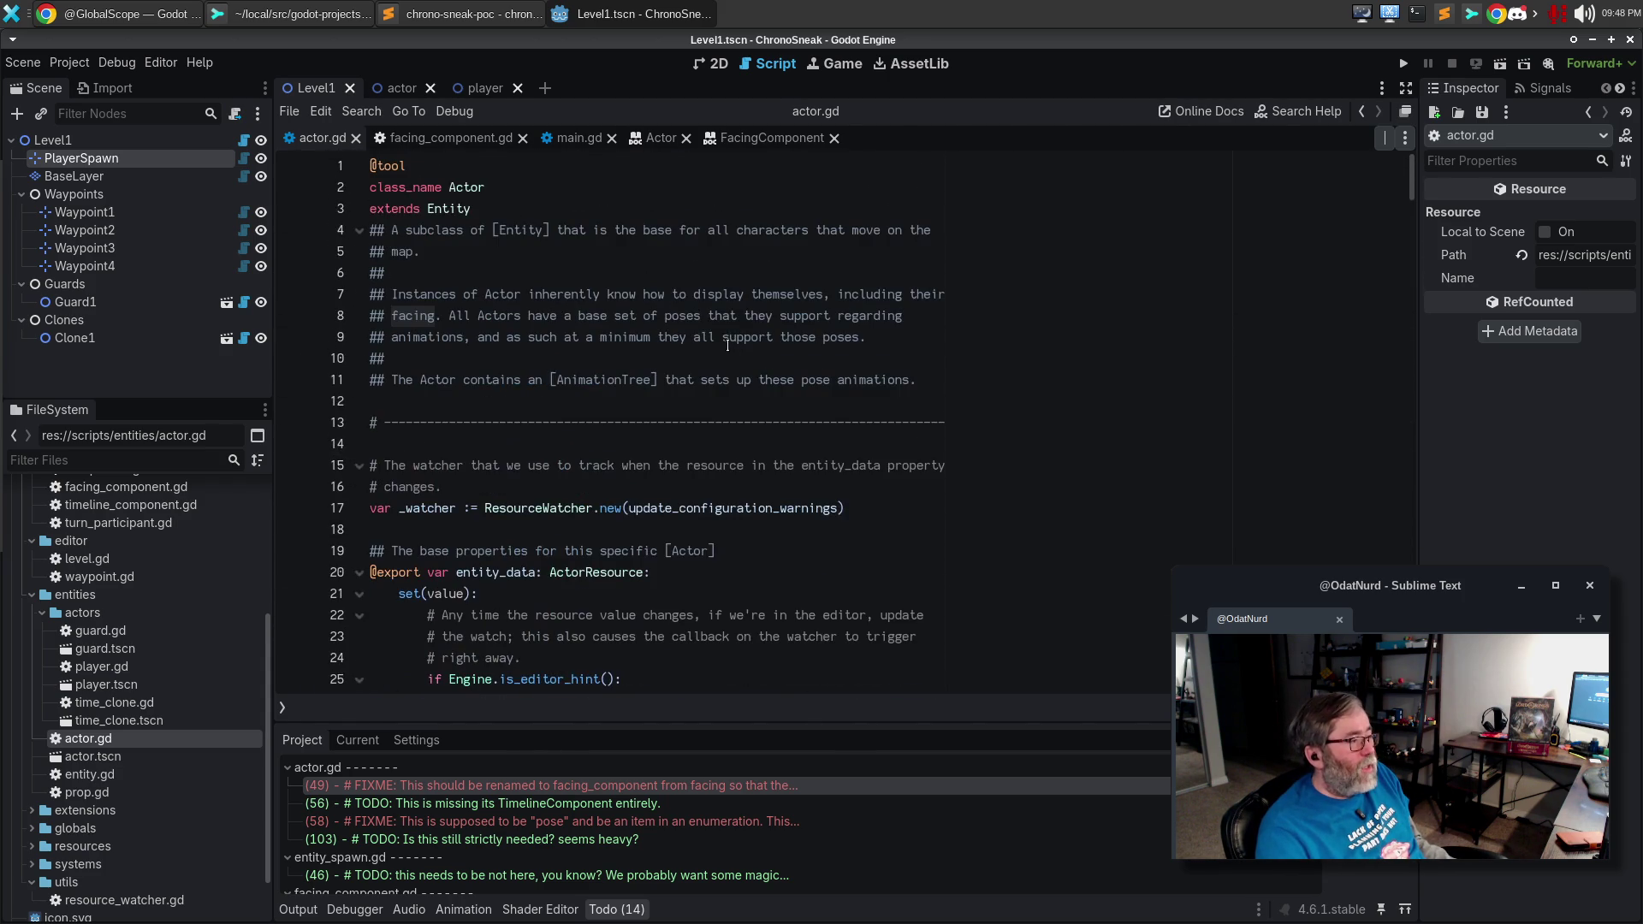
scroll(697, 327, down, 4)
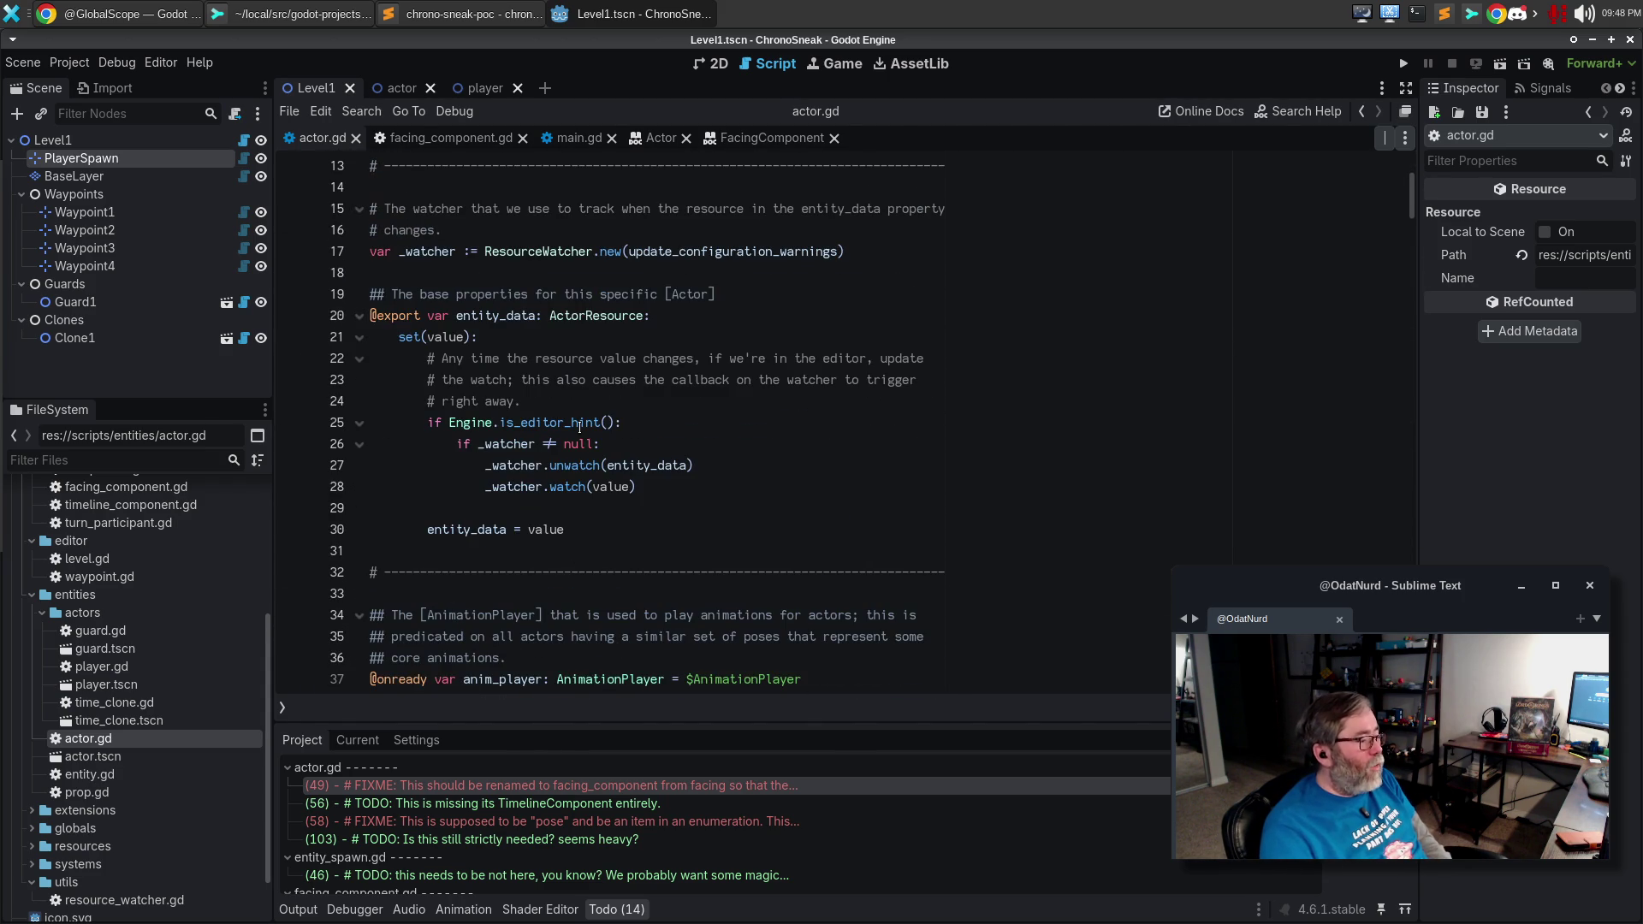
Delete the three-line rename FIXME comment at line 49.
click(507, 785)
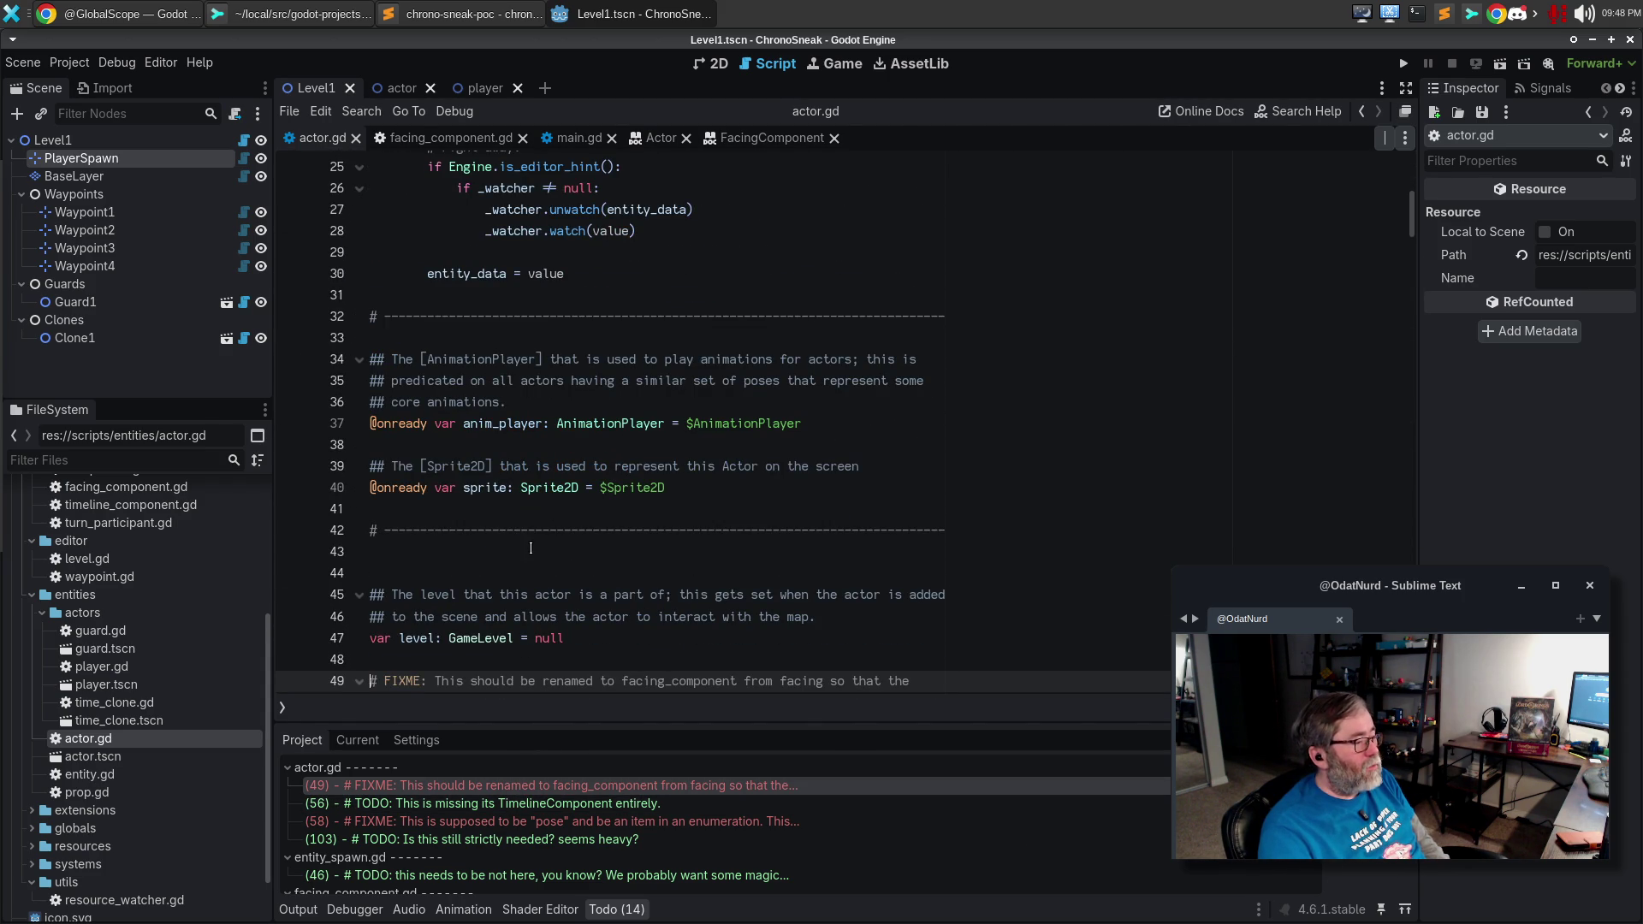
drag(396, 476, 330, 436)
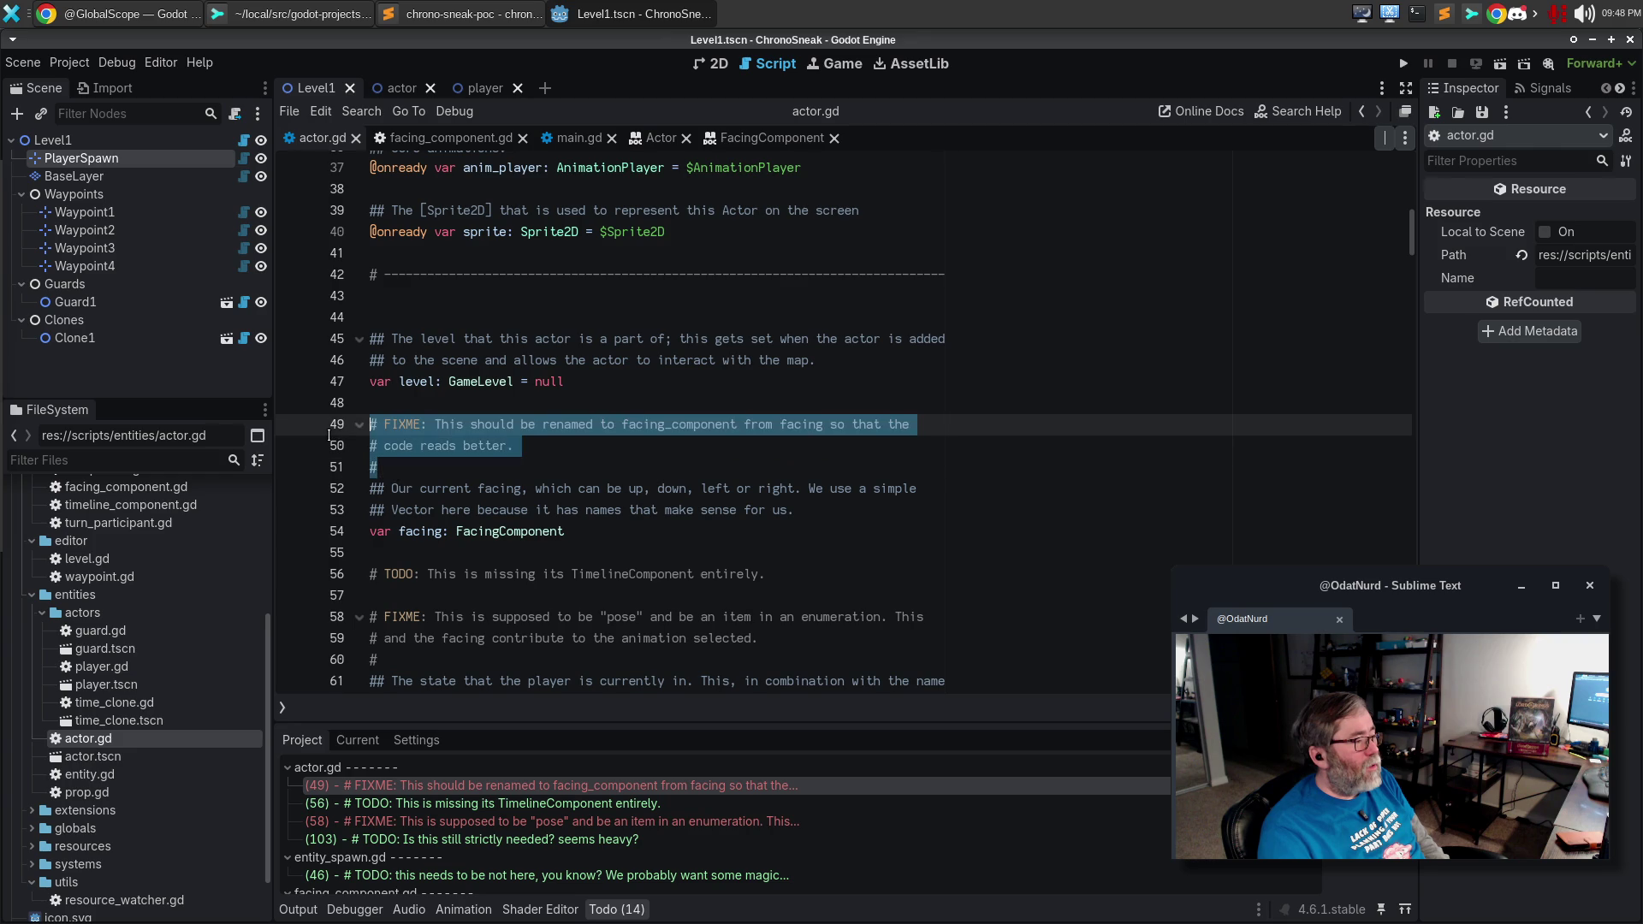
key(BackSpace)
key(BackSpace)
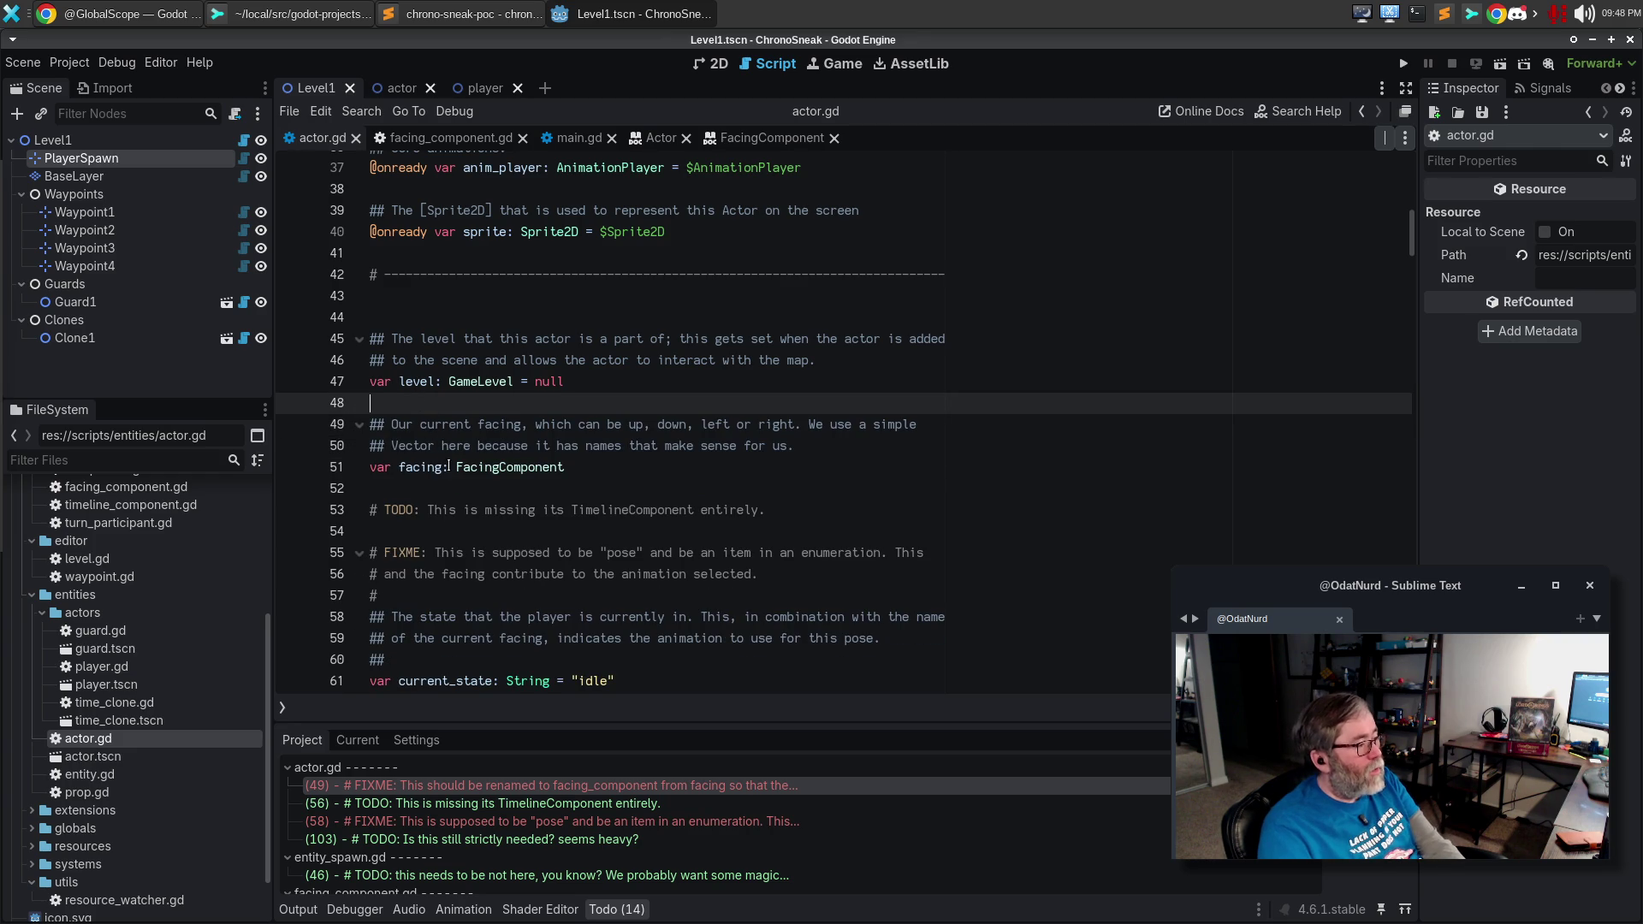
click(446, 468)
Rename the facing declaration and the line 76 references to facing_comp.
text(_comp)
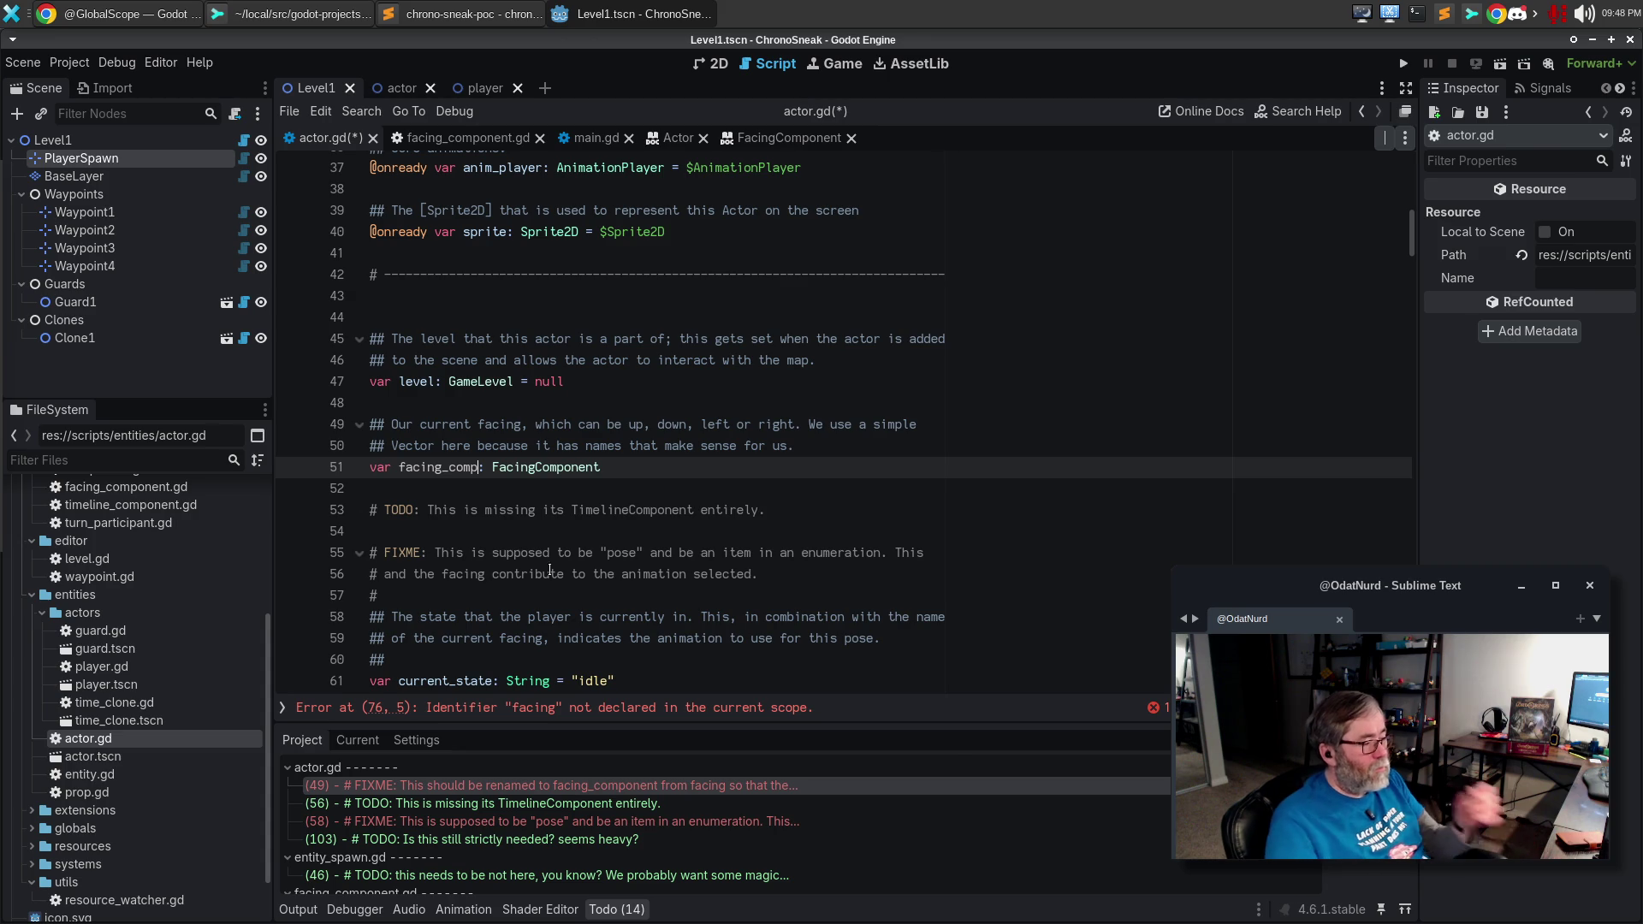
click(789, 709)
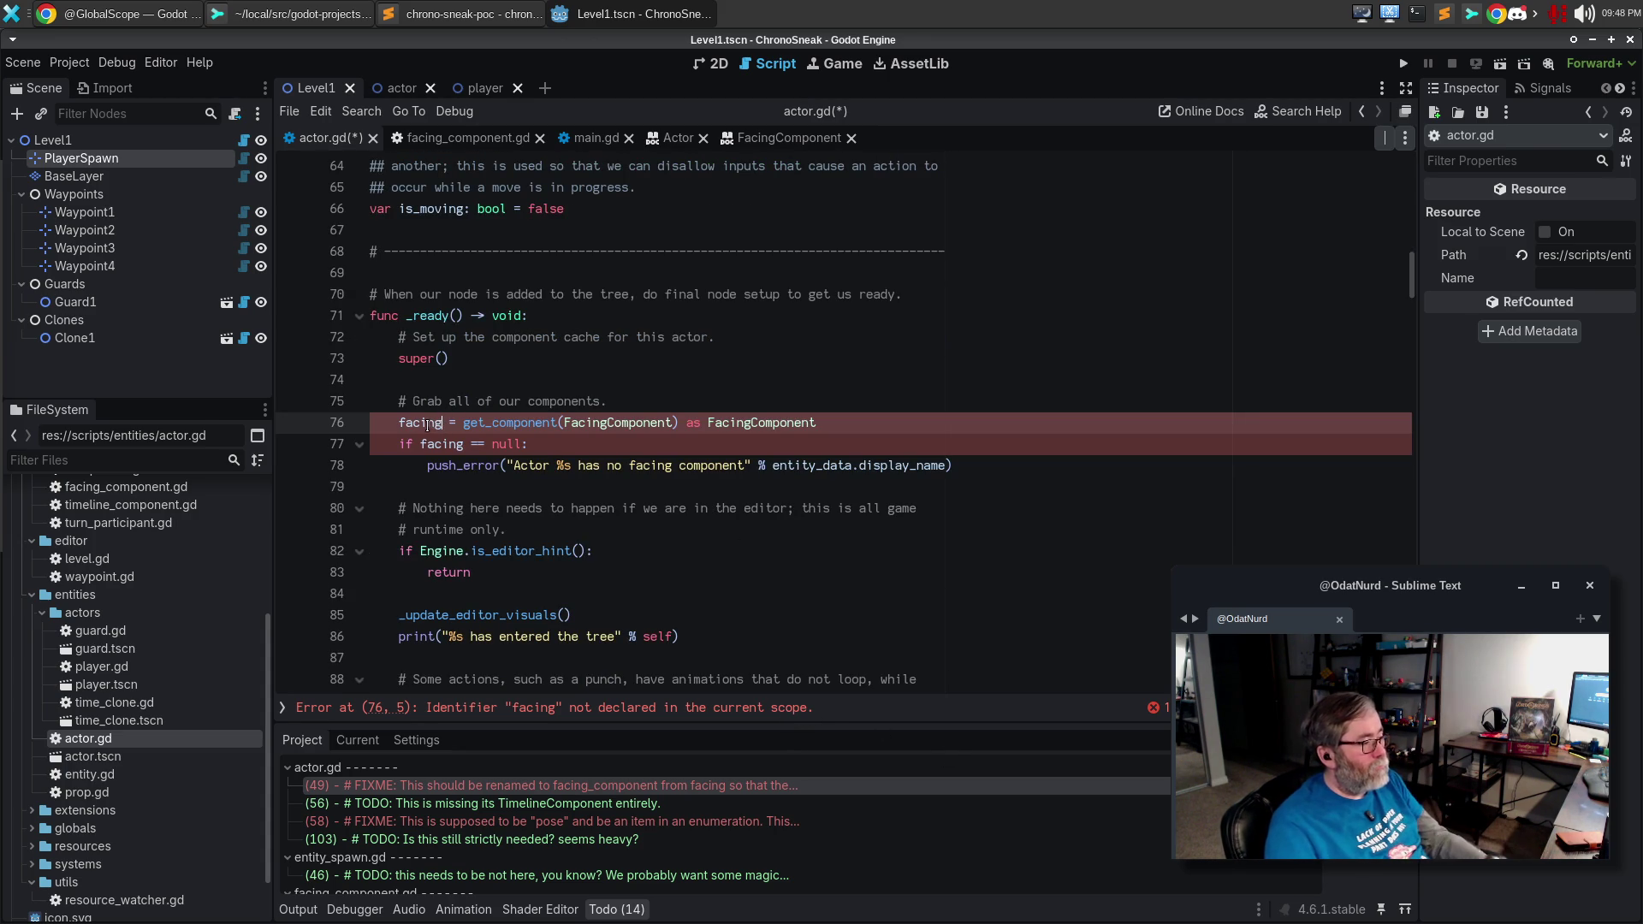
double_click(439, 426)
key(Right)
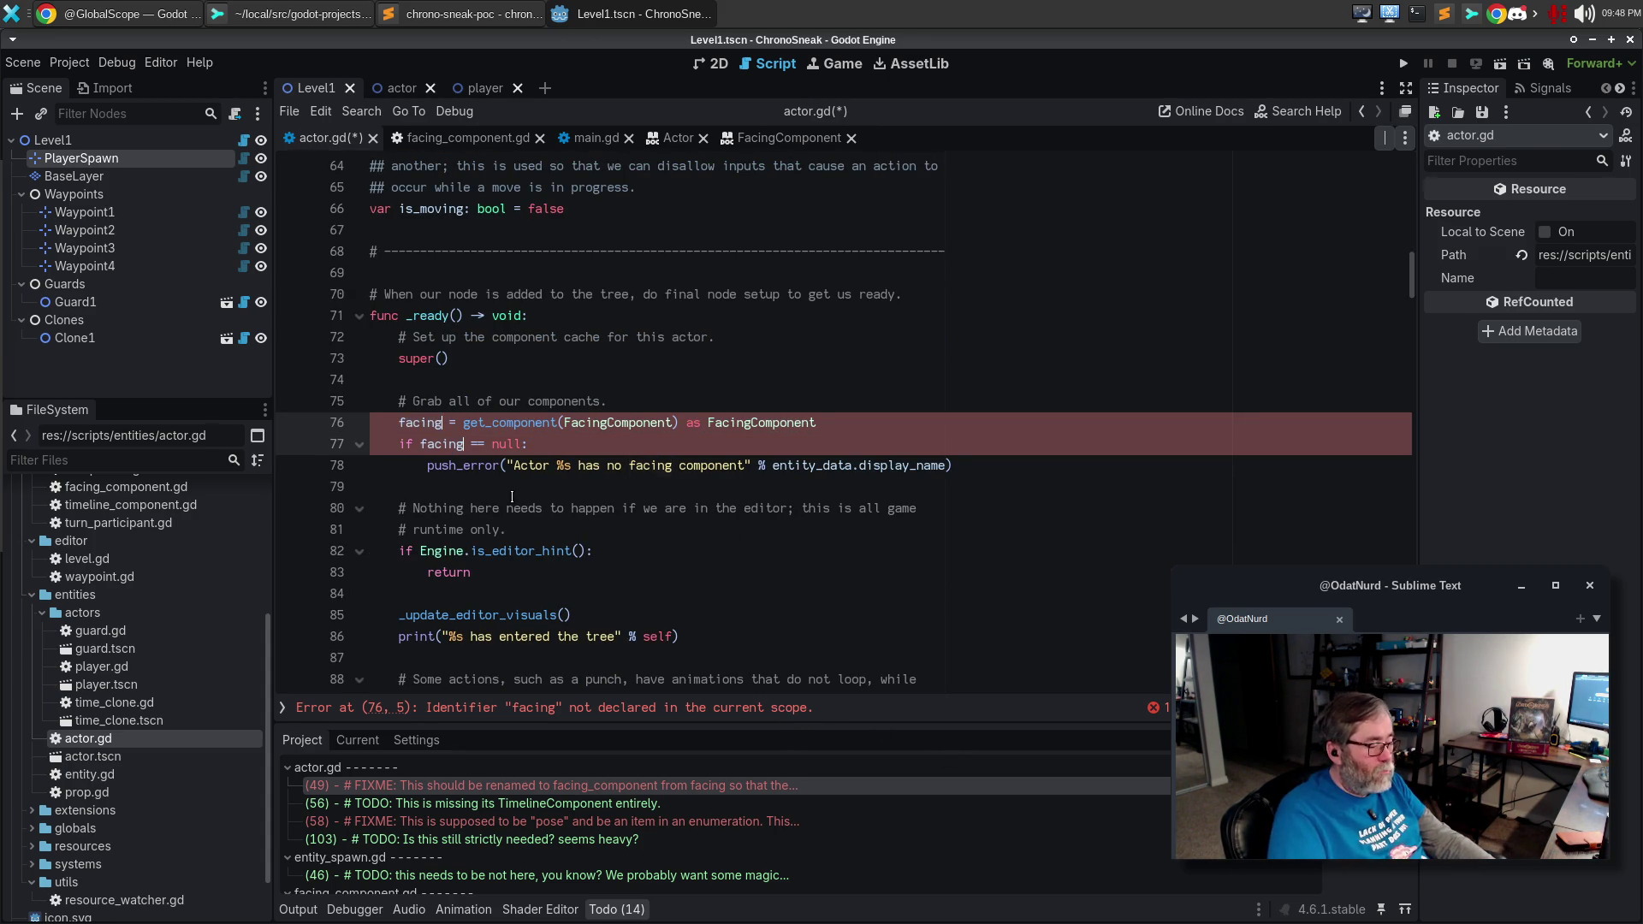
text(_comp)
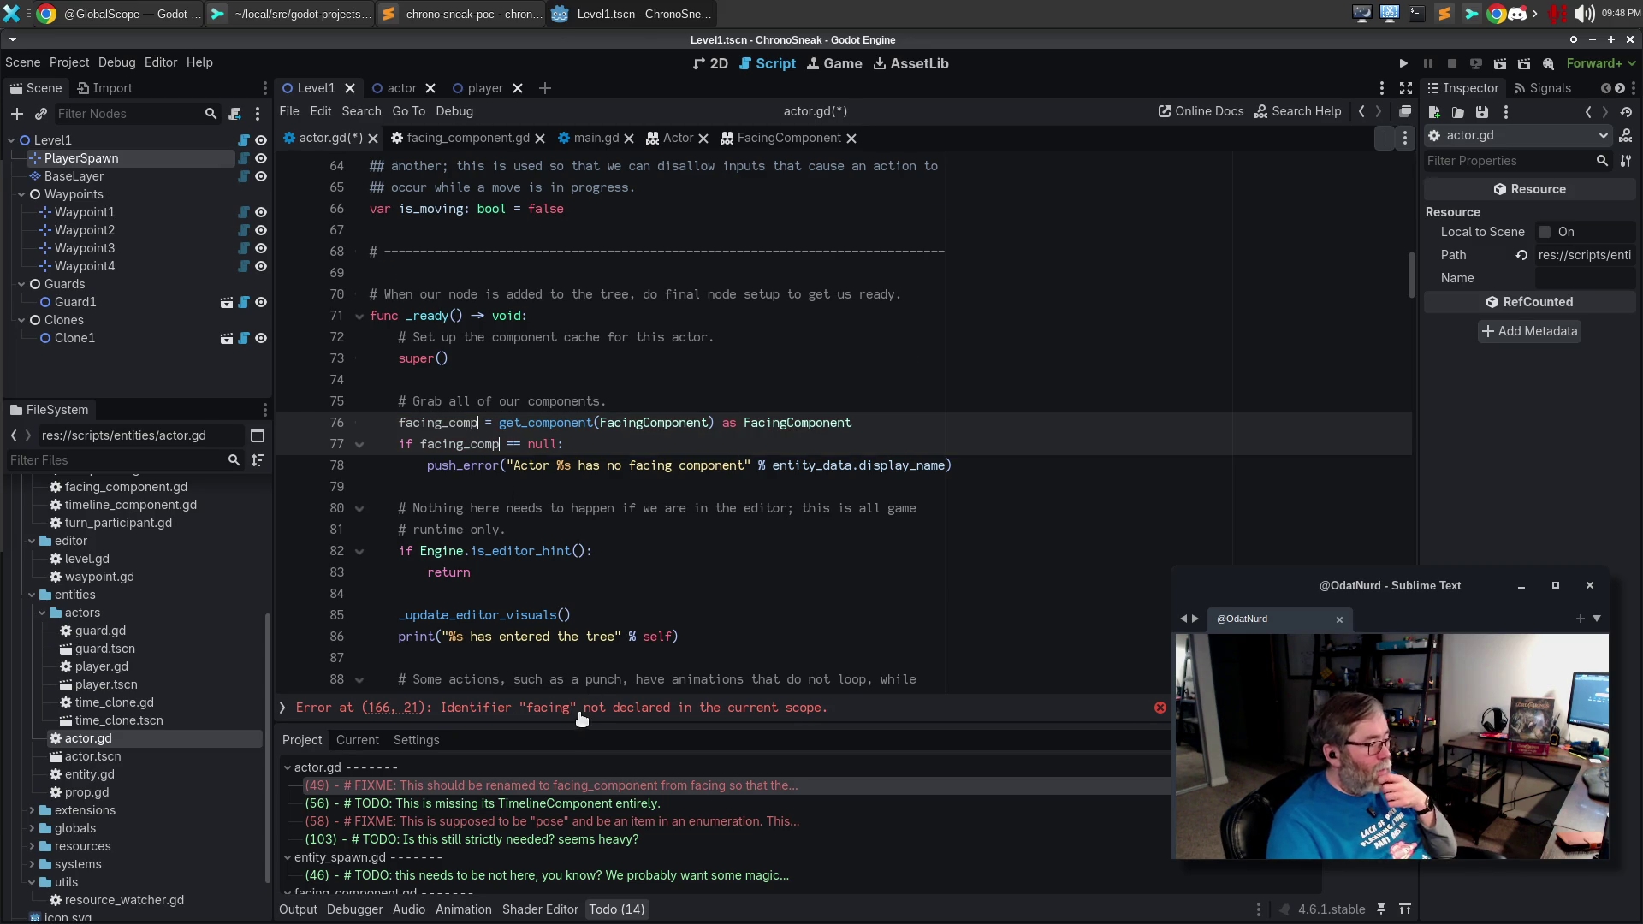
Change facing to facing_comp on lines 166 and 167.
click(584, 712)
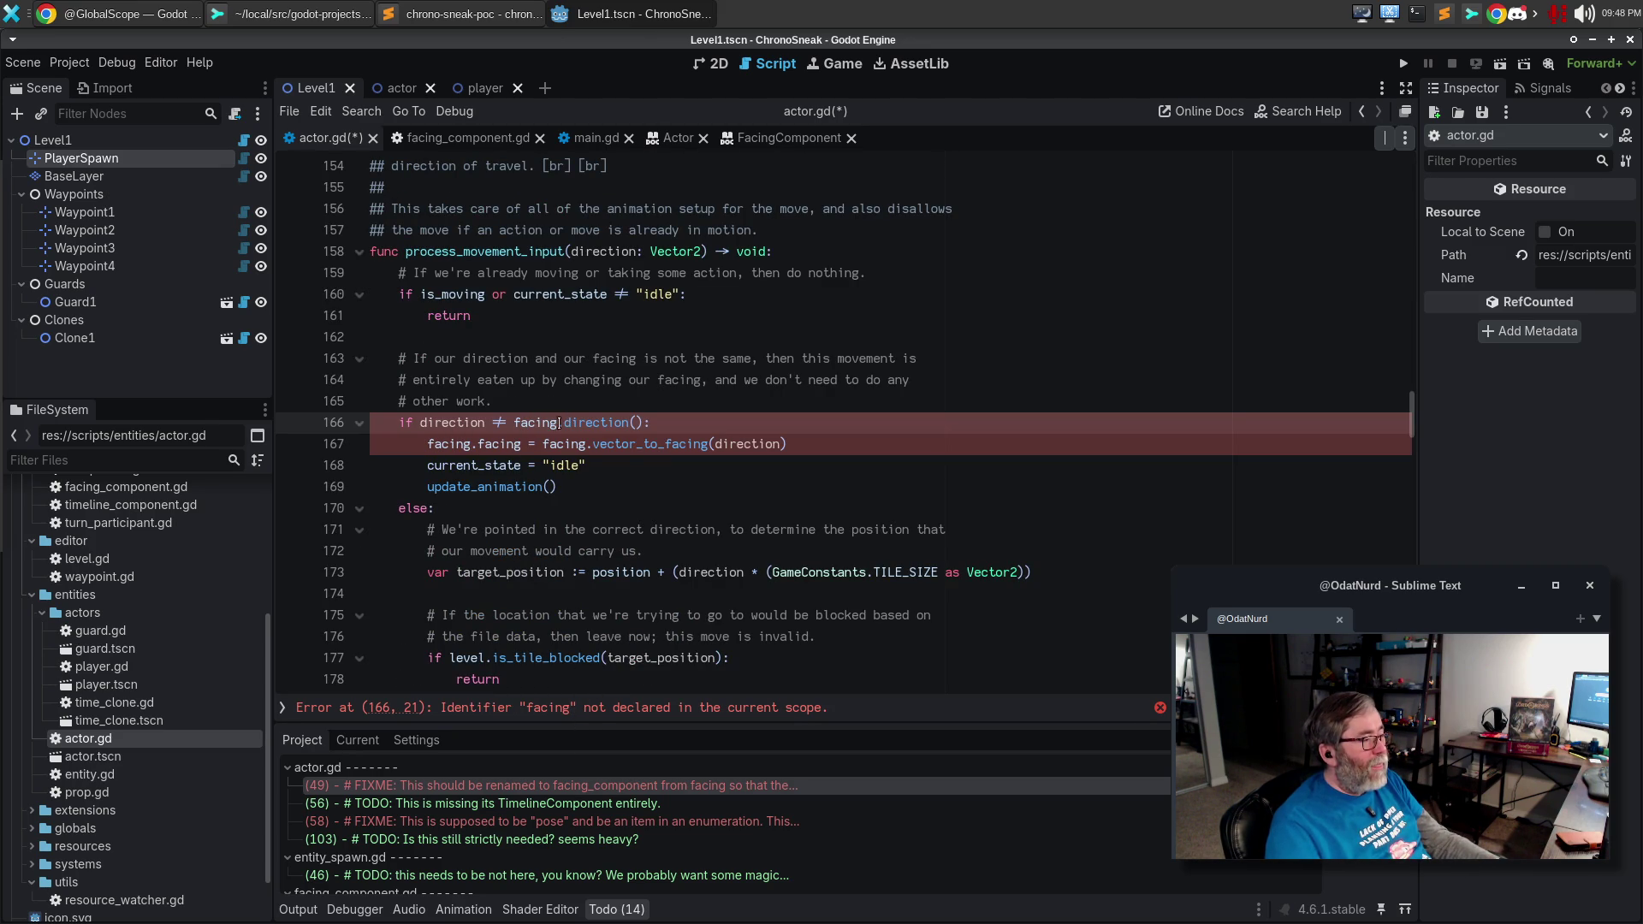
text(.)
click(455, 444)
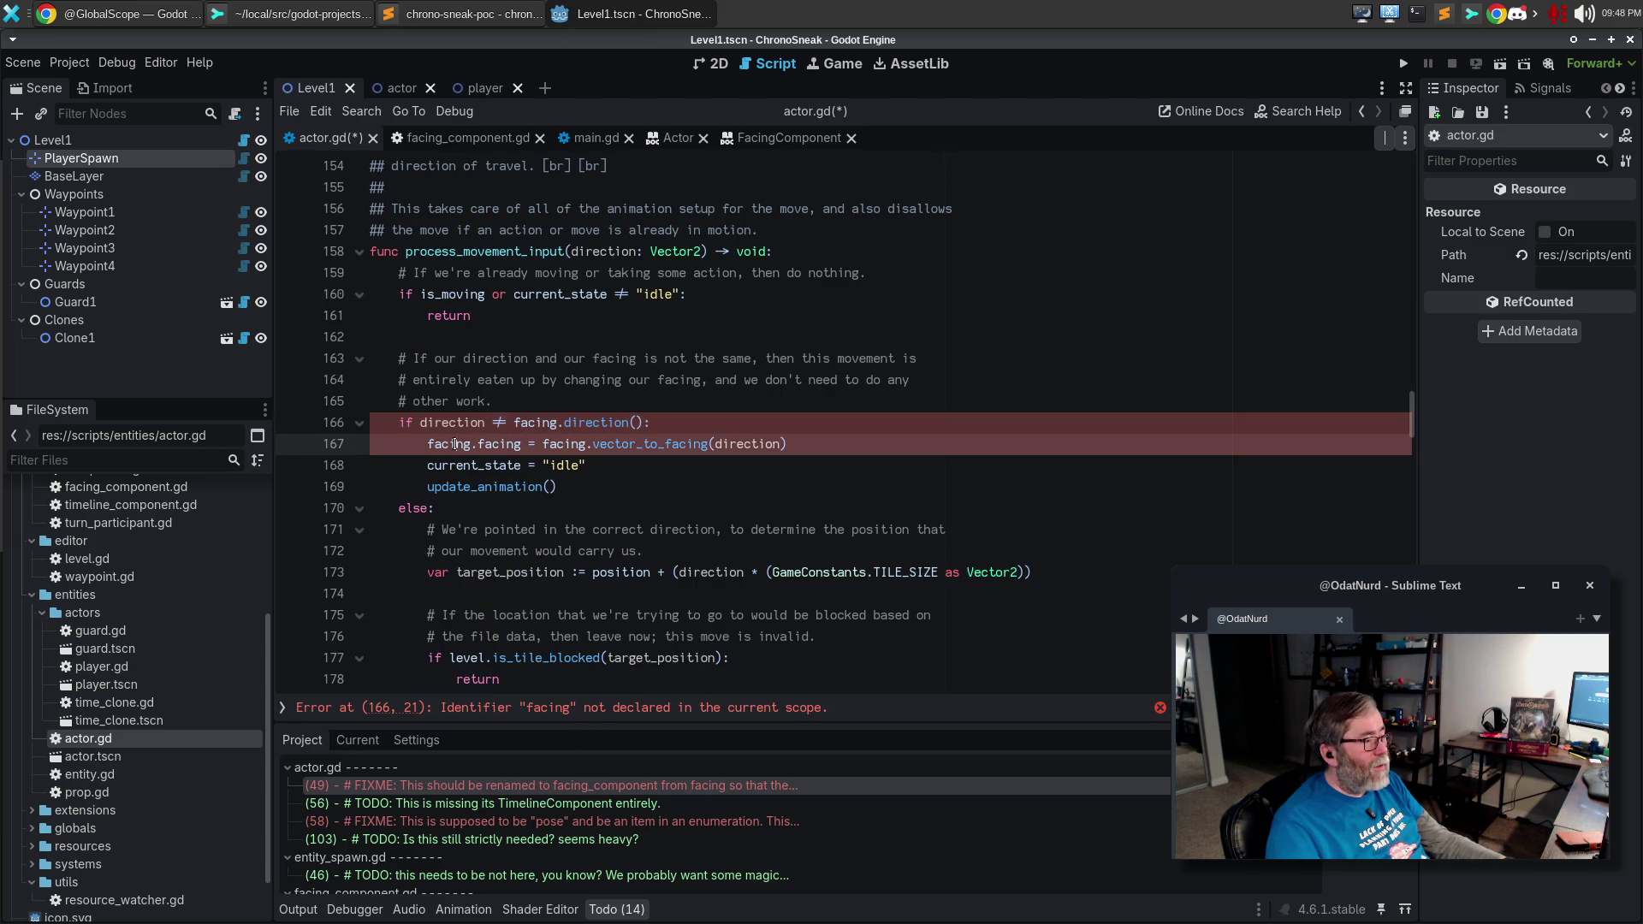
double_click(525, 423)
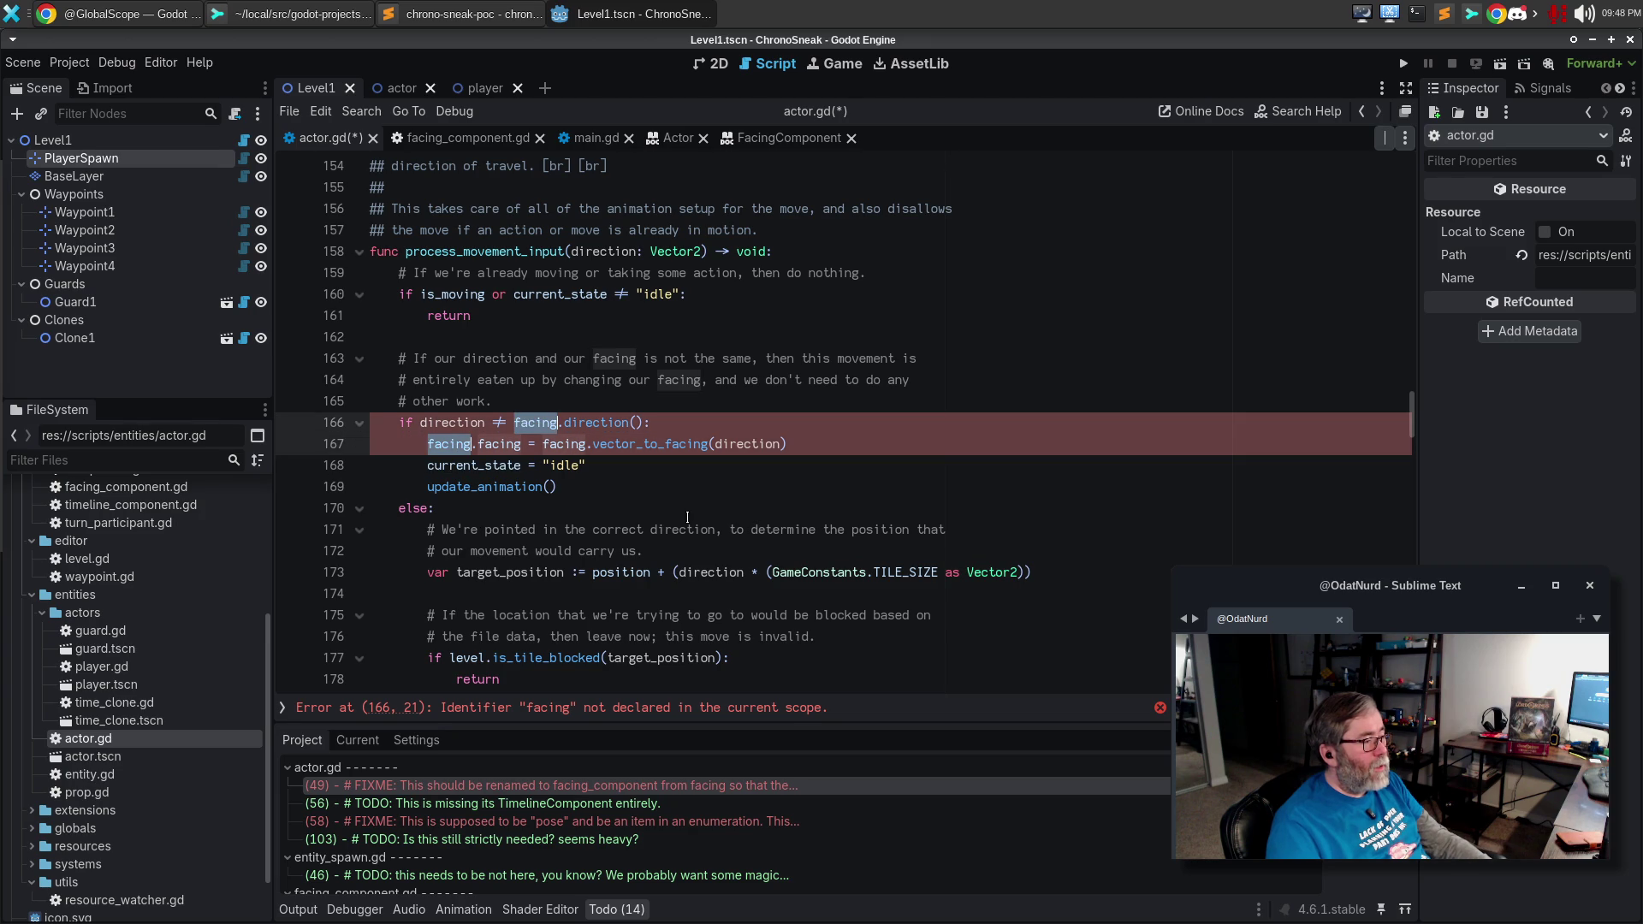
text(facing_)
key(Return)
key(Escape)
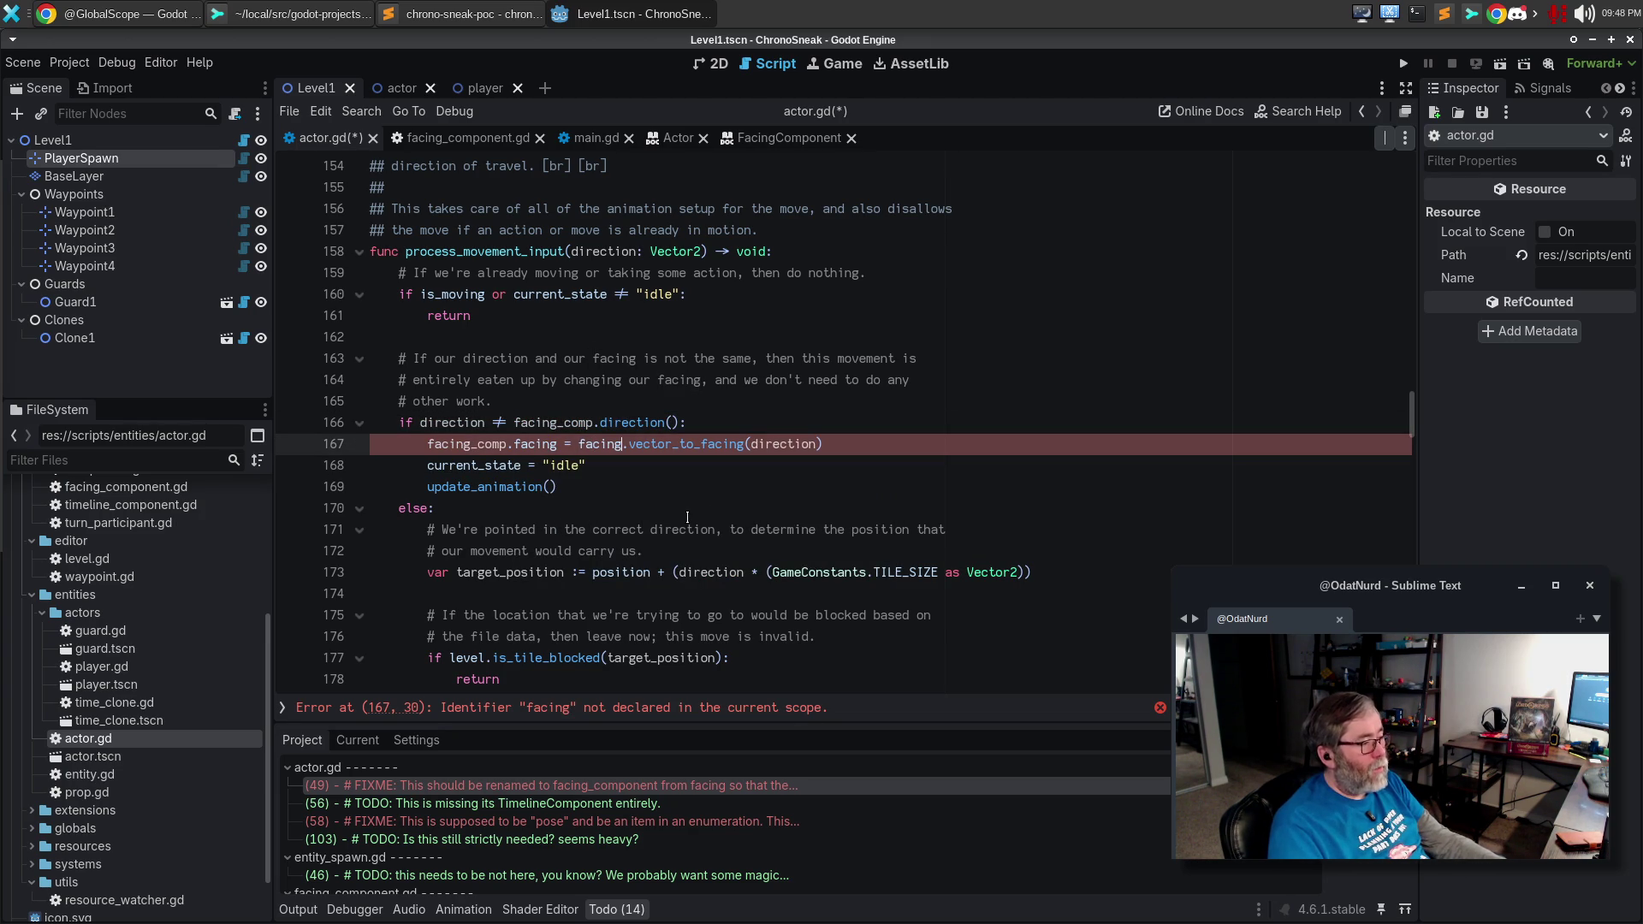
text(_comp)
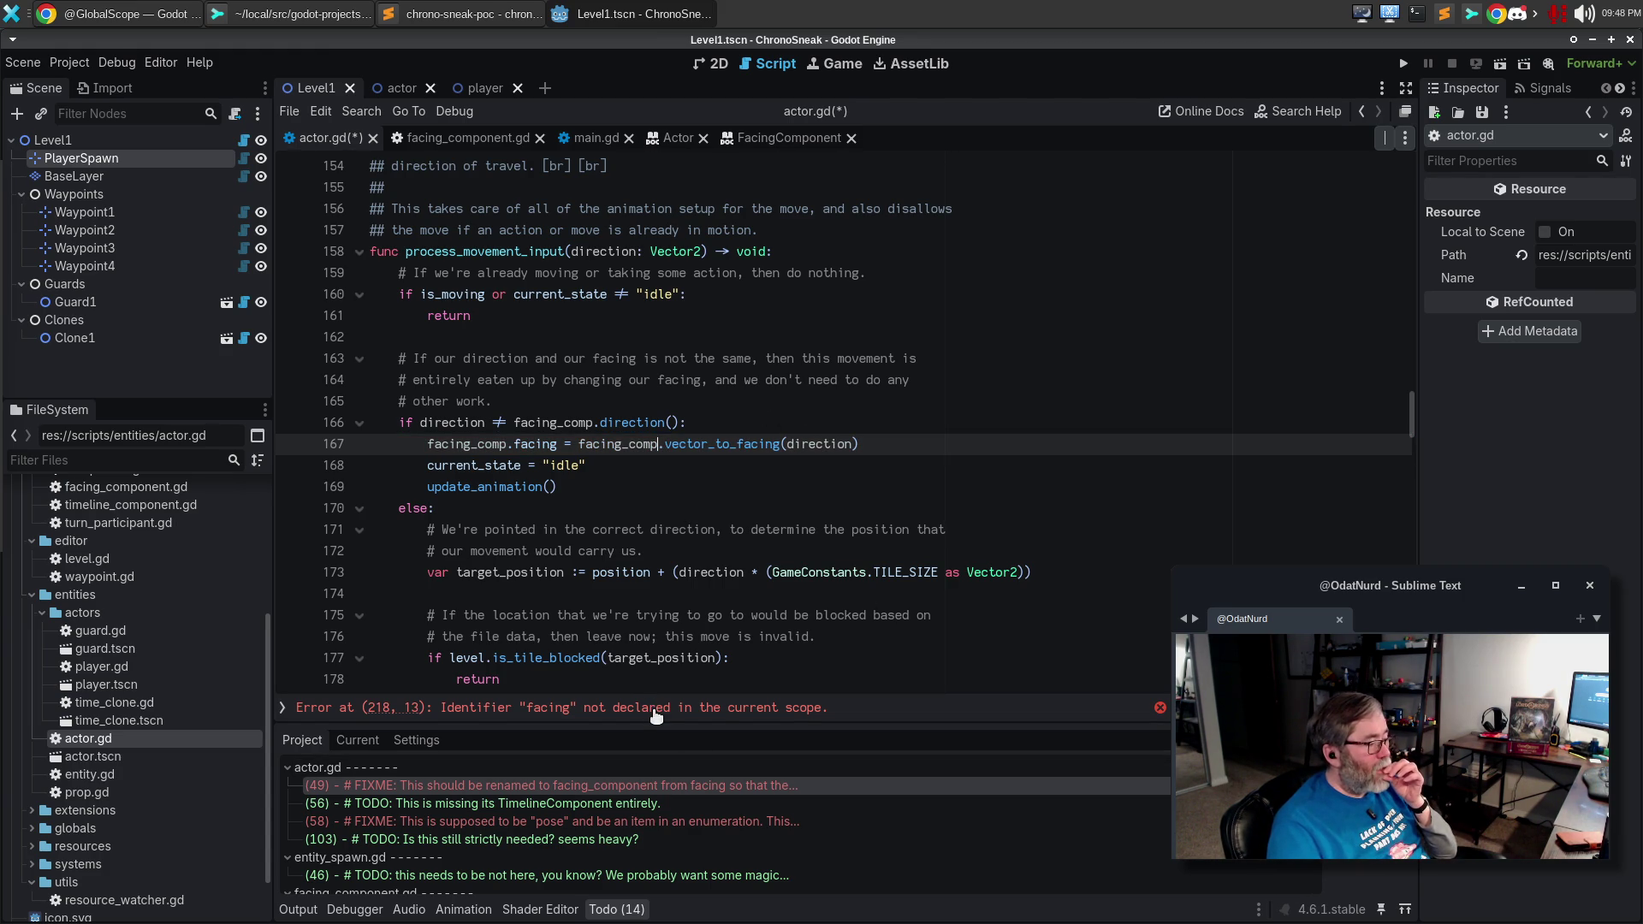
double_click(466, 444)
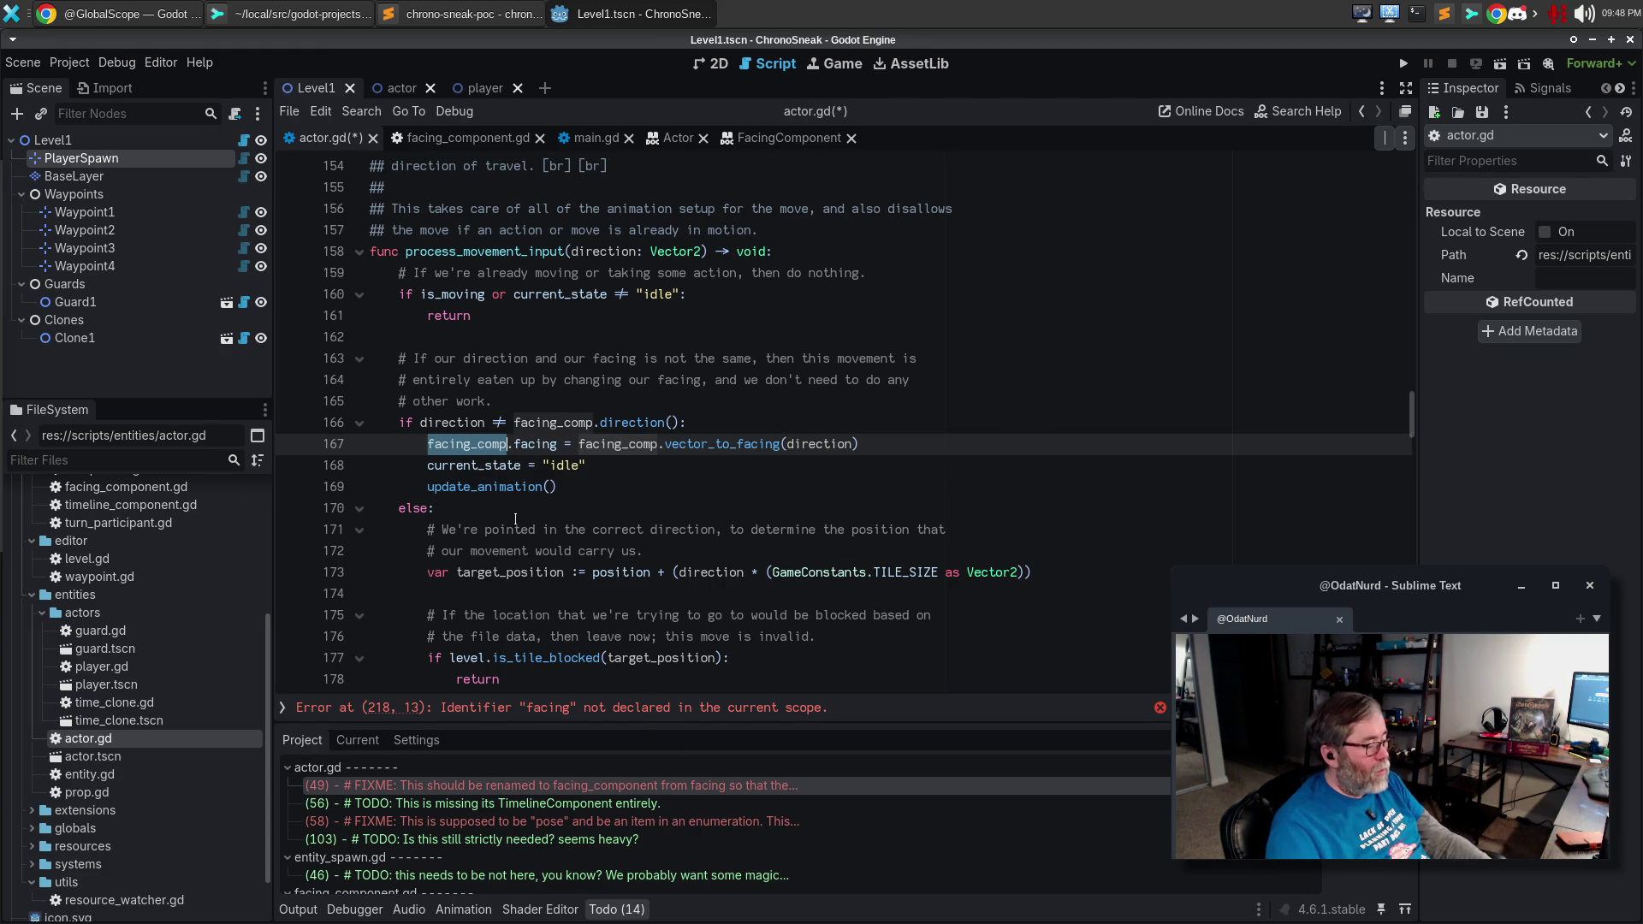
Rename facing to facing_comp on lines 218, 222 and 226 with multiple cursors.
click(542, 711)
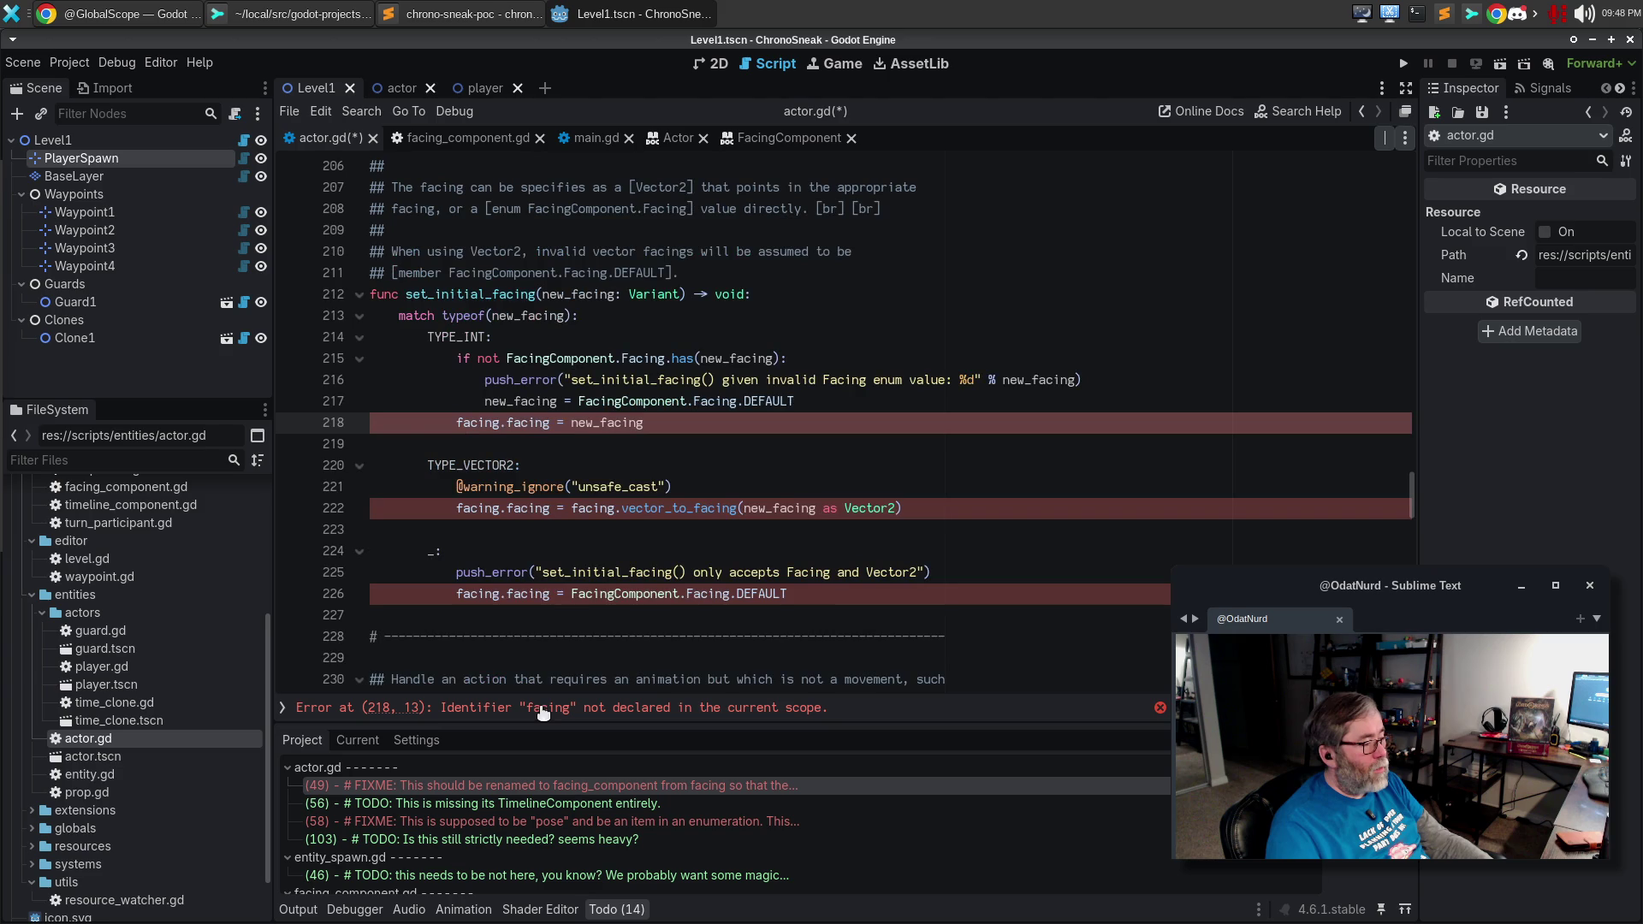
double_click(478, 423)
double_click(477, 509)
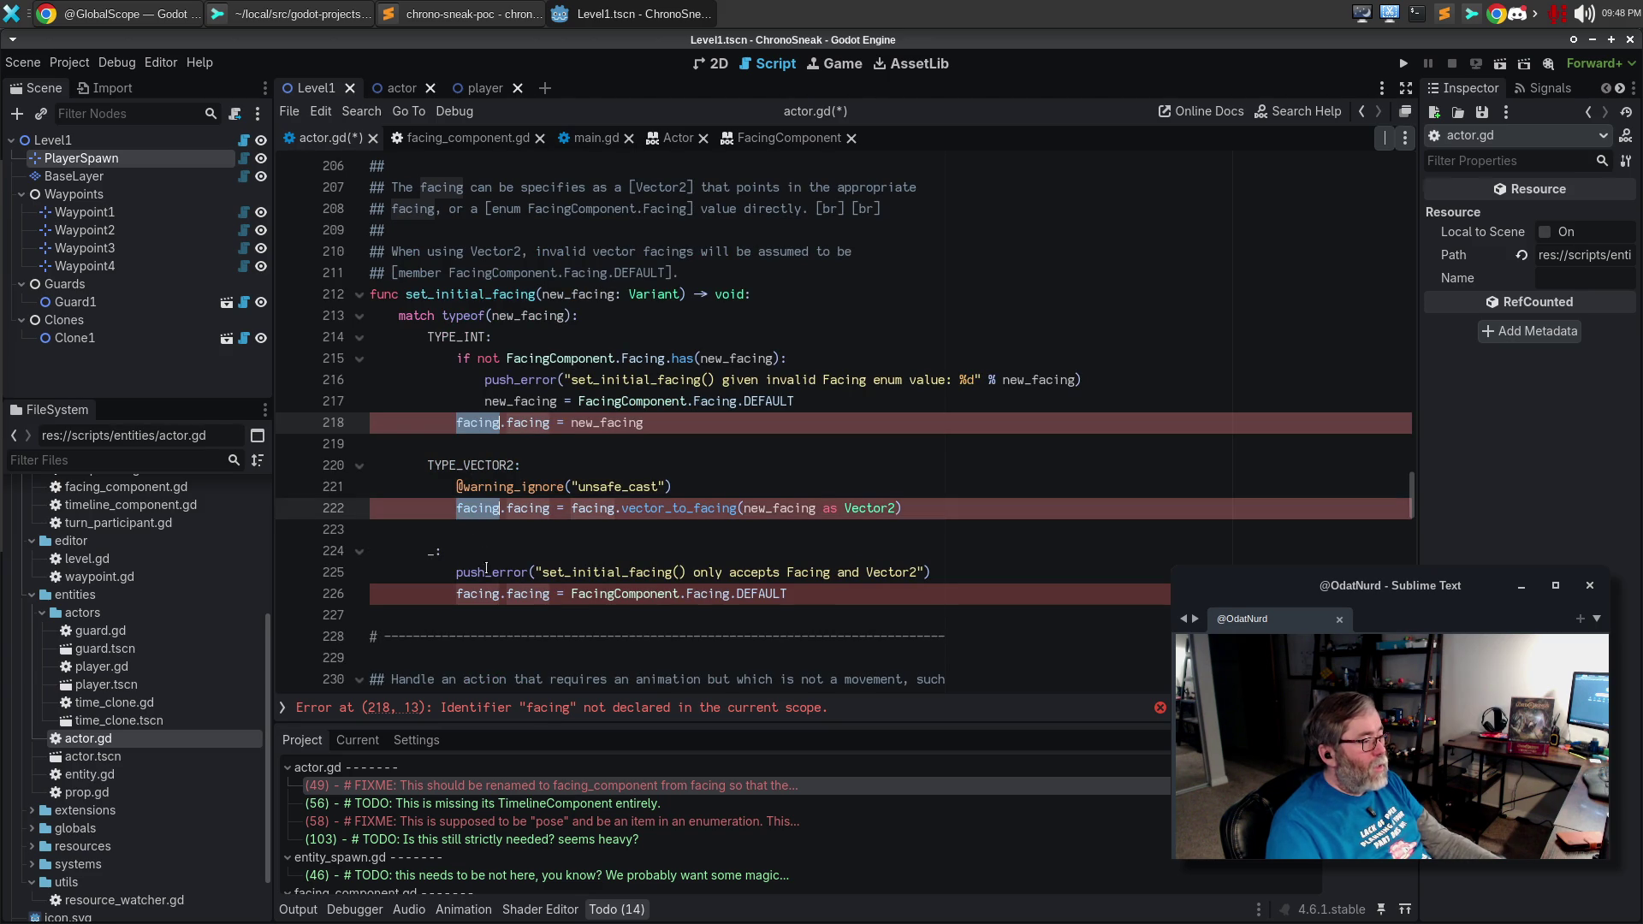
double_click(477, 595)
text(_comp)
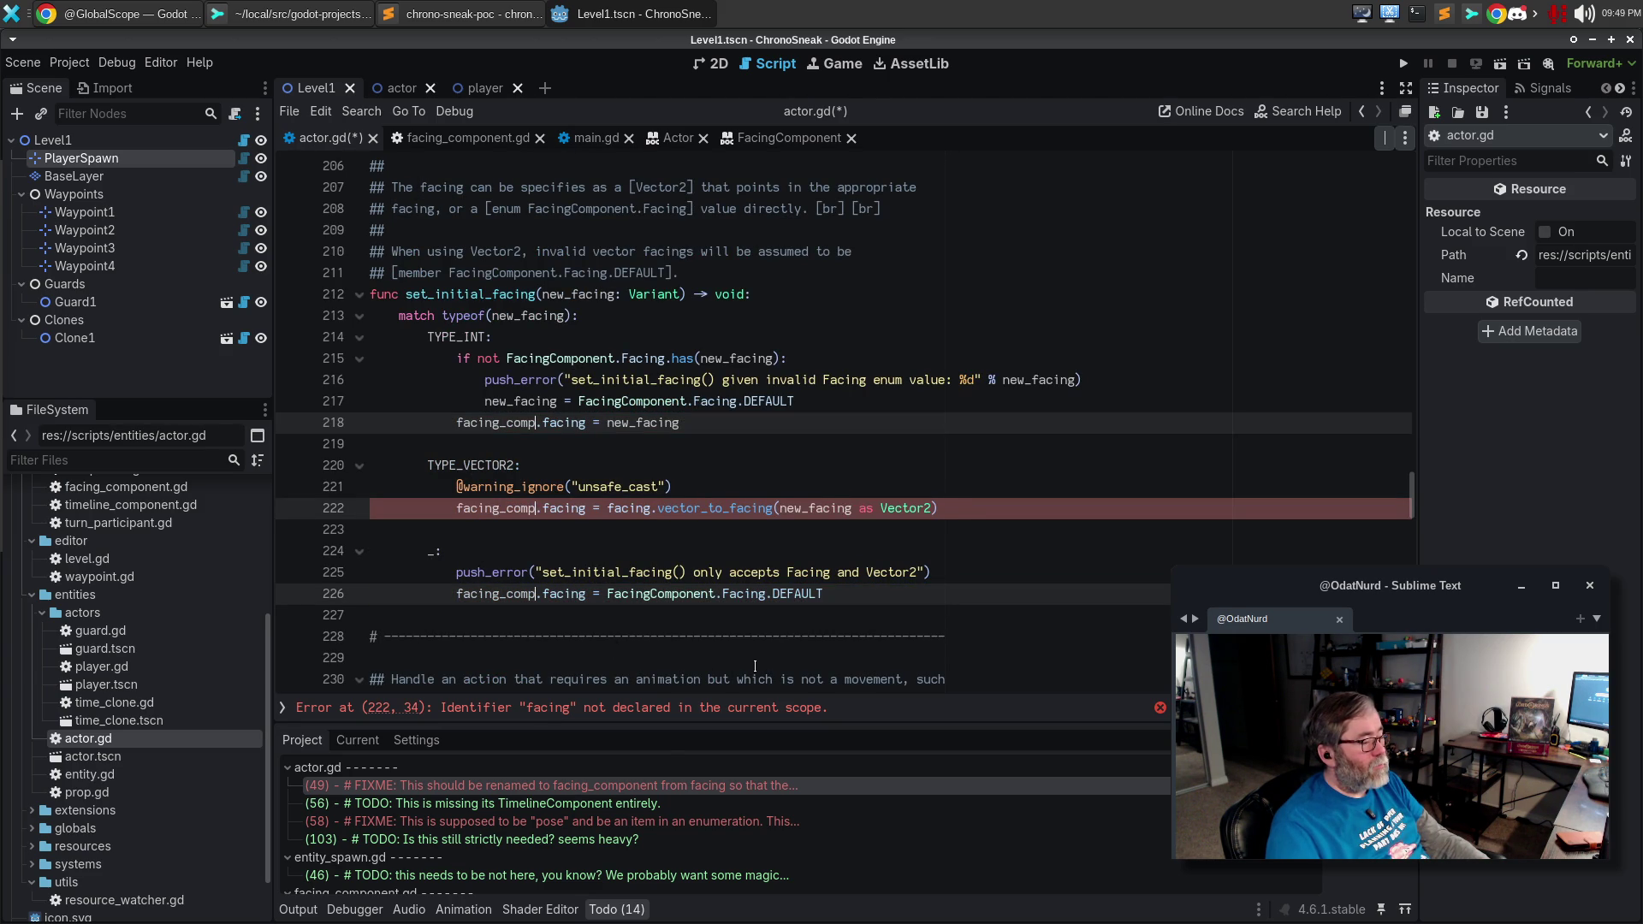
Fix the leftover facing on lines 222 and 268, then save and run the game.
click(635, 711)
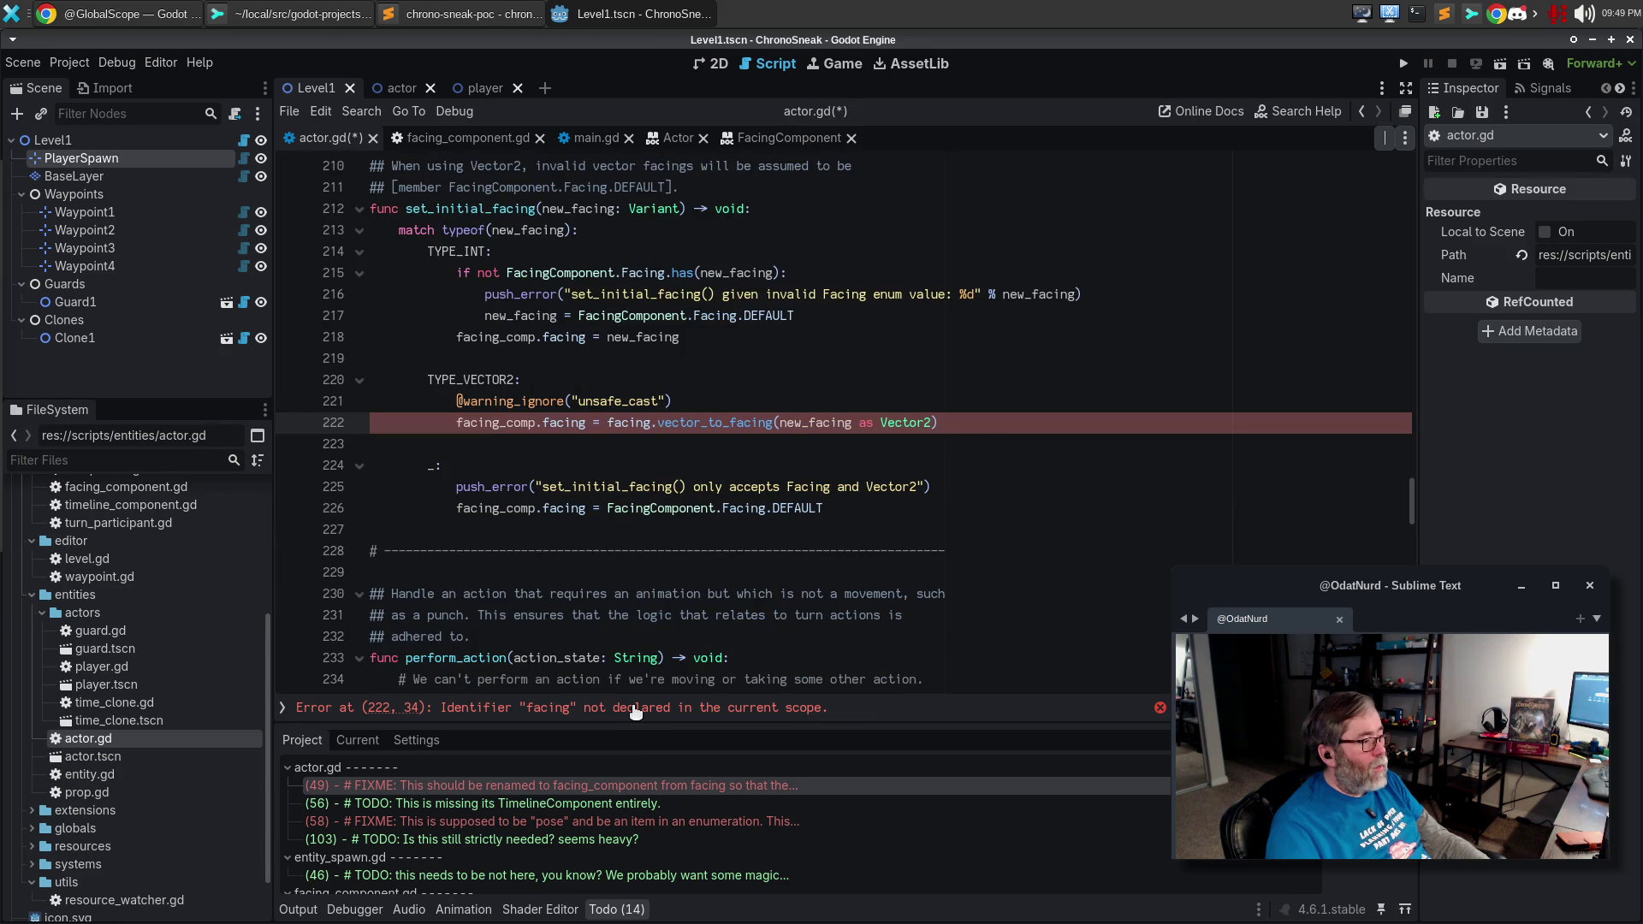
double_click(635, 708)
click(718, 711)
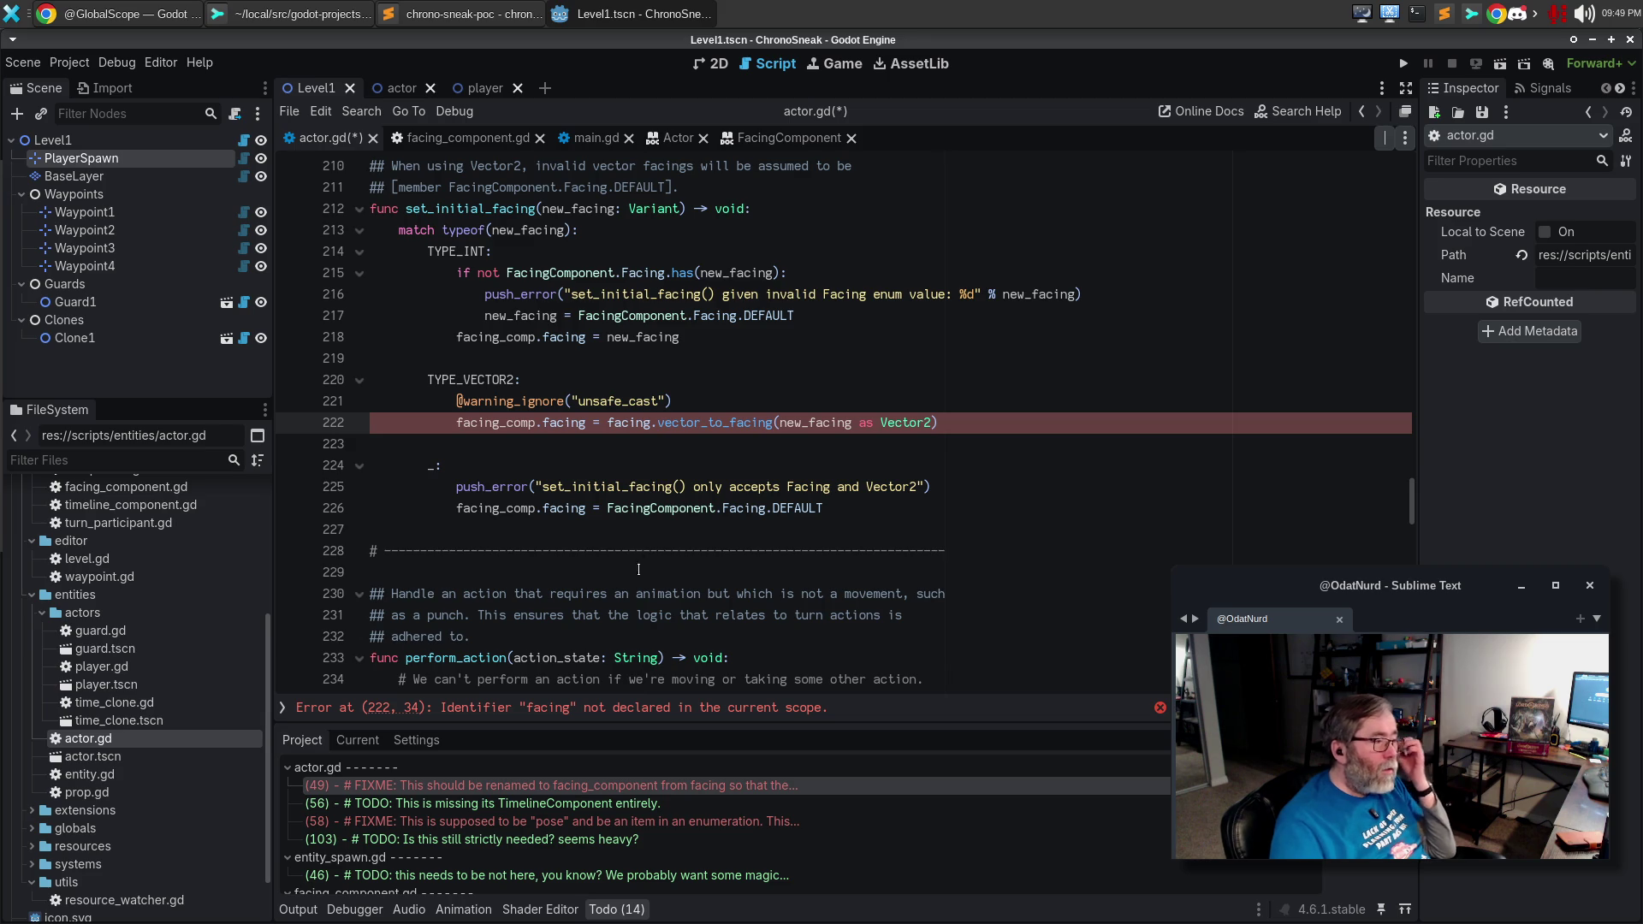
double_click(632, 422)
text(facing_comp)
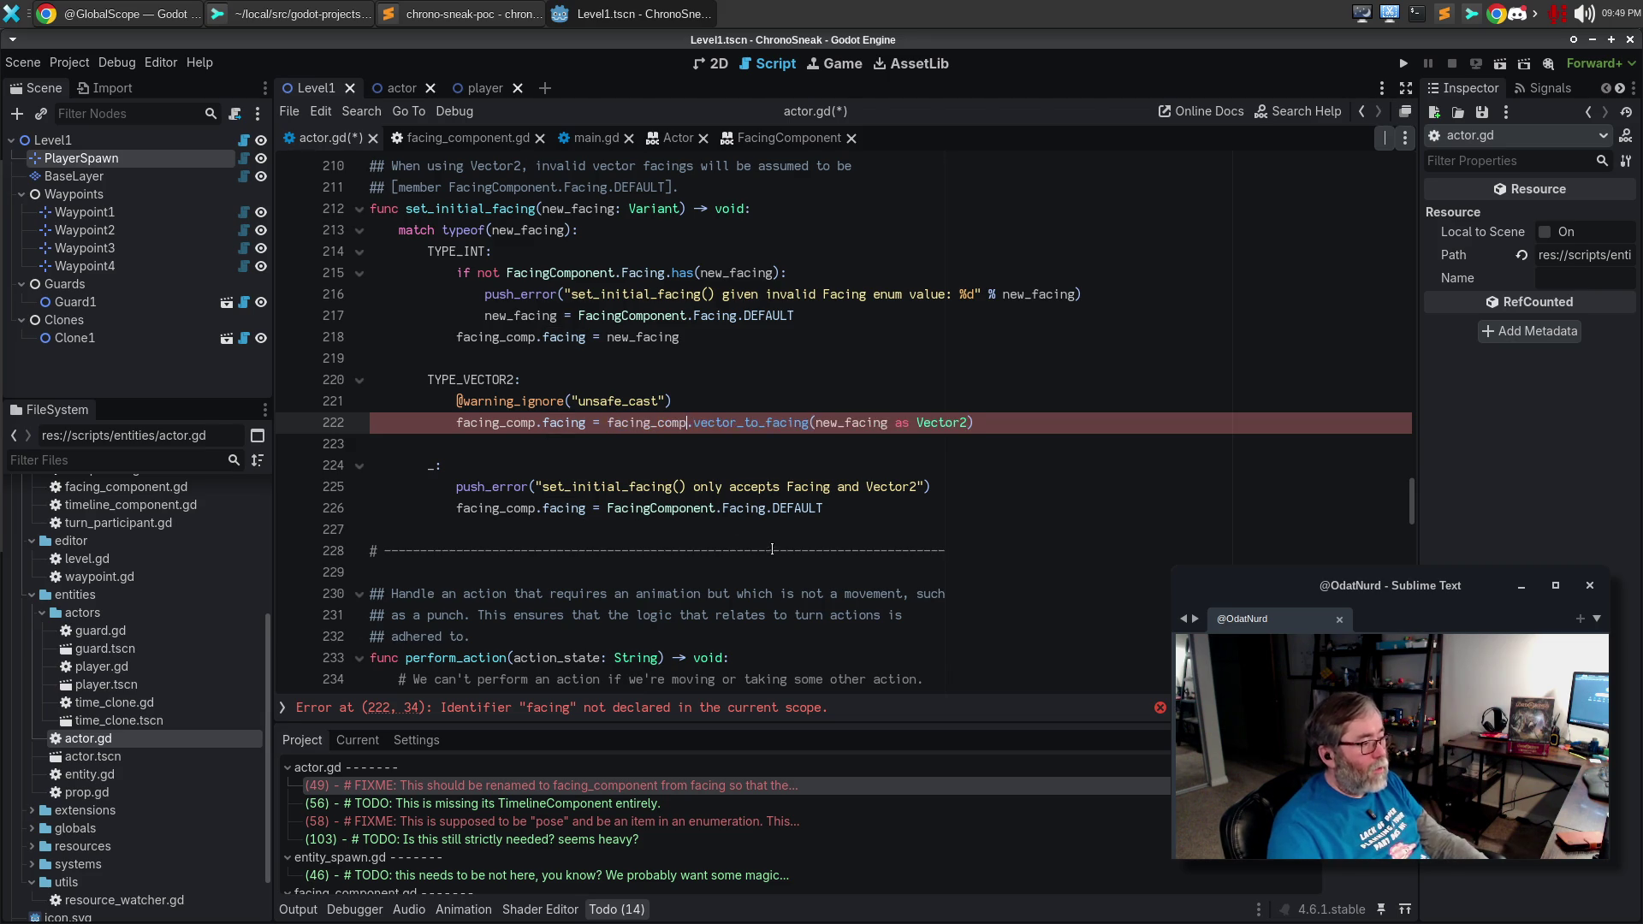
click(587, 714)
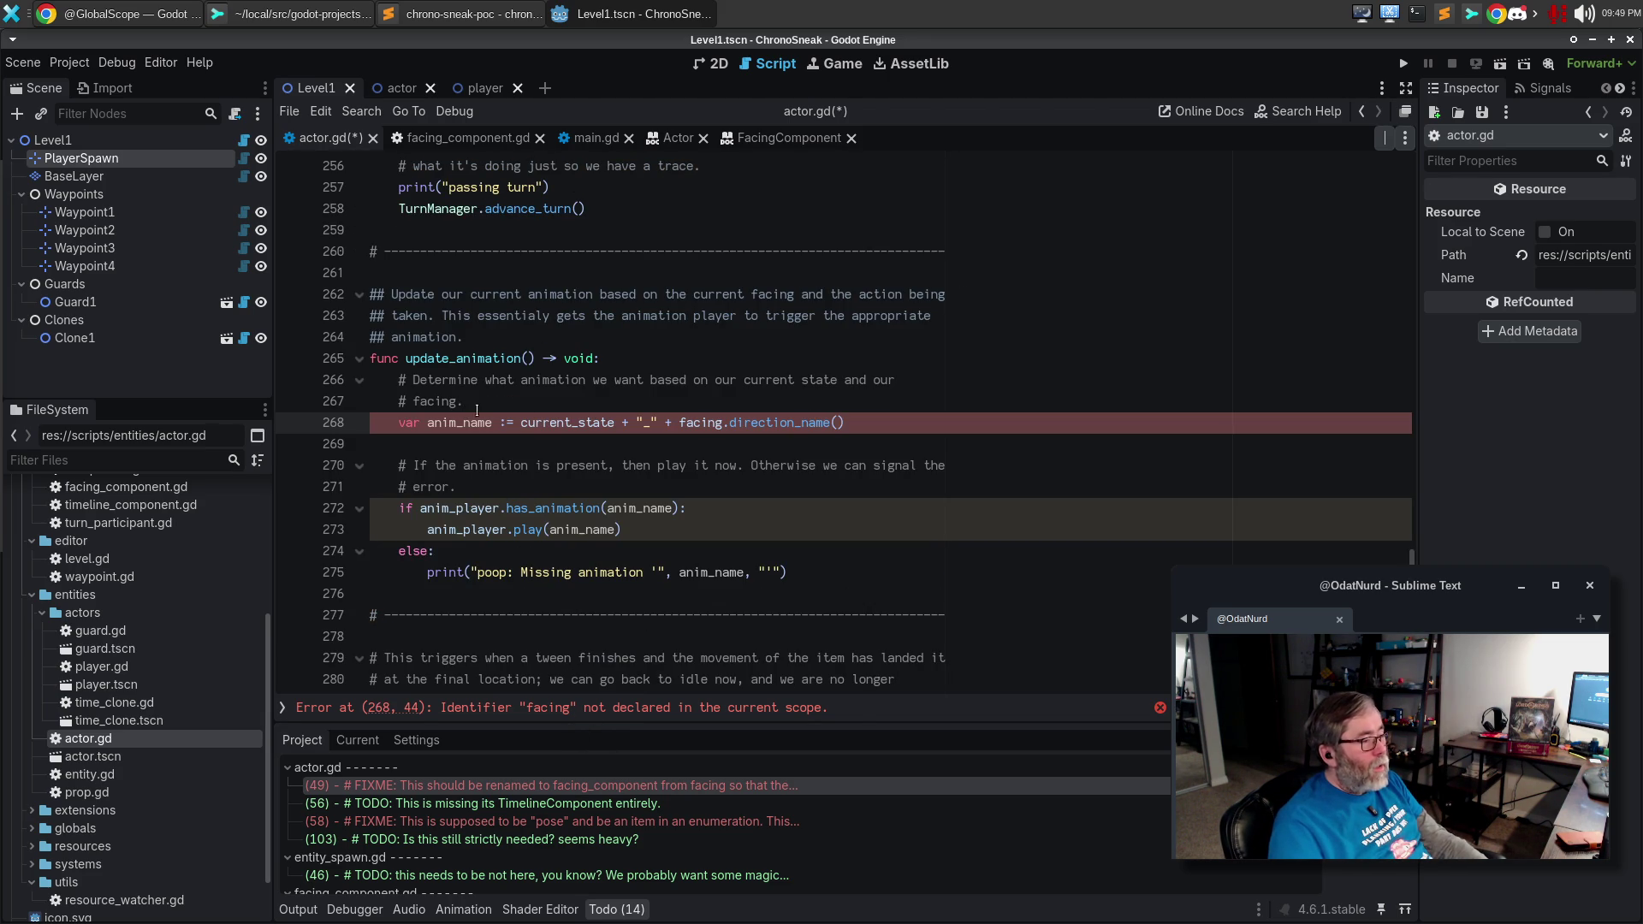
double_click(690, 423)
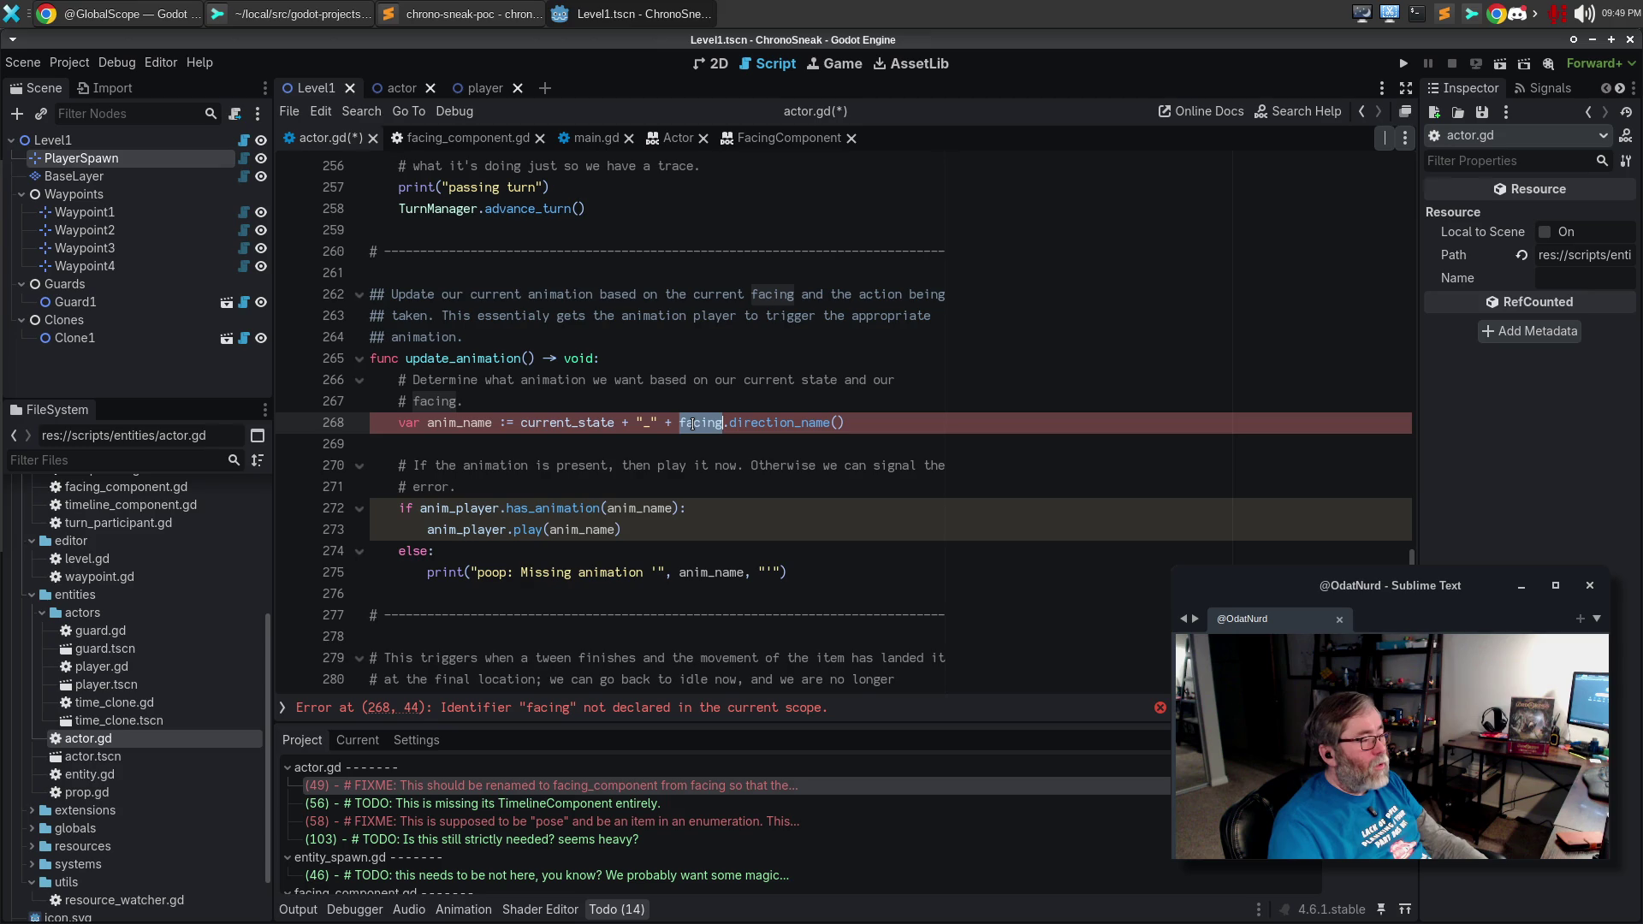
text(facing_comp)
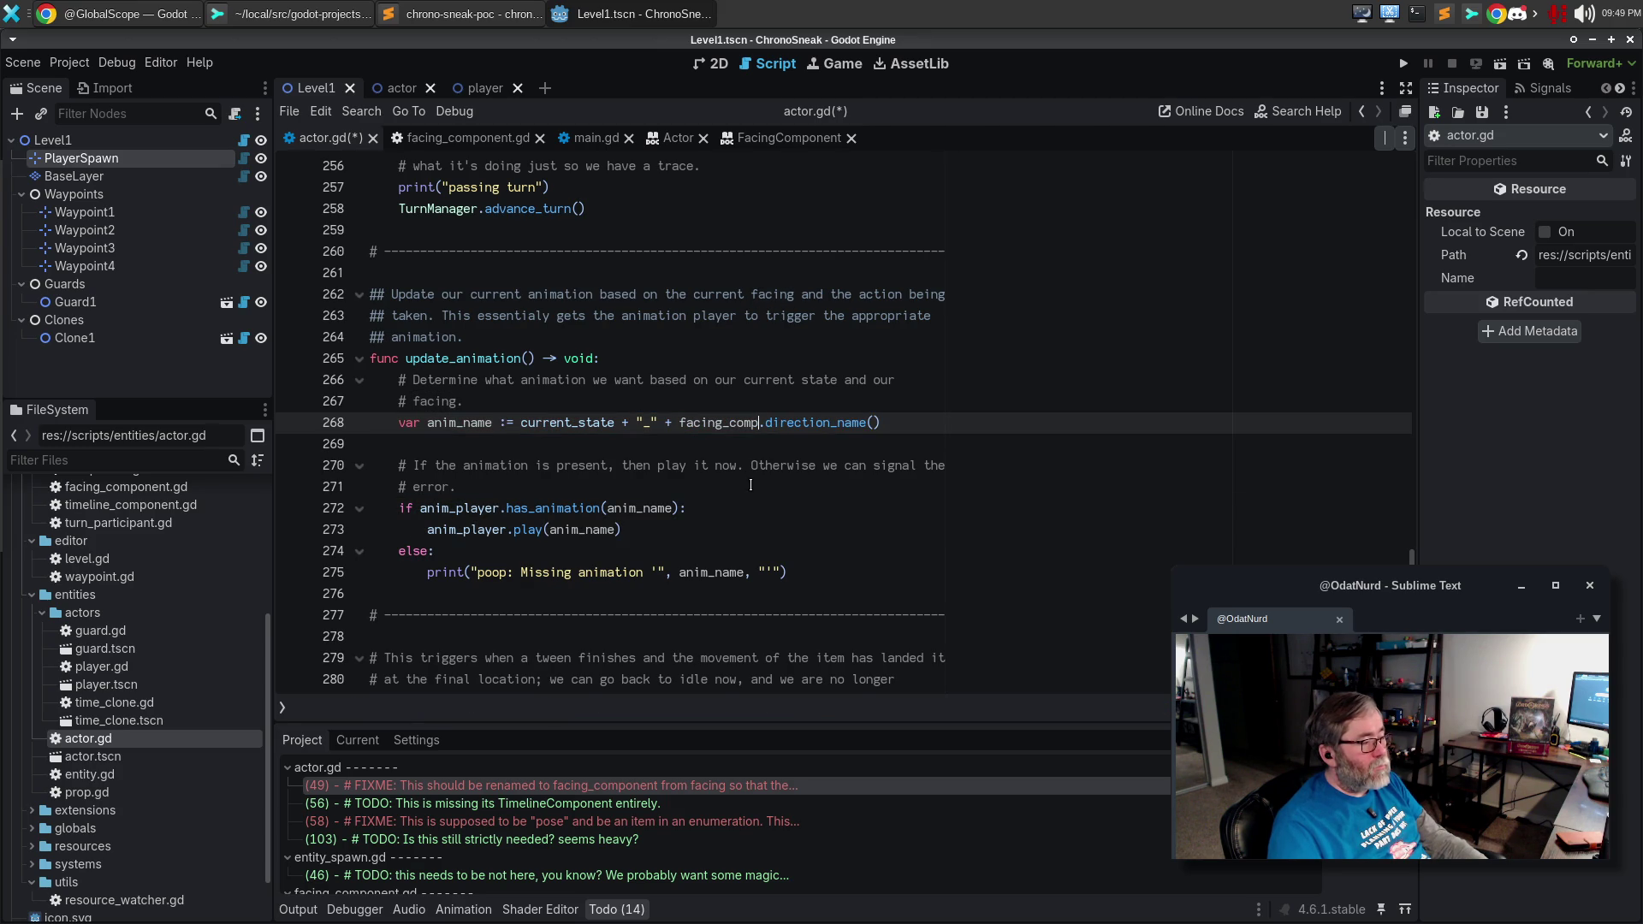
key(F5)
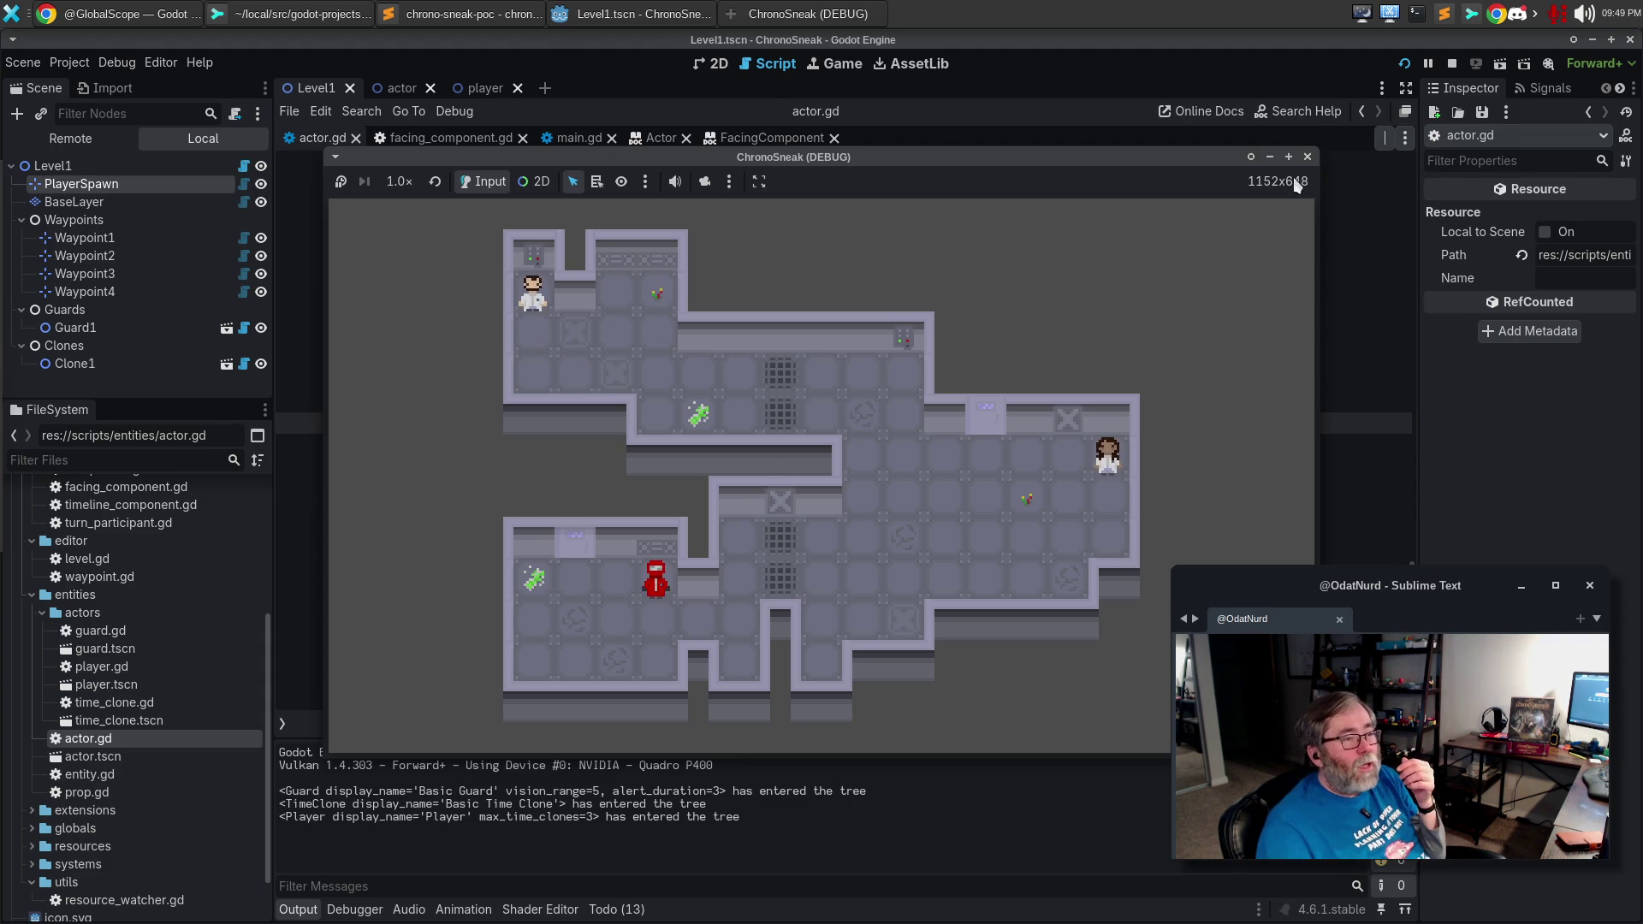
Close the running ChronoSneak game window and show the project's Todo list.
click(1306, 157)
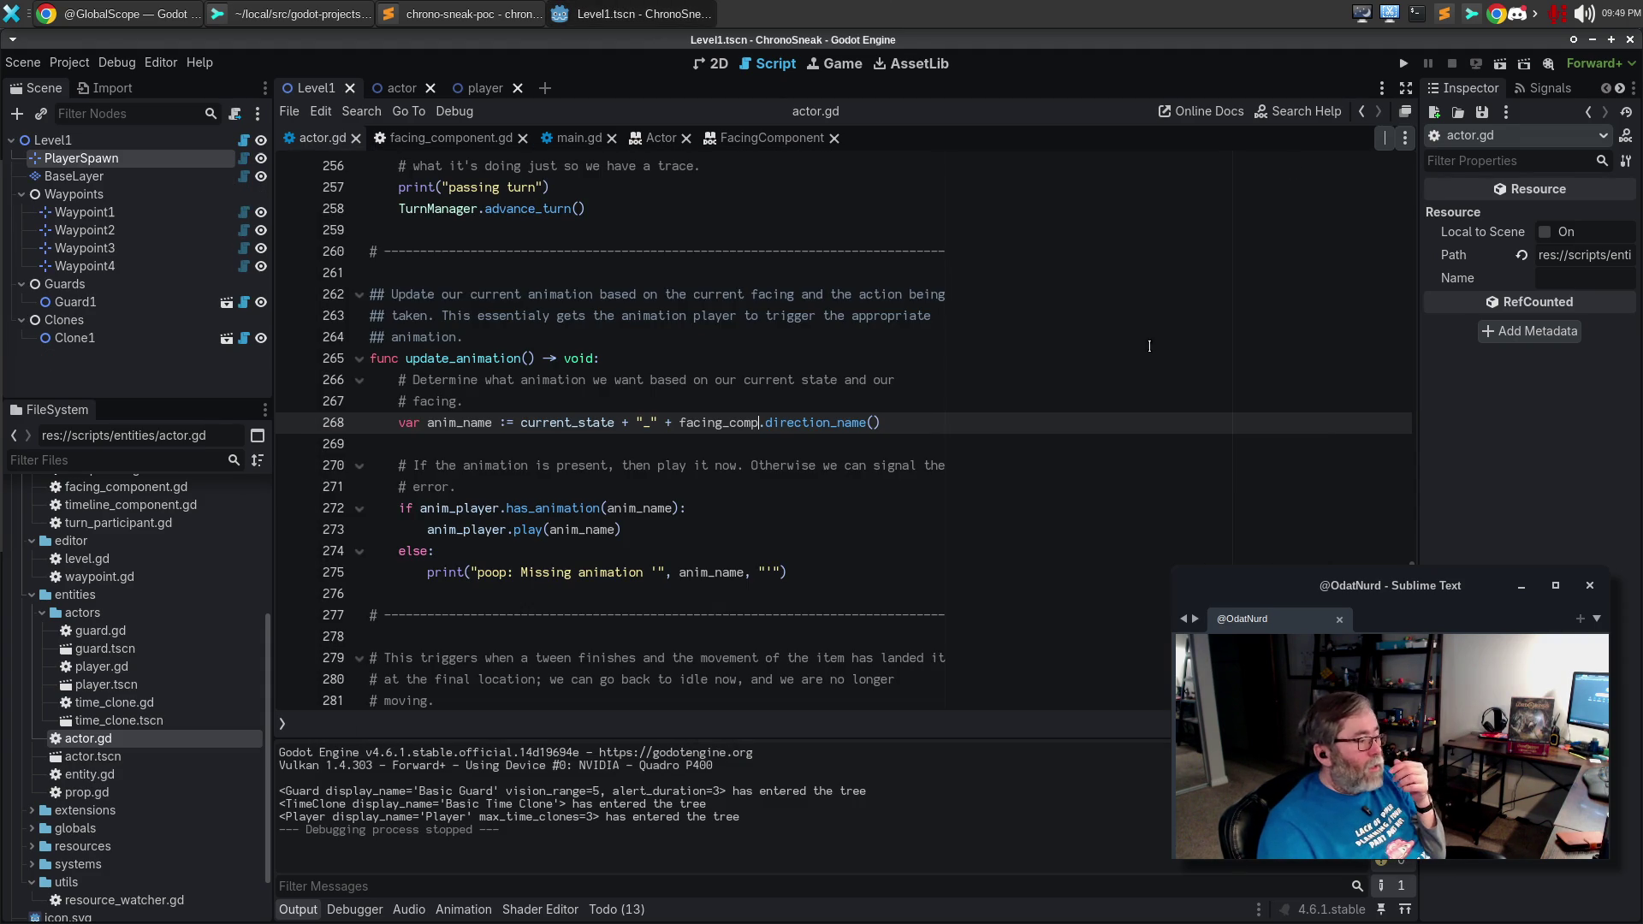
click(622, 913)
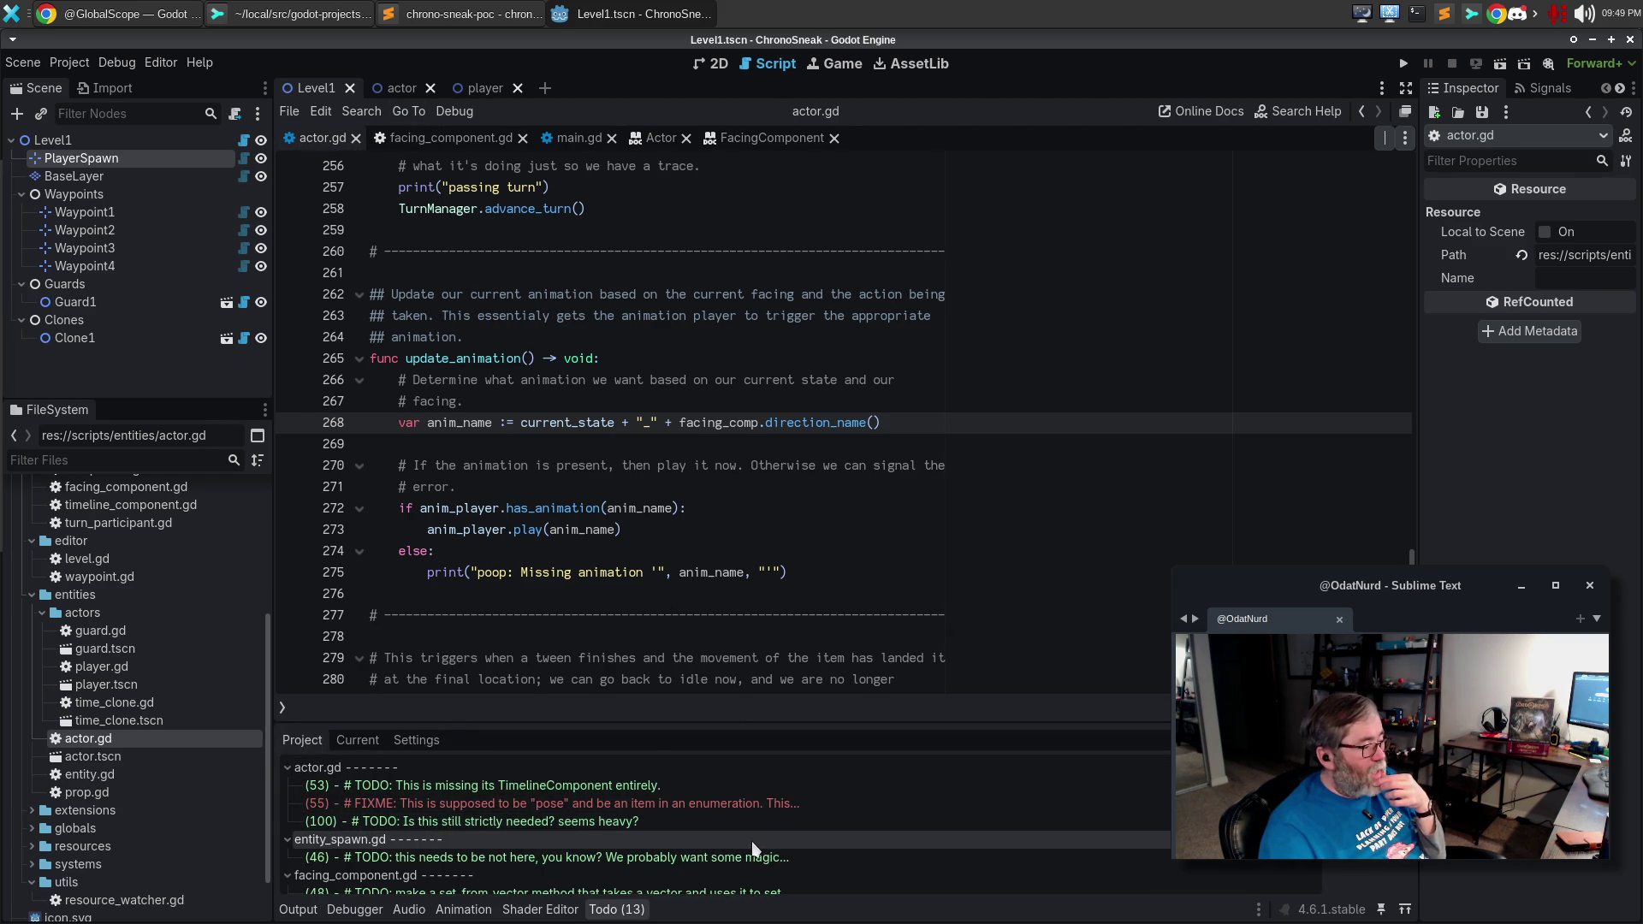
Open entity_spawn.gd at its line 46 TODO.
click(842, 853)
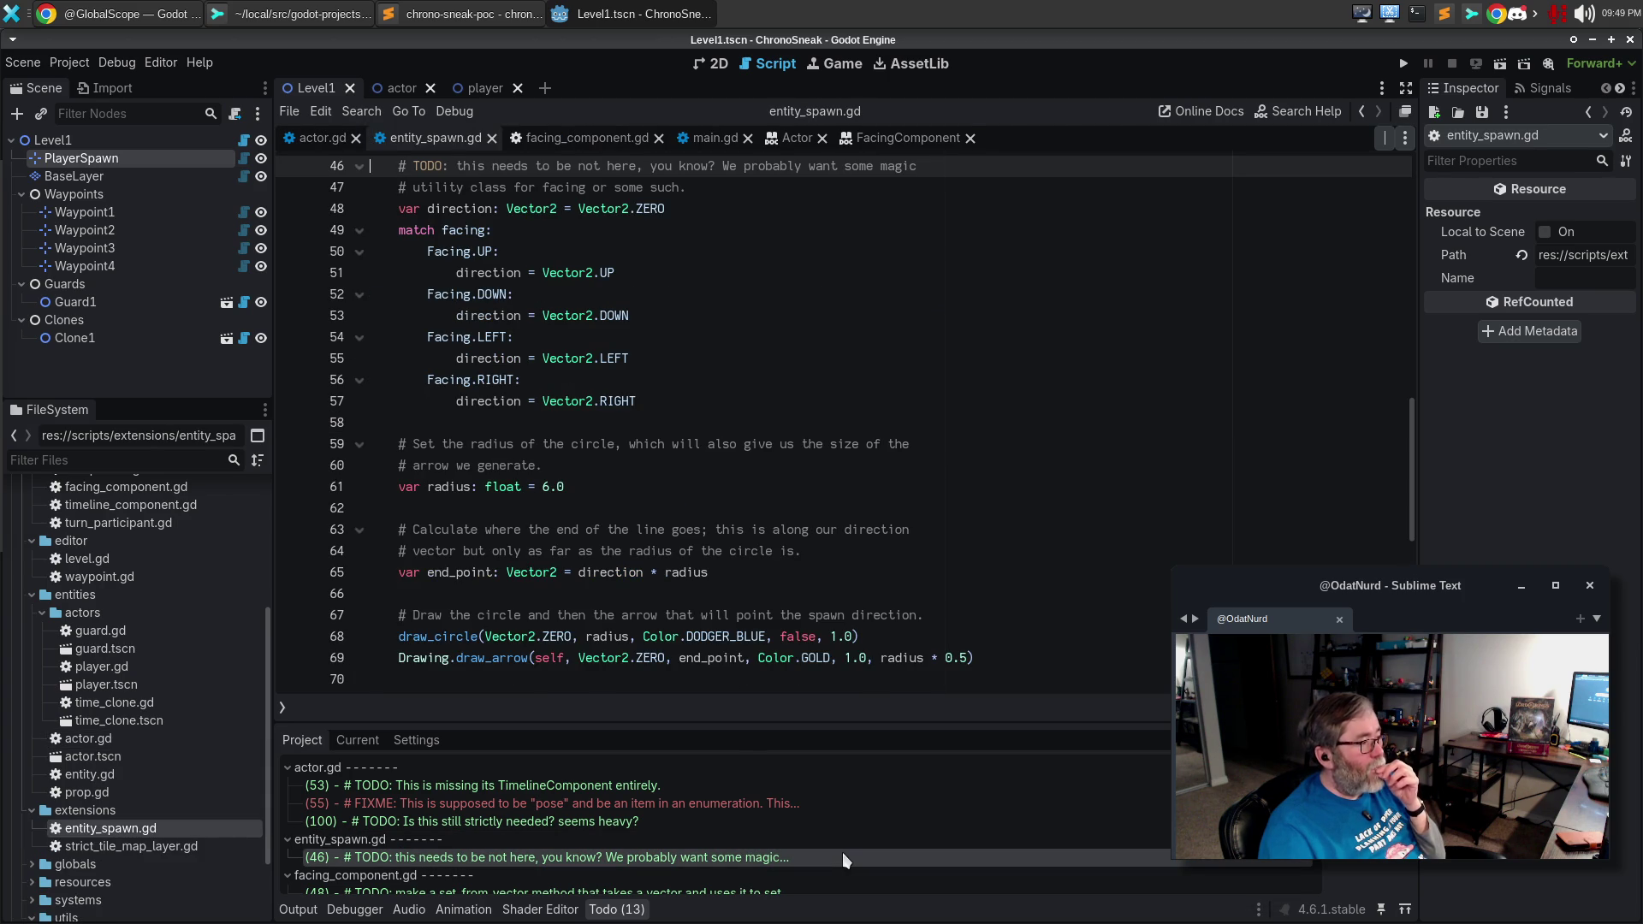
scroll(843, 610, up, 2)
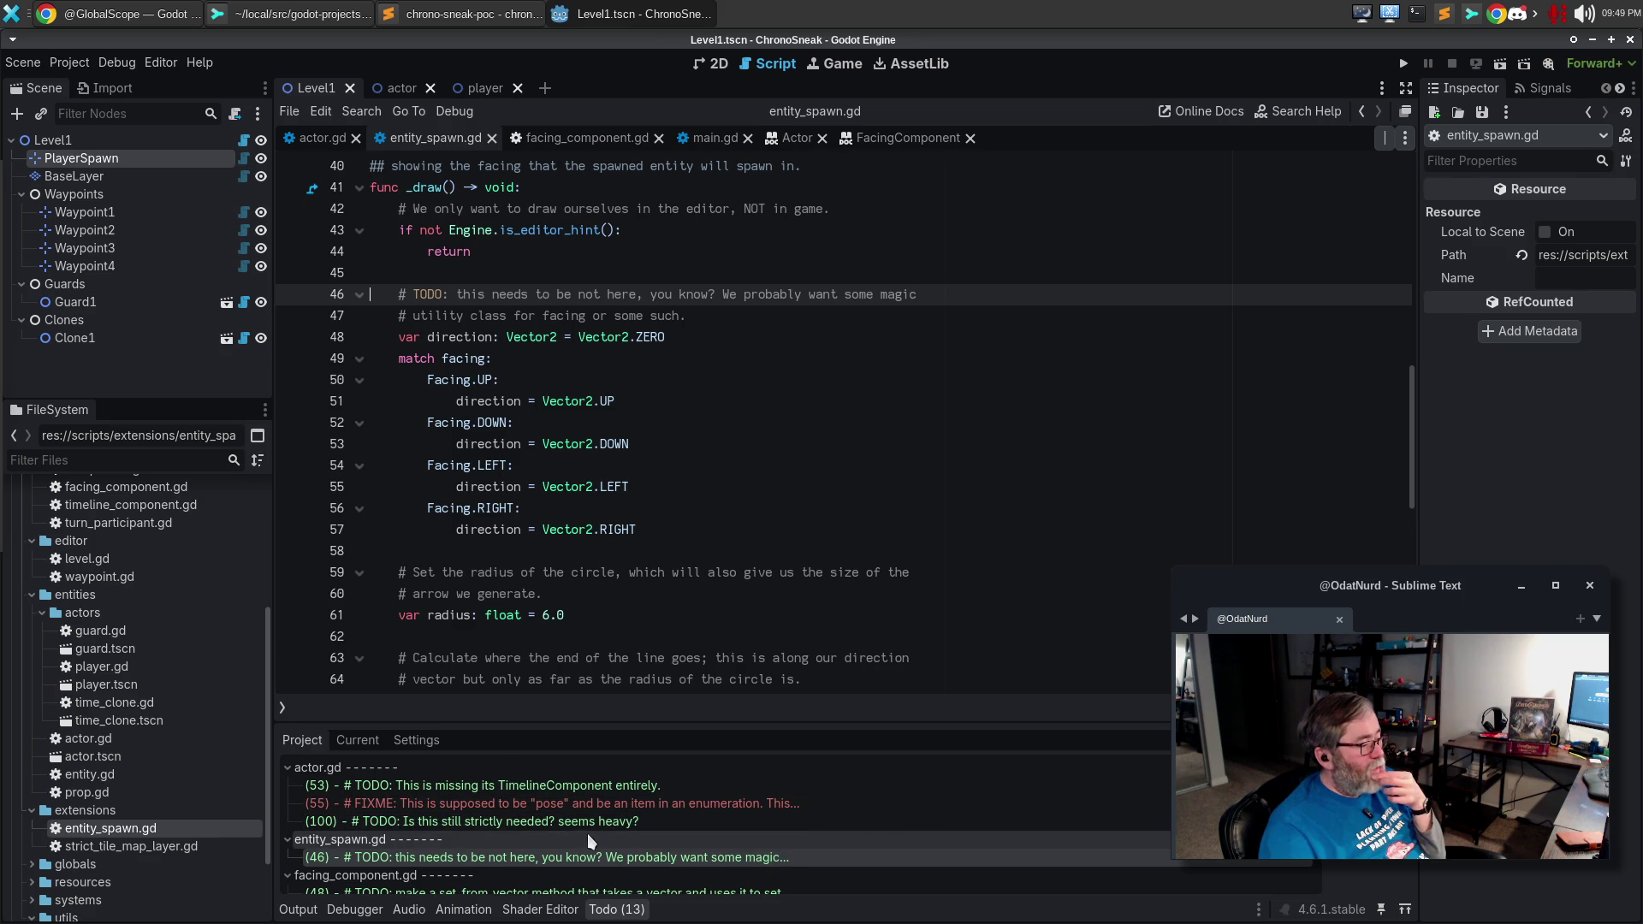
scroll(564, 848, down, 1)
scroll(469, 839, down, 1)
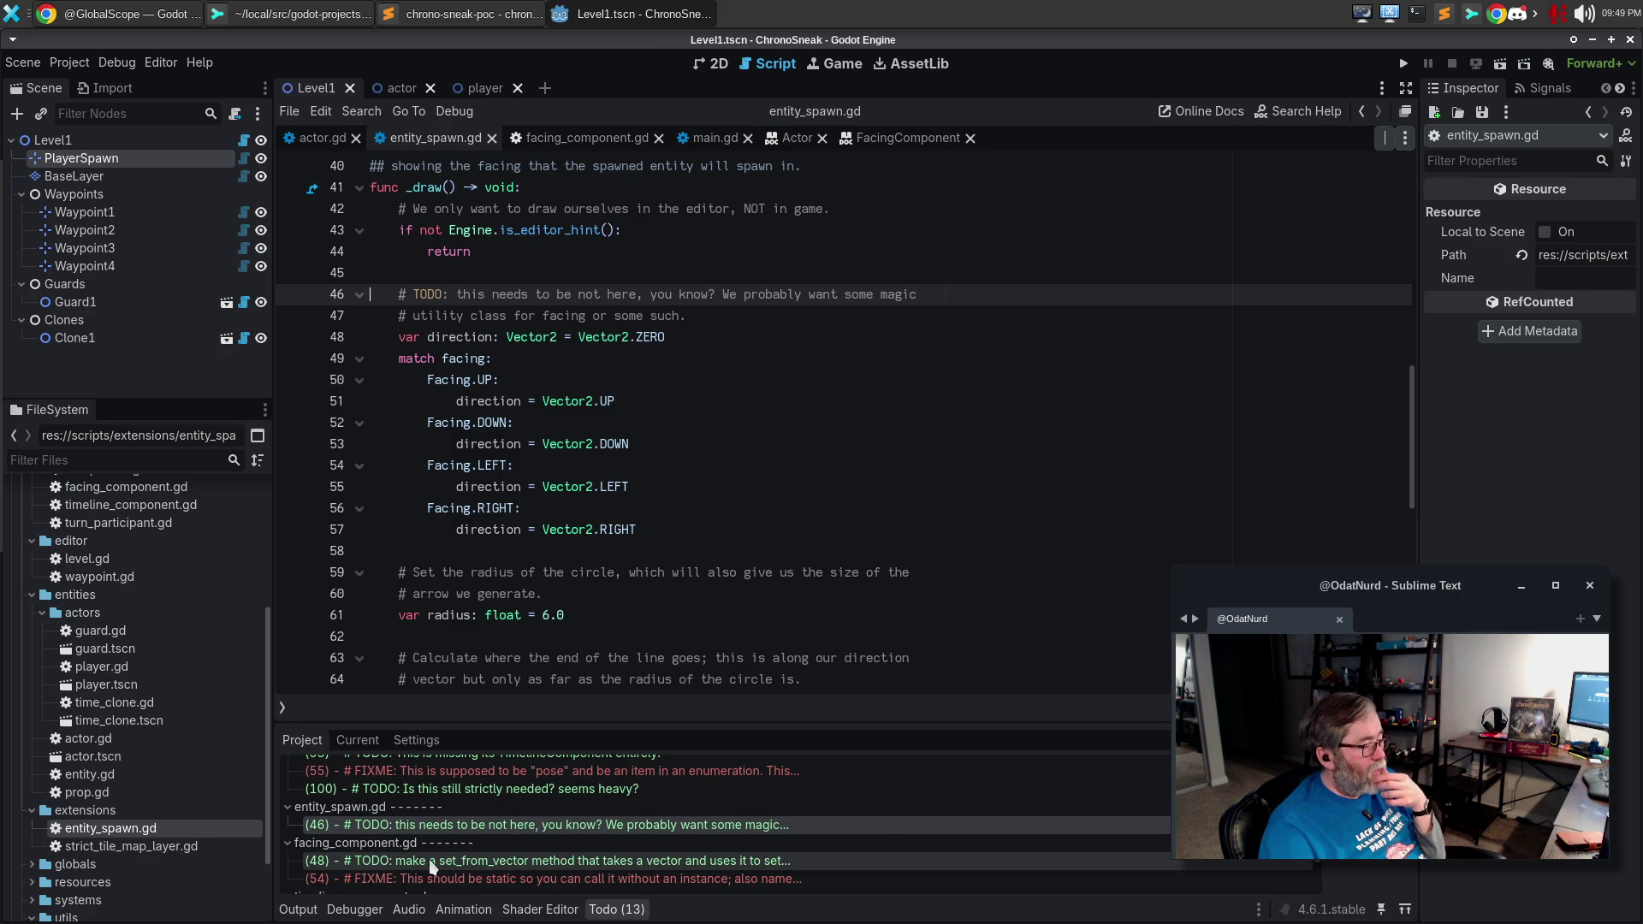
Open facing_component.gd at its line 48 TODO and inspect the vector_to_facing function.
click(428, 859)
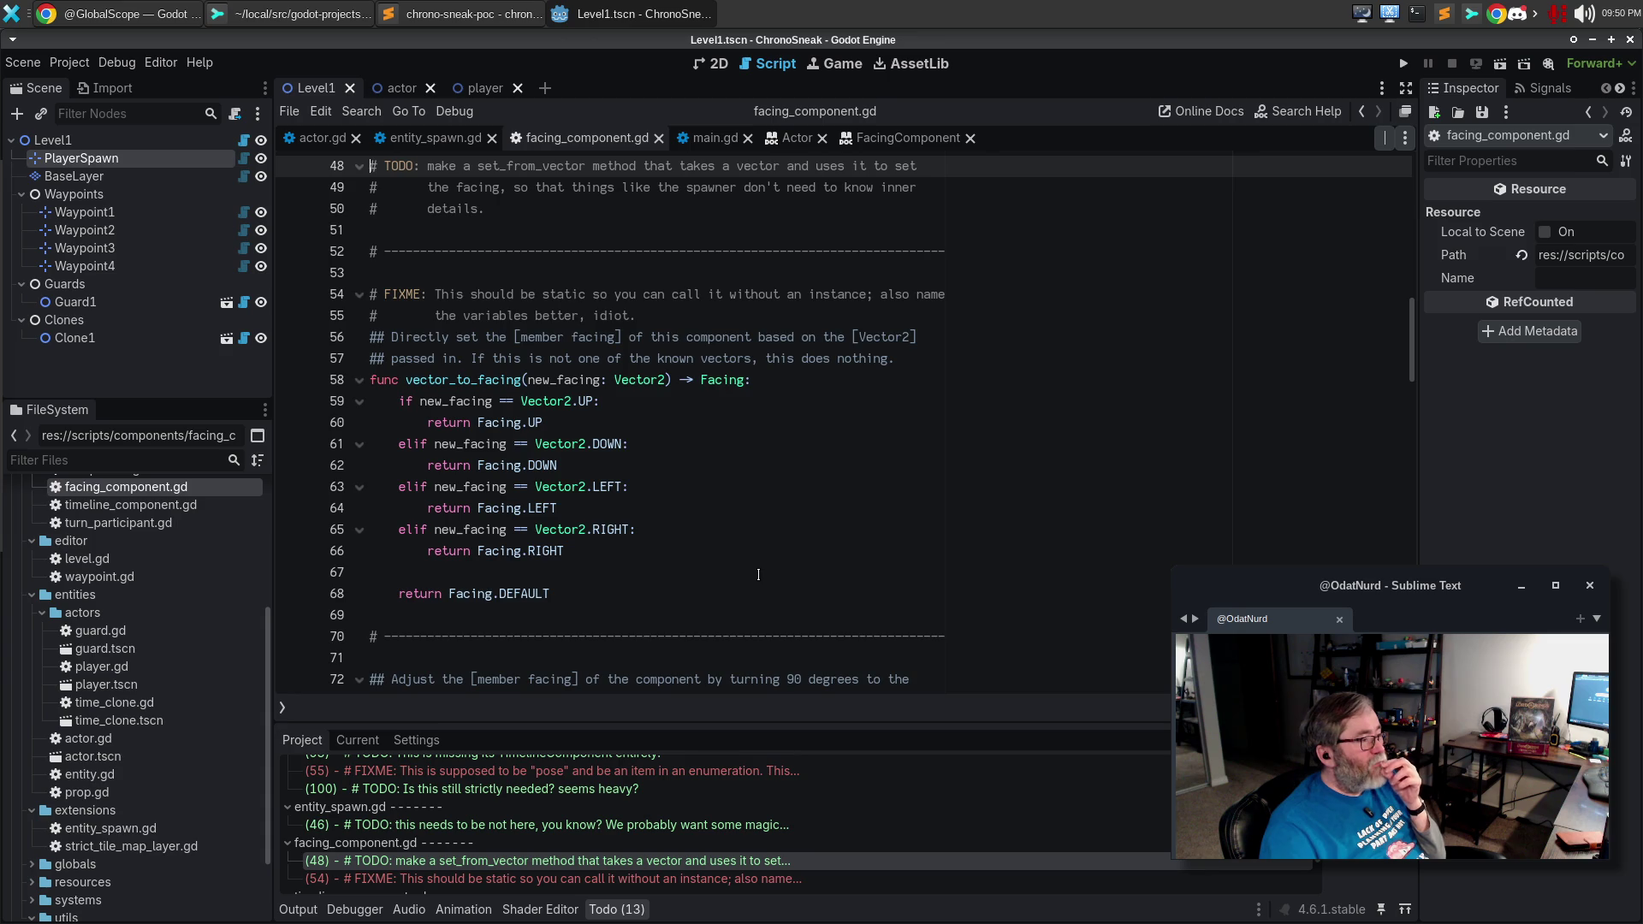
scroll(759, 575, up, 1)
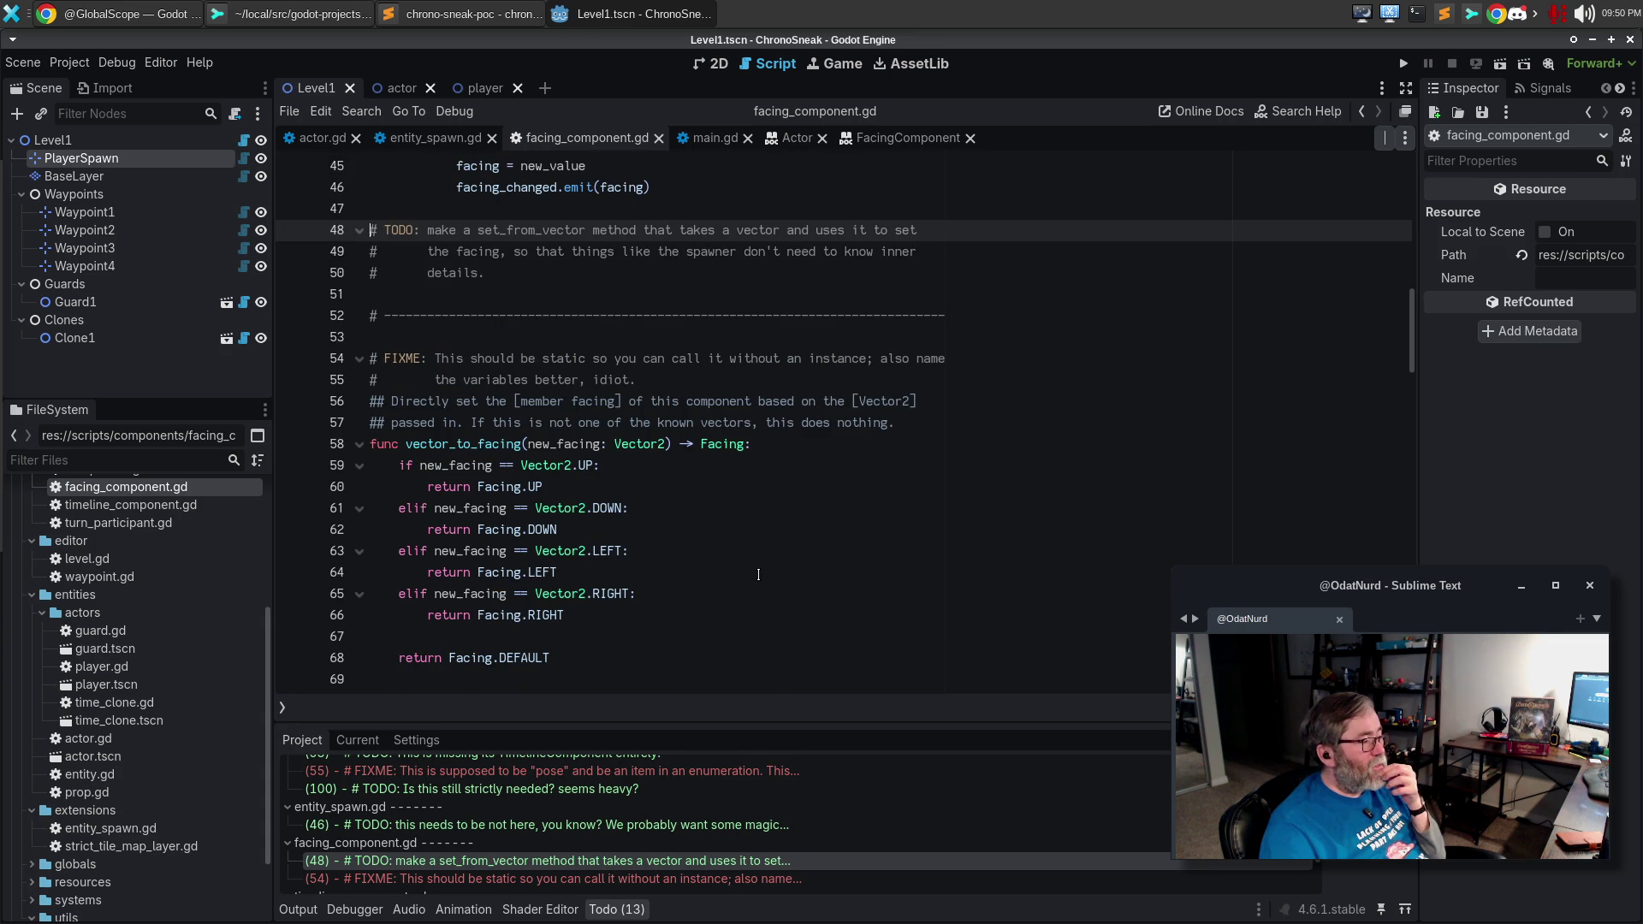
scroll(759, 575, down, 9)
scroll(761, 567, up, 6)
key(ctrl+alt+f)
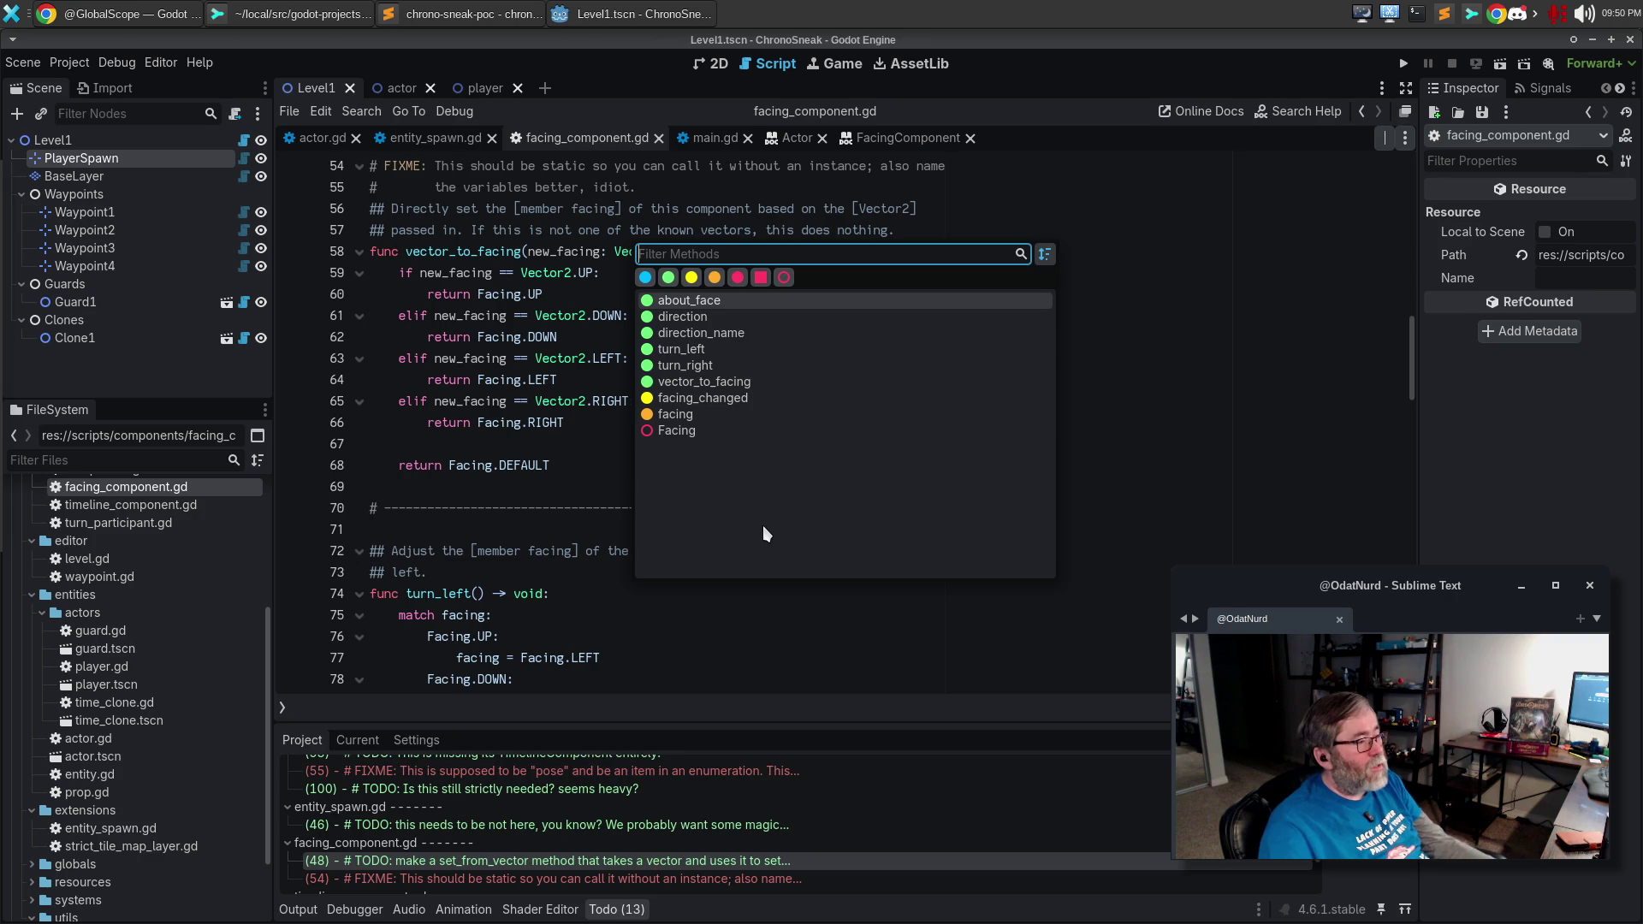
key(Escape)
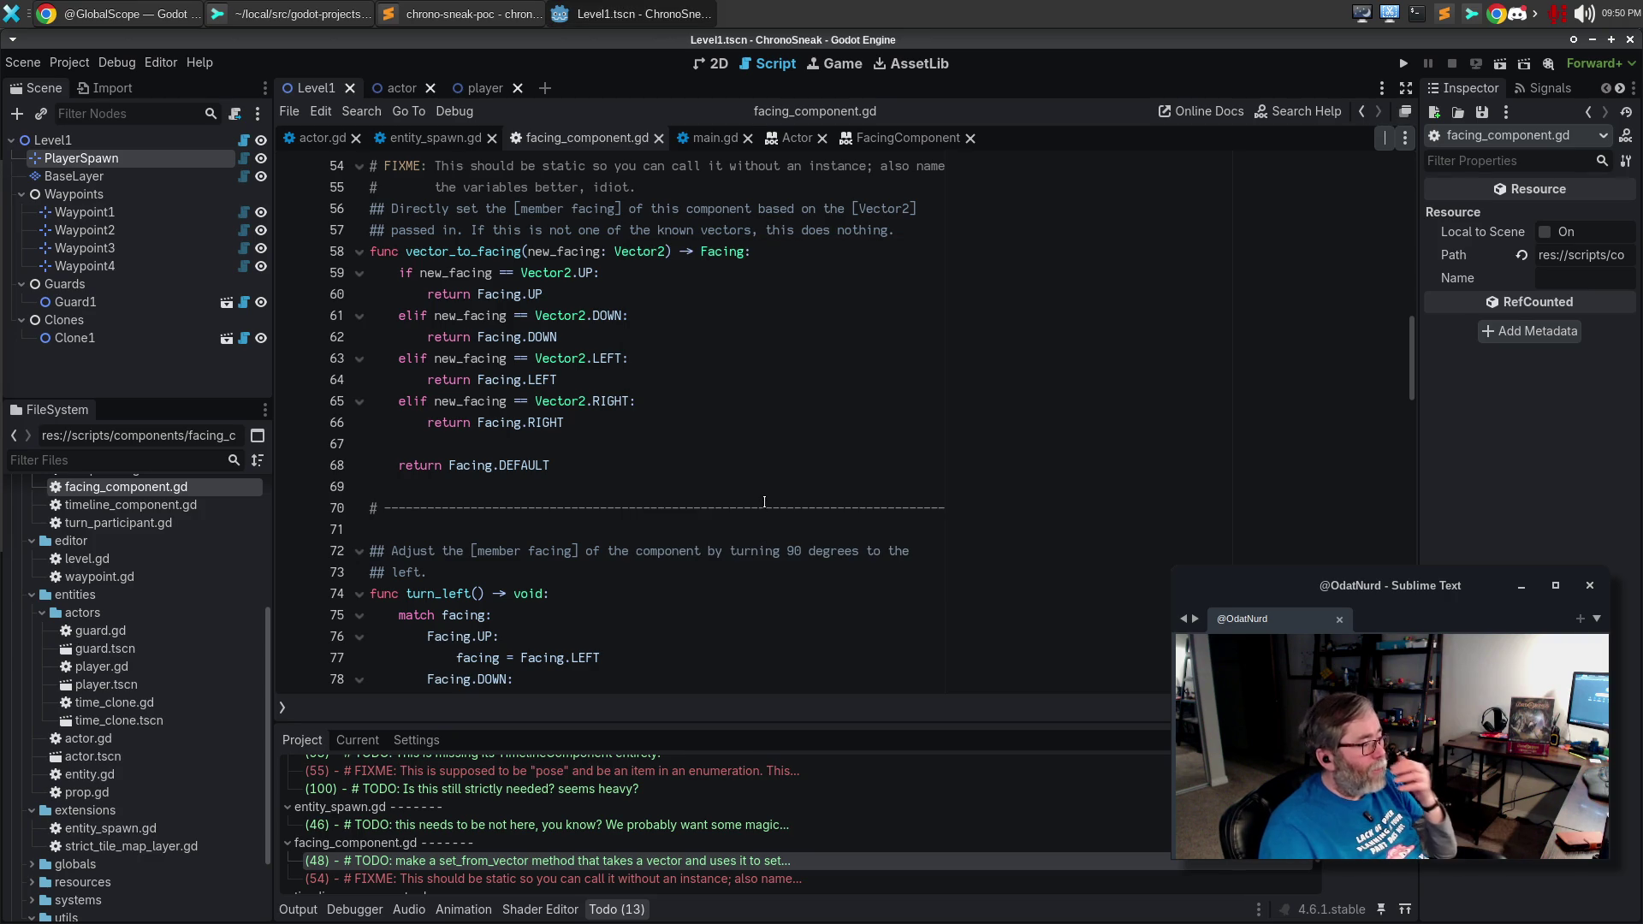
scroll(768, 504, up, 3)
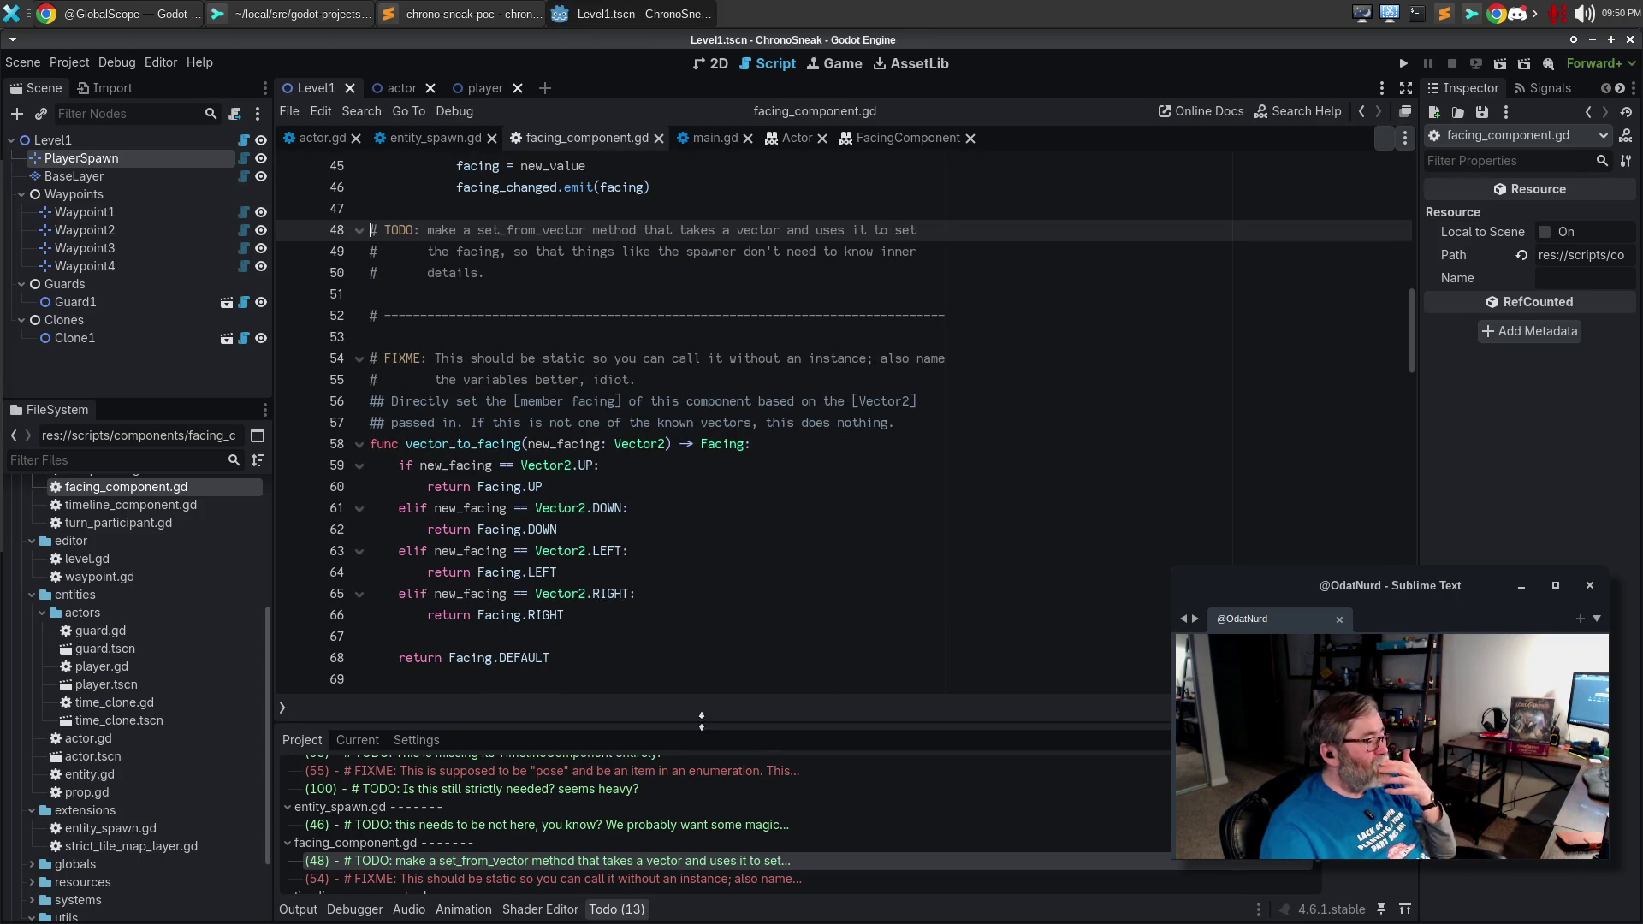
scroll(499, 858, down, 1)
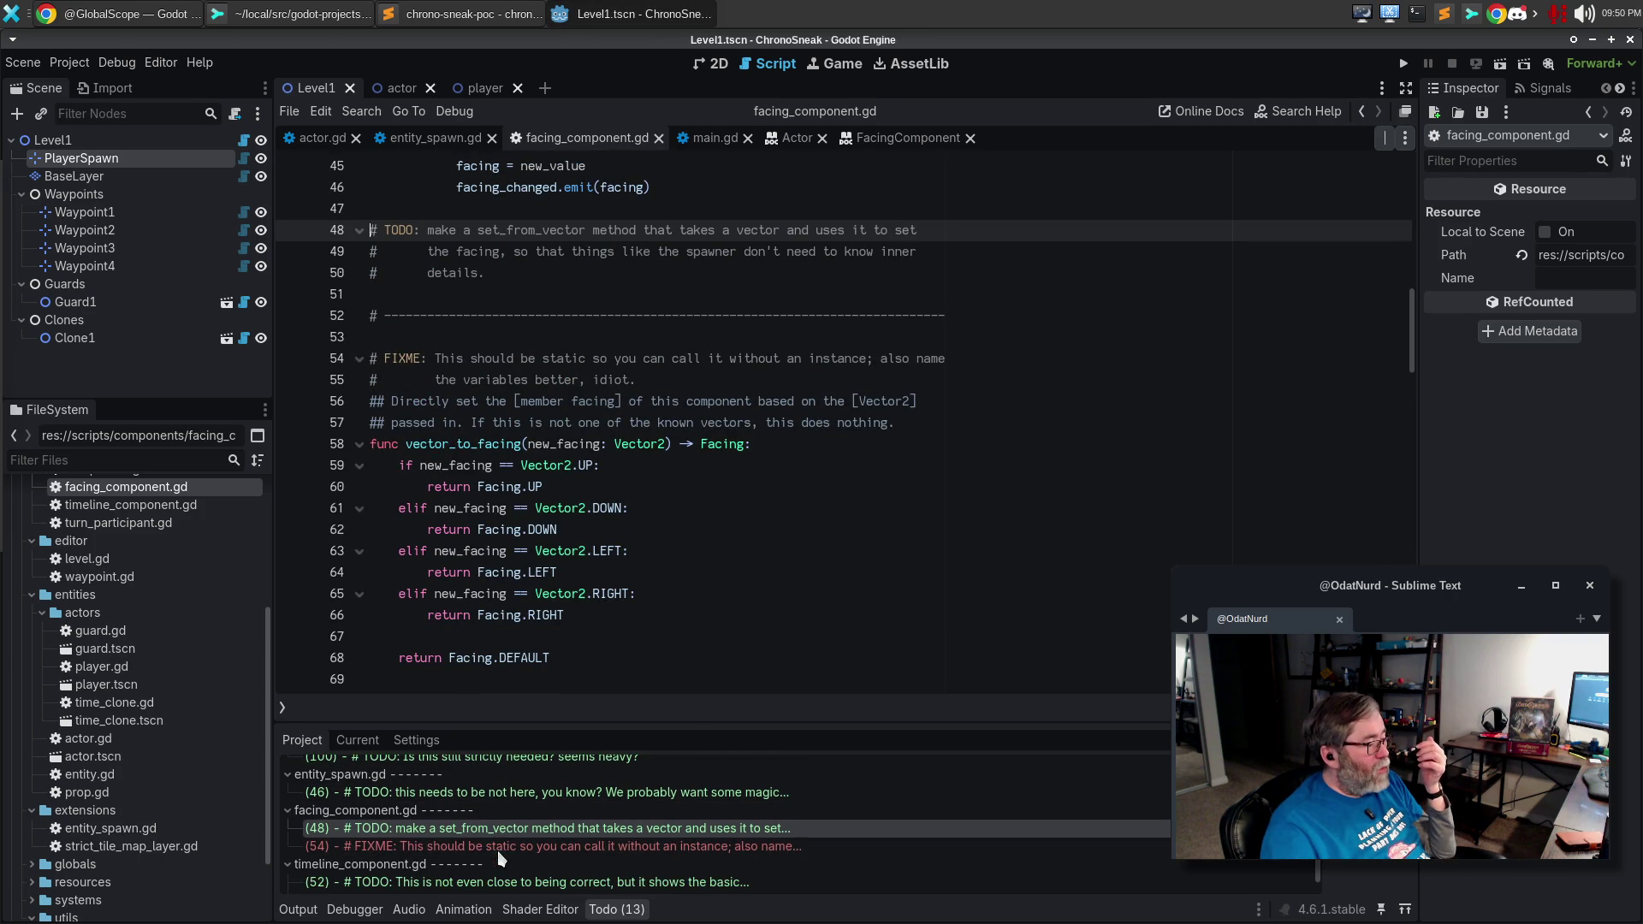
scroll(499, 855, down, 2)
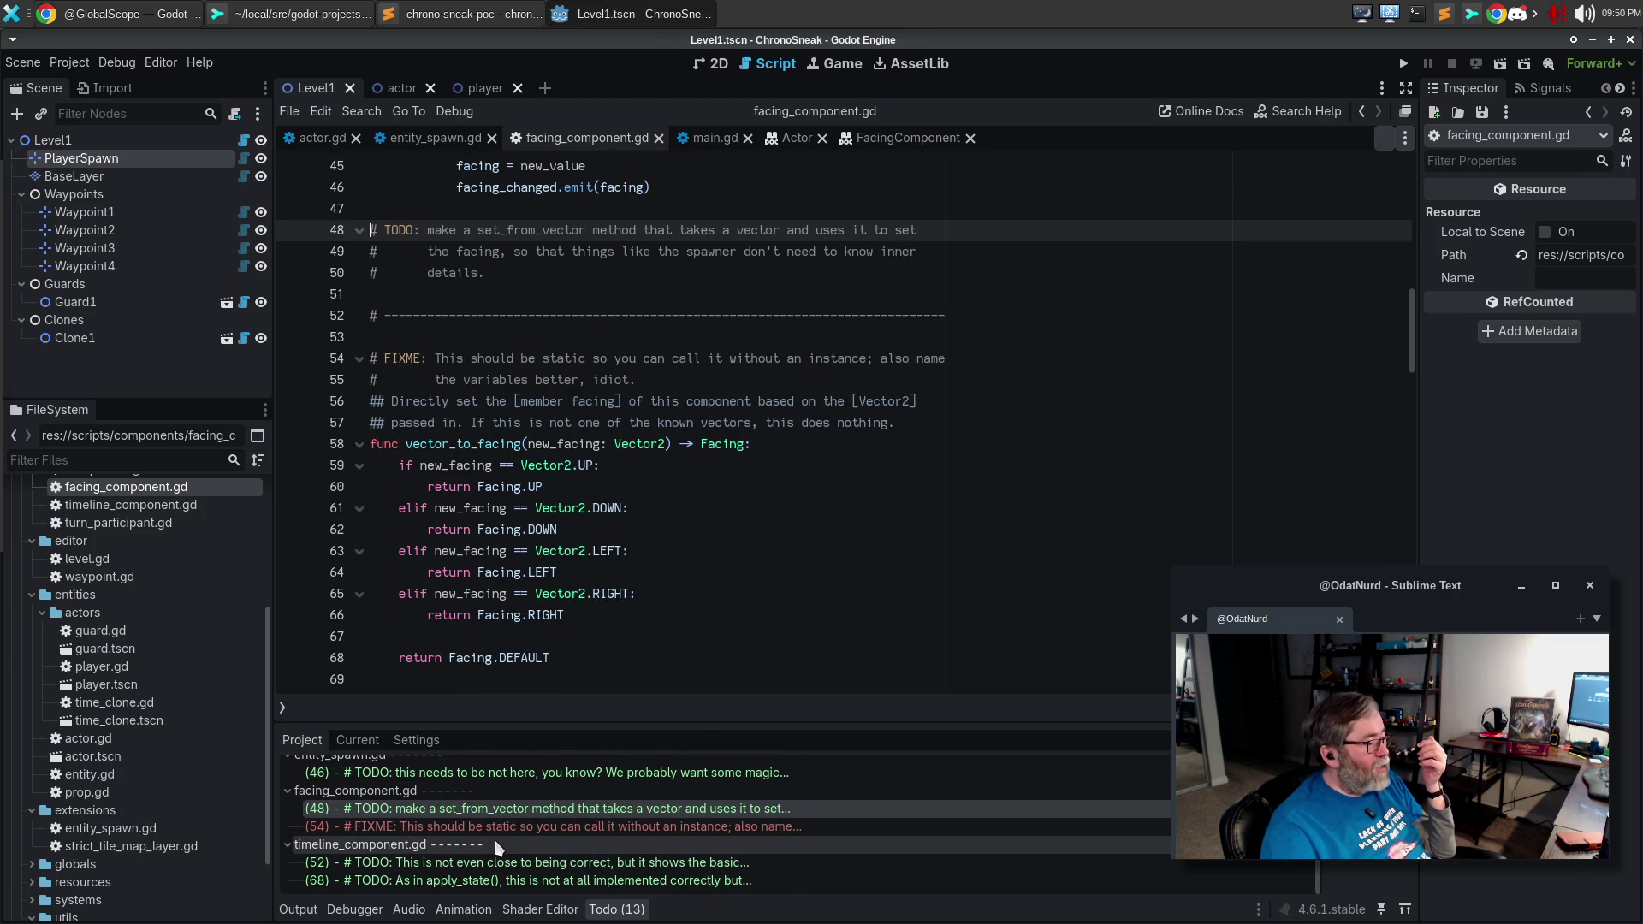
scroll(499, 847, up, 4)
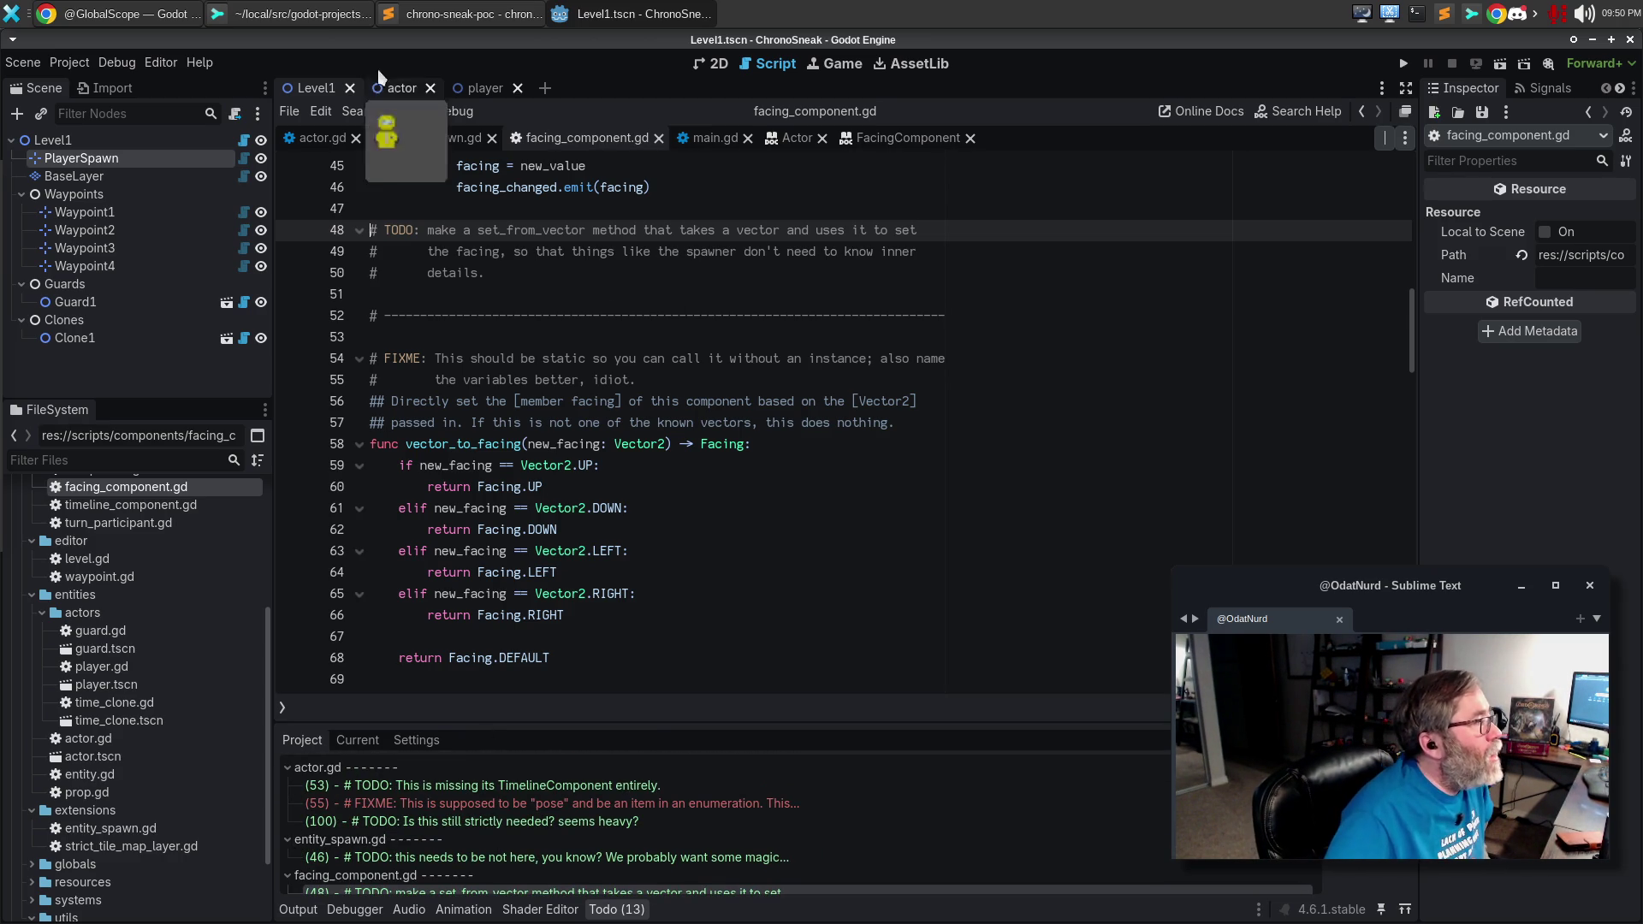
click(305, 12)
Discard the changed lines around actor.gd's facing declaration.
click(409, 122)
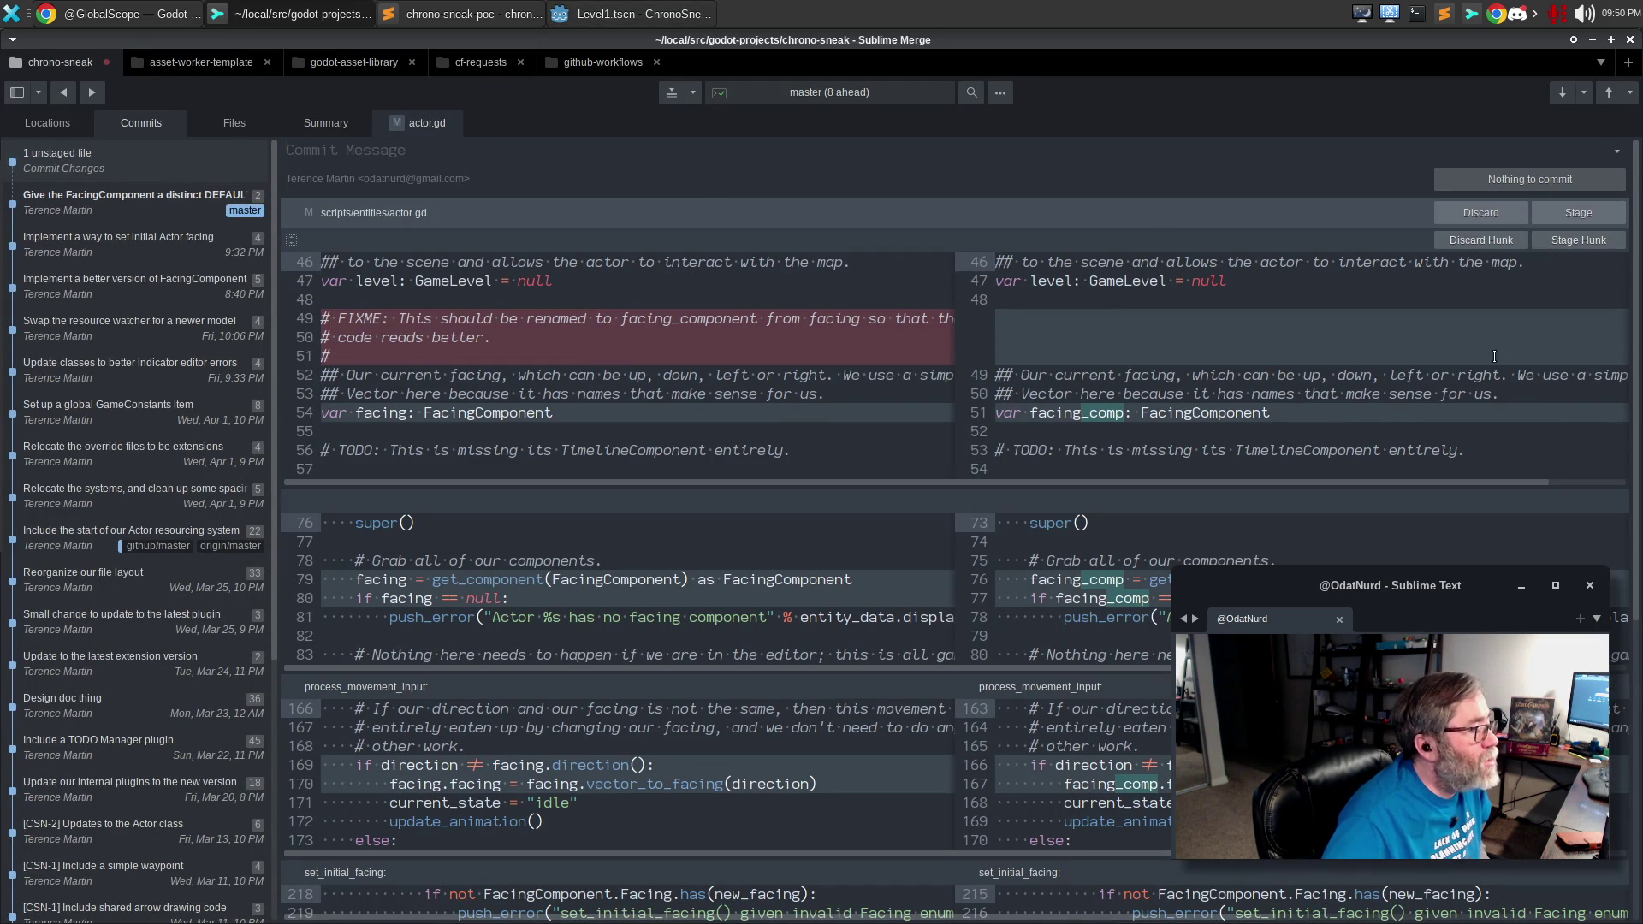
scroll(1267, 457, down, 8)
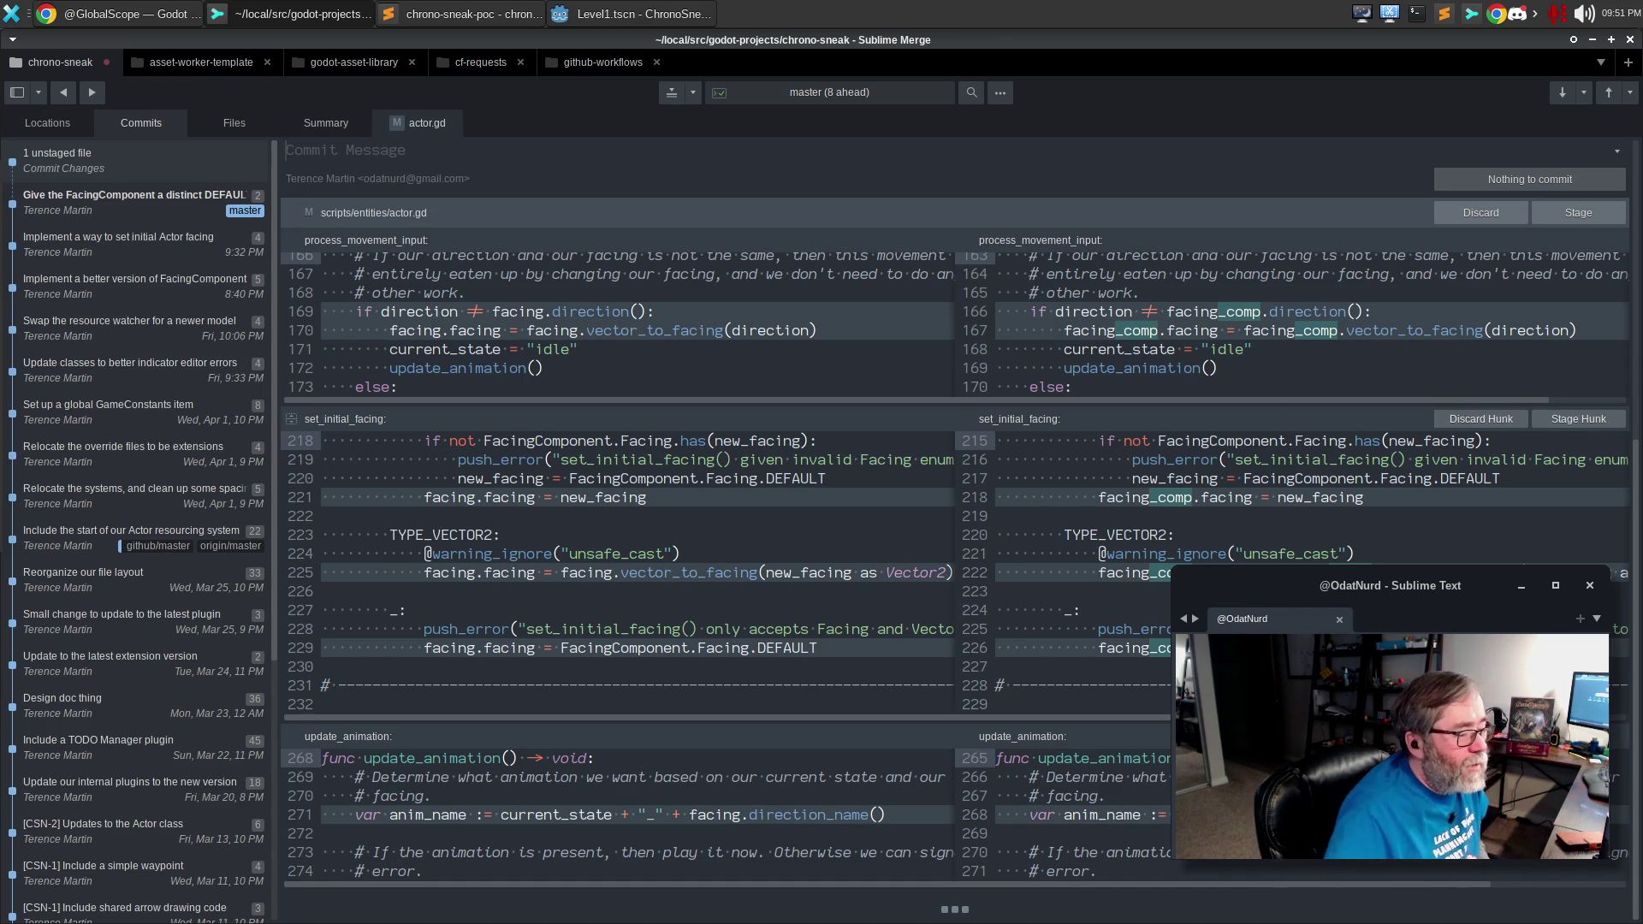
scroll(1084, 438, up, 5)
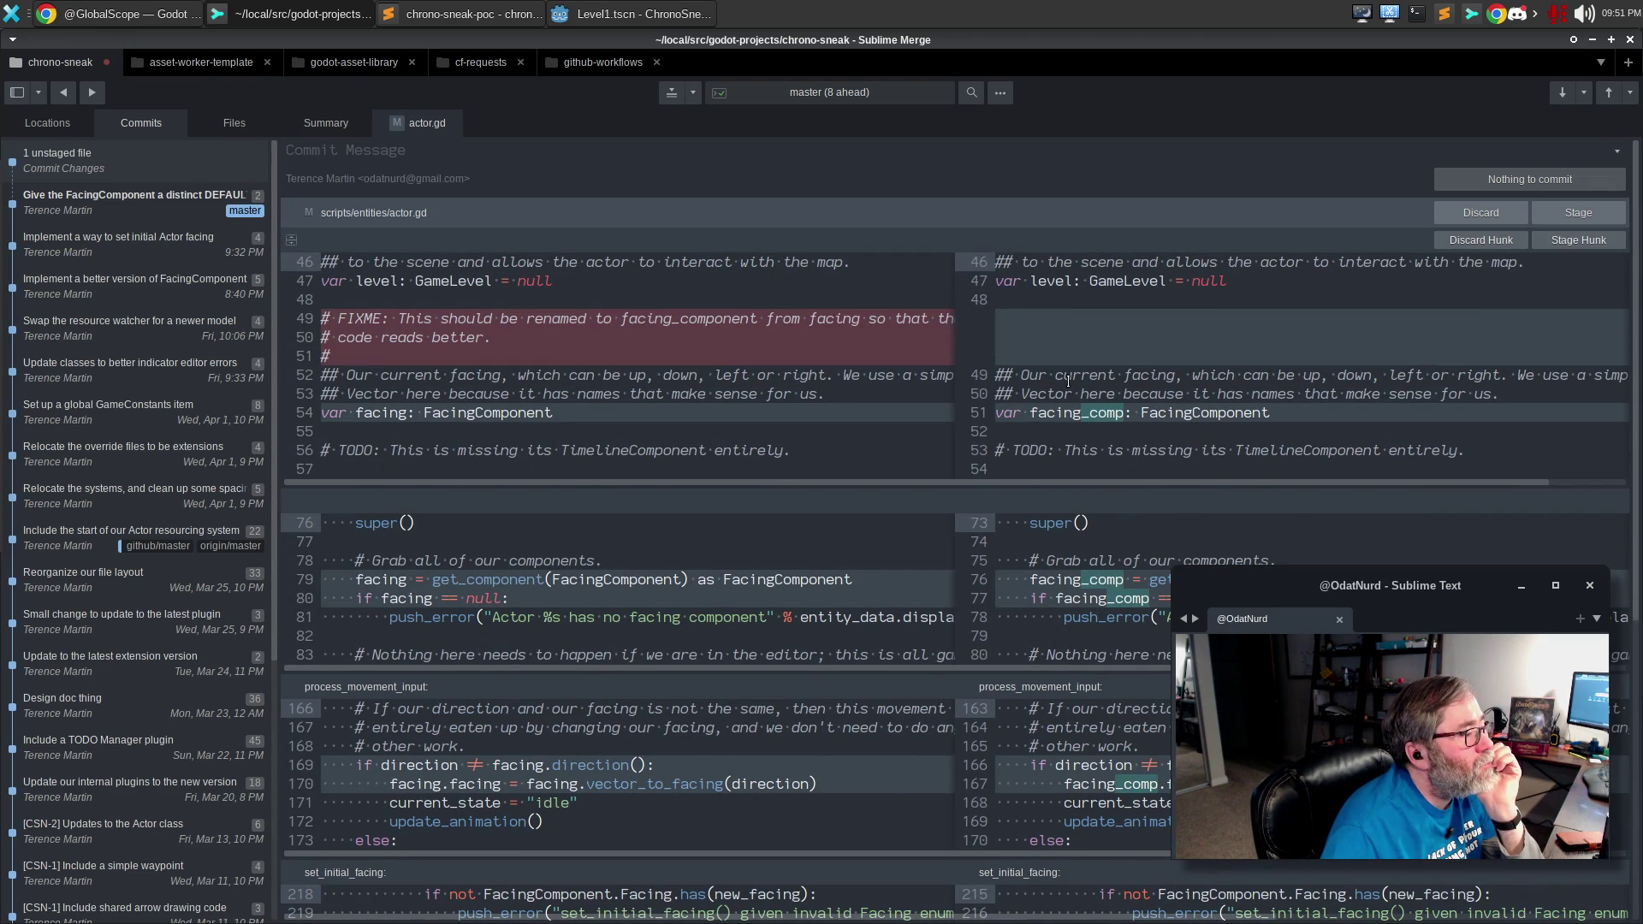
drag(1038, 394, 1090, 442)
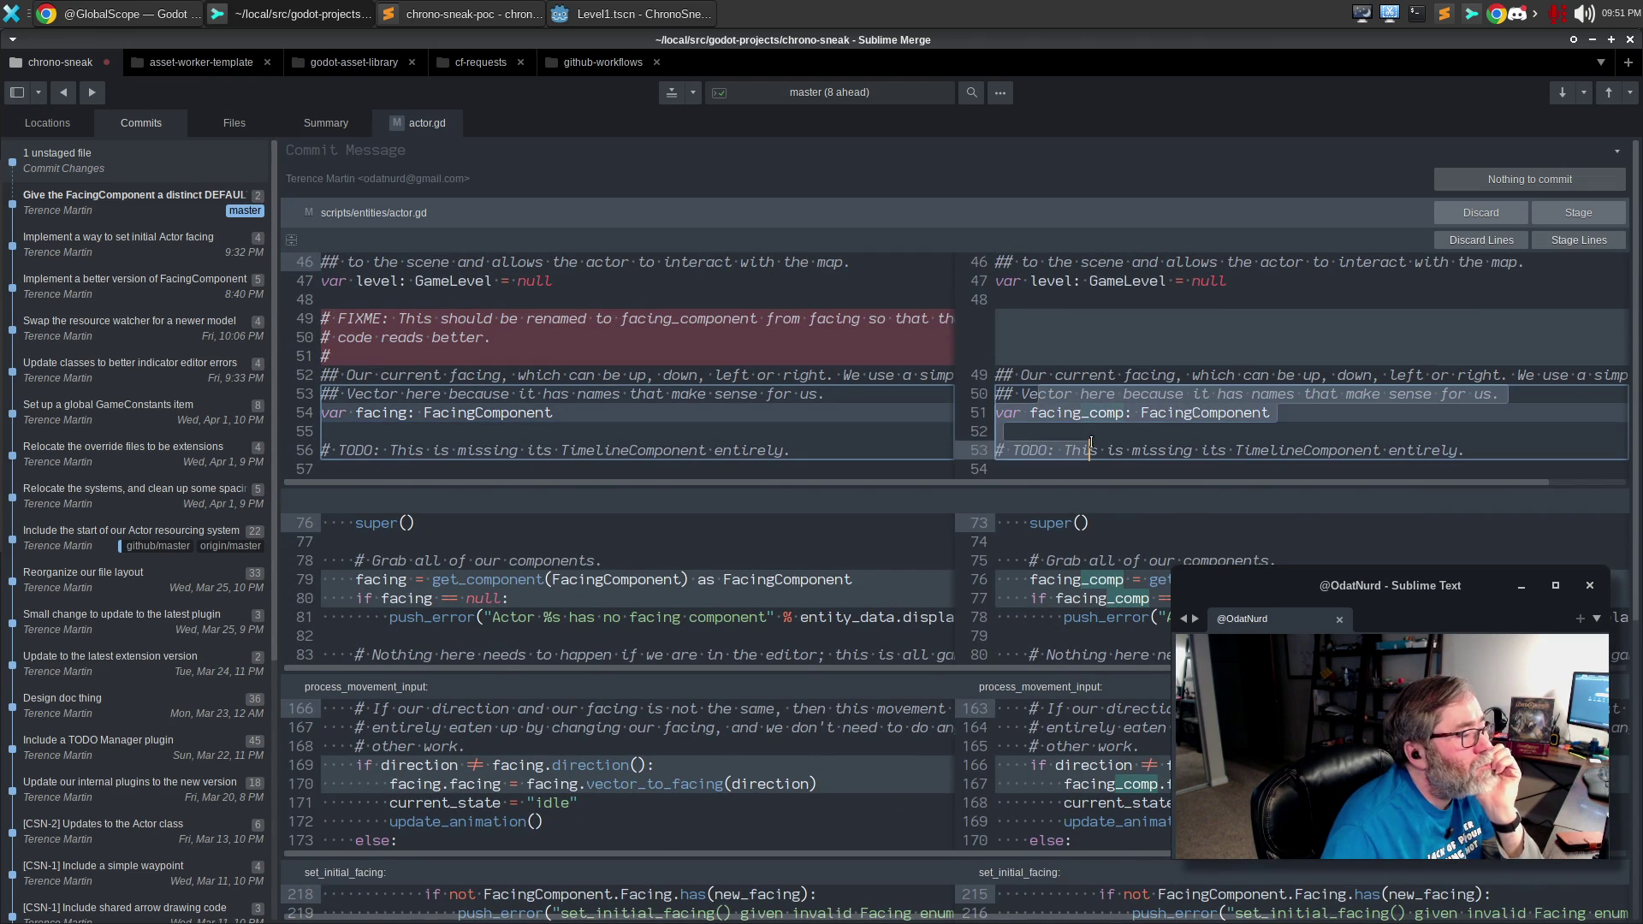
click(1476, 239)
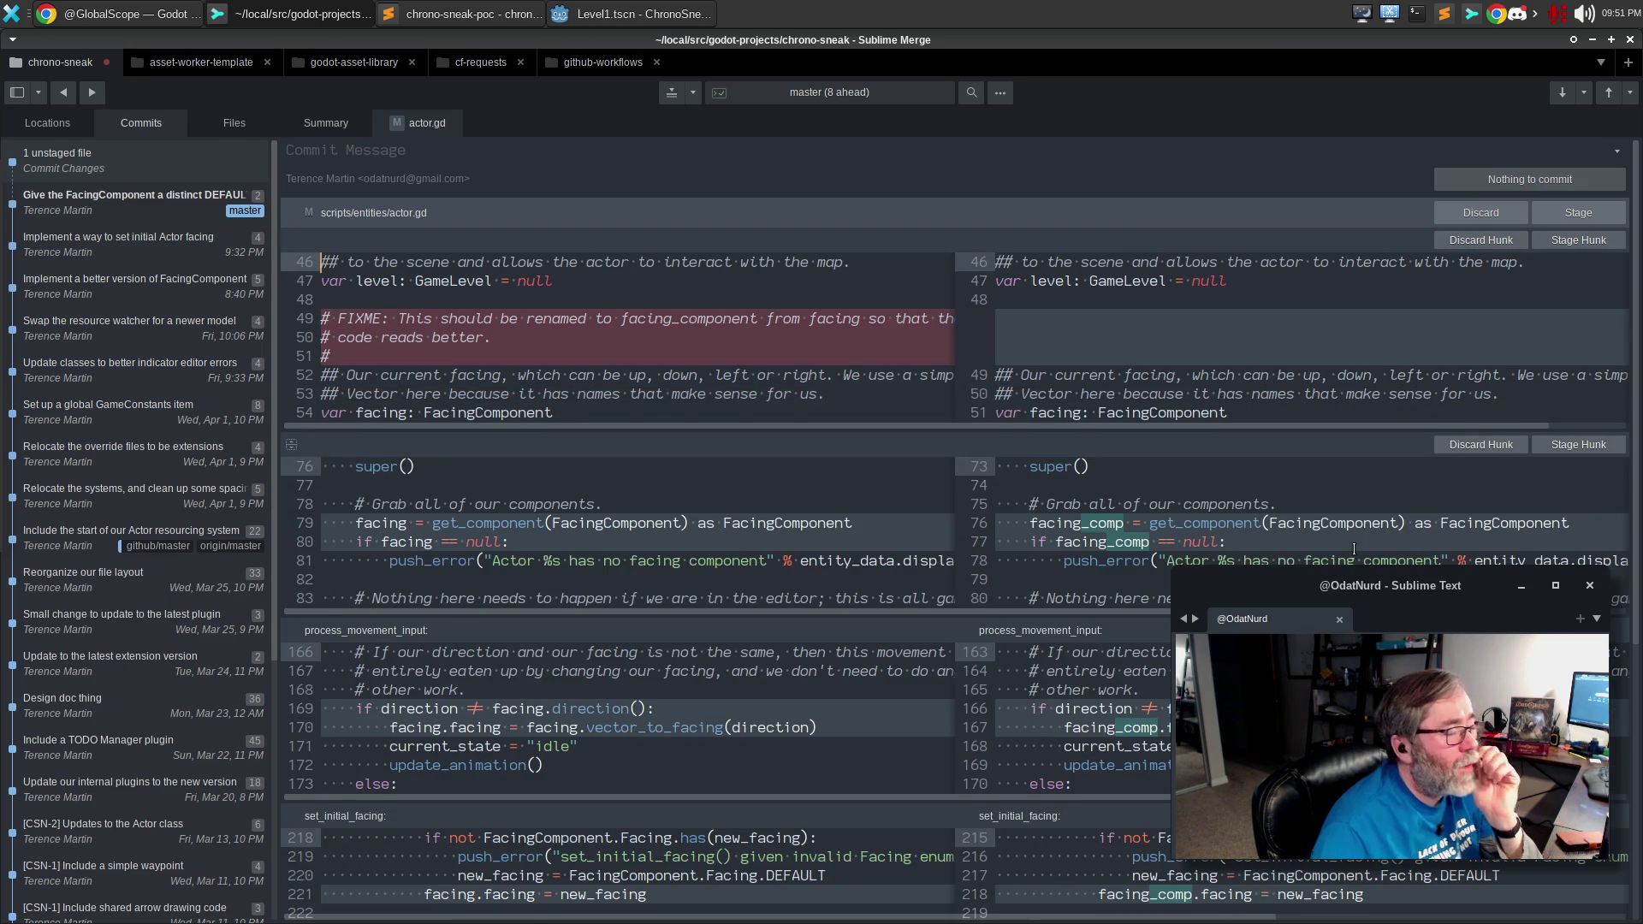
Discard the component-lookup, process_movement_input, set_initial_facing and update_animation rename hunks.
scroll(1354, 548, down, 1)
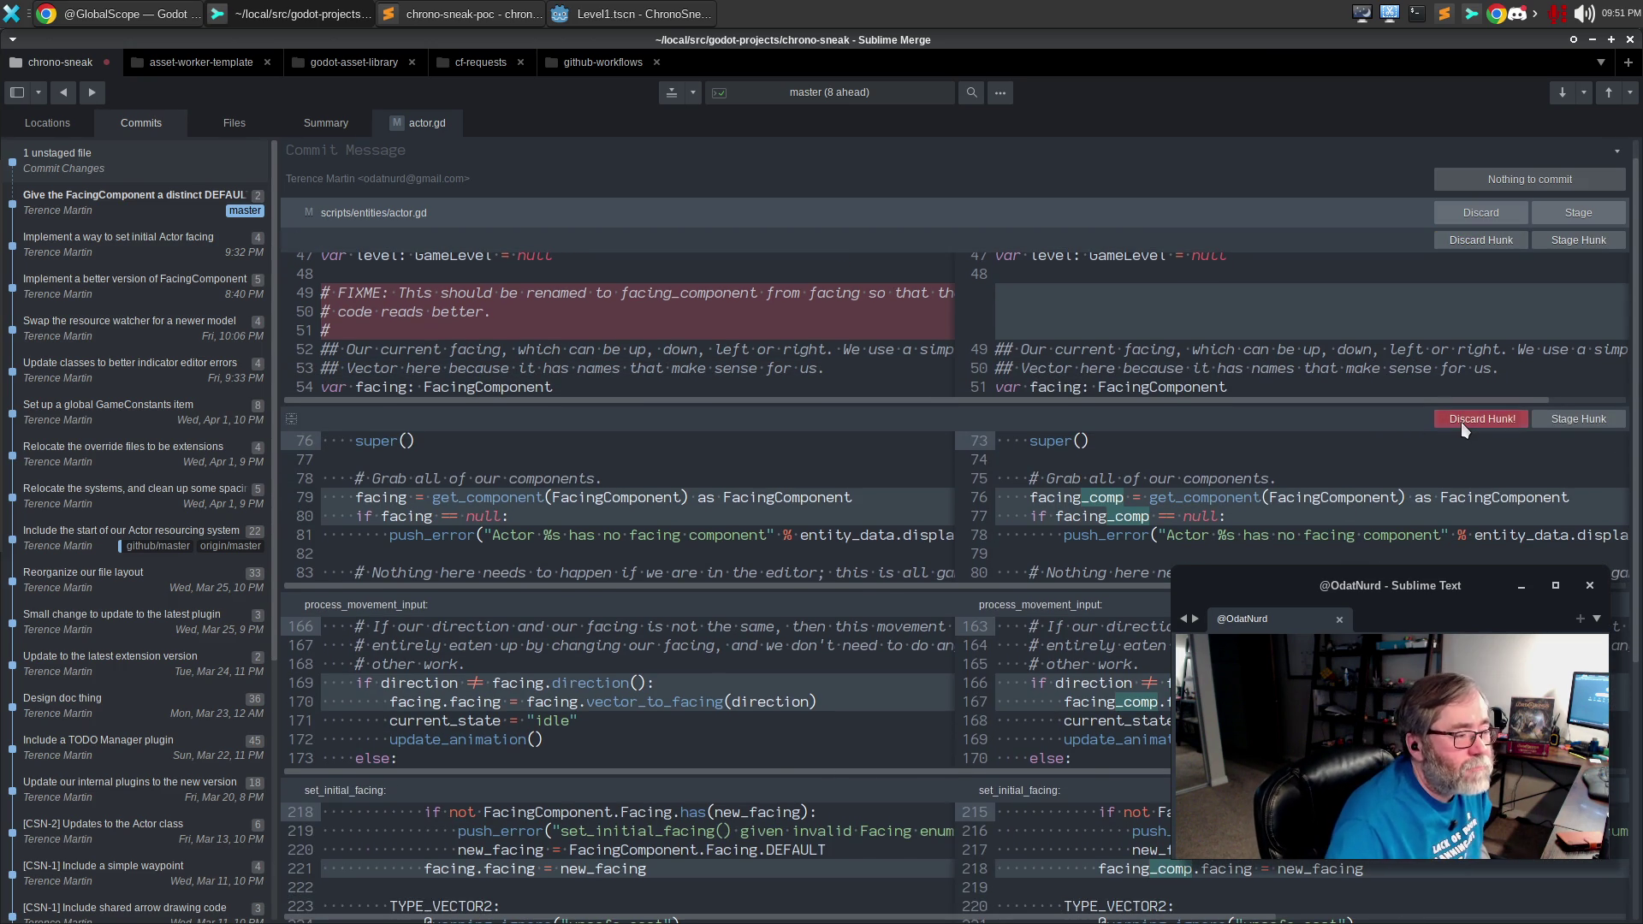
click(1461, 423)
click(1460, 420)
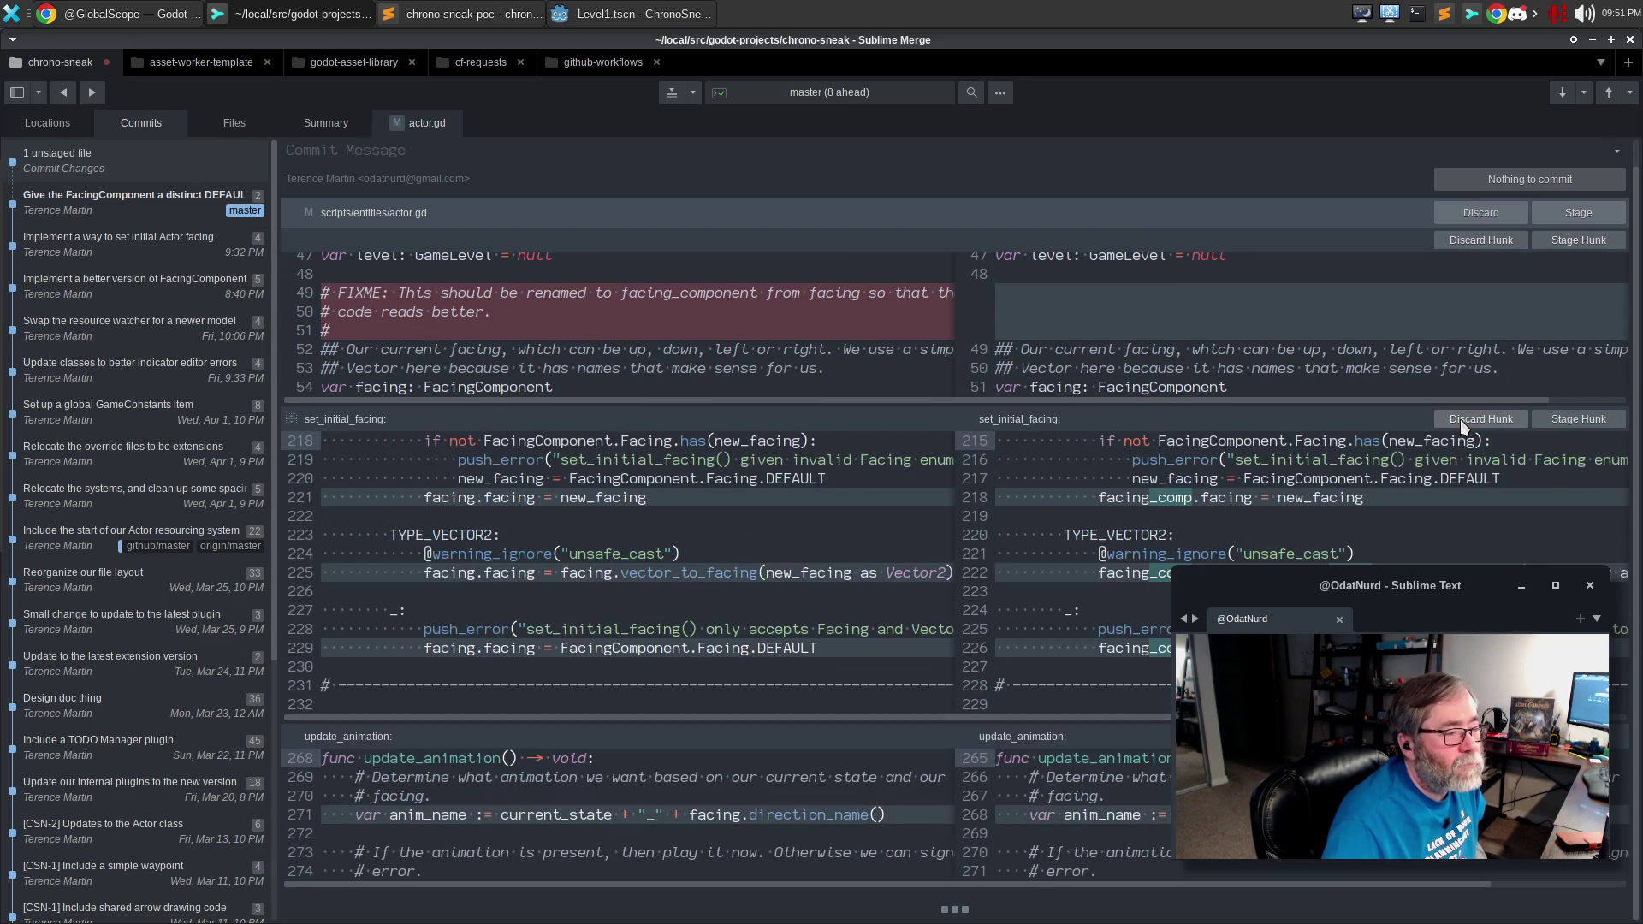
click(1460, 420)
click(1460, 420)
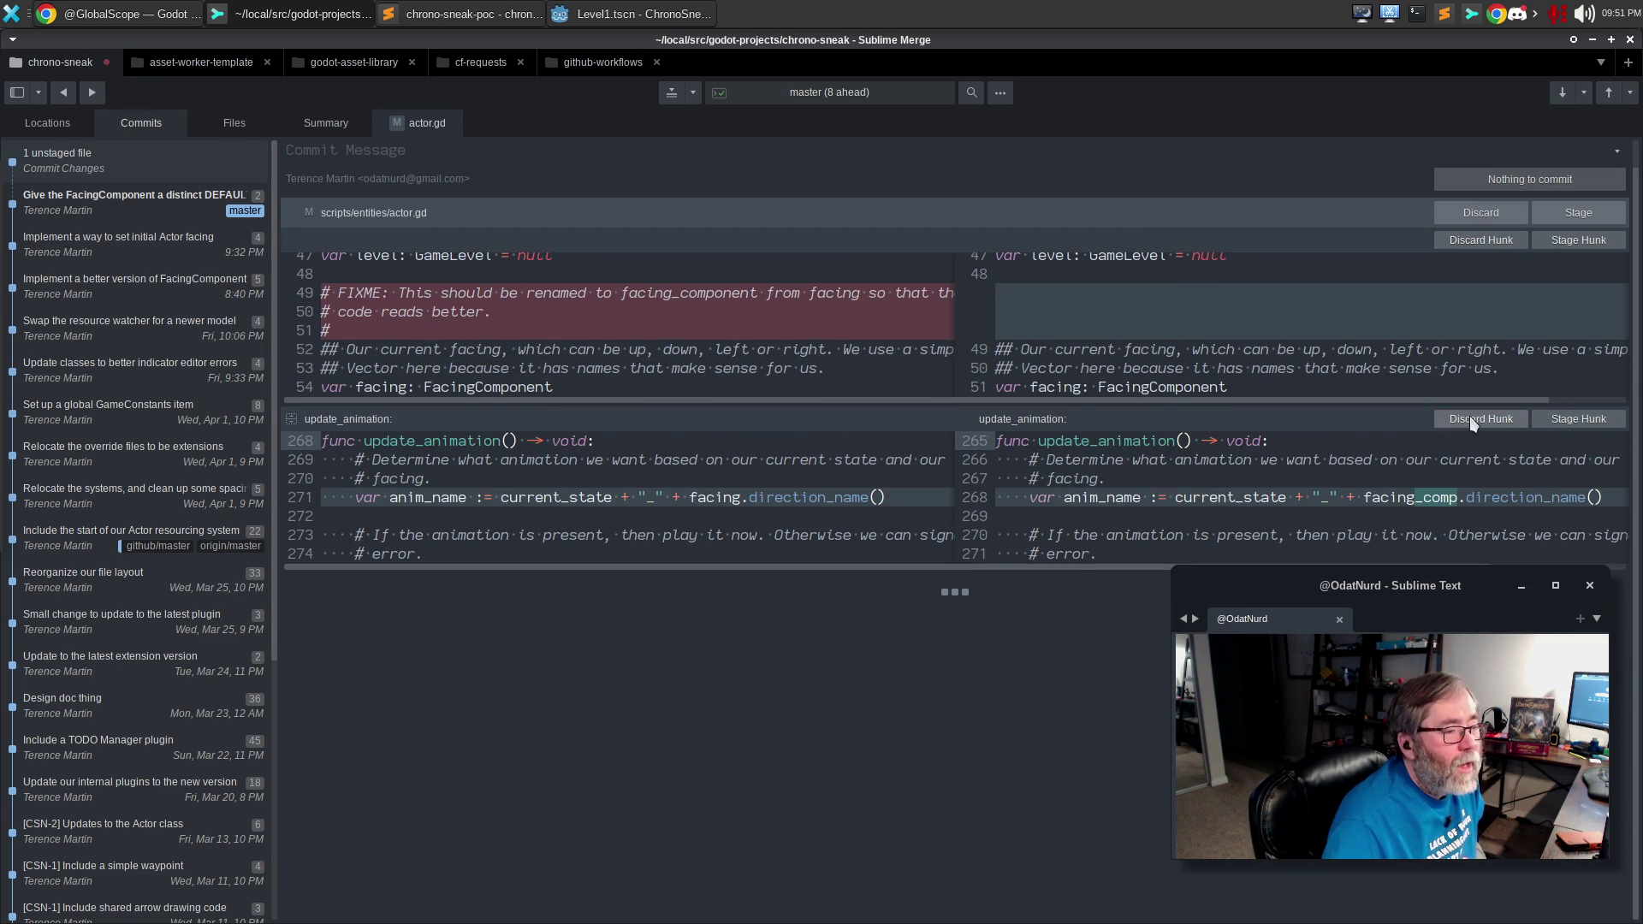
click(1470, 418)
click(1470, 418)
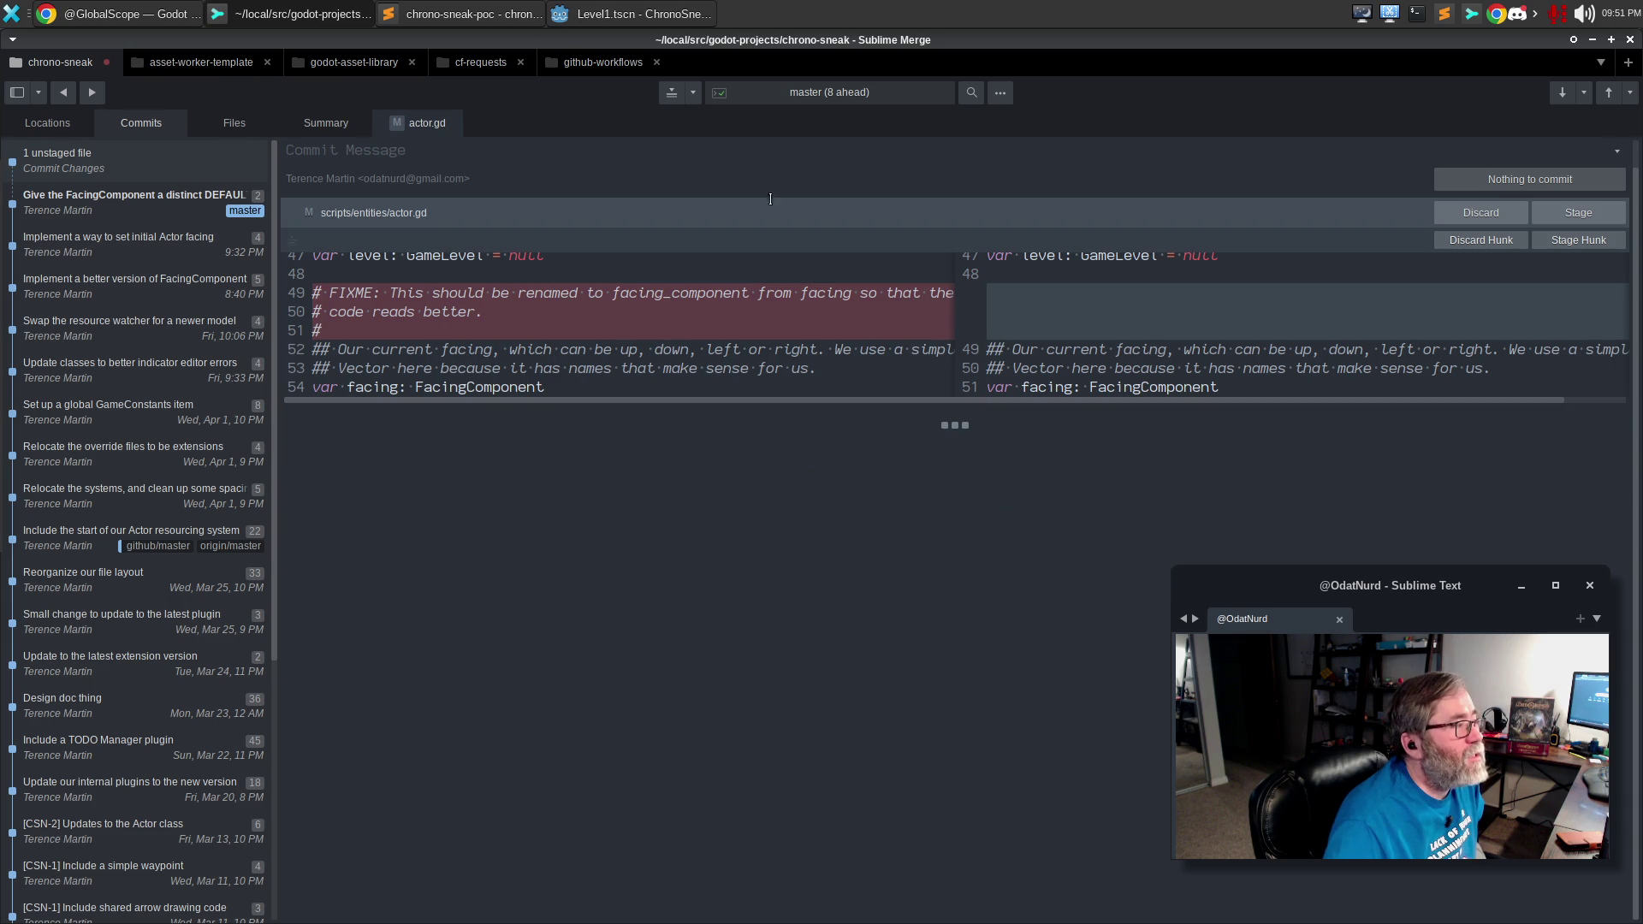
click(613, 16)
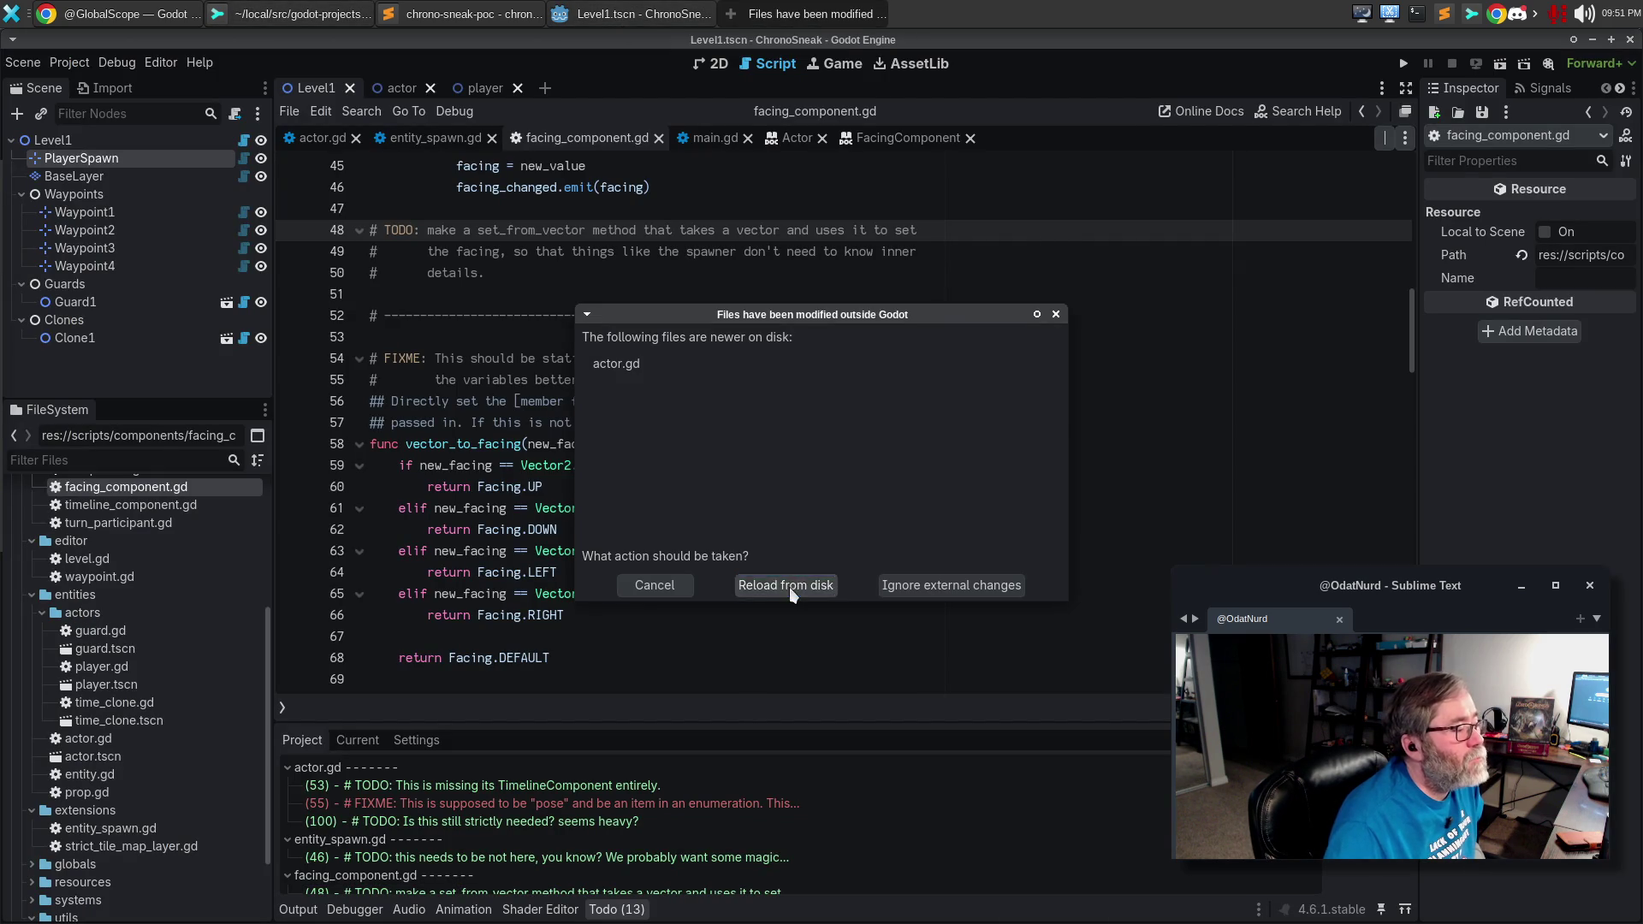
Reload actor.gd from disk and the current project, then go to the line 54 static FIXME.
click(789, 587)
click(722, 444)
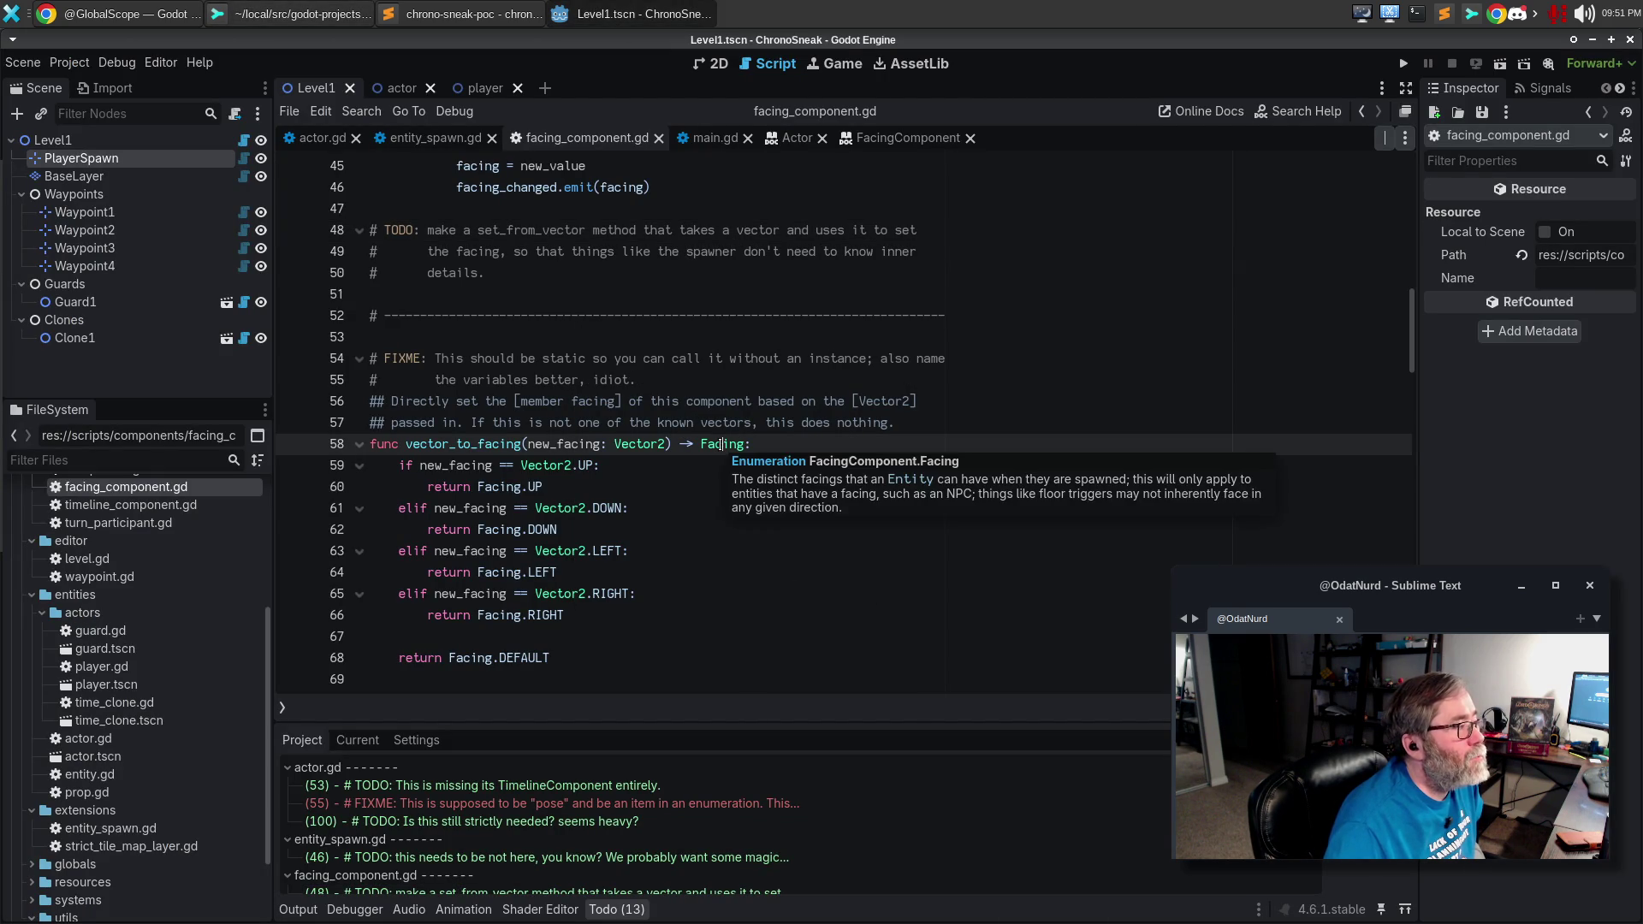
click(70, 62)
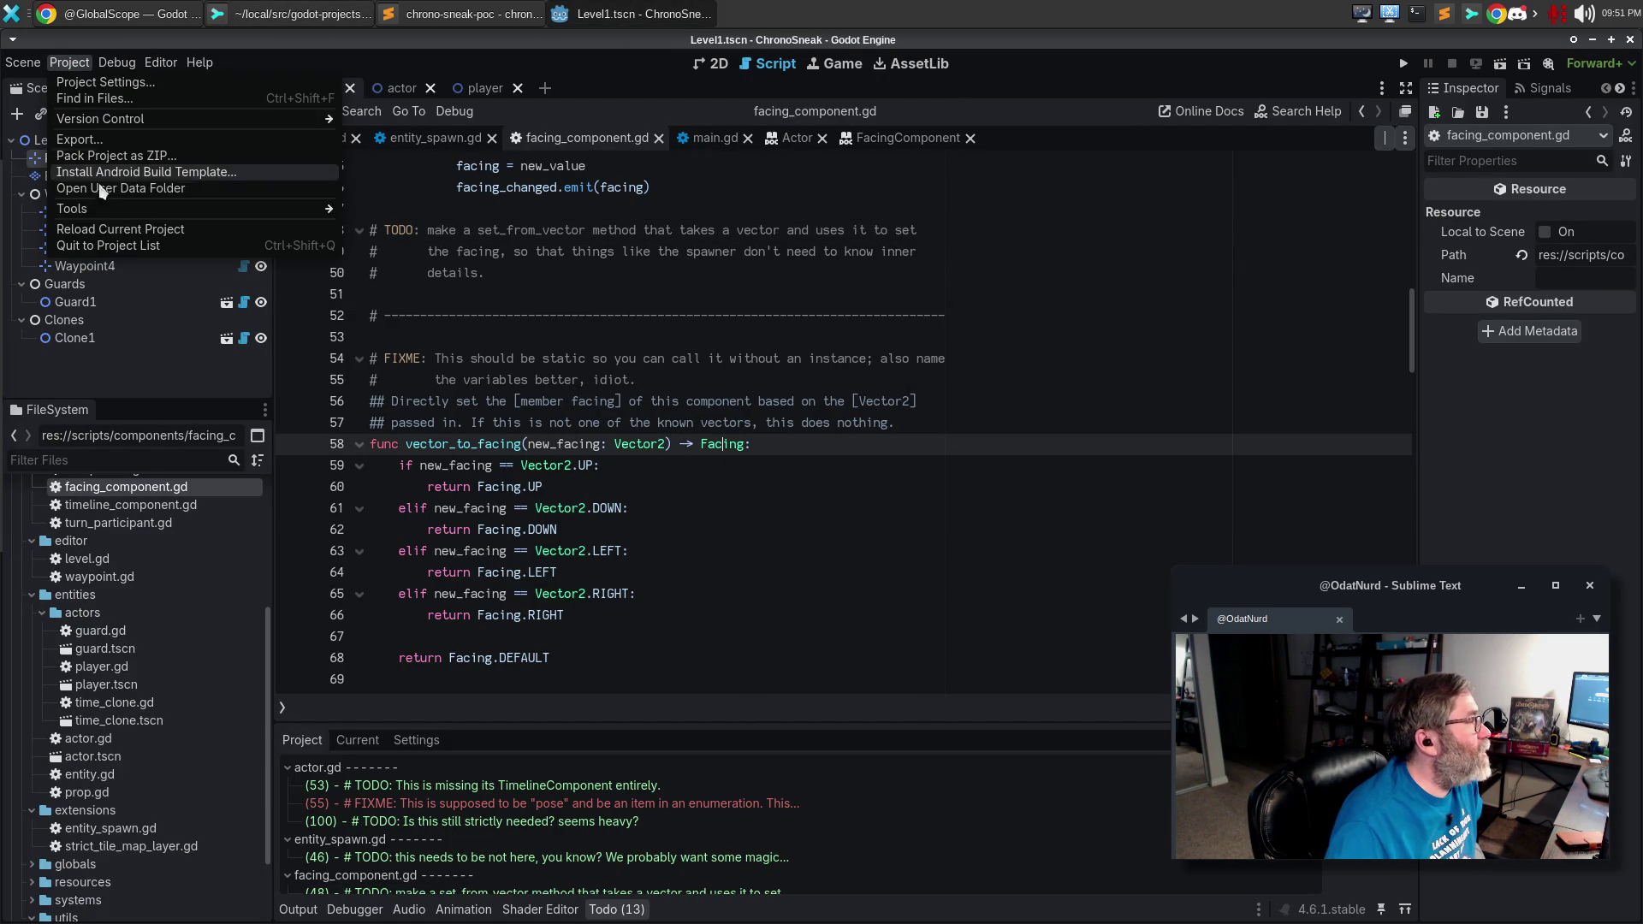
click(103, 230)
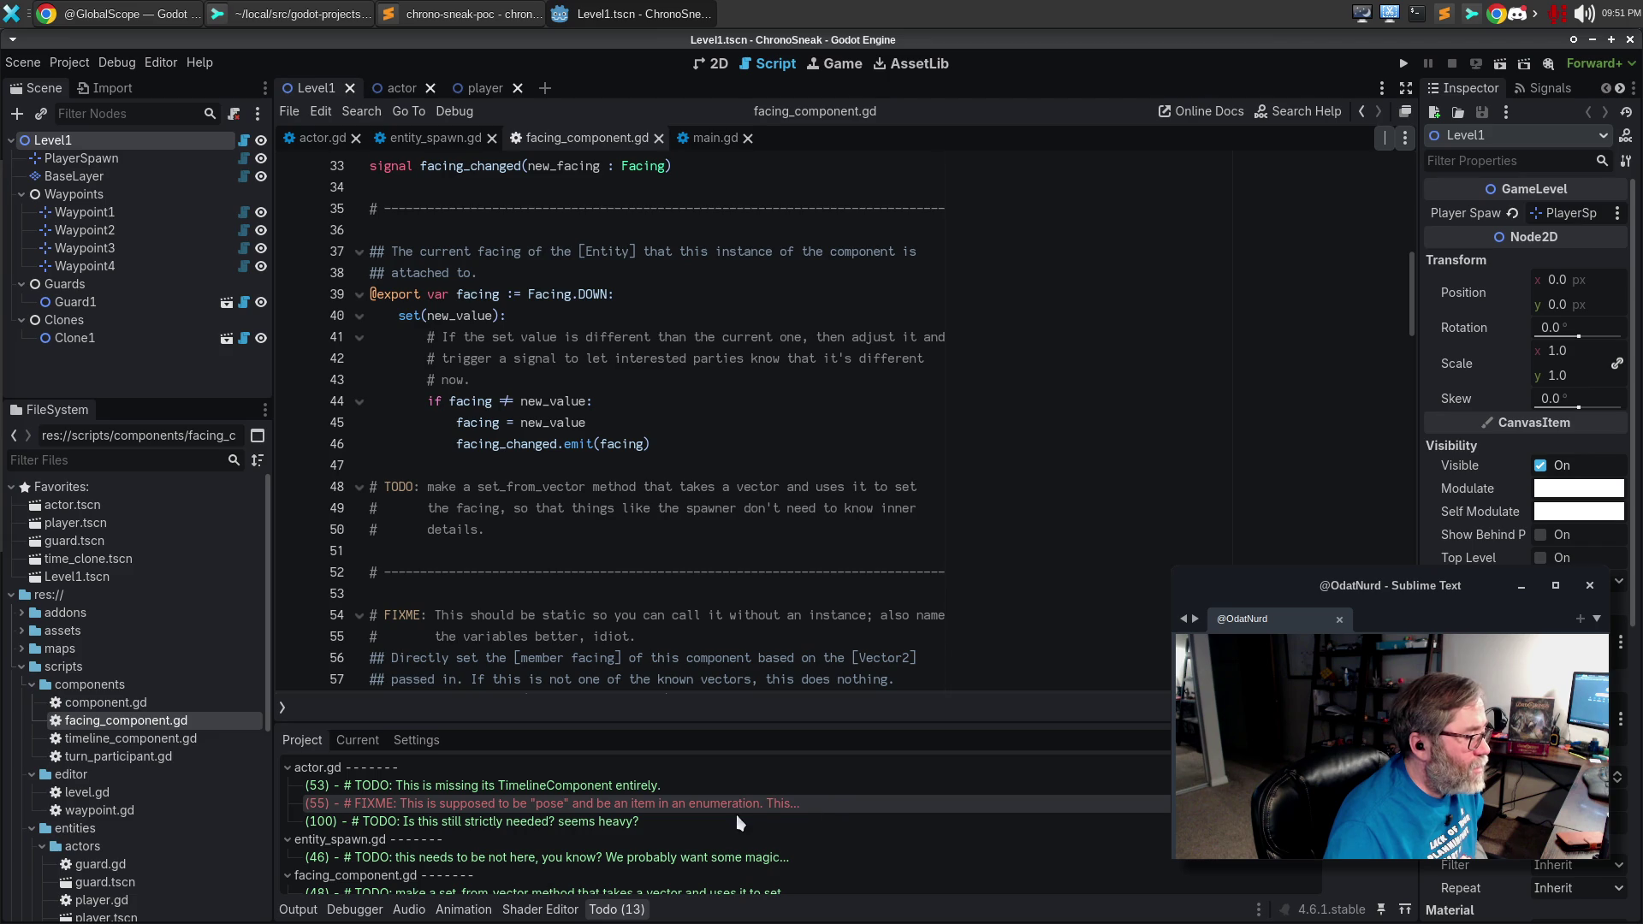
scroll(787, 818, down, 2)
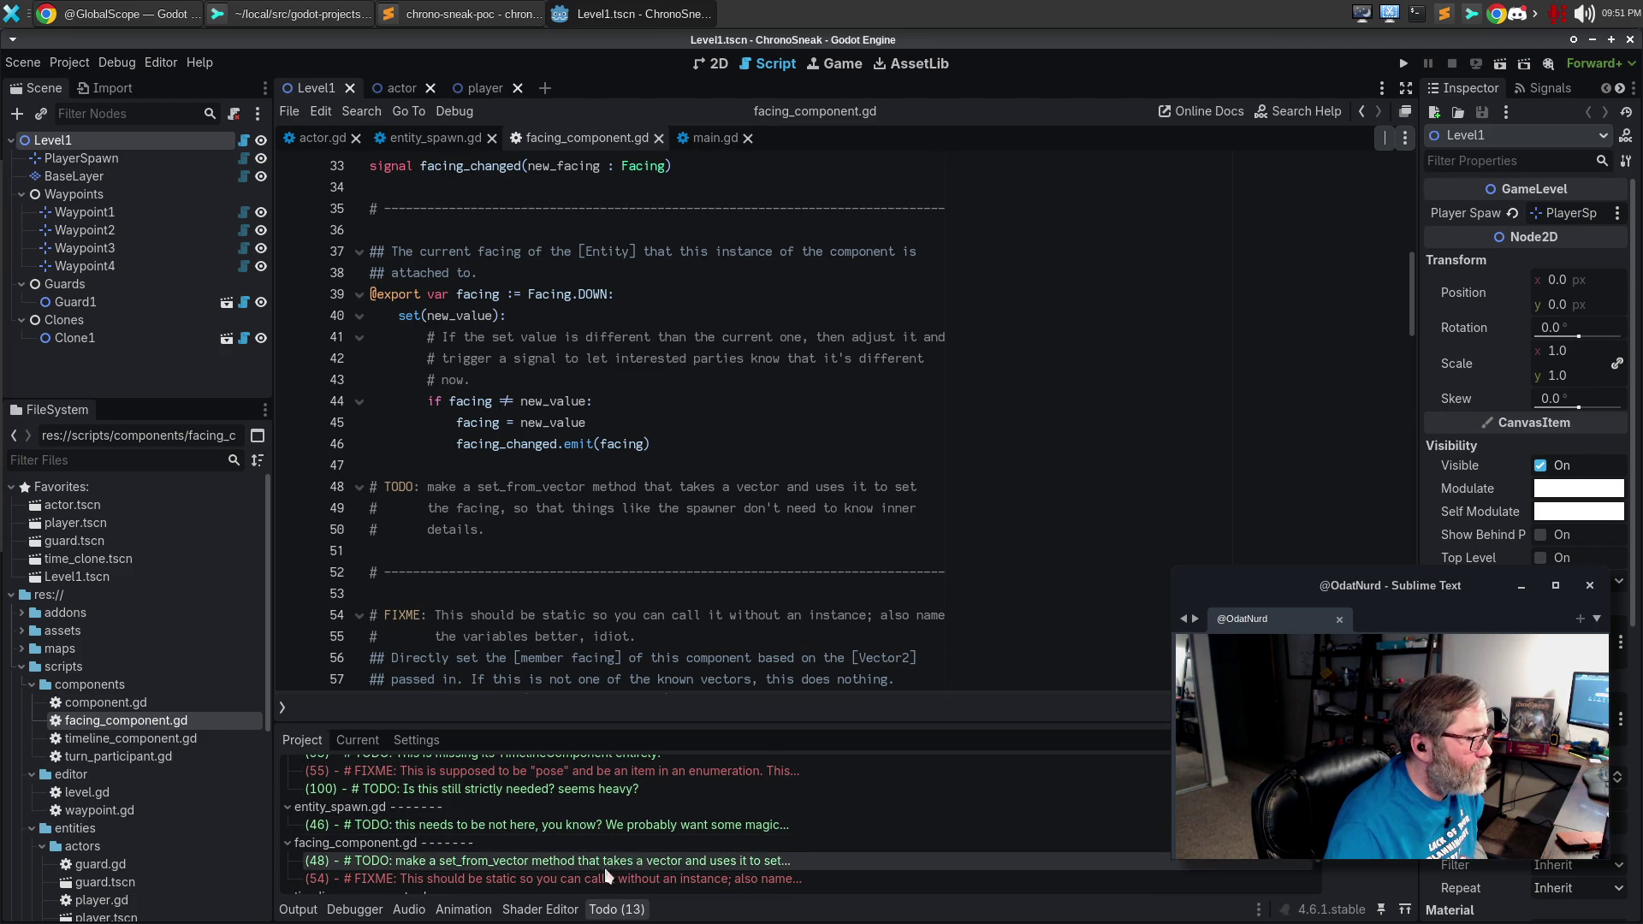
click(578, 880)
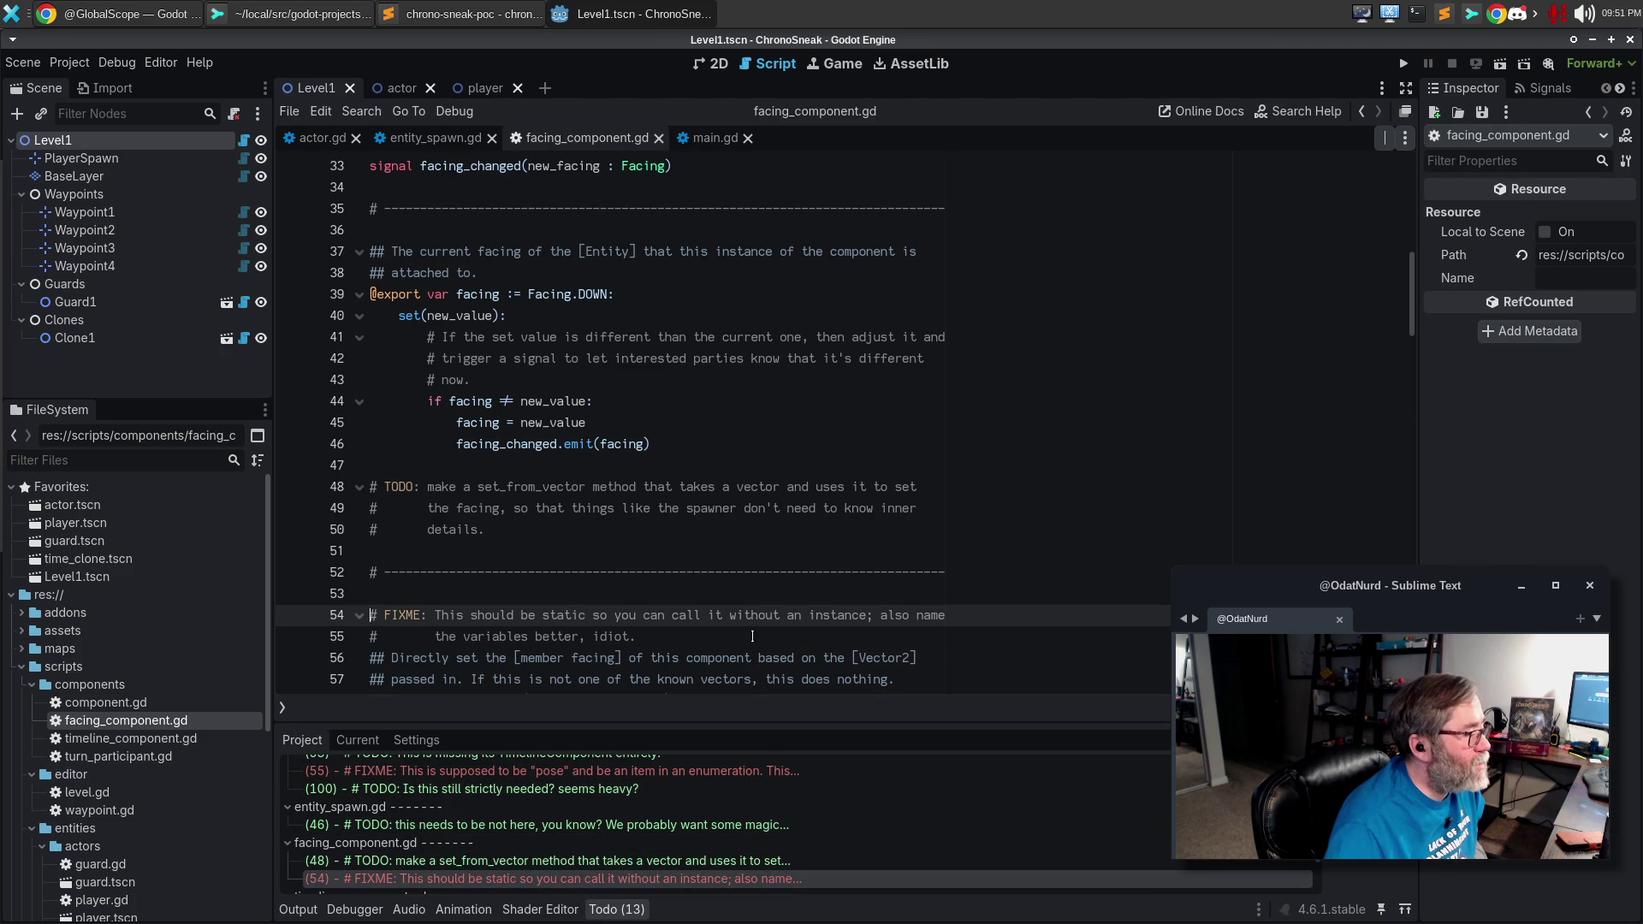
Add 'static' before func vector_to_facing on line 58 of facing_component.gd.
click(653, 515)
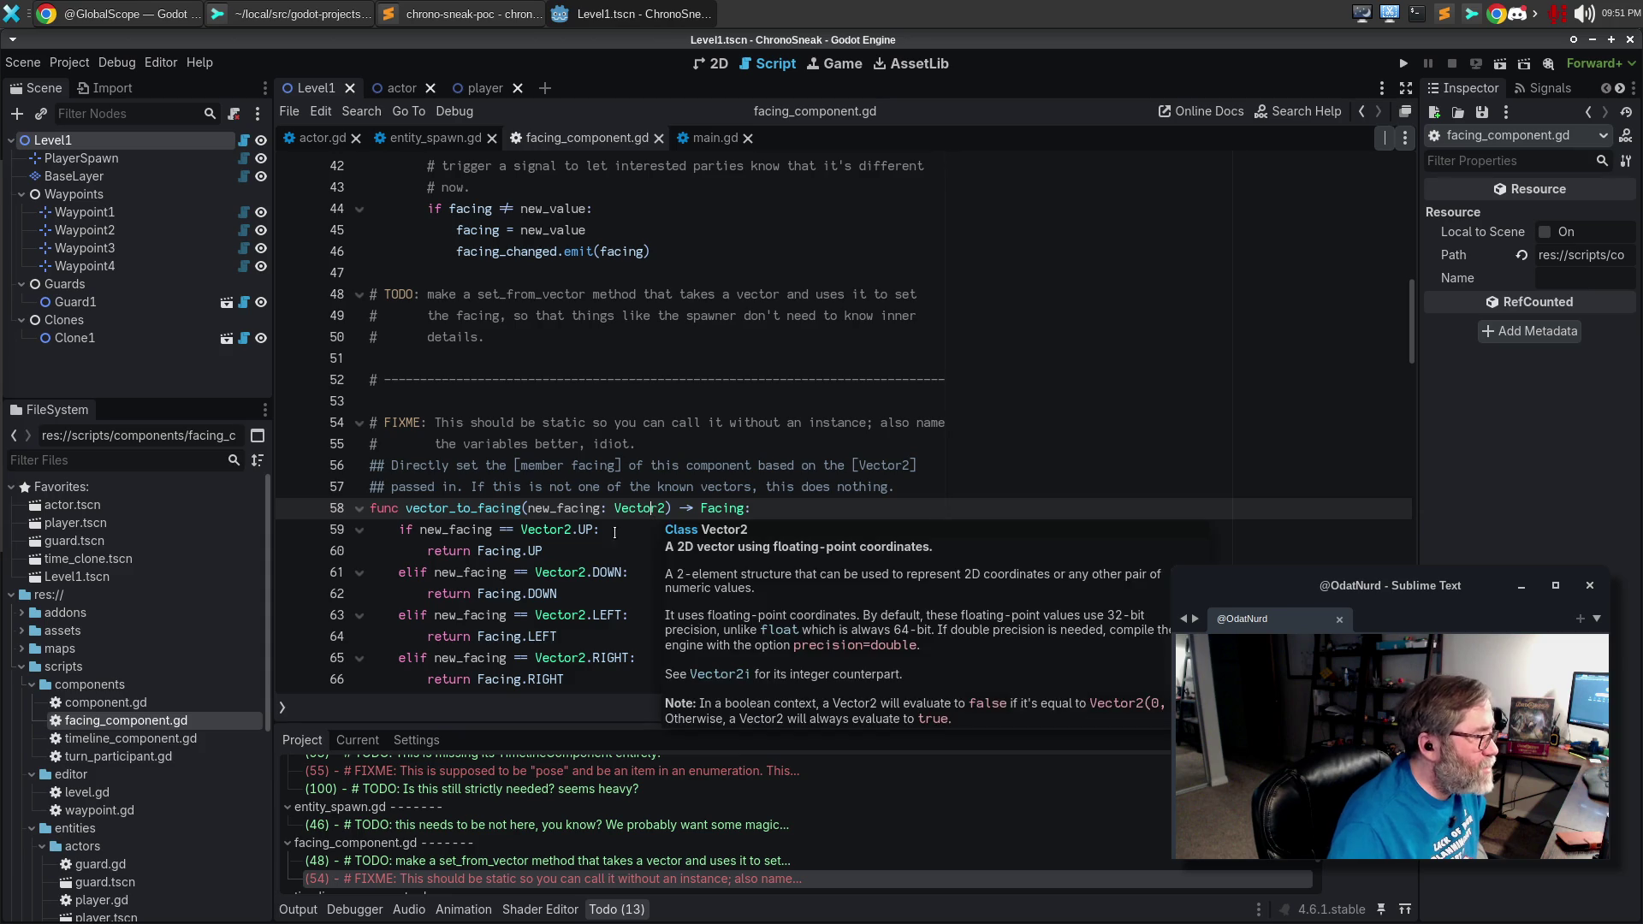
key(Home)
text(static)
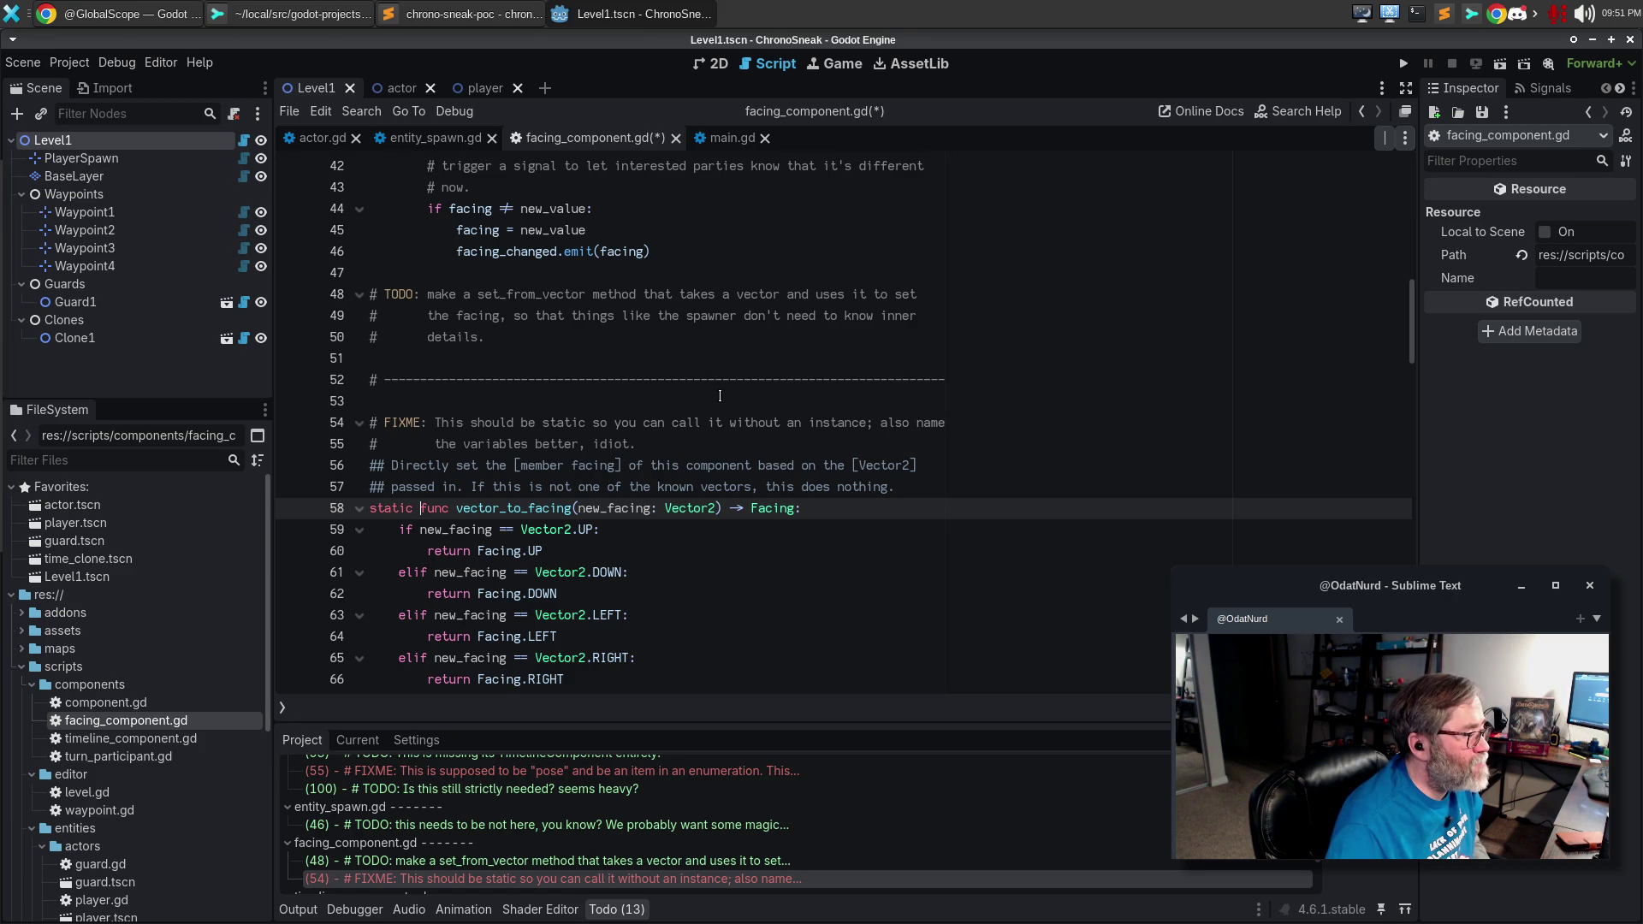
click(428, 465)
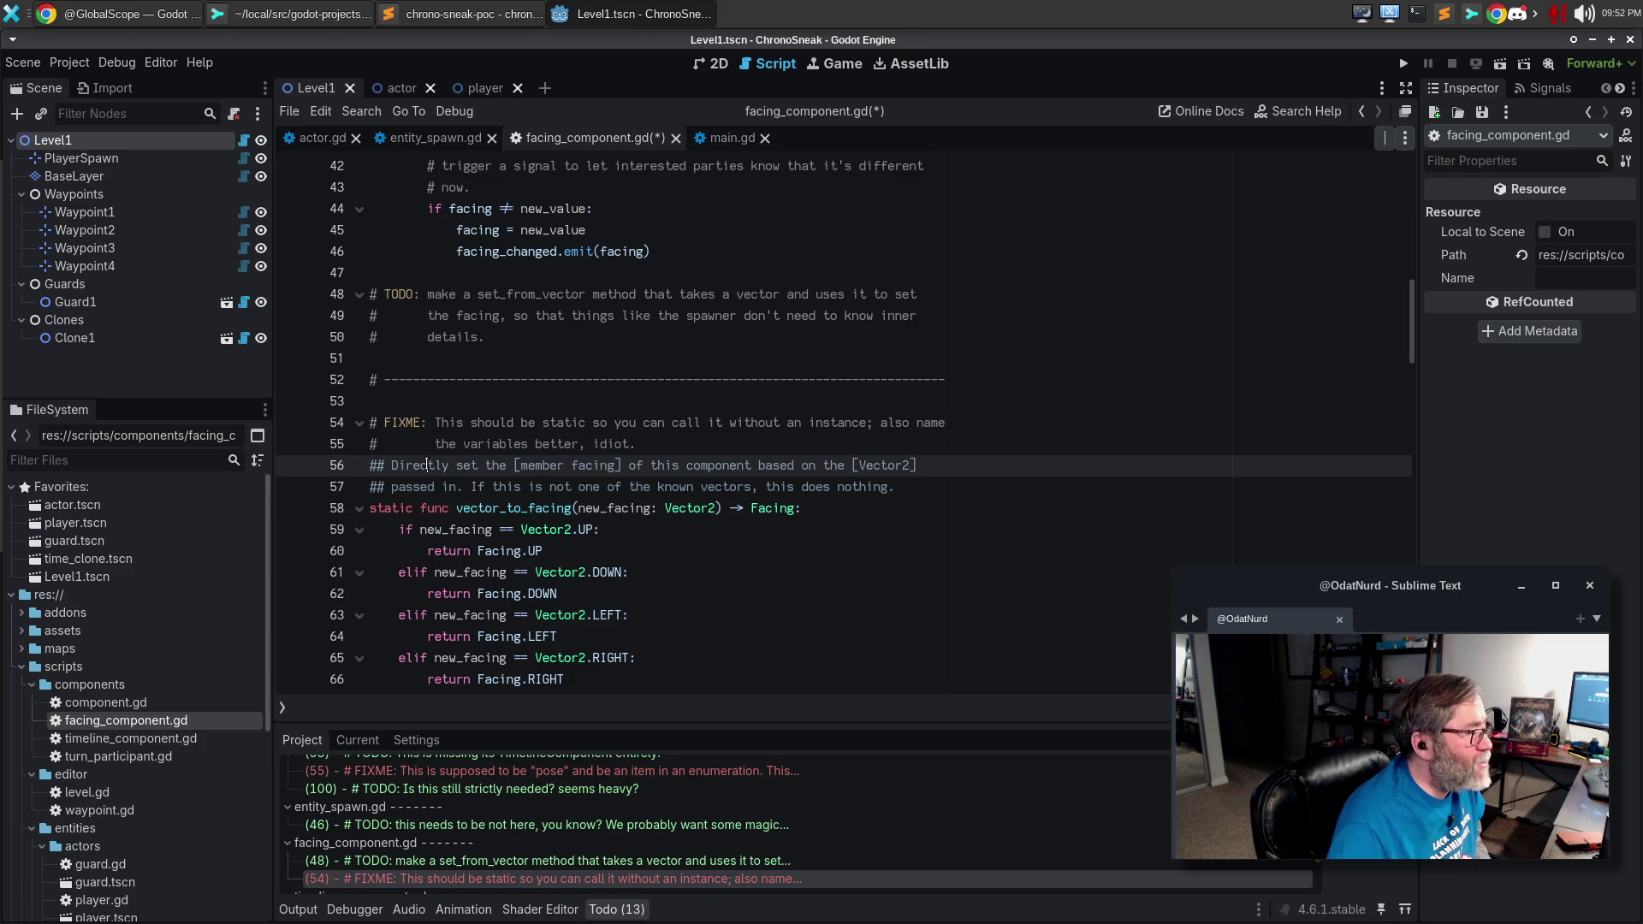
click(676, 446)
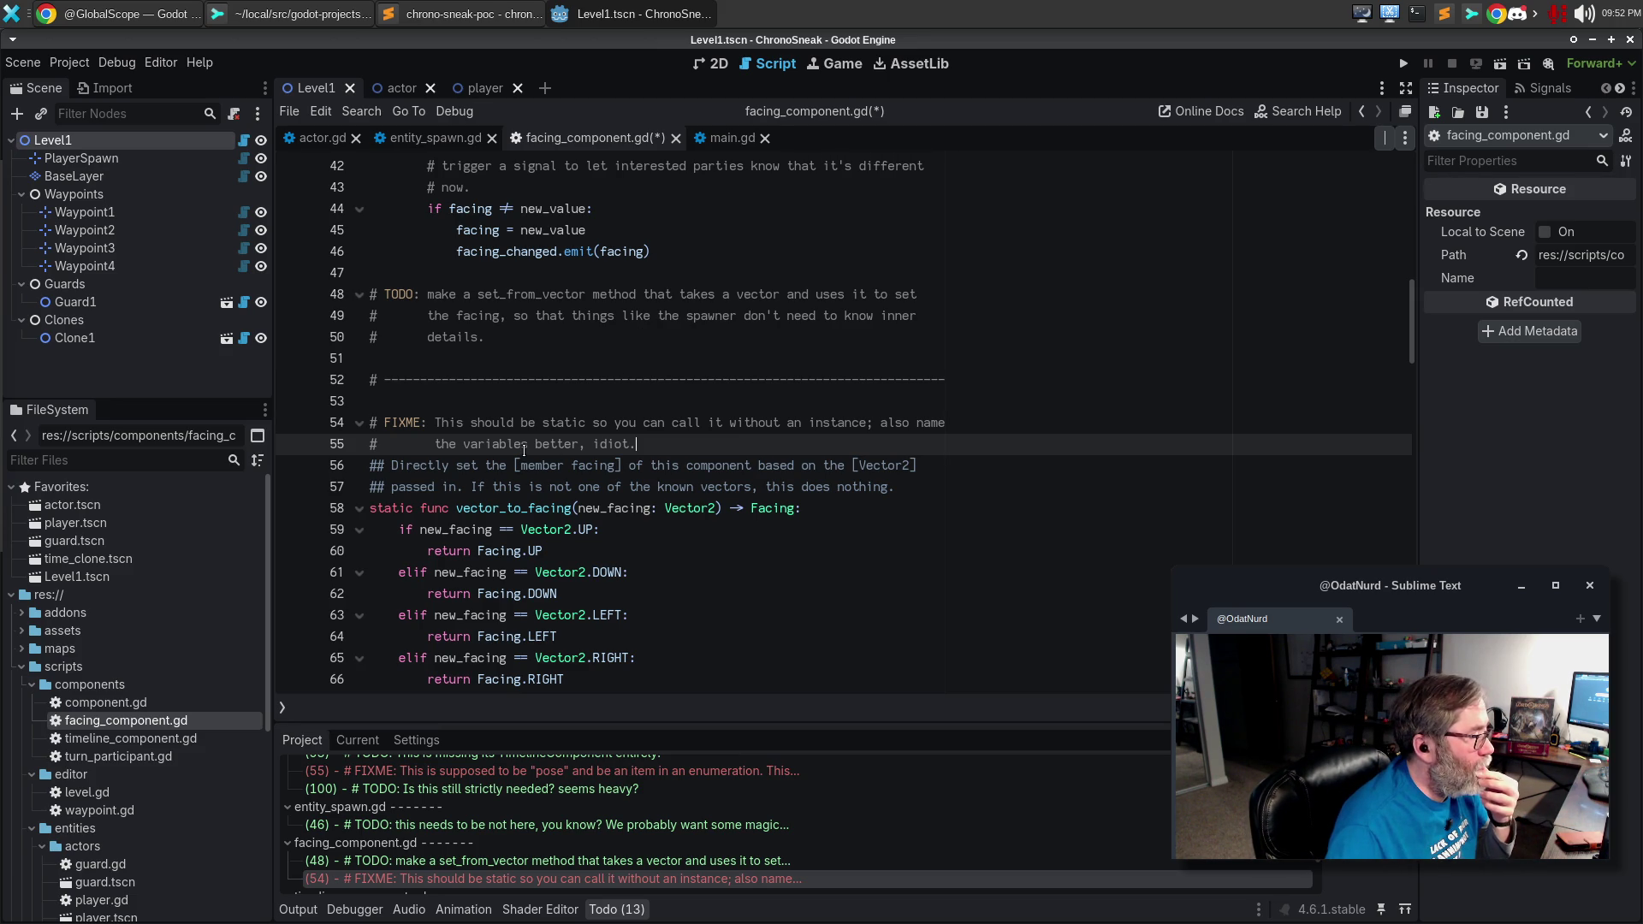
scroll(730, 390, down, 3)
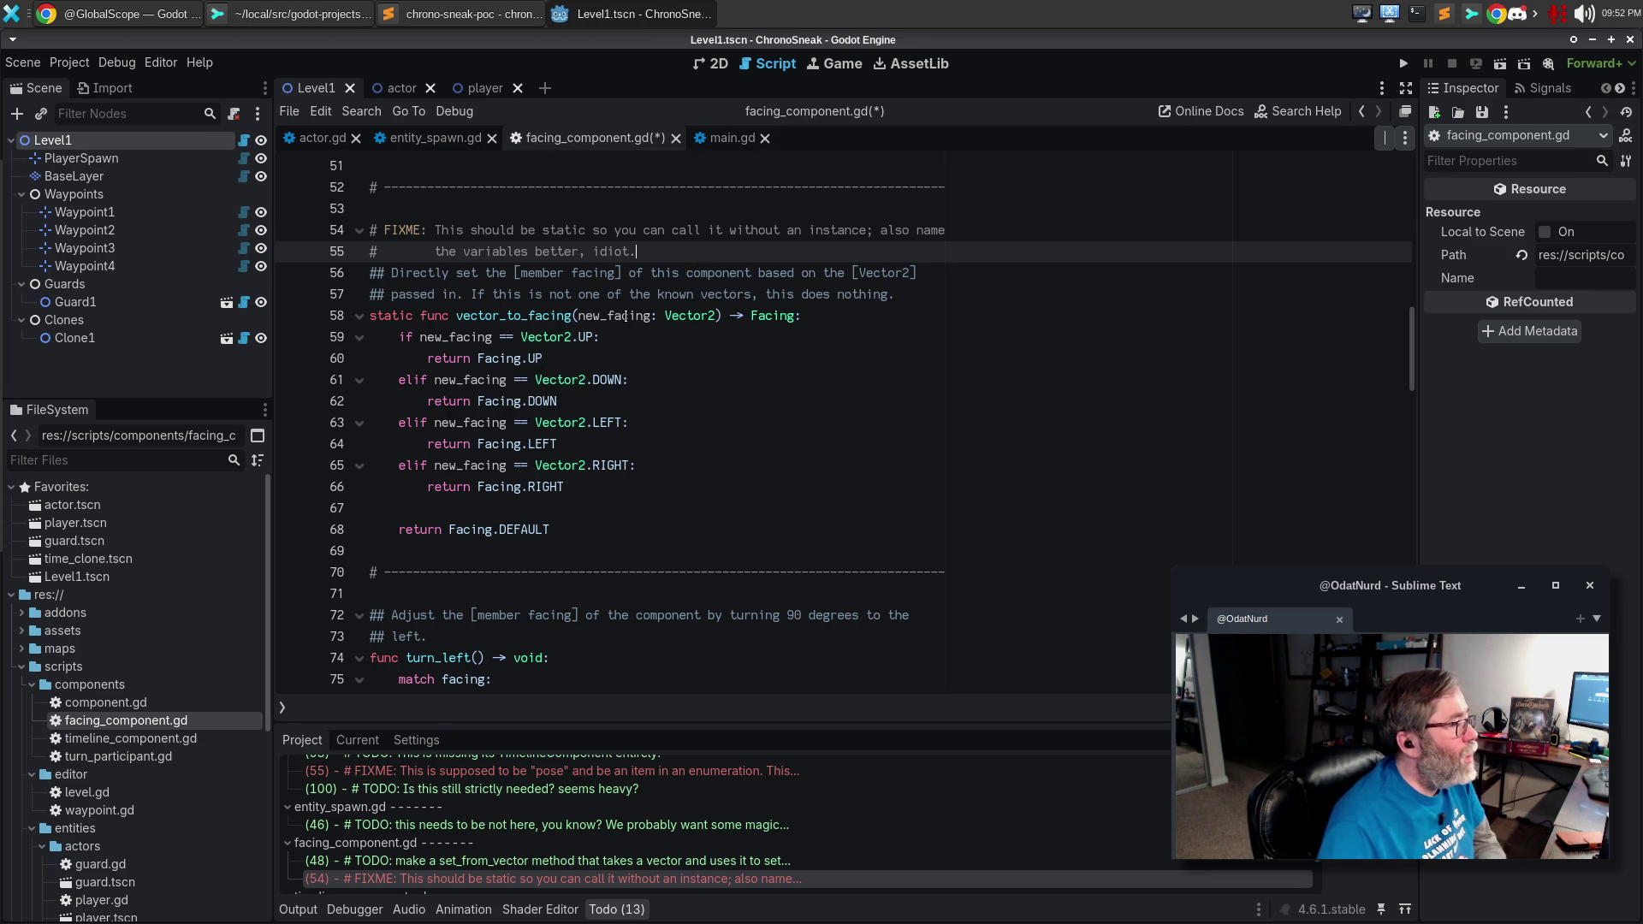
click(426, 11)
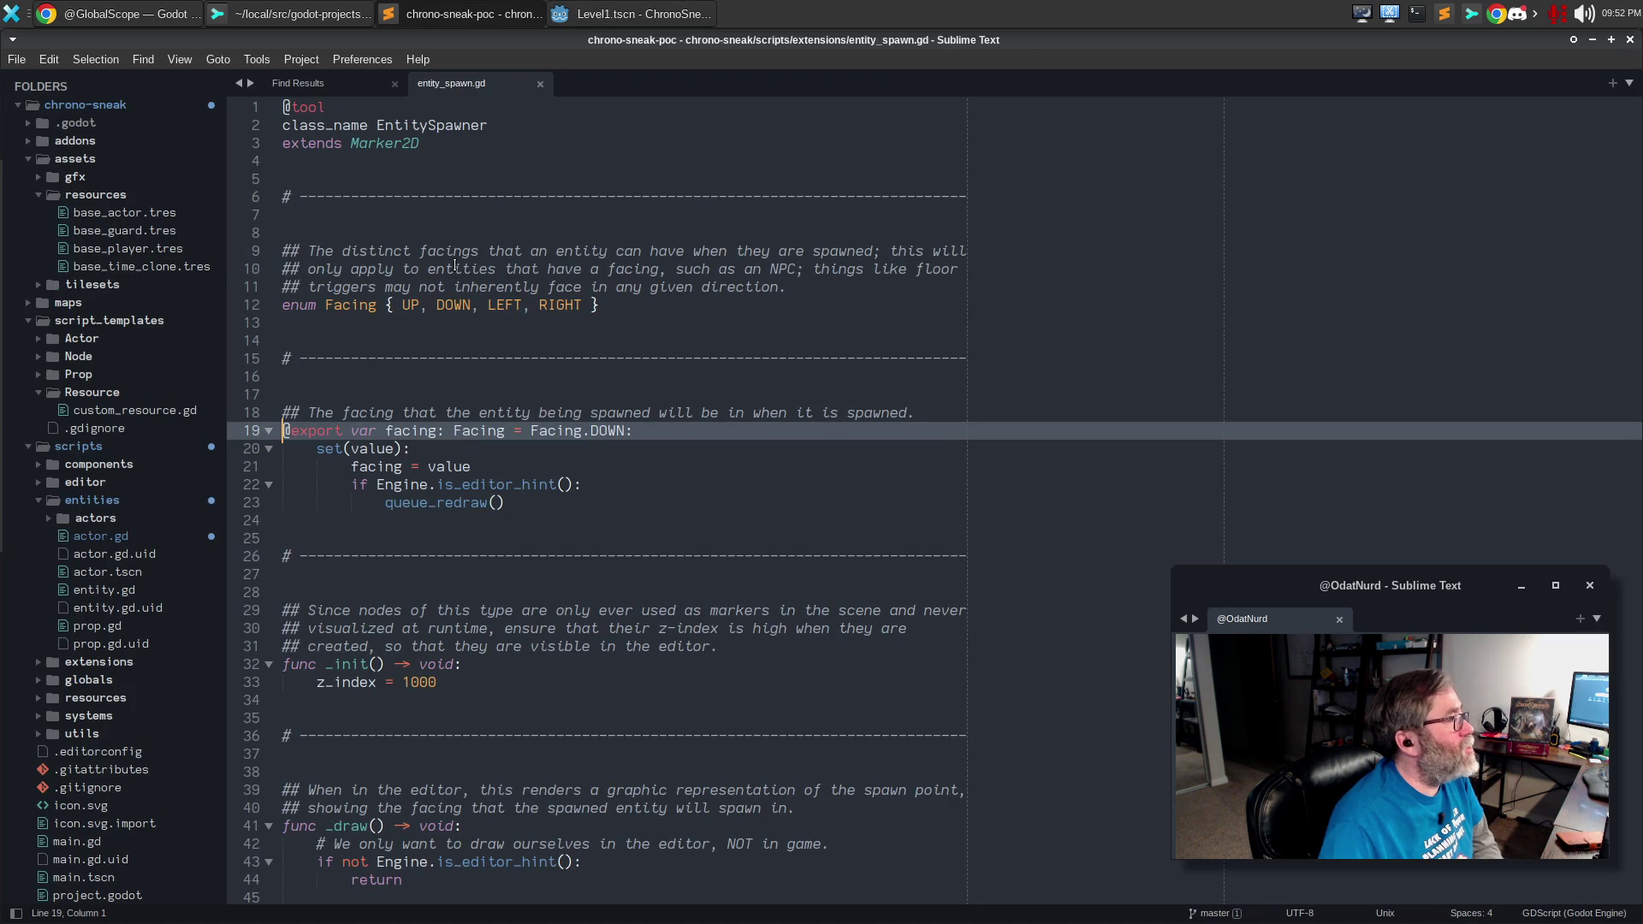
Search the project for vector_to_facing and open actor.gd at its line 167 call.
click(458, 261)
key(ctrl+n)
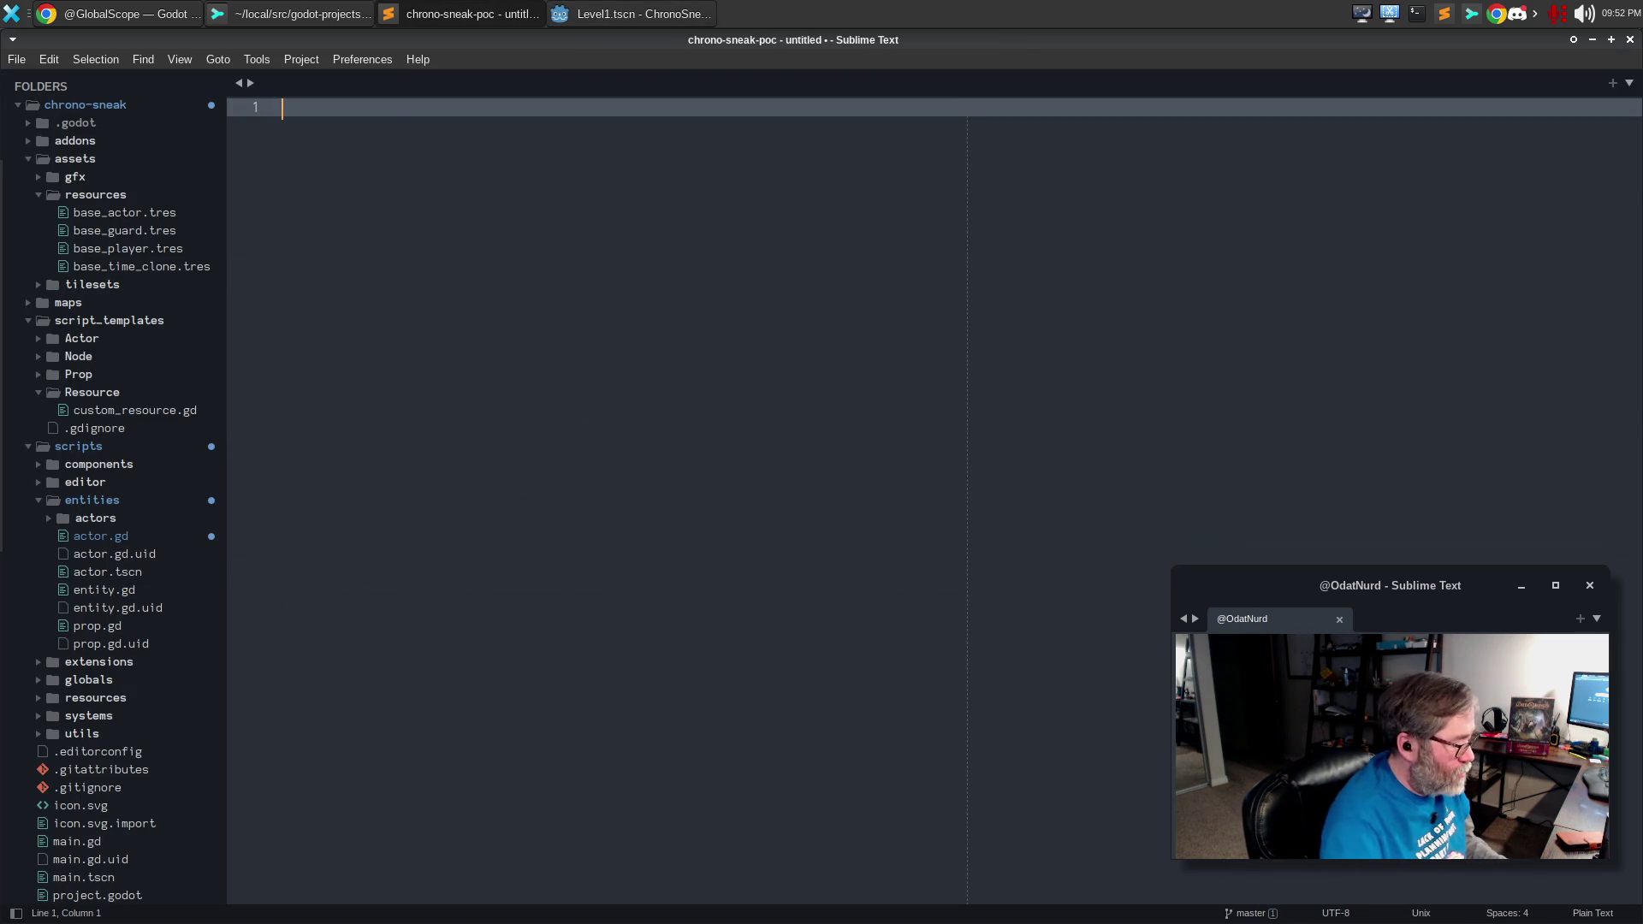
key(ctrl+s)
key(alt+Tab)
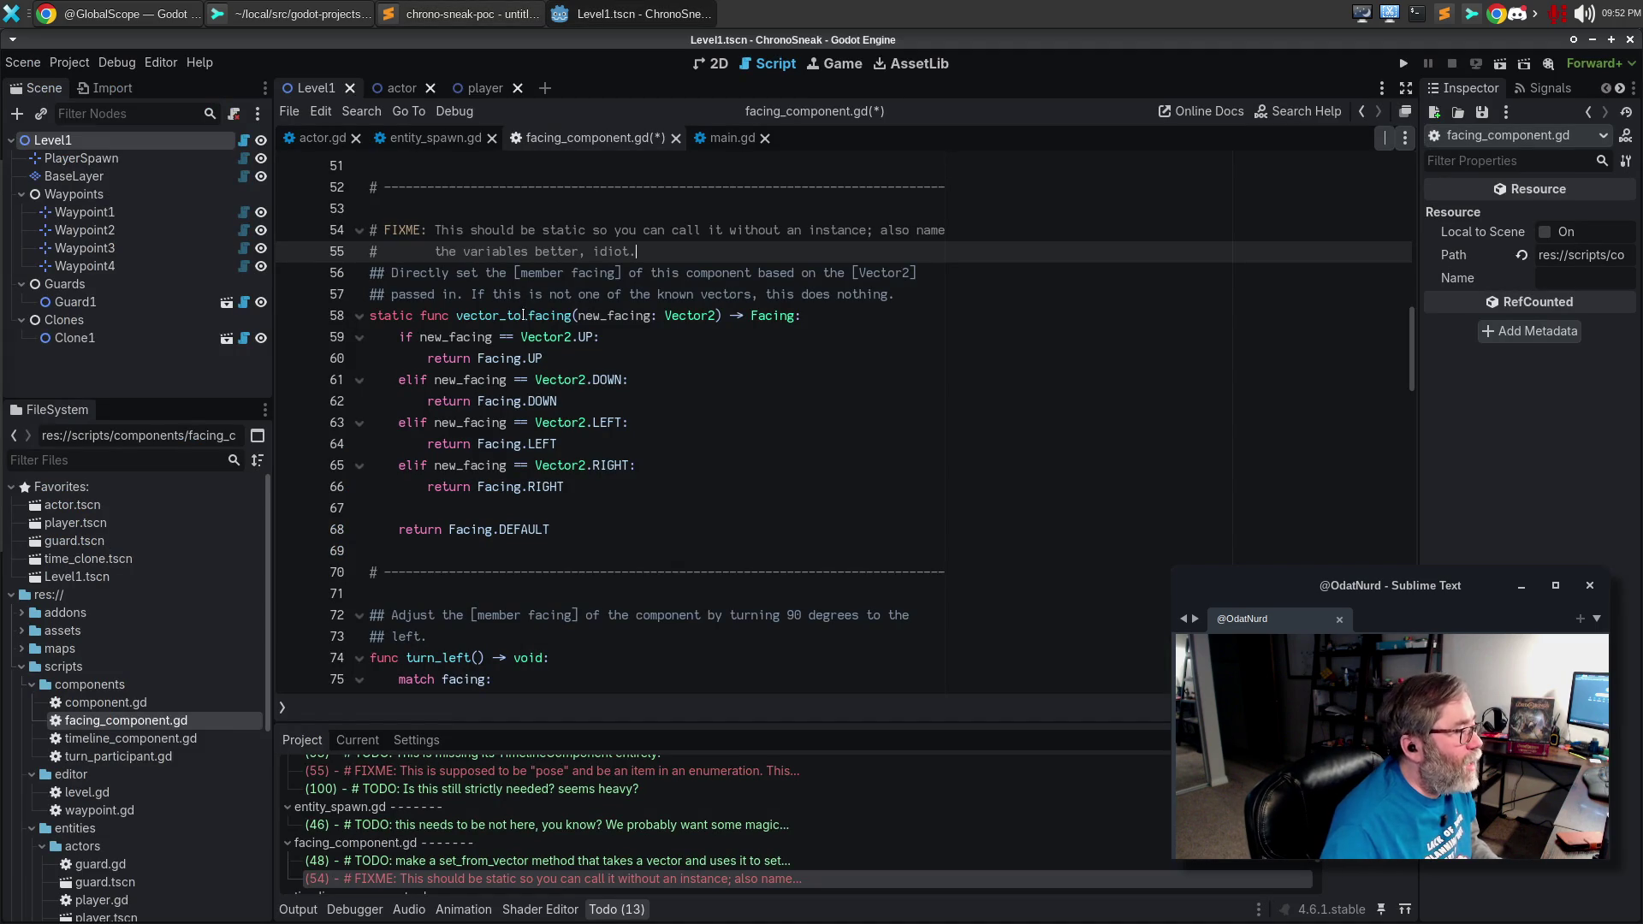
double_click(524, 315)
key(ctrl+c)
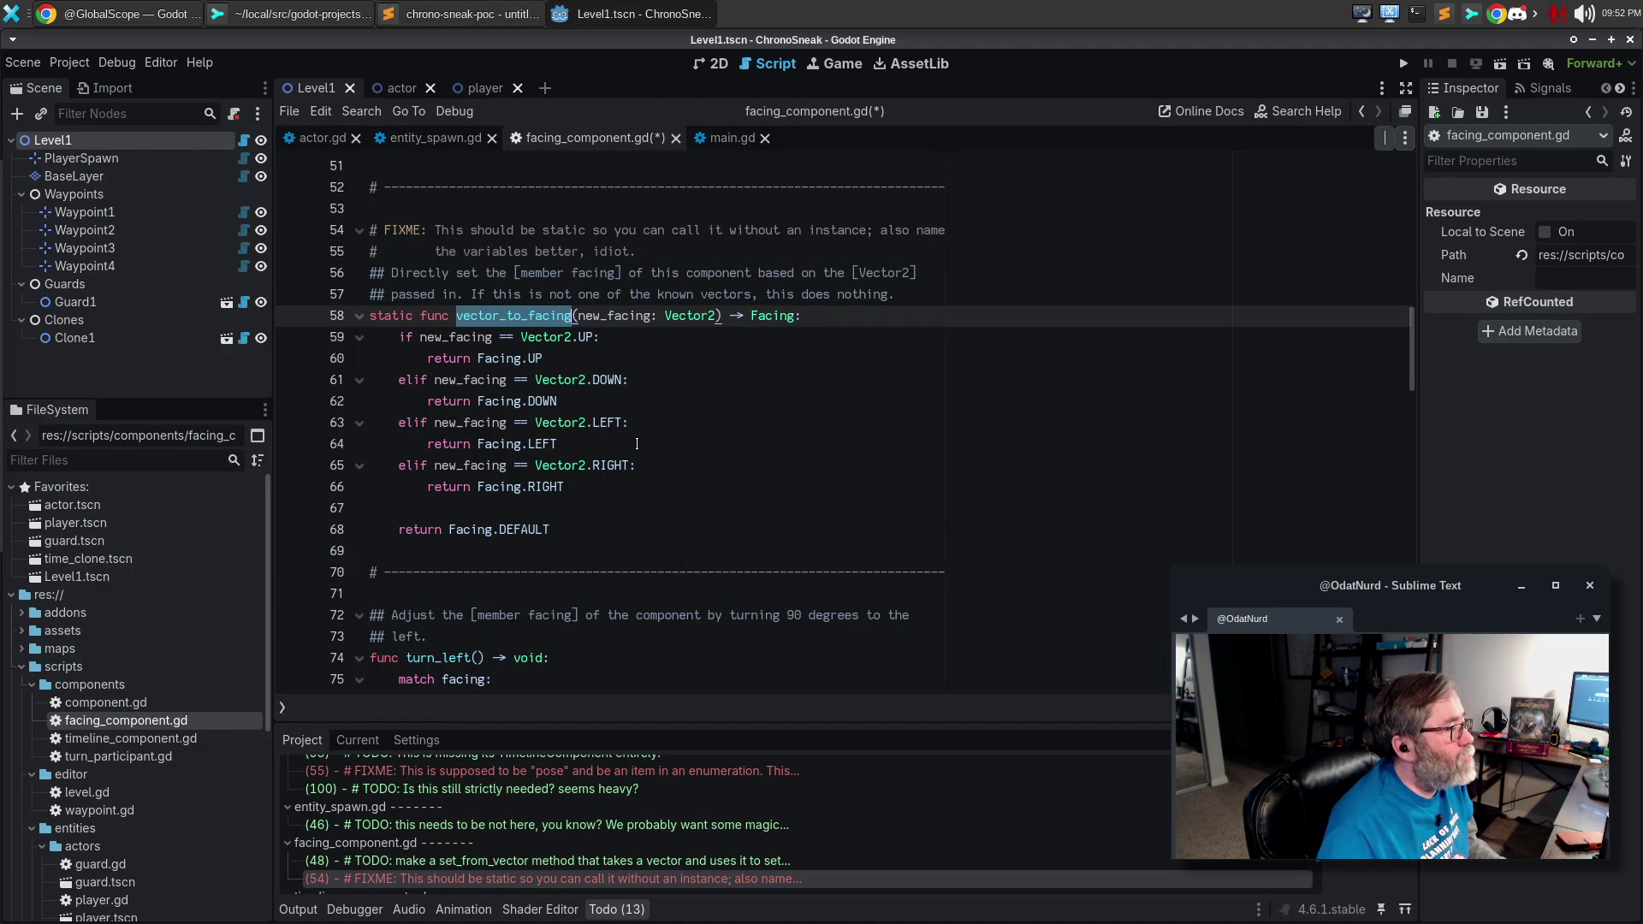
key(alt+Tab)
key(ctrl+v)
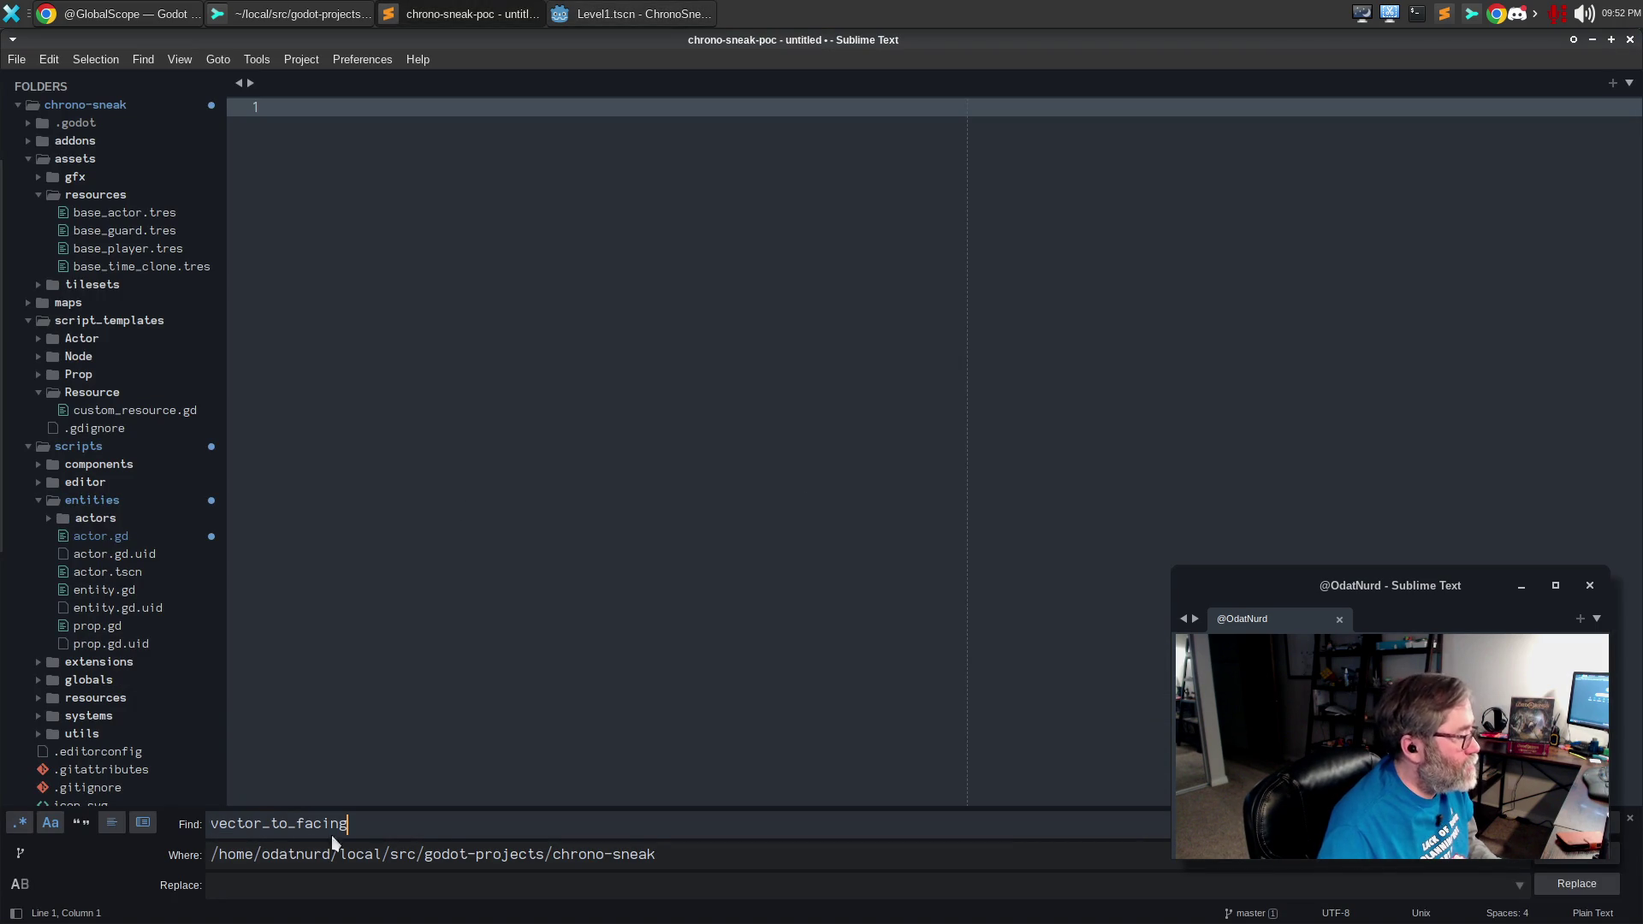
key(Return)
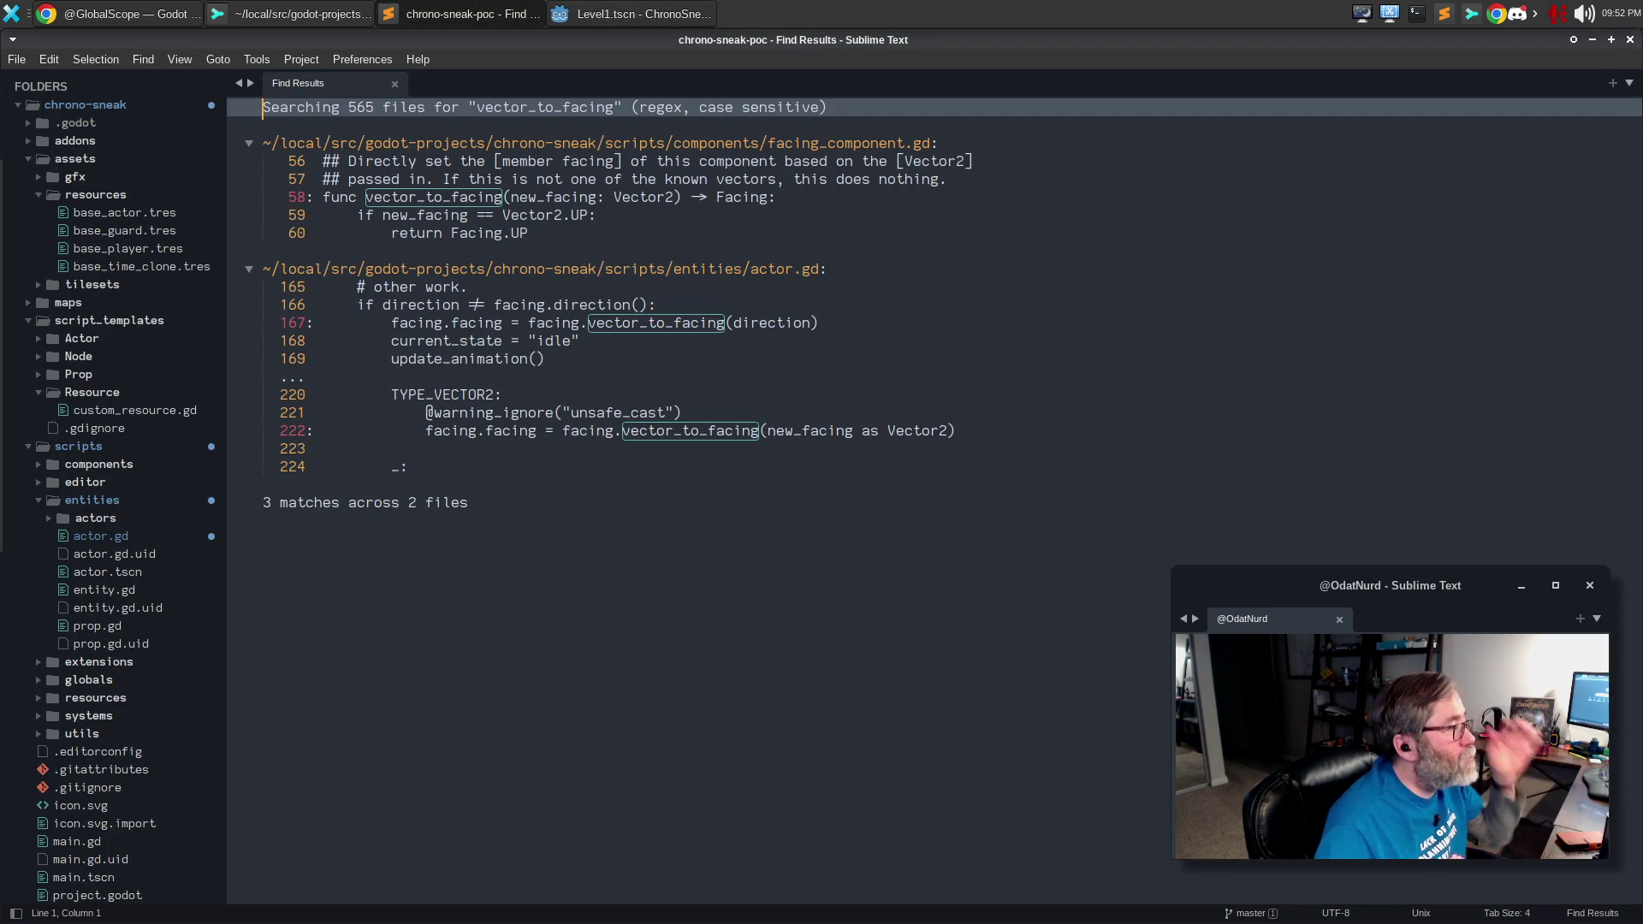
double_click(692, 335)
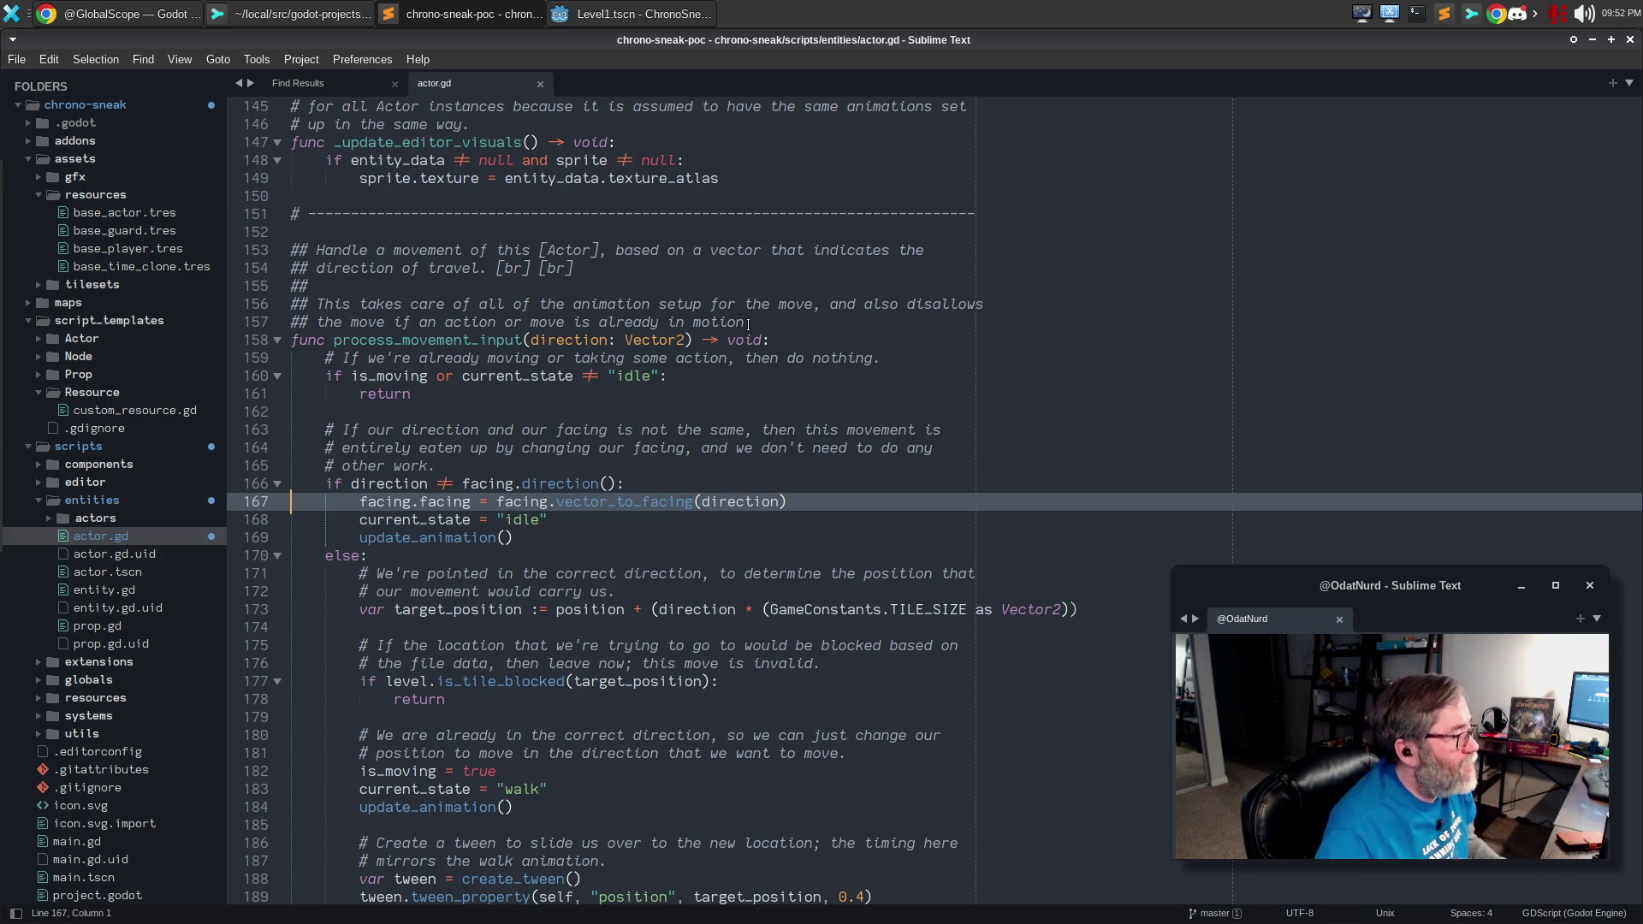
key(alt+Tab)
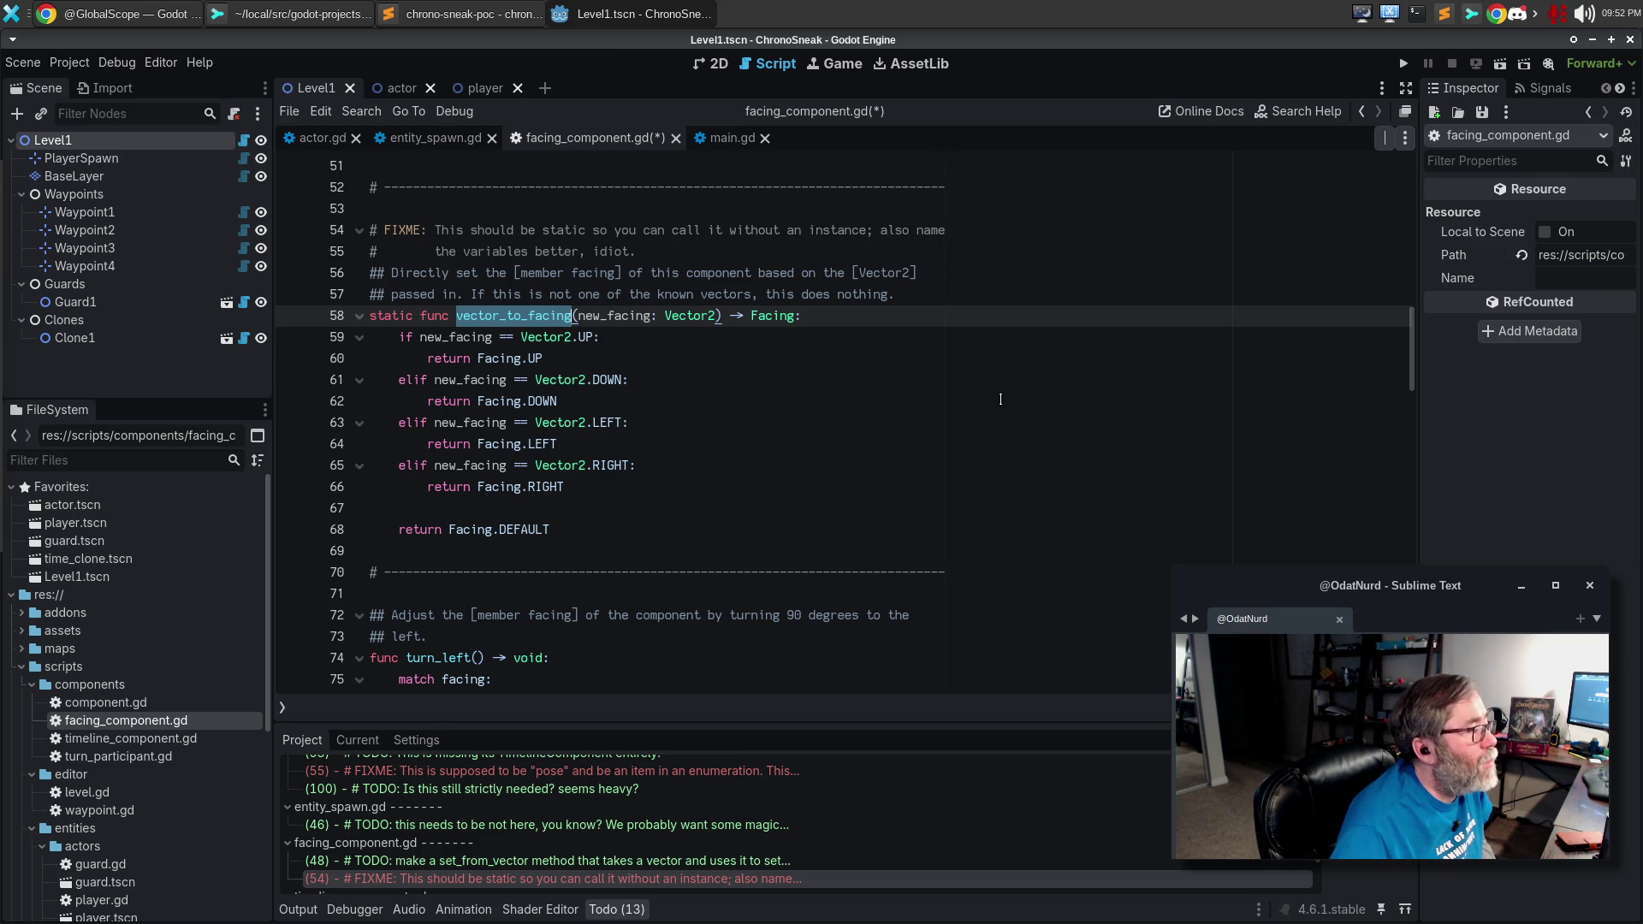
Keep the parameter name new_facing and start a 'match new_facing:' block at the top of the function body.
double_click(620, 316)
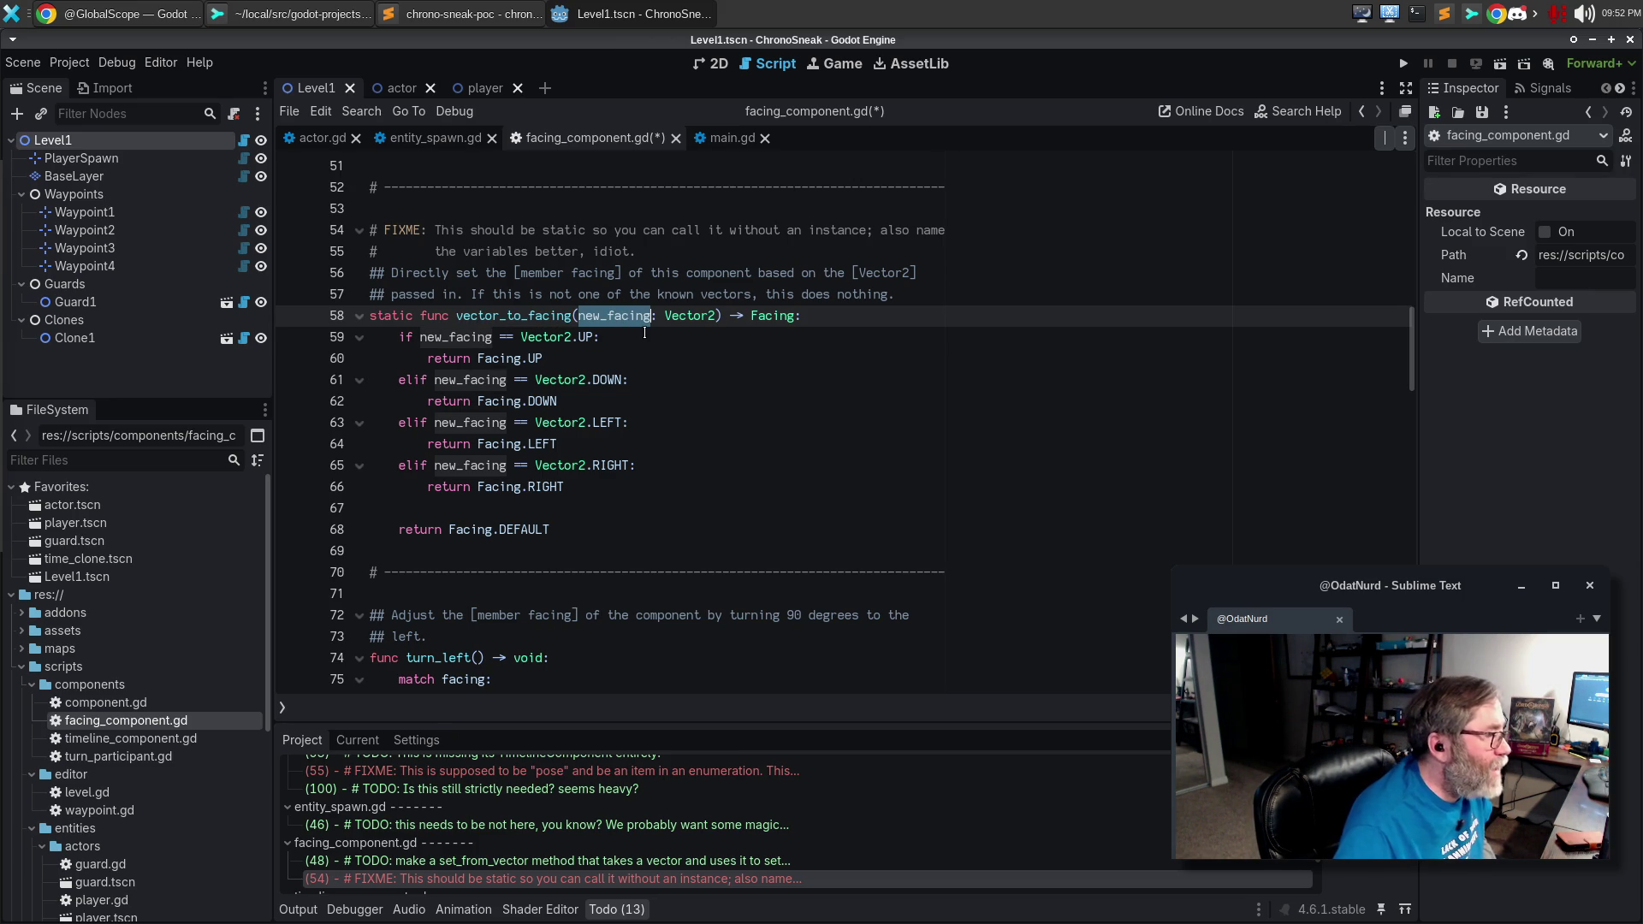
text(facing)
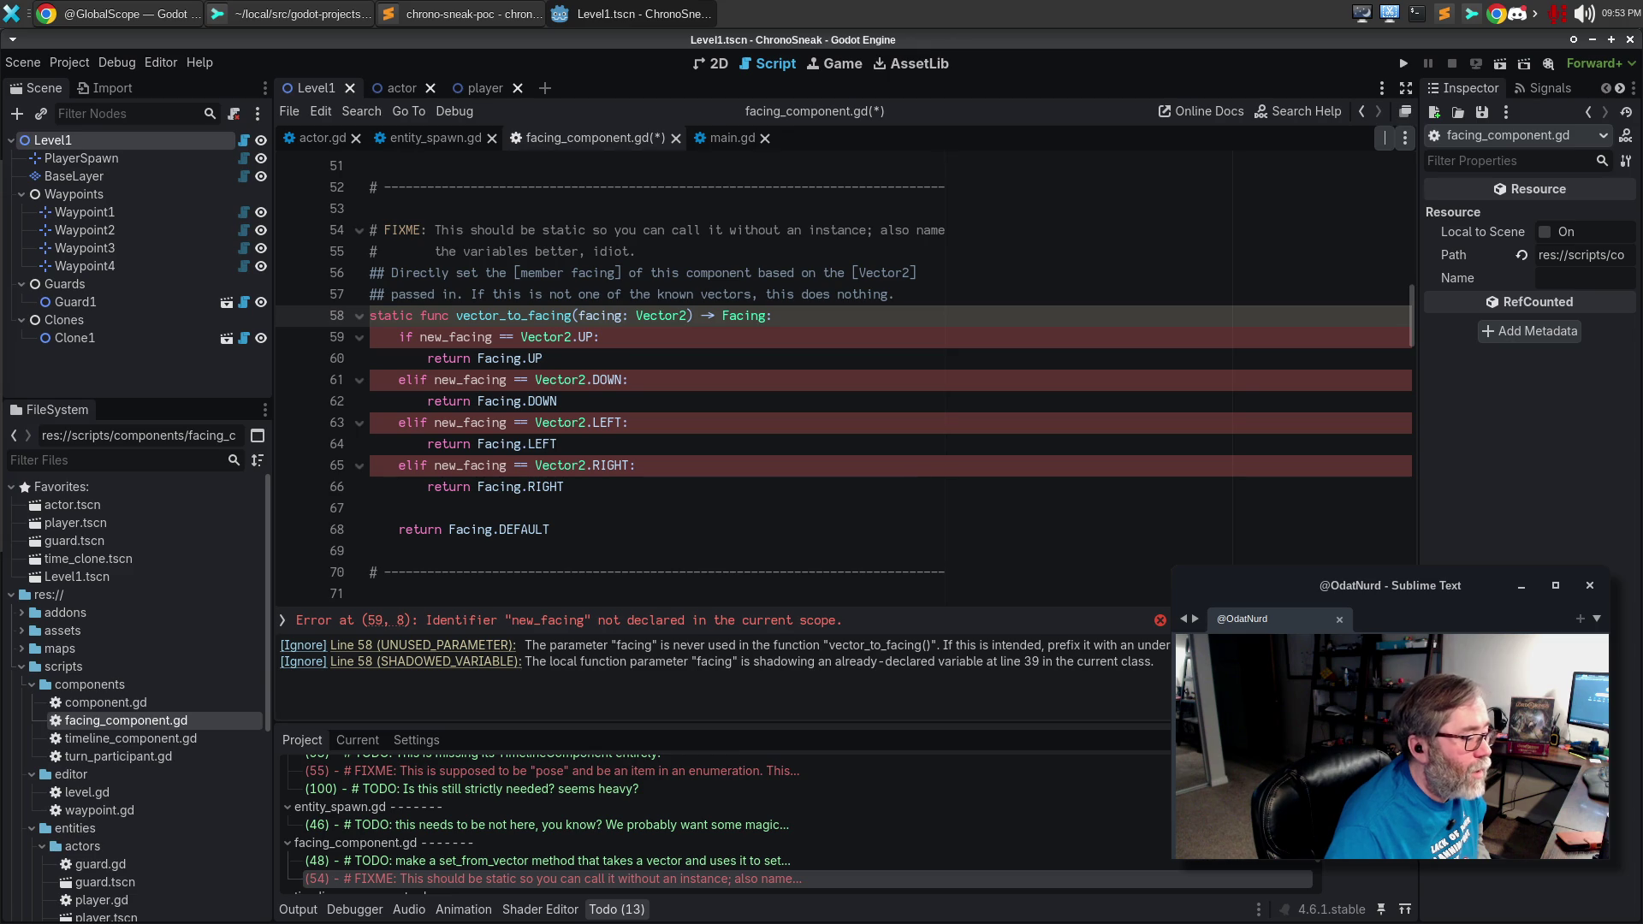
key(ctrl+z)
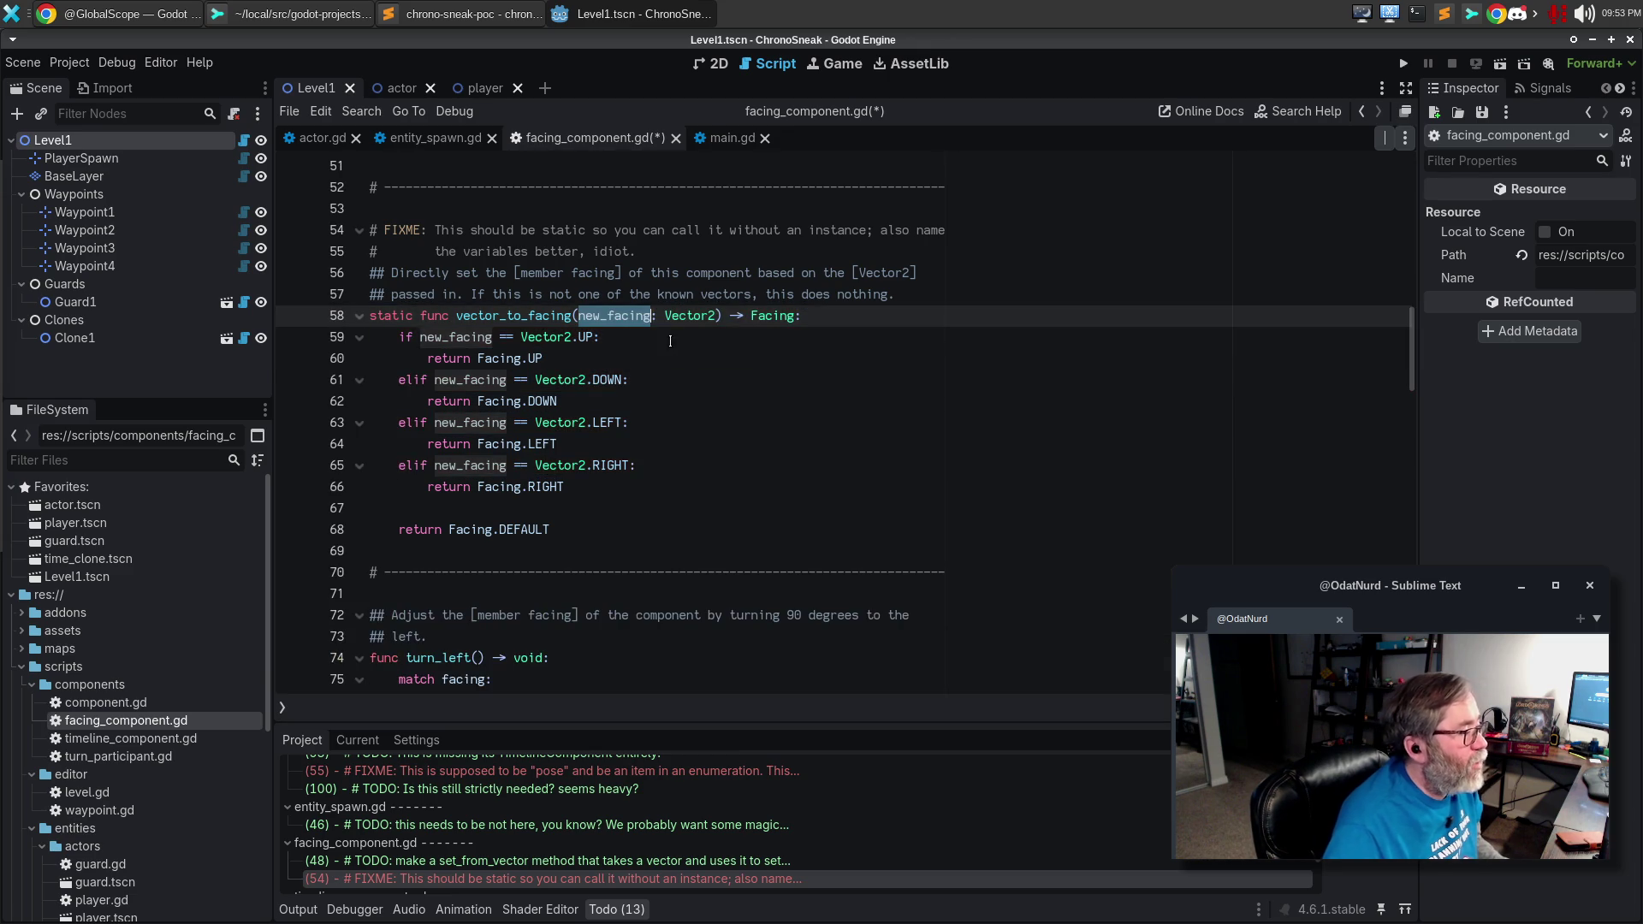
click(661, 358)
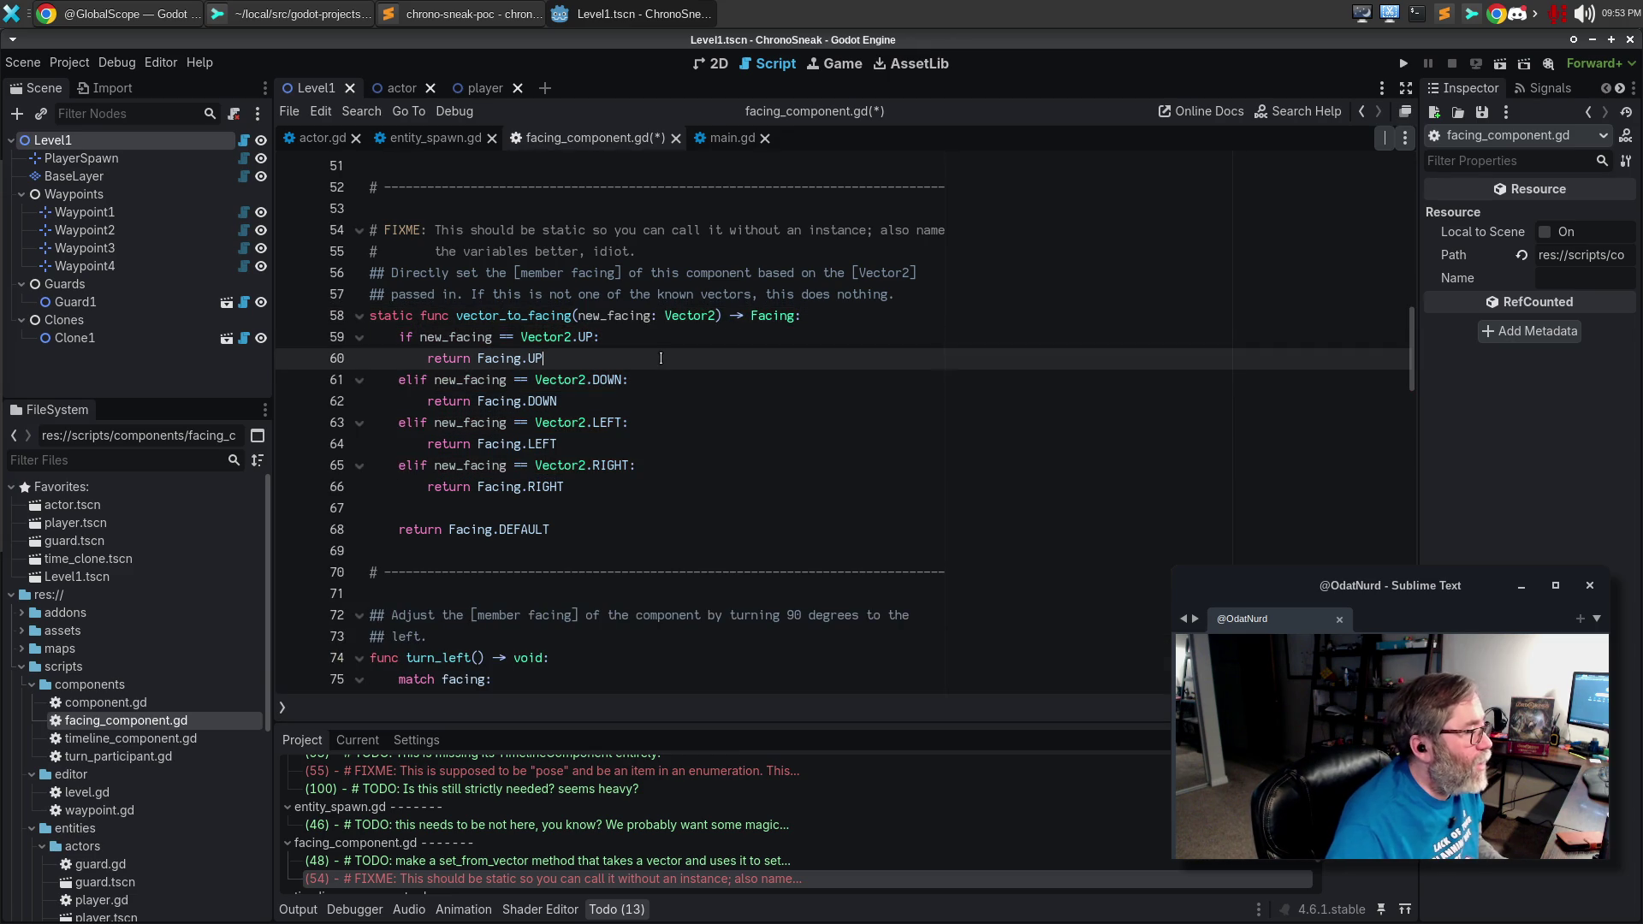
click(882, 315)
key(Return)
text(match)
key(Escape)
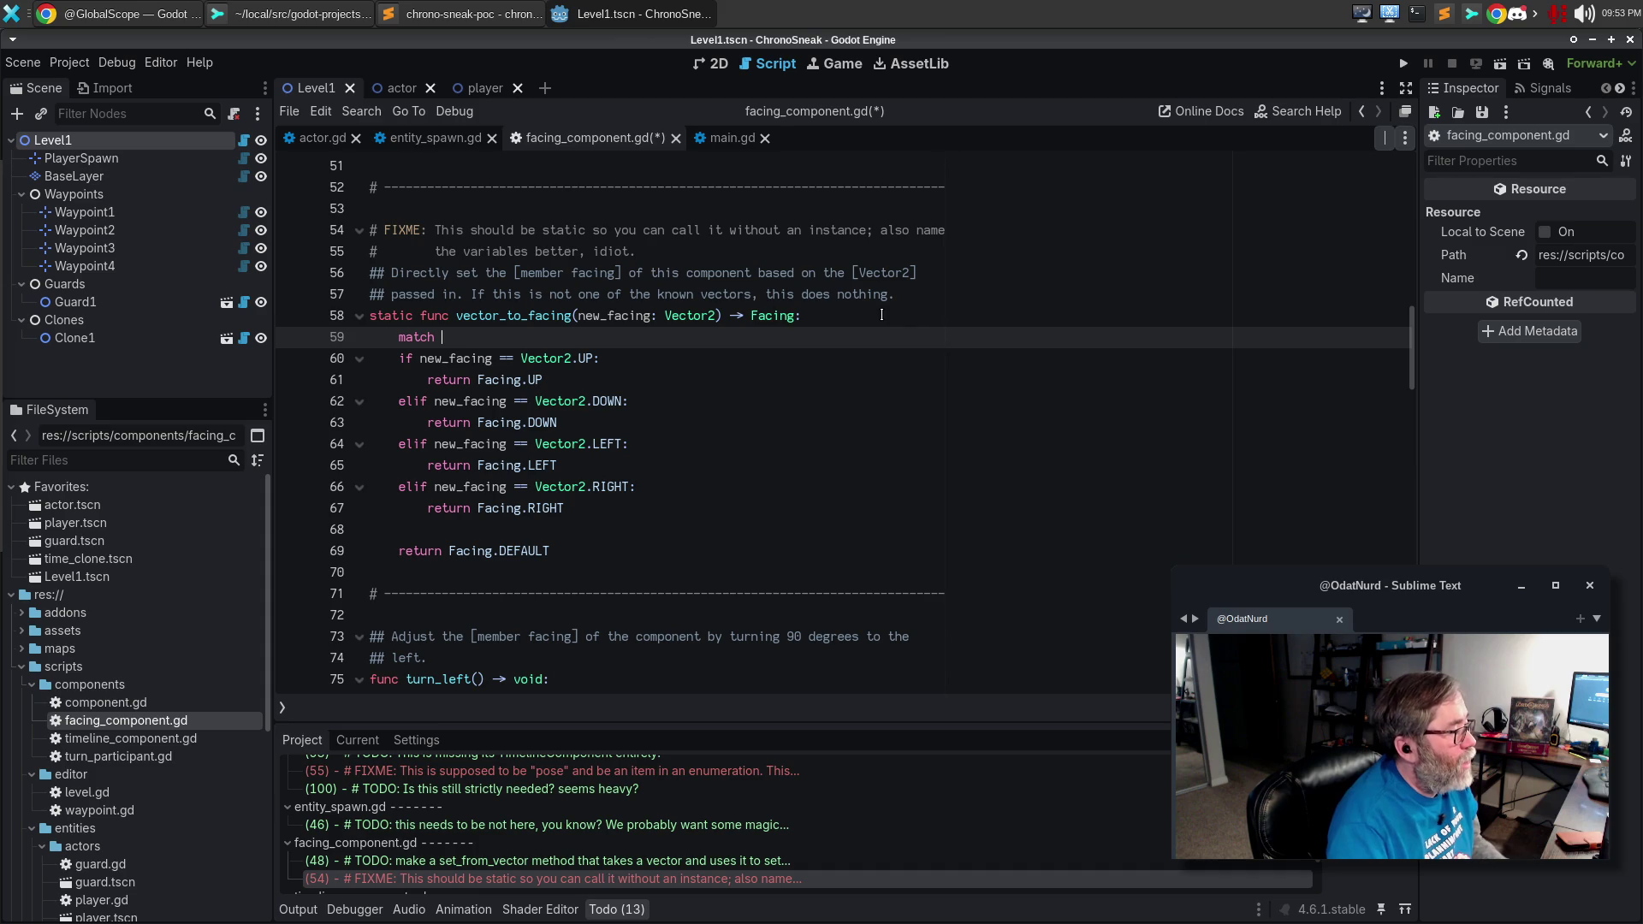
text(new_facing:)
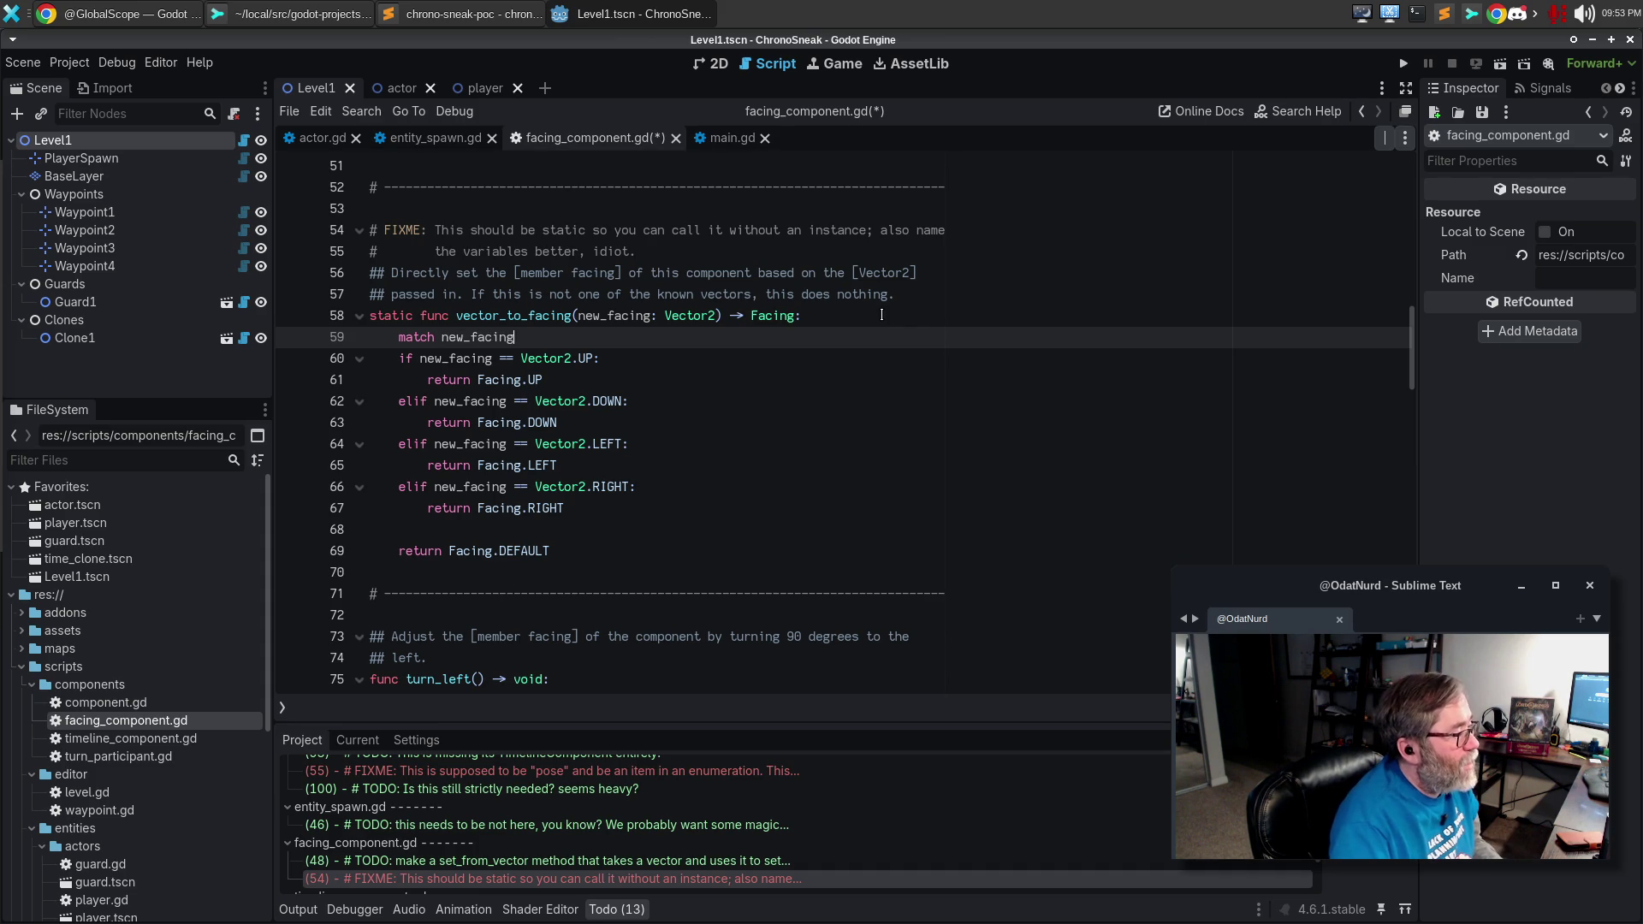
key(Return)
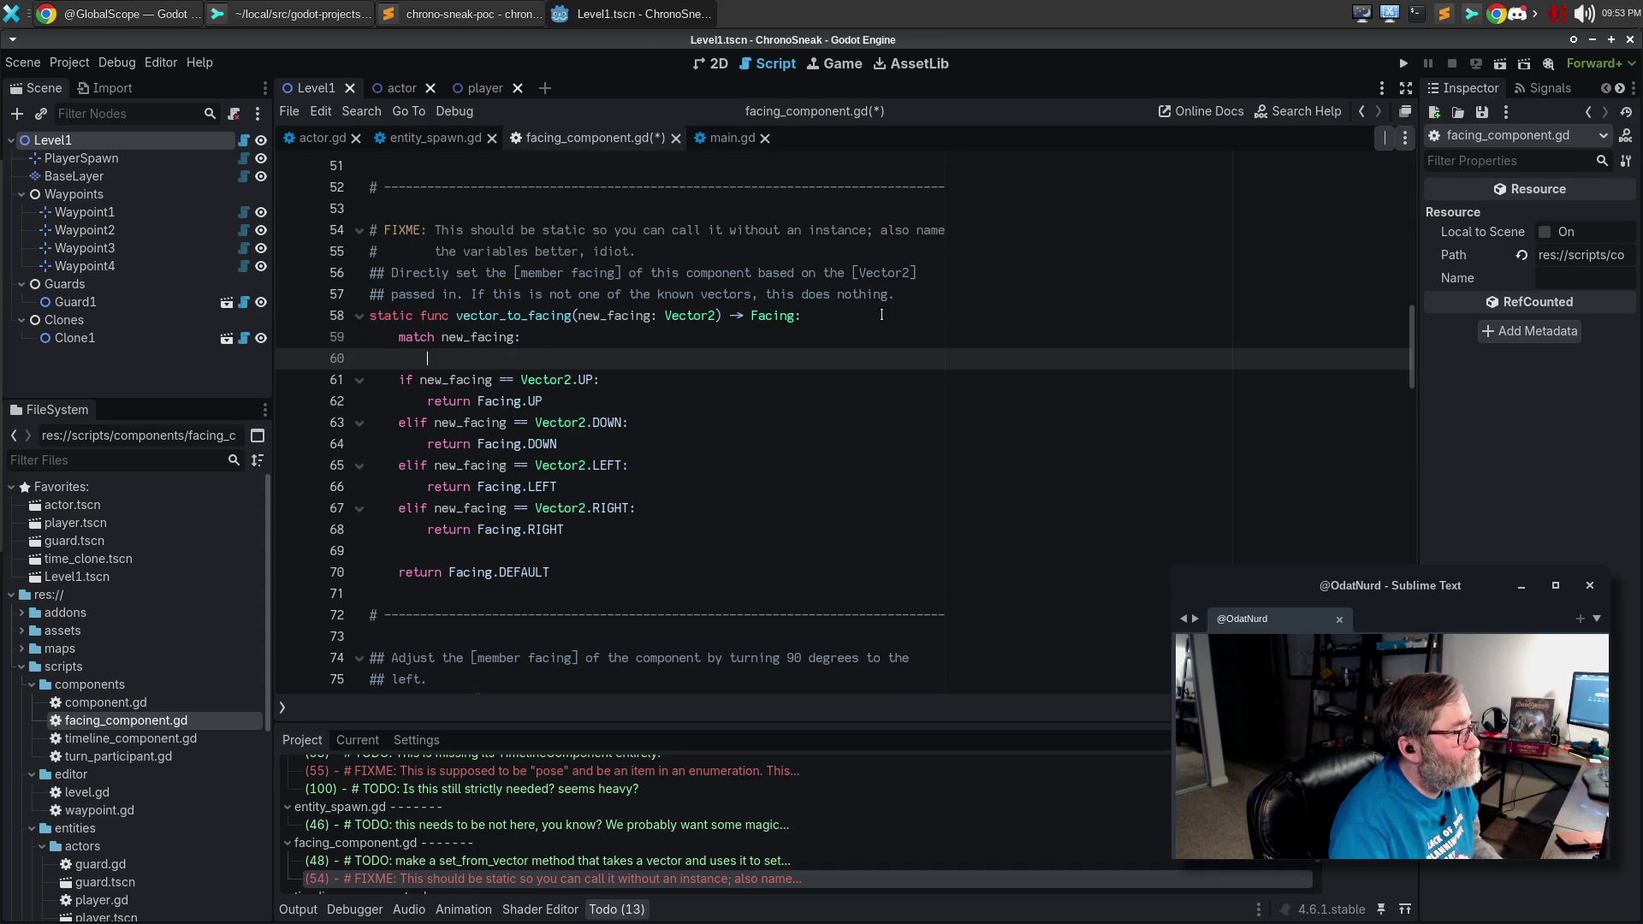
Replace the old if with a Vector2.UP case and its indented return, and duplicate it three times.
text(Vector23)
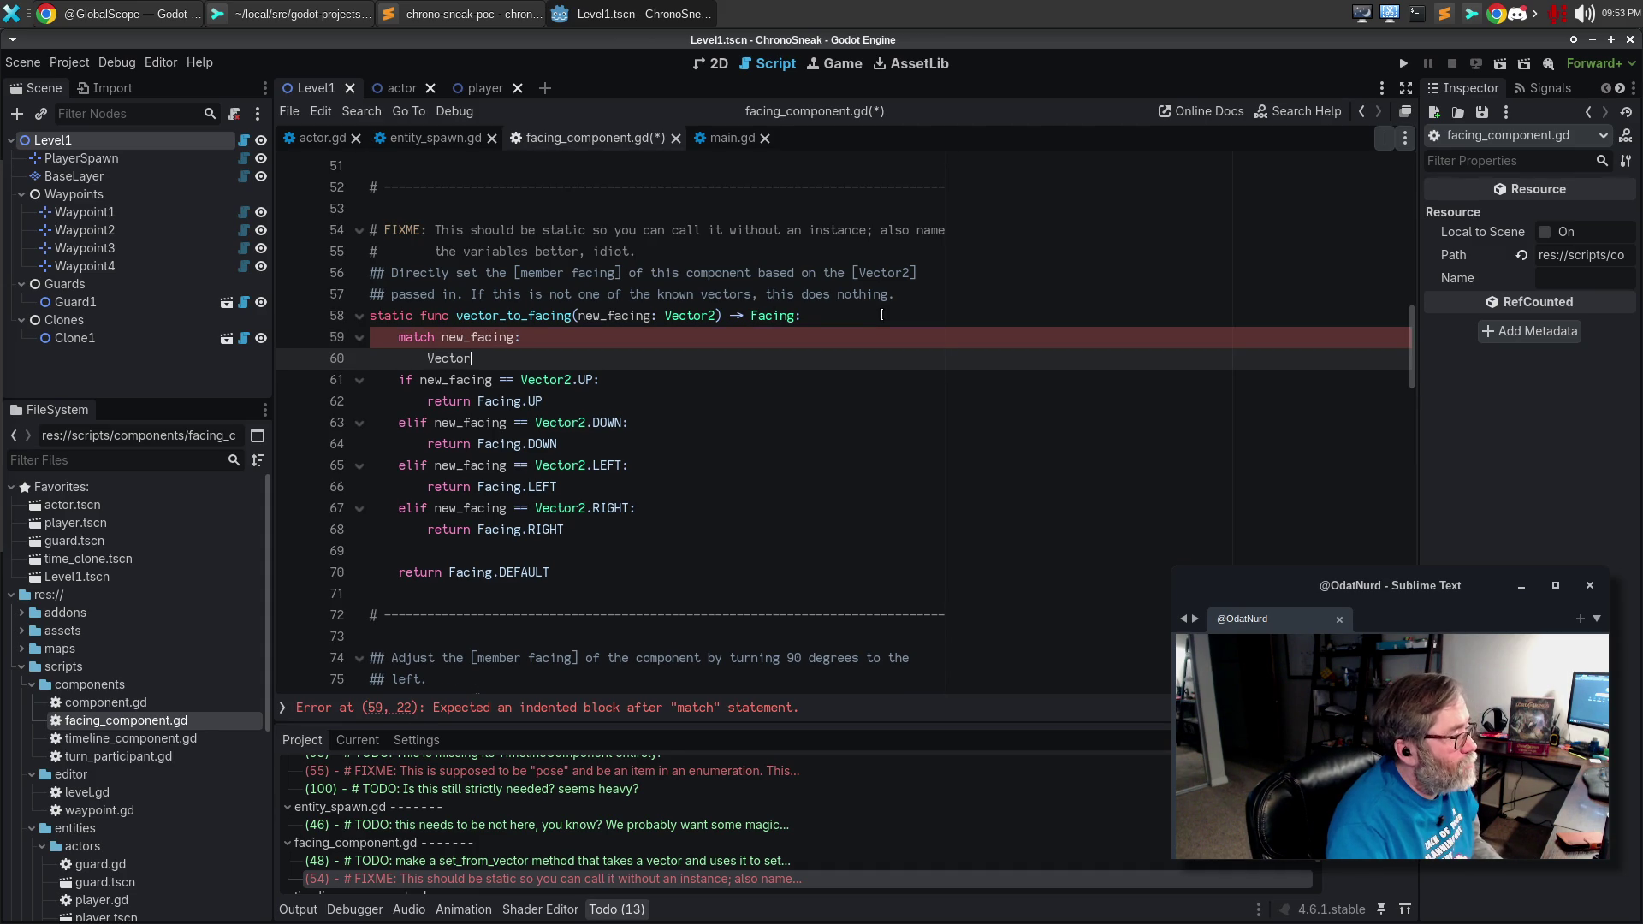
key(BackSpace)
text(.UP:)
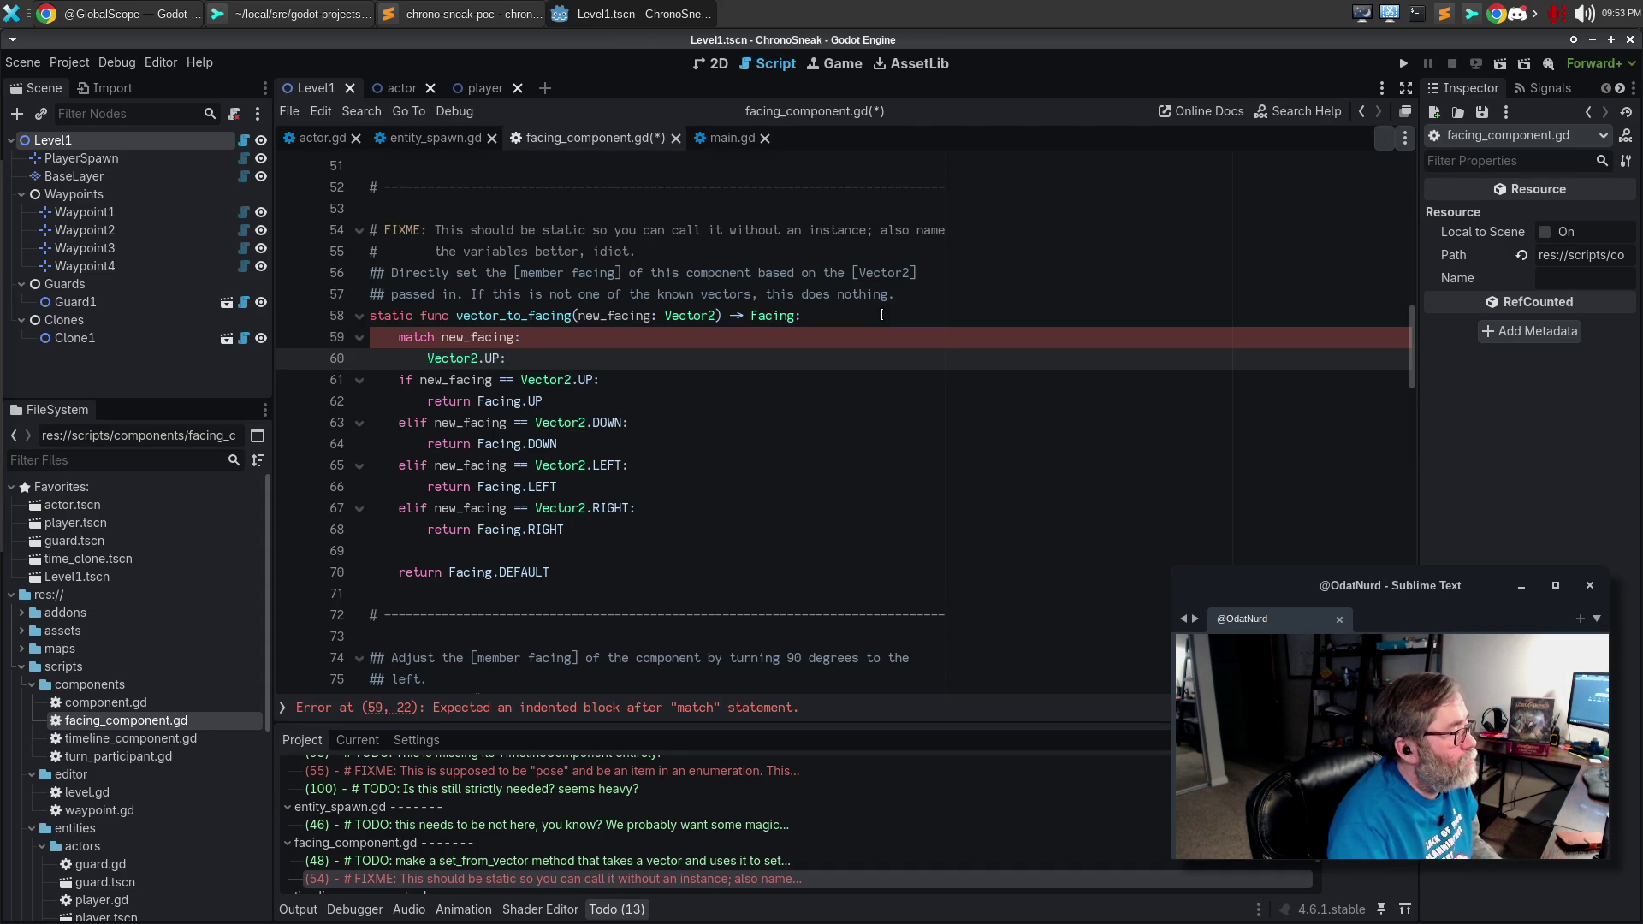
key(Down)
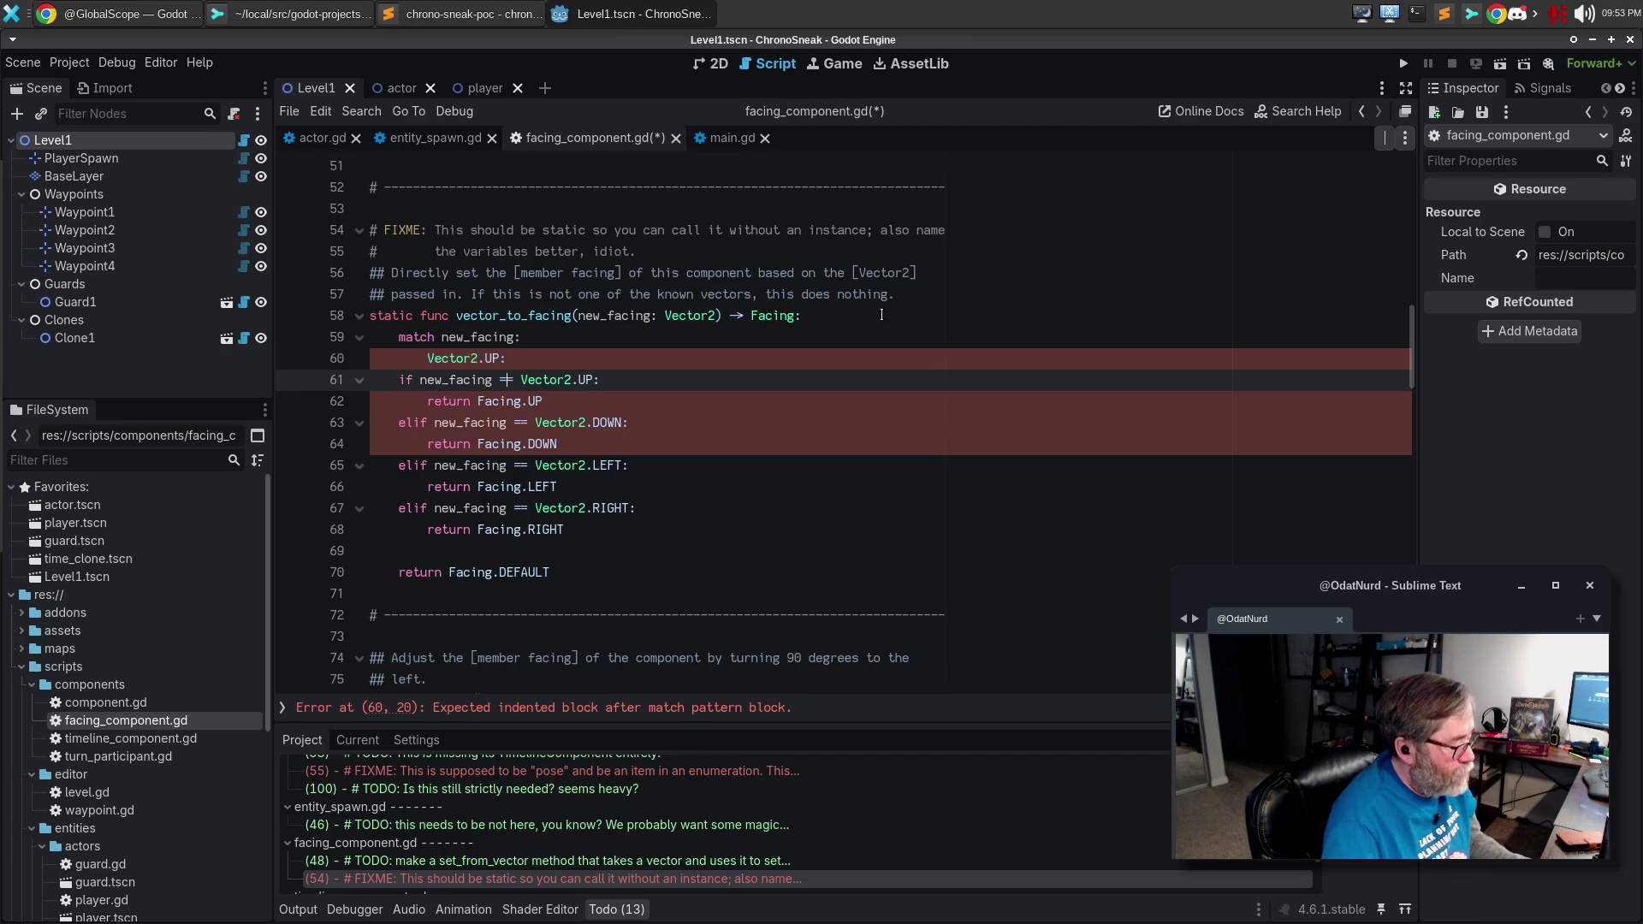
key(ctrl+shift+k)
key(Tab)
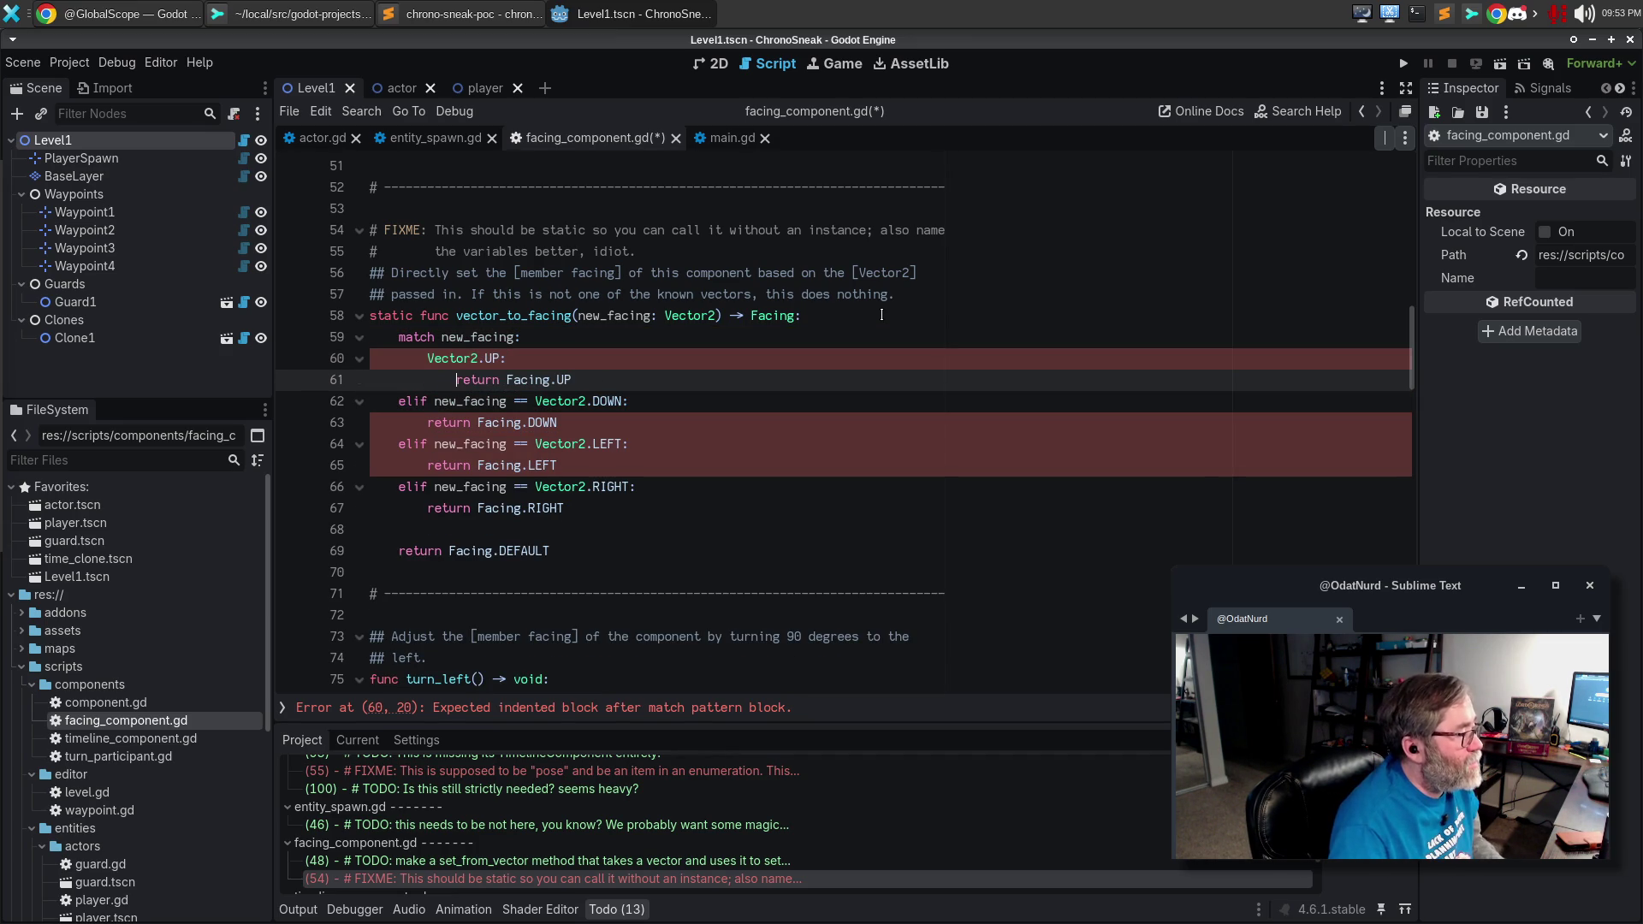
key(ctrl+Return)
key(Up)
key(Up)
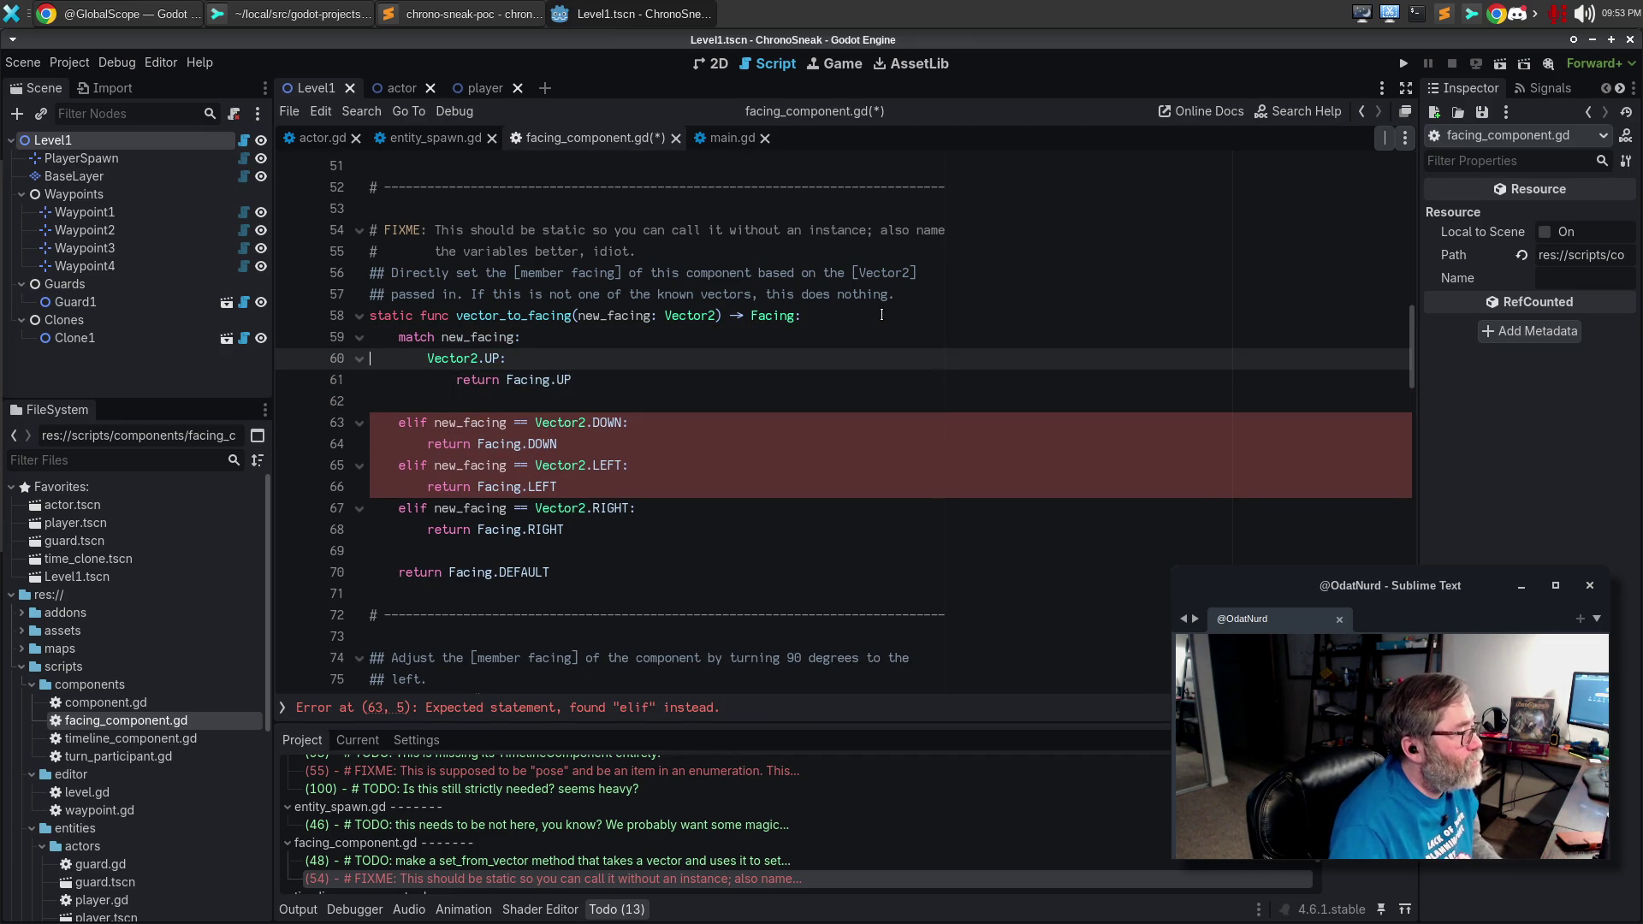
key(shift+Down)
key(shift+Down)
key(Down)
key(Up)
key(ctrl+v)
key(ctrl+v)
key(ctrl+v)
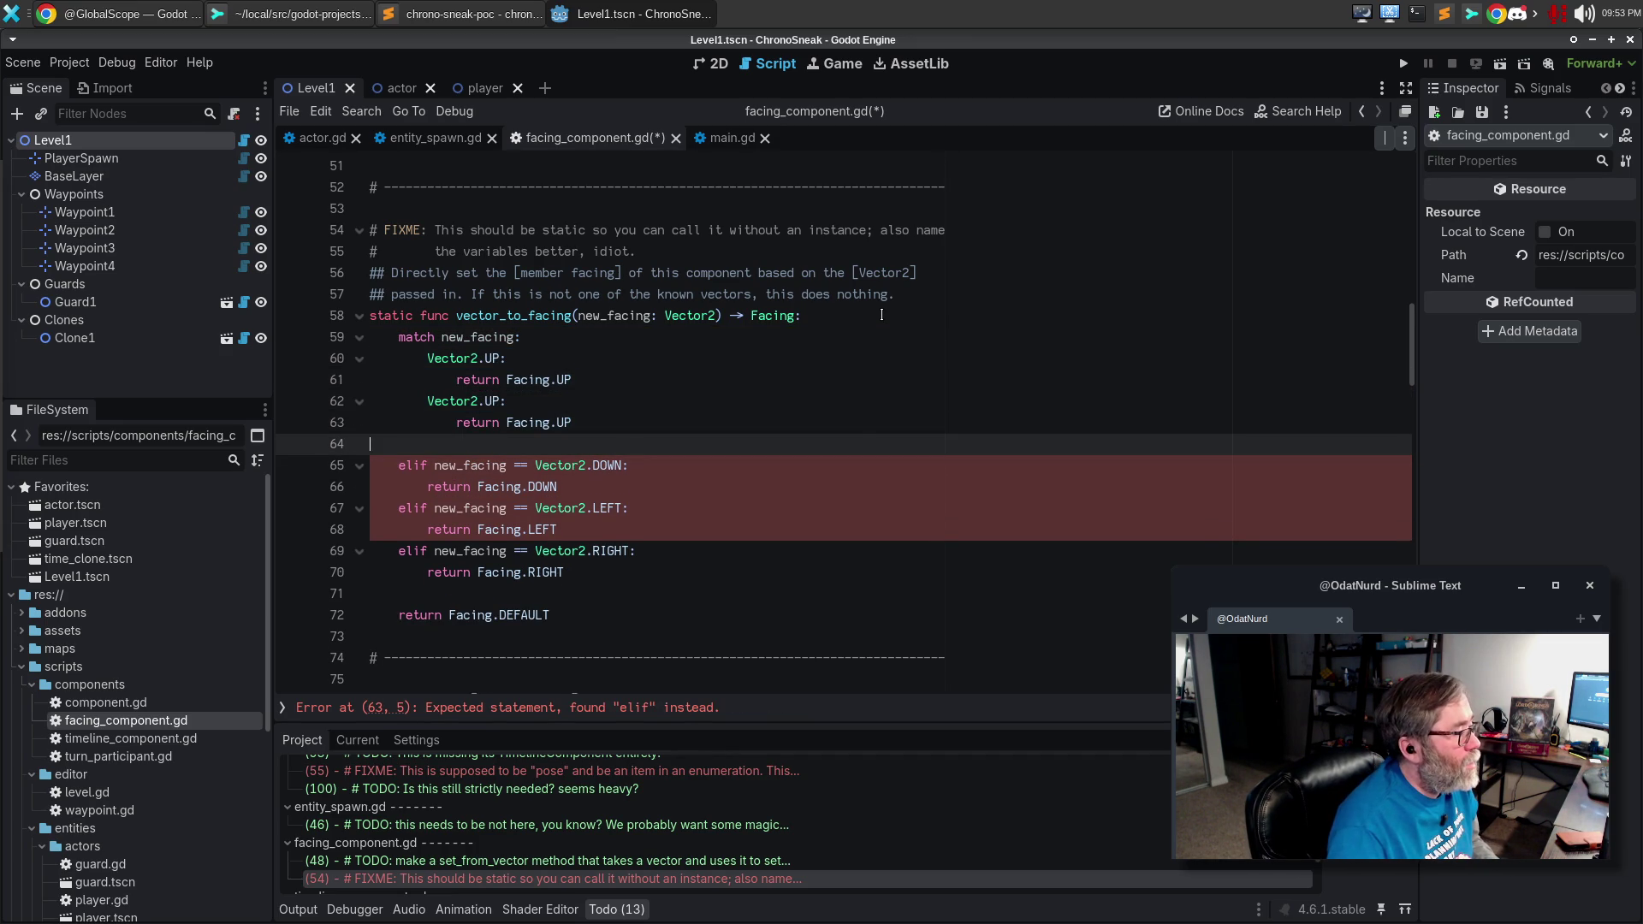
Change the three copied cases and their returns to DOWN, LEFT and RIGHT.
double_click(496, 400)
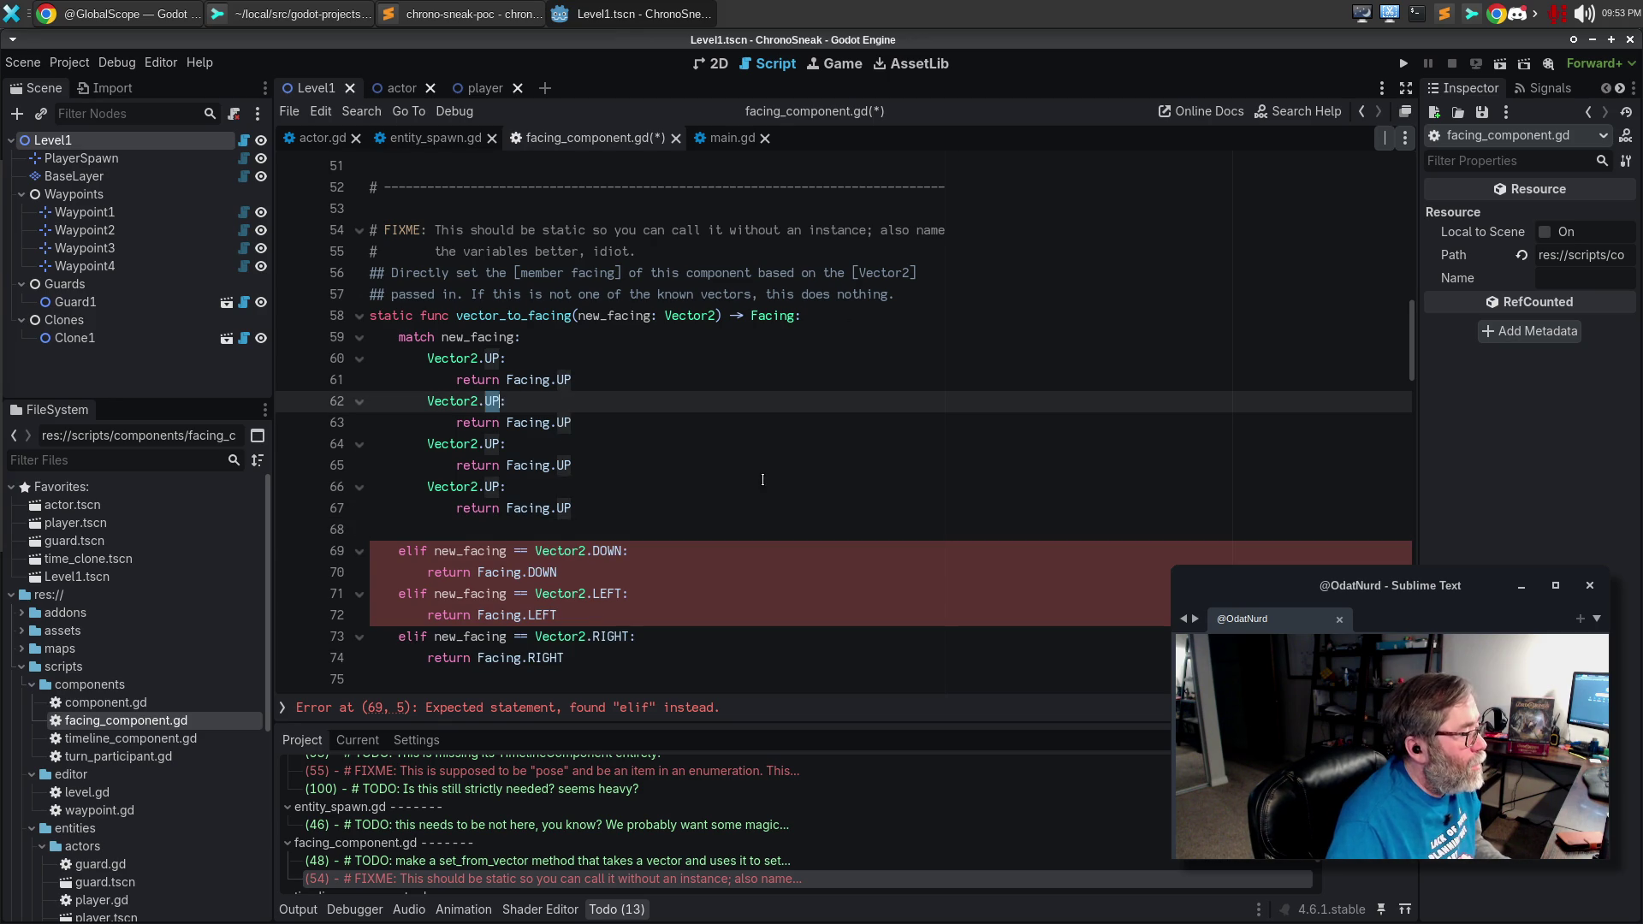
key(ctrl+d)
text(DOWN)
key(Escape)
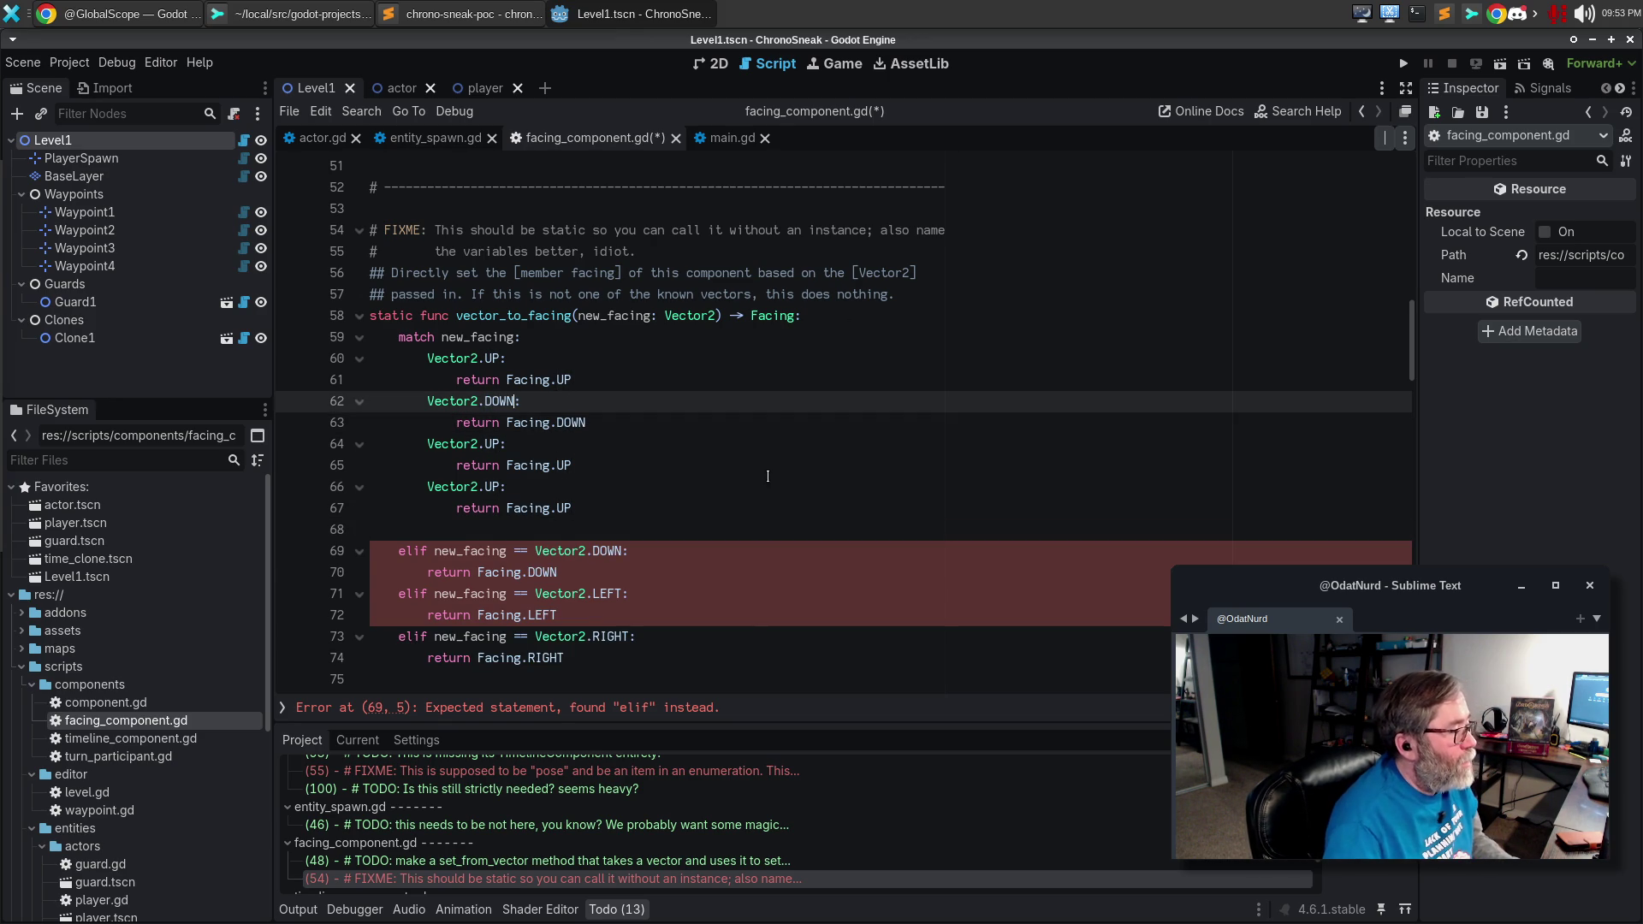
key(Down)
key(Down)
key(ctrl+d)
key(ctrl+d)
text(LEFT)
key(Escape)
key(Down)
key(Down)
key(Left)
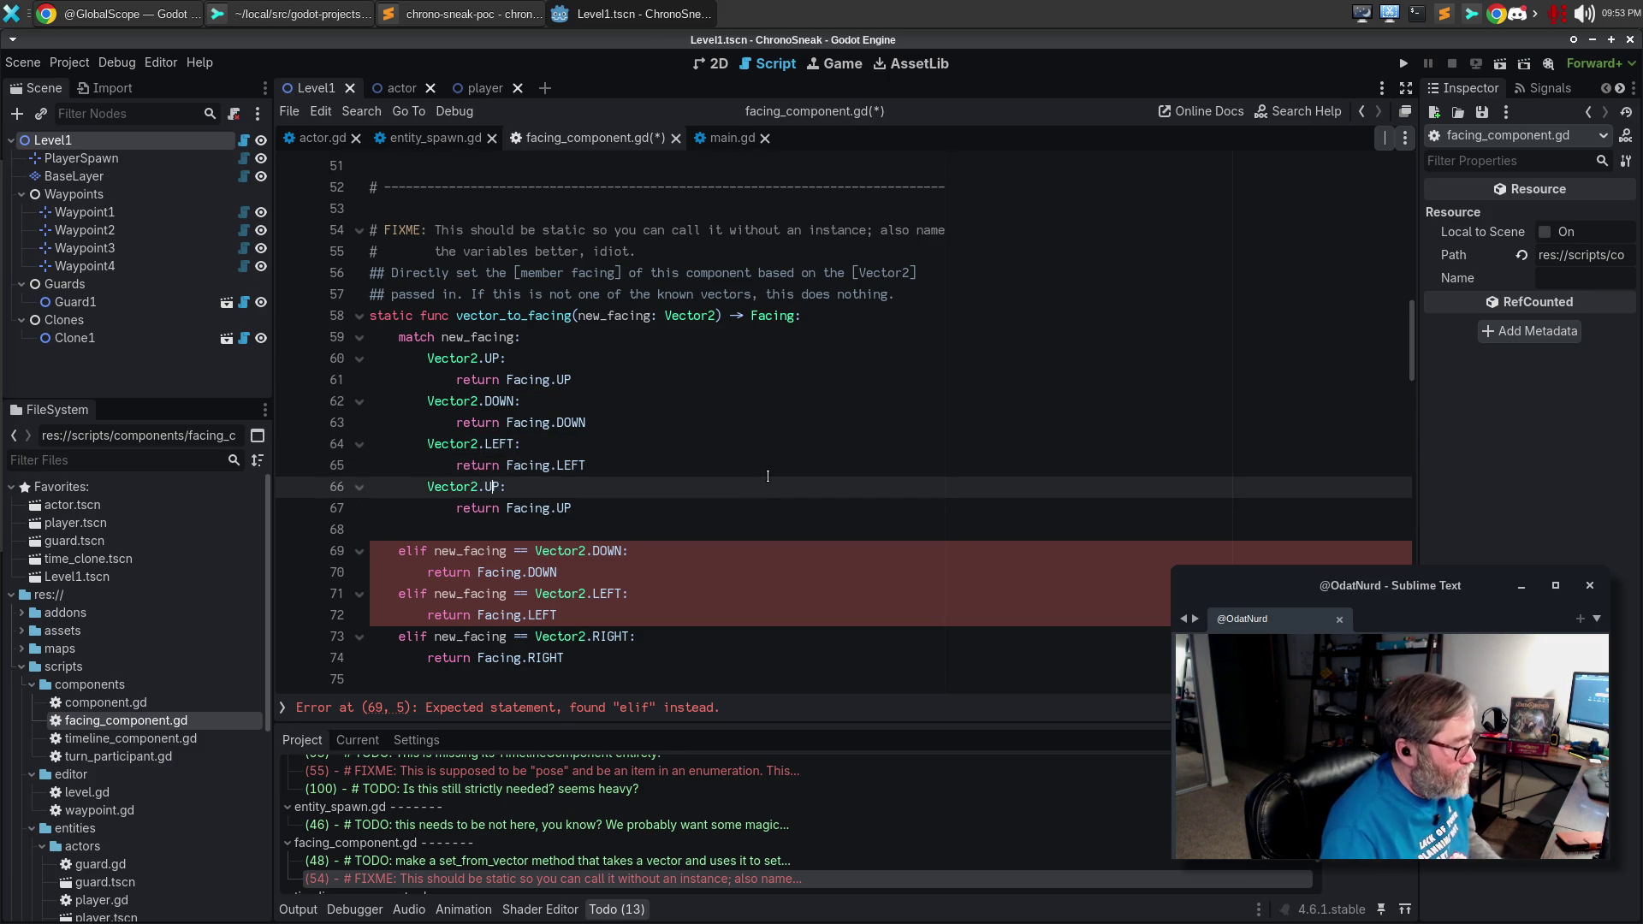
key(ctrl+d)
key(ctrl+d)
text(RIGH)
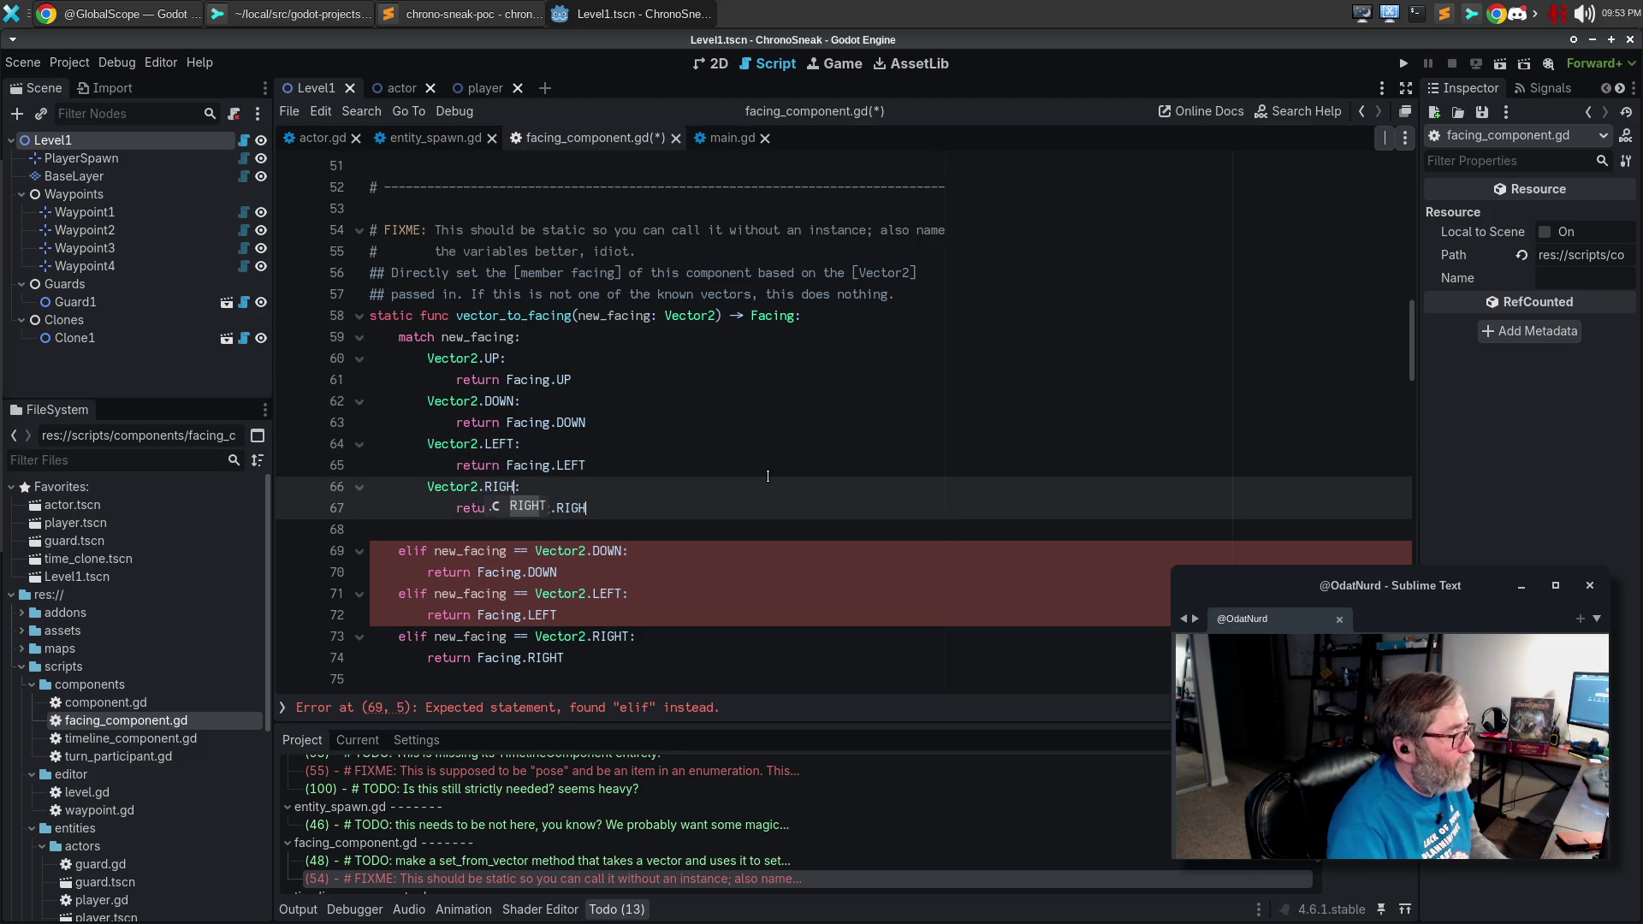
text(T)
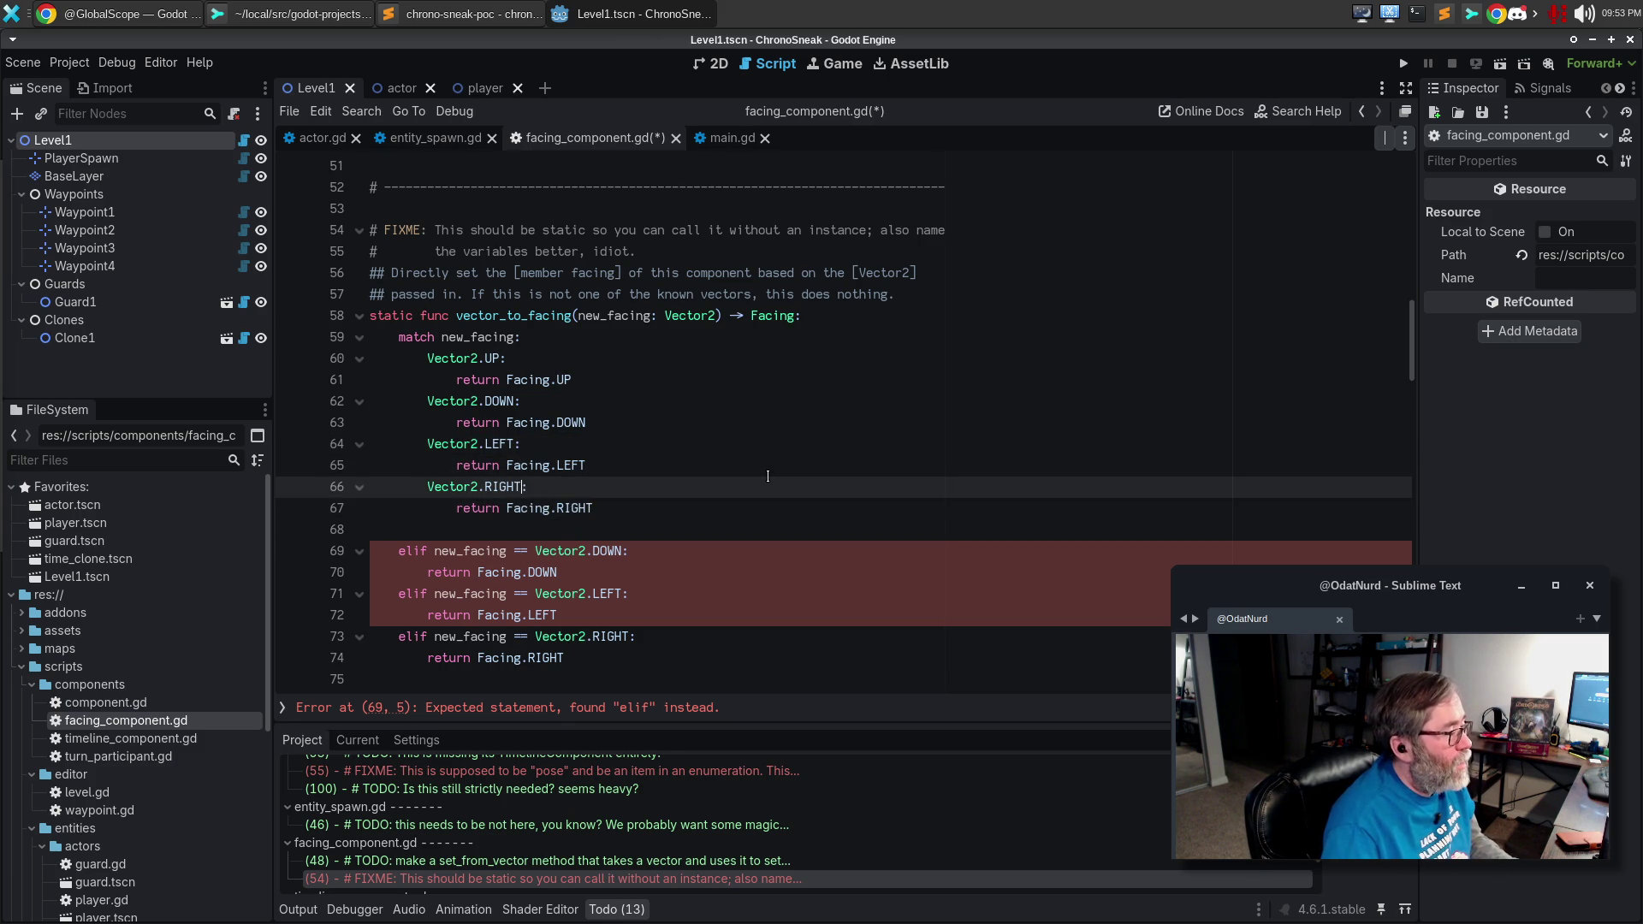
key(Escape)
Add a default '_' case returning Facing.DEFAULT.
key(Return)
text(_:)
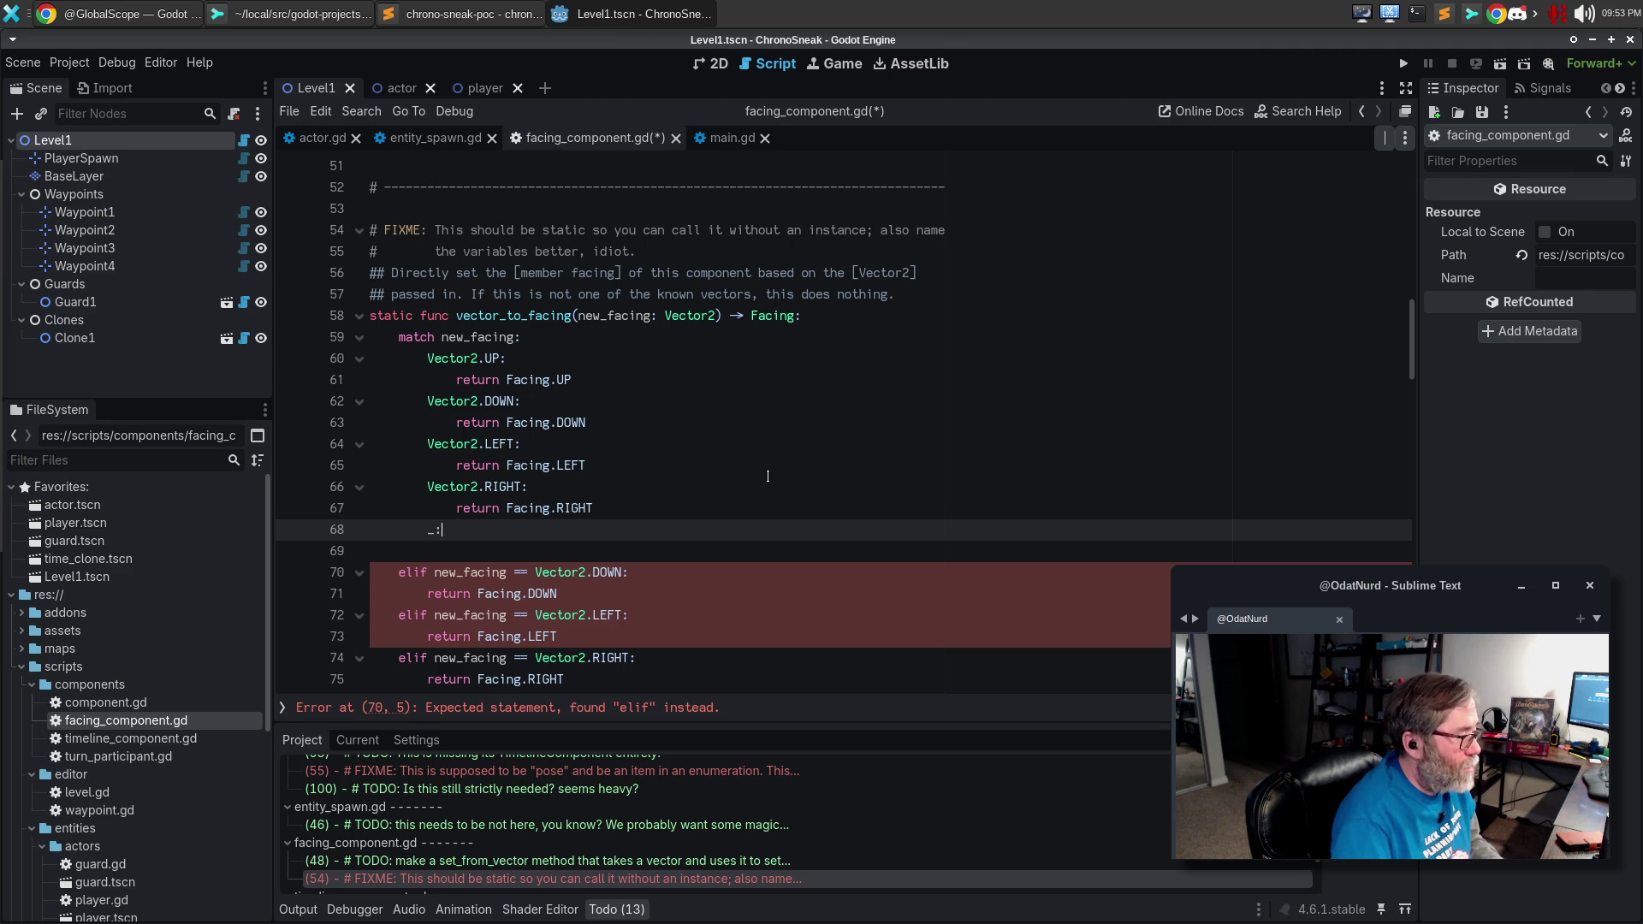
key(Return)
text(return Fac)
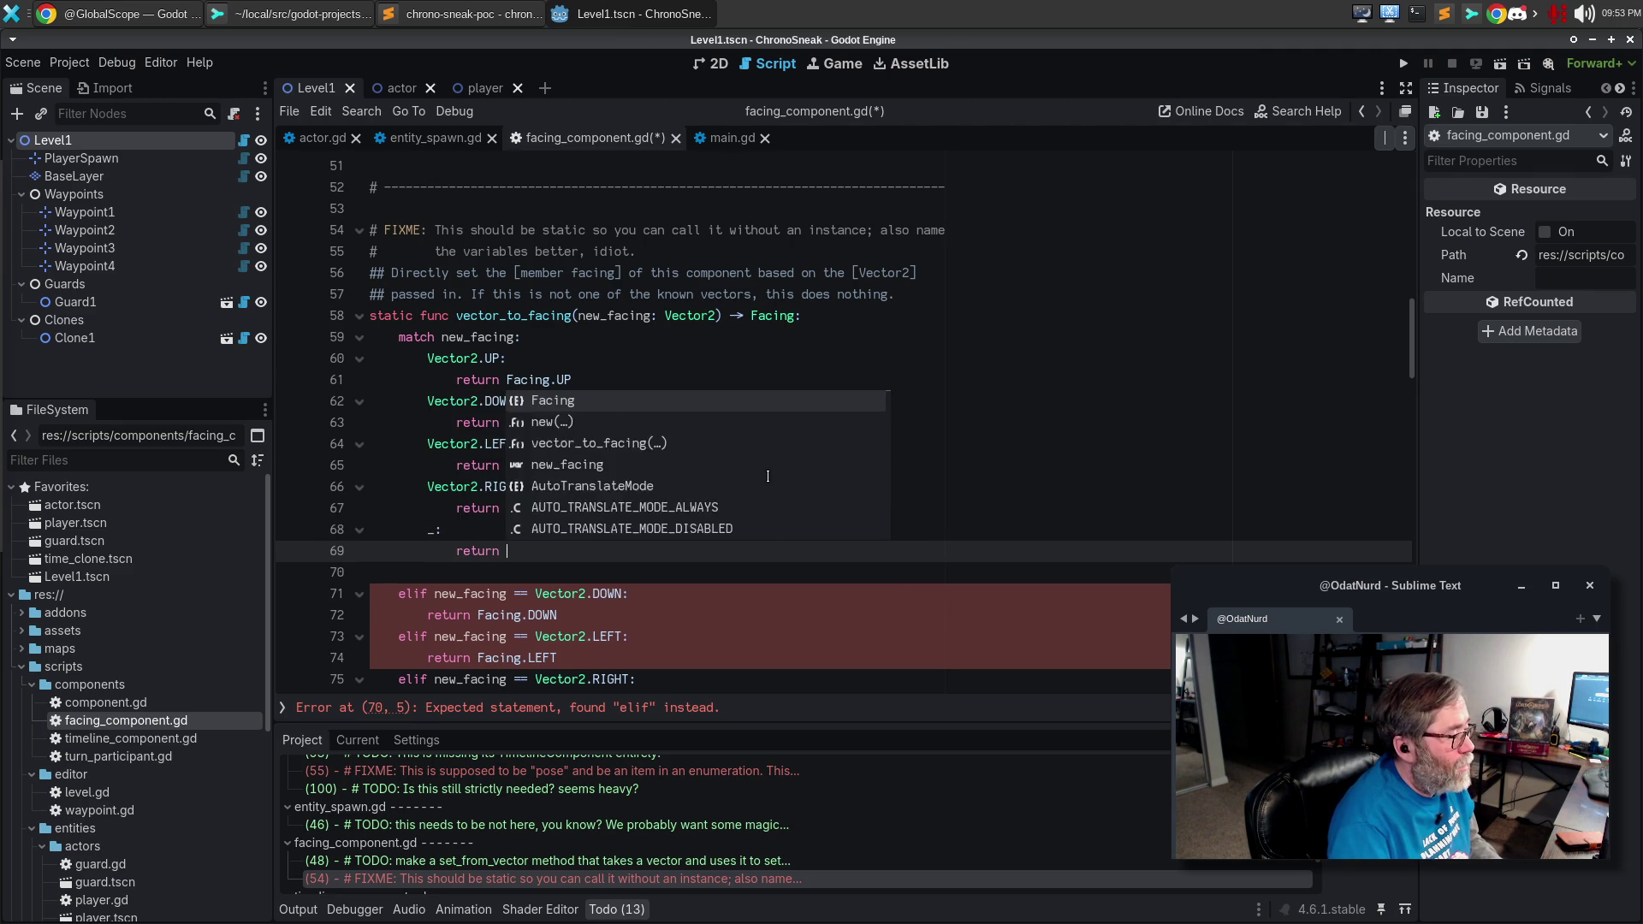
text(ing.DEF)
key(Return)
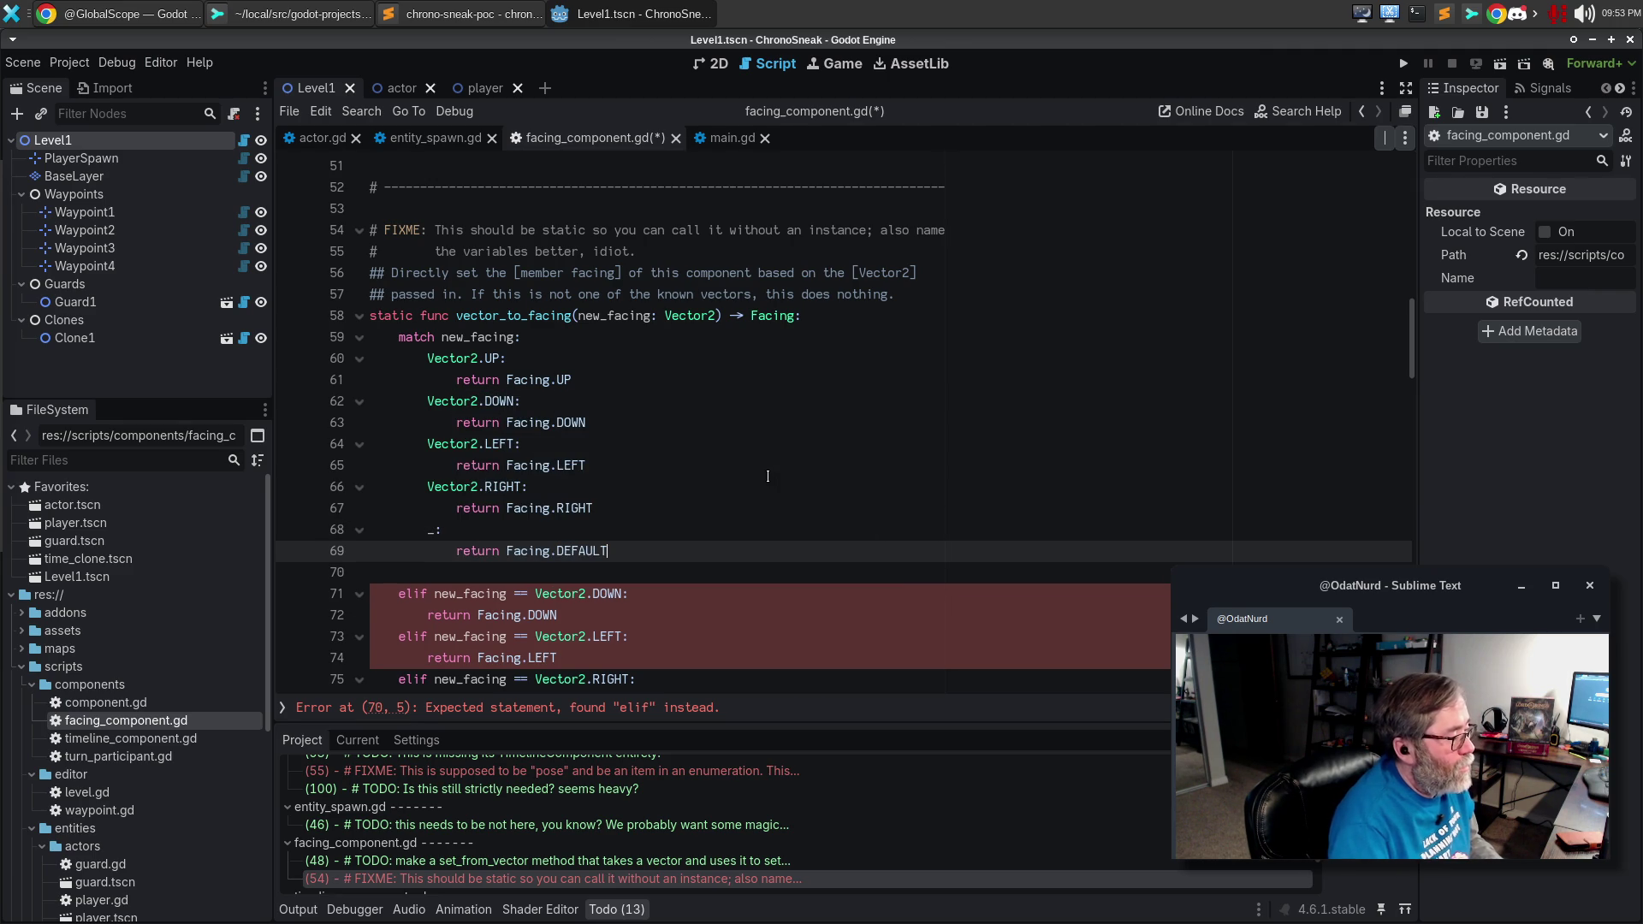
Delete the leftover elif chain and old return, then save facing_component.gd.
key(Down)
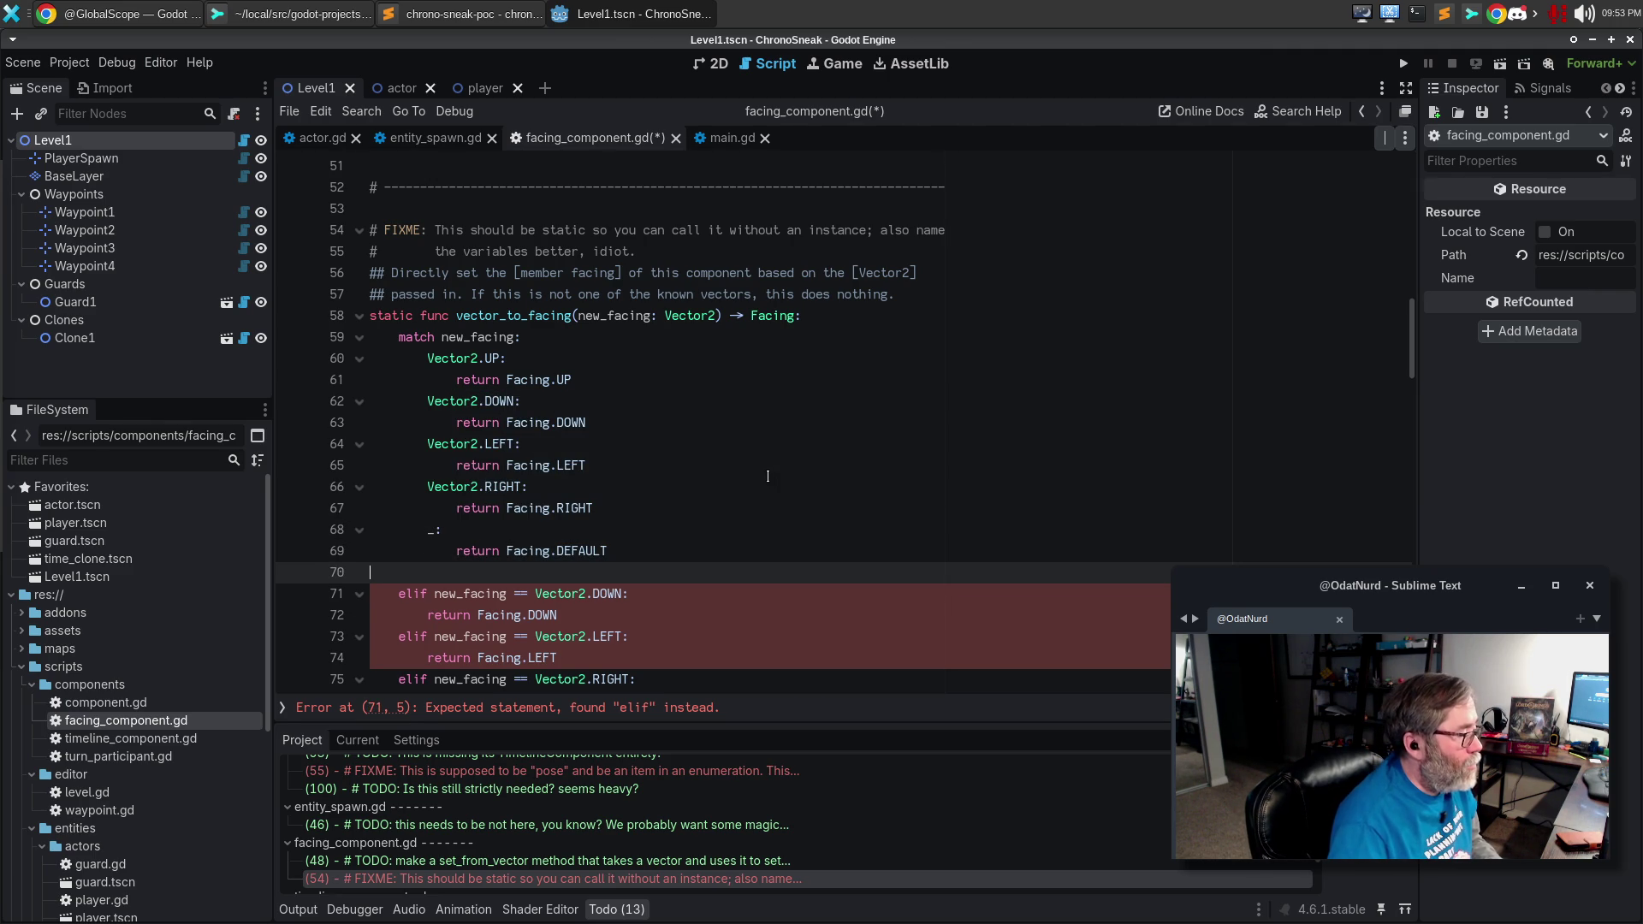
key(shift+Down)
key(shift+Down)
key(shift+Down)
scroll(768, 476, down, 3)
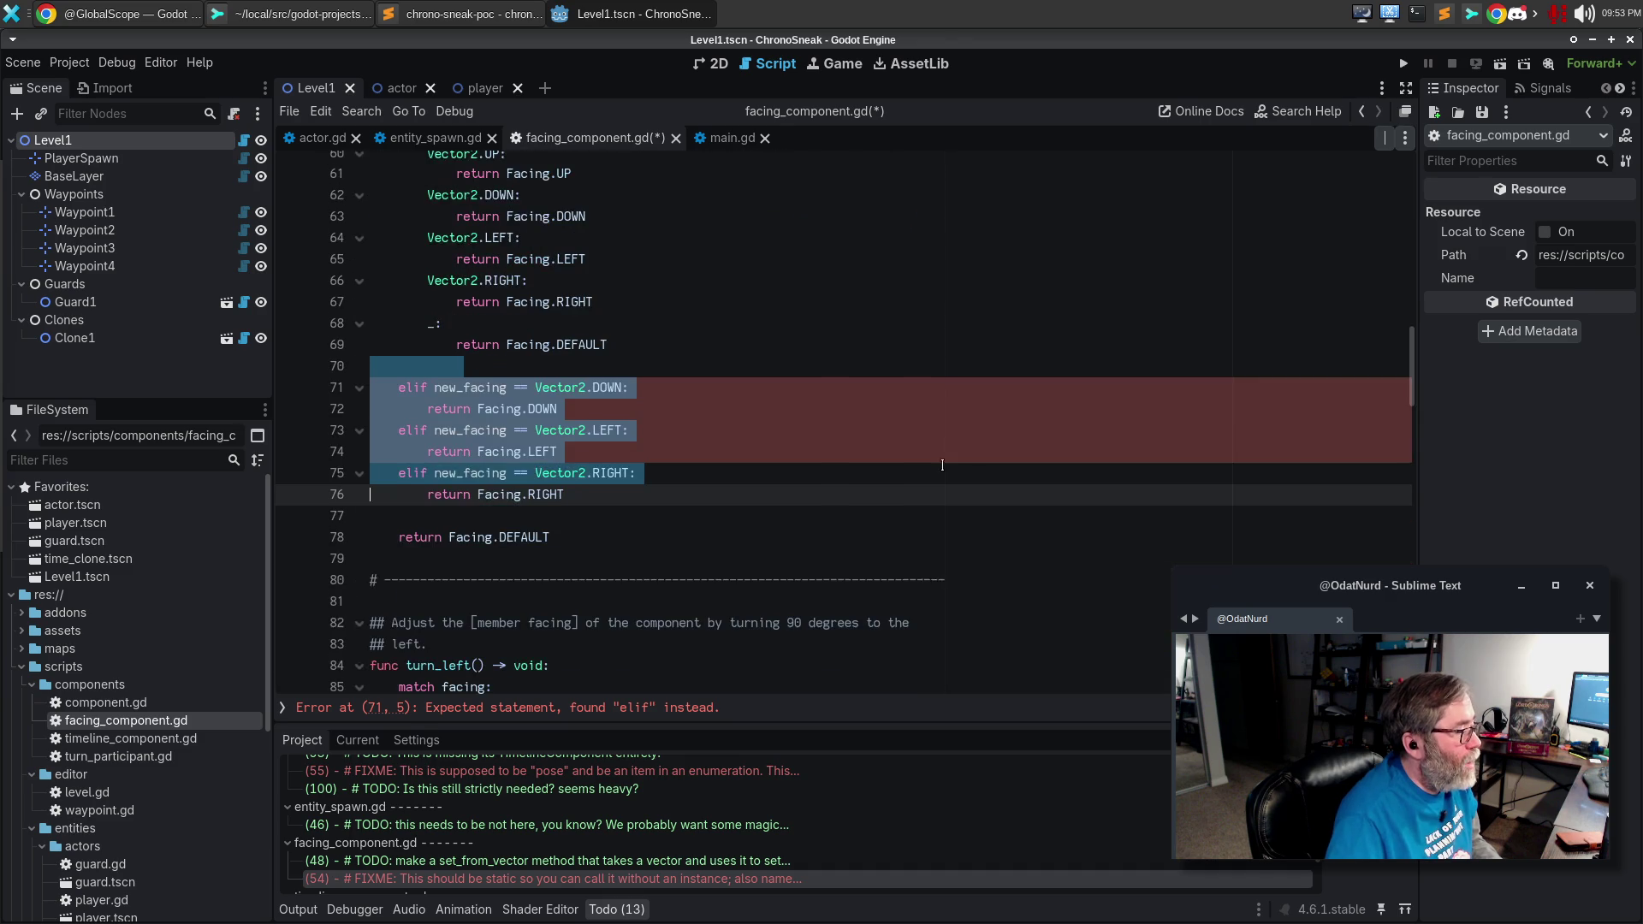
key(shift+Down)
key(shift+Down)
key(shift+Down)
key(Delete)
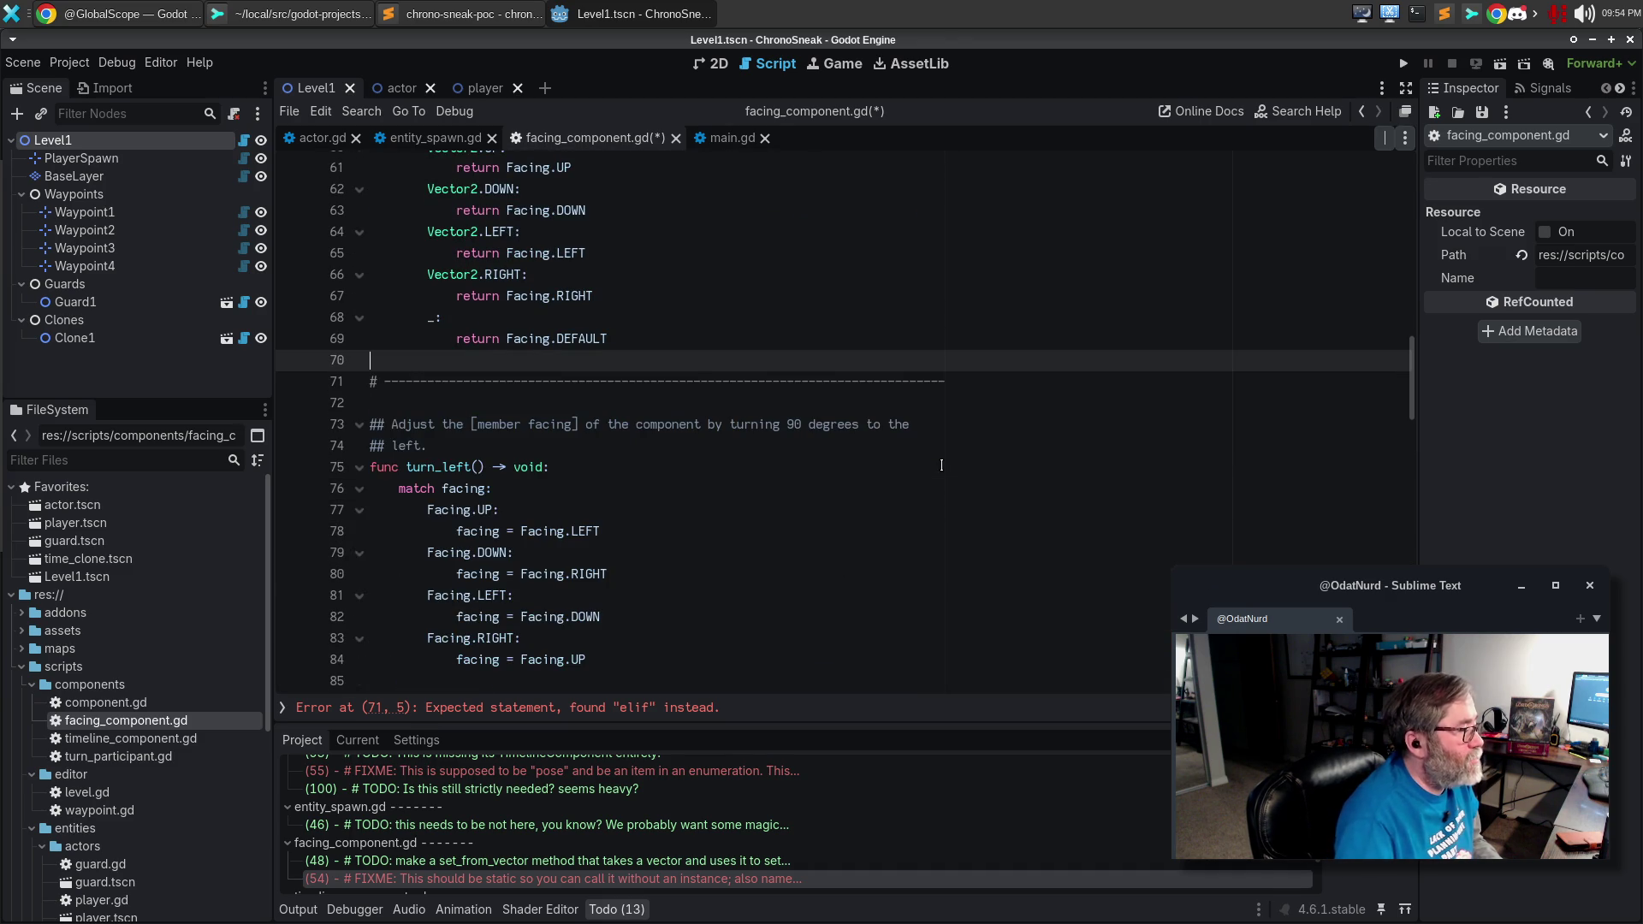
scroll(986, 398, up, 2)
scroll(986, 398, up, 3)
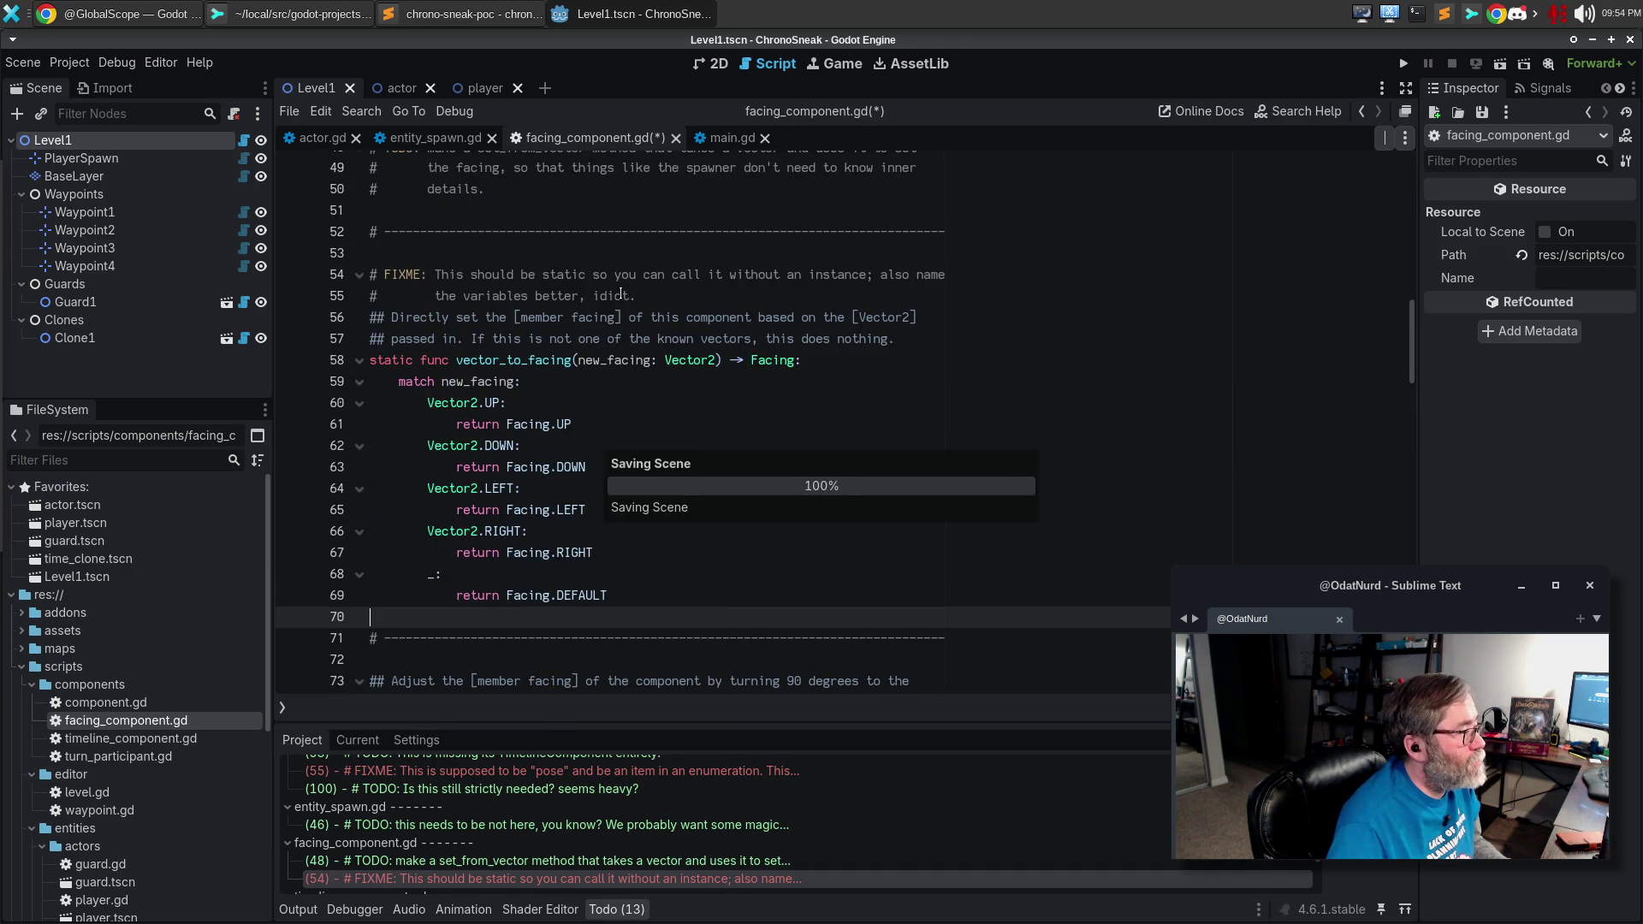
key(ctrl+s)
click(725, 305)
Write the doc comment '## Given a [Vector2], return the corresponding [member Facing] value for that vector. [br] [br]'.
key(Return)
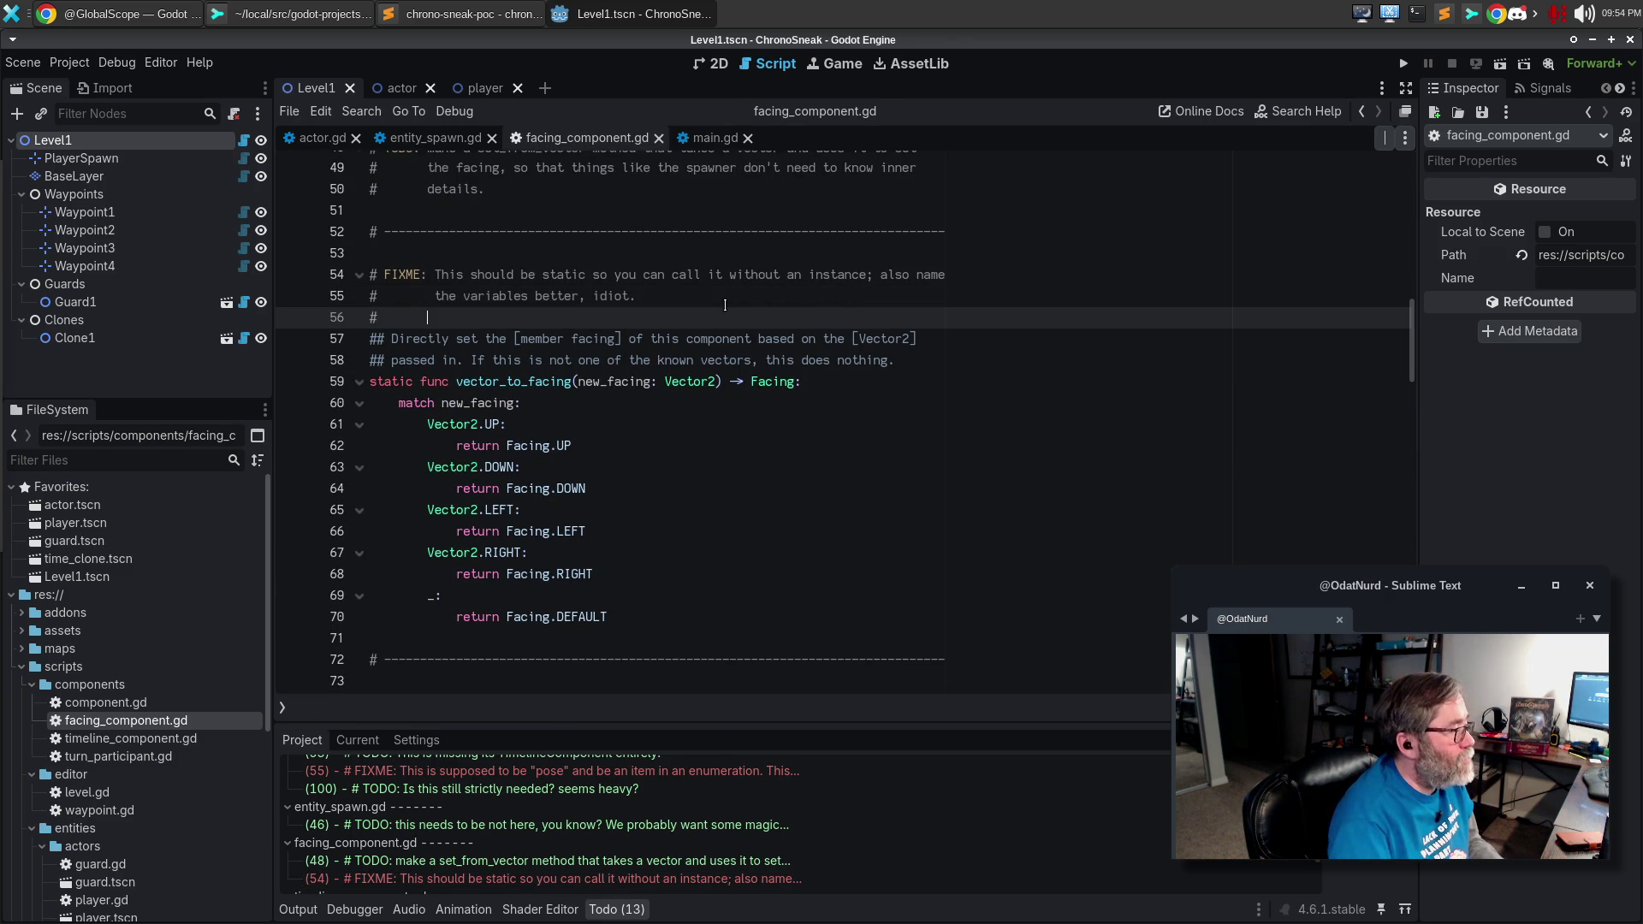
text(## G)
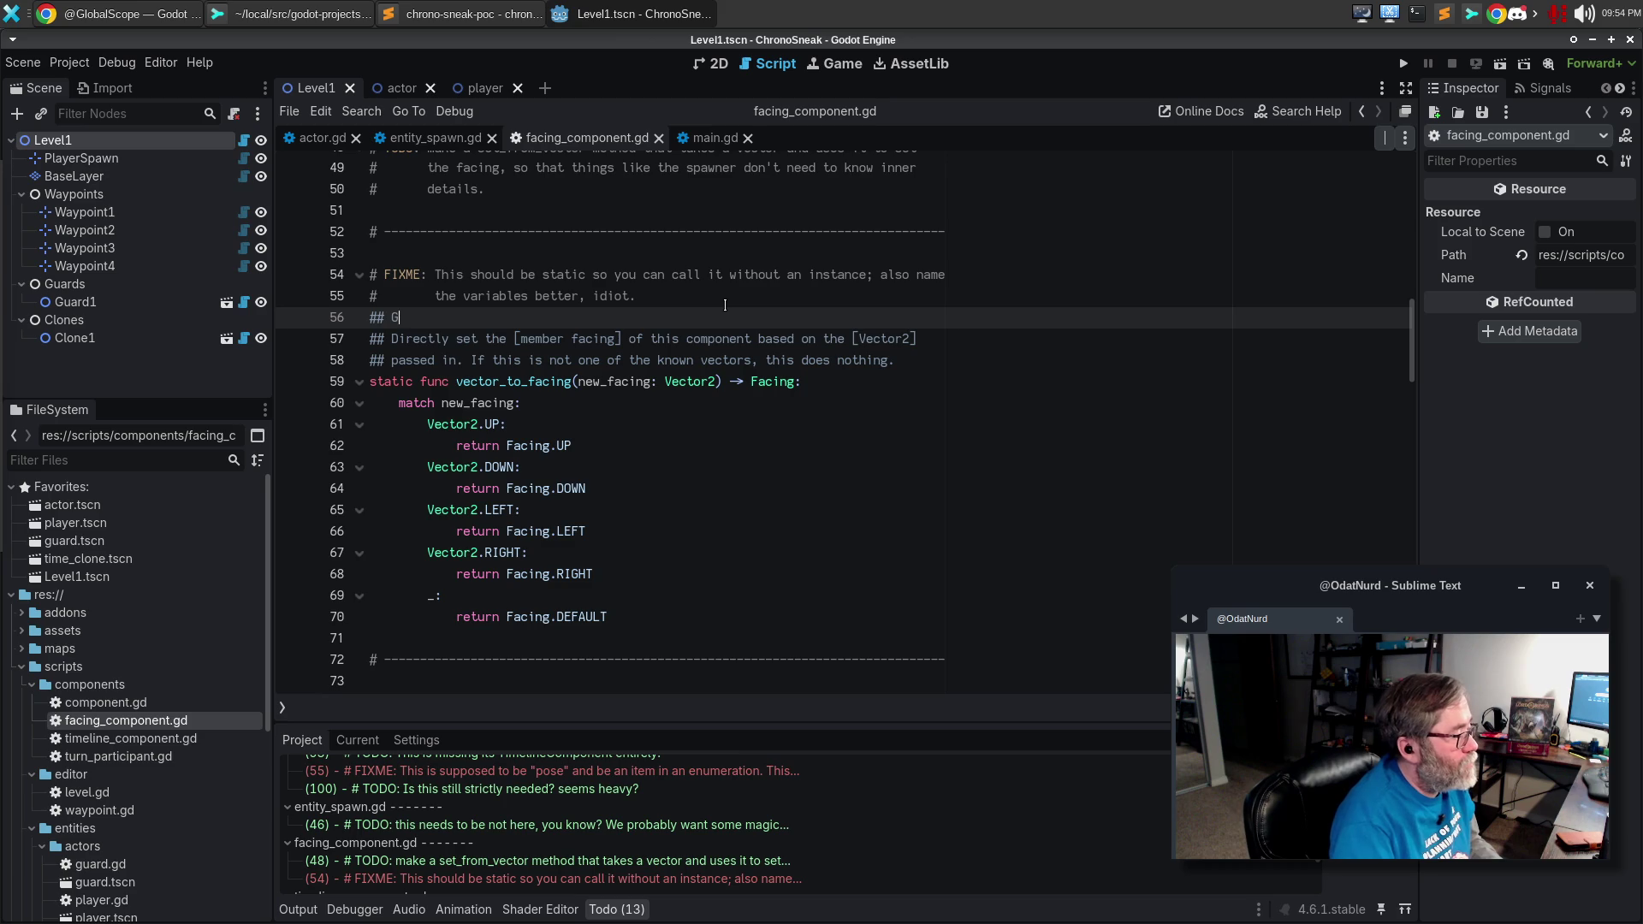
text(iven )
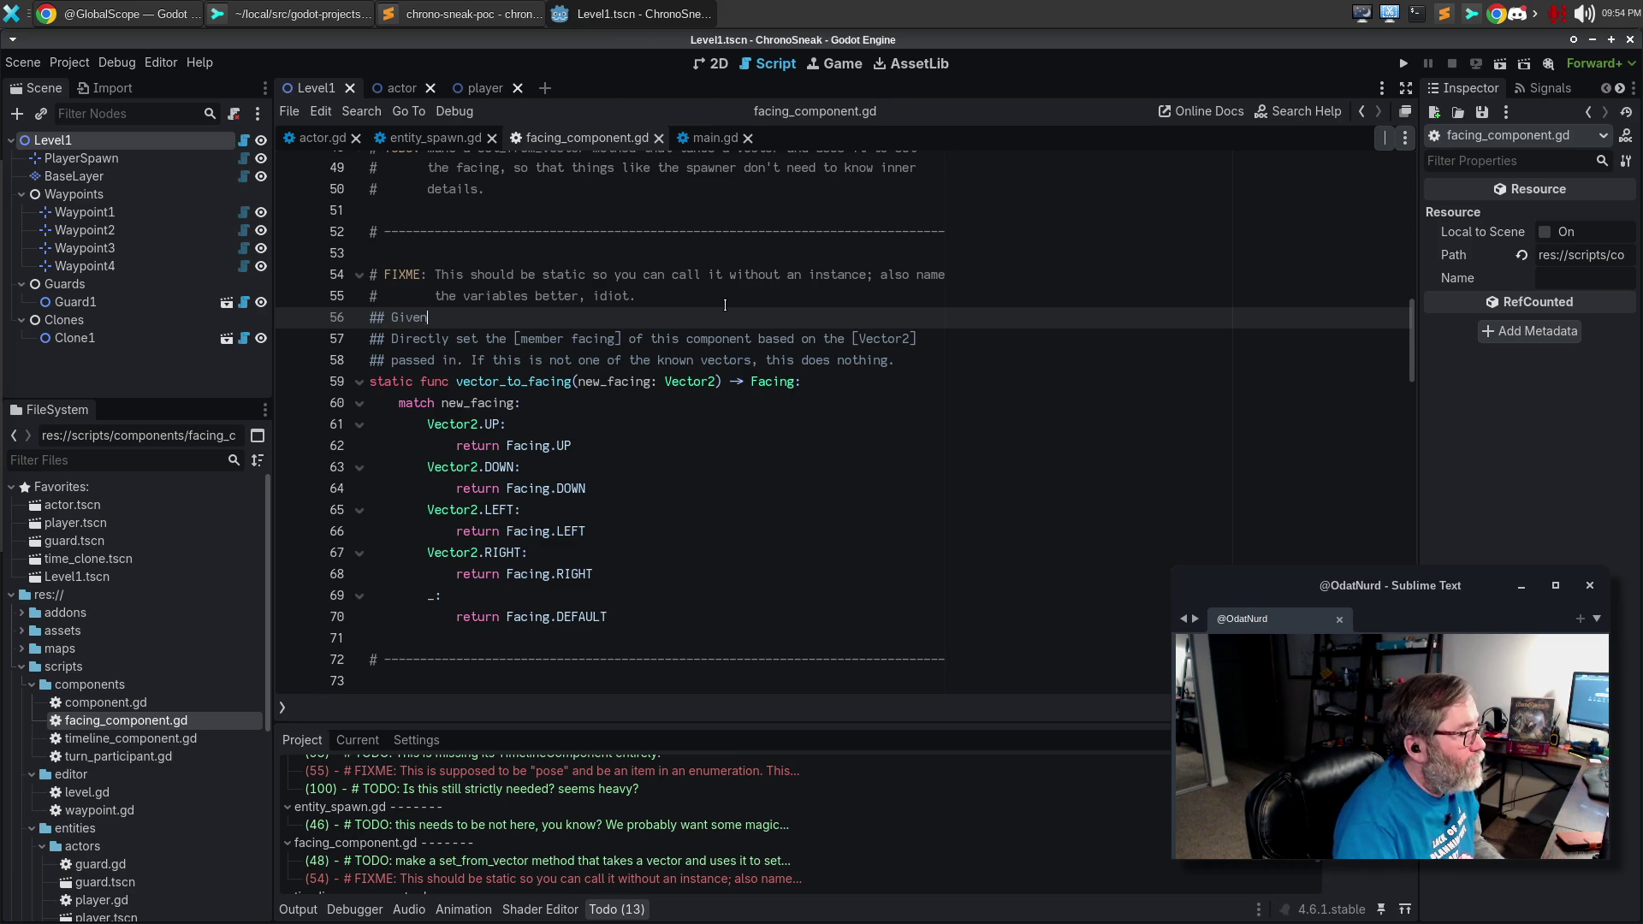
text(a [Vect)
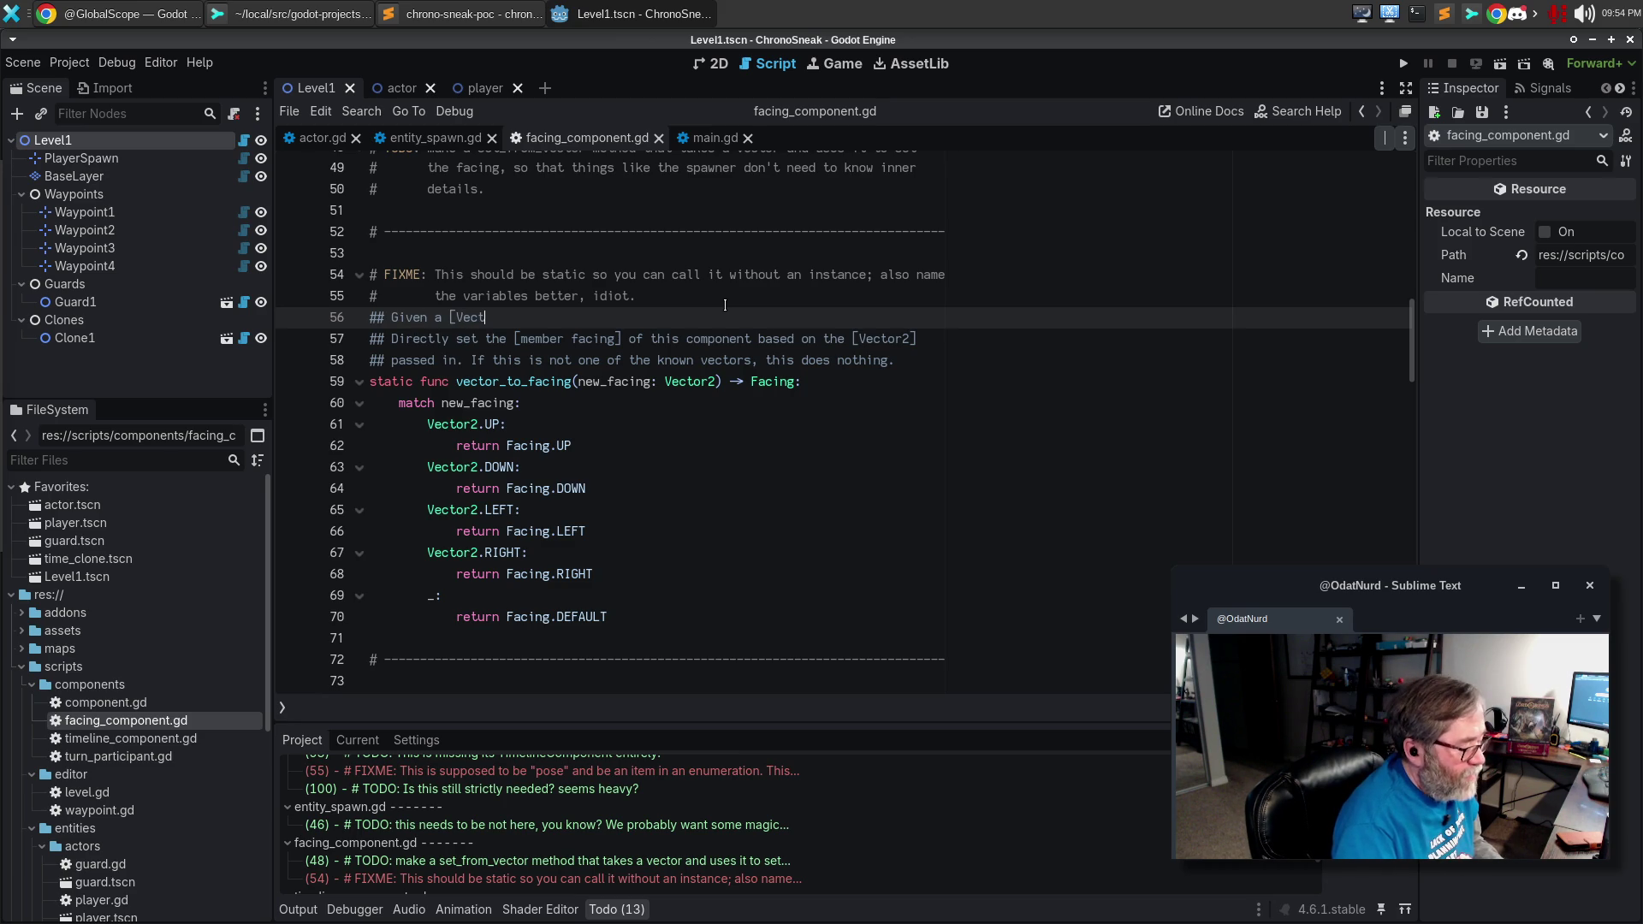
text(or2], return the )
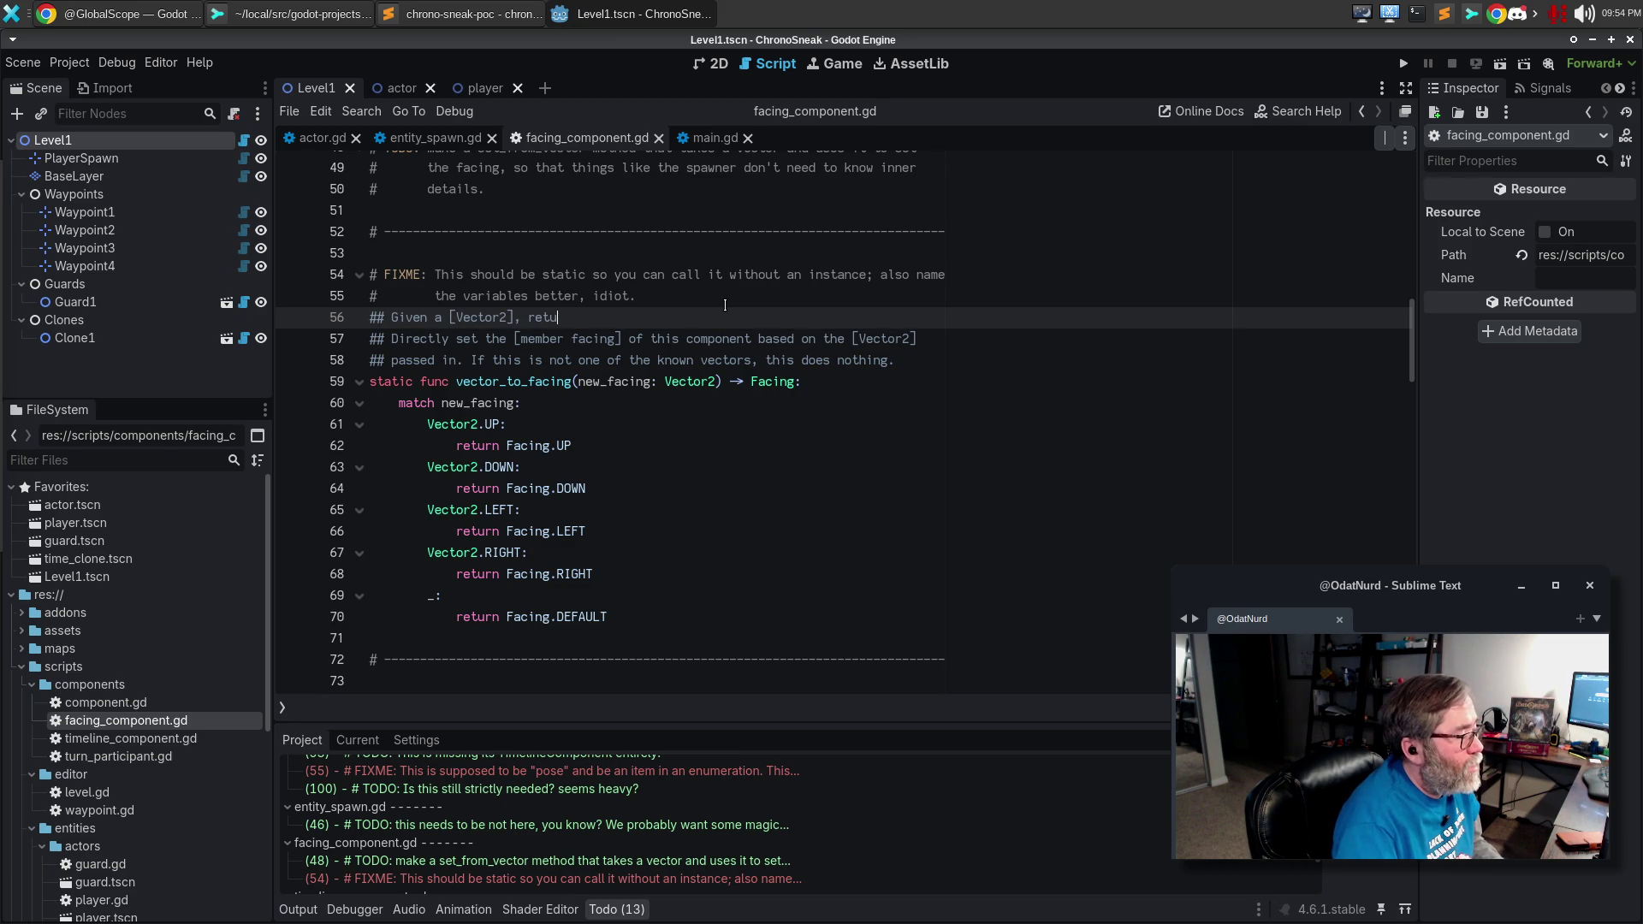
text(app)
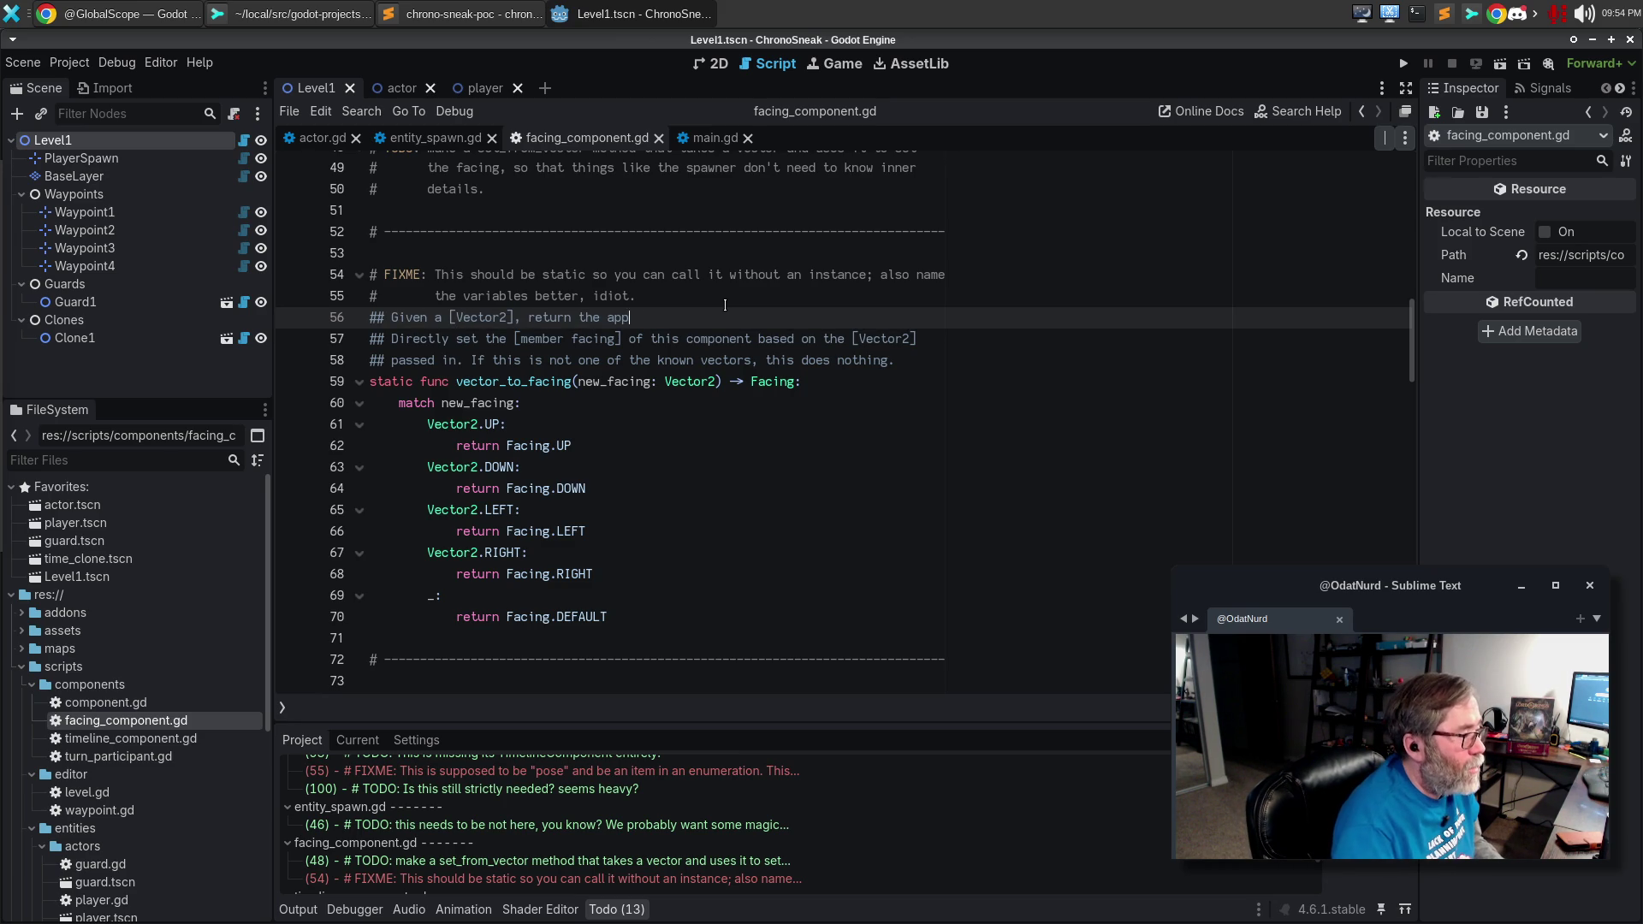
text(ropriate [member Facing])
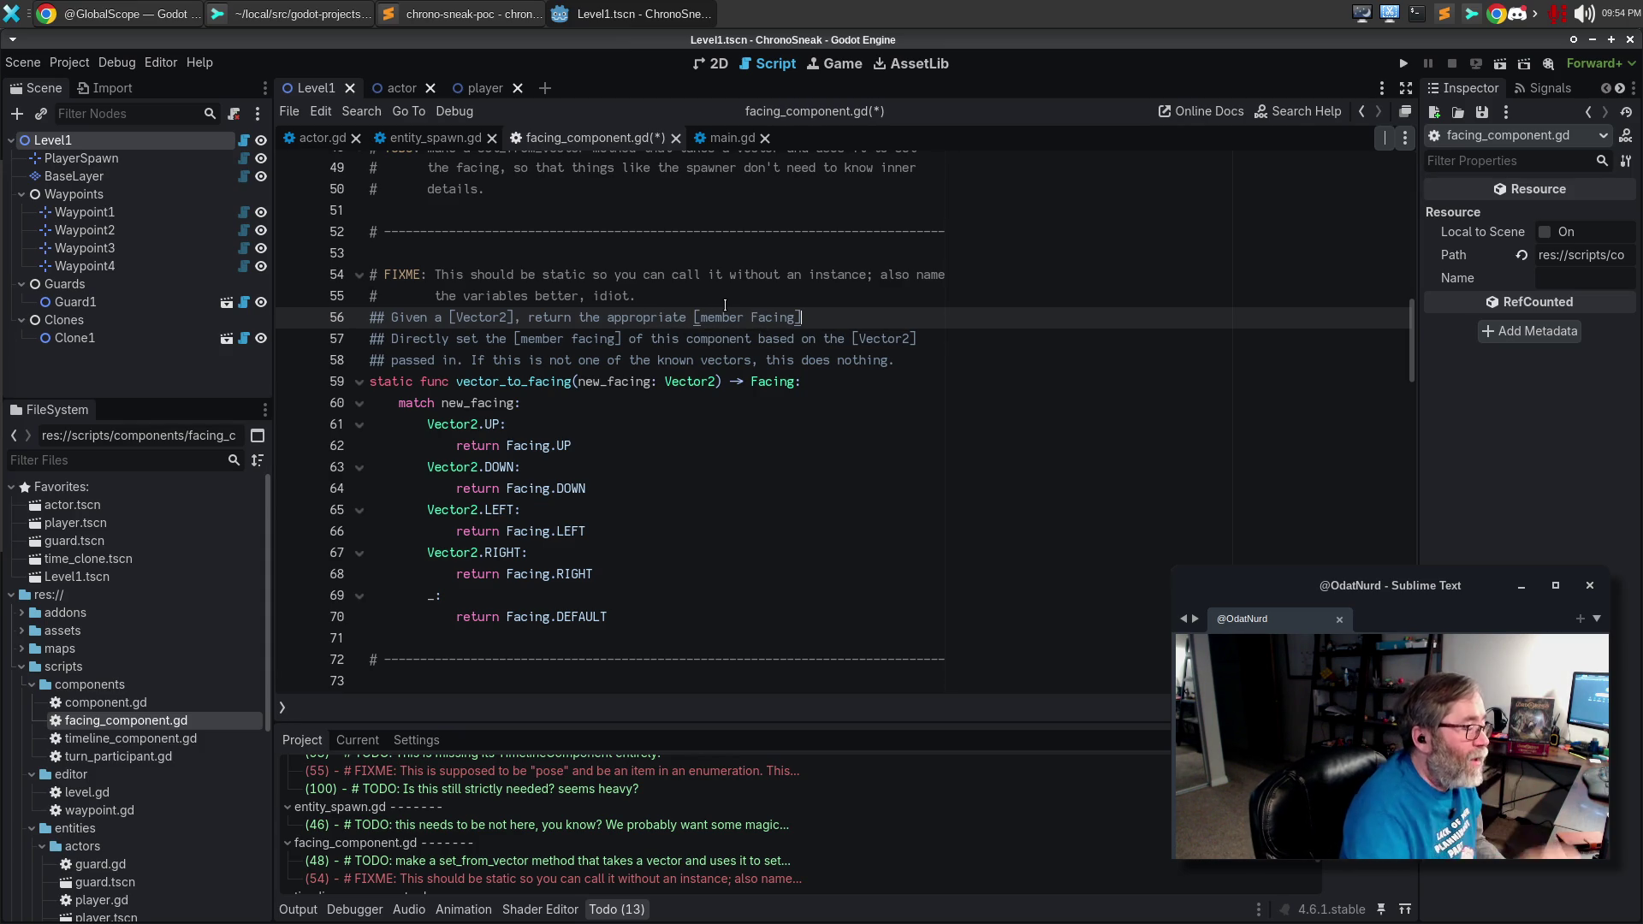
text( value that)
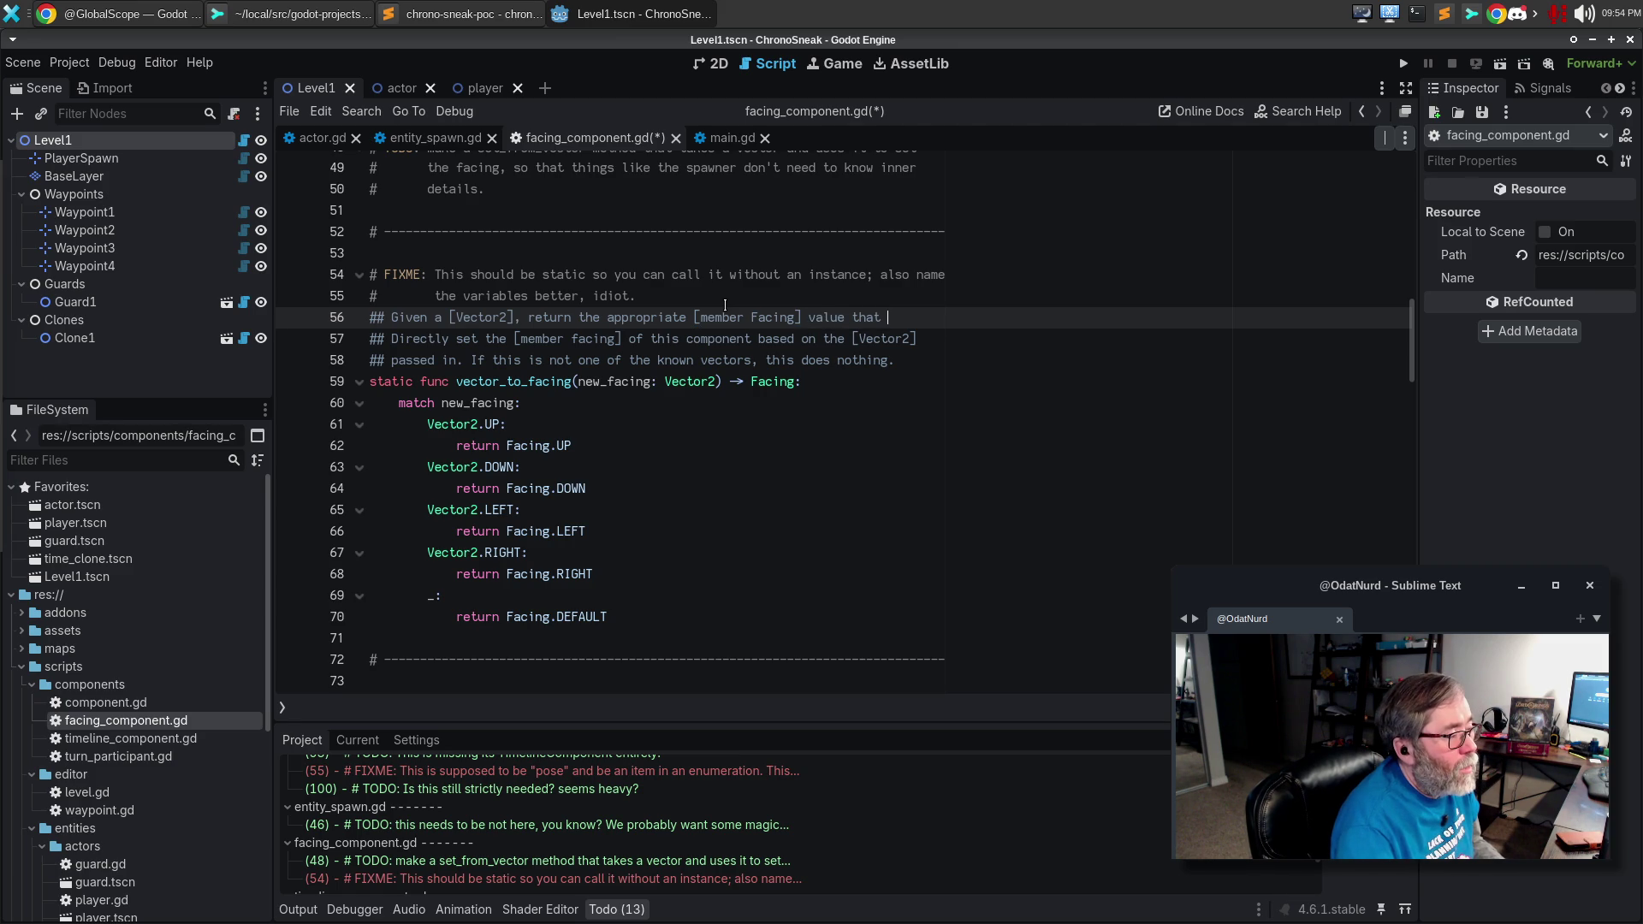
key(ctrl+Left)
key(ctrl+Left)
key(ctrl+Left)
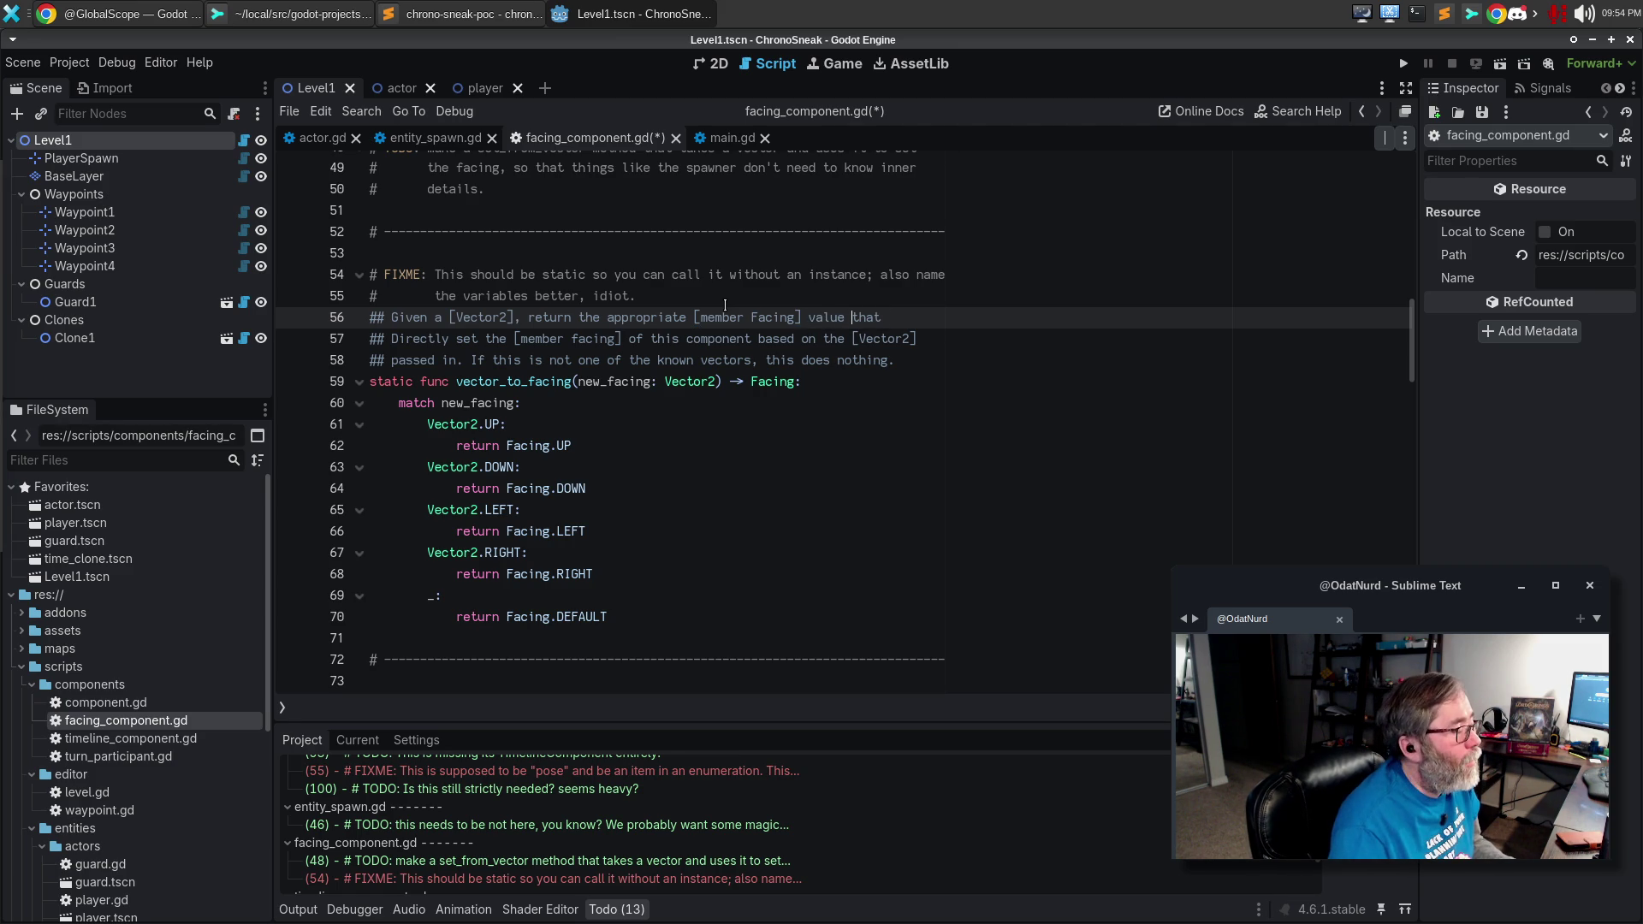
key(ctrl+Right)
key(ctrl+shift+Right)
text(corresponding)
key(End)
key(BackSpace)
key(BackSpace)
key(BackSpace)
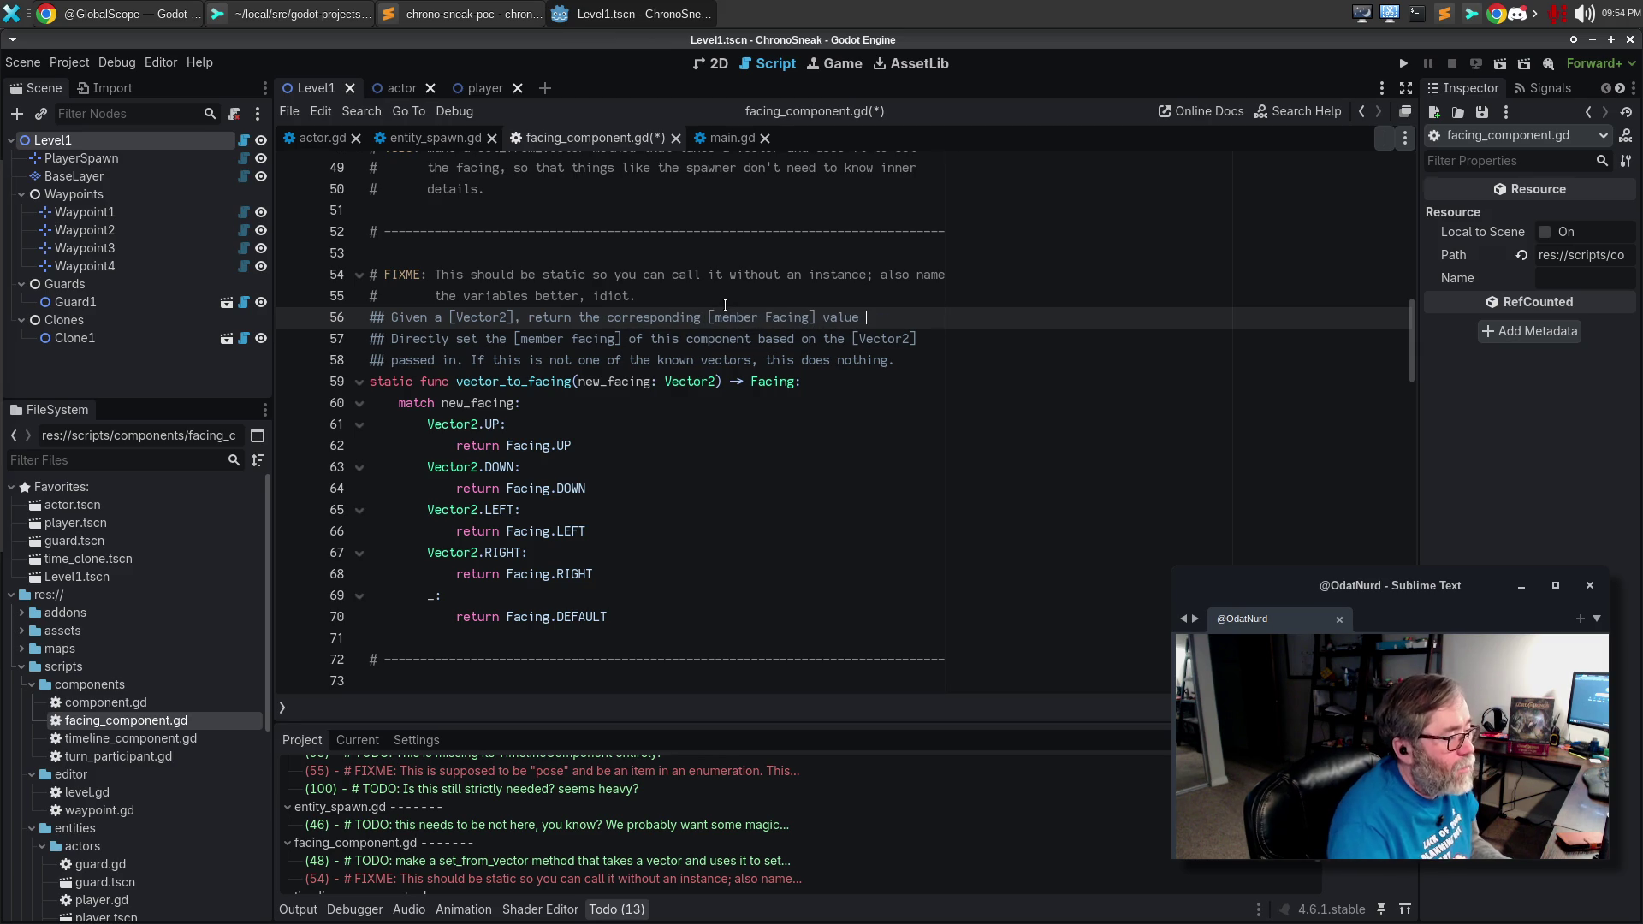
text(for that)
key(Return)
text(vevto)
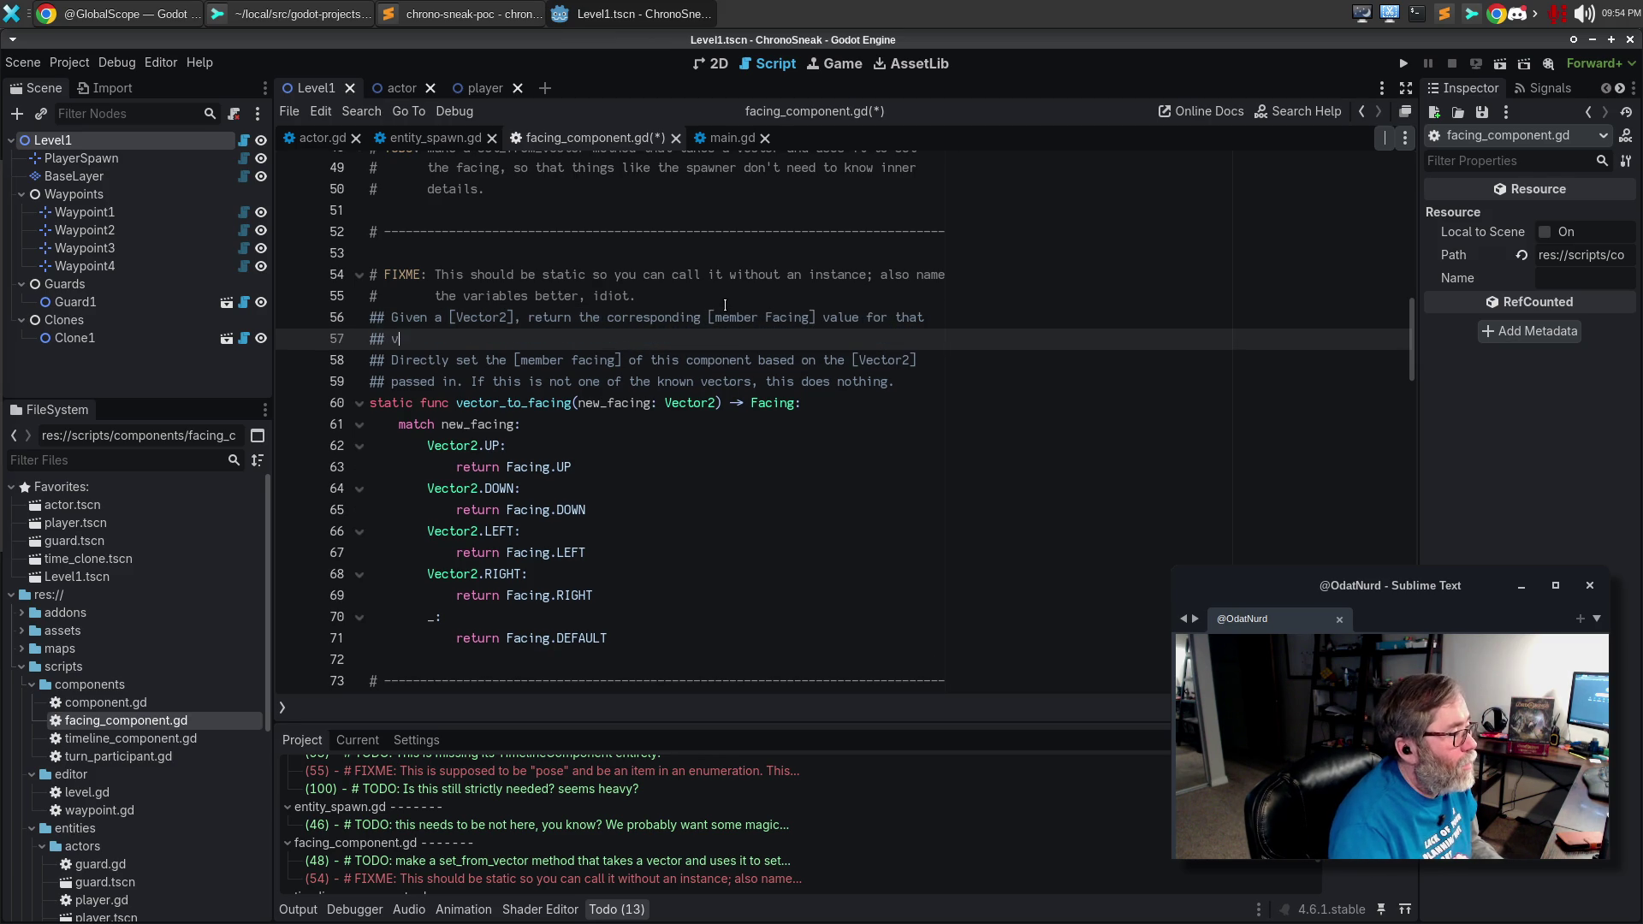
key(ctrl+BackSpace)
text(ve)
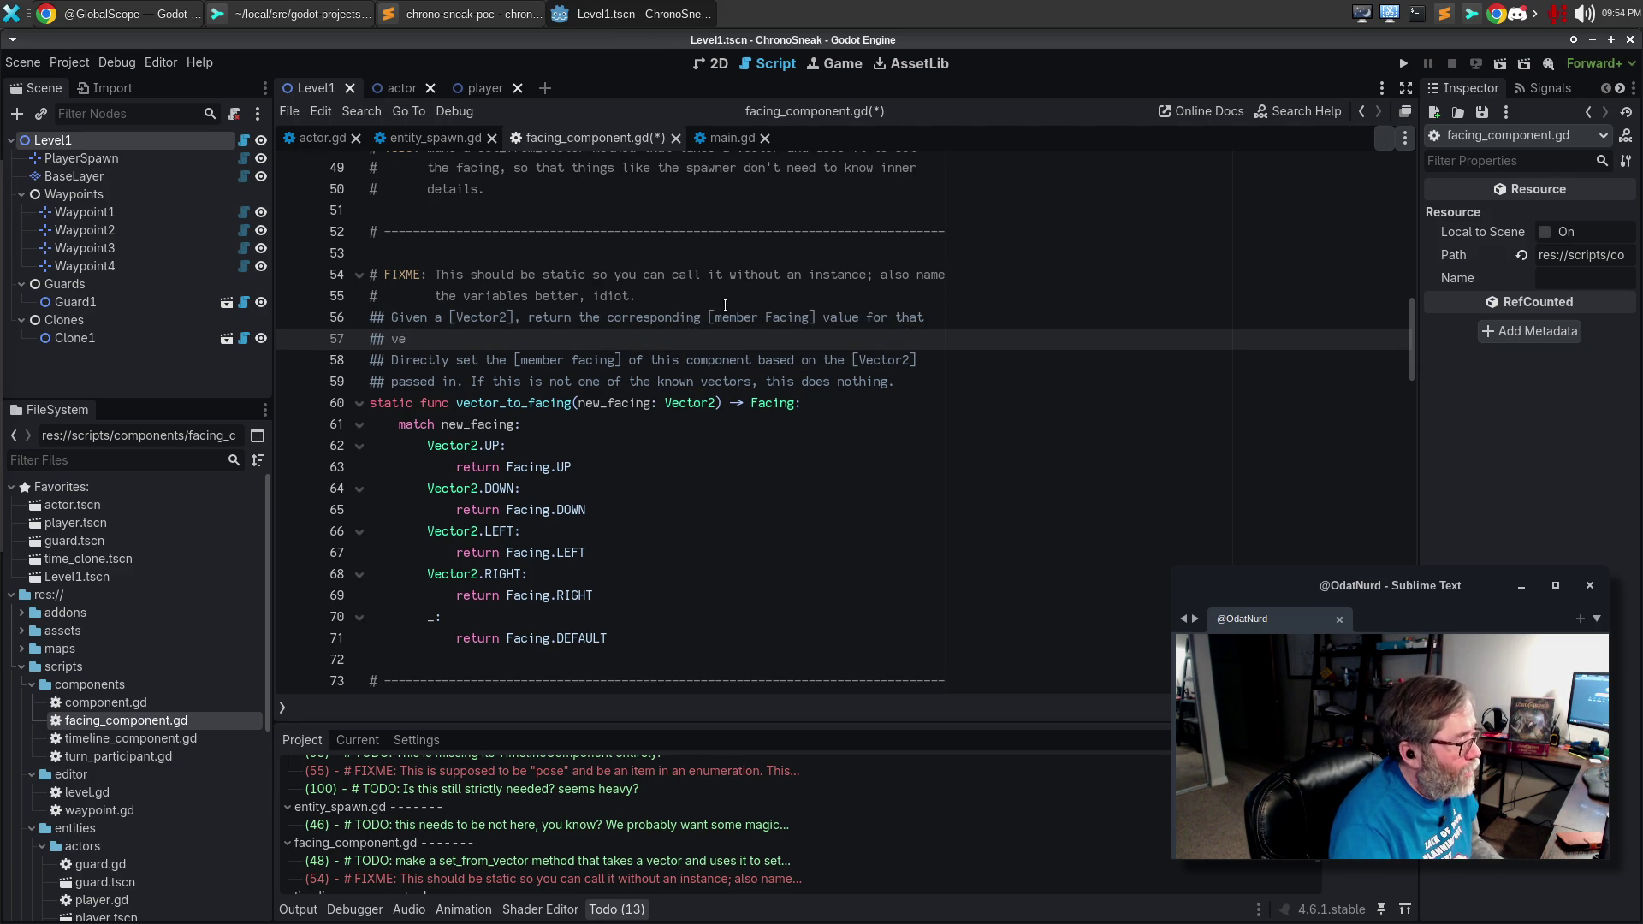
text(ctor. [br] [br])
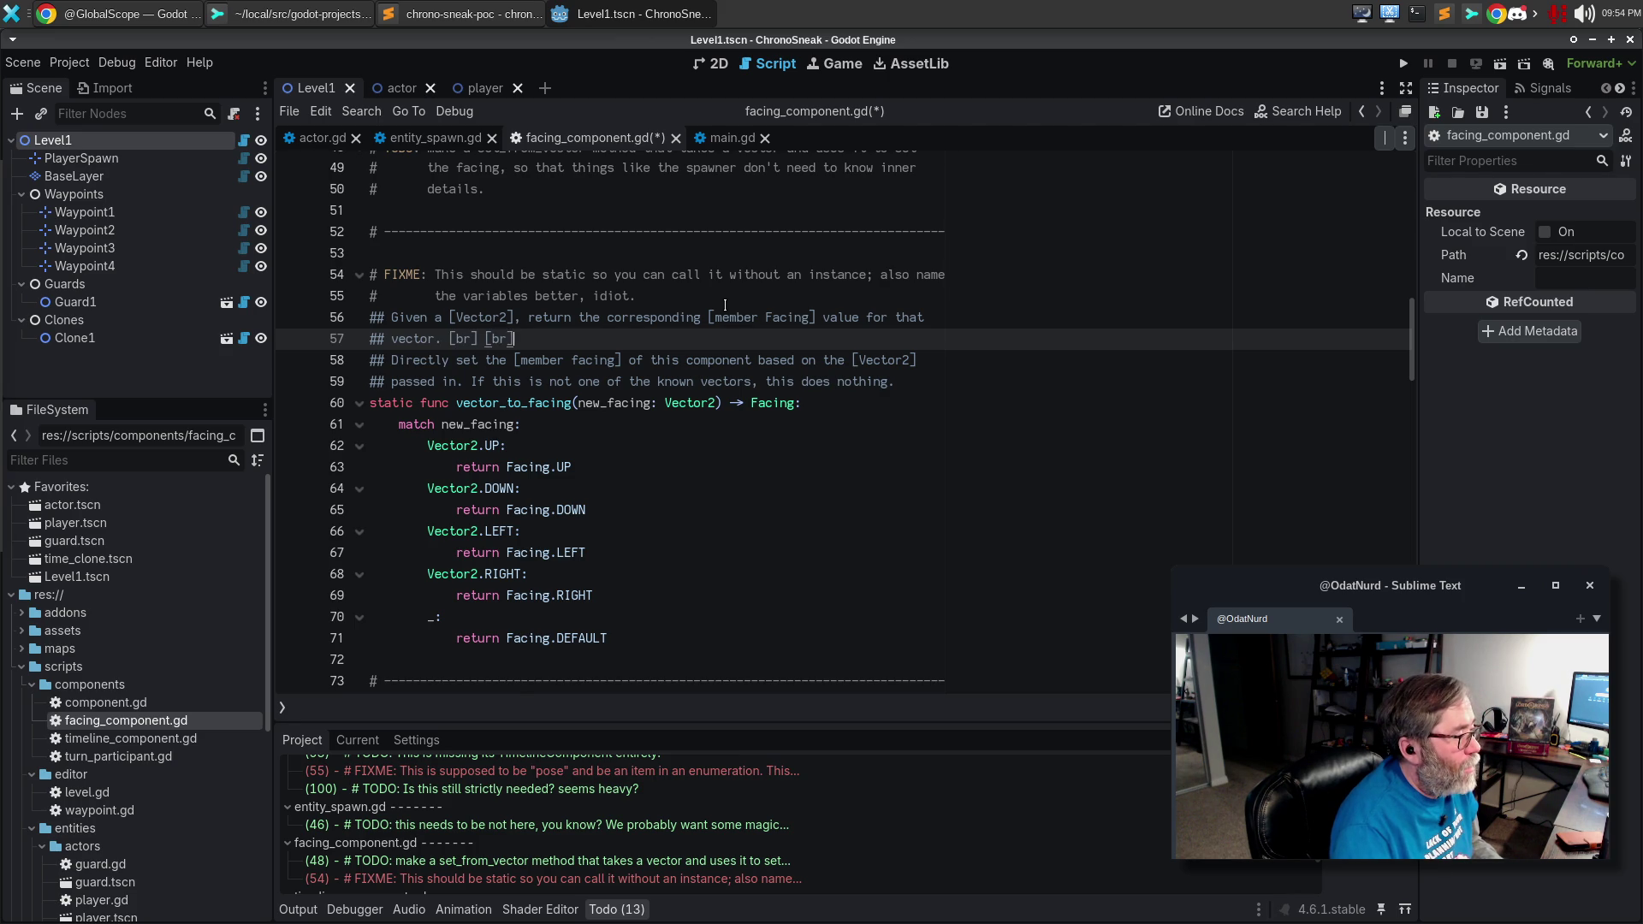
Add the note that non-cardinal vectors cause [member Facing.DEFAULT] to be returned instead.
key(Return)
key(Return)
text(This only accepts )
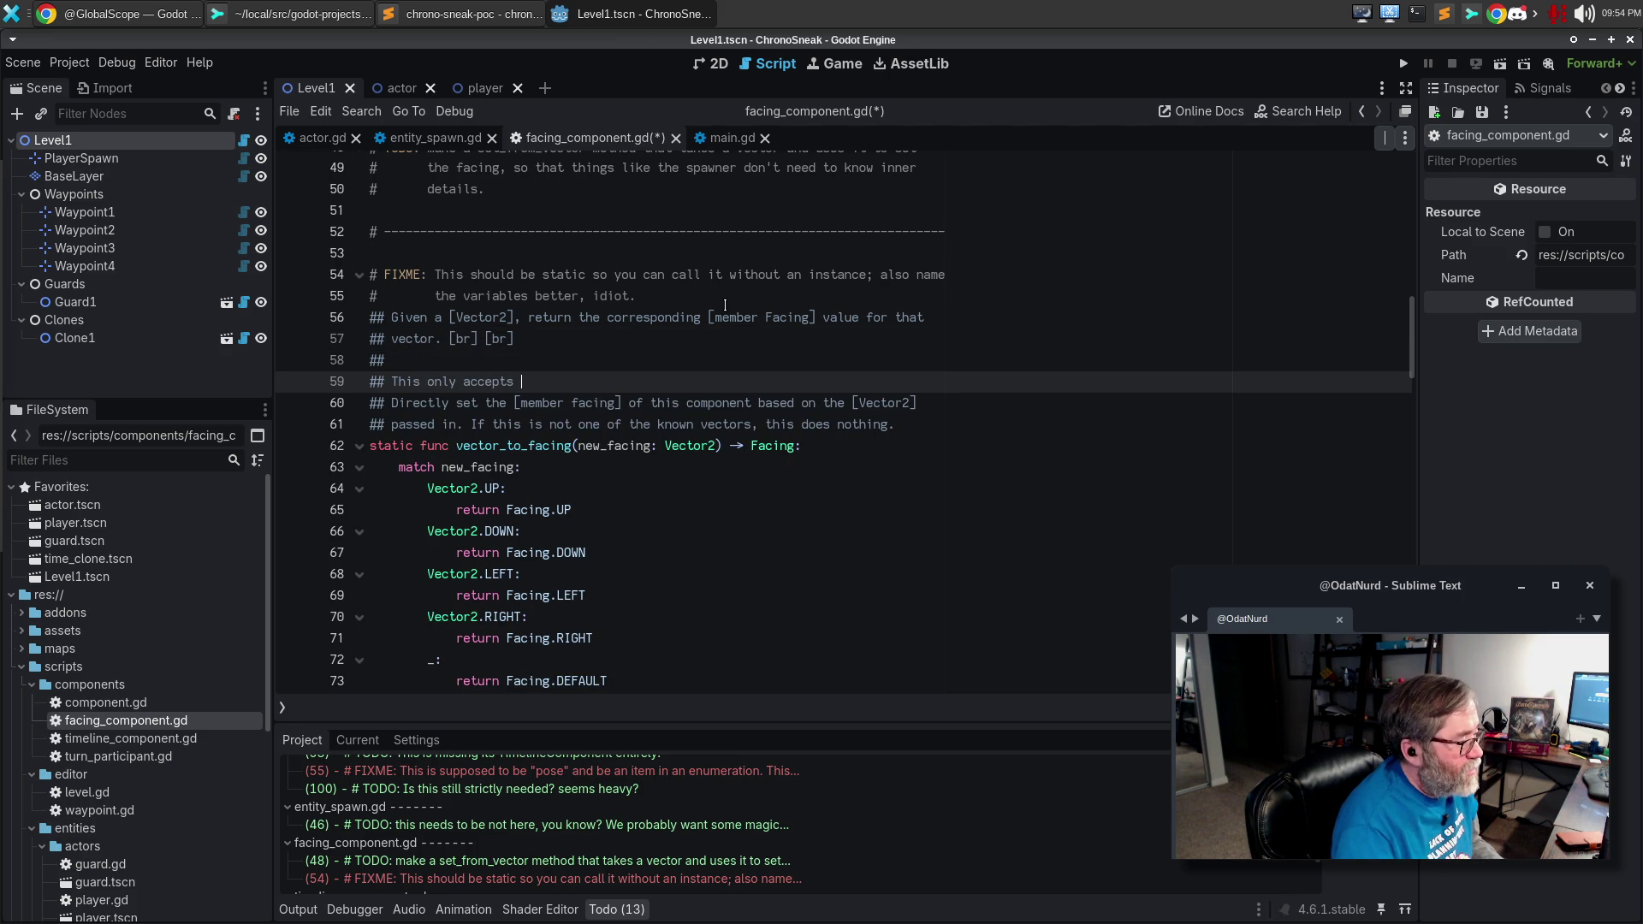
text(vectors in the cartinal df)
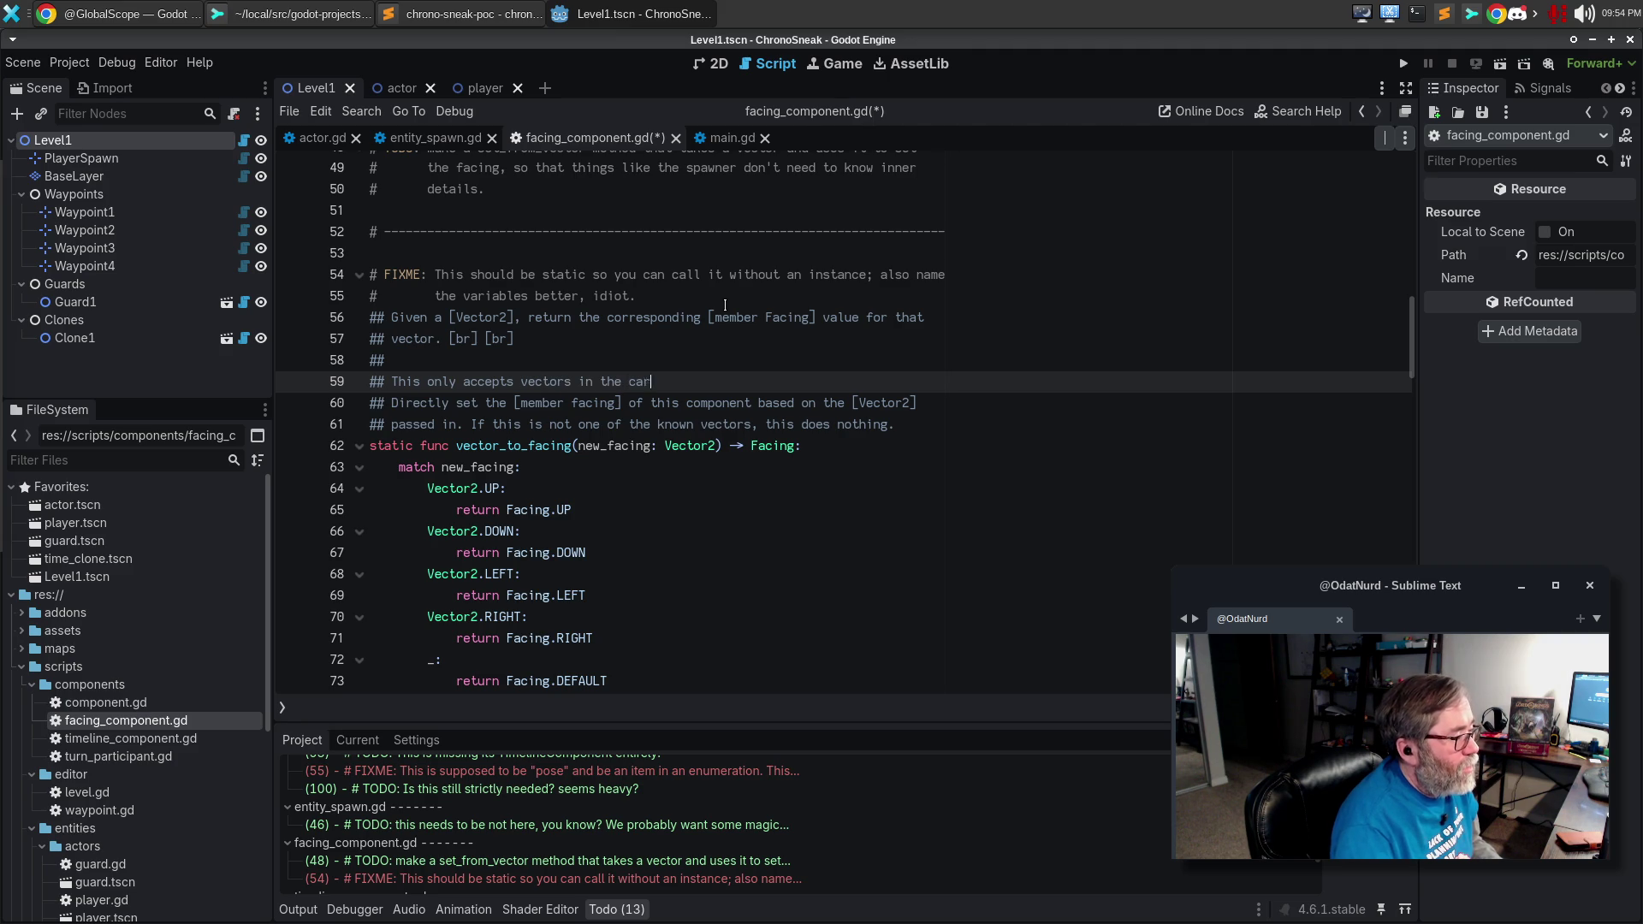
key(BackSpace)
key(BackSpace)
text(direction, e)
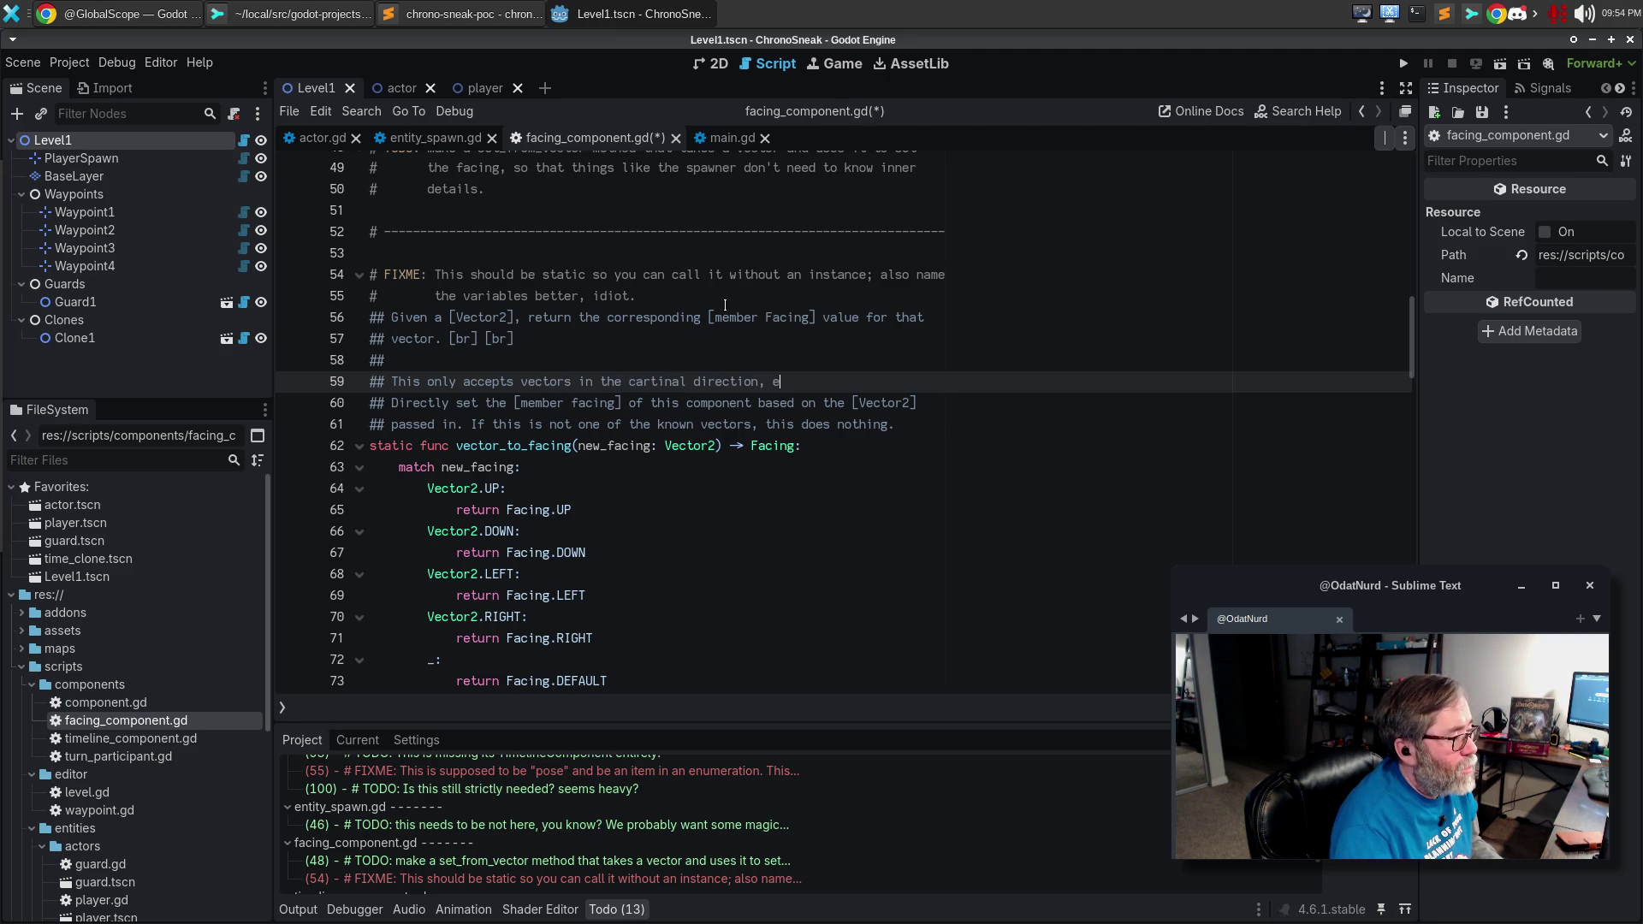
key(BackSpace)
key(BackSpace)
key(BackSpace)
text(s; other vecotr)
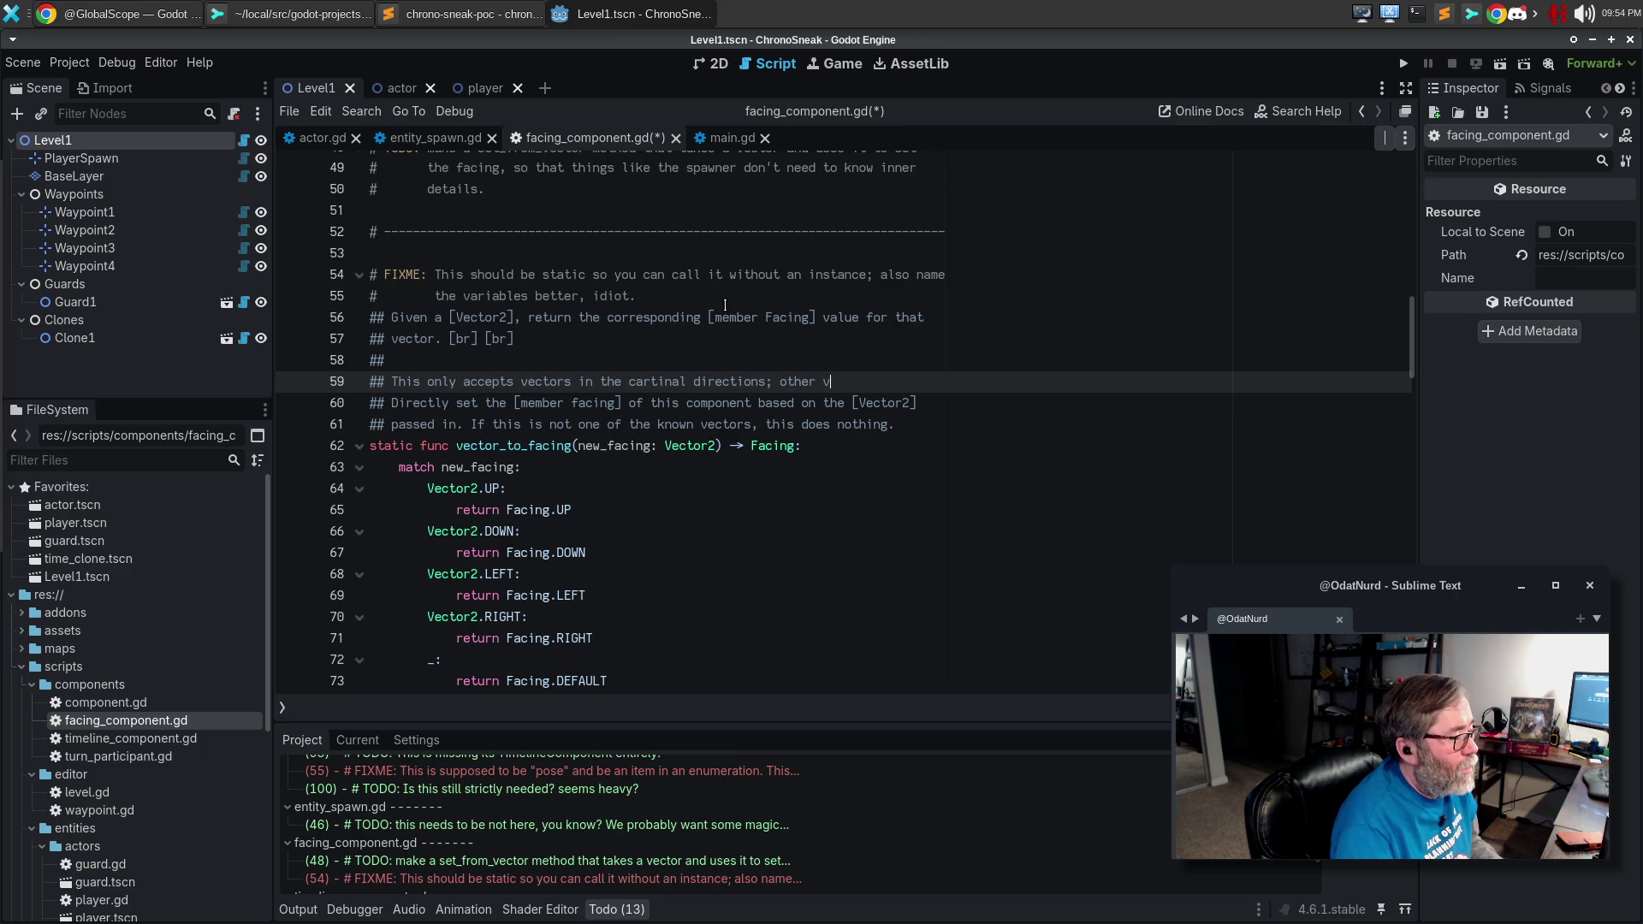
key(BackSpace)
key(BackSpace)
key(BackSpace)
text(tors will)
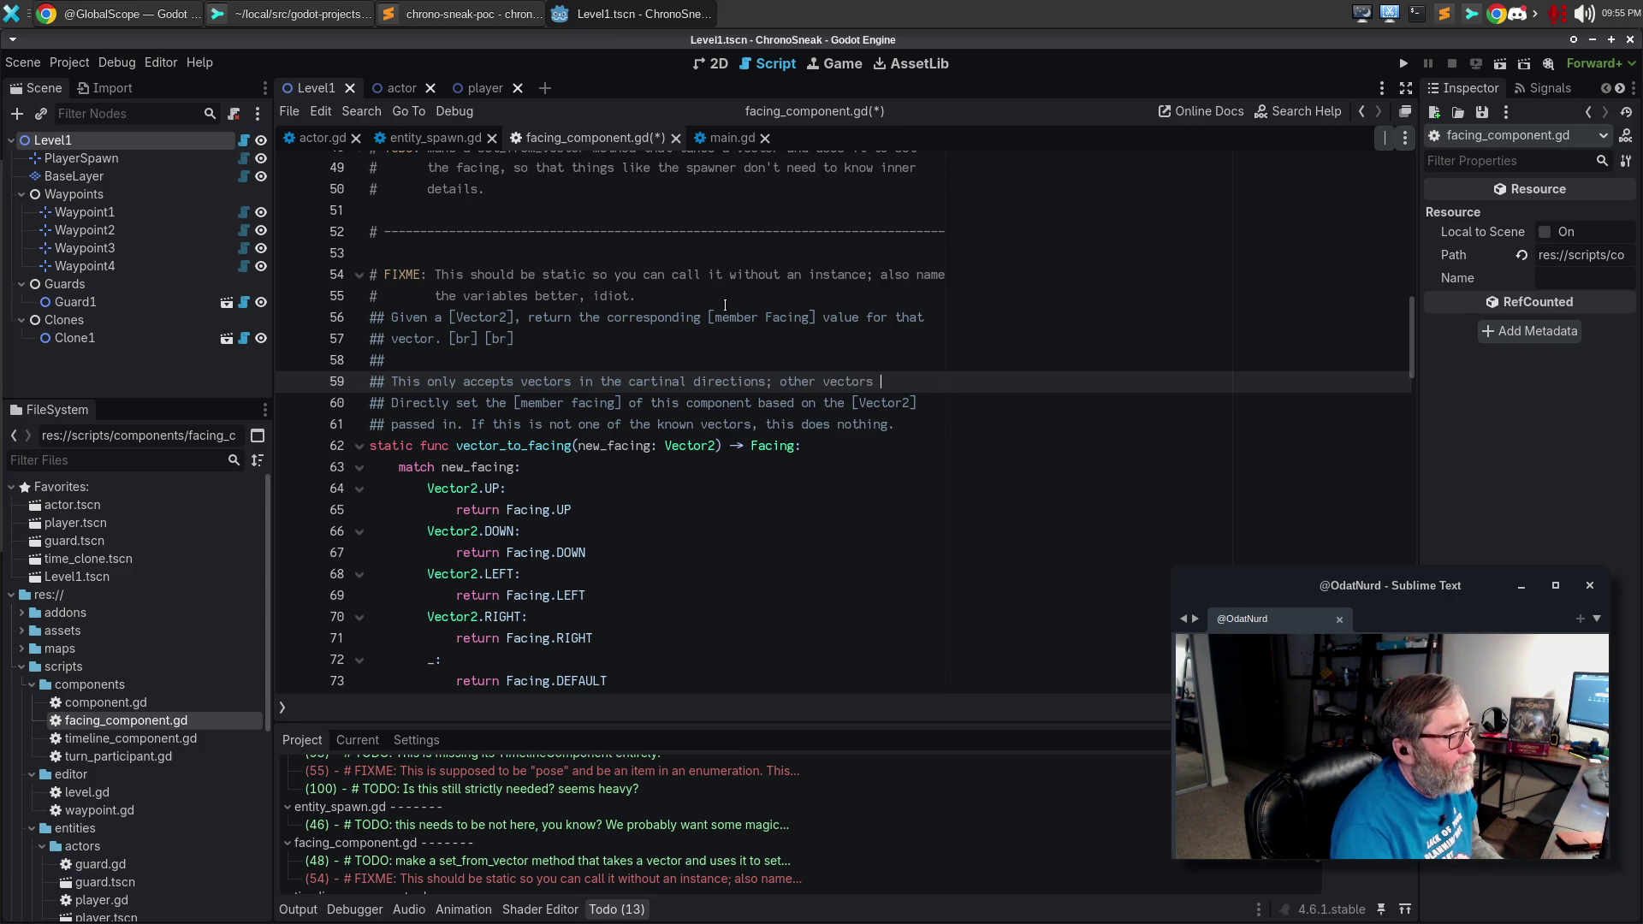
key(Return)
text(cvasu)
key(BackSpace)
key(BackSpace)
key(BackSpace)
text(ause [)
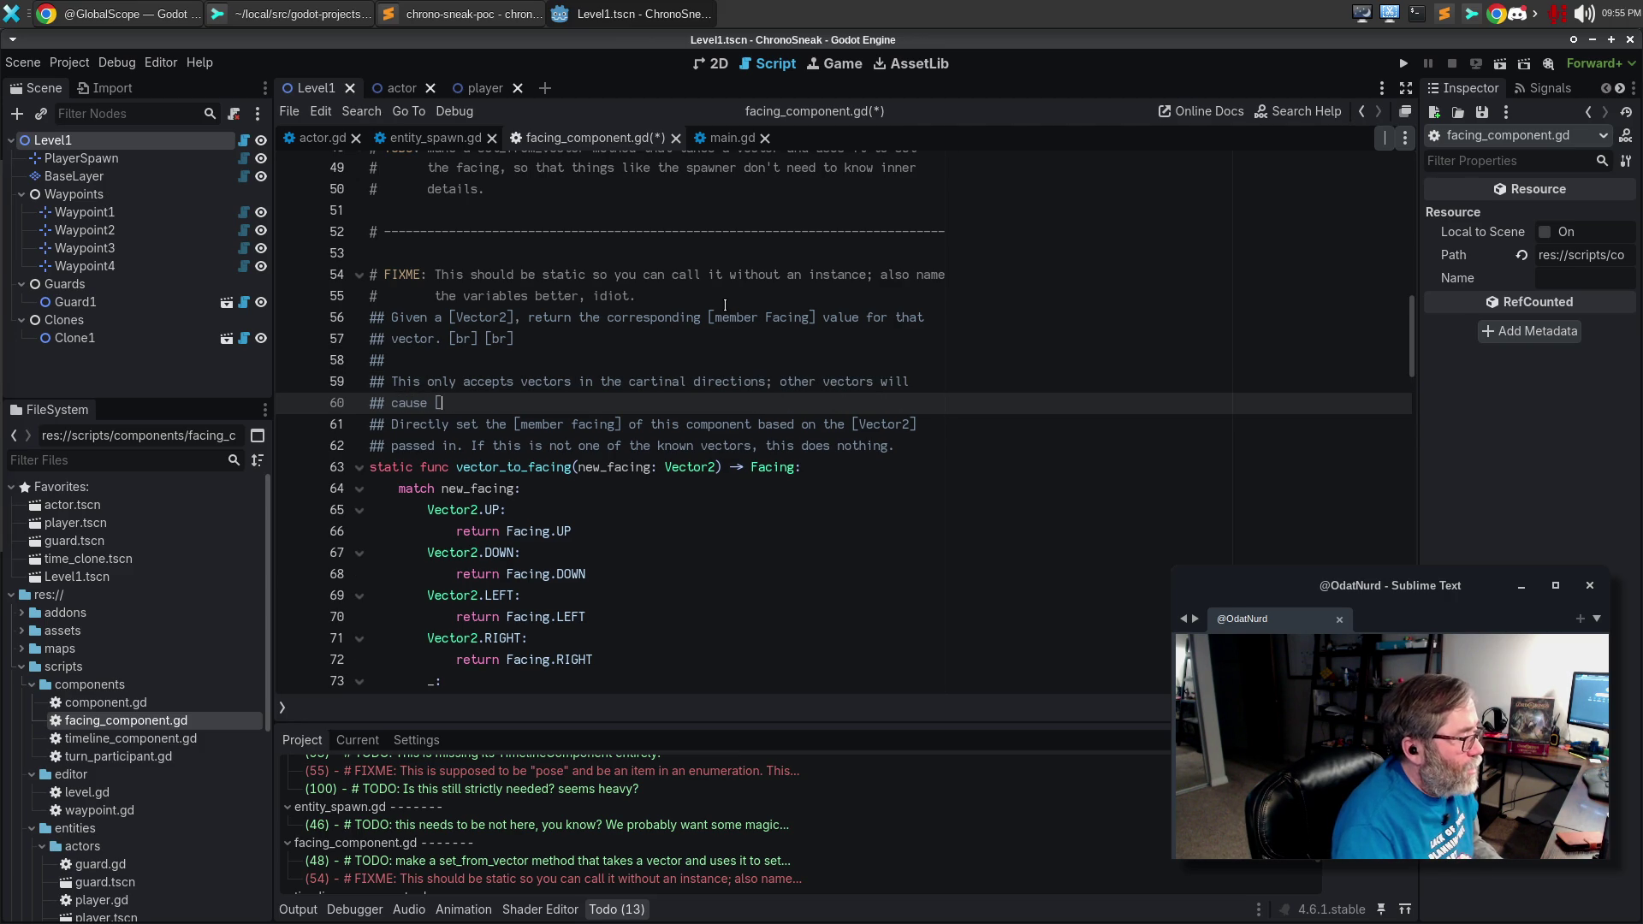
text(member Facing.)
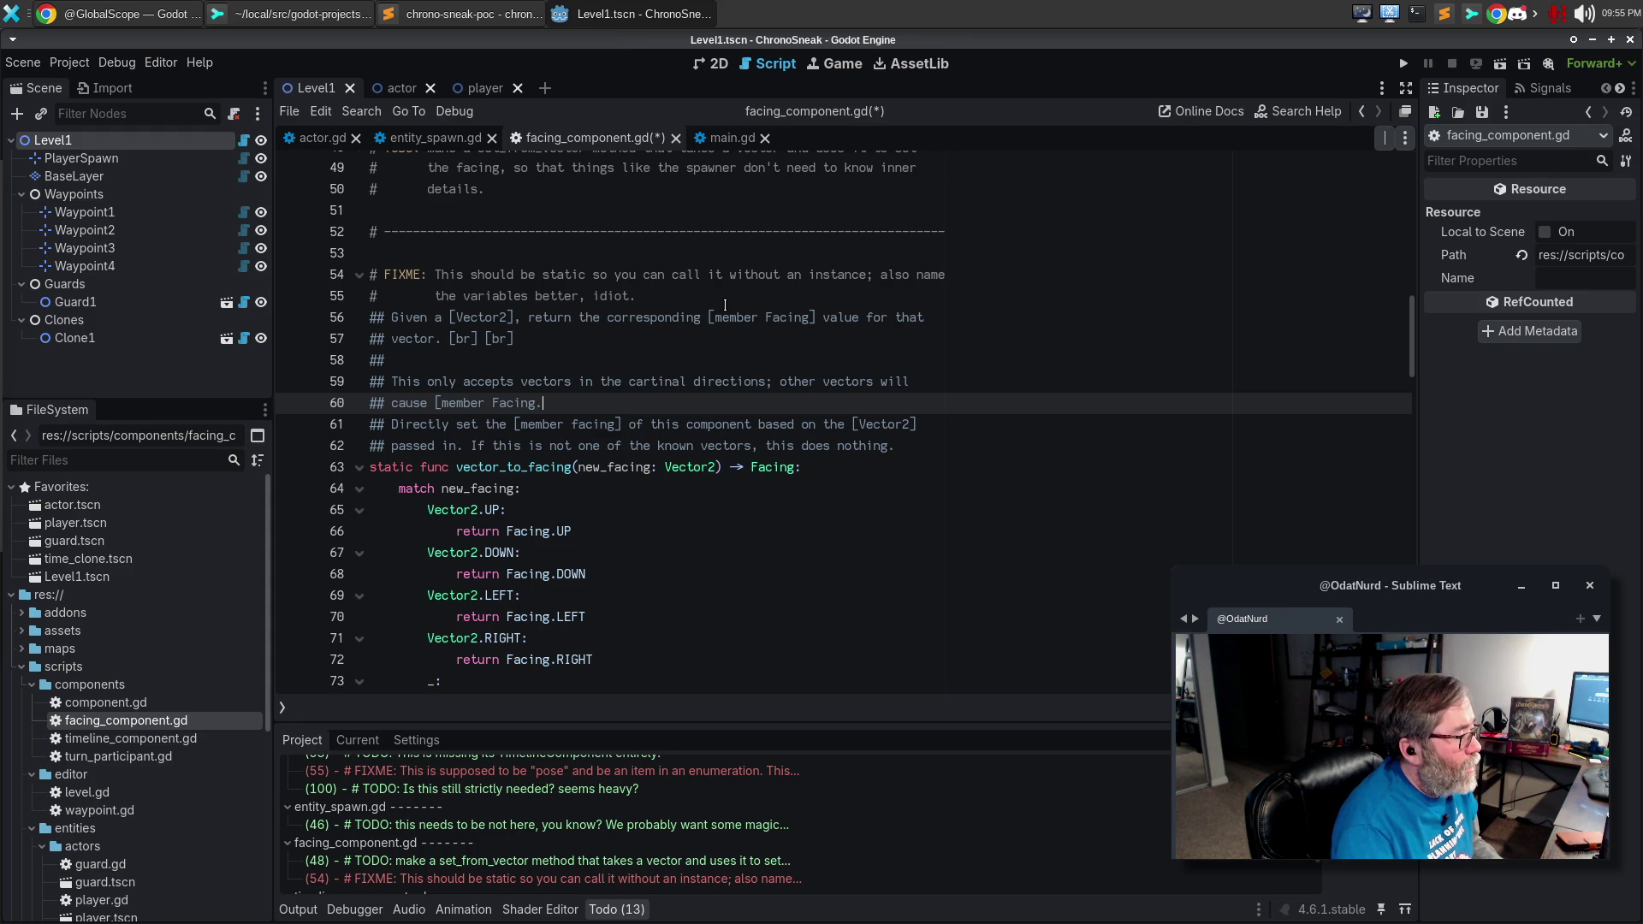
text(DEFAULT] o)
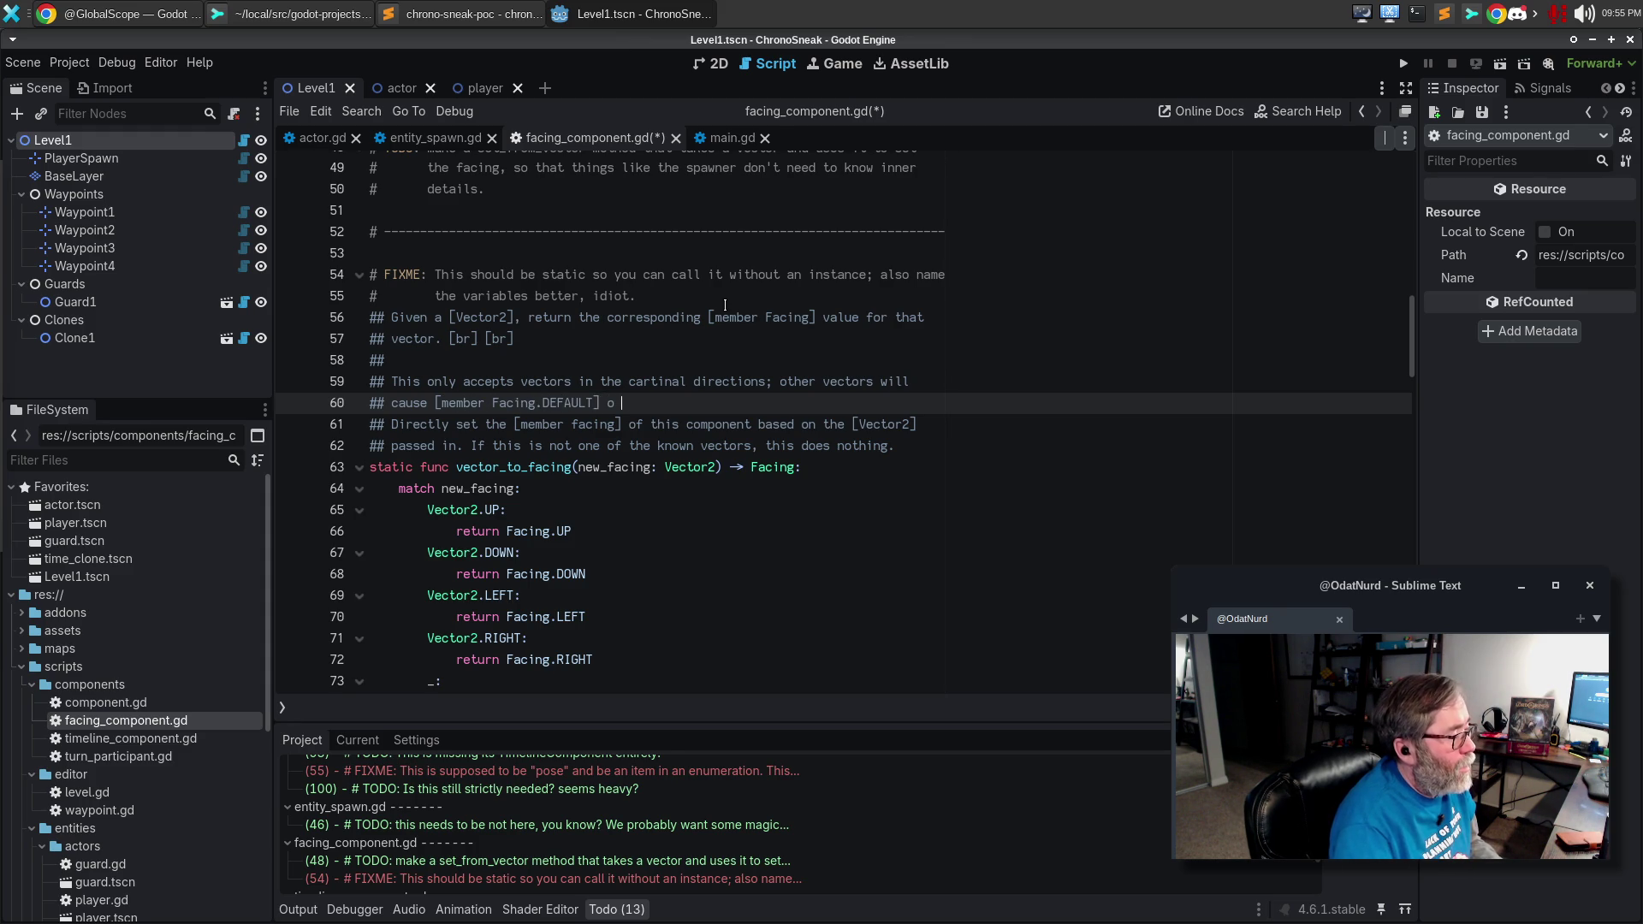
key(BackSpace)
key(BackSpace)
text(to be turned)
key(ctrl+BackSpace)
text(returne)
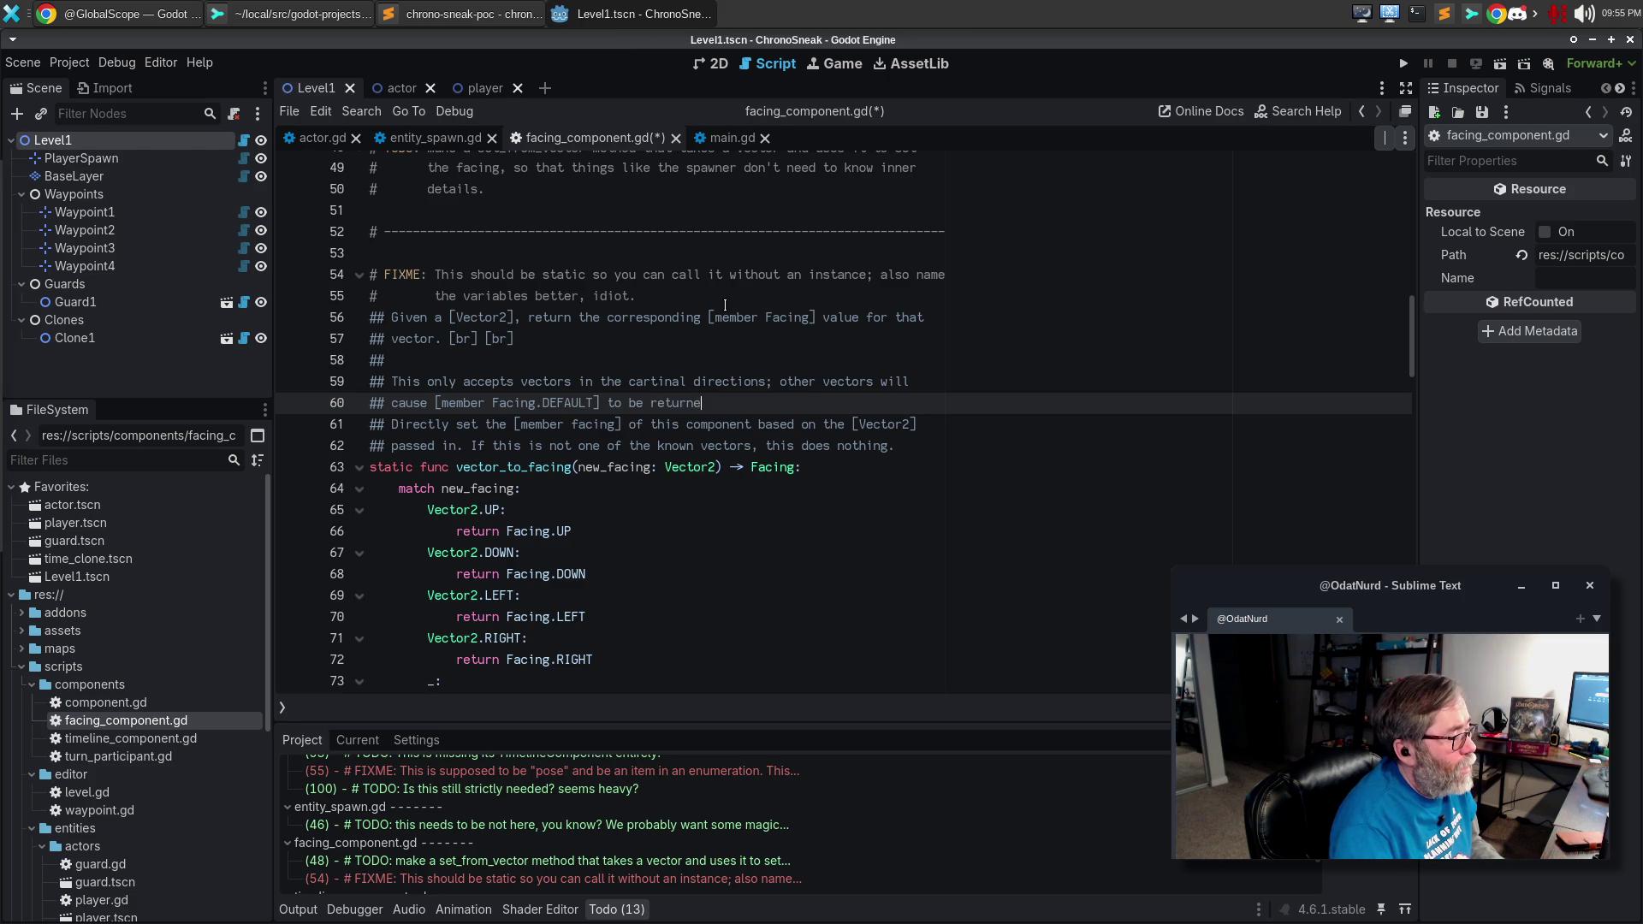
text(d instead.)
Delete the outdated two-line 'Directly set' description below the new comment.
key(Down)
key(Home)
key(shift+Down)
key(shift+Down)
key(Delete)
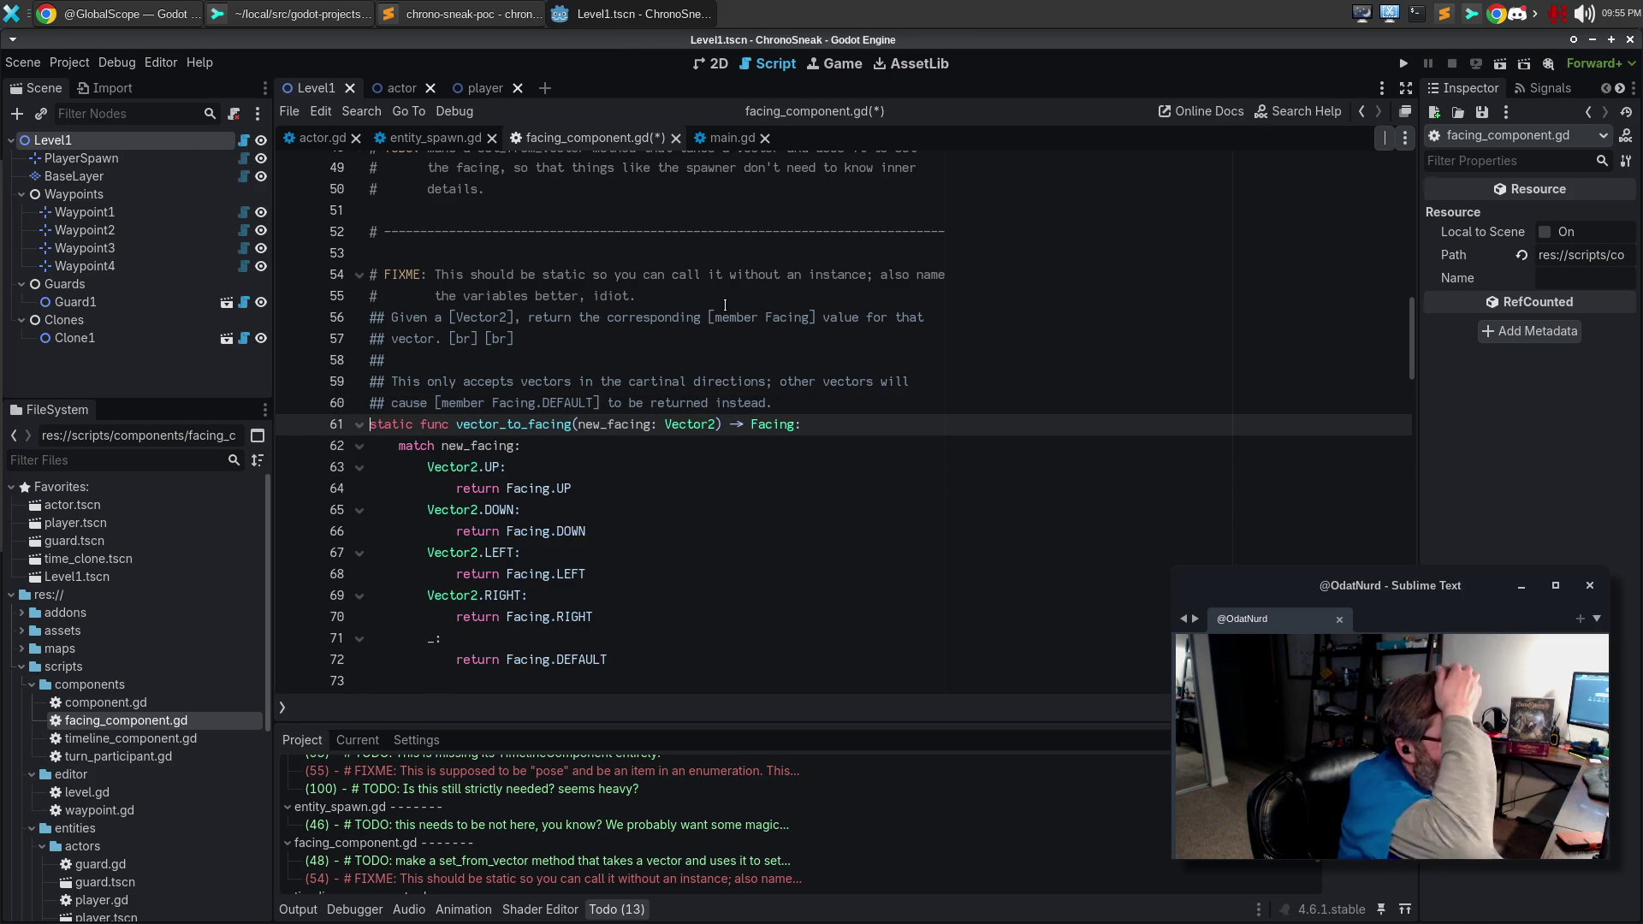
scroll(616, 338, up, 1)
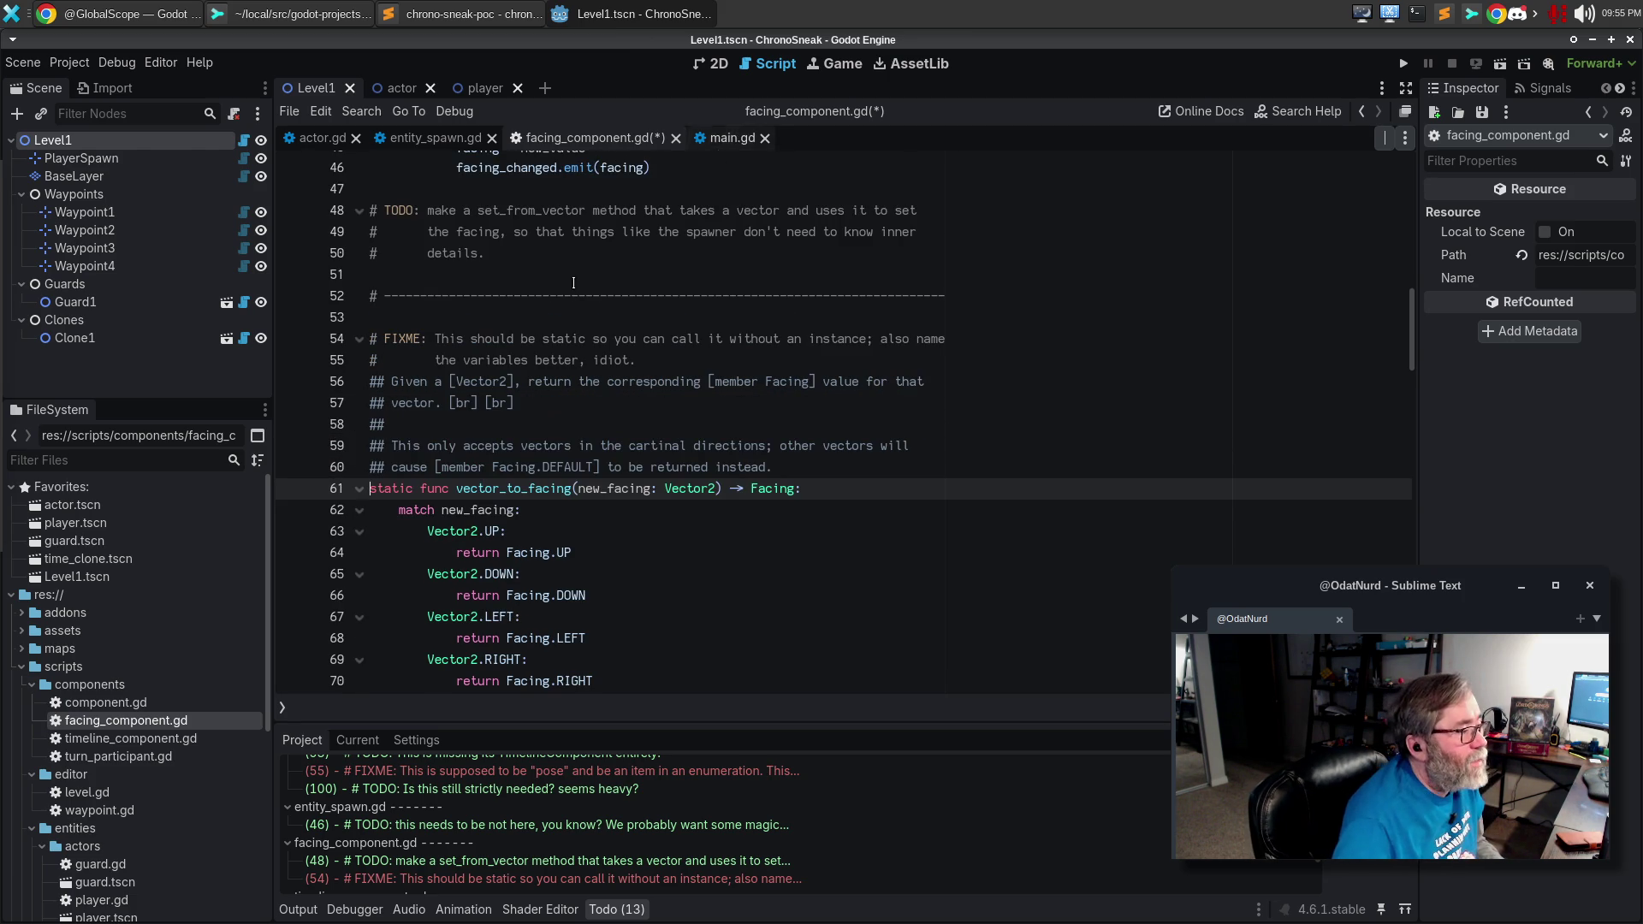
click(402, 362)
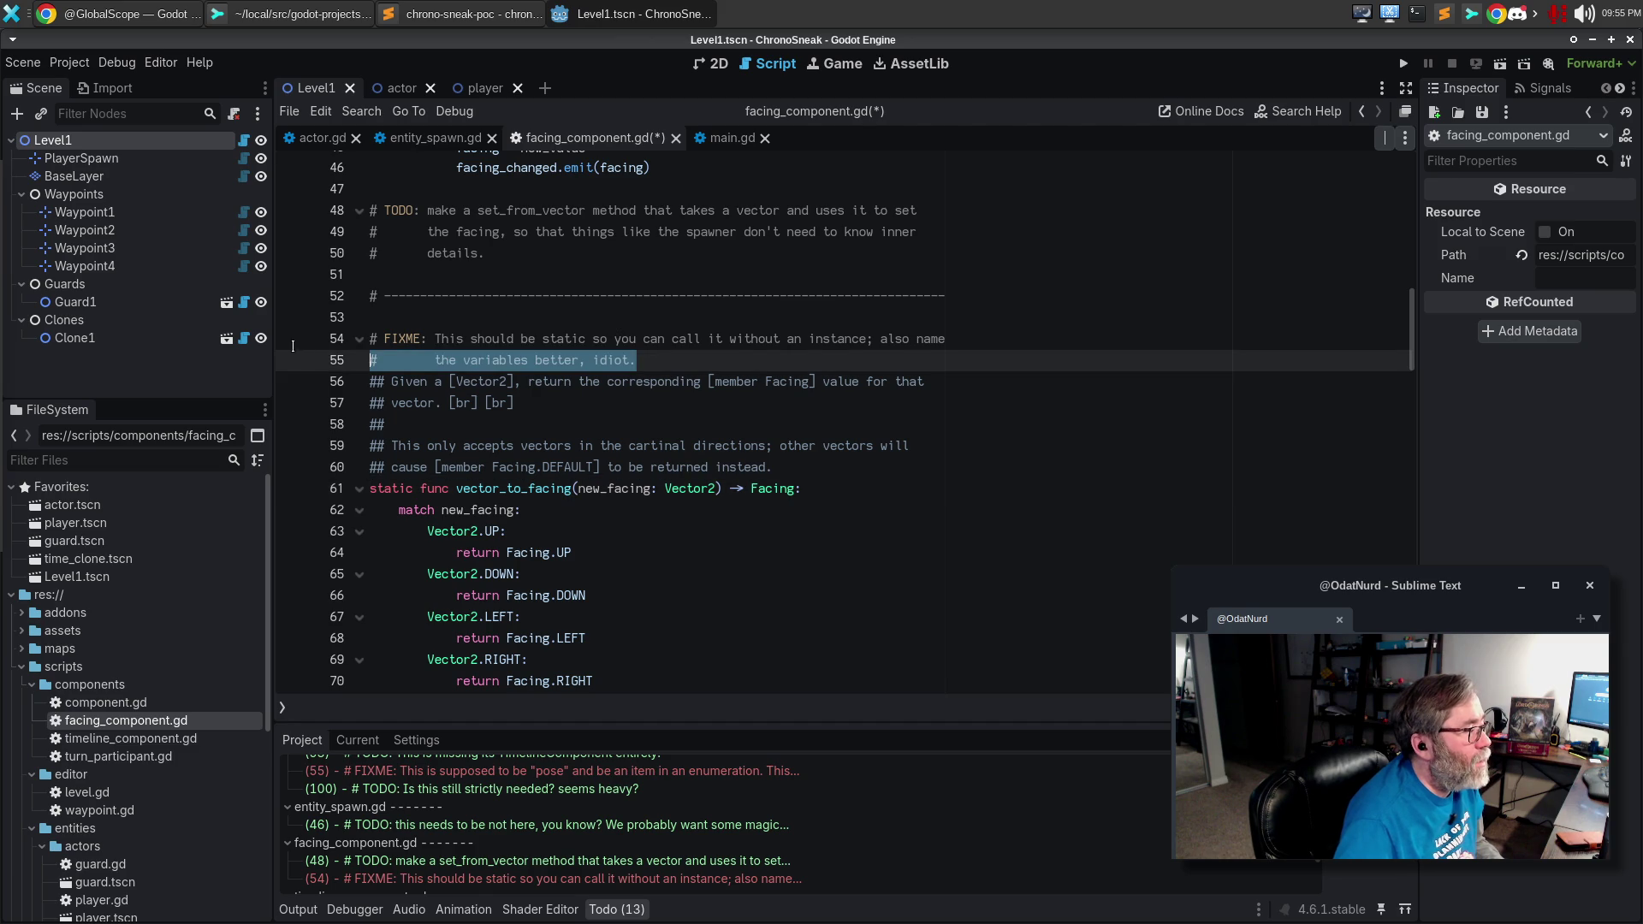
Delete the two-line FIXME comment and its blank line, then save facing_component.gd.
key(End)
key(shift+Up)
key(shift+Home)
key(BackSpace)
key(BackSpace)
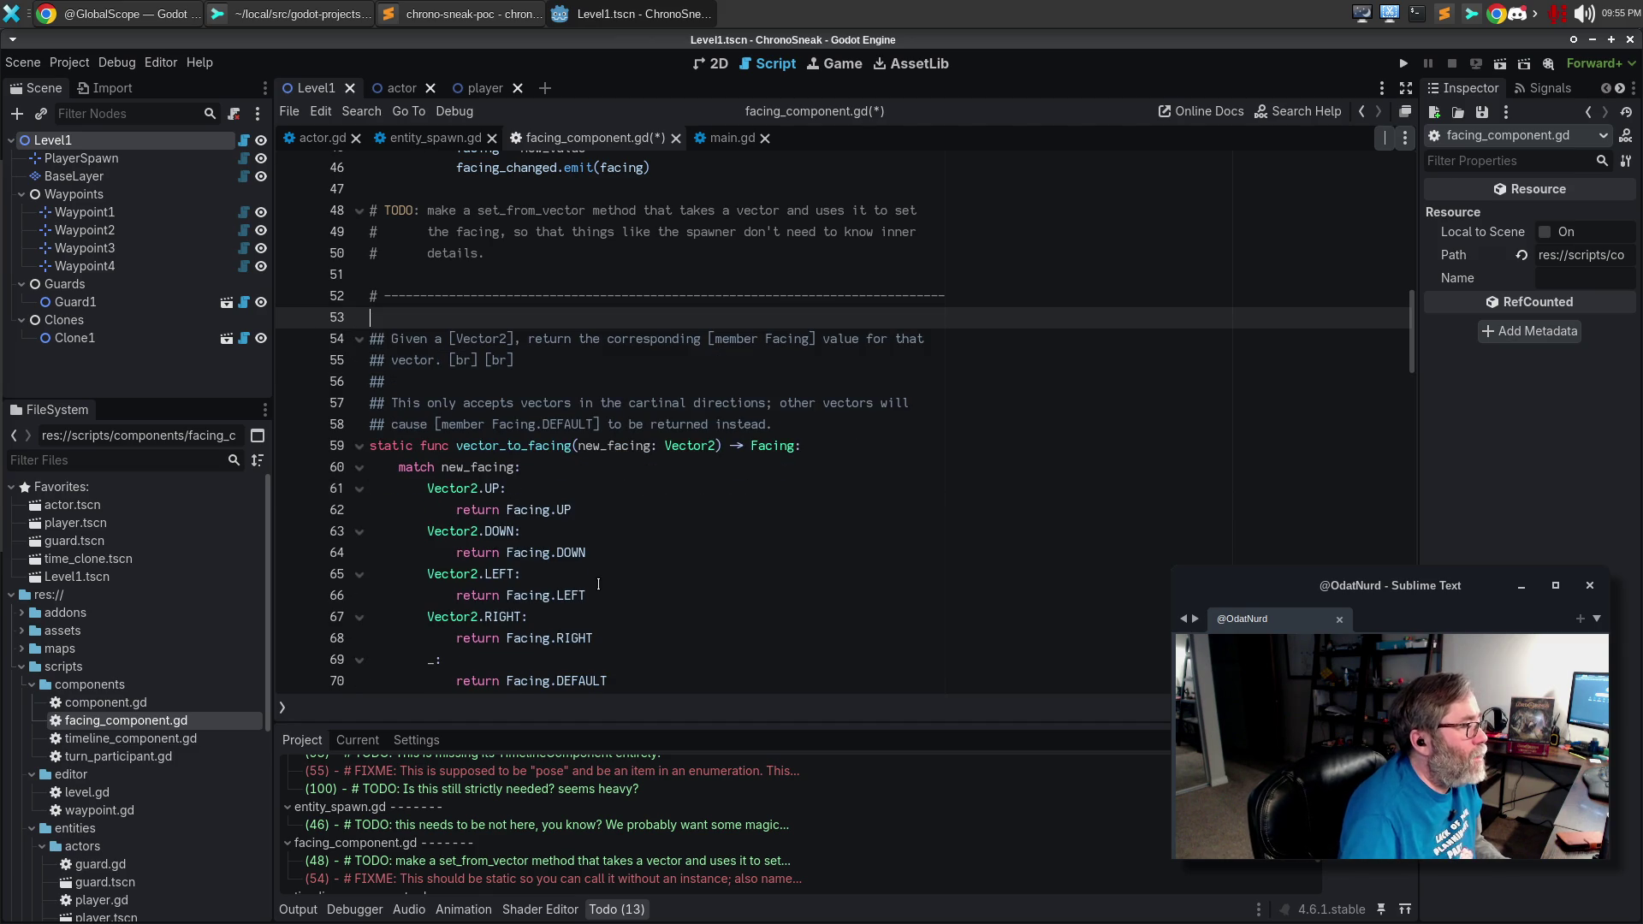
key(ctrl+s)
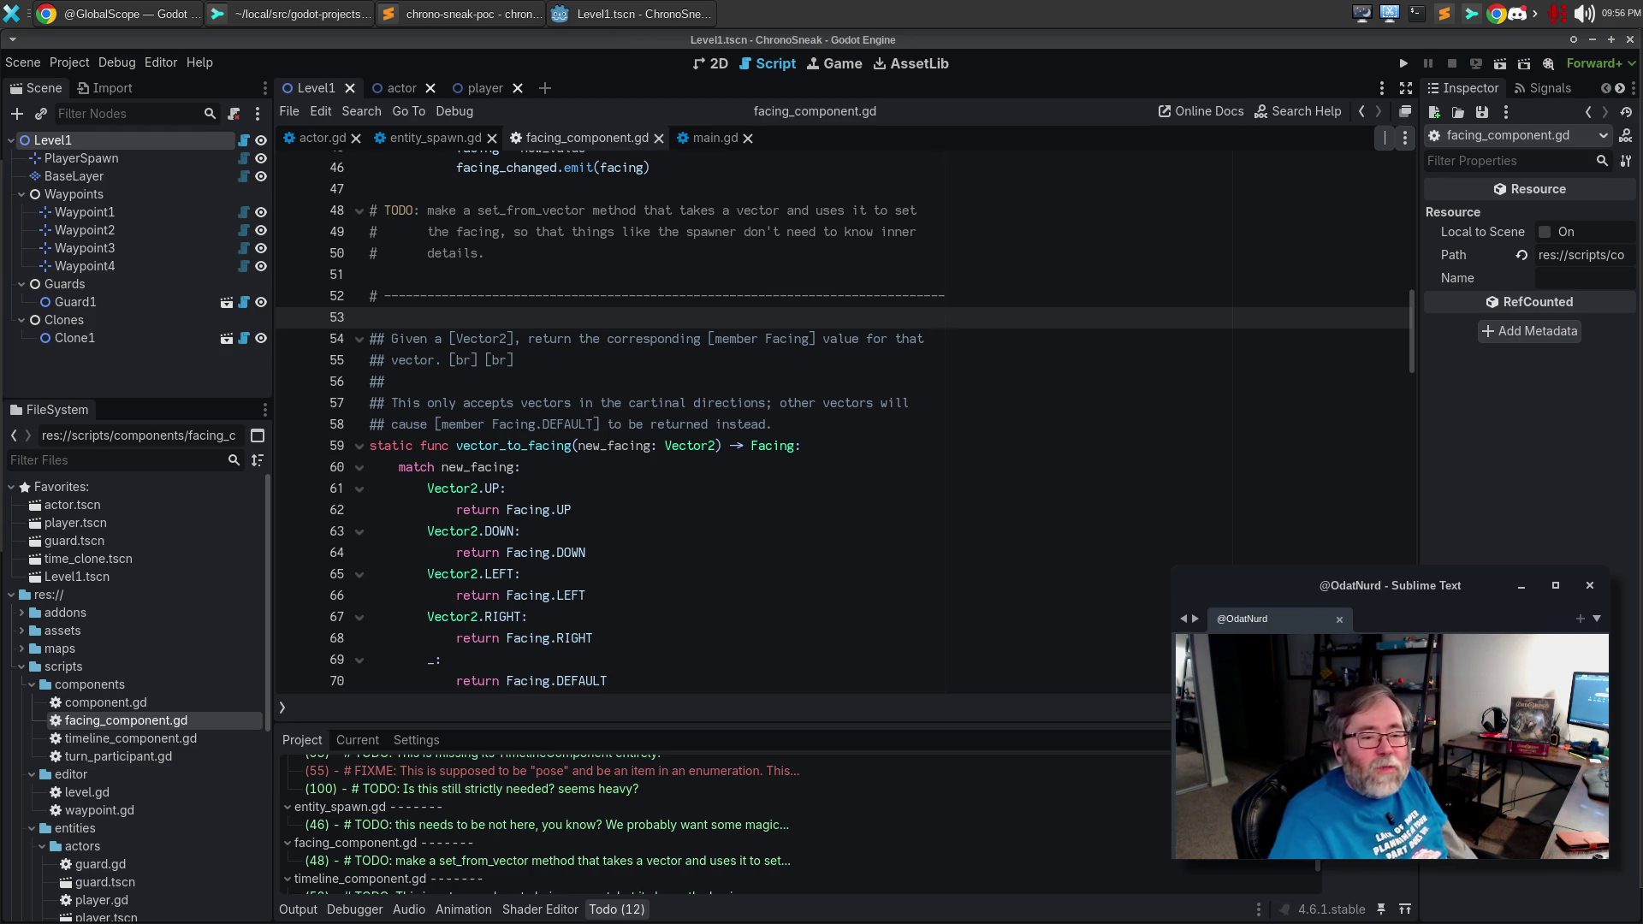
Look up FacingComponent in the built-in help and scroll down to its Facing enumeration.
click(728, 531)
scroll(728, 534, down, 1)
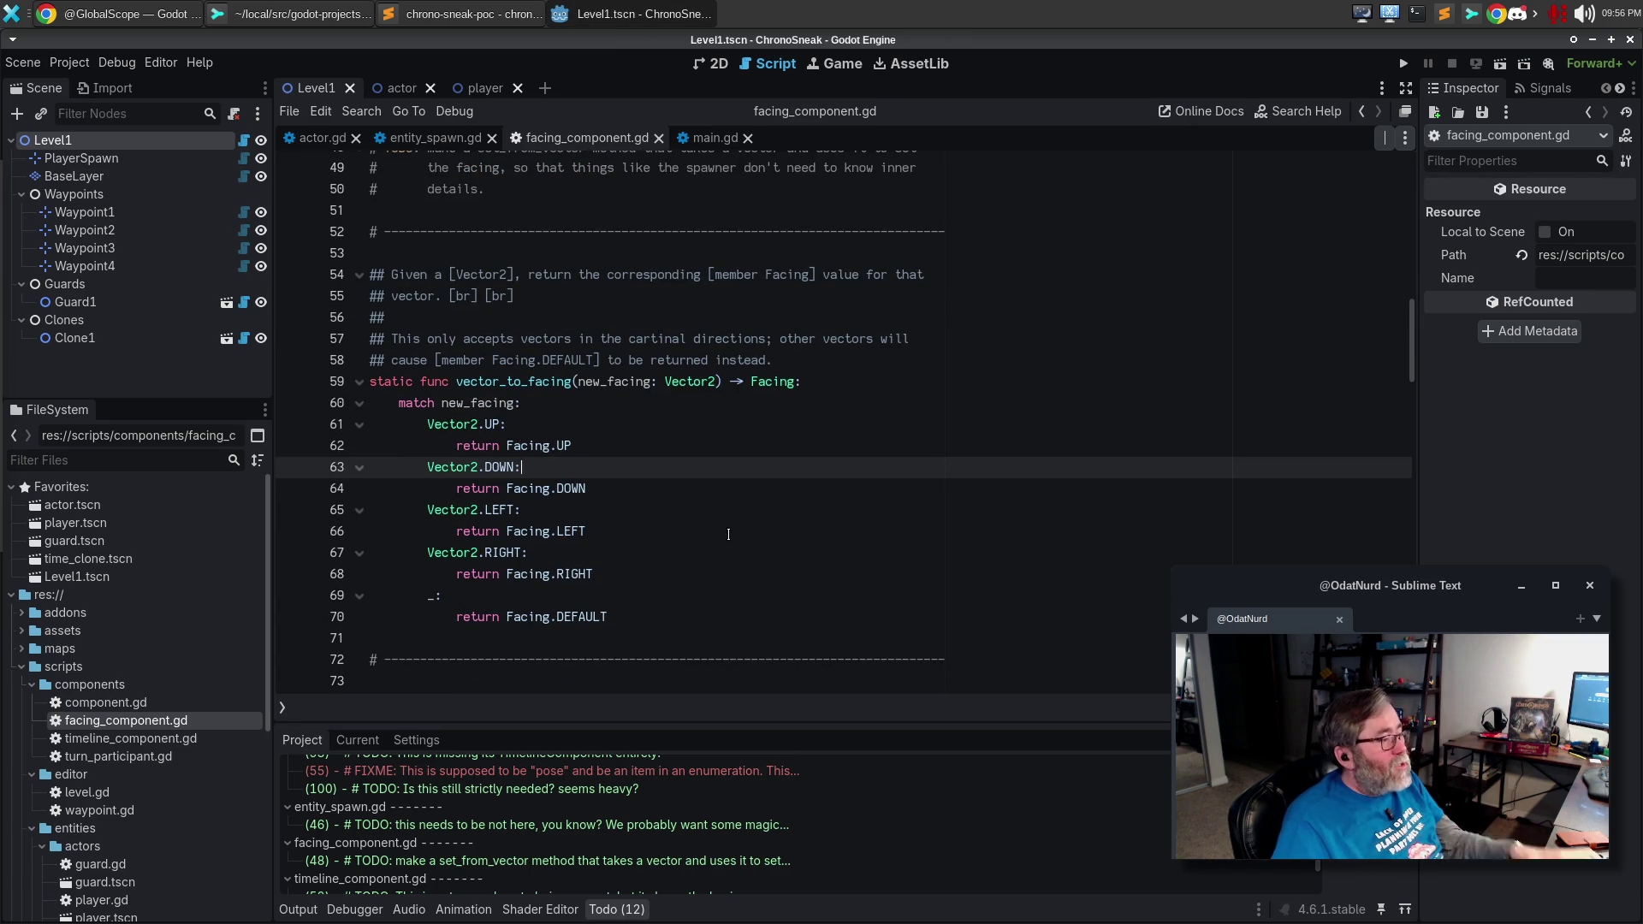
key(F1)
text(Facing)
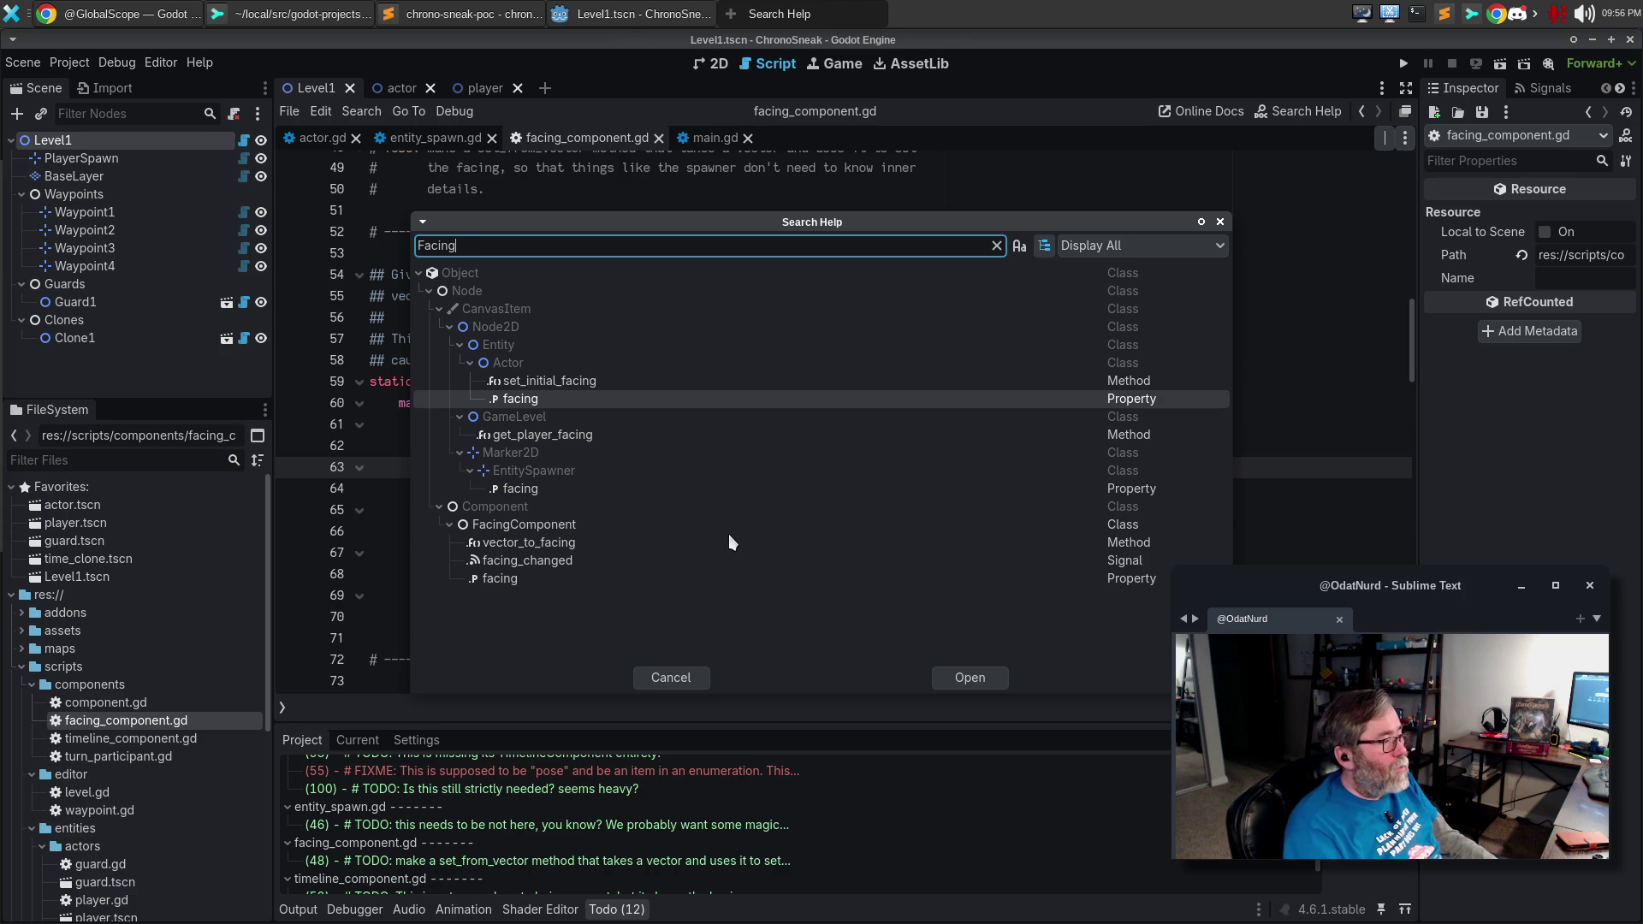
text(Co)
key(Return)
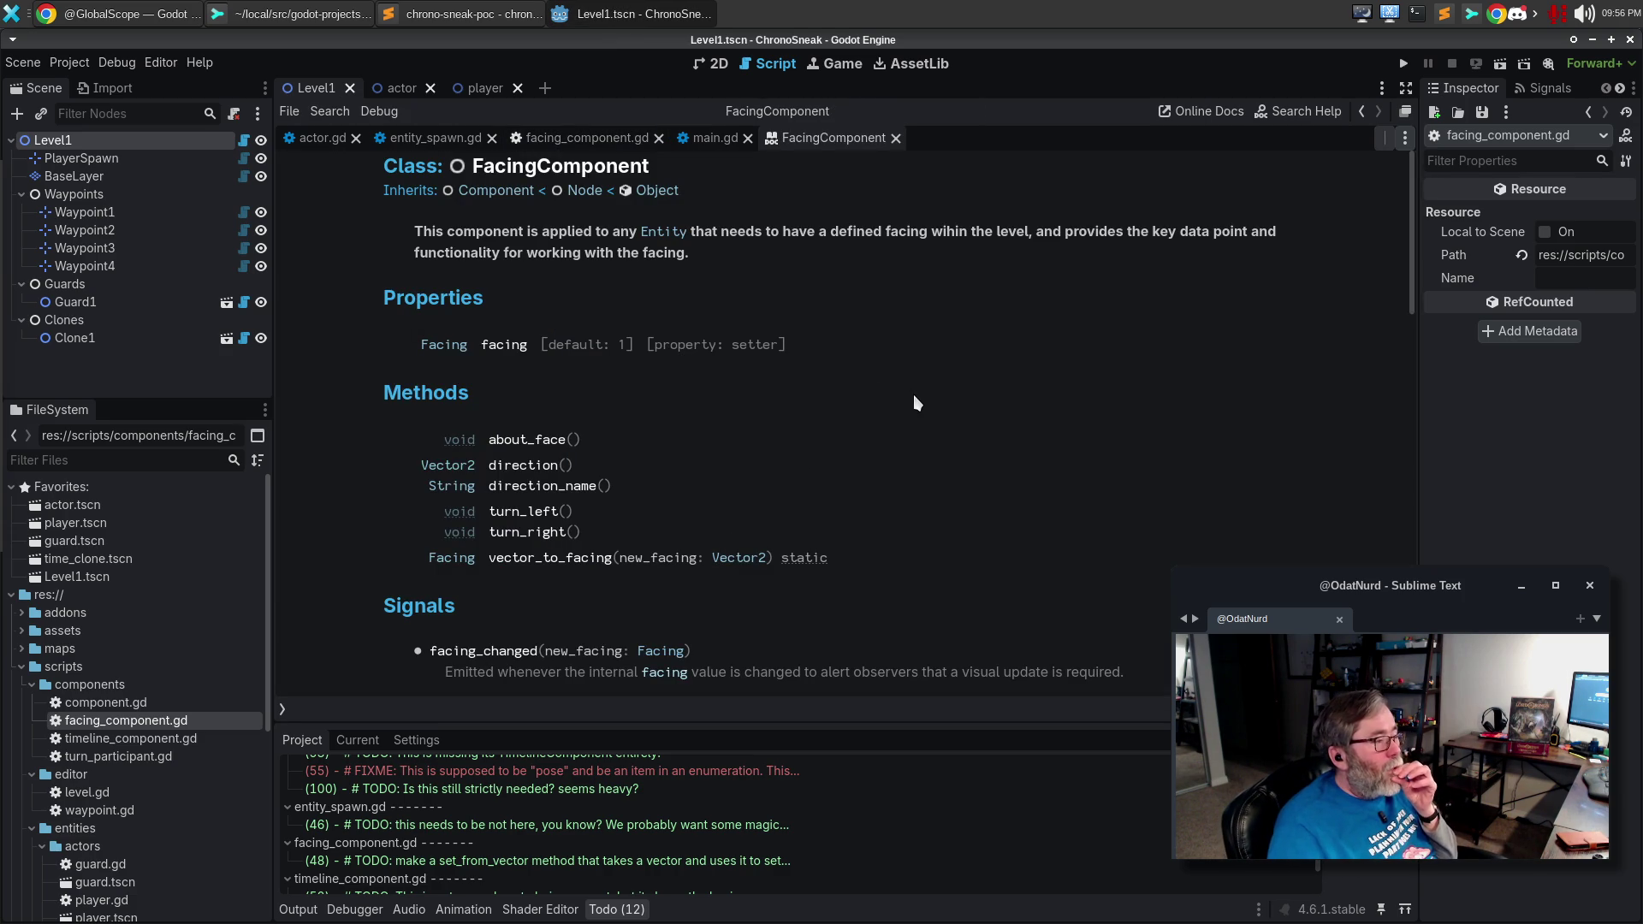
scroll(916, 403, down, 5)
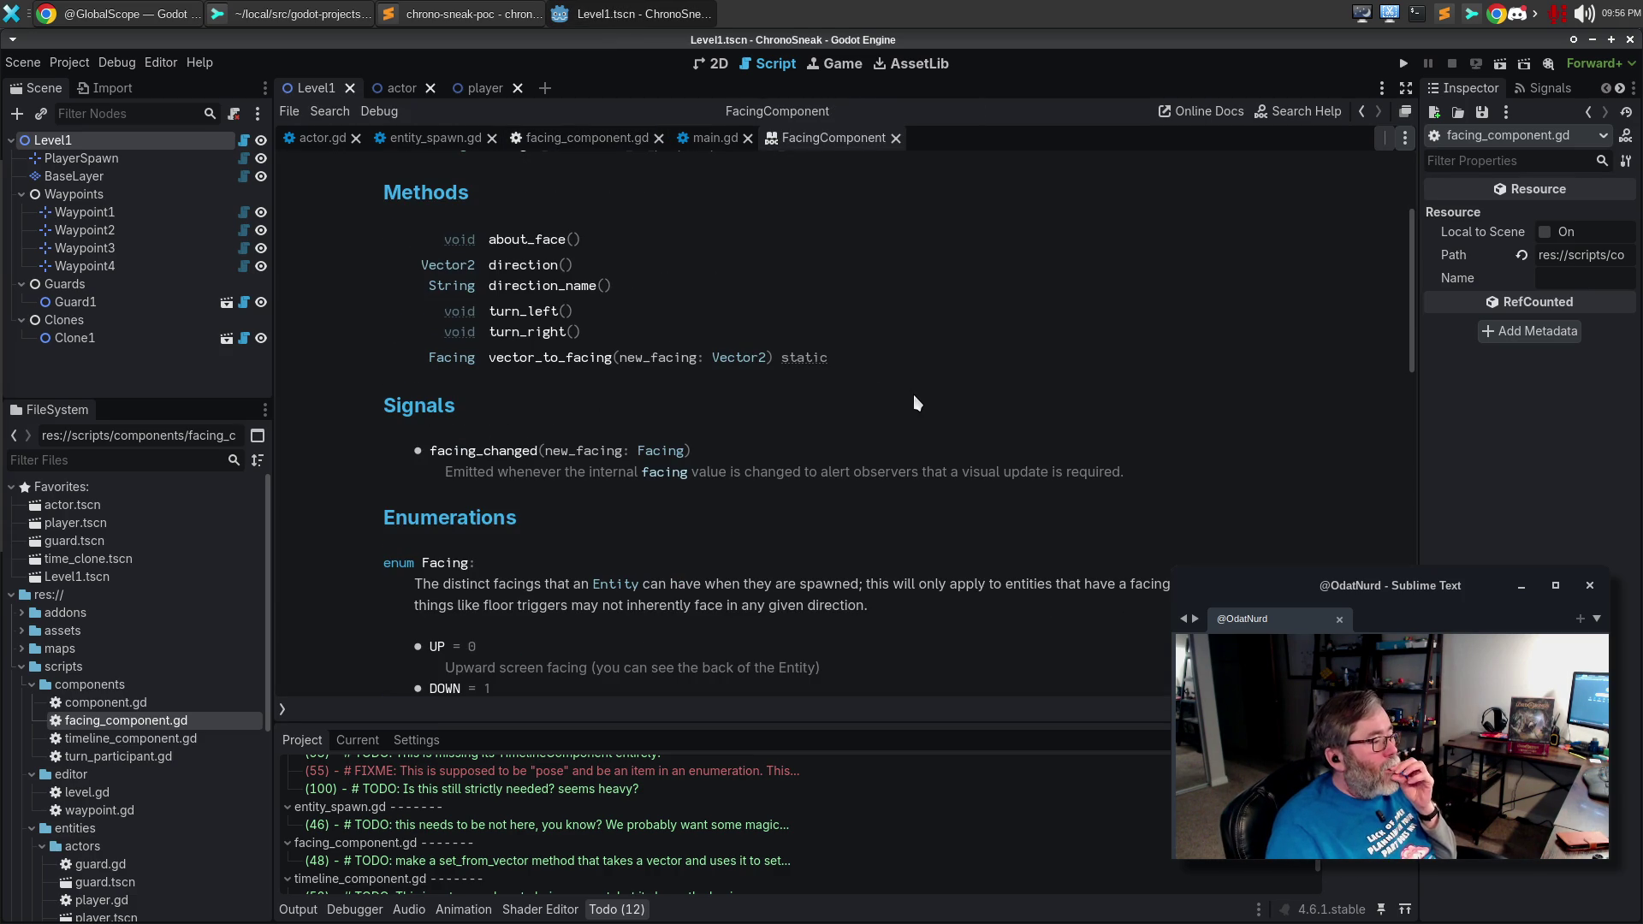
scroll(915, 403, down, 5)
scroll(917, 403, down, 3)
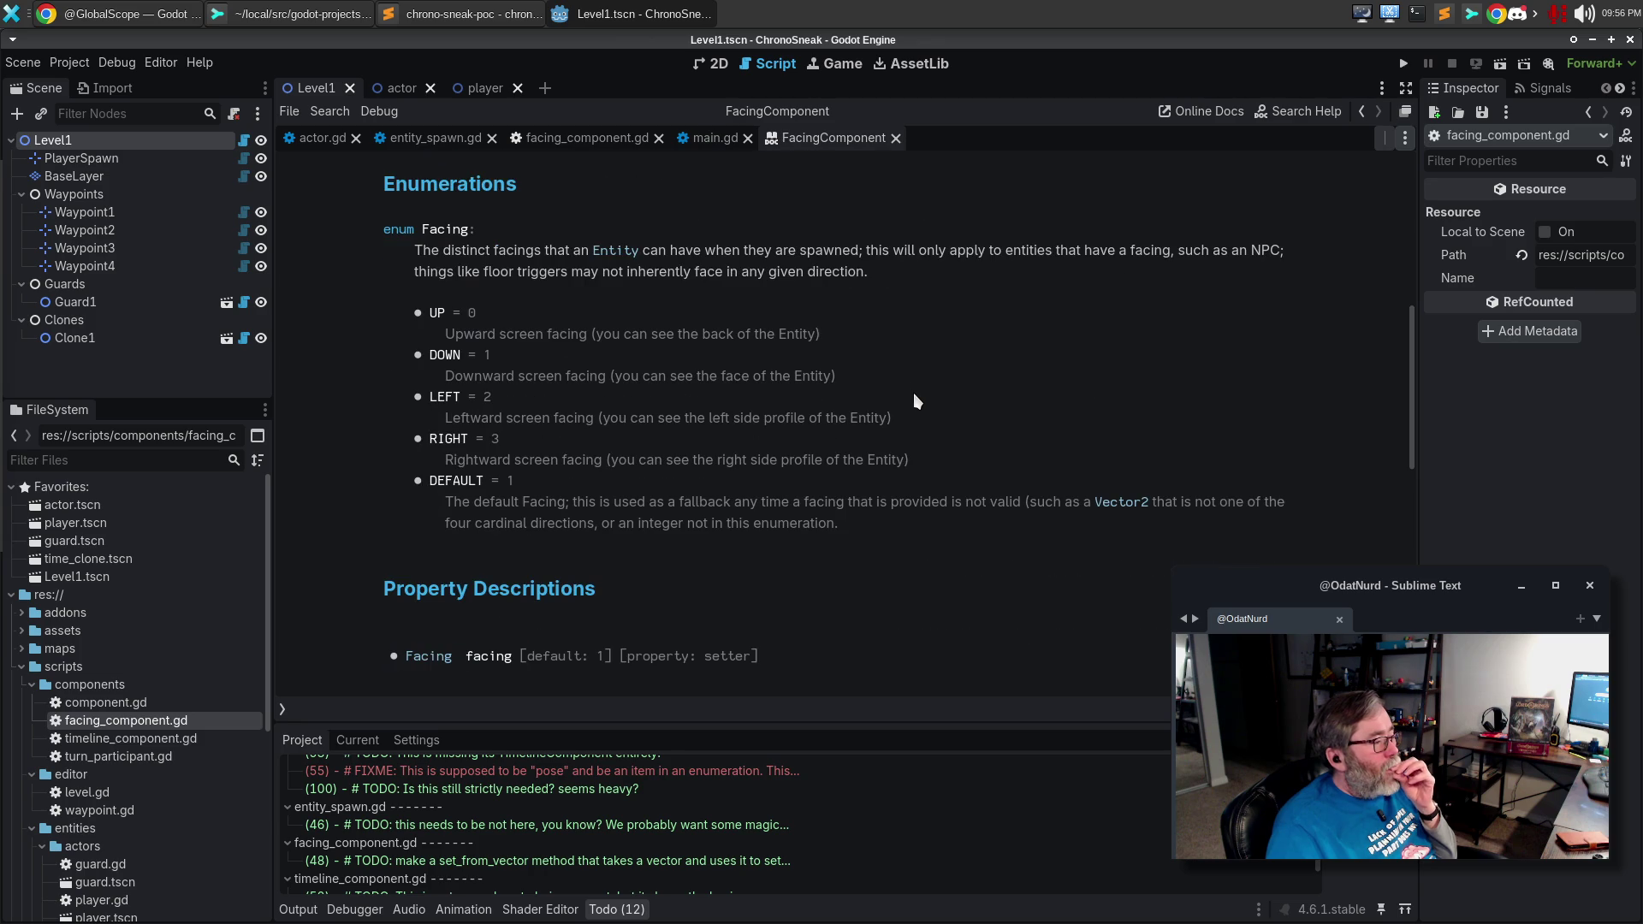
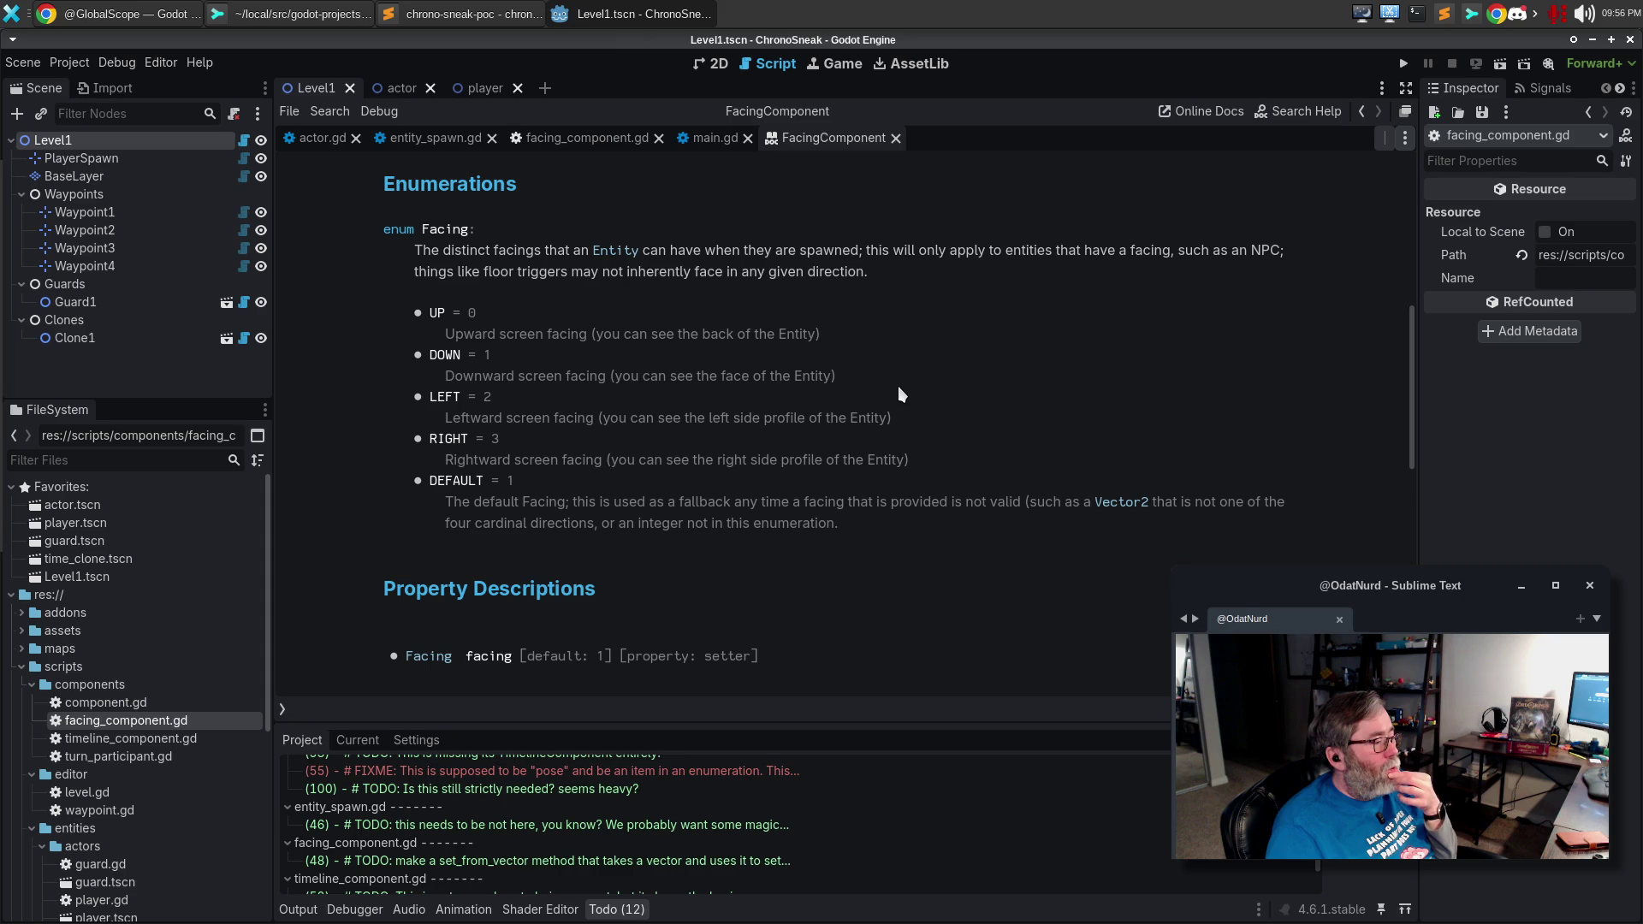
Change the facing default on line 39 of facing_component.gd from Facing.DOWN to Facing.DEFAULT.
scroll(901, 394, down, 4)
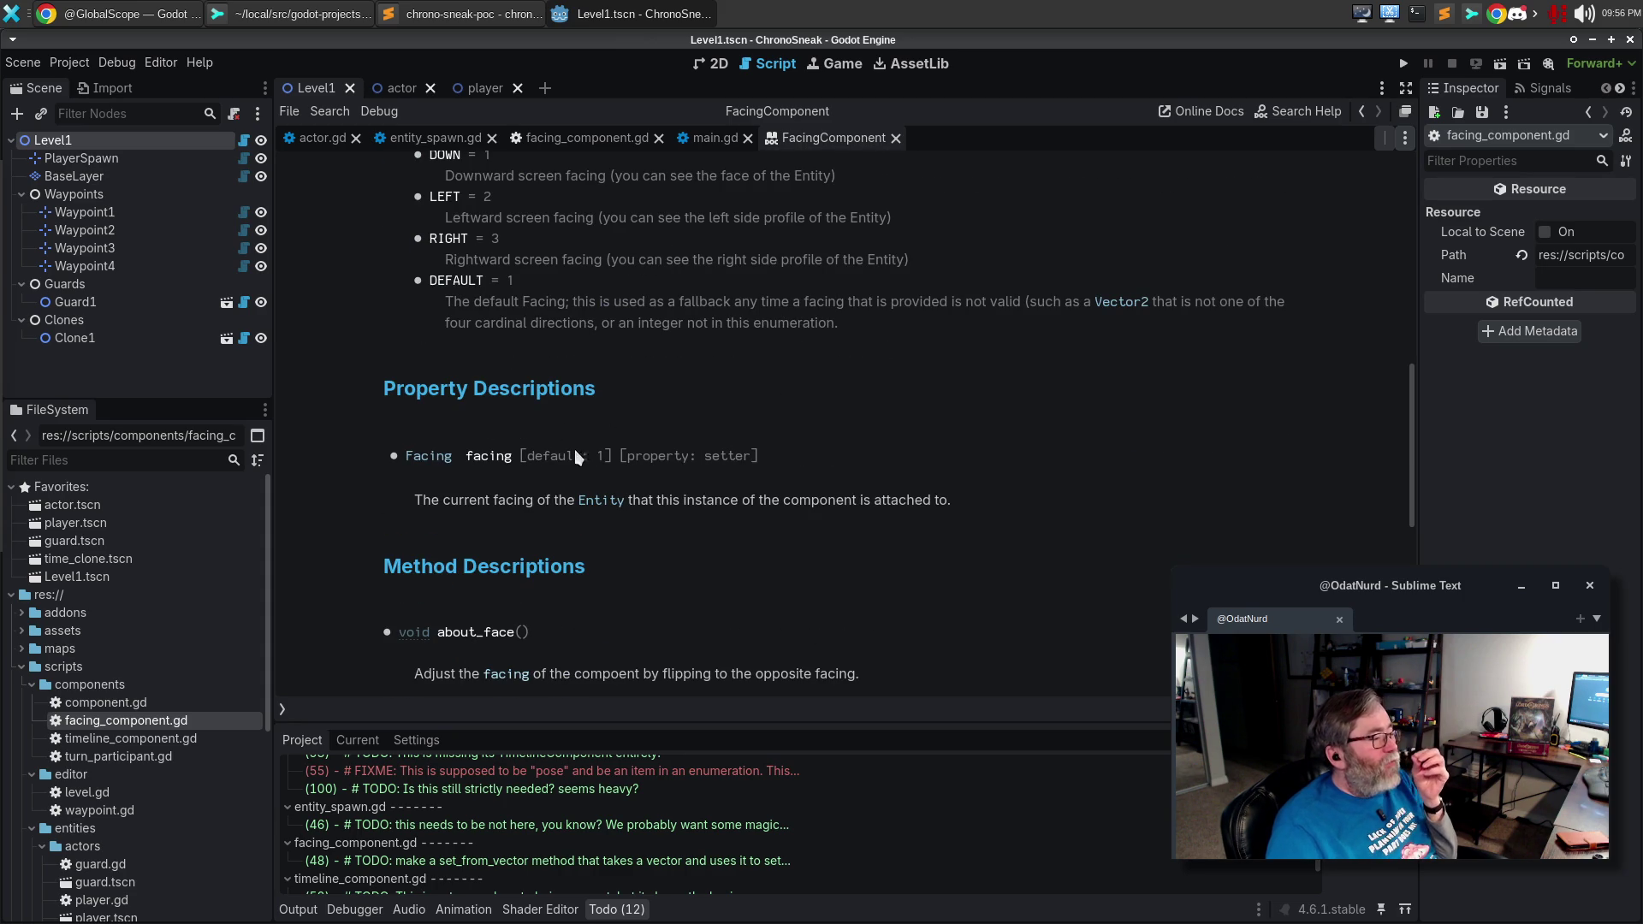
scroll(587, 452, up, 1)
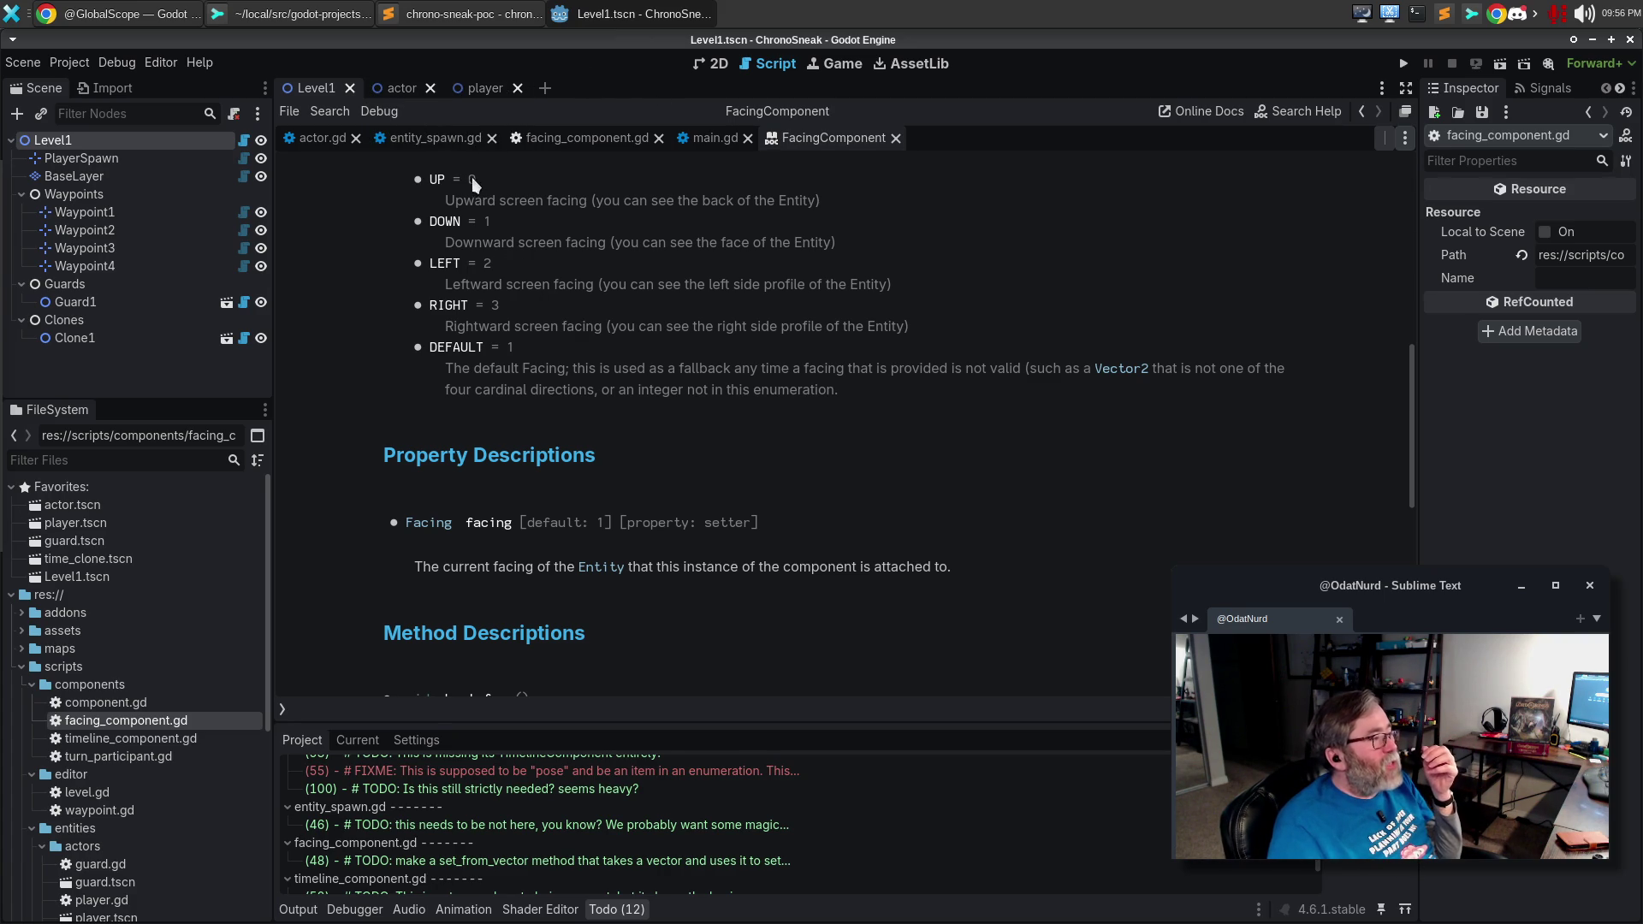
click(563, 141)
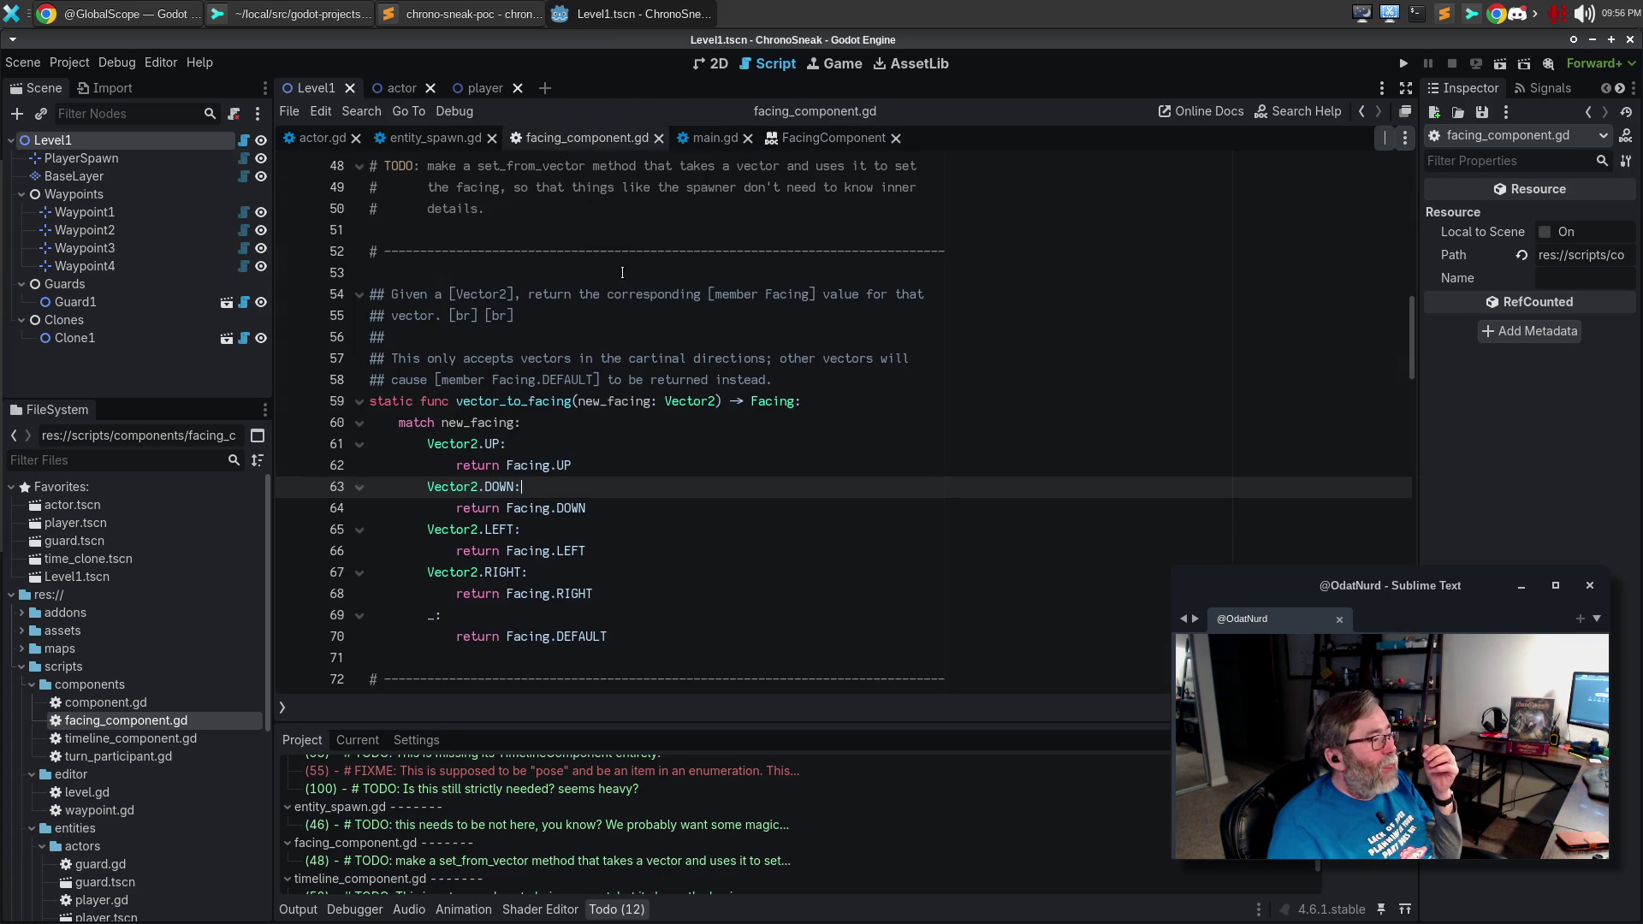
scroll(860, 503, up, 7)
scroll(854, 491, up, 8)
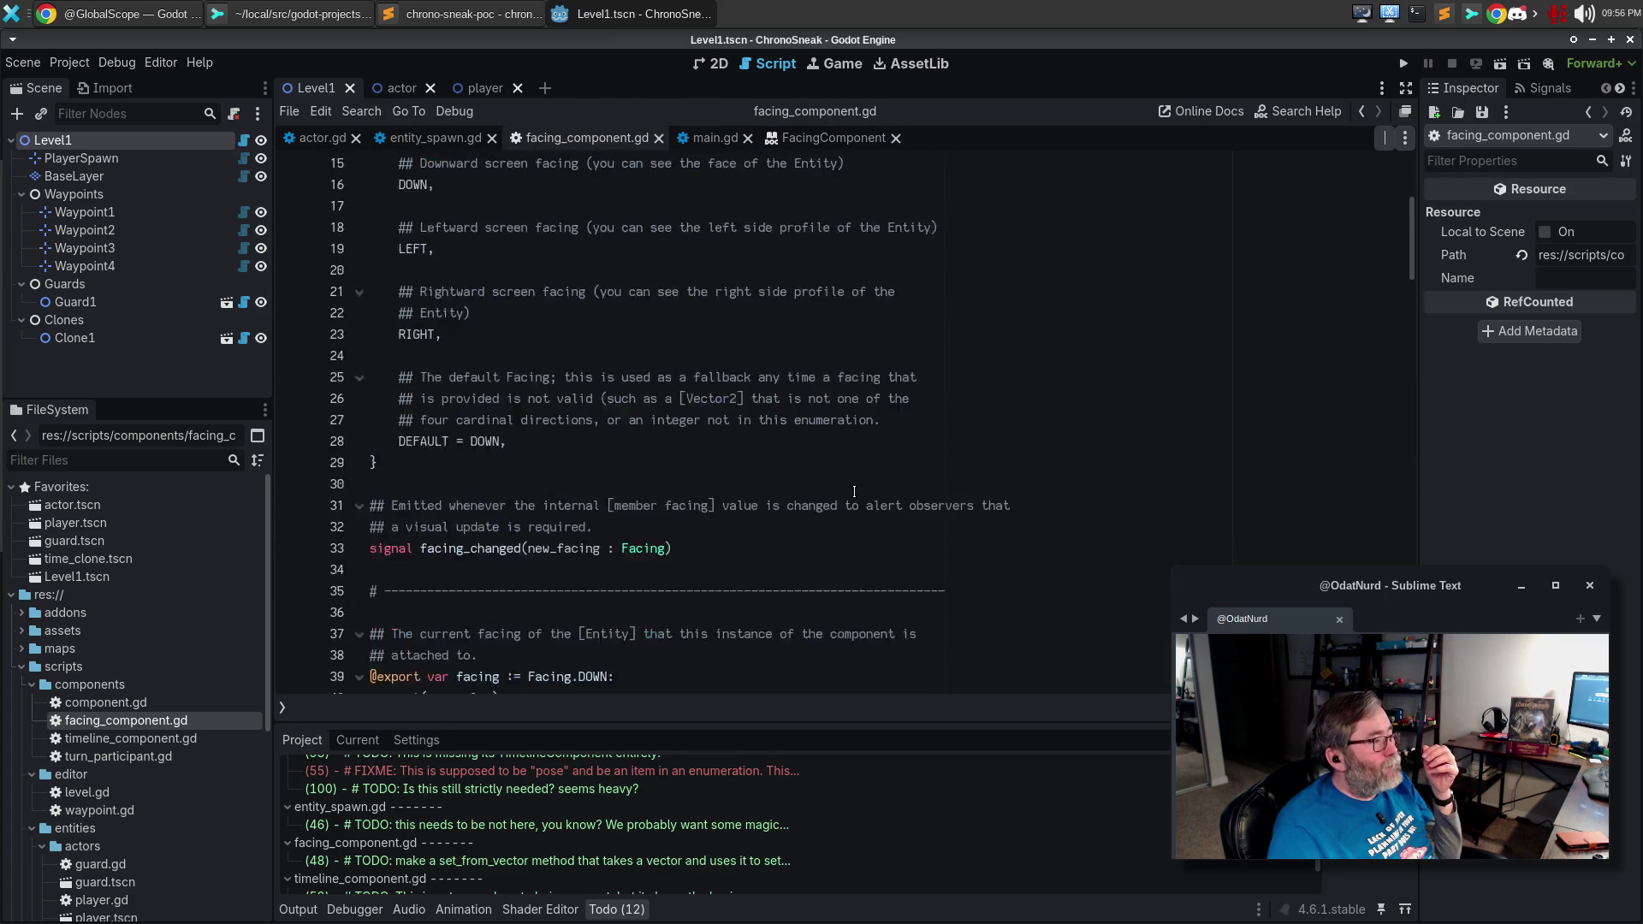
scroll(853, 491, down, 7)
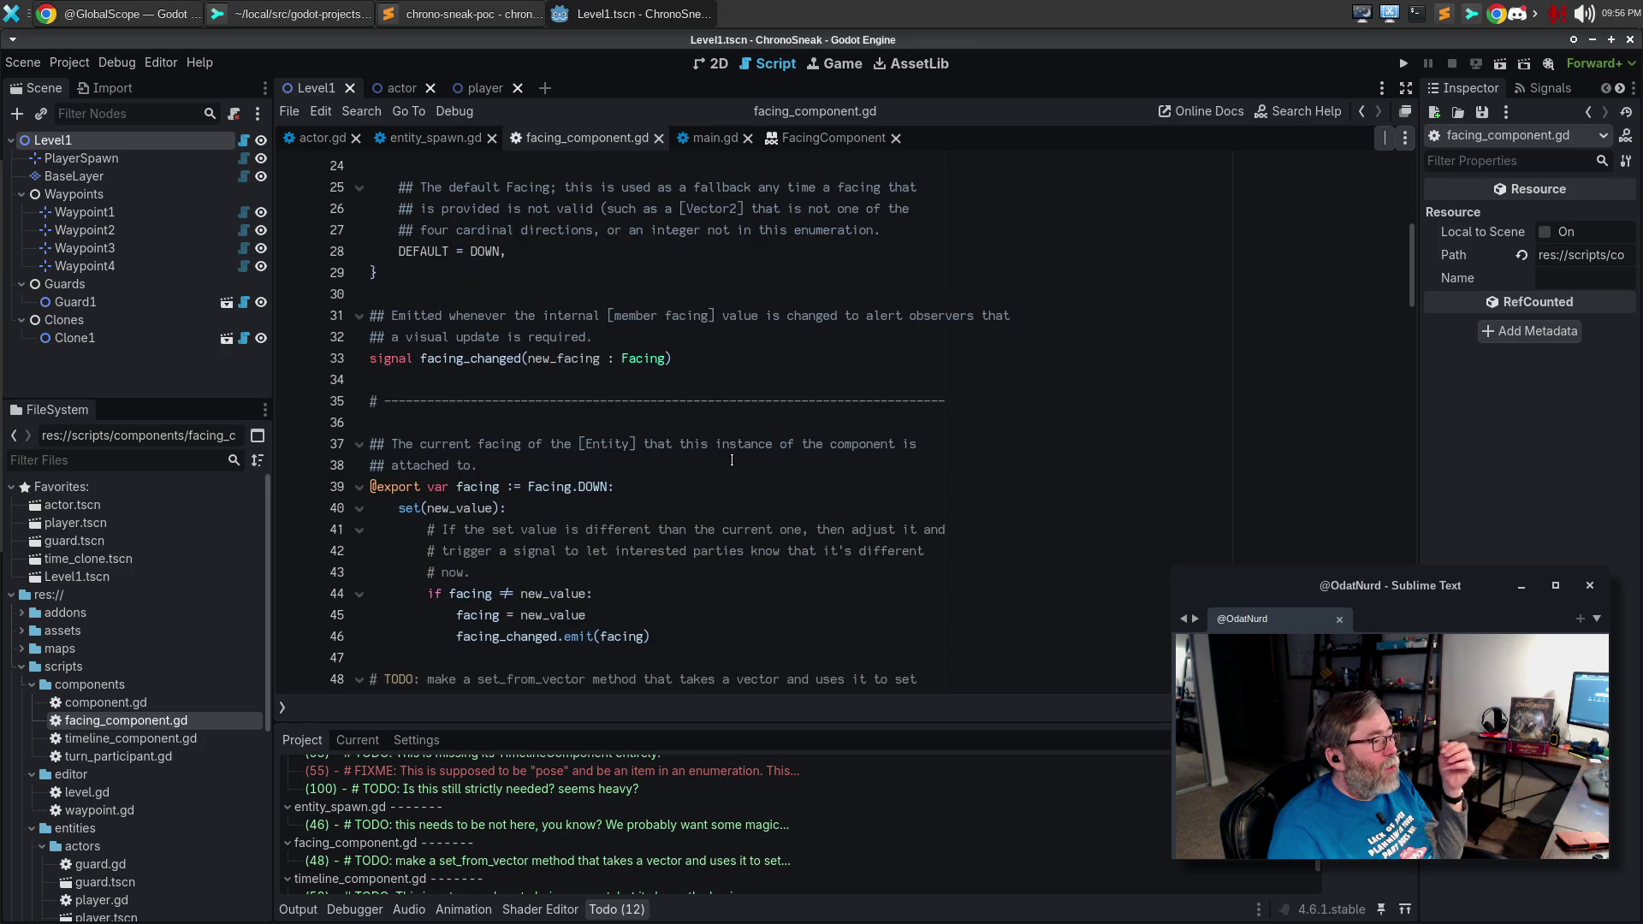
double_click(588, 487)
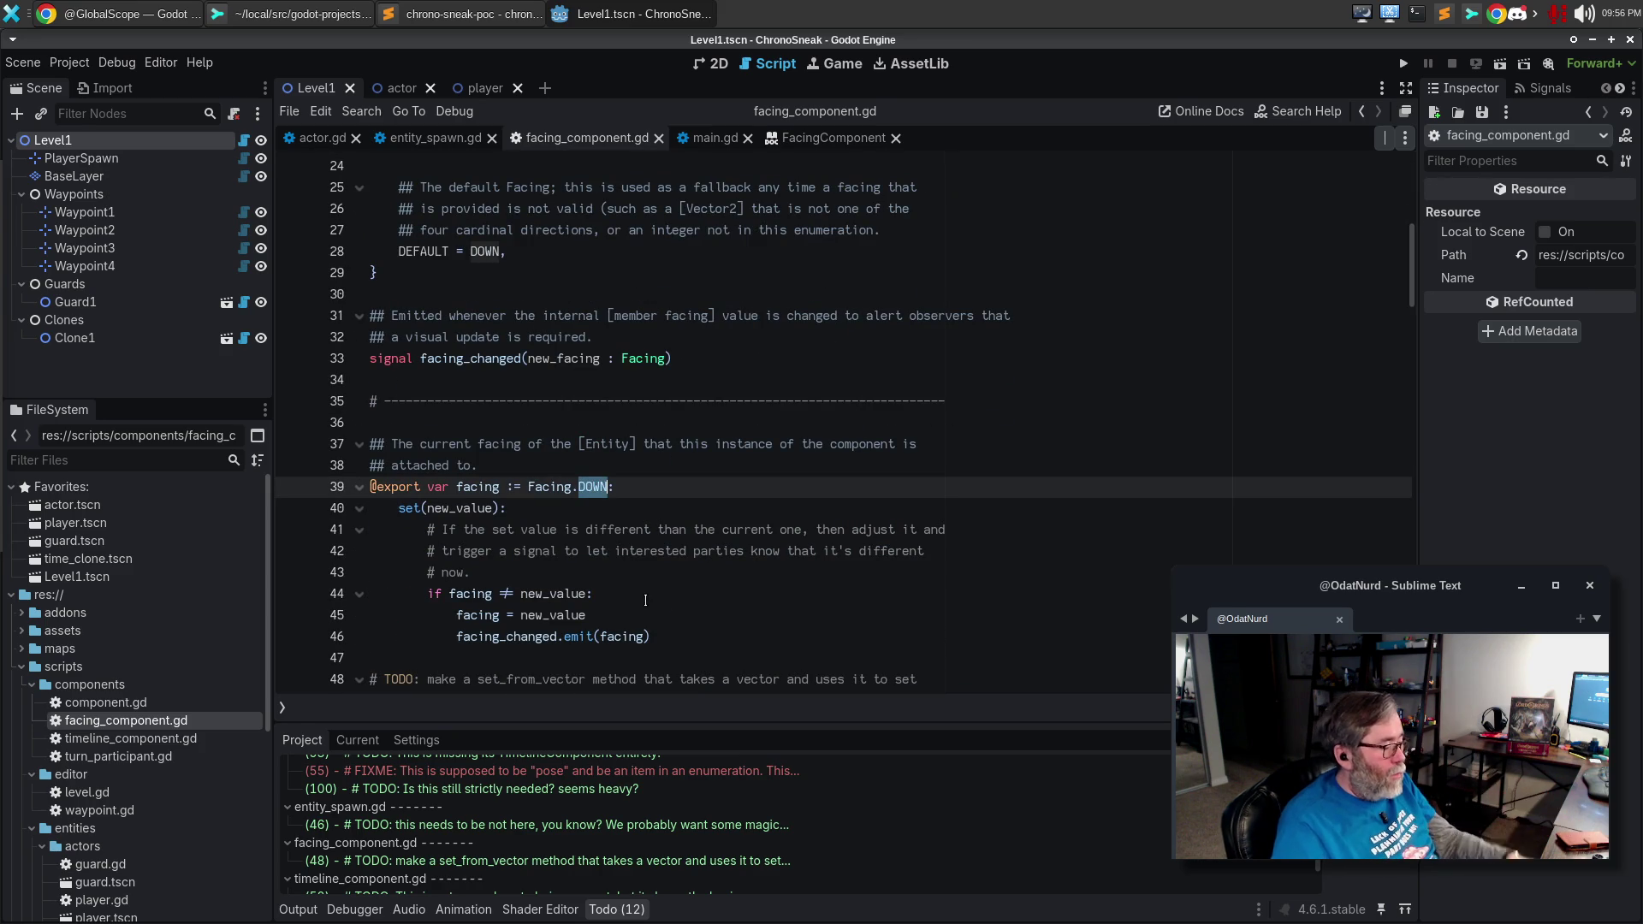
text(DEFAULT)
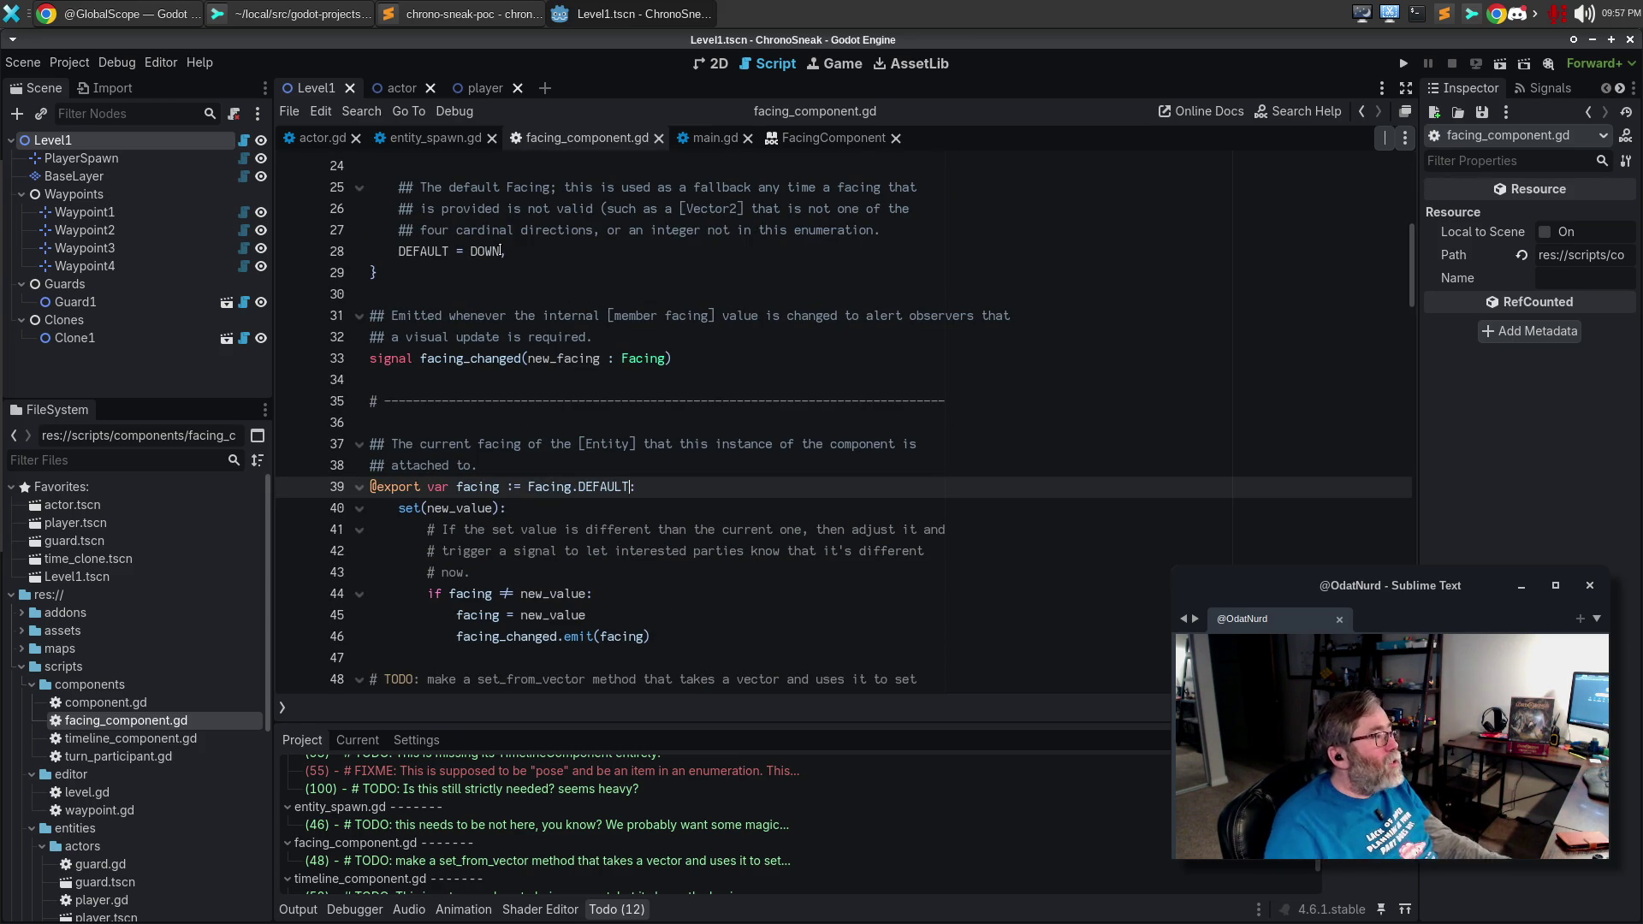
click(301, 14)
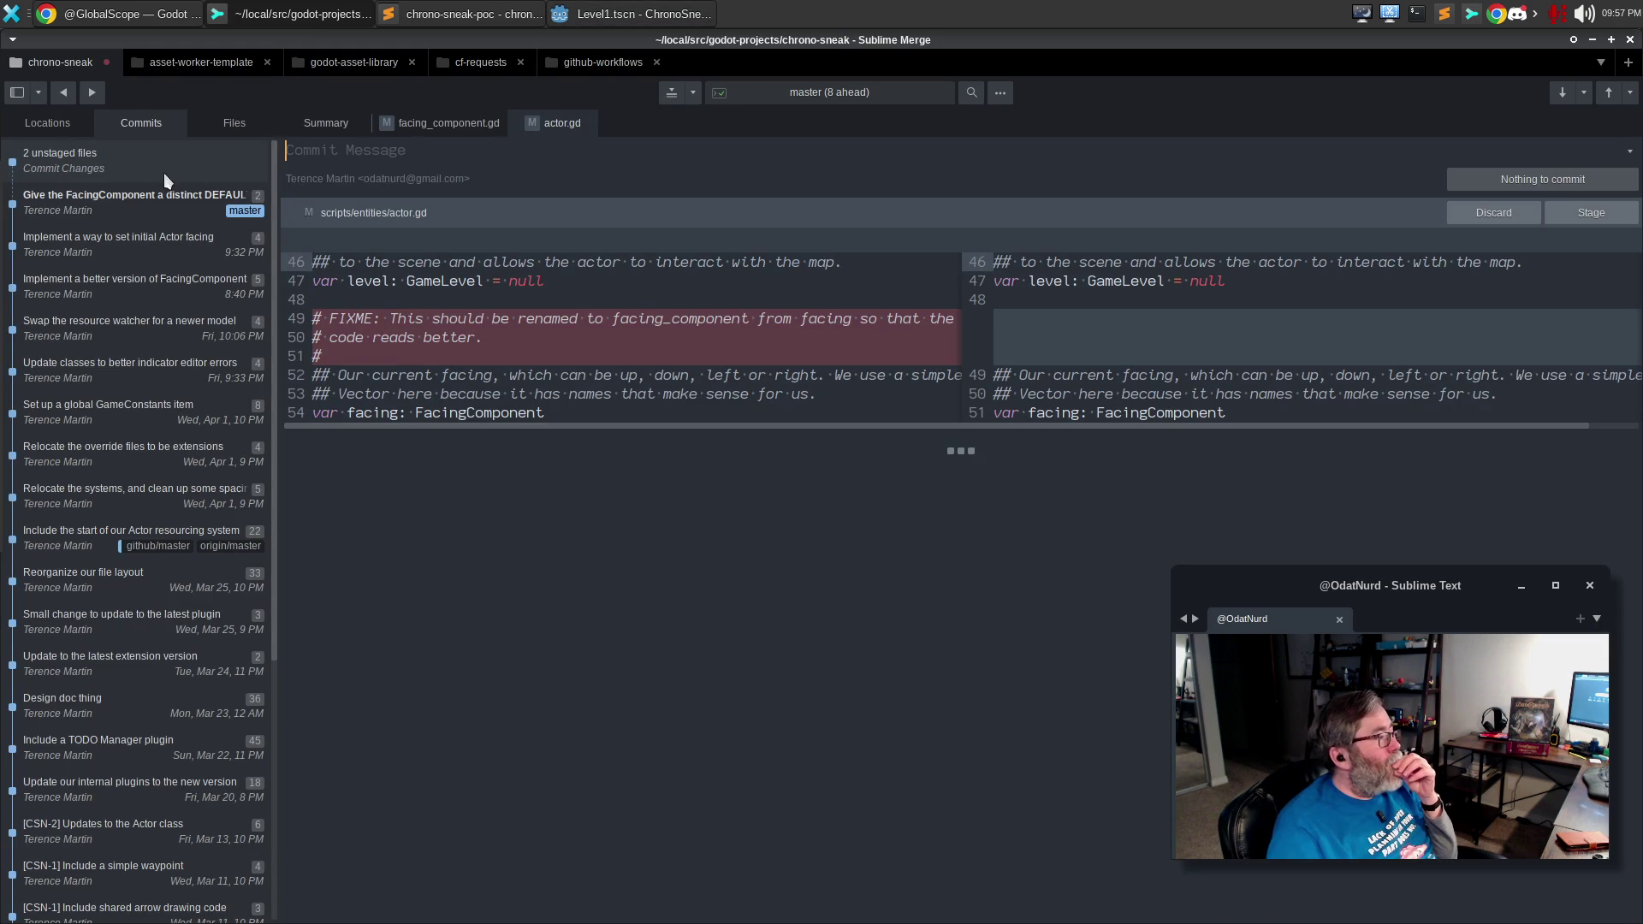
Stage only the Facing.DEFAULT hunk of facing_component.gd in Sublime Merge, then return to Godot.
click(410, 125)
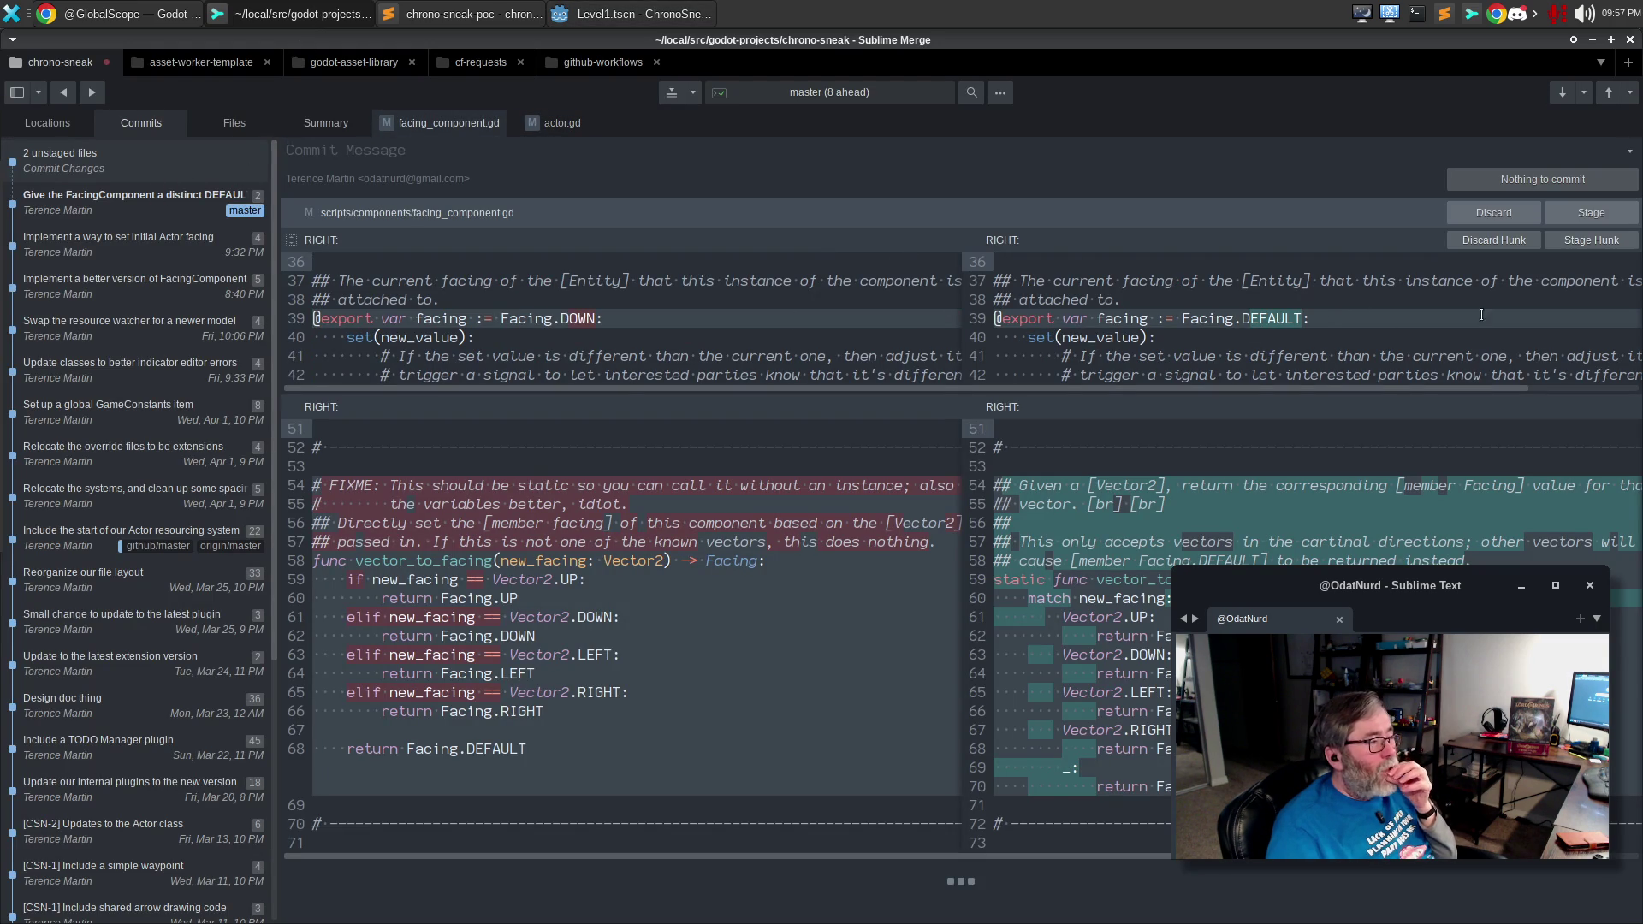
click(1590, 240)
click(1630, 182)
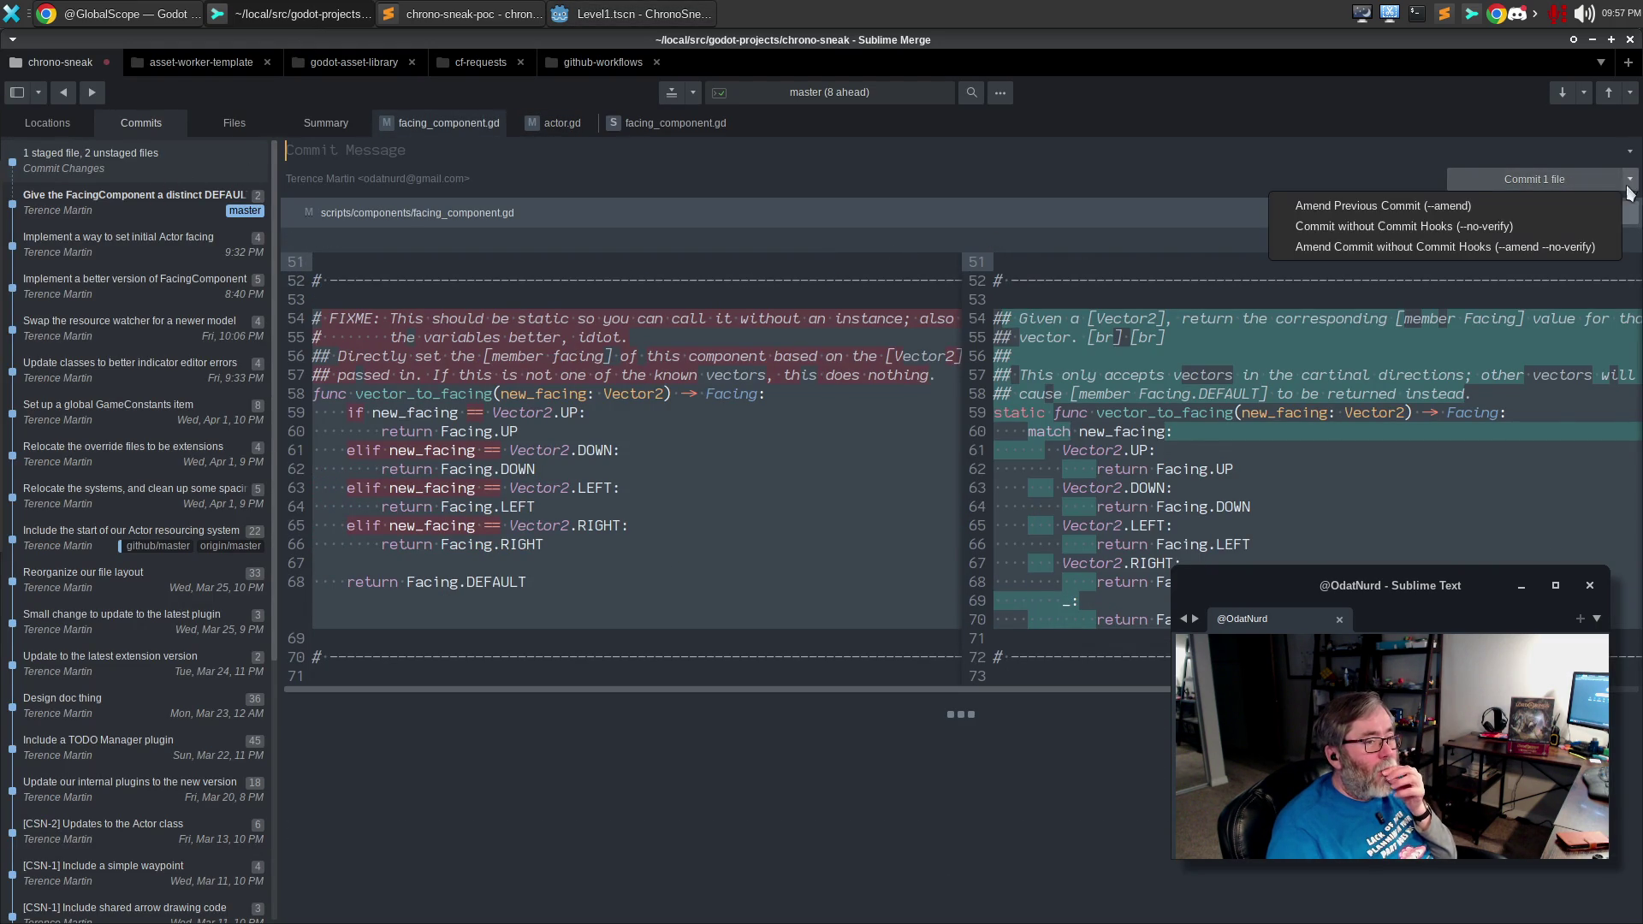
key(Escape)
key(alt+Tab)
scroll(870, 560, up, 15)
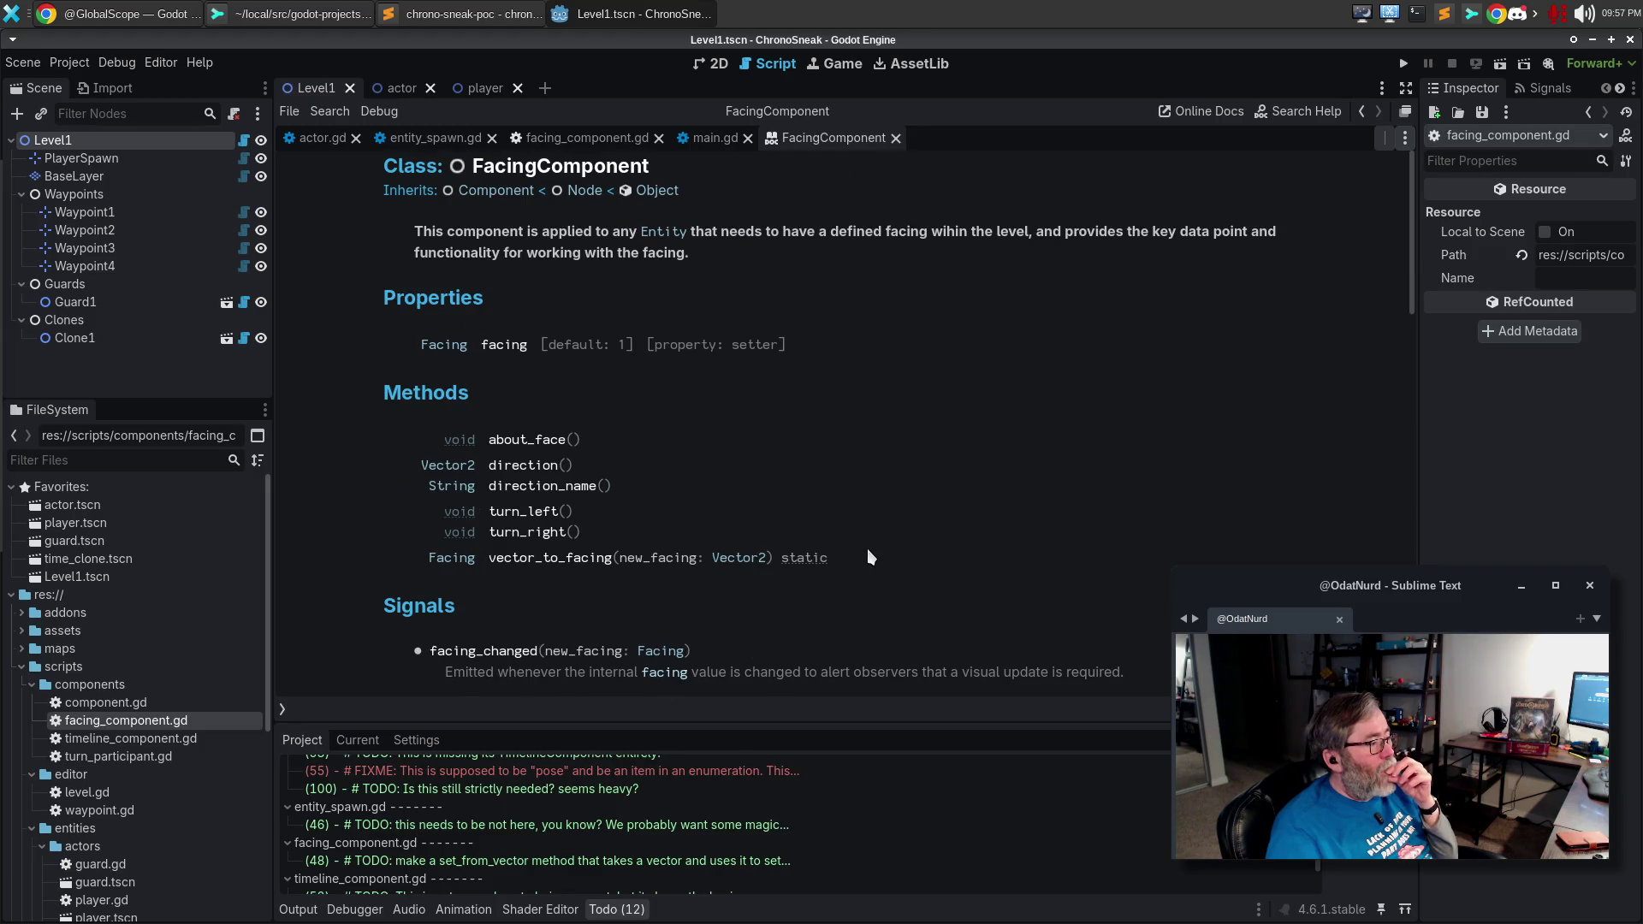
Change '[member Facing]' to '[enum Facing]' in the vector_to_facing doc comment.
scroll(869, 557, down, 8)
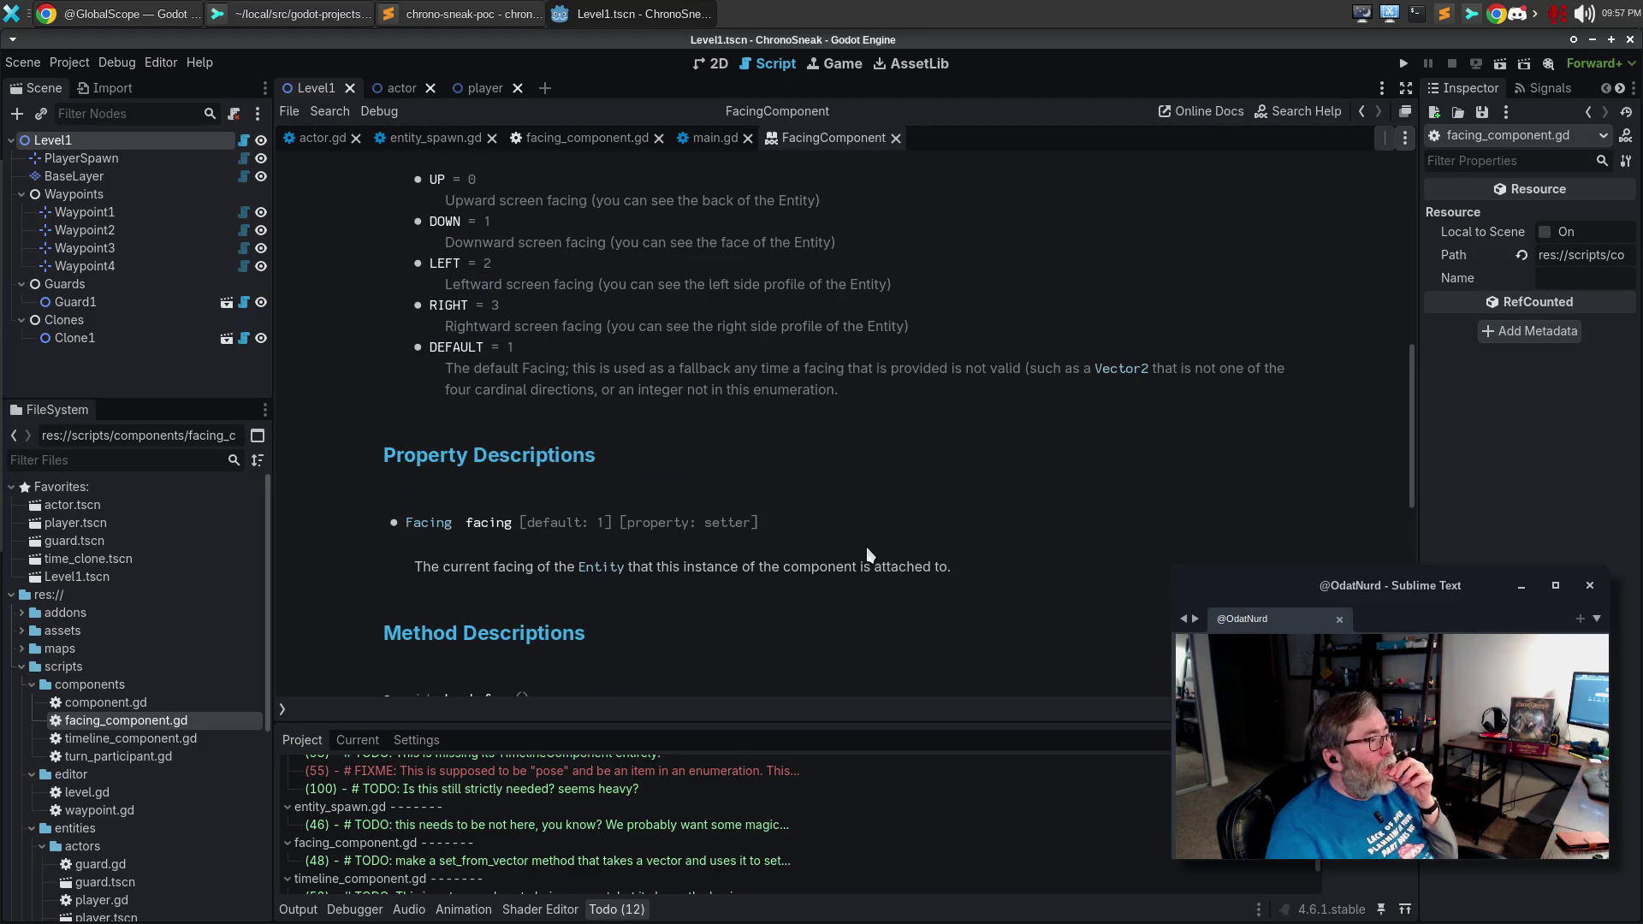
click(537, 139)
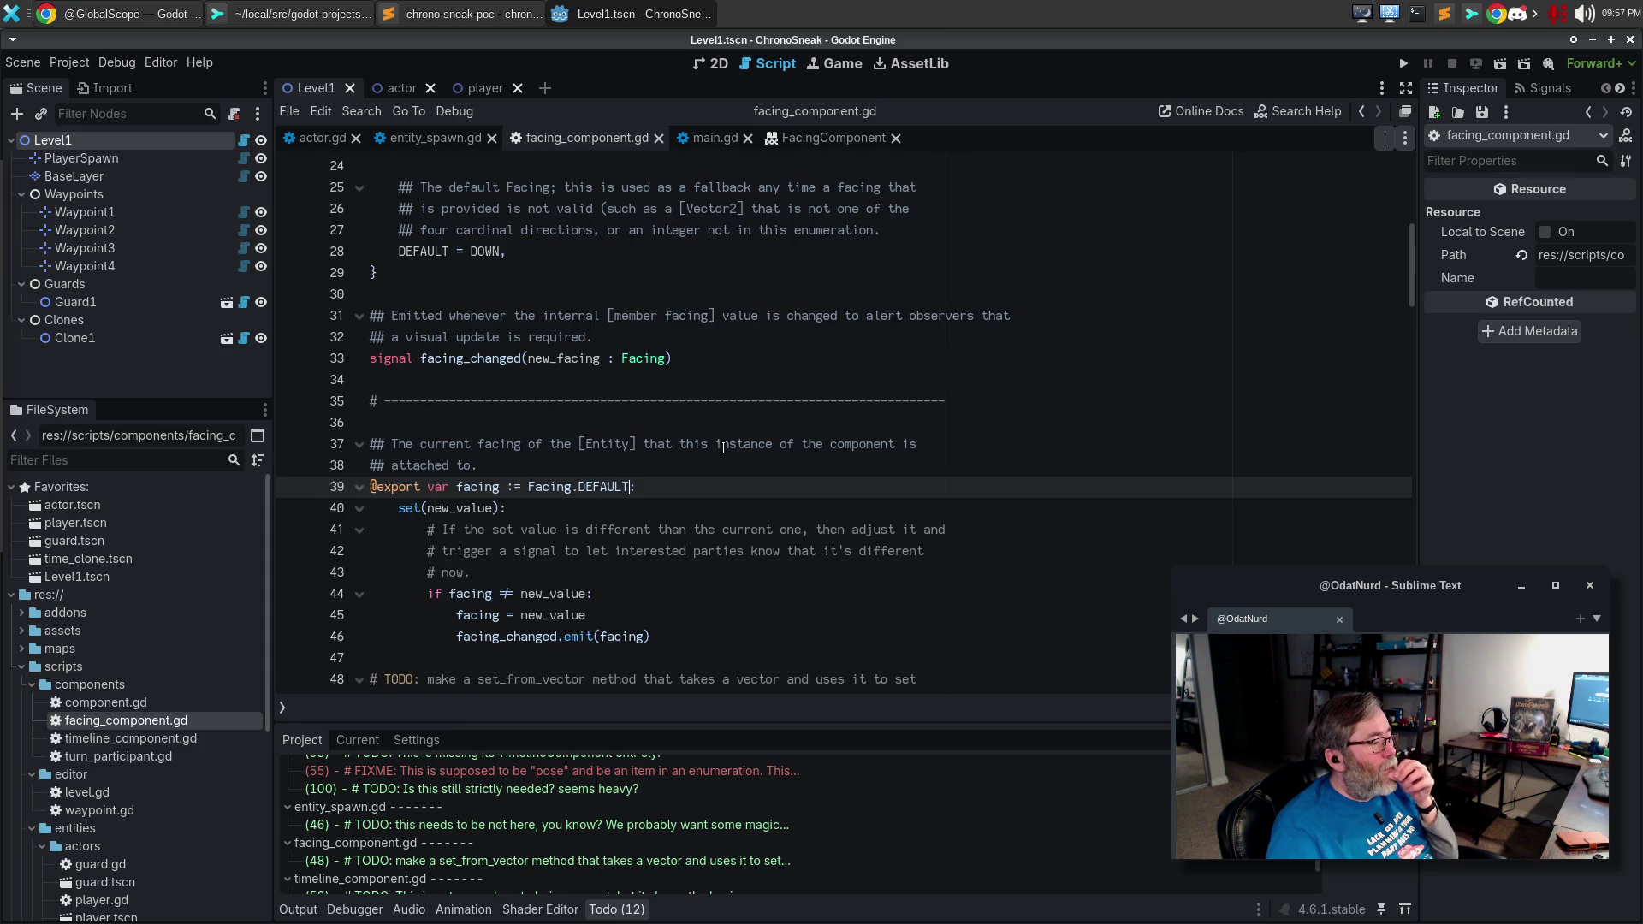
scroll(723, 448, down, 6)
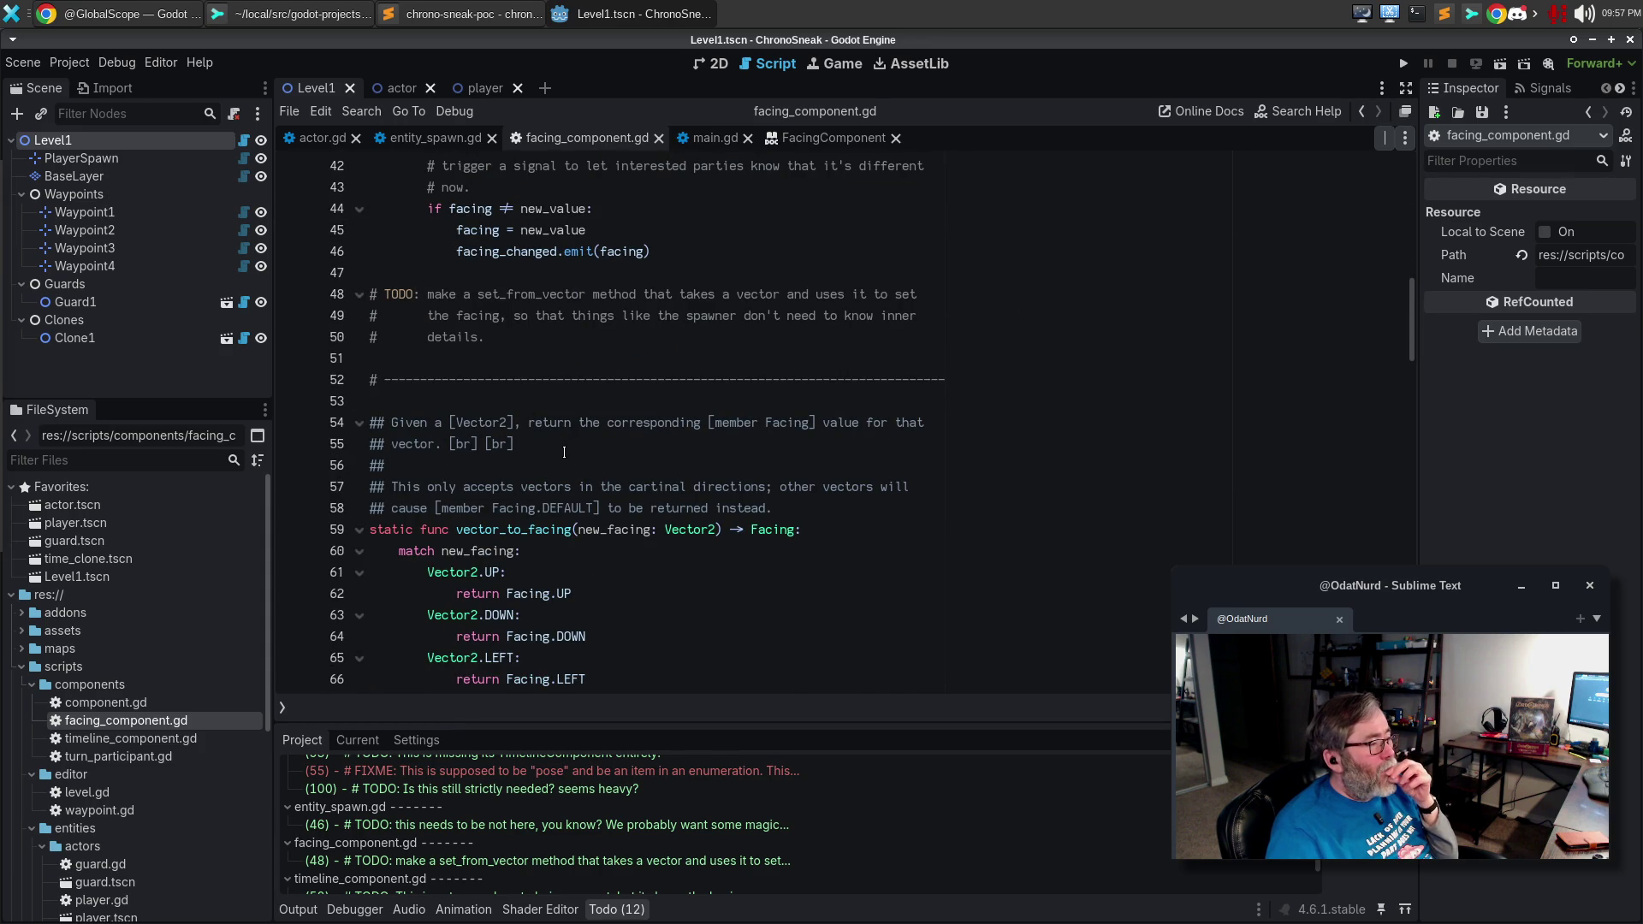
double_click(737, 426)
text(enum)
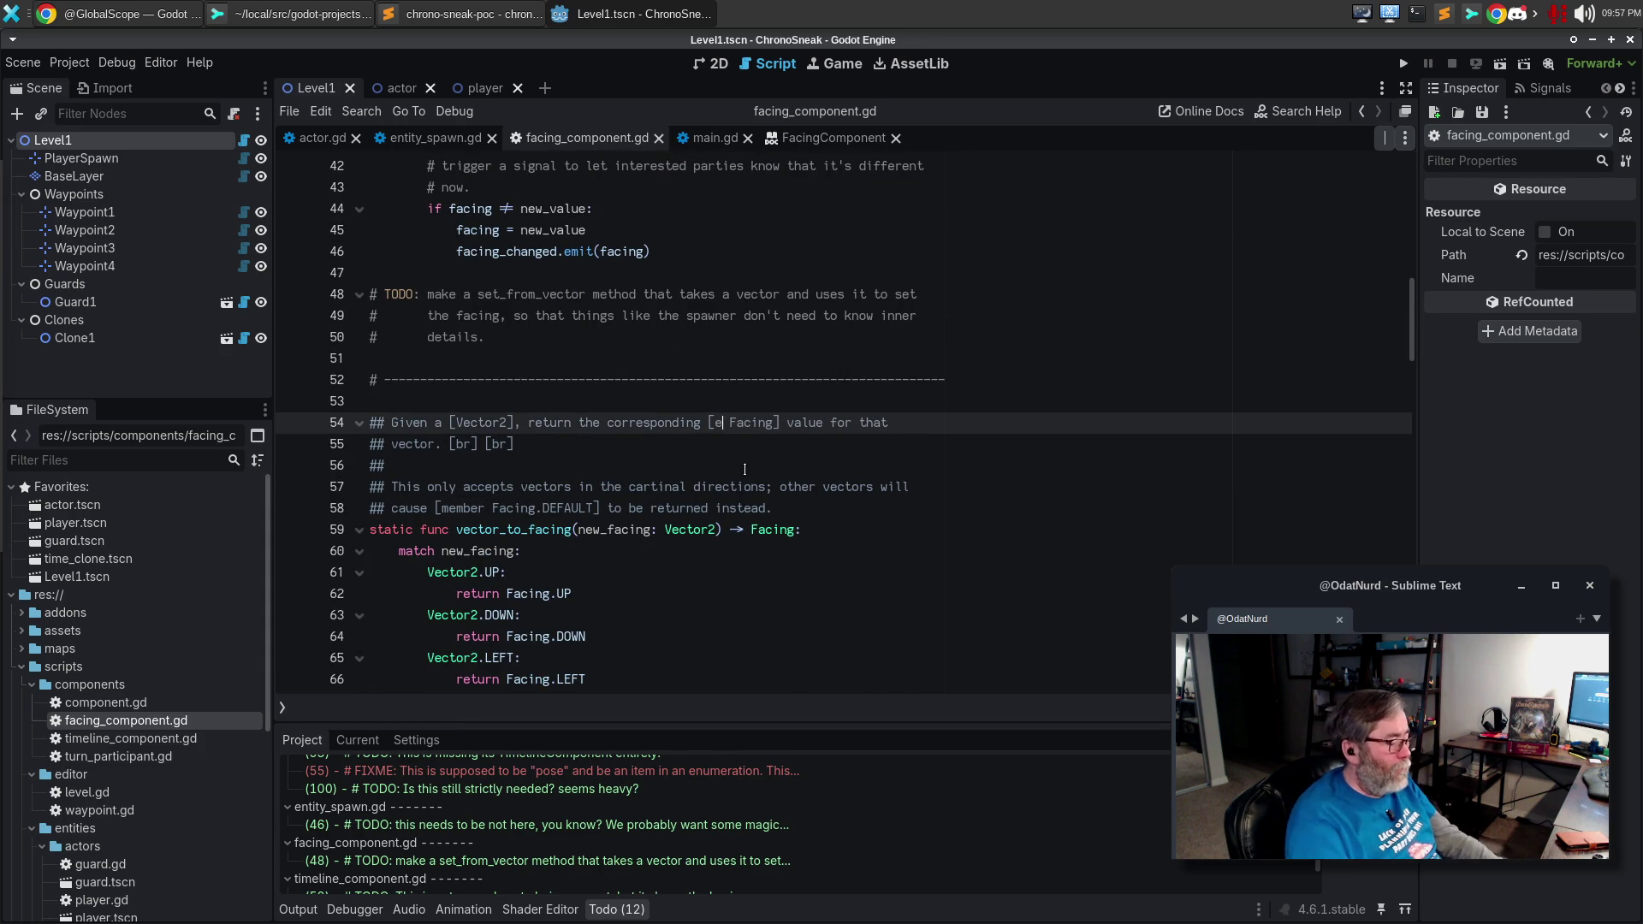
Check the FacingComponent help page and its Facing enum link, then return to the script.
click(828, 140)
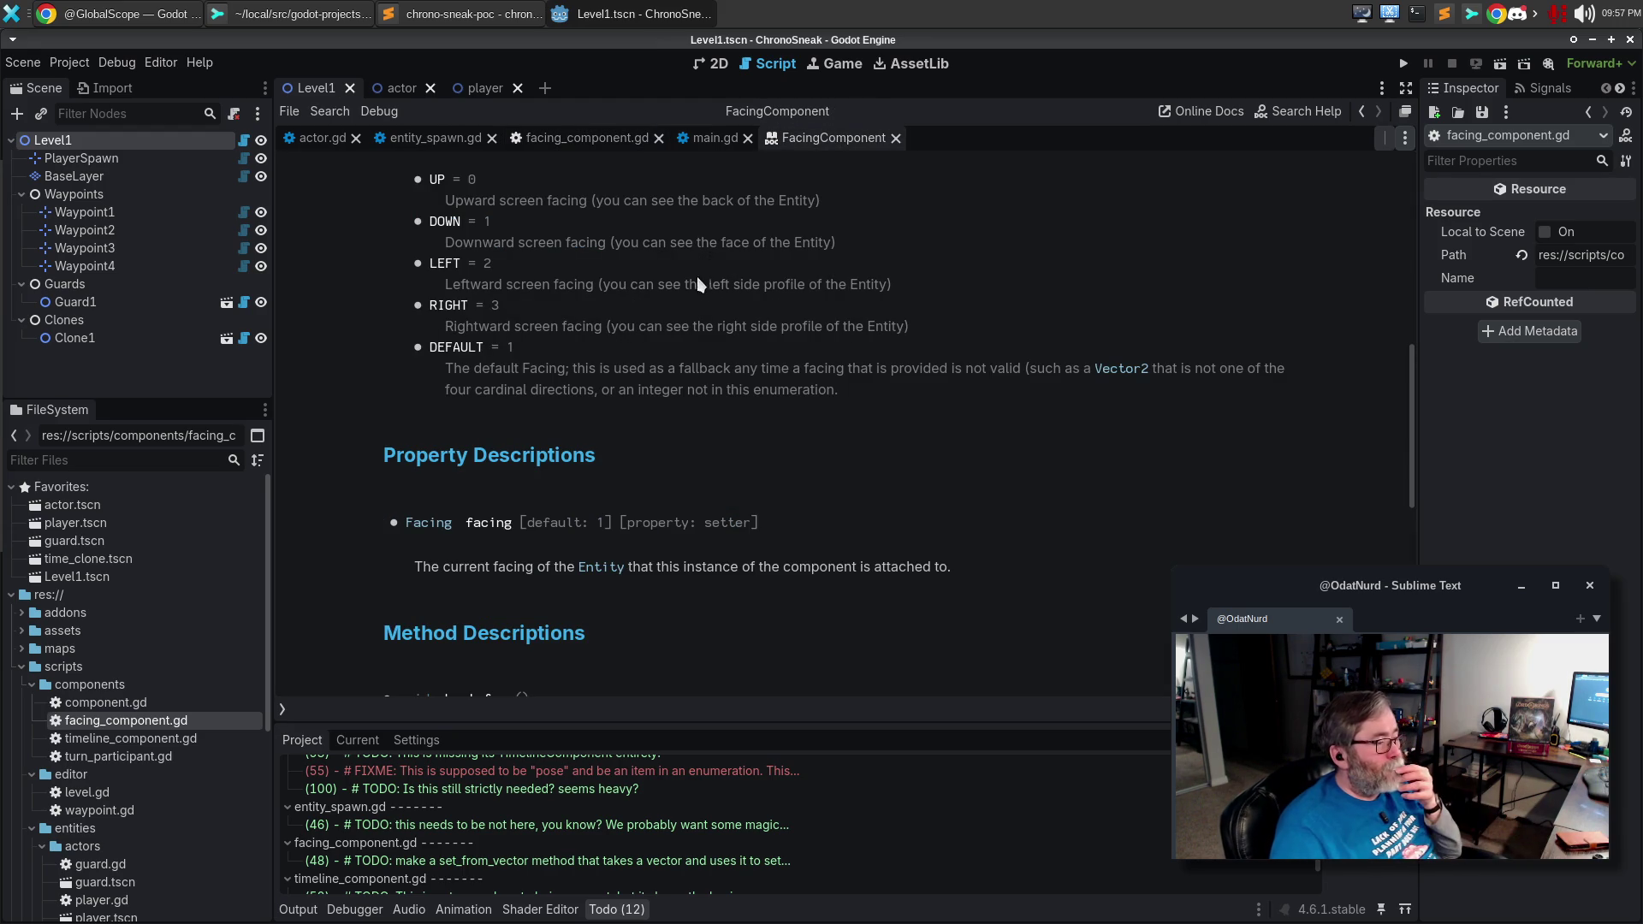
scroll(664, 302, down, 3)
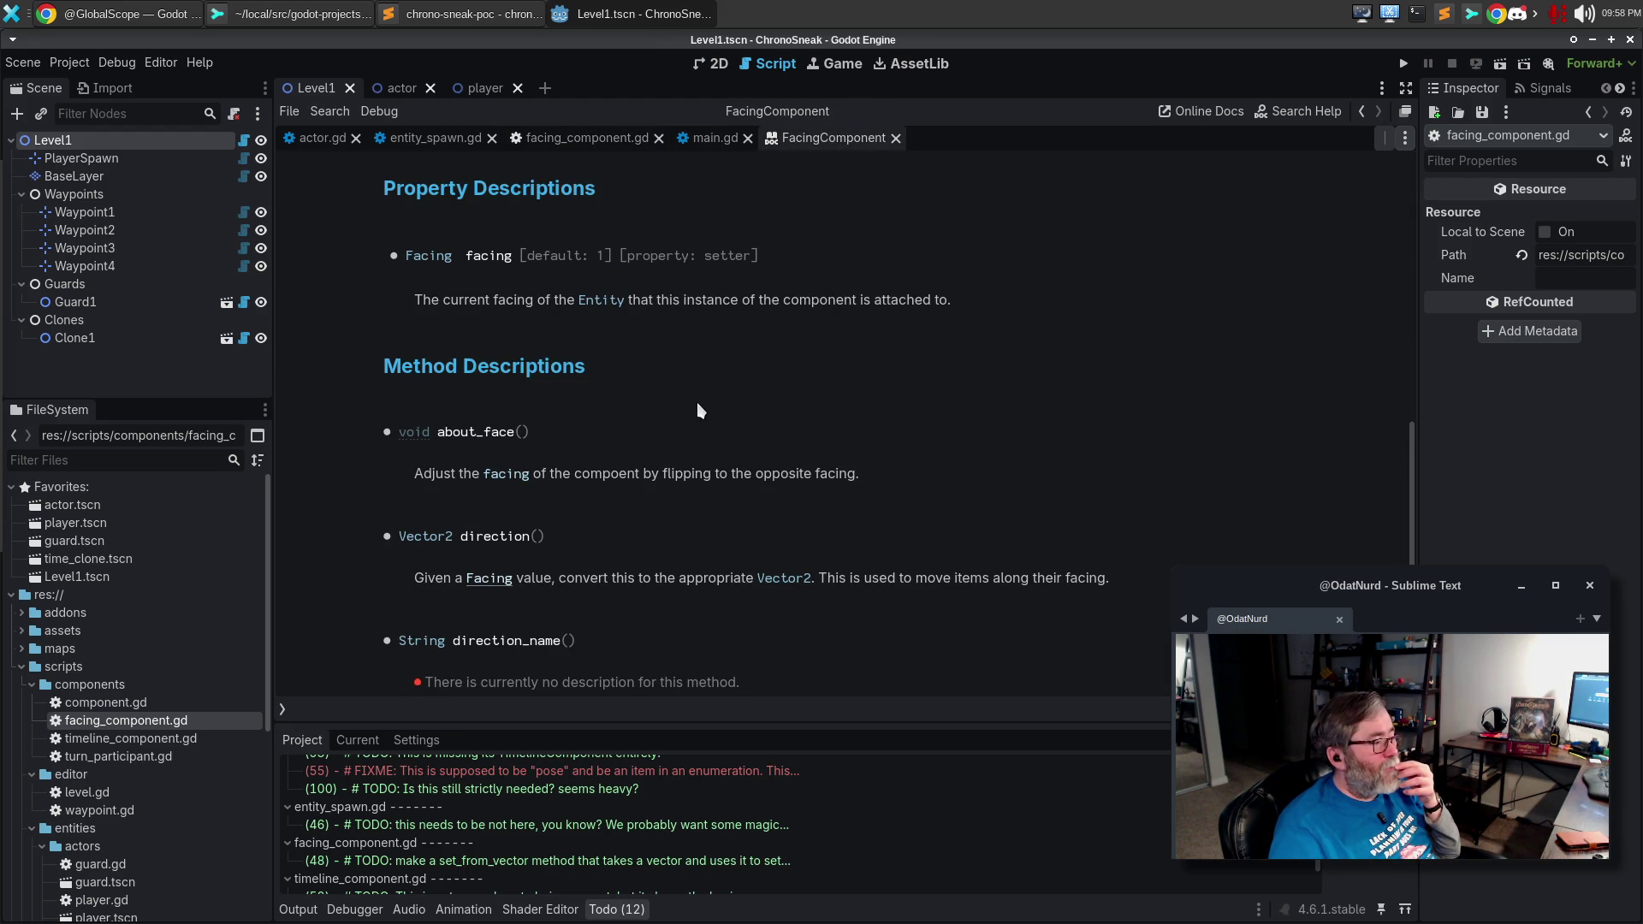
scroll(701, 407, down, 4)
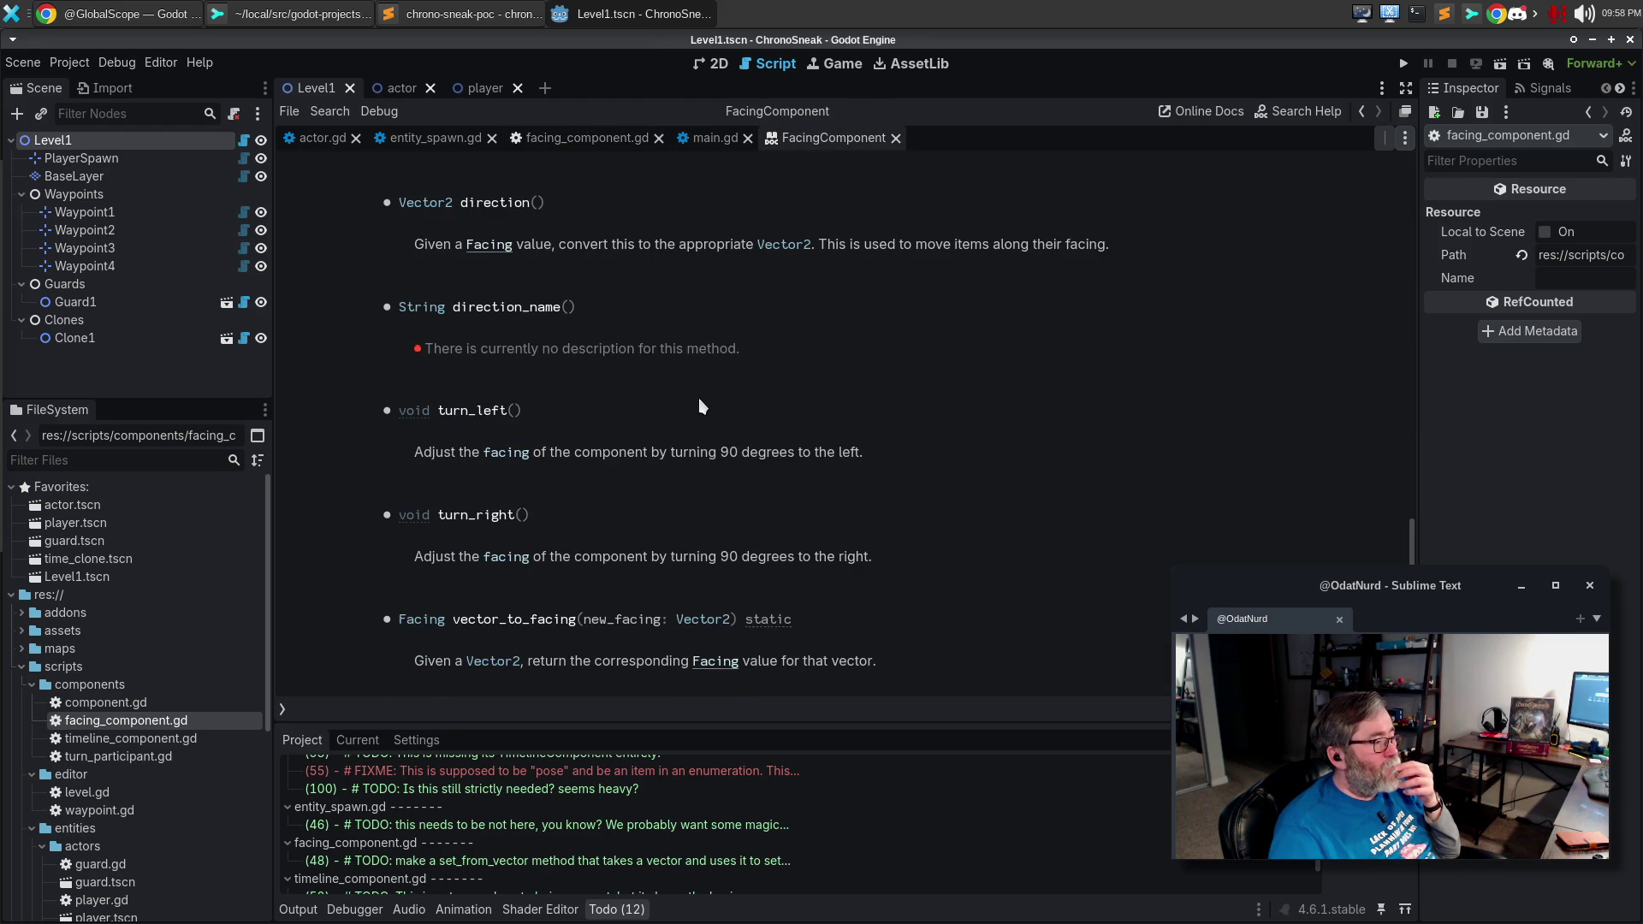
scroll(615, 404, down, 1)
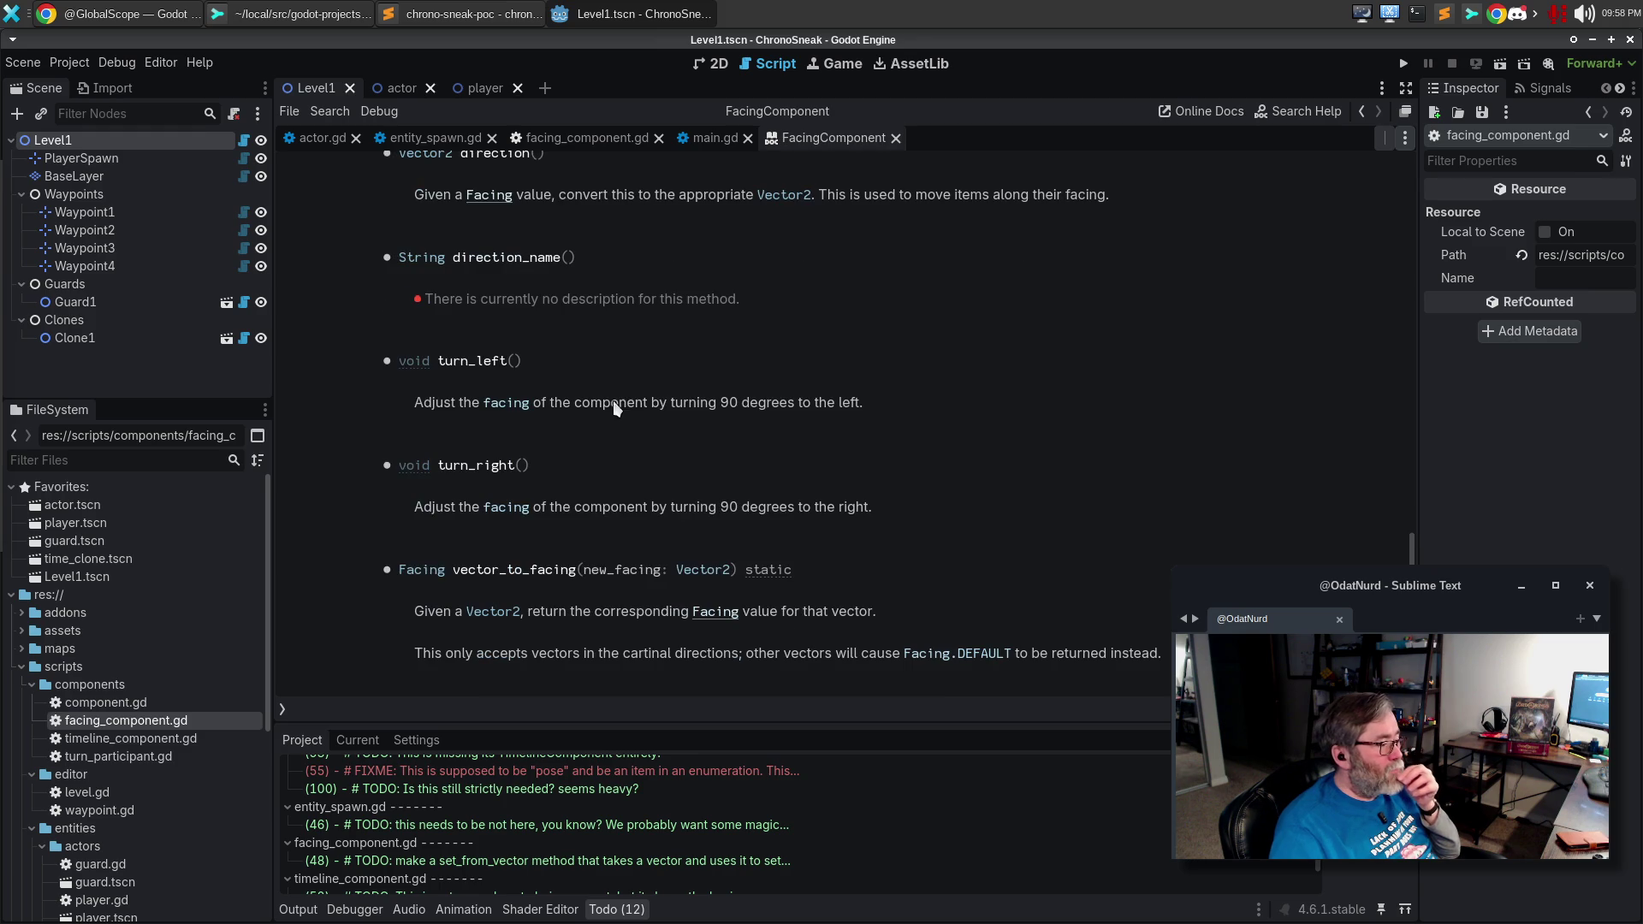
click(712, 614)
scroll(804, 473, down, 6)
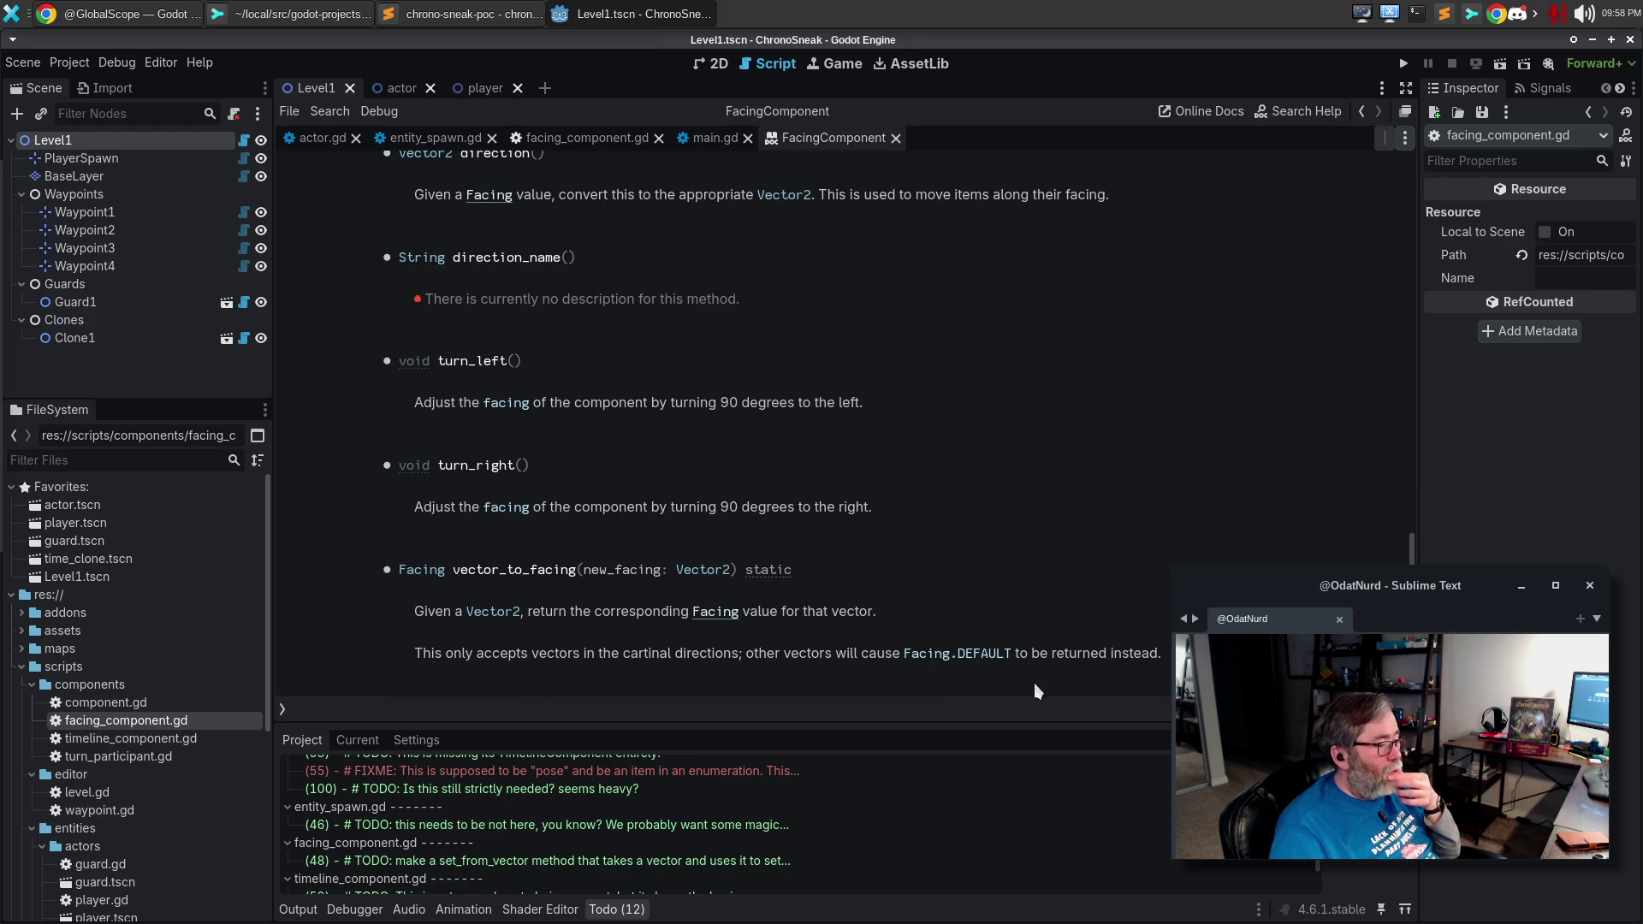
double_click(983, 664)
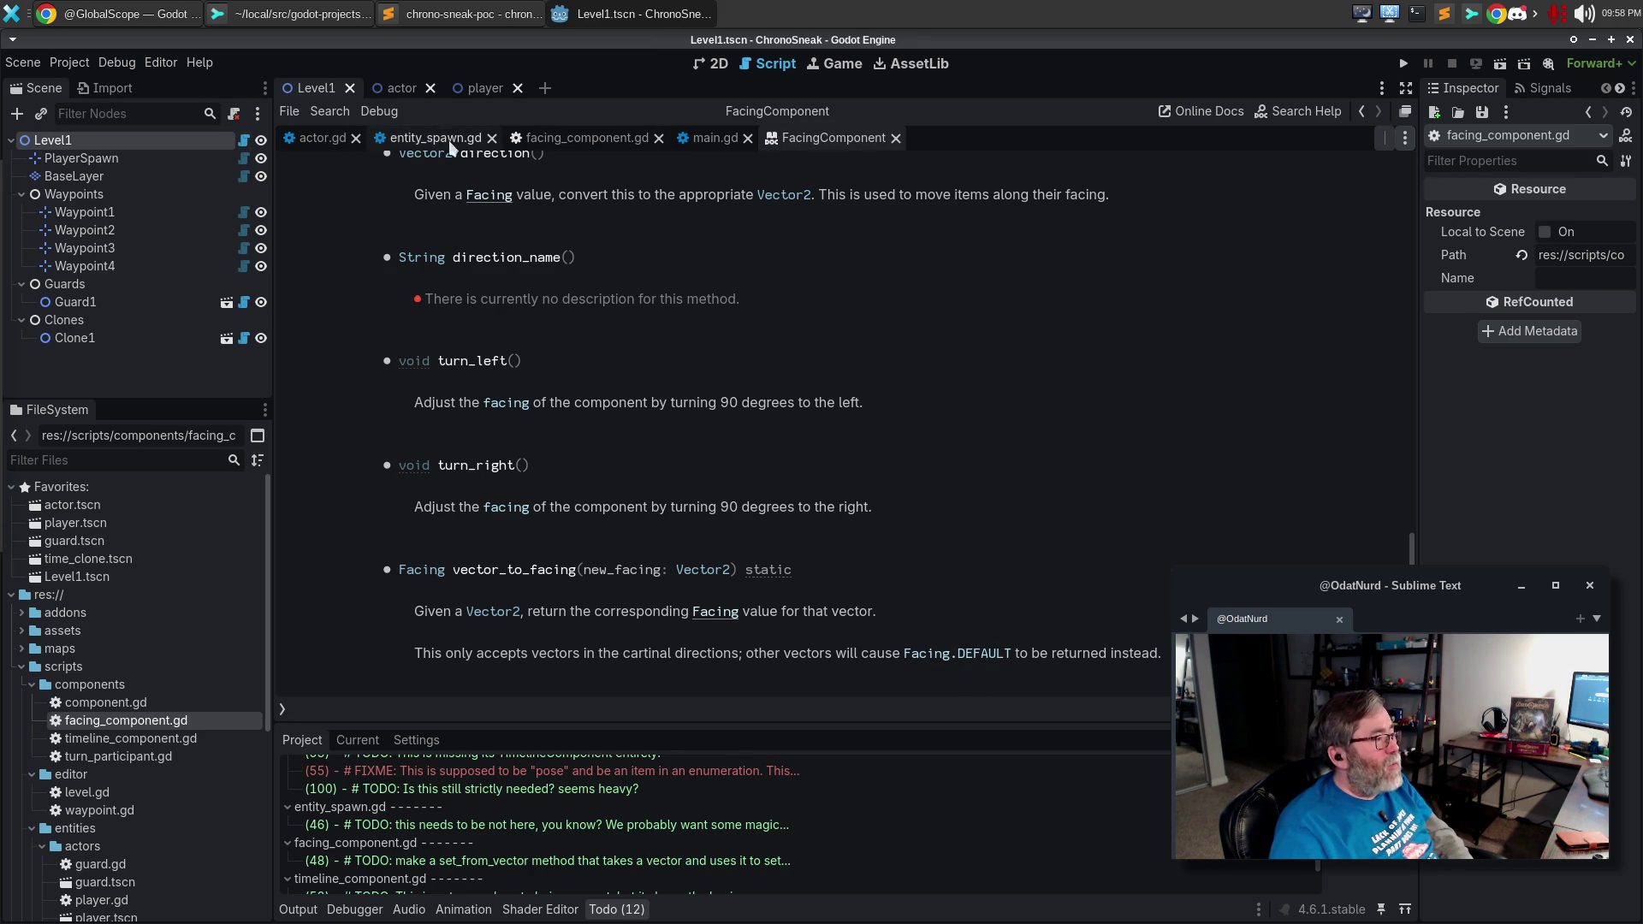
click(577, 145)
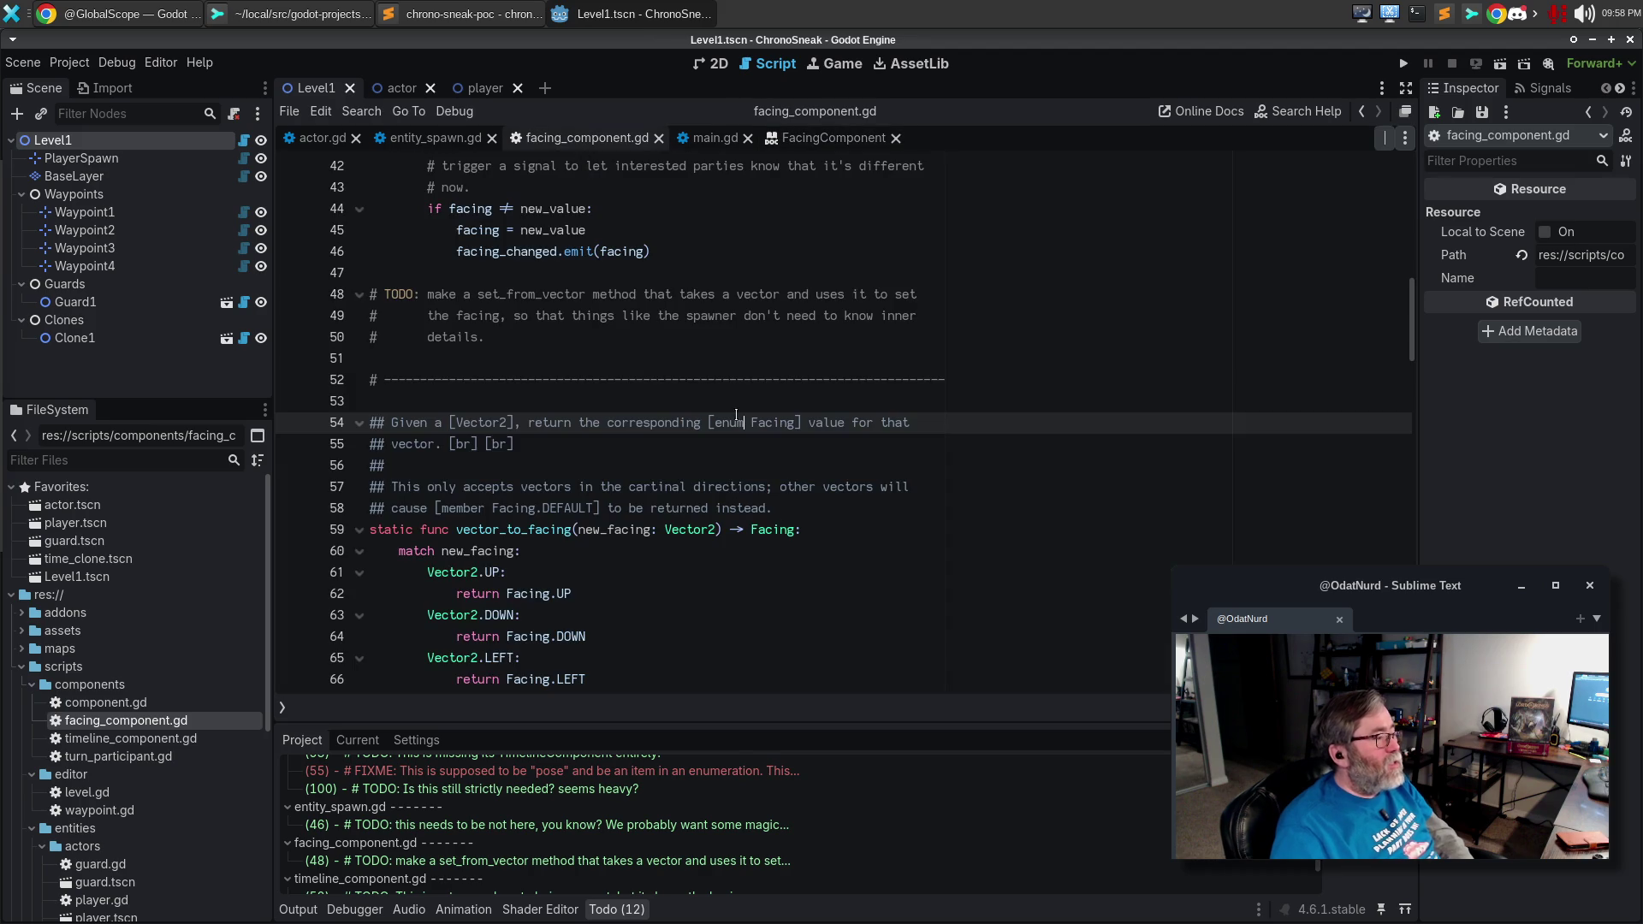
Jump to the direction() function by searching the script's functions for 'dir'.
key(ctrl+shift+o)
text(dir)
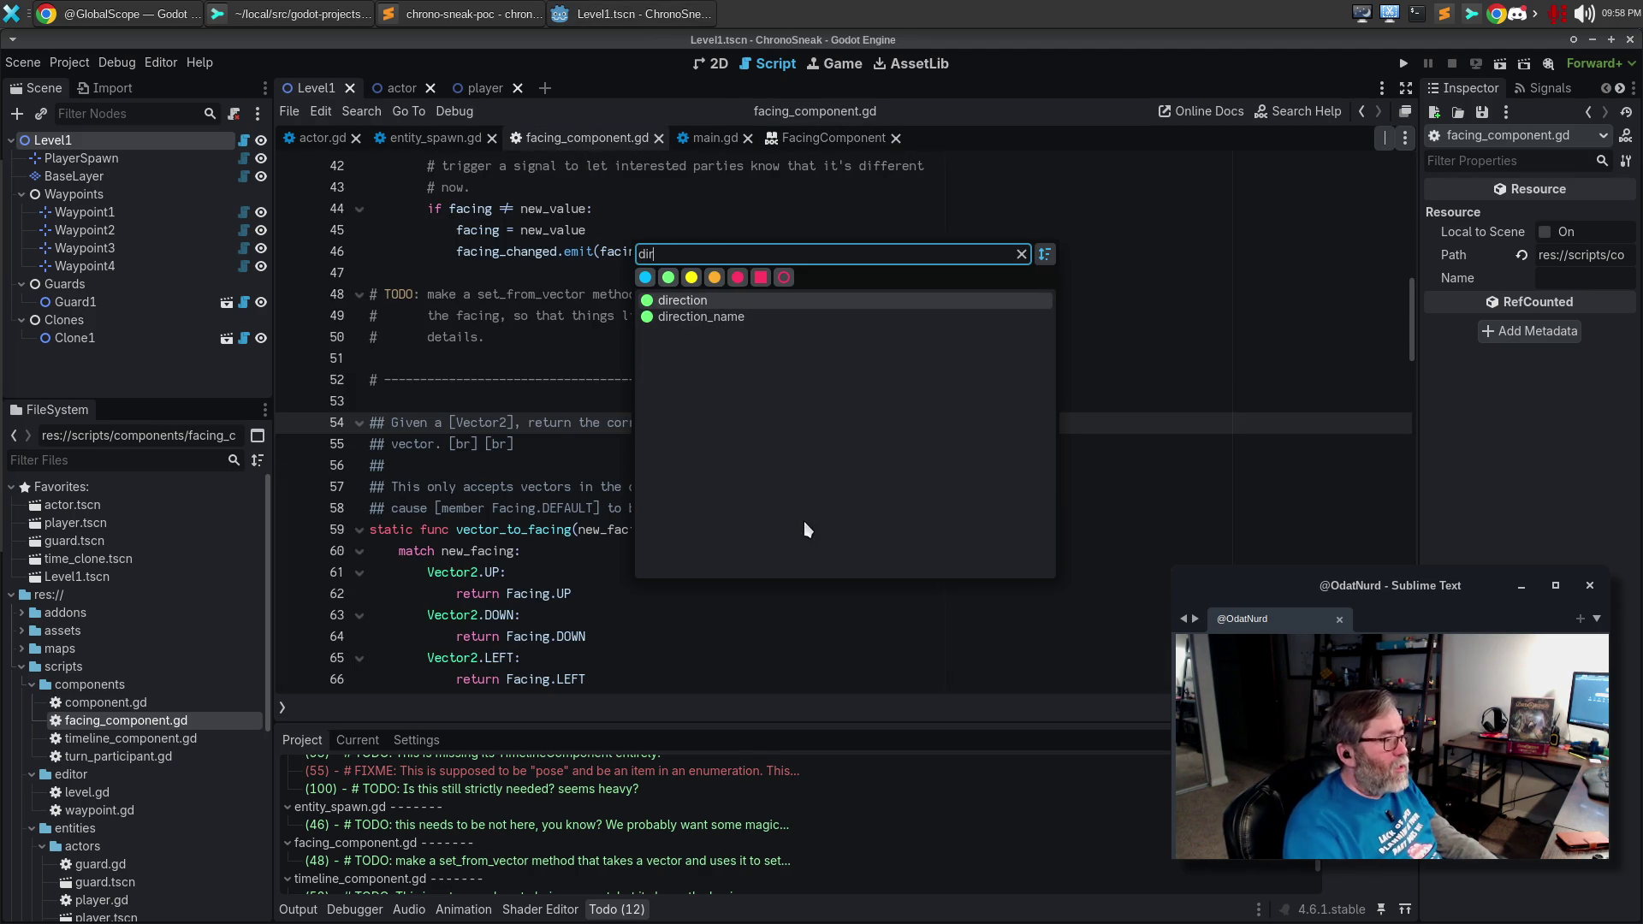
key(Return)
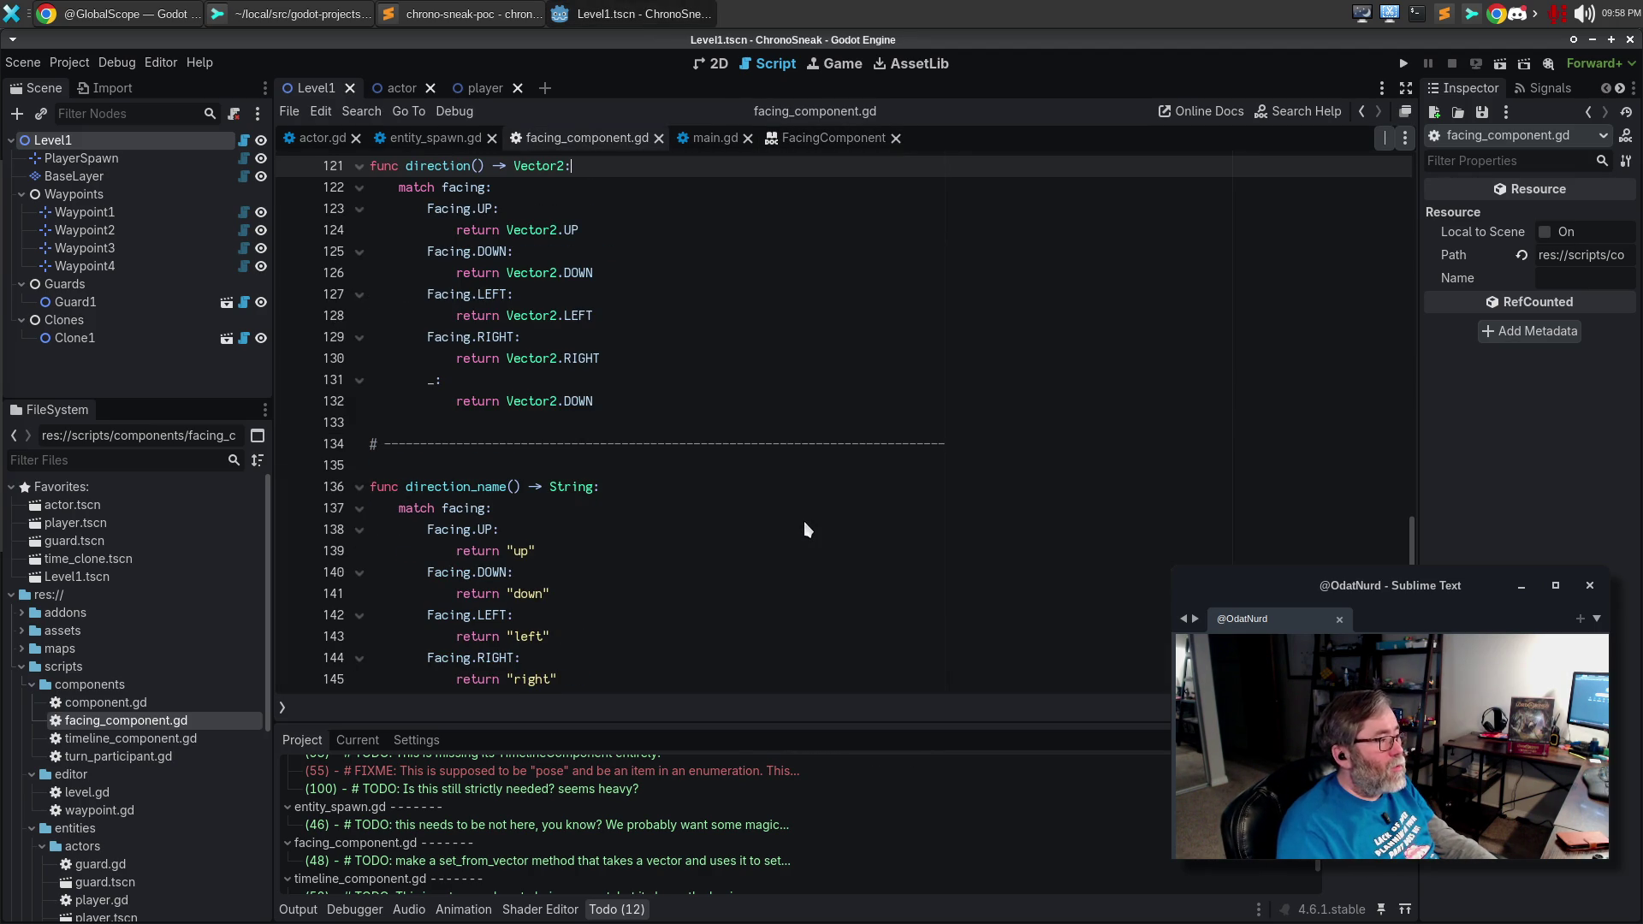
scroll(804, 521, up, 2)
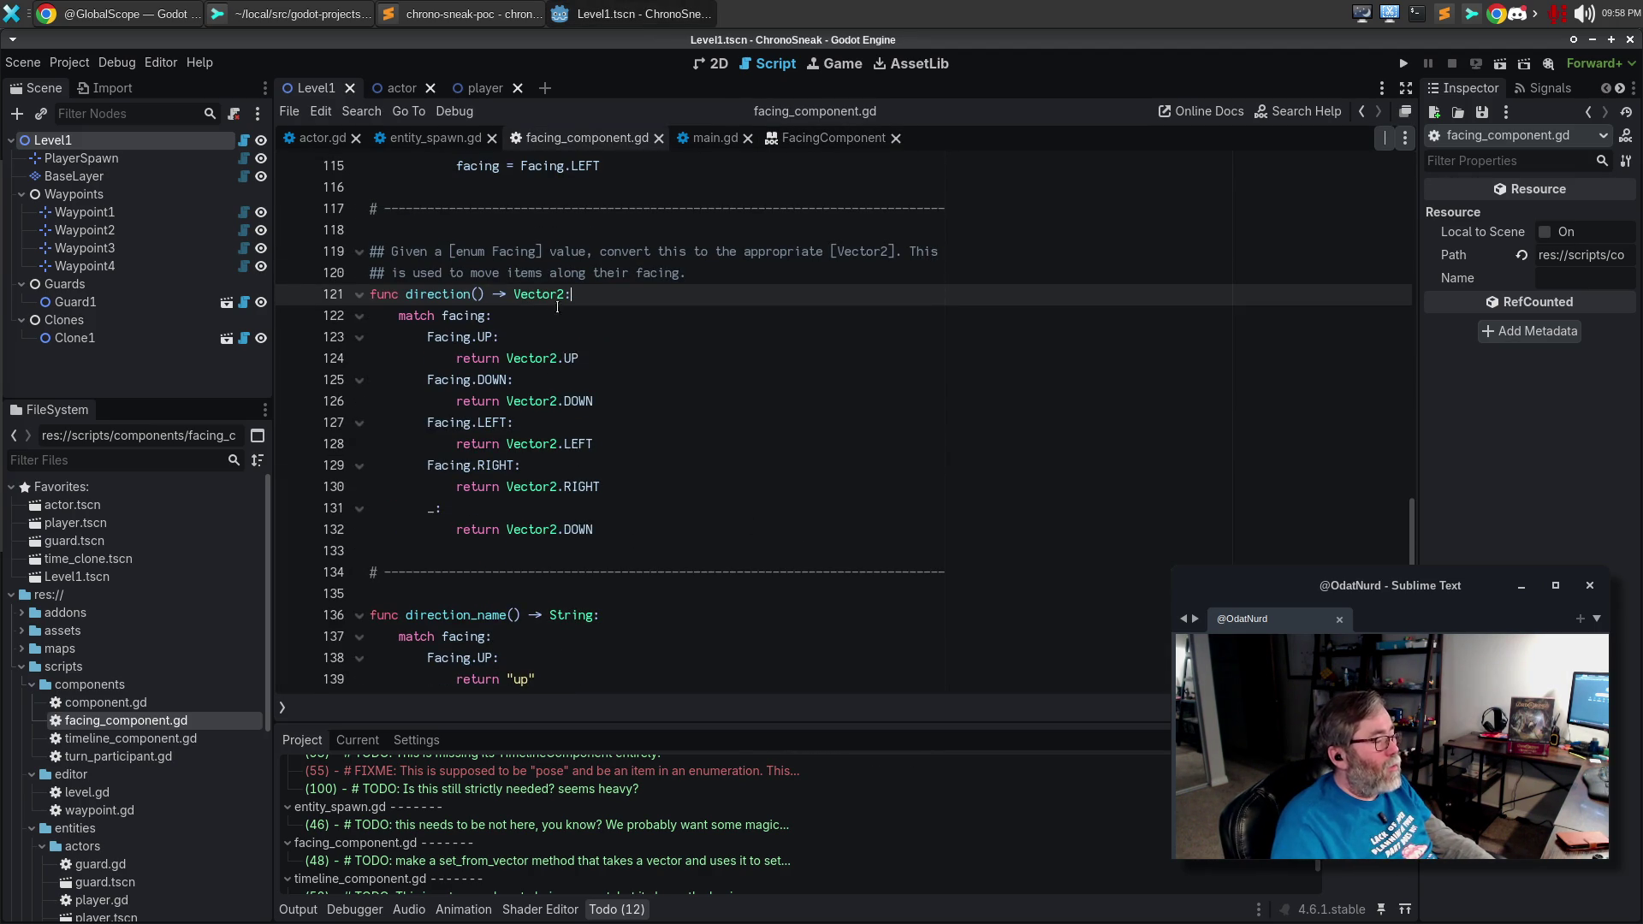
scroll(707, 350, up, 20)
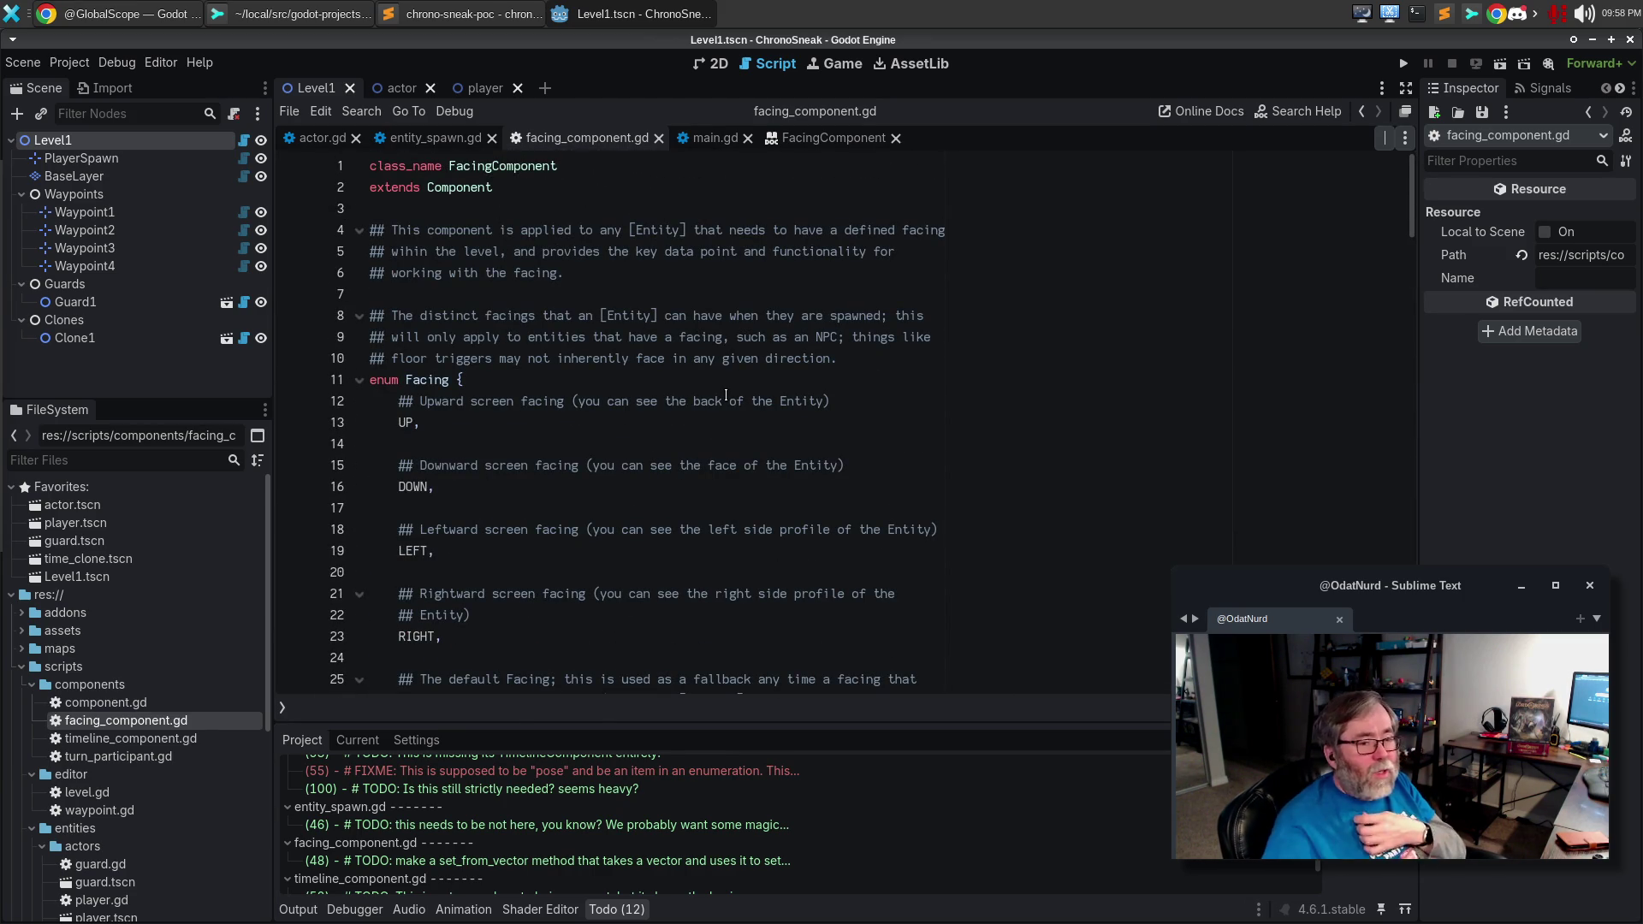
scroll(593, 479, down, 2)
scroll(593, 479, down, 8)
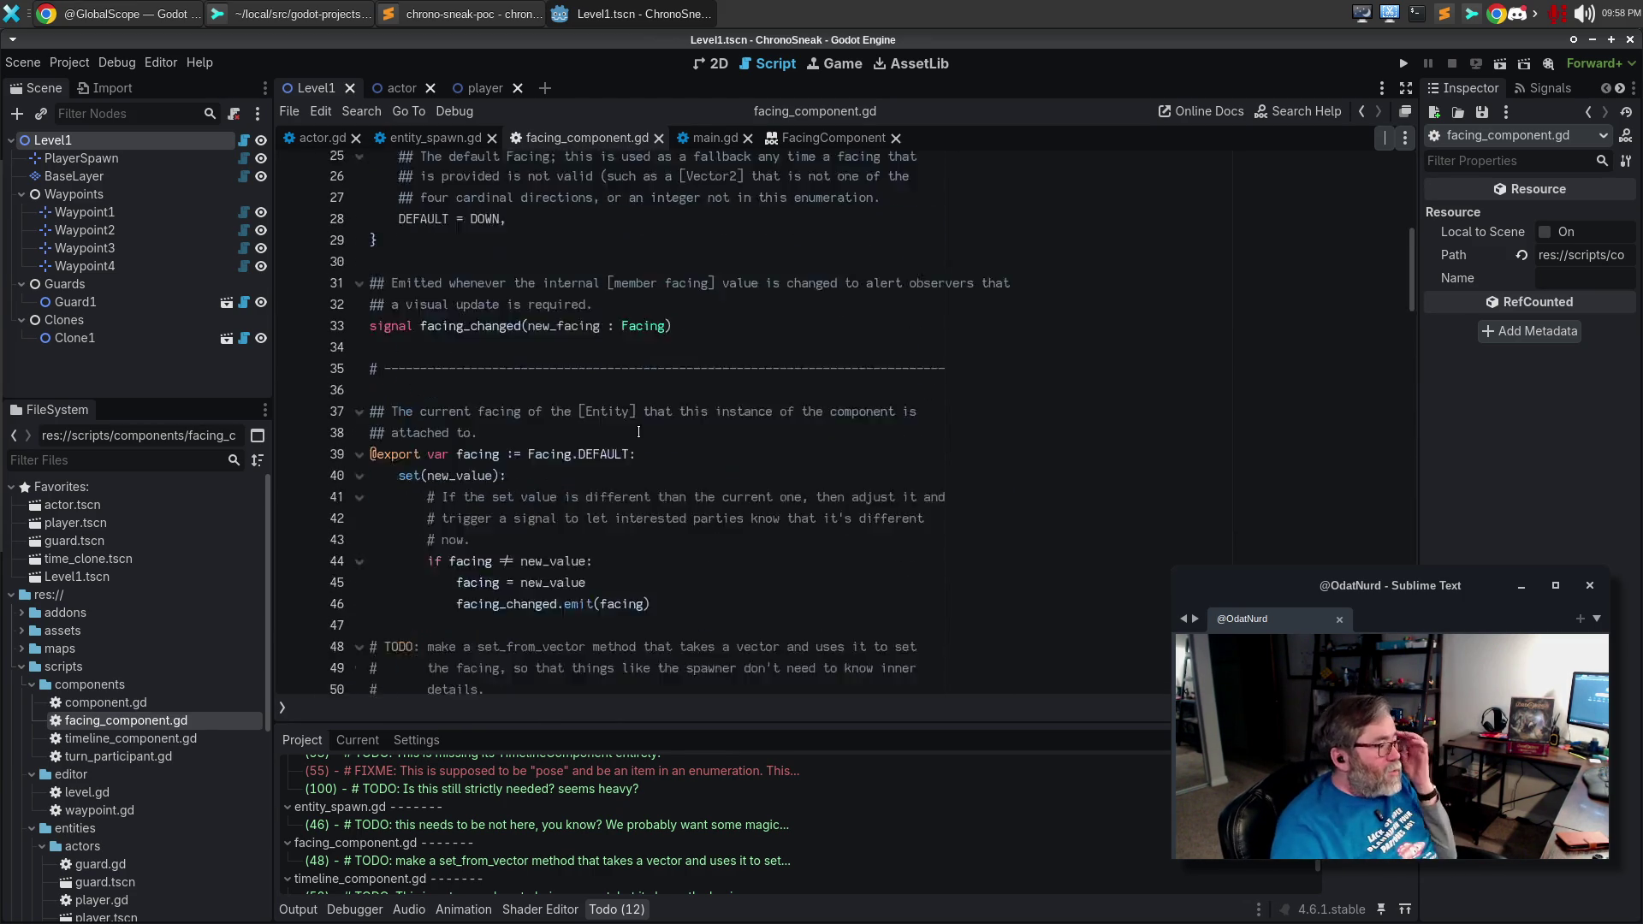
scroll(716, 329, down, 5)
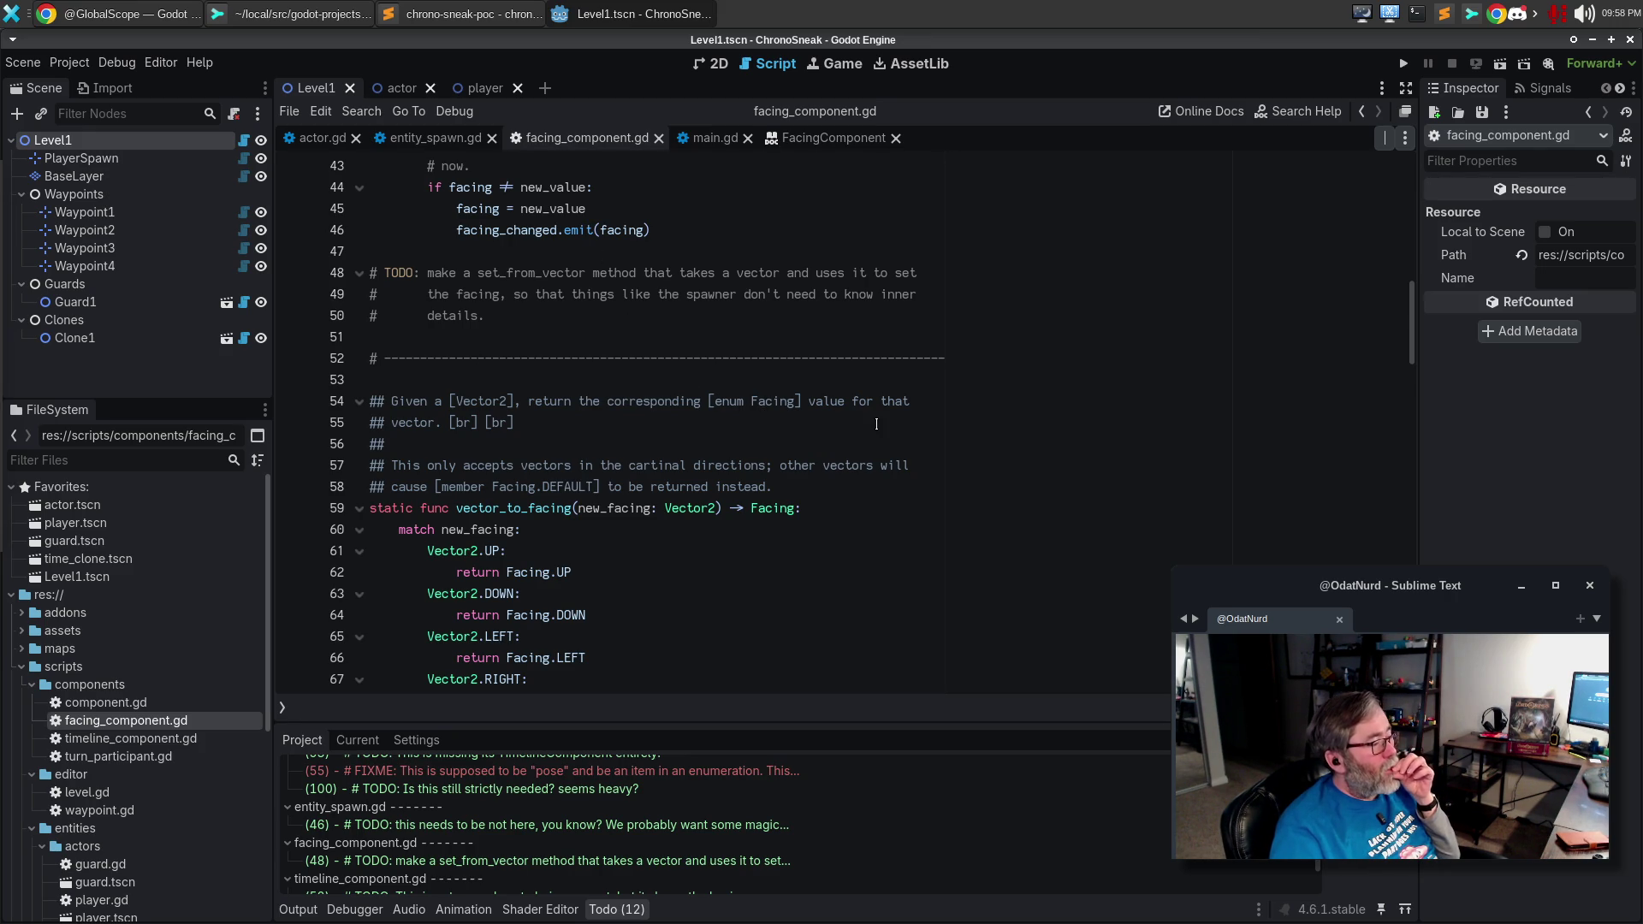
Try 'enum' instead of 'member' in the Facing.DEFAULT reference, check the docs, then undo it.
double_click(447, 486)
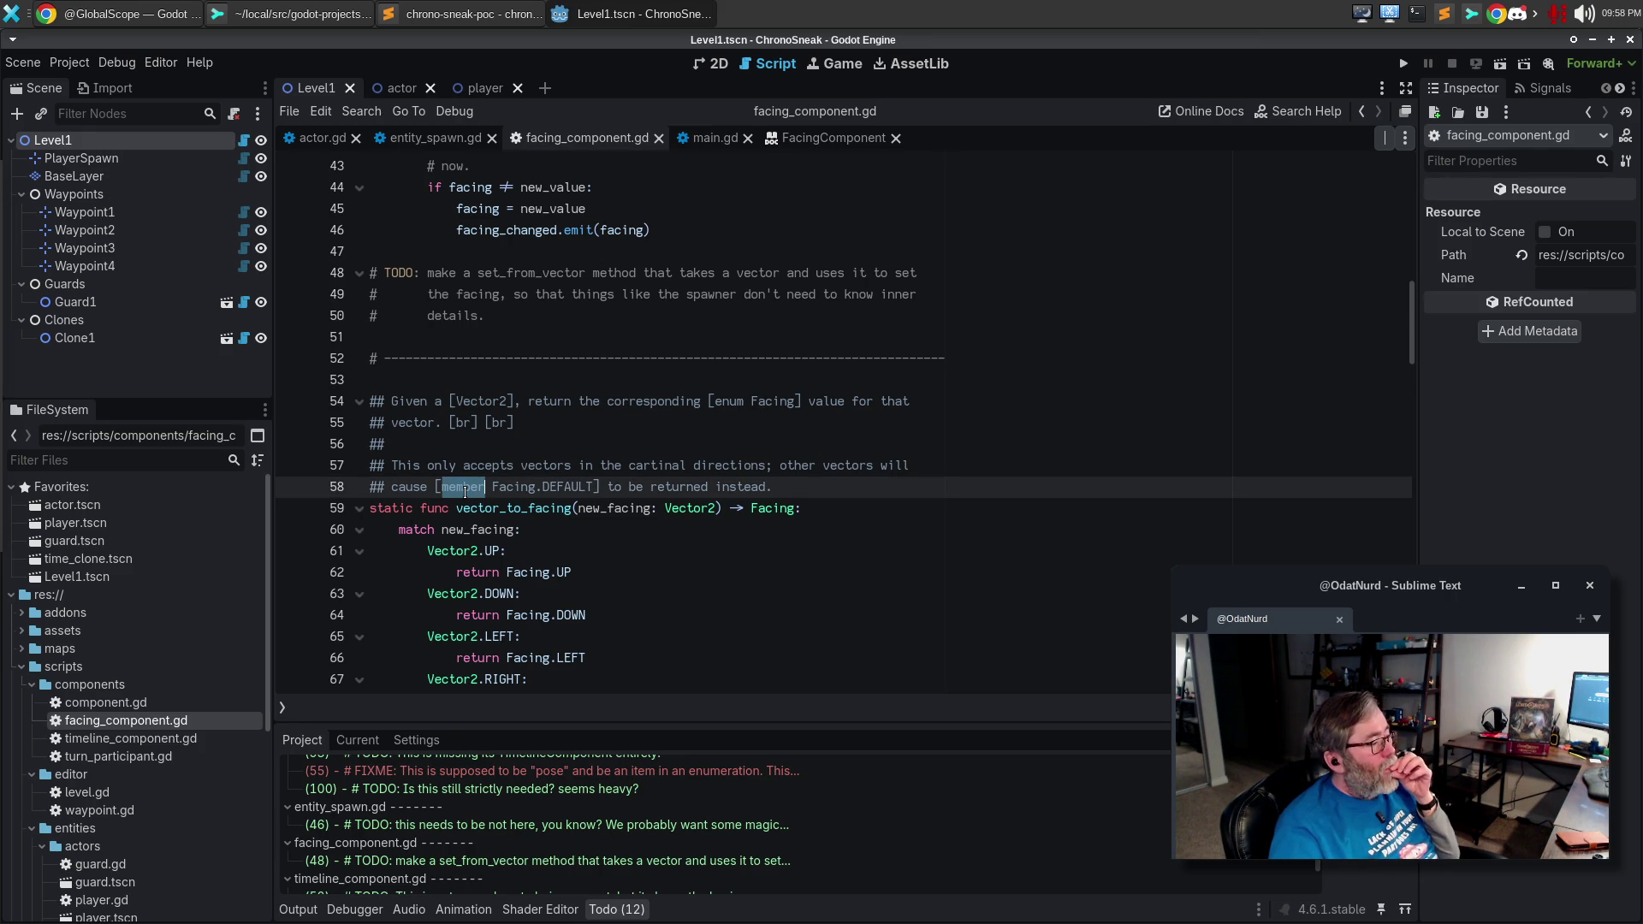
text(enum)
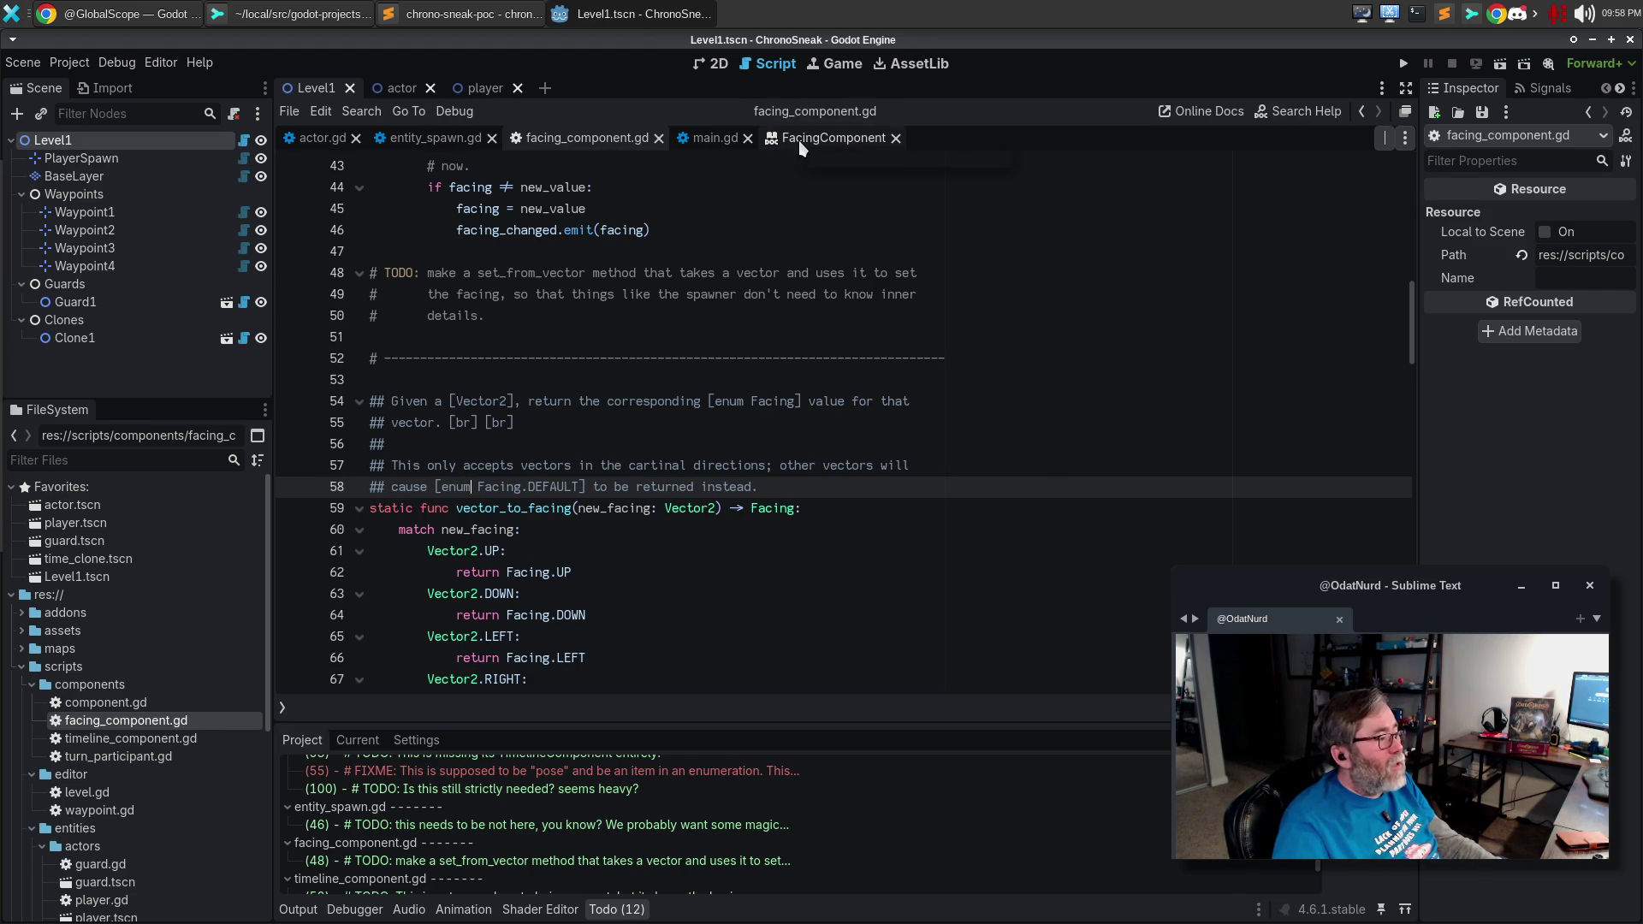
click(798, 140)
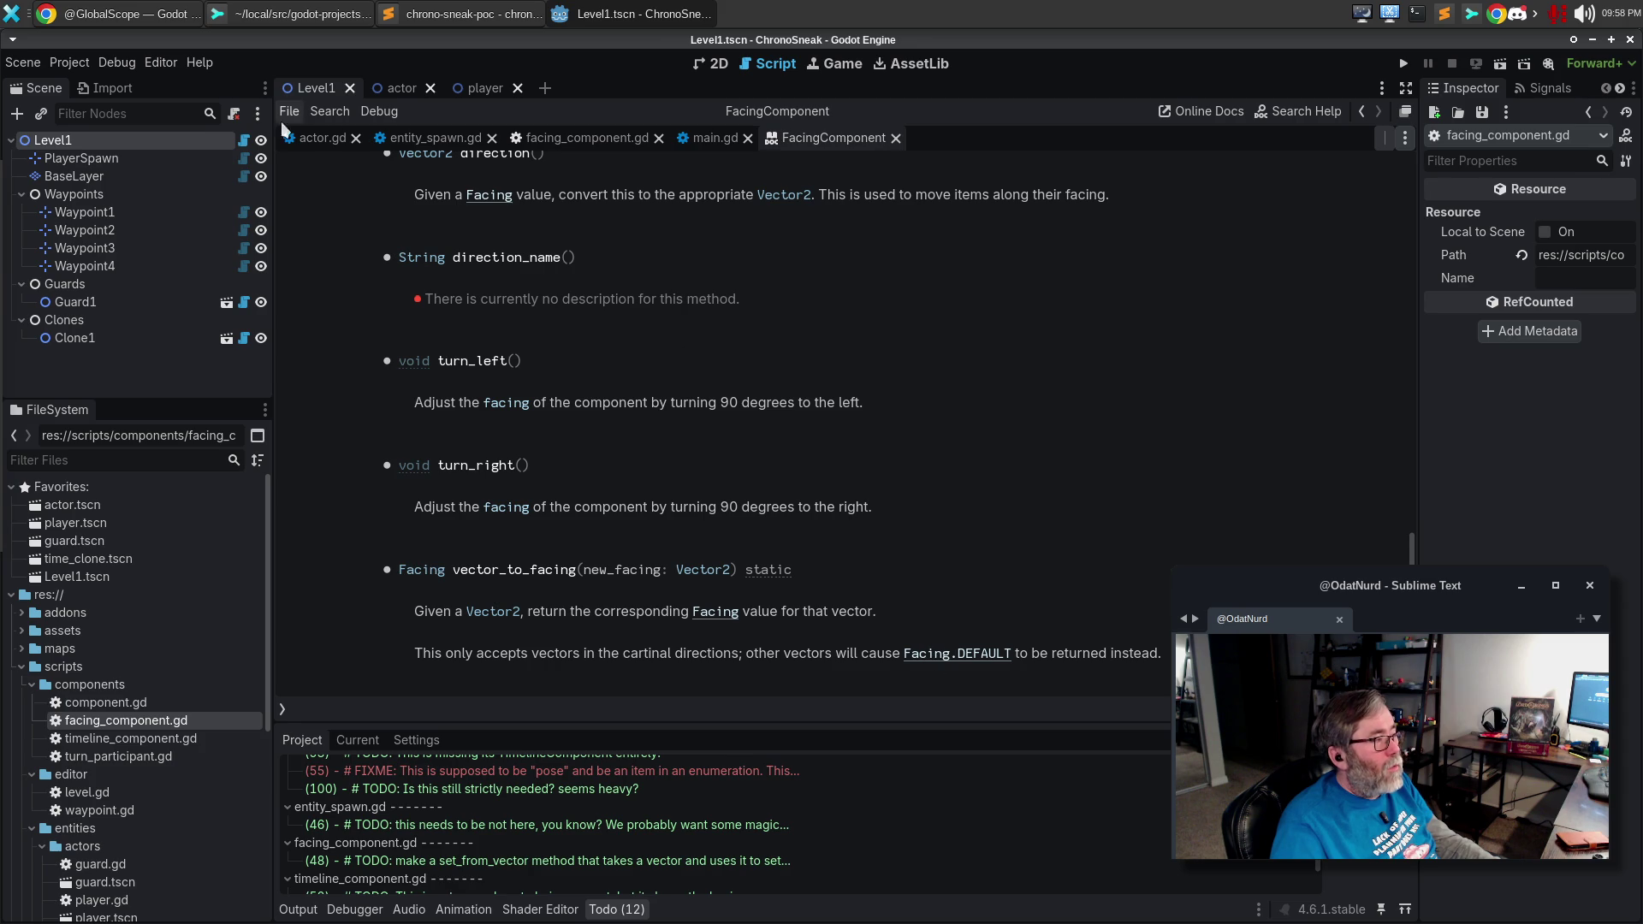
click(598, 139)
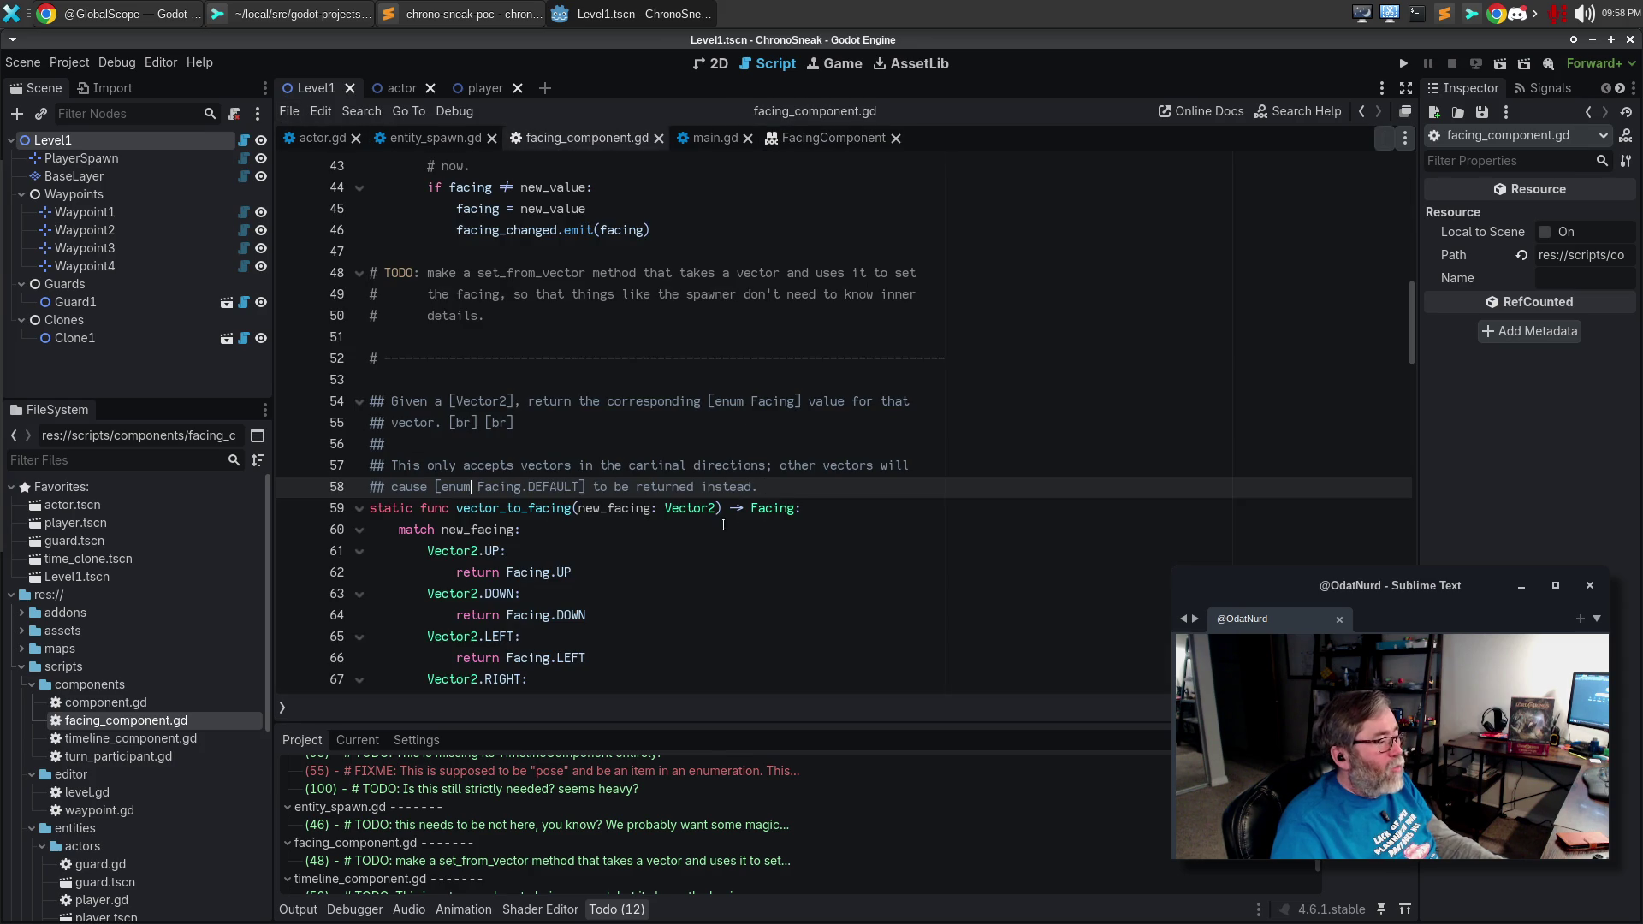
key(ctrl+z)
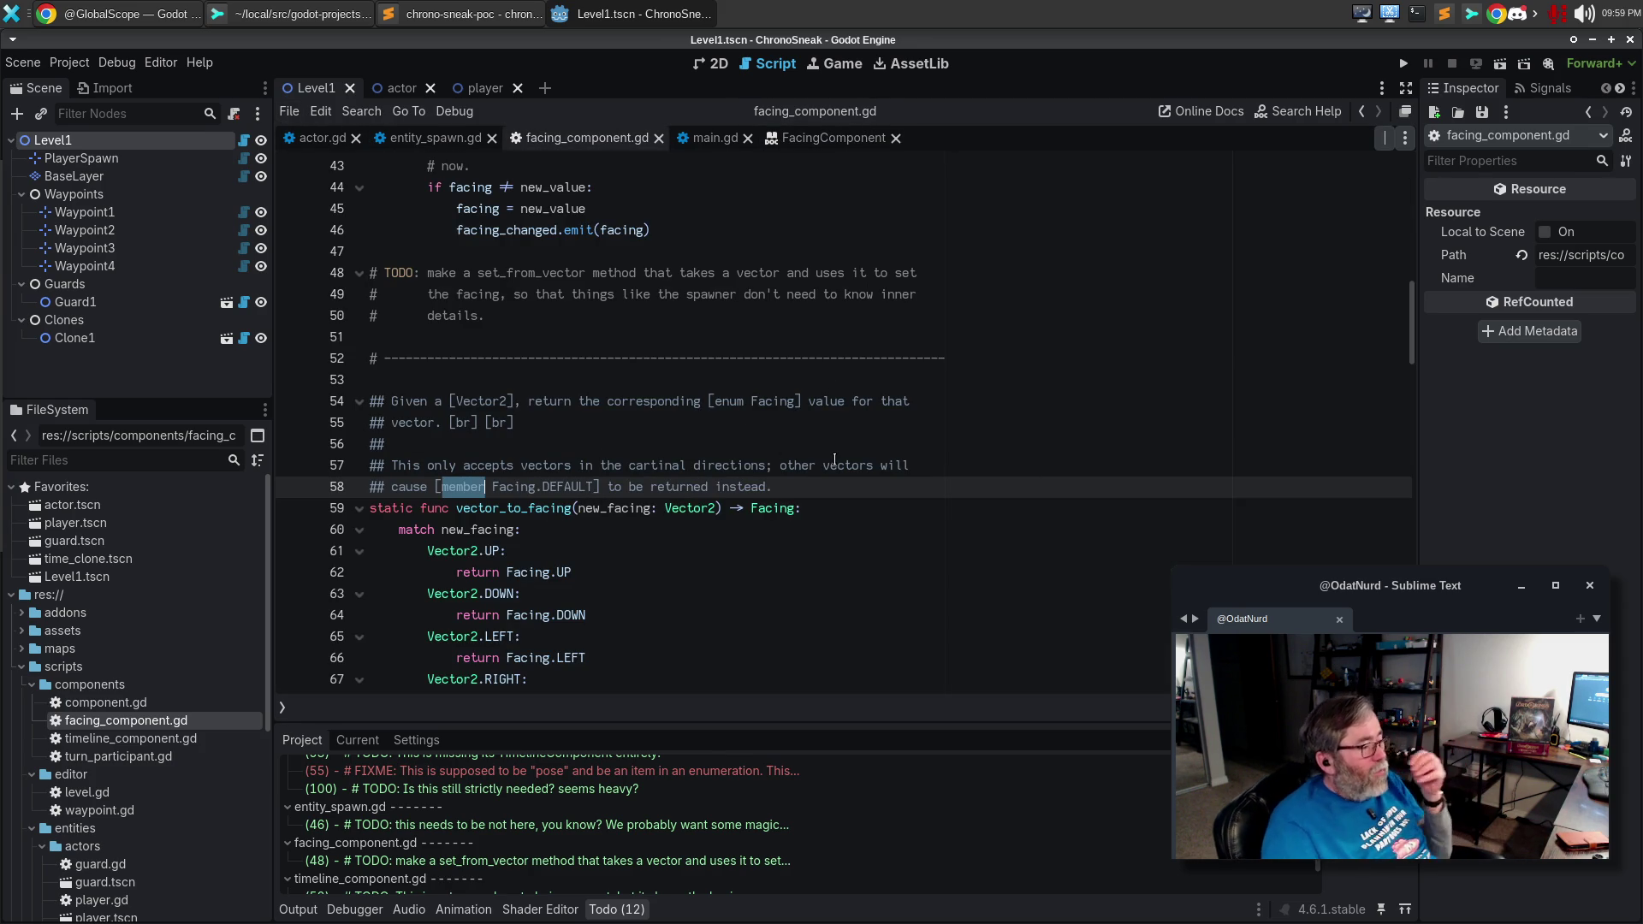
Make the turn_left description end with 'from its current orientation.'.
scroll(743, 415, down, 2)
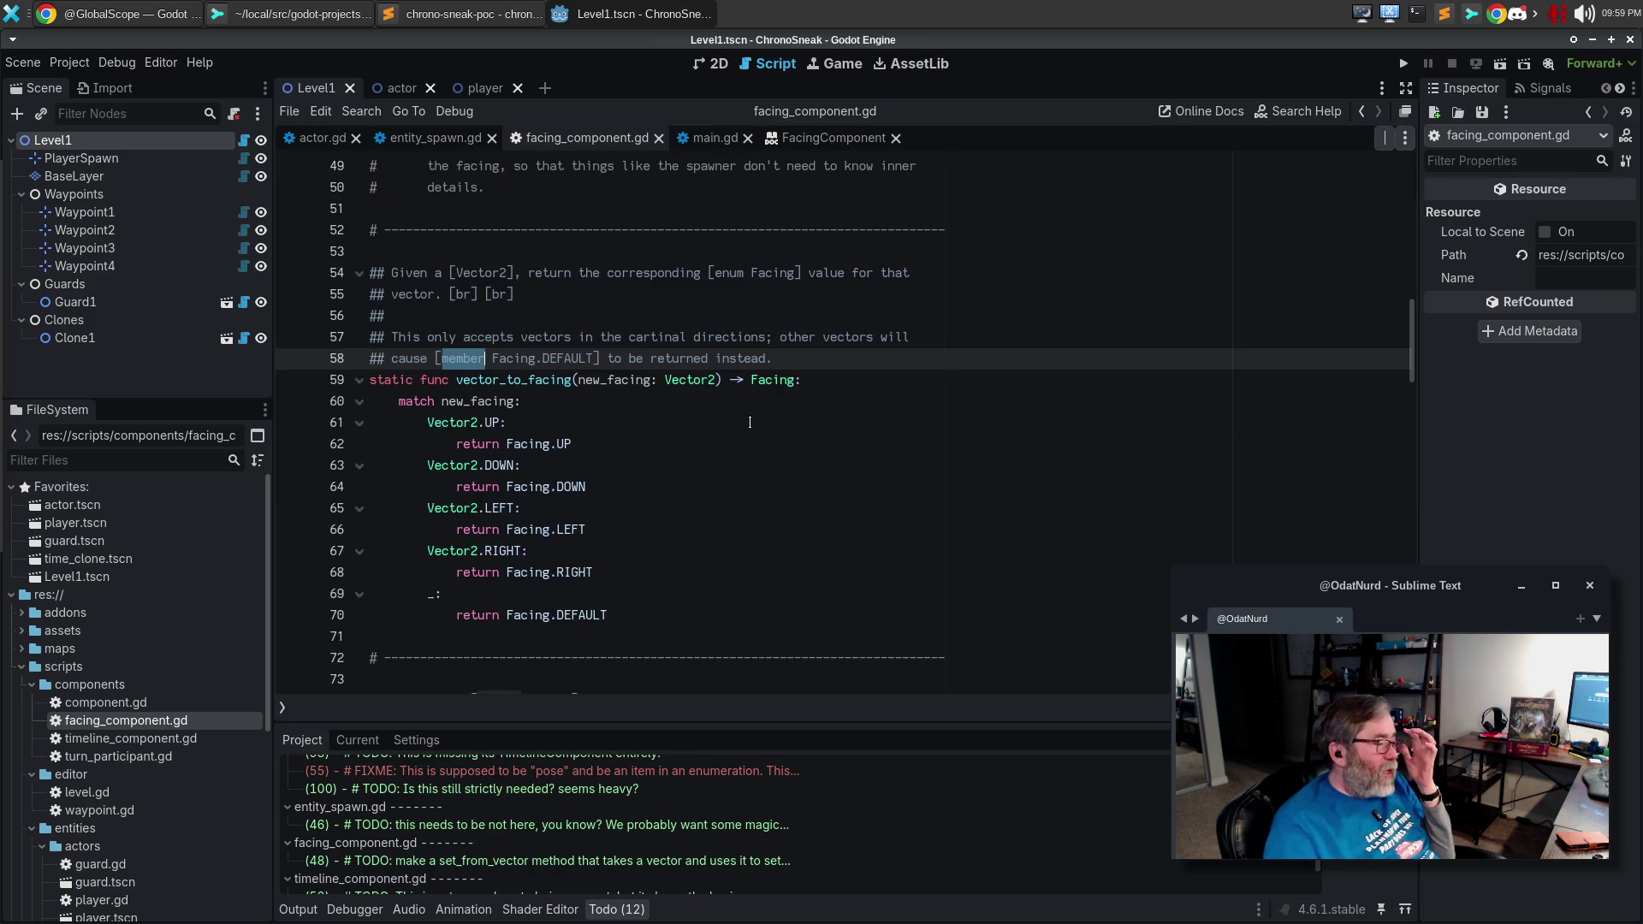
scroll(777, 409, down, 3)
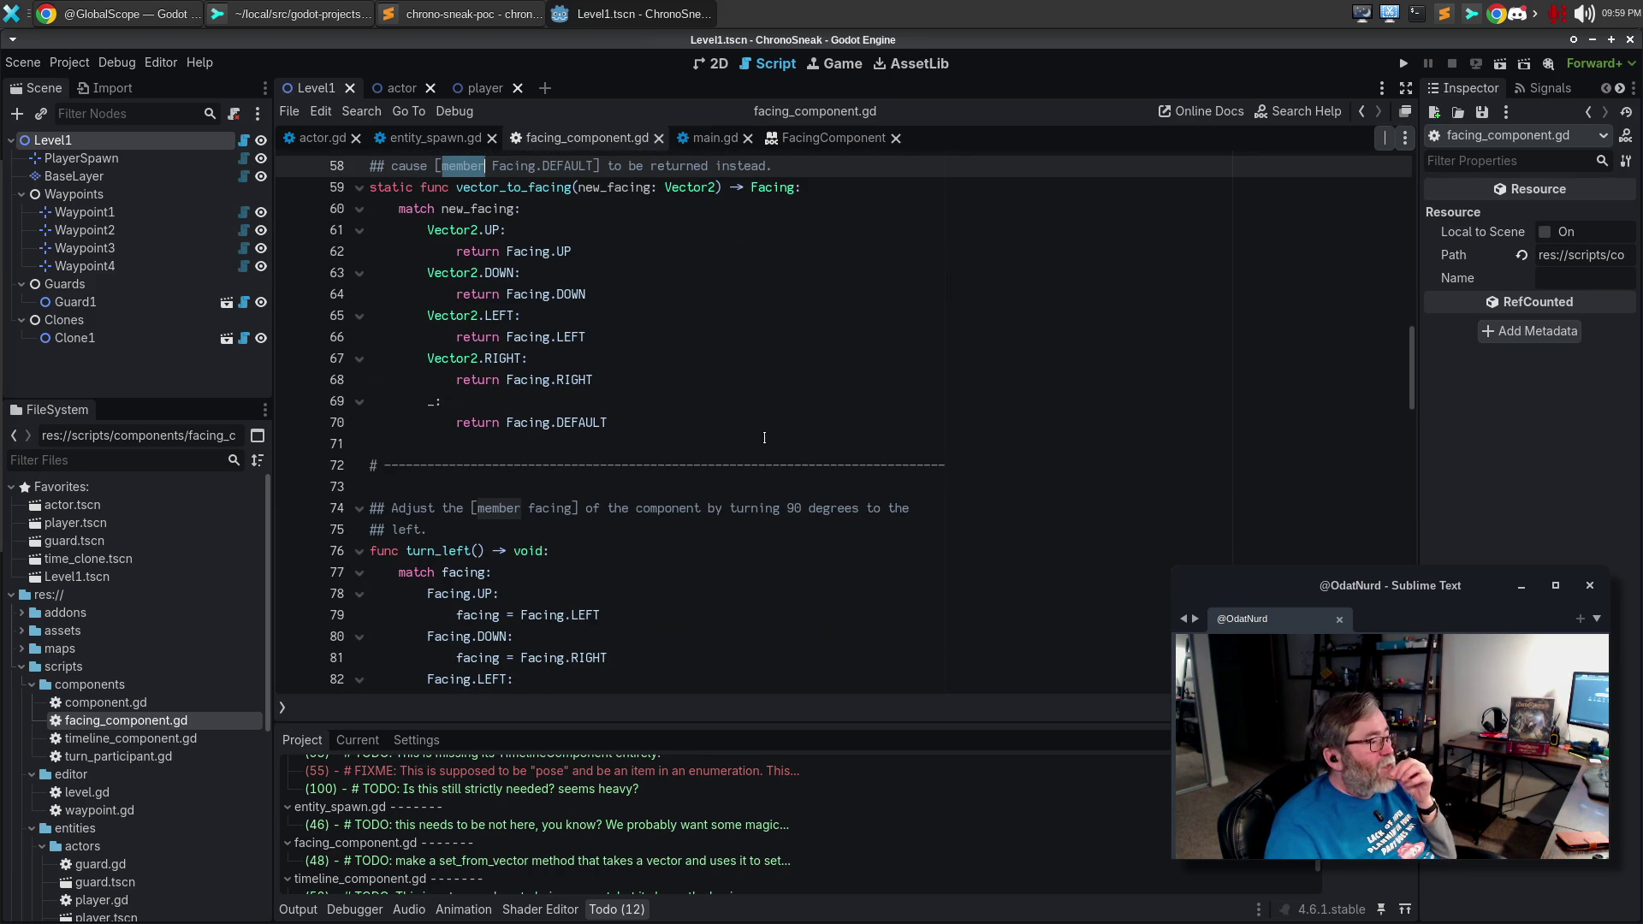
click(707, 532)
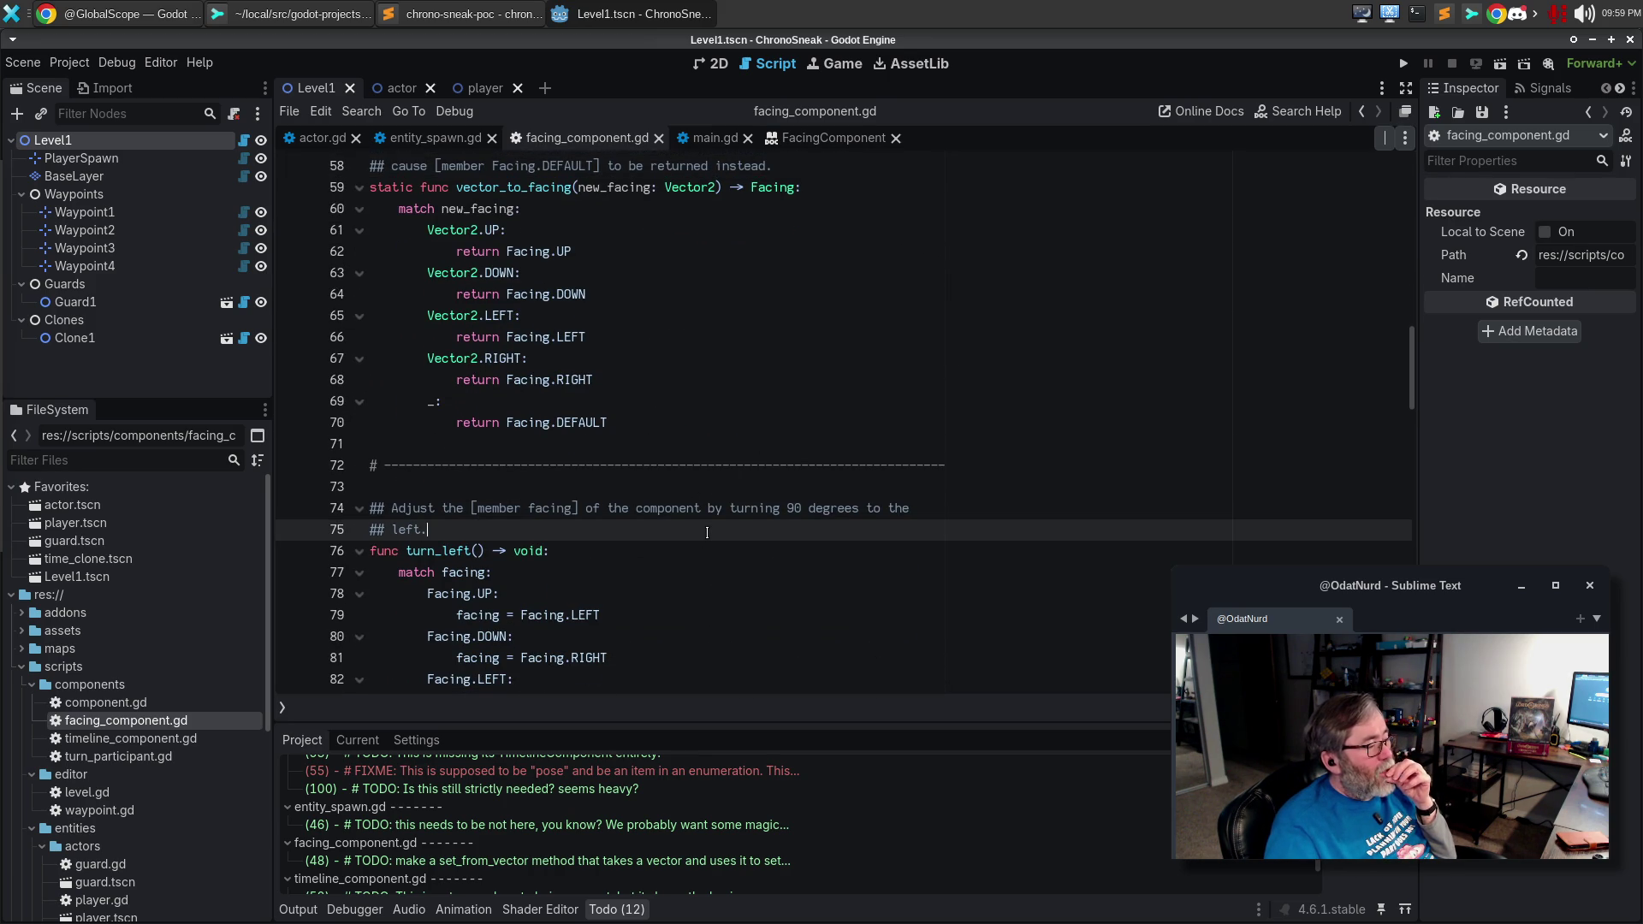
key(BackSpace)
text(from)
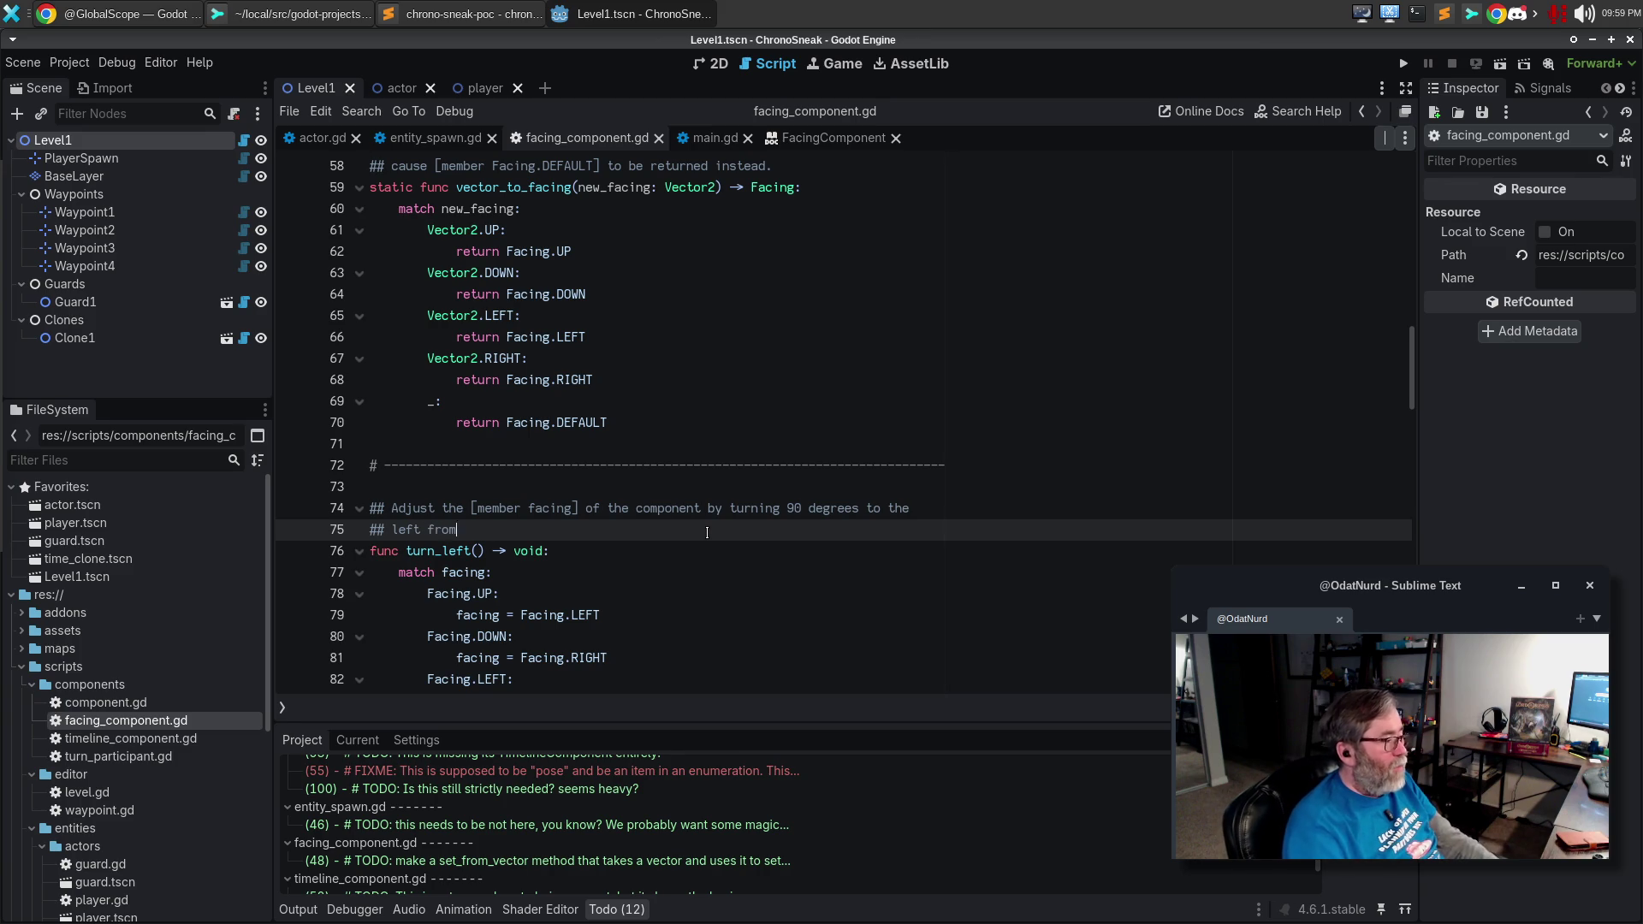
text( its current f)
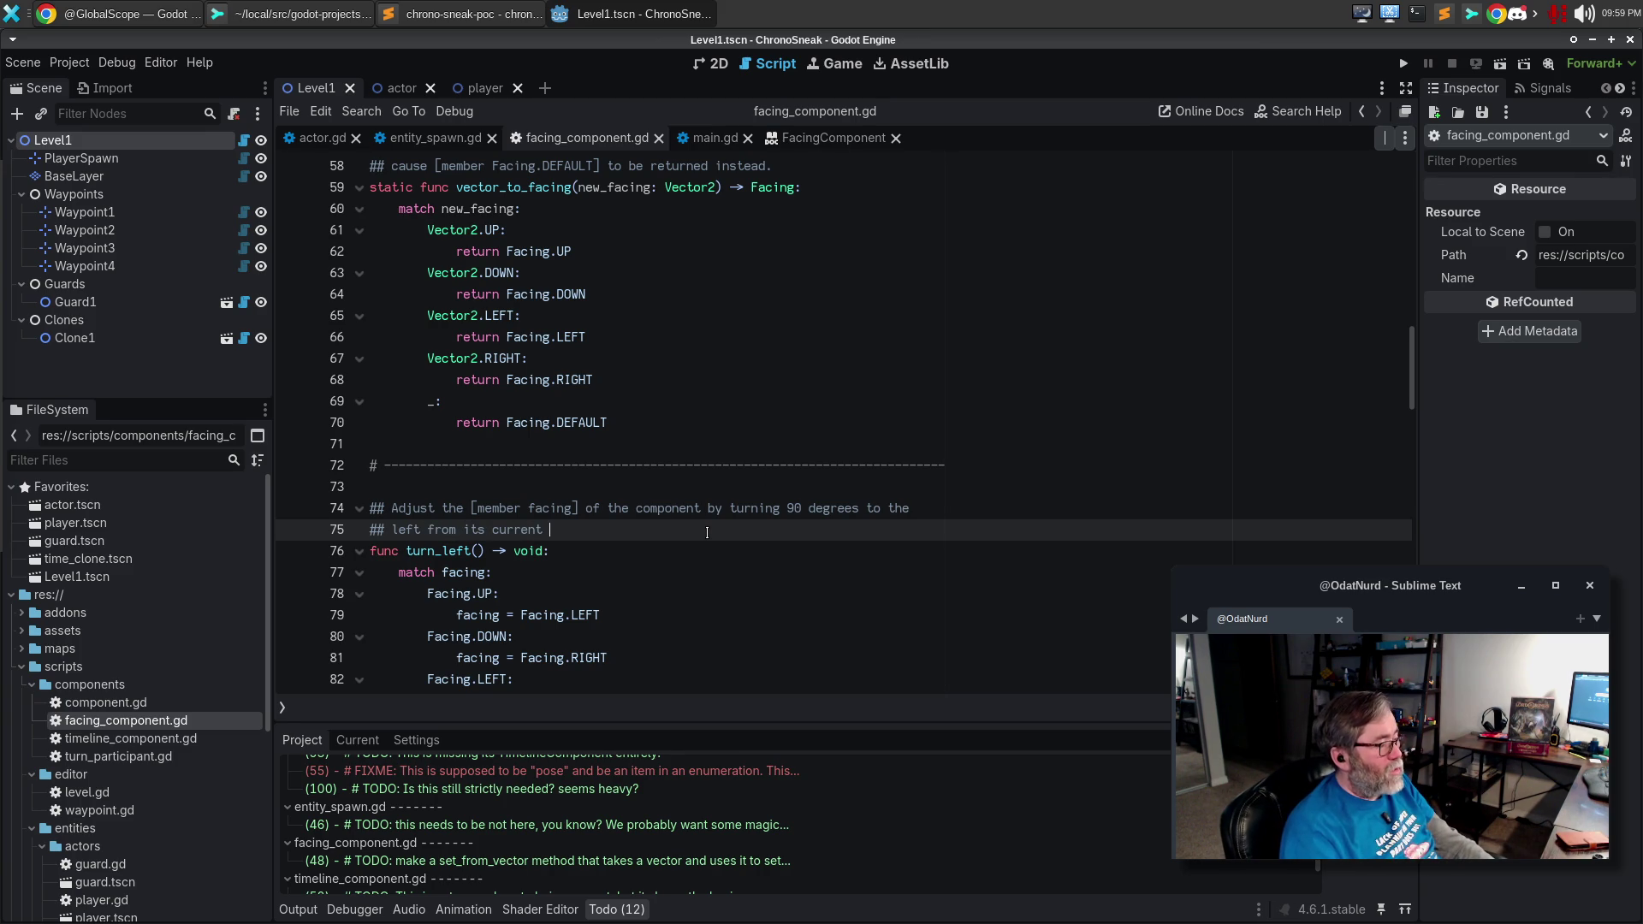
key(BackSpace)
text(ientation.)
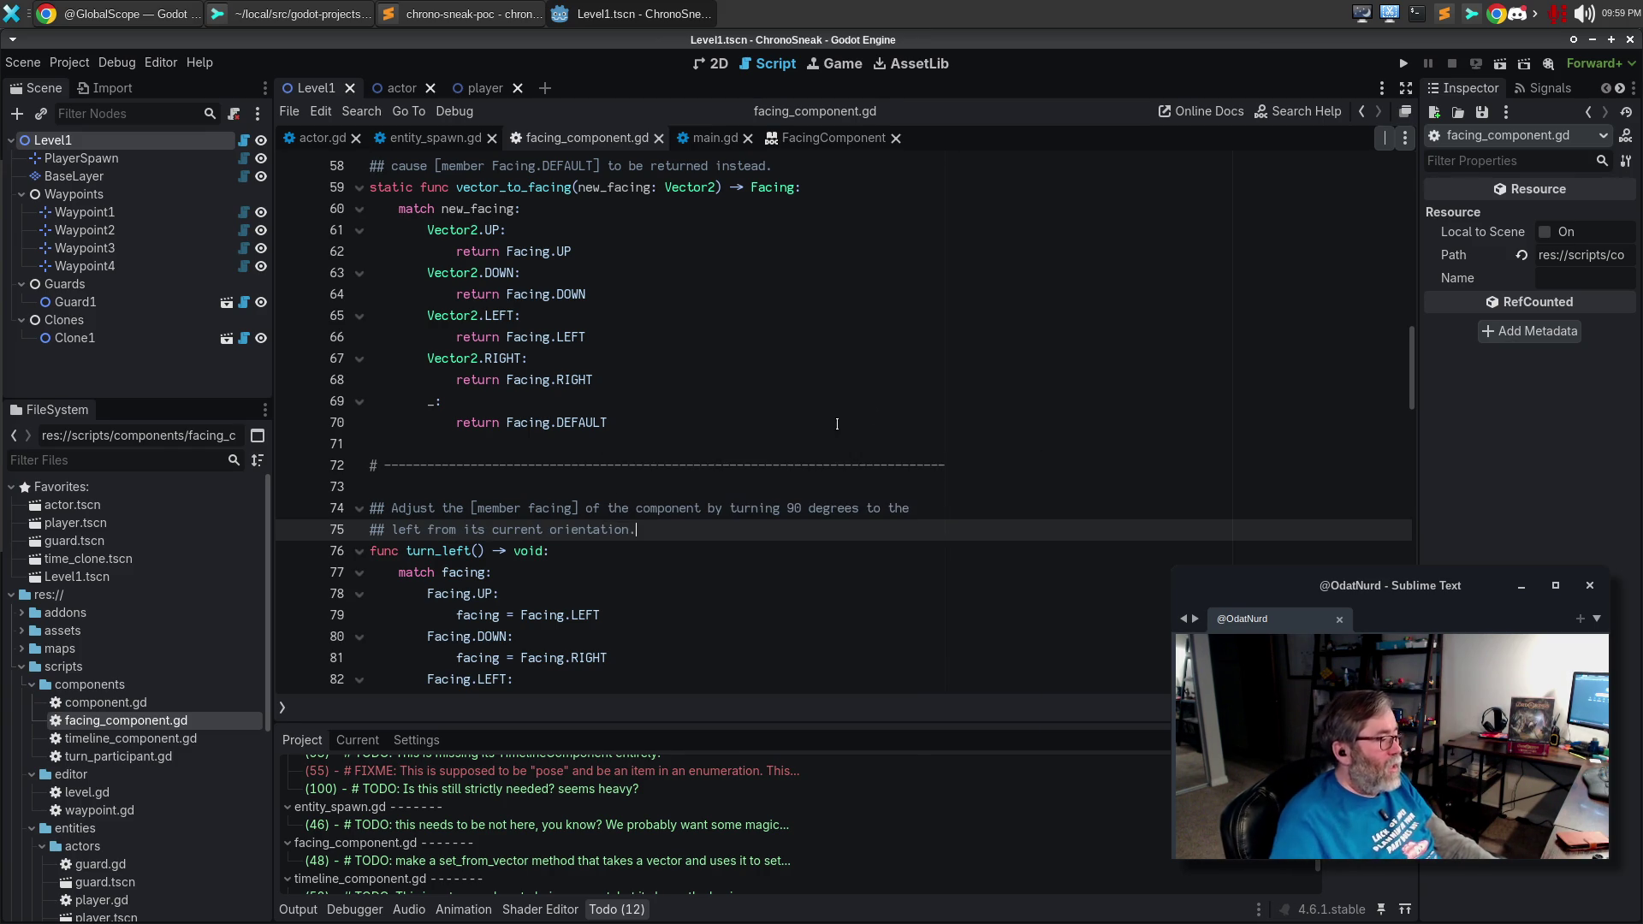
Make the turn_right description end with 'from its current orientation.'.
scroll(685, 464, down, 6)
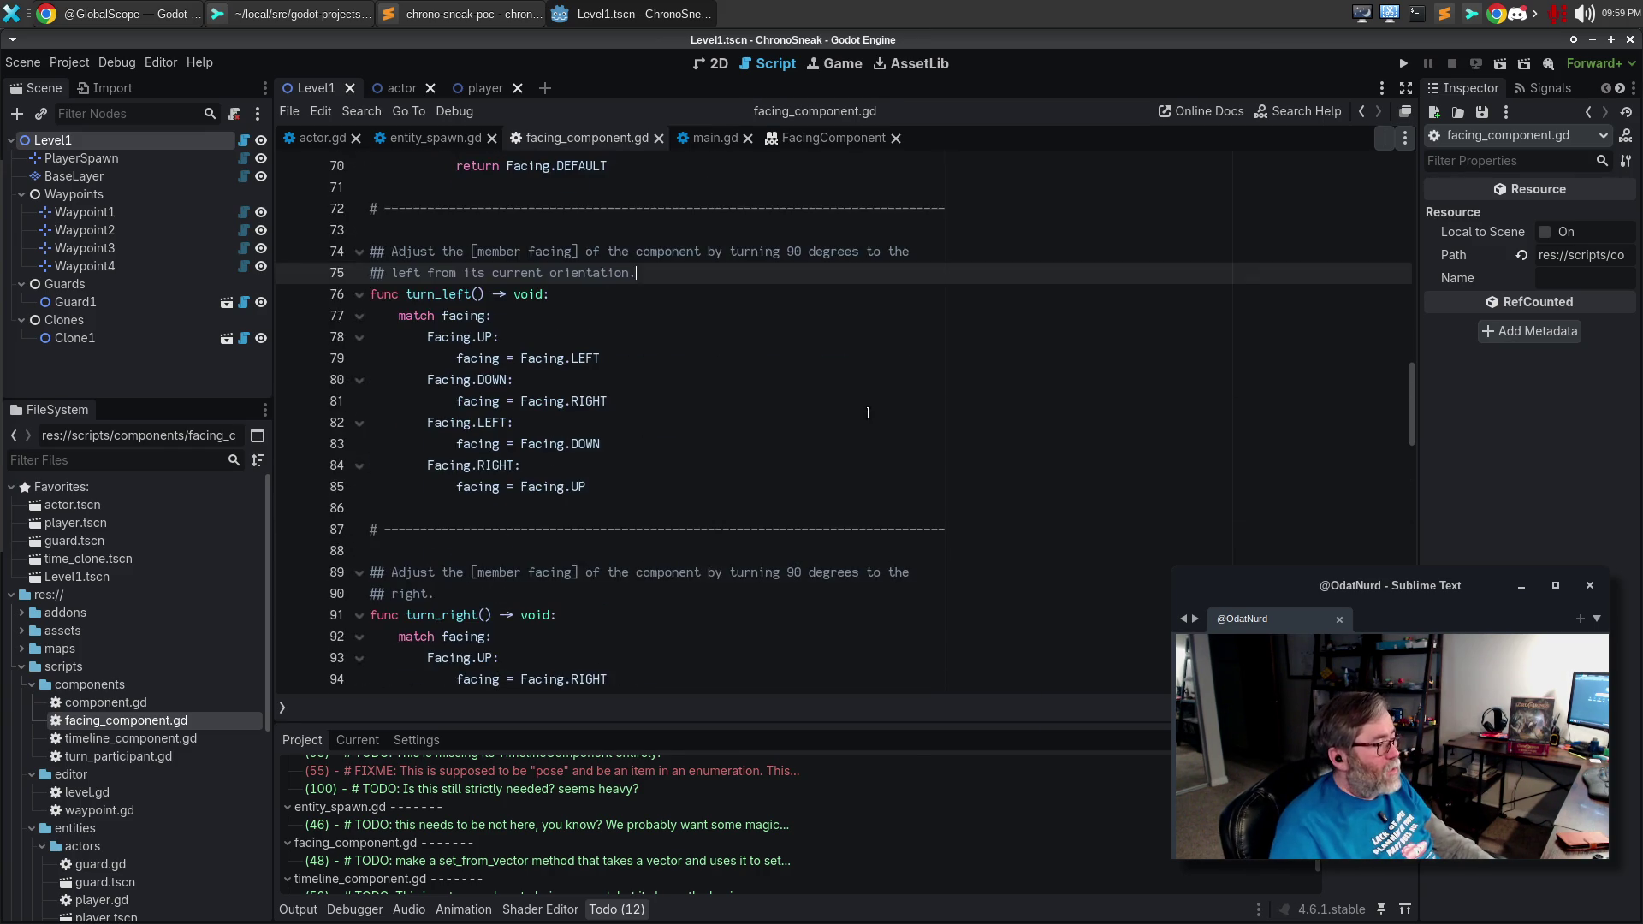
click(685, 464)
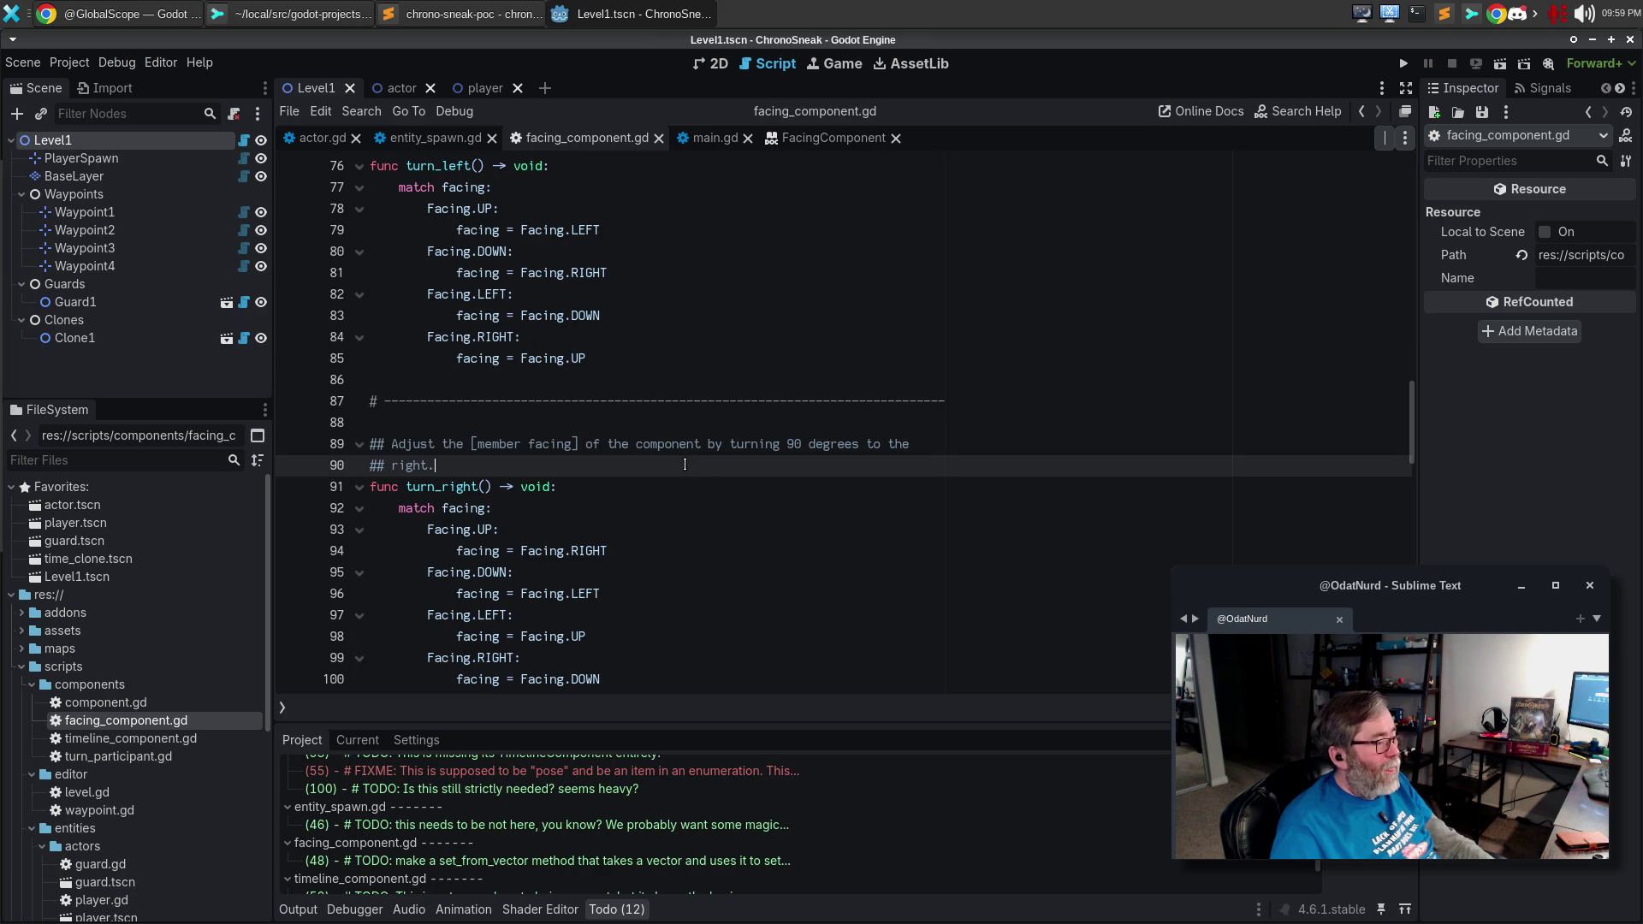
key(BackSpace)
text(fro its)
key(BackSpace)
key(BackSpace)
key(BackSpace)
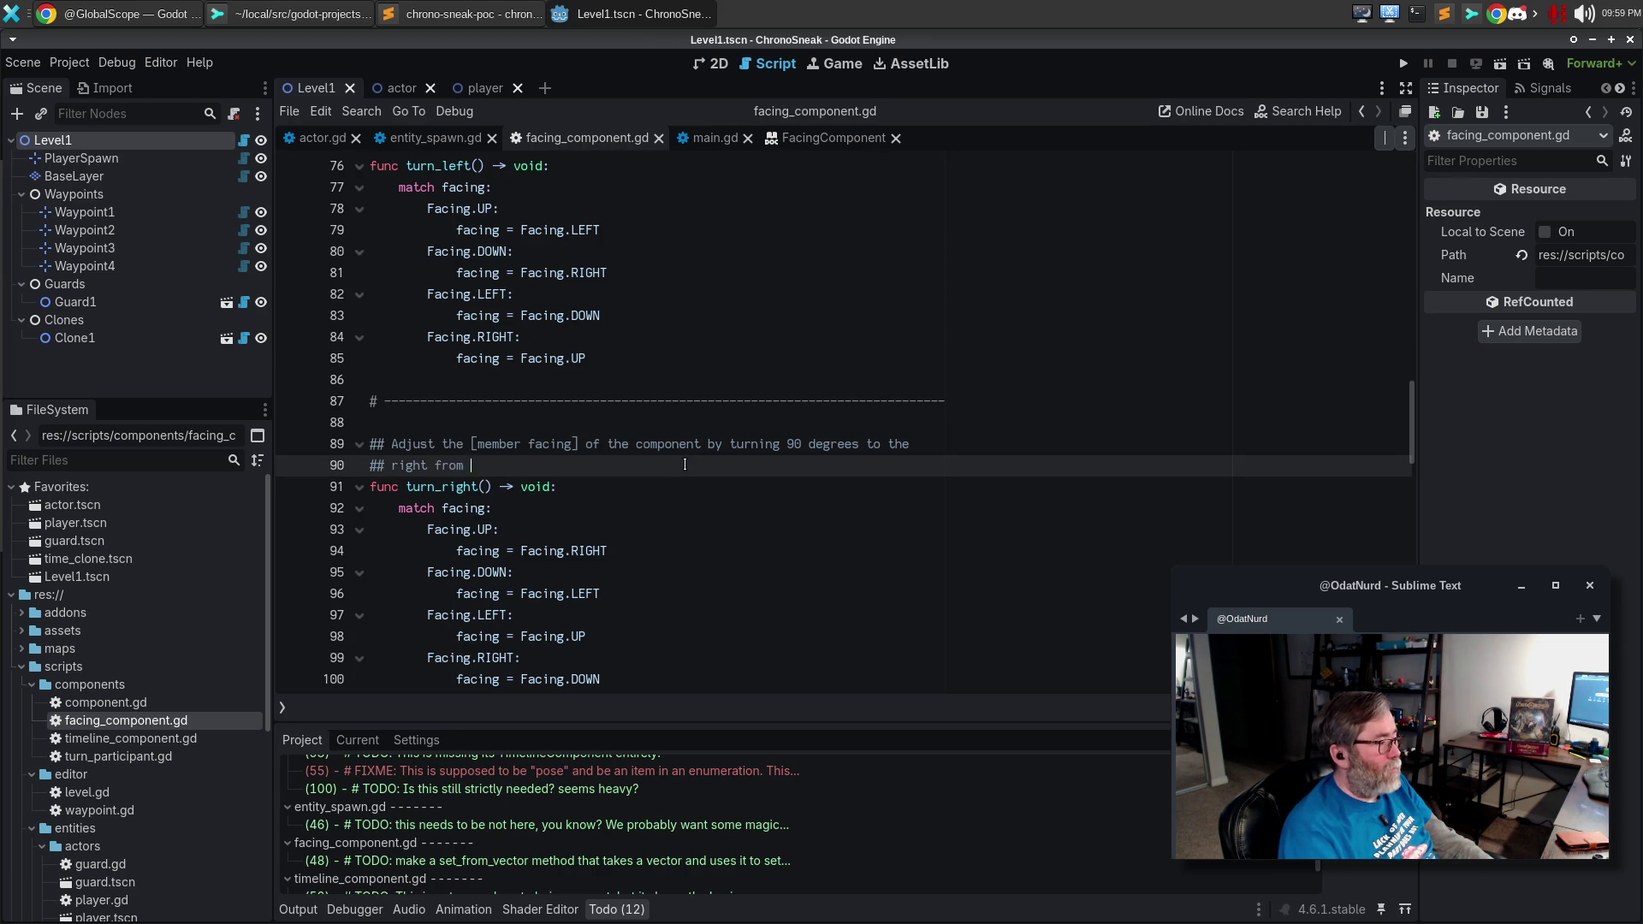
text(current or)
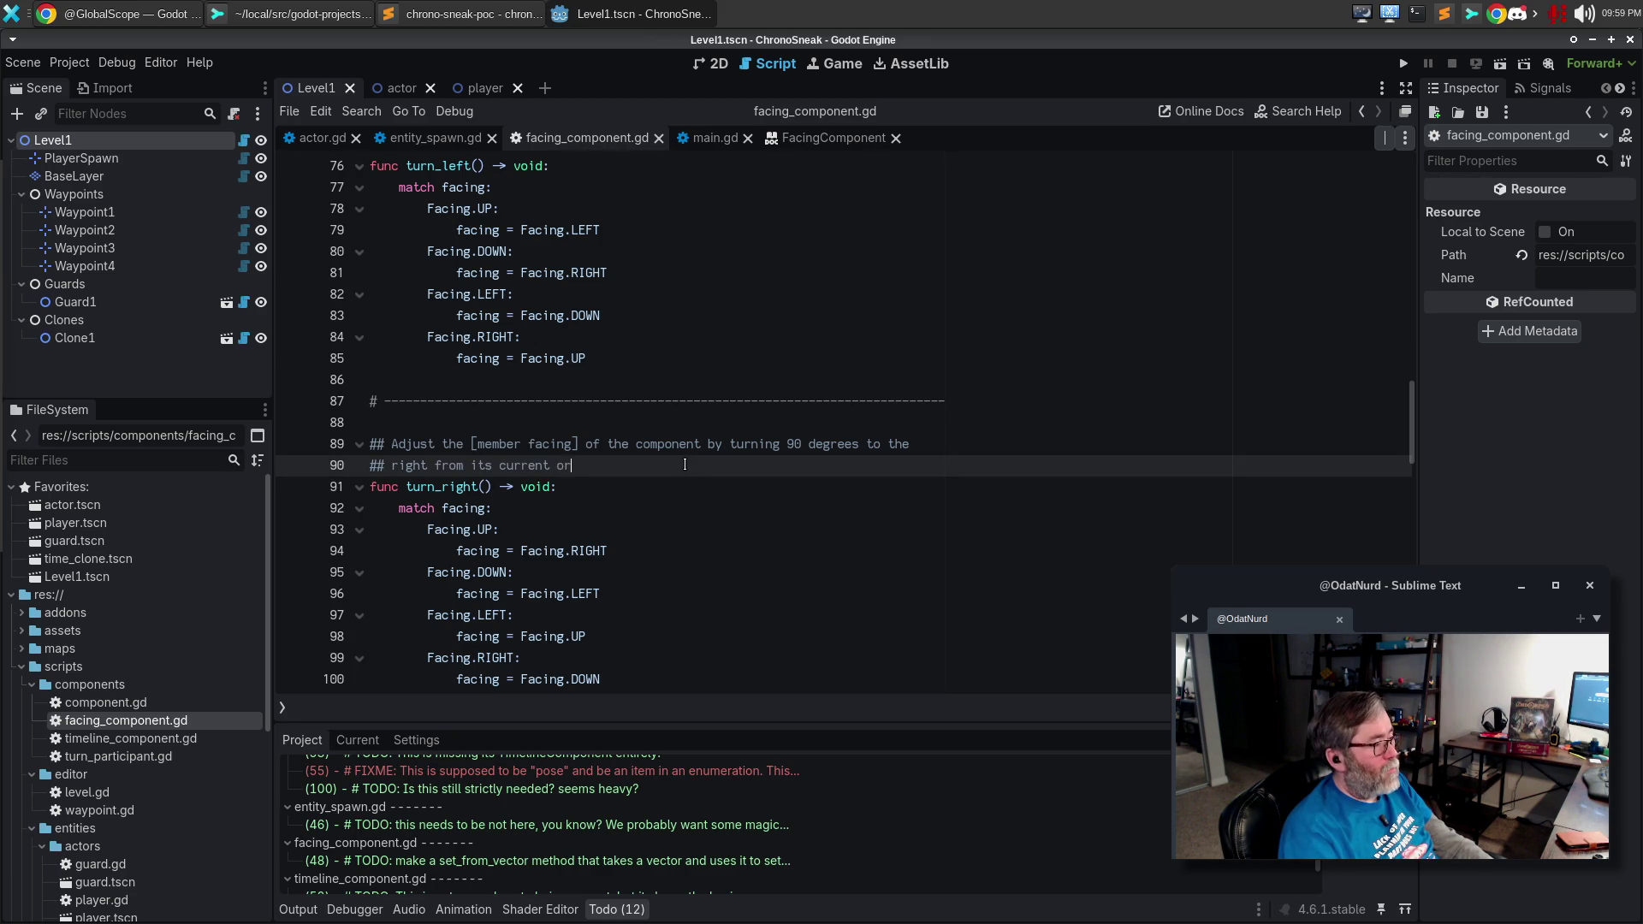
text(ientation.)
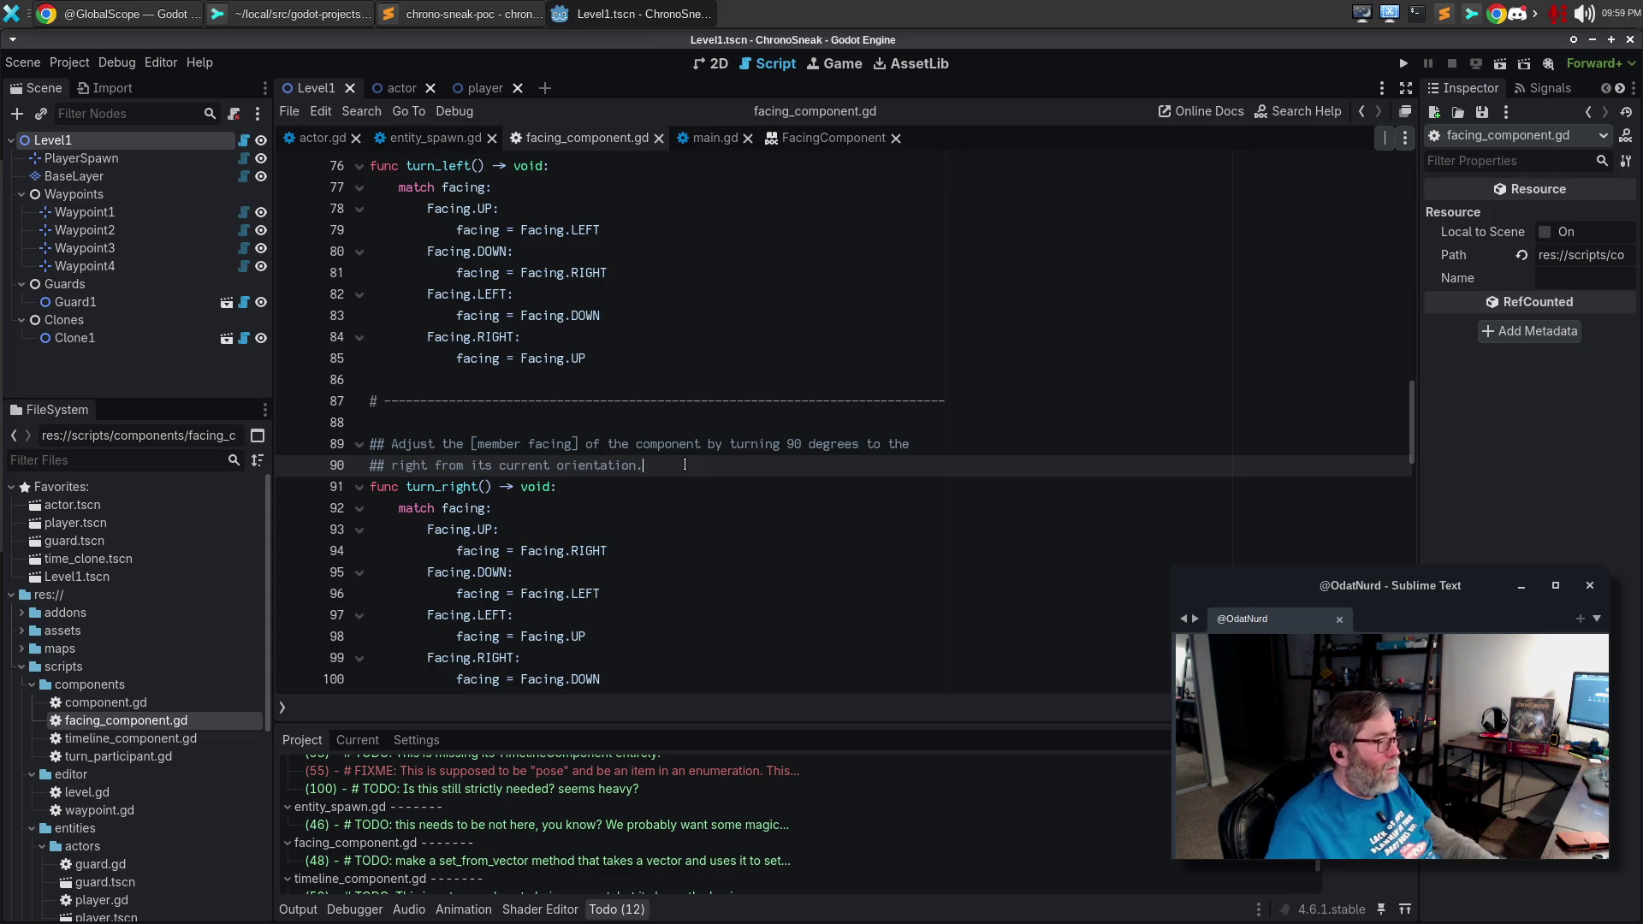
Make the about_face description end with 'from its current orientation.'.
scroll(638, 430, down, 3)
scroll(716, 425, up, 1)
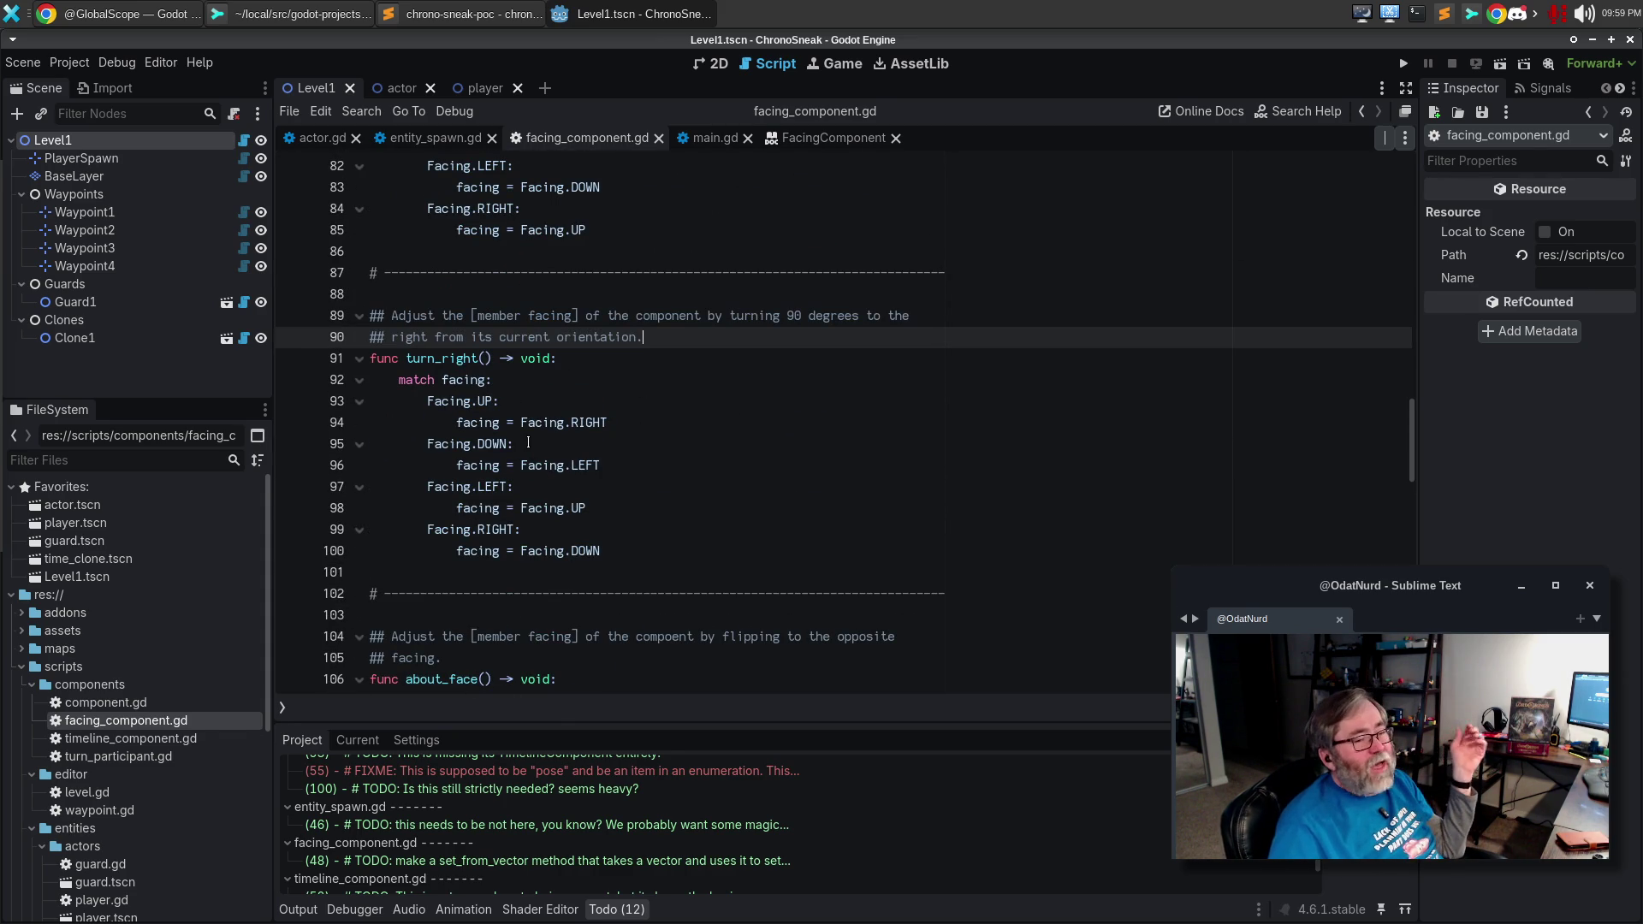
scroll(541, 426, down, 3)
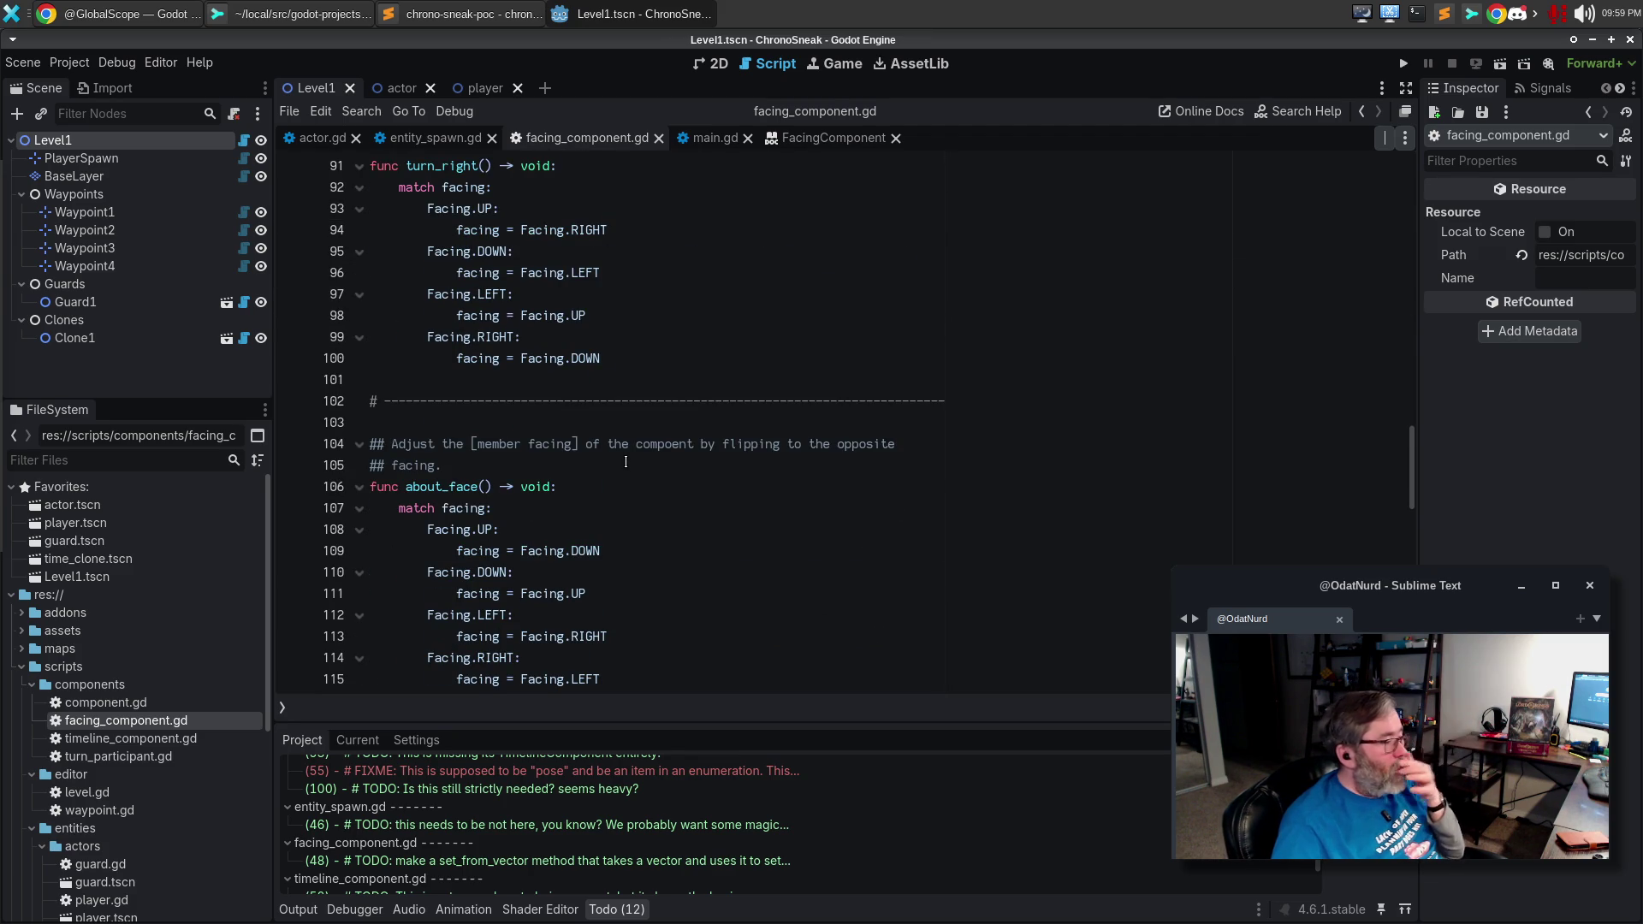
click(626, 465)
key(BackSpace)
text(from its current orientation.)
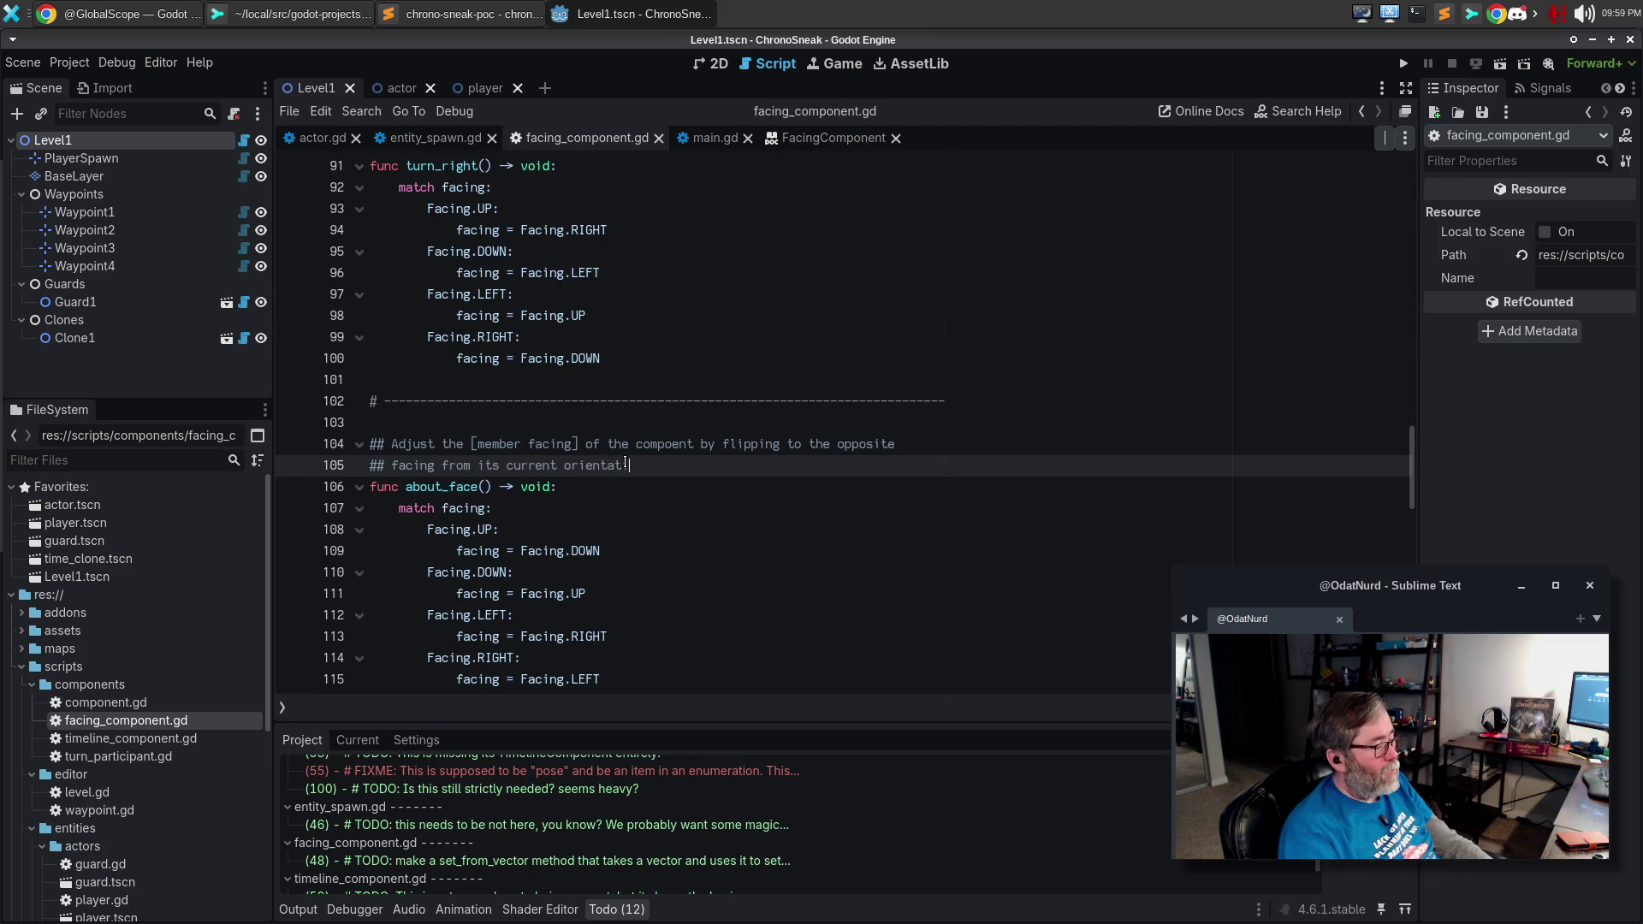
scroll(758, 406, down, 1)
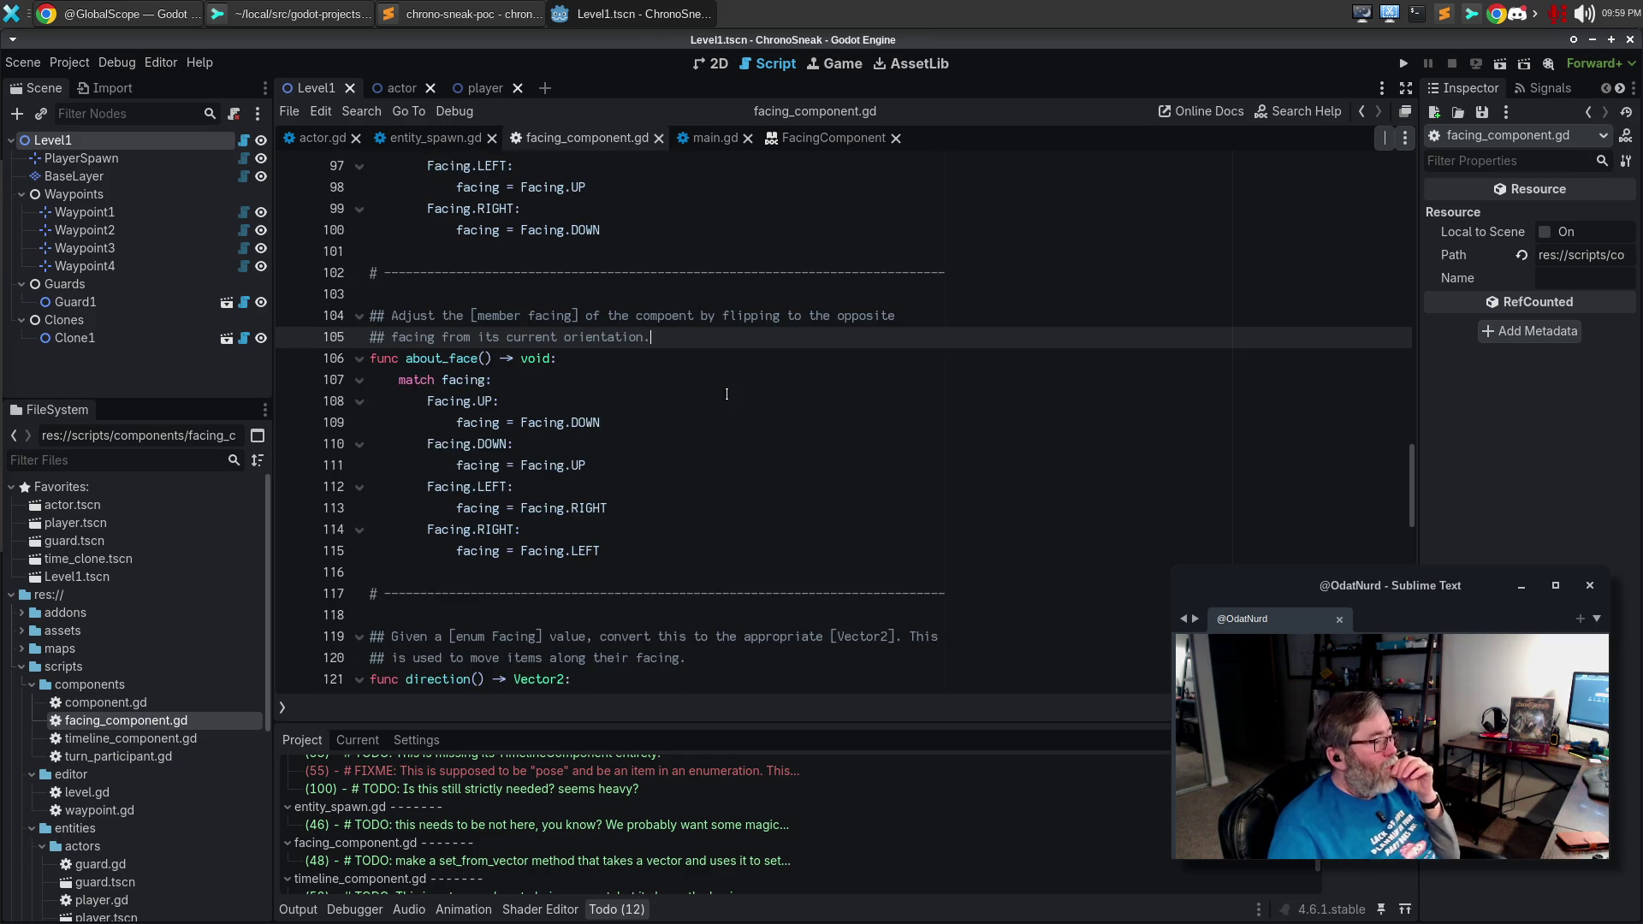
scroll(736, 385, down, 3)
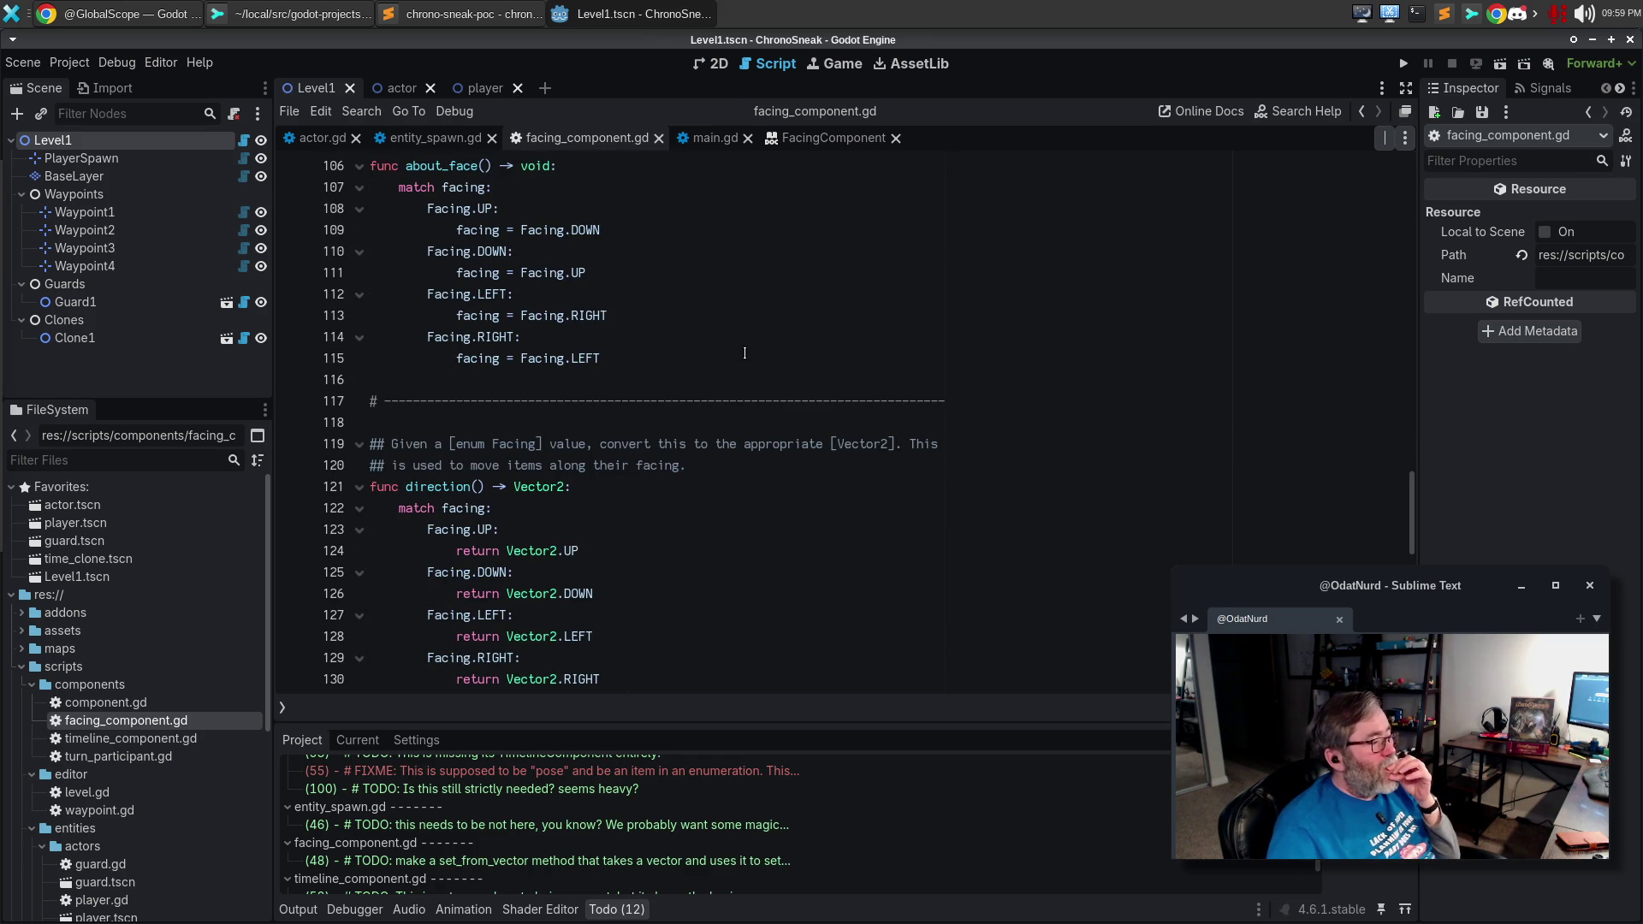
click(426, 445)
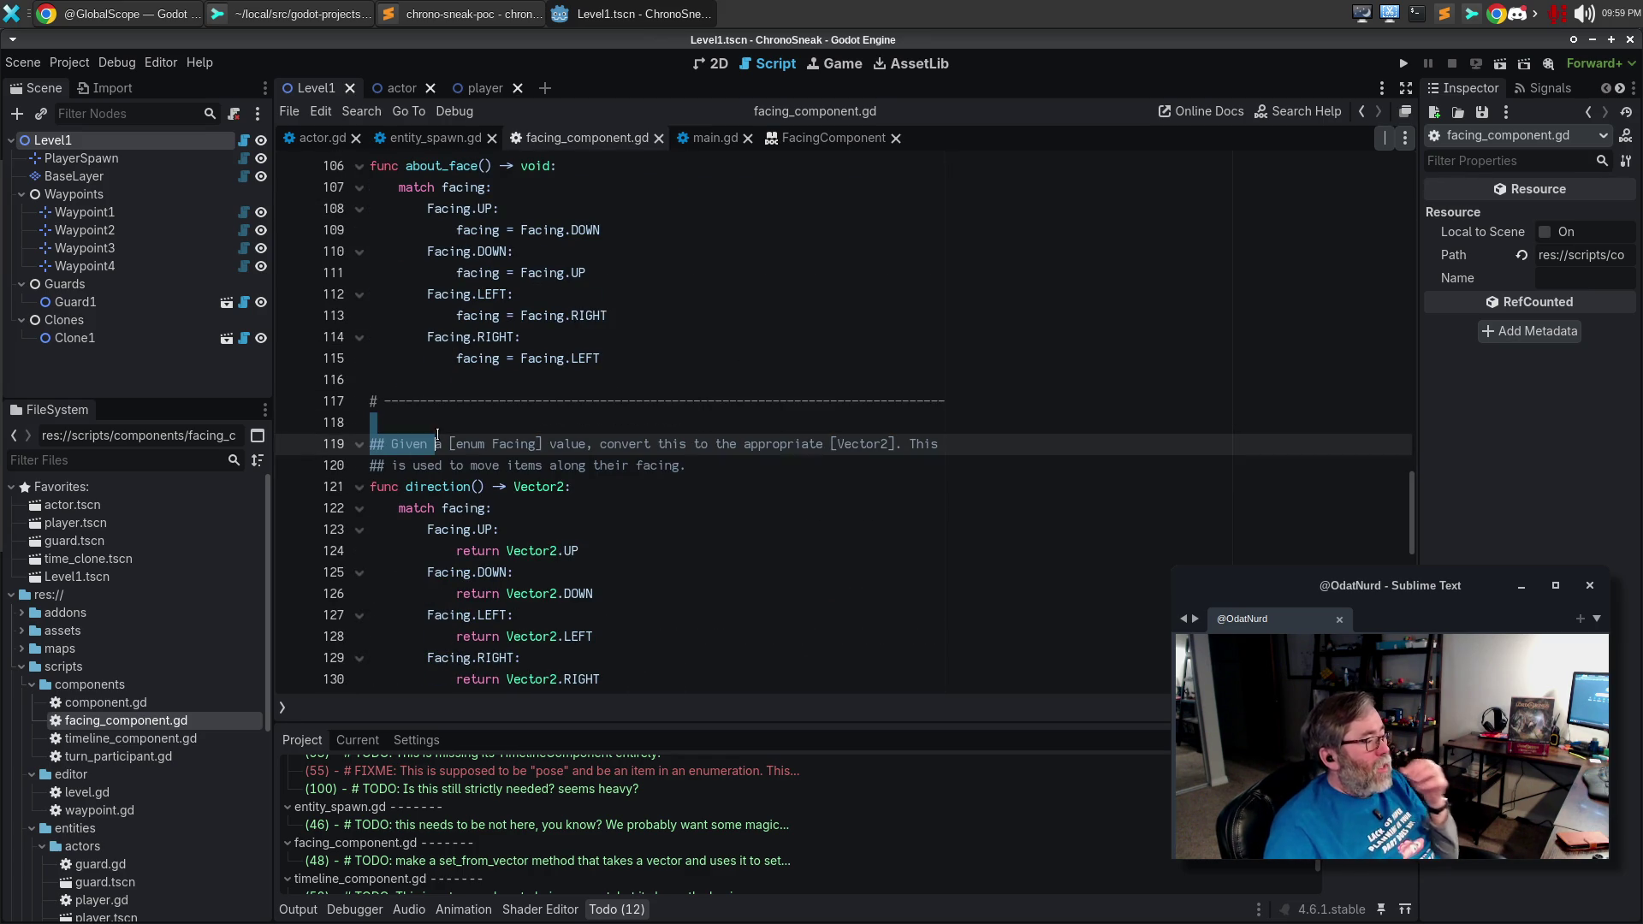
Write a new direction() comment: 'Return the [Vector2] that points in the direction of the [enum Facing] of'.
key(Down)
key(Up)
key(ctrl+shift+Return)
text(## R)
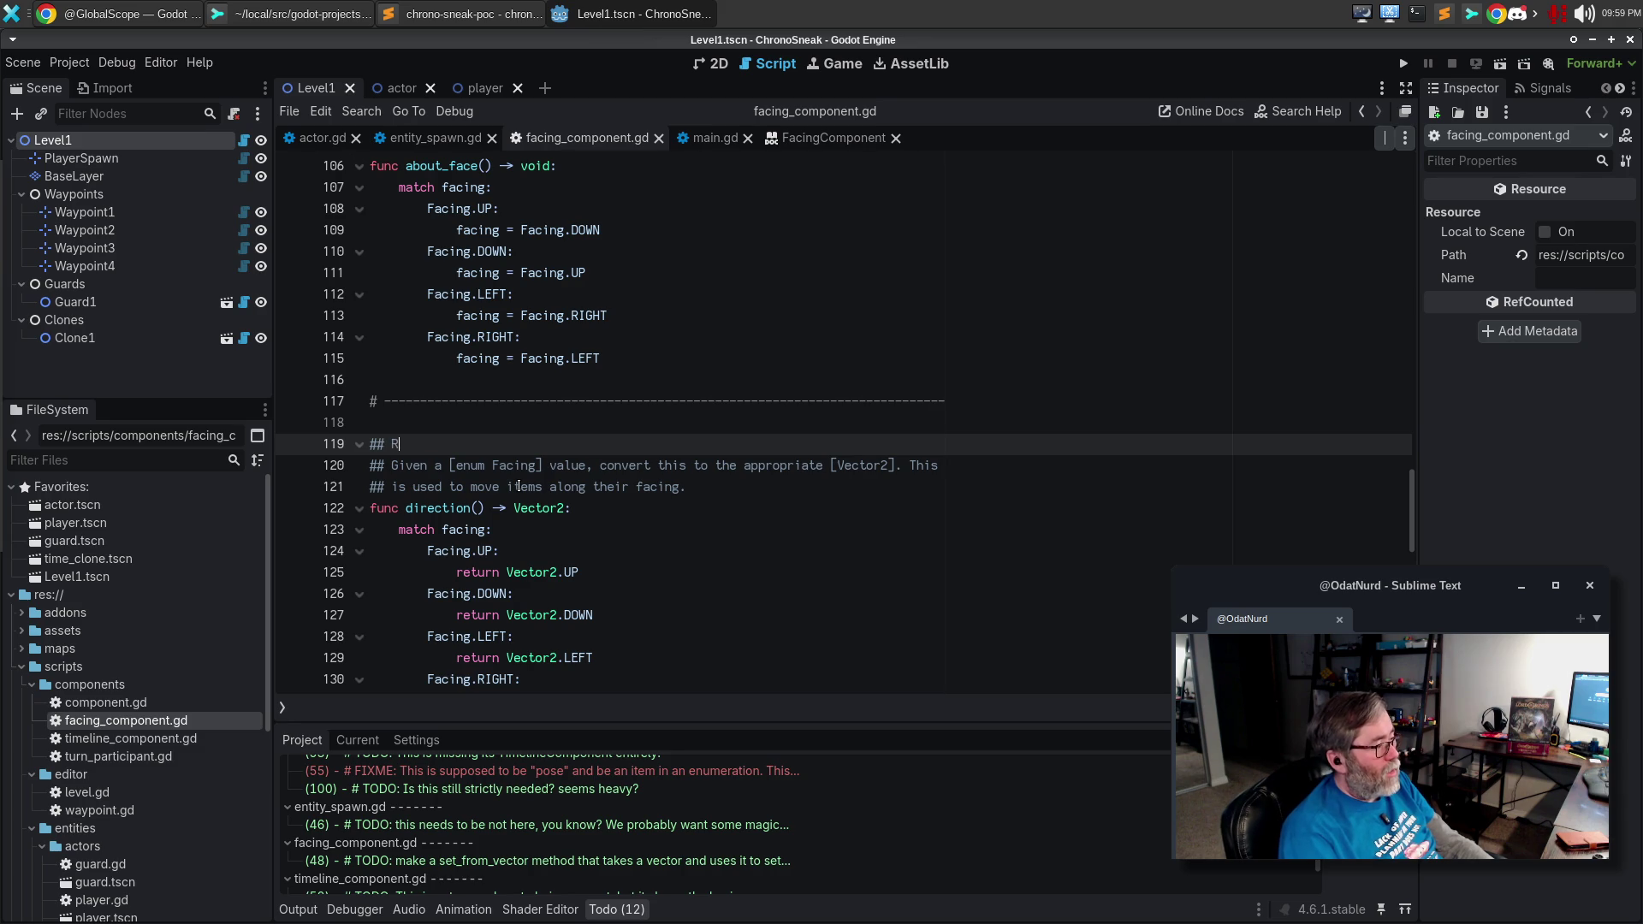
key(BackSpace)
text(Return the [Vector2[ t)
key(BackSpace)
key(BackSpace)
key(BackSpace)
text(] that points in the dfire)
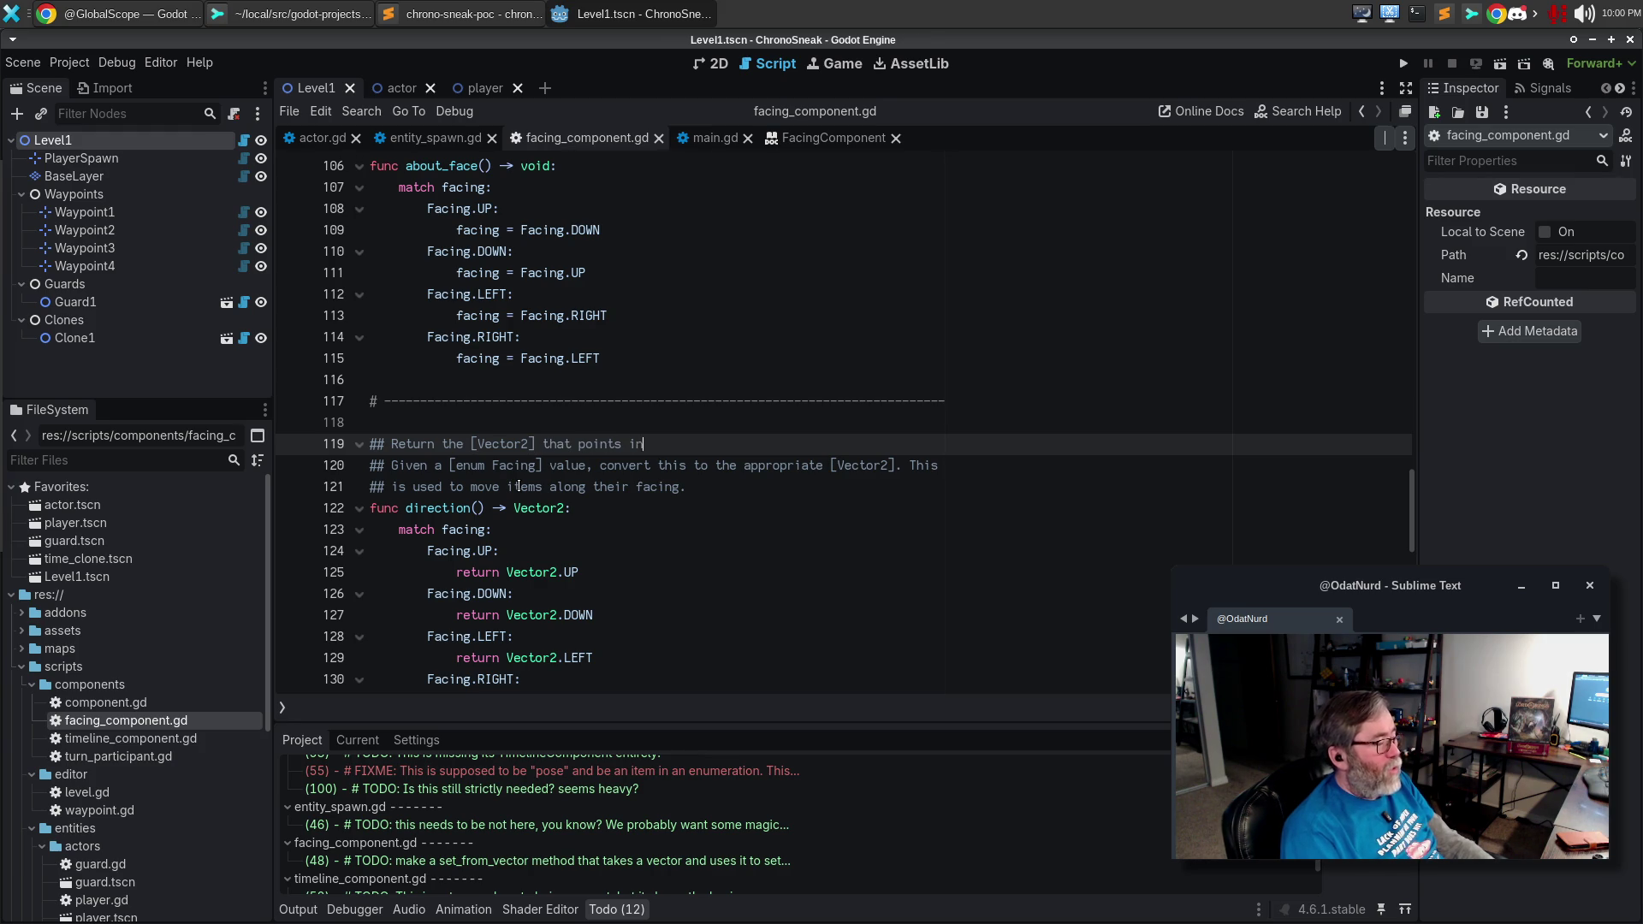
text(ctio)
key(ctrl+BackSpace)
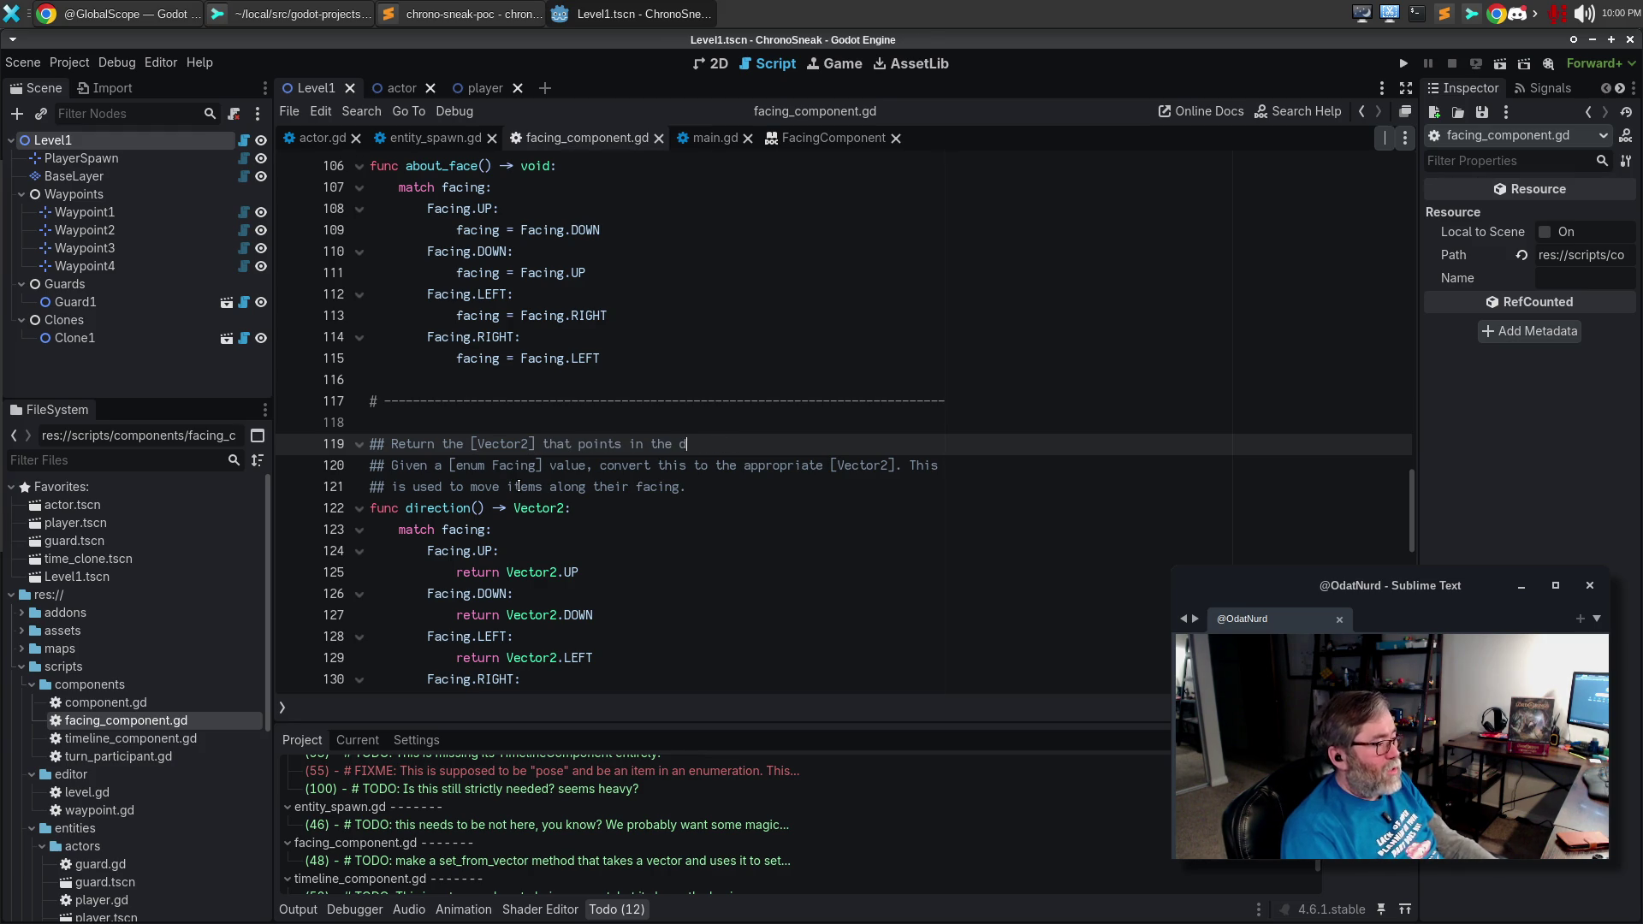
text(ction of the [)
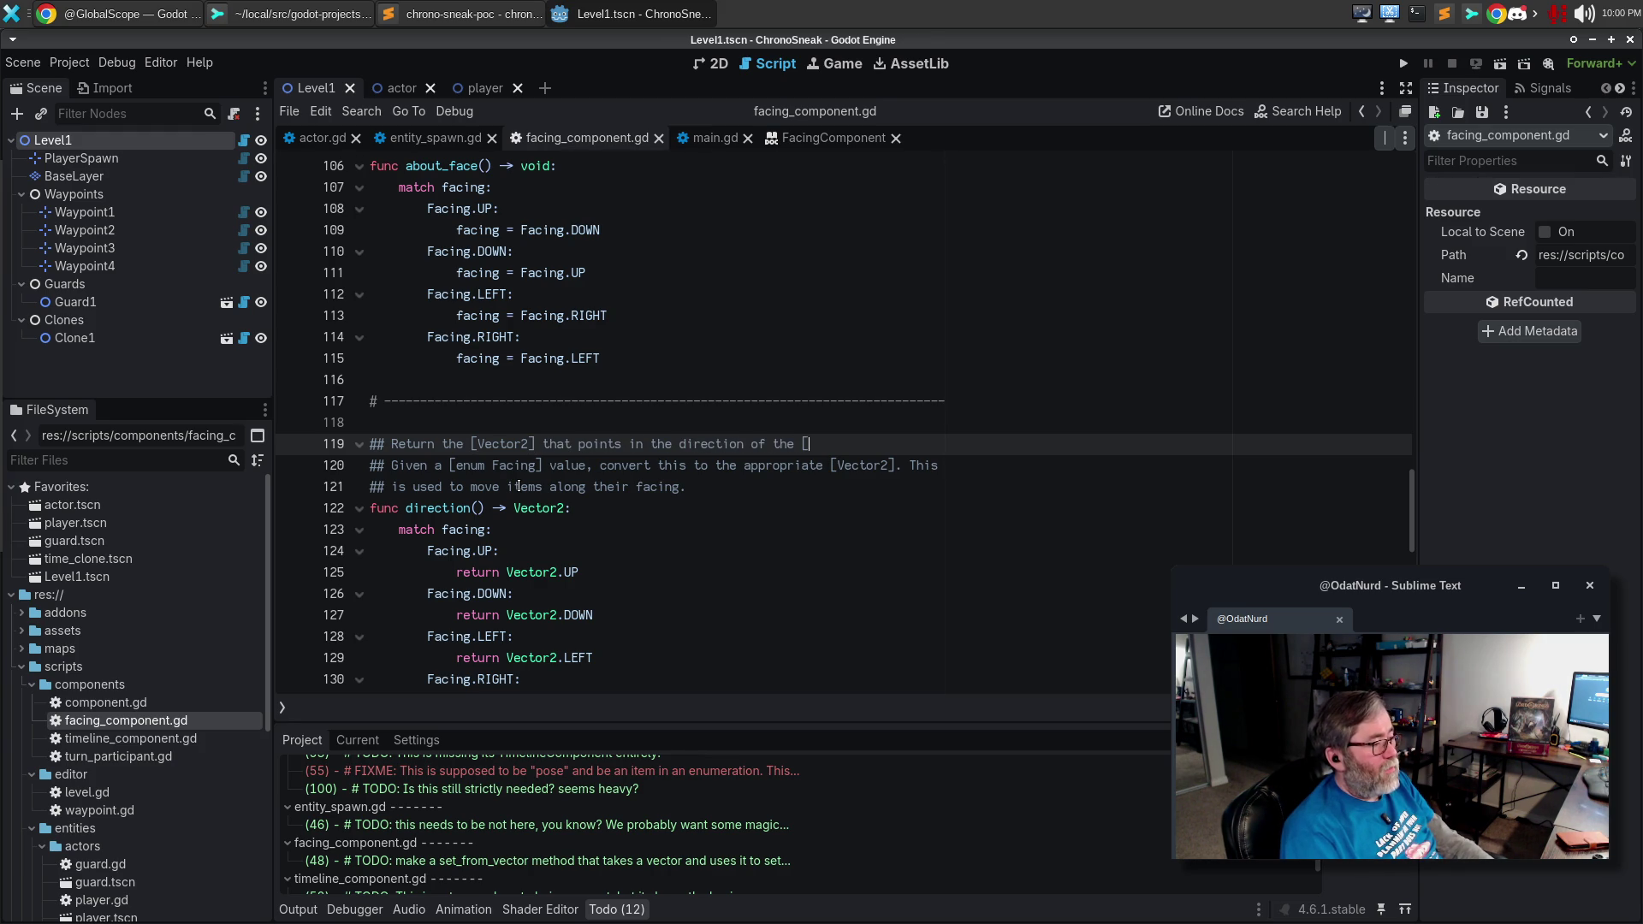
text(enum Facing] of)
key(Return)
text(the current entity)
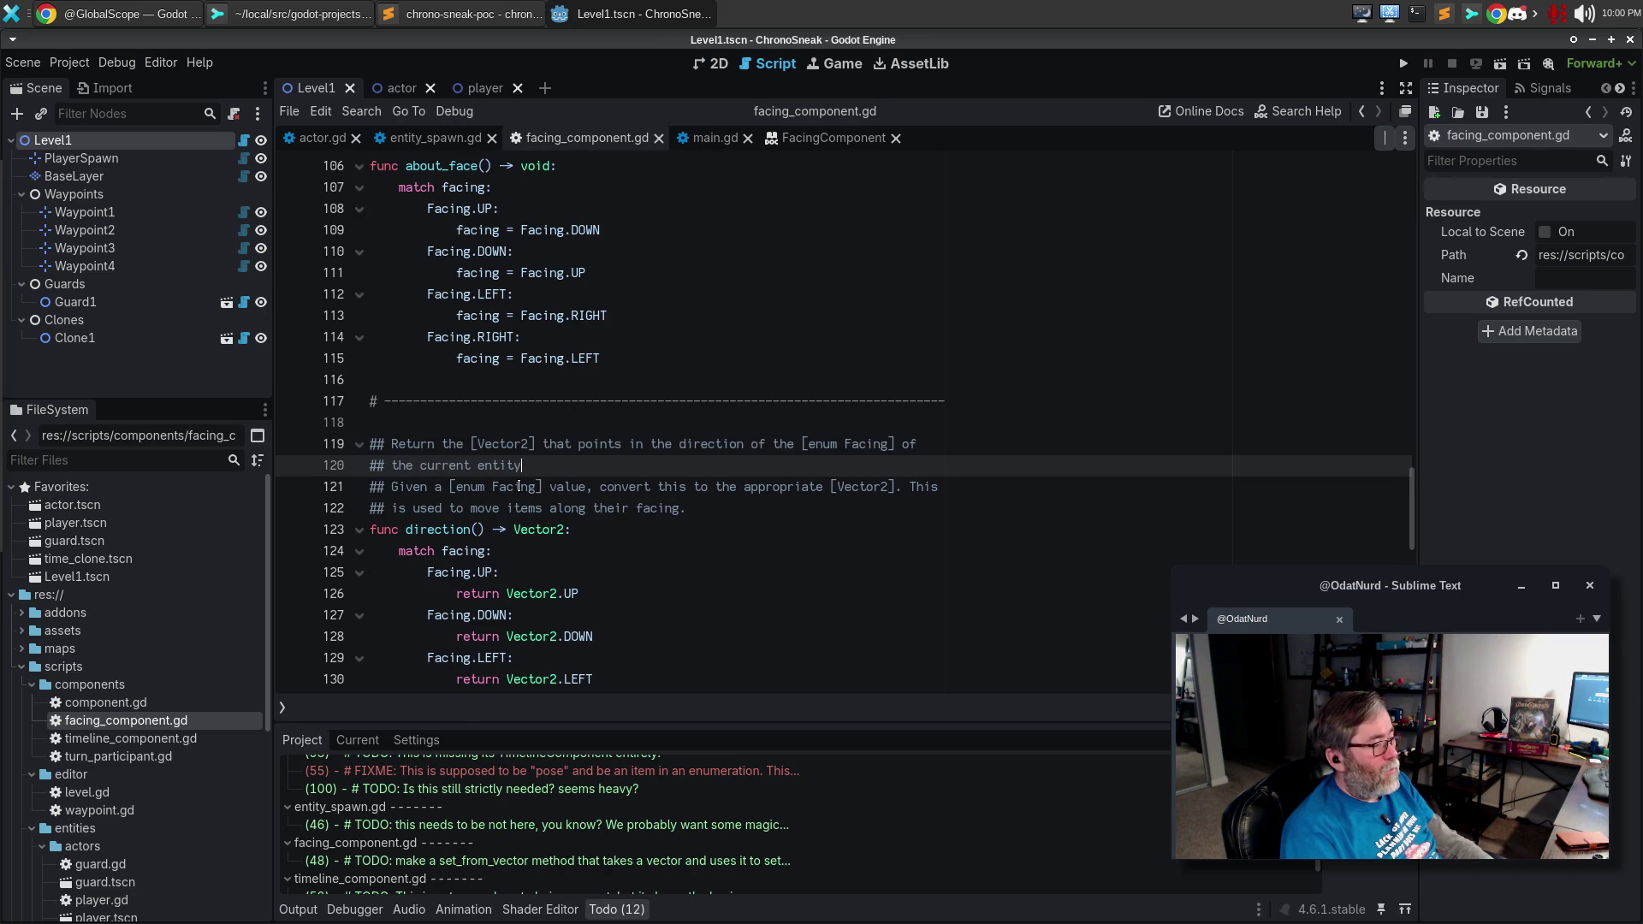
Delete the old 'Given a' lines, end the comment with 'the [Entity]', and save facing_component.gd.
key(Down)
key(Home)
key(shift+Down)
key(shift+Down)
key(Delete)
key(Up)
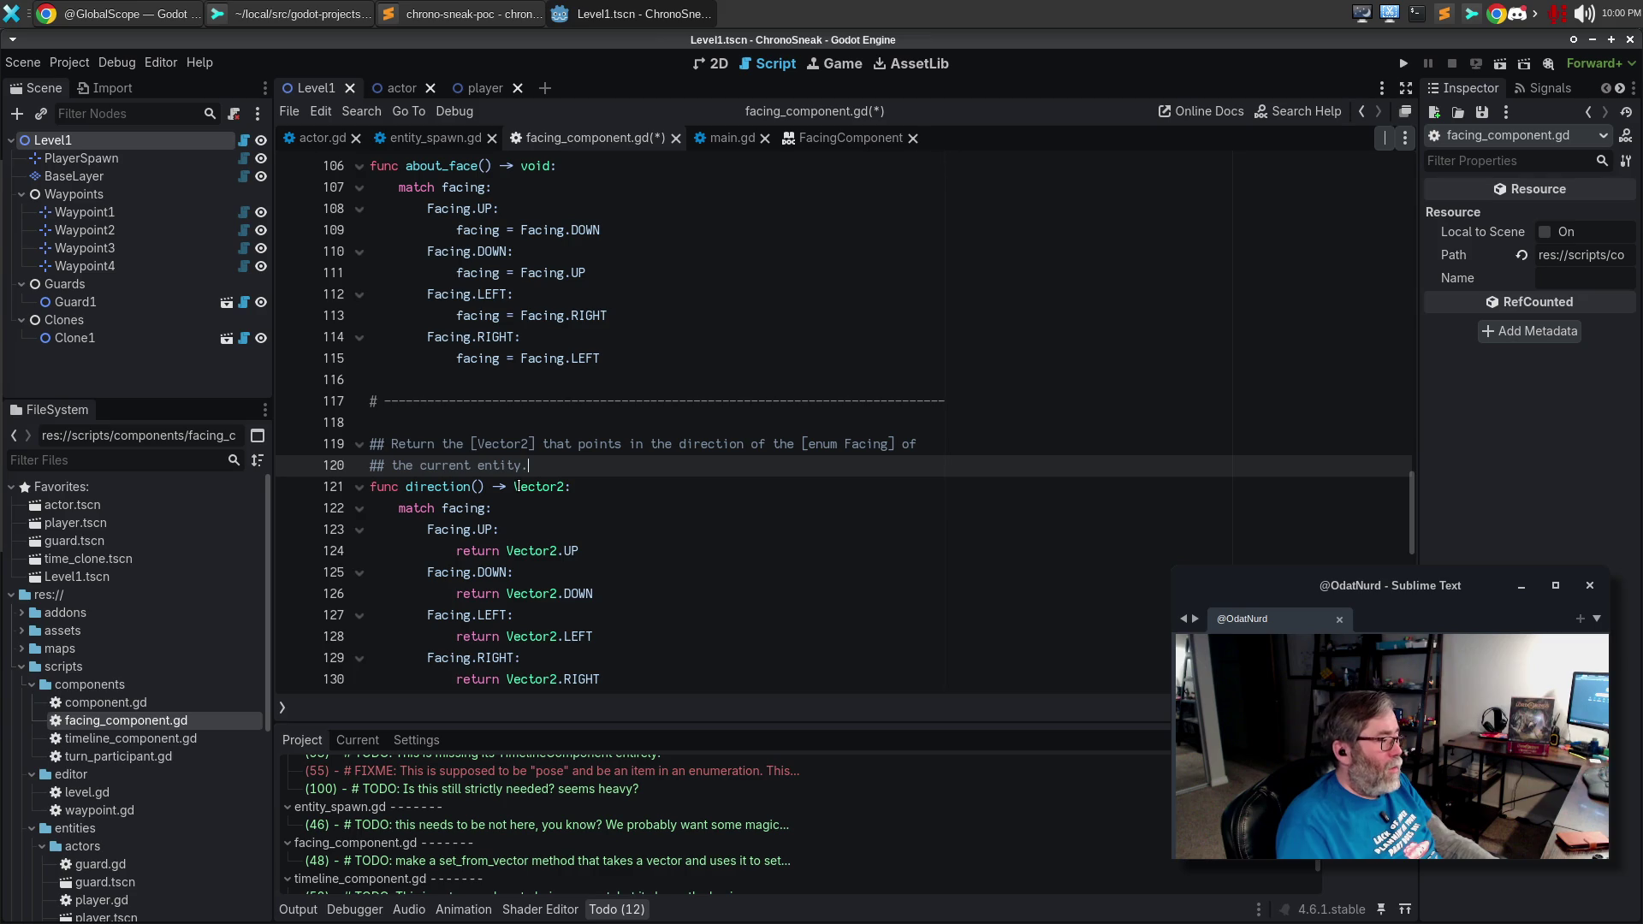
key(ctrl+shift+Left)
text([.ntity)
key(ctrl+BackSpace)
key(ctrl+BackSpace)
text([Entity)
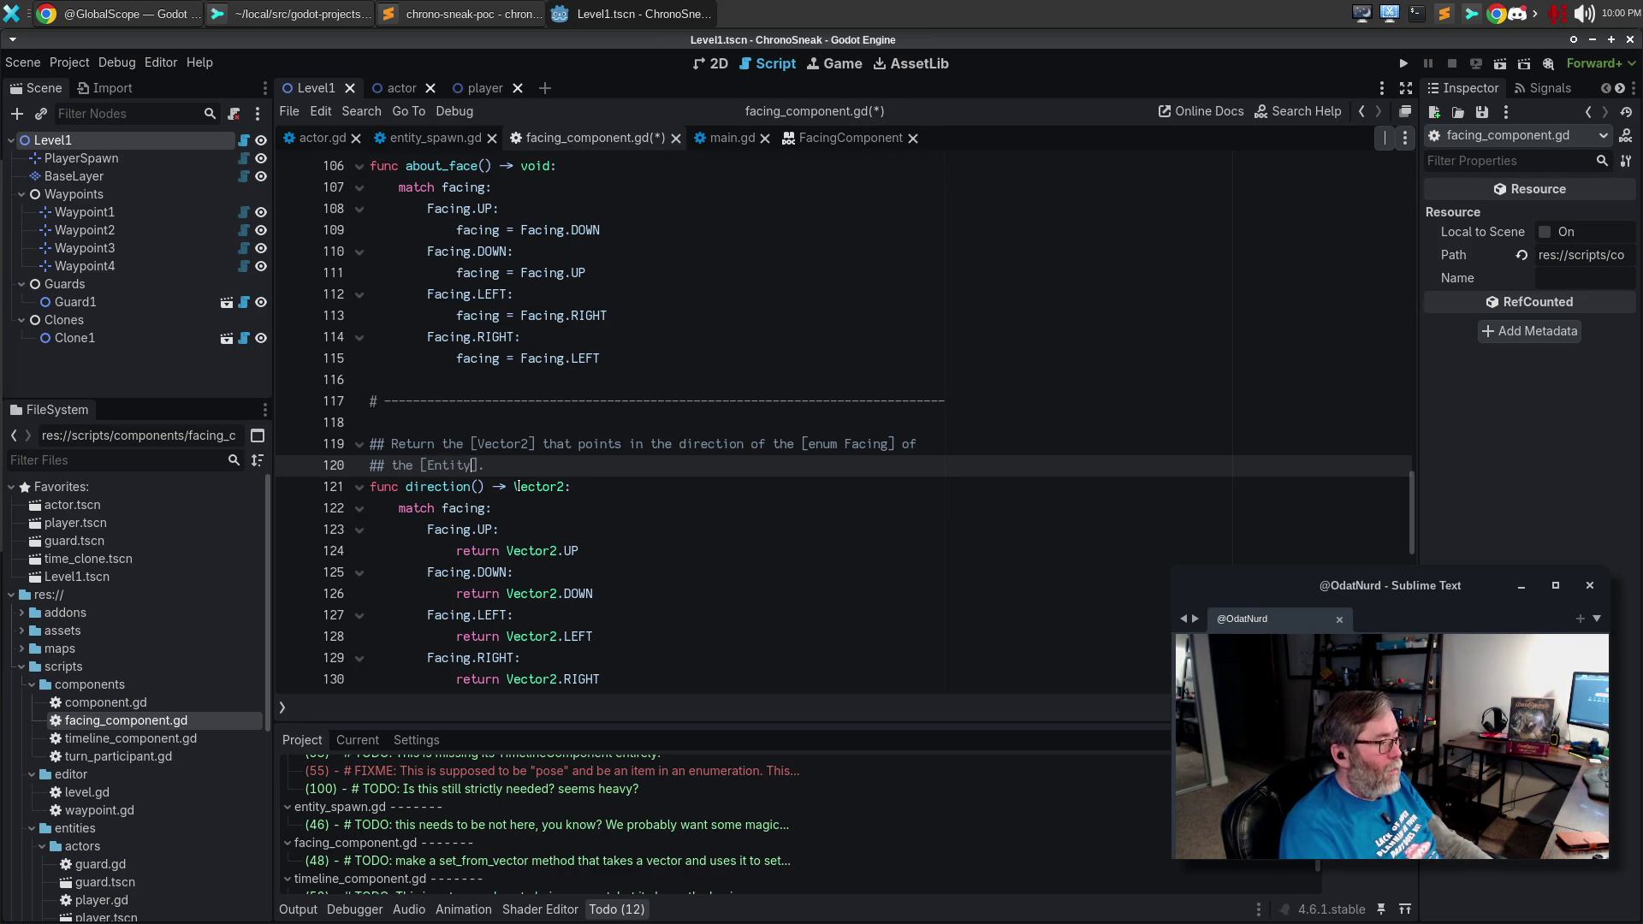
key(ctrl+s)
scroll(627, 463, down, 2)
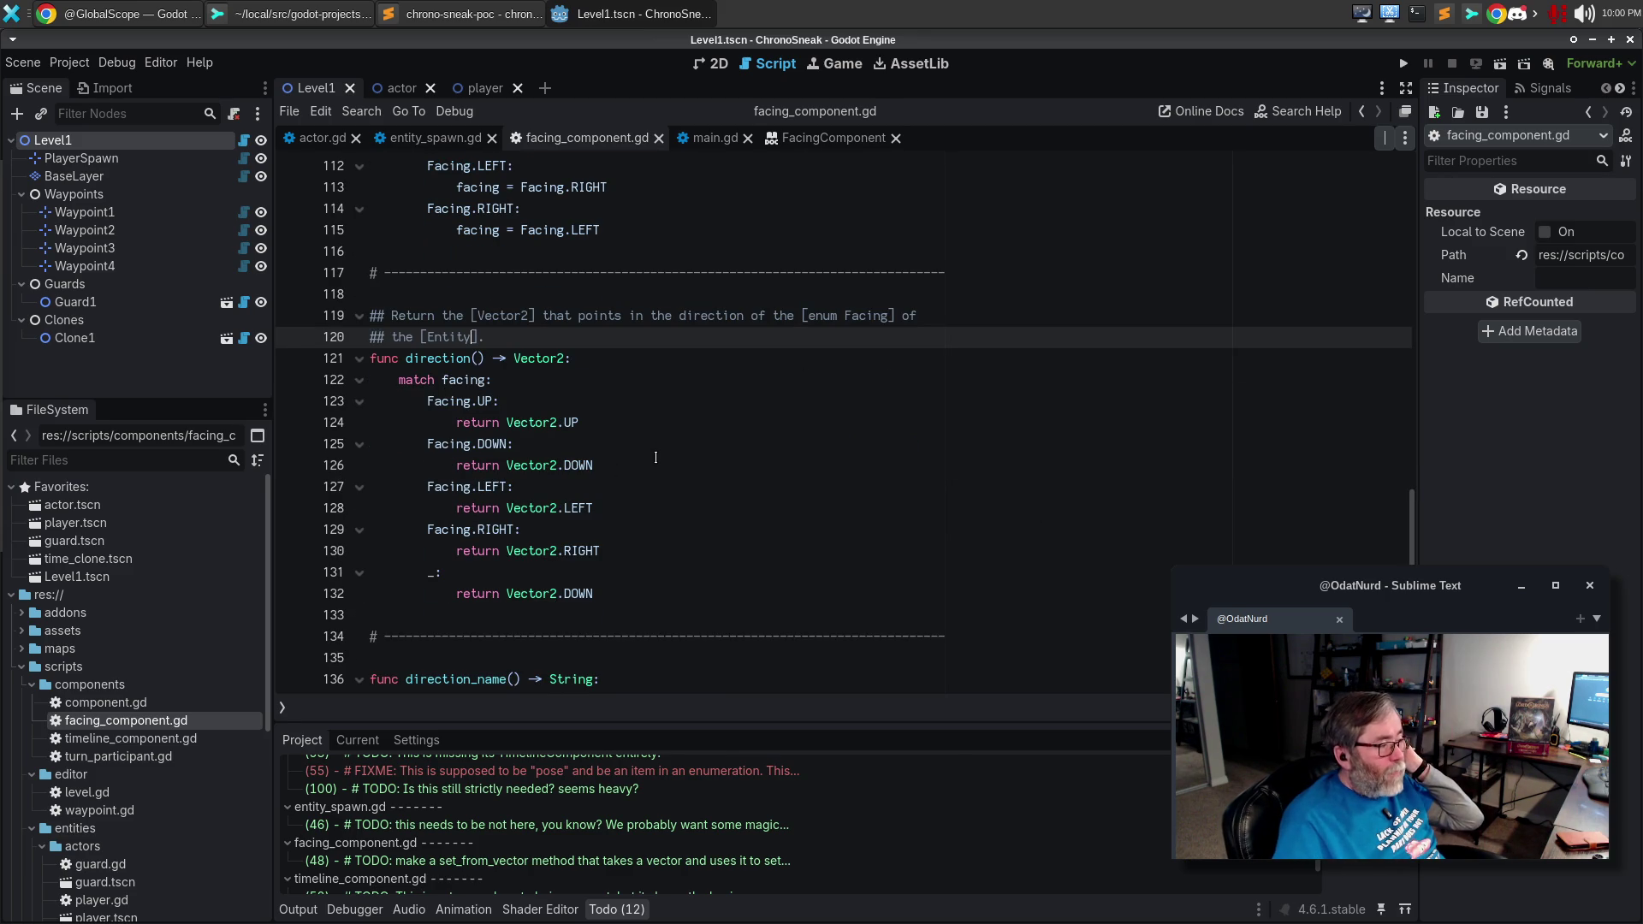
scroll(659, 454, down, 2)
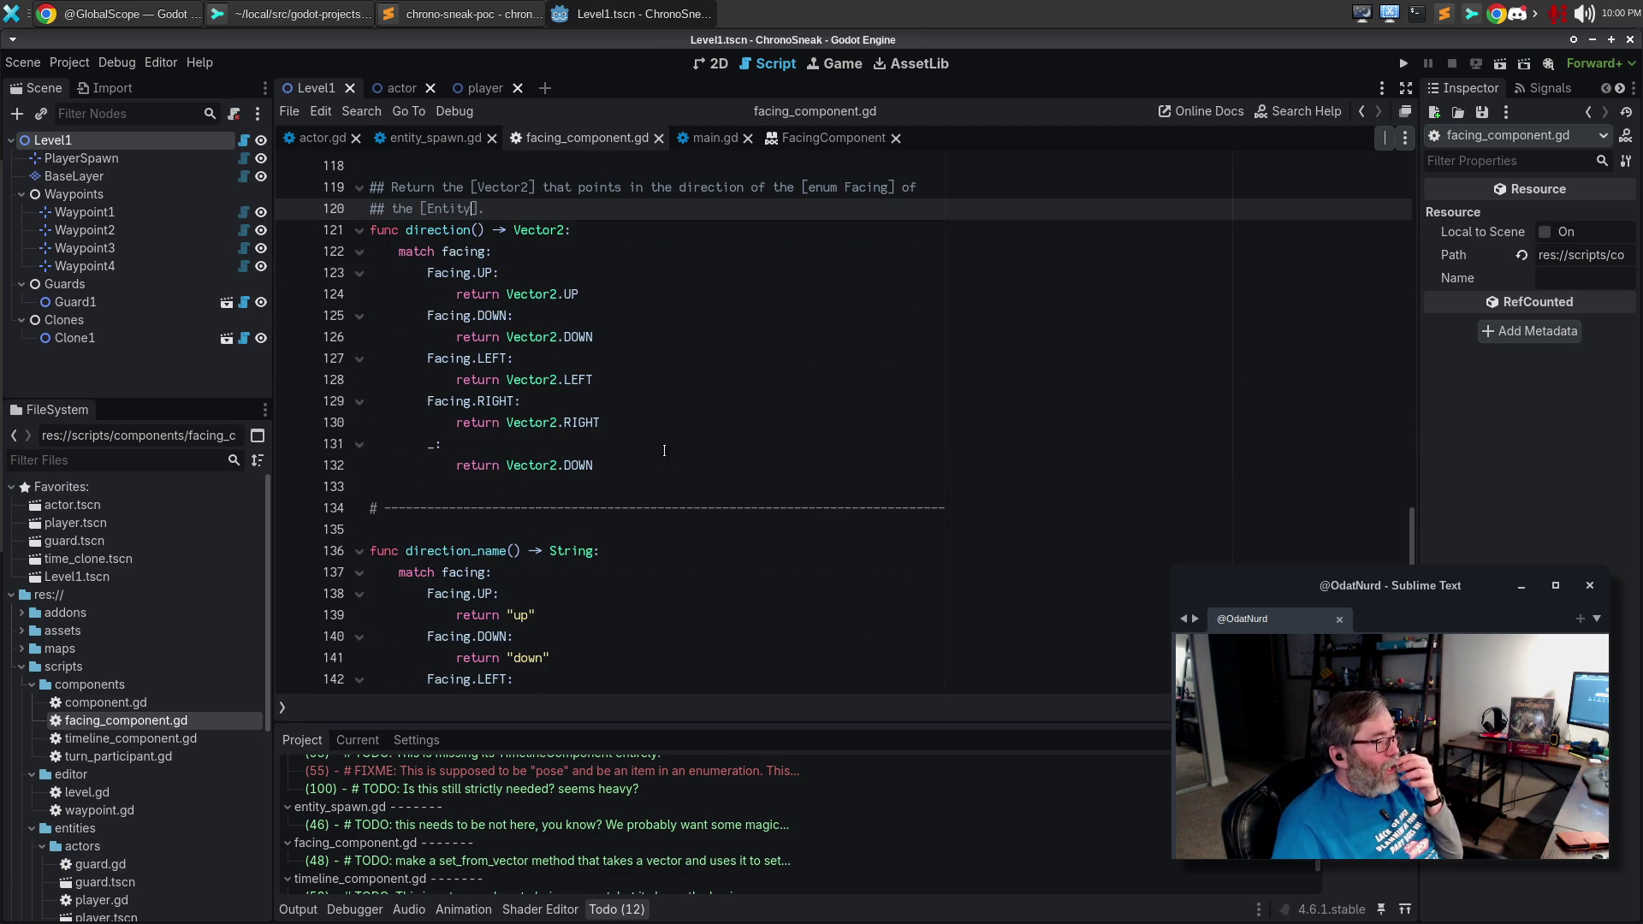
Add a direction_name() doc comment: 'Return the lower case string Name of the [enum Facing] of the current'.
click(568, 536)
key(Return)
text(#)
text(# Ewt)
key(BackSpace)
key(BackSpace)
text(Return the )
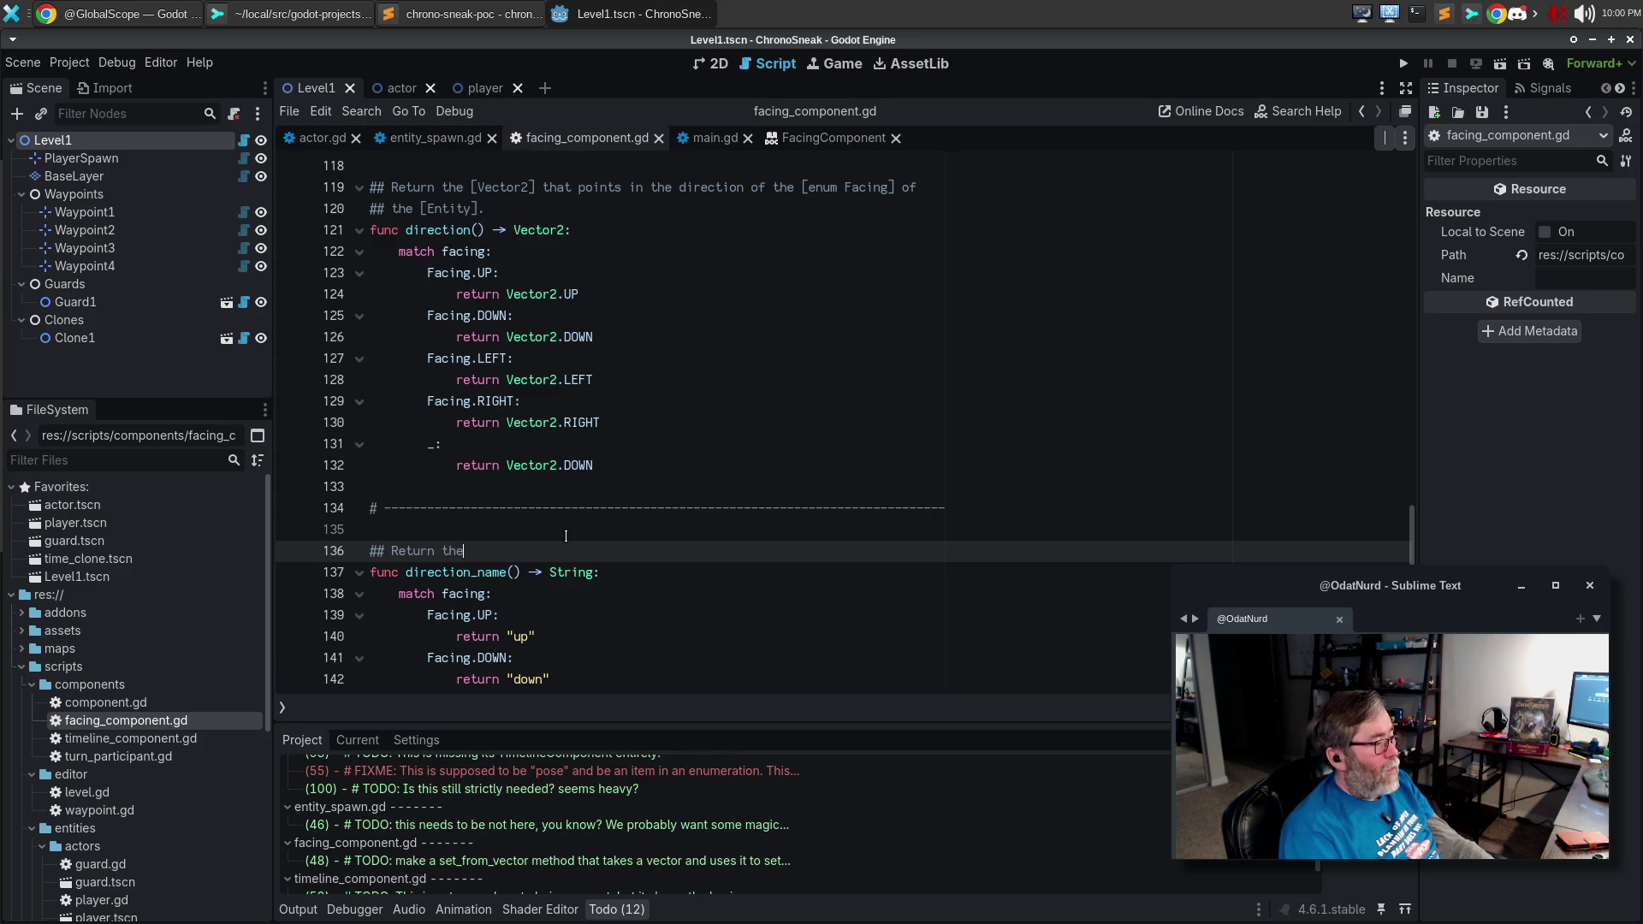
text(st)
key(BackSpace)
text(lo)
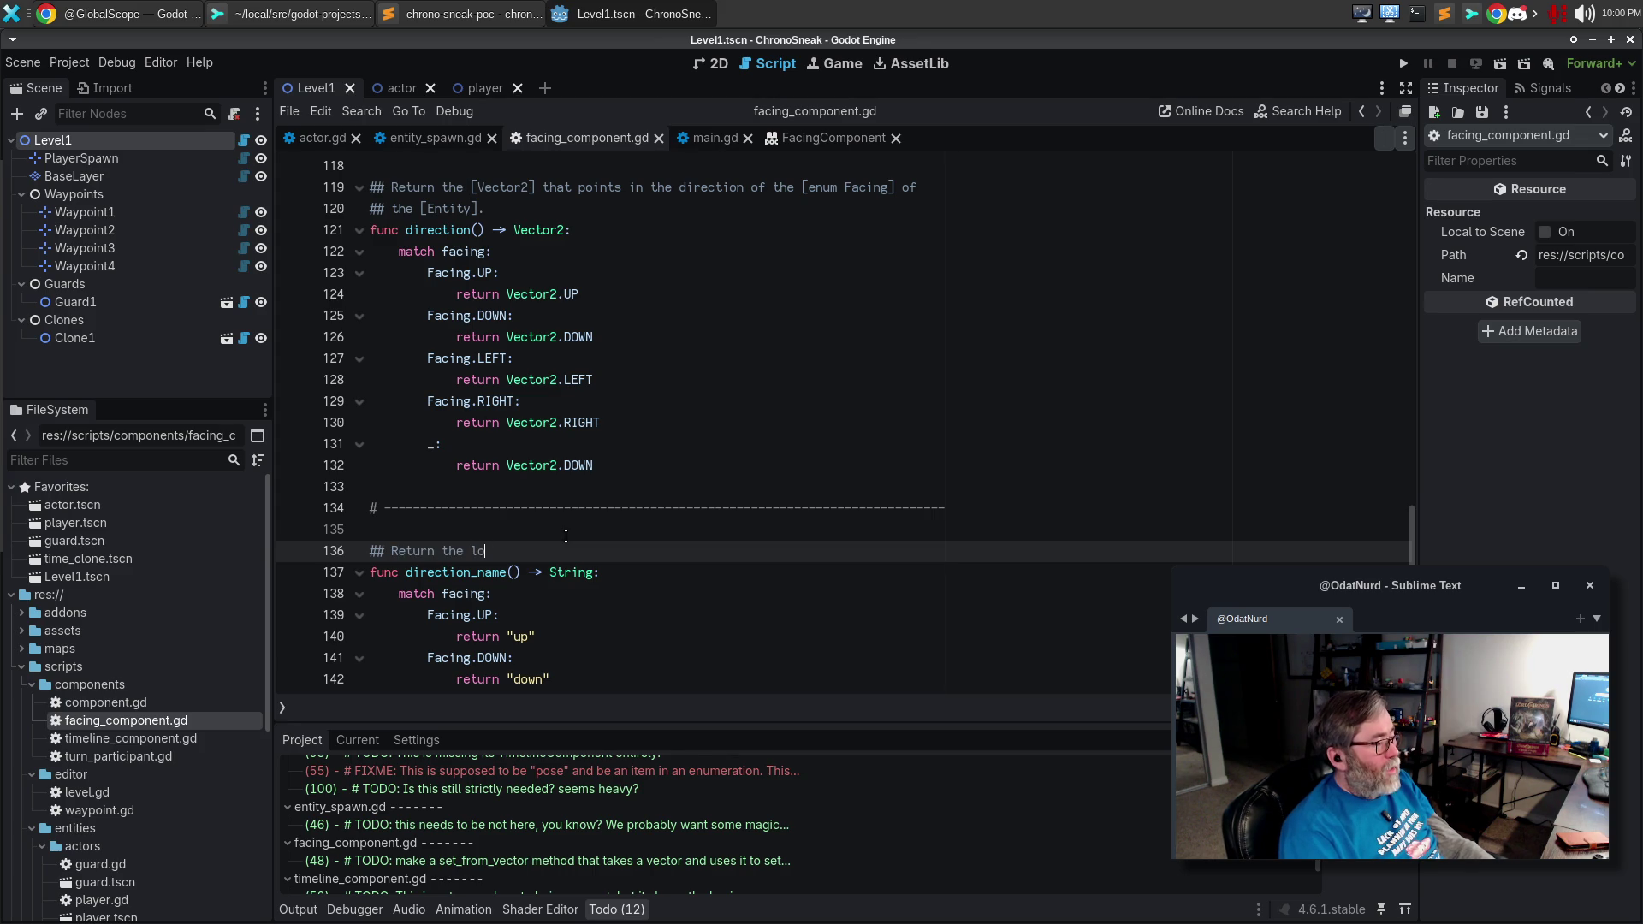
text(wer case string )
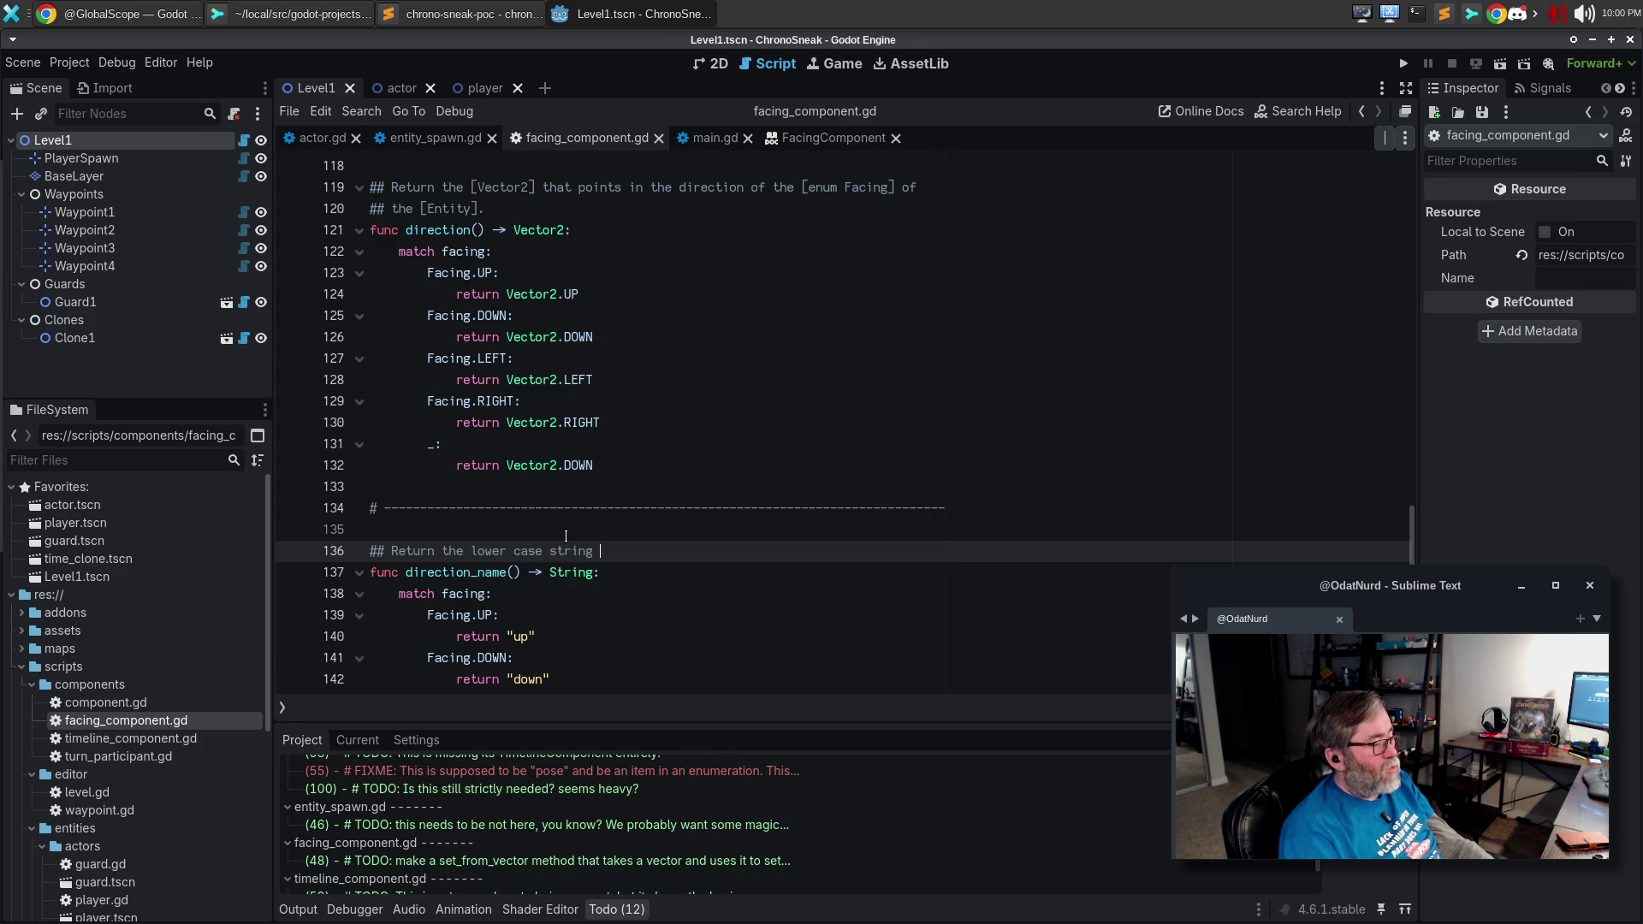
text(Name of the)
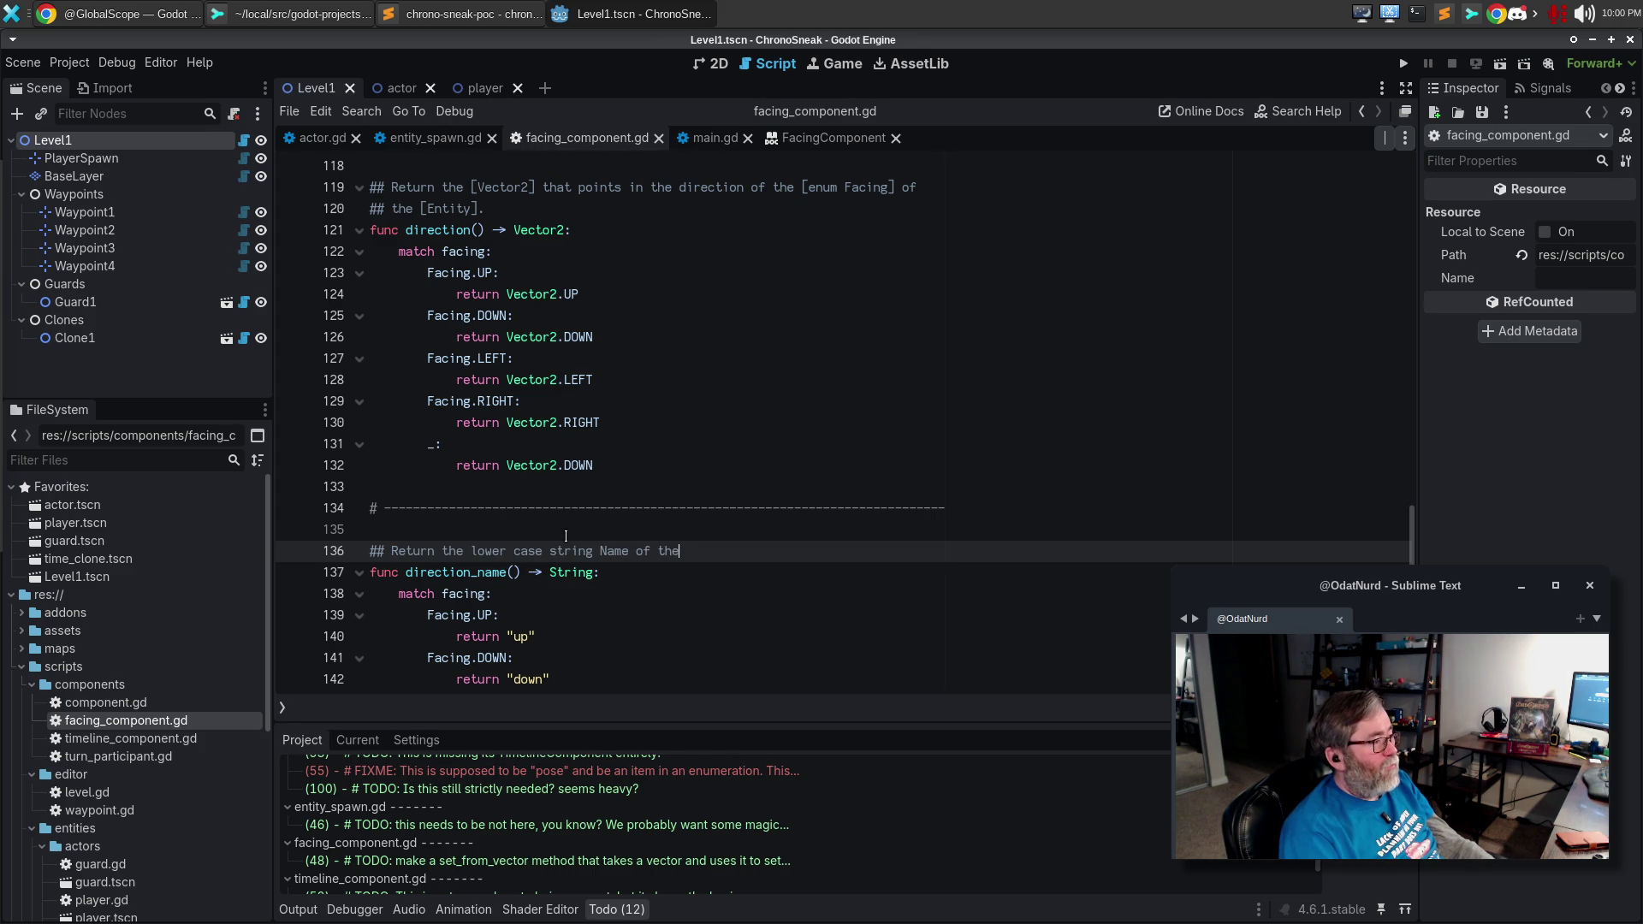
text( [enum F)
text(acing] of )
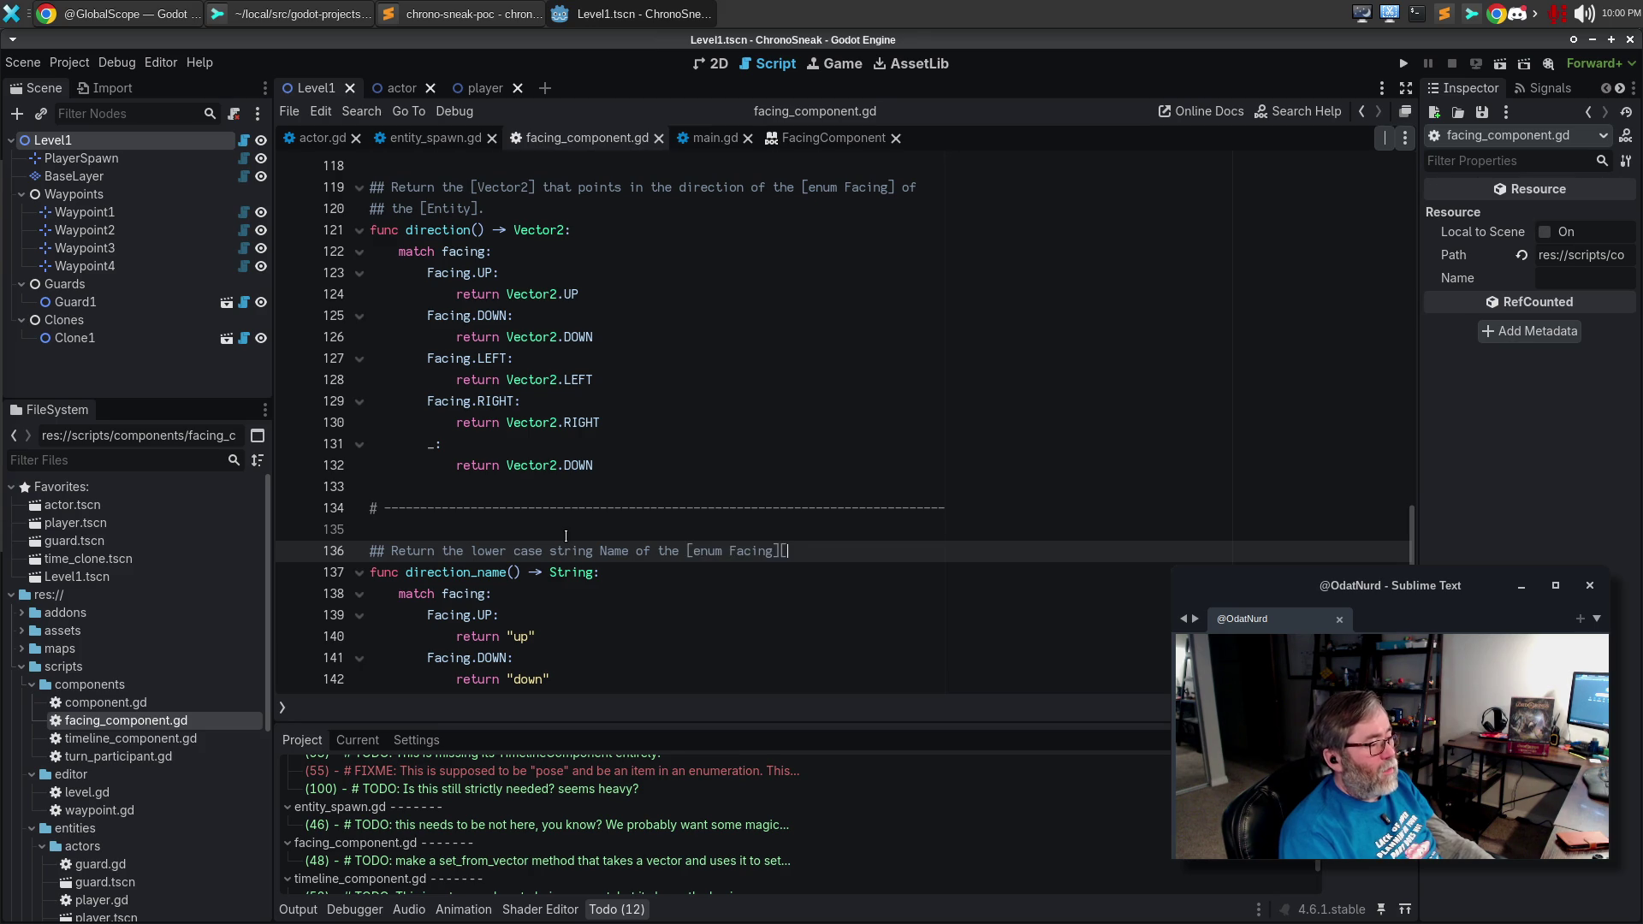
text(the current)
Replace 'current entity' with '[Entity].' to finish the direction_name() comment.
key(Return)
text(entity)
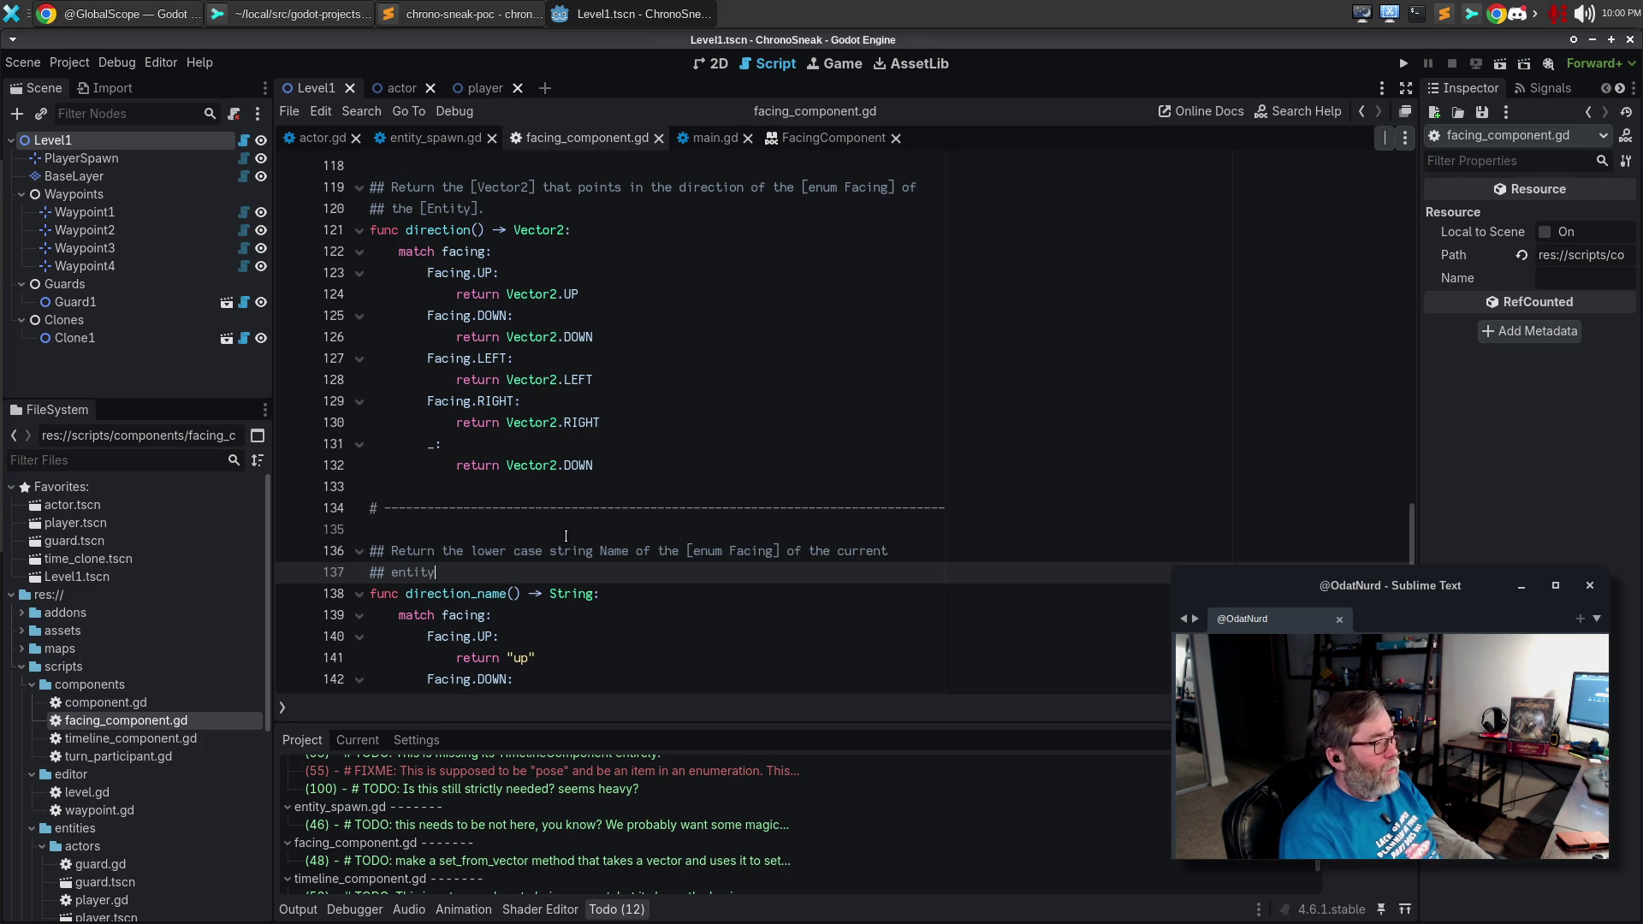
key(ctrl+BackSpace)
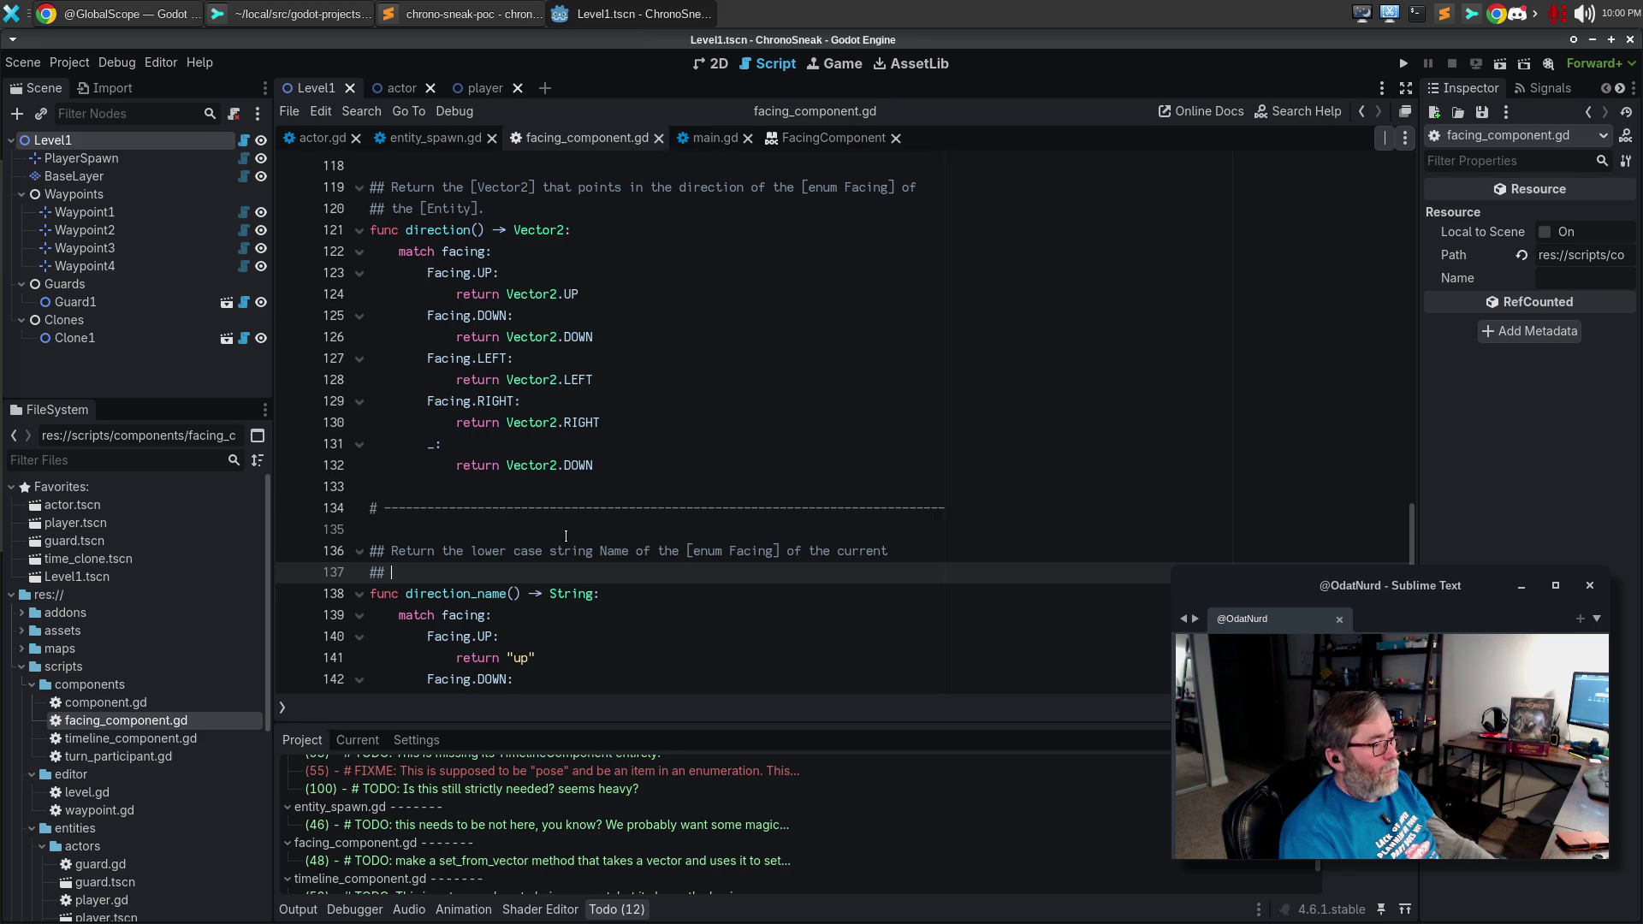
key(BackSpace)
key(BackSpace)
key(BackSpace)
key(ctrl+BackSpace)
text([Entity].)
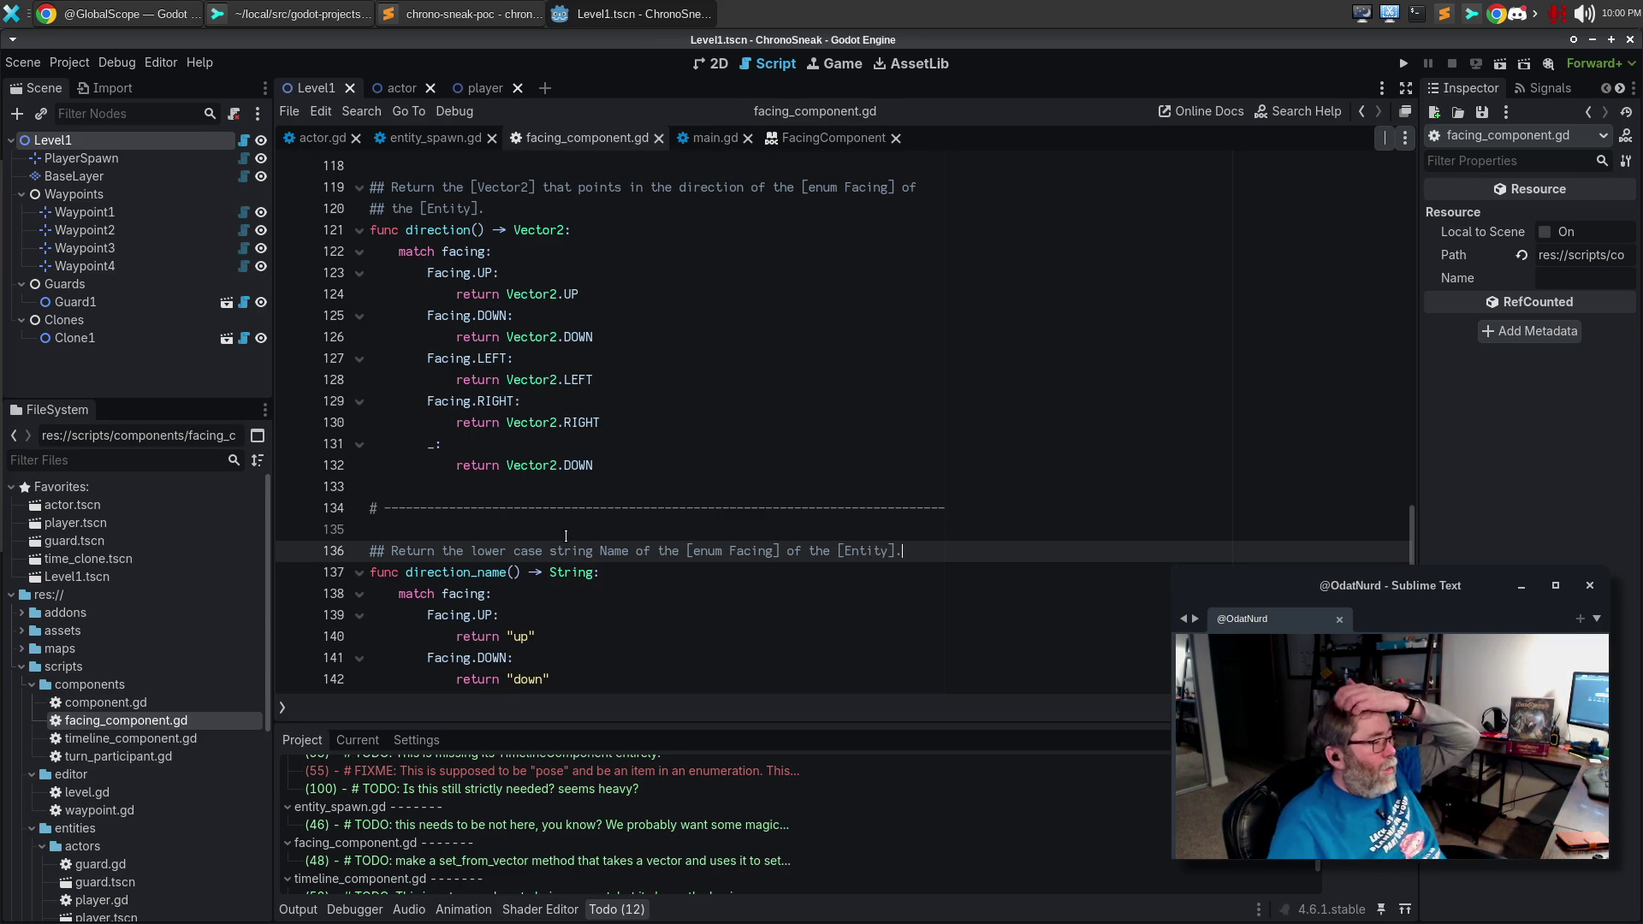
scroll(566, 536, down, 5)
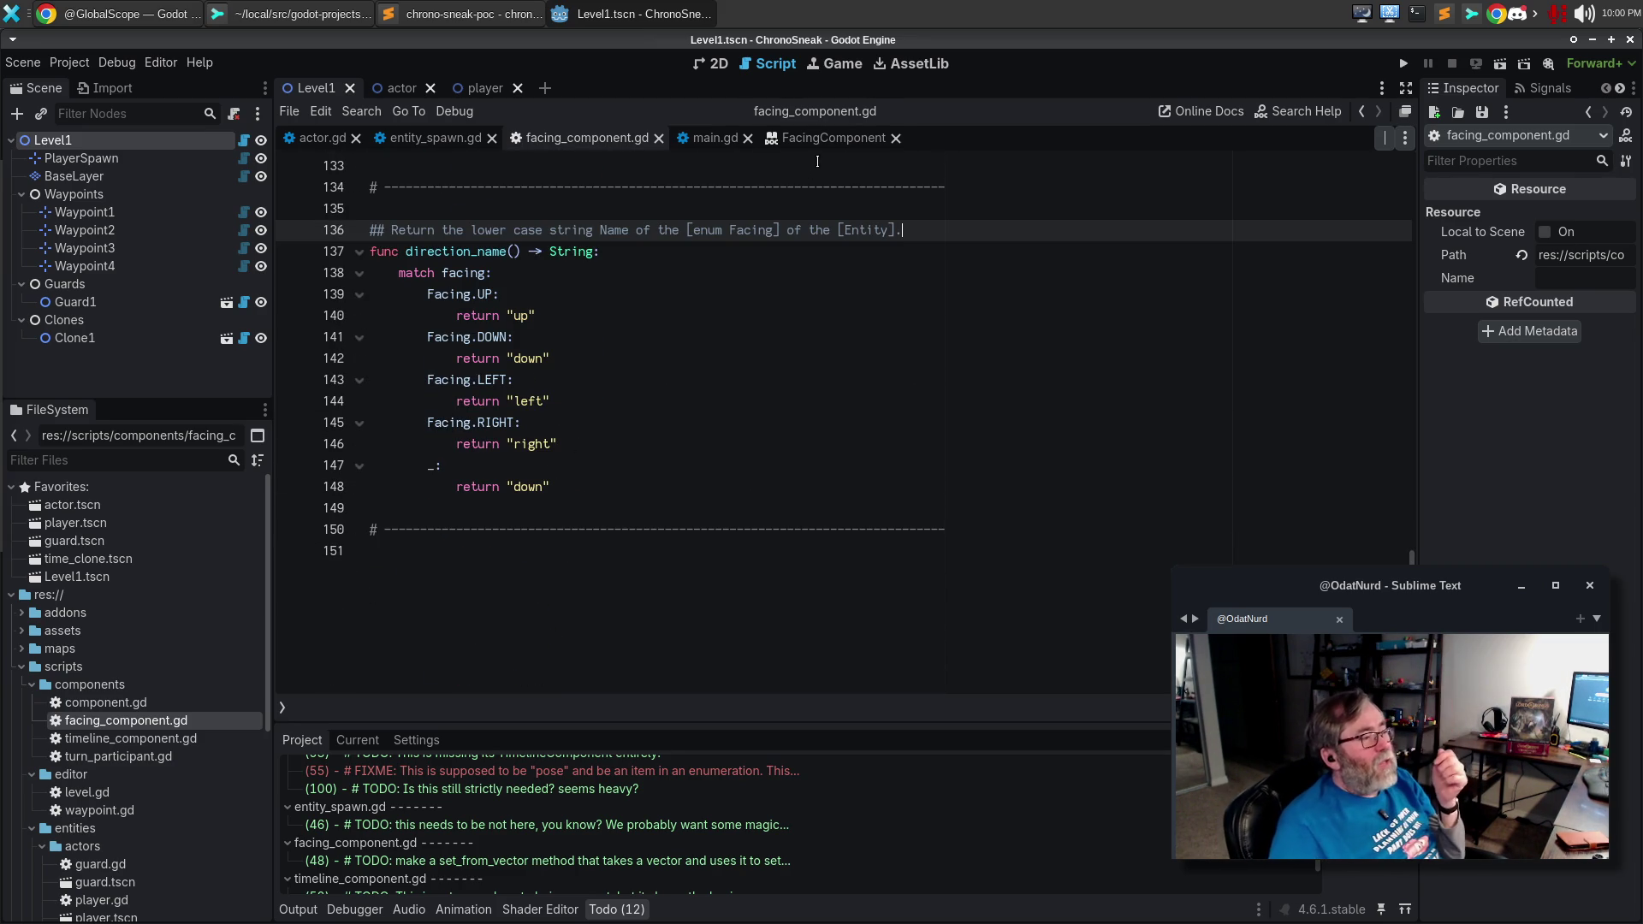
click(830, 139)
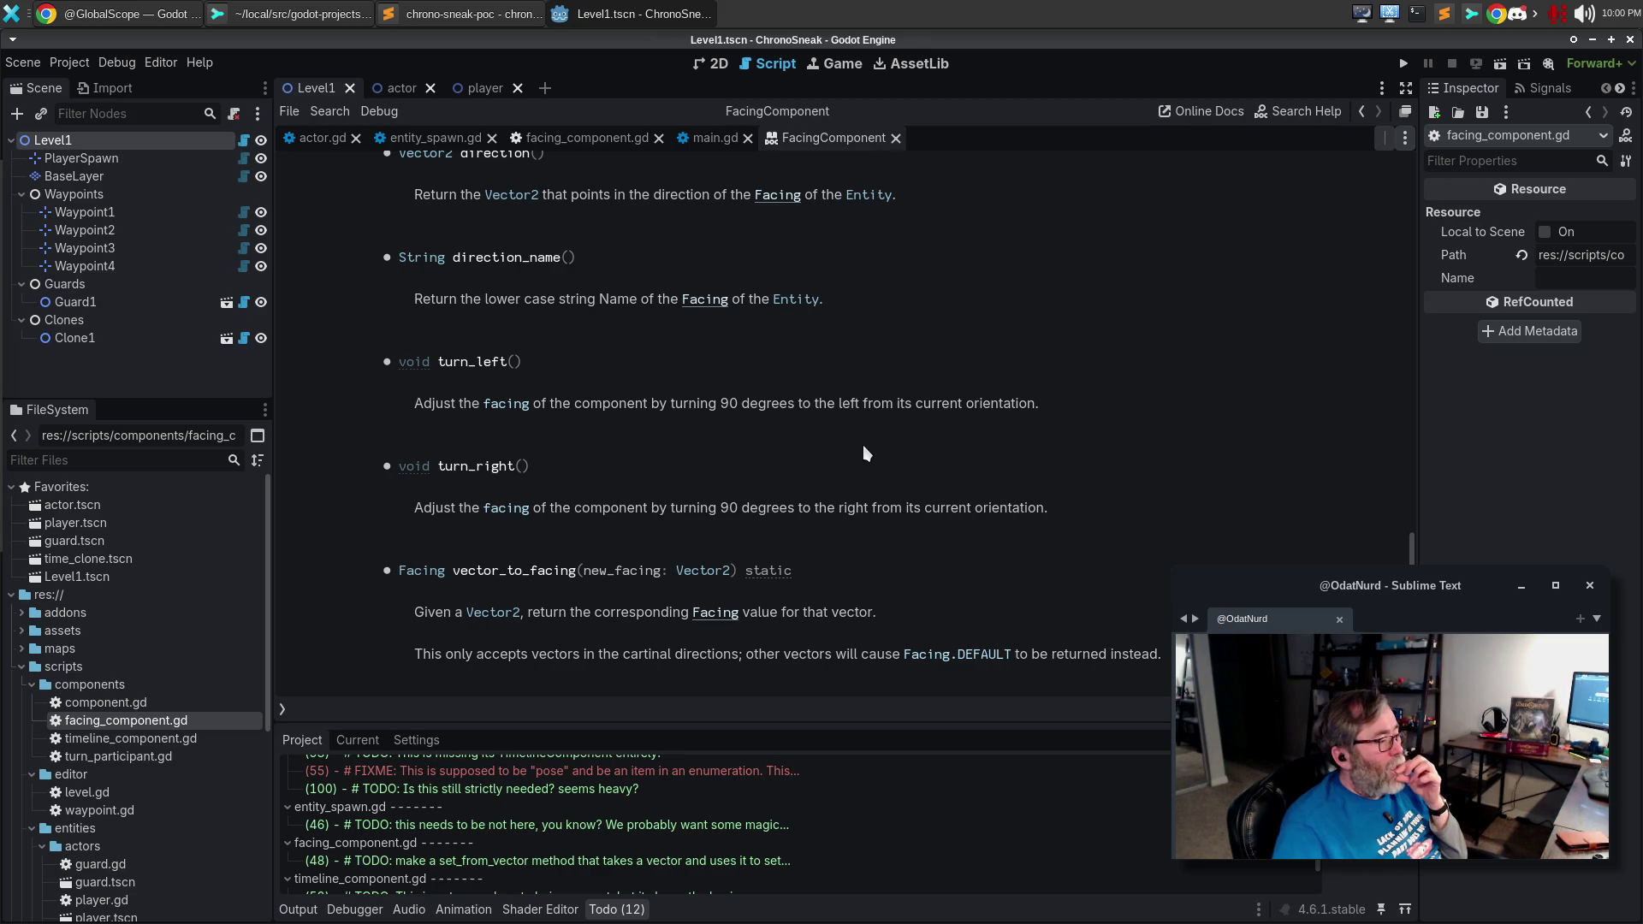
Scroll through the regenerated FacingComponent docs, then open the facing_component.gd diff in Sublime Merge.
scroll(428, 580, up, 5)
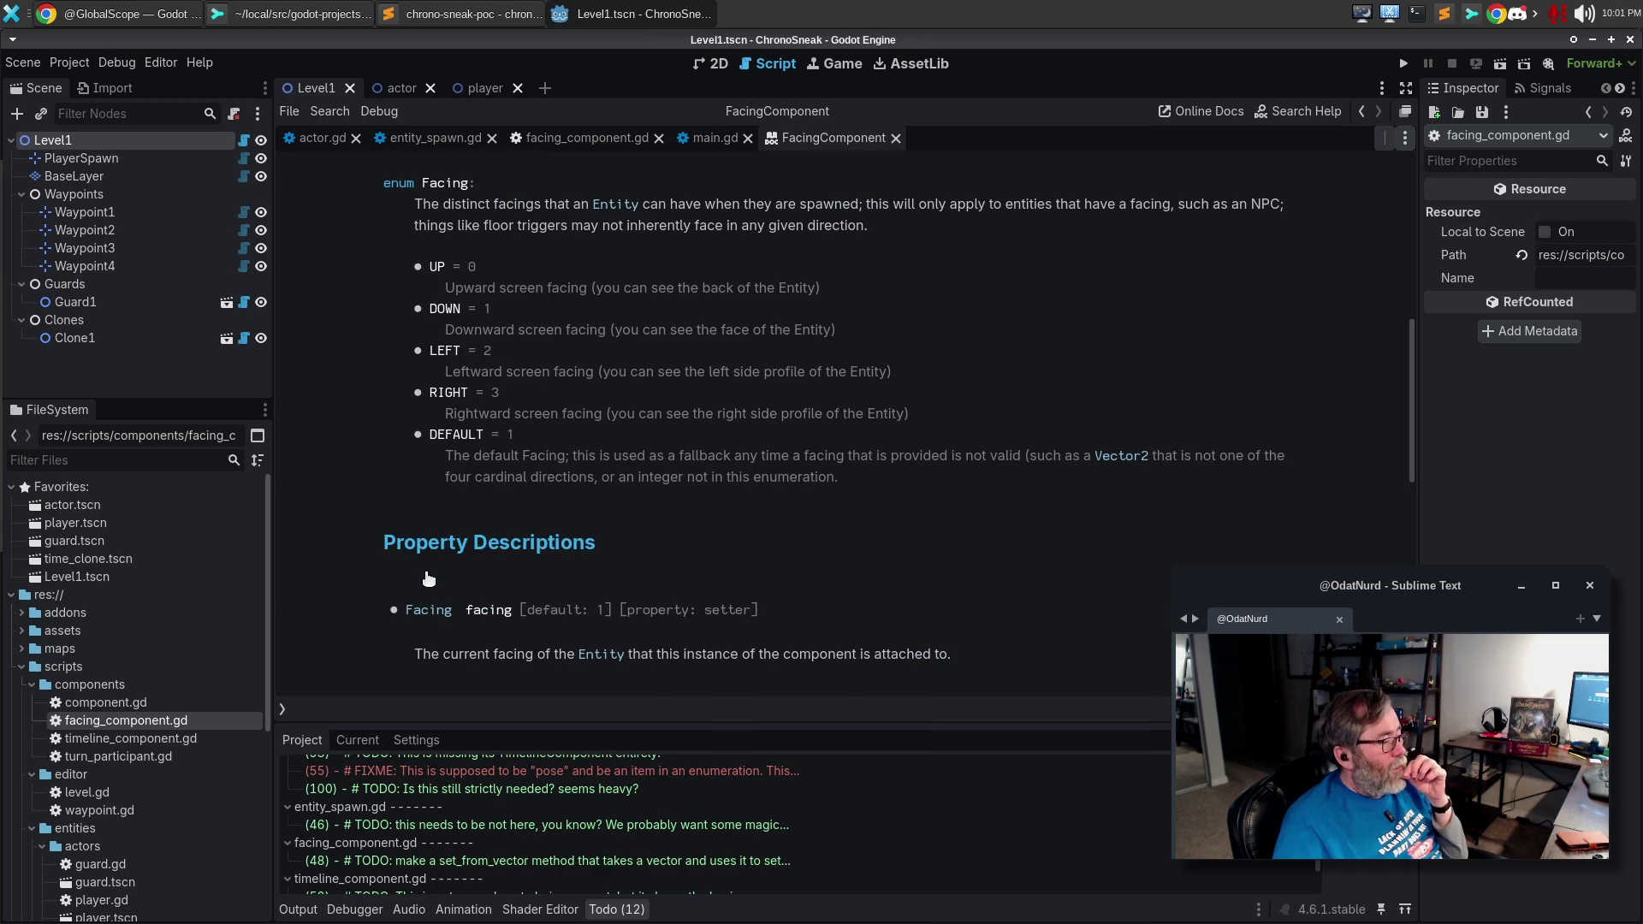
scroll(574, 462, down, 3)
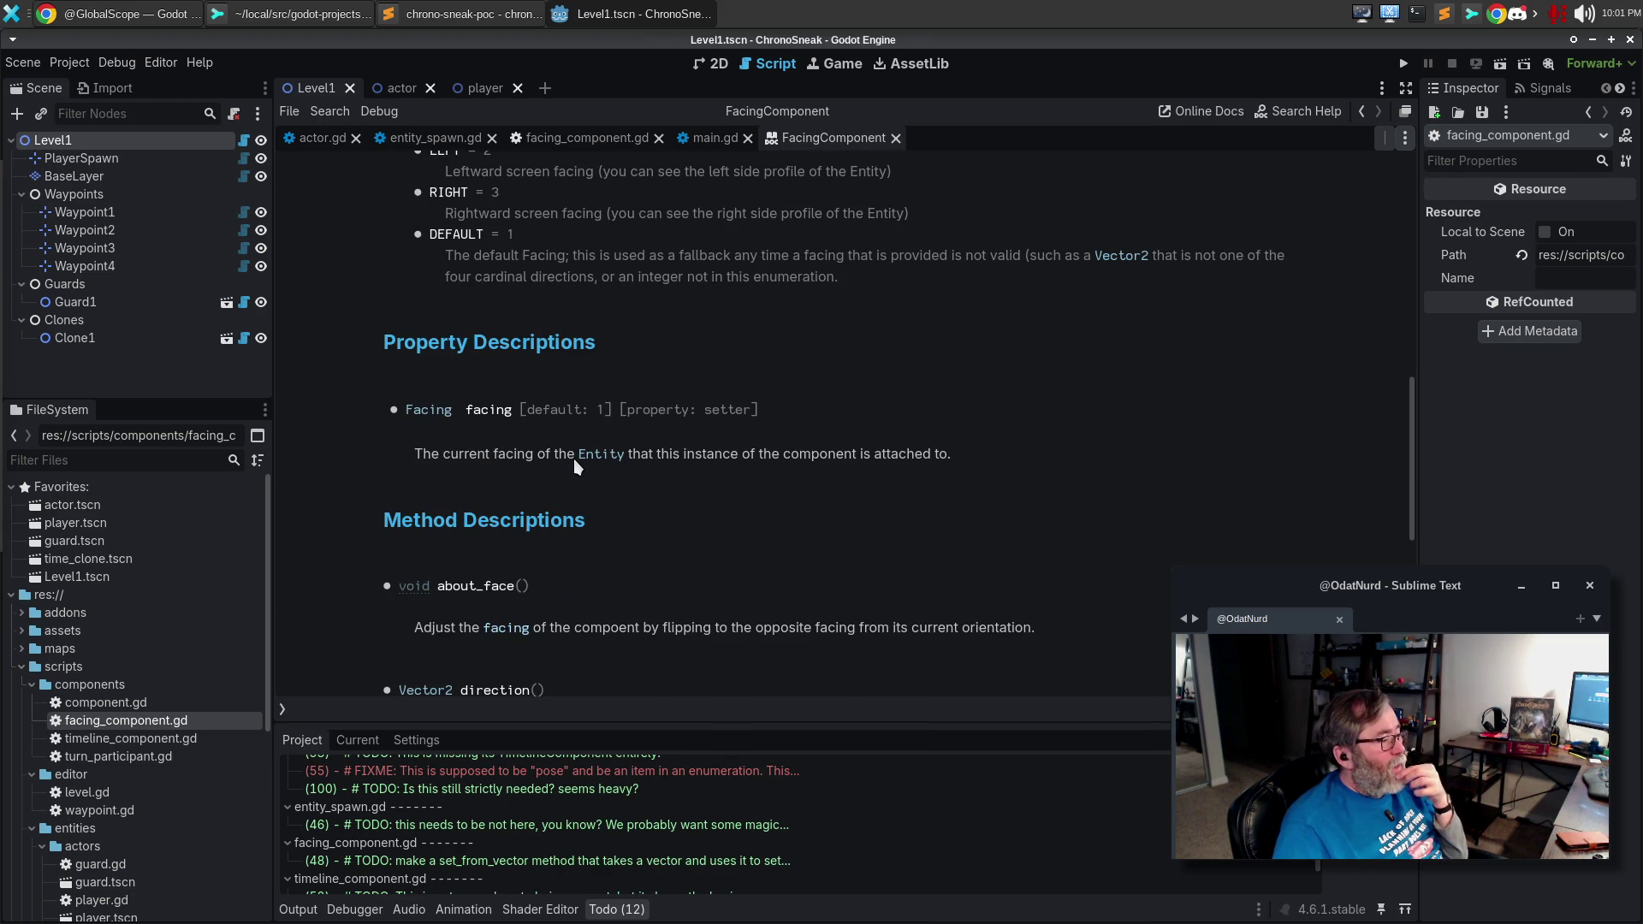
scroll(651, 445, down, 5)
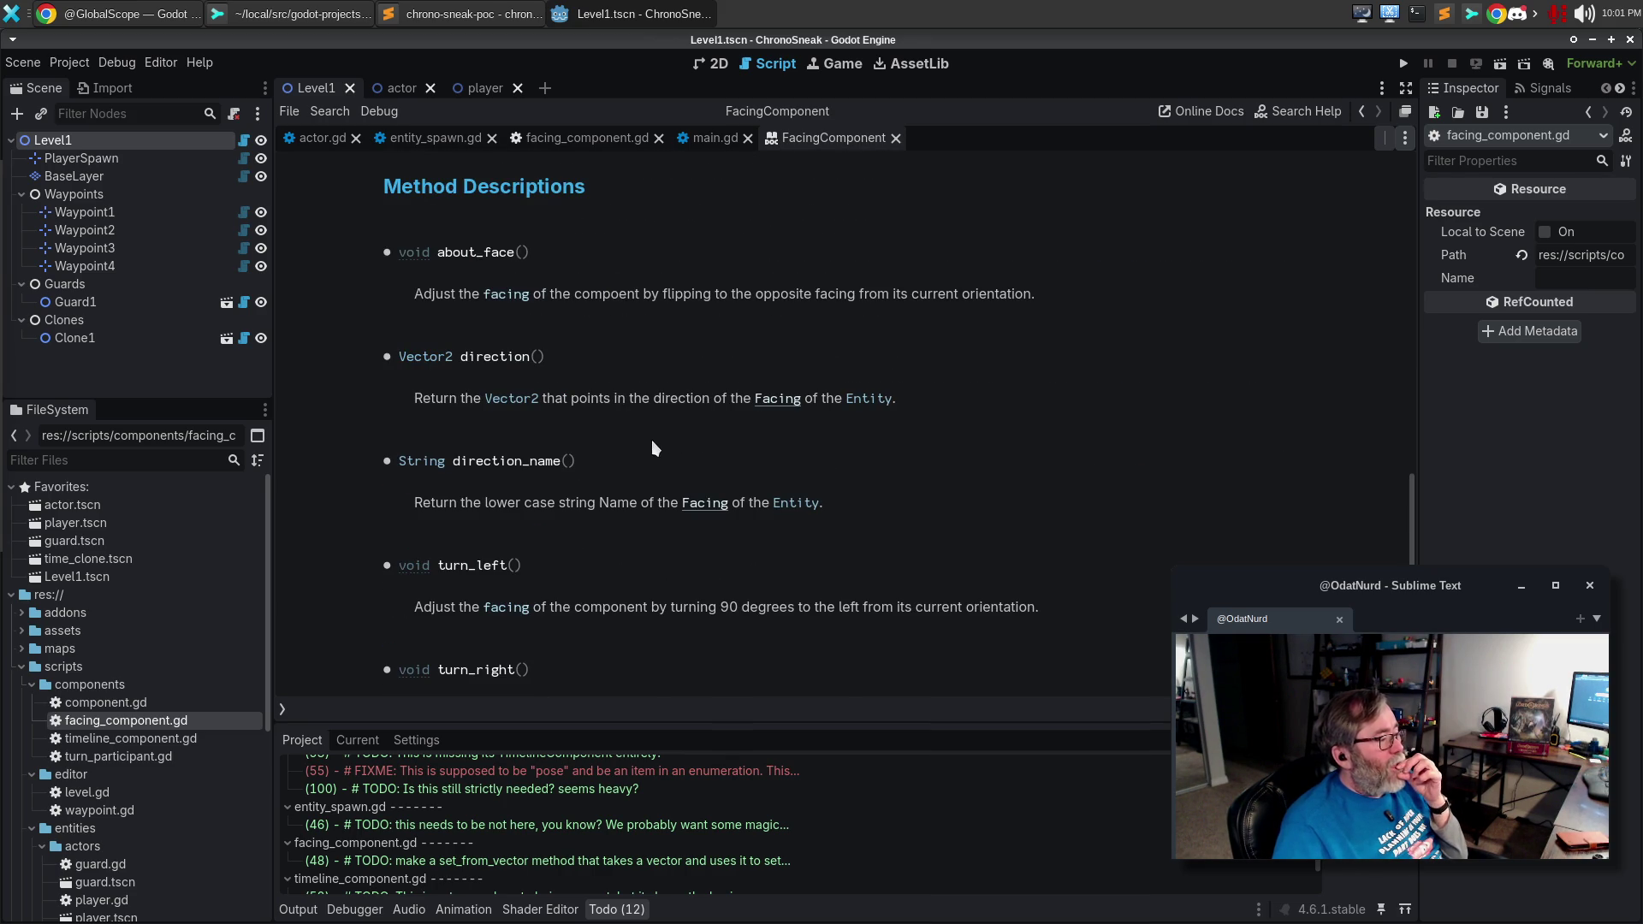
click(601, 142)
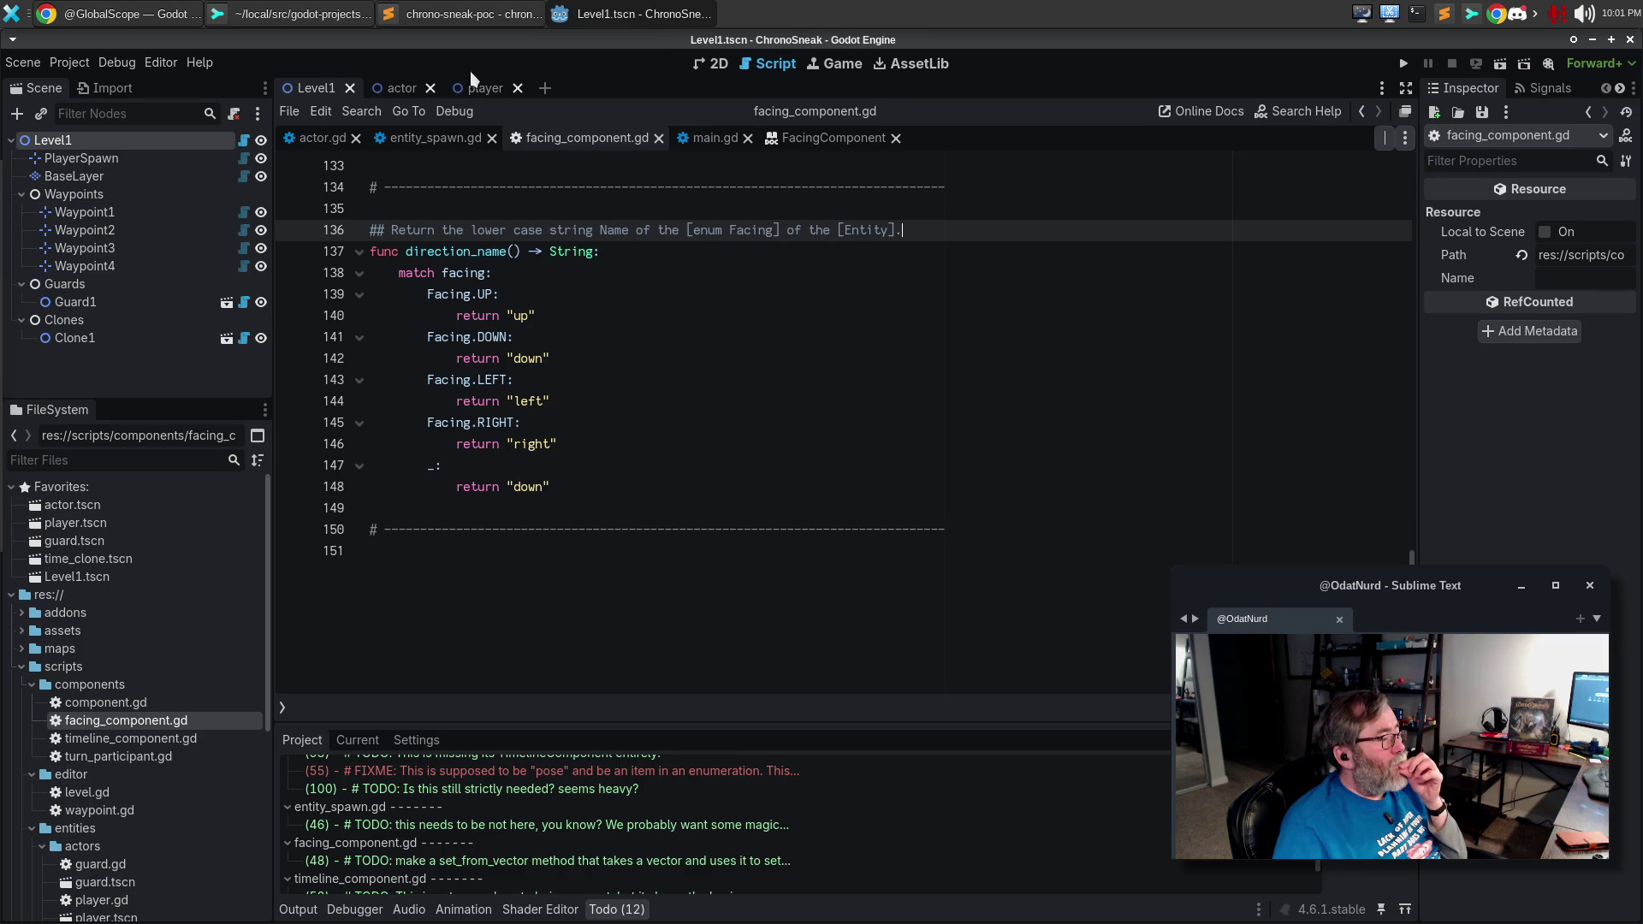
click(291, 14)
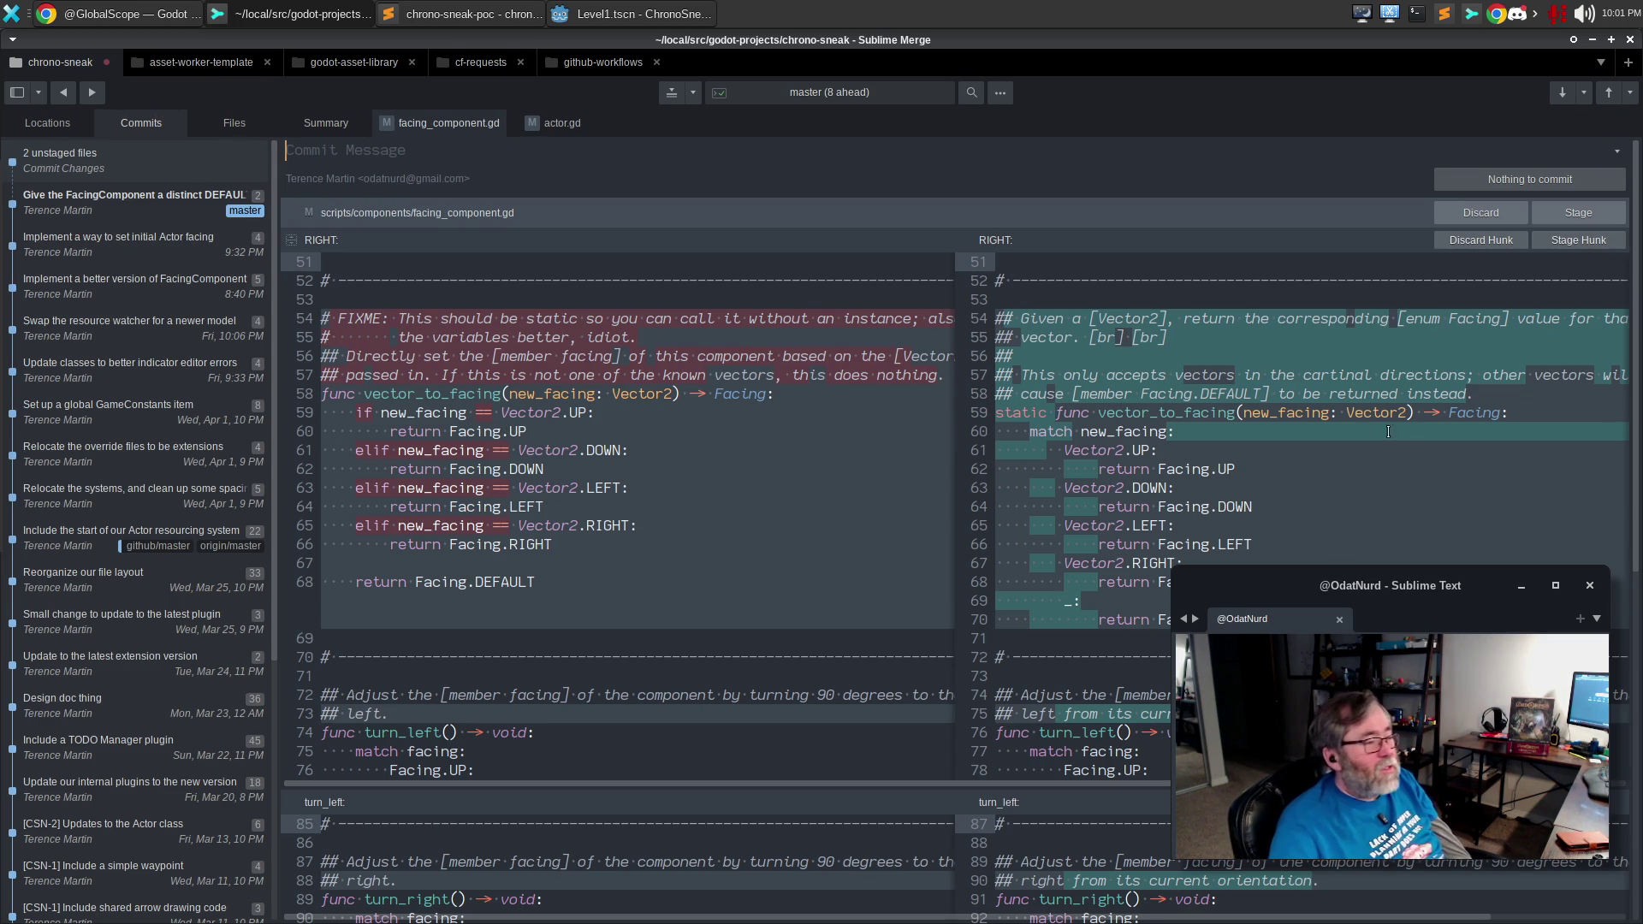
Stage facing_component.gd and review the previous commit's message and the actor.gd changes.
scroll(1309, 525, down, 10)
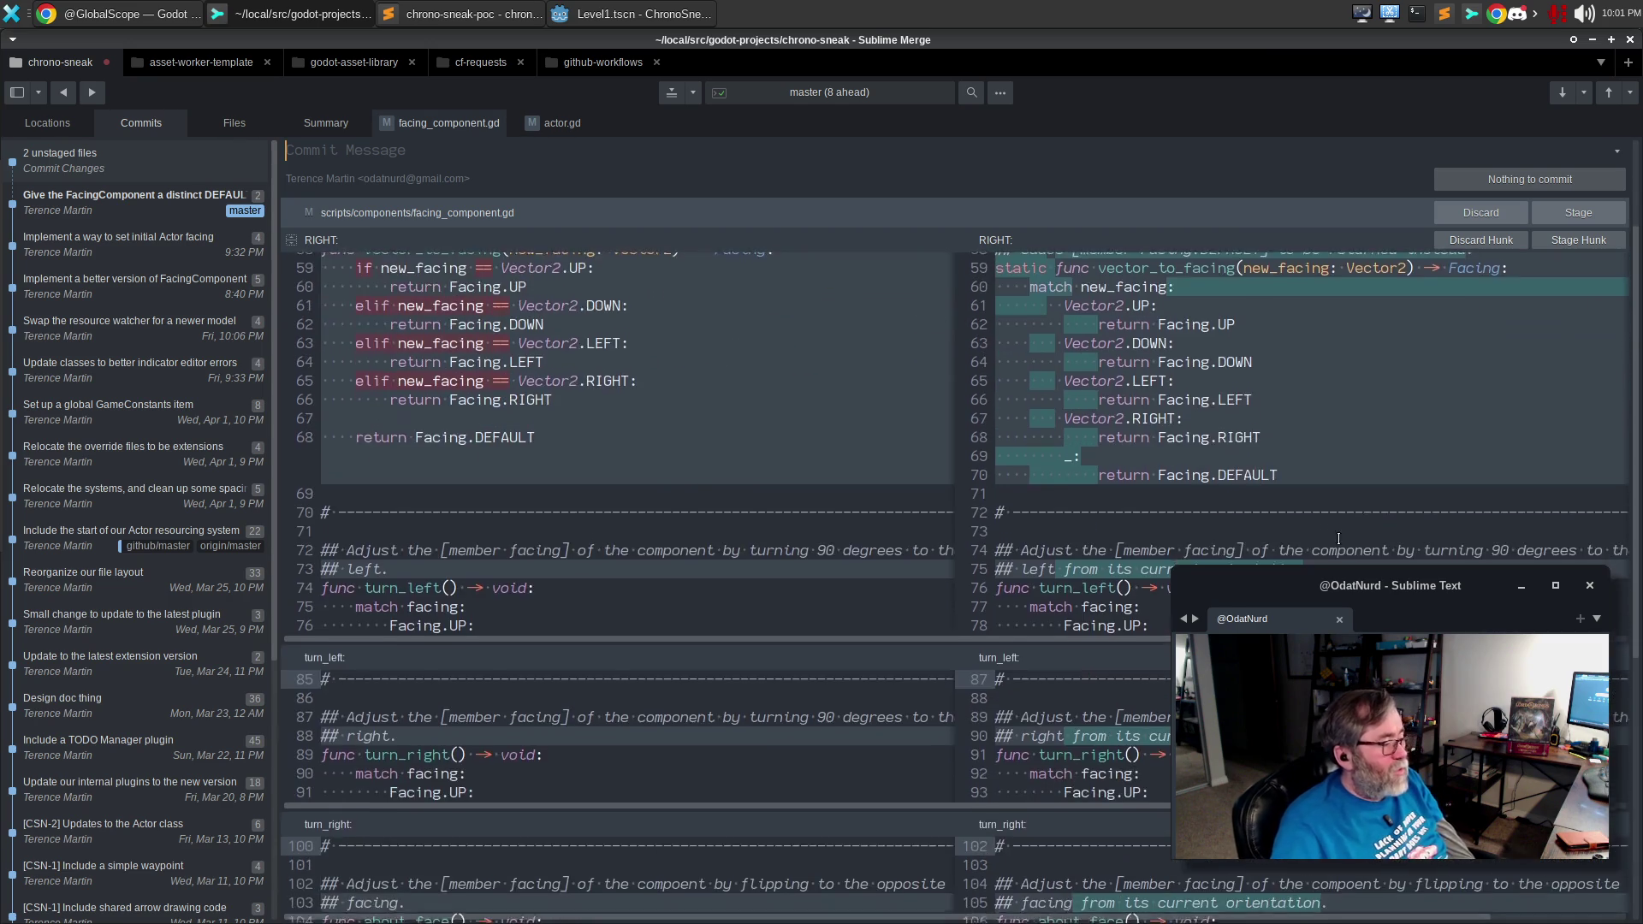
scroll(1347, 528, down, 2)
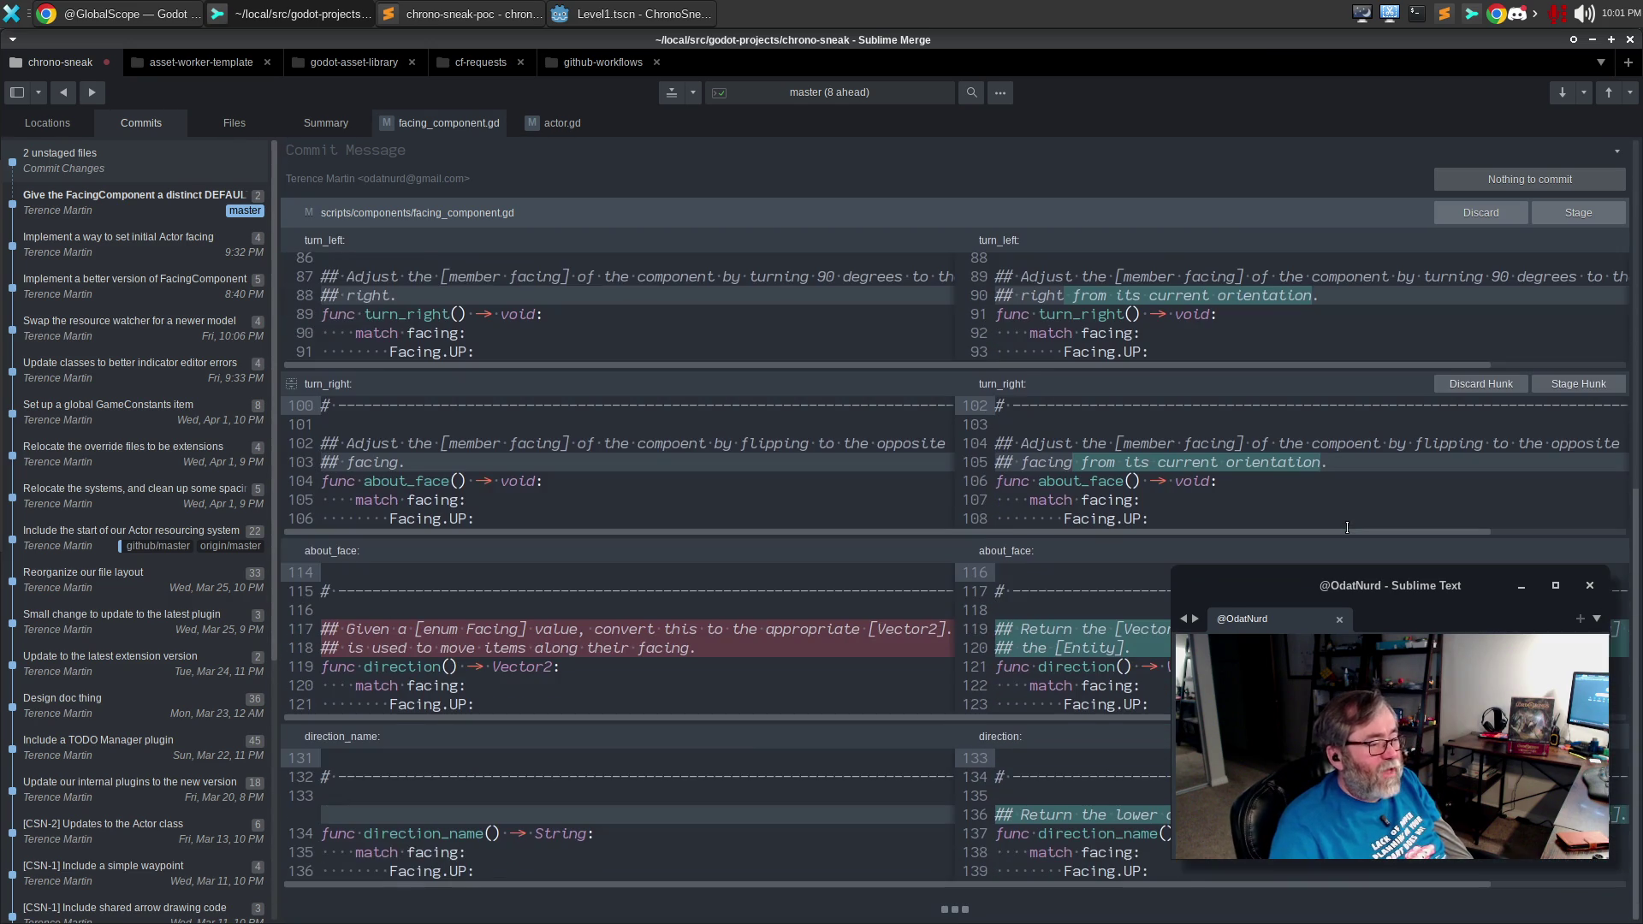
click(1594, 210)
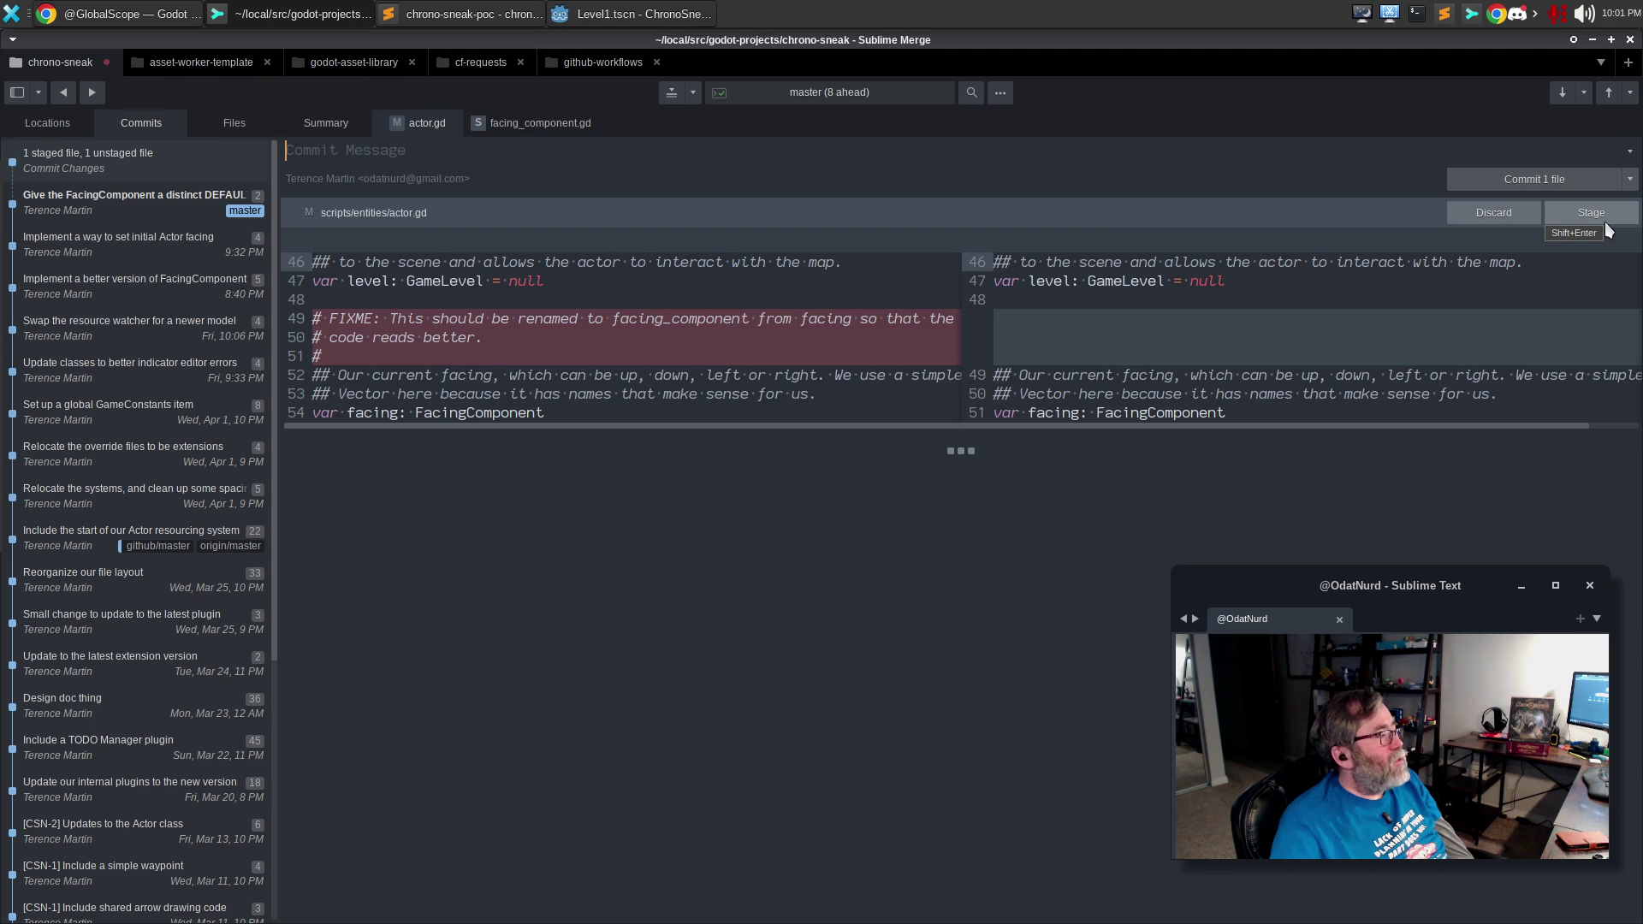
click(172, 206)
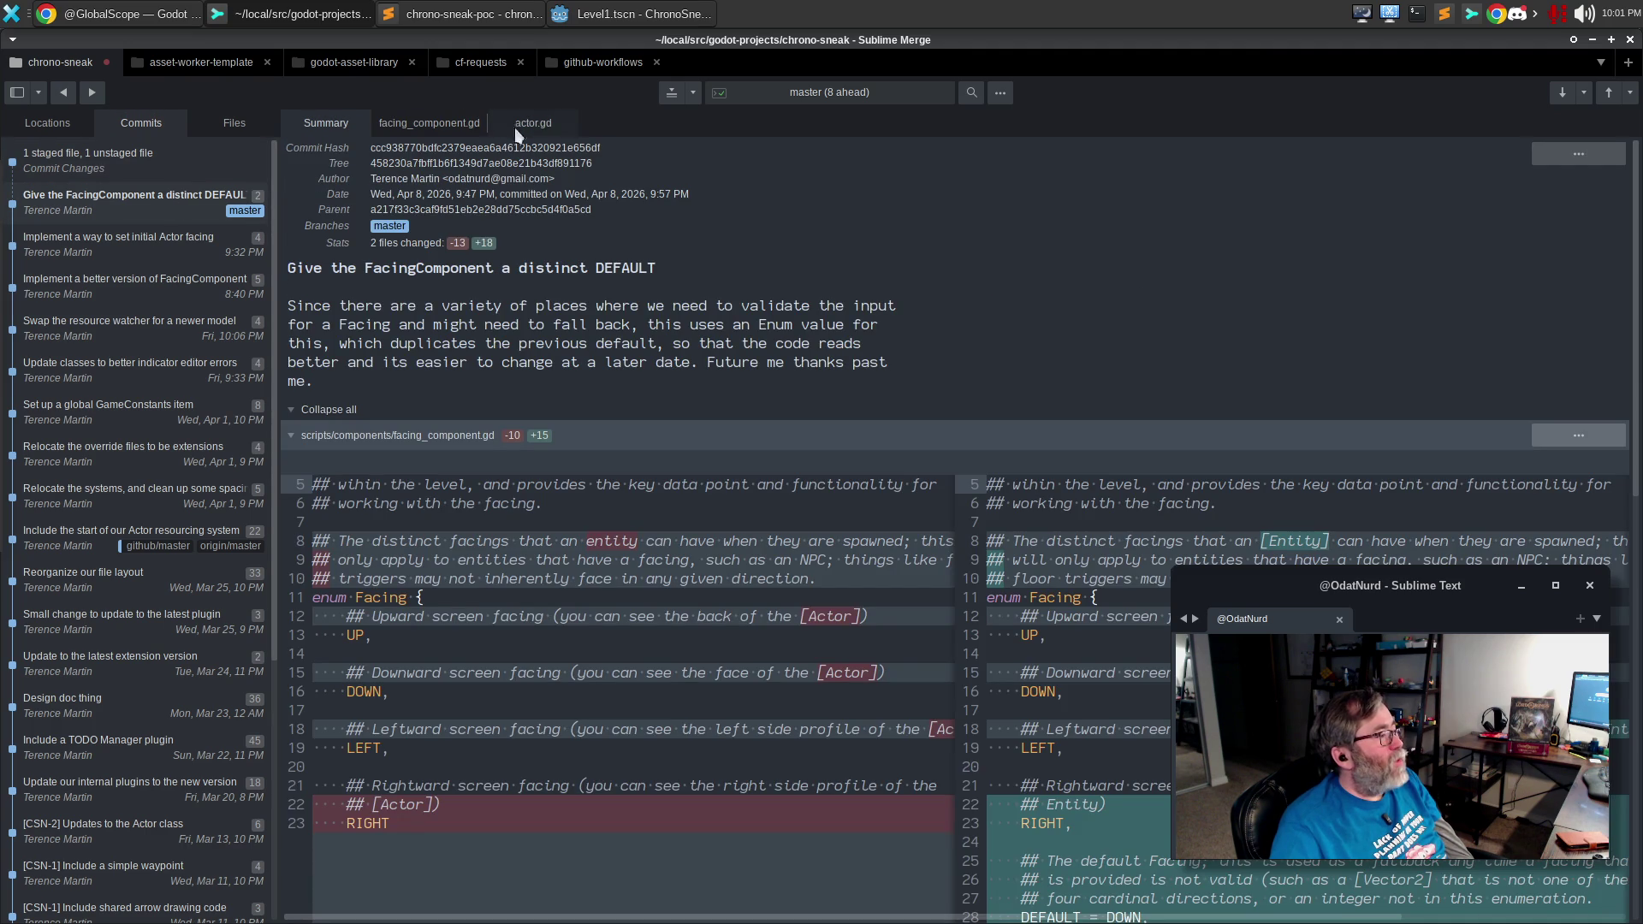
click(537, 123)
click(194, 154)
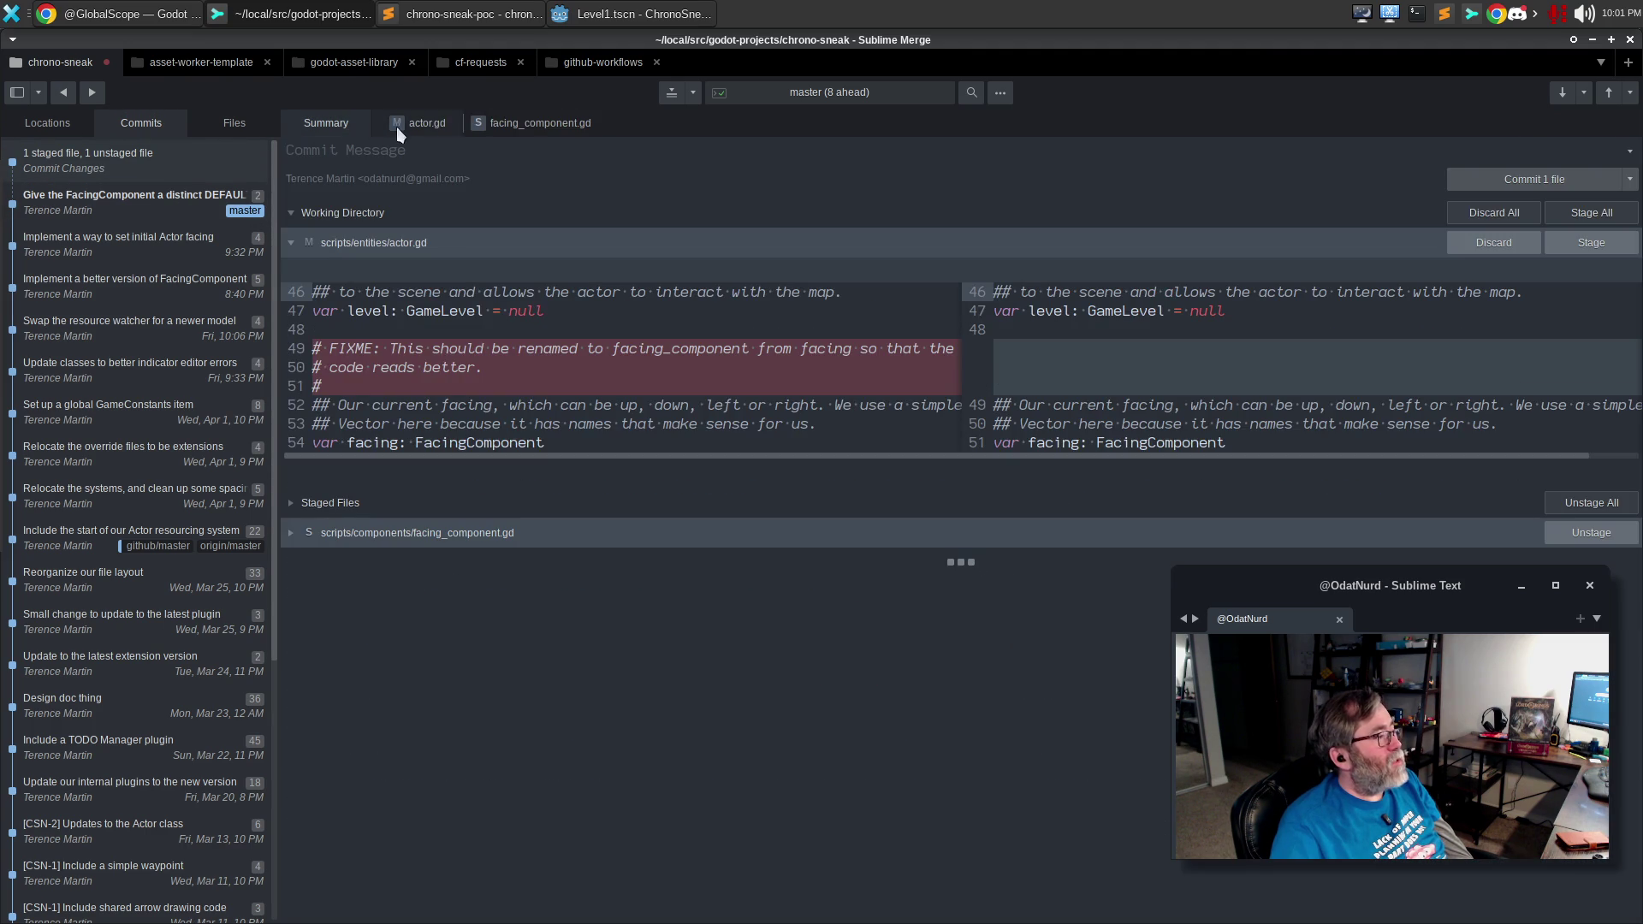
click(413, 125)
Stage actor.gd and amend both files into 'Give the FacingComponent a distinct DEFAULT'.
click(1592, 213)
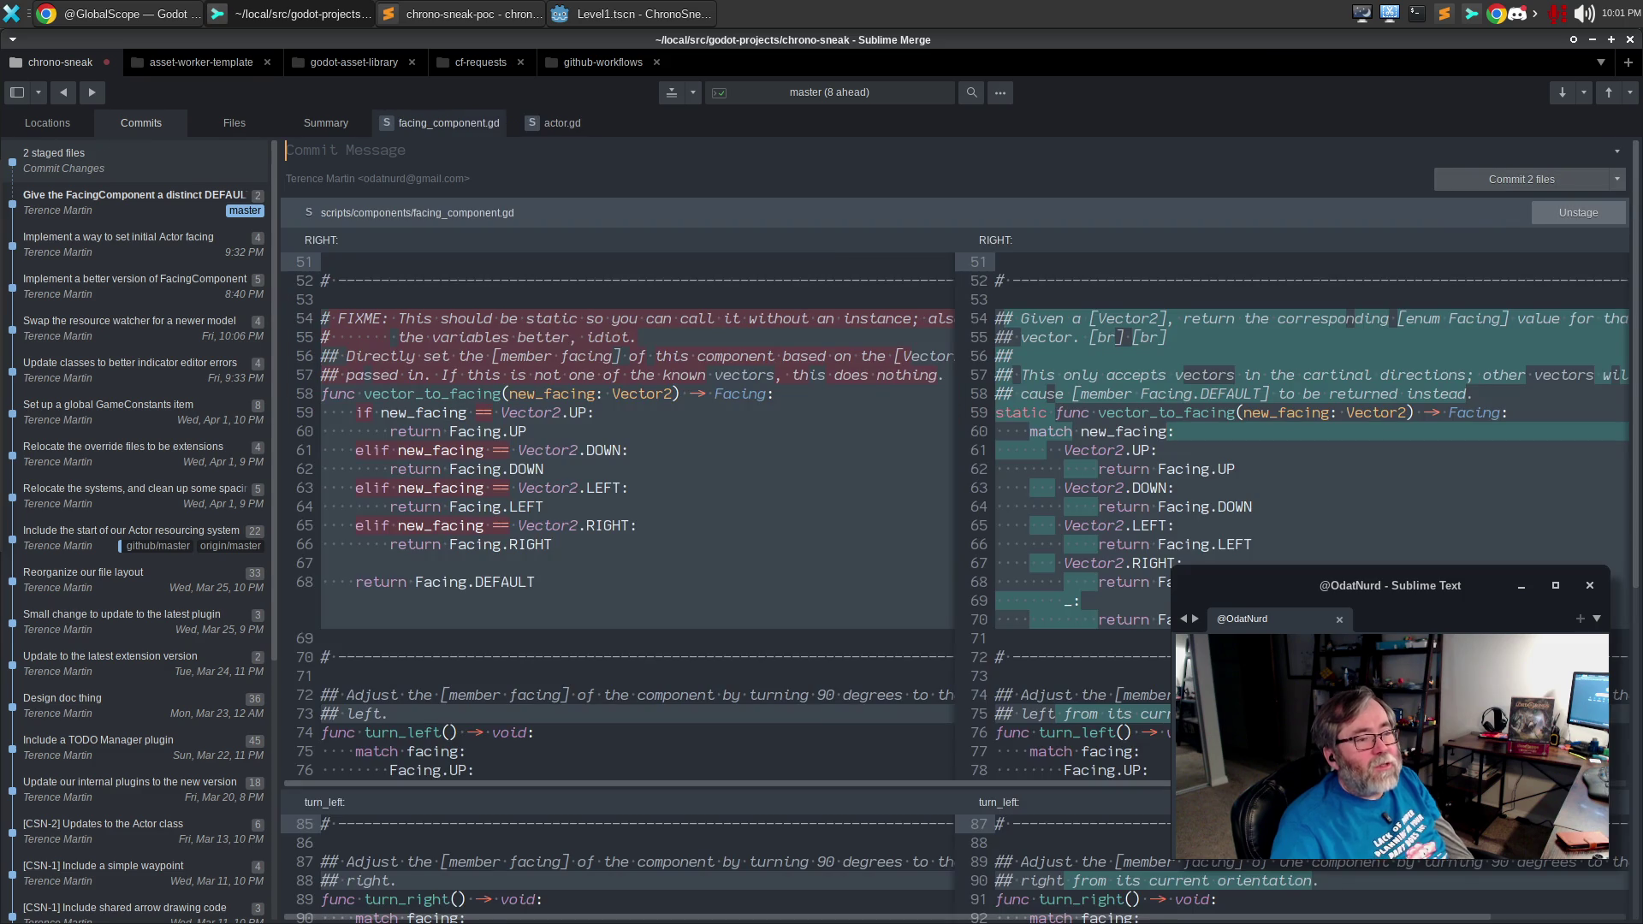
click(1617, 180)
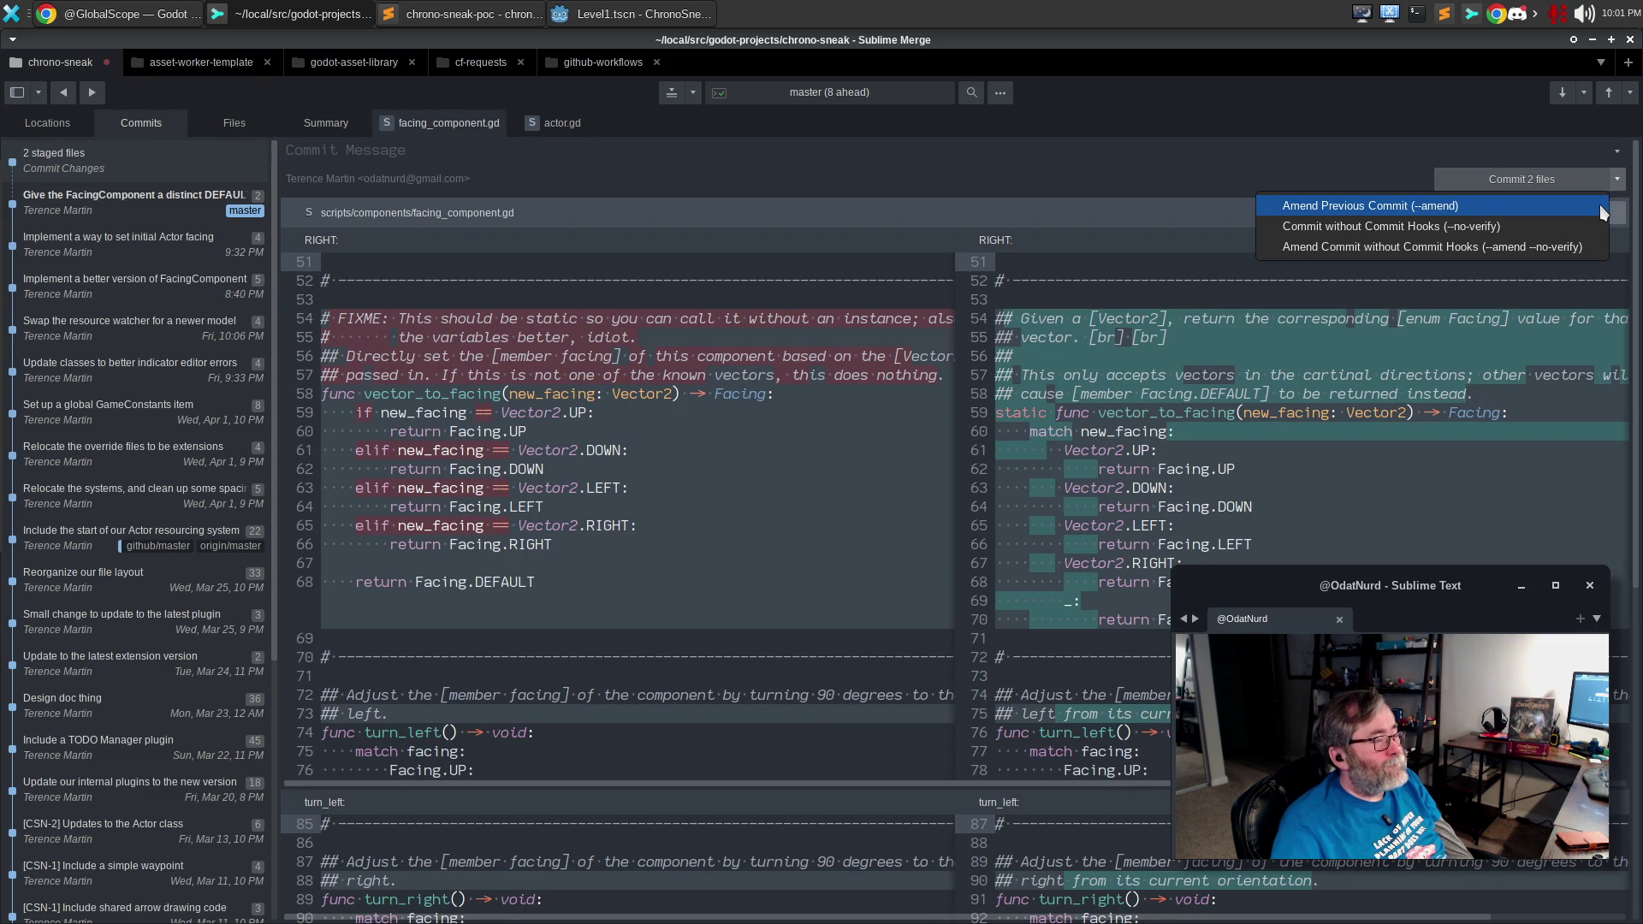
click(1603, 211)
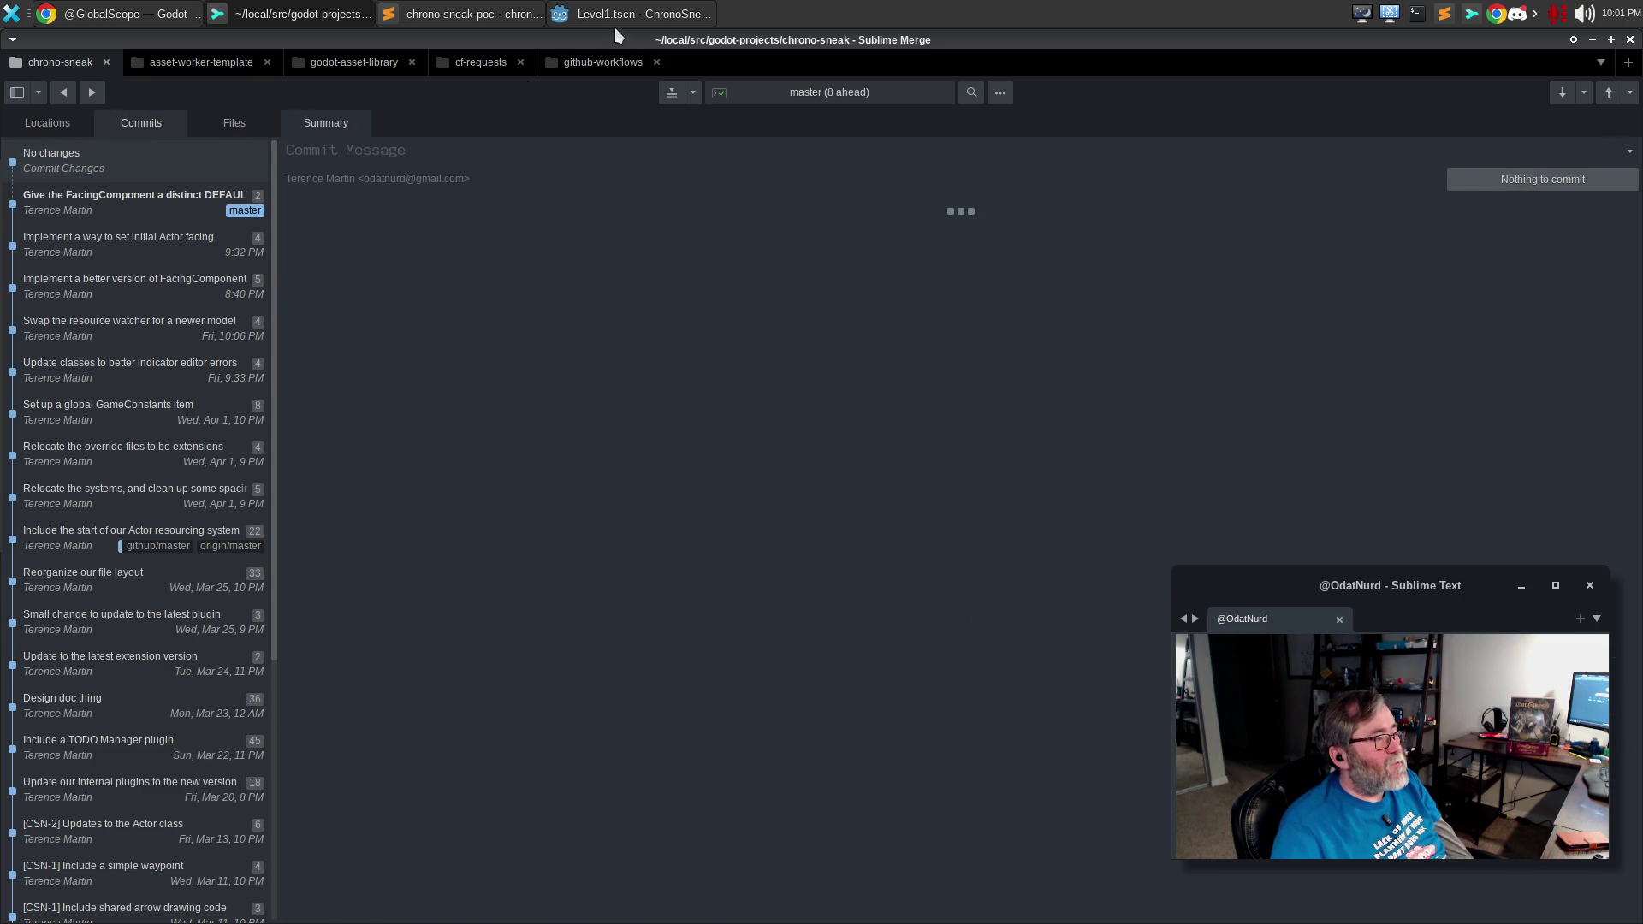
click(616, 15)
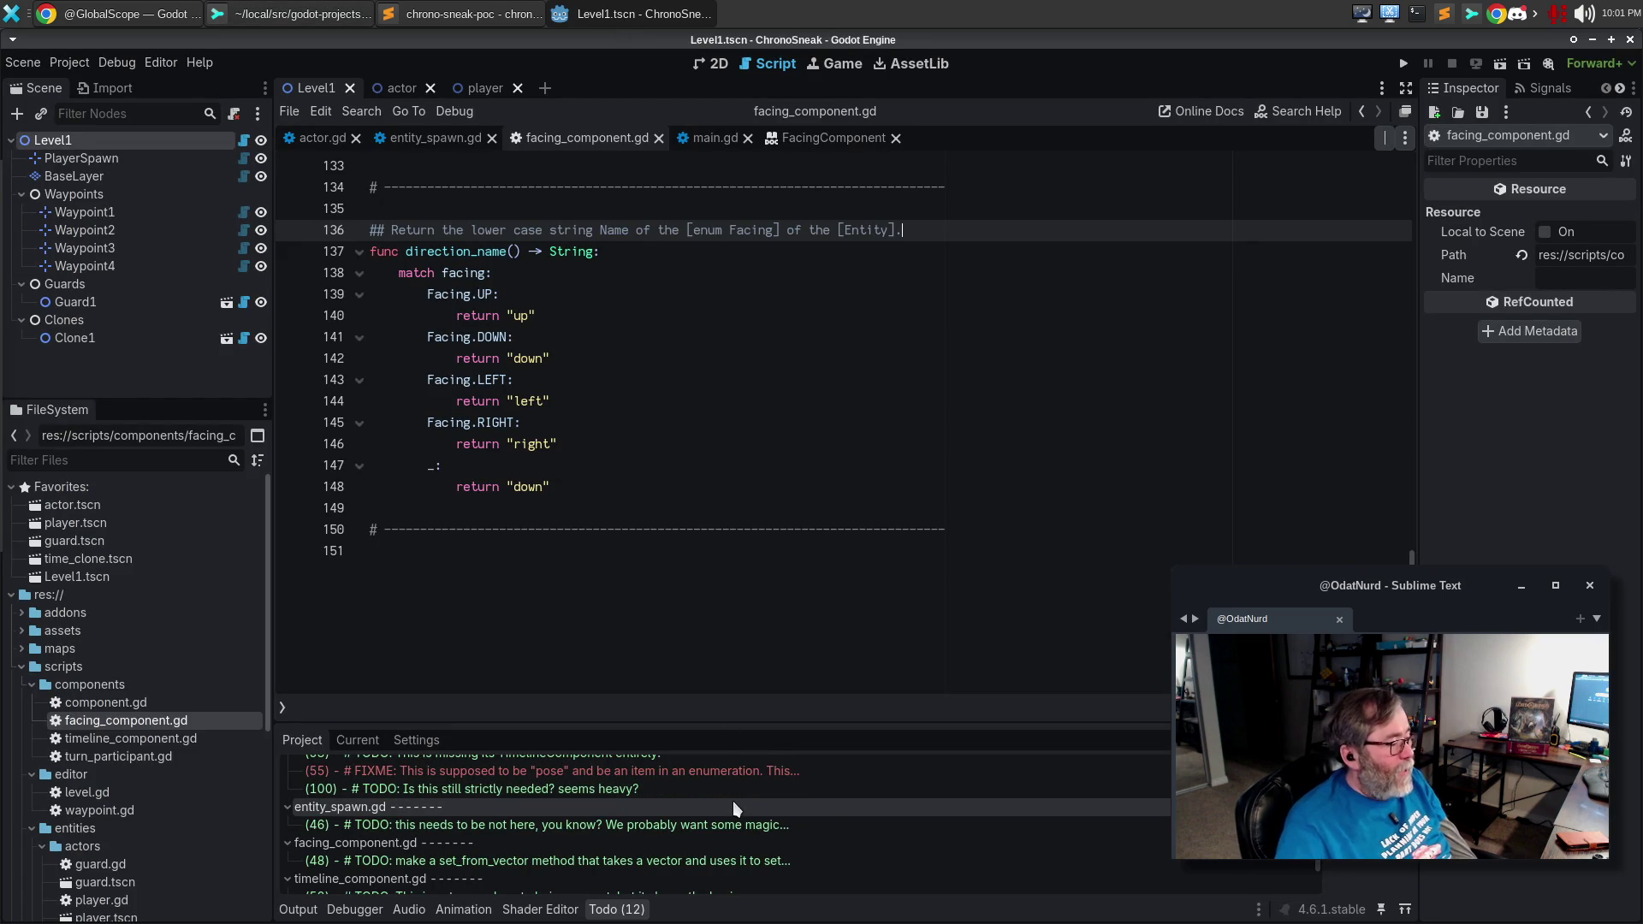
Open the line-48 set_from_vector TODO in facing_component.gd from the Todo panel.
scroll(733, 800, up, 2)
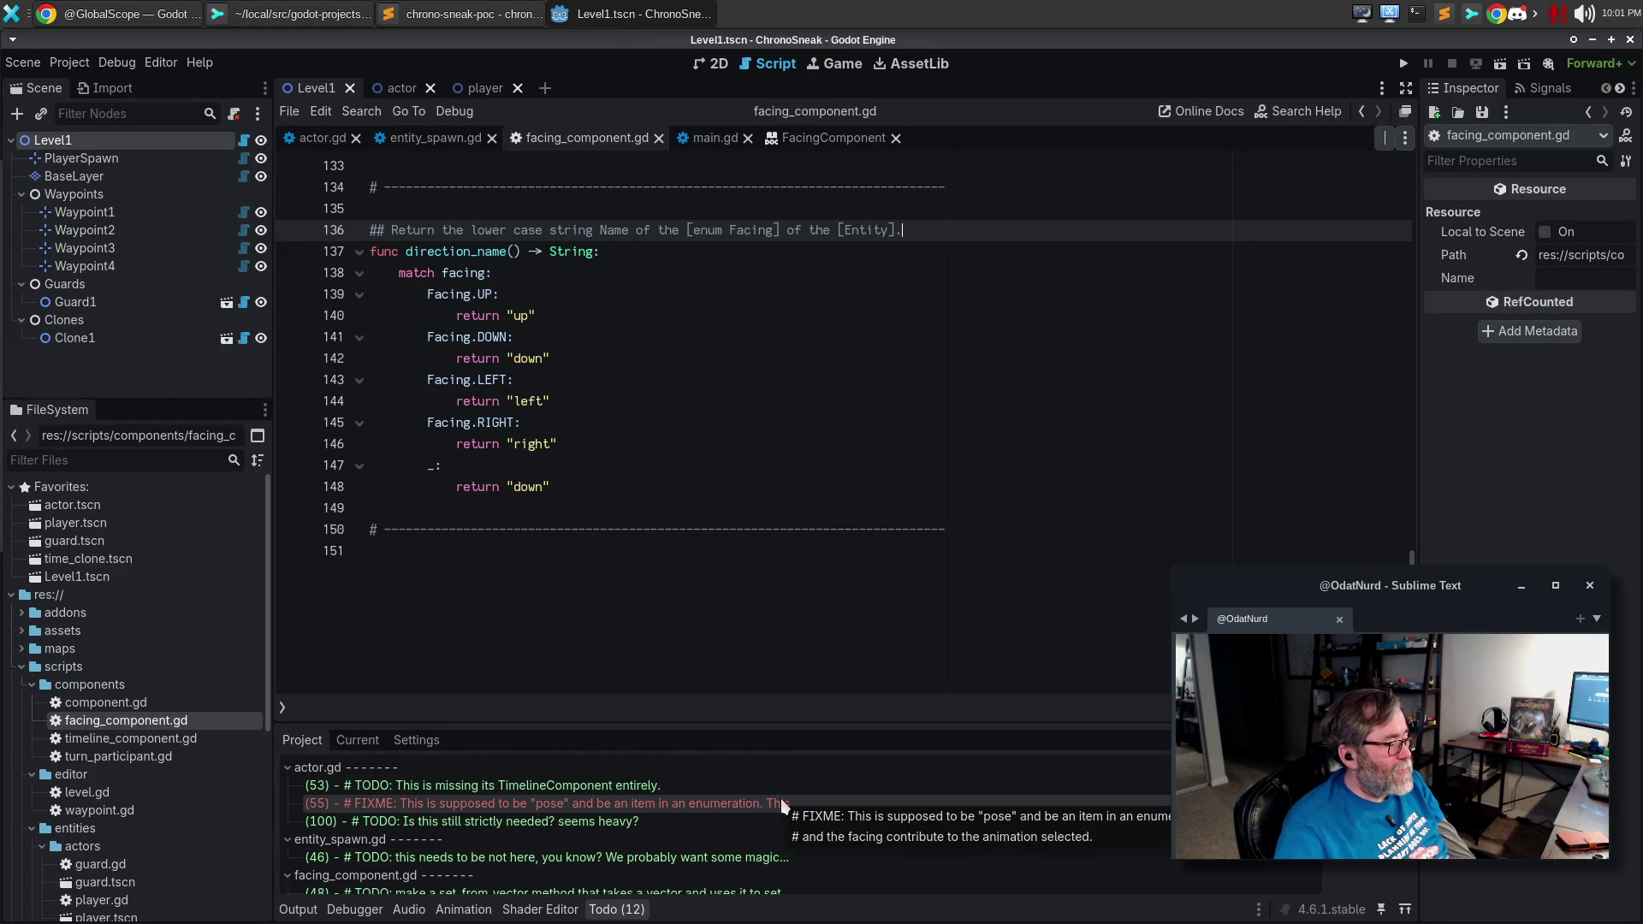
scroll(782, 805, down, 3)
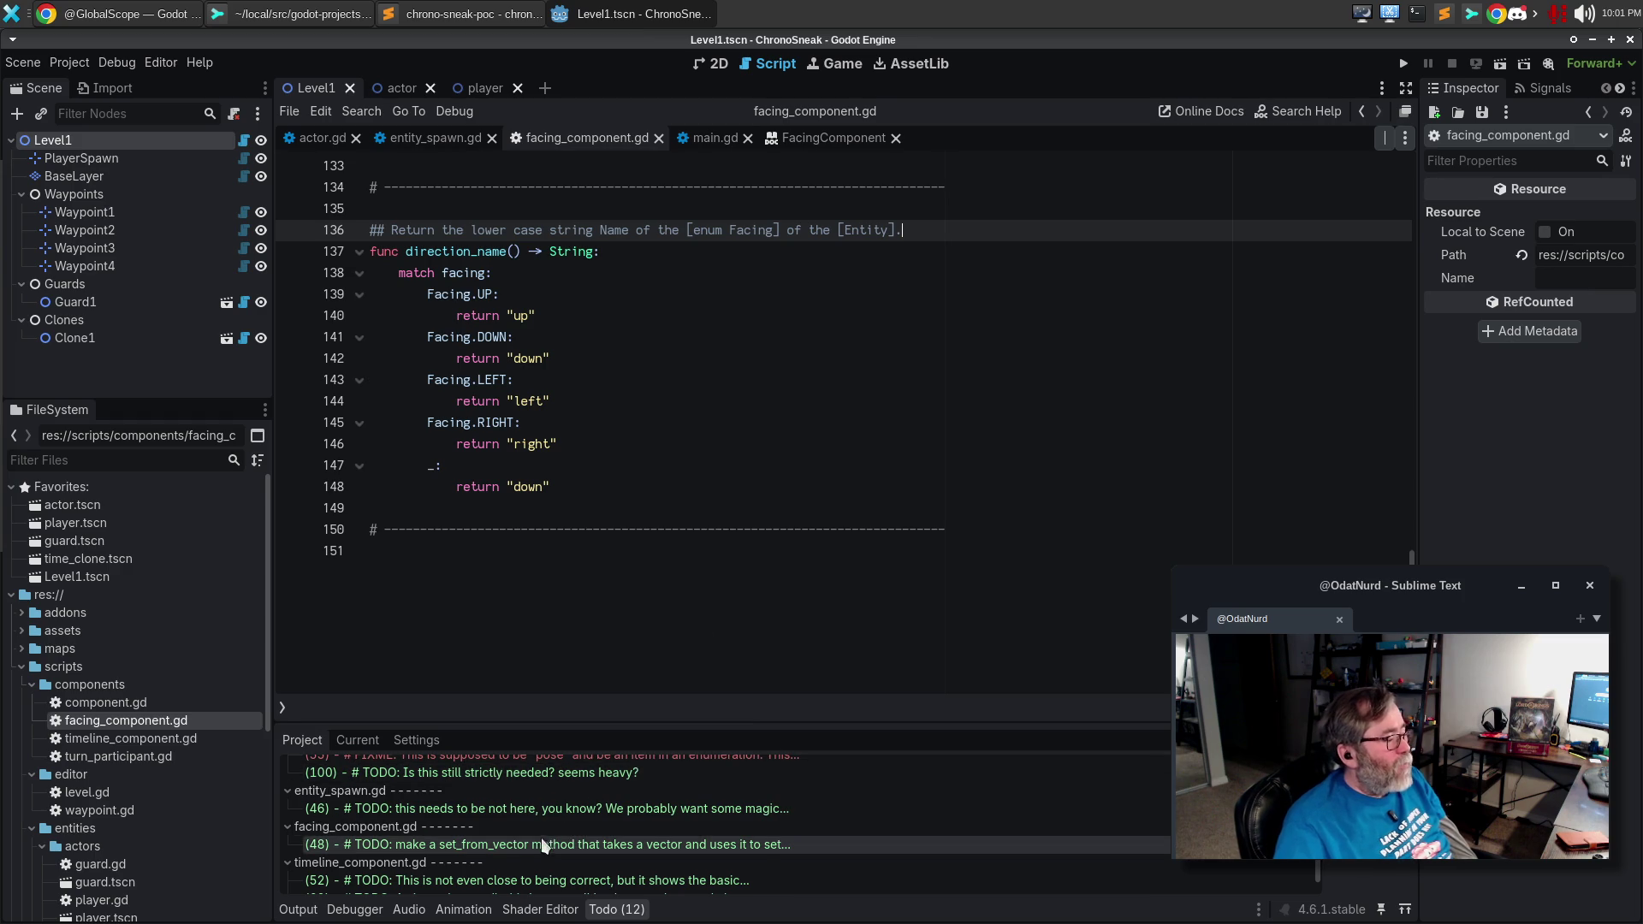
click(506, 844)
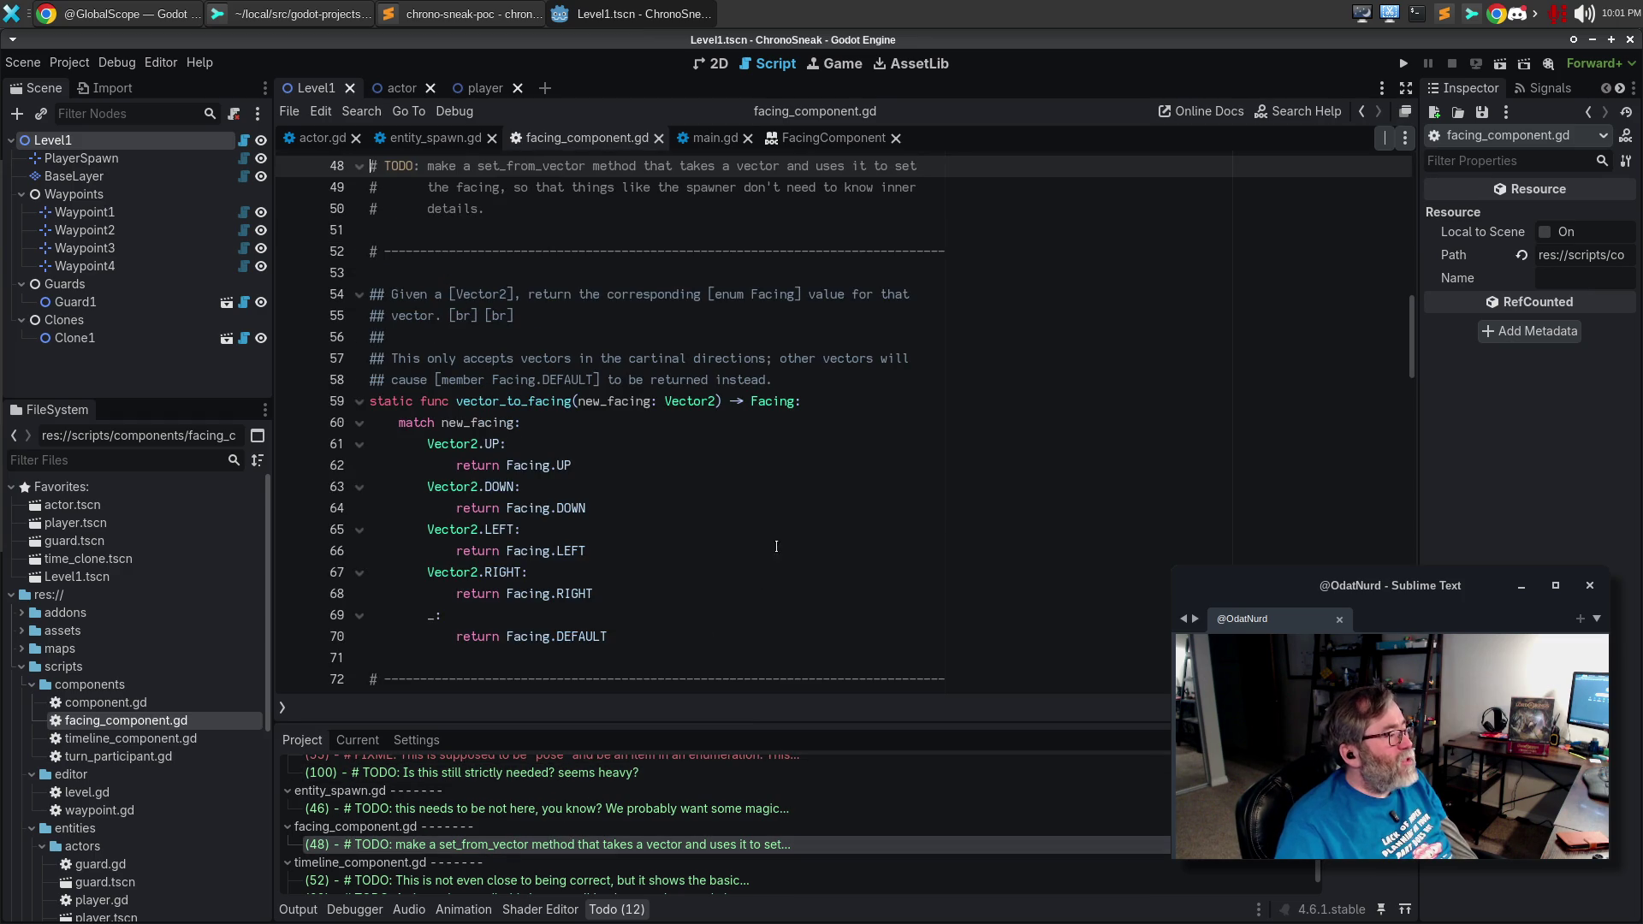
Review the vector_to_facing search results (3 matches, 2 files) and open actor.gd line 167.
click(841, 508)
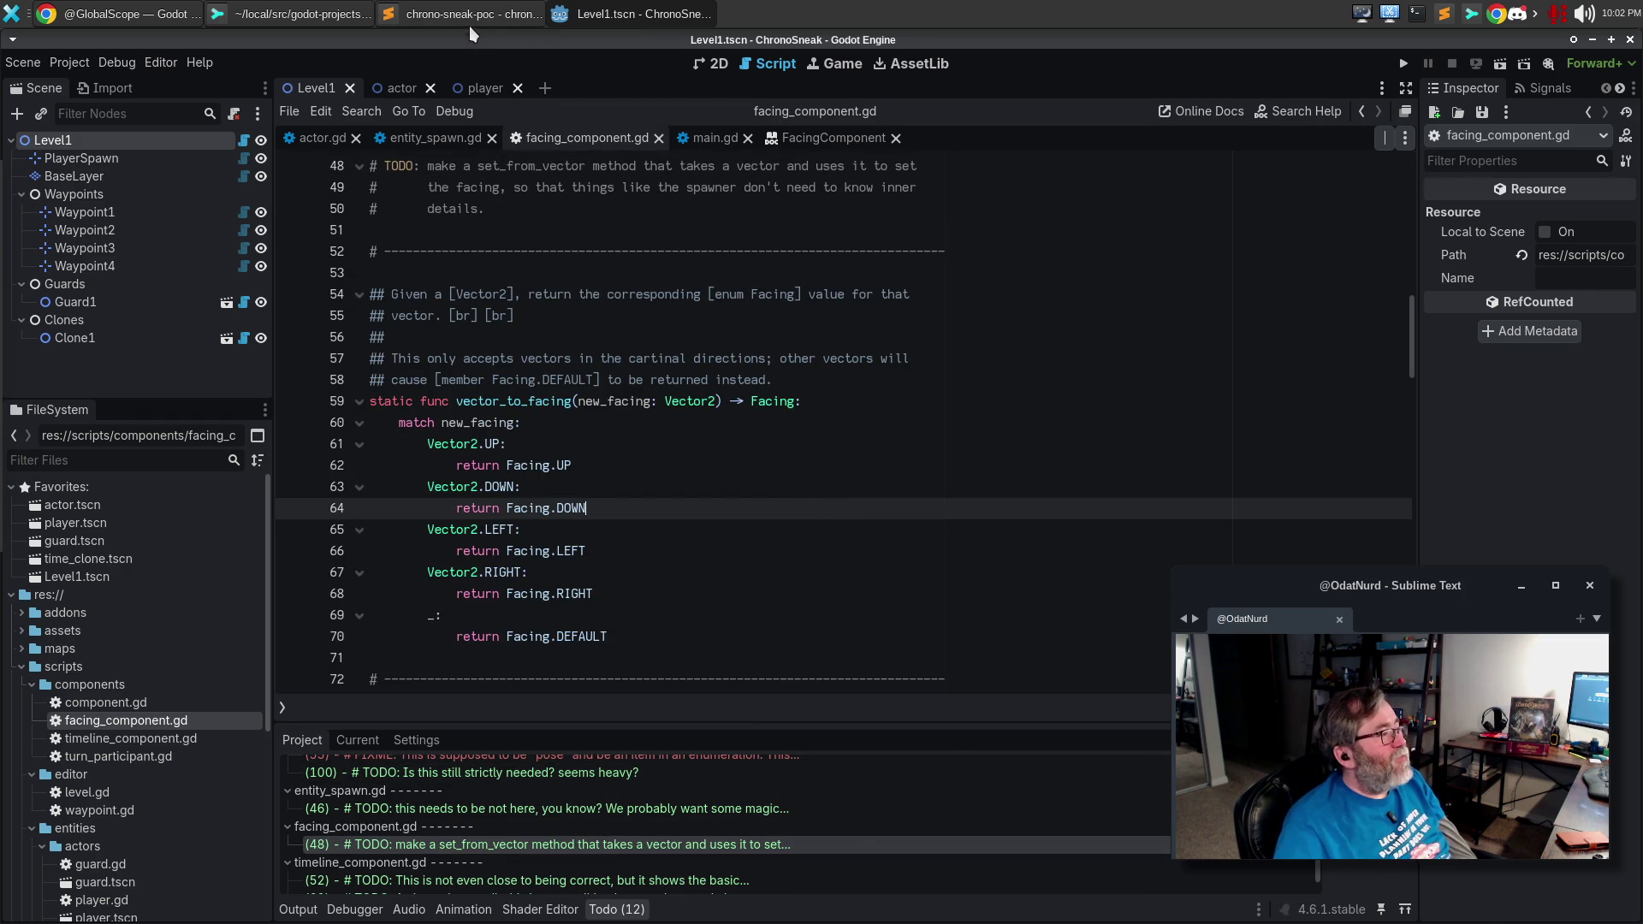
click(456, 13)
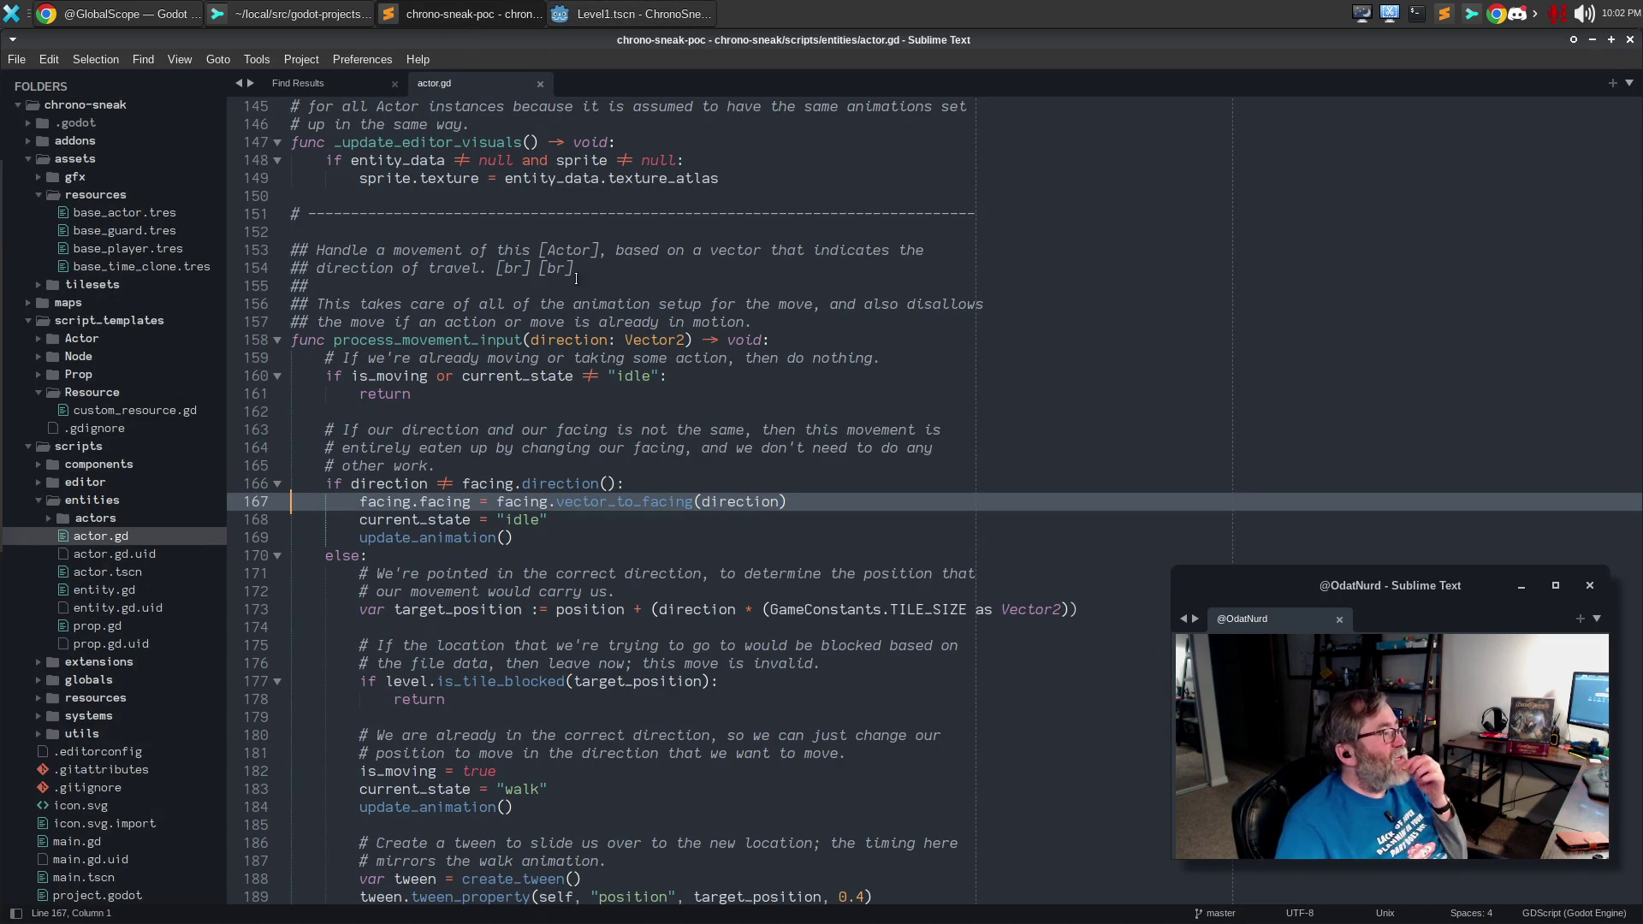
key(ctrl+w)
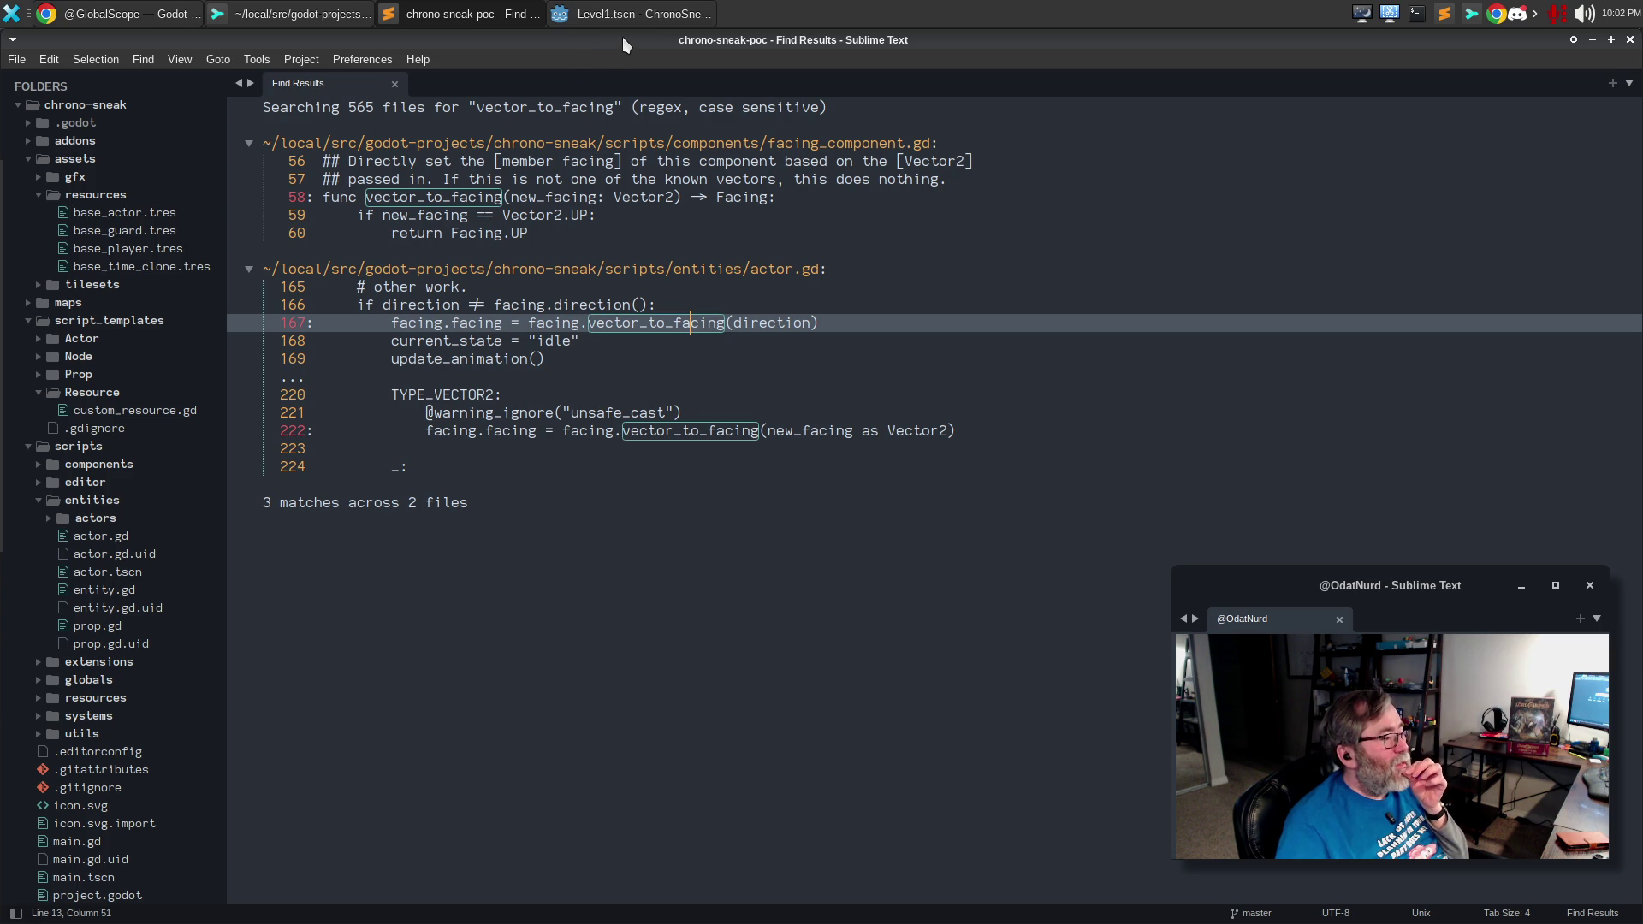
click(618, 14)
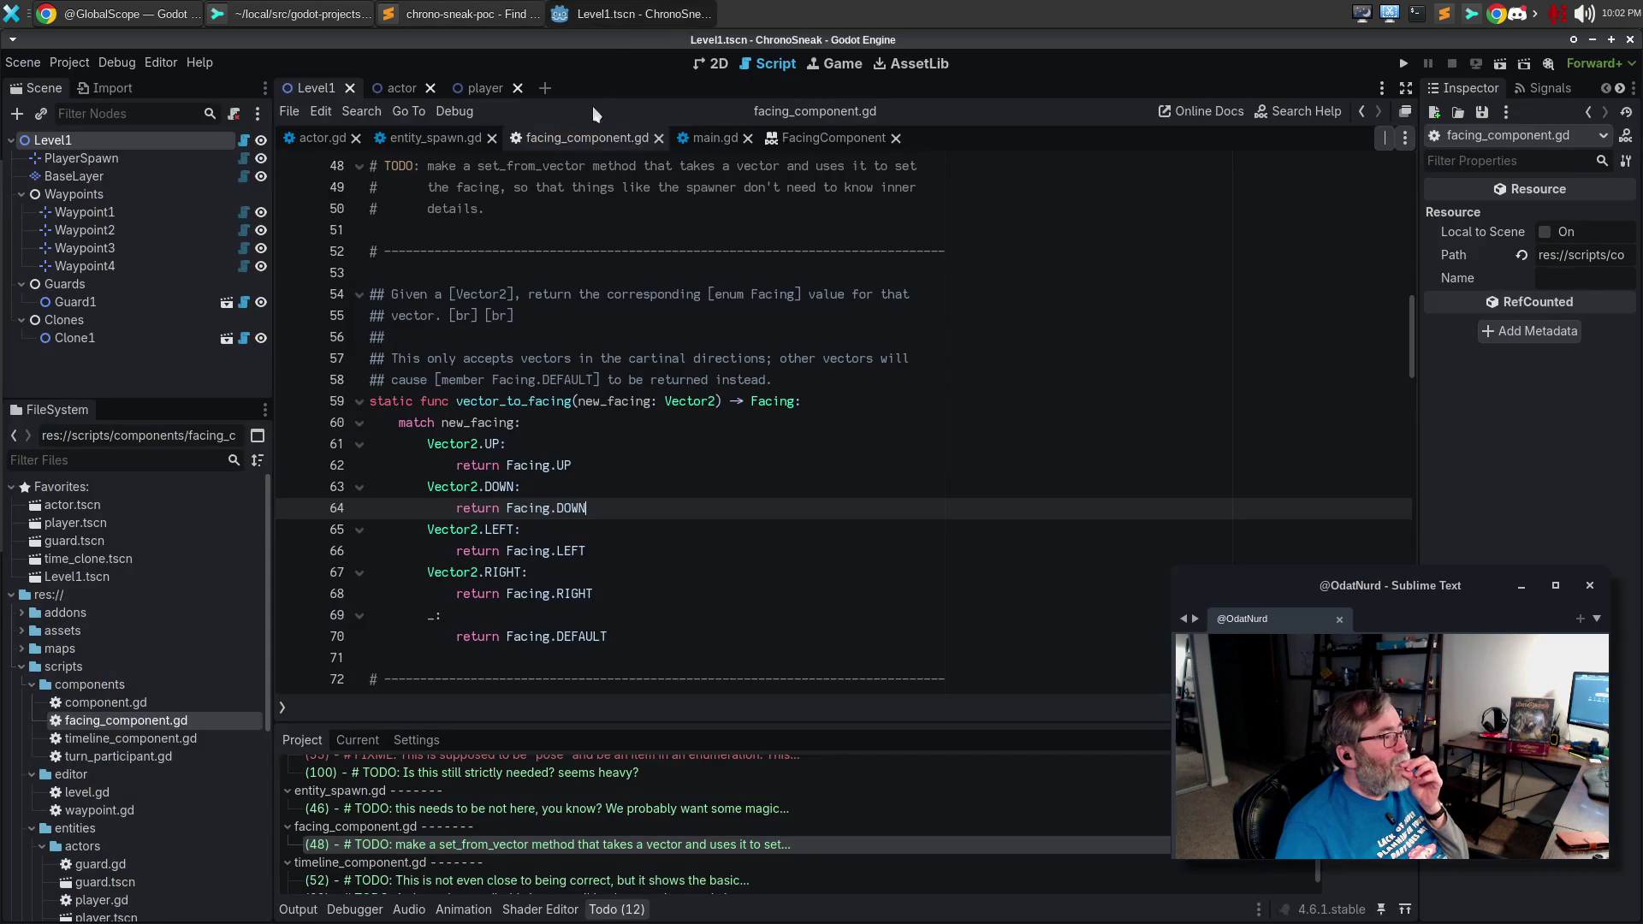
click(317, 138)
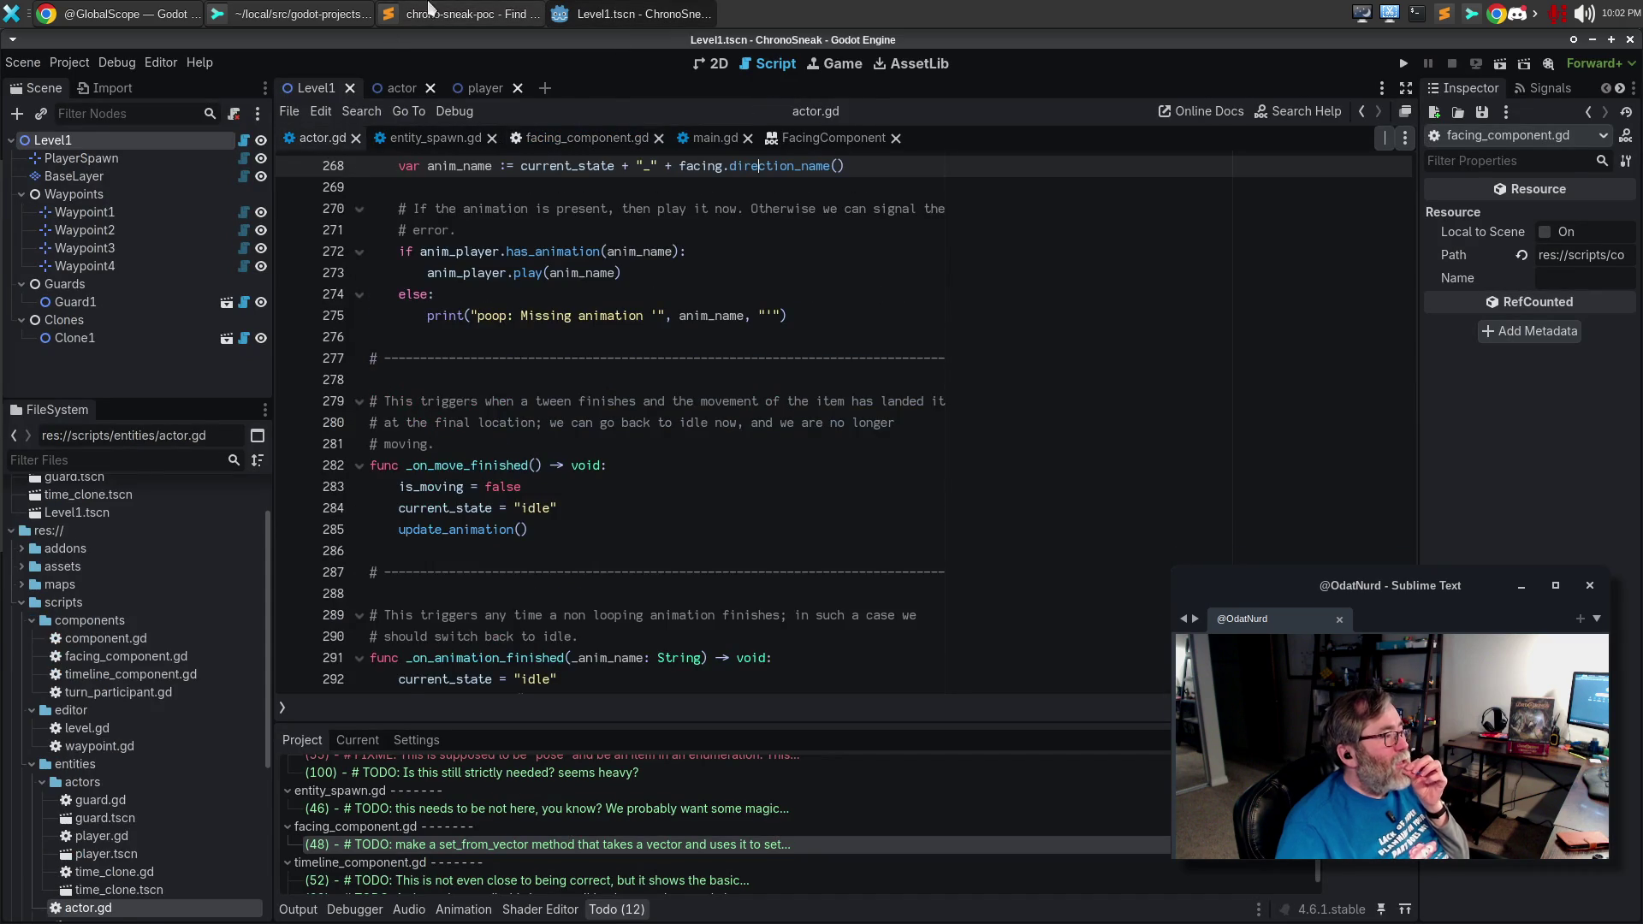
click(440, 17)
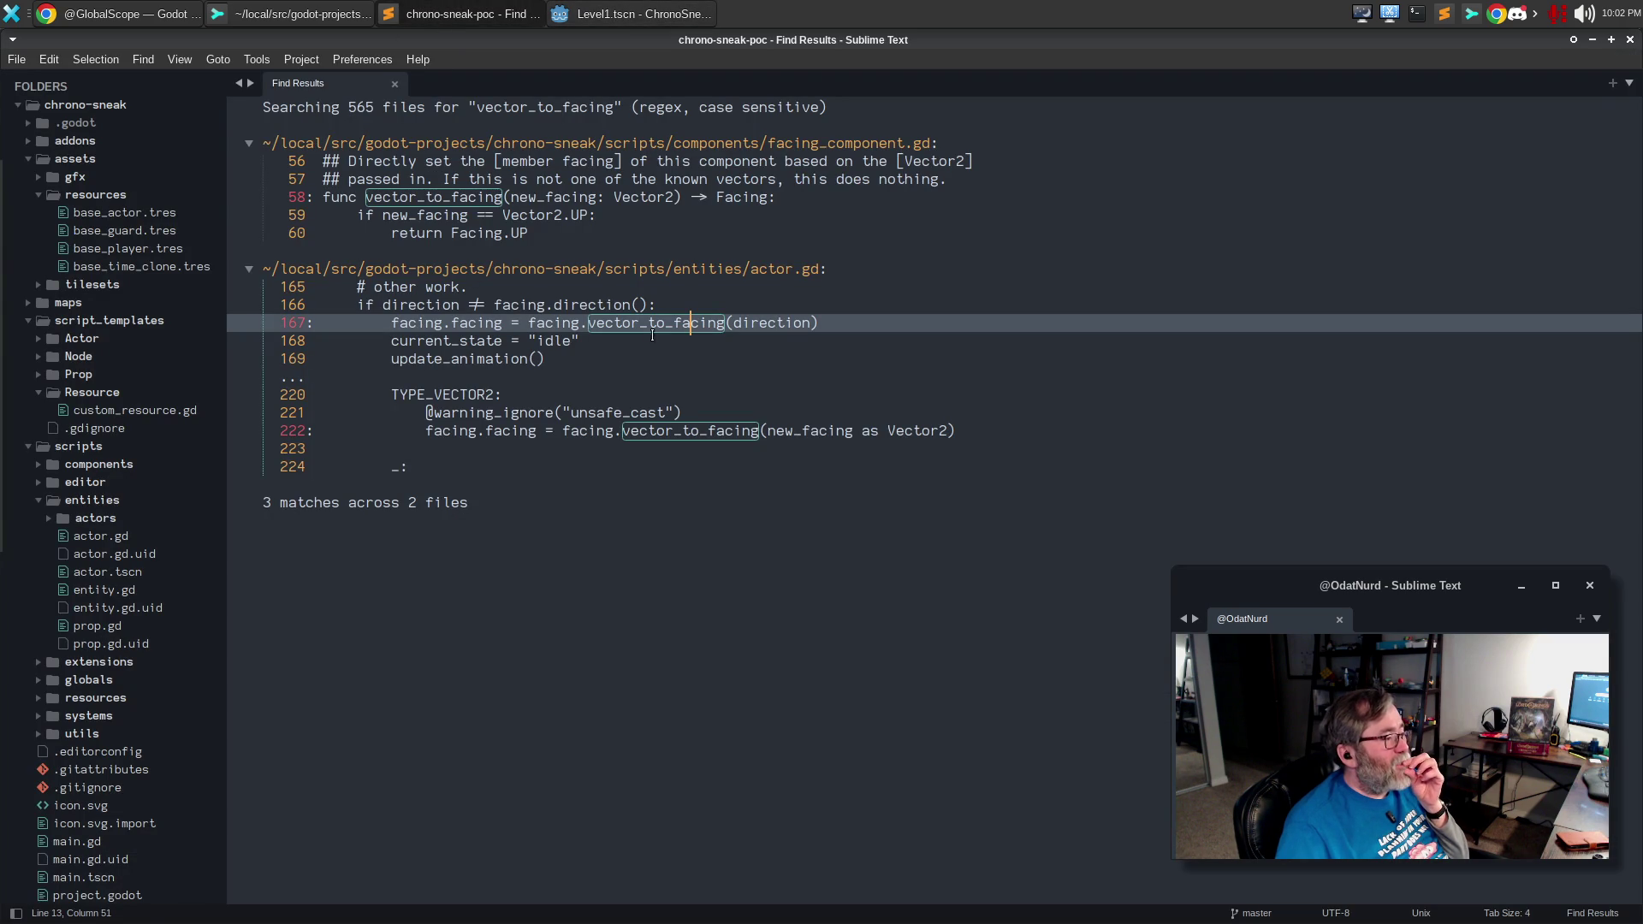
double_click(727, 329)
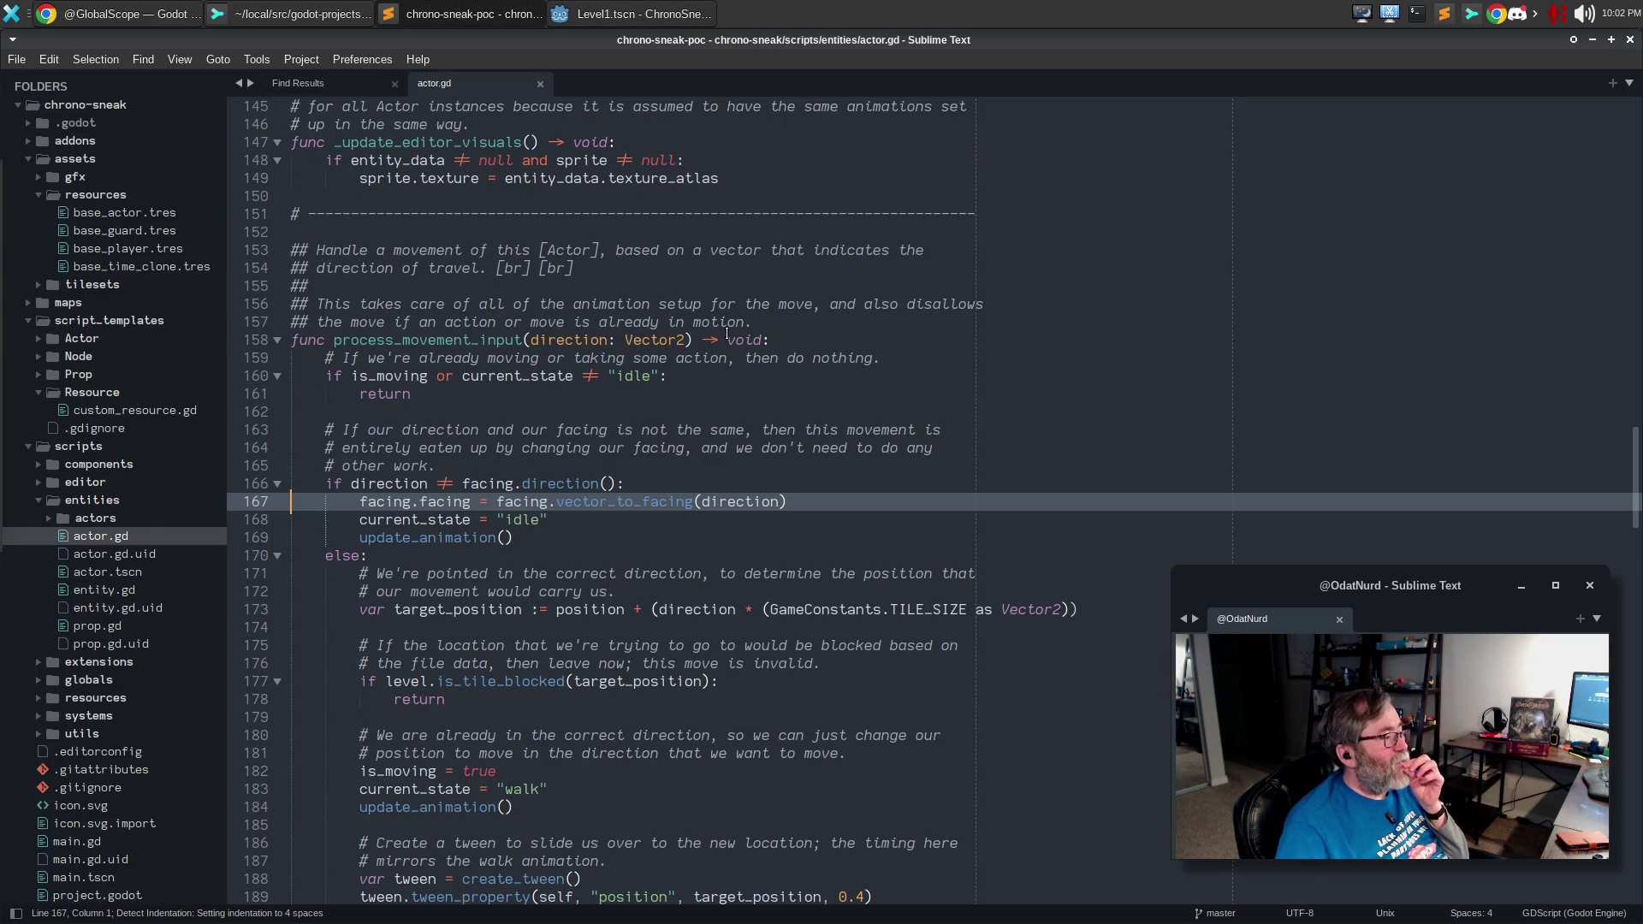
click(608, 15)
click(717, 356)
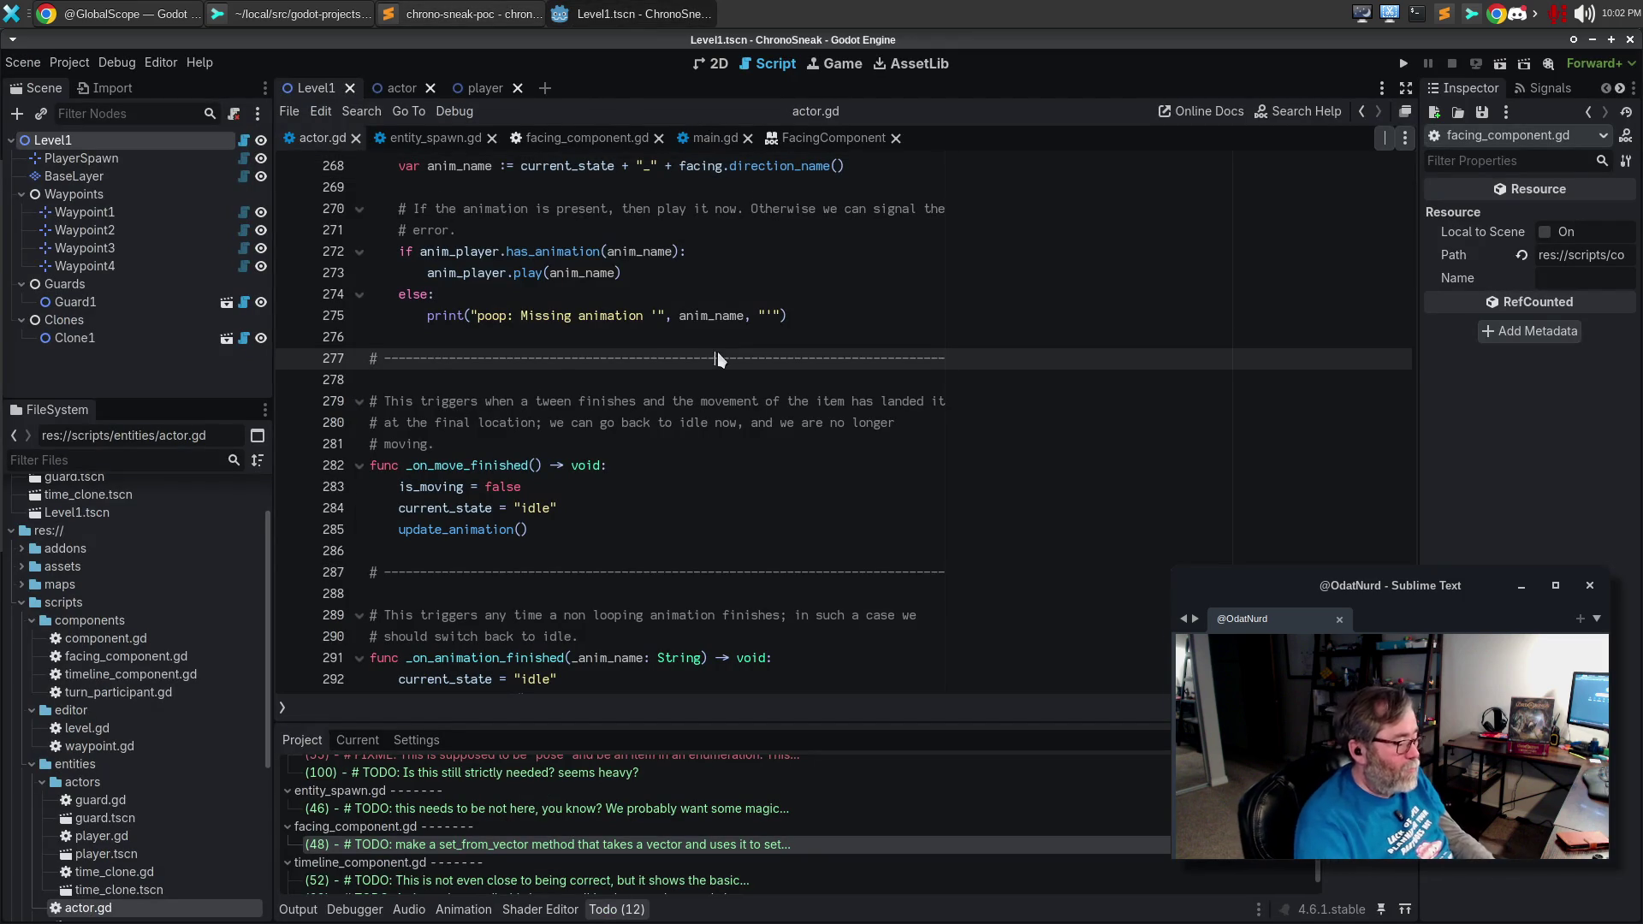
In process_movement_input, change line 167's call to FacingComponent.vector_to_facing, confirming the function is static.
key(ctrl+alt+f)
text(pmi)
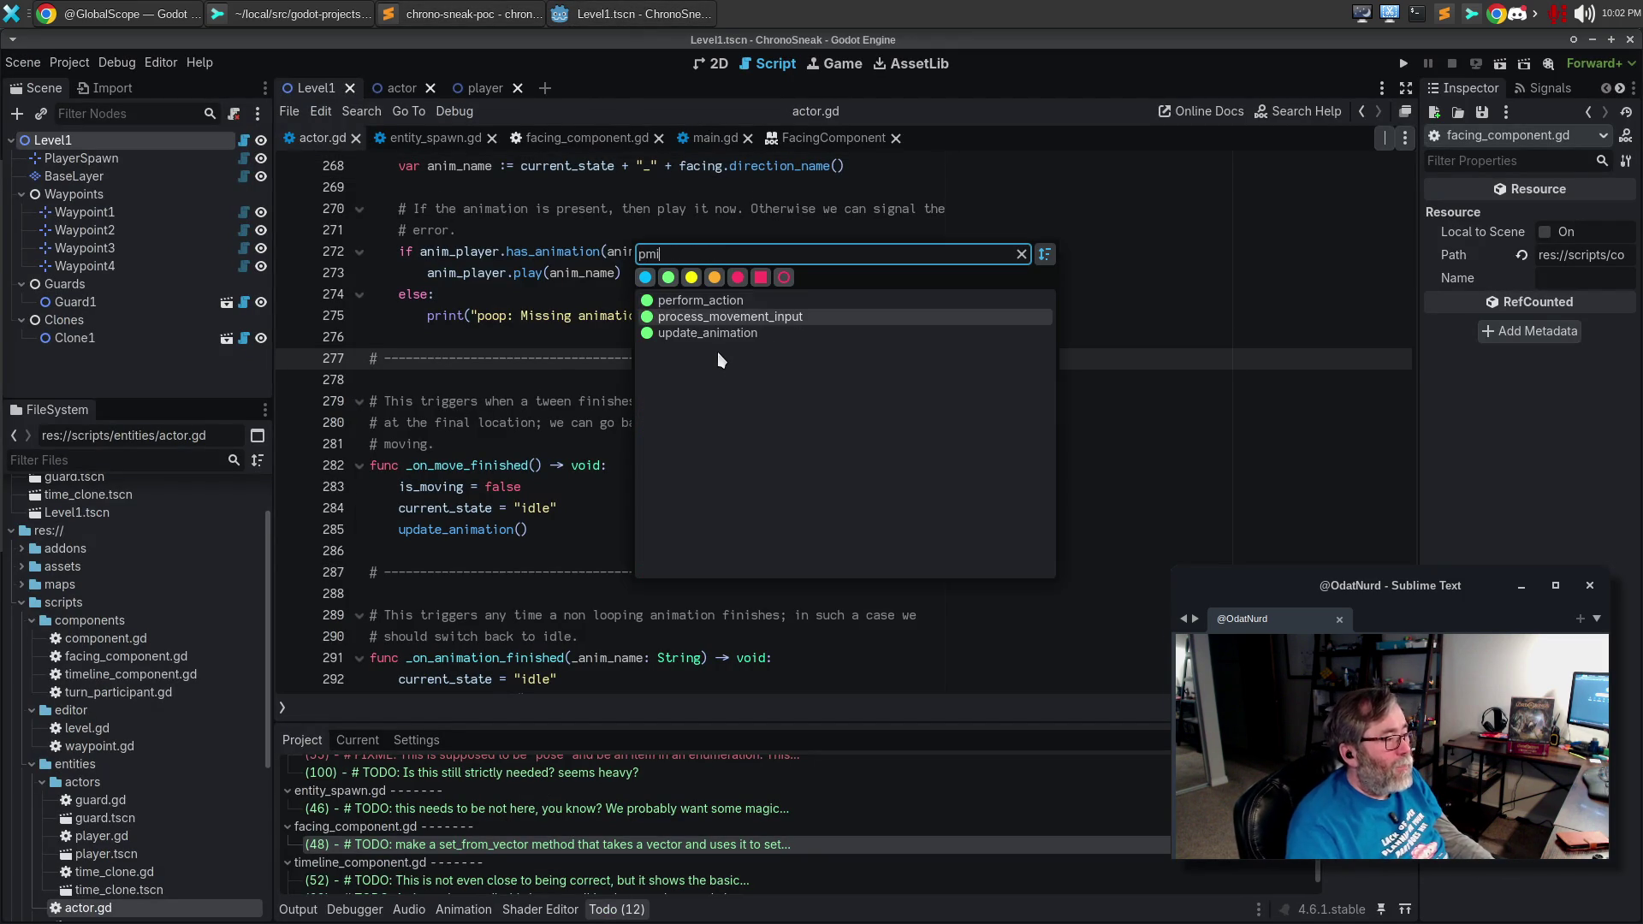
key(Return)
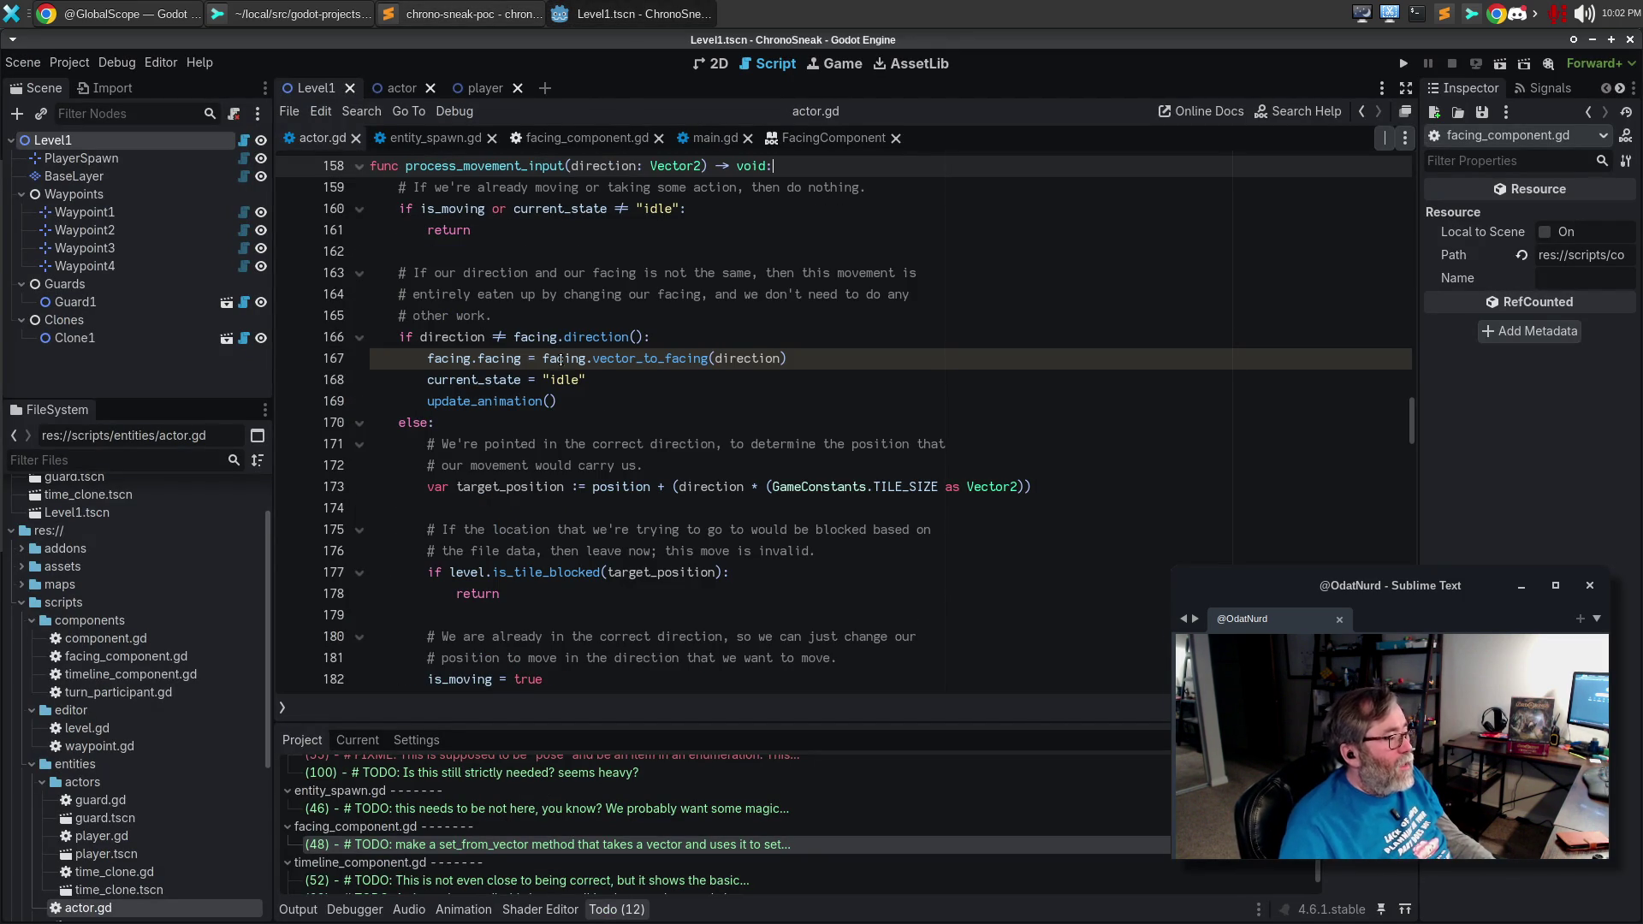
click(562, 359)
double_click(565, 356)
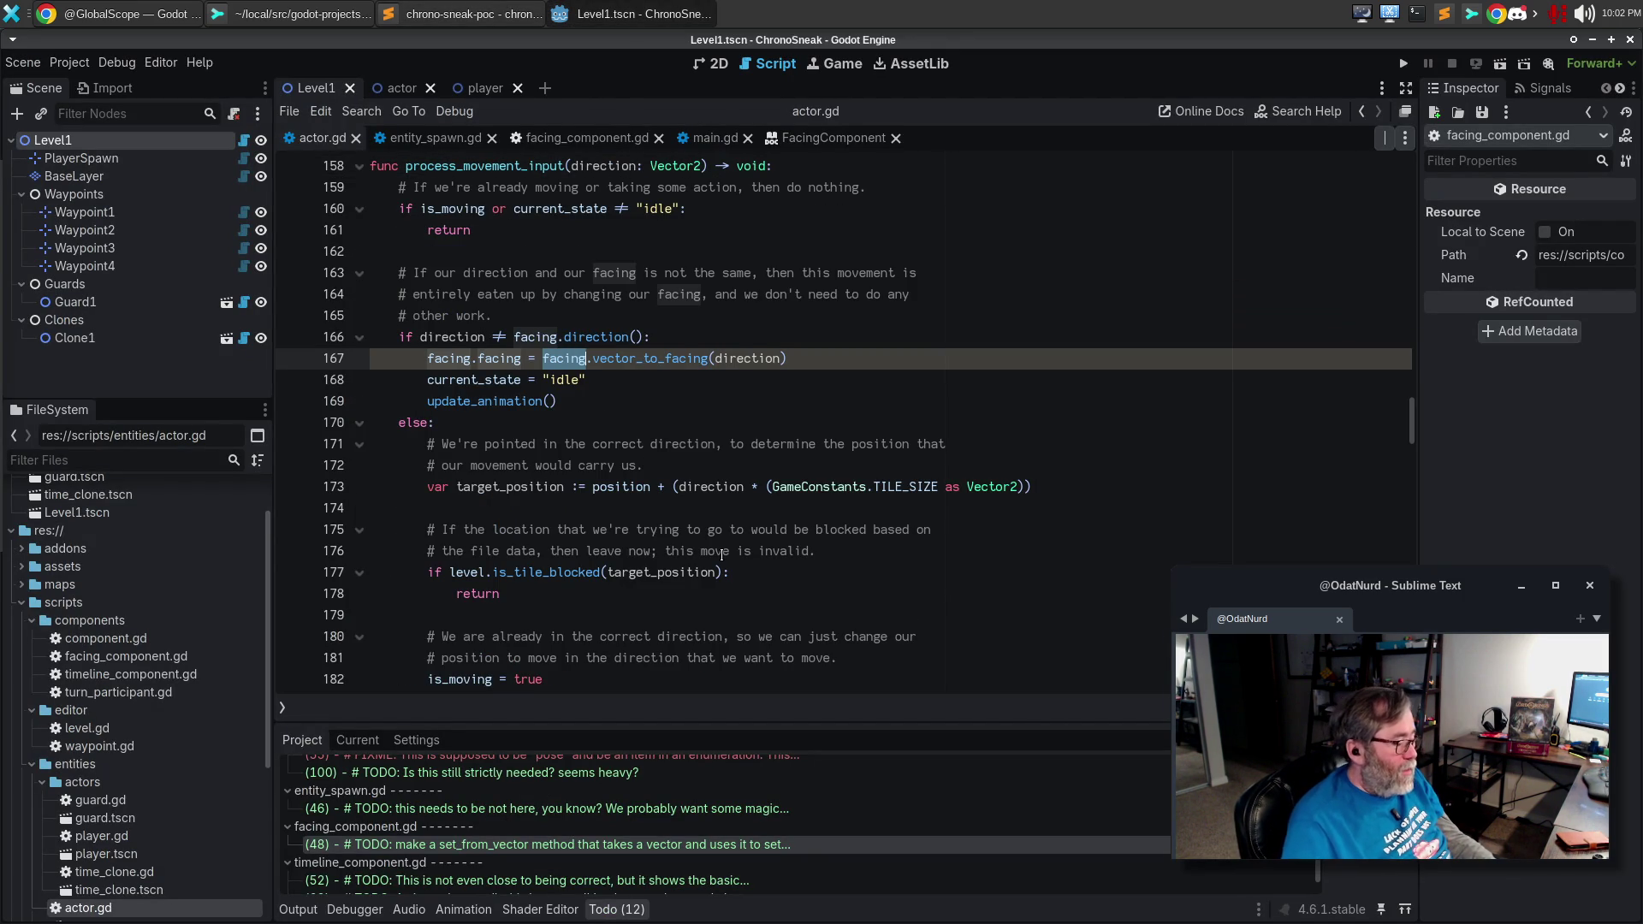
text(FacingComponent)
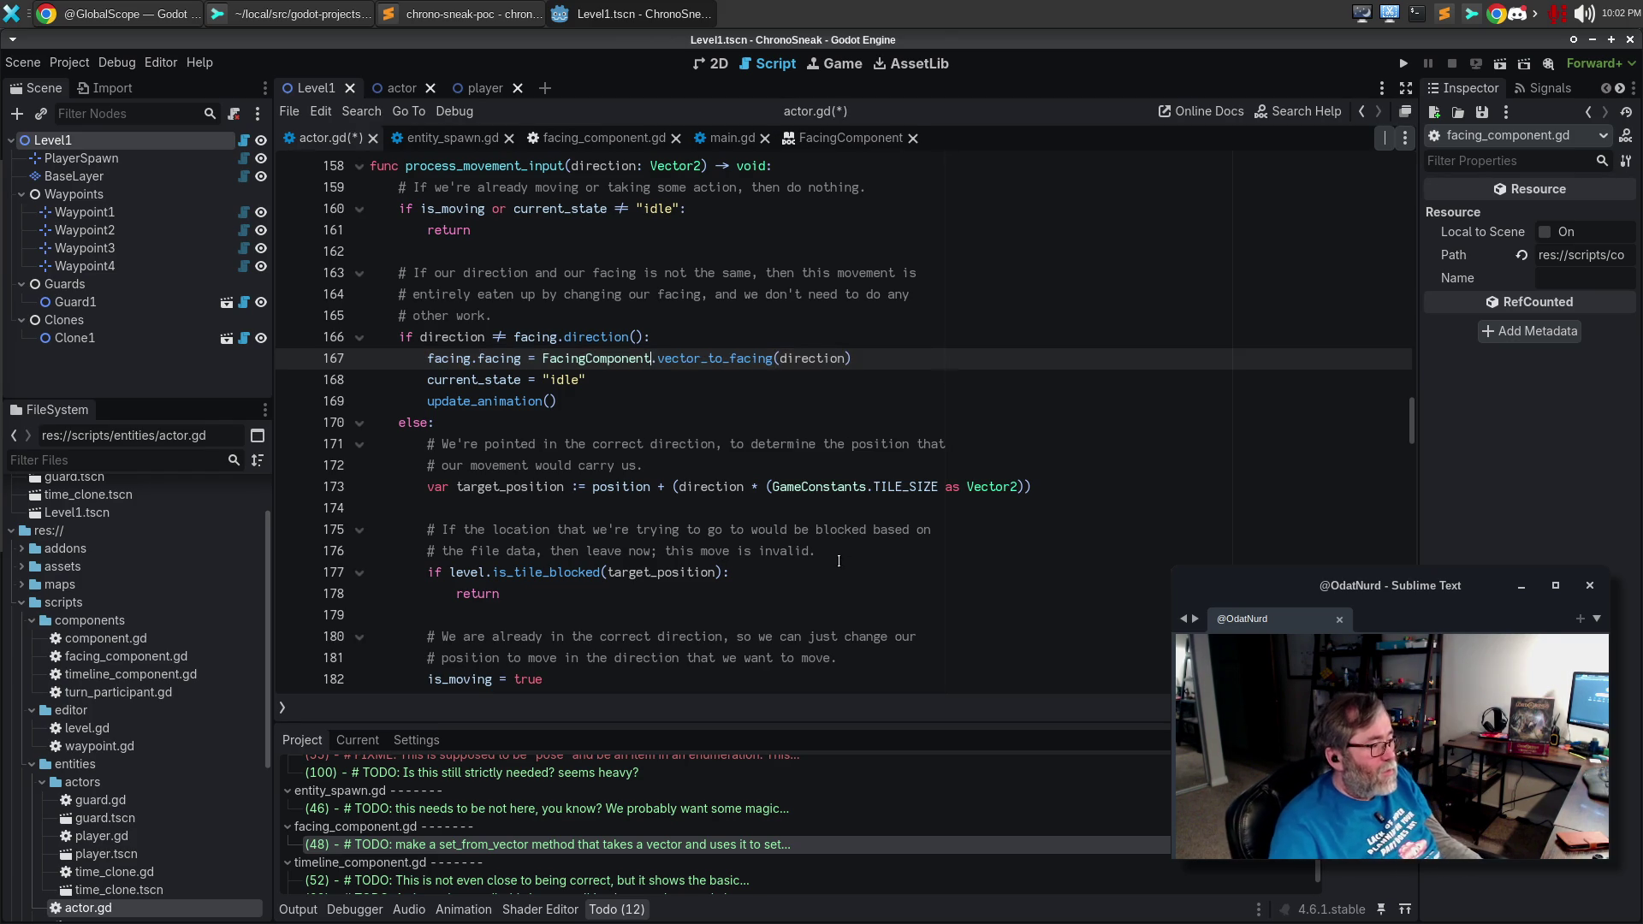
ctrl+click(700, 361)
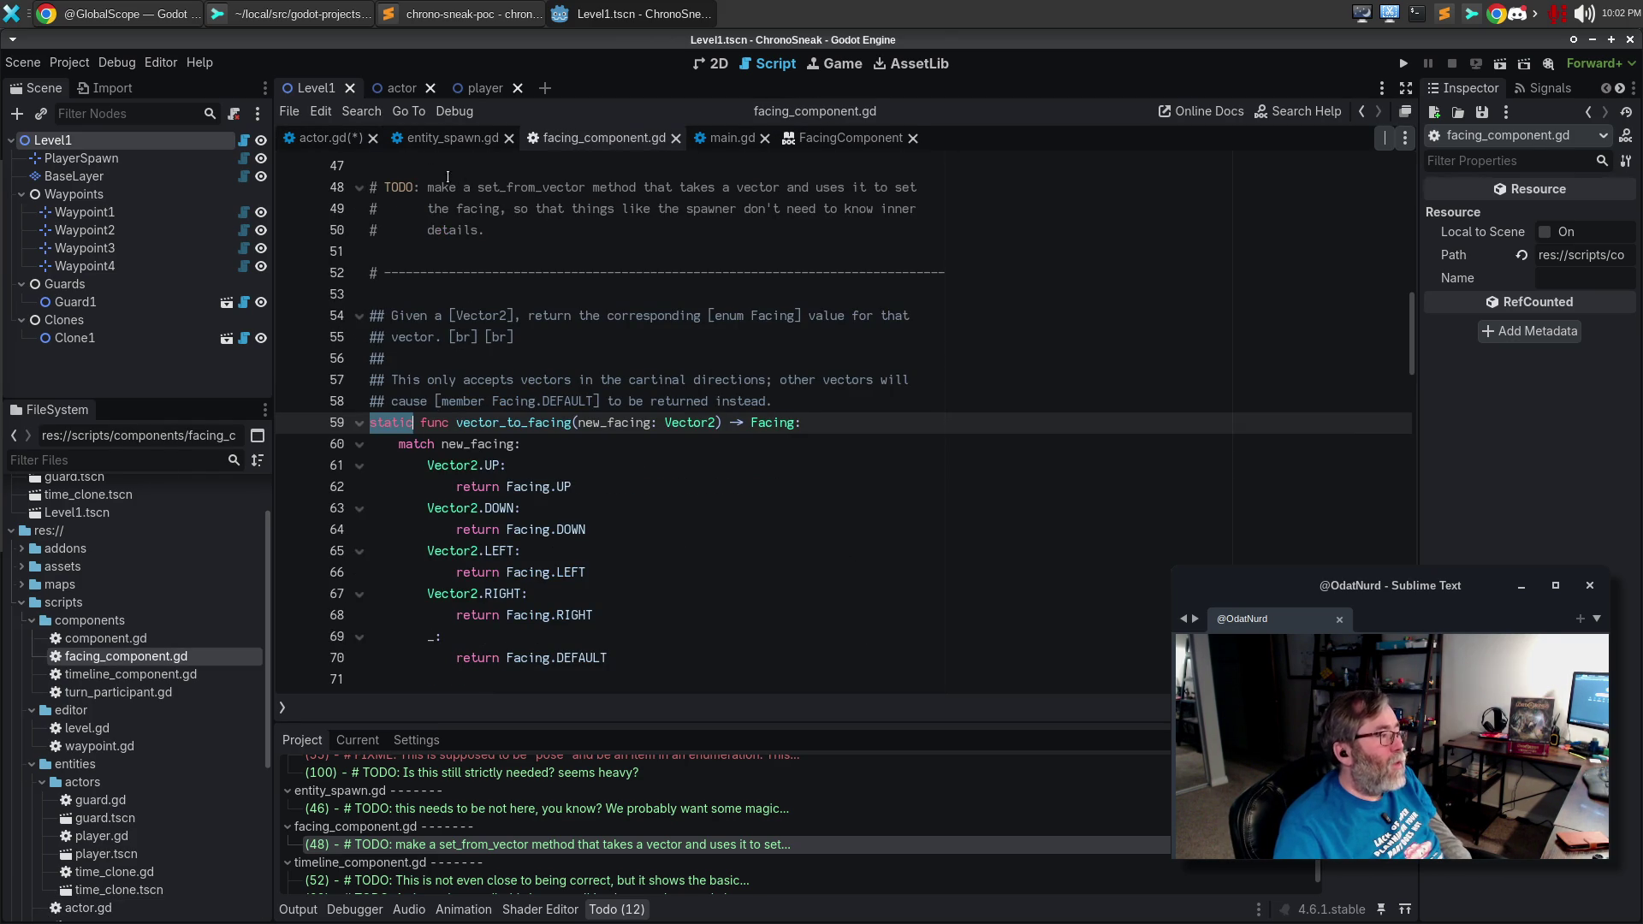
click(329, 138)
Change the vector_to_facing call on line 222 to use FacingComponent as well.
double_click(717, 360)
key(ctrl+d)
scroll(806, 567, down, 2)
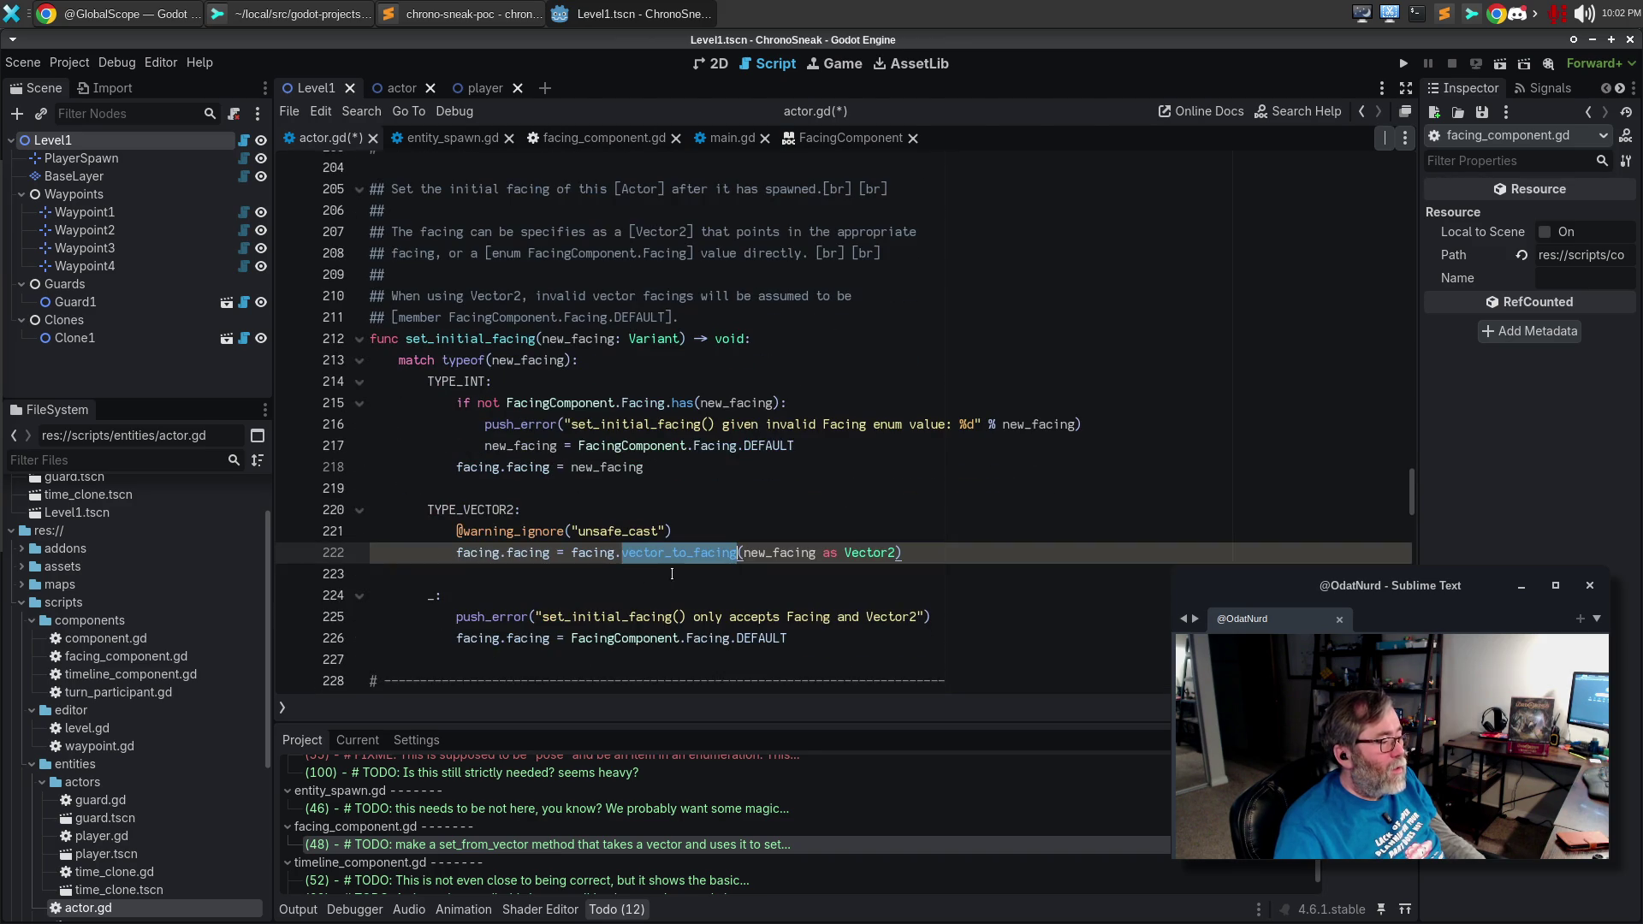
click(603, 551)
double_click(599, 552)
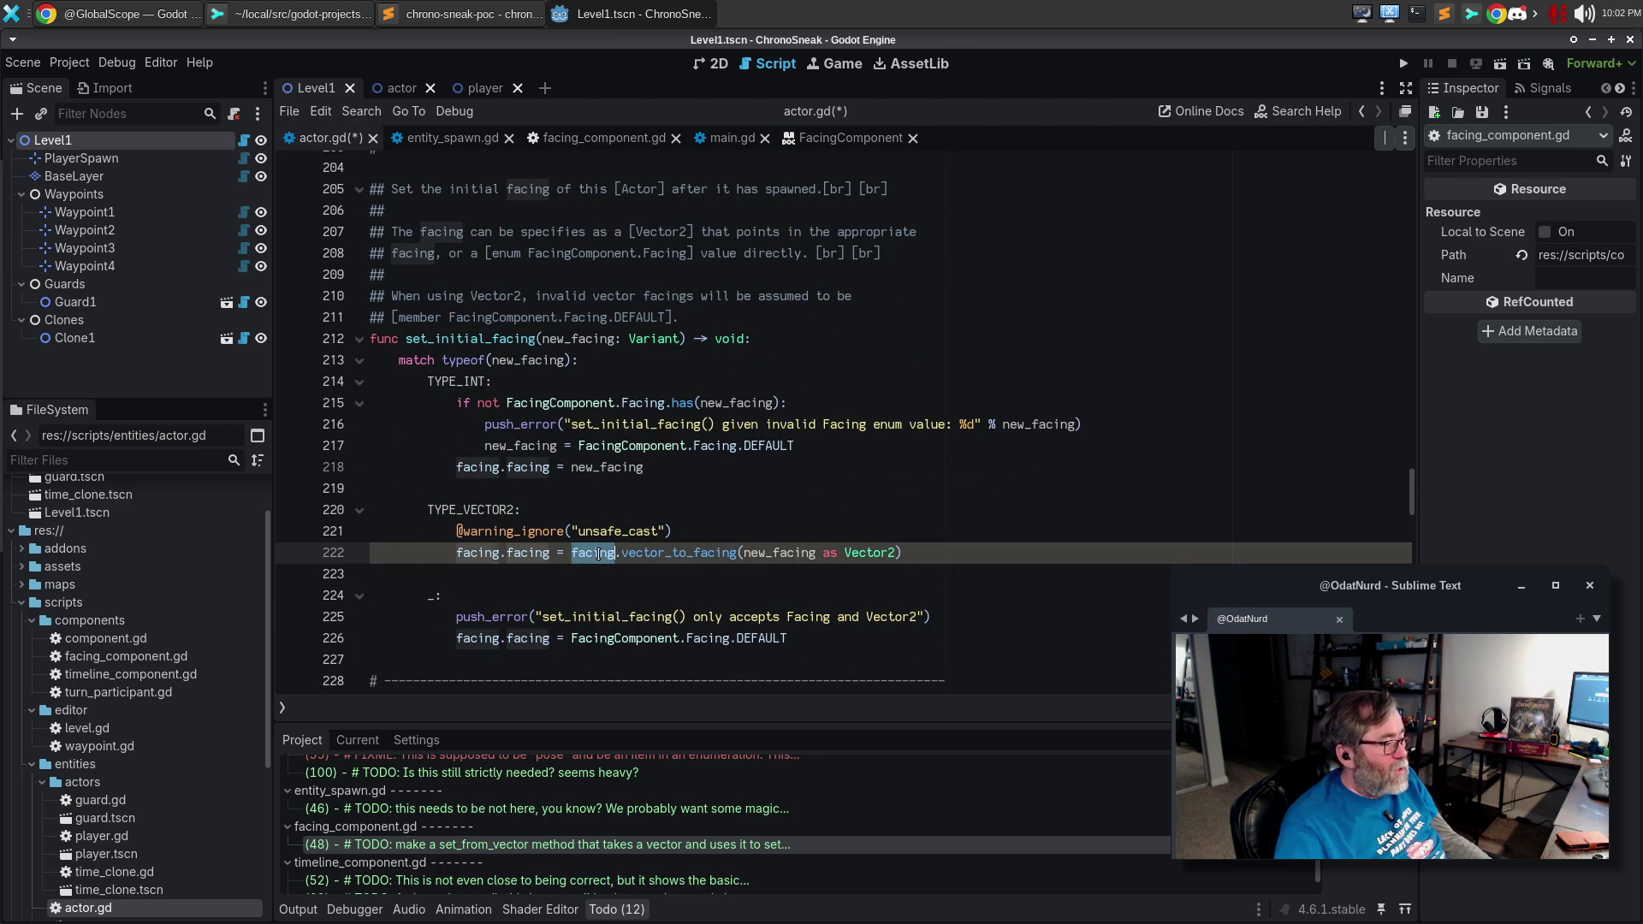
text(Fac)
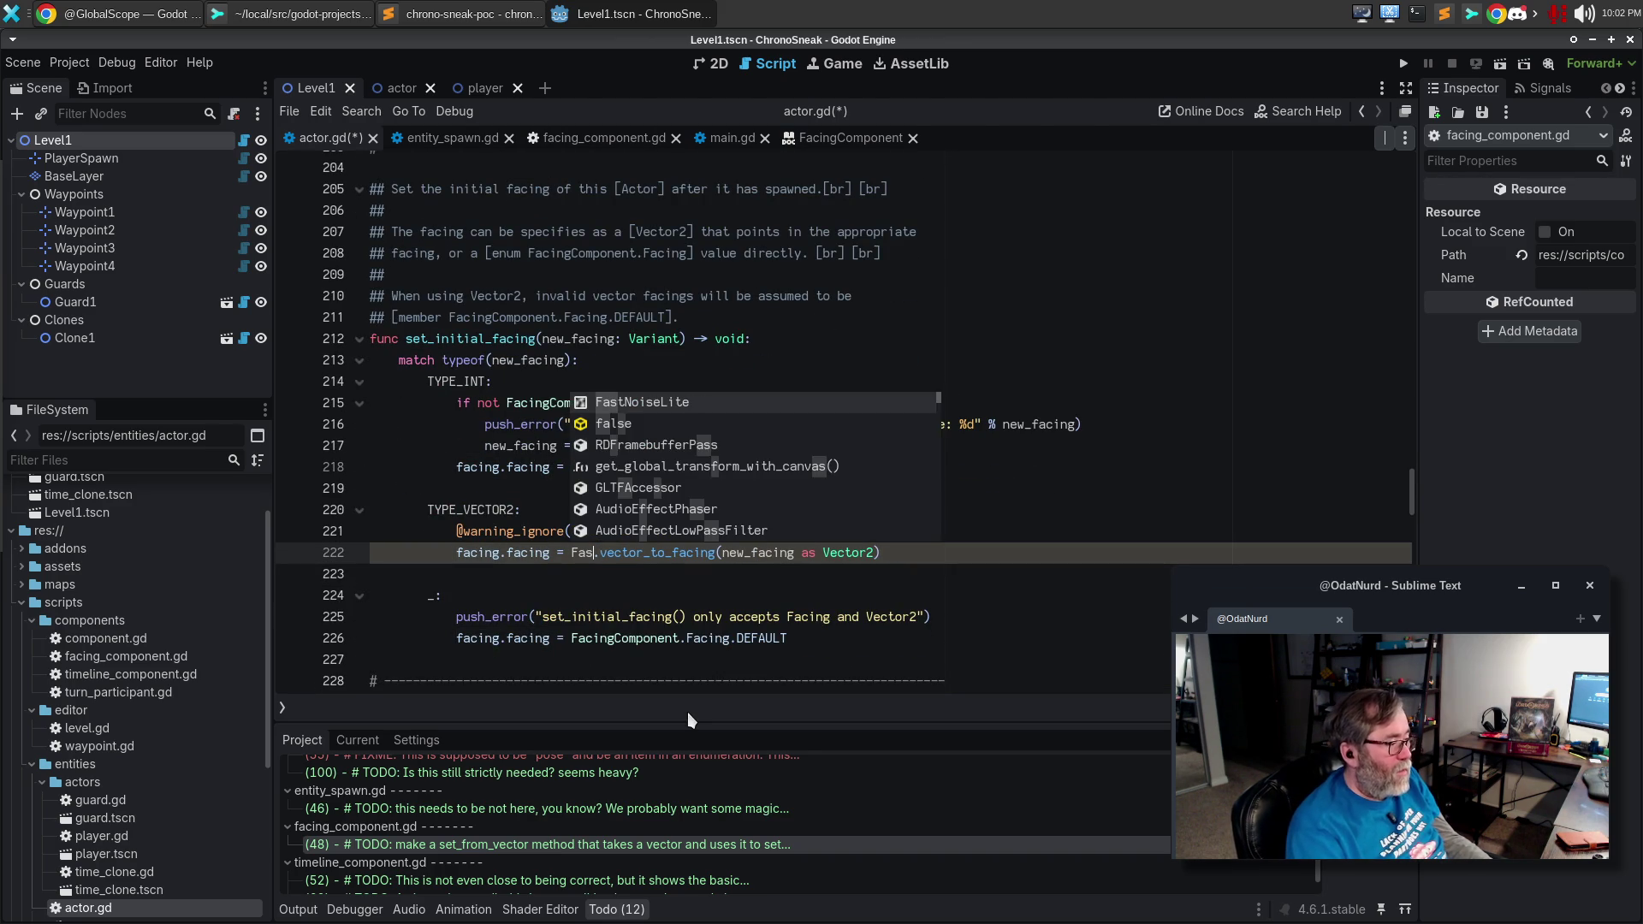
key(Return)
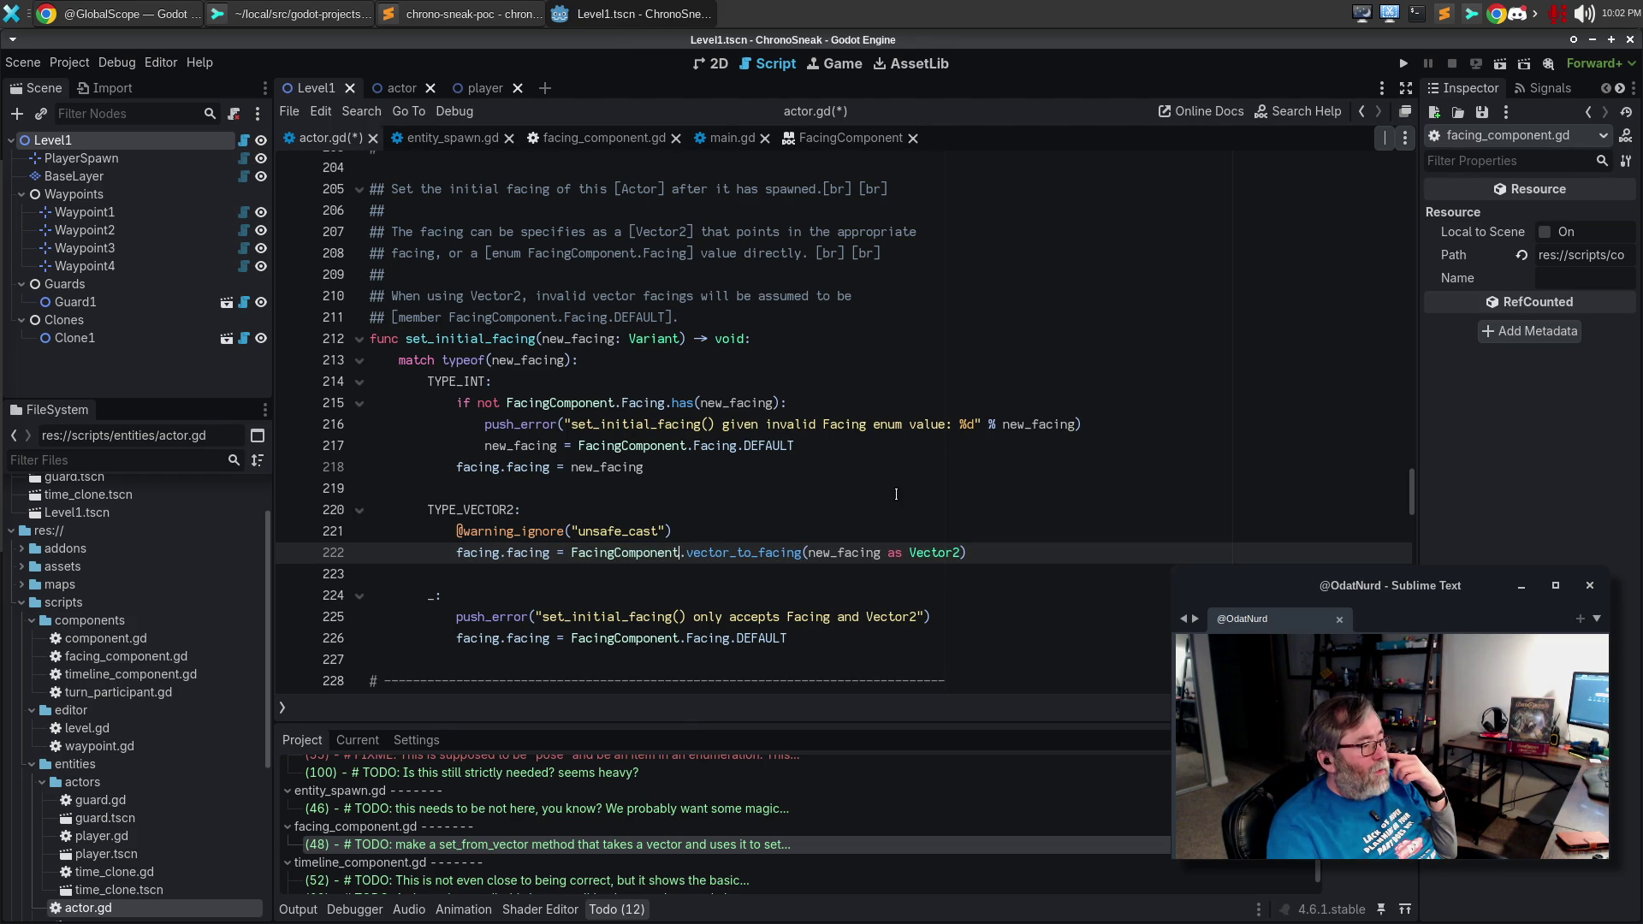
Close actor.gd in the external text editor, then save and test-run the game with F5.
click(487, 19)
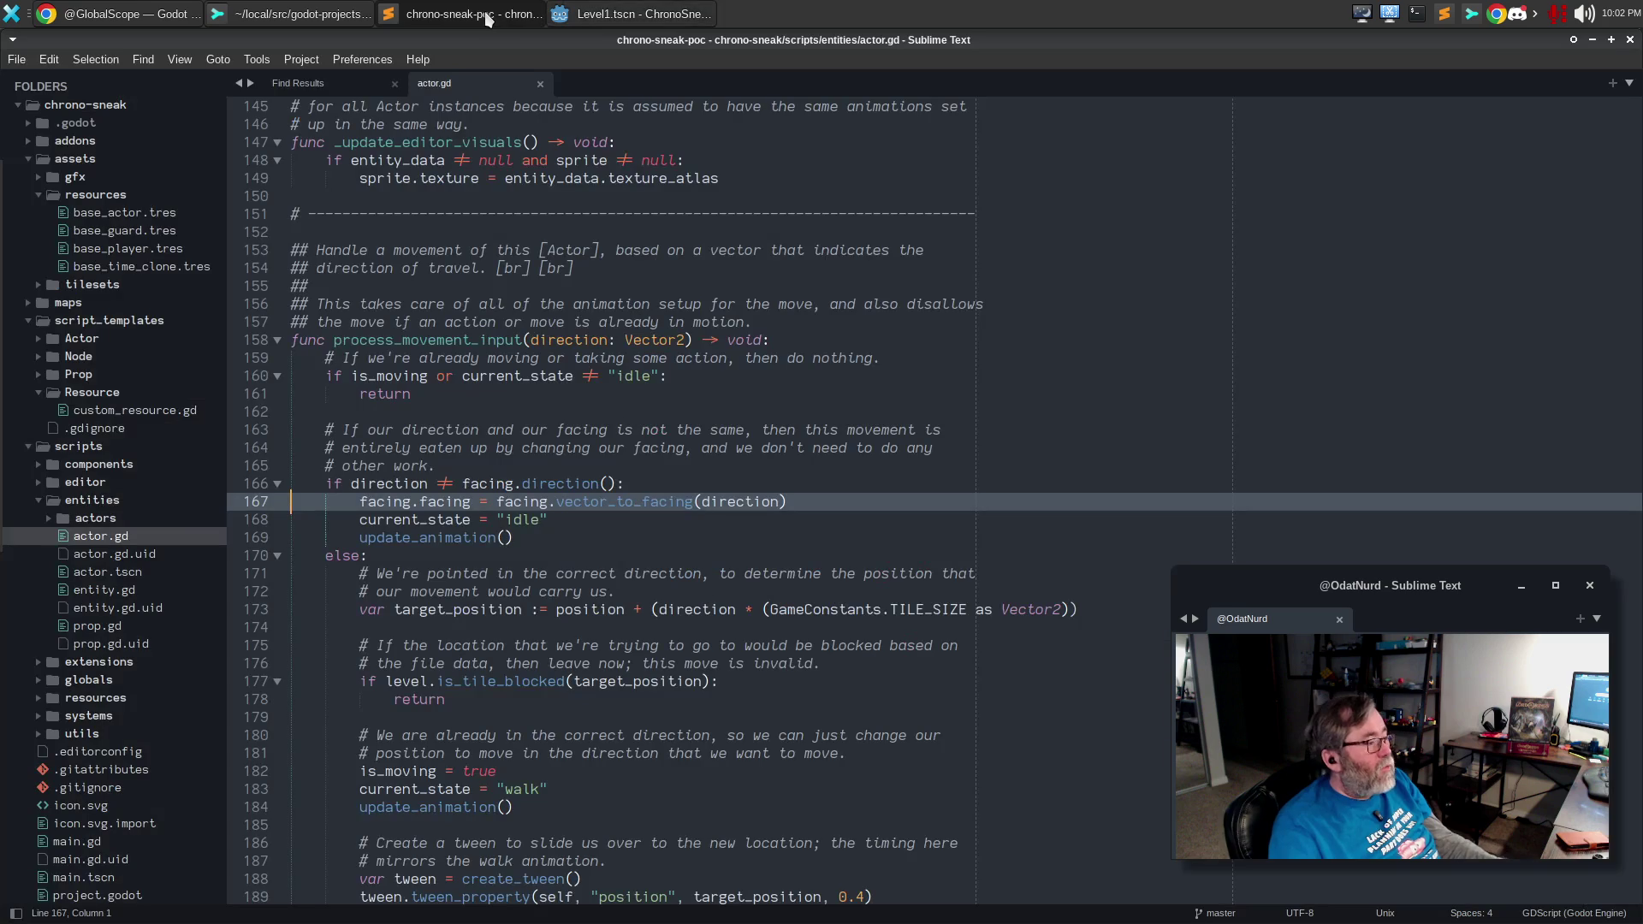
click(540, 84)
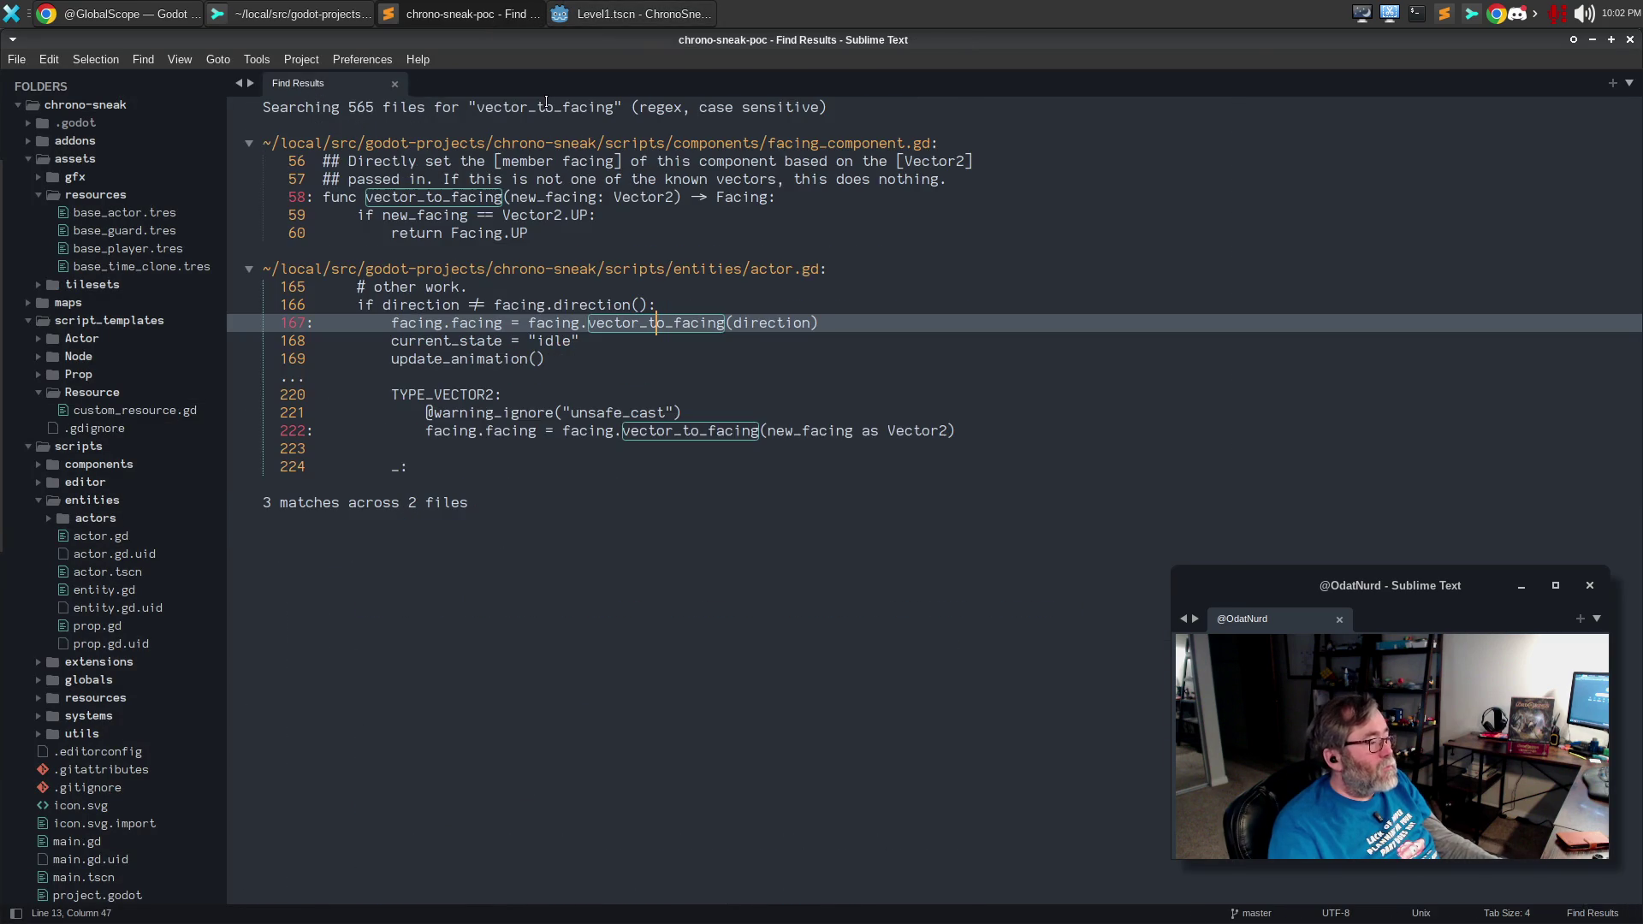
key(alt+Tab)
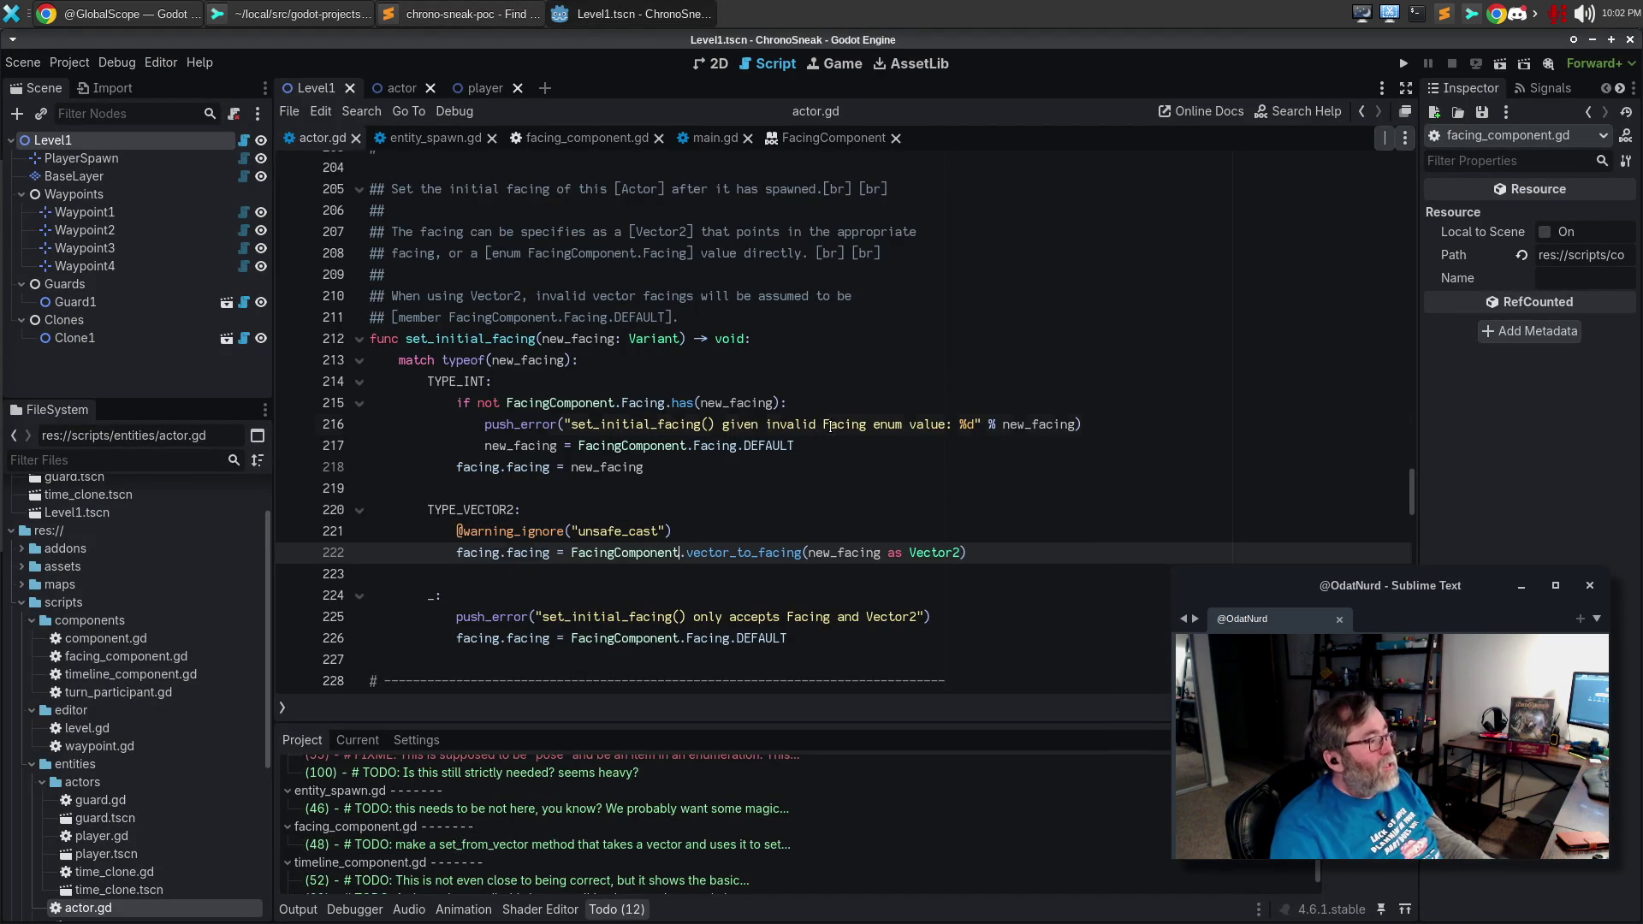
key(F5)
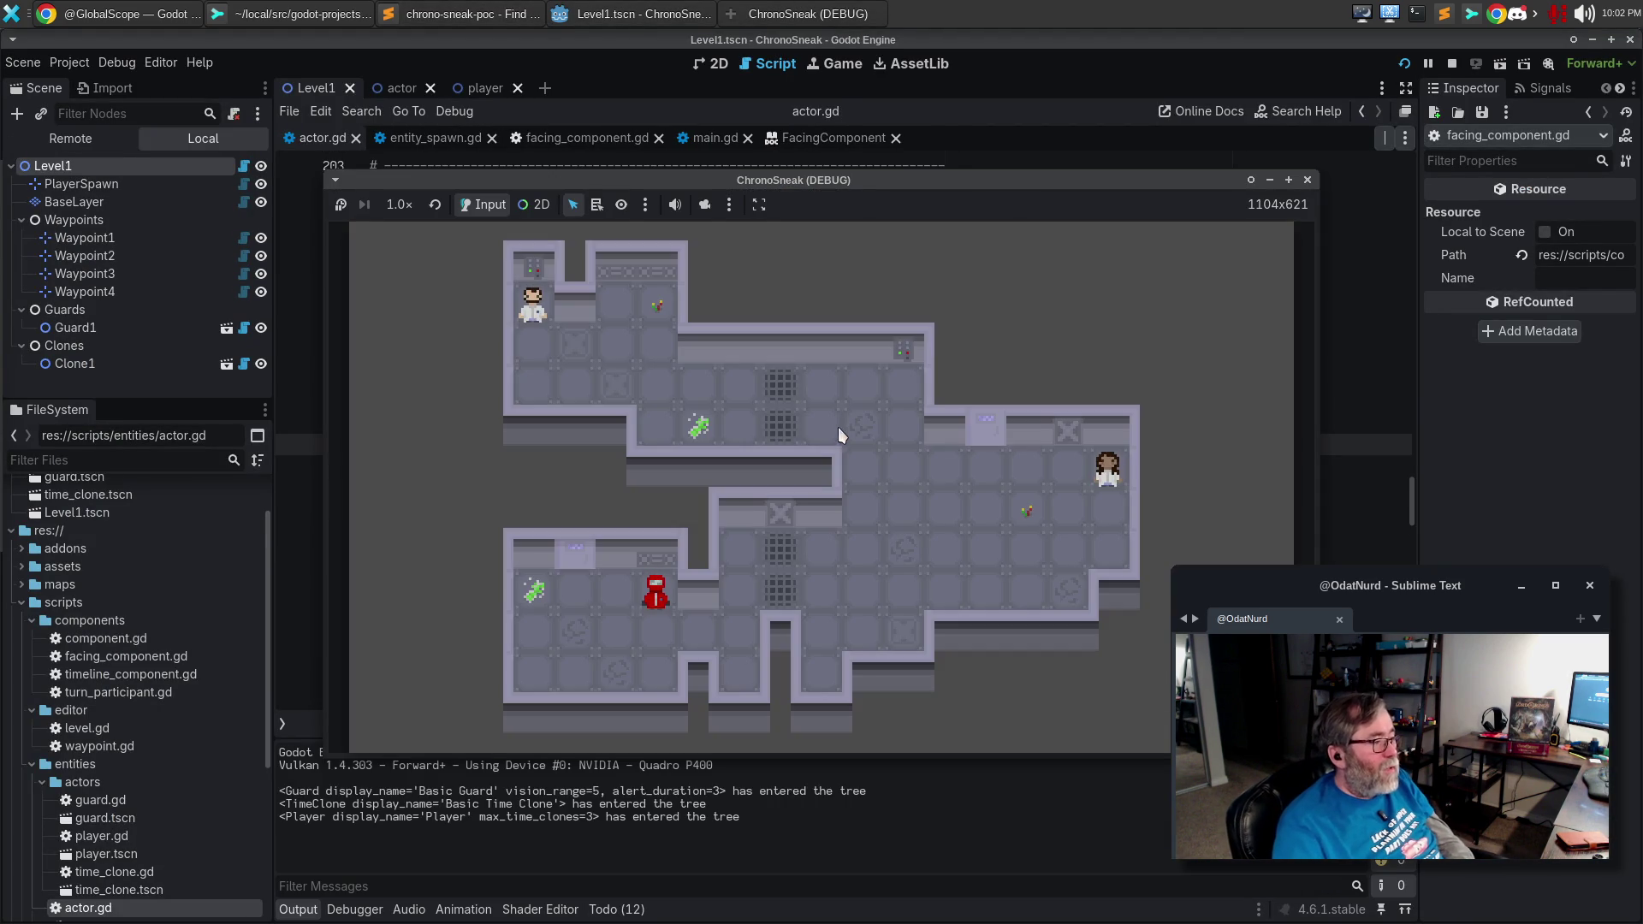
click(1308, 180)
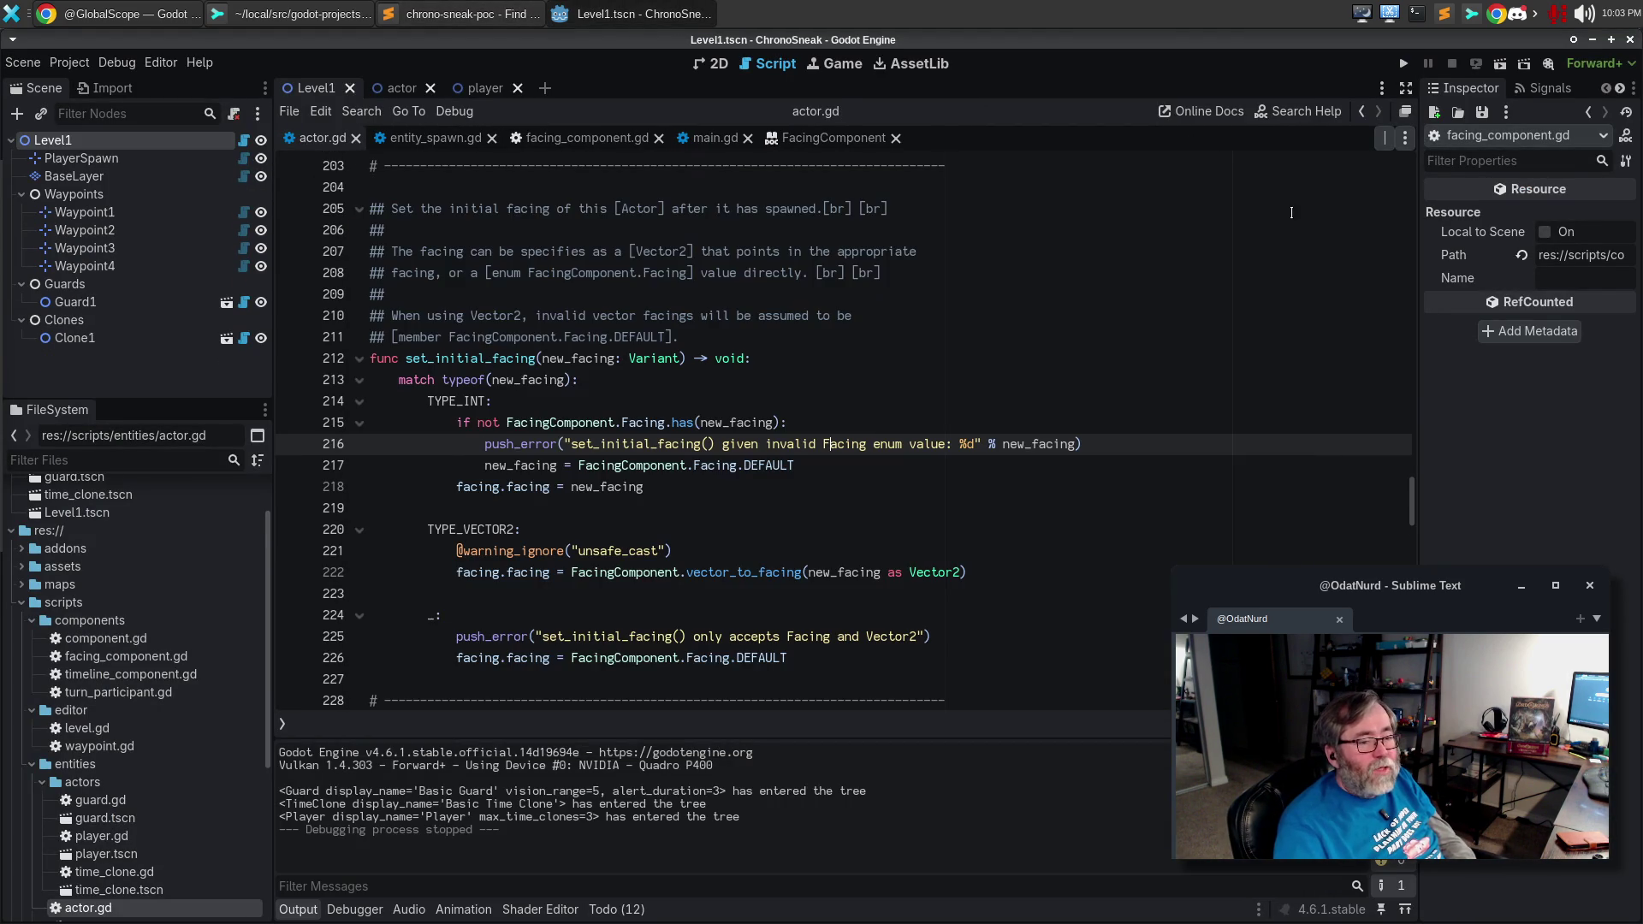
Stage the actor.gd change in Sublime Merge and amend it into the previous commit.
click(127, 15)
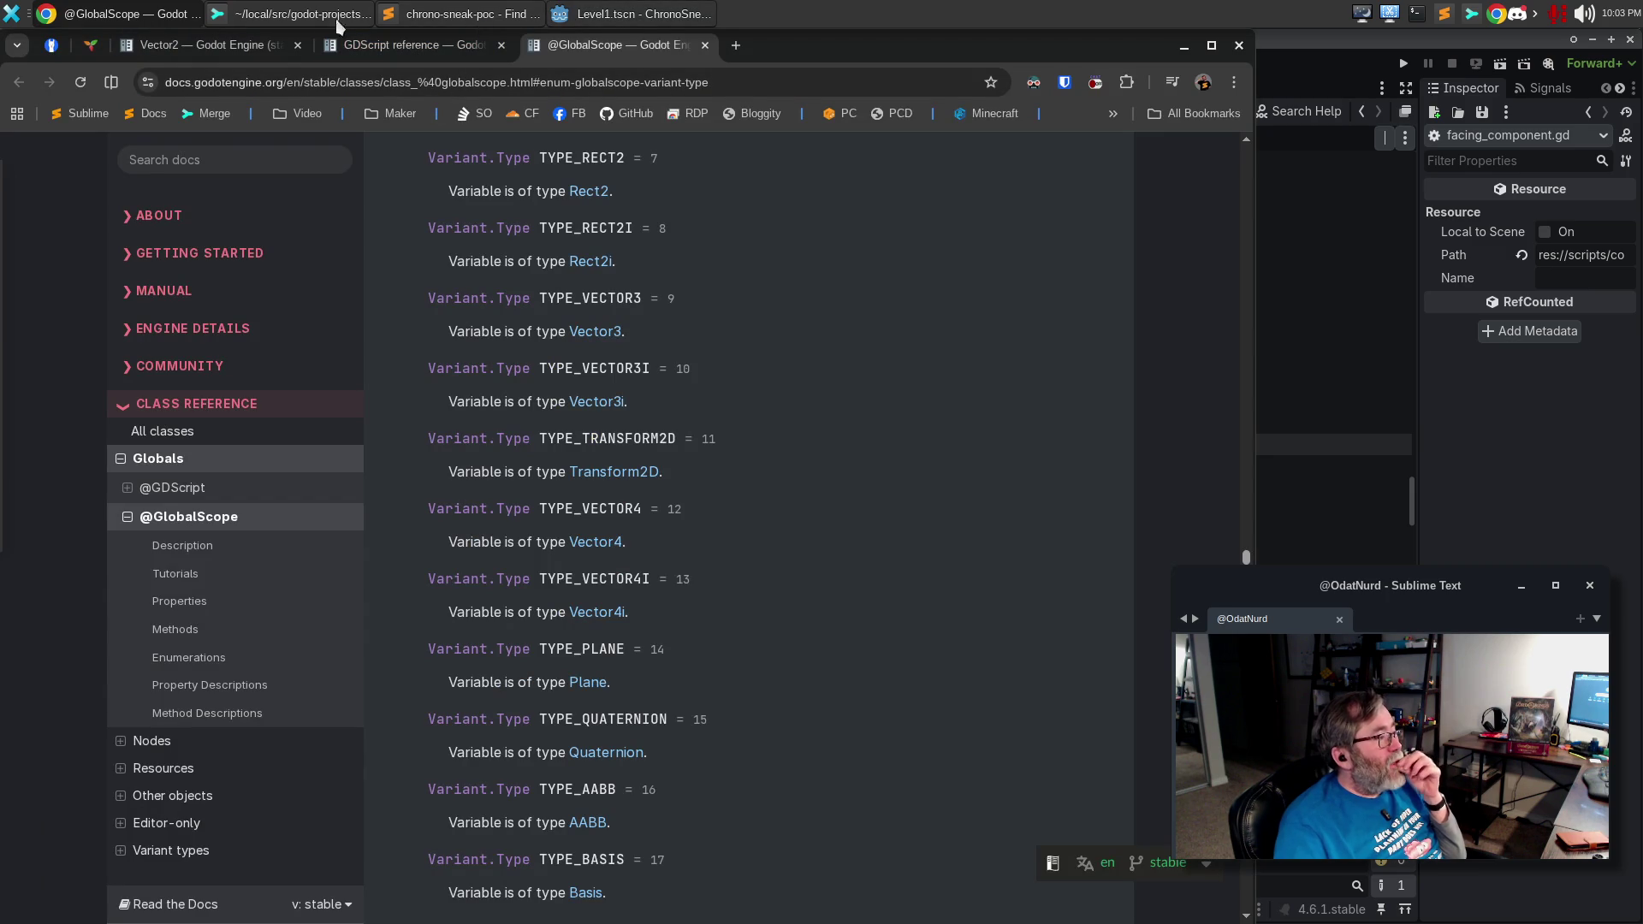
click(316, 17)
mouse_move(1520, 322)
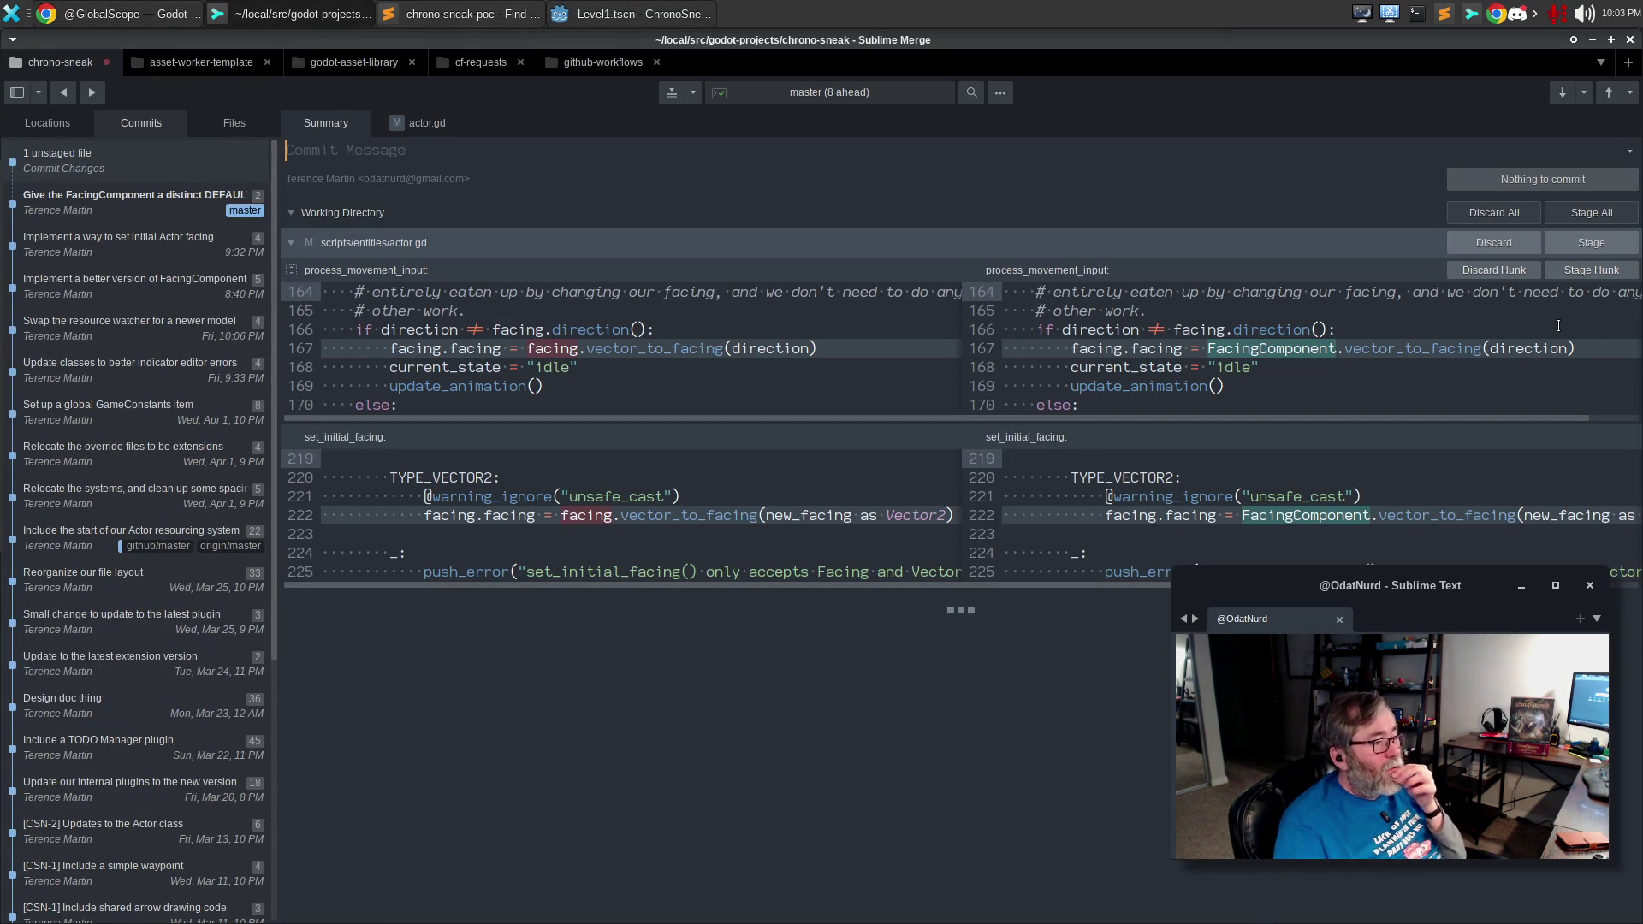
click(1588, 243)
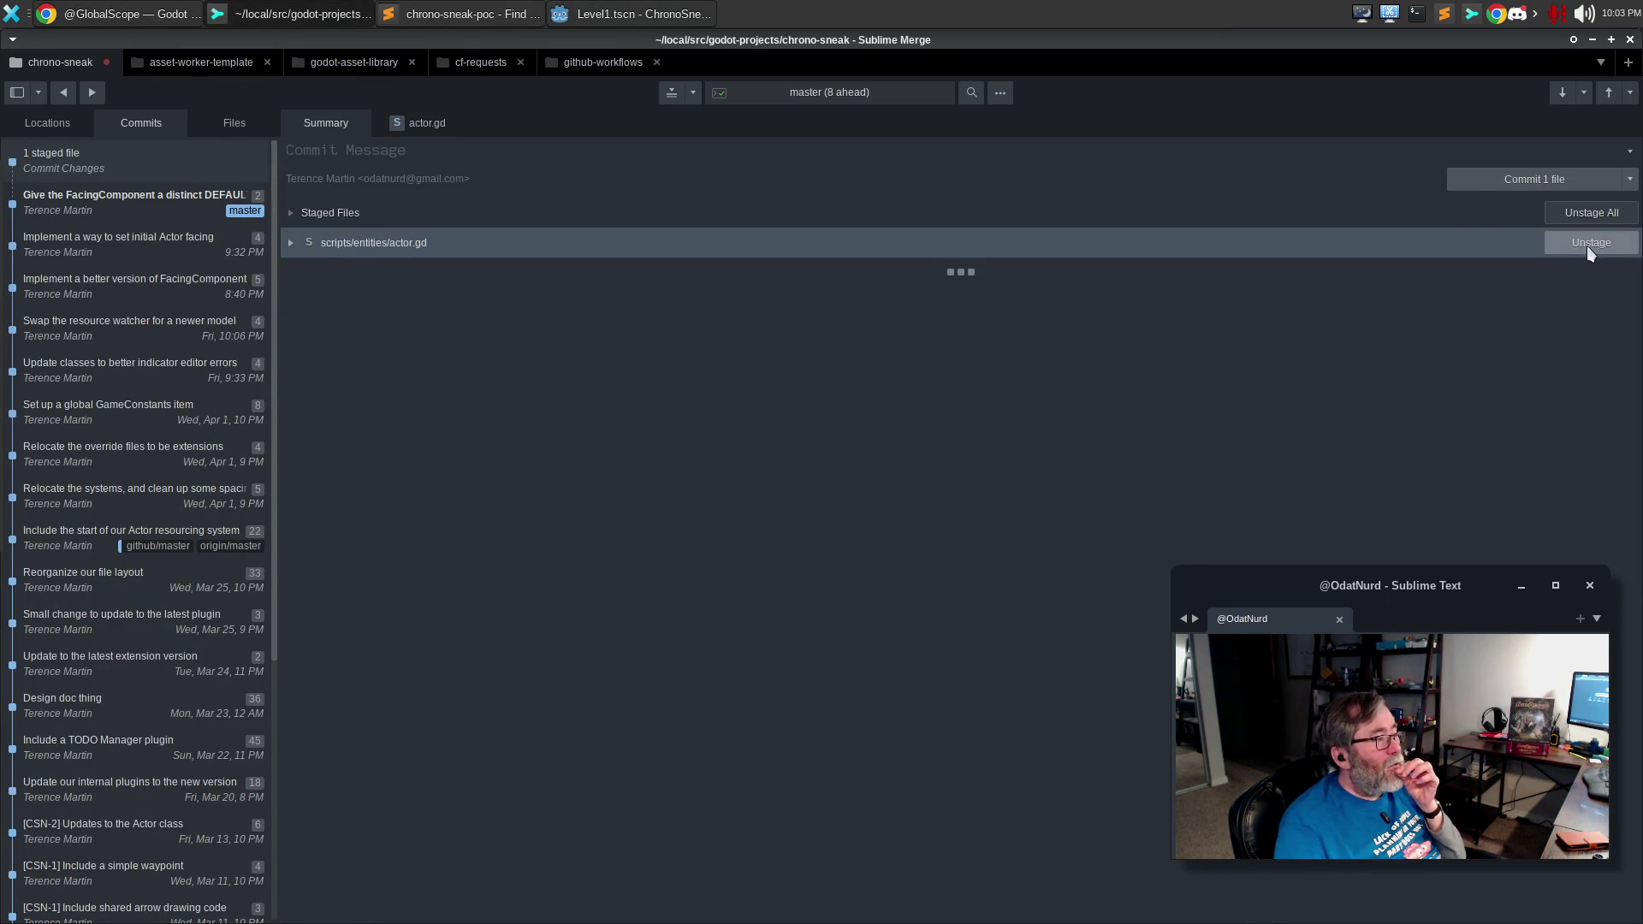
click(1630, 180)
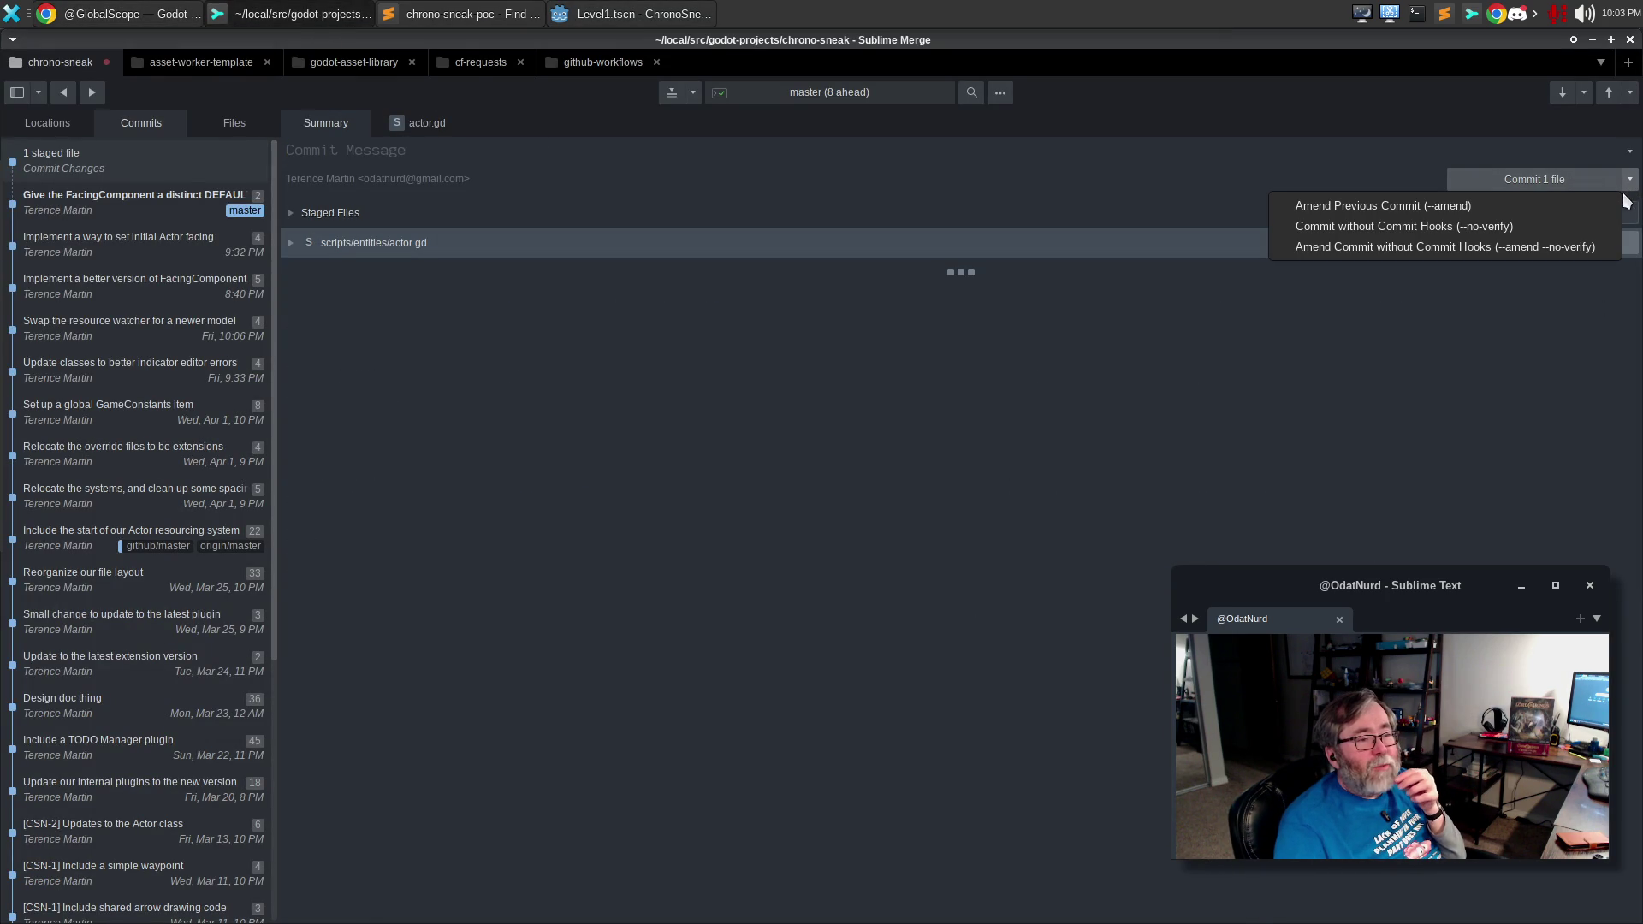
click(1563, 198)
click(635, 11)
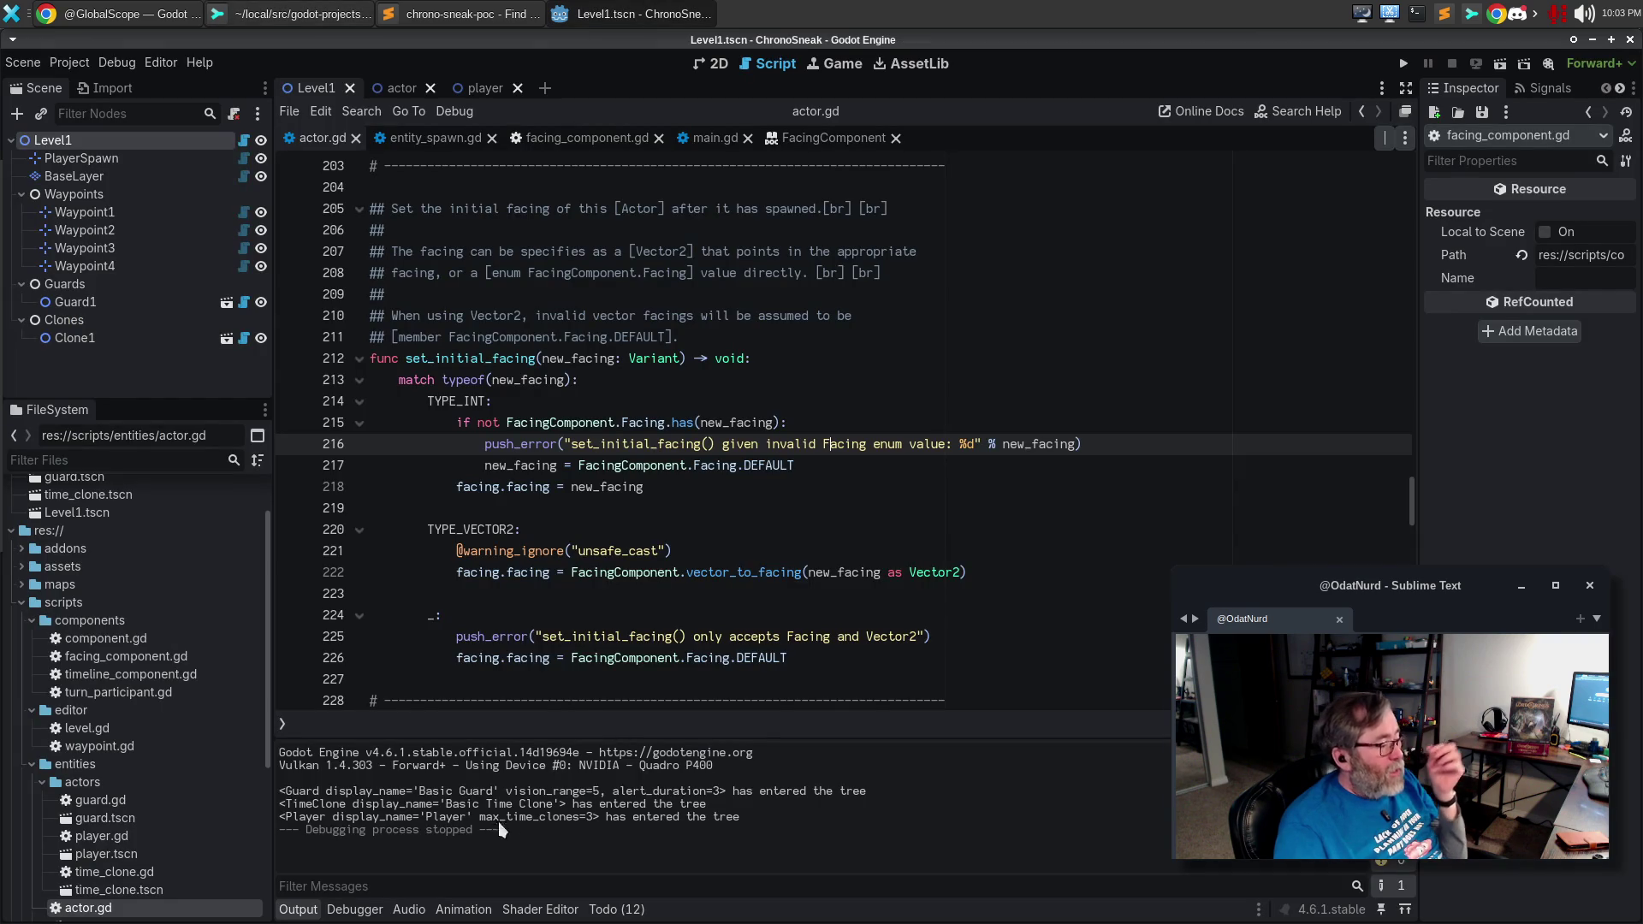
Find the TODO note about adding a set_from_vector method in facing_component.gd.
click(618, 909)
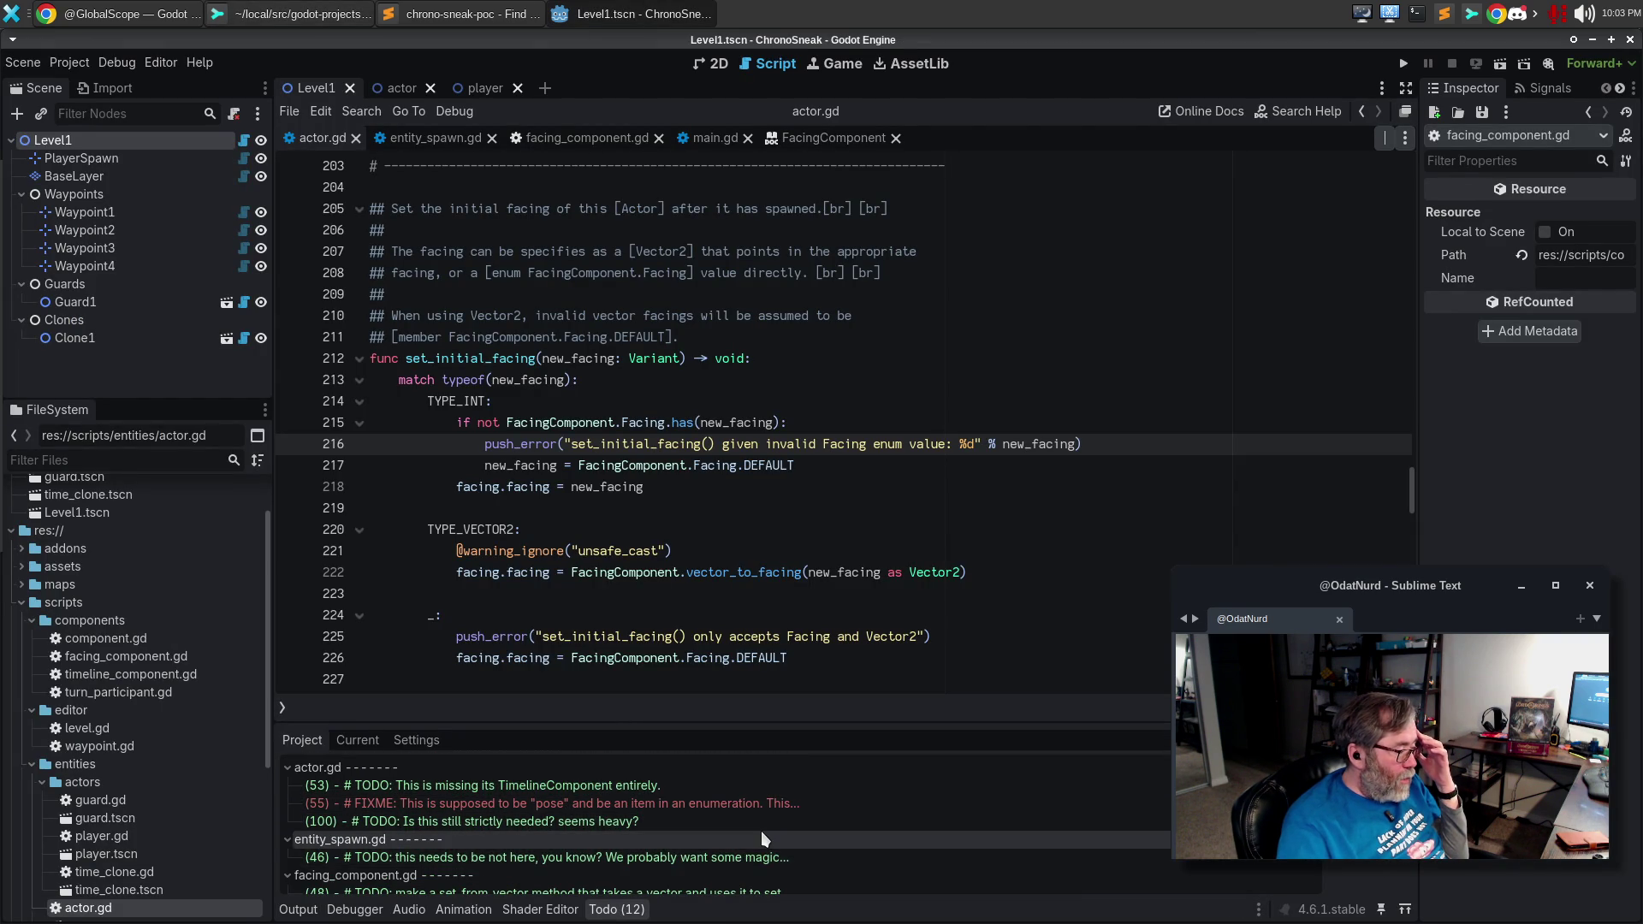
scroll(762, 830, down, 1)
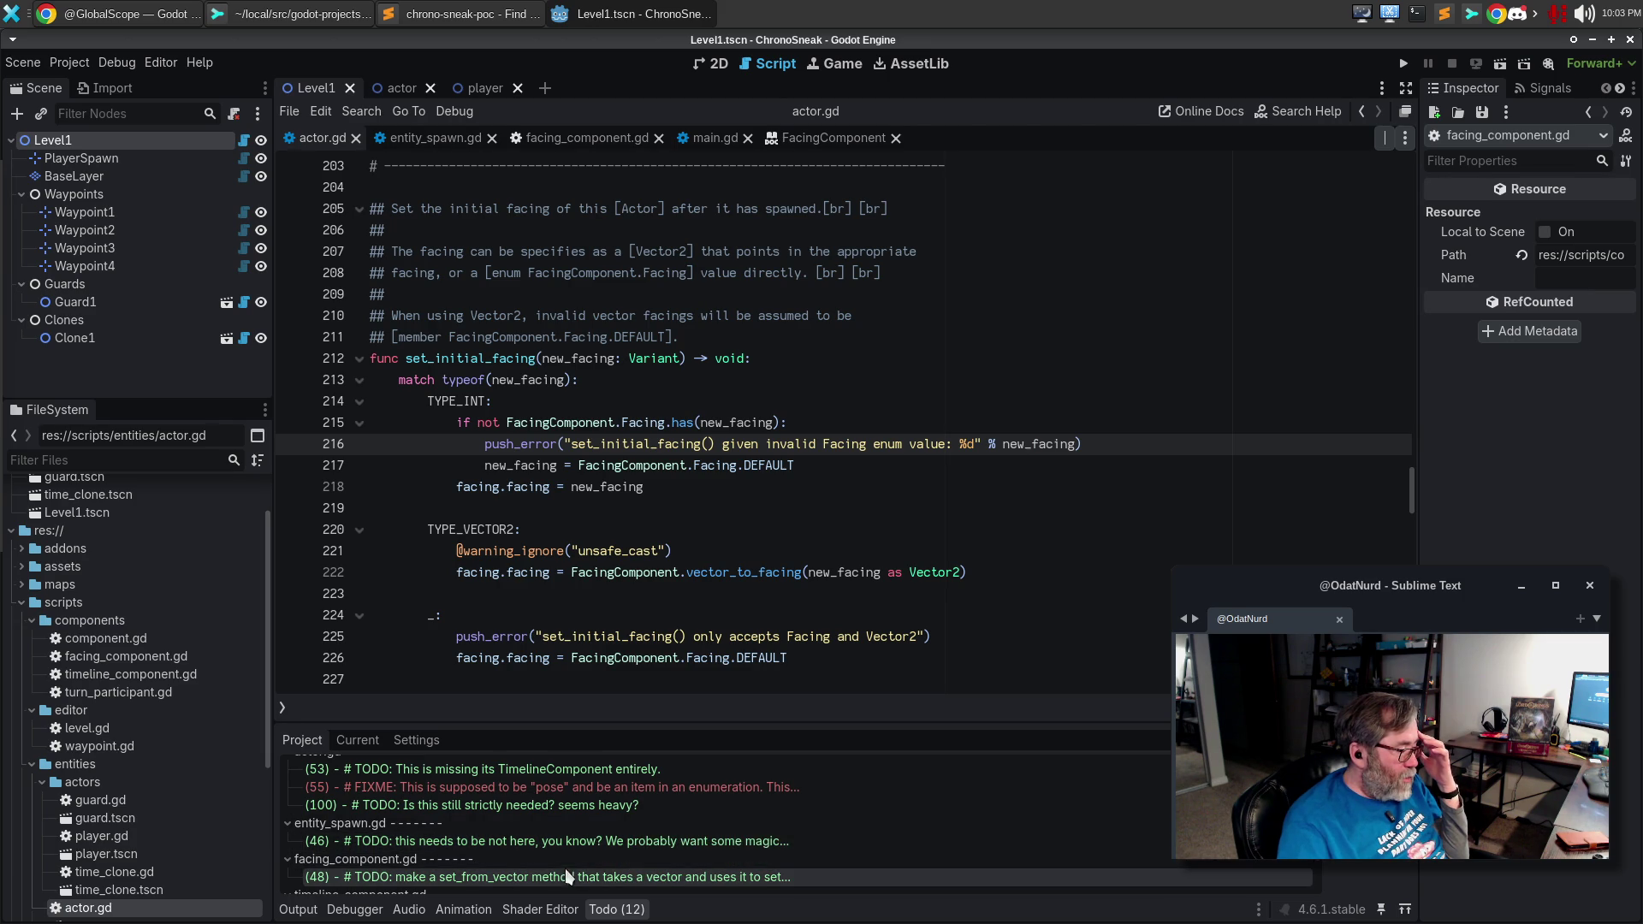
click(532, 876)
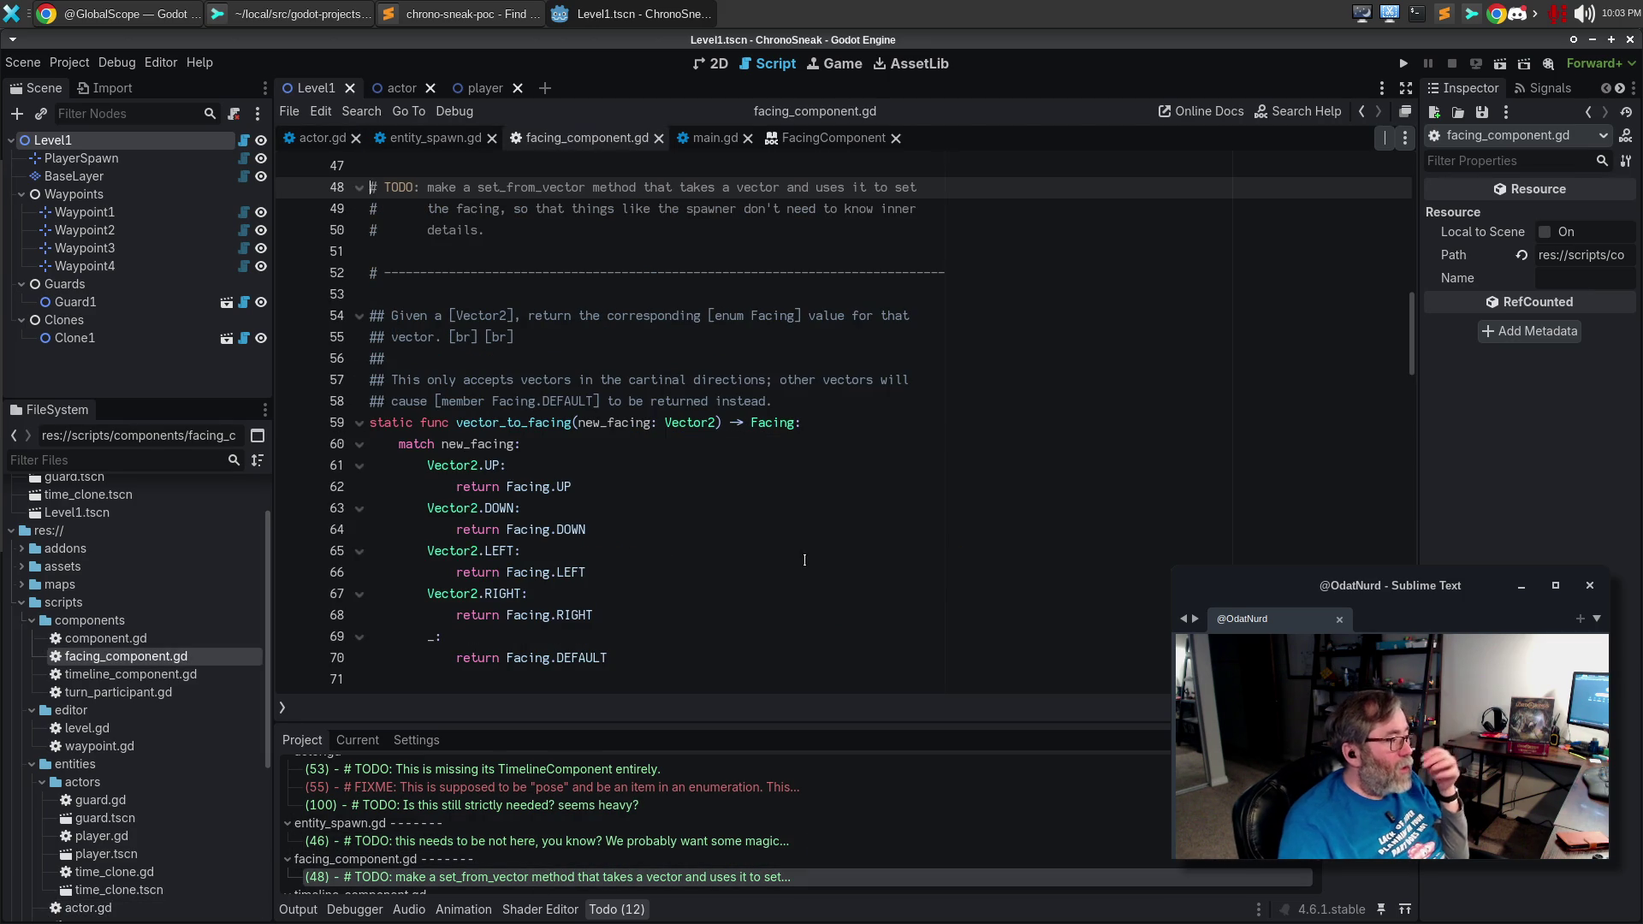
scroll(806, 556, up, 2)
scroll(788, 535, up, 1)
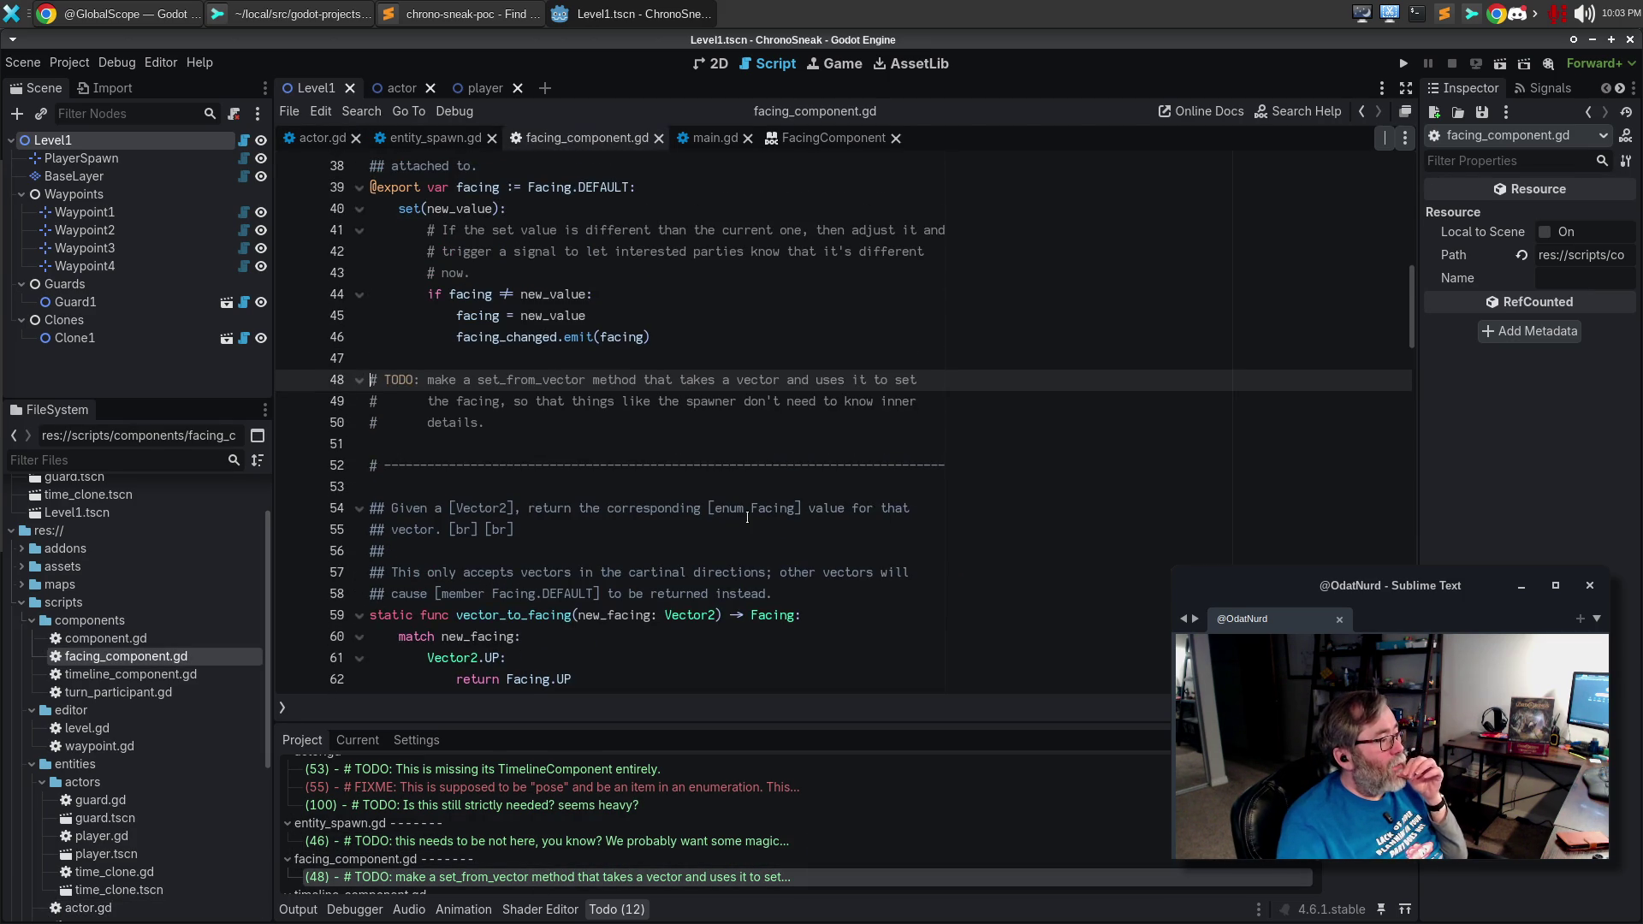
Copy the dashed separator comment above the TODO, leaving room for a new function.
click(602, 466)
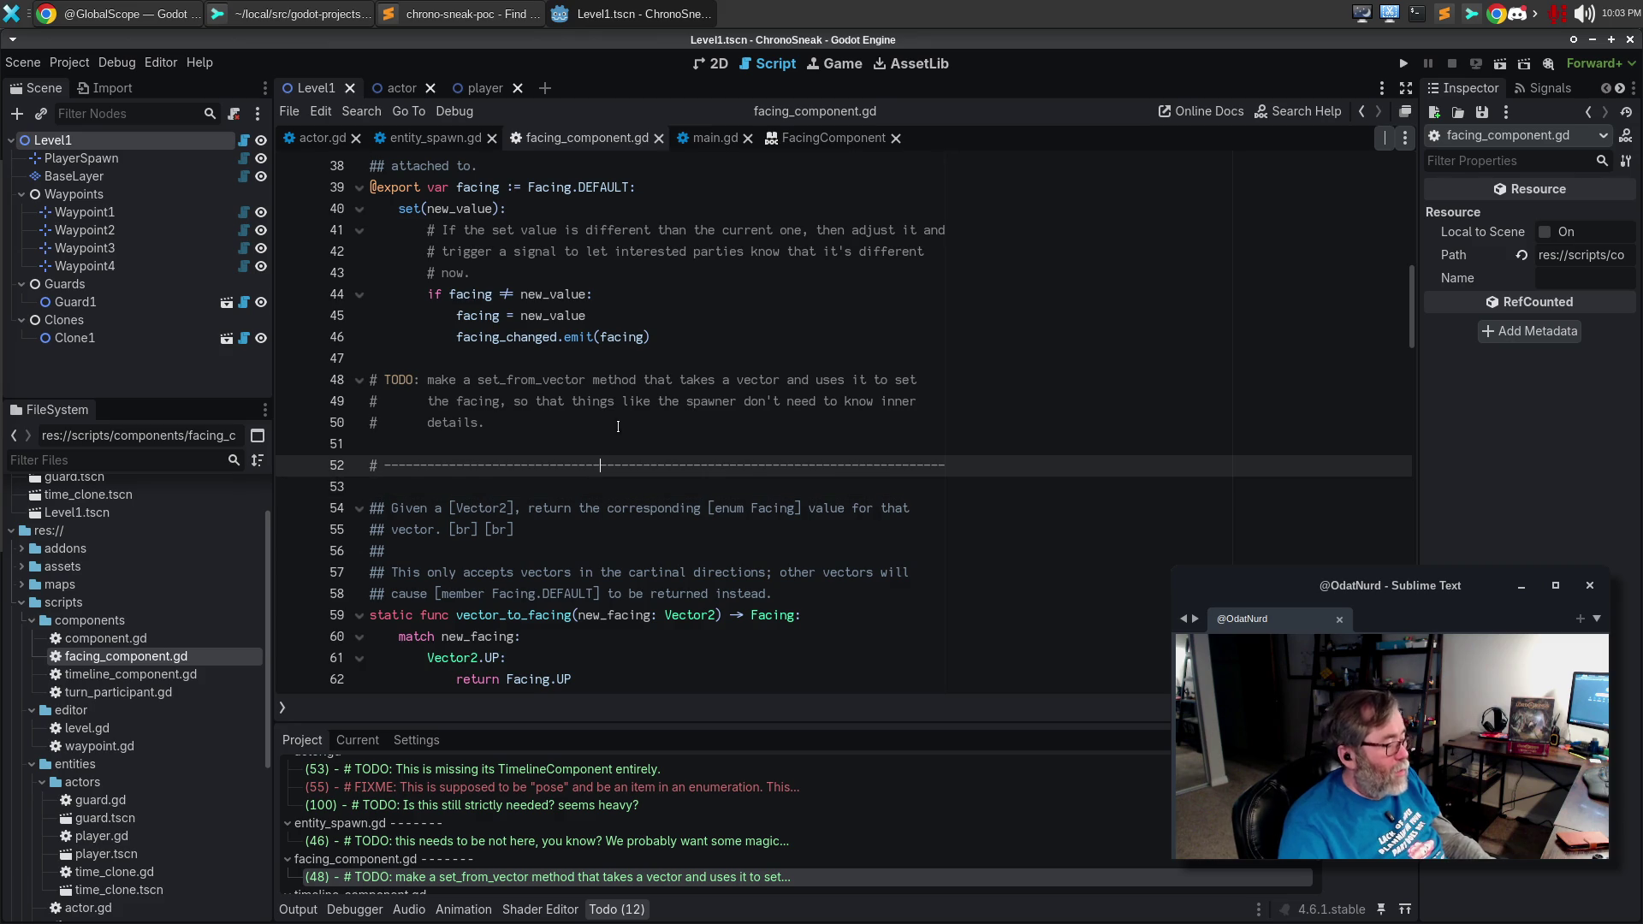
key(ctrl+c)
click(620, 359)
key(ctrl+v)
key(Return)
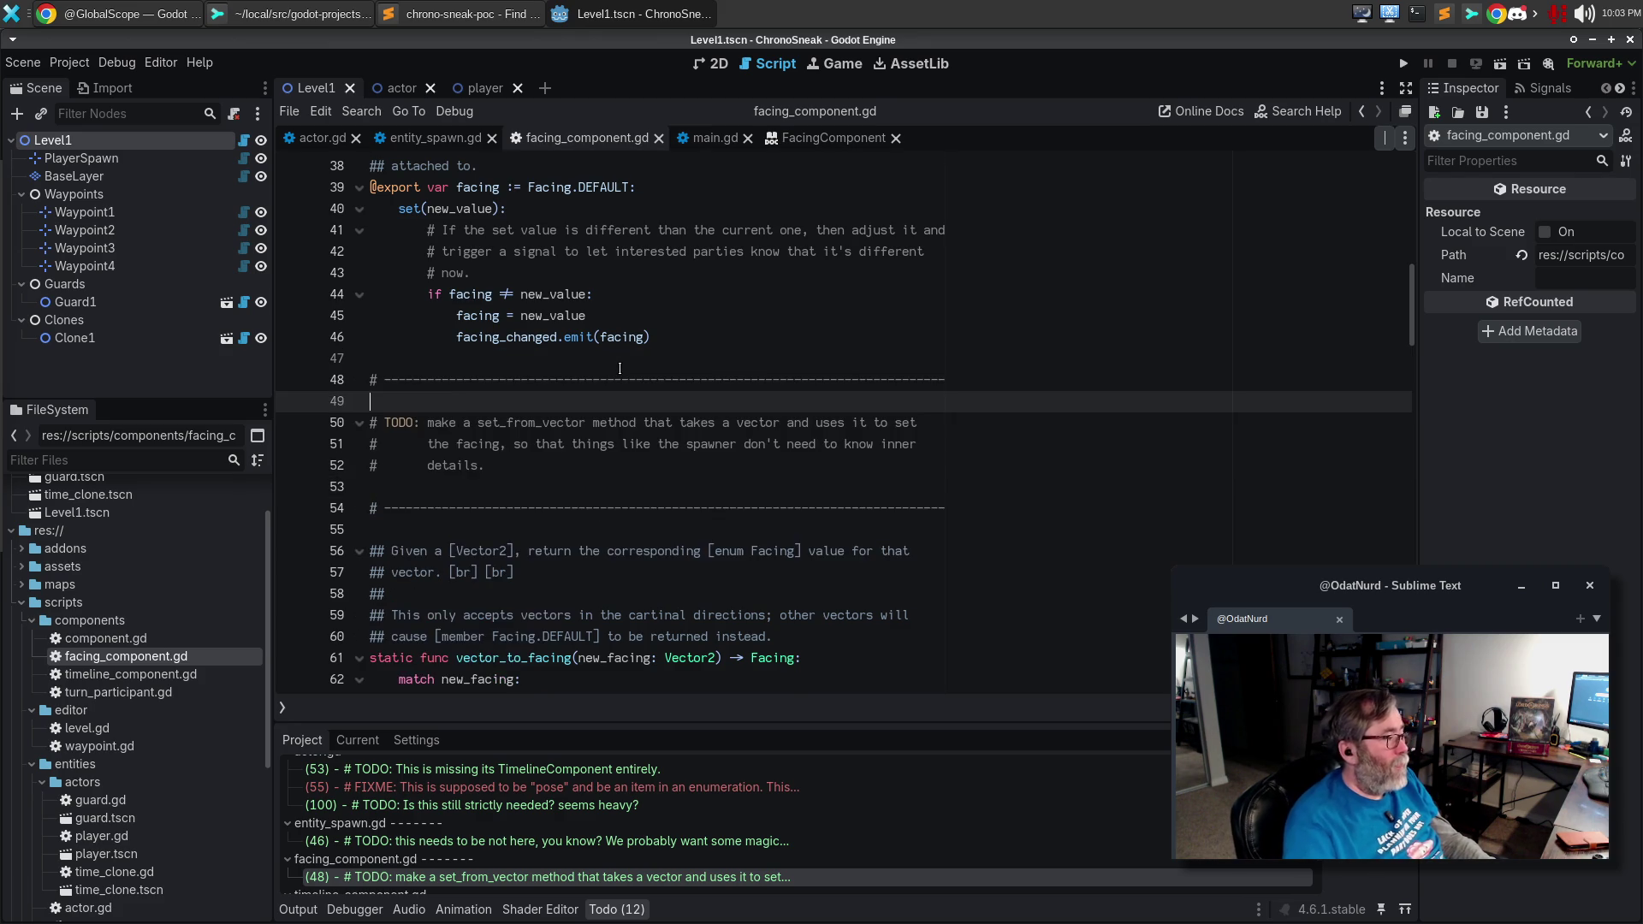
key(Return)
Declare func set_from_vector(facing_vector: Vector2) -> None:.
text(func s)
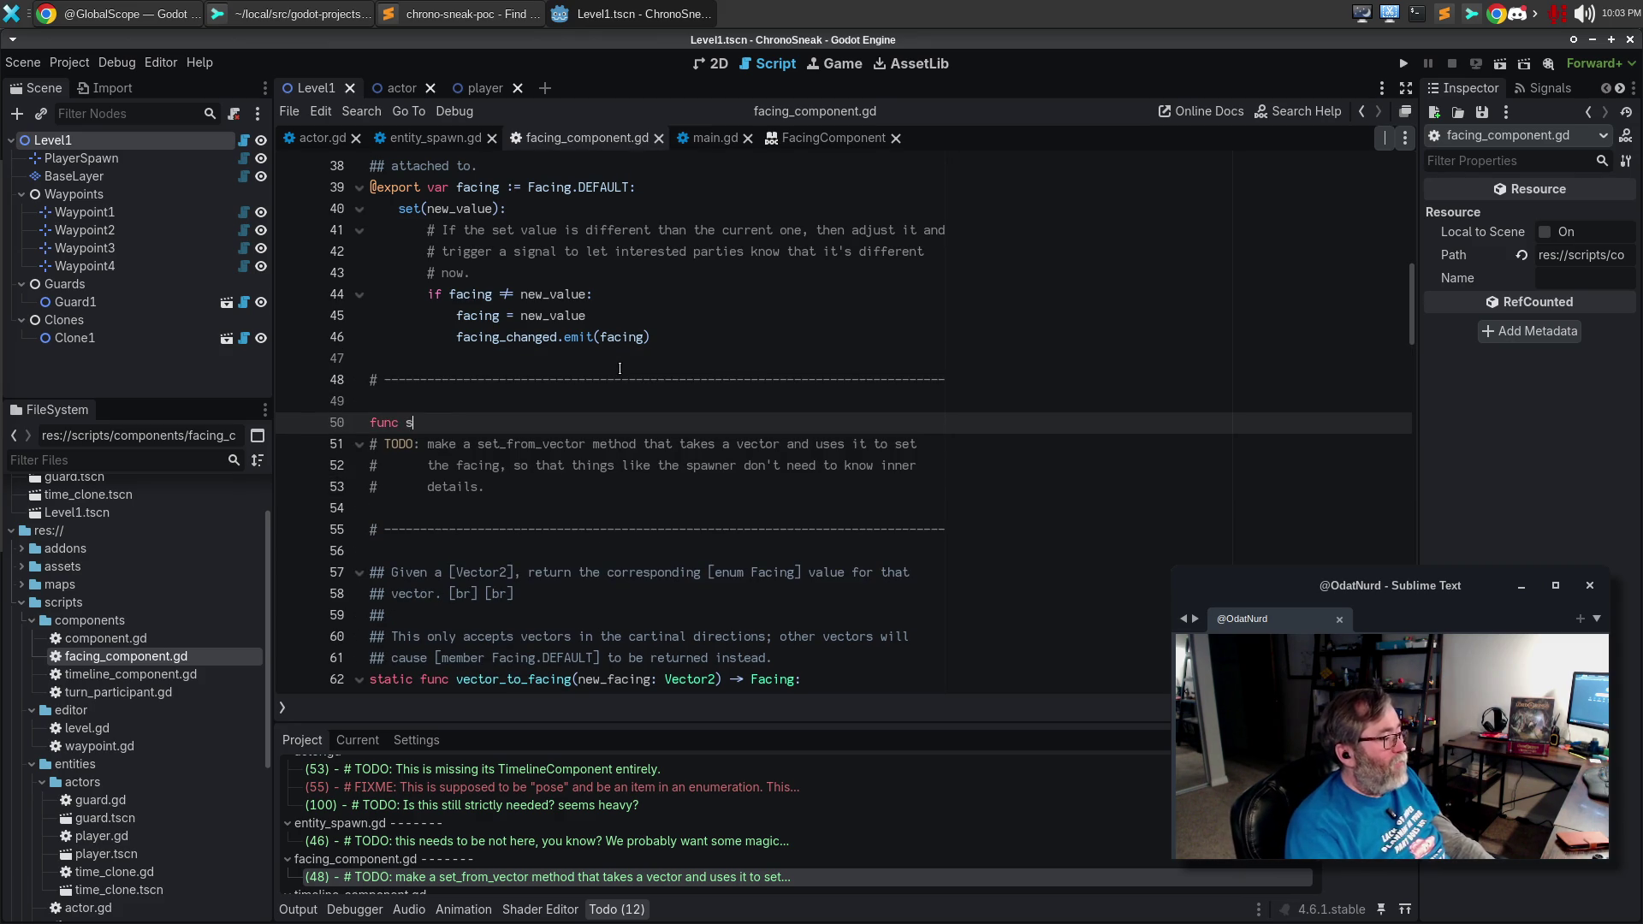
text(et_from_vecvt)
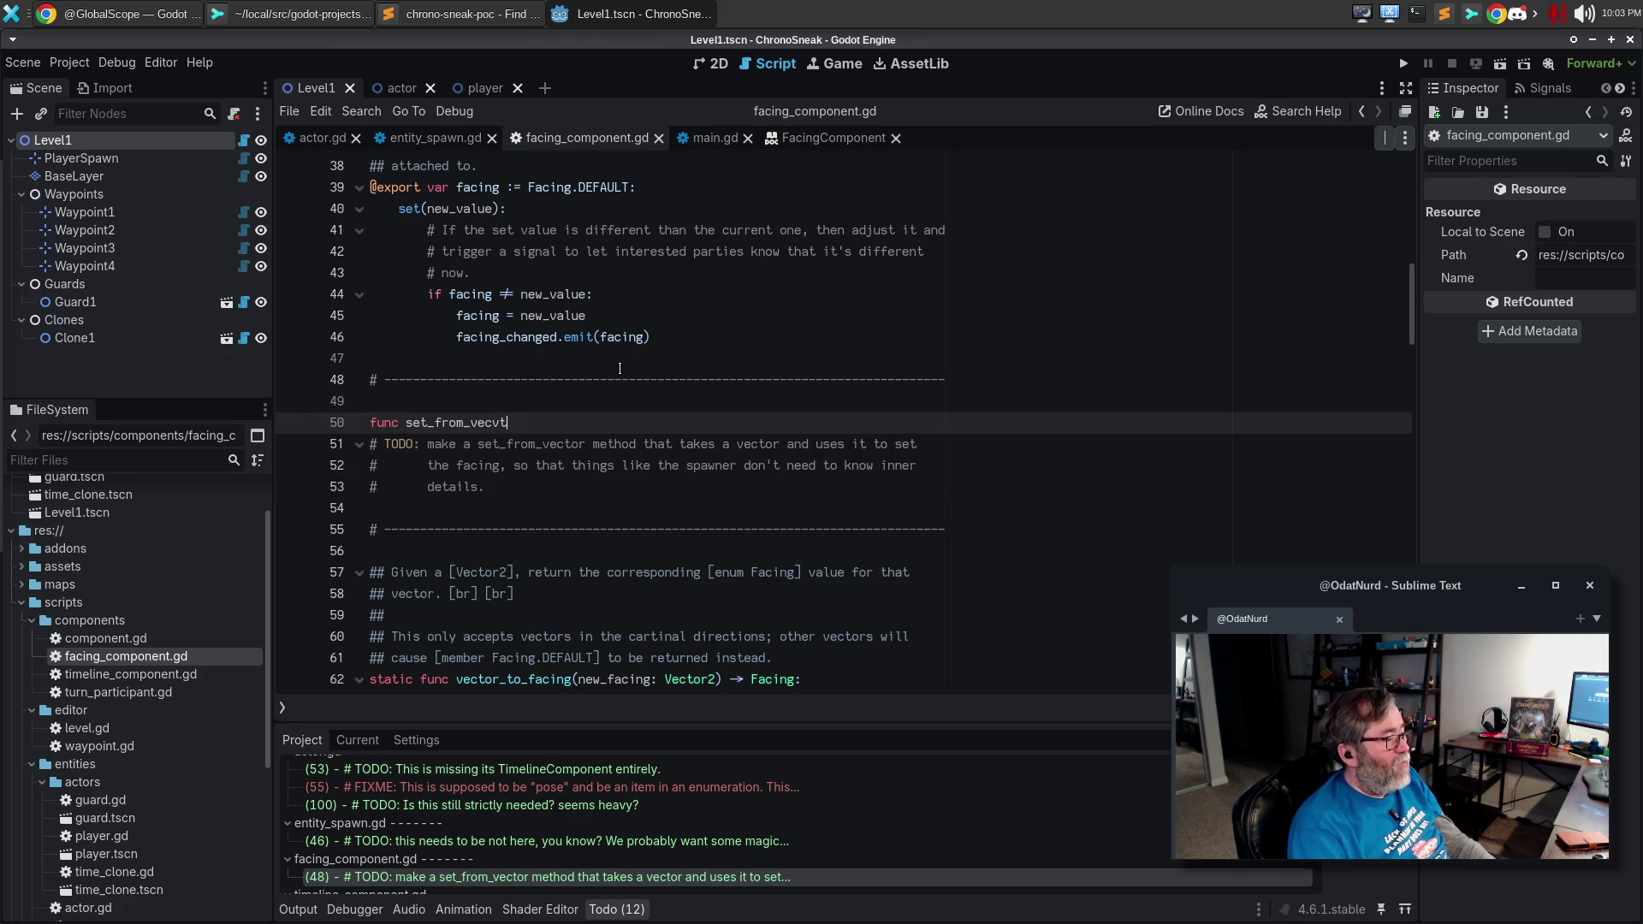
key(BackSpace)
key(BackSpace)
key(BackSpace)
key(BackSpace)
text(cto)
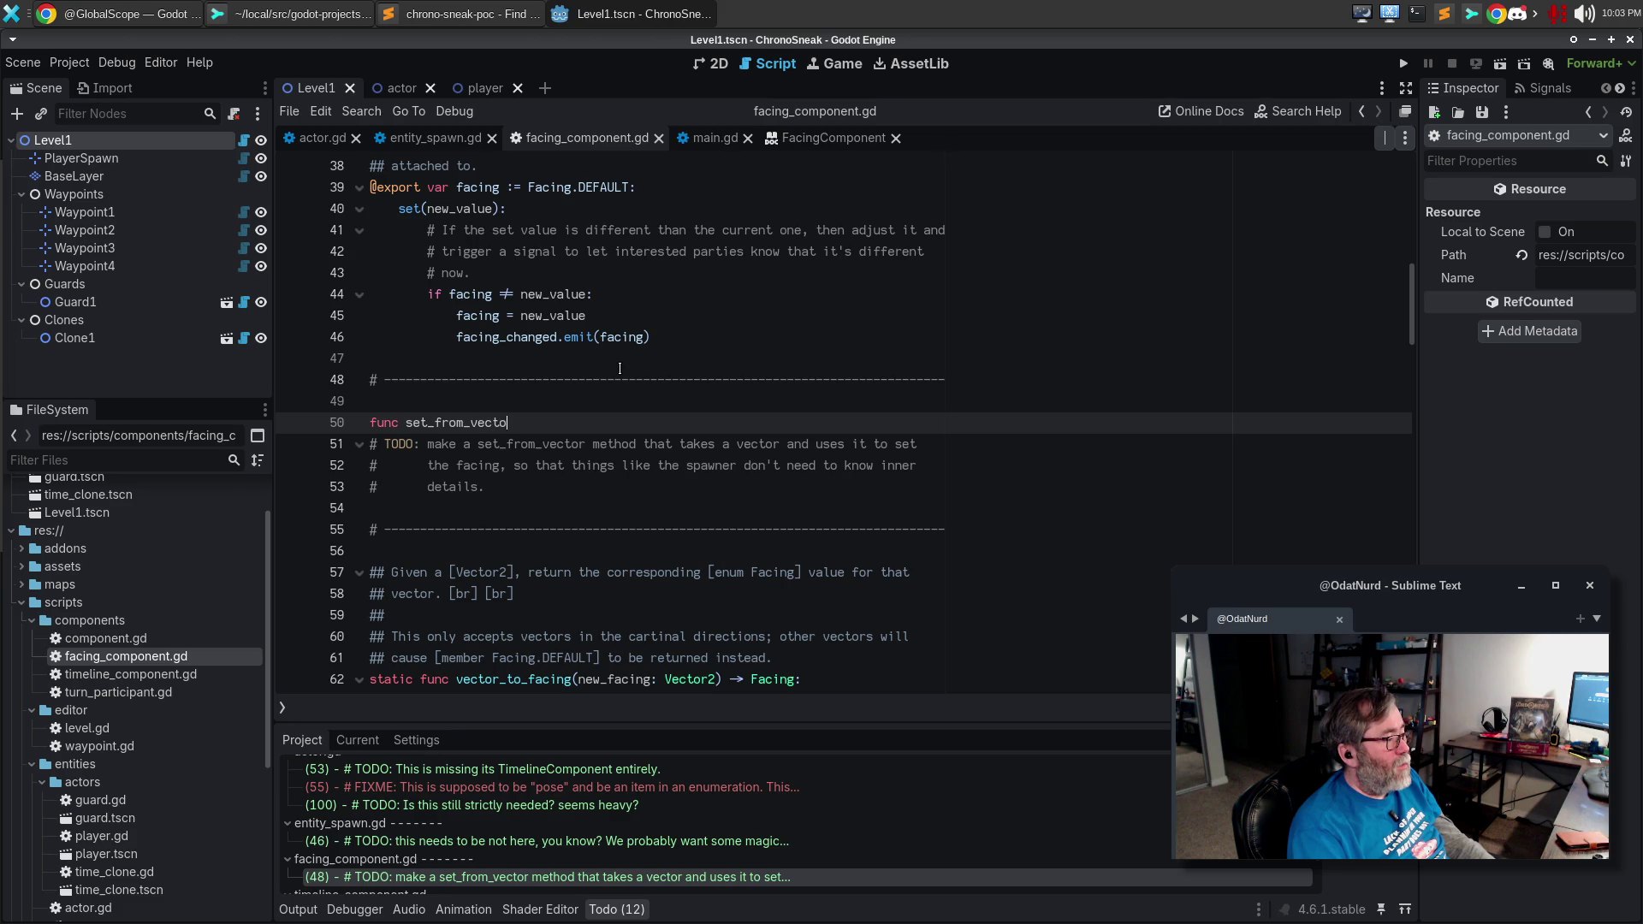
text(r(Vector2)
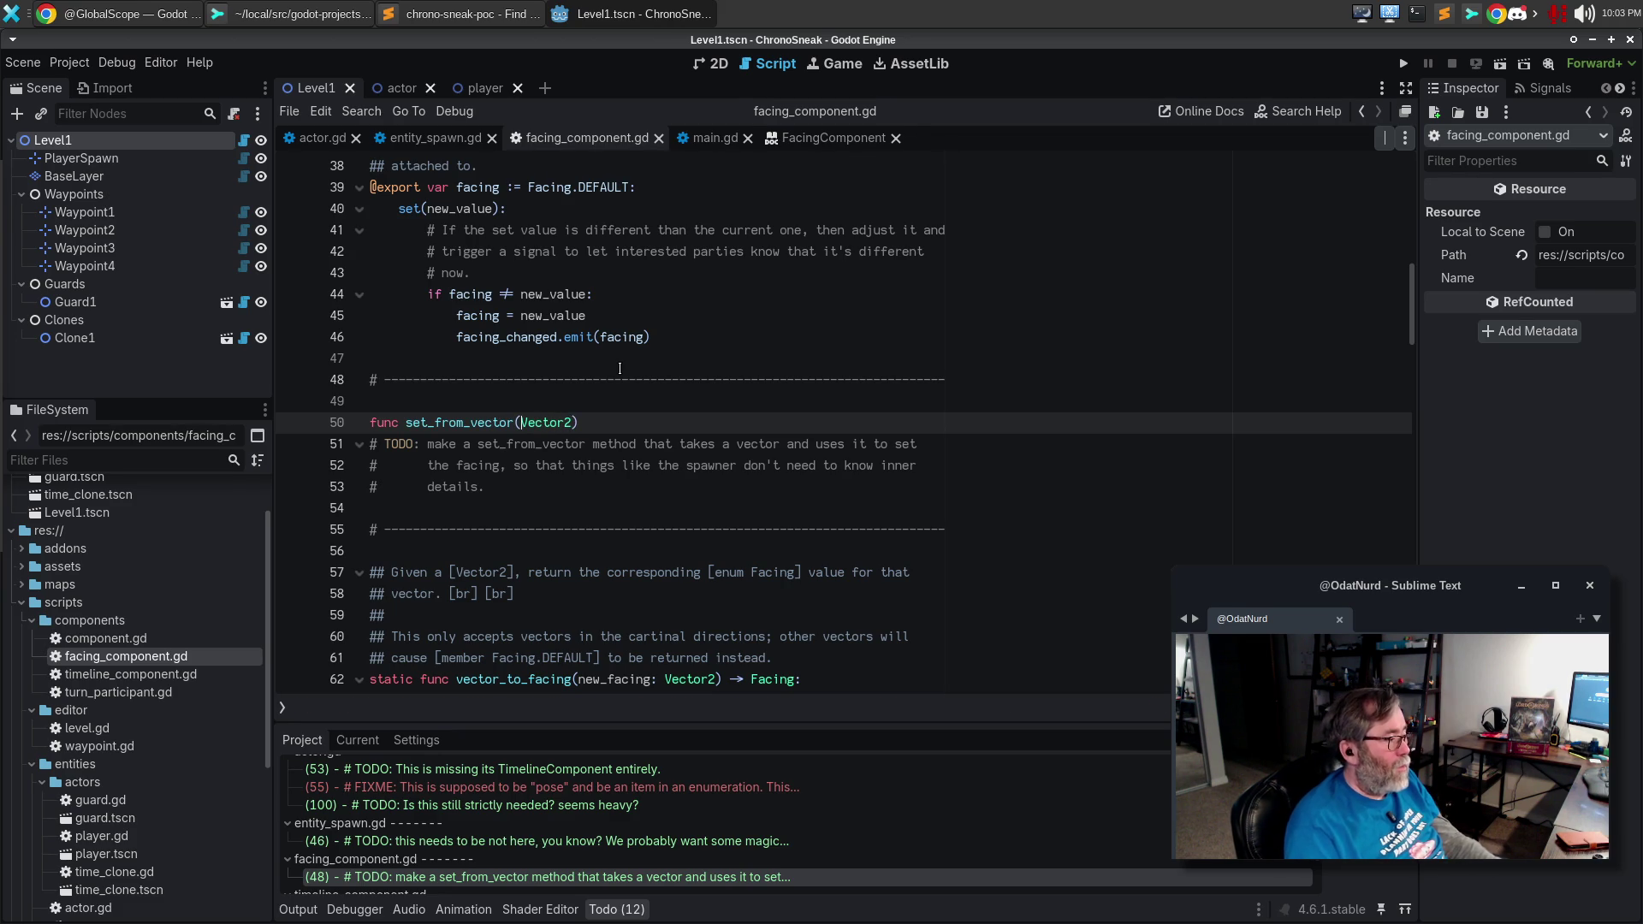
key(ctrl+Left)
text(new_facing:)
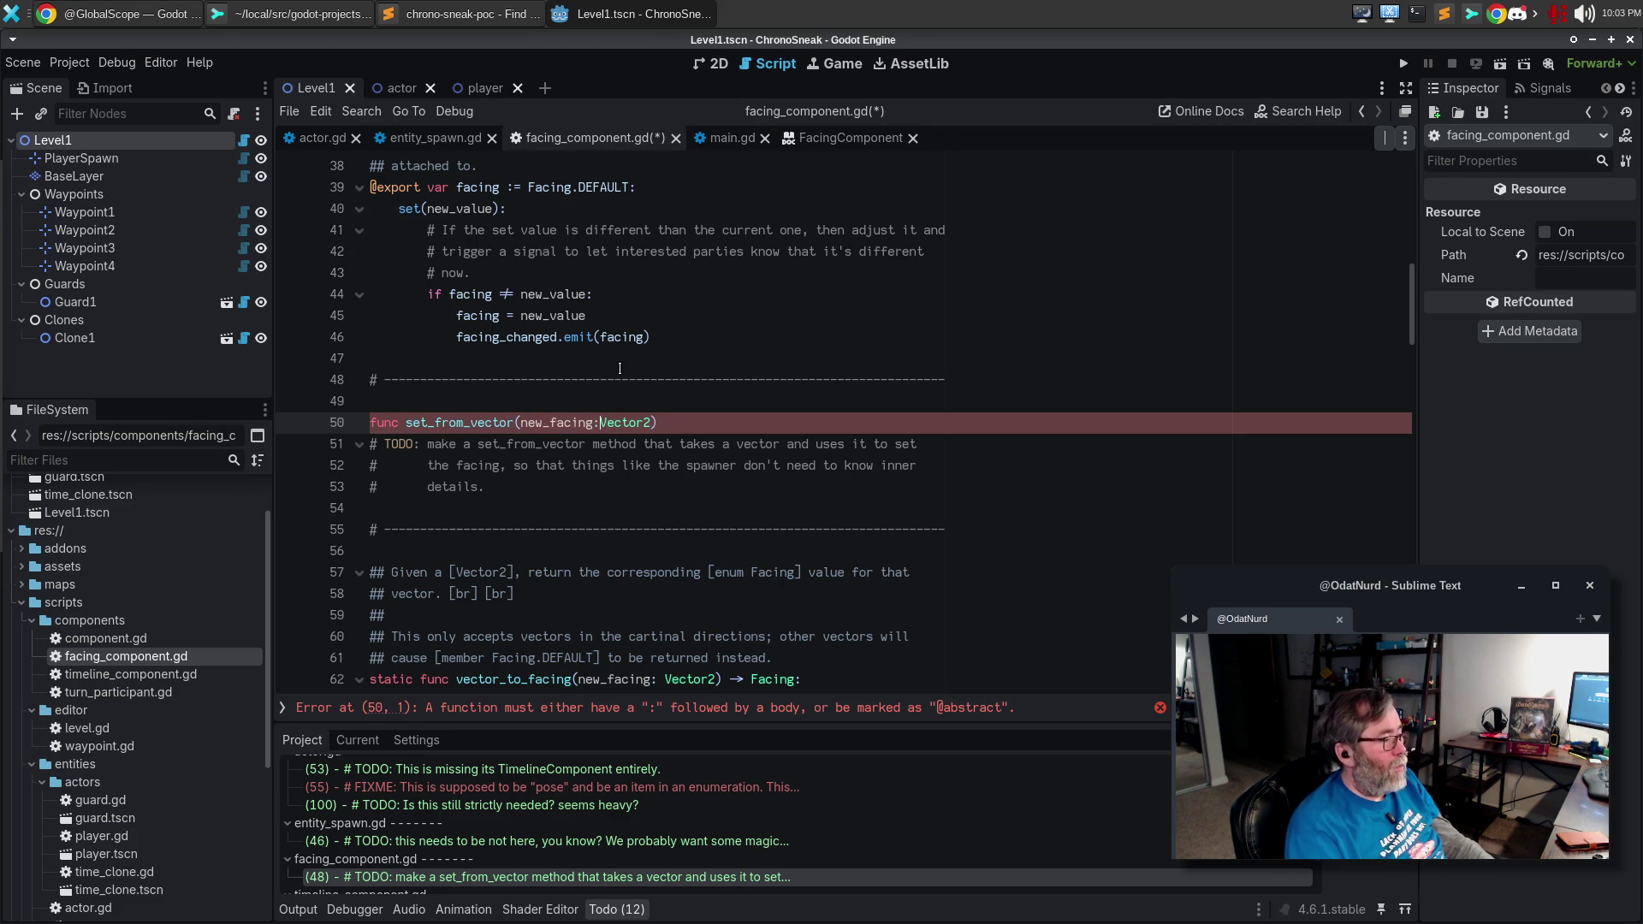
key(ctrl+BackSpace)
text(facing_)
text(vector)
key(End)
text(-> No)
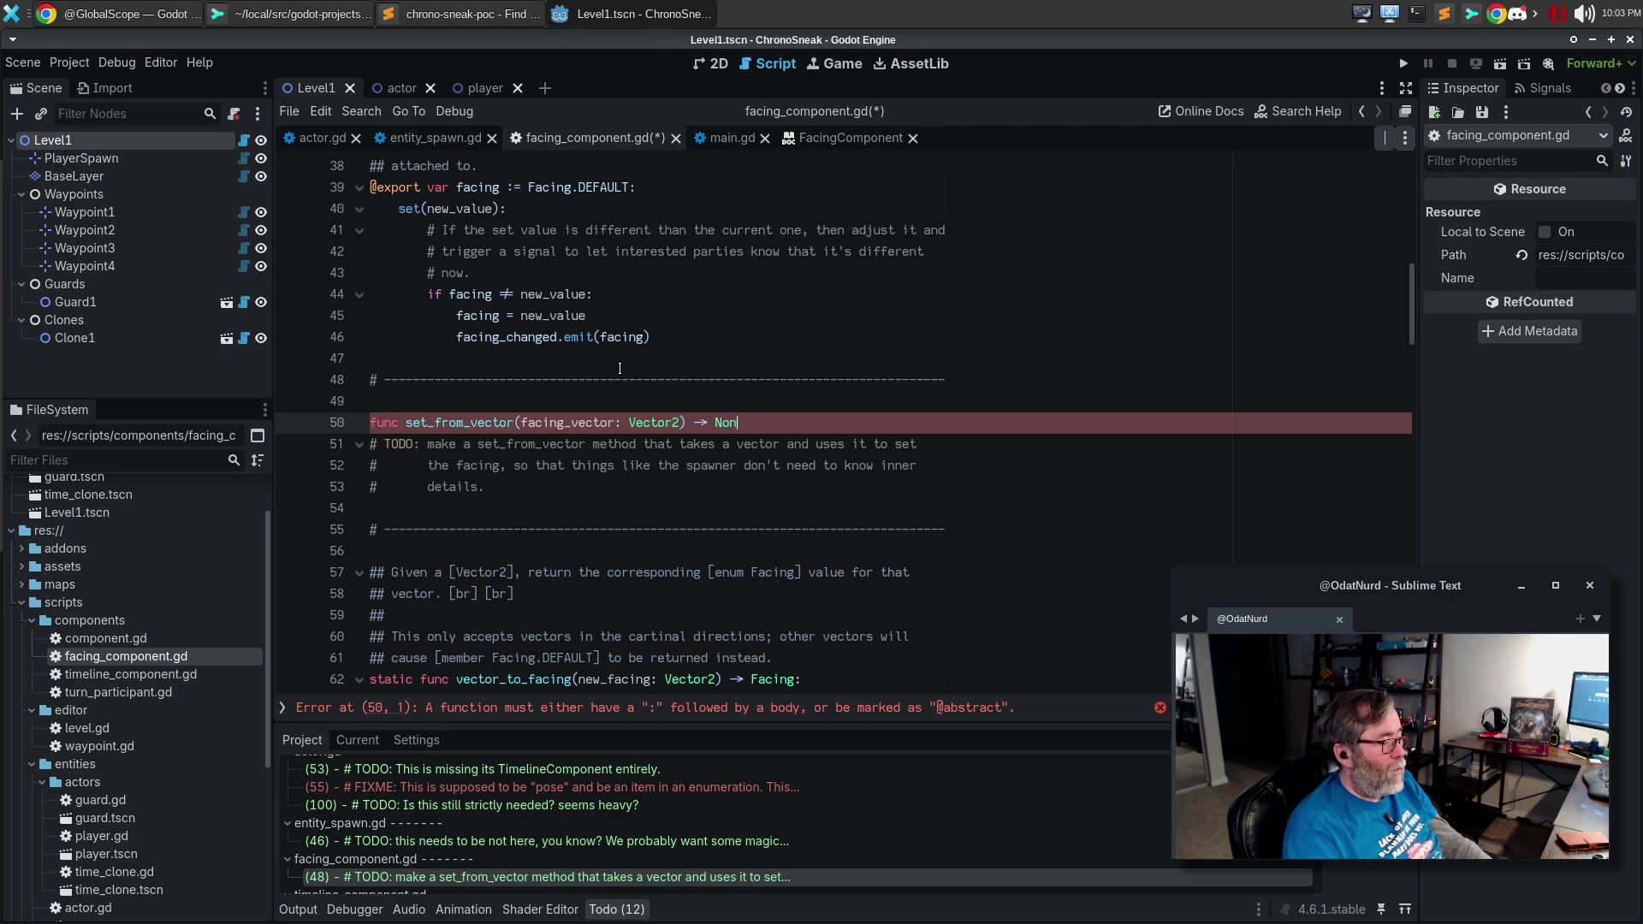
text(ne:)
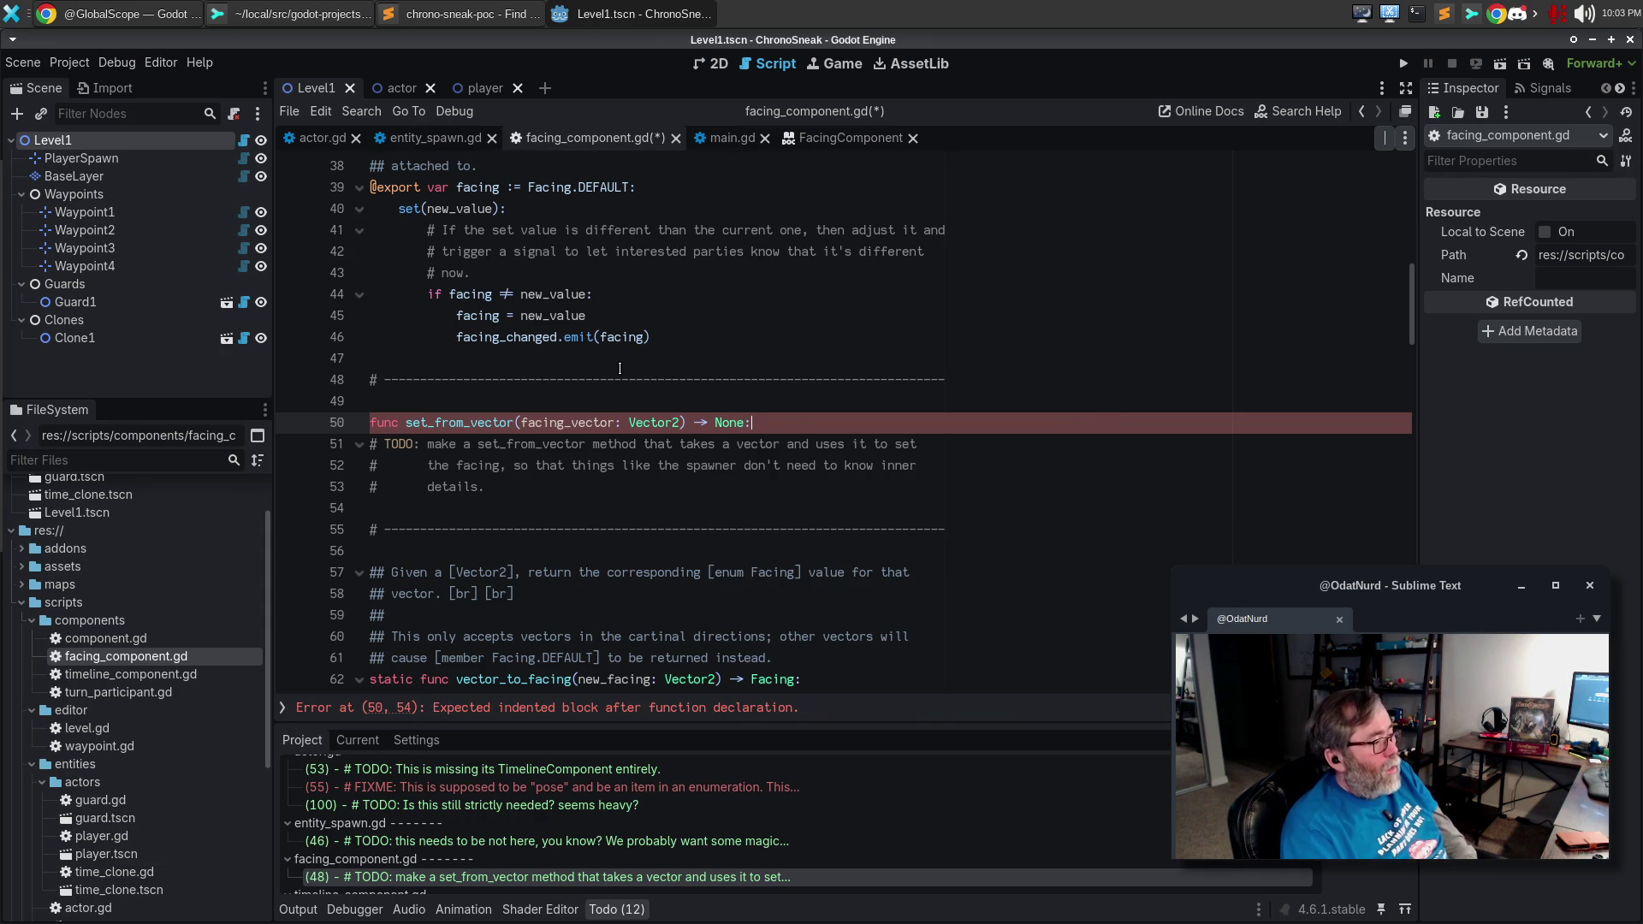
Give set_from_vector a pass body and change its return type to void.
key(Return)
text(ss)
key(Up)
key(Up)
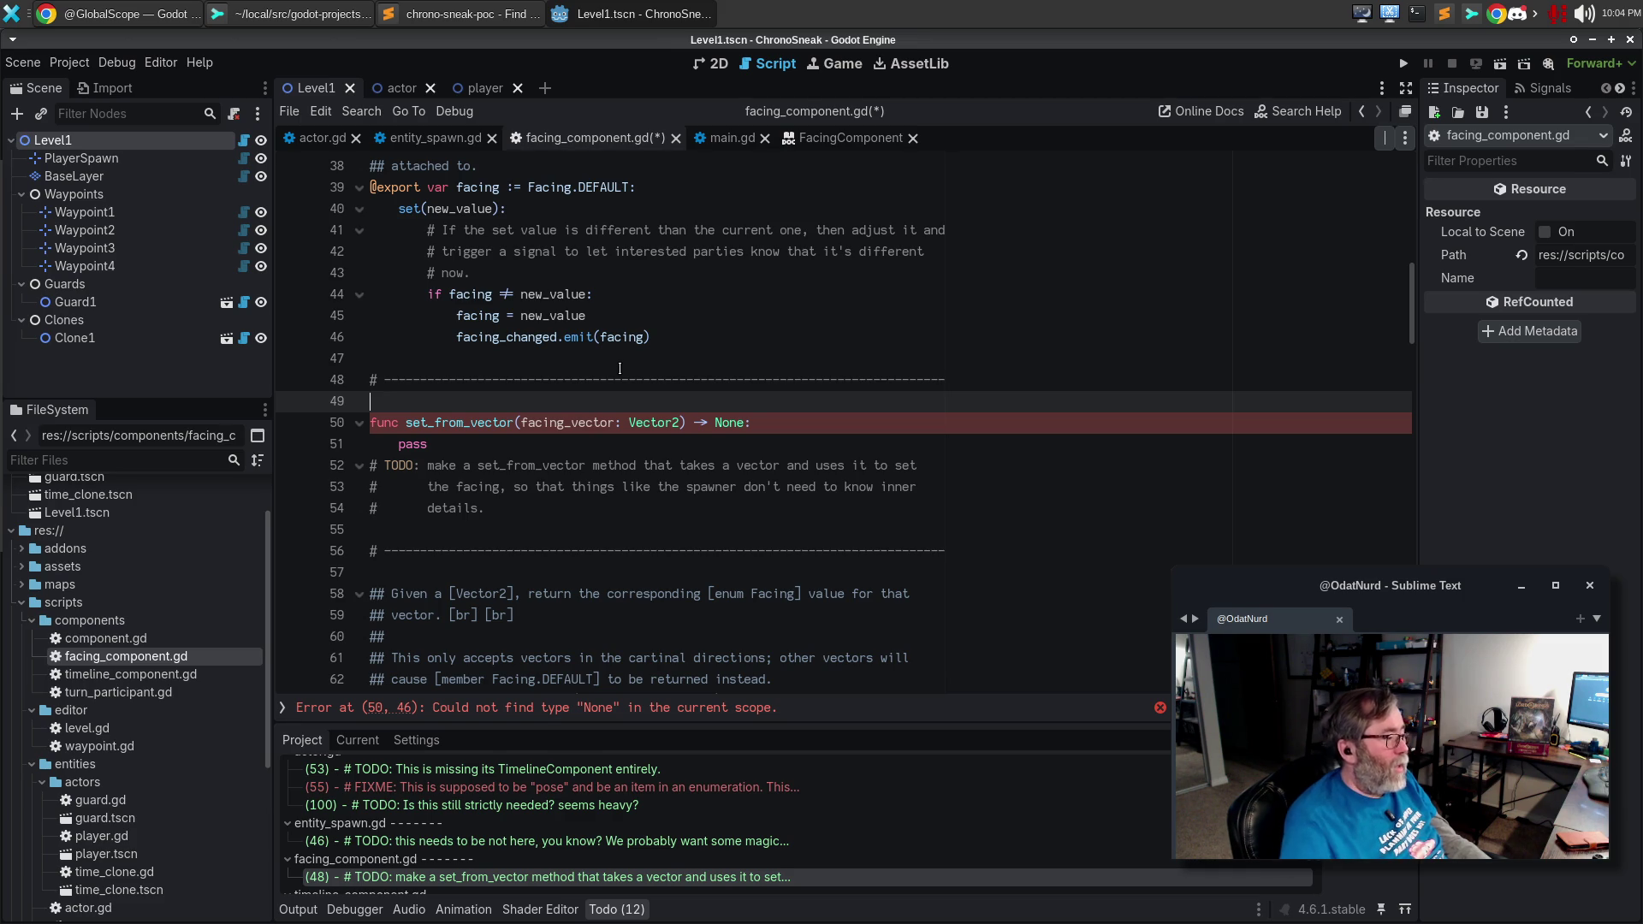
double_click(717, 423)
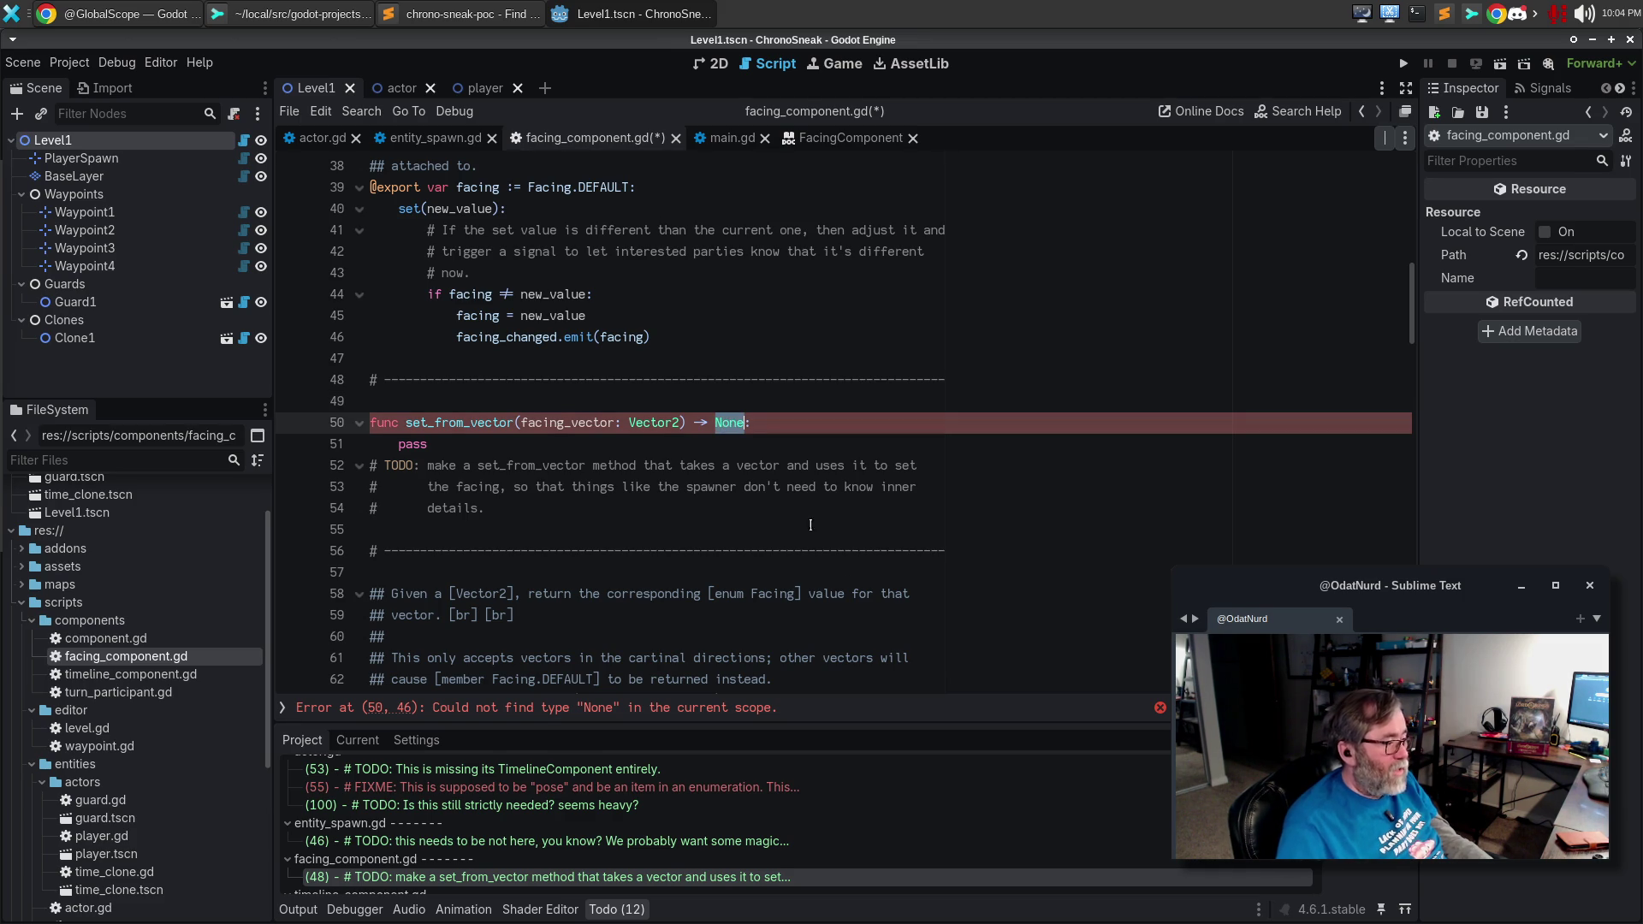
text(void)
Add a ## doc comment saying it sets this component's facing directly from the passed-in vector.
key(Up)
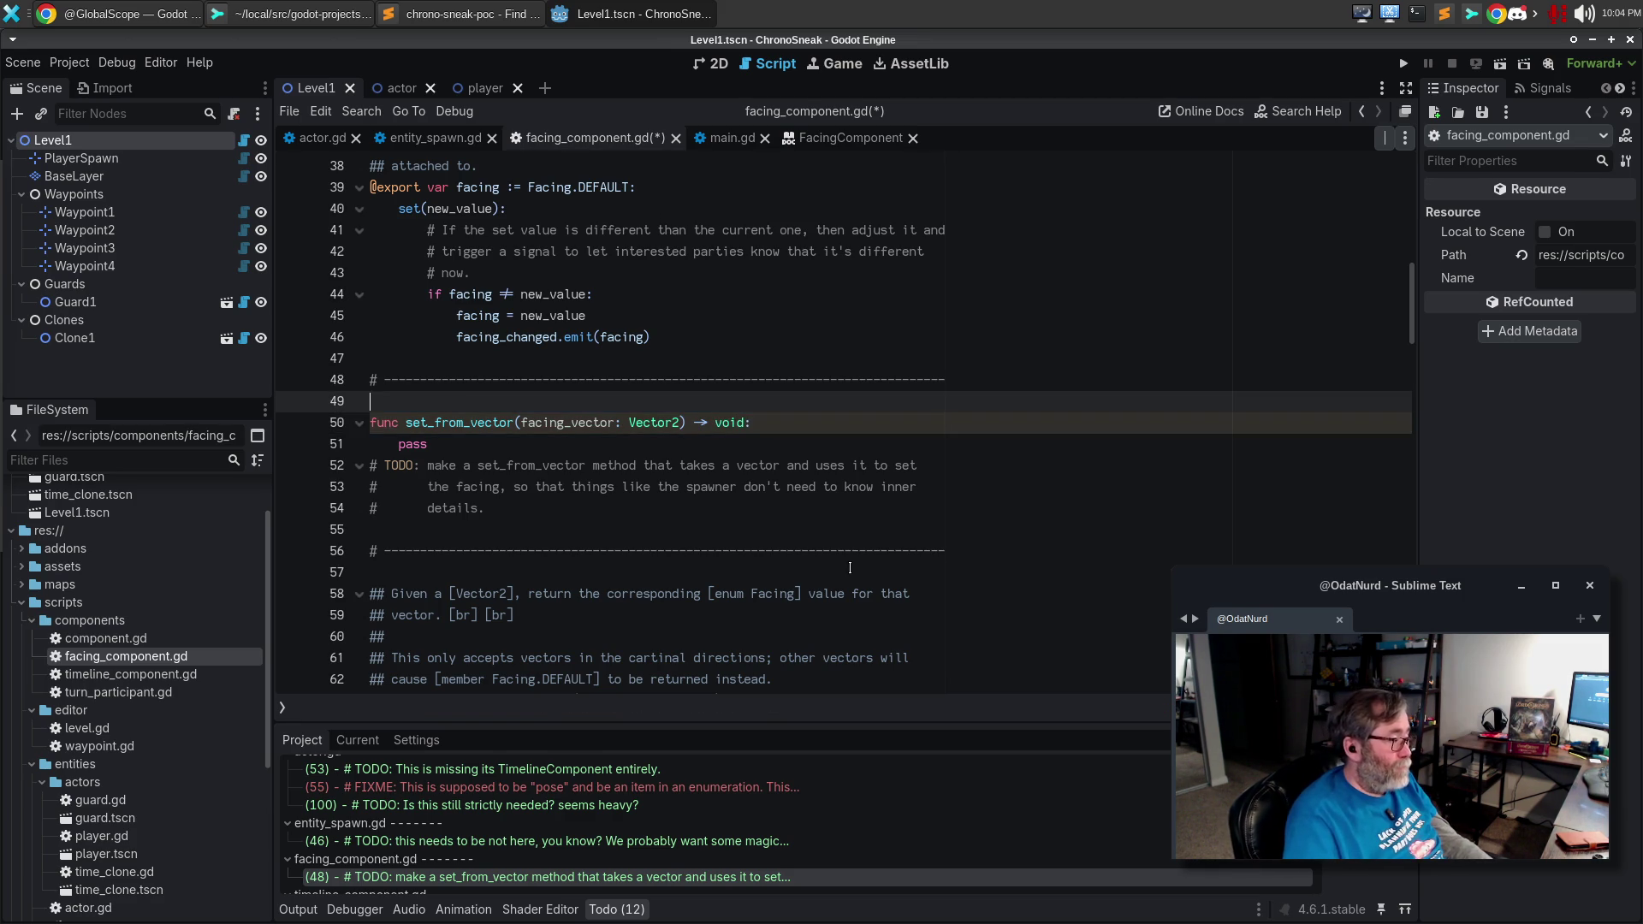
key(Return)
text(## )
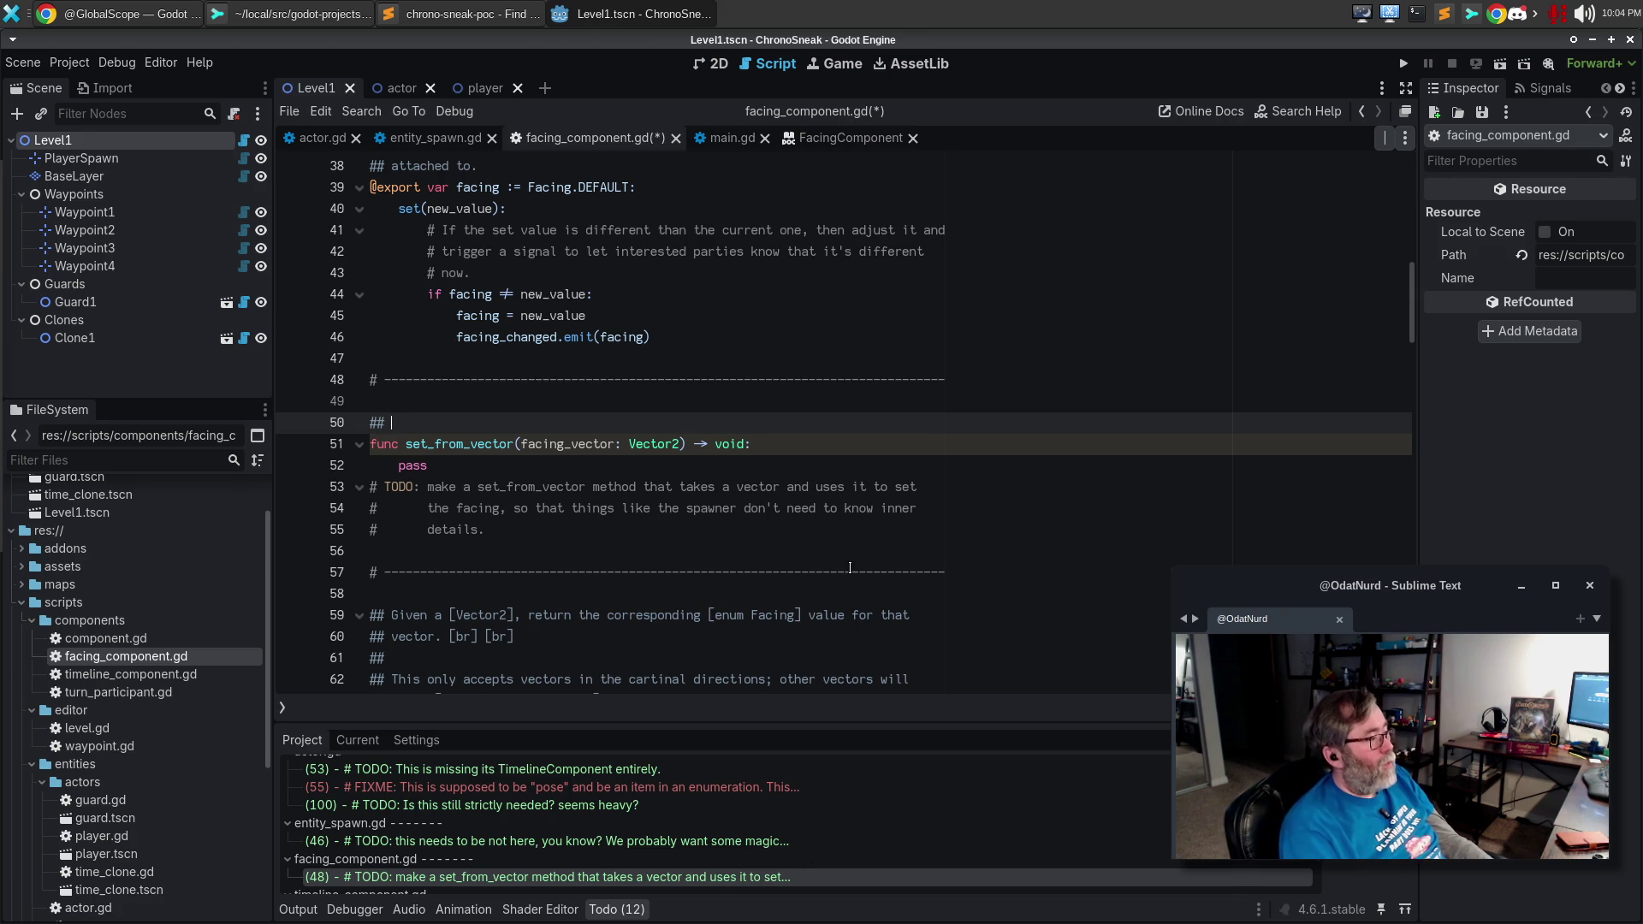
text(Set the [mwemb)
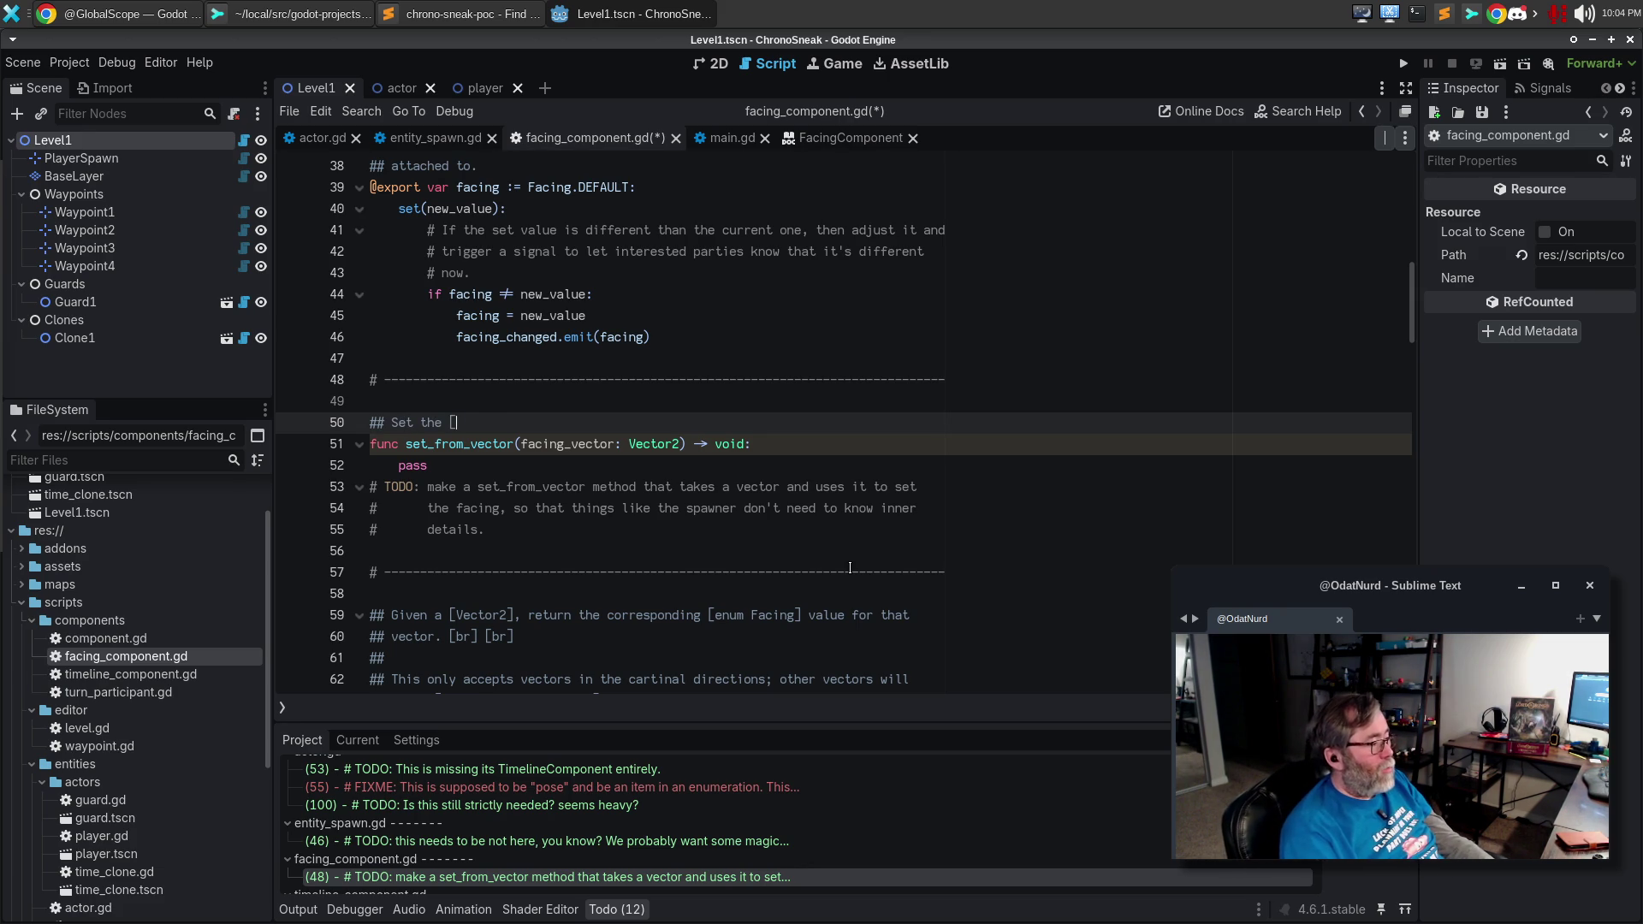
key(BackSpace)
key(BackSpace)
text(em)
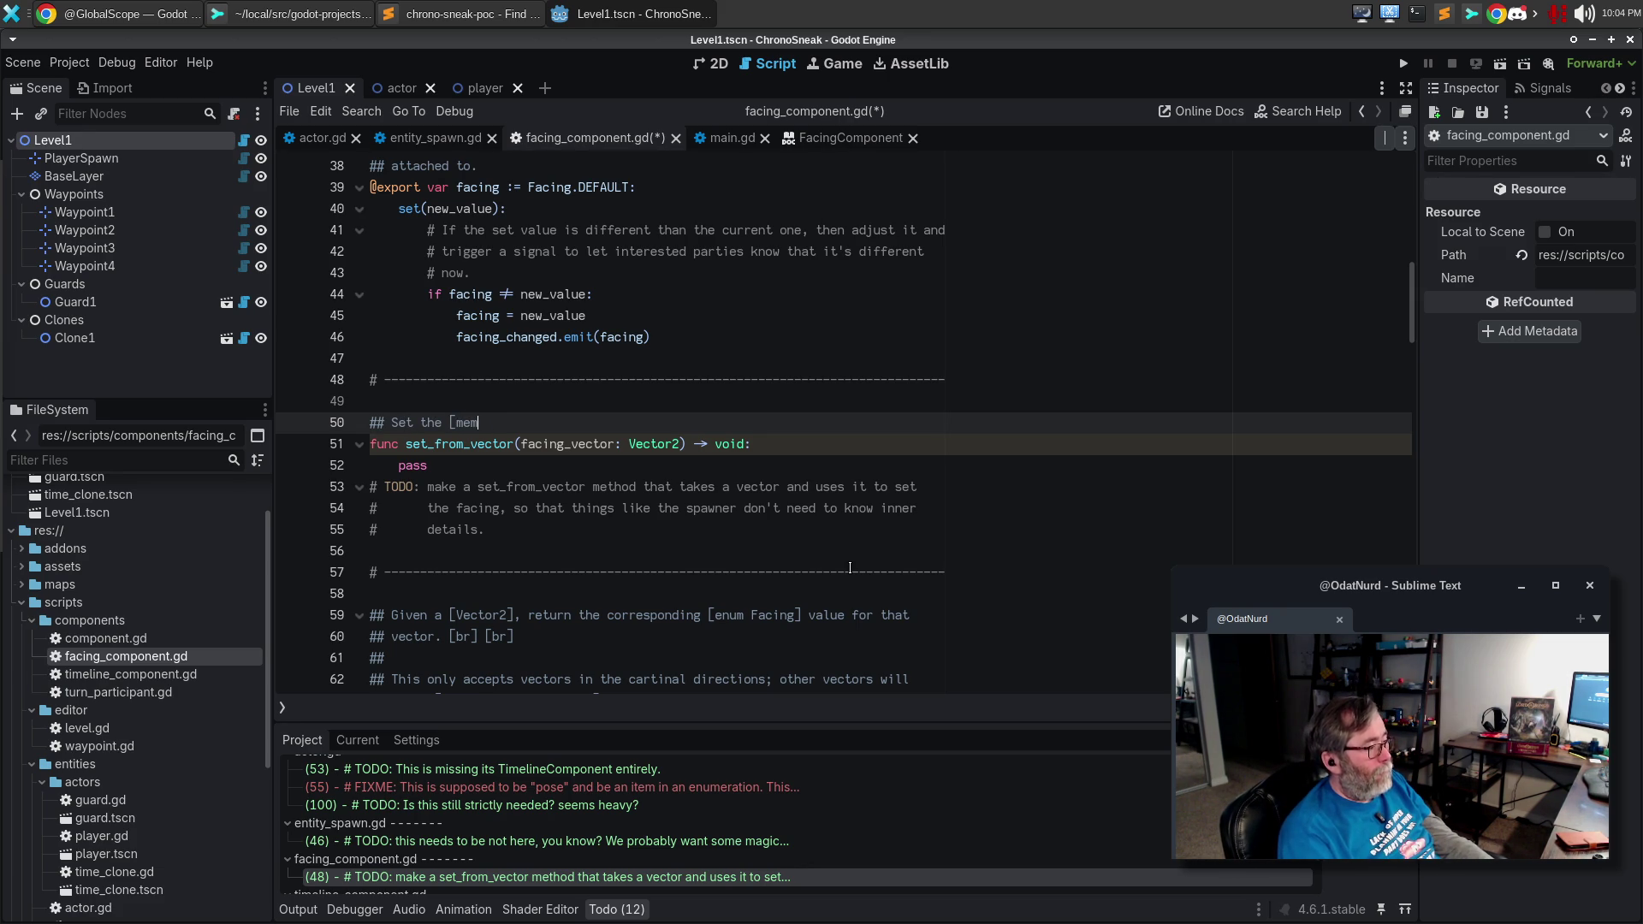
text(ber facing[ f)
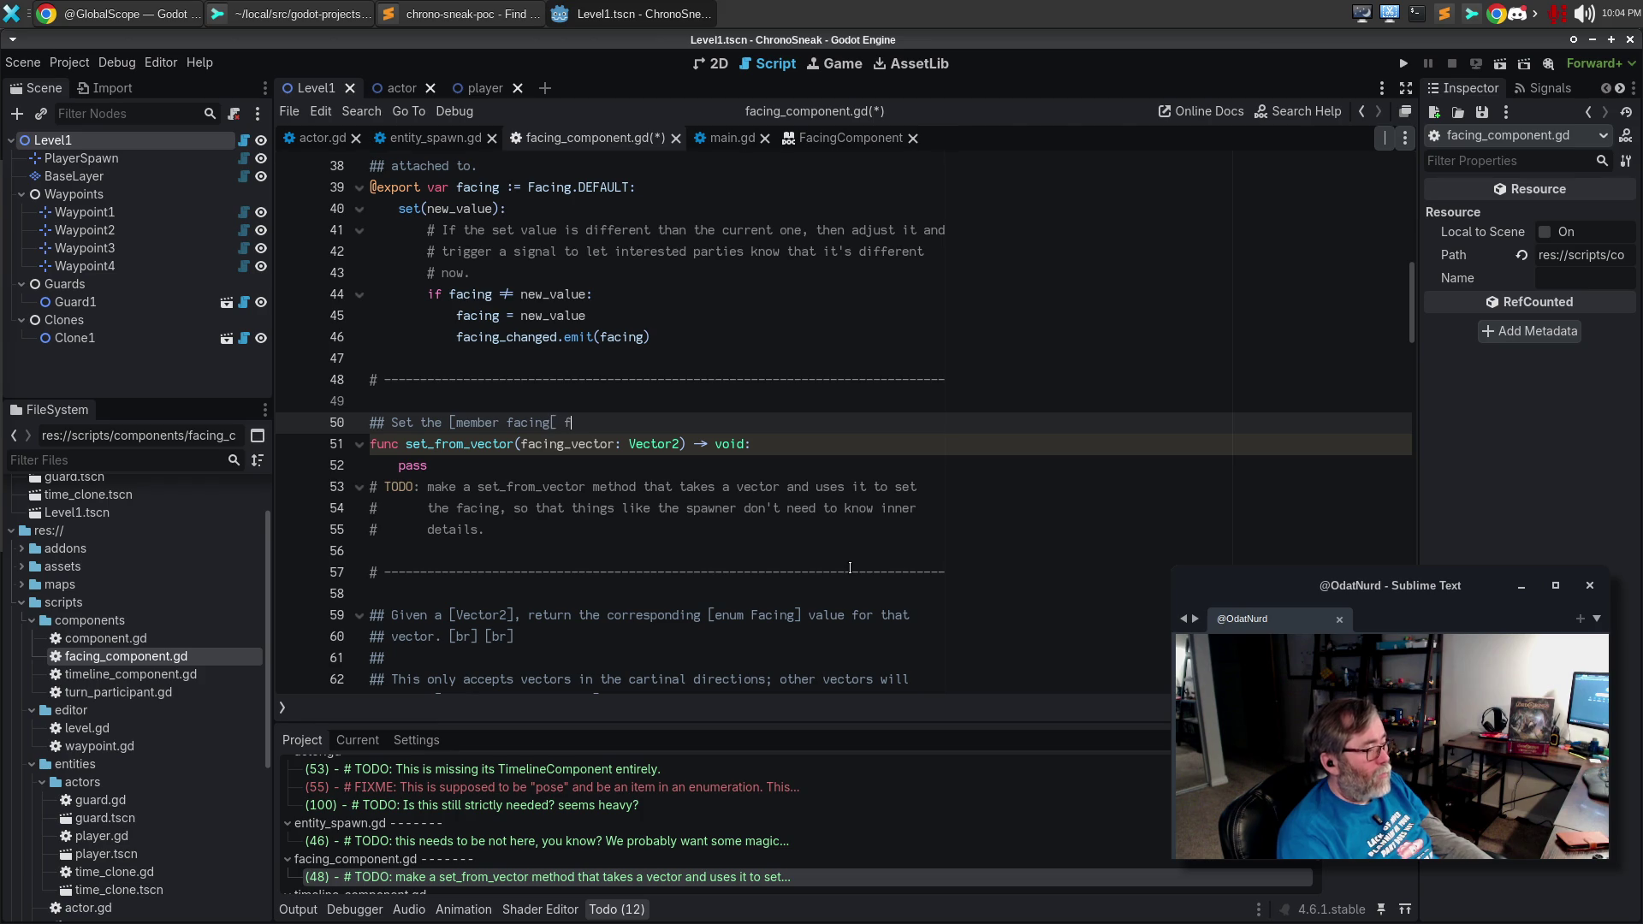
key(BackSpace)
key(BackSpace)
key(BackSpace)
text(] for this c)
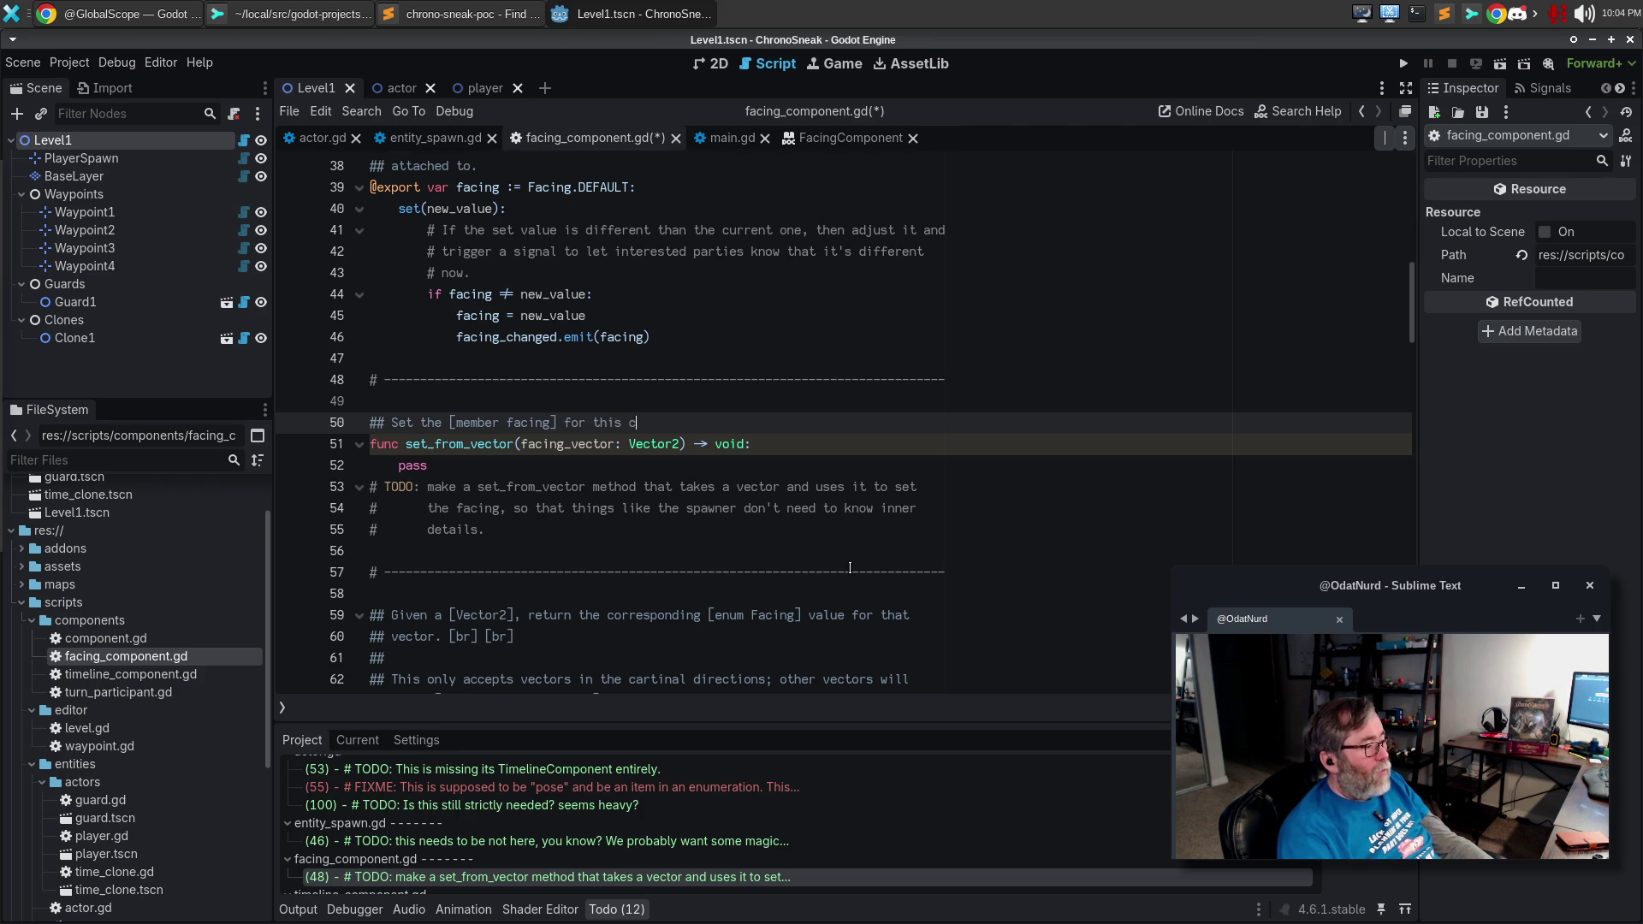
text(omponentectly)
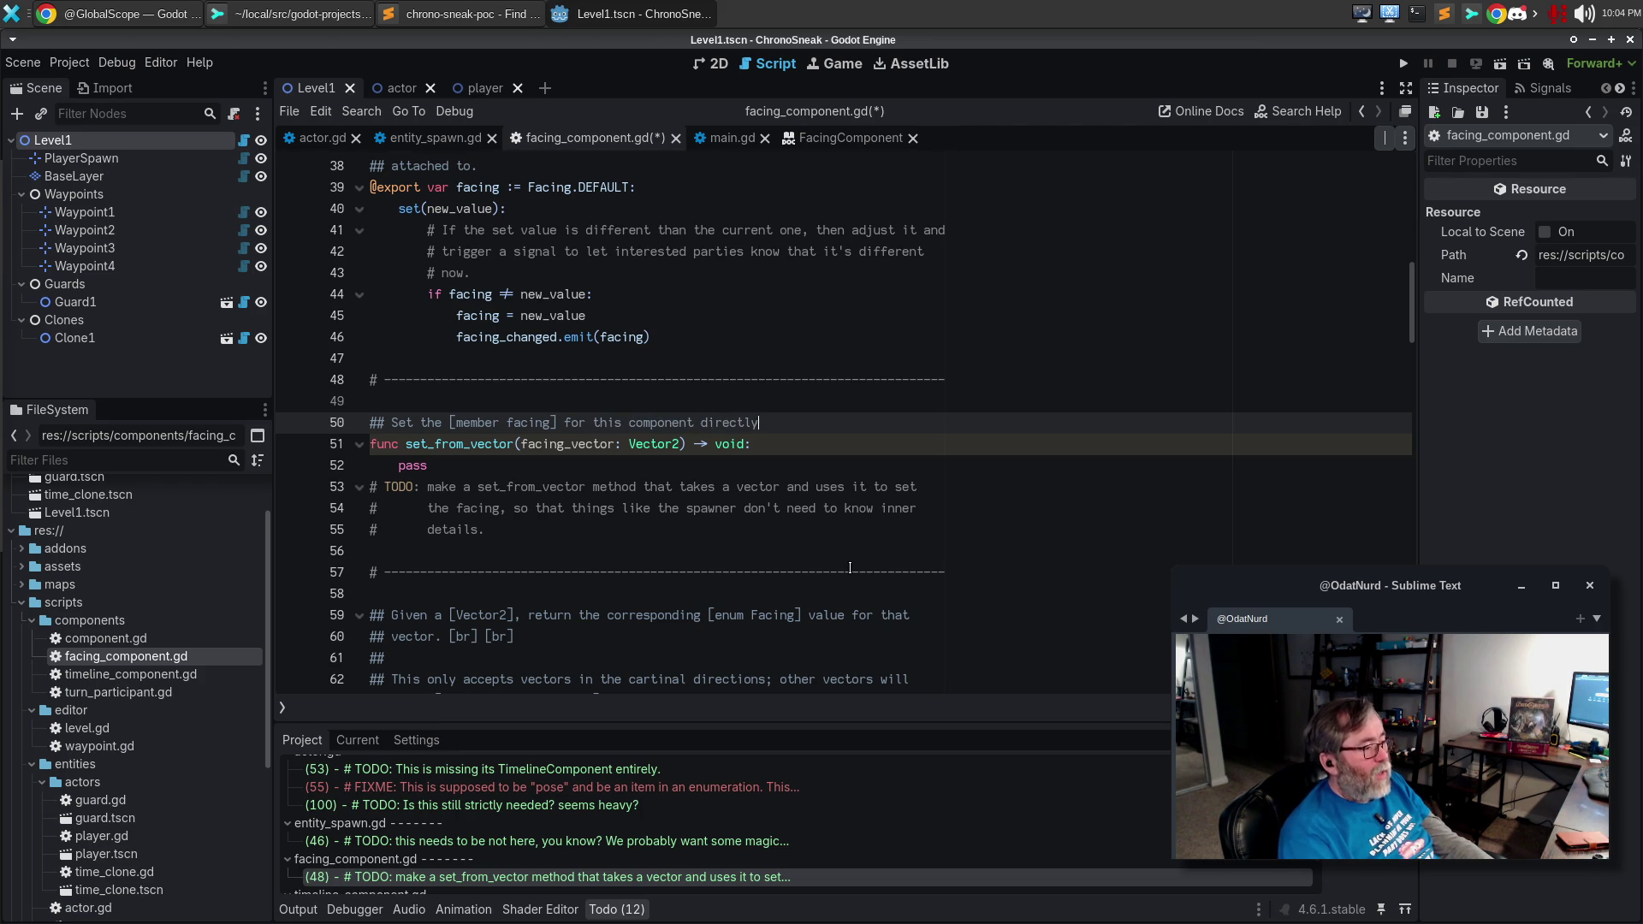
text( frompassed in)
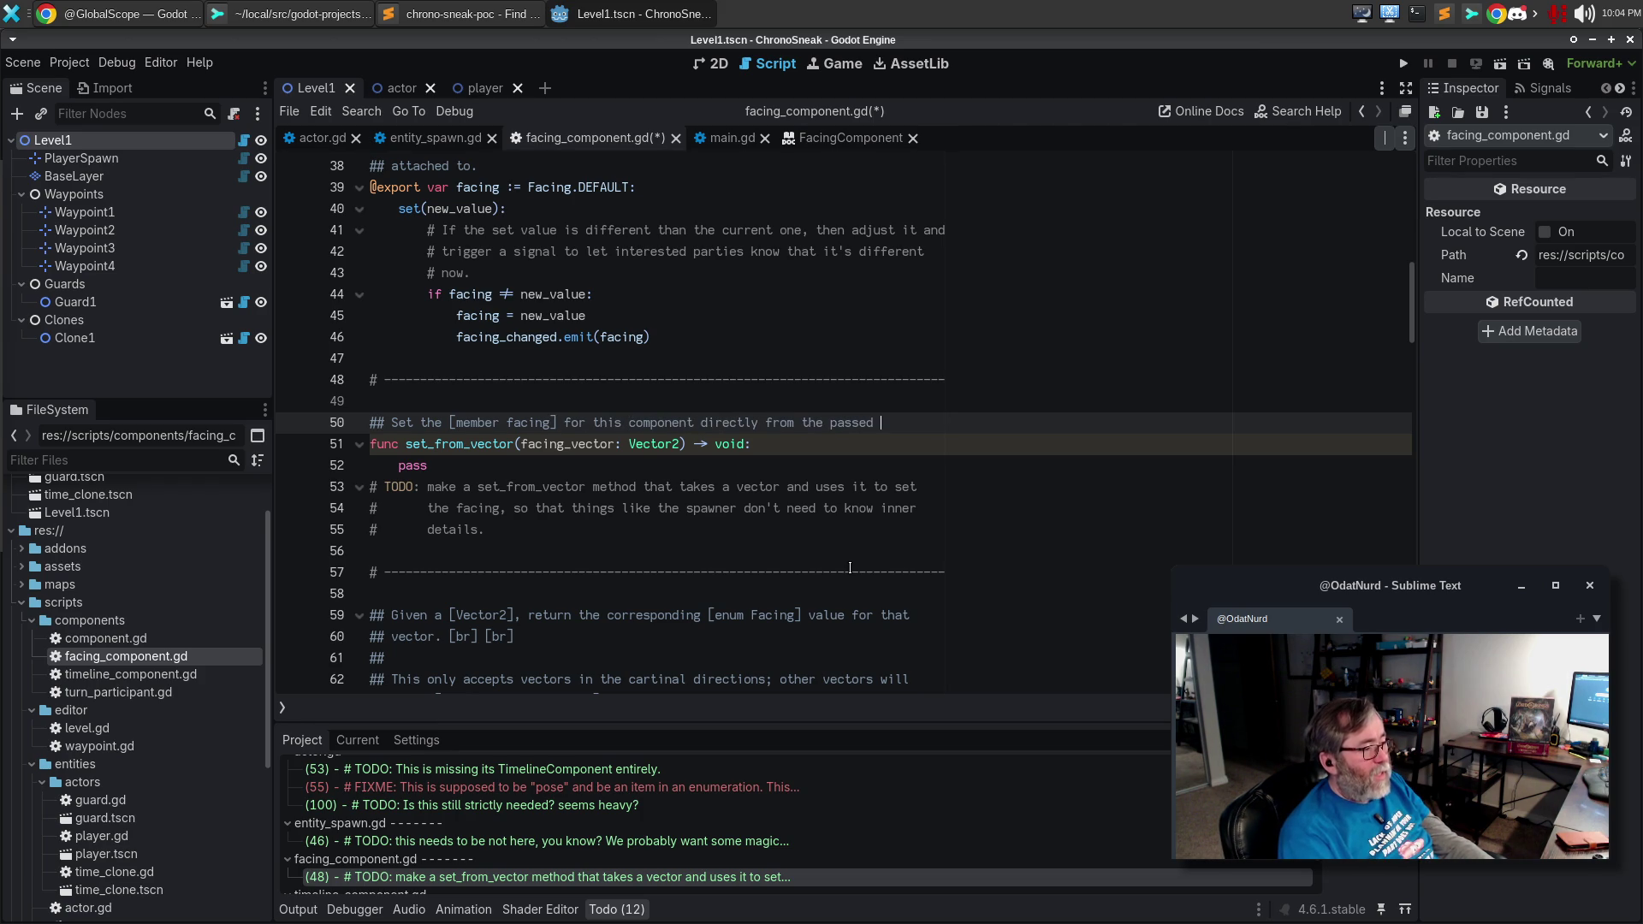
key(Return)
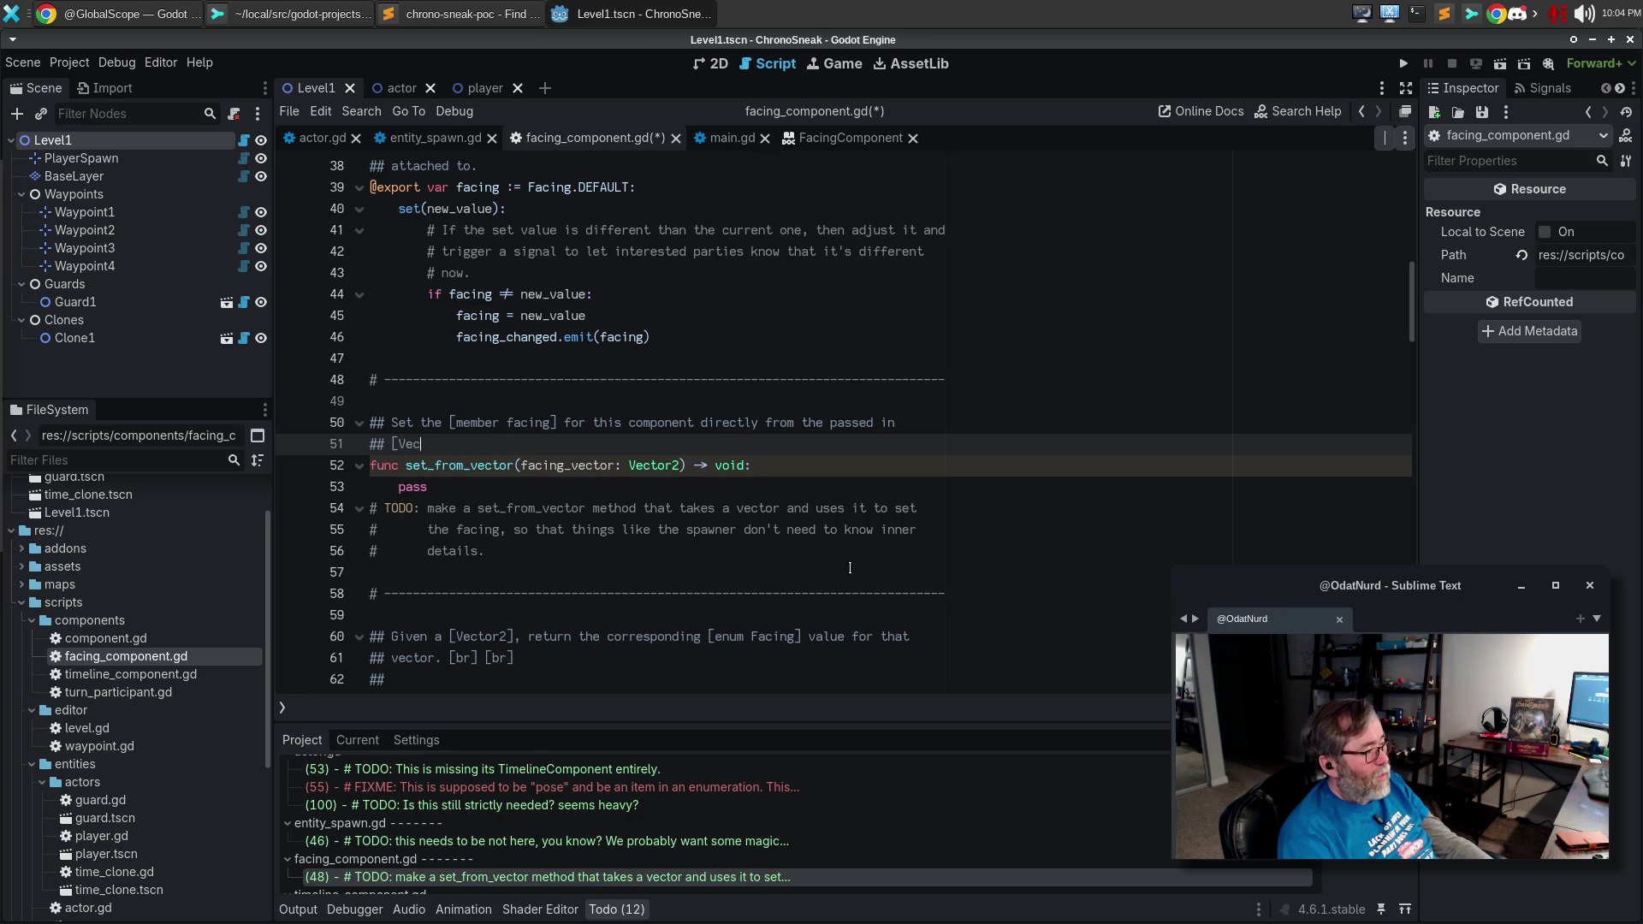
text(## [Vector2]. This will onl)
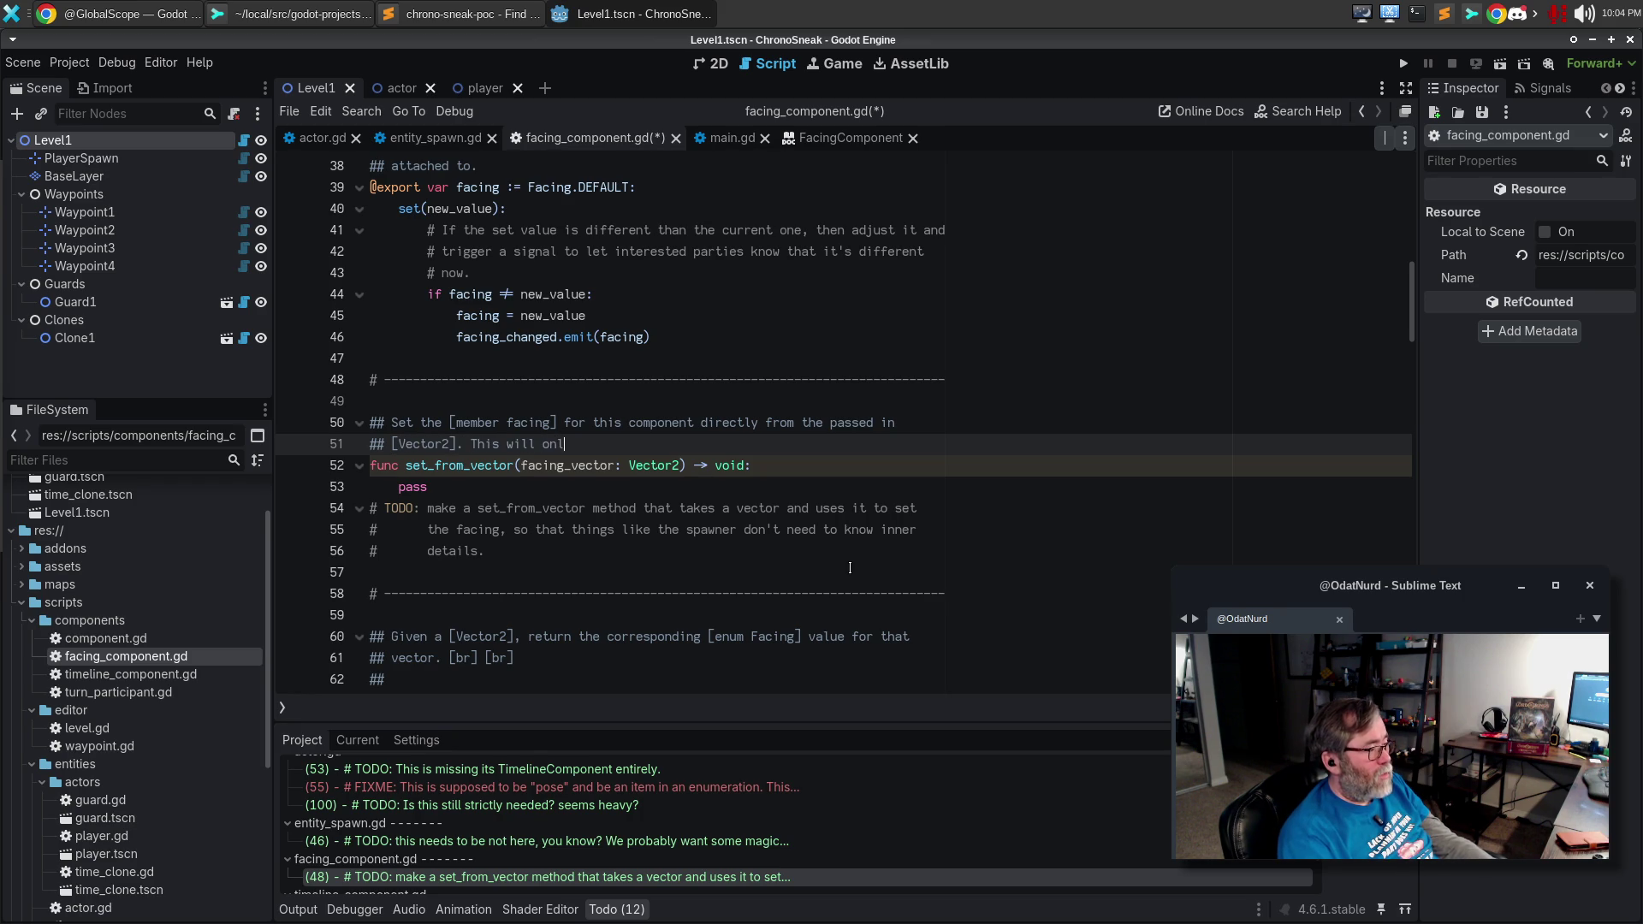
key(BackSpace)
key(BackSpace)
key(BackSpace)
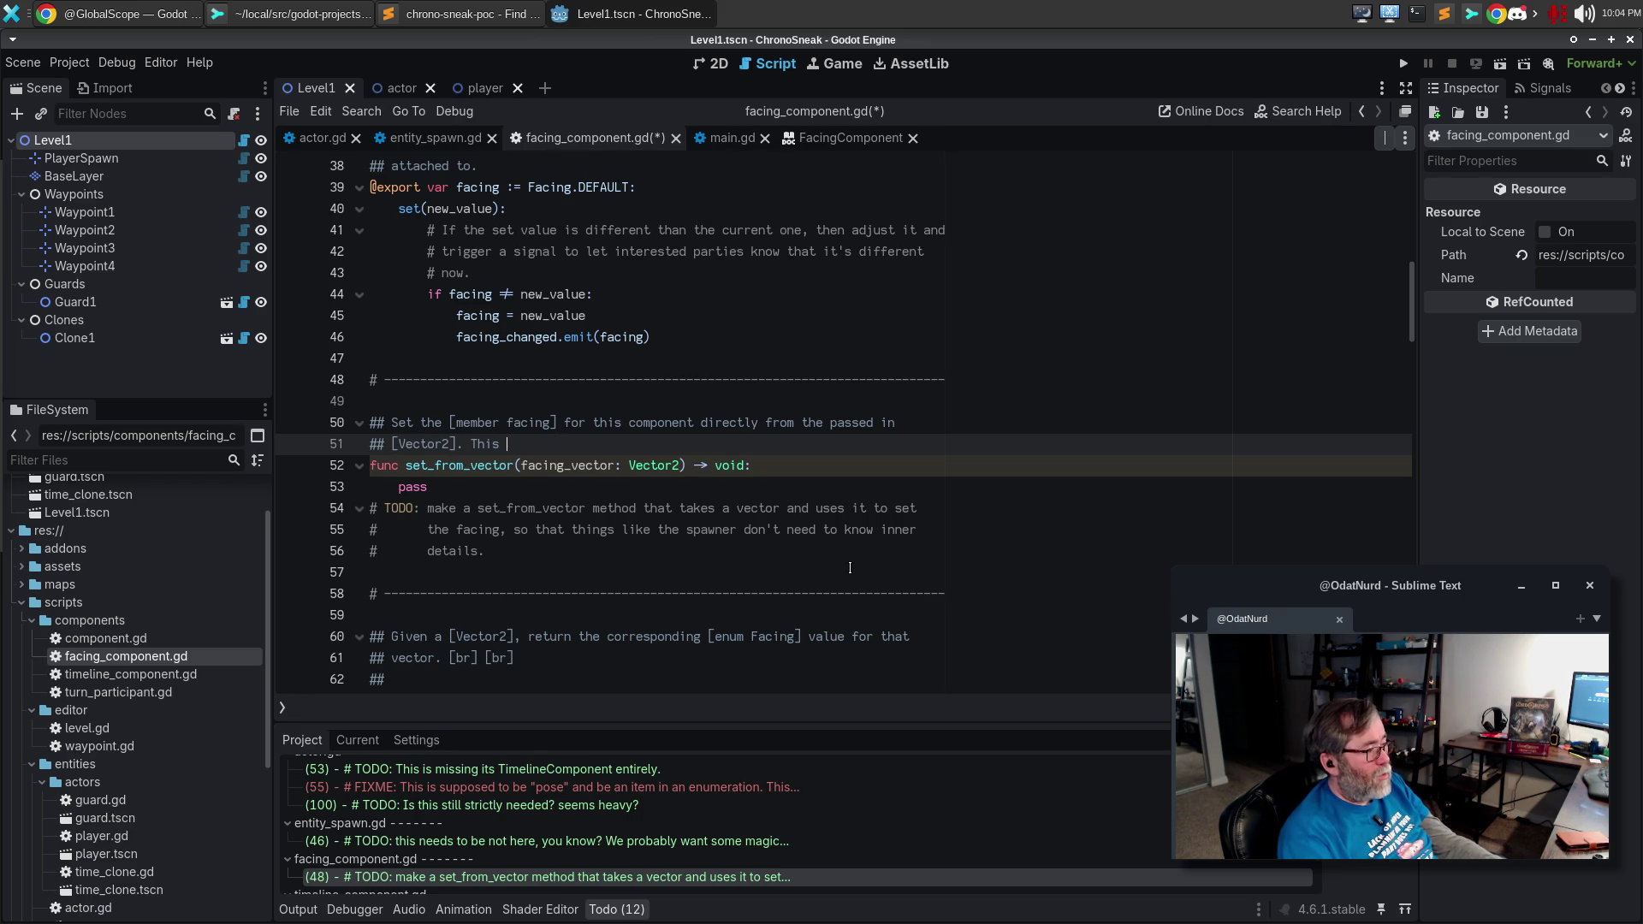
key(BackSpace)
key(BackSpace)
key(BackSpace)
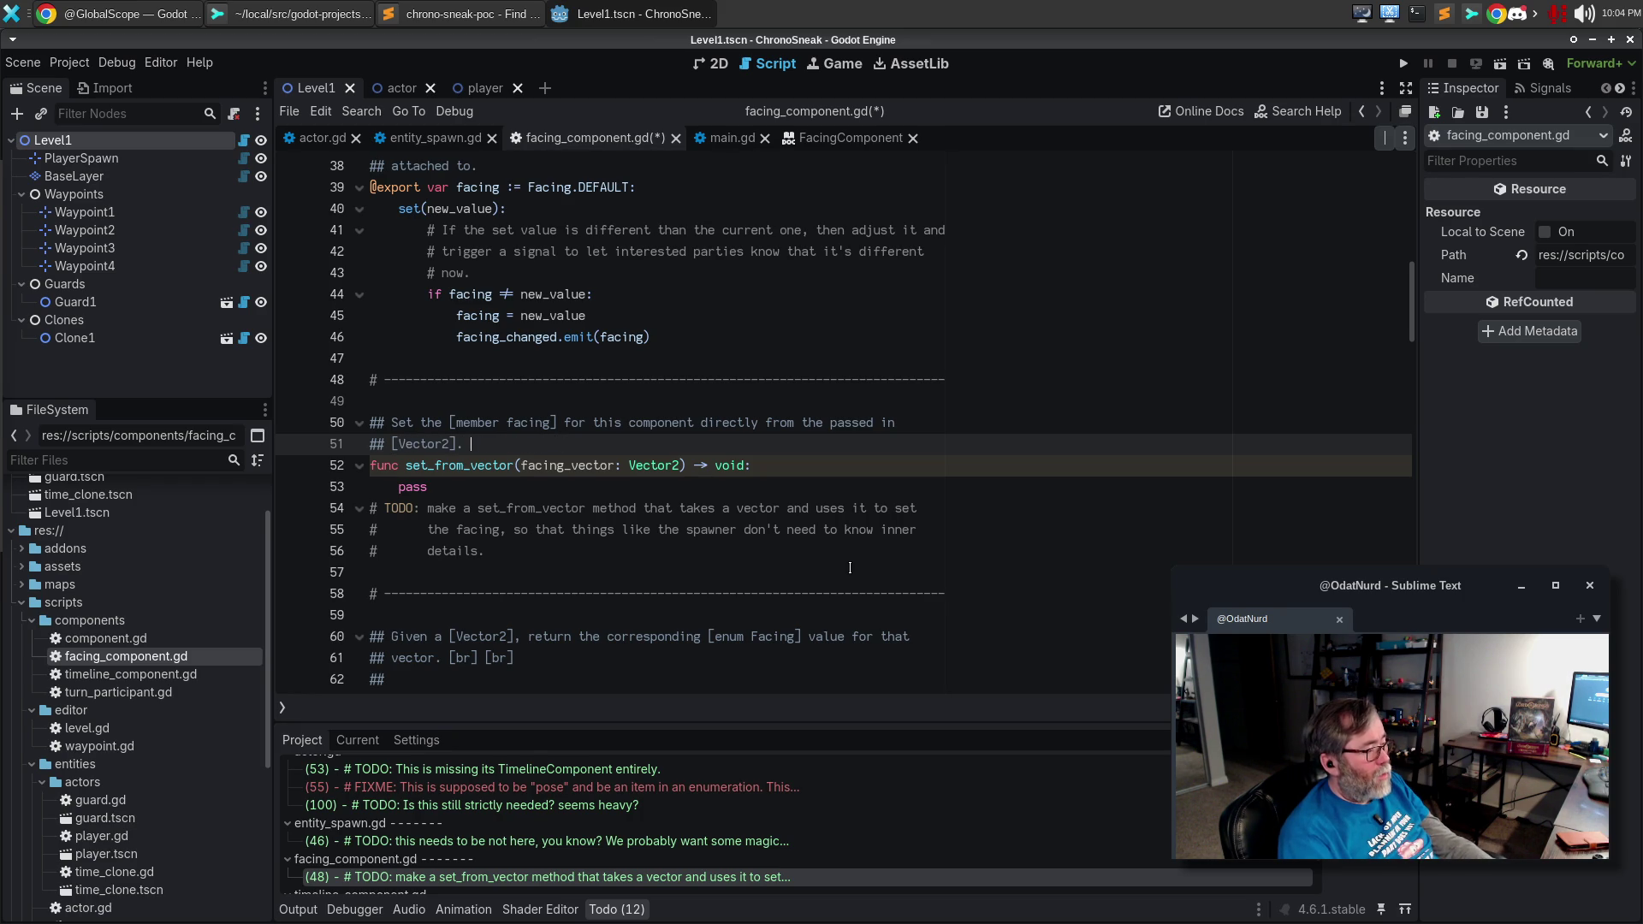
text([br] [br)
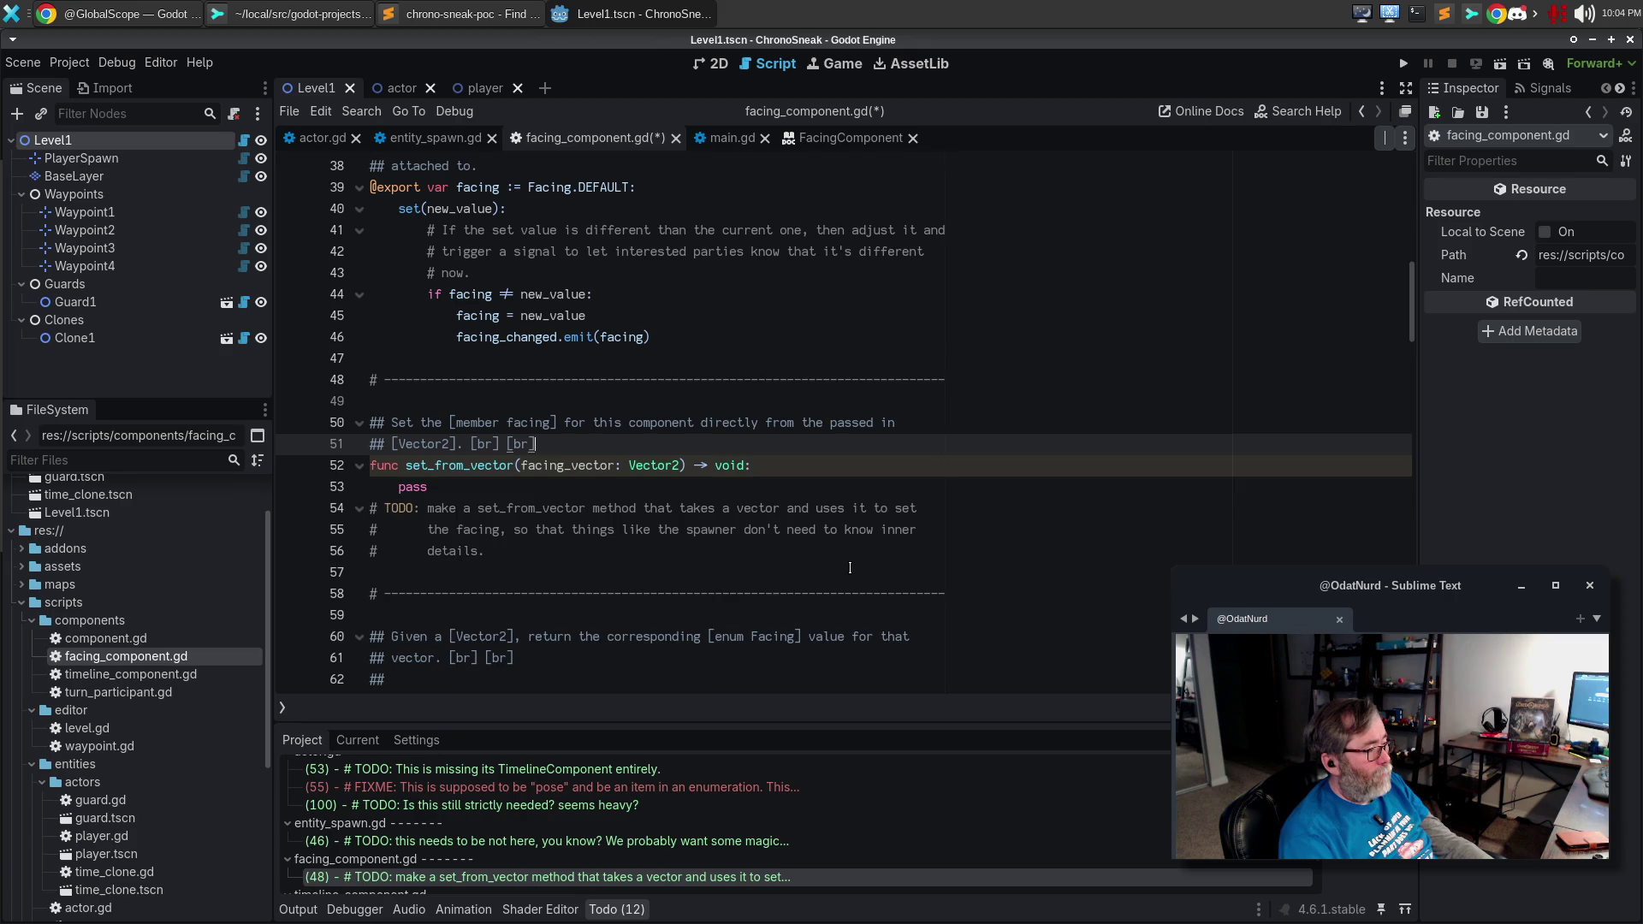
key(Return)
key(Return)
text(This requires)
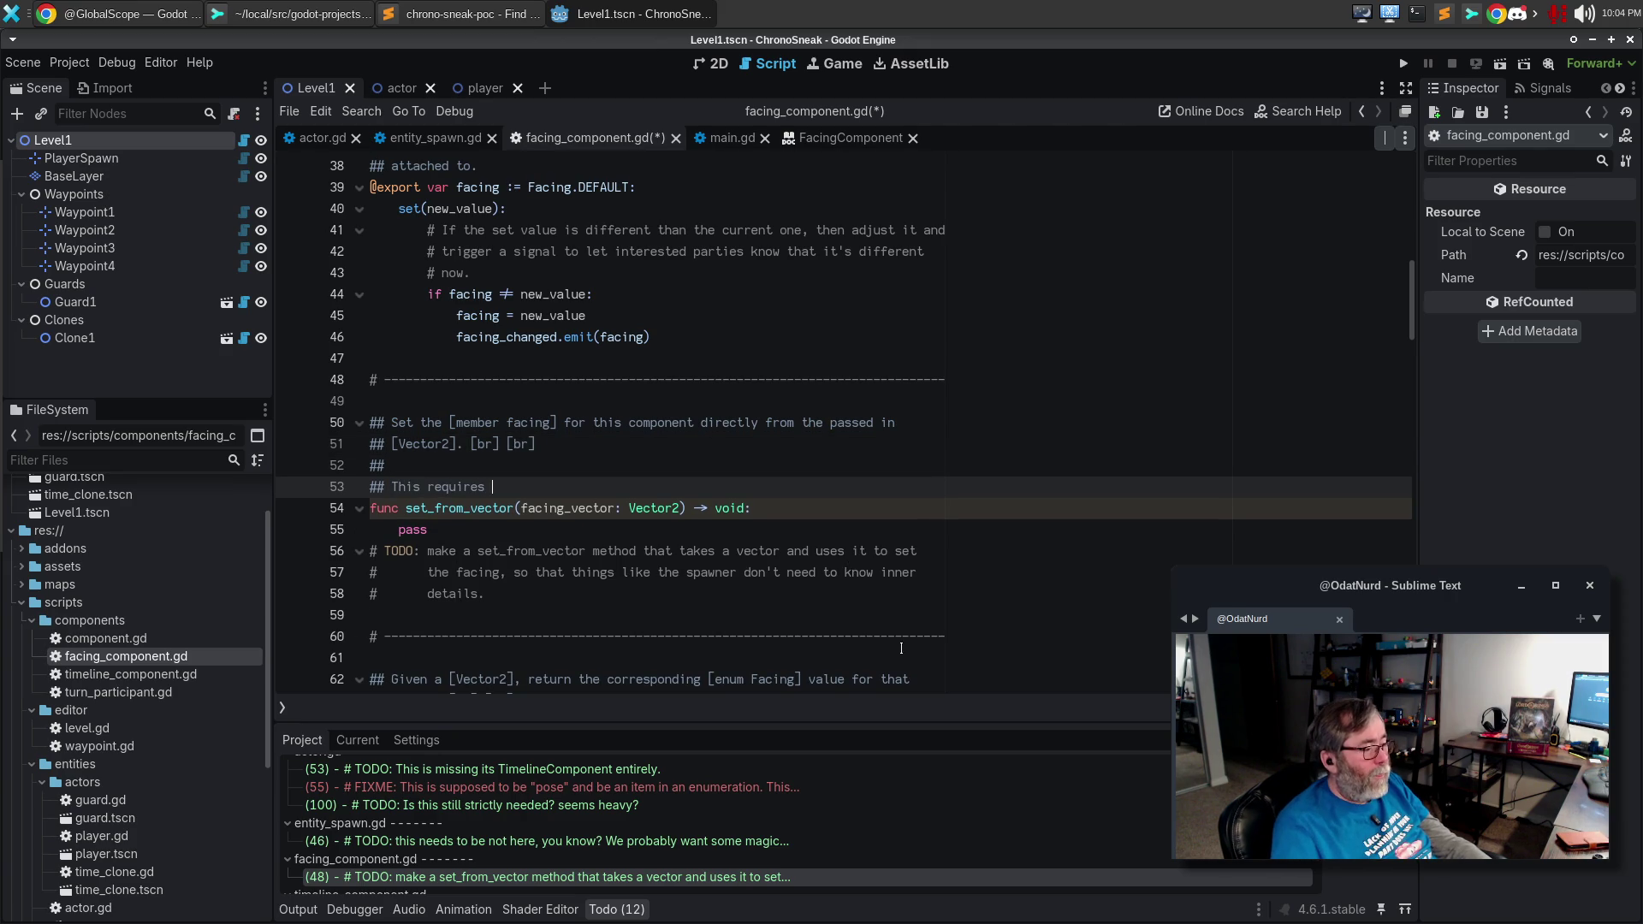
Replace the unfinished 'This require' doc line with the TODO's cardinal-directions note.
scroll(902, 648, down, 3)
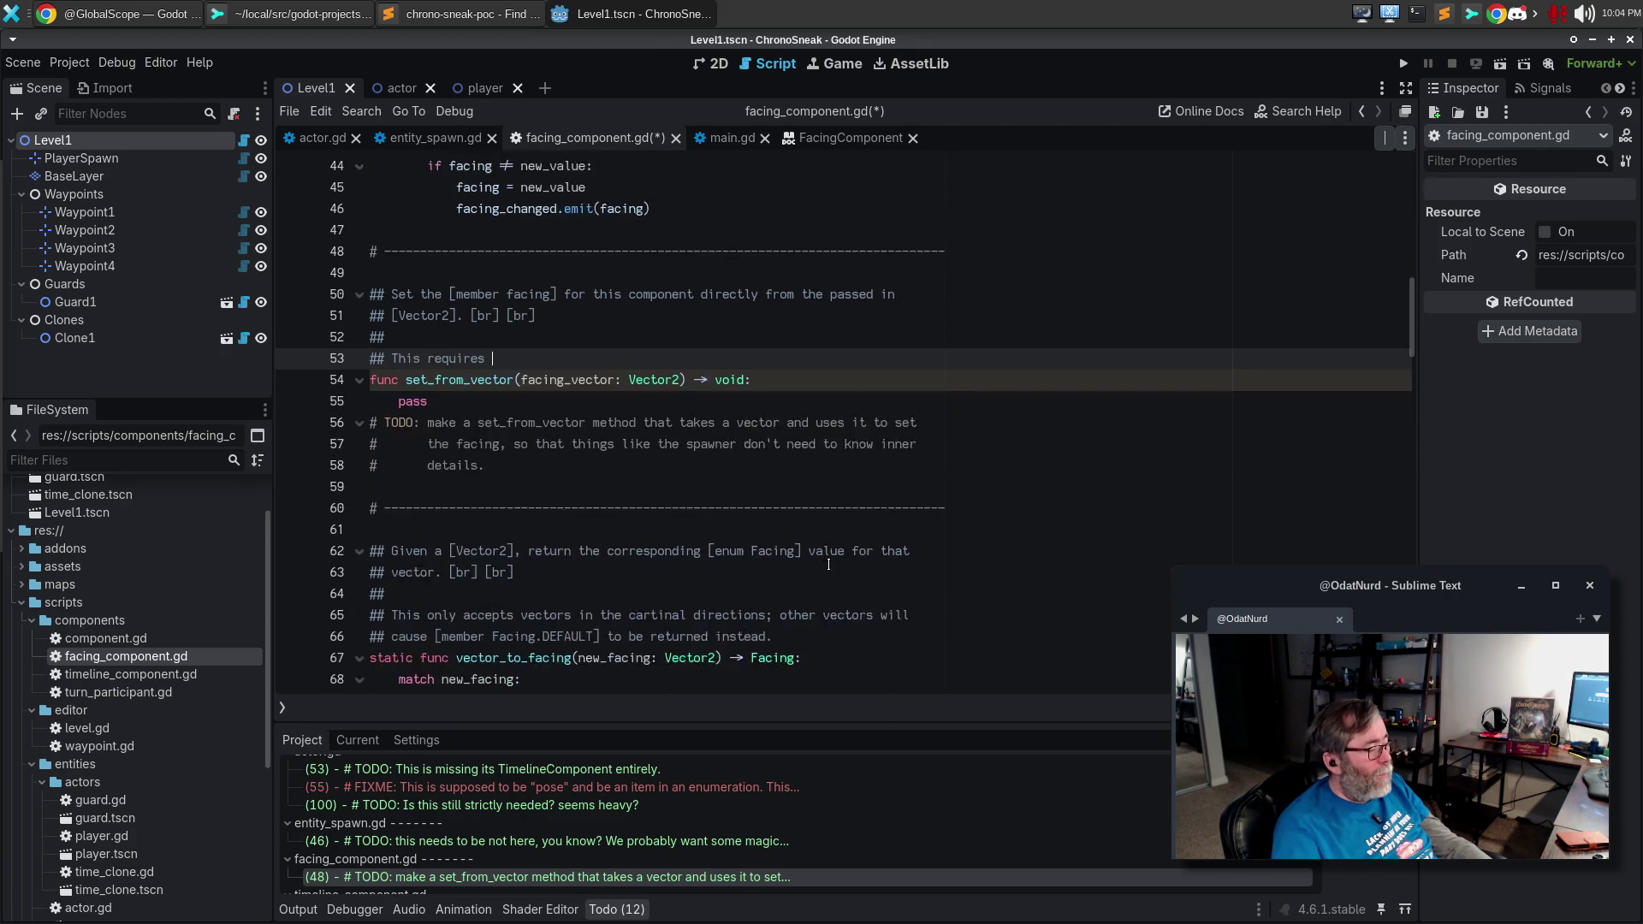
click(787, 572)
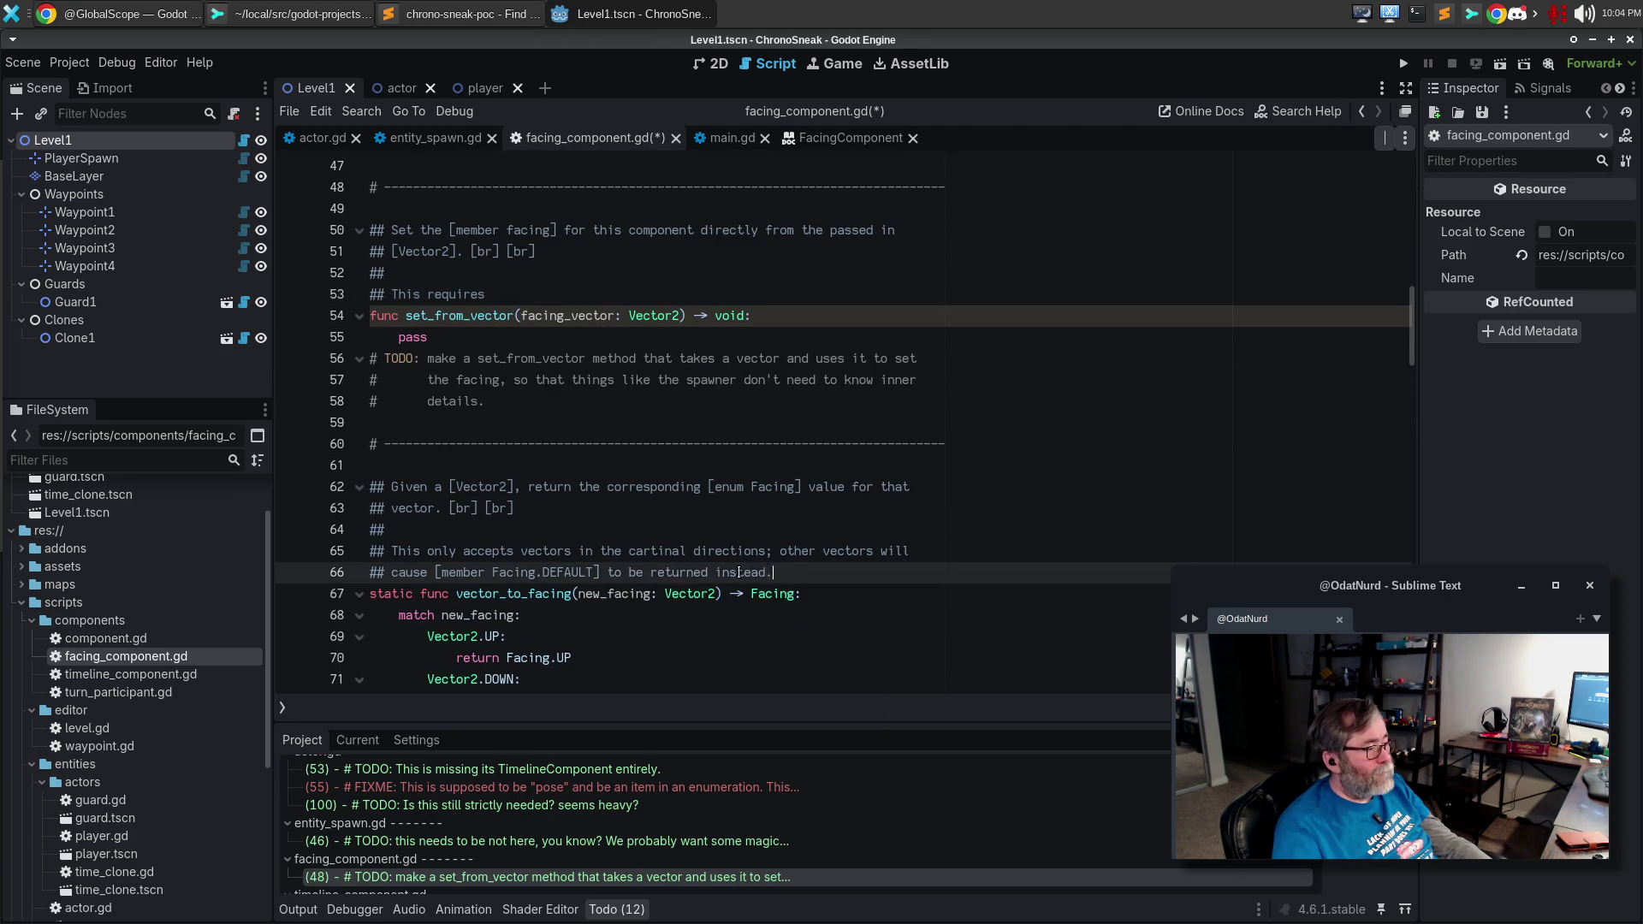
key(shift+Up)
key(shift+Up)
key(shift+Home)
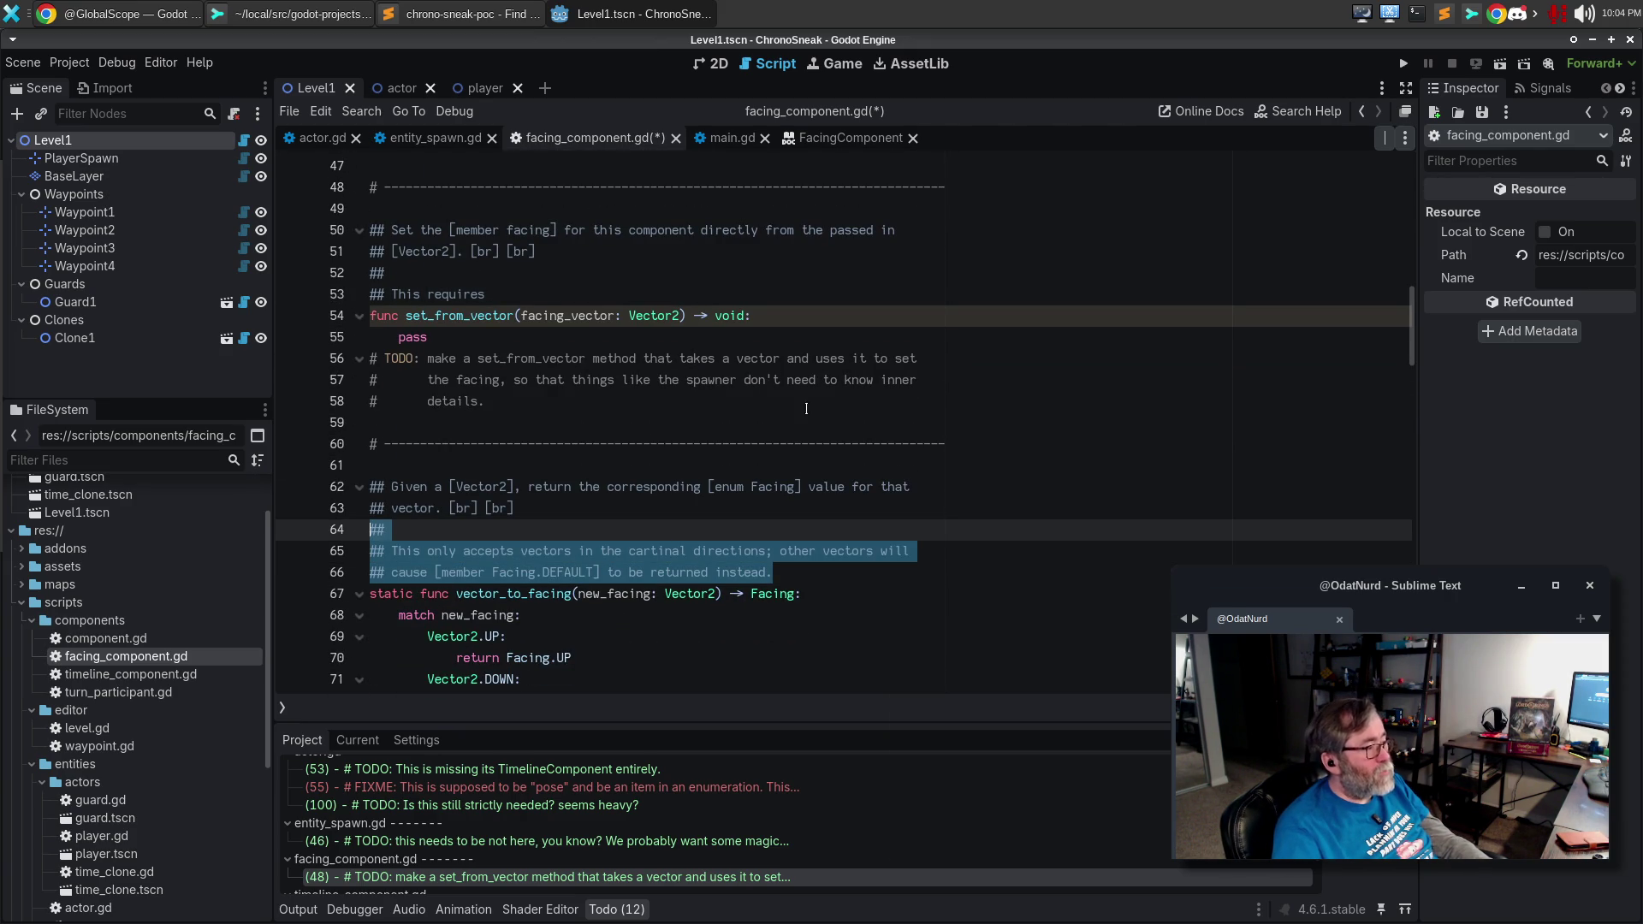
drag(499, 295, 224, 298)
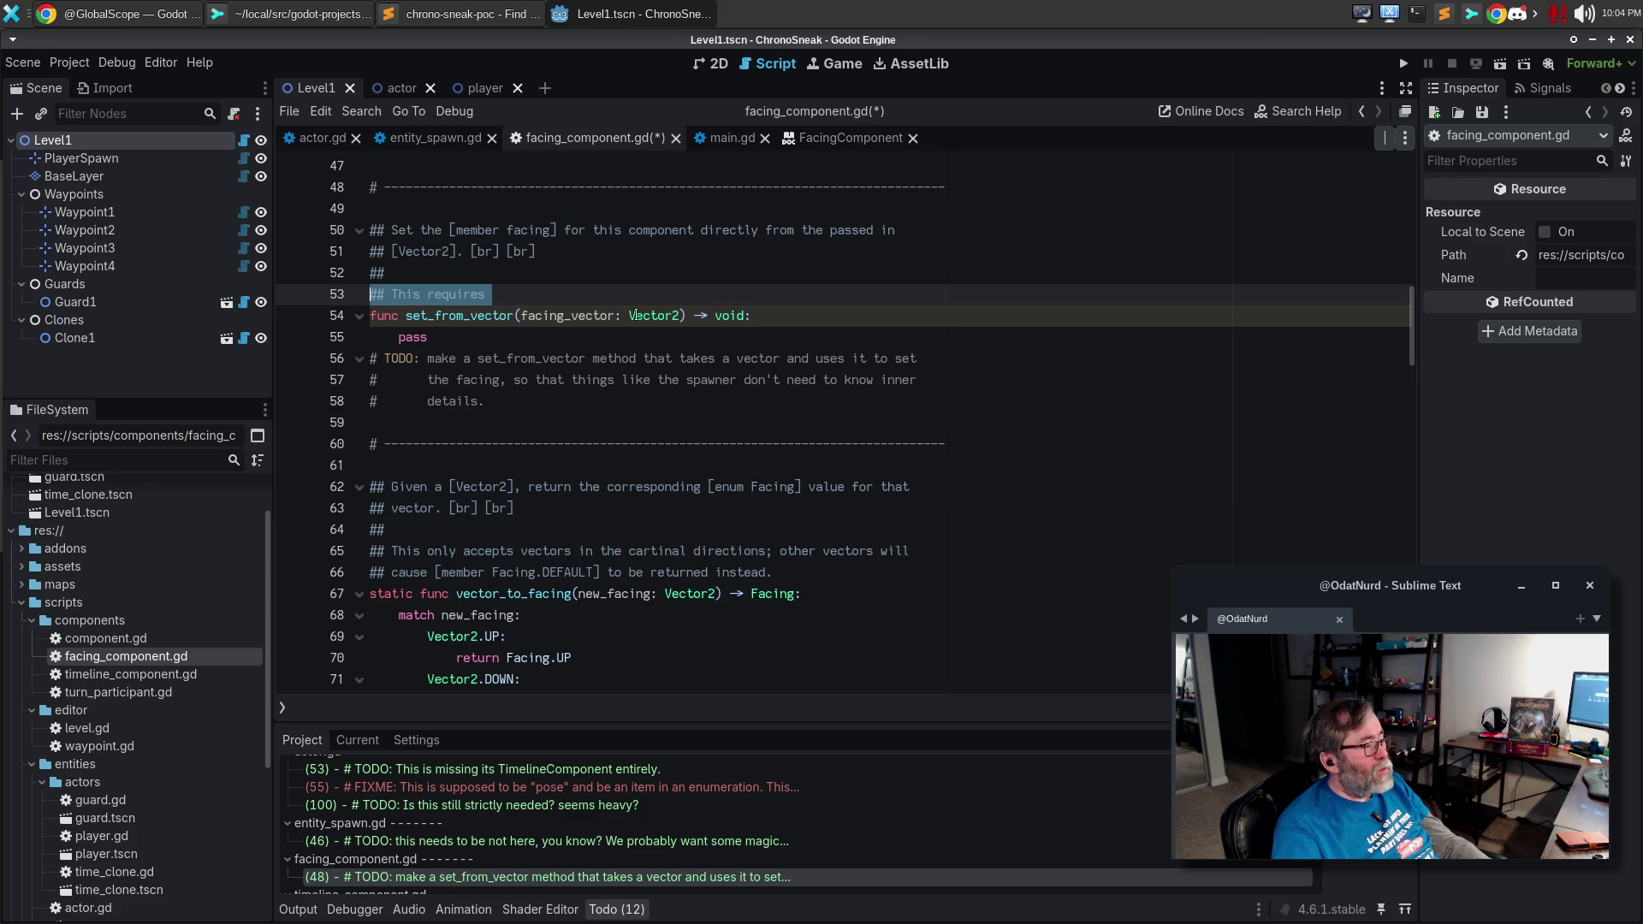
text(## ## This only accepts vectors in the cartinal directions; other vectors will ## cause [member Facing.DEFAULT] to be returned instead.)
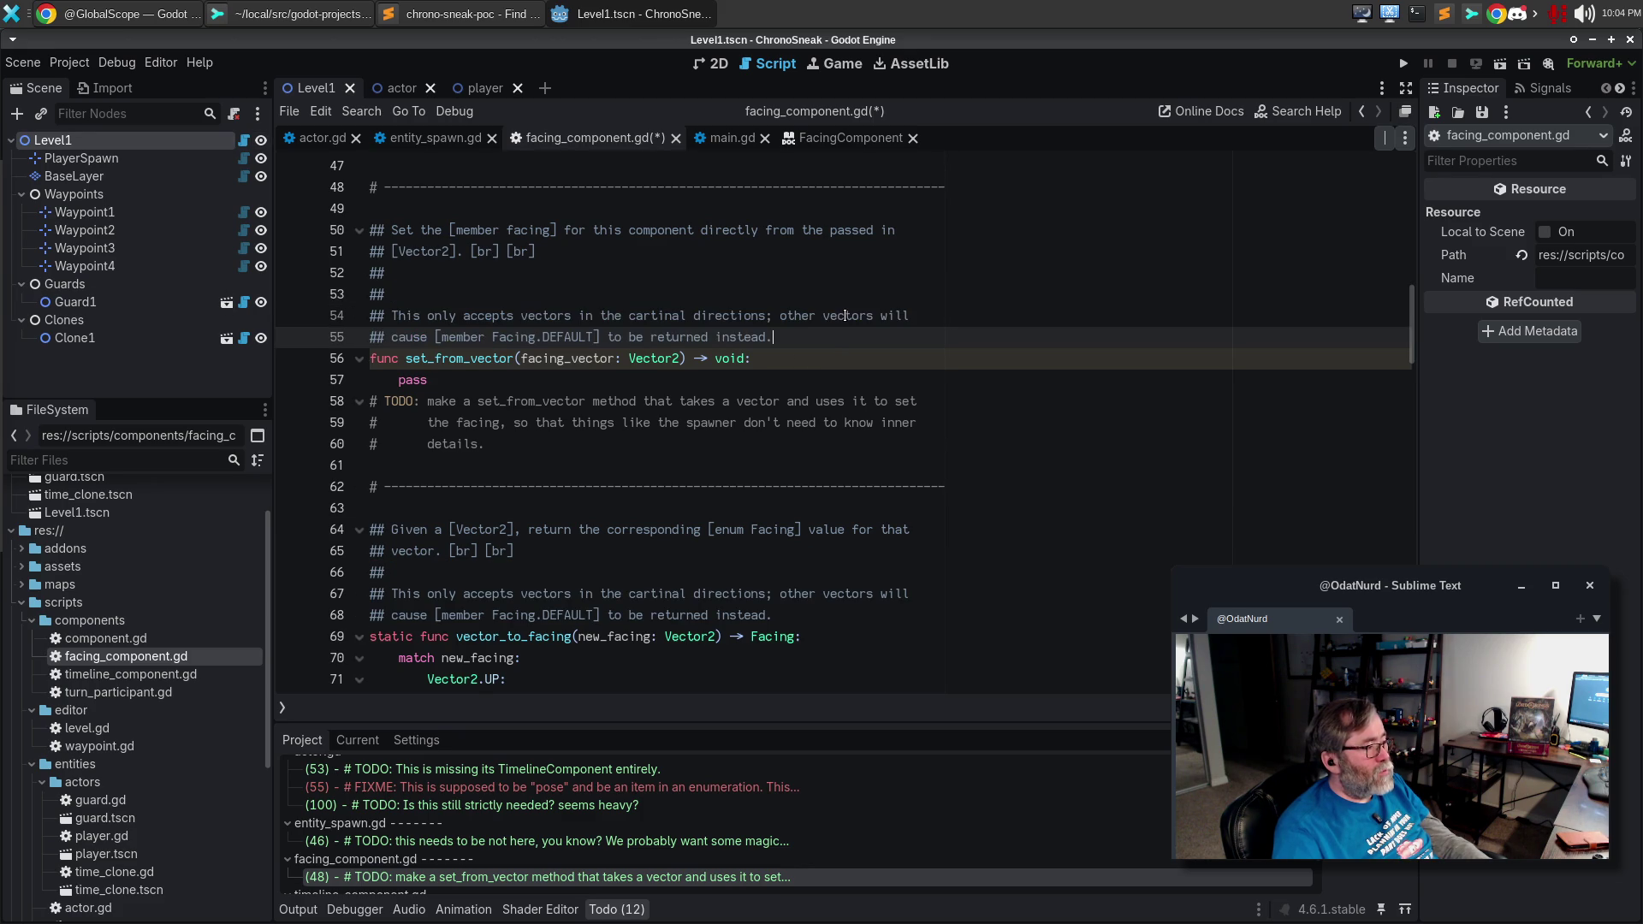
Remove the extra empty ## line and change 'returned' to 'used' in the doc comment.
click(746, 294)
key(ctrl+shift+k)
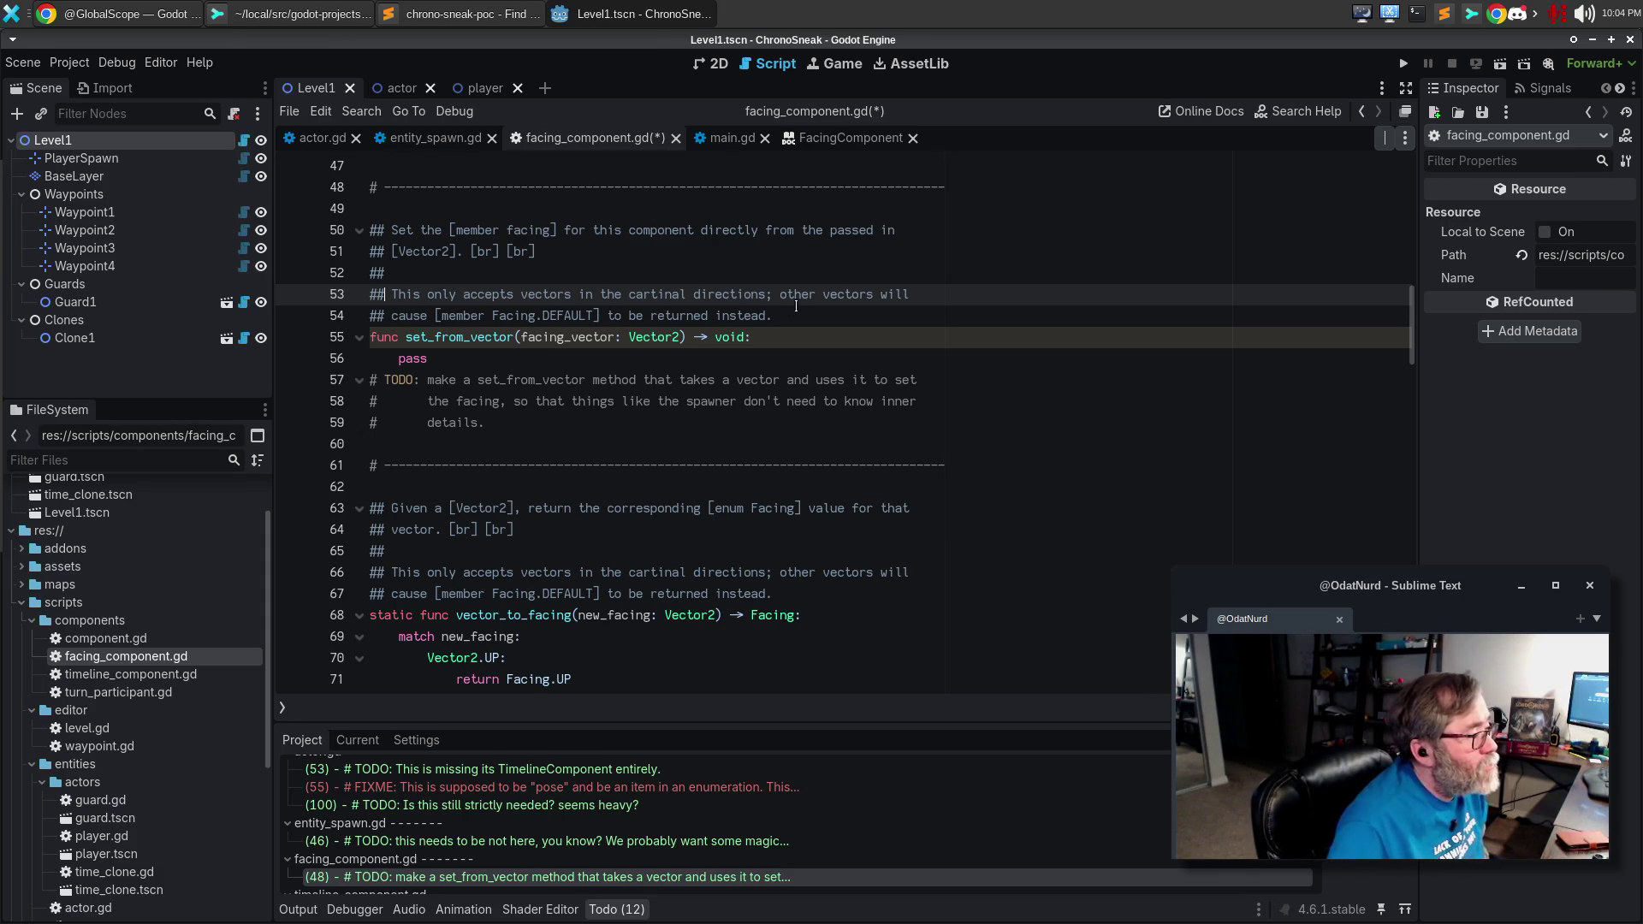
double_click(678, 317)
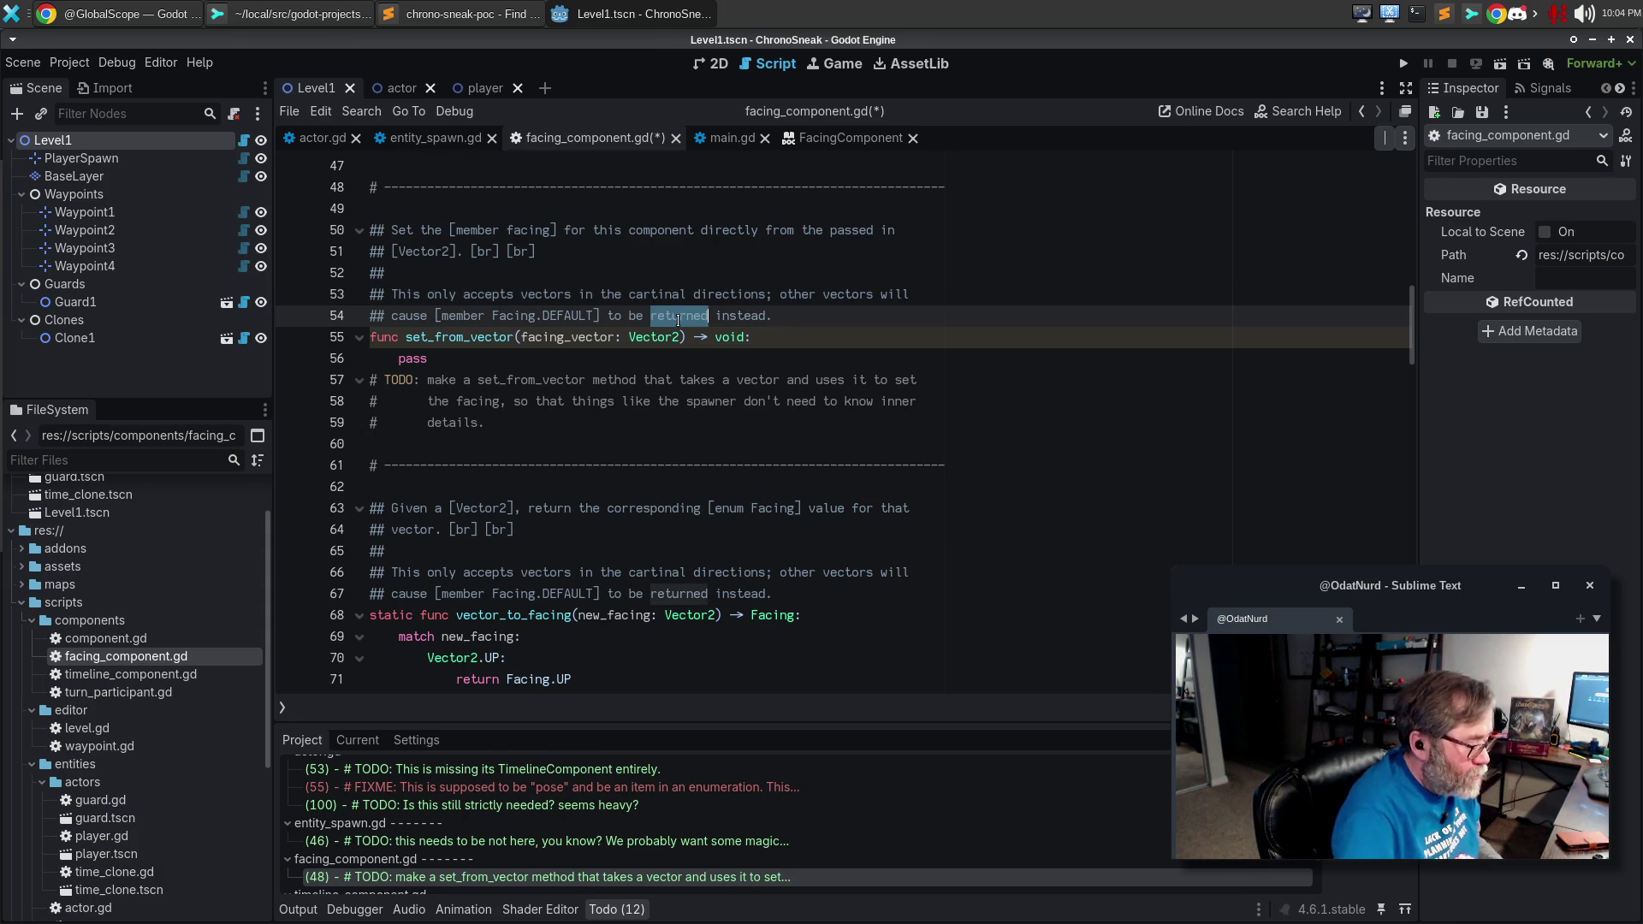
text(used)
Delete the obsolete TODO comment lines and start a new line in the function body.
key(Down)
key(Down)
key(Down)
key(Up)
key(shift+Down)
key(shift+Down)
key(shift+Down)
key(Delete)
key(Up)
key(Up)
key(End)
key(Return)
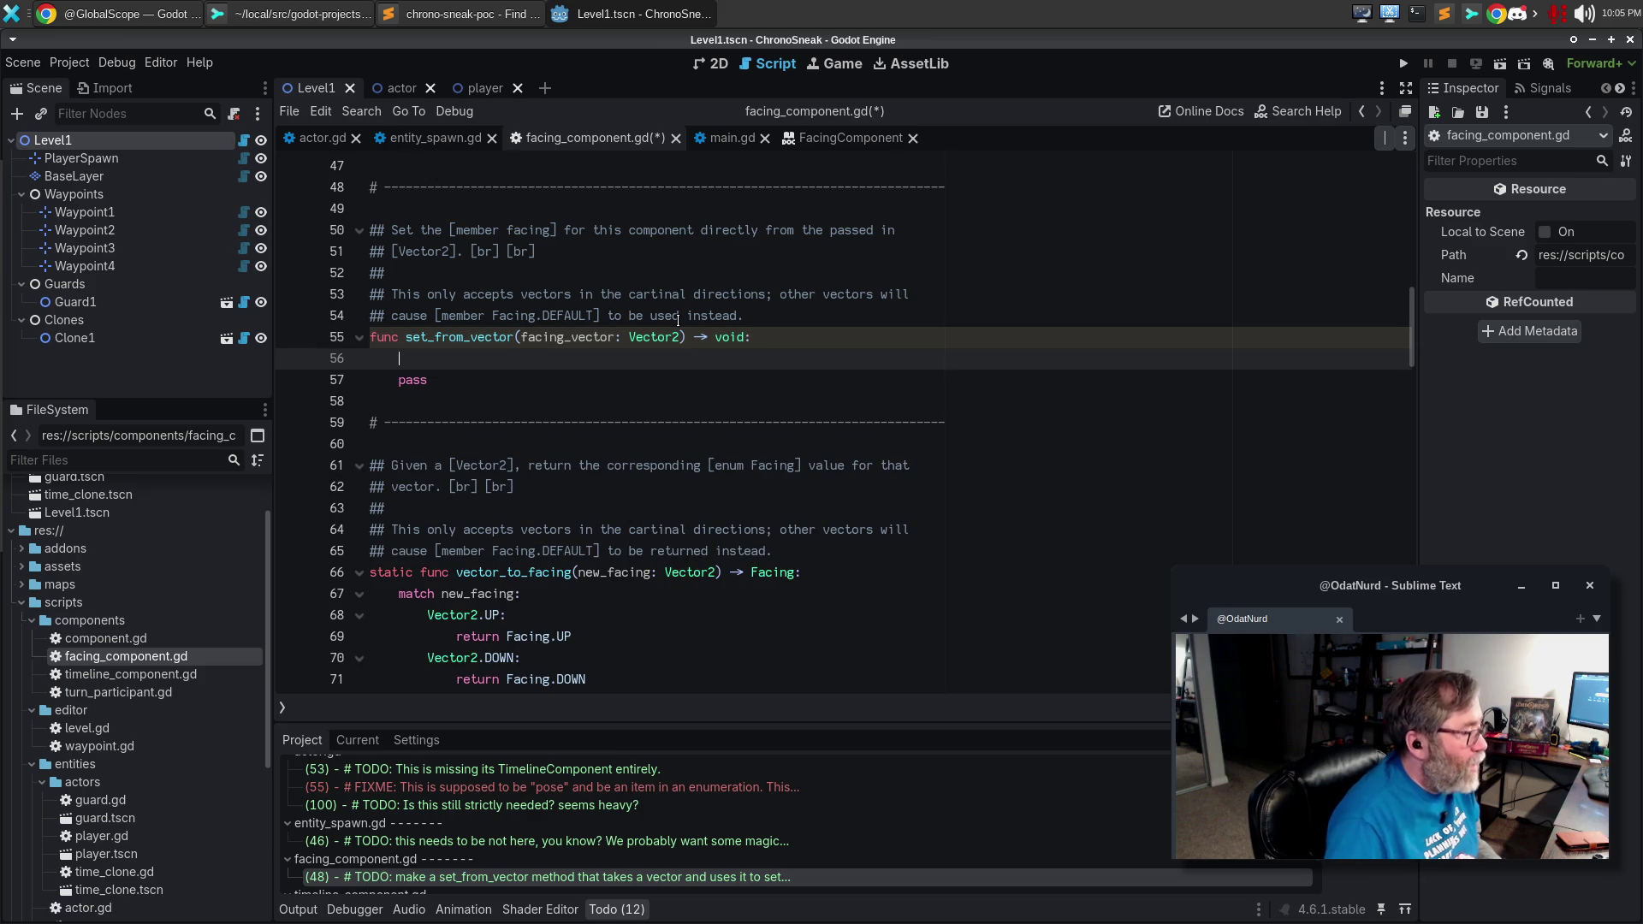
Write facing = vector_to_facing(facing_vector) in set_from_vector and delete the pass line.
text(facing = )
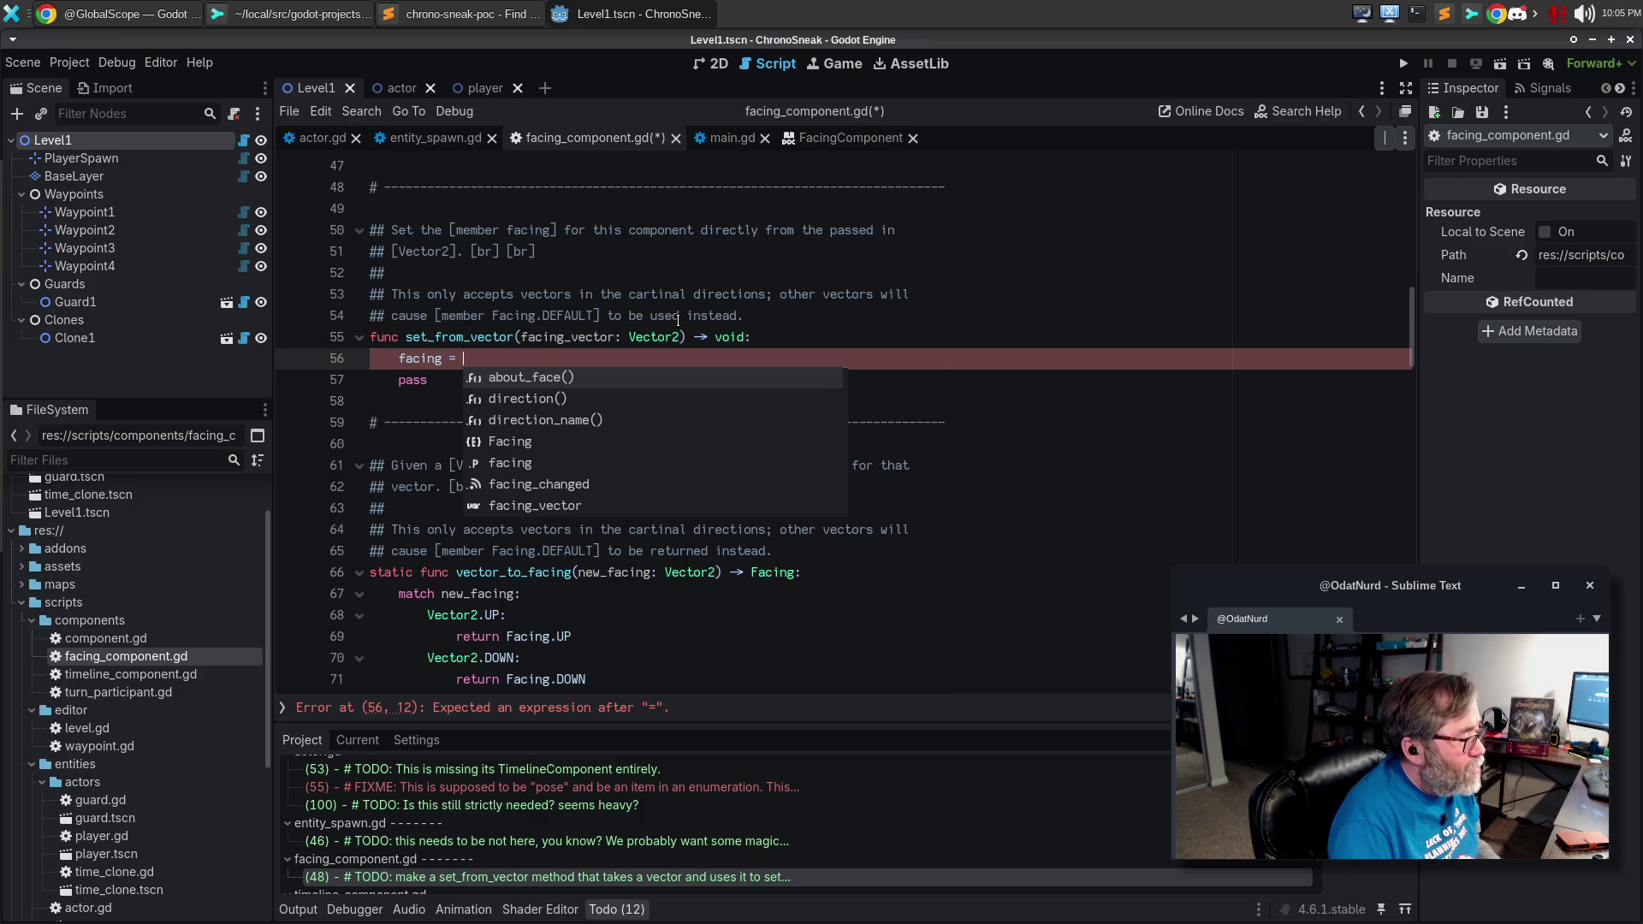
text(vector_to_fa)
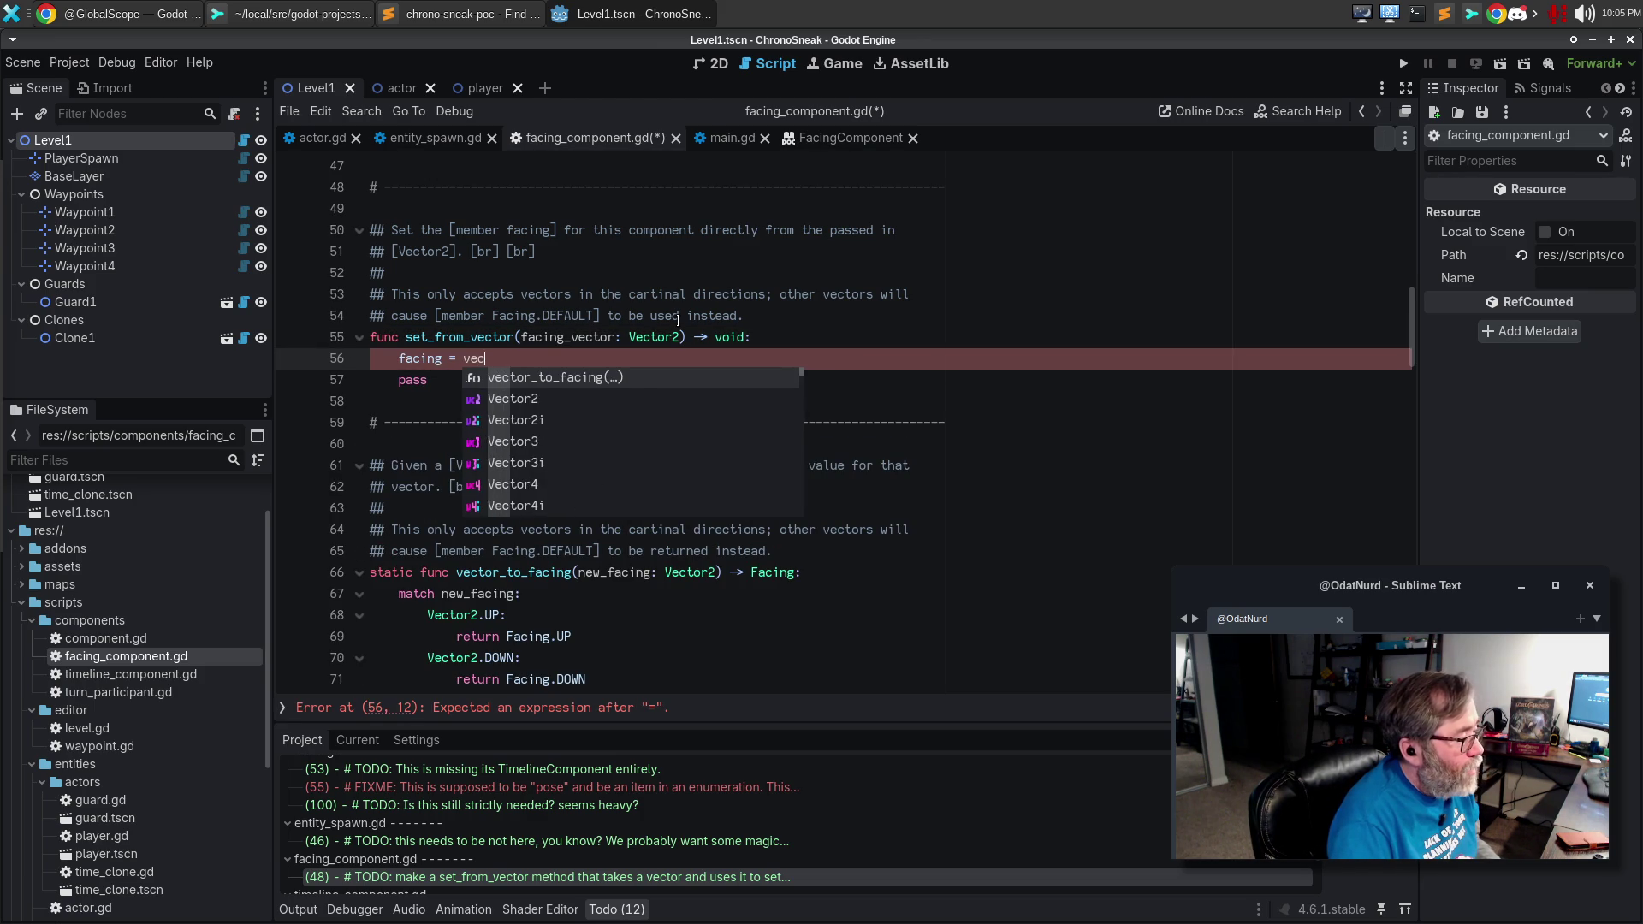
key(Return)
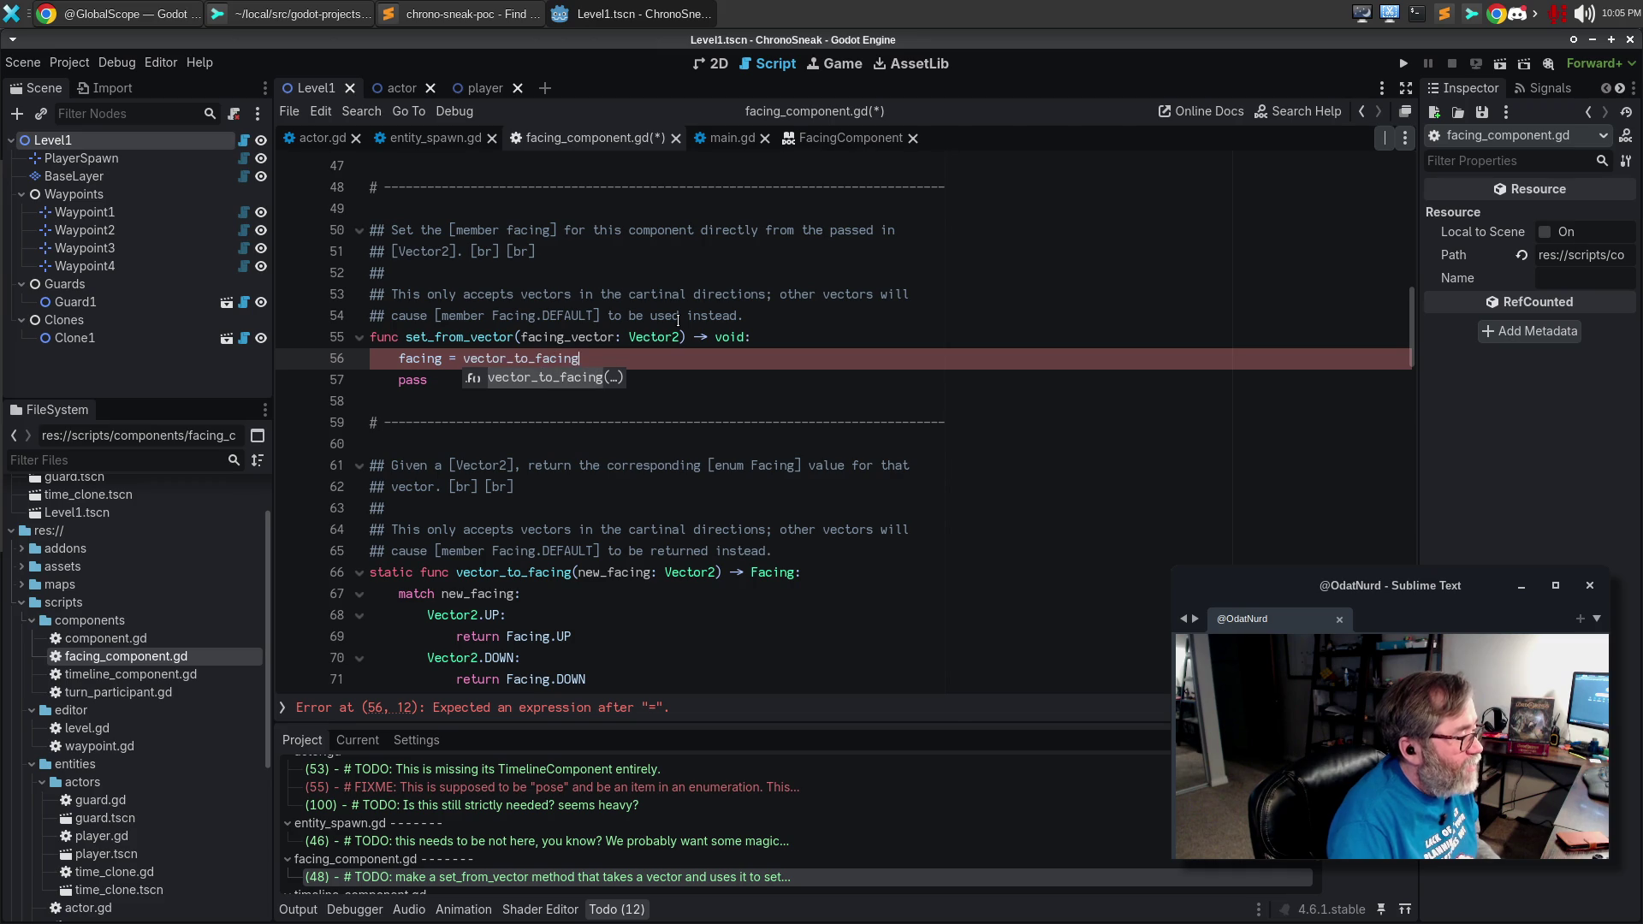
text(f)
text(aving_ve)
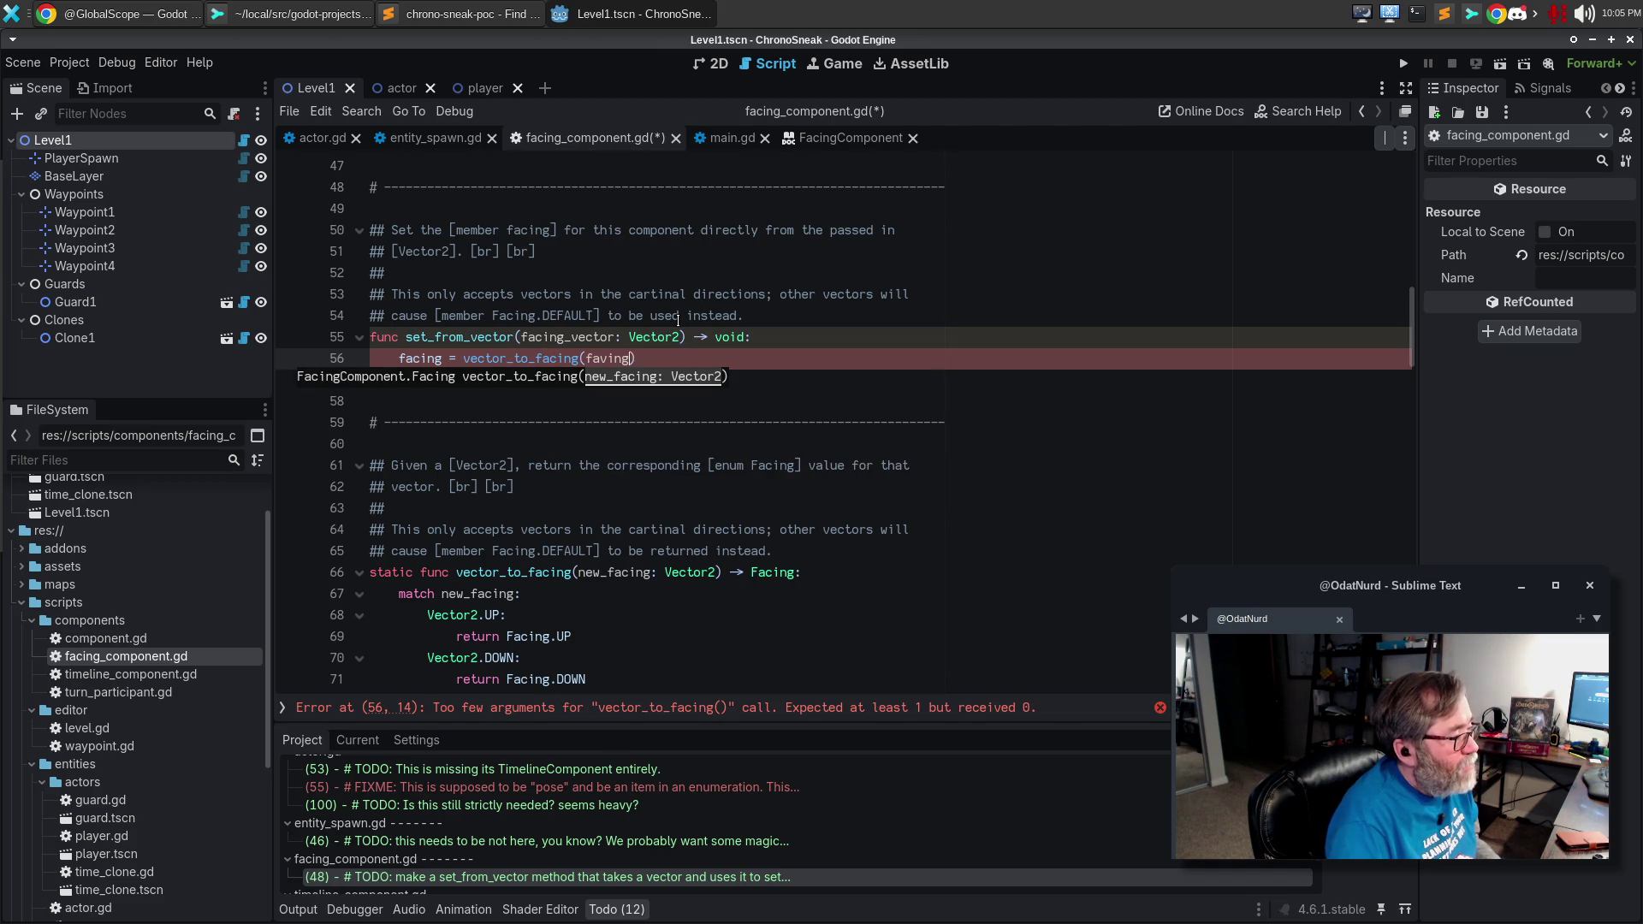
key(BackSpace)
key(BackSpace)
key(BackSpace)
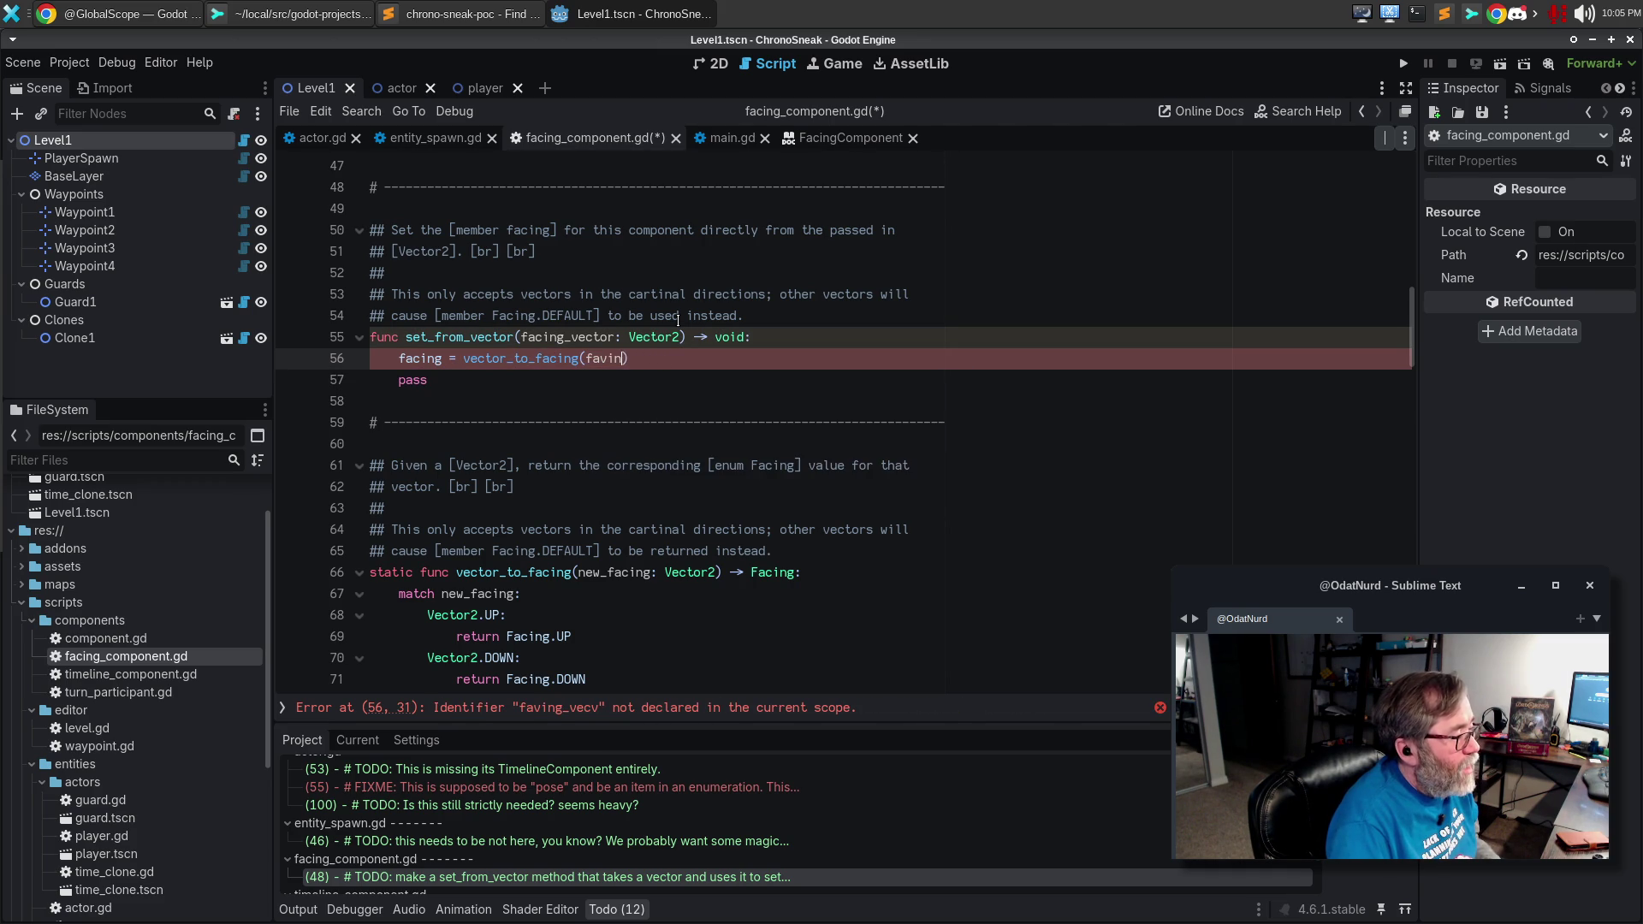
text(ac)
key(Down)
key(Down)
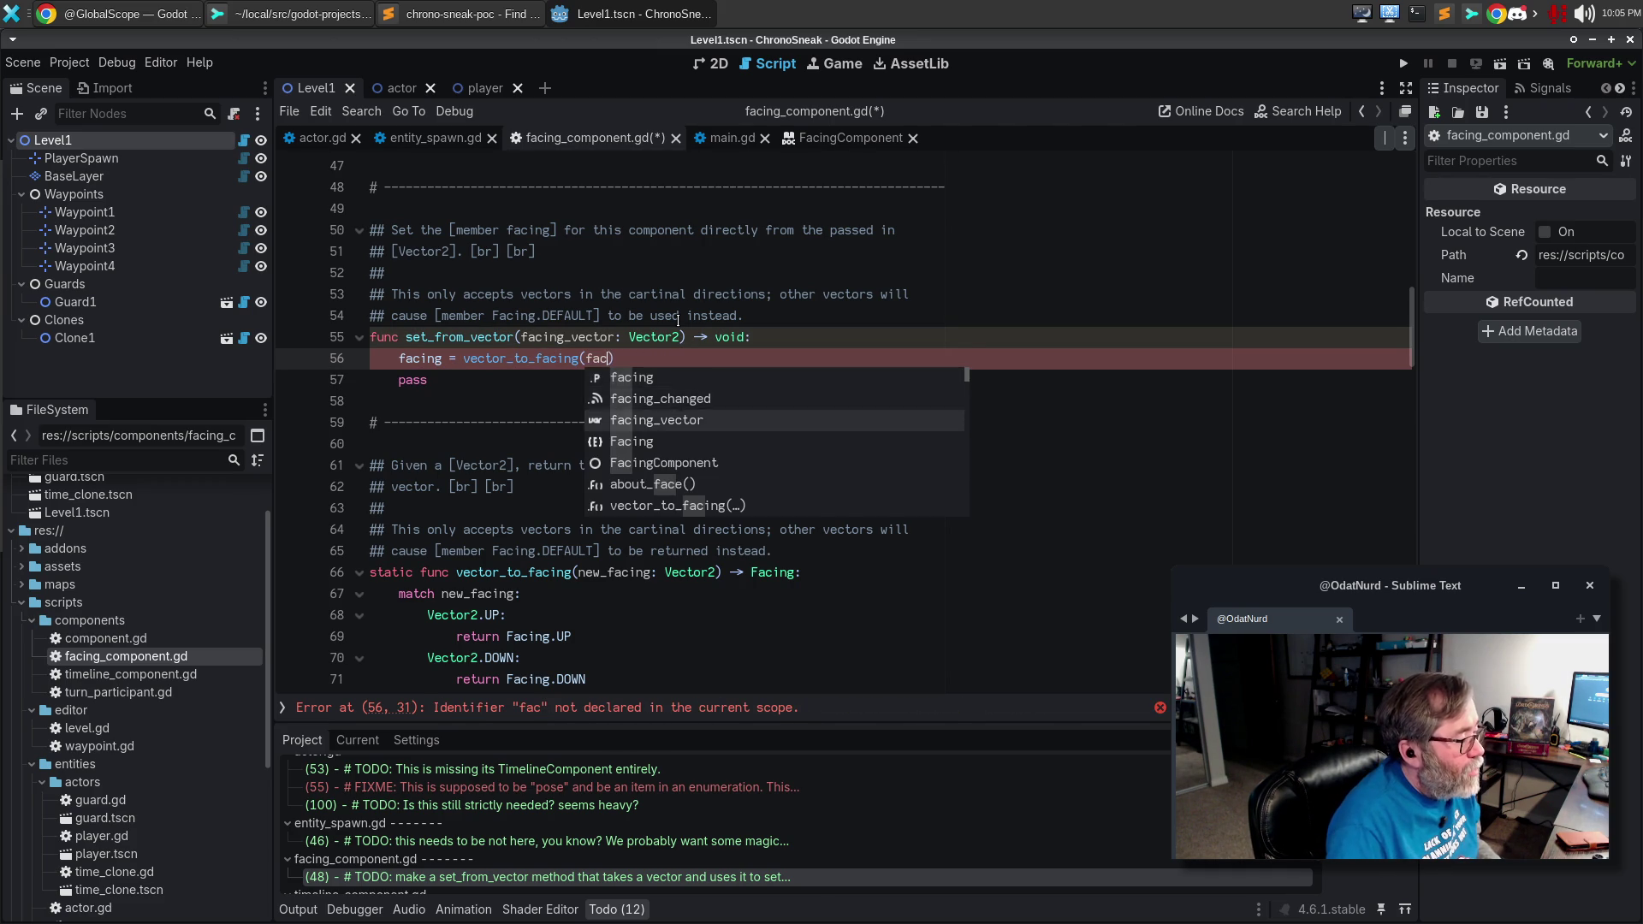
key(Return)
key(Down)
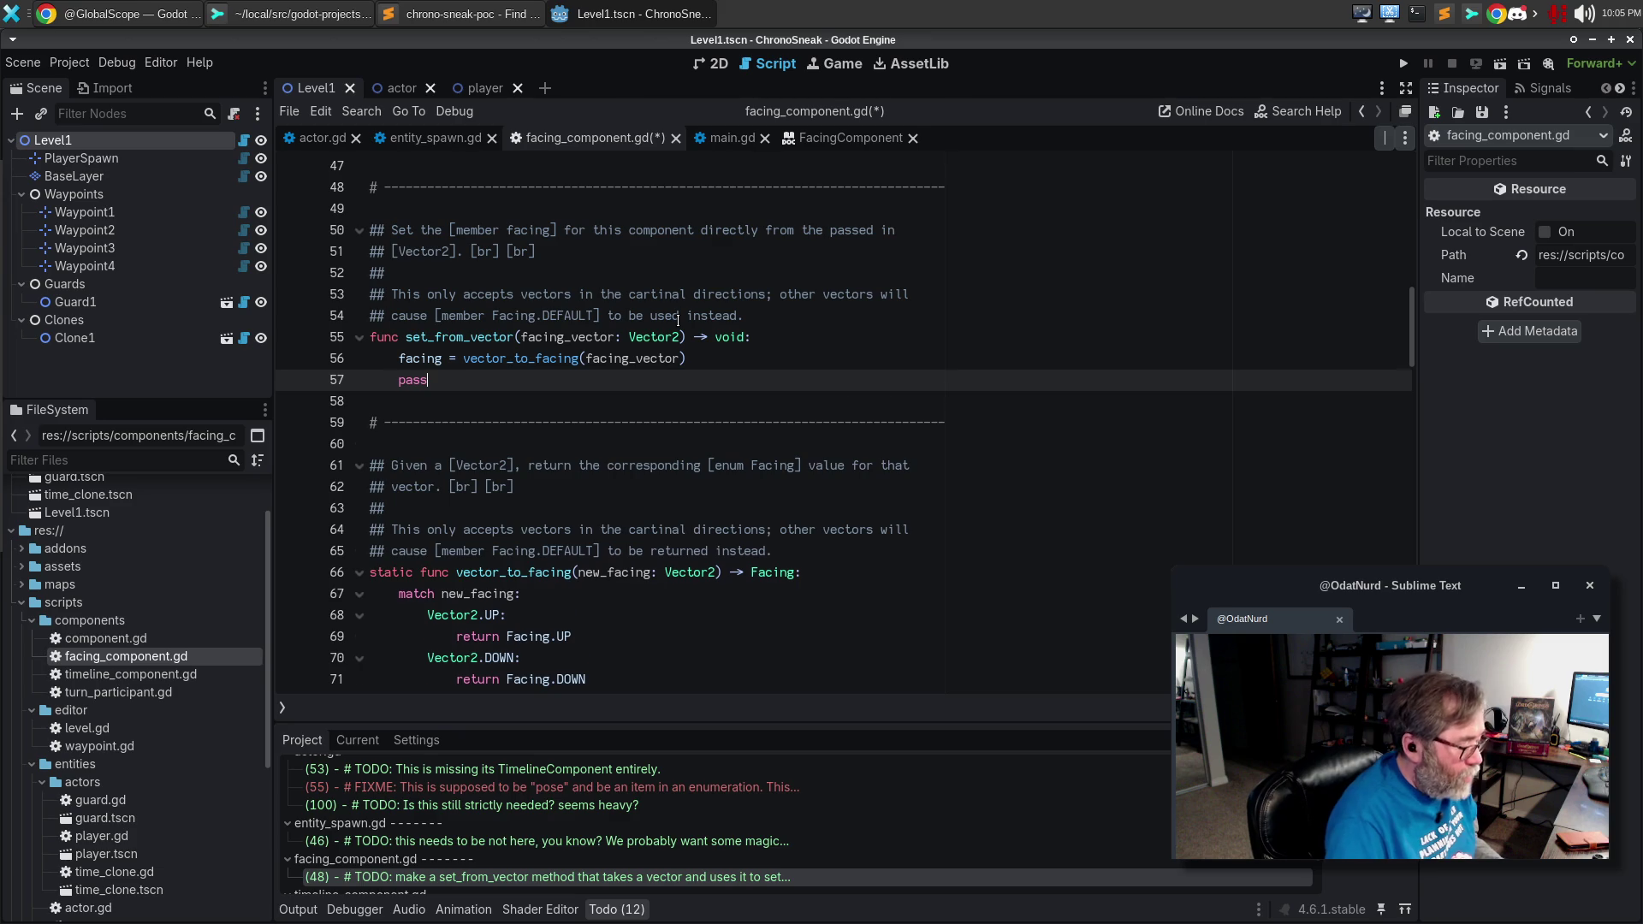
key(ctrl+shift+k)
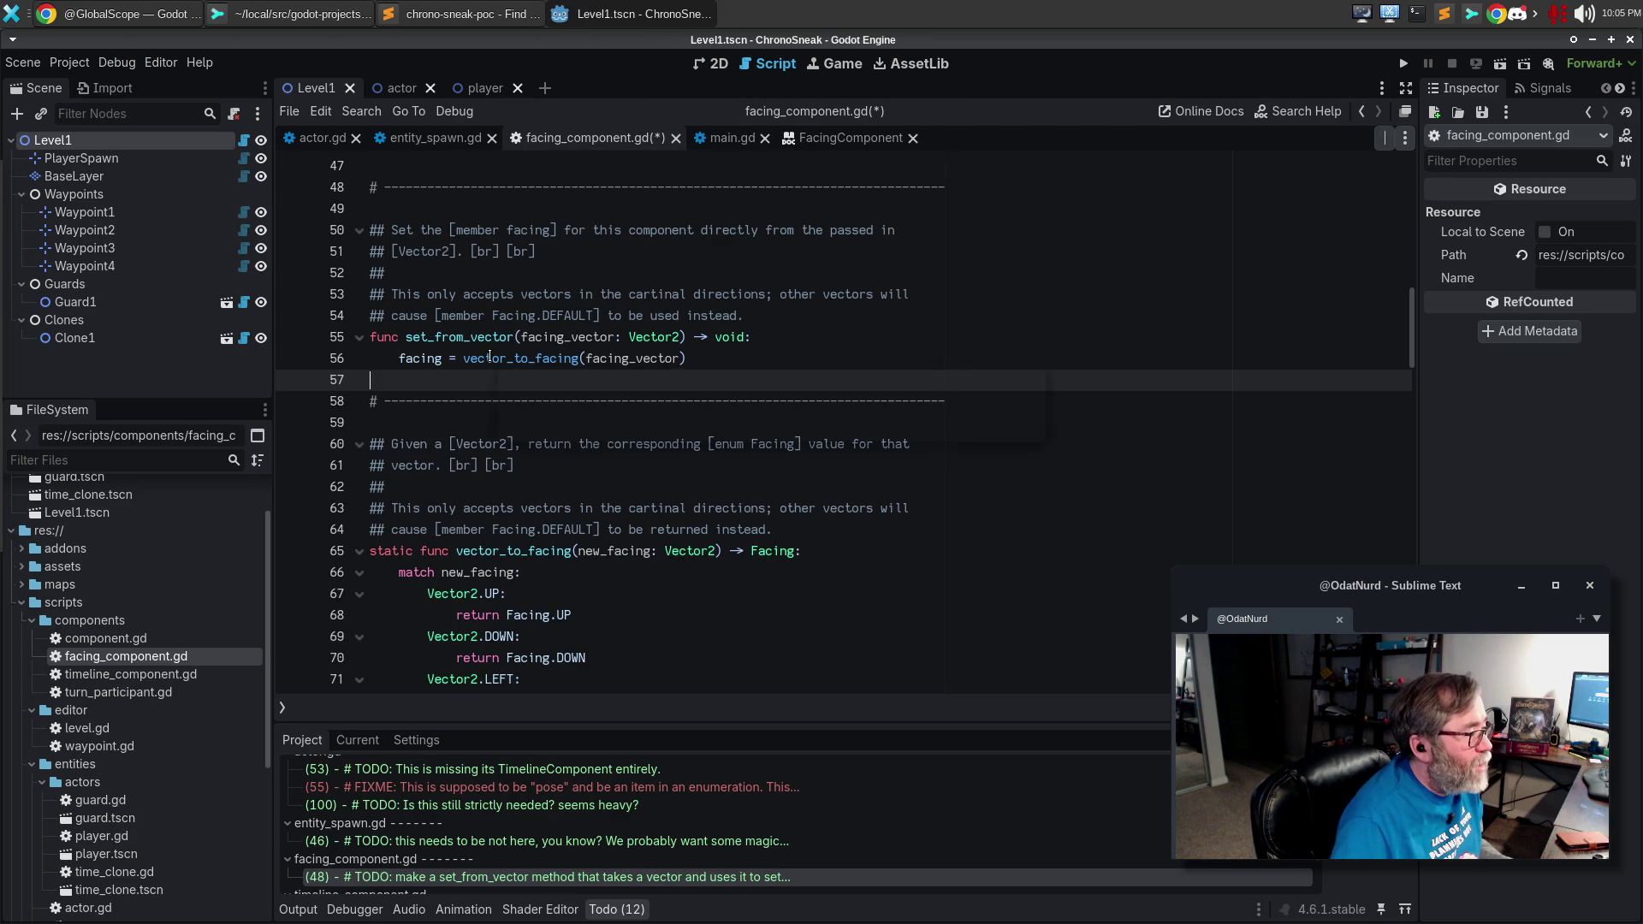
Save facing_component.gd and review the change in Sublime Merge.
mouse_move(489, 357)
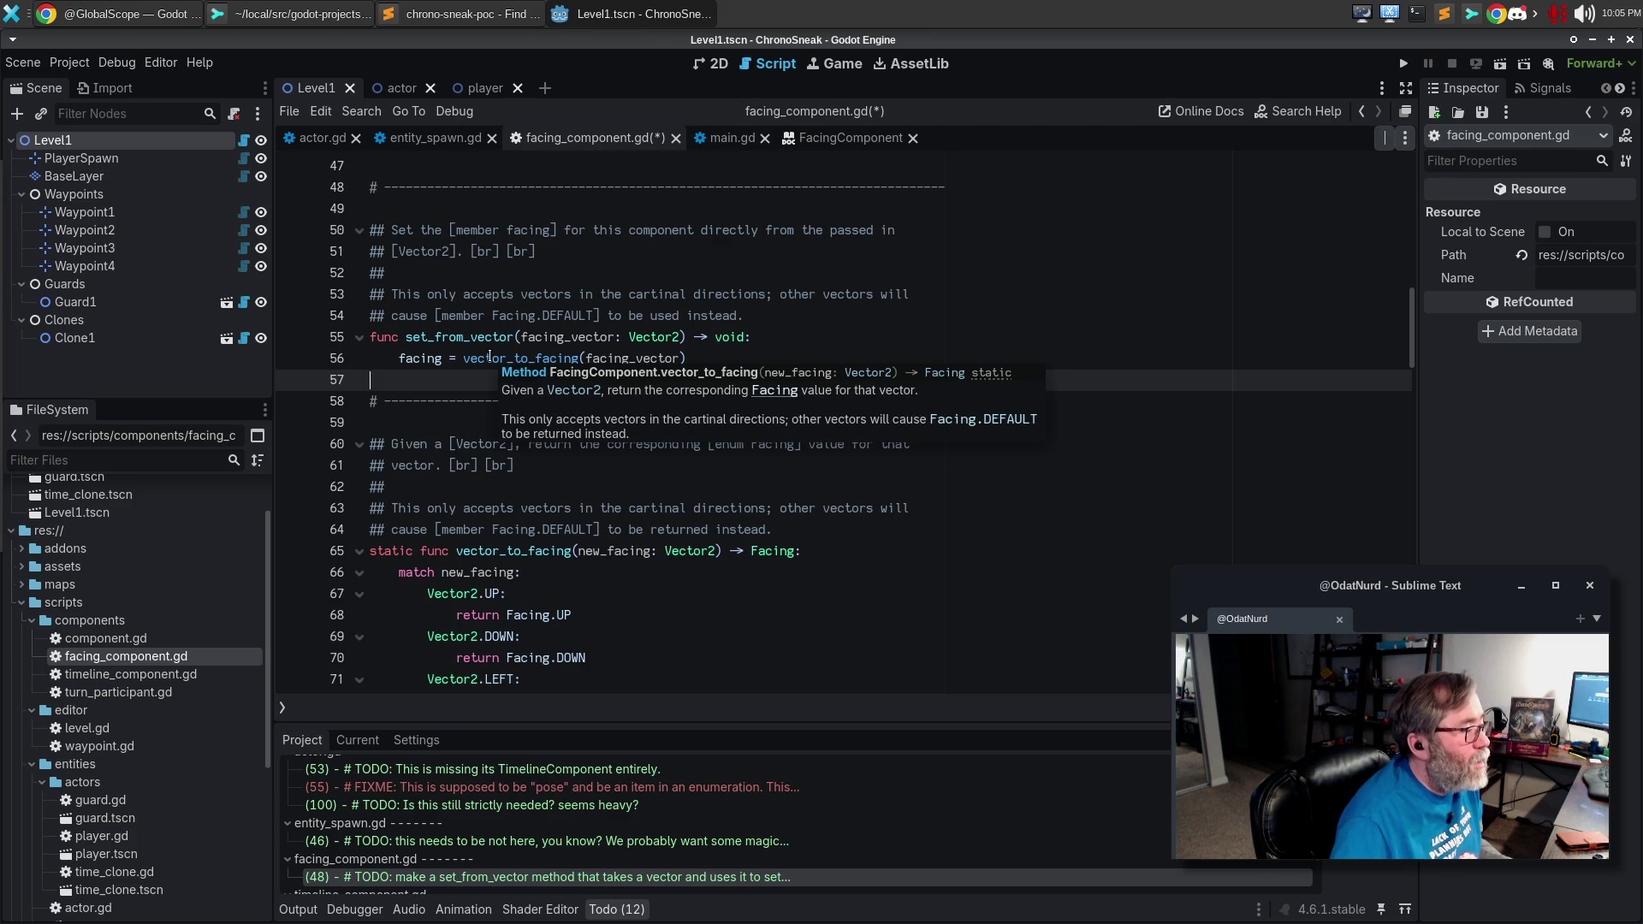
key(ctrl+s)
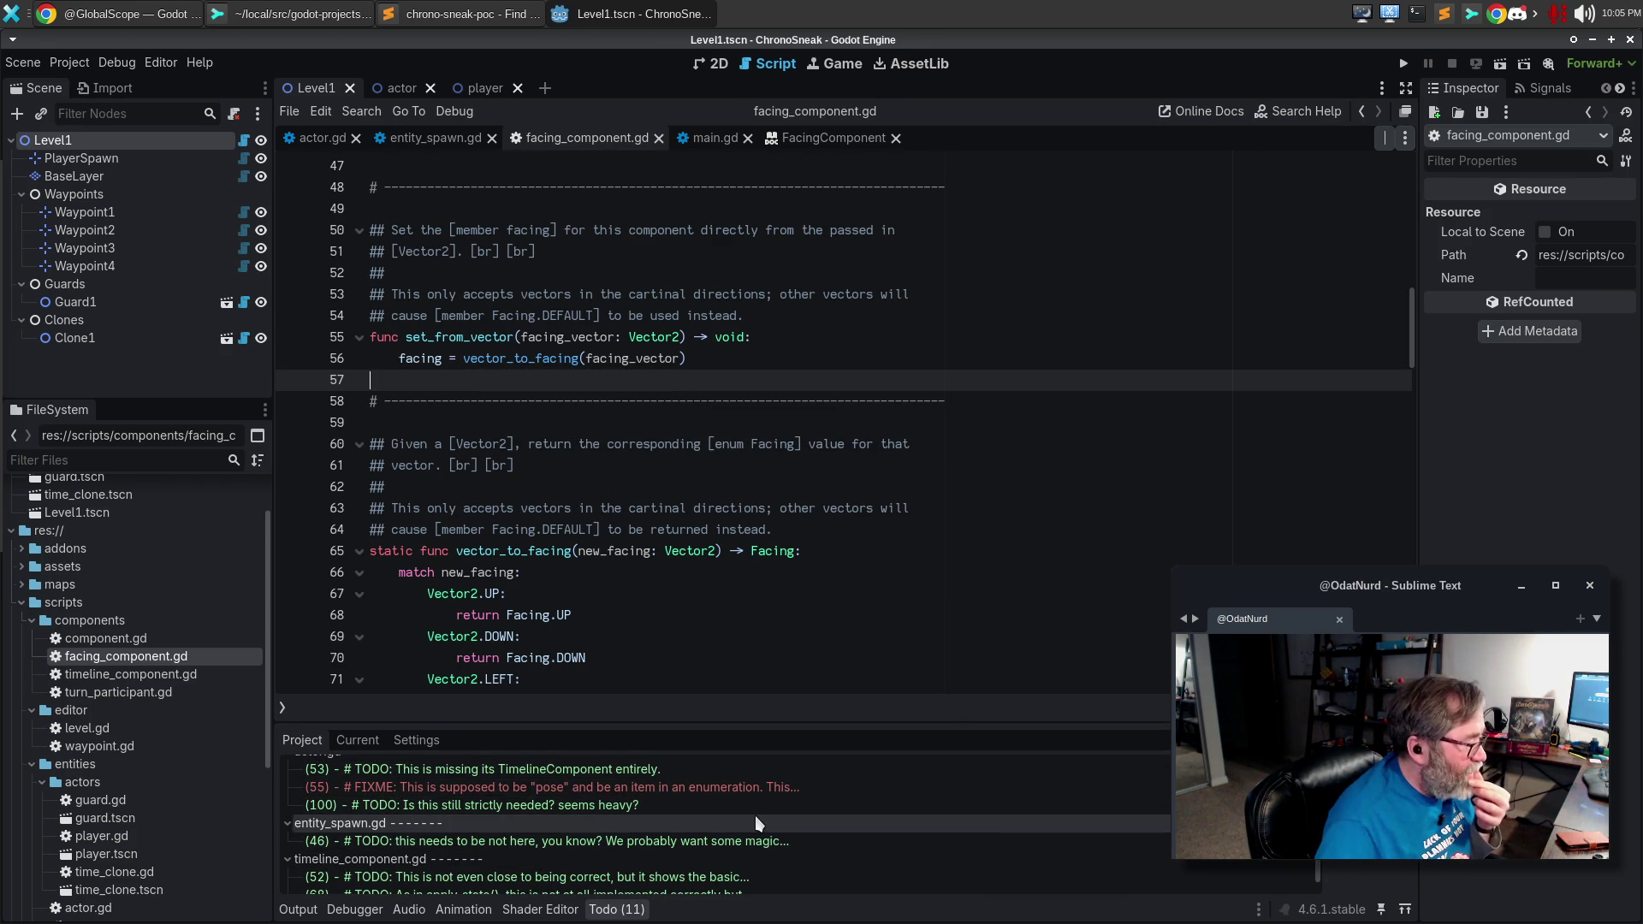
scroll(753, 819, down, 1)
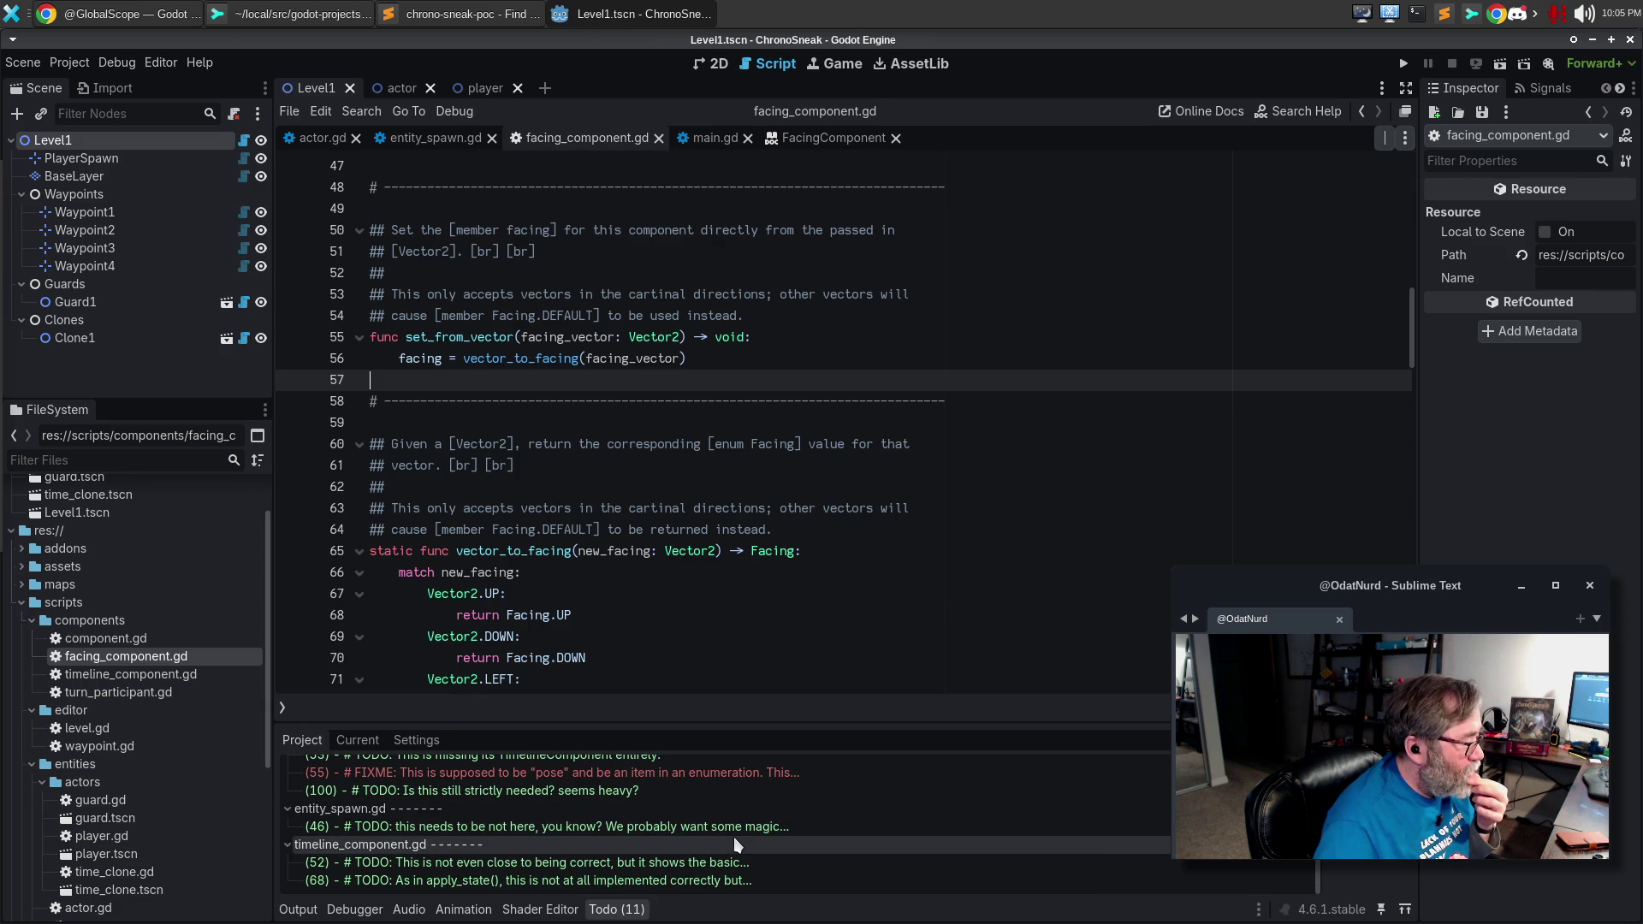
scroll(741, 821, up, 2)
click(531, 465)
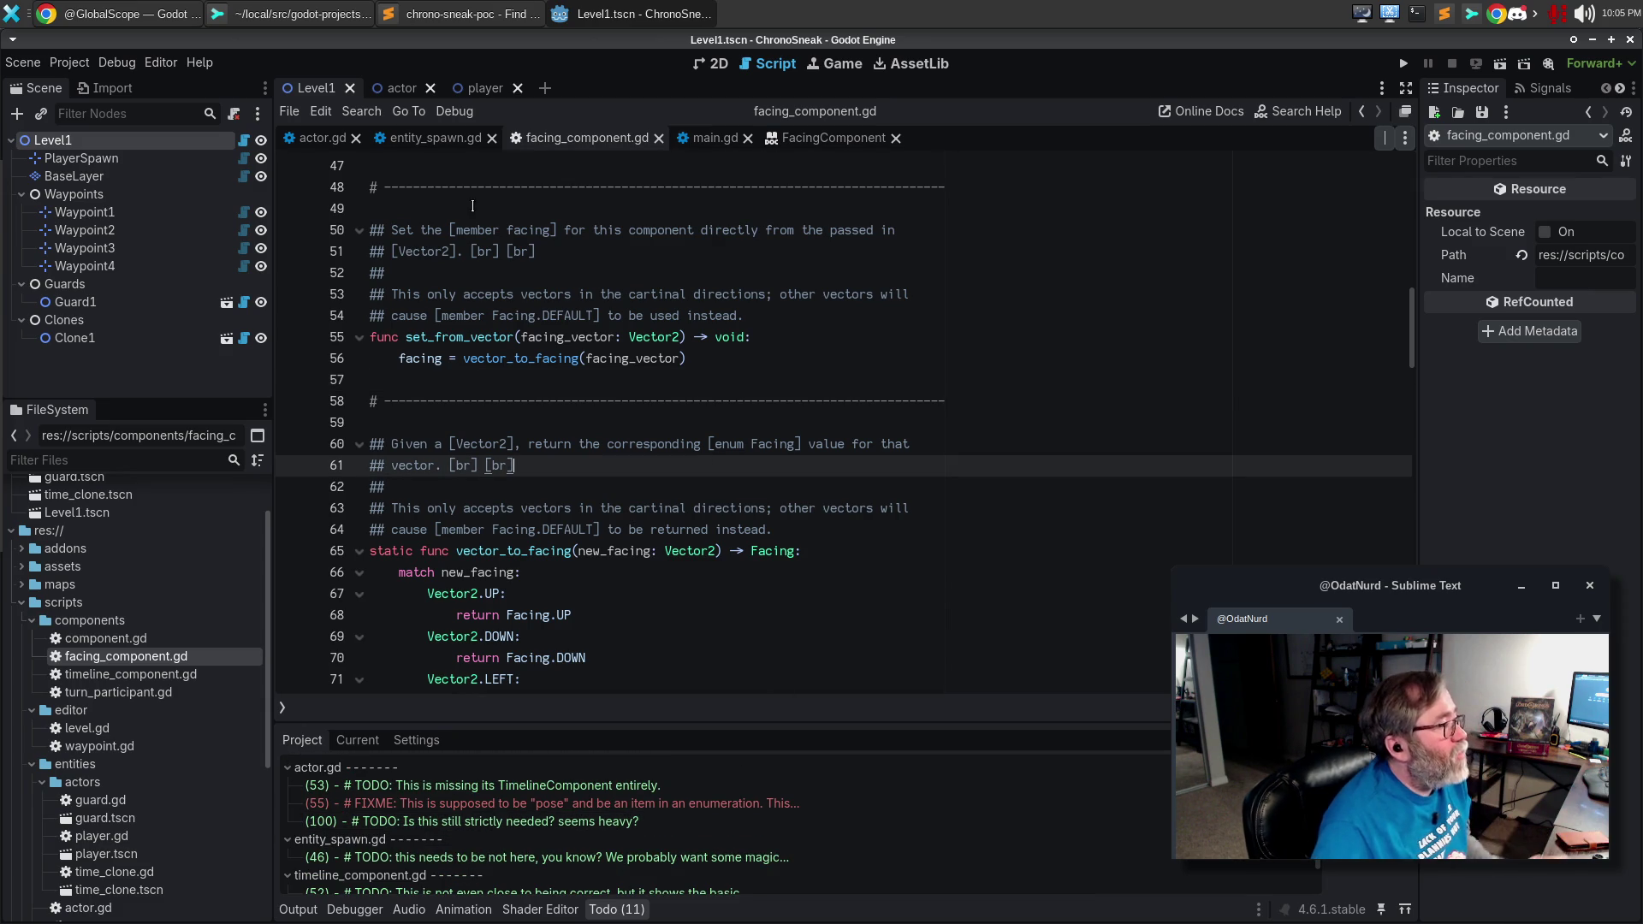
click(287, 15)
Stage the facing_component.gd changes and amend them into the previous commit.
click(137, 205)
click(140, 172)
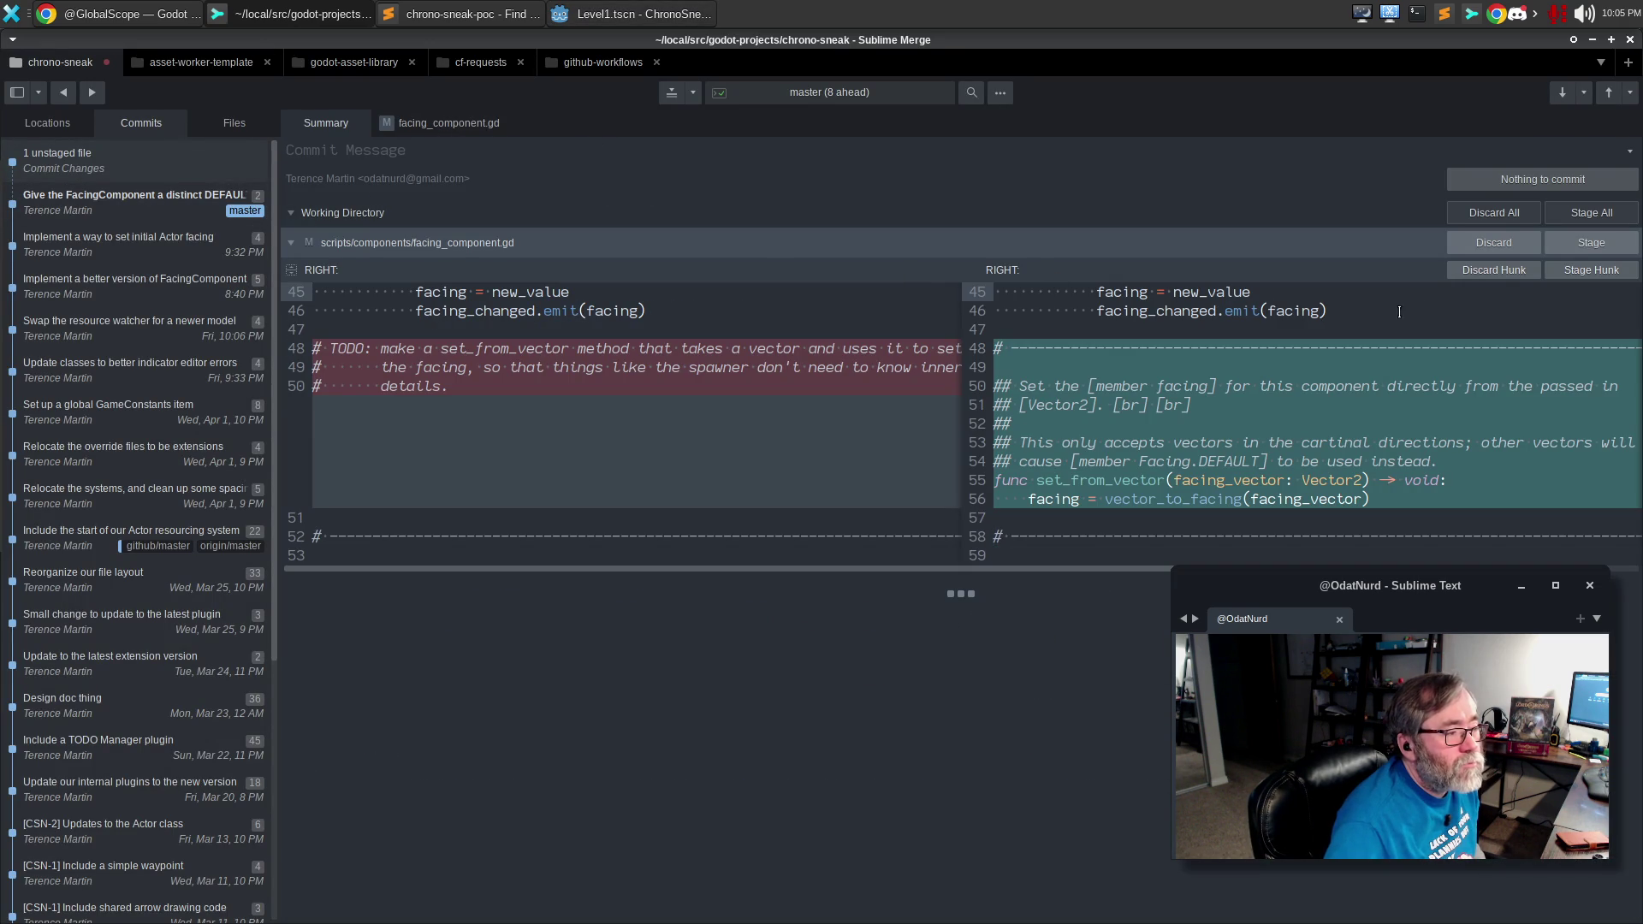
click(1596, 244)
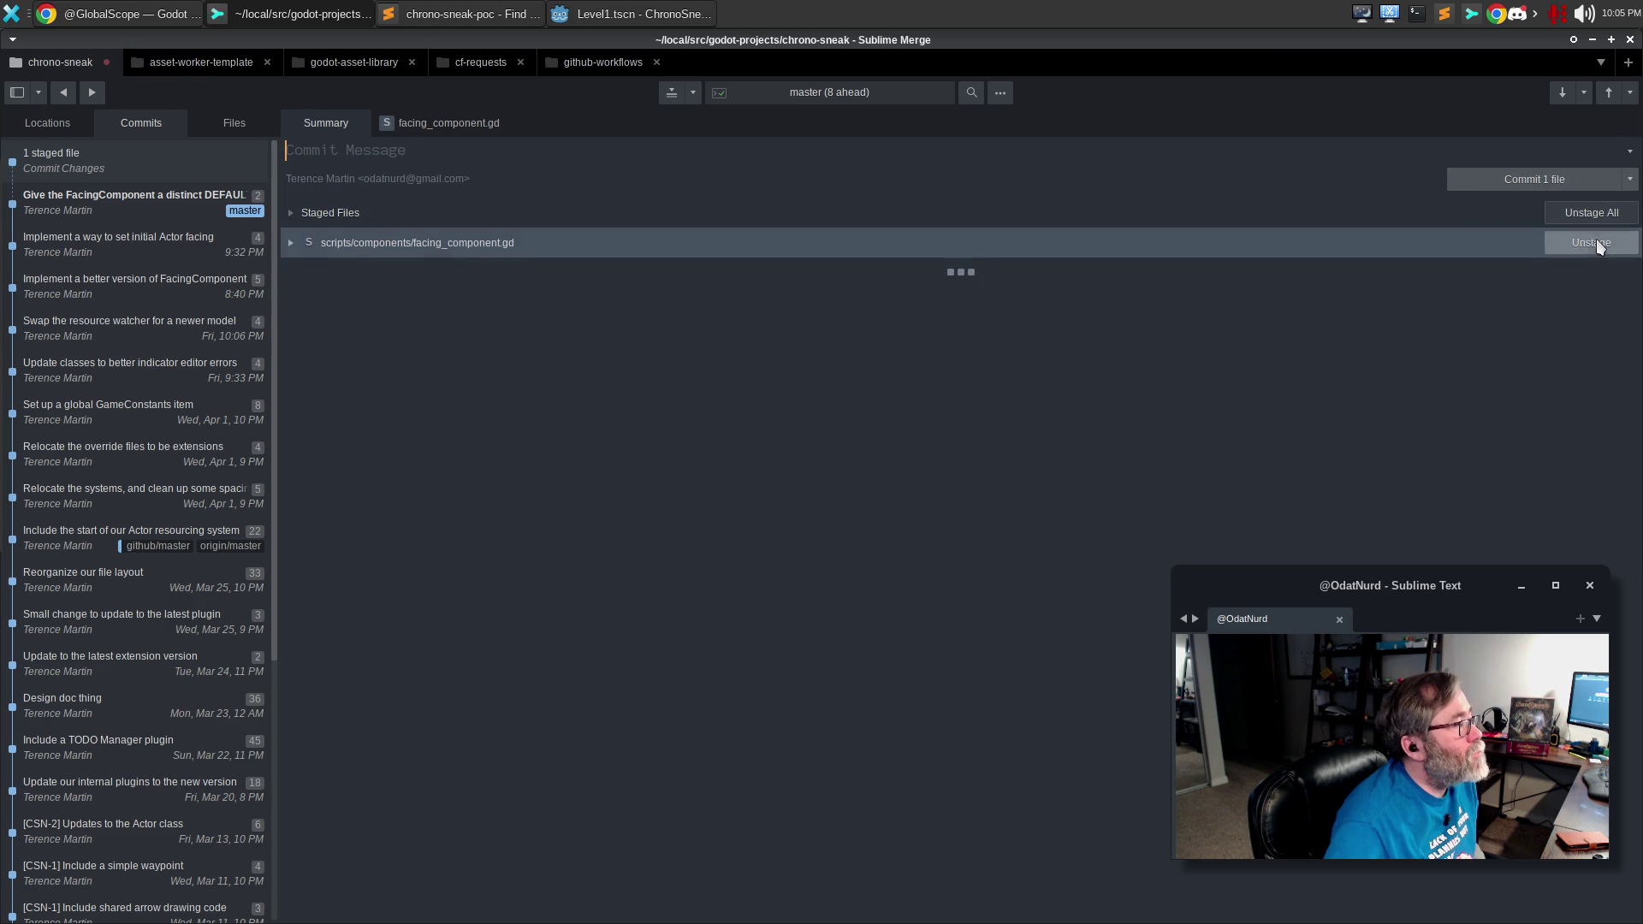
click(1632, 183)
click(1609, 206)
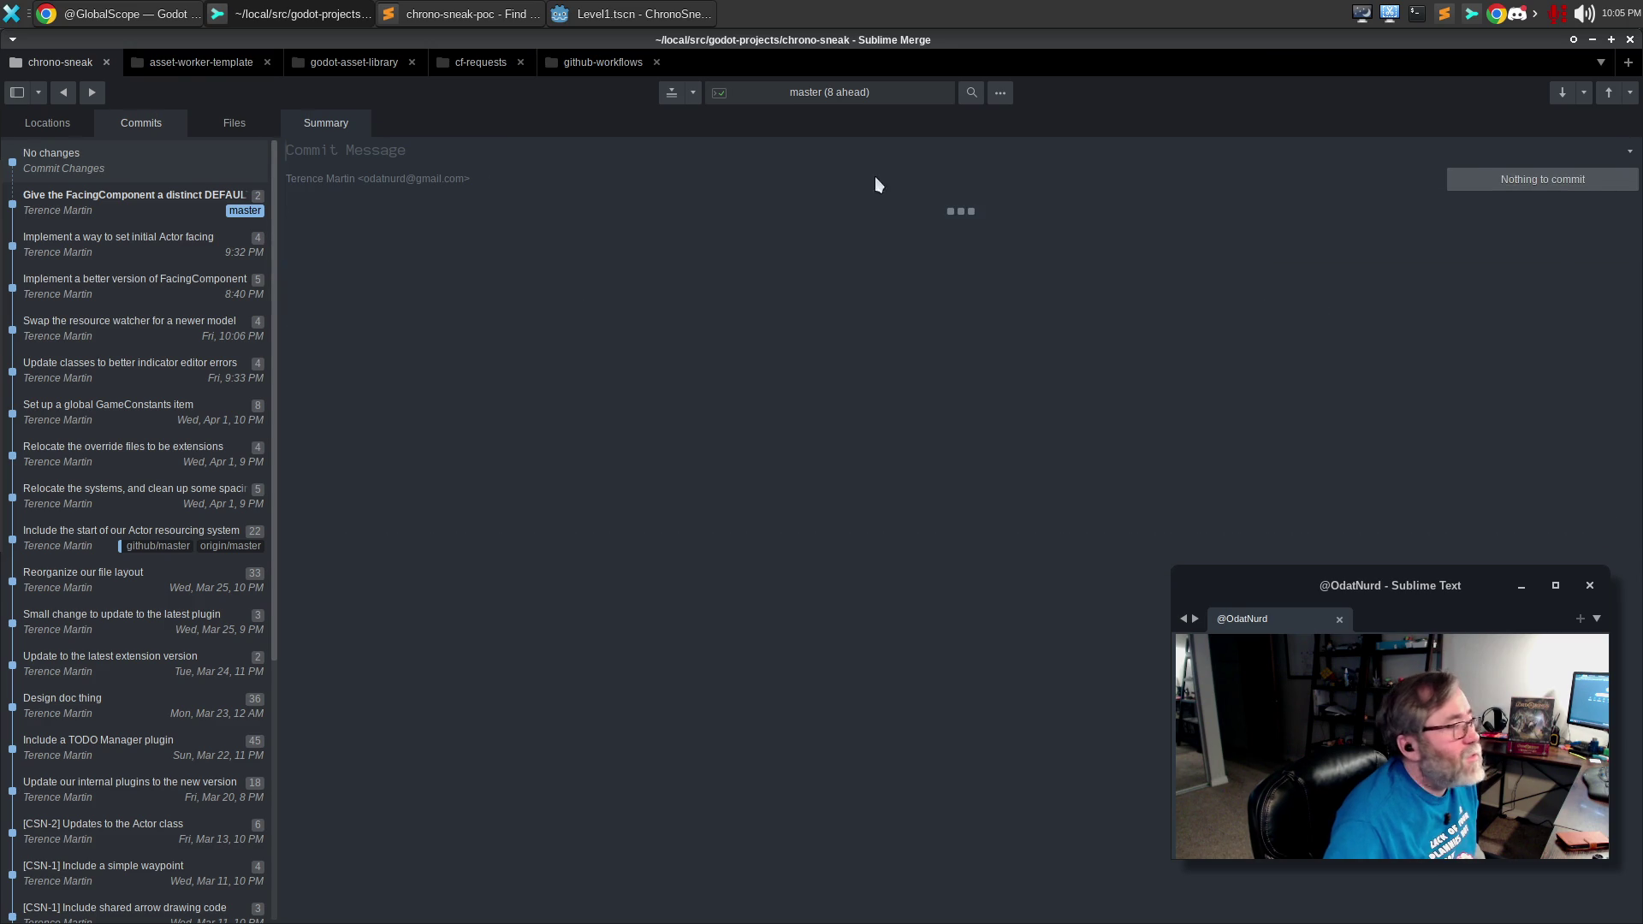
Append to the DEFAULT commit message that a function now sets facing directly from a Vector, common when processing input.
click(132, 197)
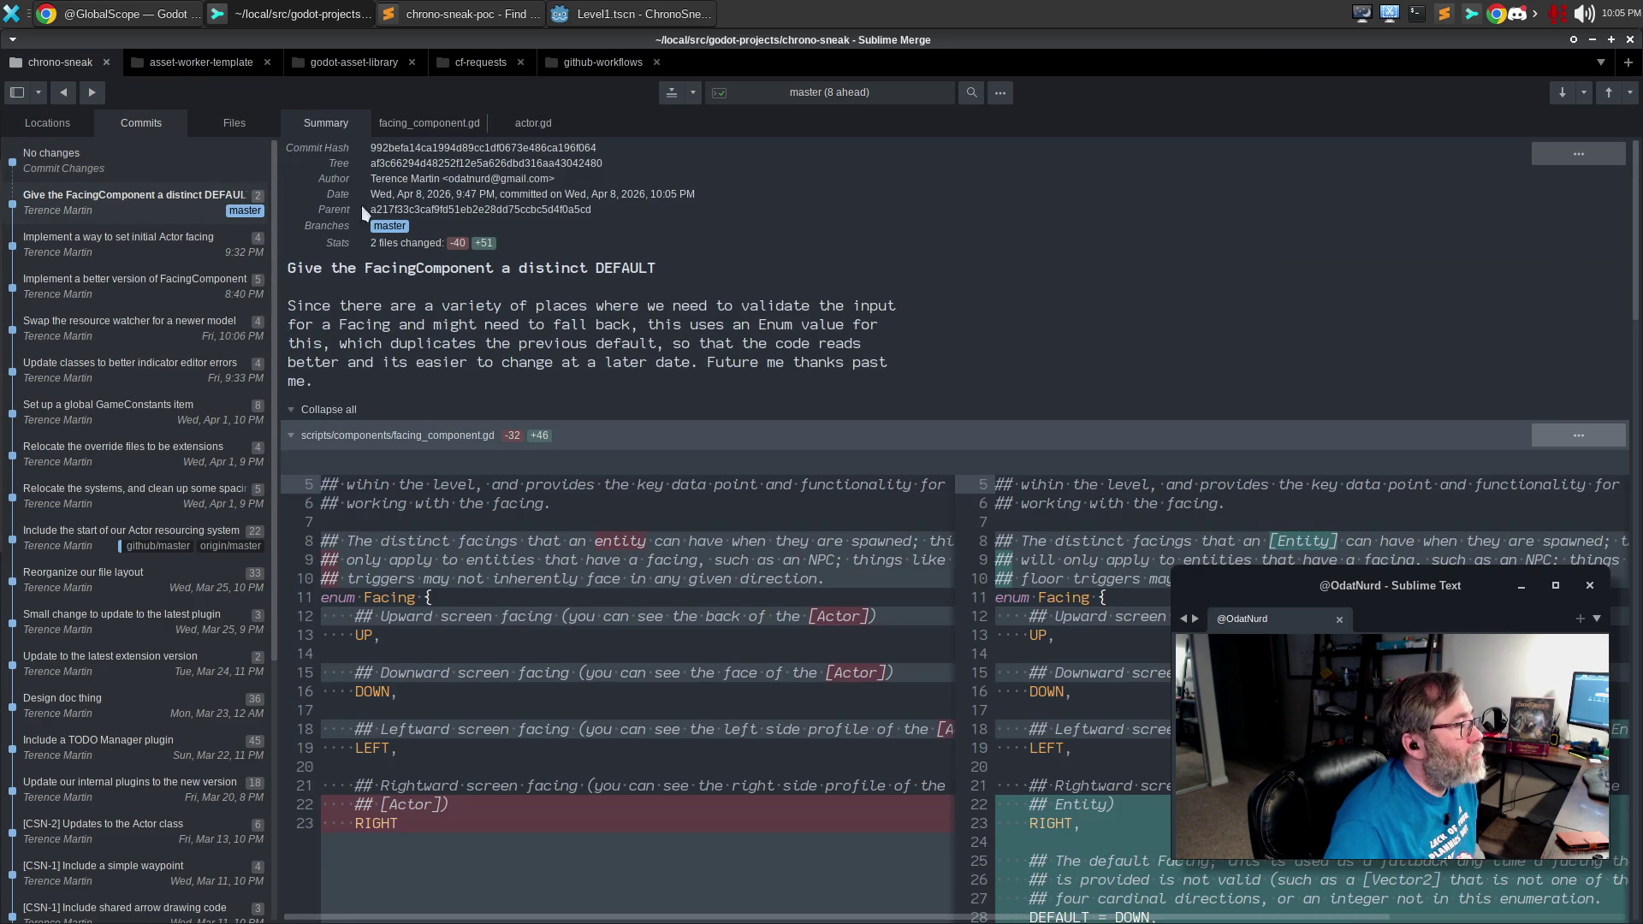
click(997, 369)
text(Additionally)
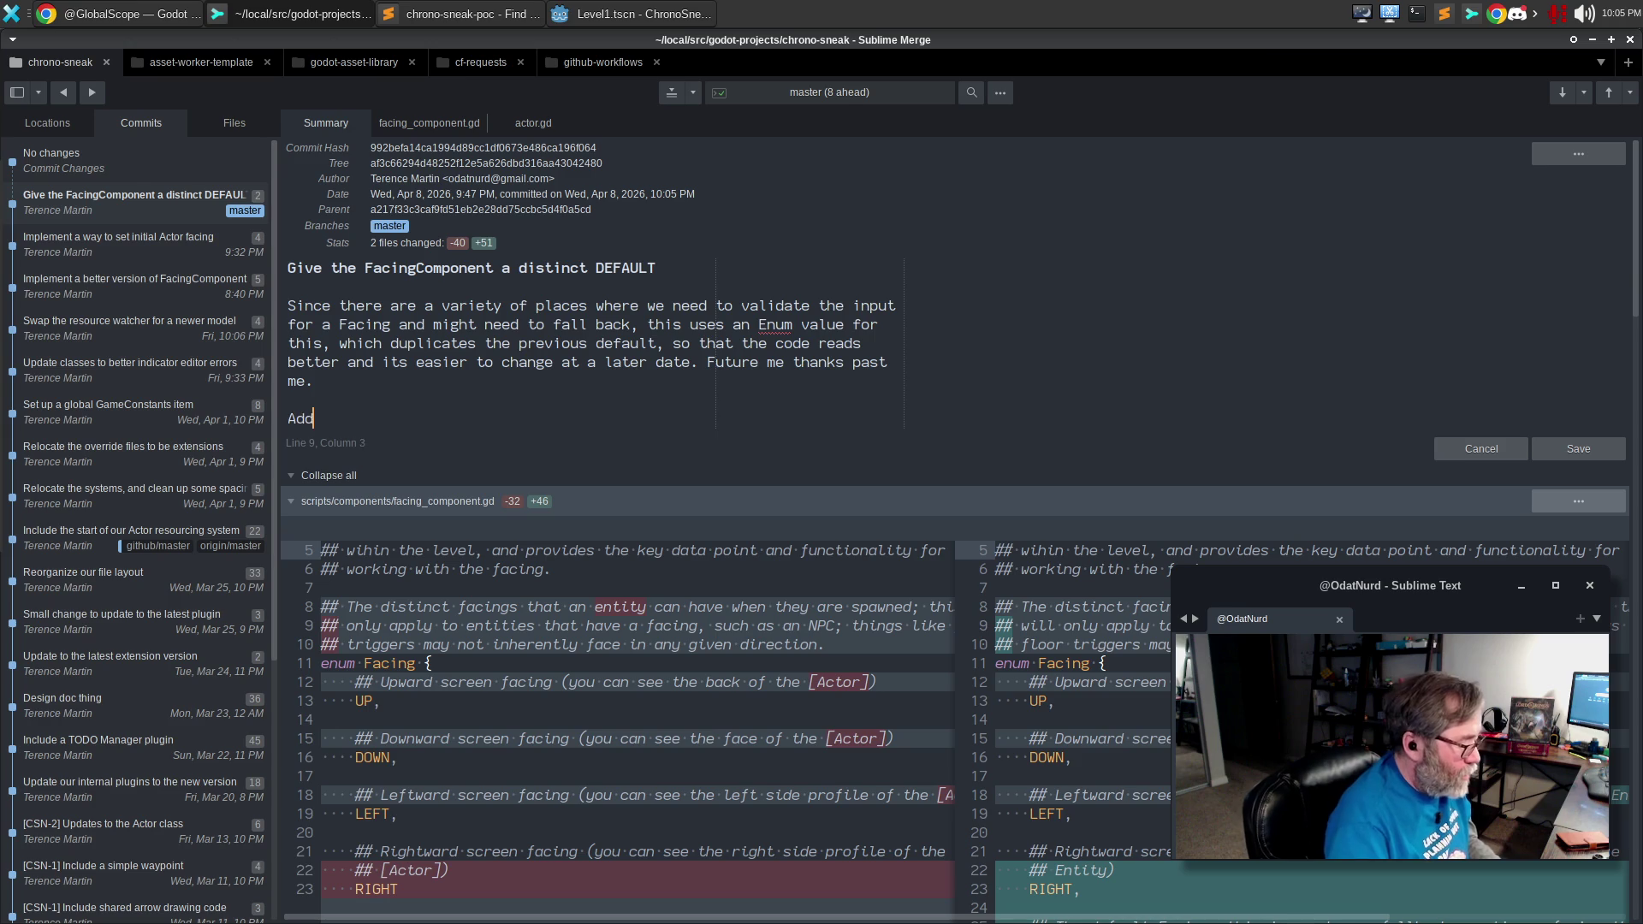
text(, fo)
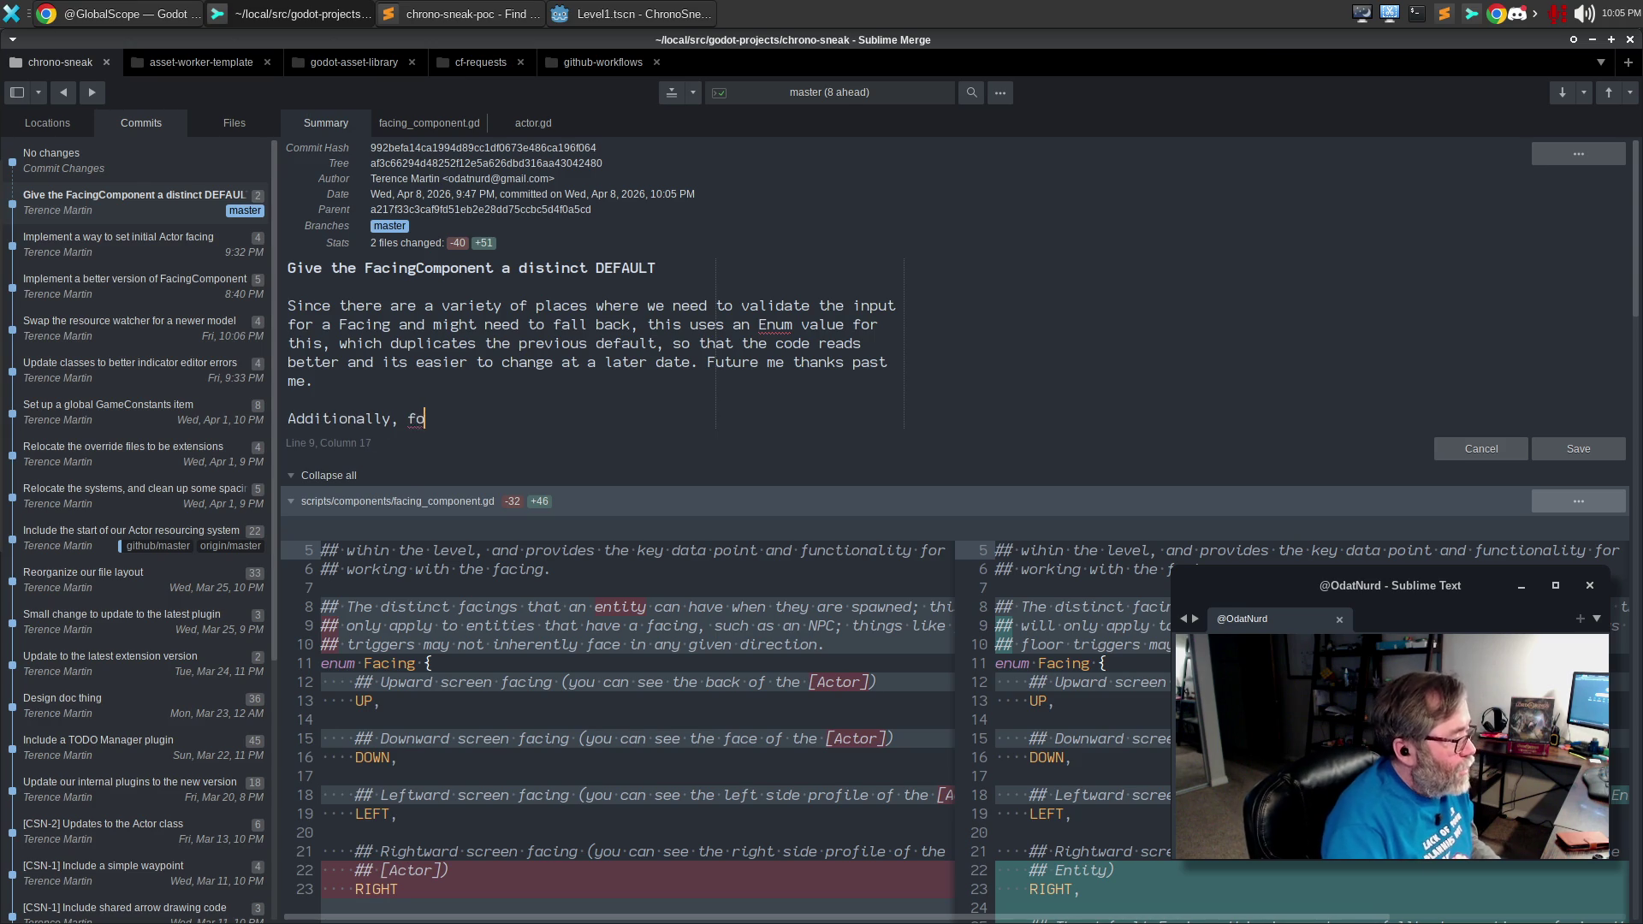
text(r eas)
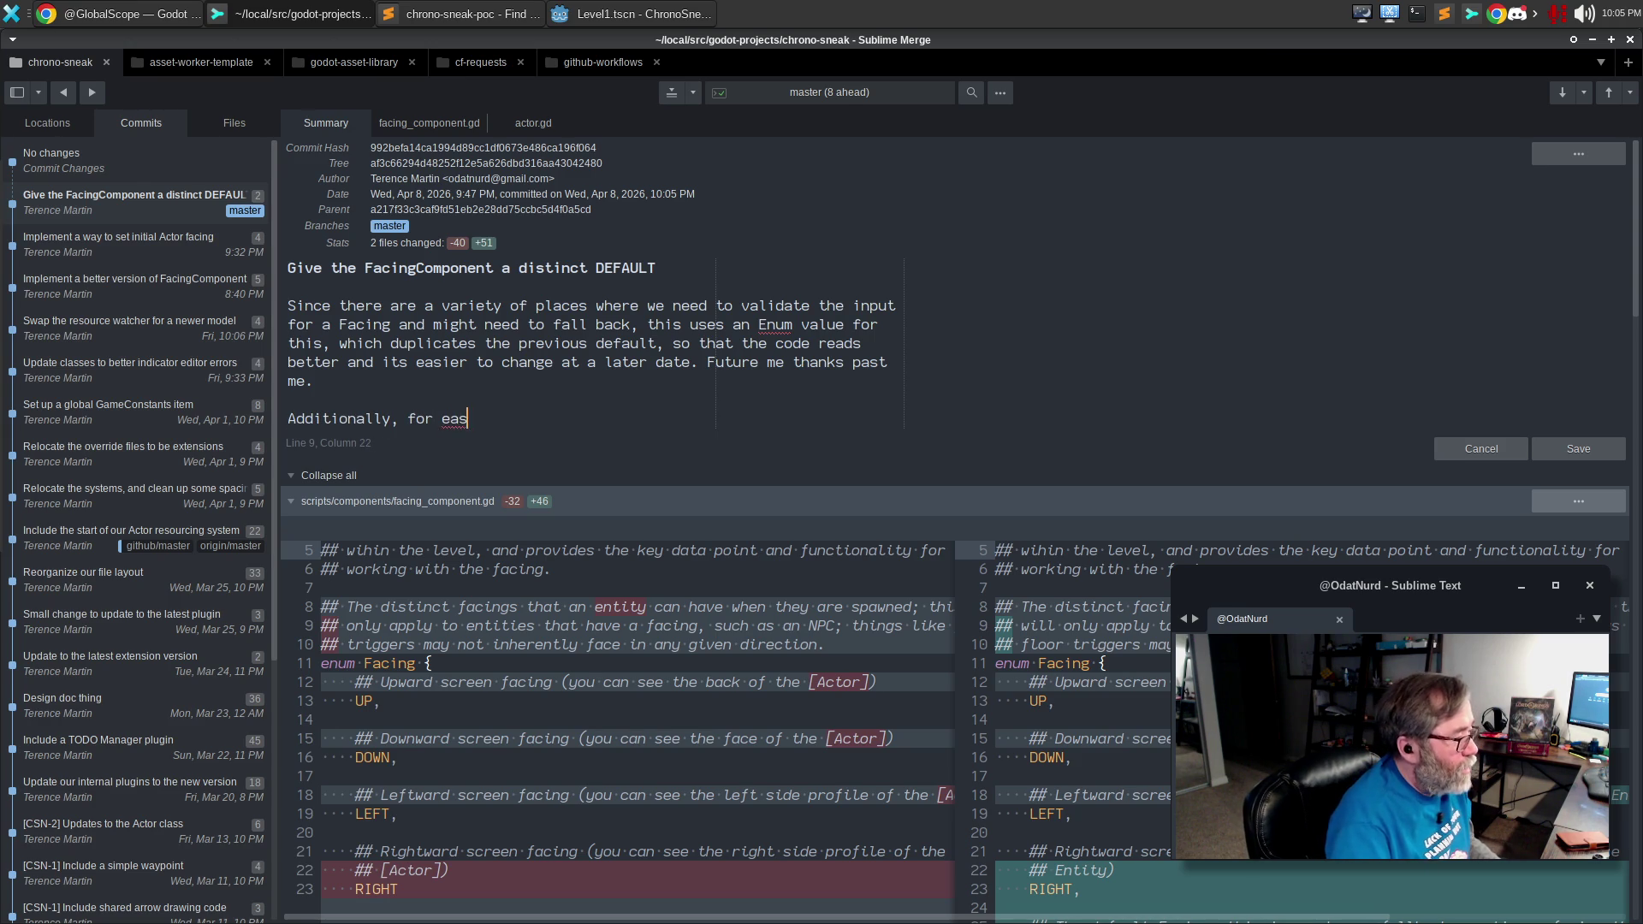
text(e of use there is als)
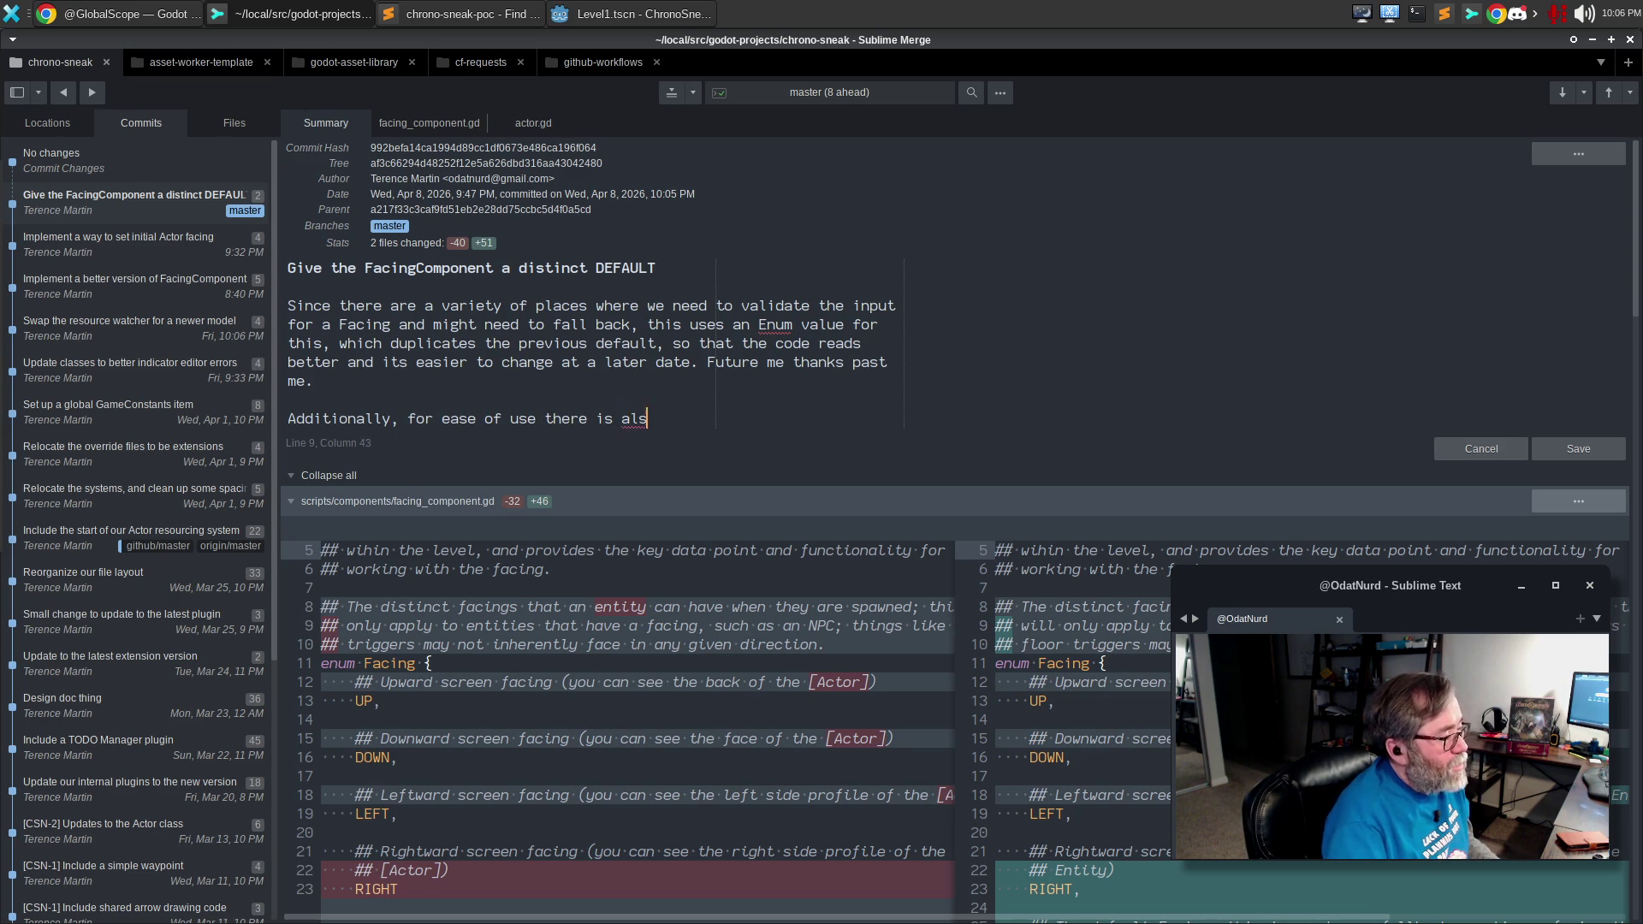
text(o now a function for setting the fav)
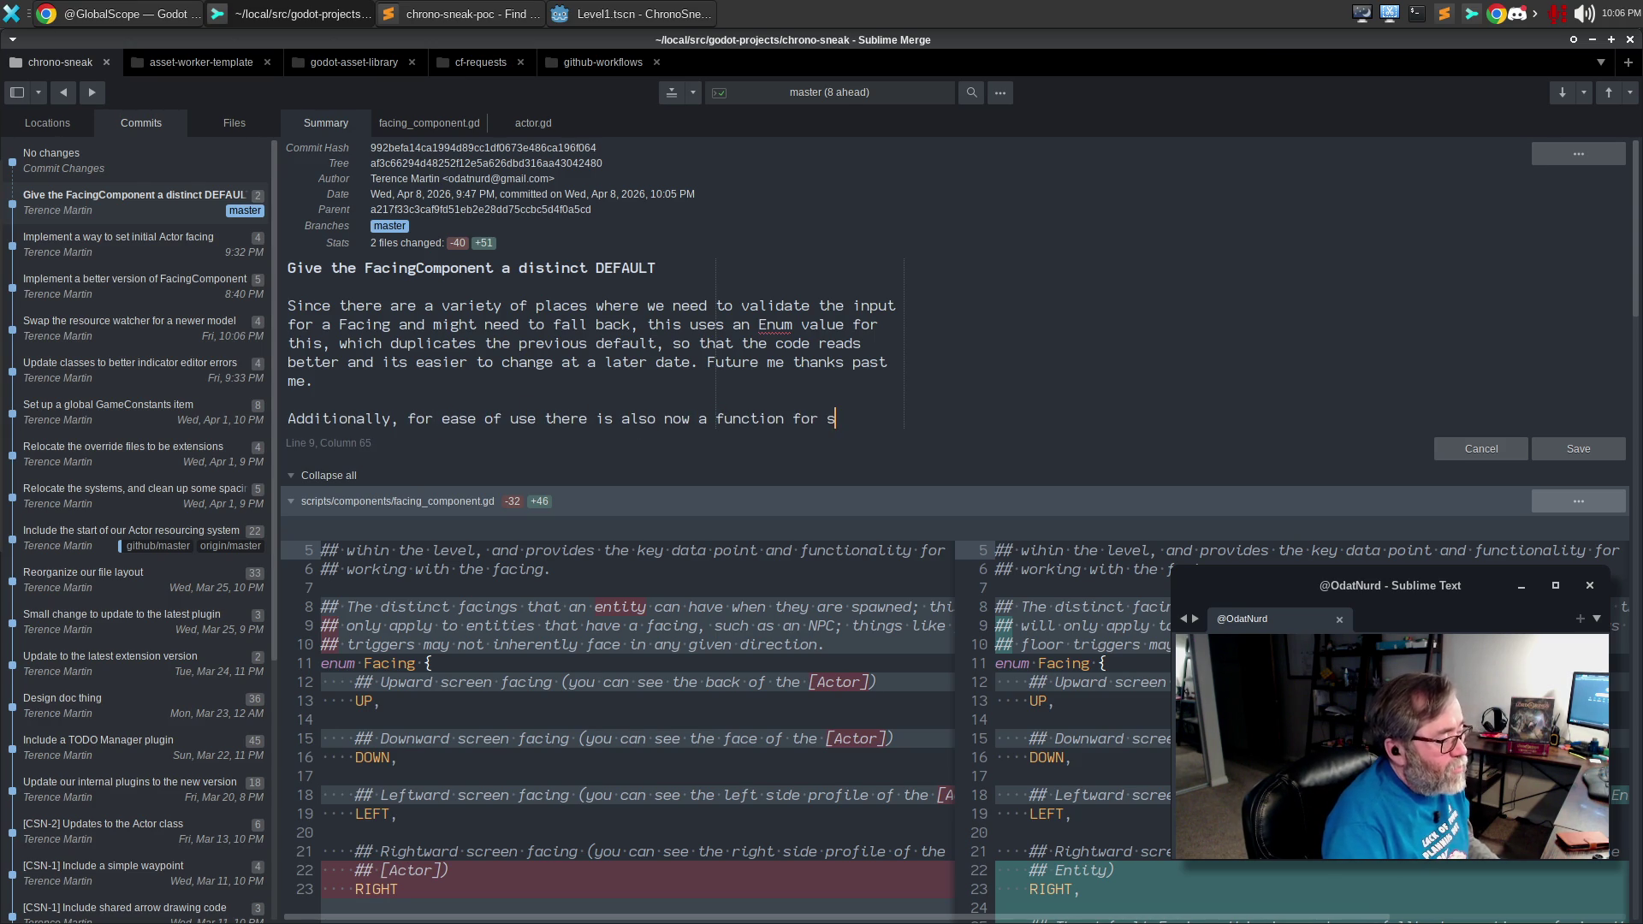
key(BackSpace)
text(cing)
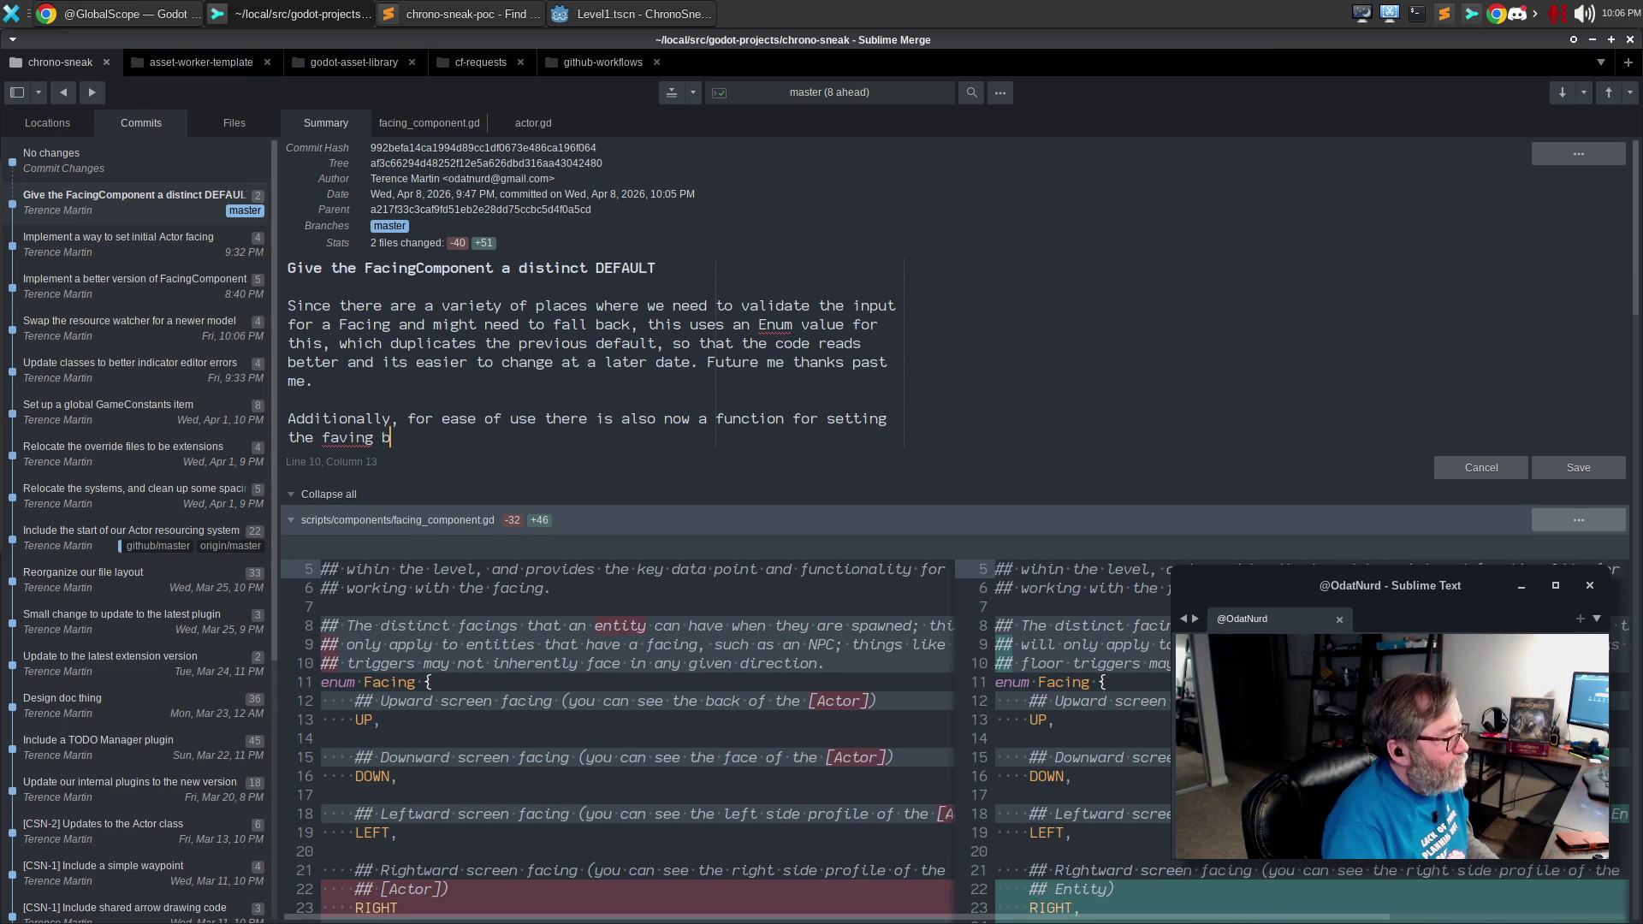
key(ctrl+BackSpace)
text(gfac)
key(BackSpace)
key(BackSpace)
key(BackSpace)
text(facing directly from a Vecto)
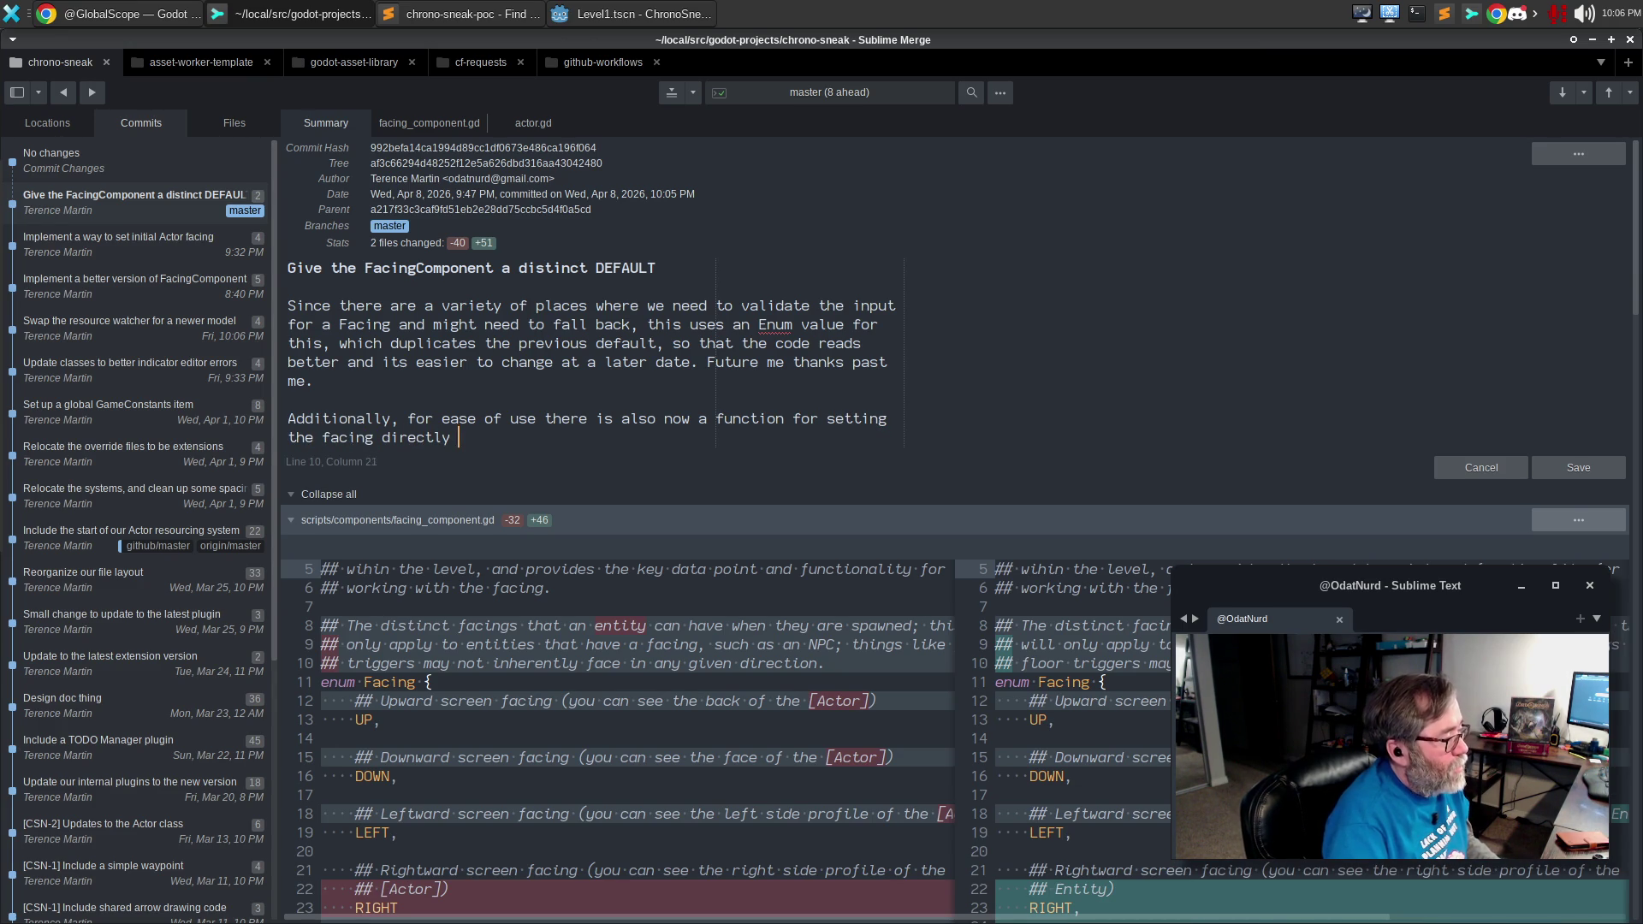
text(r, )
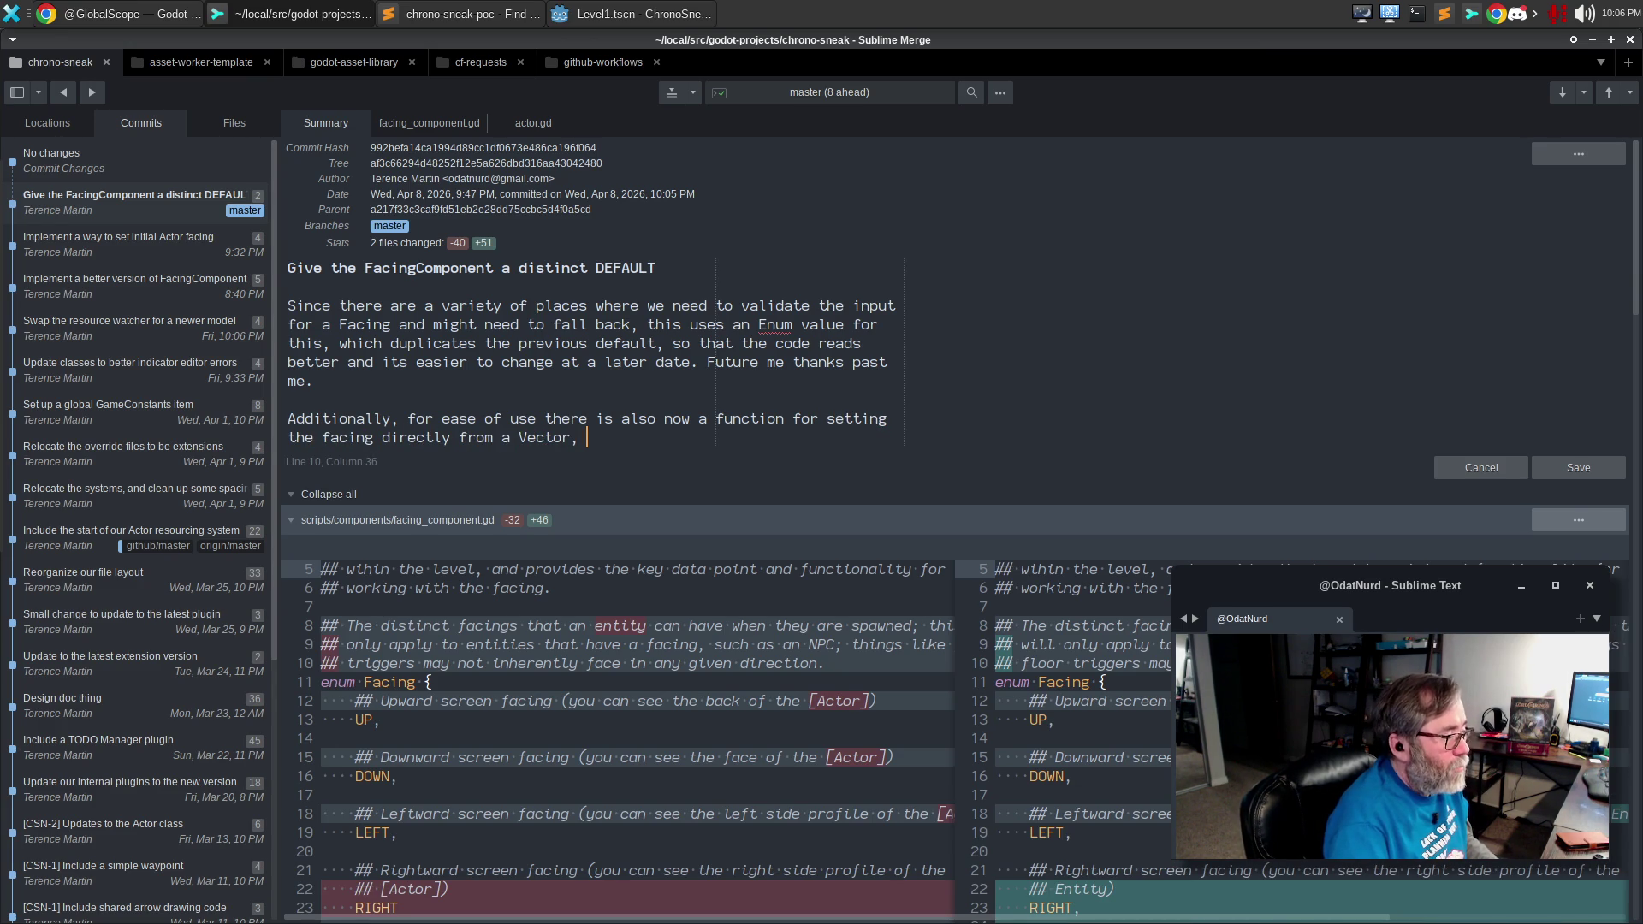
text(since this is probably going)
key(ctrl+BackSpace)
key(ctrl+BackSpace)
text(common when processing input.)
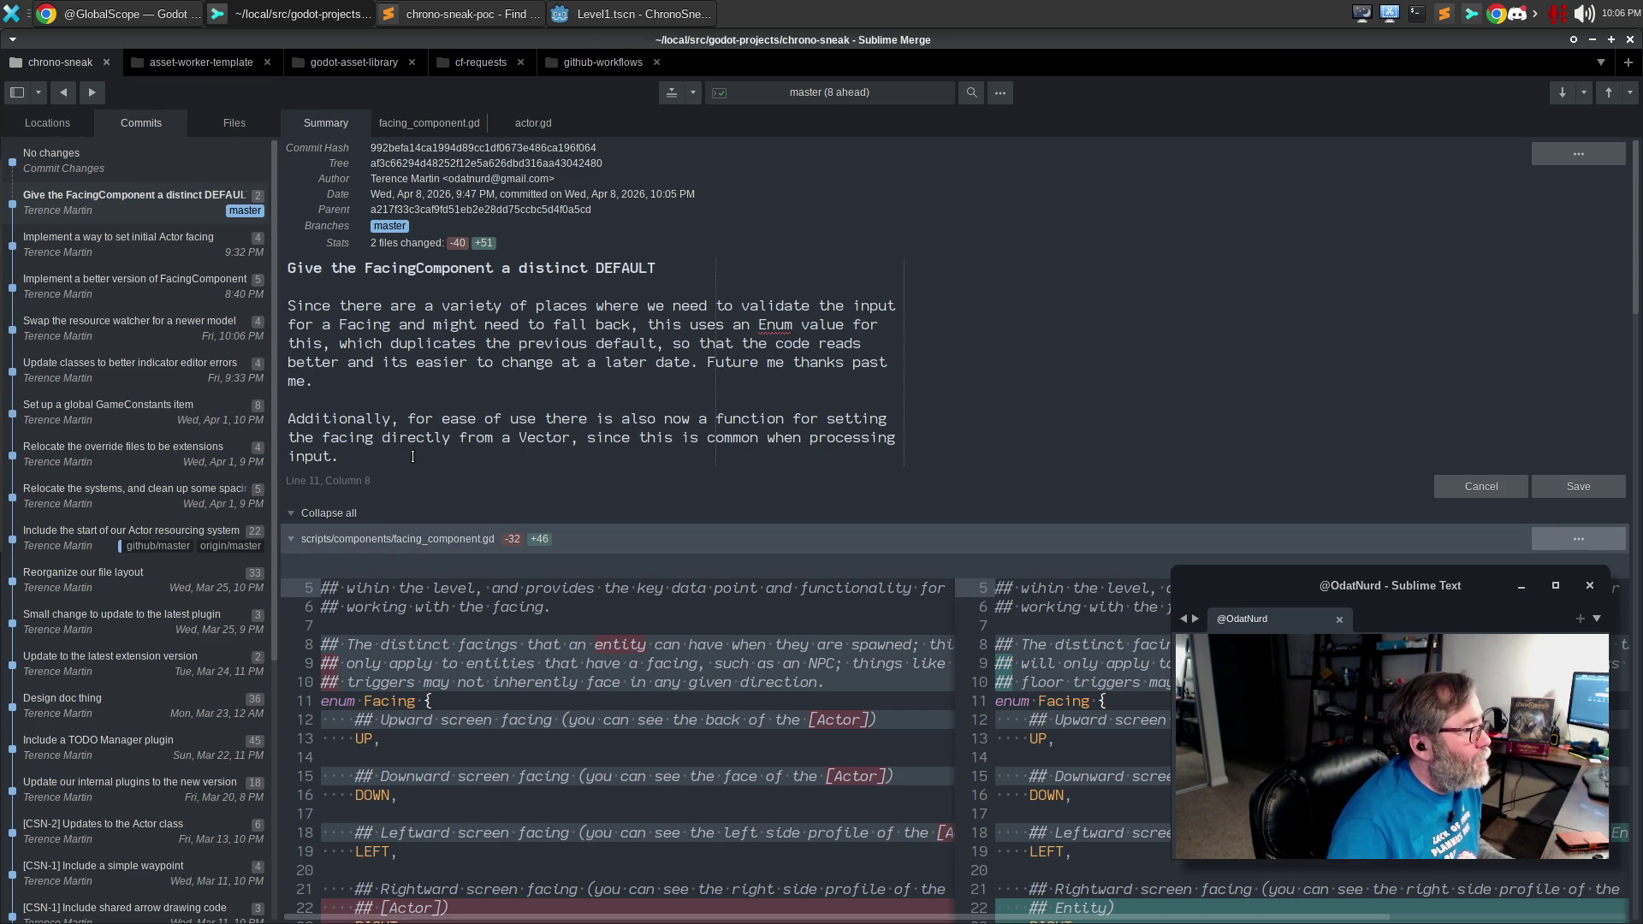
key(ctrl+Return)
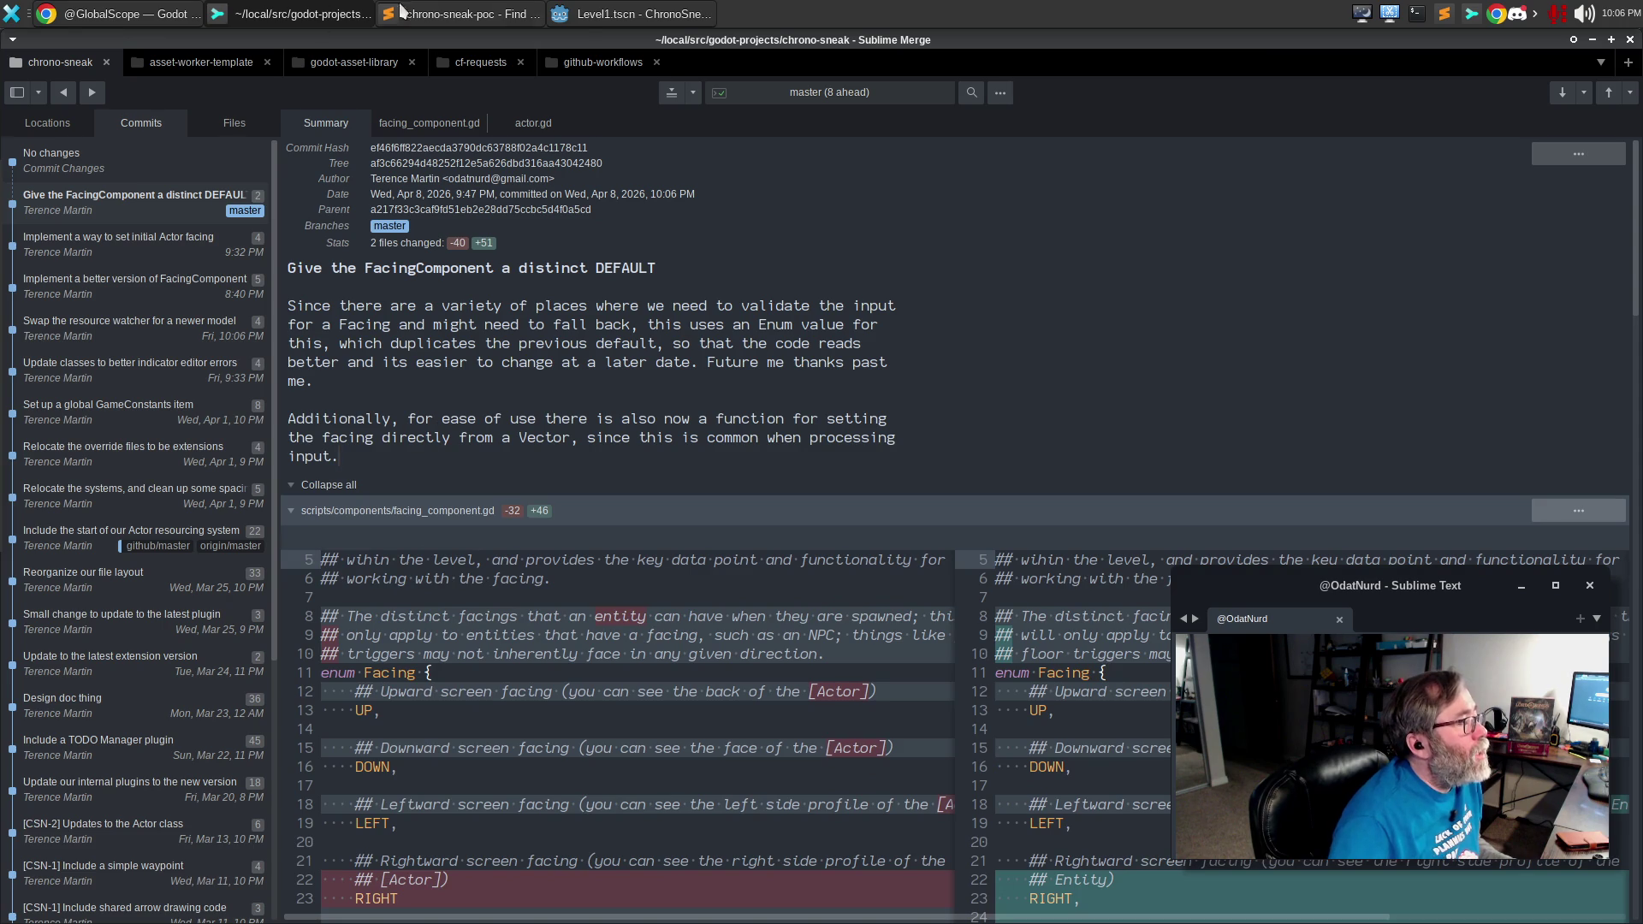
Open actor.gd in Godot and go to the process_movement_input function.
click(606, 22)
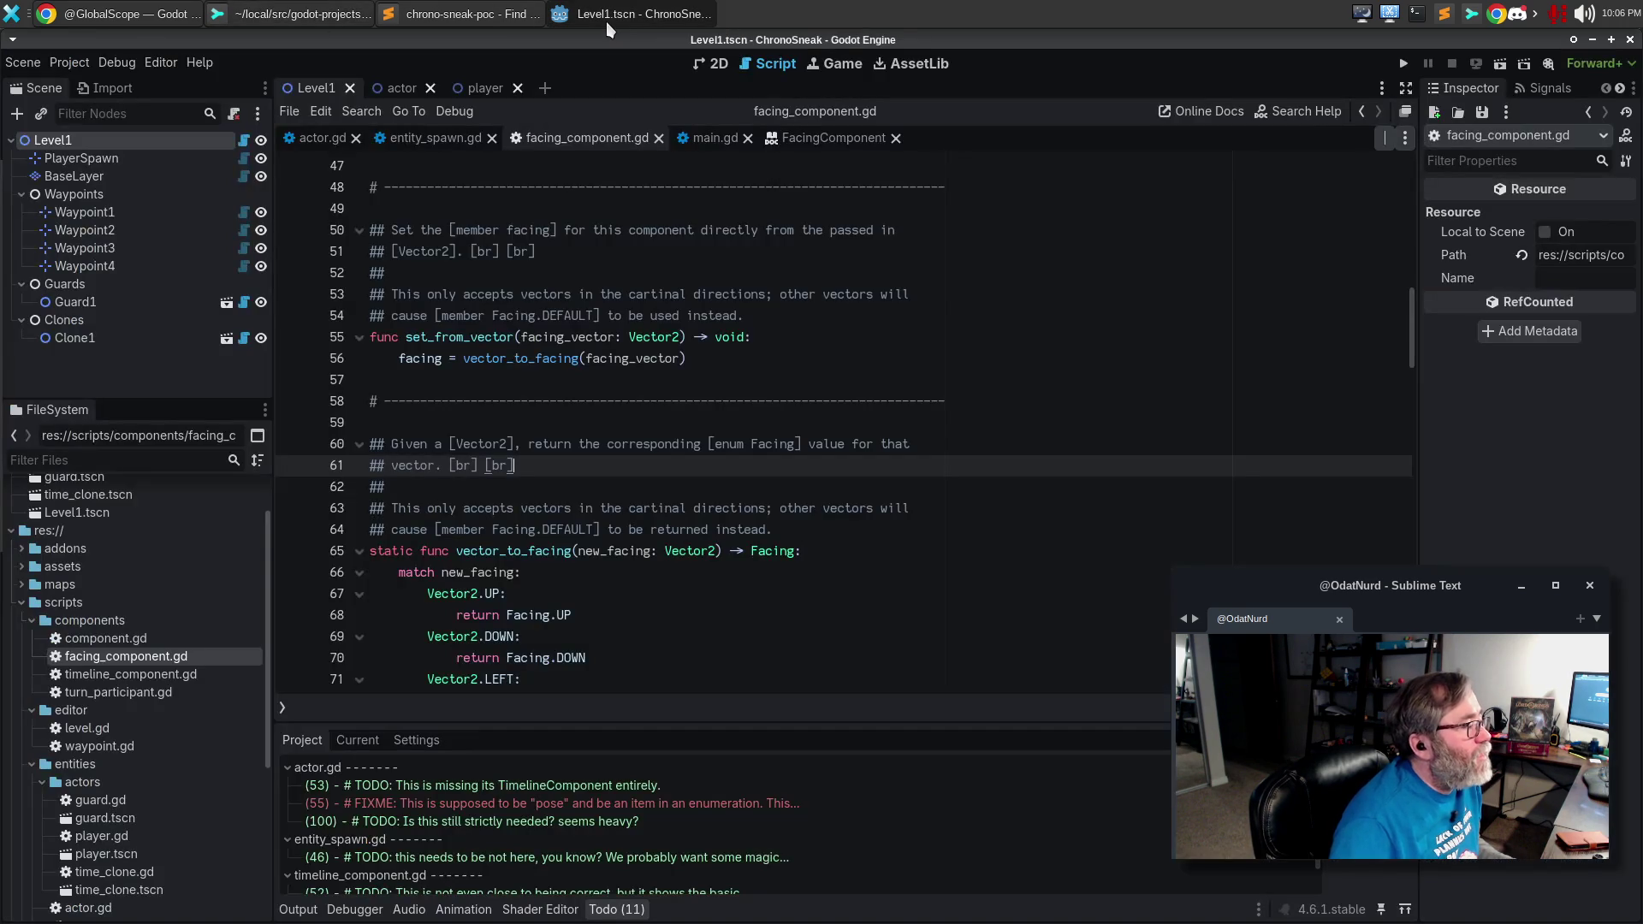
click(325, 139)
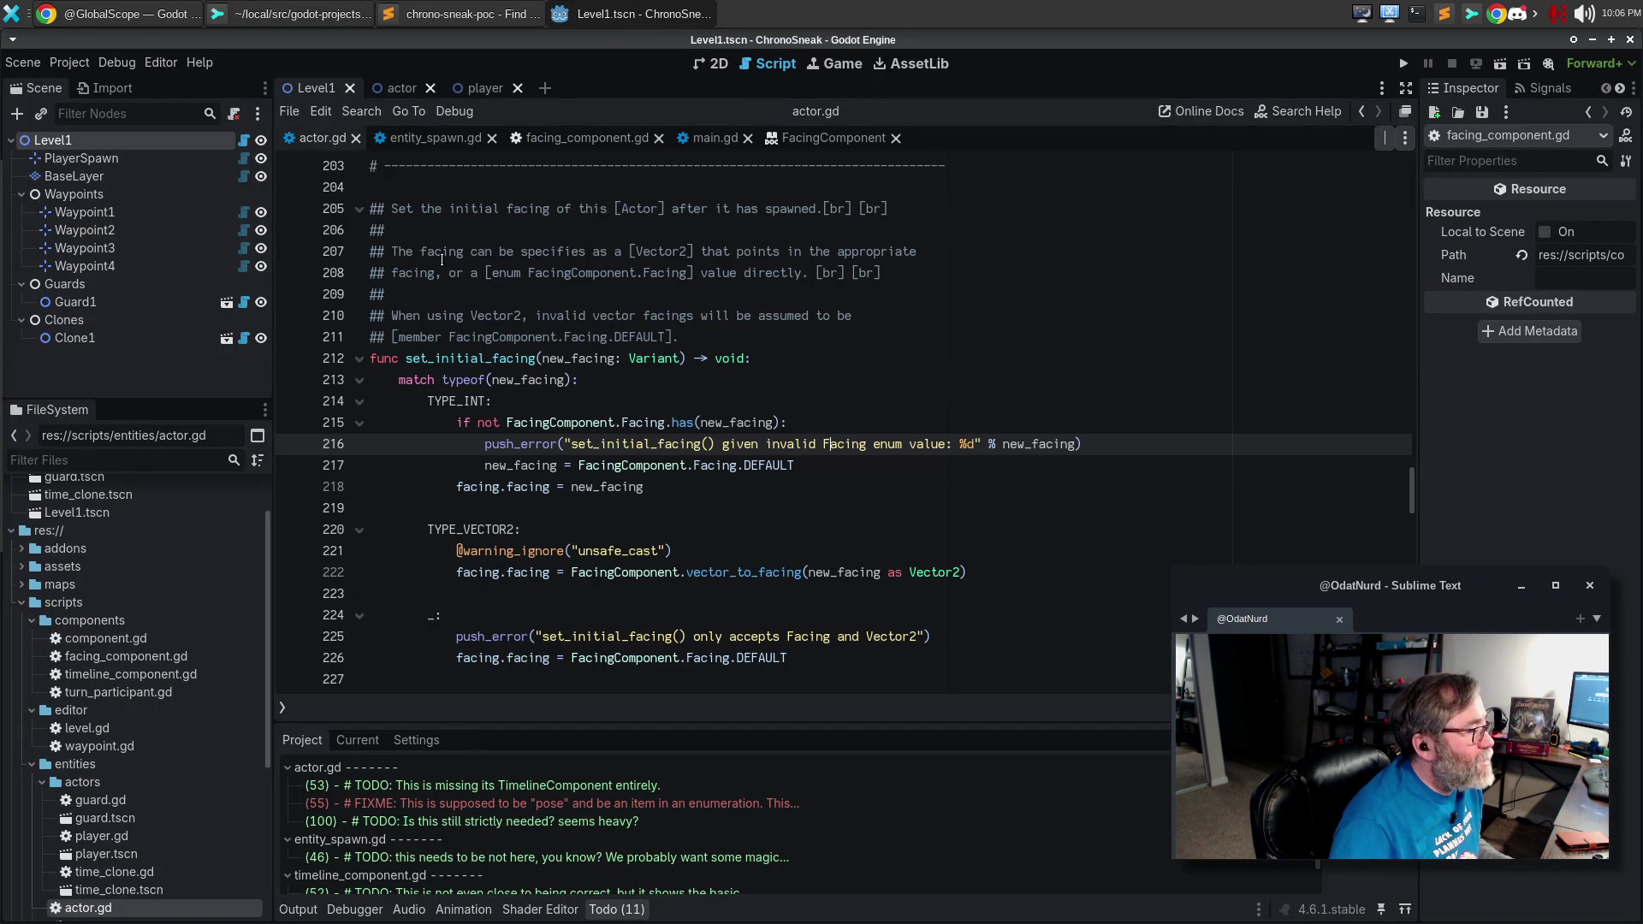
click(742, 518)
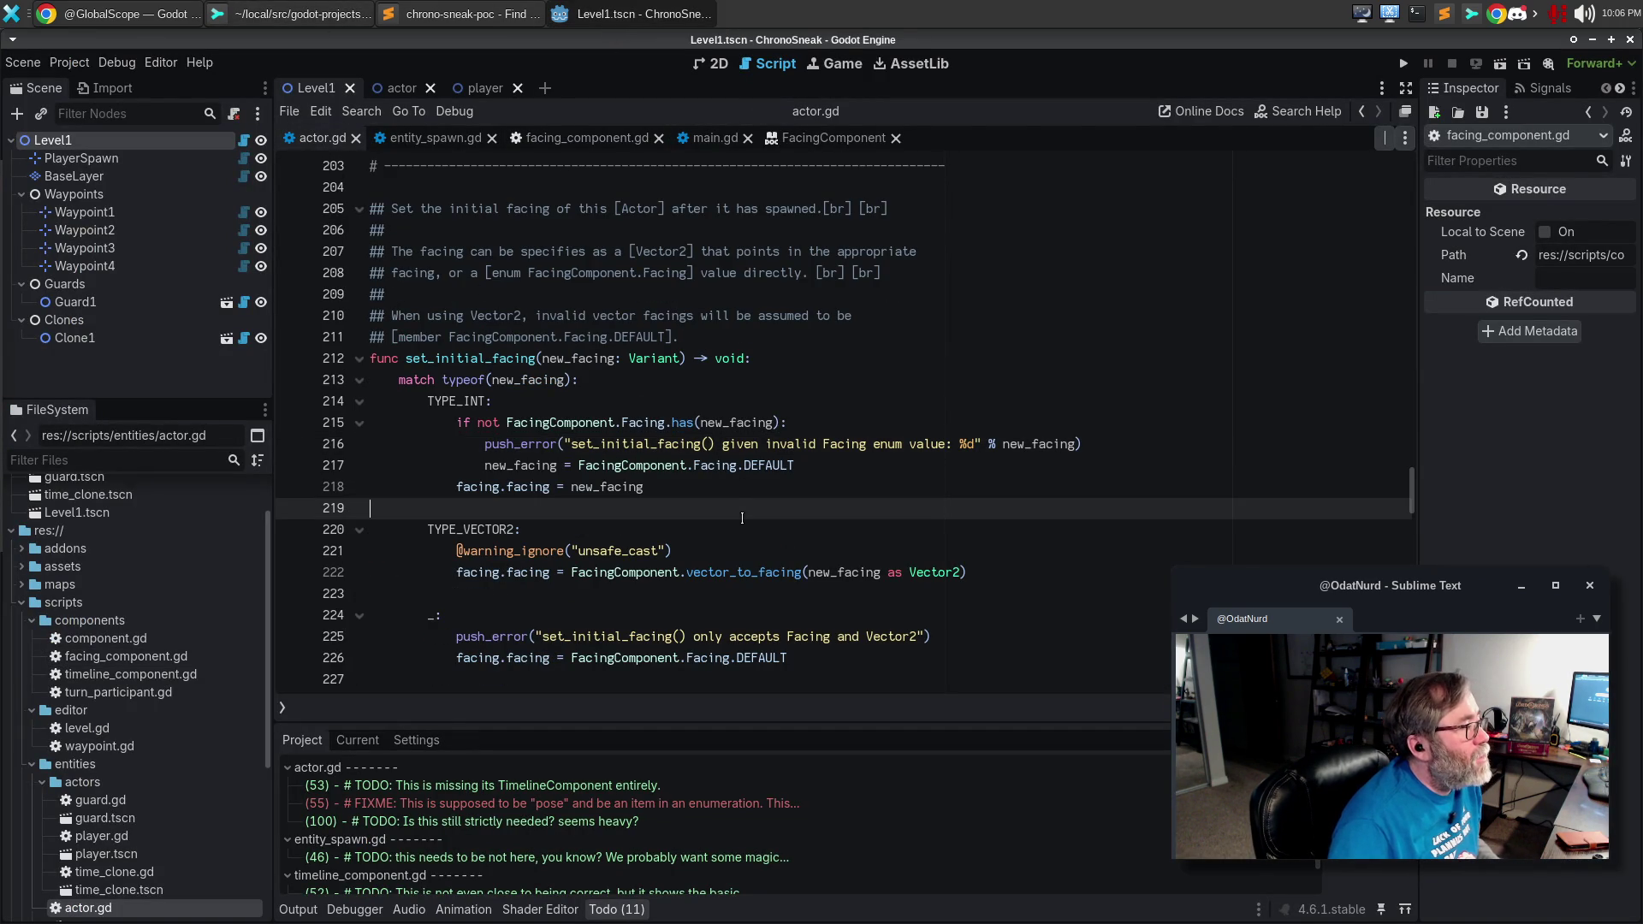
click(702, 491)
key(ctrl+alt+f)
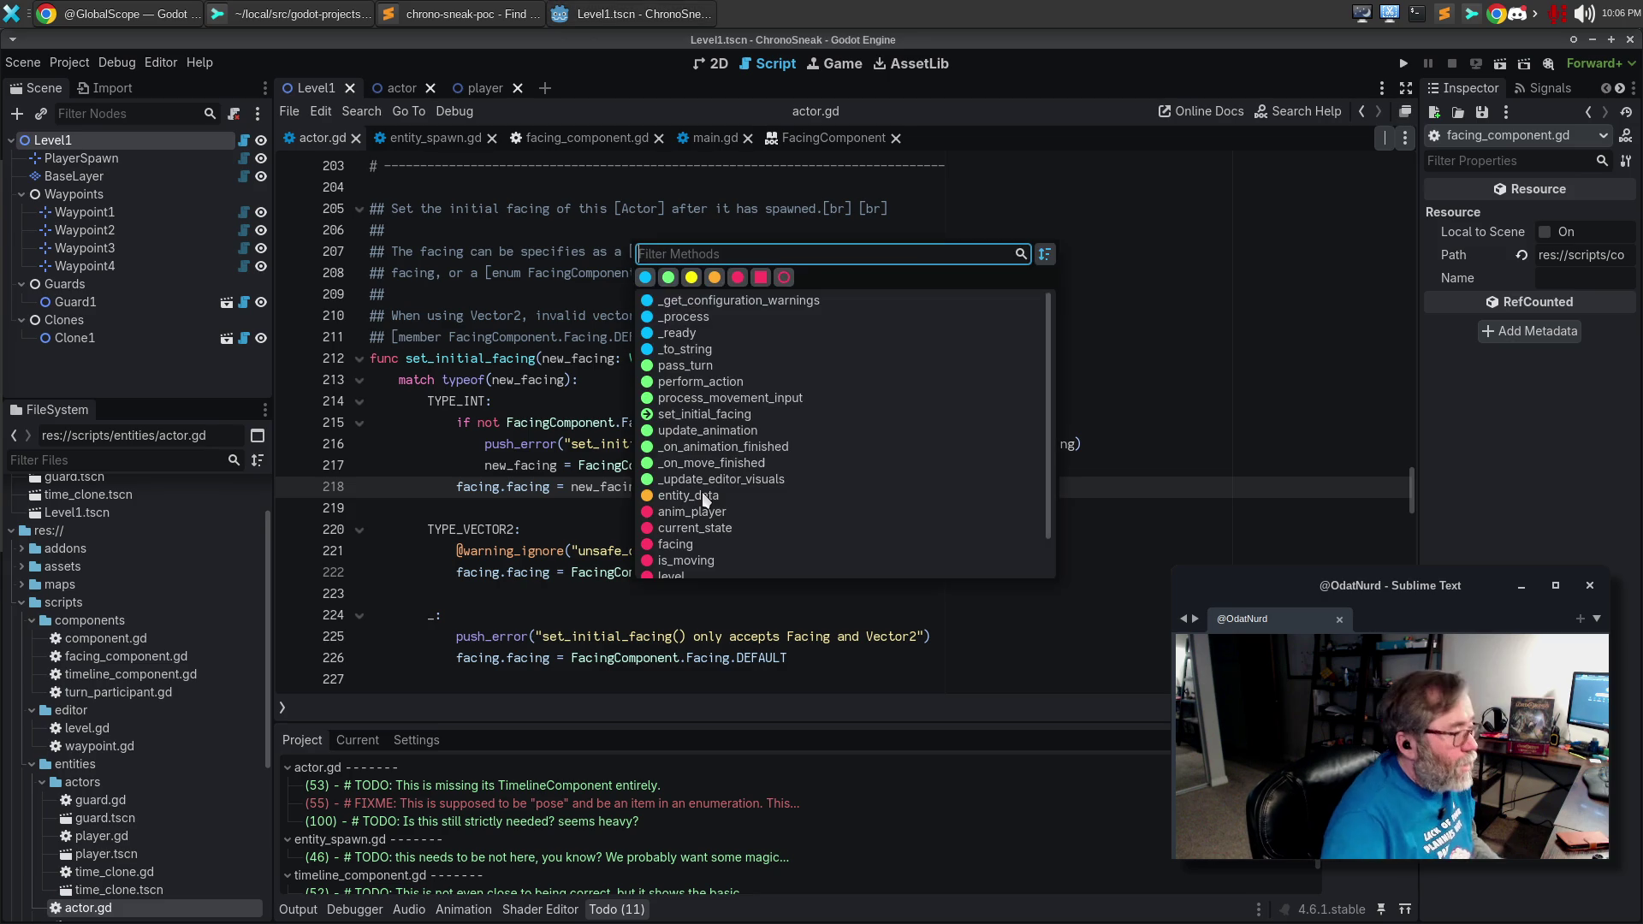
key(Down)
key(Down)
key(Down)
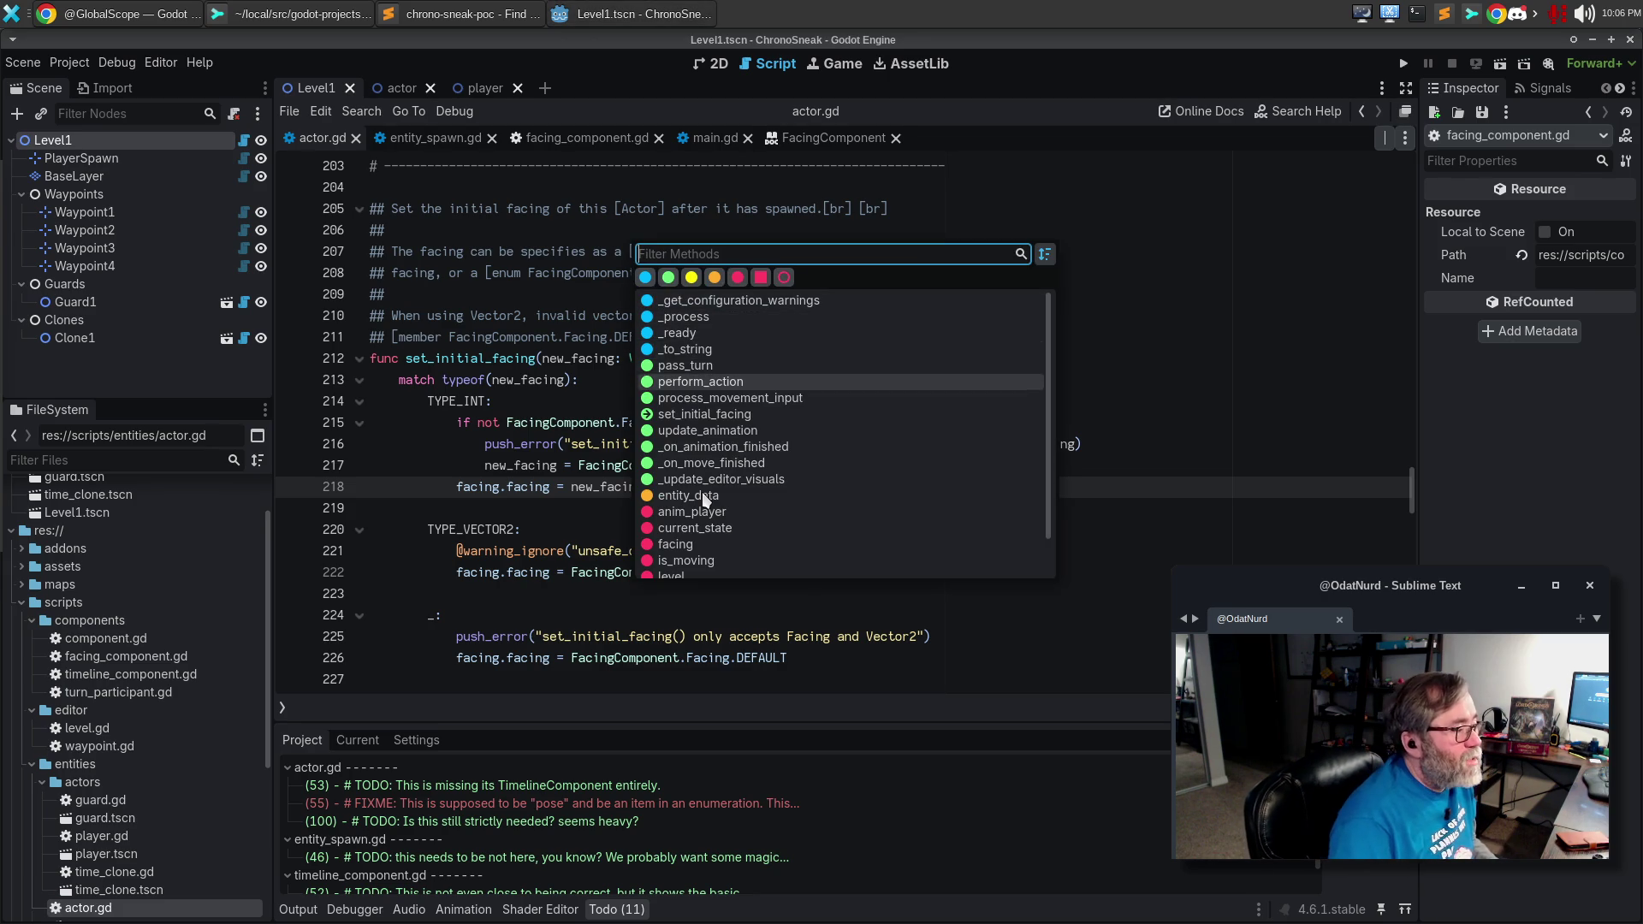
key(Return)
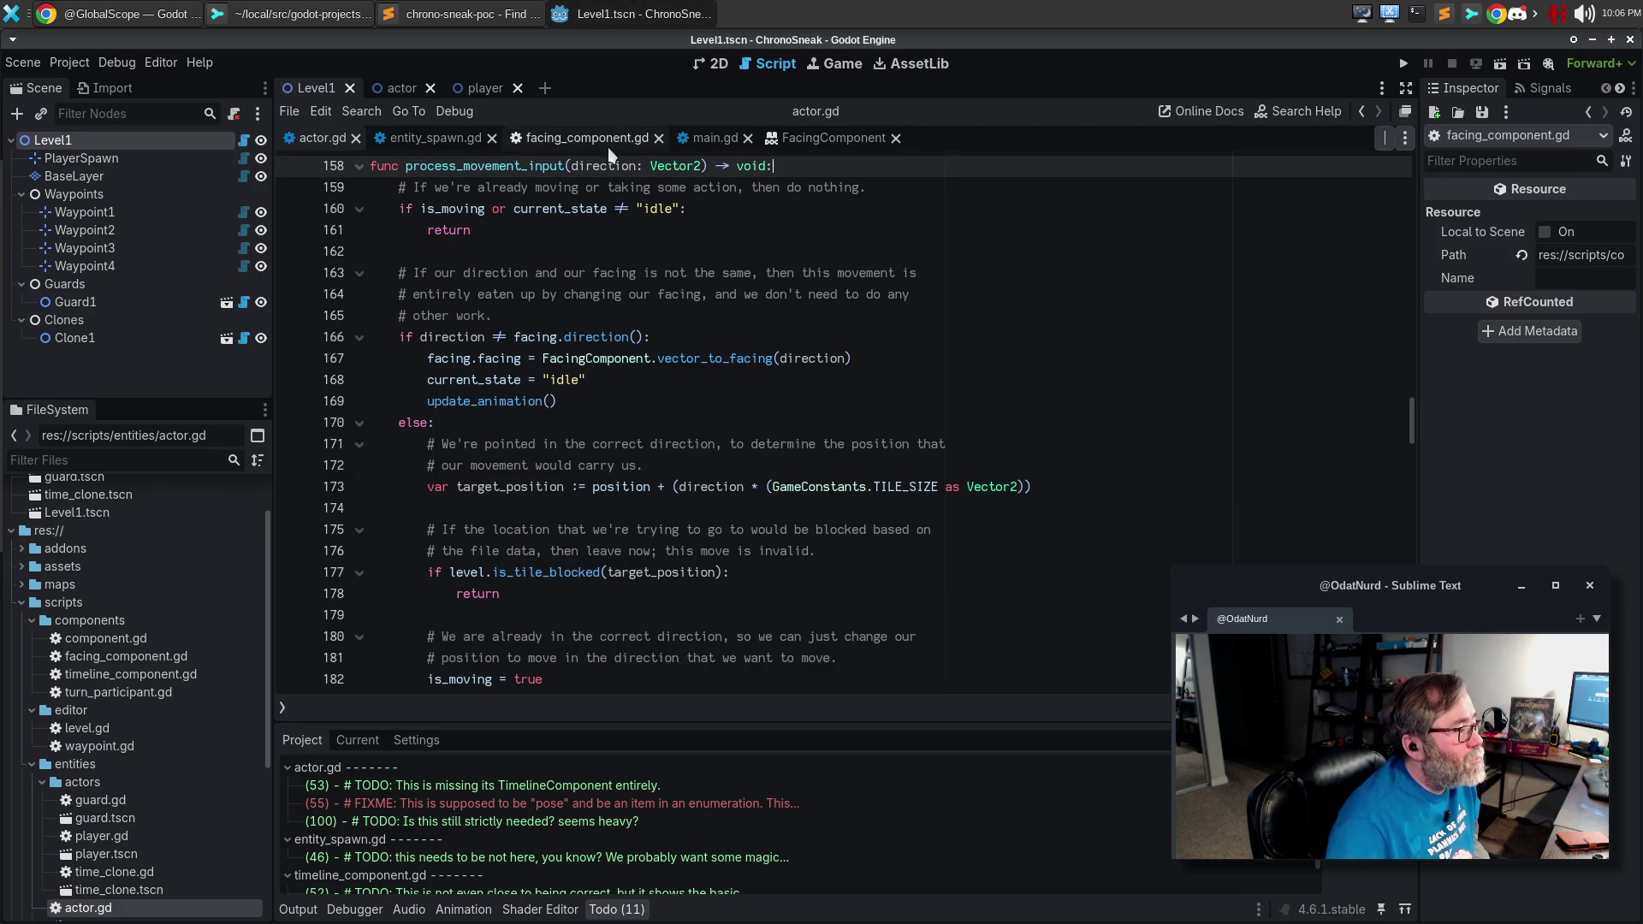
Add facing.set_from_vector(direction) on a new line below the direction check.
click(671, 339)
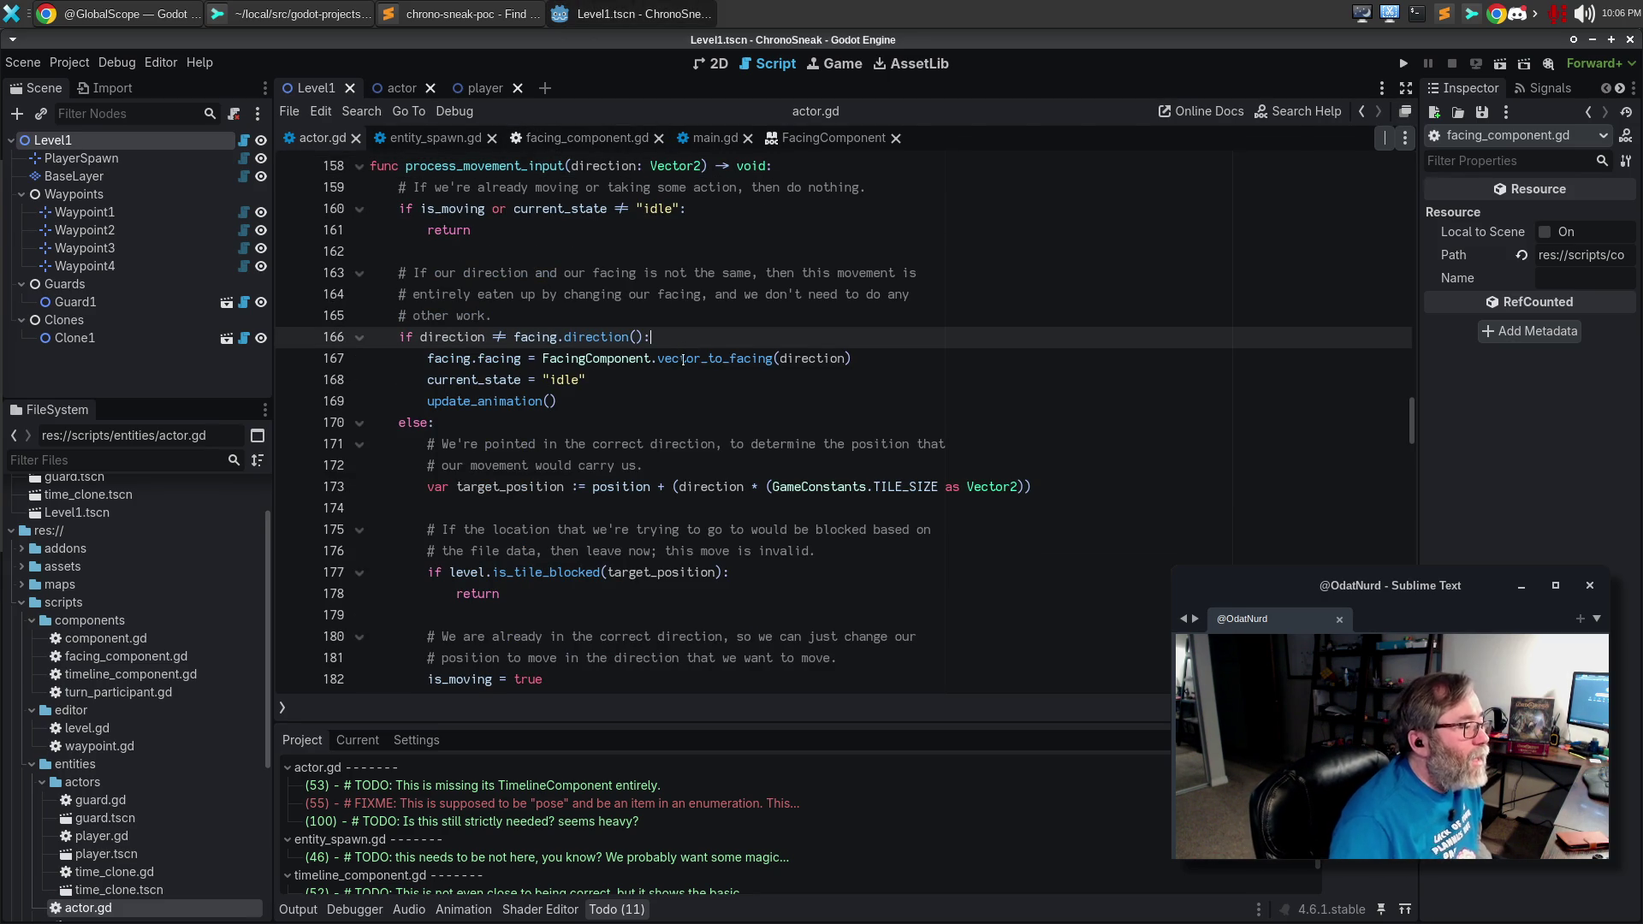
click(633, 378)
click(711, 340)
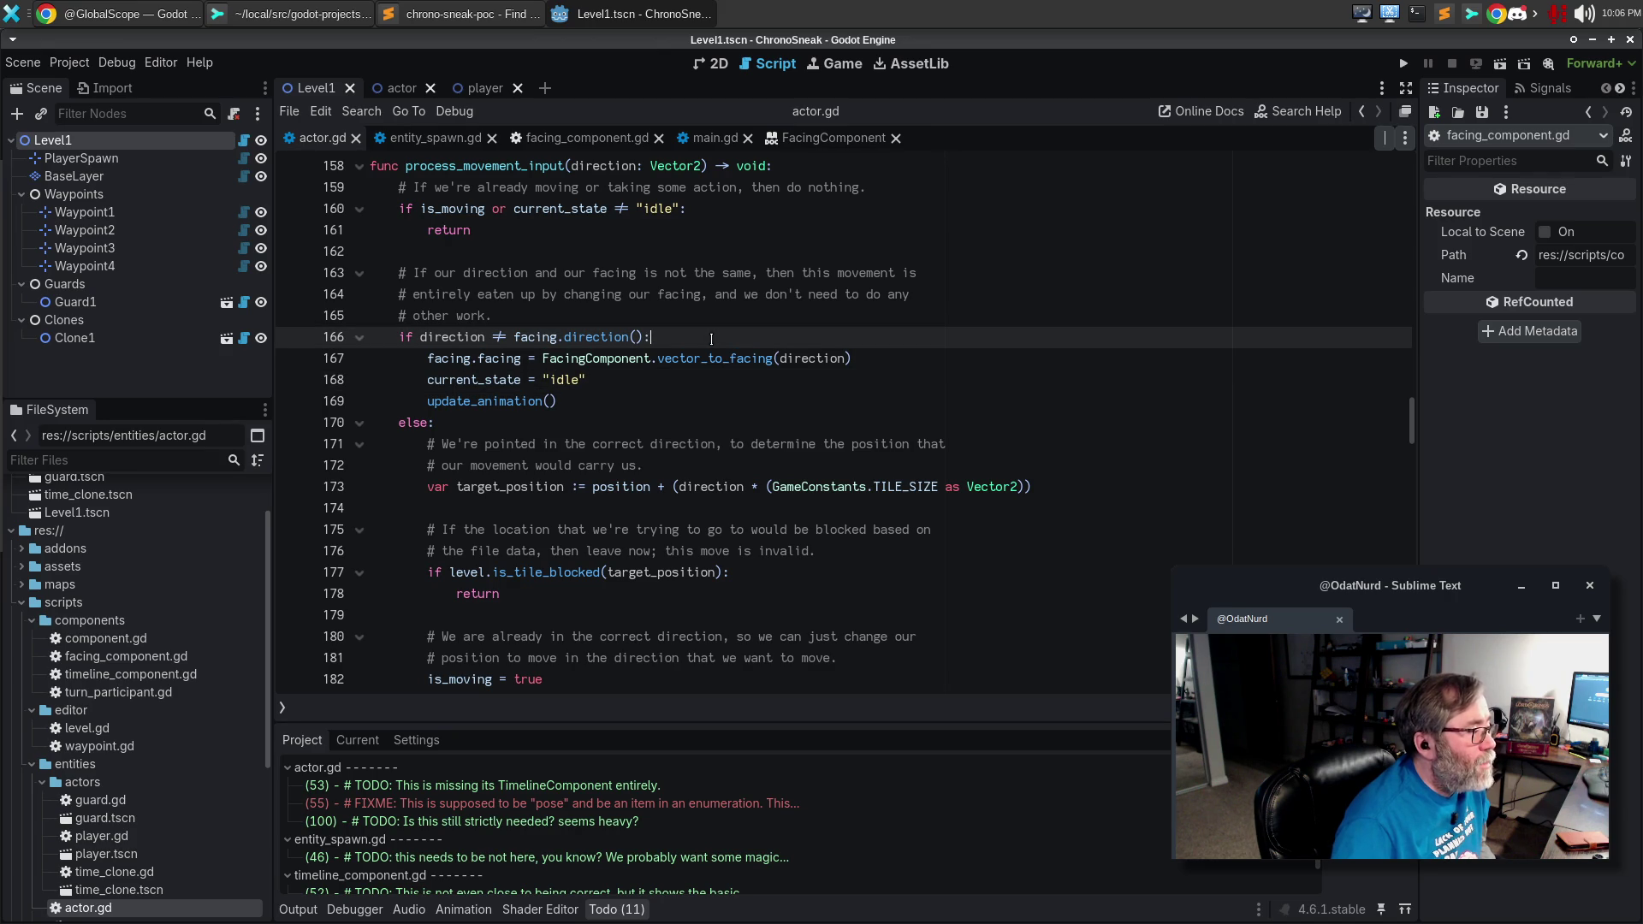
key(Return)
text(facing.fa)
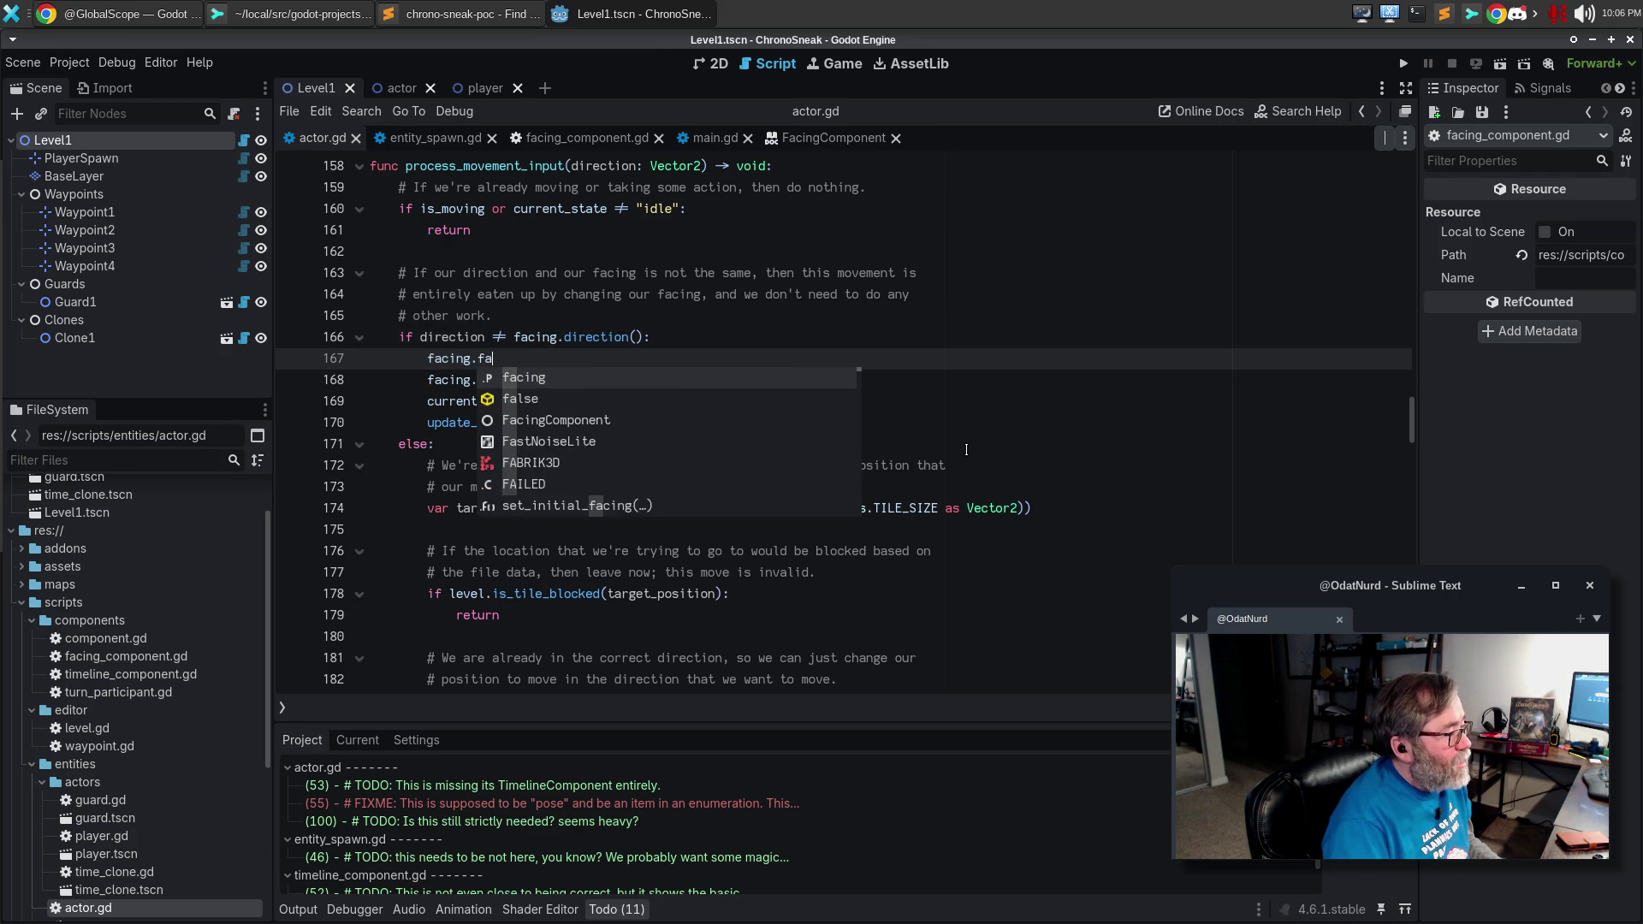
text(cing.set_)
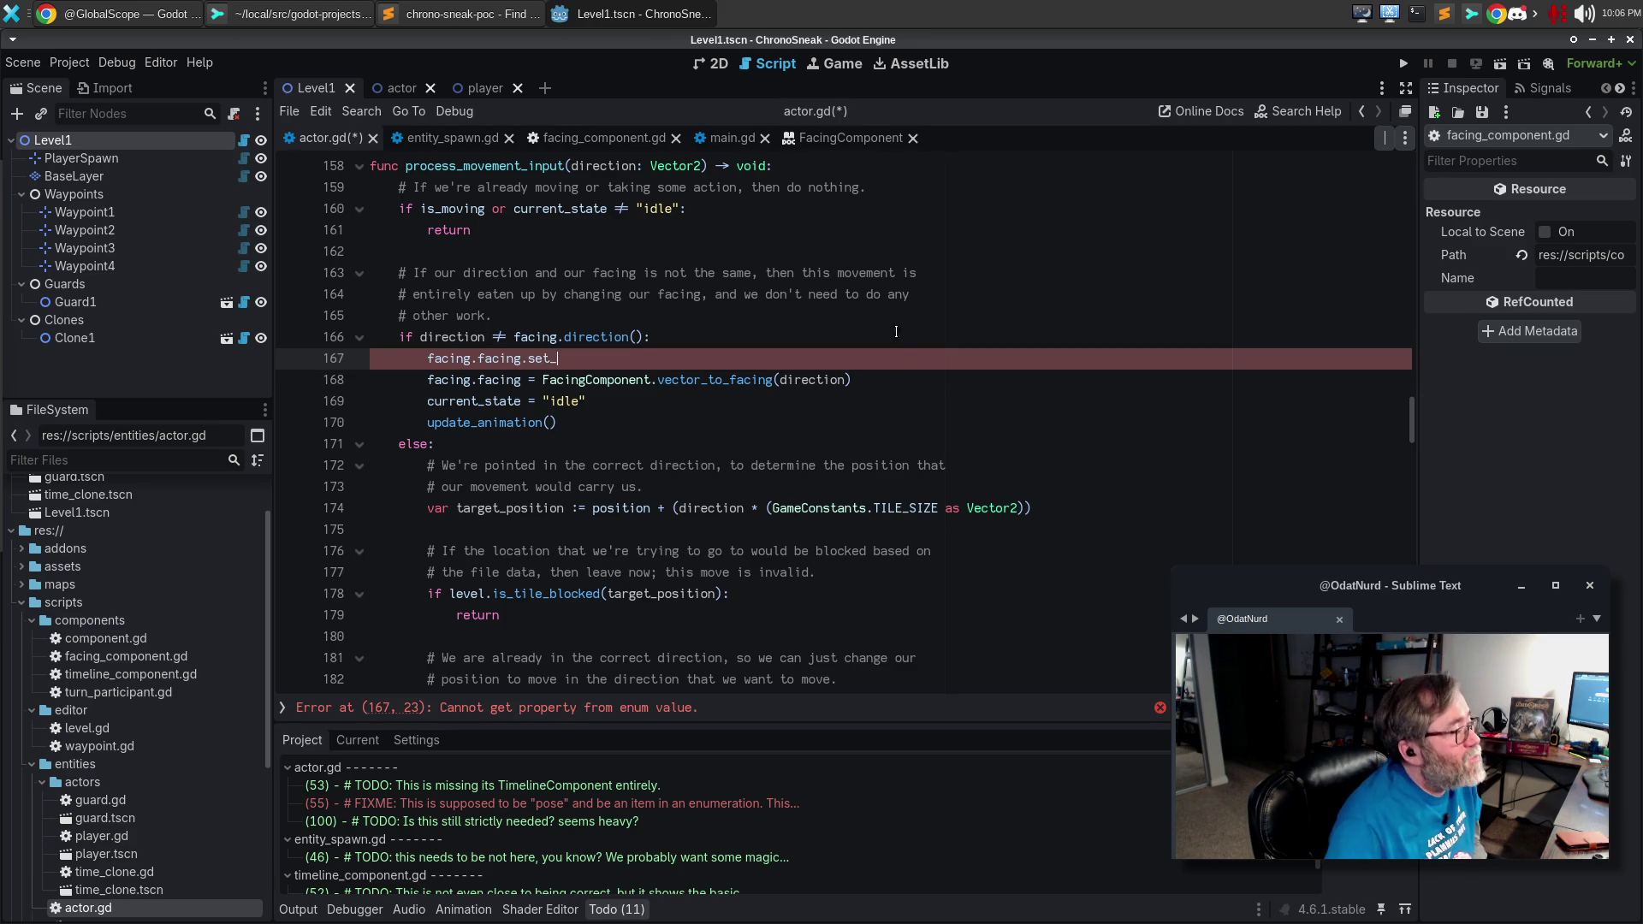
click(609, 141)
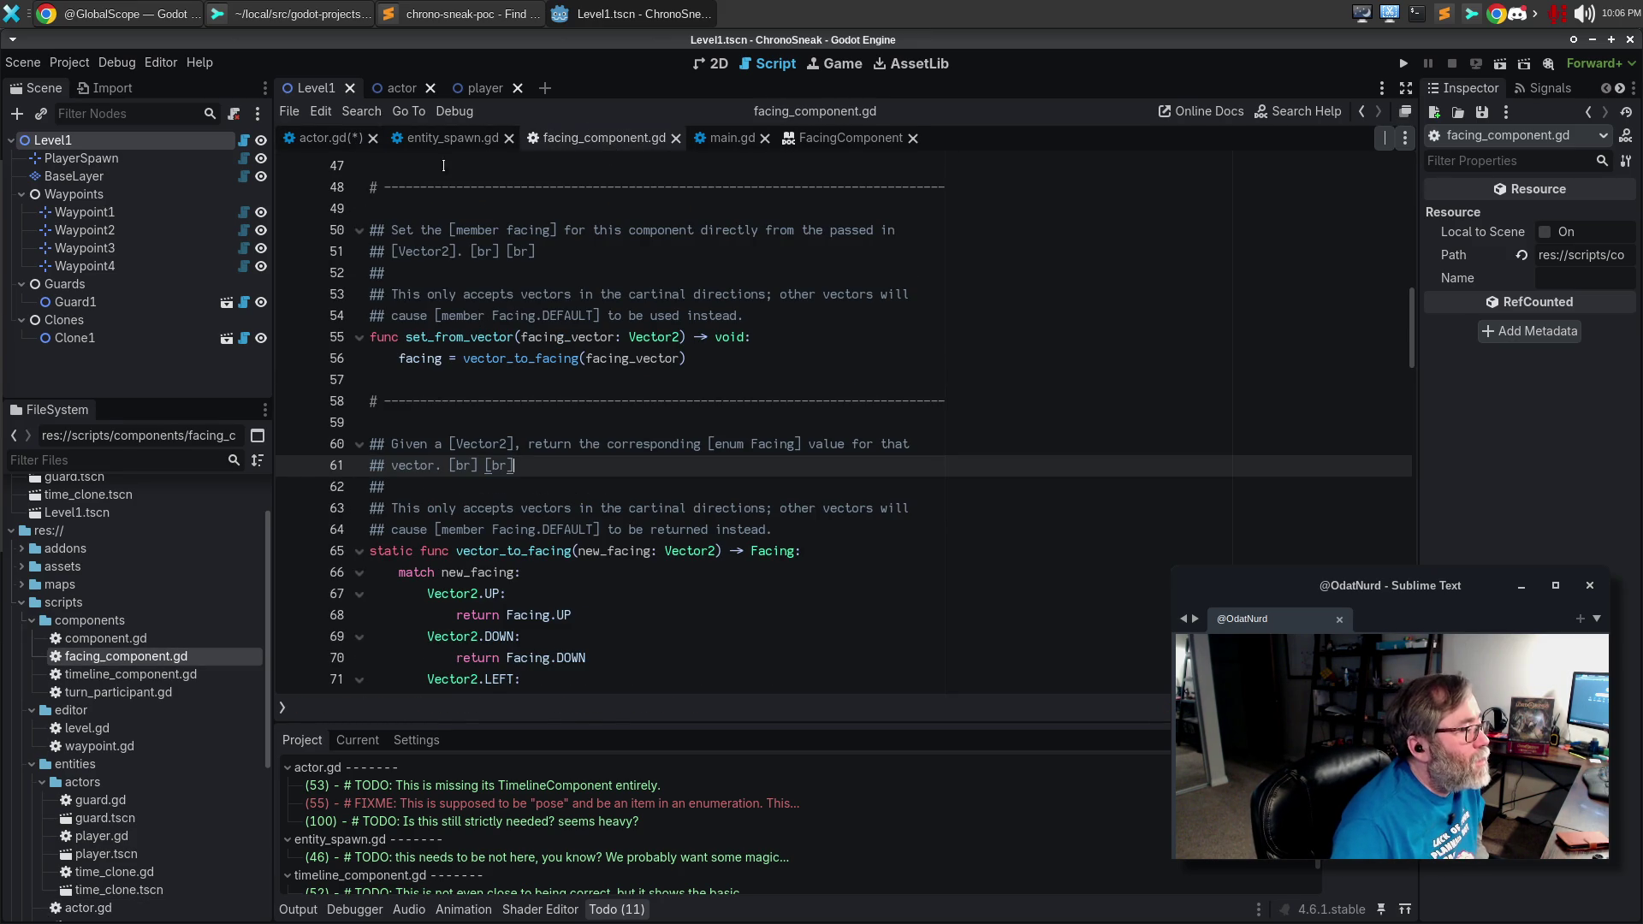
click(325, 138)
text(from_vector()
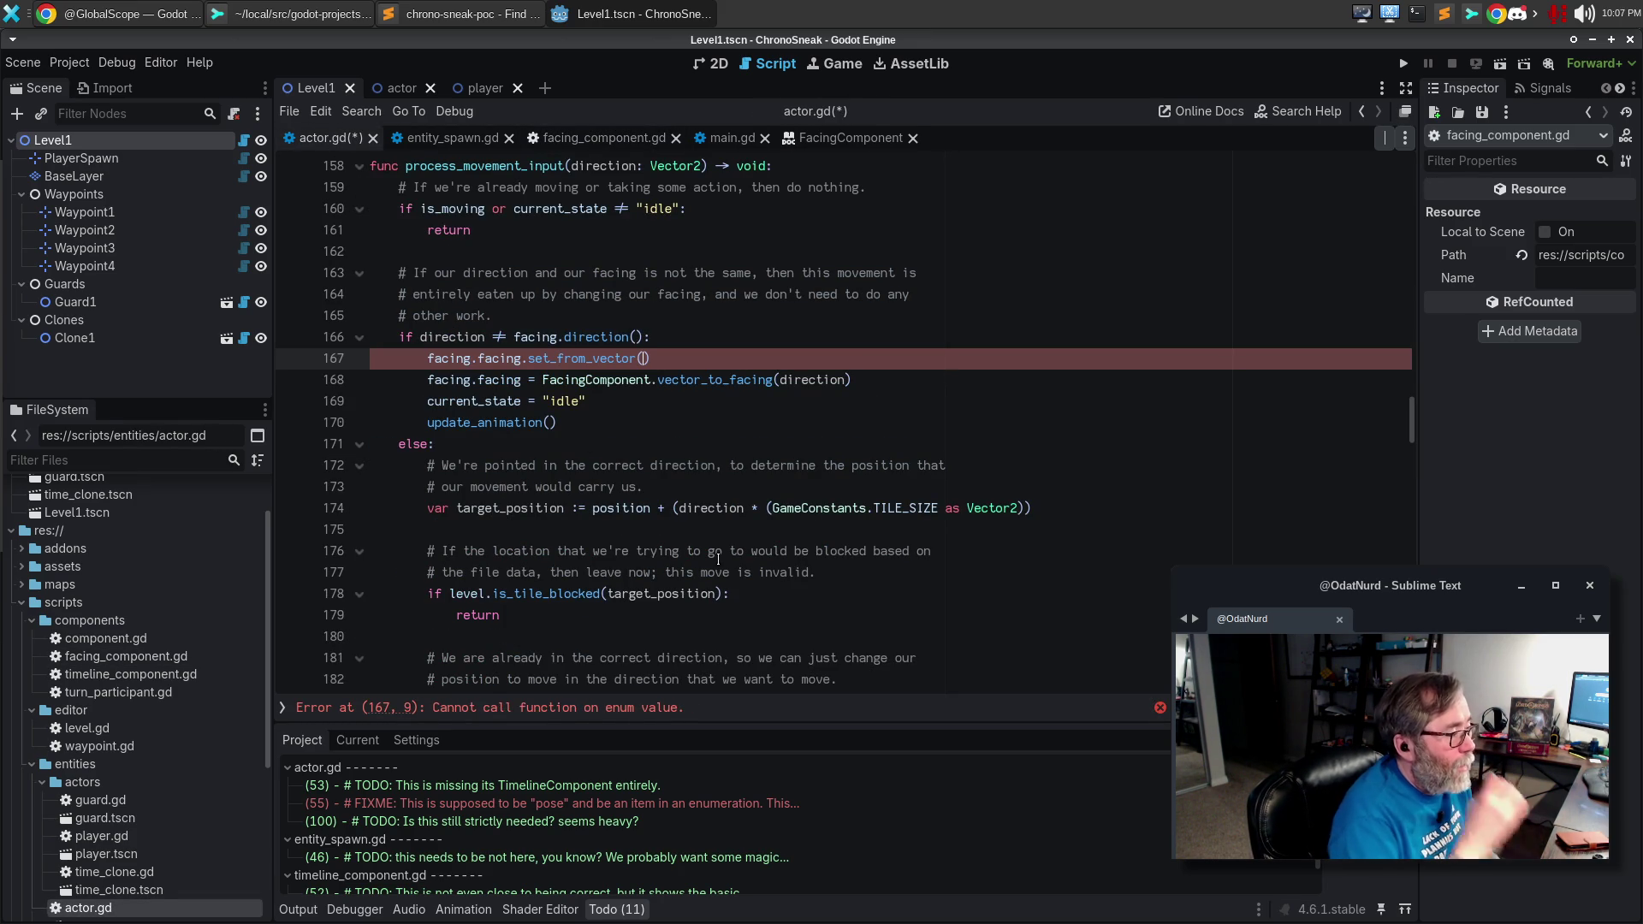
text(direction)
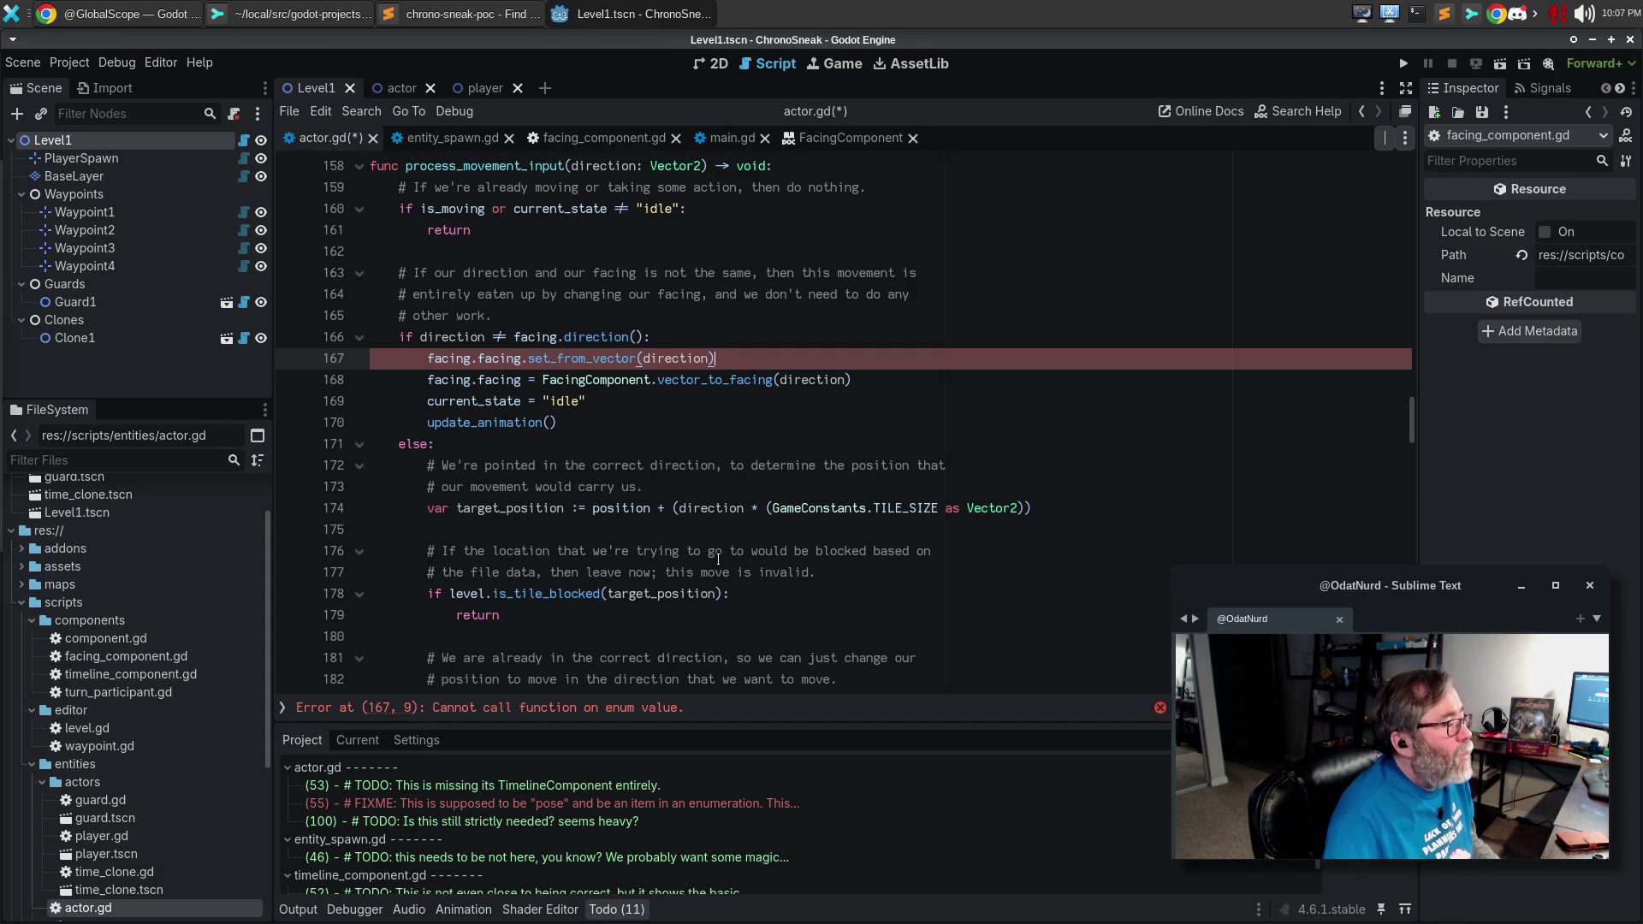
double_click(478, 358)
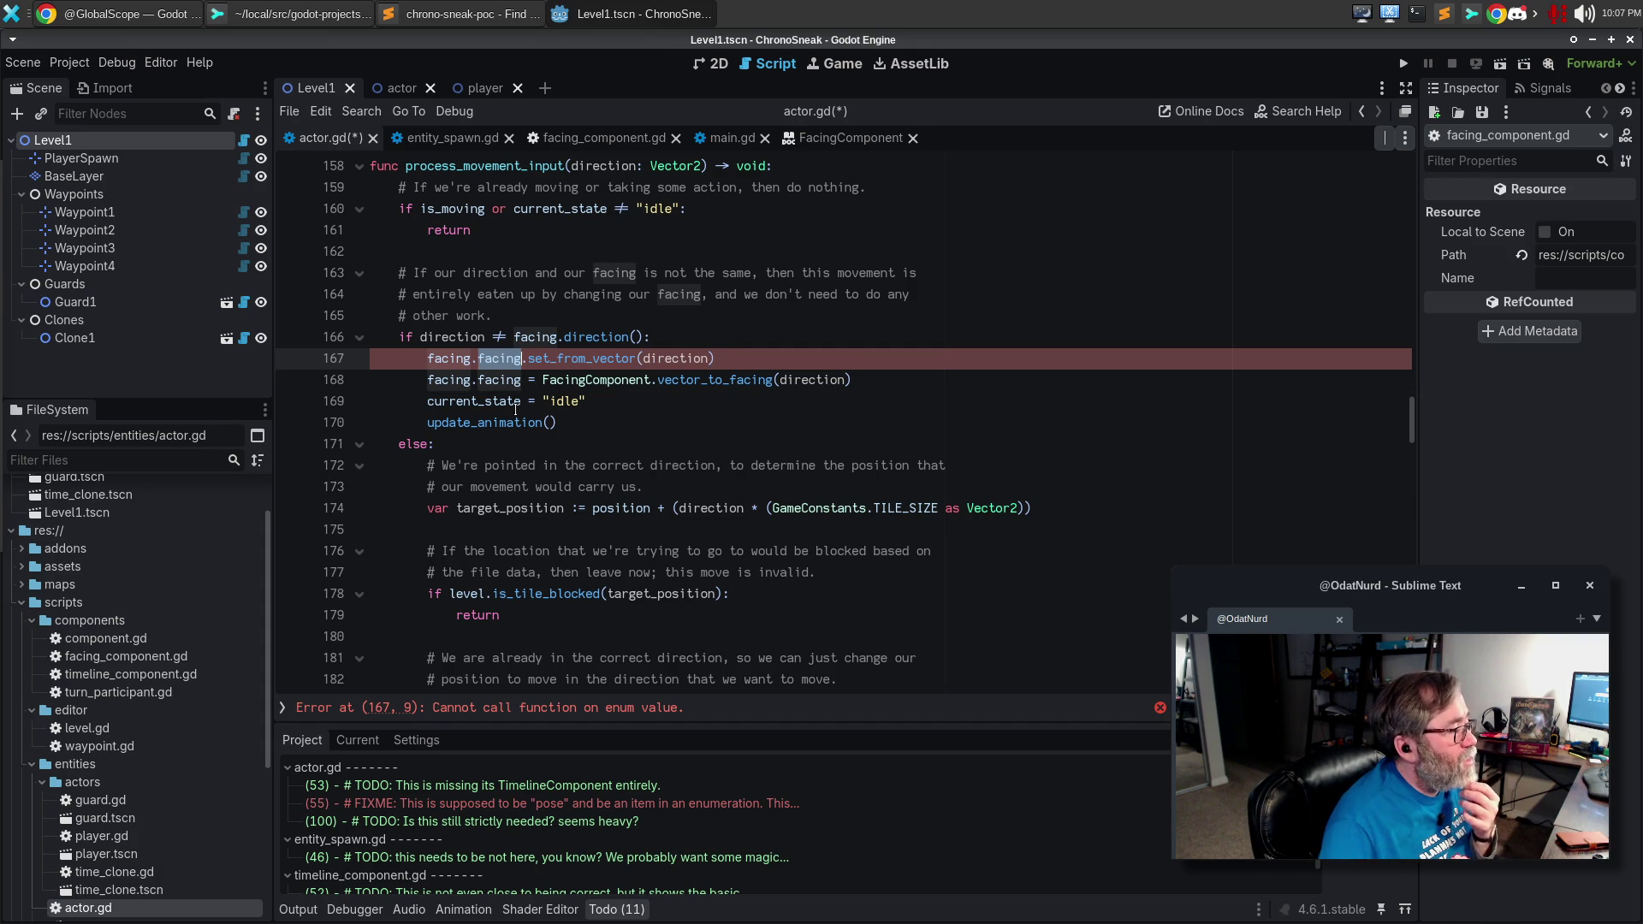
key(BackSpace)
key(BackSpace)
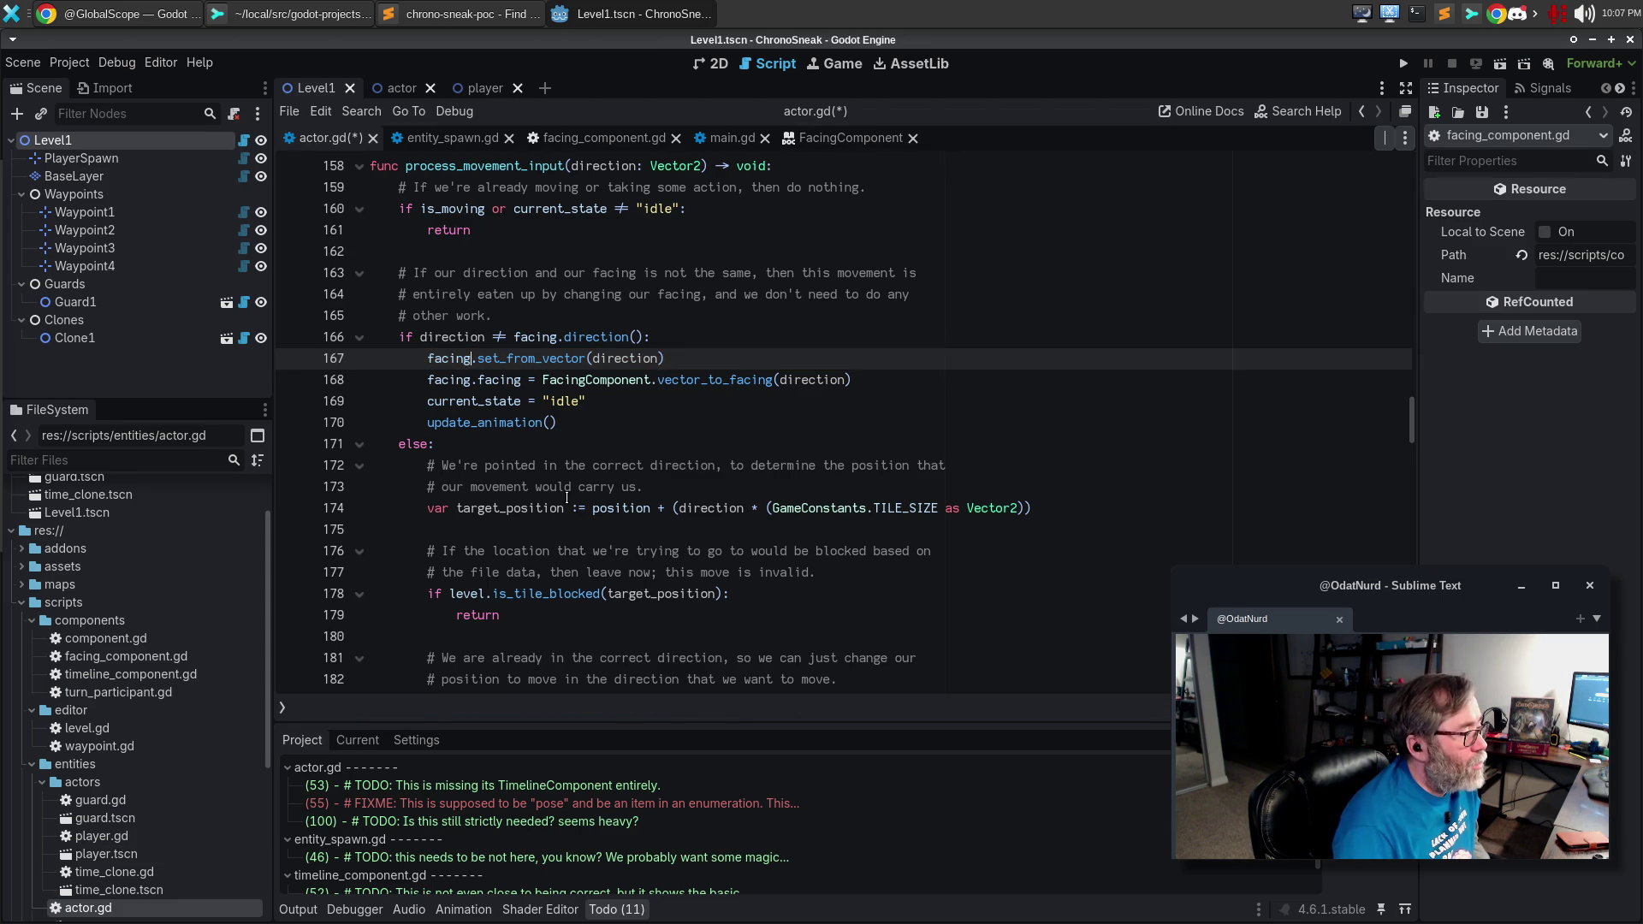
key(Down)
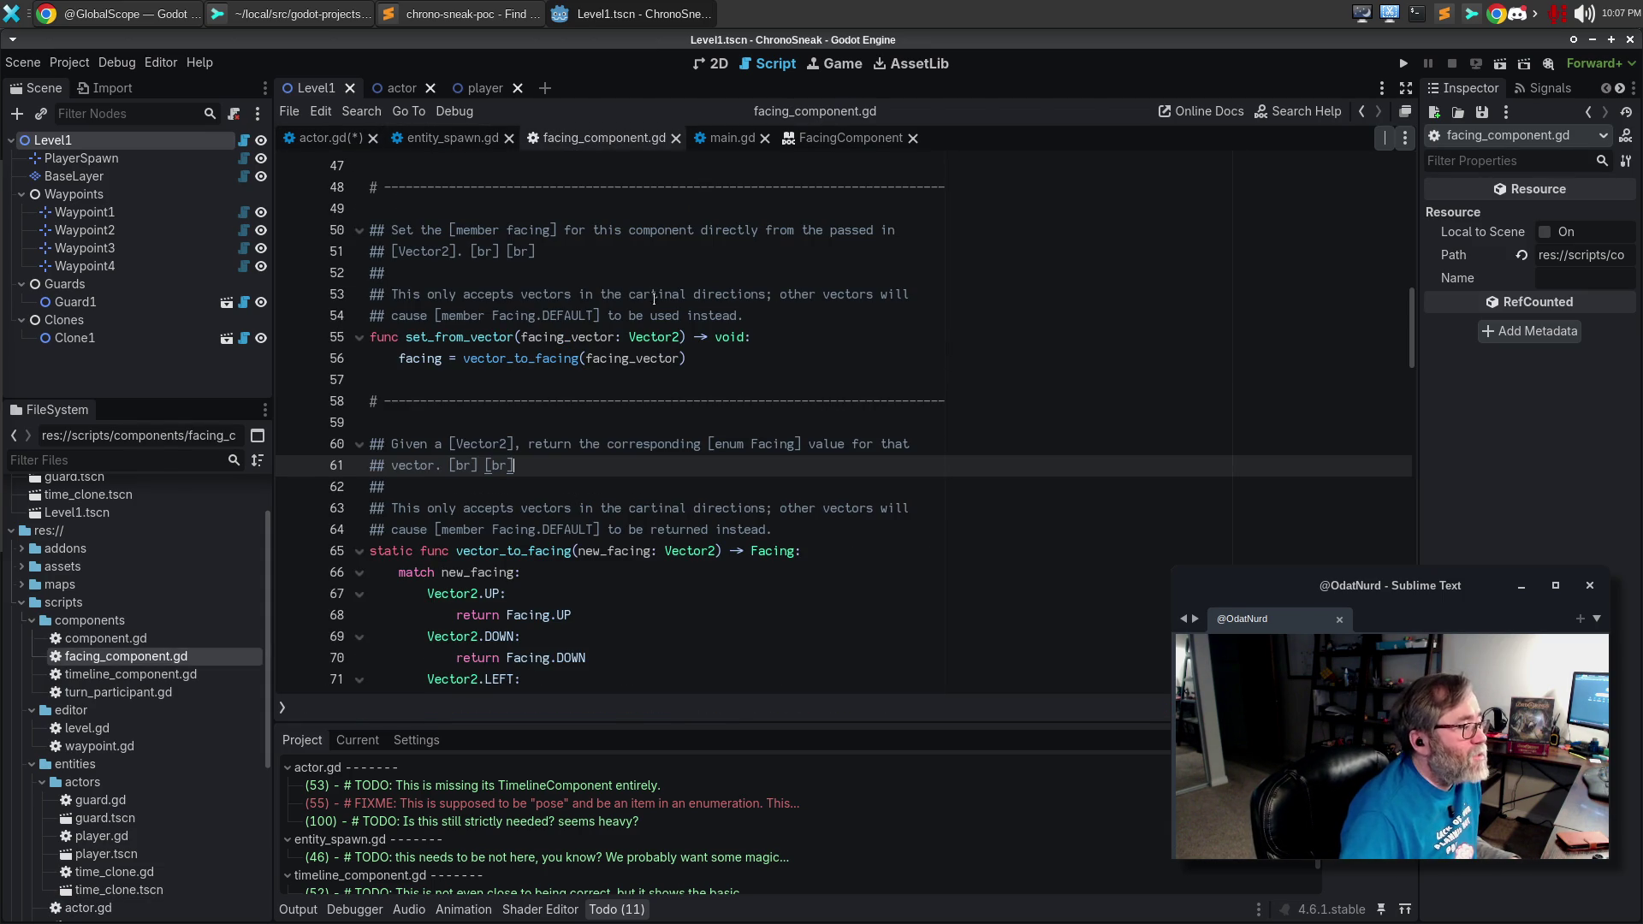
key(alt+Left)
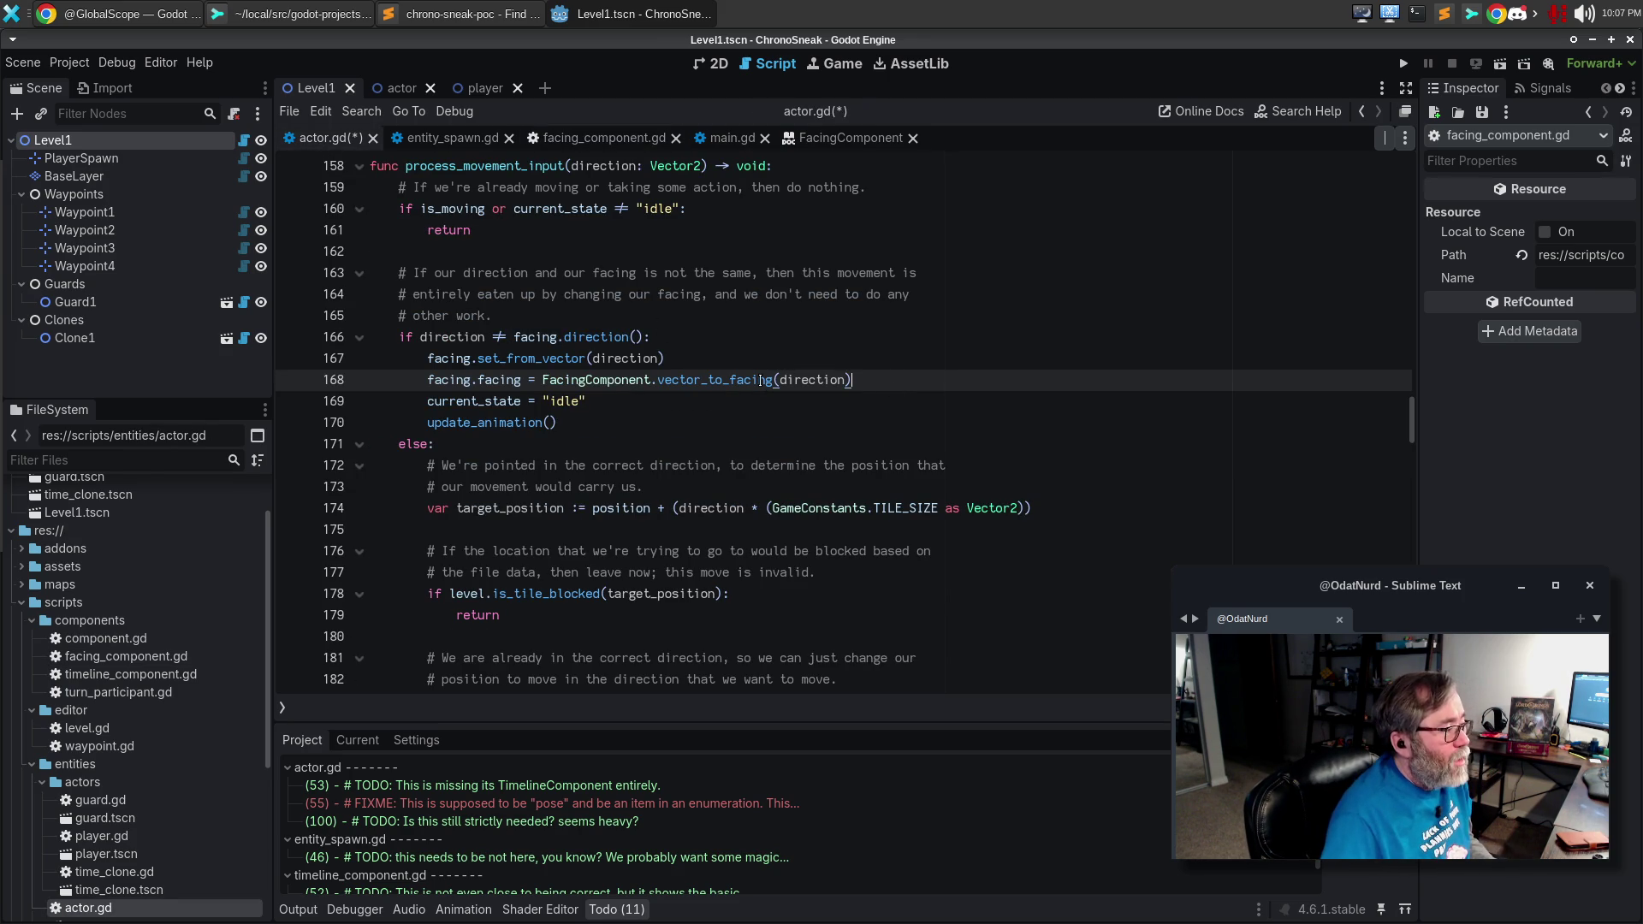
Add a facing.set_from_vector() call above the vector_to_facing assignment in set_initial_facing.
double_click(761, 380)
key(ctrl+d)
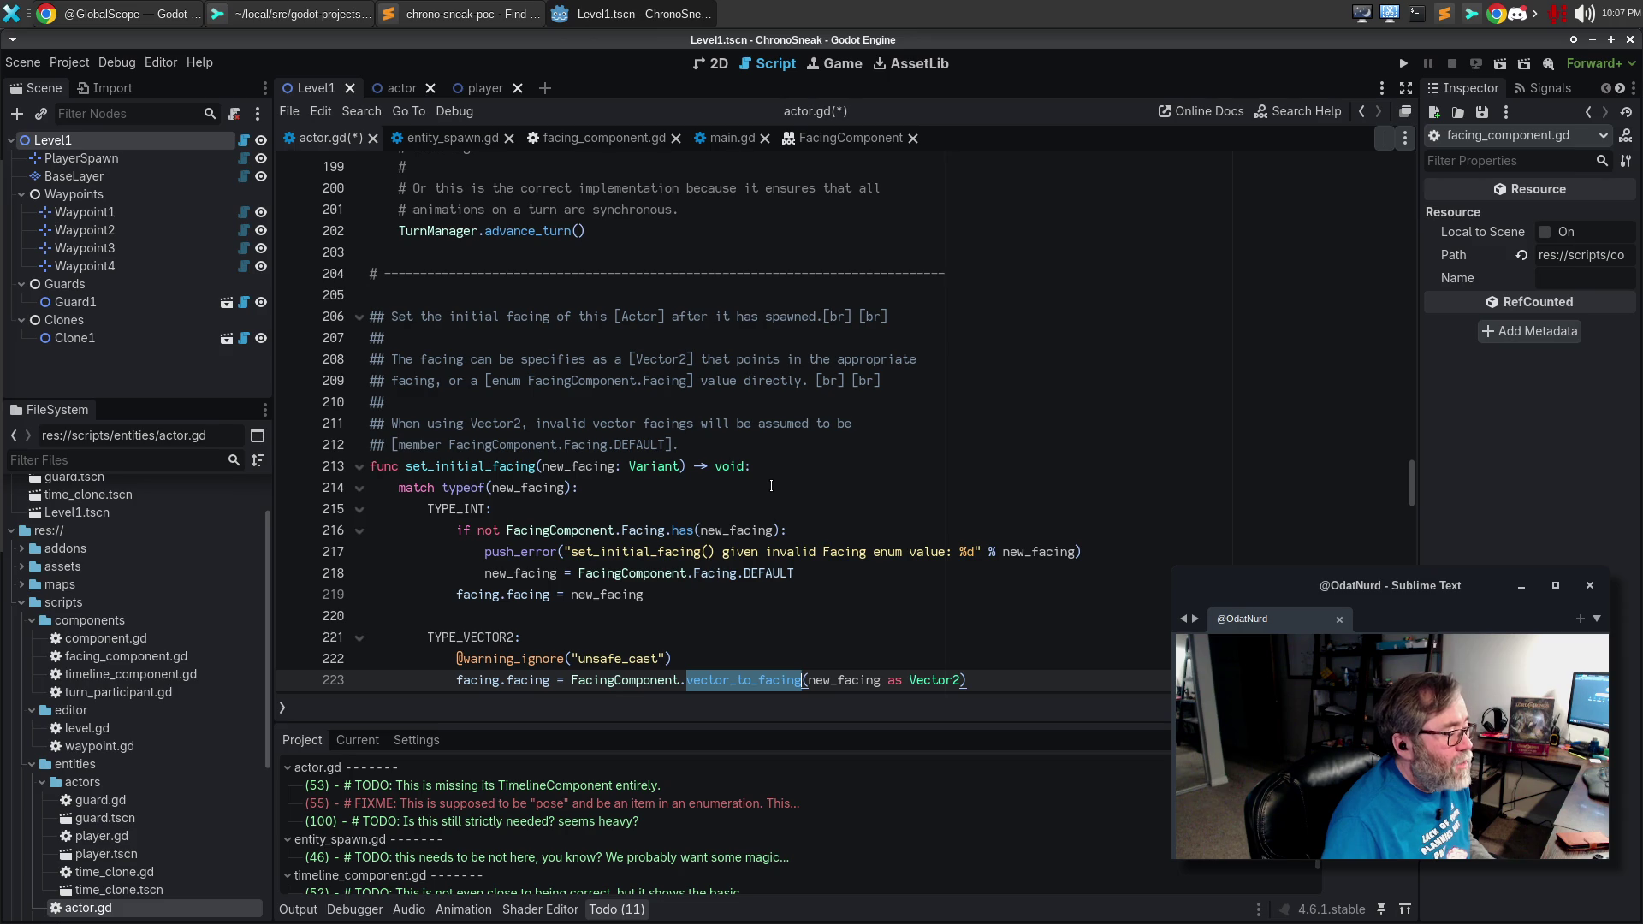
scroll(771, 485, down, 2)
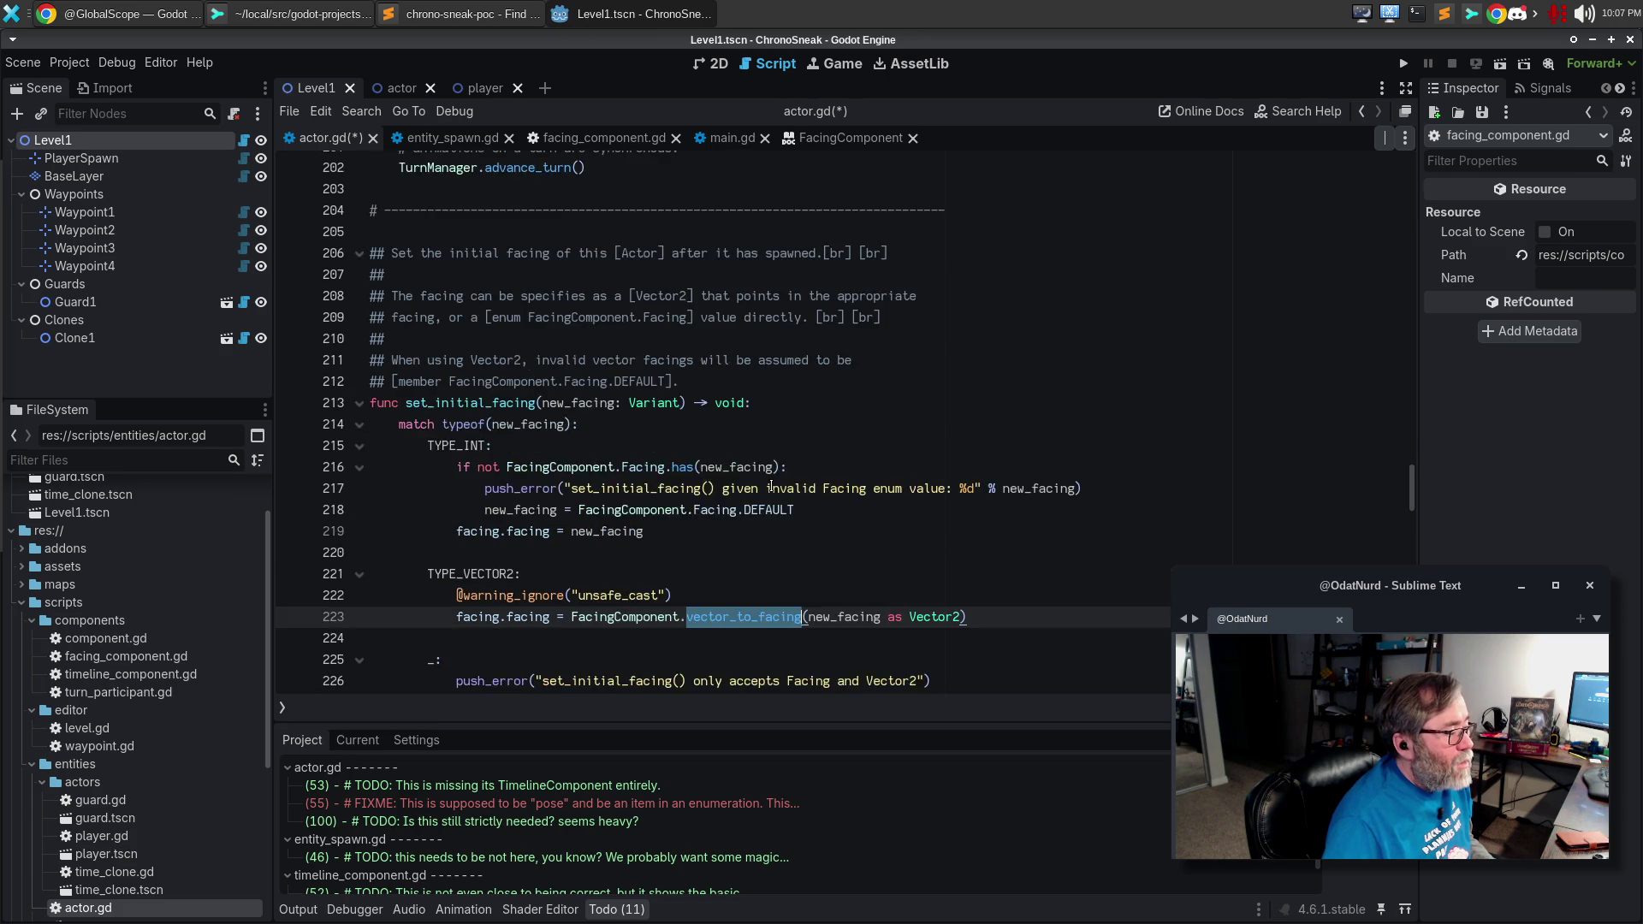
click(767, 532)
key(Return)
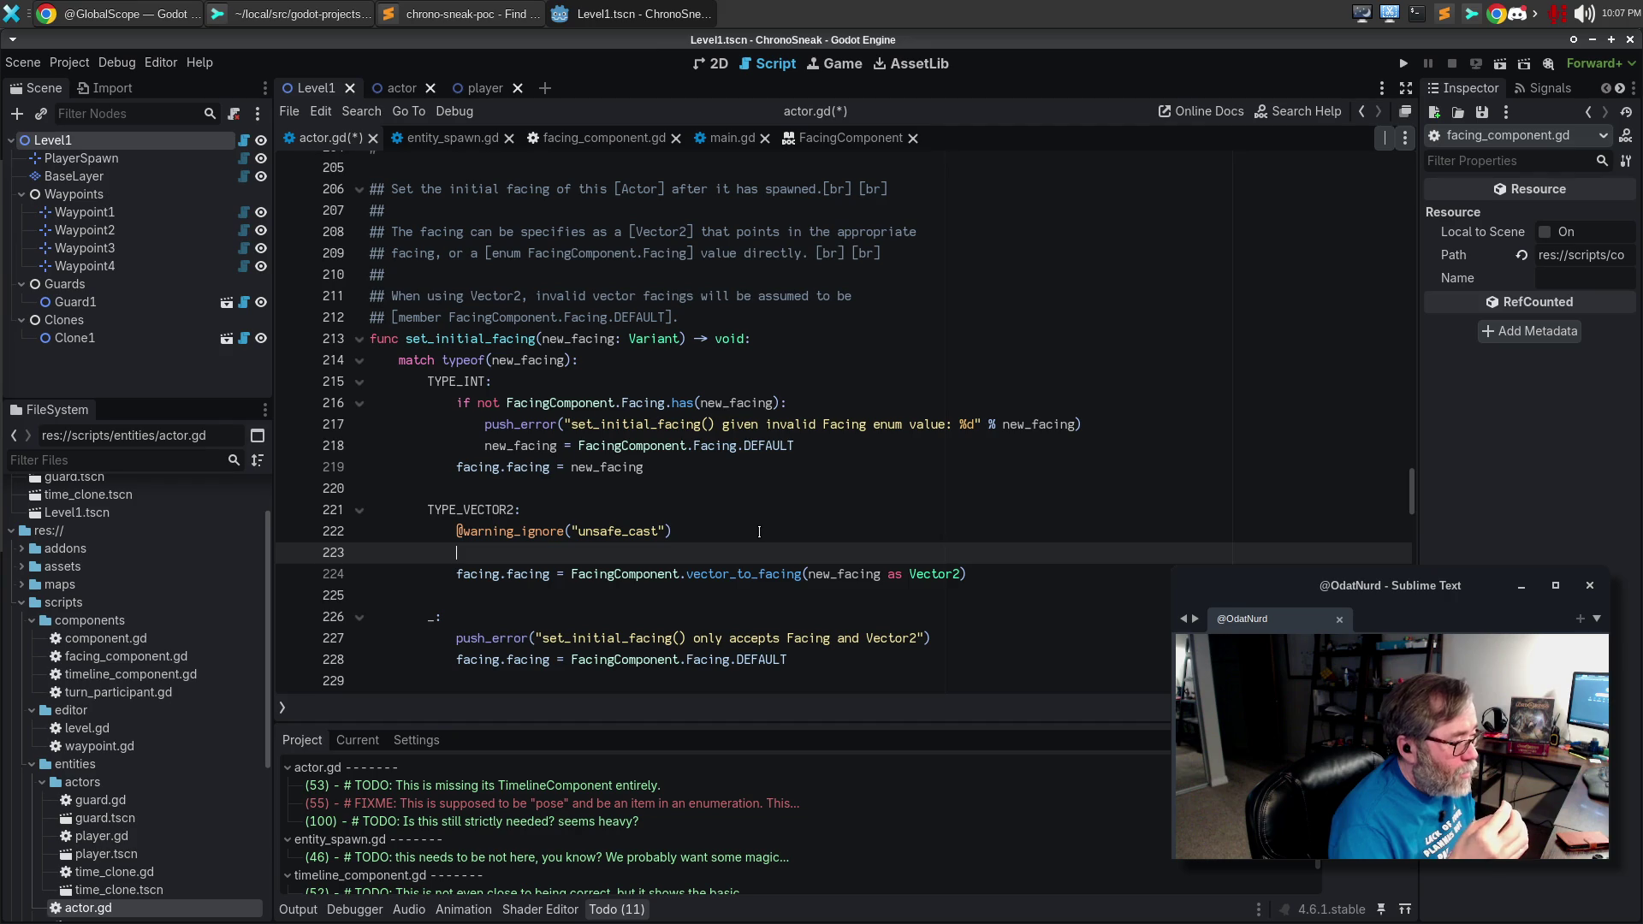
text(facing.set_from_e)
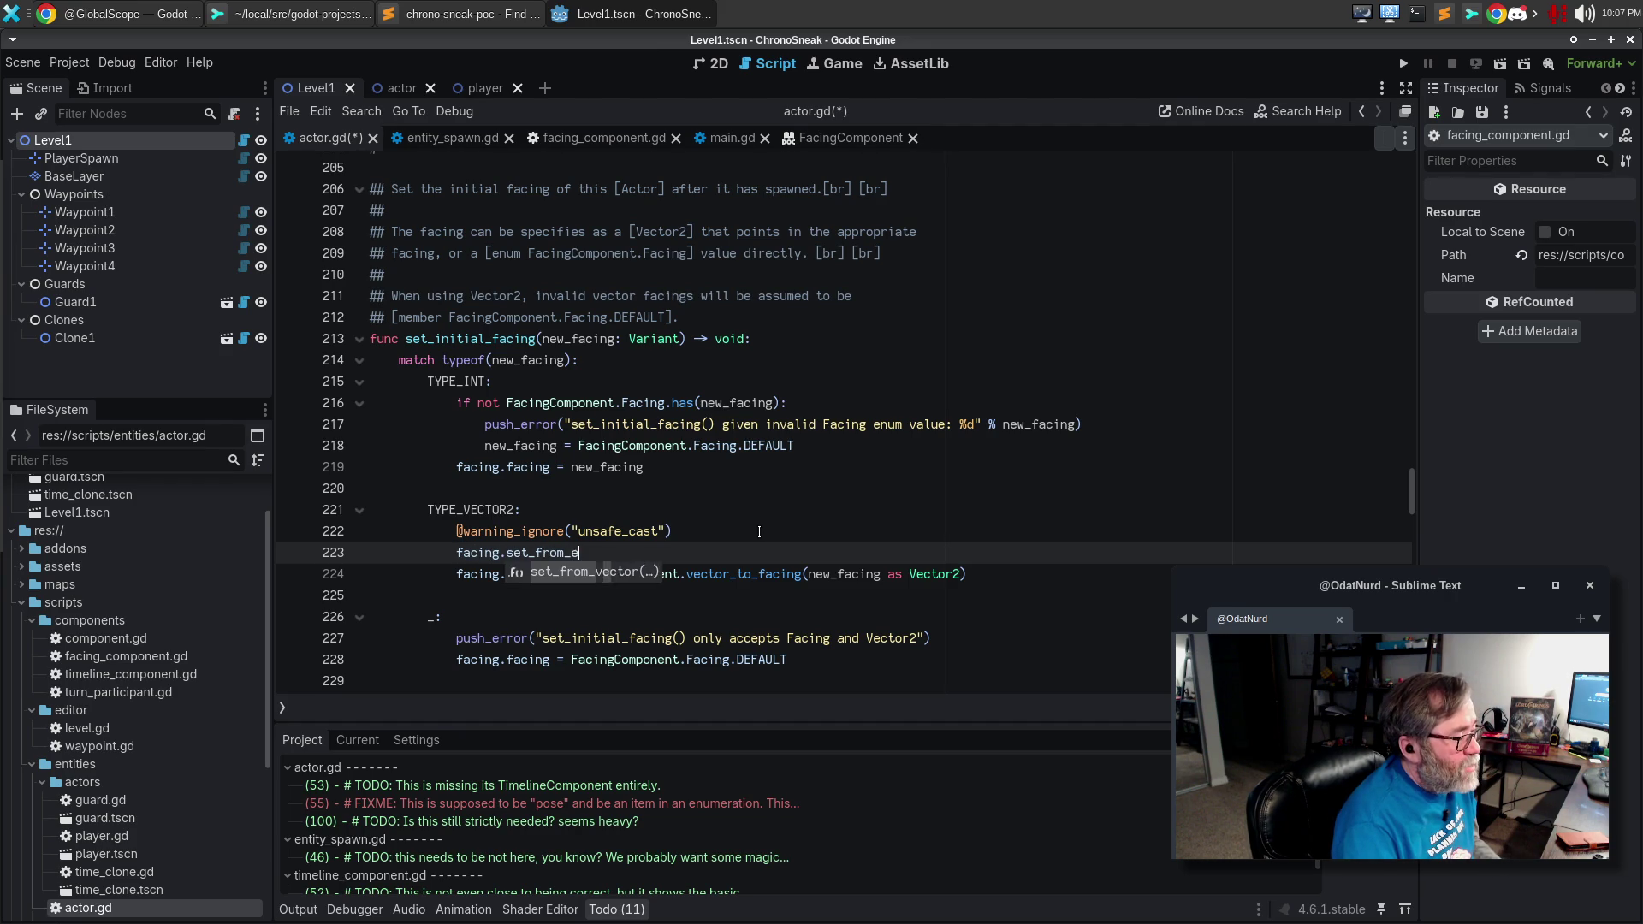
key(Return)
key(Escape)
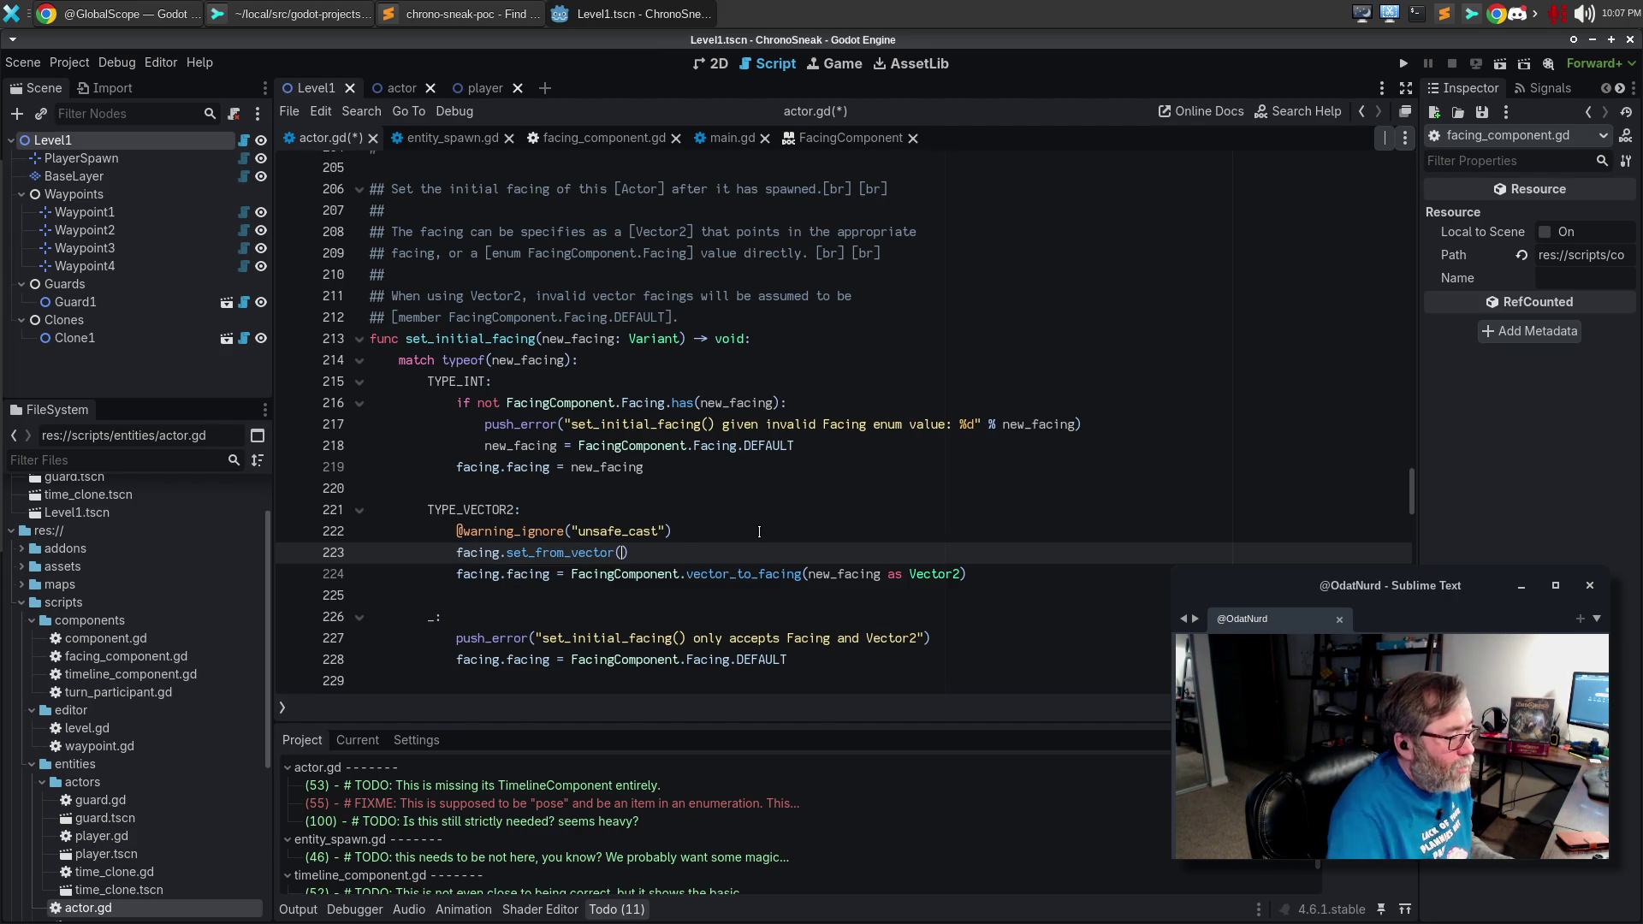
Move the 'new_facing as Vector2' argument into set_from_vector, delete the old assignment line, and save actor.gd.
drag(808, 574, 965, 574)
key(ctrl+c)
key(BackSpace)
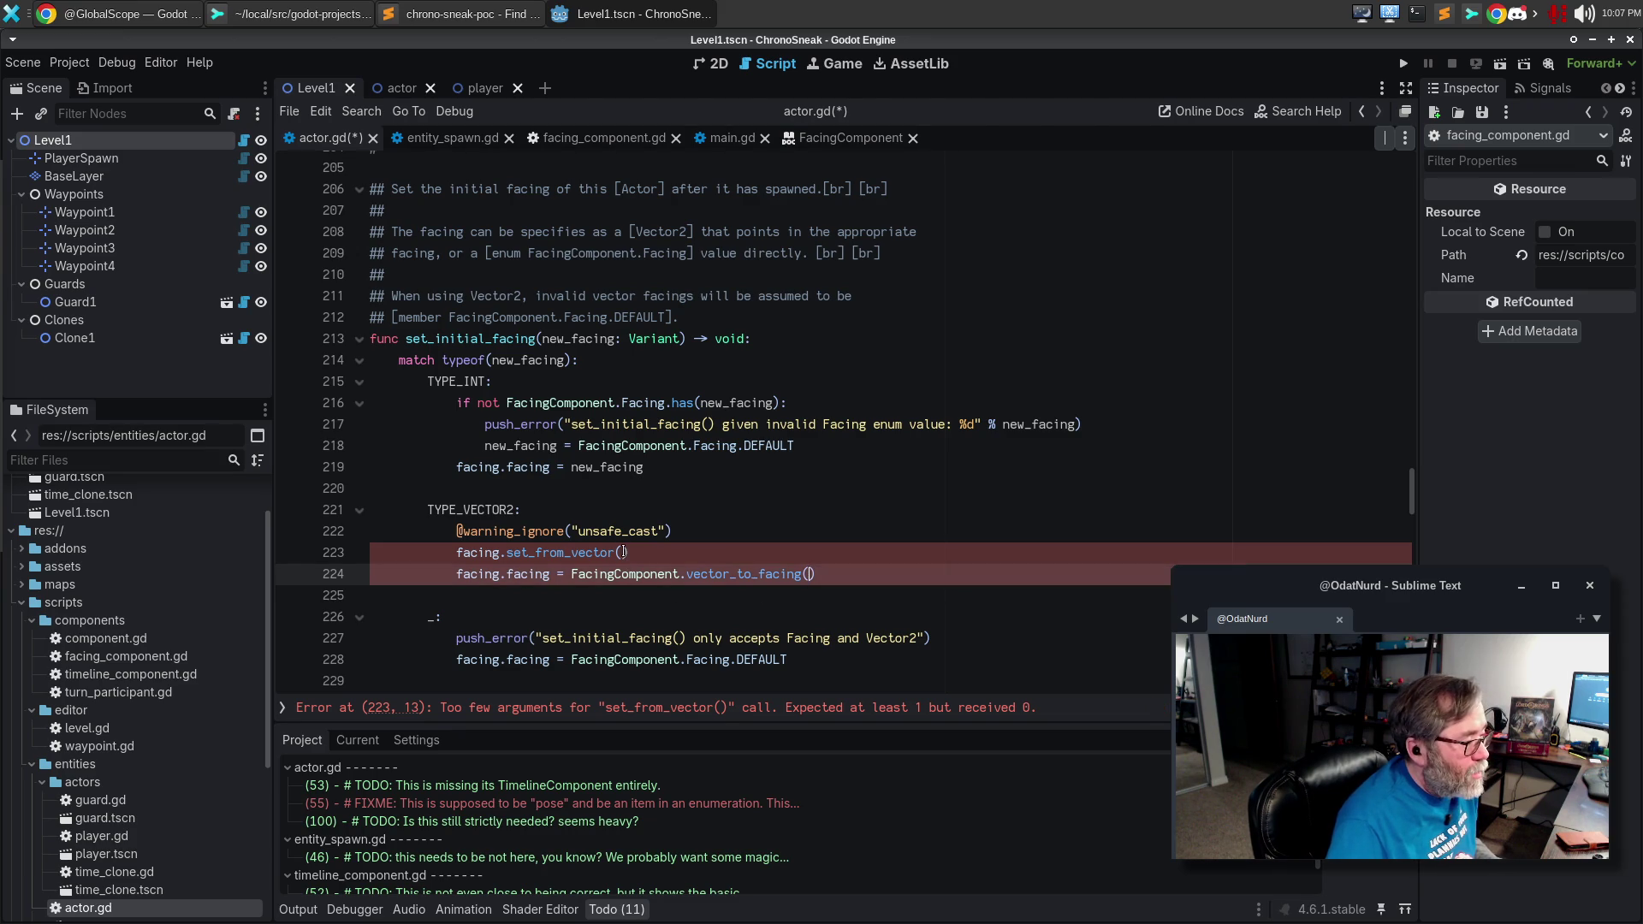
click(625, 553)
key(ctrl+v)
click(880, 576)
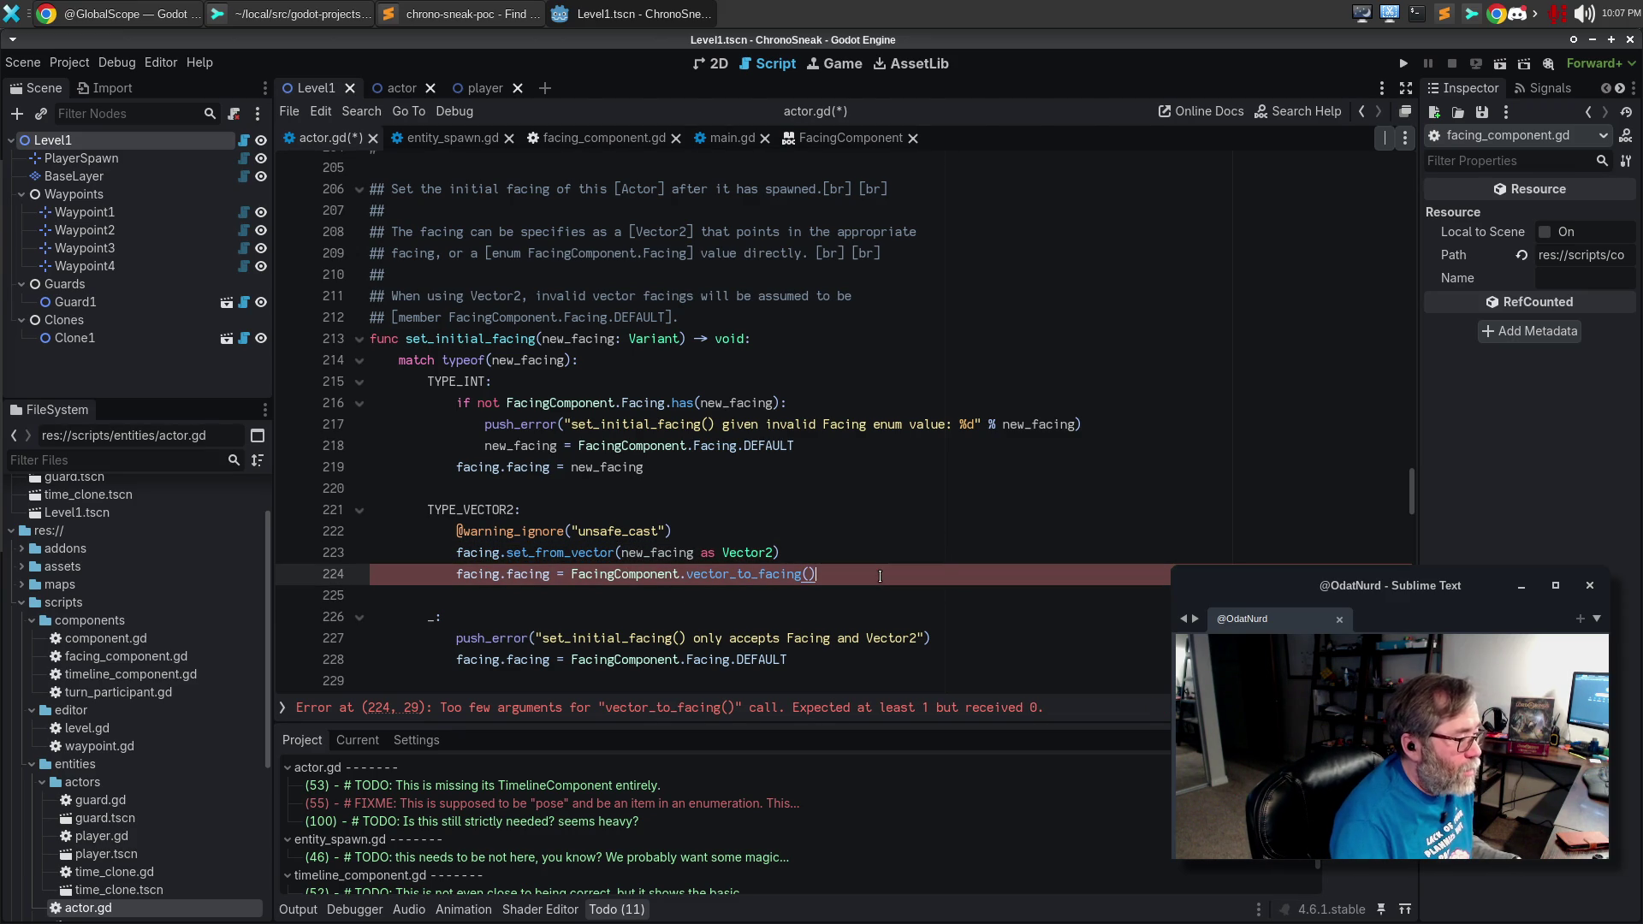
key(ctrl+shift+k)
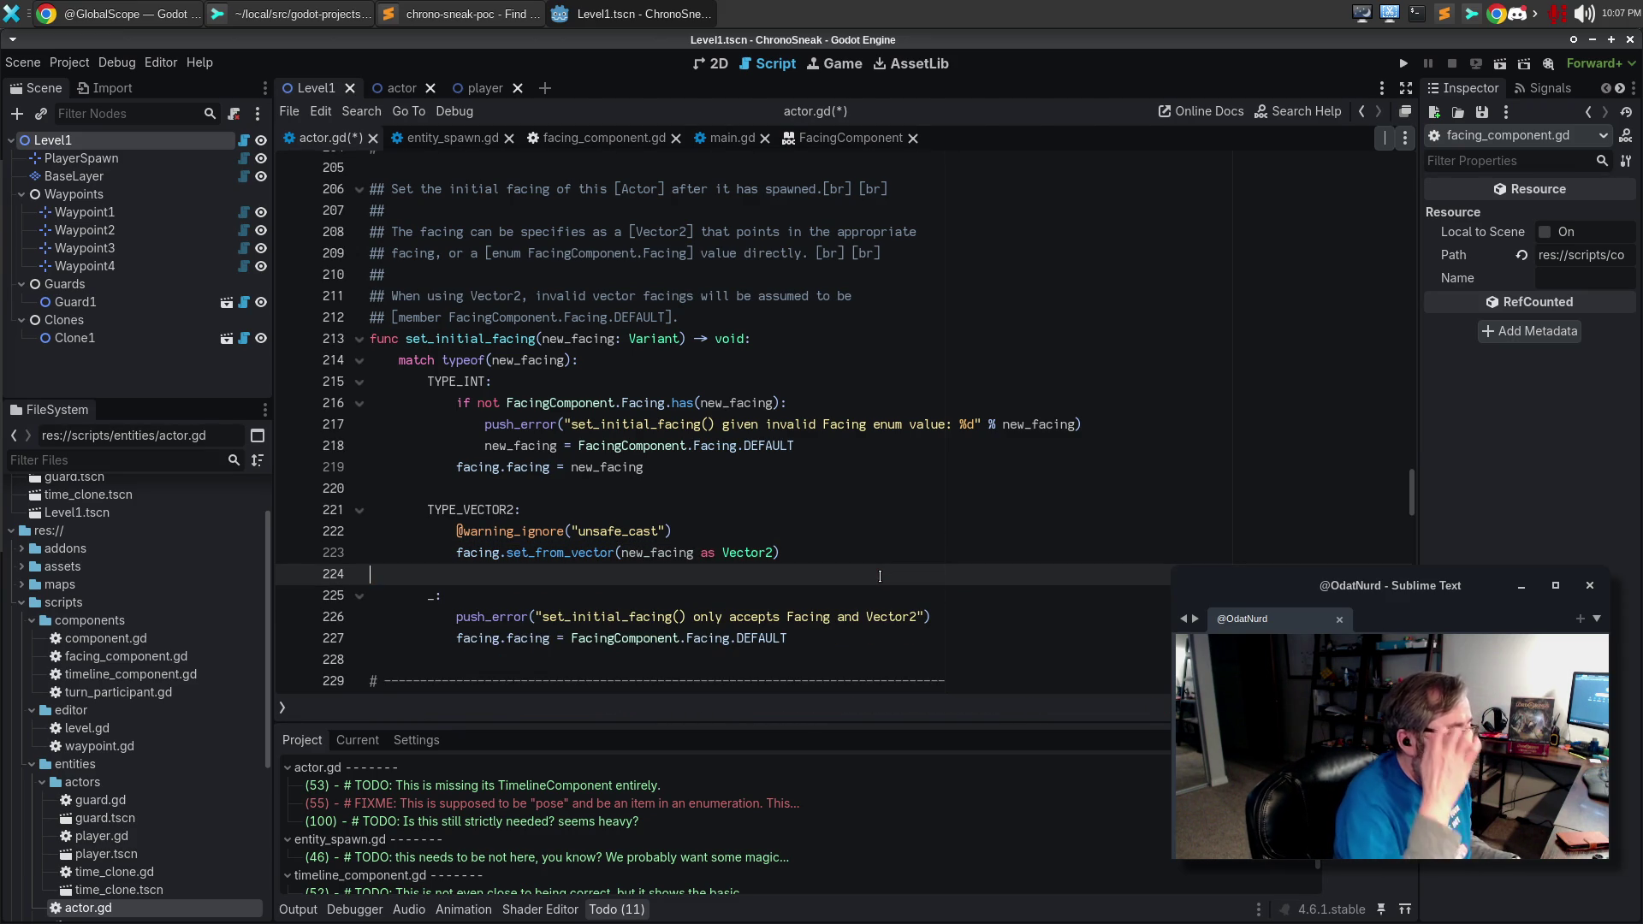
key(ctrl+s)
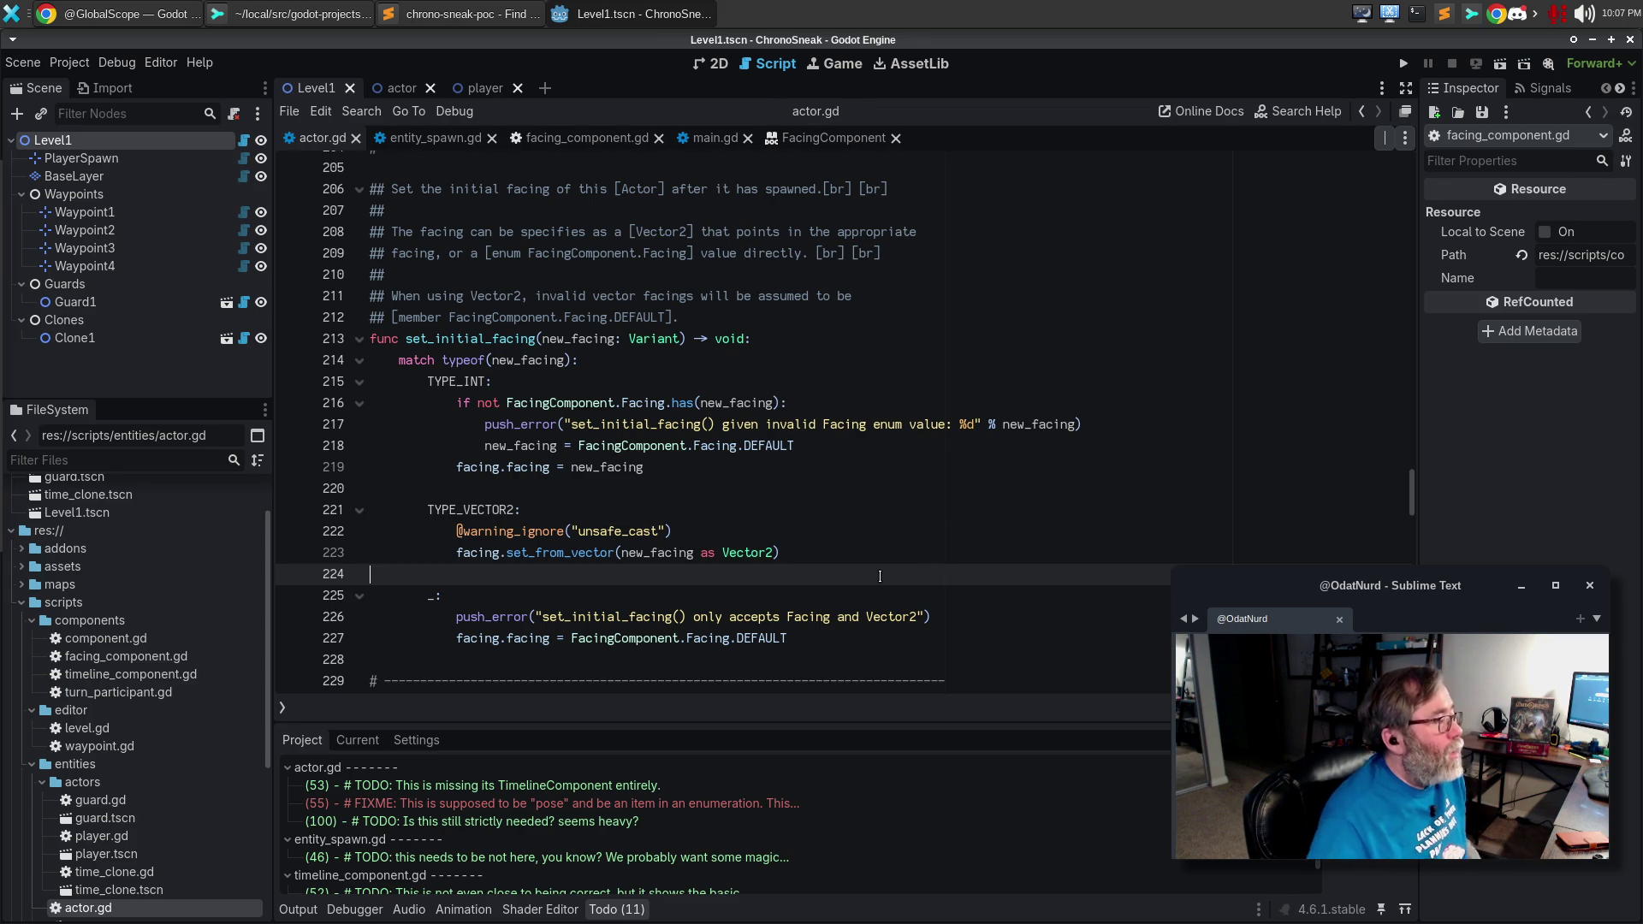
click(614, 413)
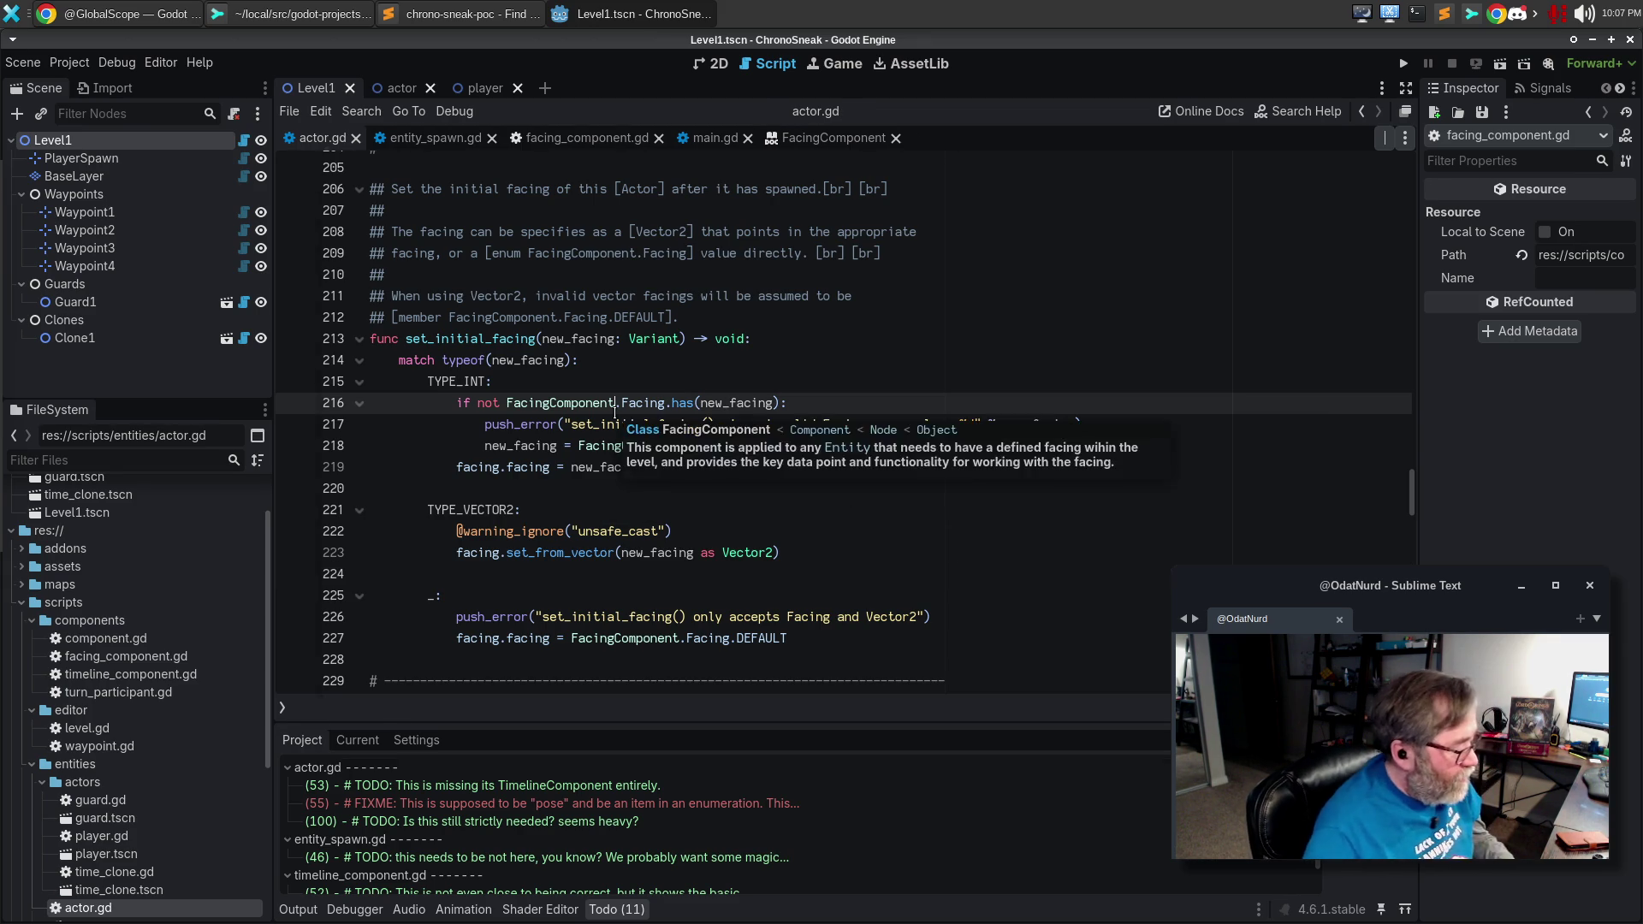
Test-run the game, close it, and view actor.gd's uncommitted diff in Sublime Merge.
key(F5)
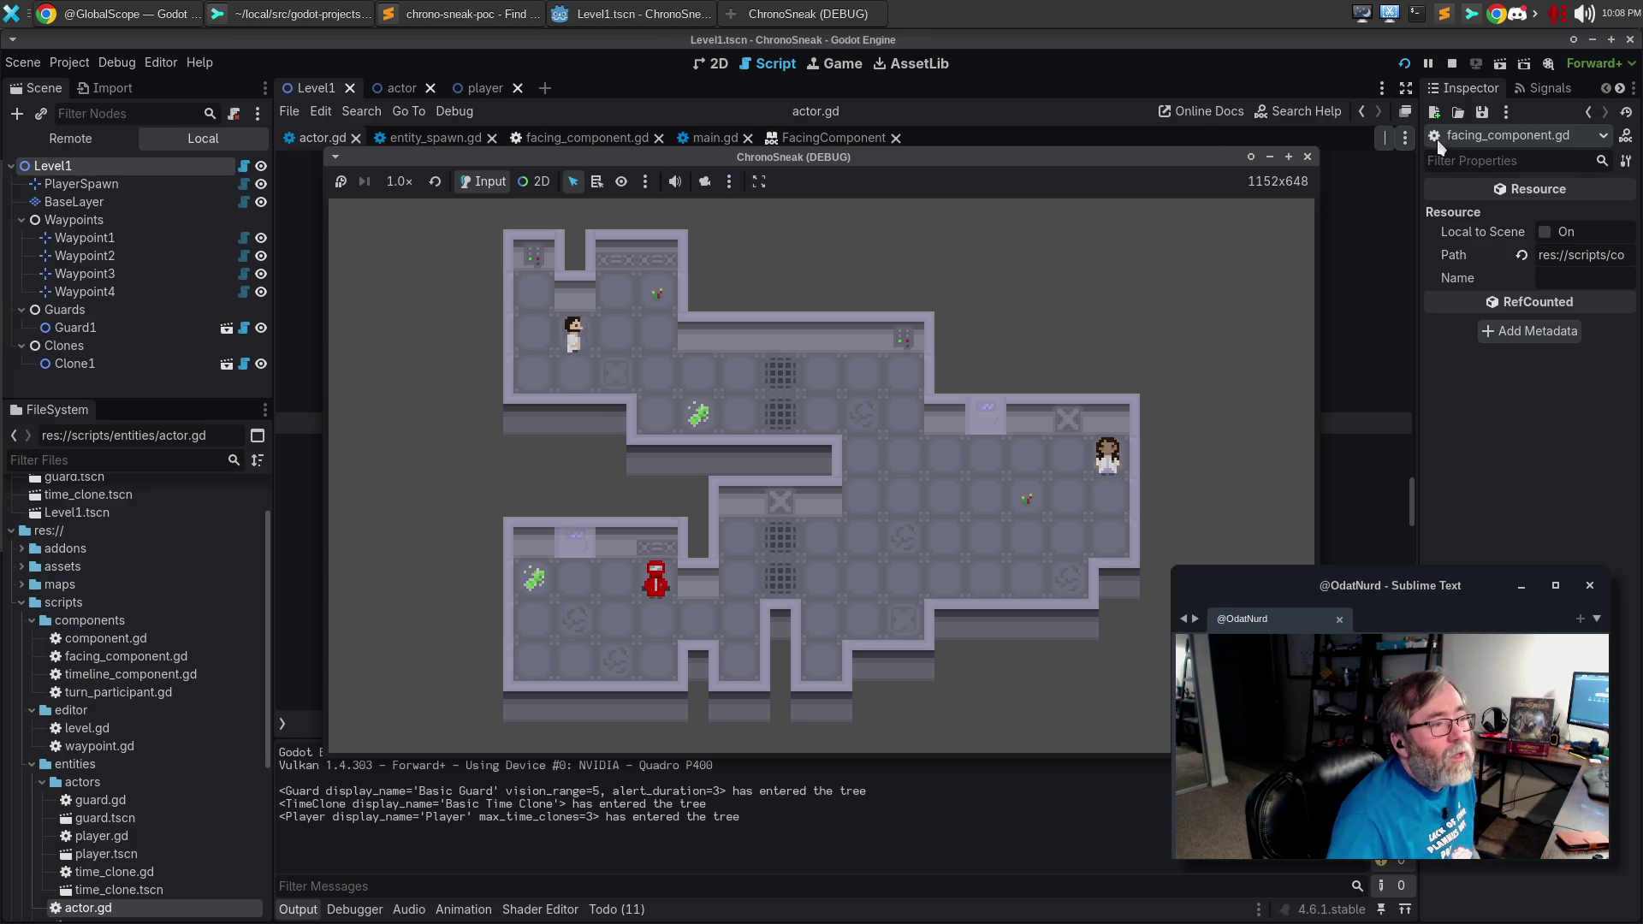
click(1309, 160)
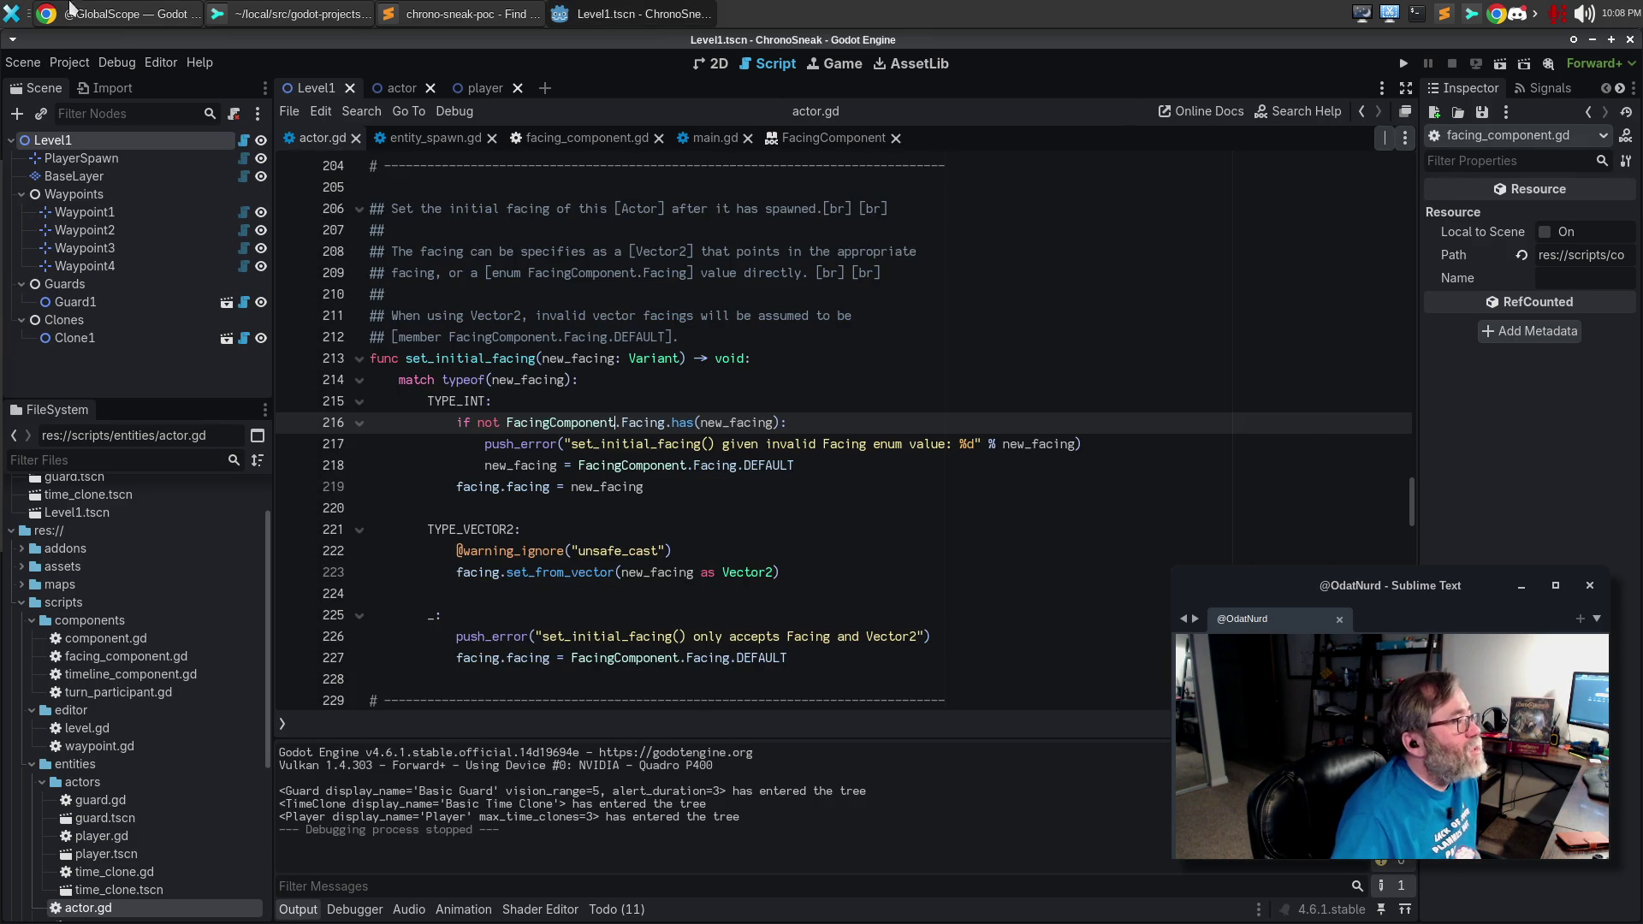
click(291, 17)
click(146, 157)
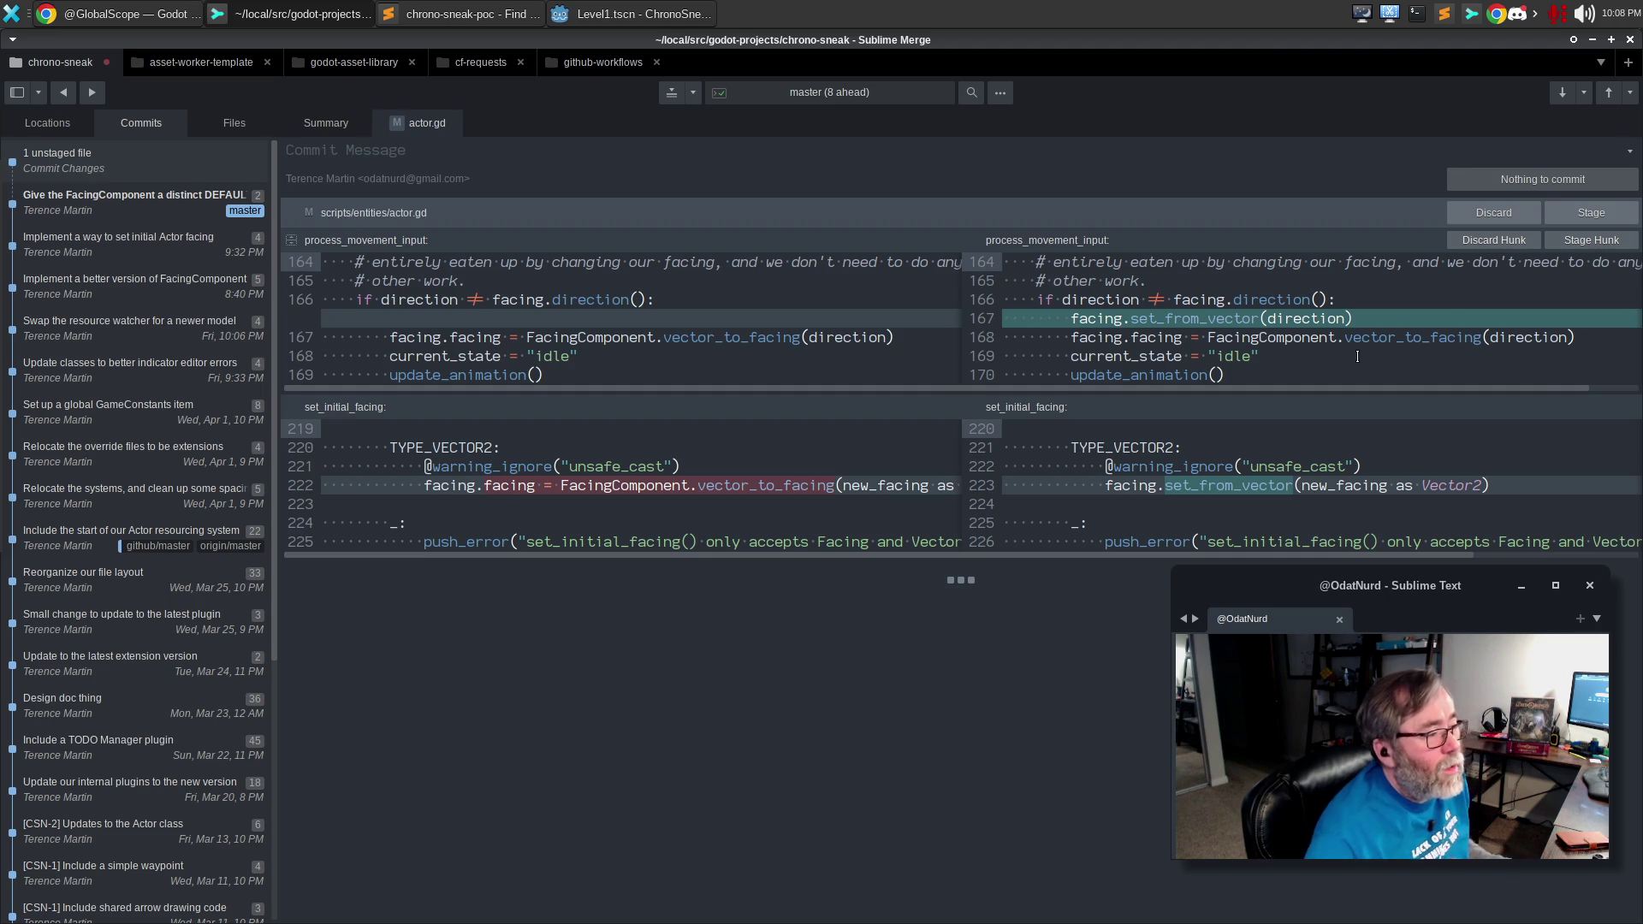
Inspect the process_movement_input hunk in Sublime Merge, then go back to the Godot editor.
click(1205, 356)
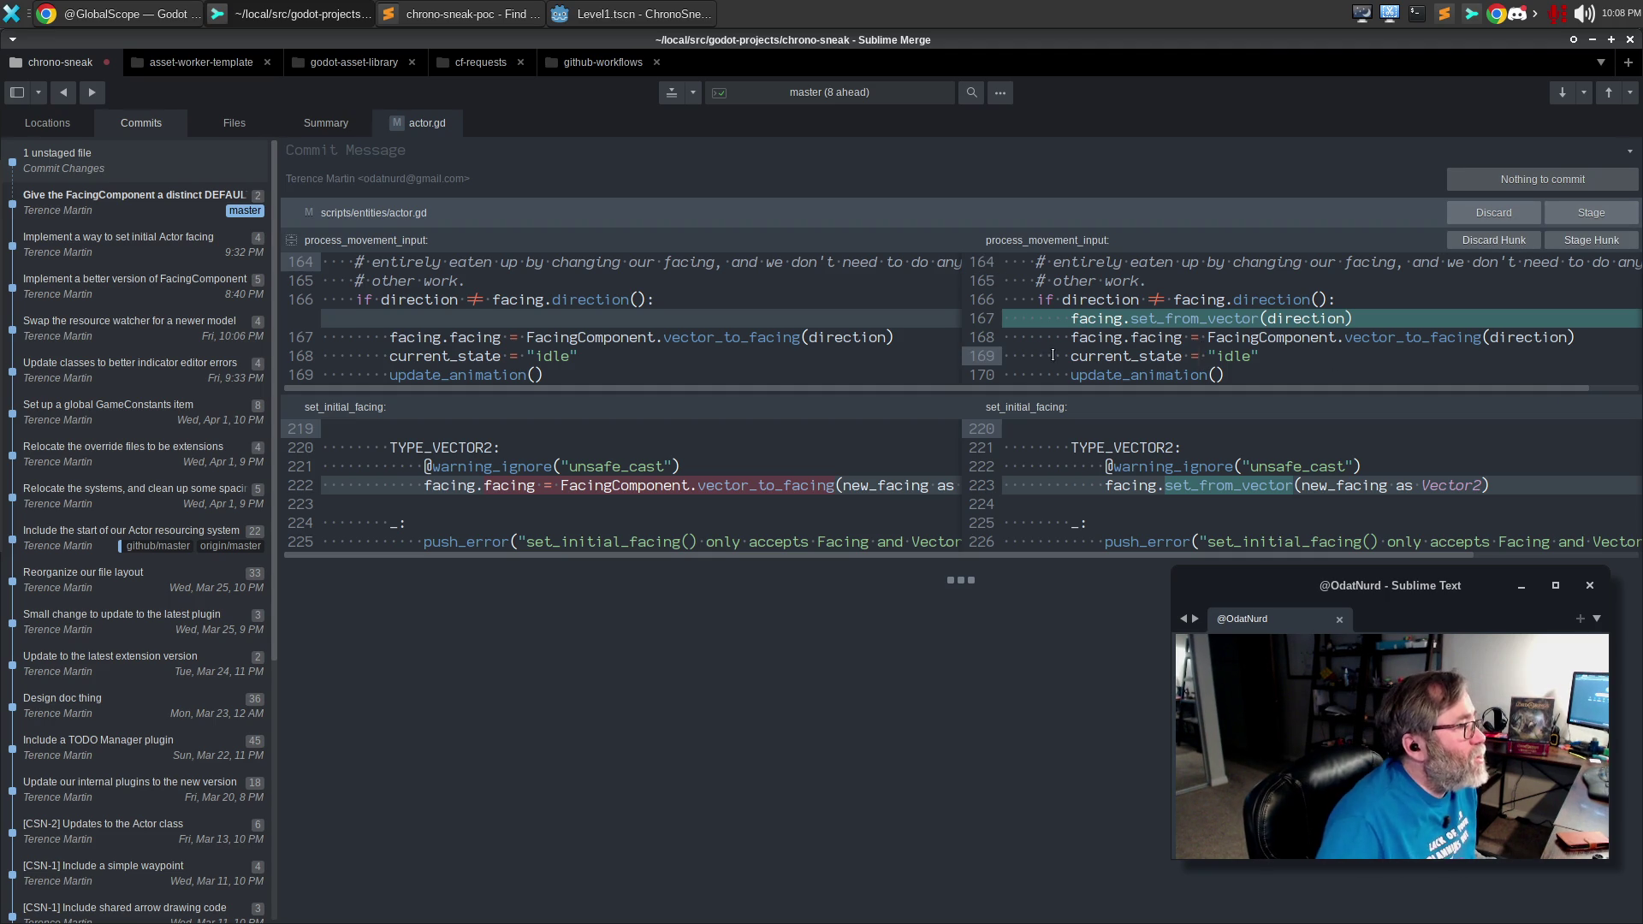
key(alt+Tab)
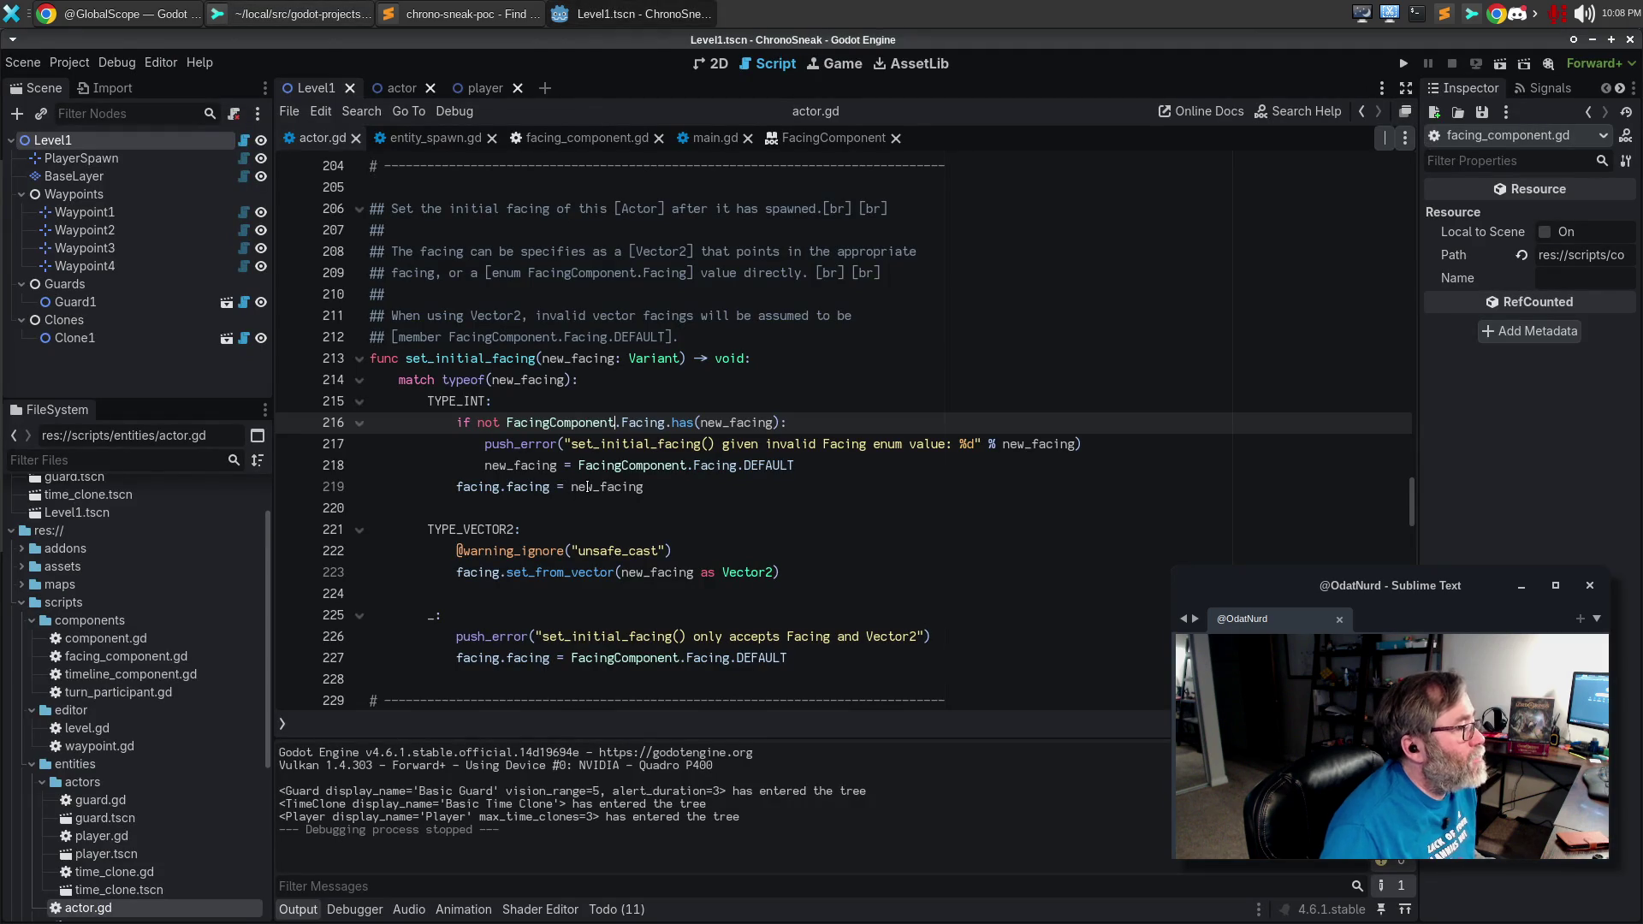
Jump to process_movement_input and delete its redundant vector_to_facing assignment line.
click(590, 484)
key(ctrl+alt+f)
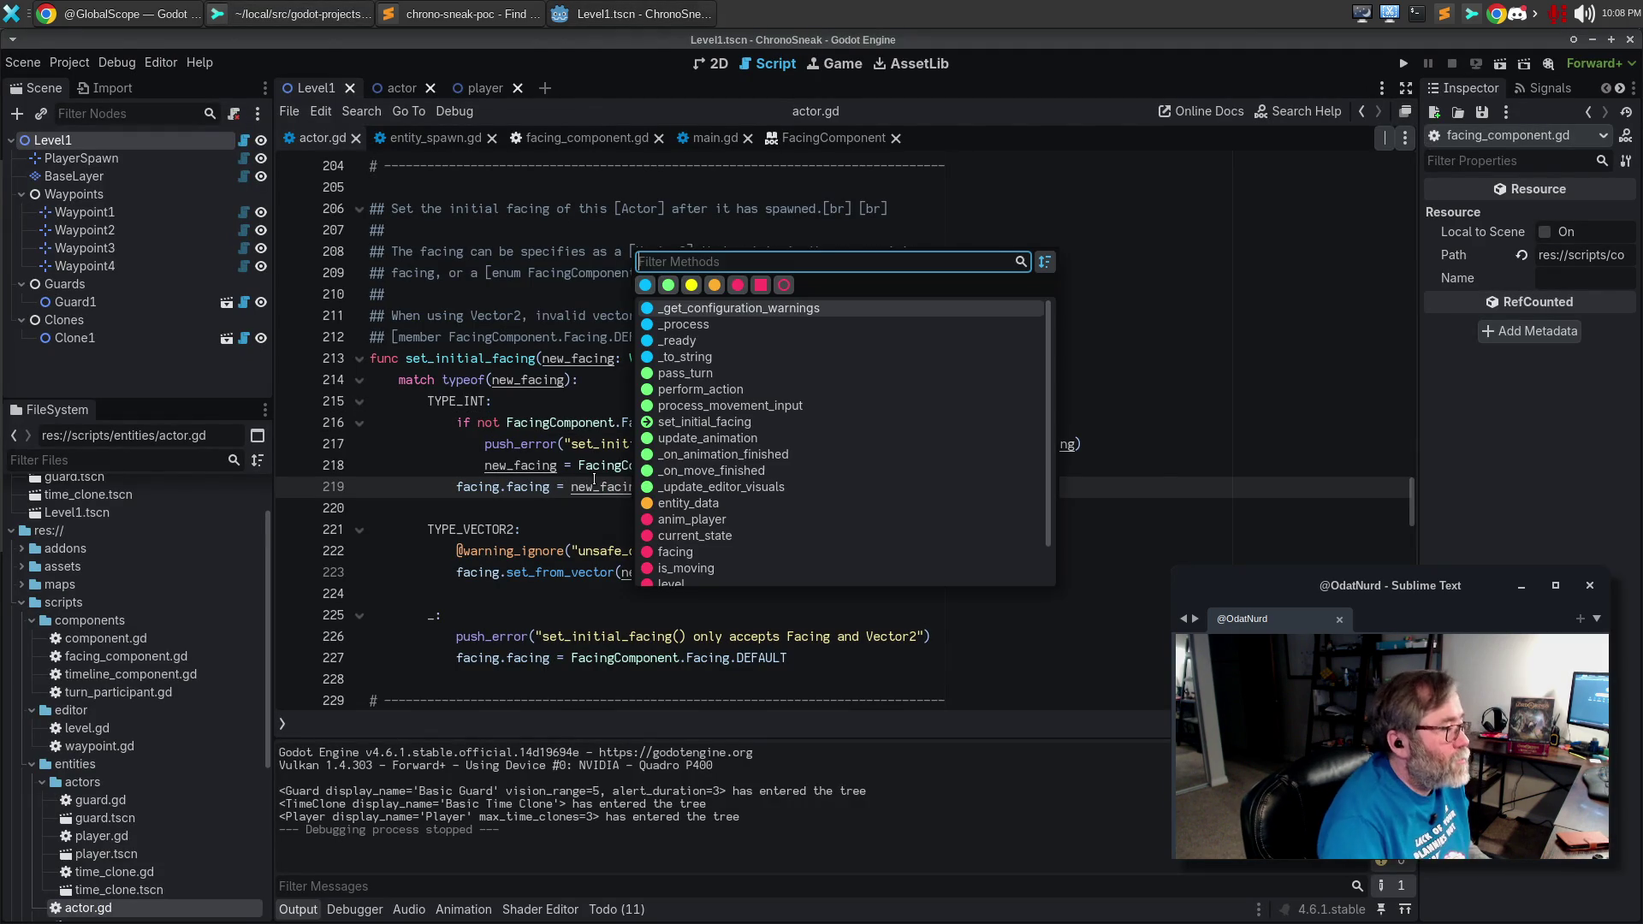
text(imove)
key(Return)
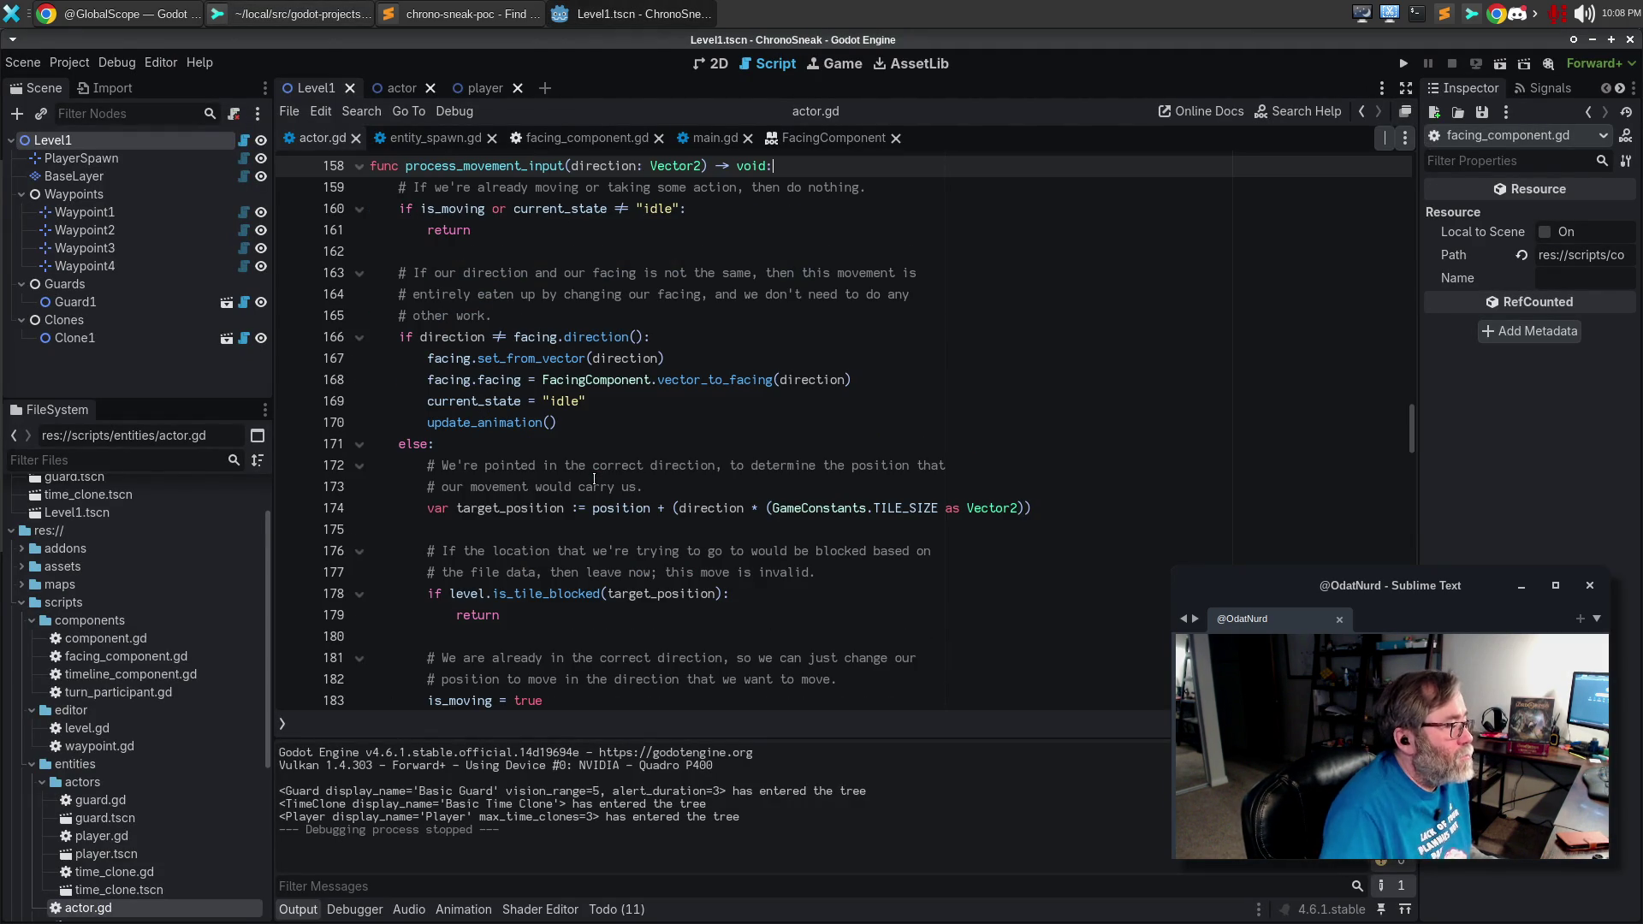
key(Down)
key(Down)
key(Down)
key(Down)
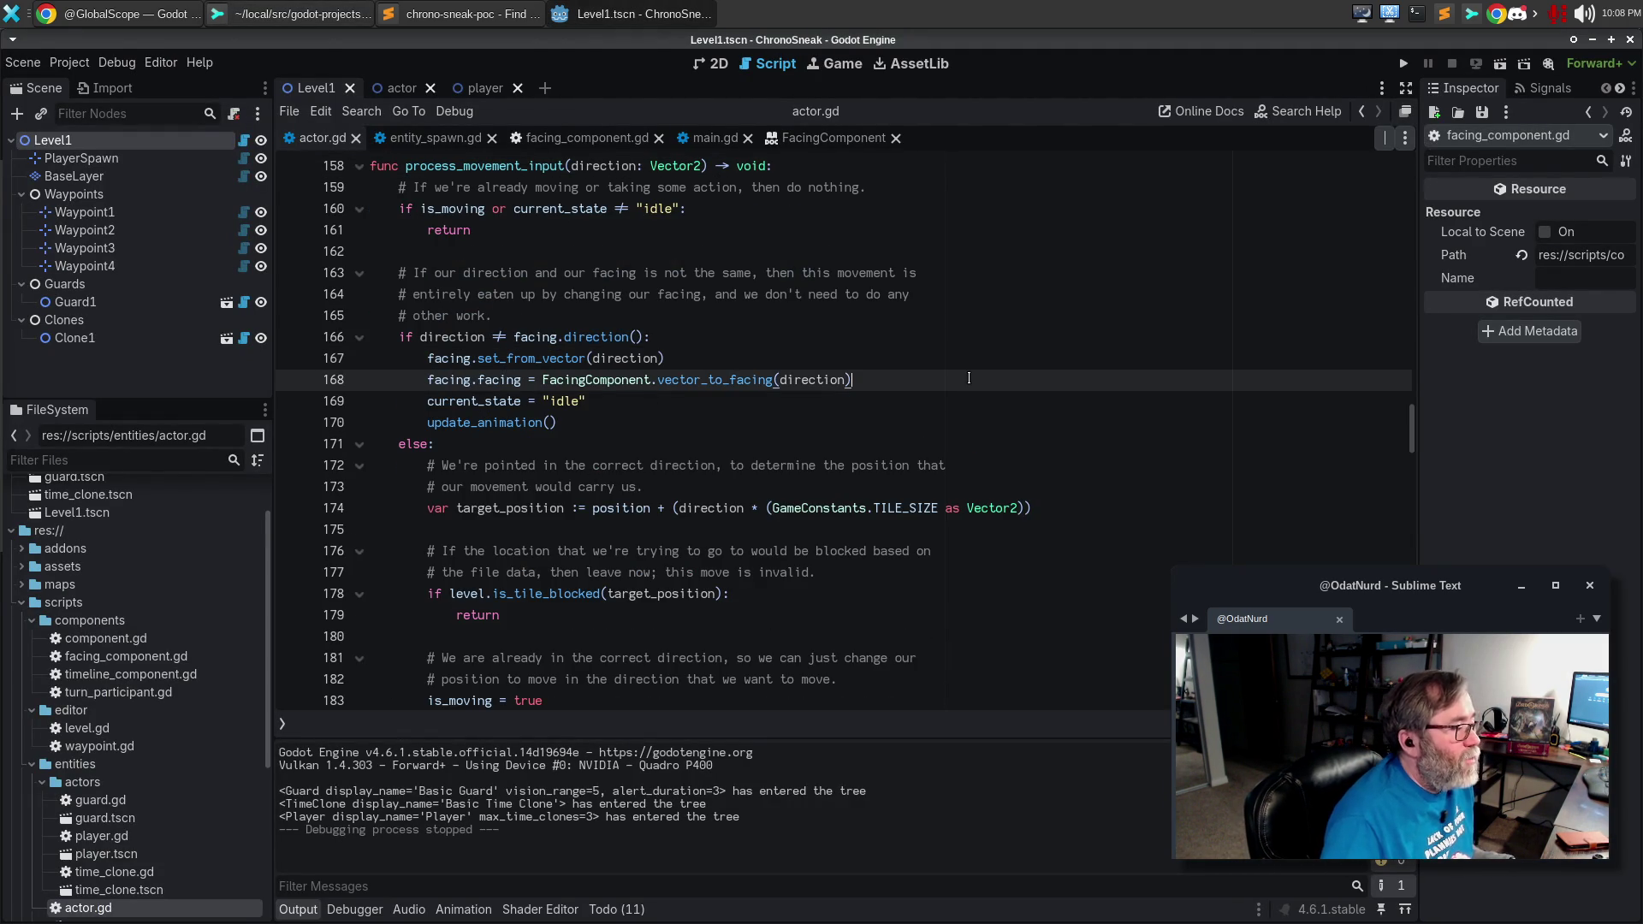
key(ctrl+shift+k)
Run the game, move the character one tile right, close it, and switch to Sublime Merge.
key(F5)
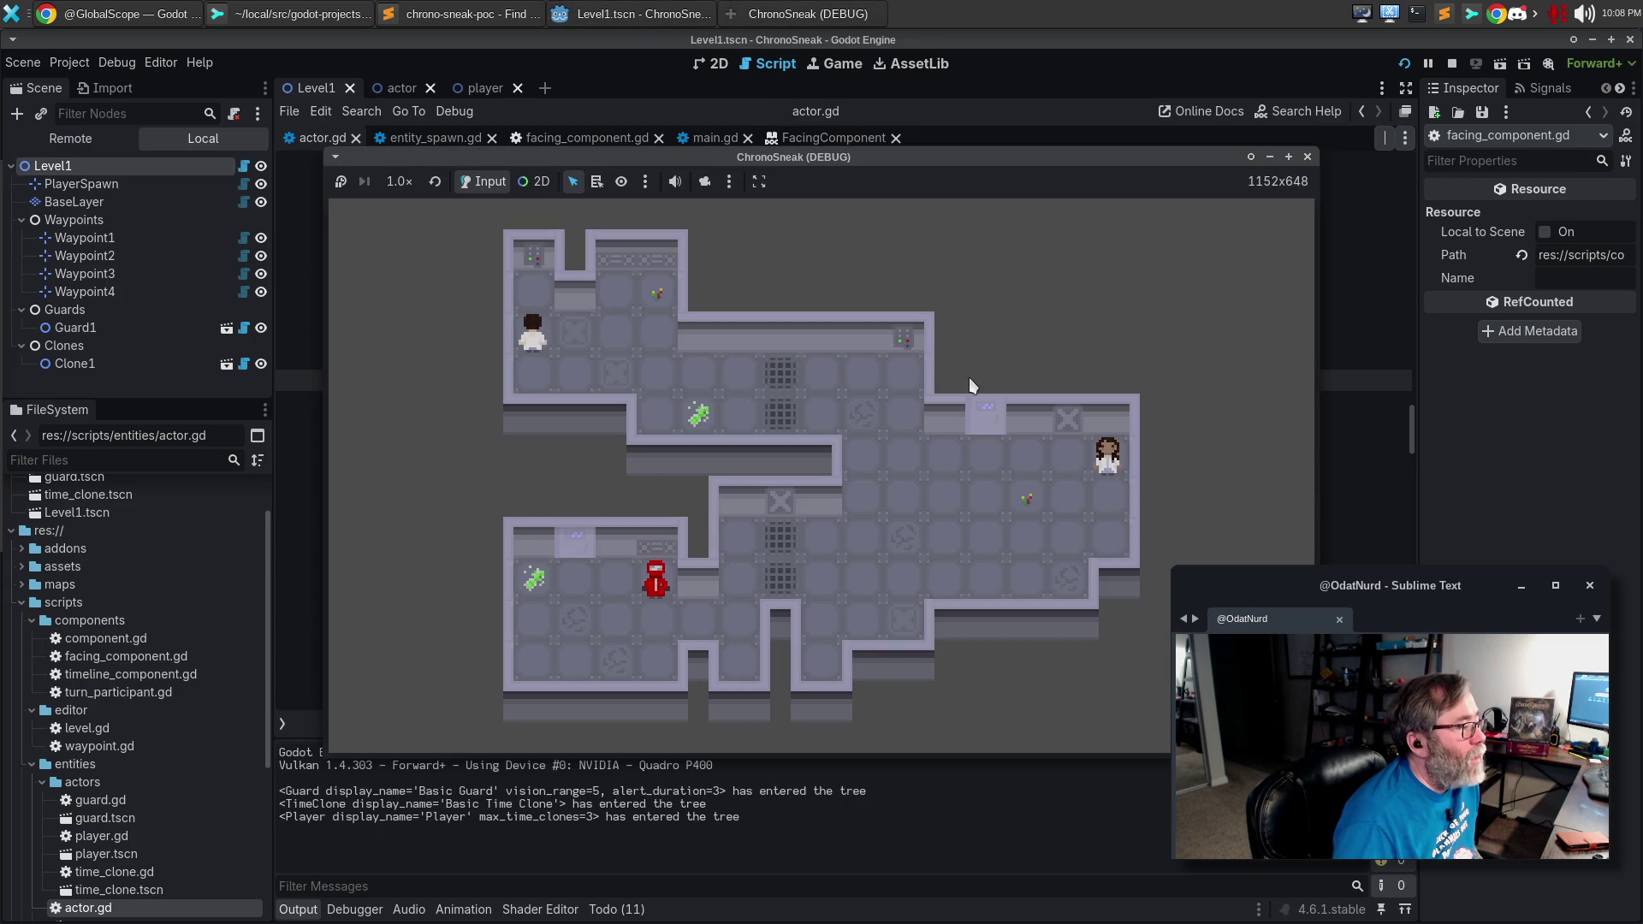
key(Right)
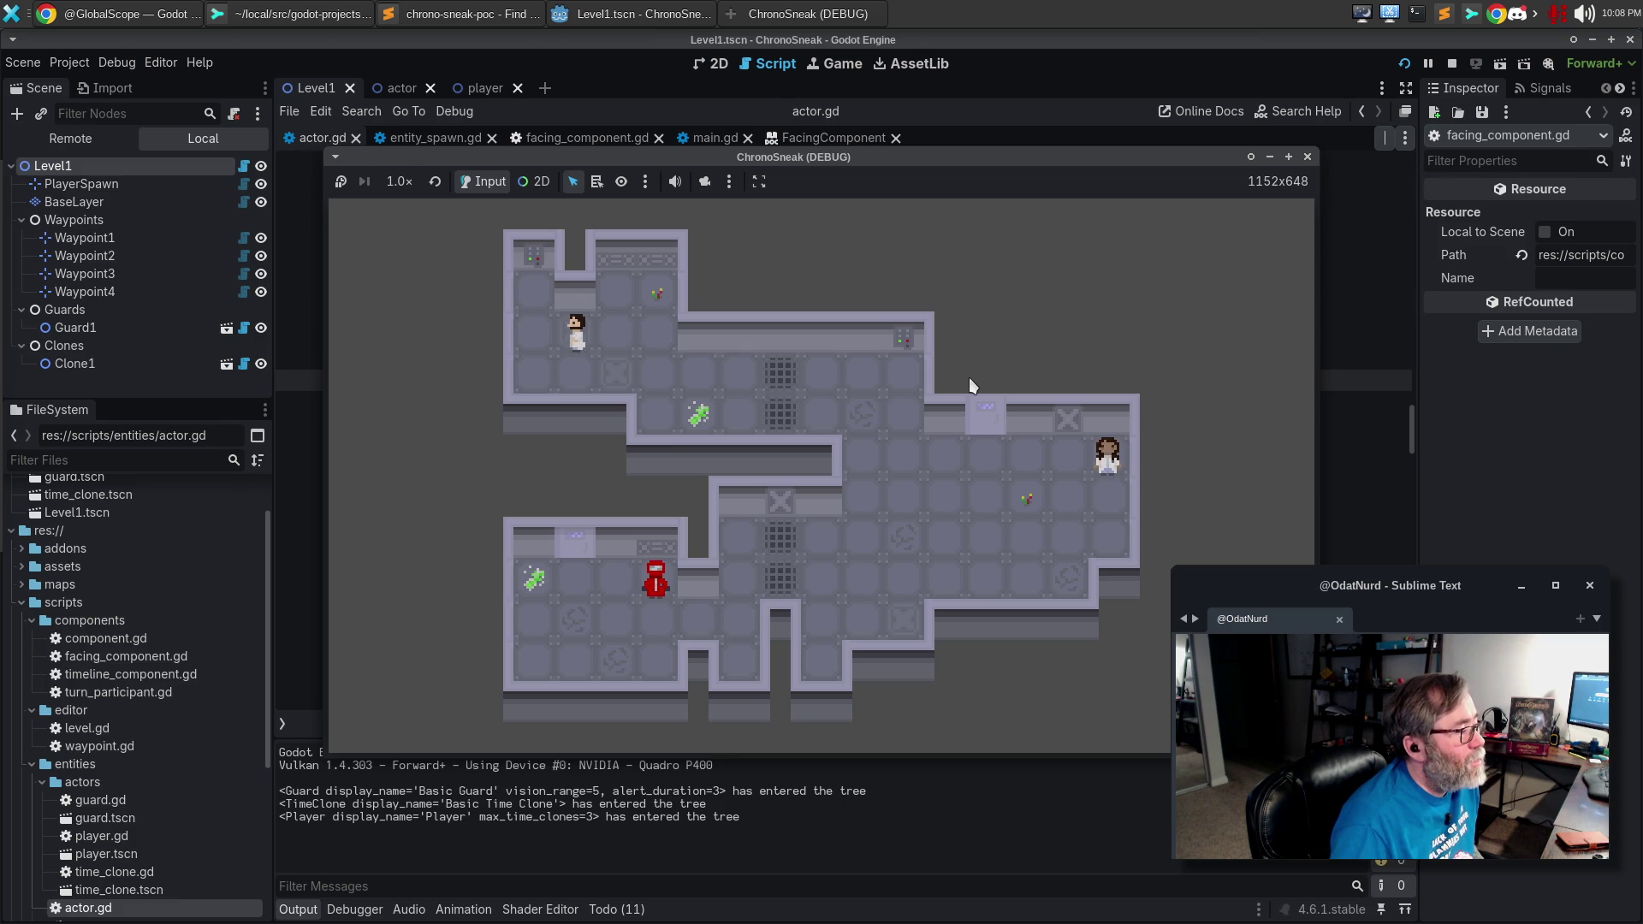
click(1308, 158)
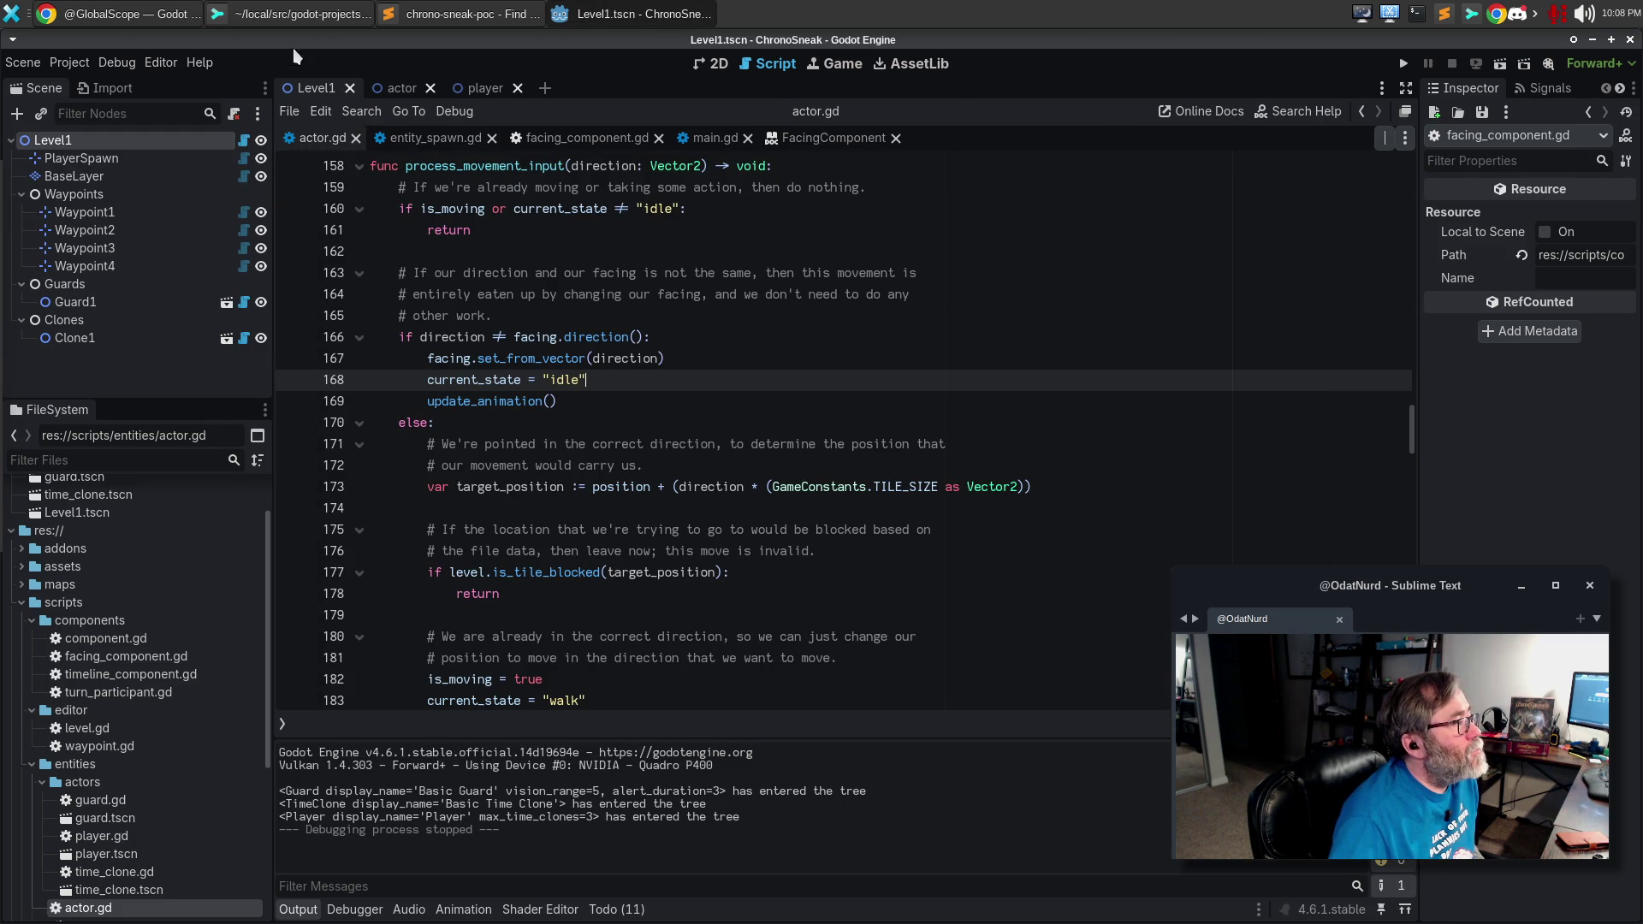
click(269, 12)
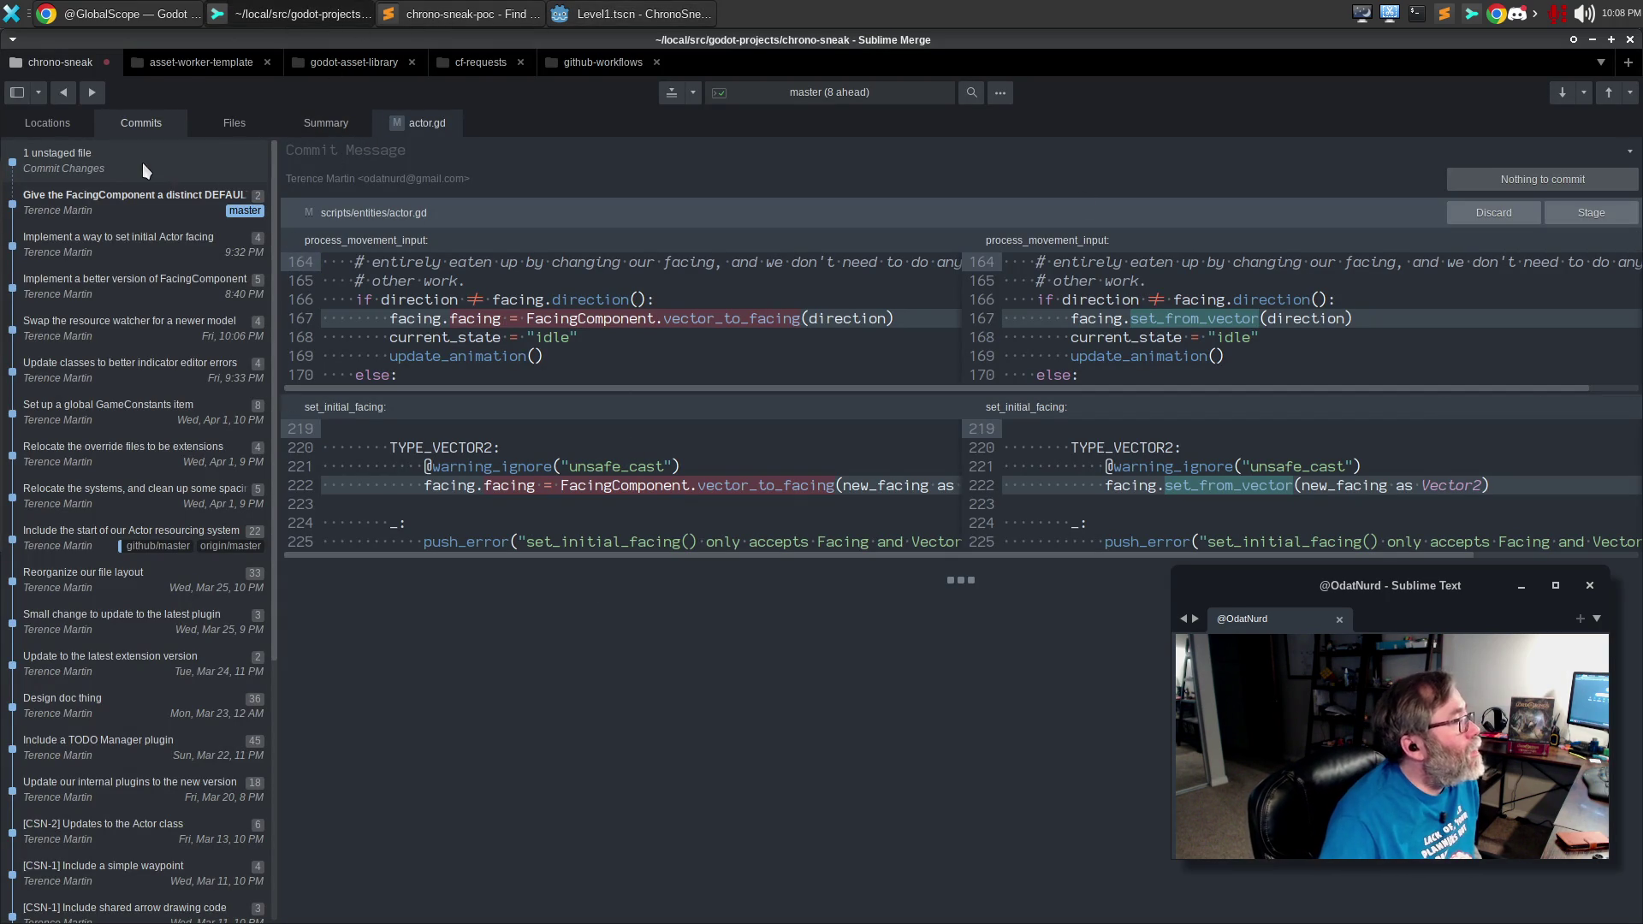
Stage actor.gd and amend it into the previous commit, then return to Godot.
click(1585, 211)
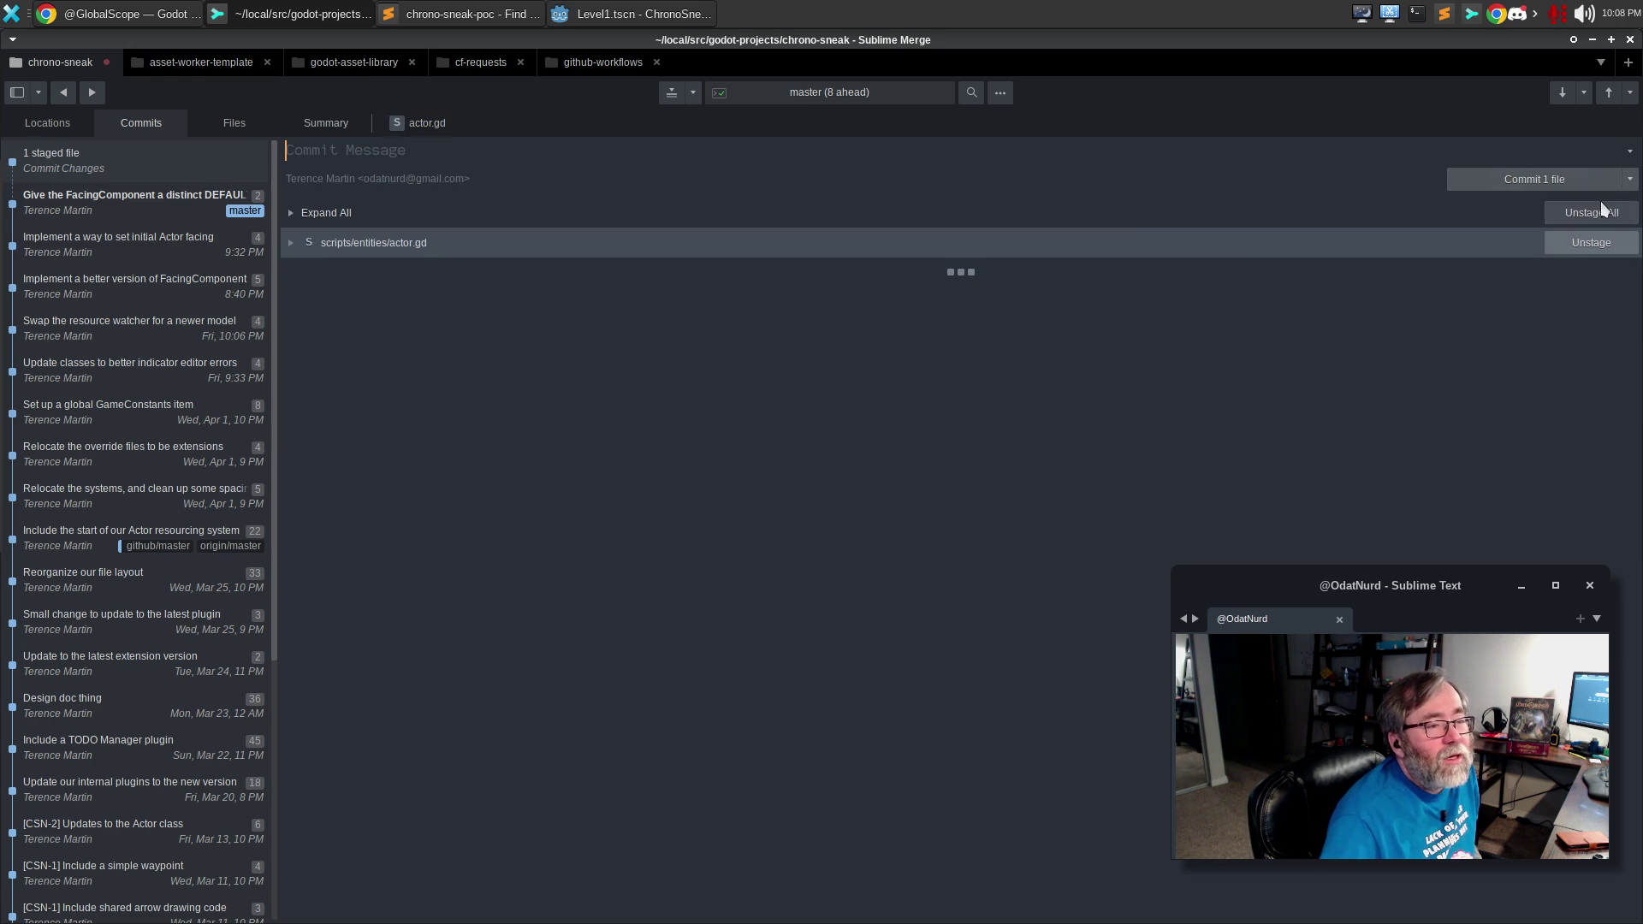
click(1630, 179)
click(1592, 207)
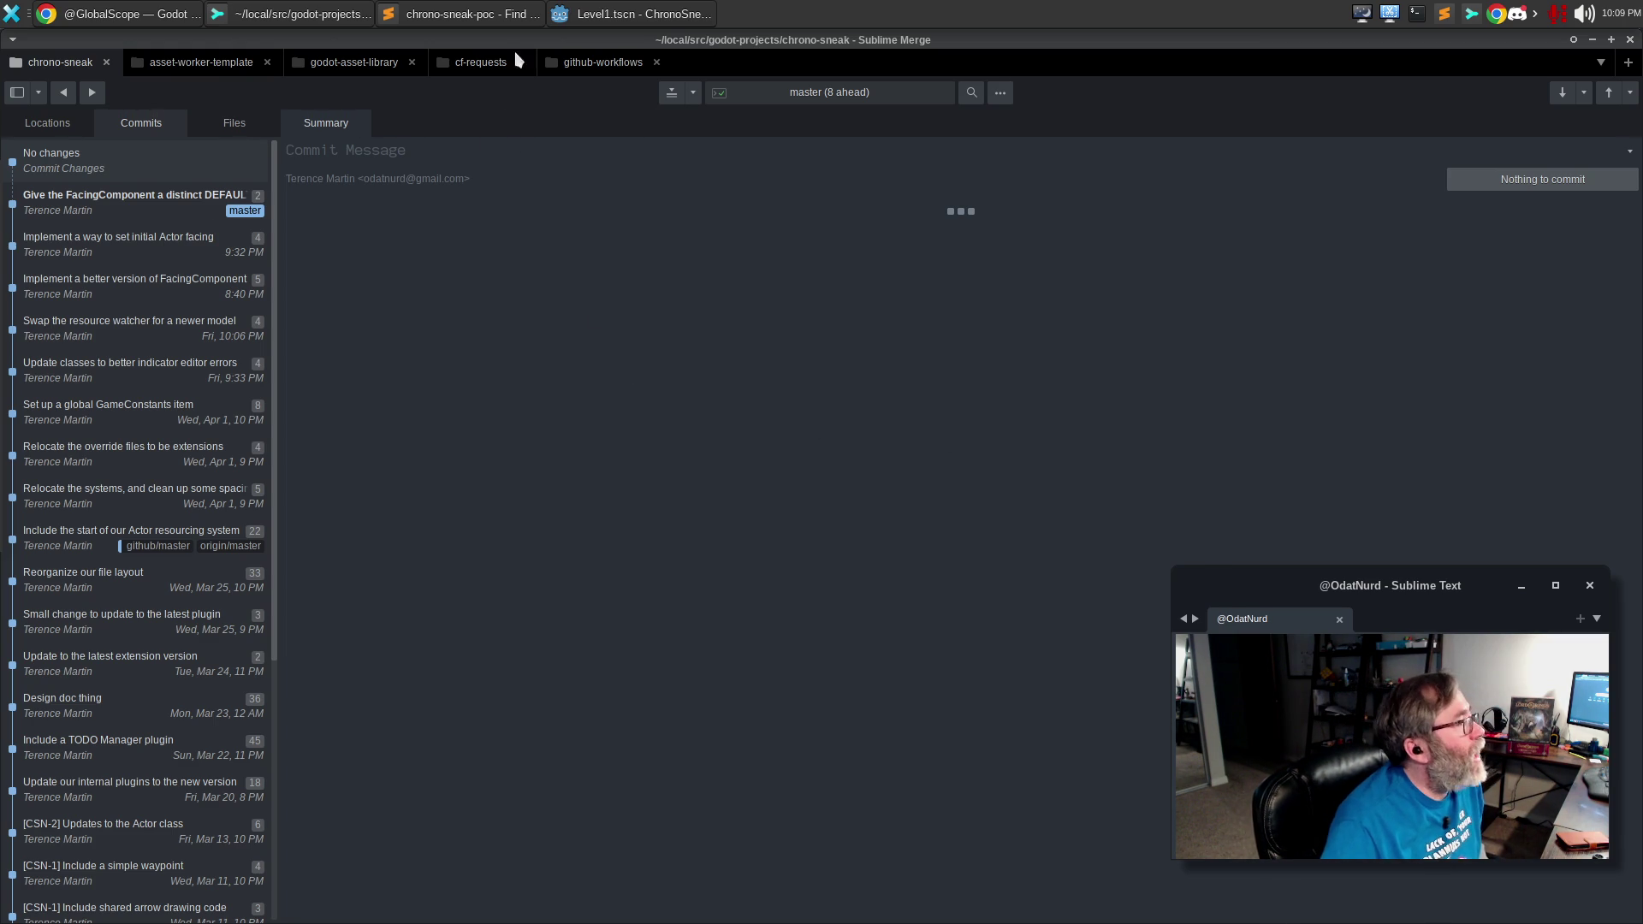
click(597, 14)
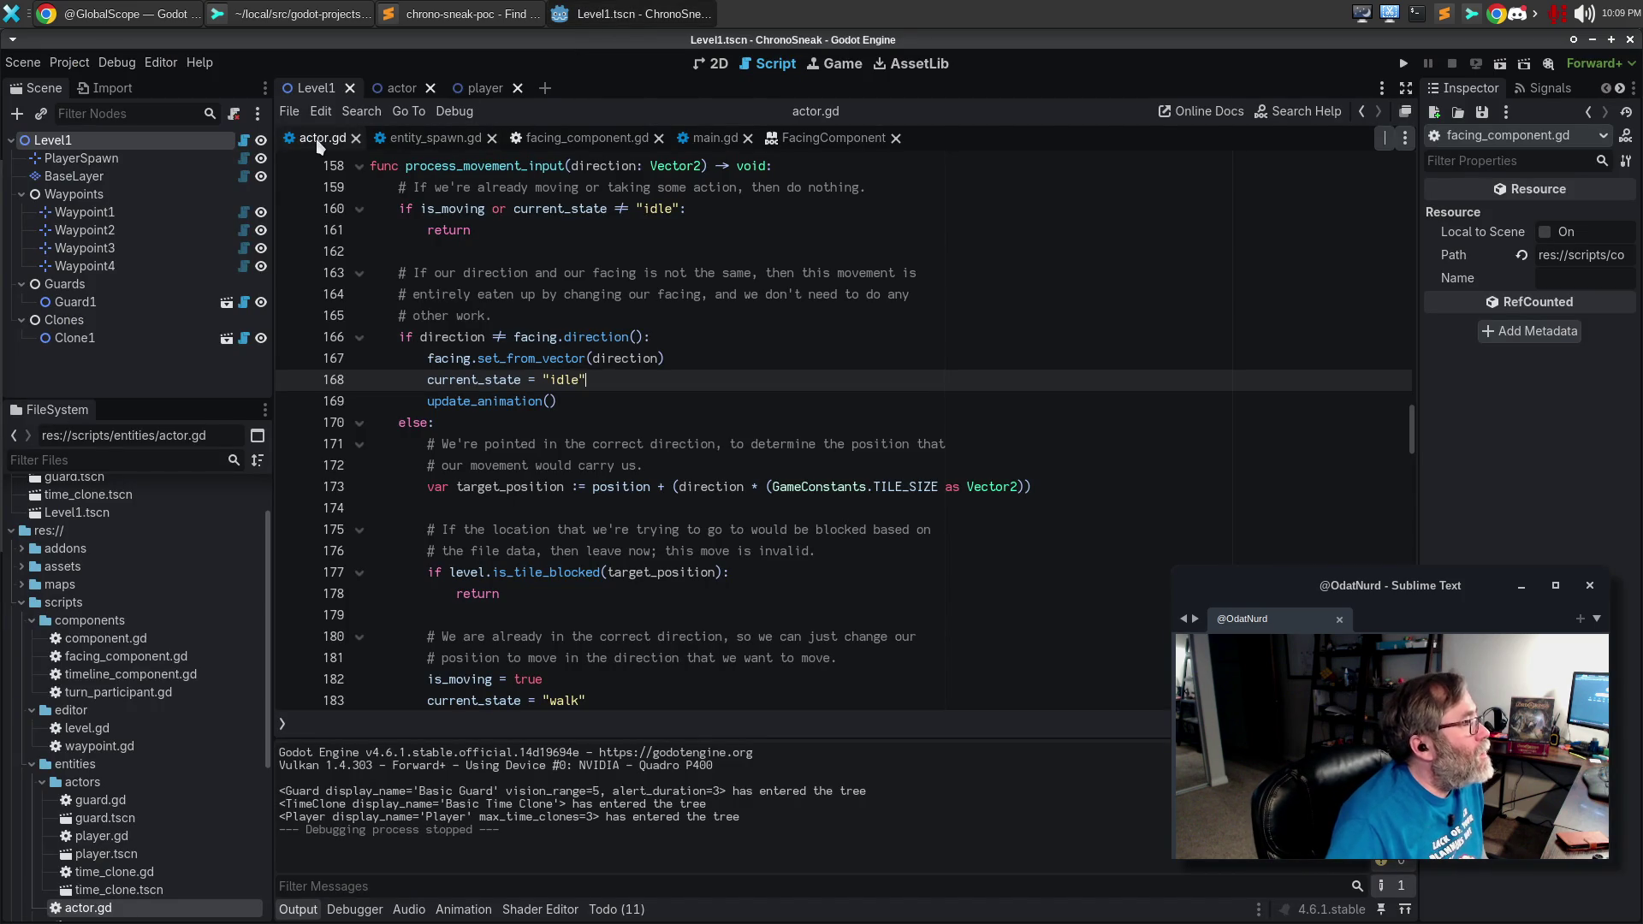
Duplicate the section separator at the end of actor.gd, leaving blank lines for a new function.
click(651, 446)
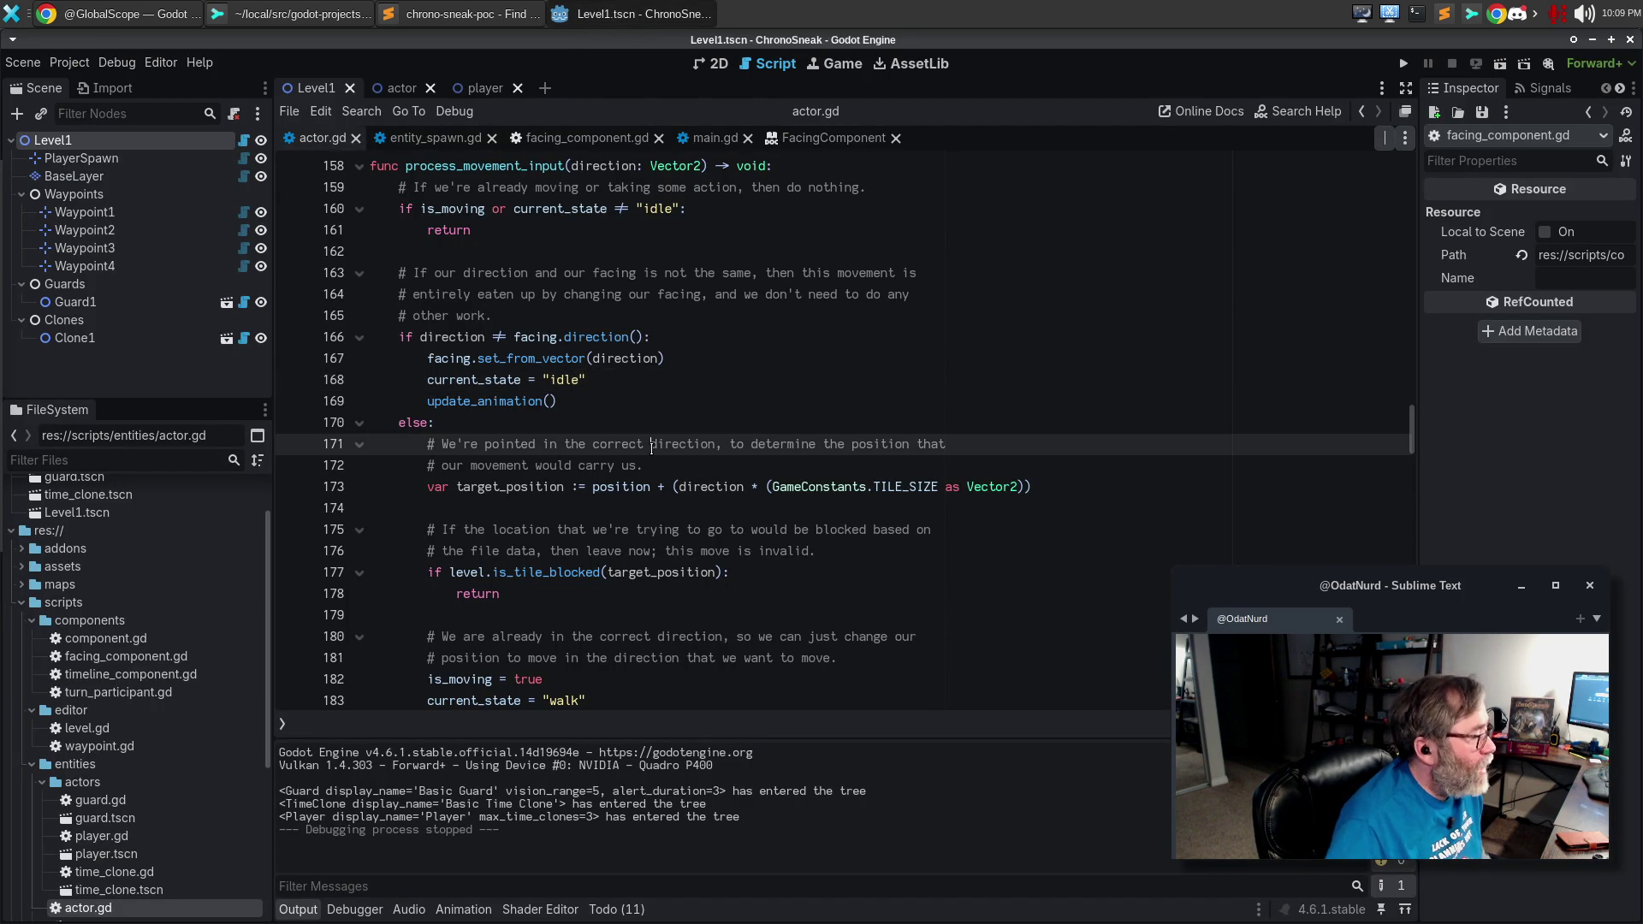
key(ctrl+End)
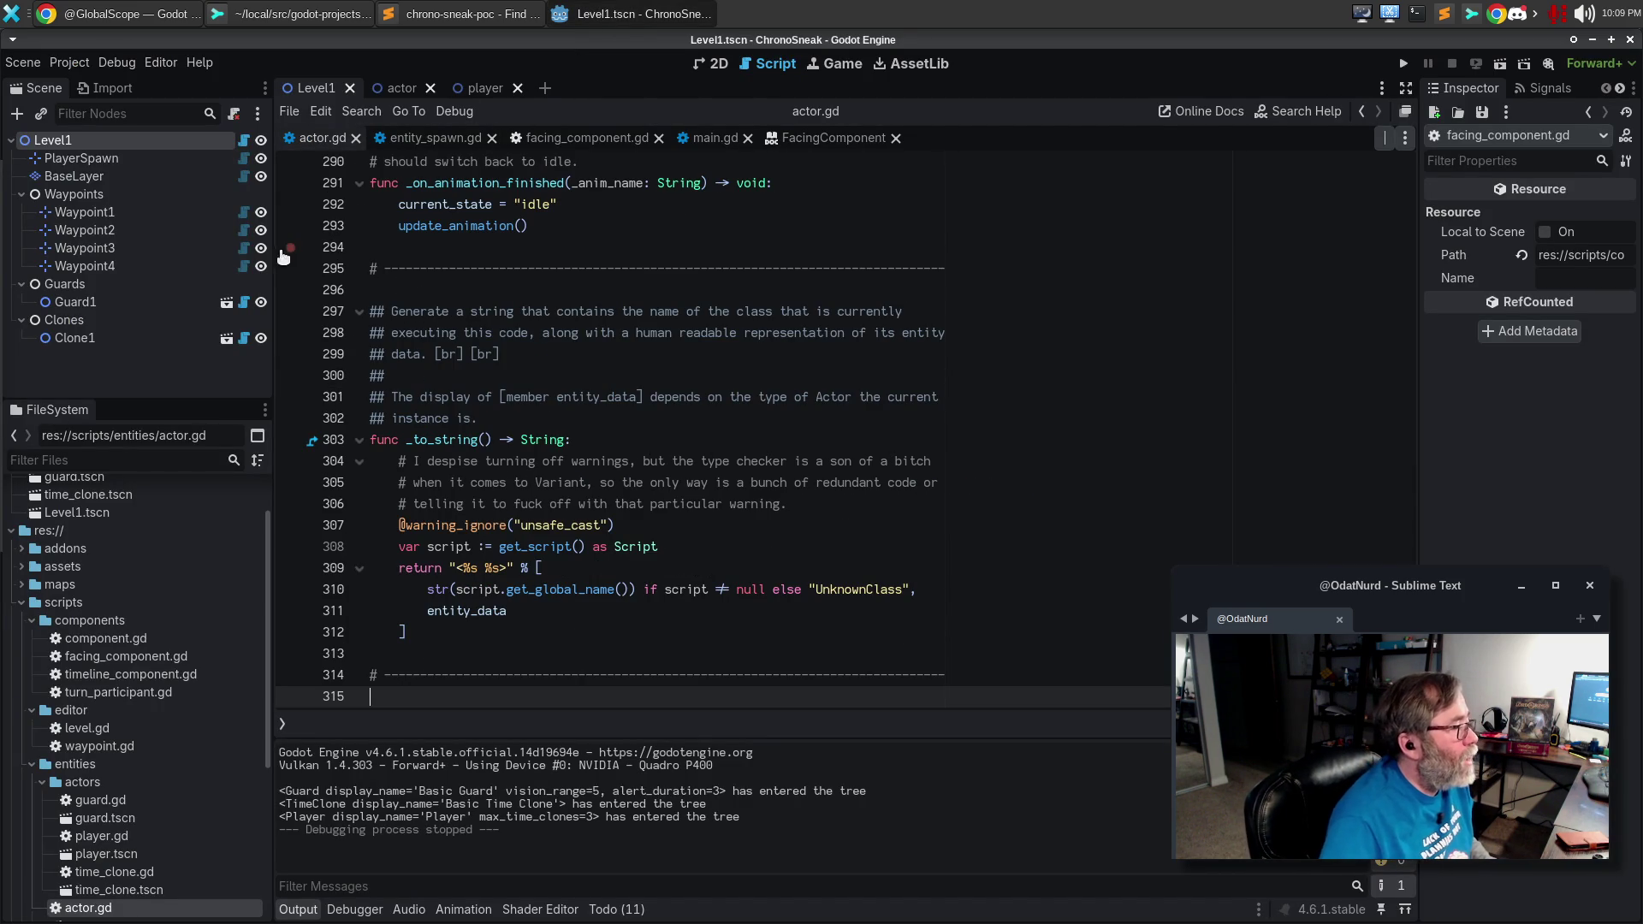
click(457, 268)
key(ctrl+c)
key(Down)
key(Return)
key(Return)
key(Return)
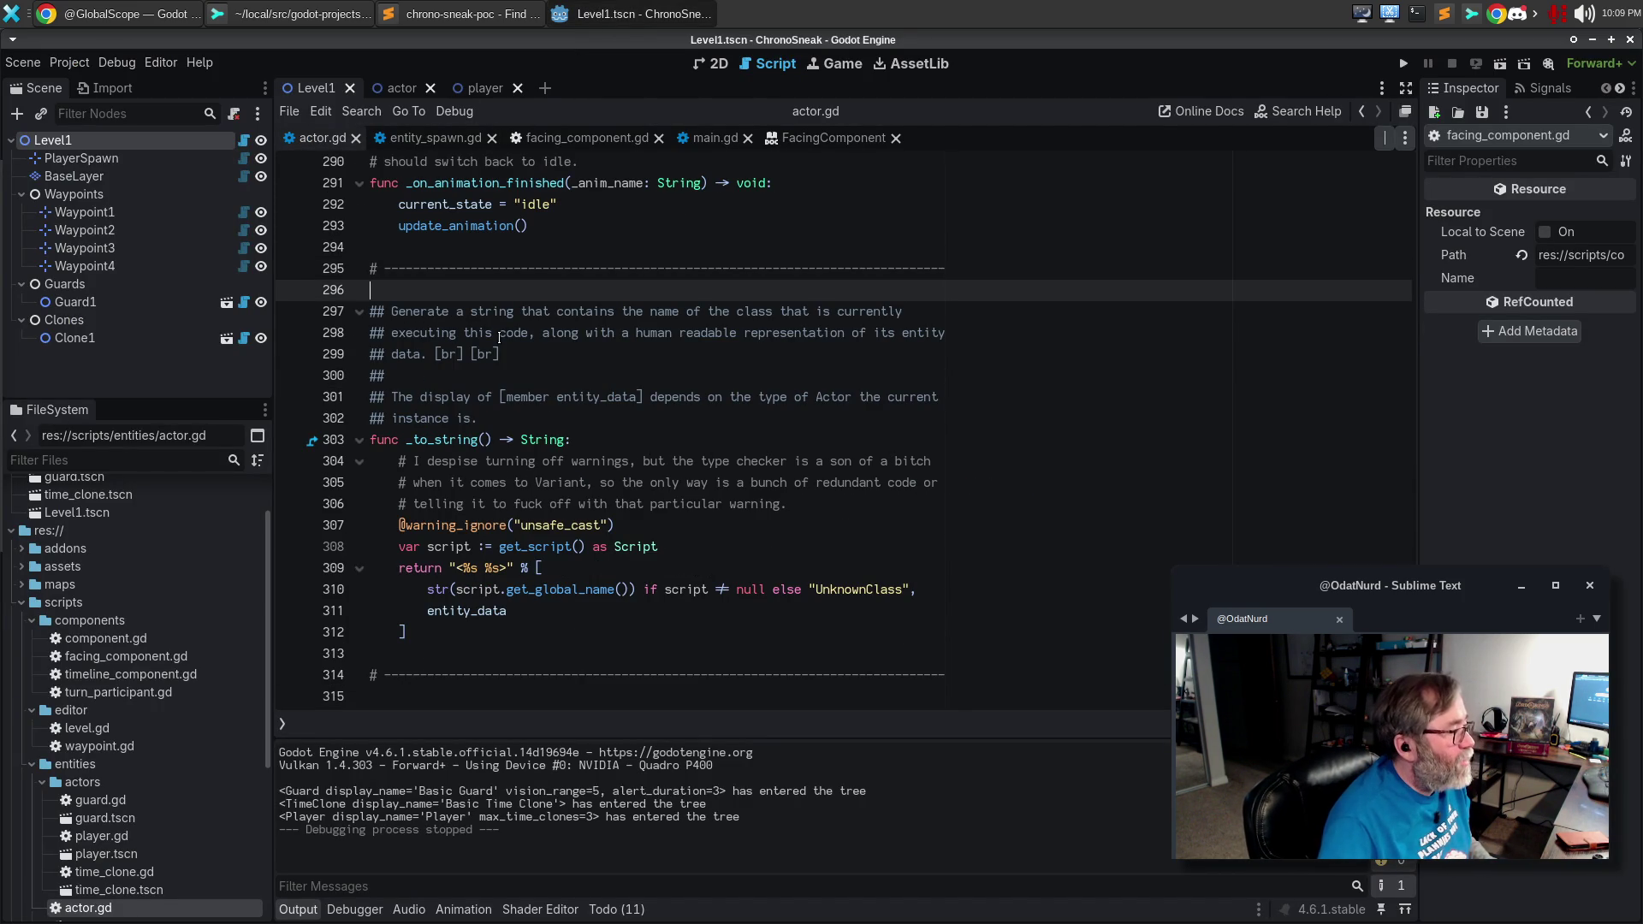
key(Up)
key(Up)
key(ctrl+v)
key(Delete)
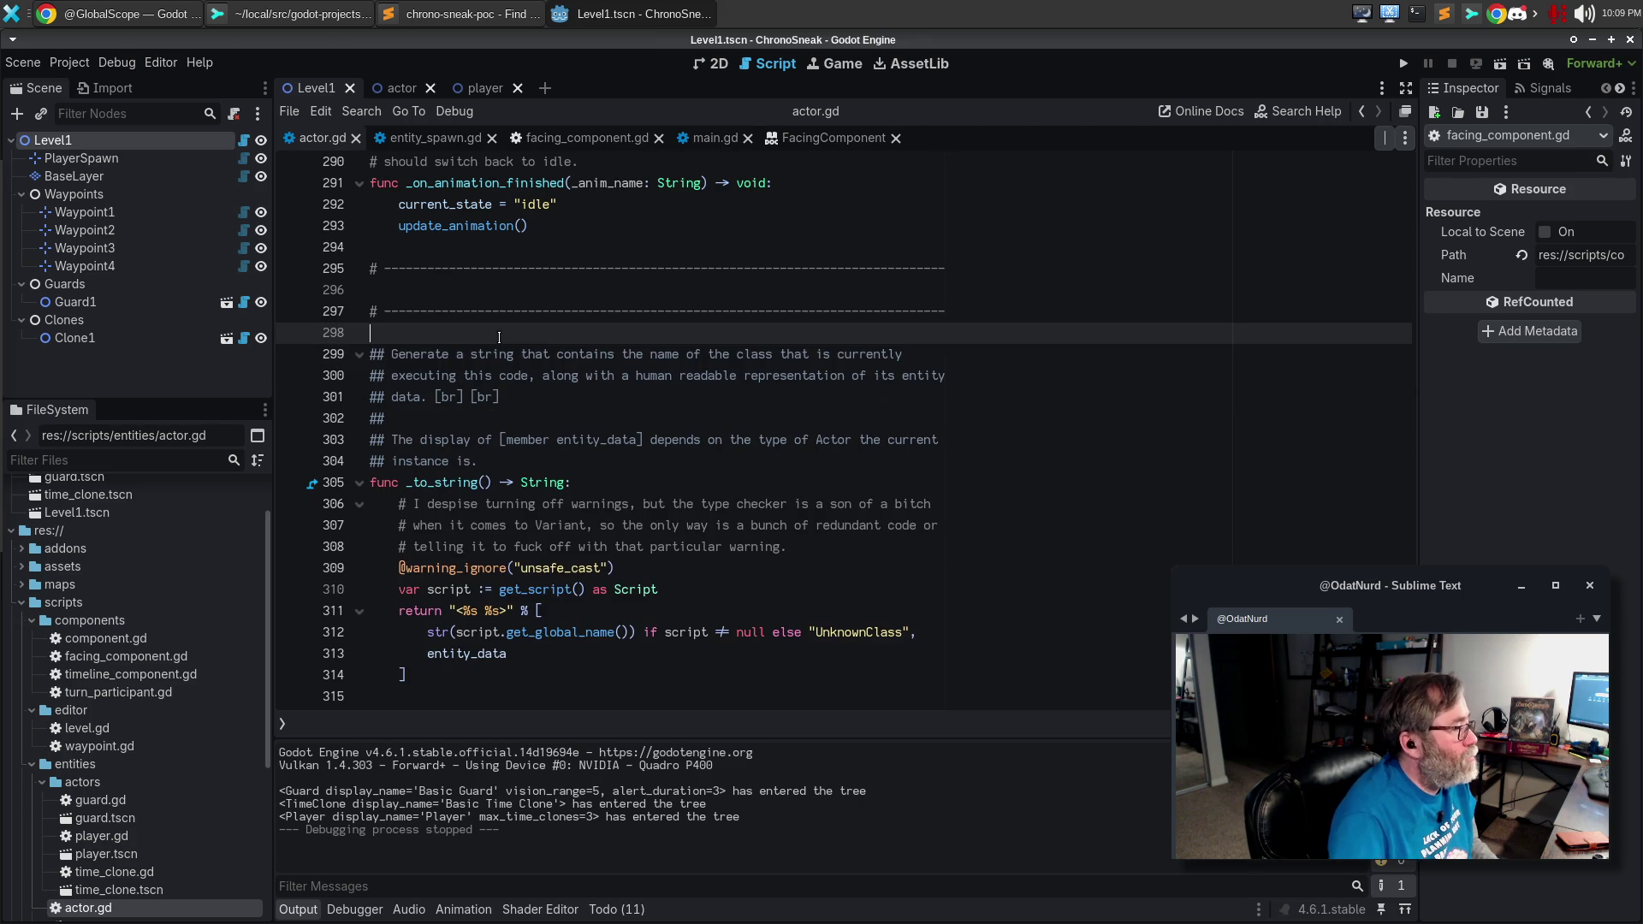
key(Up)
key(Up)
key(Return)
key(Up)
key(Return)
Write a facing_changed() -> void stub with a pass body, then switch to facing_component.gd.
text(unc facving)
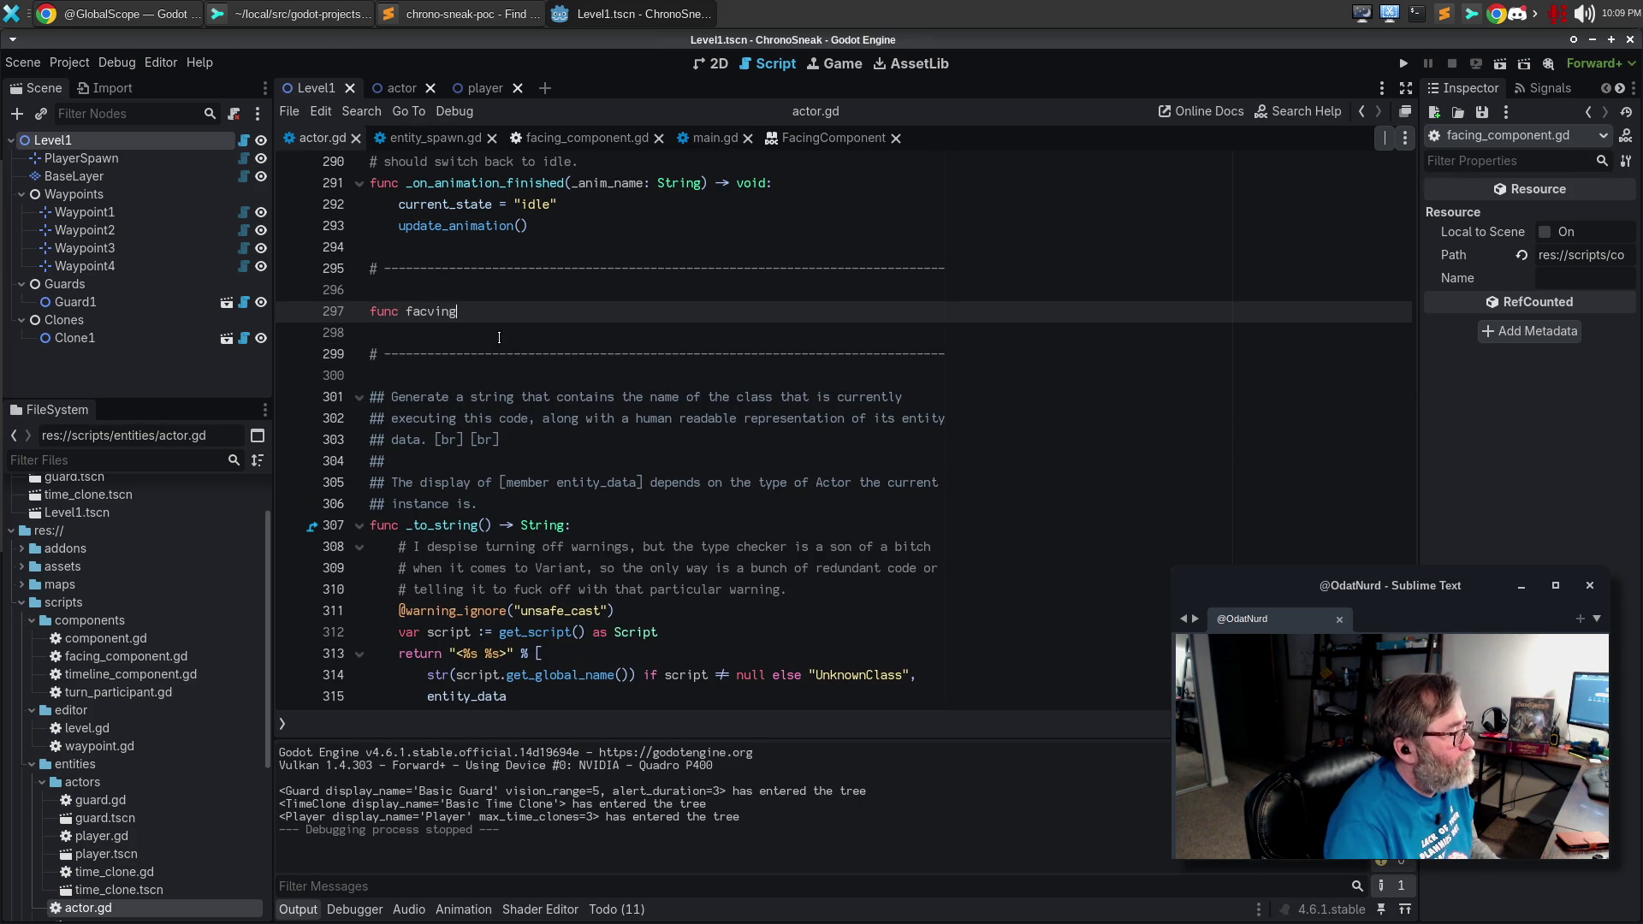
text(ng_chang)
text(() -> void:)
key(Return)
text(pass)
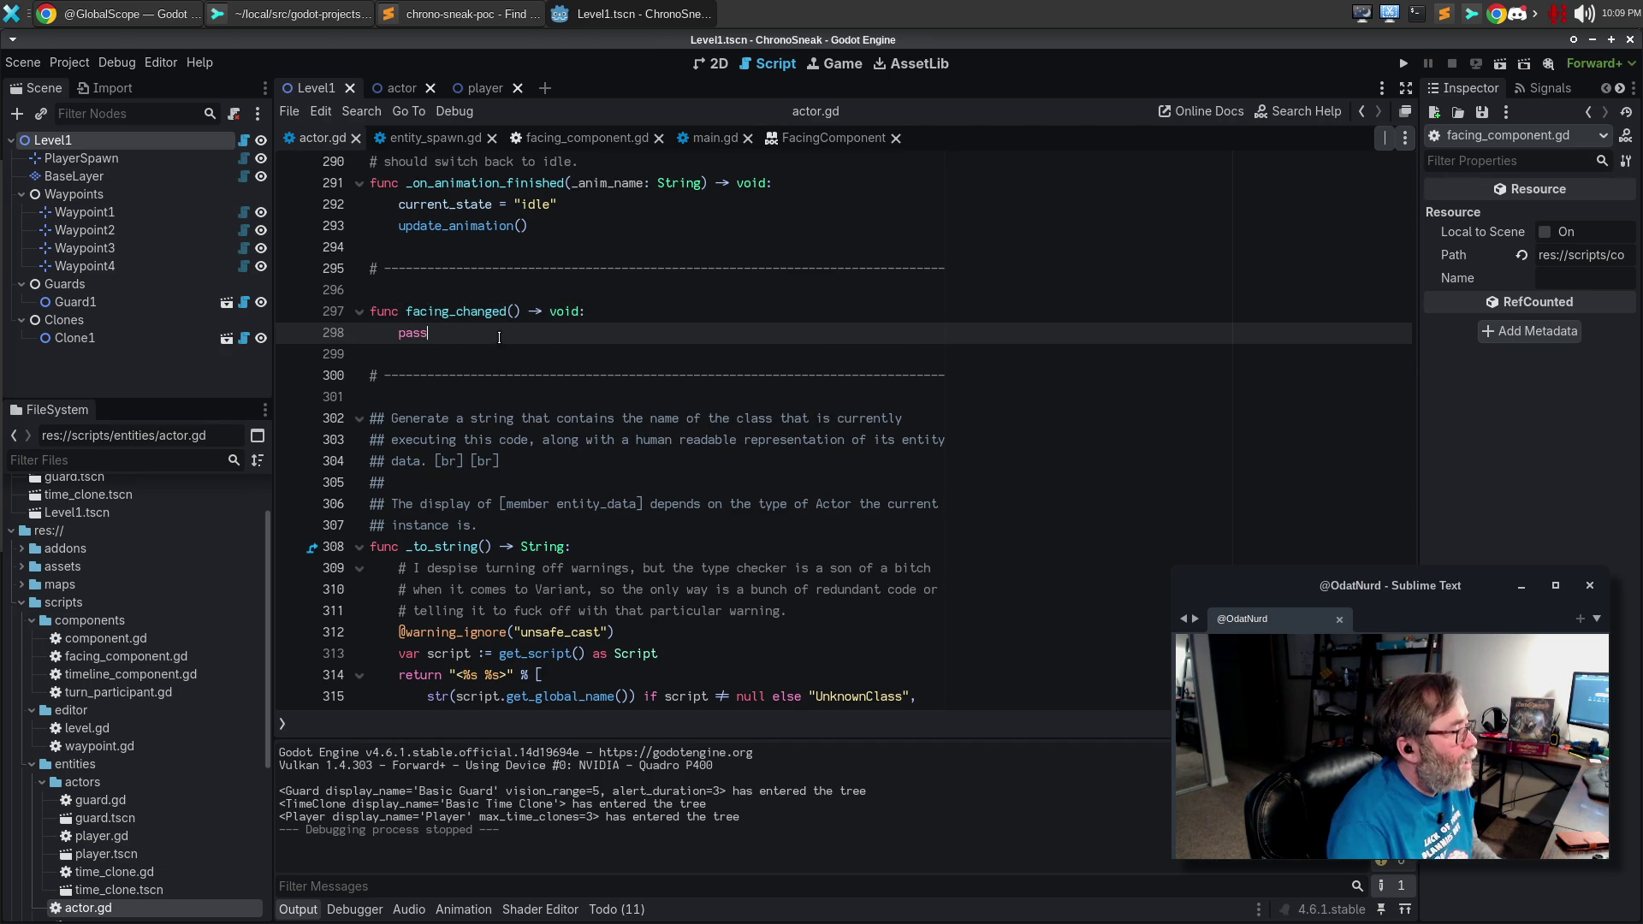
click(587, 138)
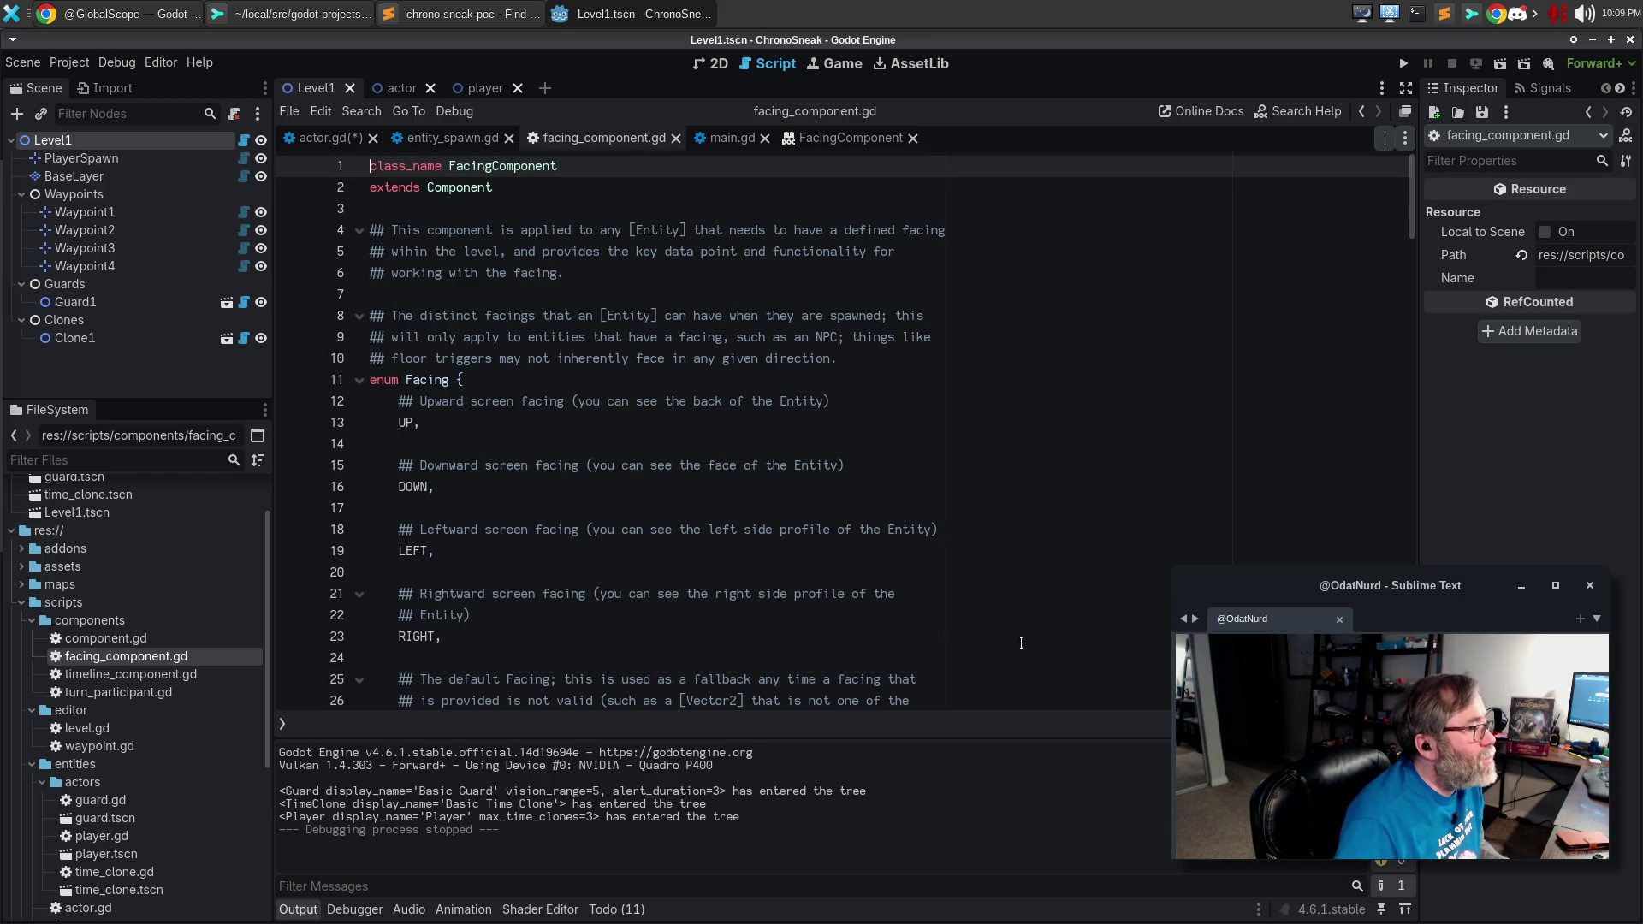
Copy the signal's new_facing parameter from facing_component.gd into facing_changed's parentheses in actor.gd.
scroll(941, 636, down, 6)
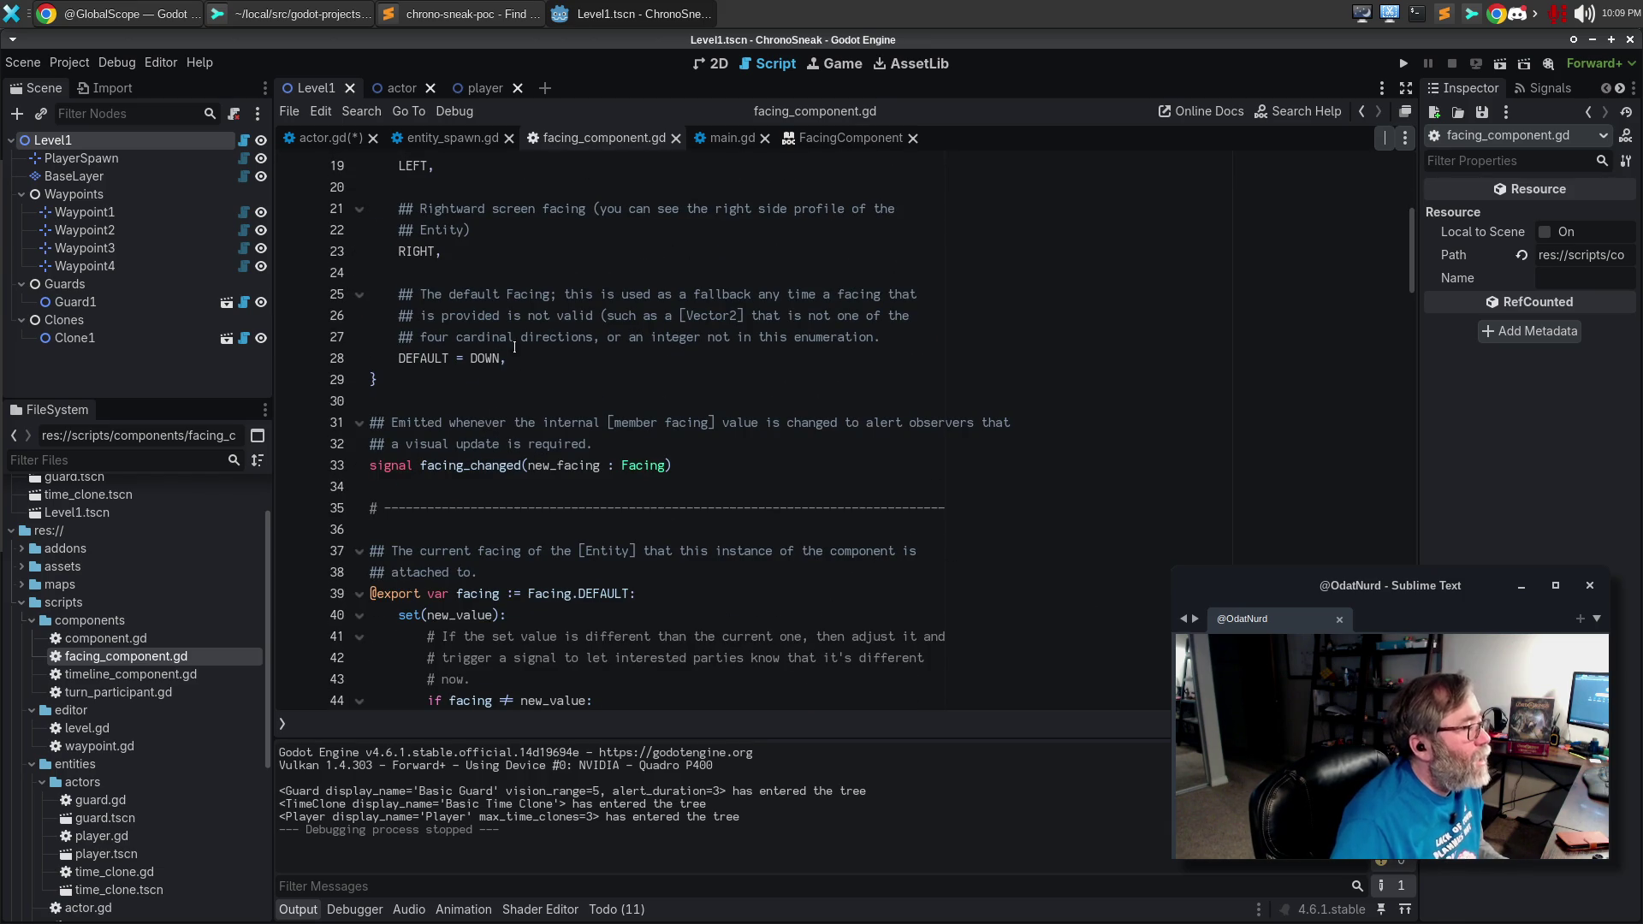
drag(527, 467, 665, 466)
key(ctrl+c)
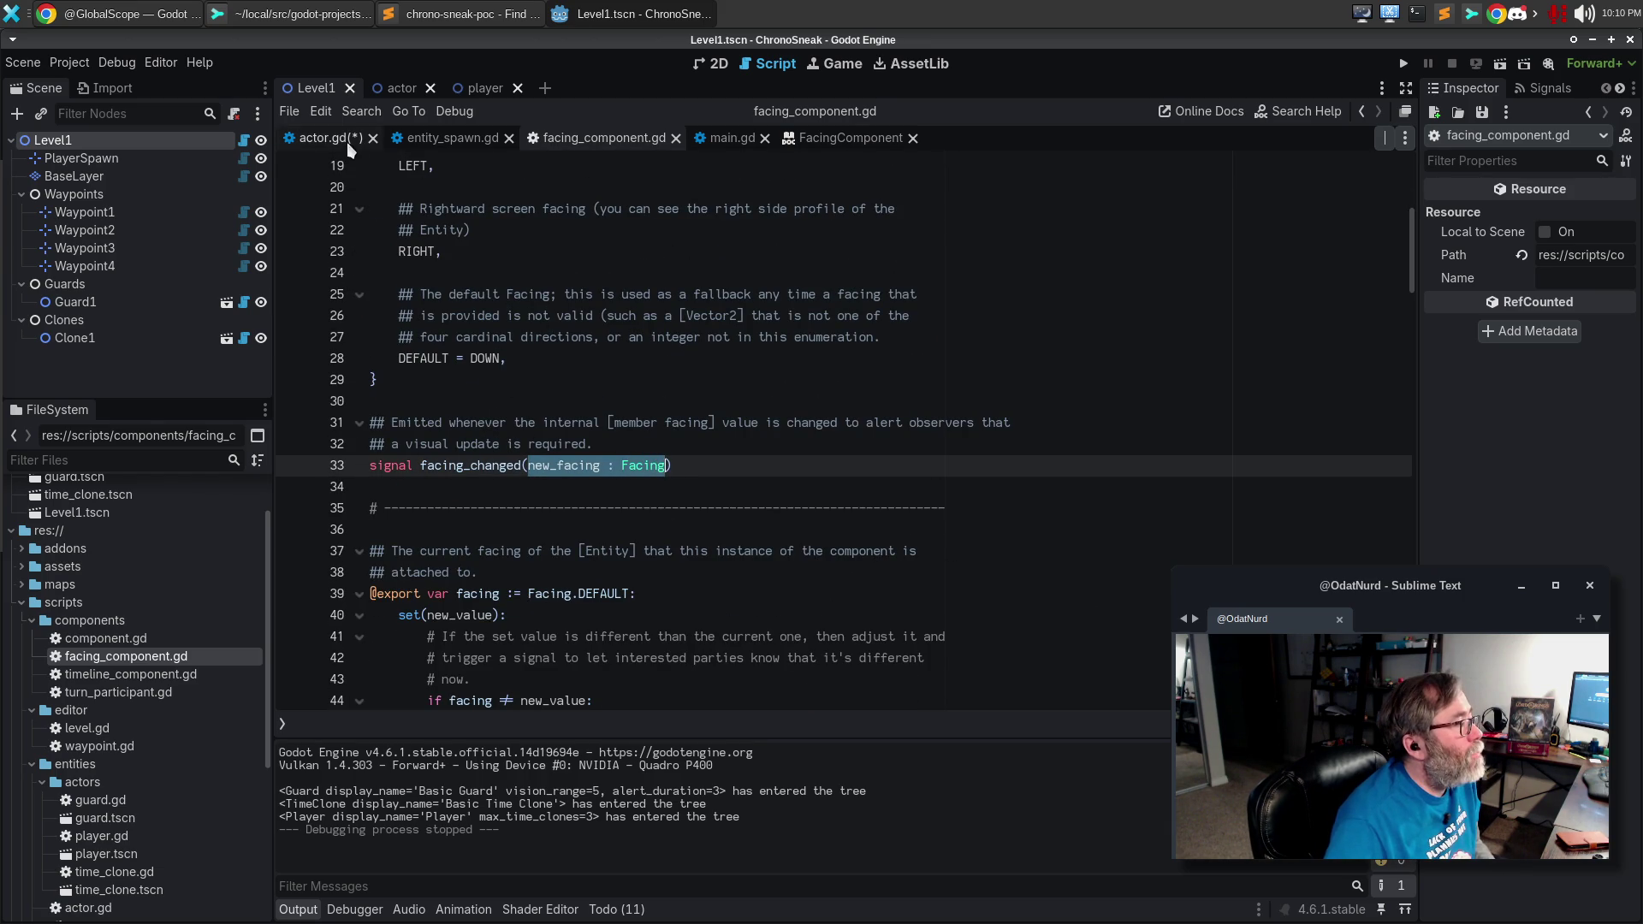
click(330, 138)
double_click(413, 338)
key(ctrl+v)
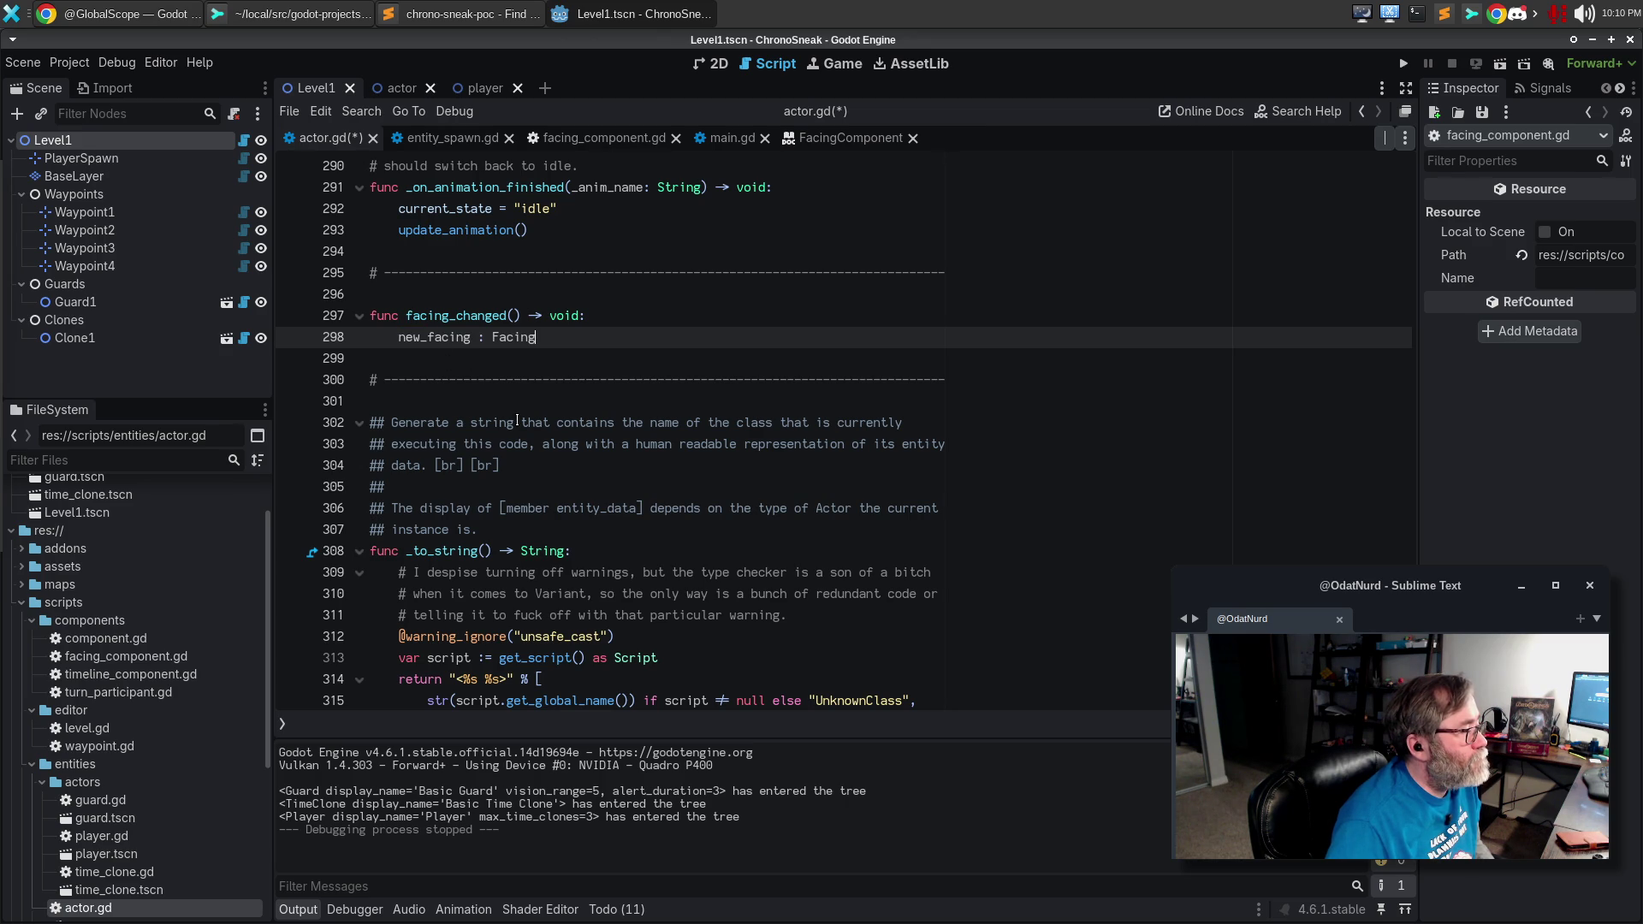
key(ctrl+z)
click(514, 315)
key(ctrl+v)
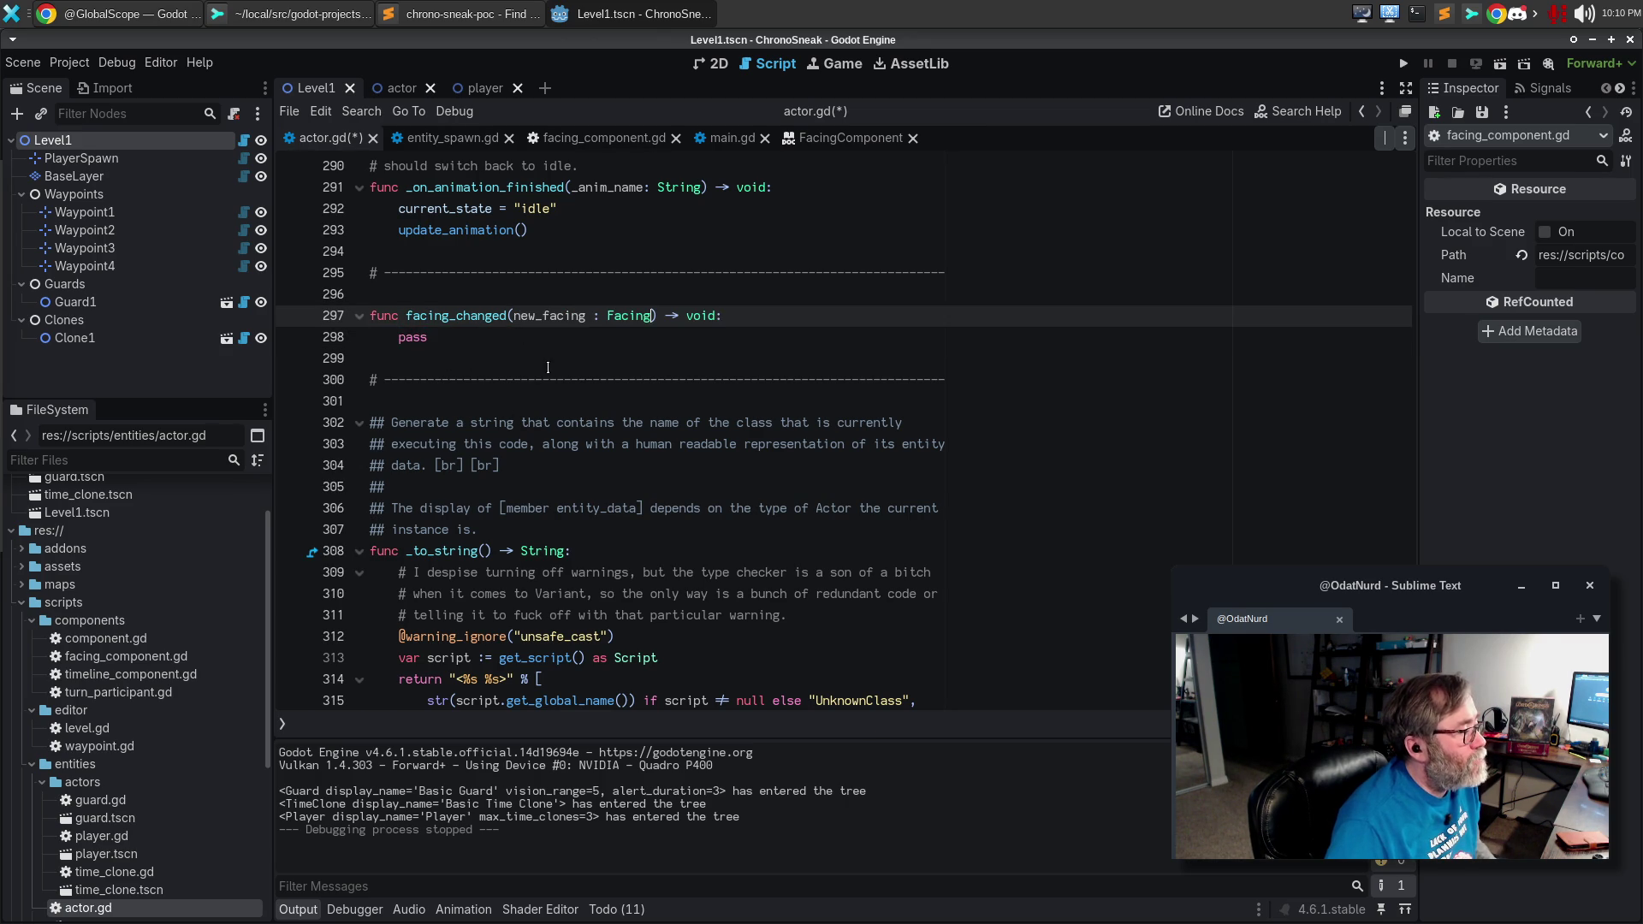
Qualify the parameter type as FacingComponent.Facing and remove the pass placeholder from the body.
key(End)
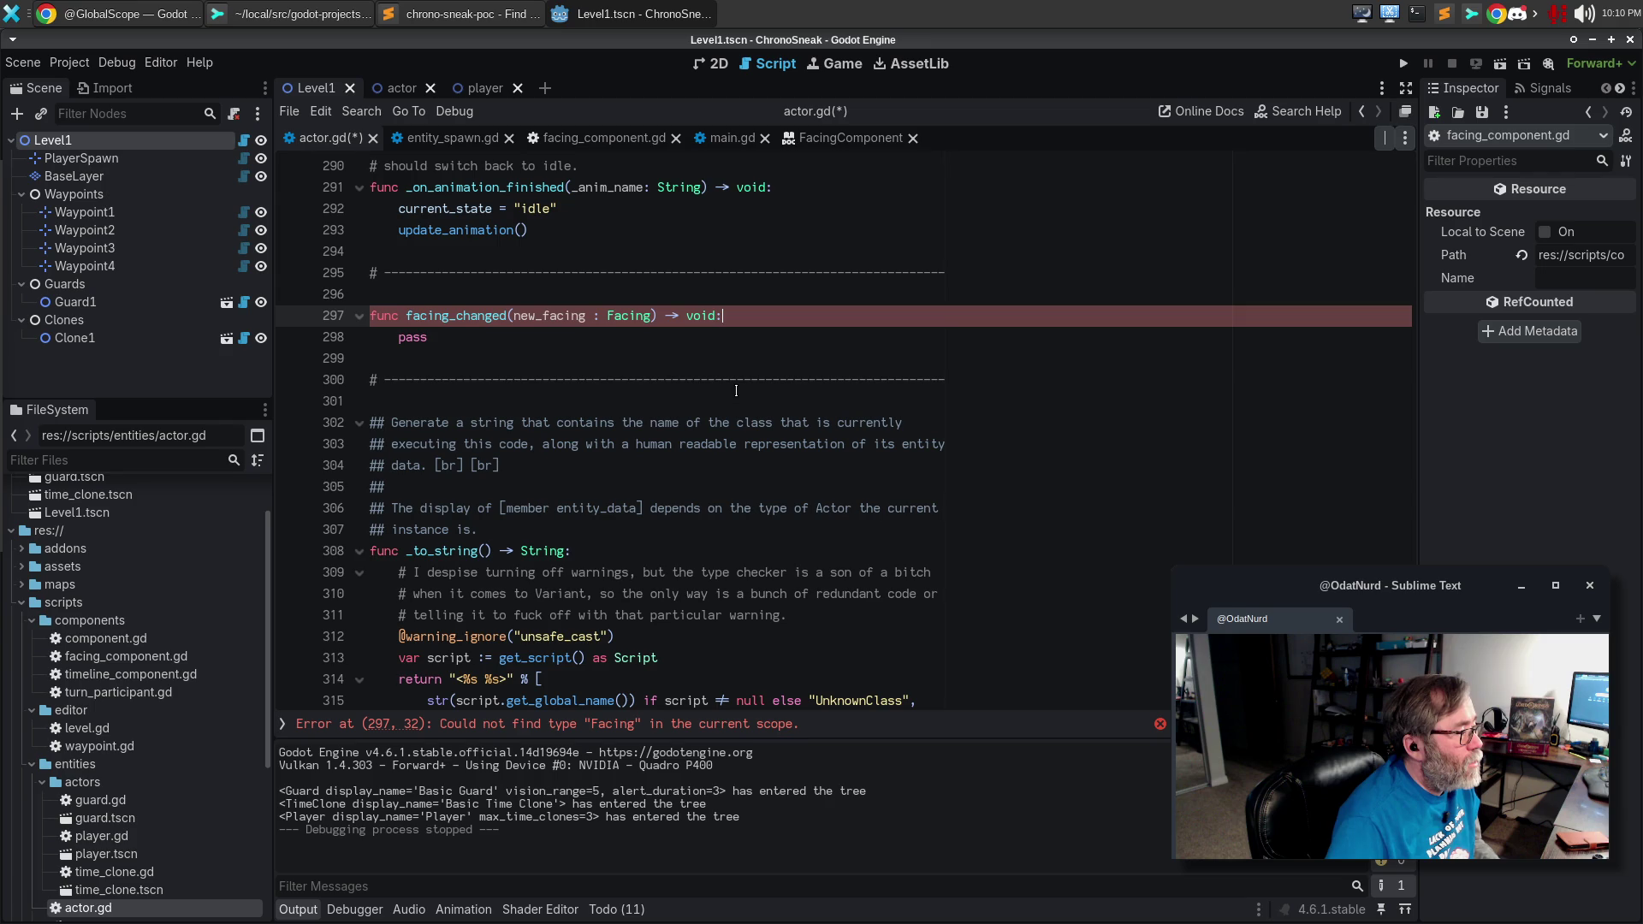
key(ctrl+Left)
text(FacingComp)
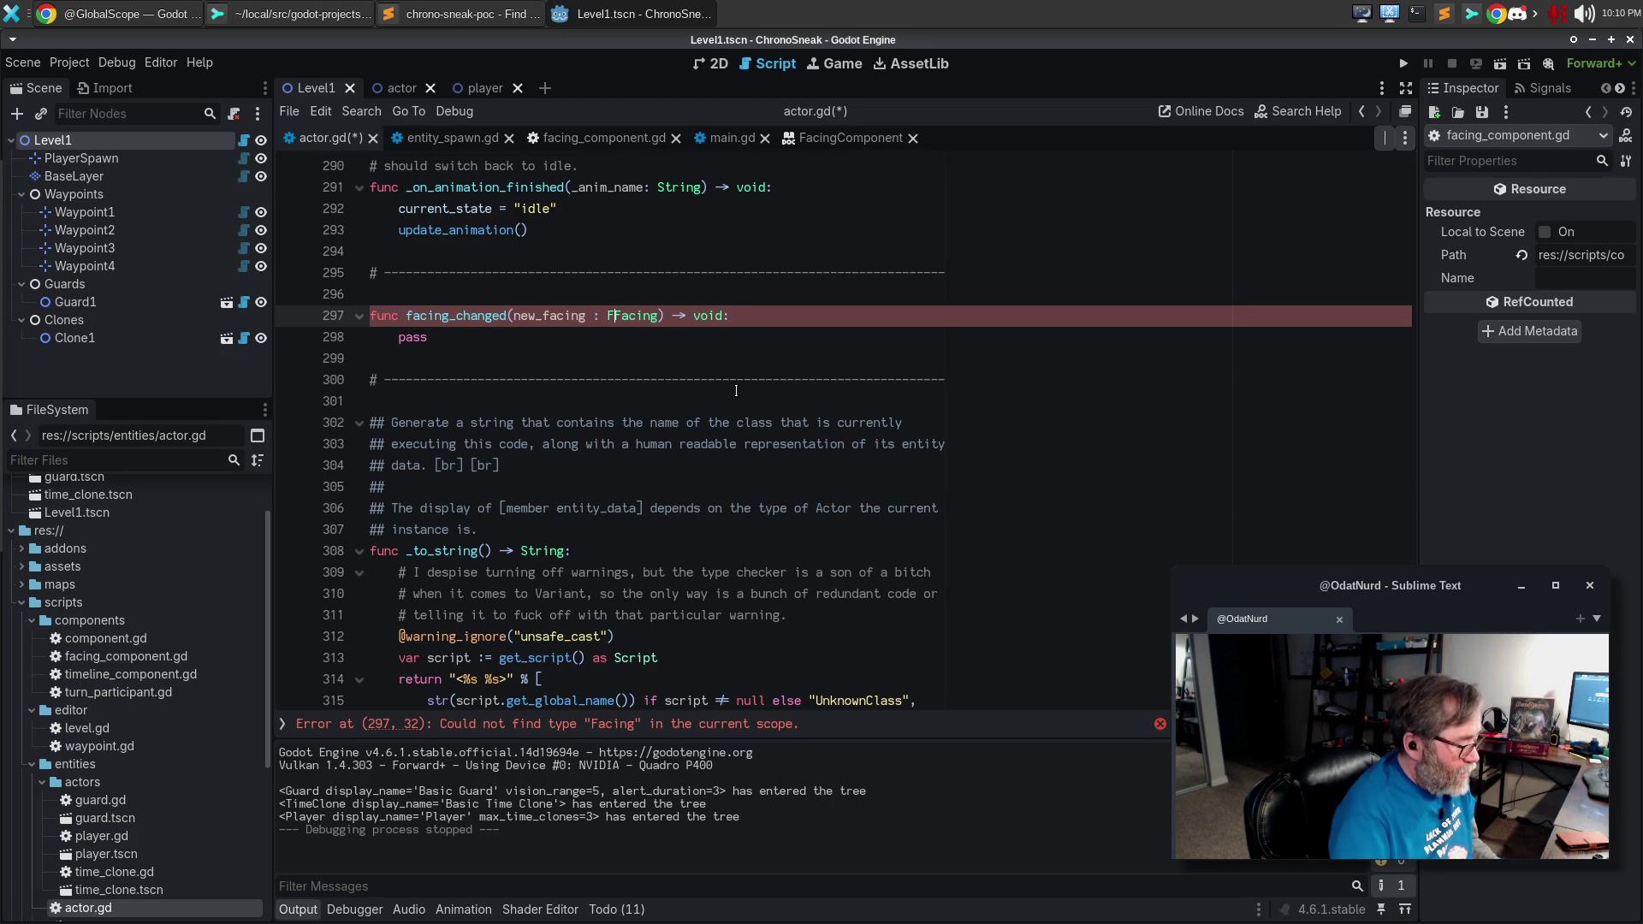
text(onent.Facing)
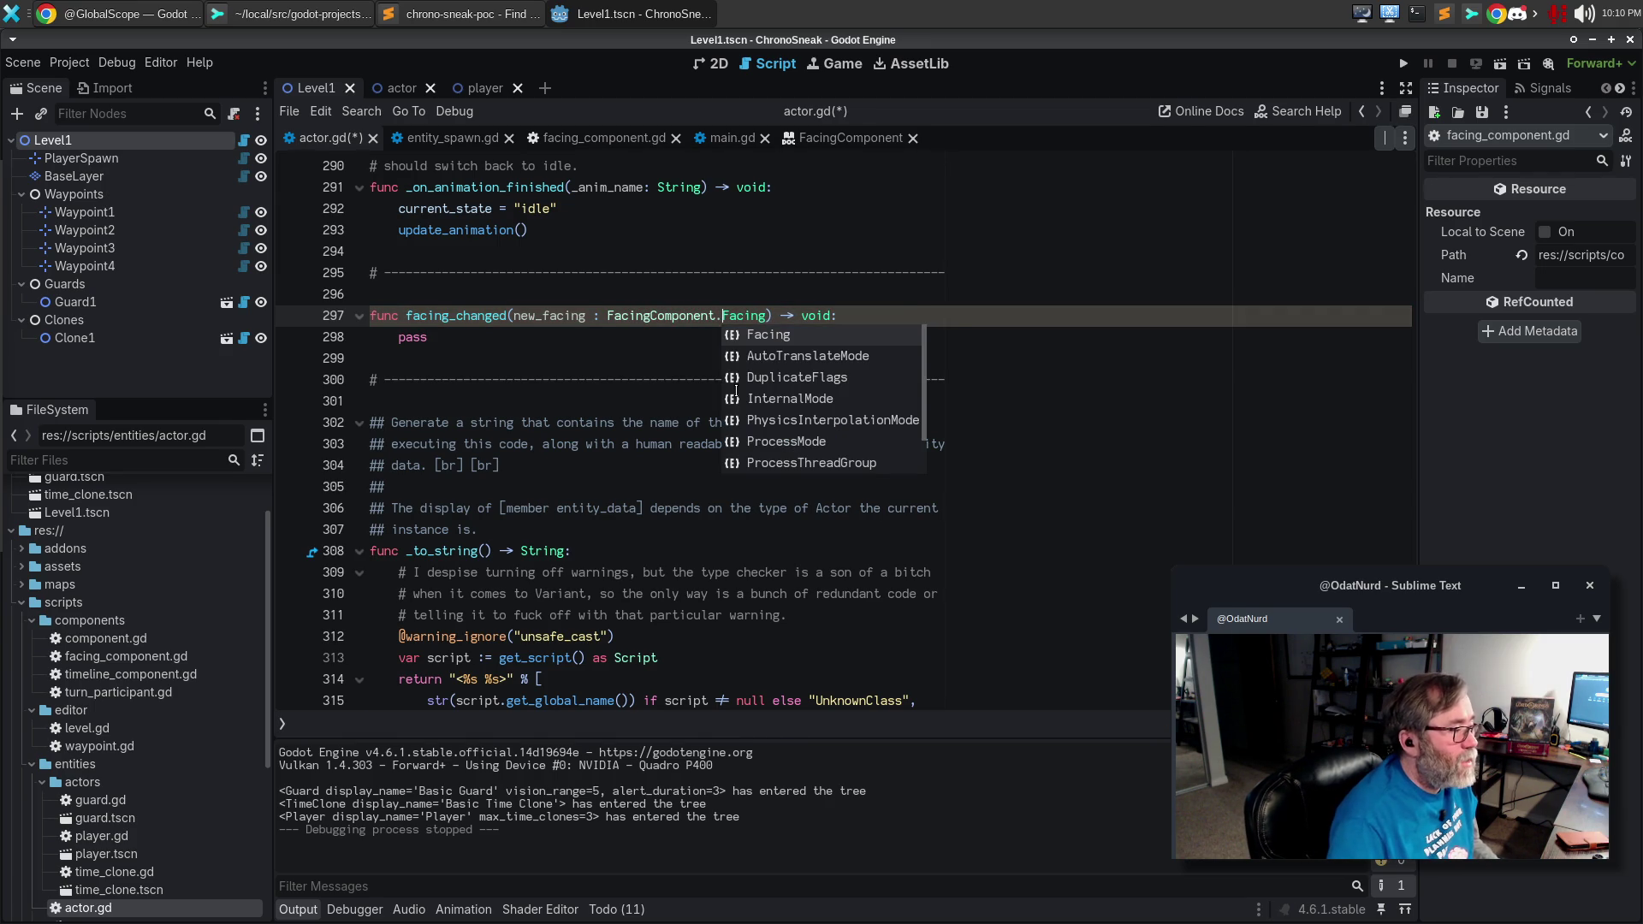
key(Escape)
key(Down)
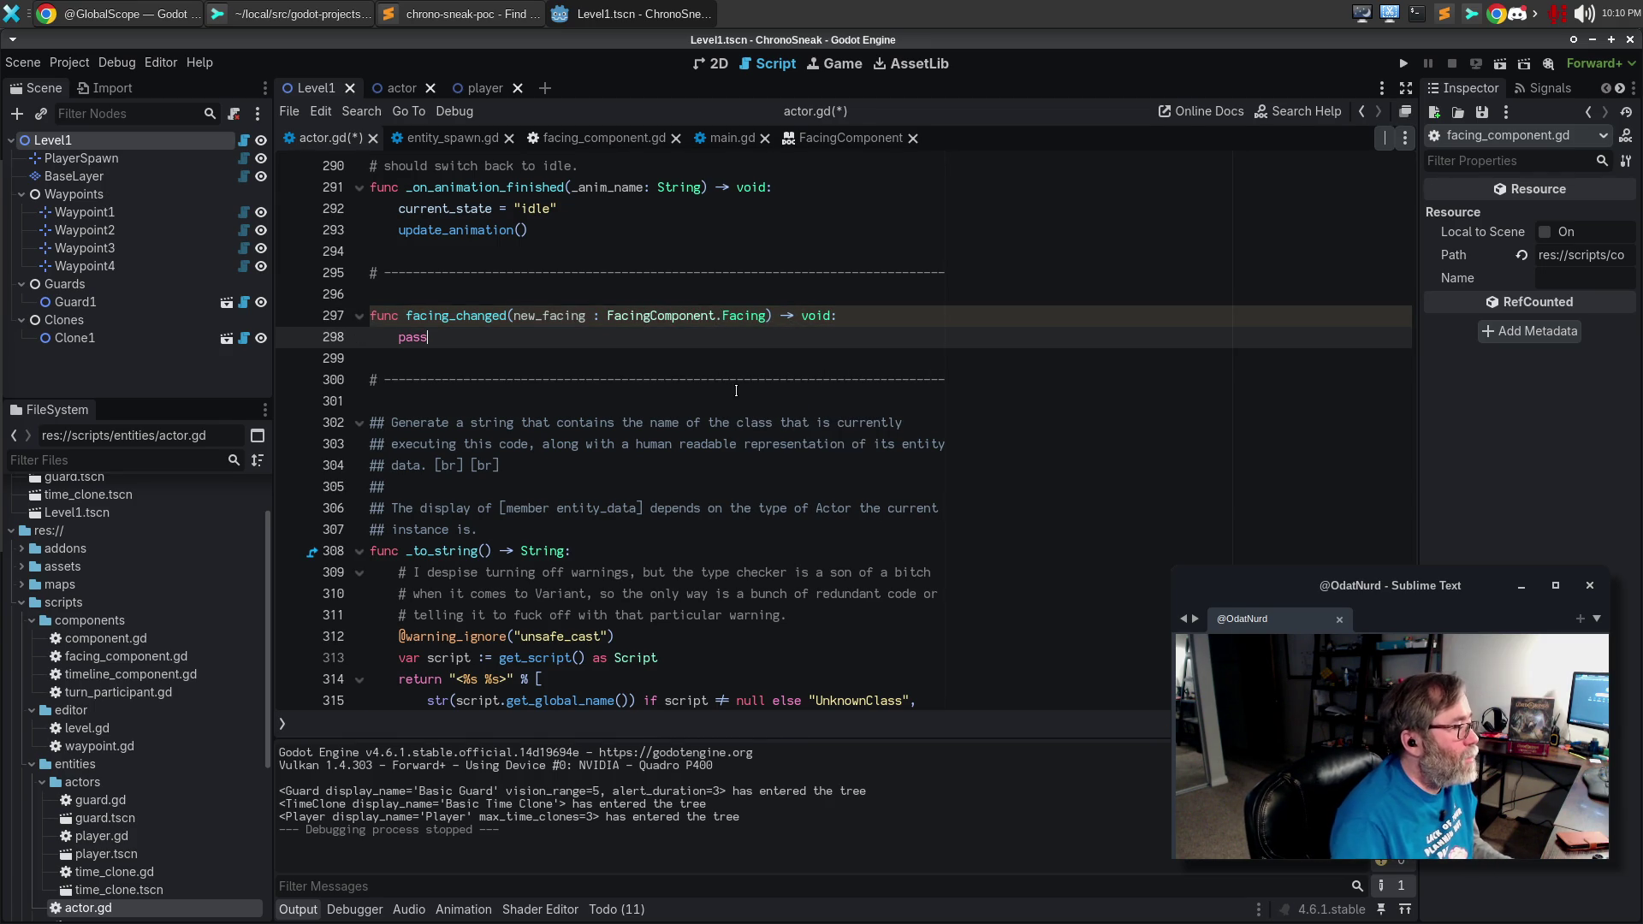
key(BackSpace)
key(BackSpace)
key(BackSpace)
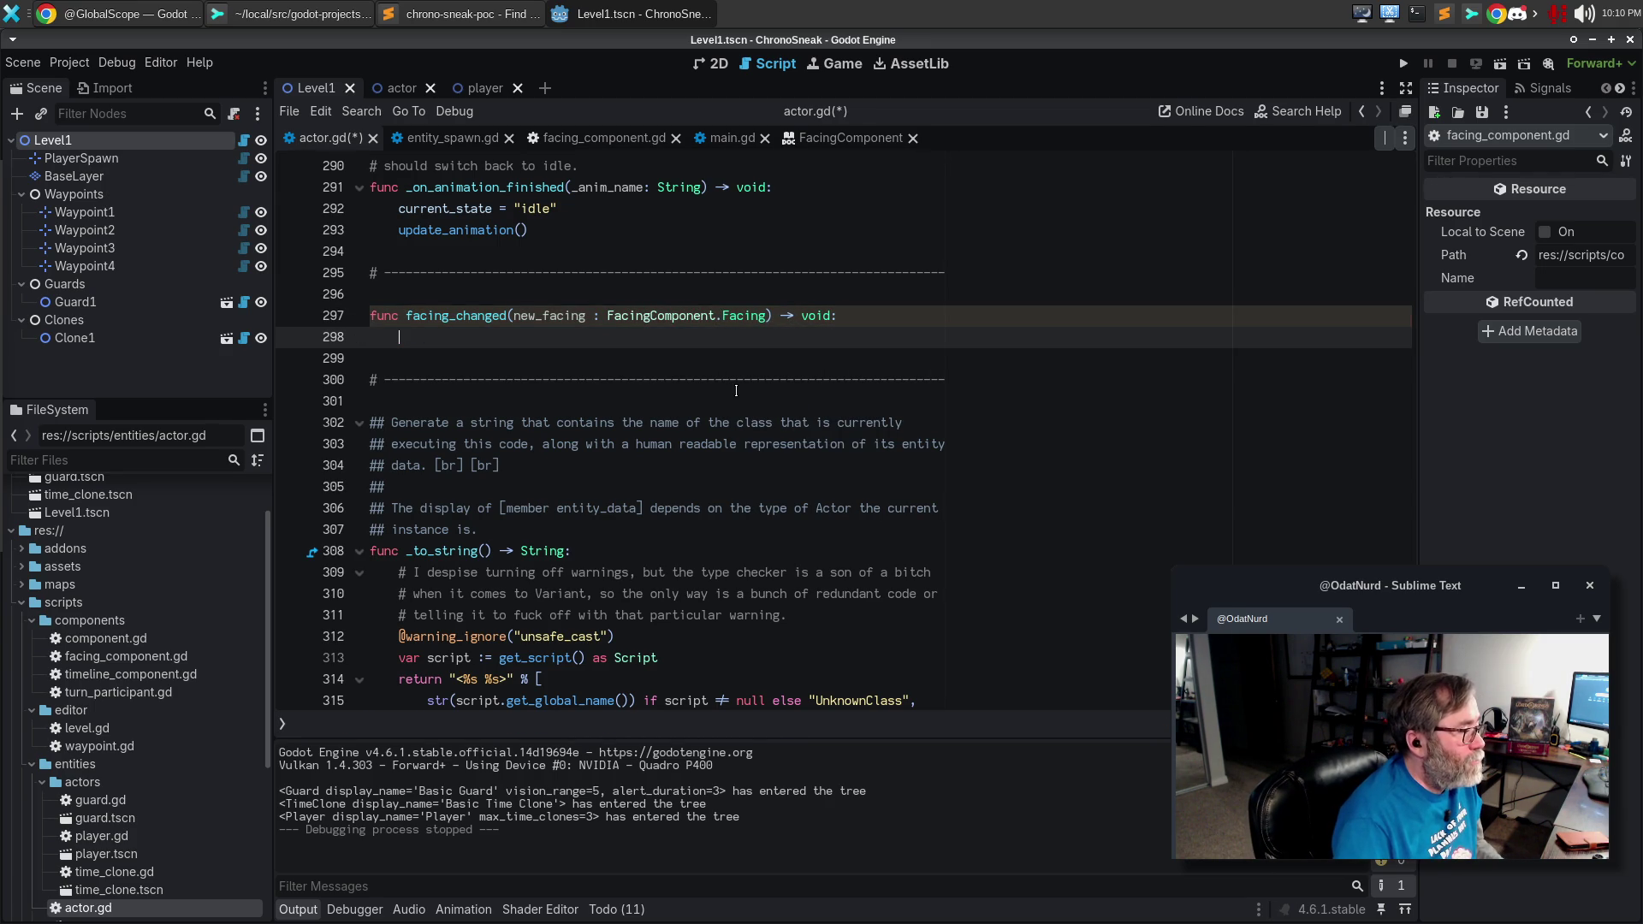
text(as)
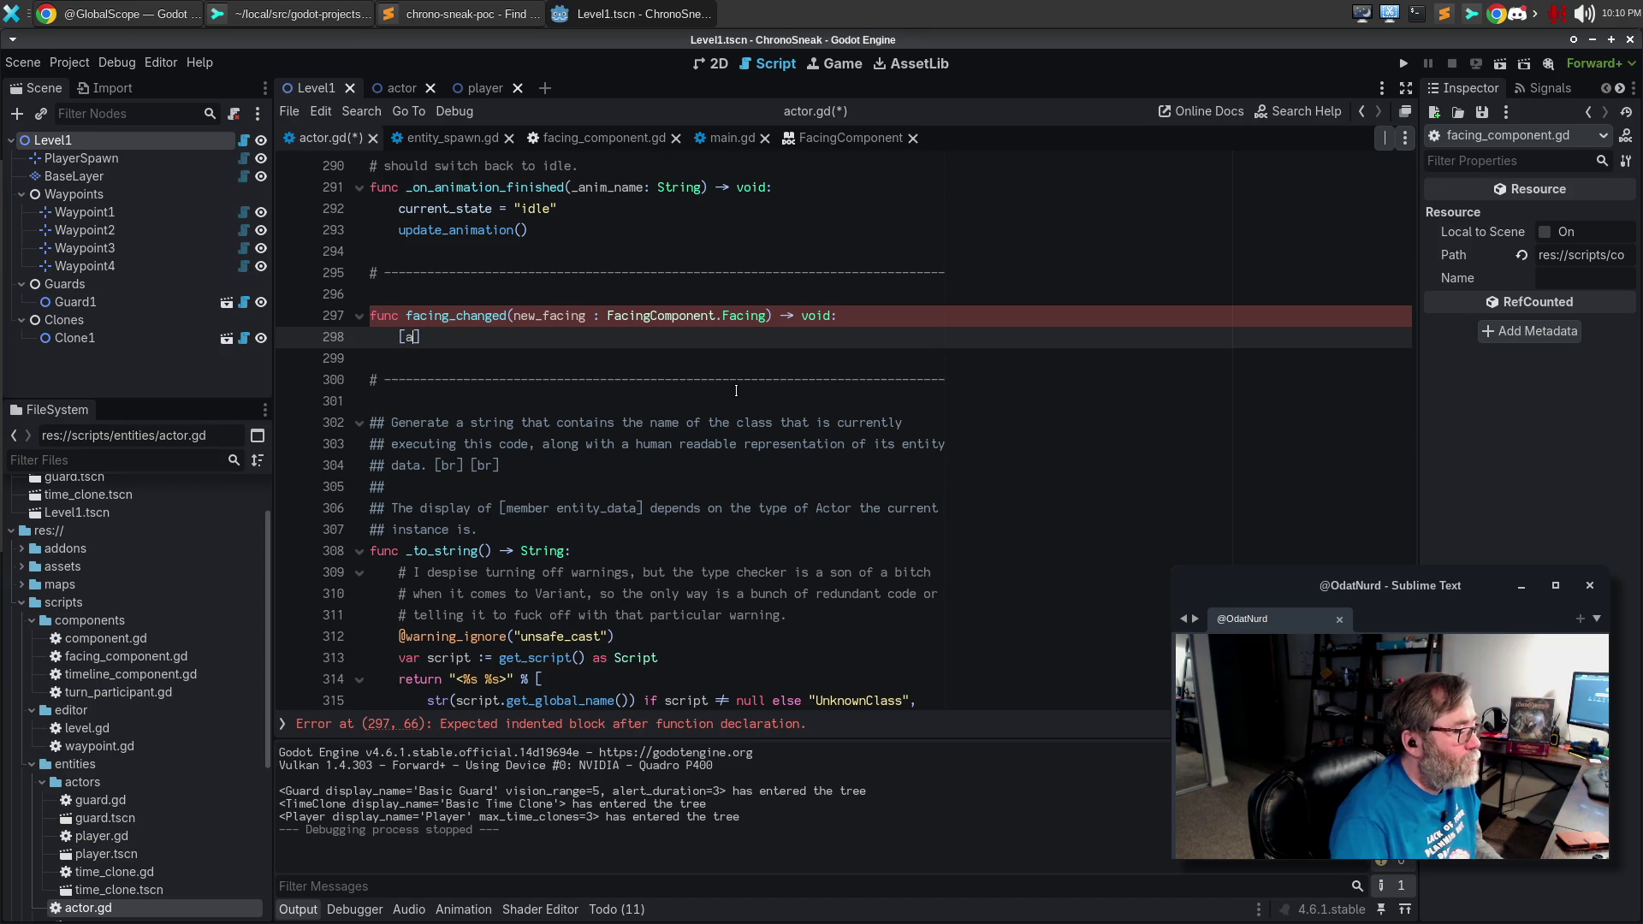
key(BackSpace)
key(BackSpace)
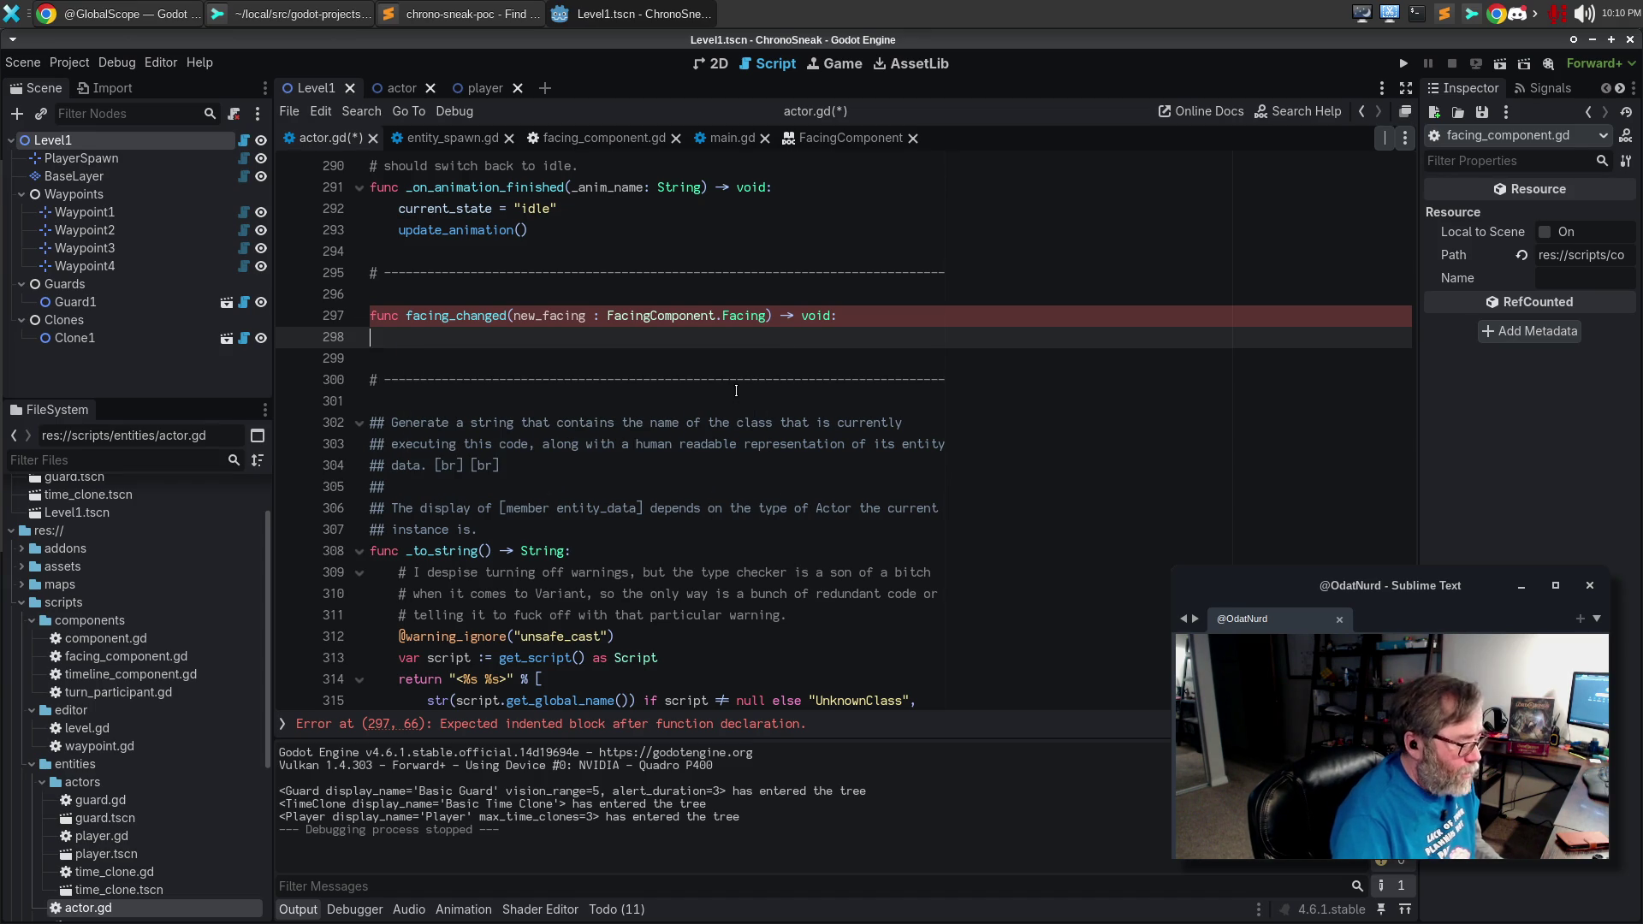
text(pass)
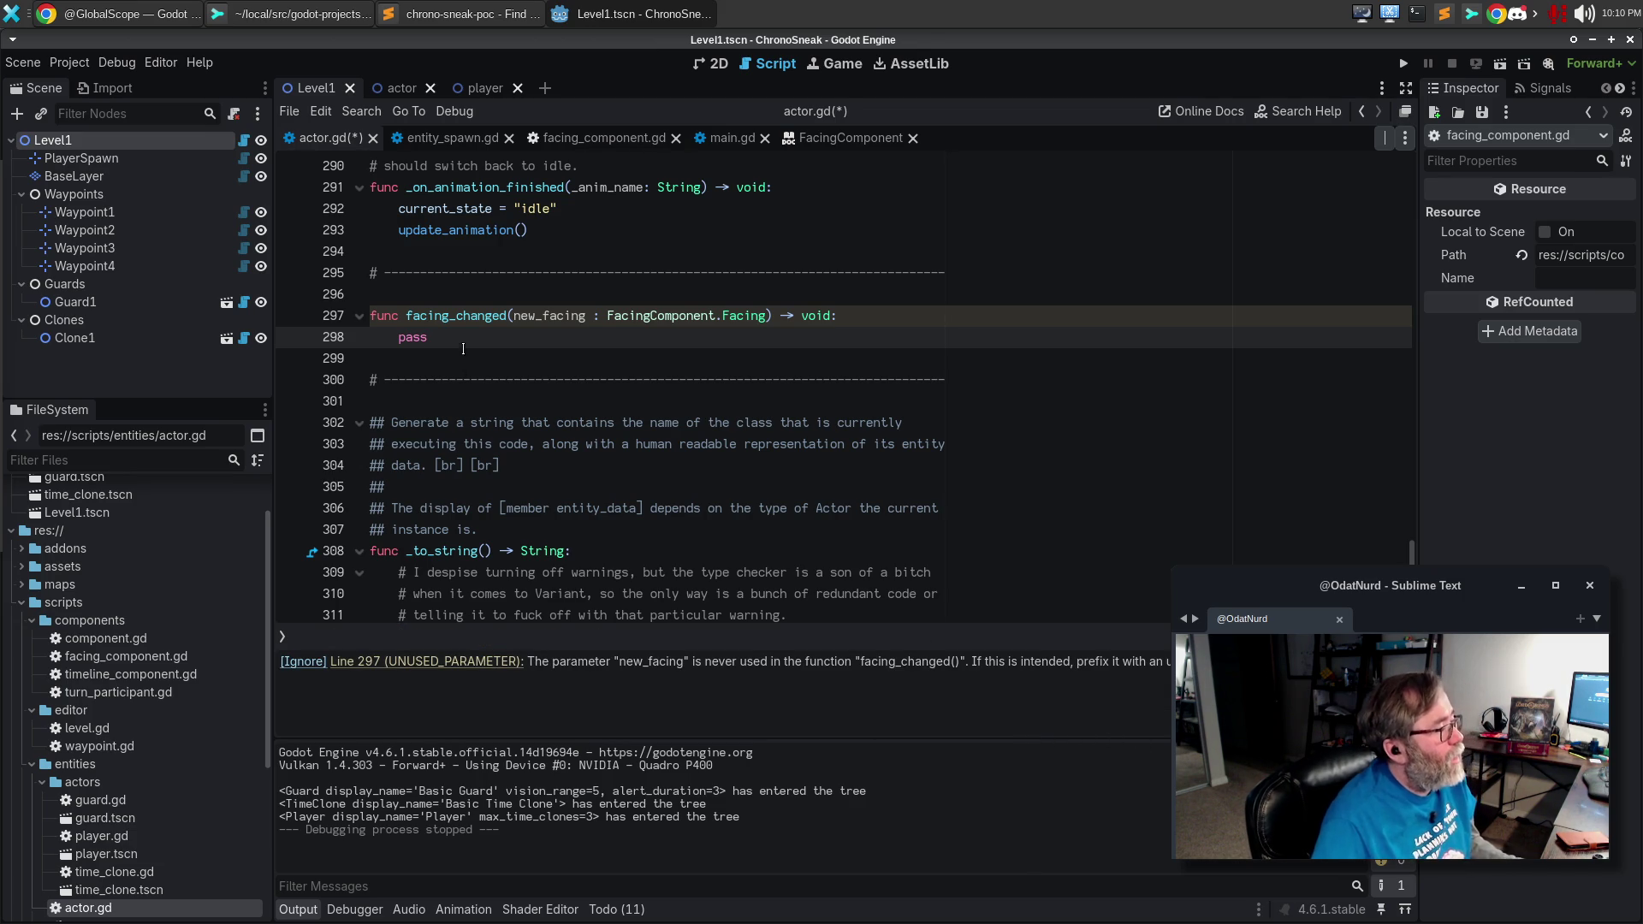
key(BackSpace)
key(BackSpace)
key(BackSpace)
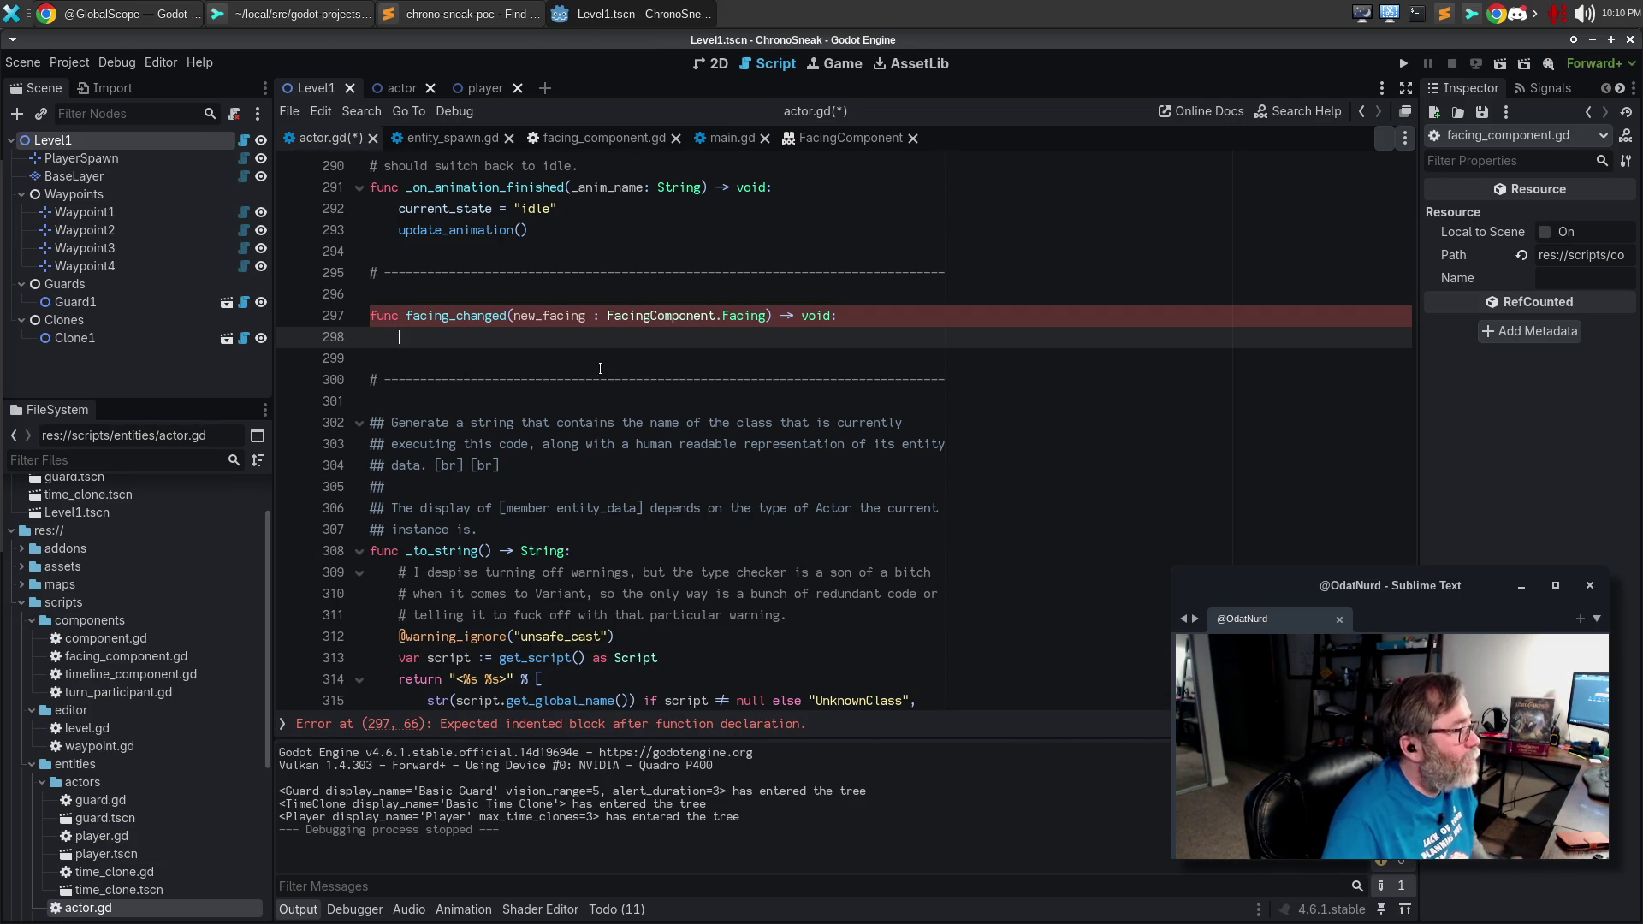
scroll(602, 365, down, 1)
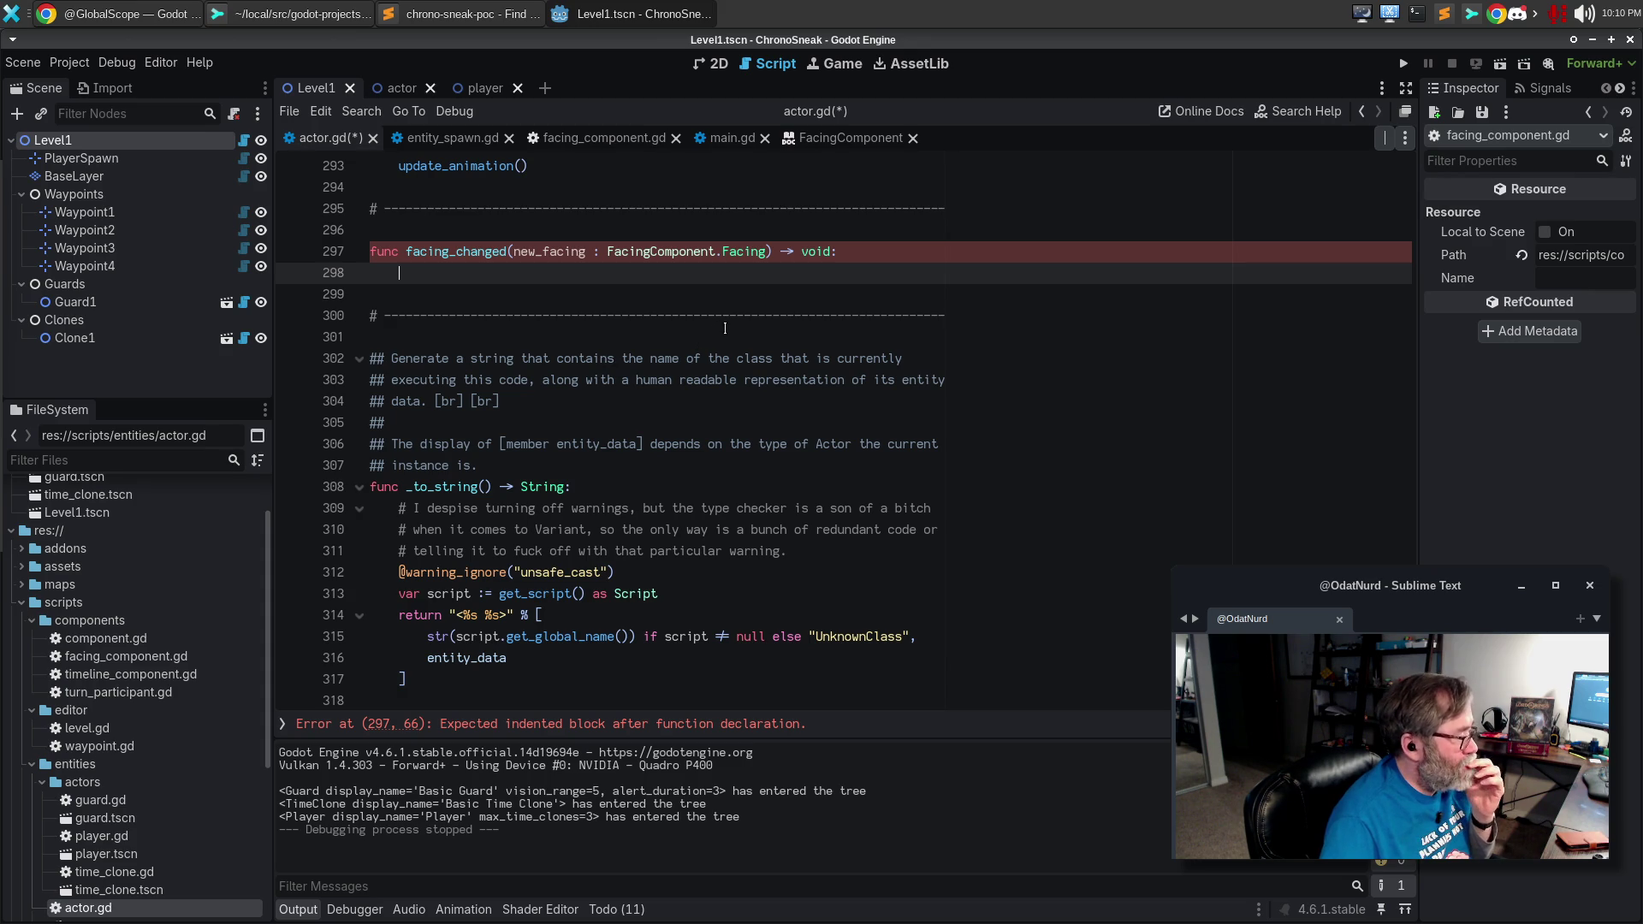
Write print("facing of %s changed to %s" % [entity_data.display_name, ...]) in facing_changed, then view facing_component.gd.
text(print()
text(")
text(facing of $)
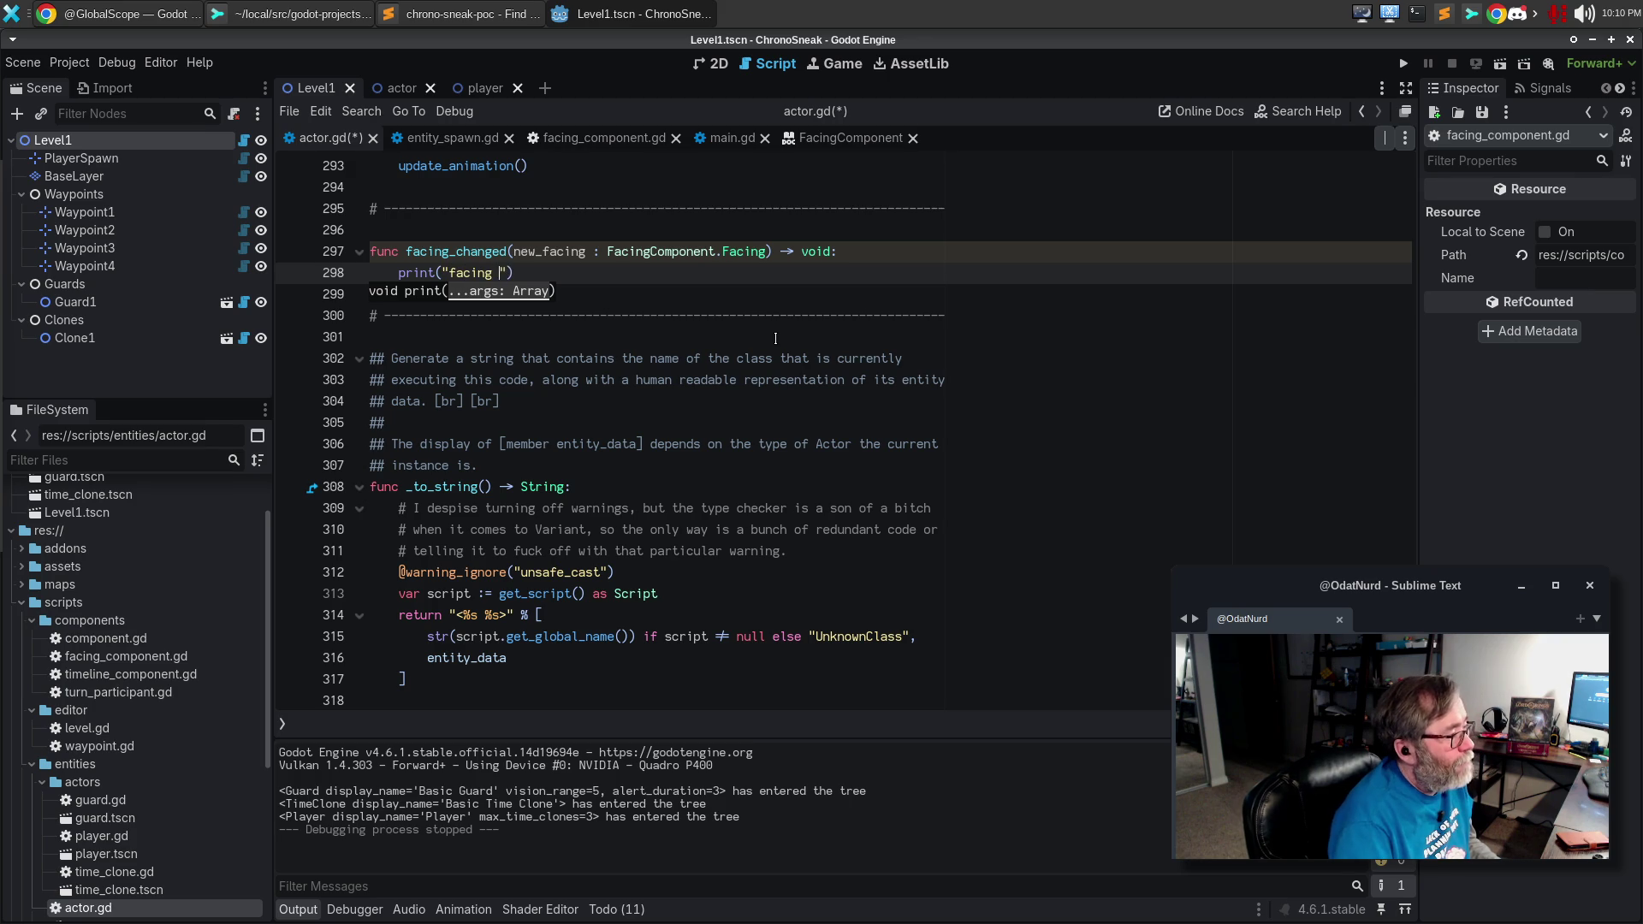
key(BackSpace)
text(%s chan)
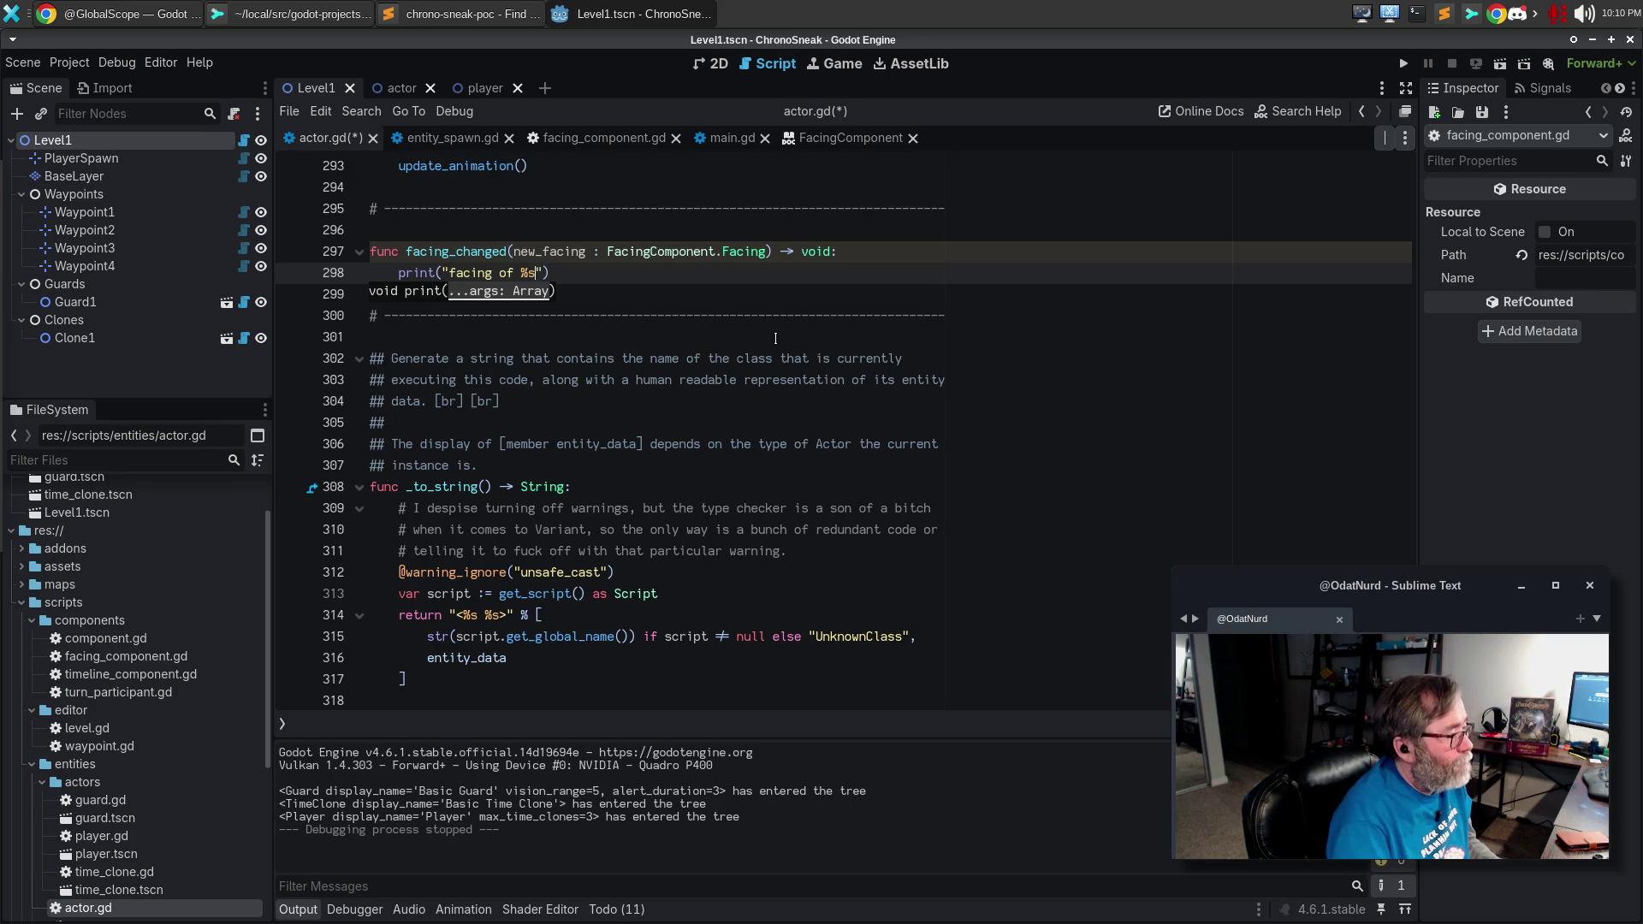
text(ged to %d)
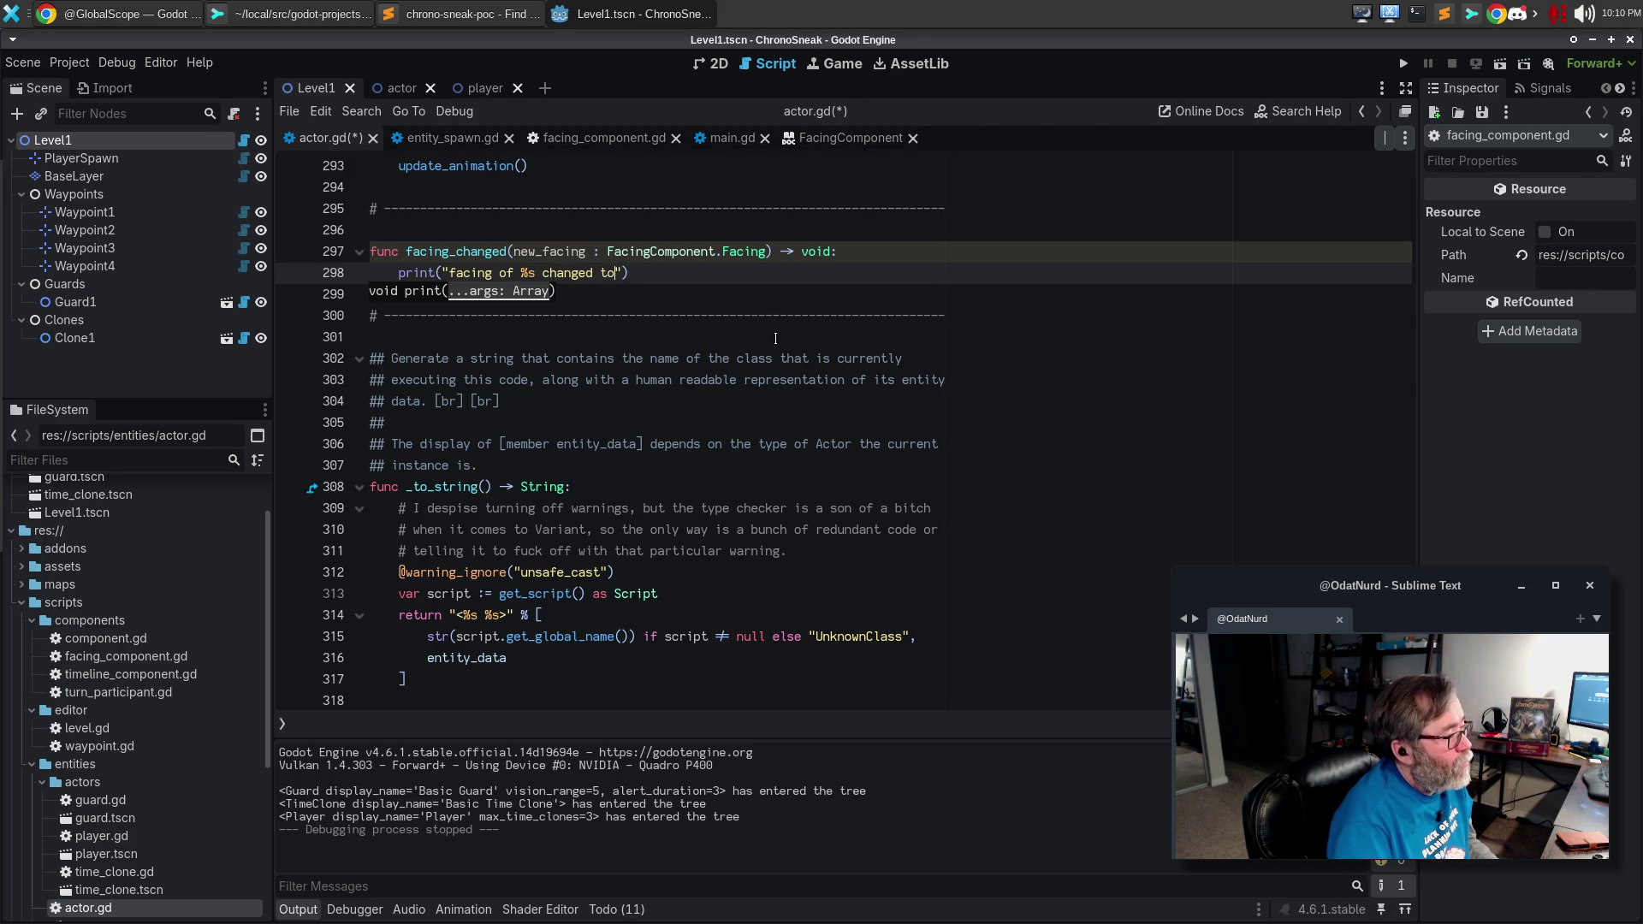
key(BackSpace)
text(s")
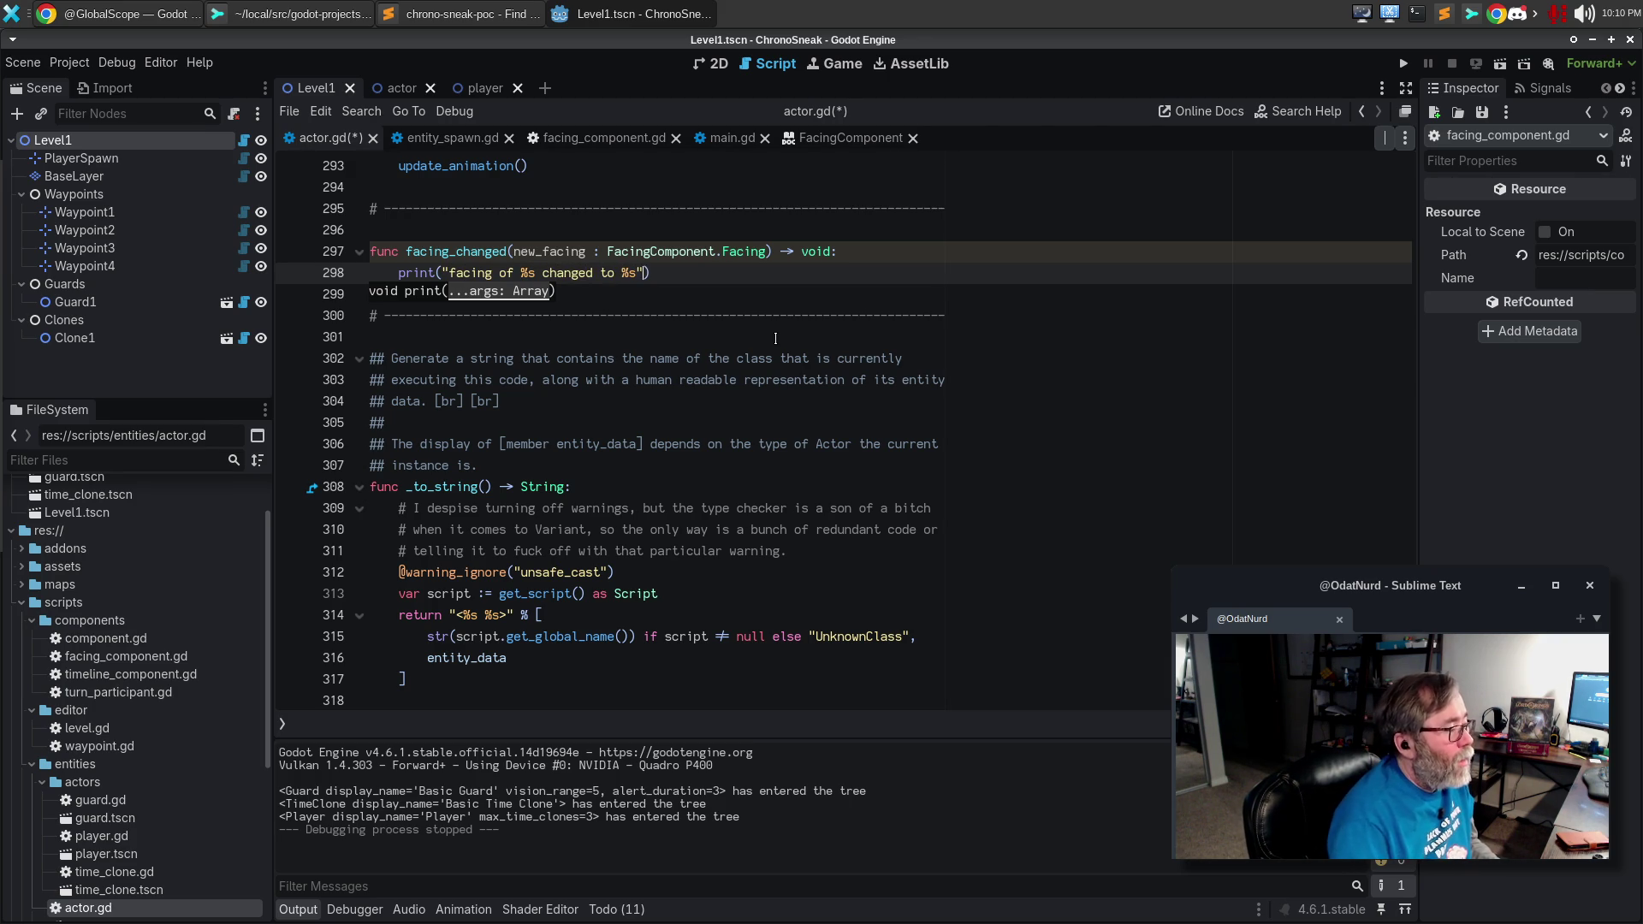
text( % [)
key(Return)
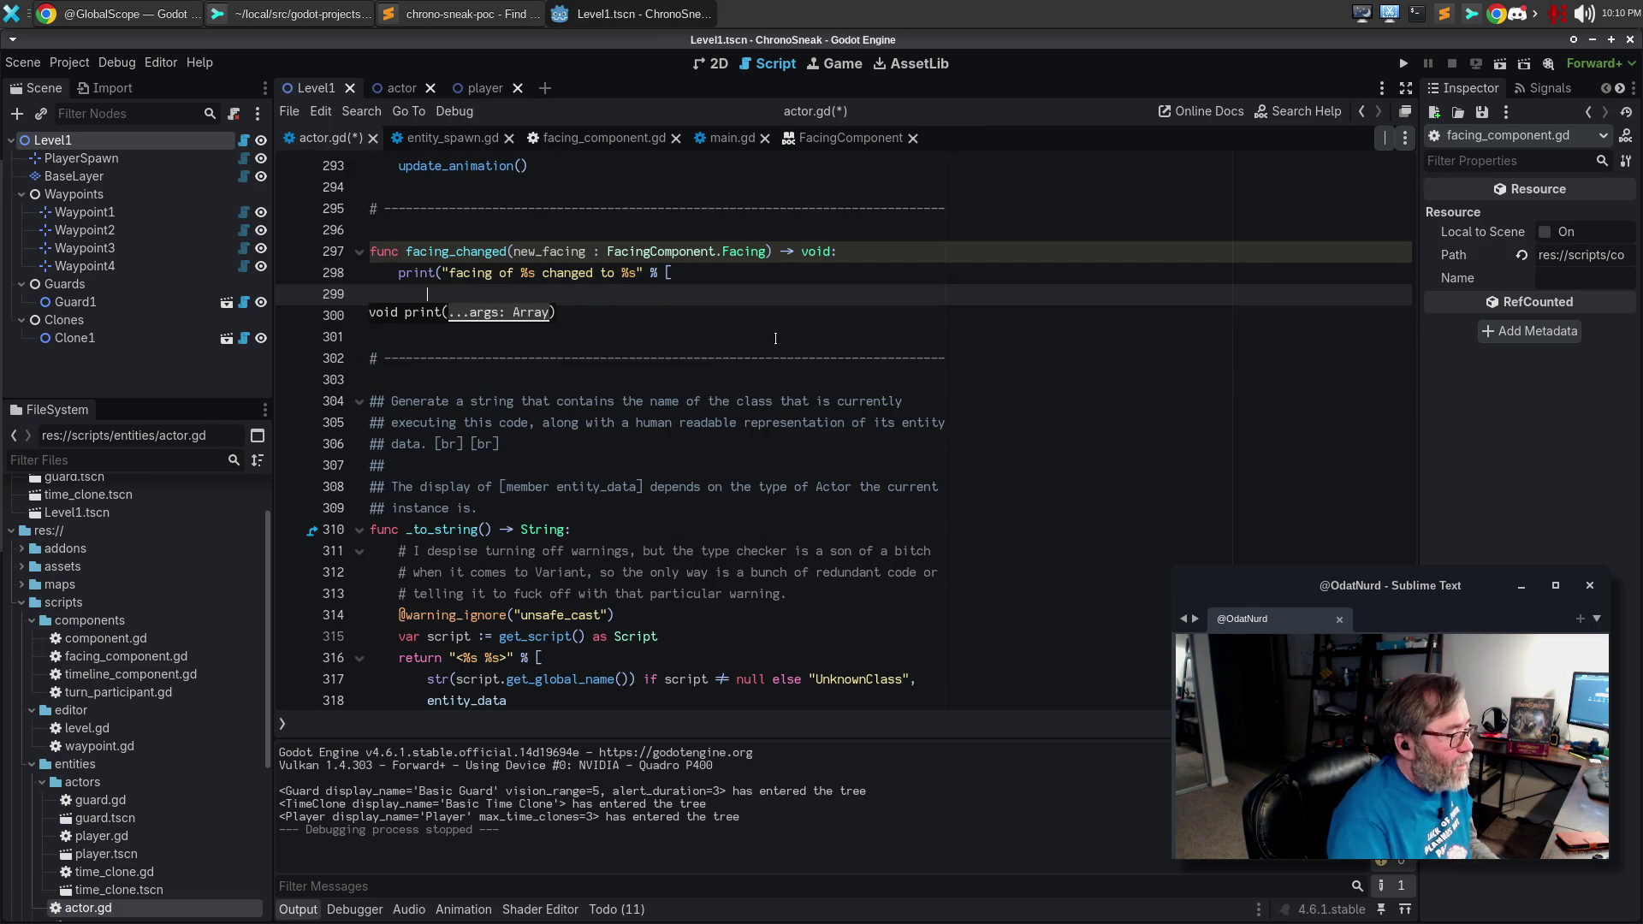
text(entity_data)
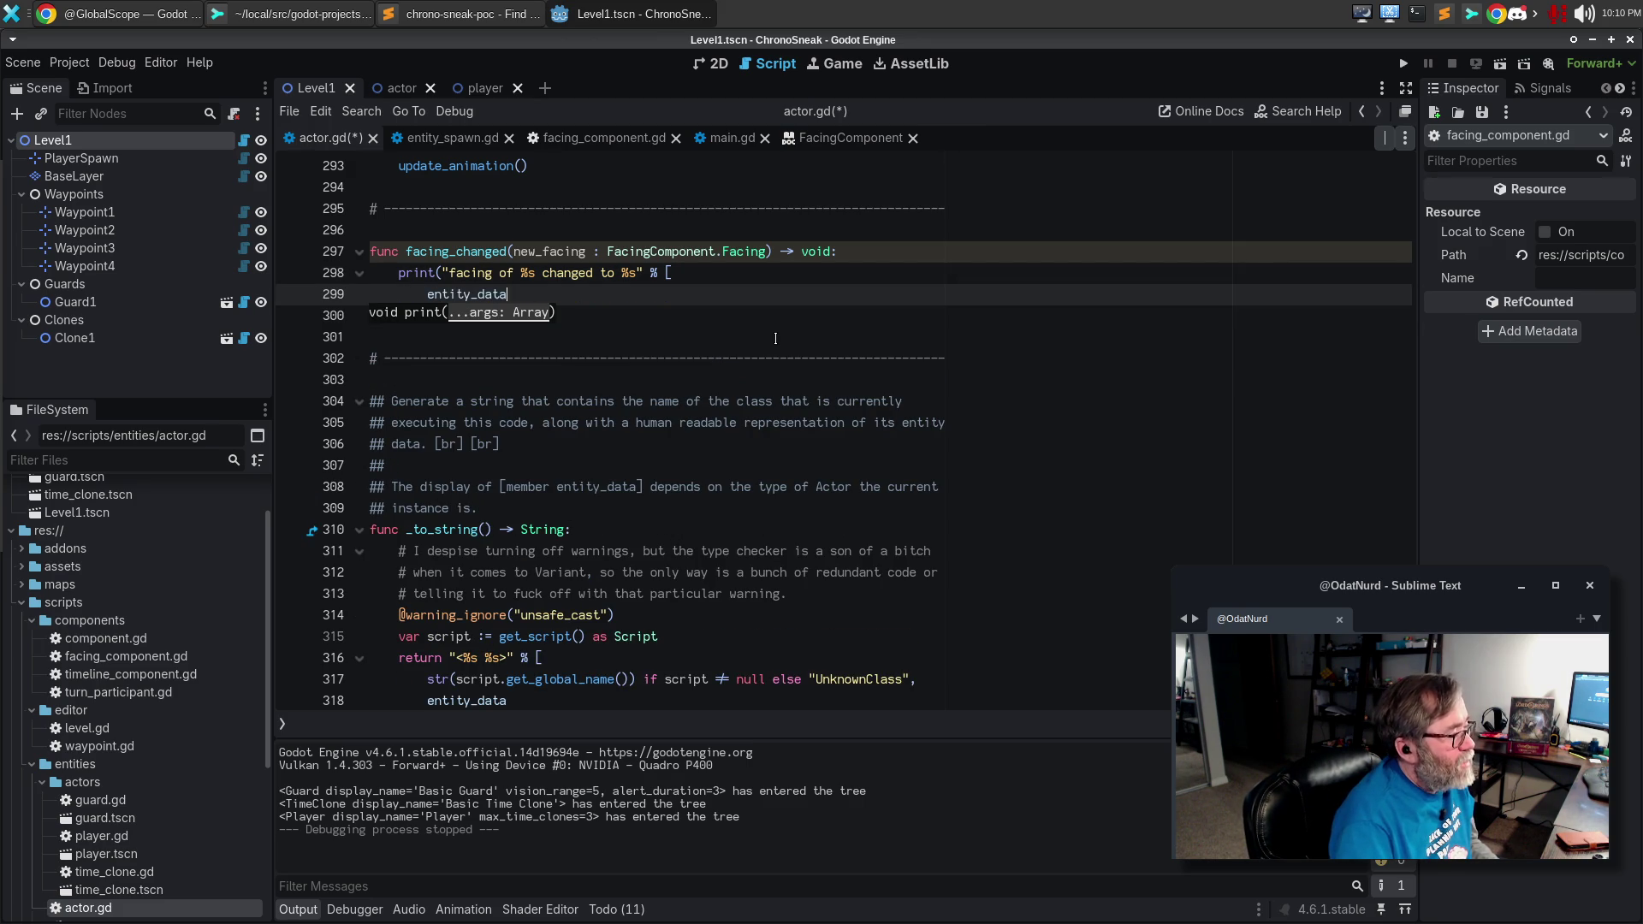
text(.display_name,)
key(Return)
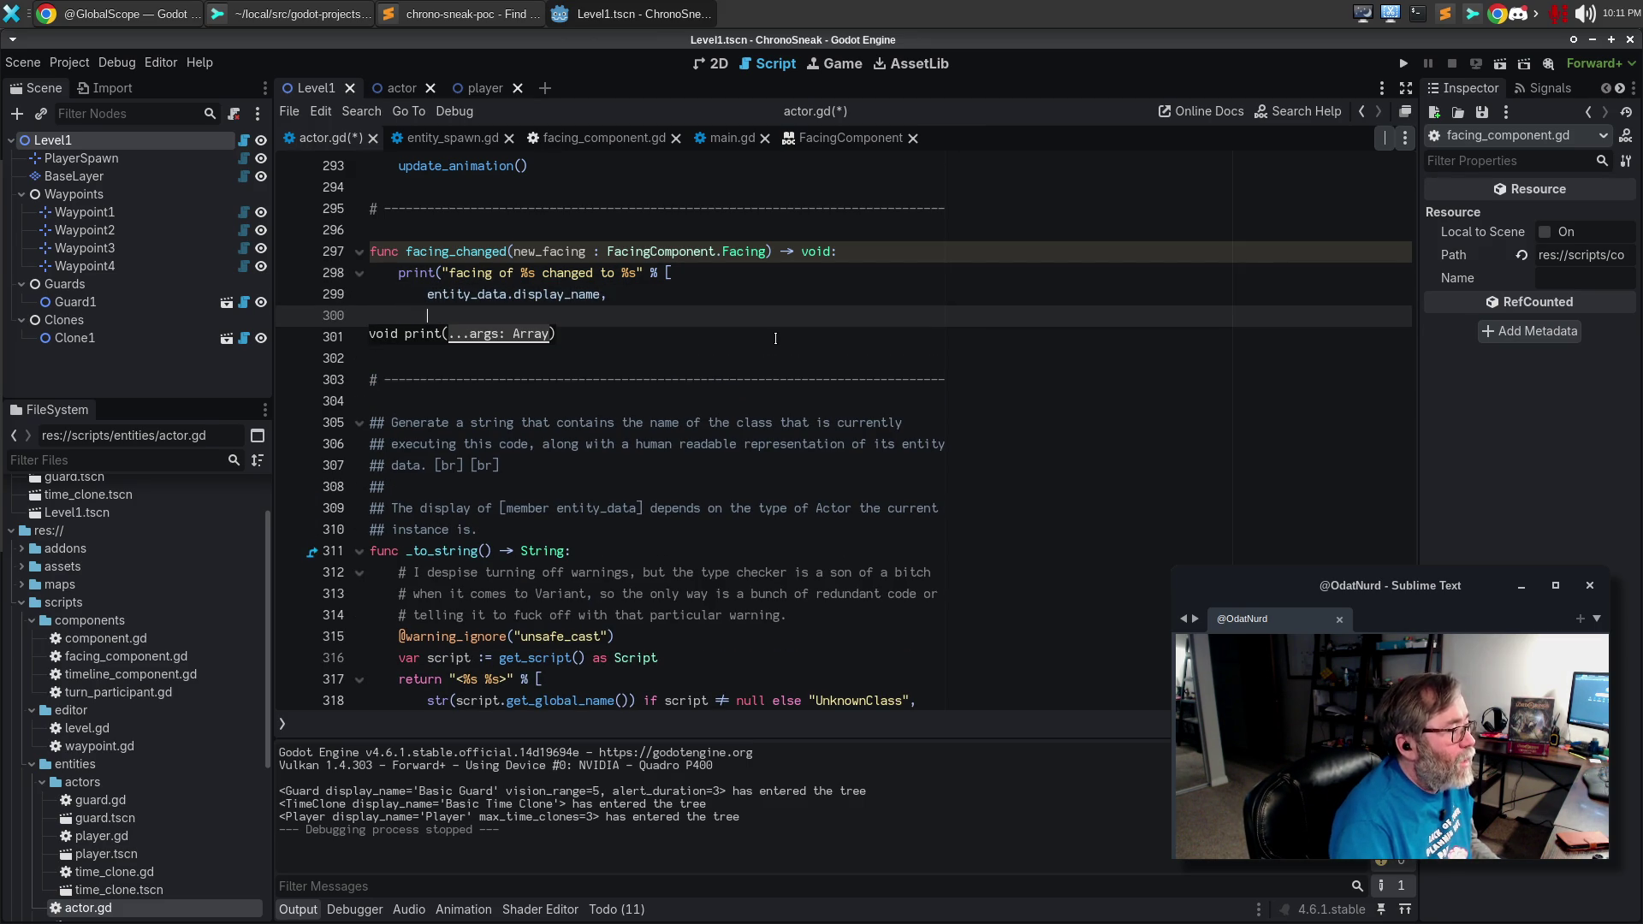
key(Escape)
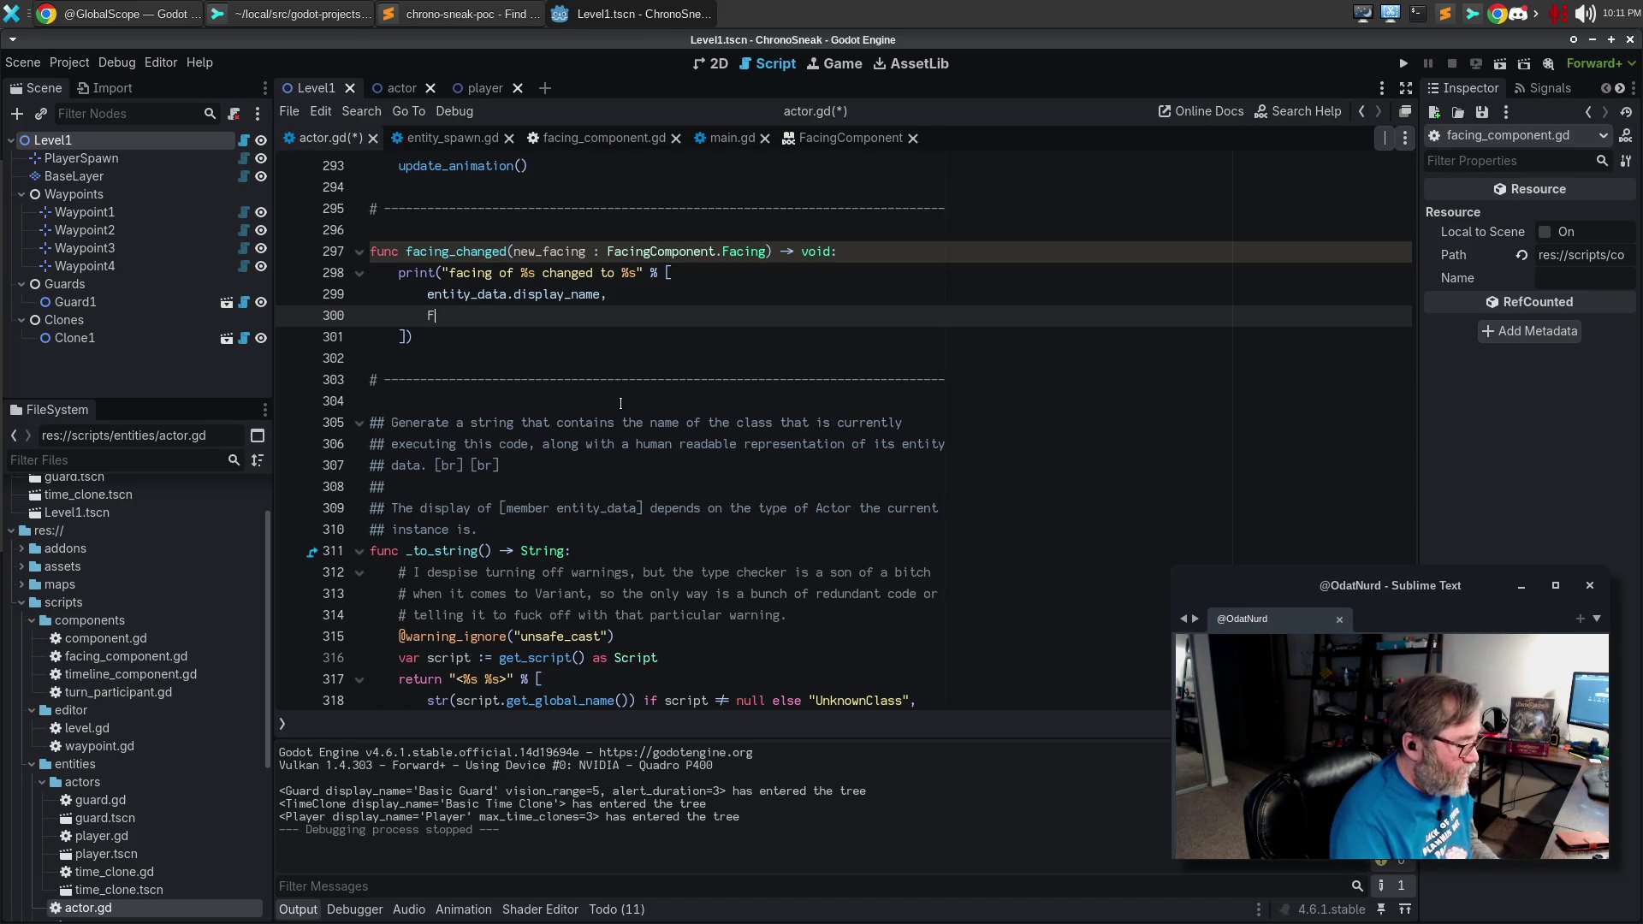
text(F)
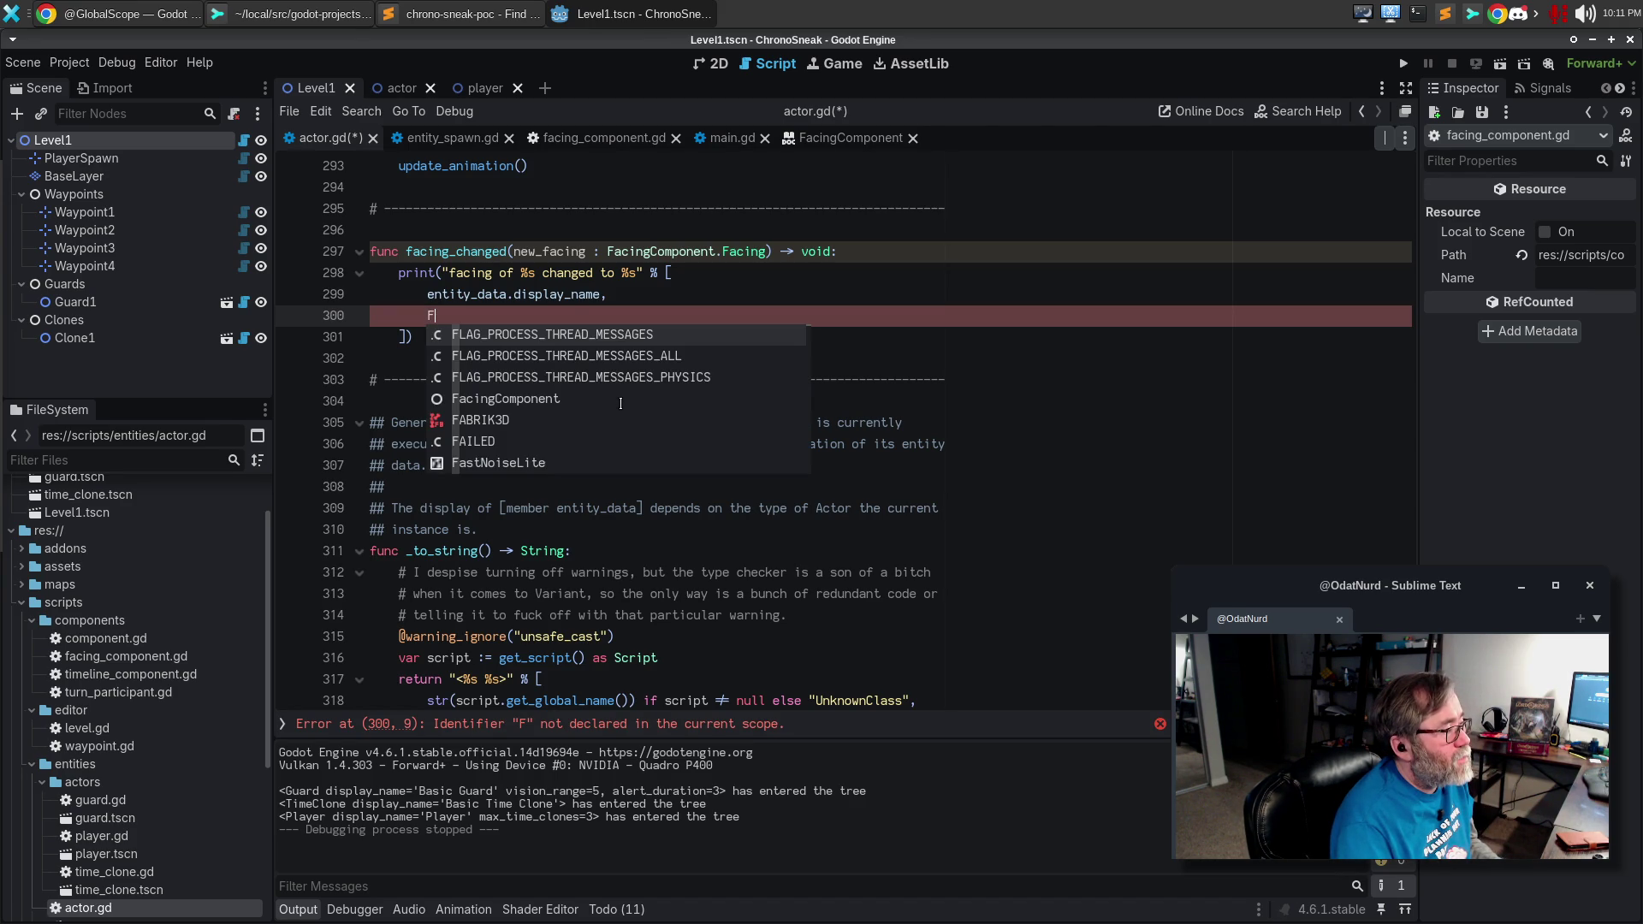
key(BackSpace)
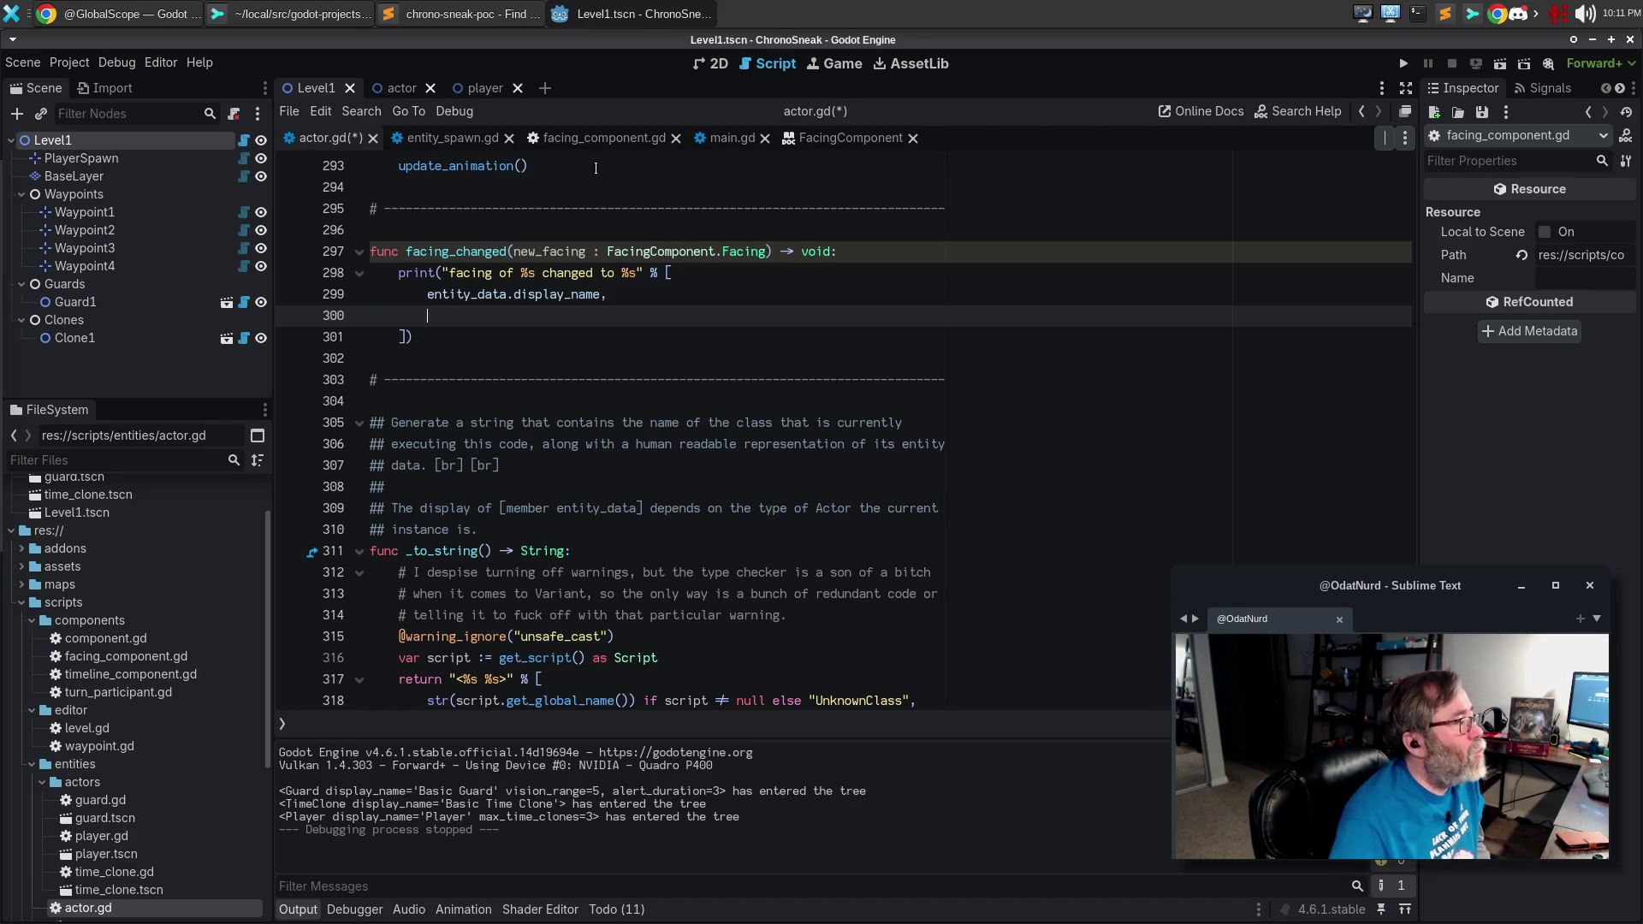
click(585, 144)
click(767, 462)
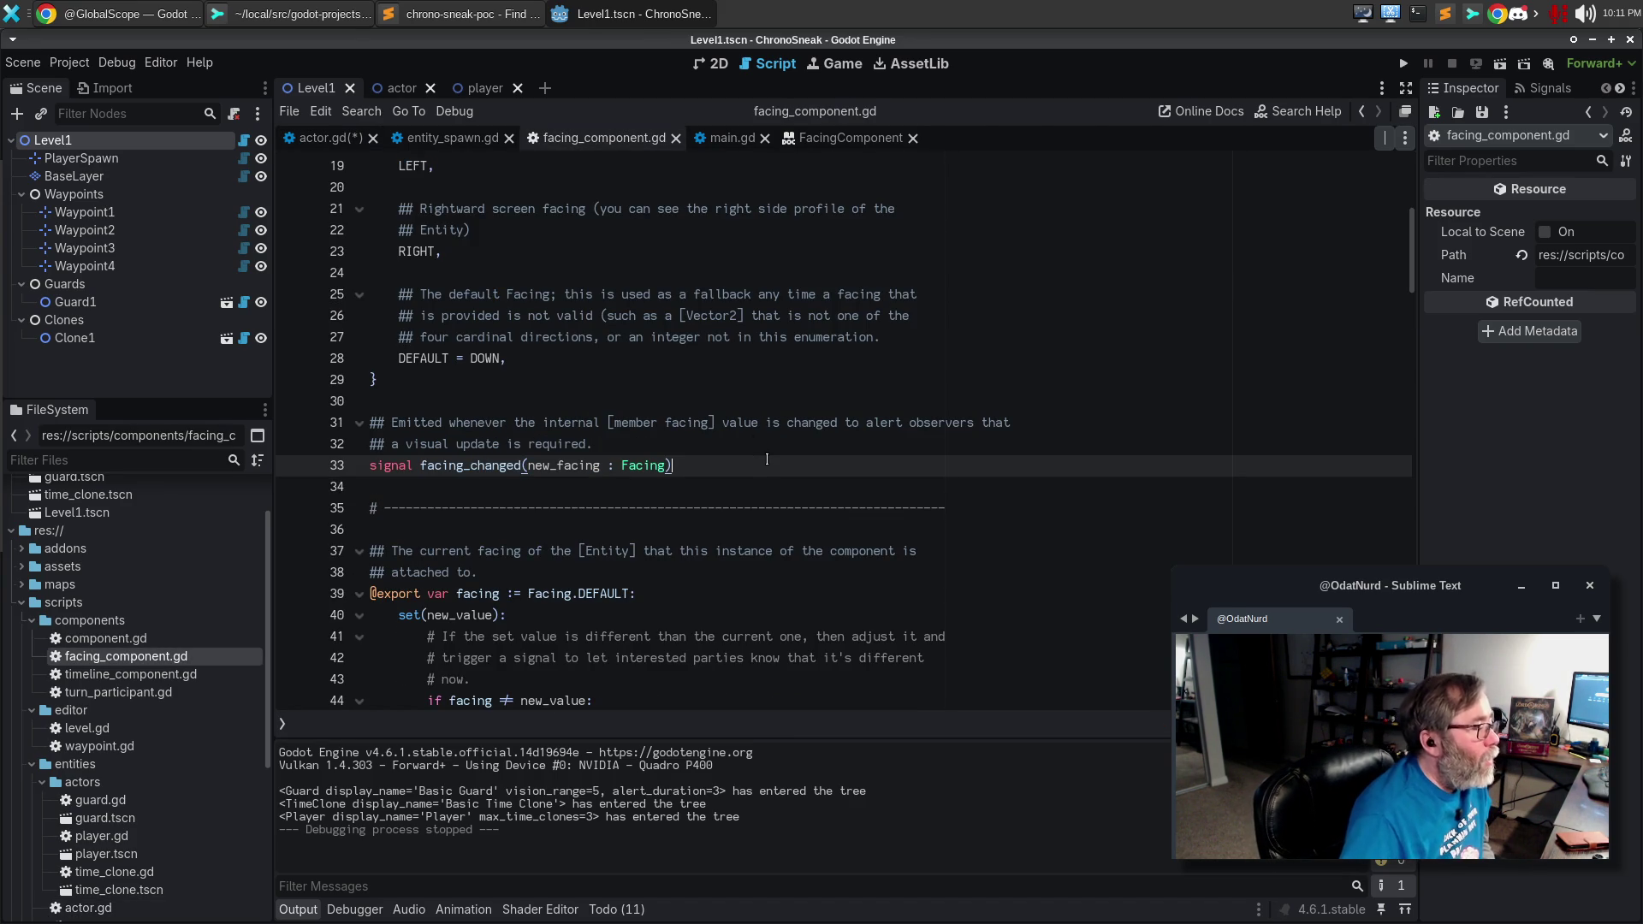
Jump to direction_name() in facing_component.gd to check its facing names, then switch to Sublime Text.
key(ctrl+alt+f)
text(dir)
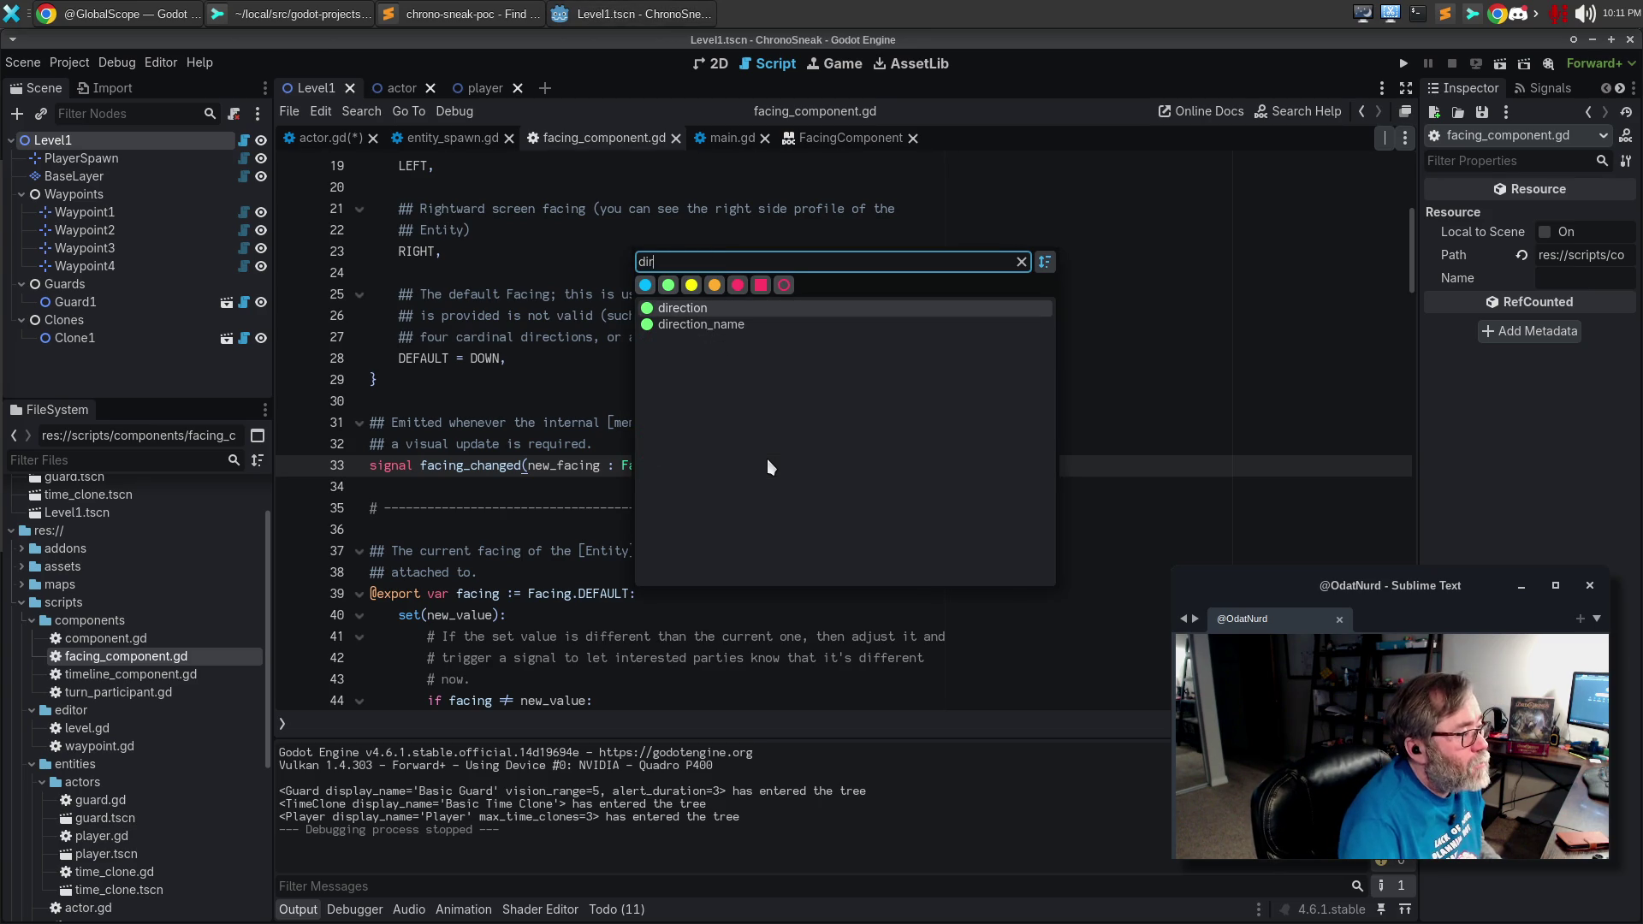
key(Return)
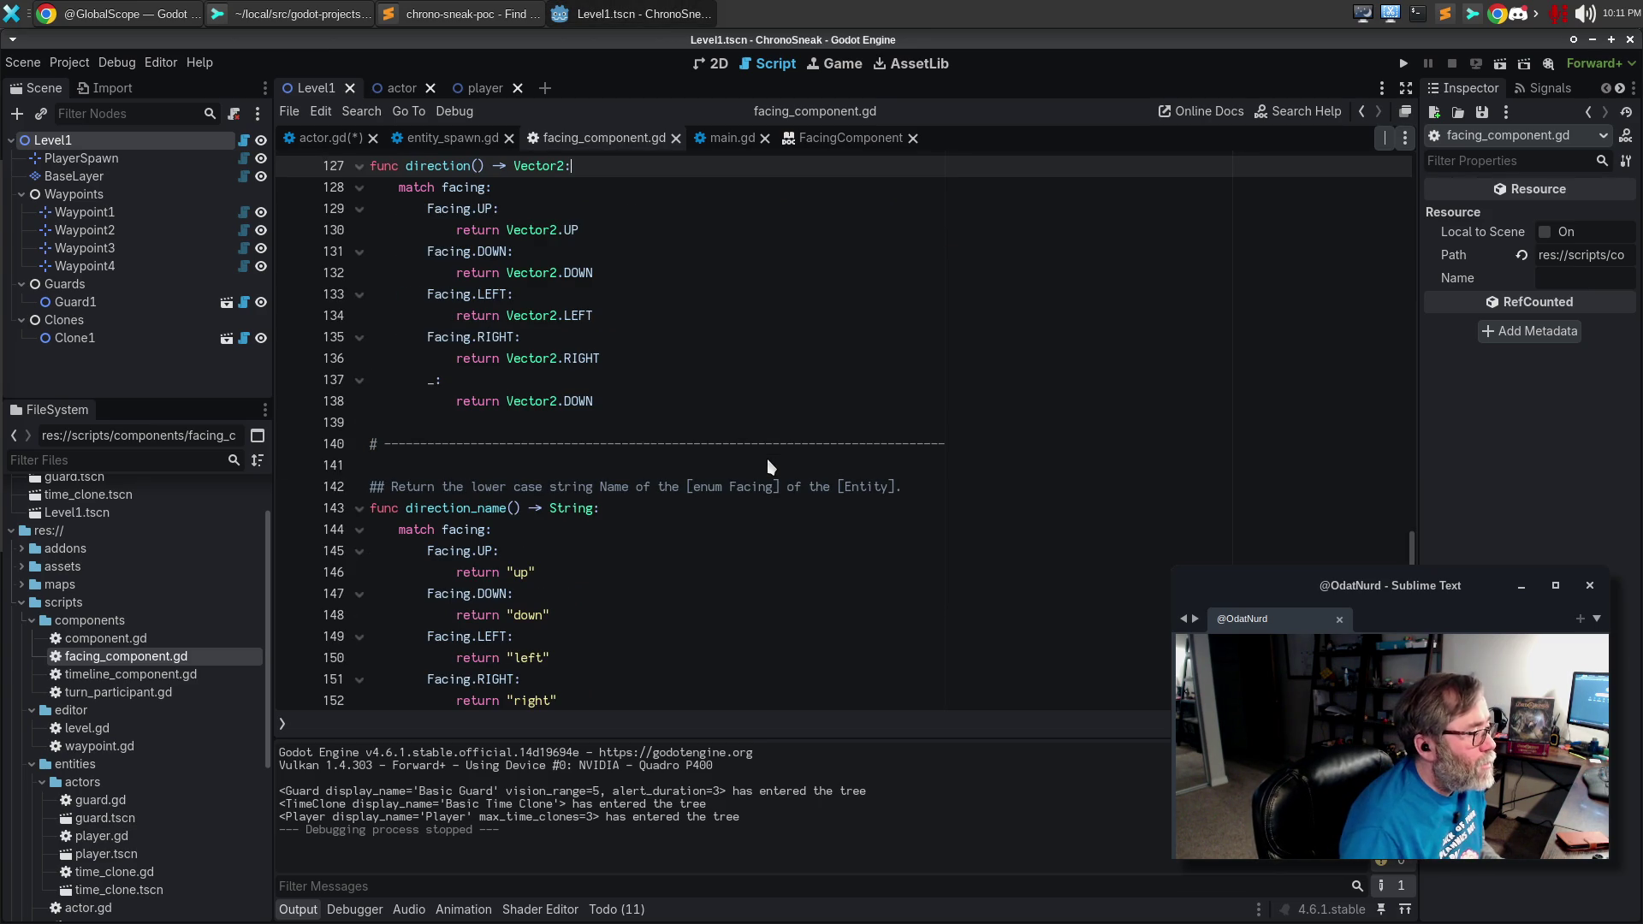
scroll(768, 466, up, 8)
scroll(616, 397, down, 10)
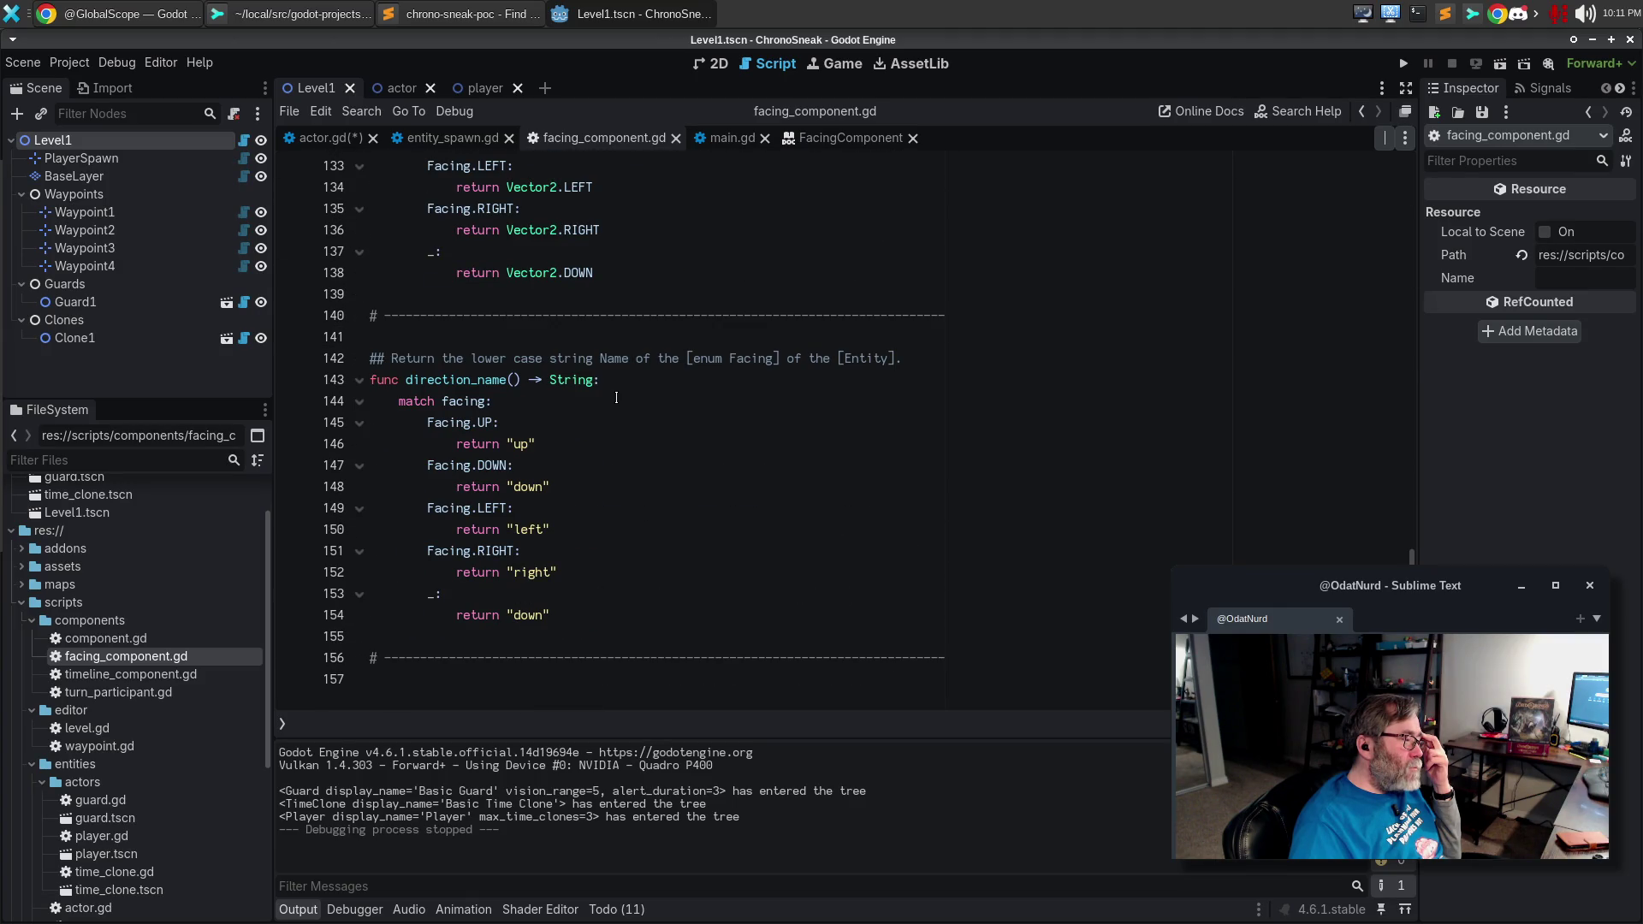
click(475, 17)
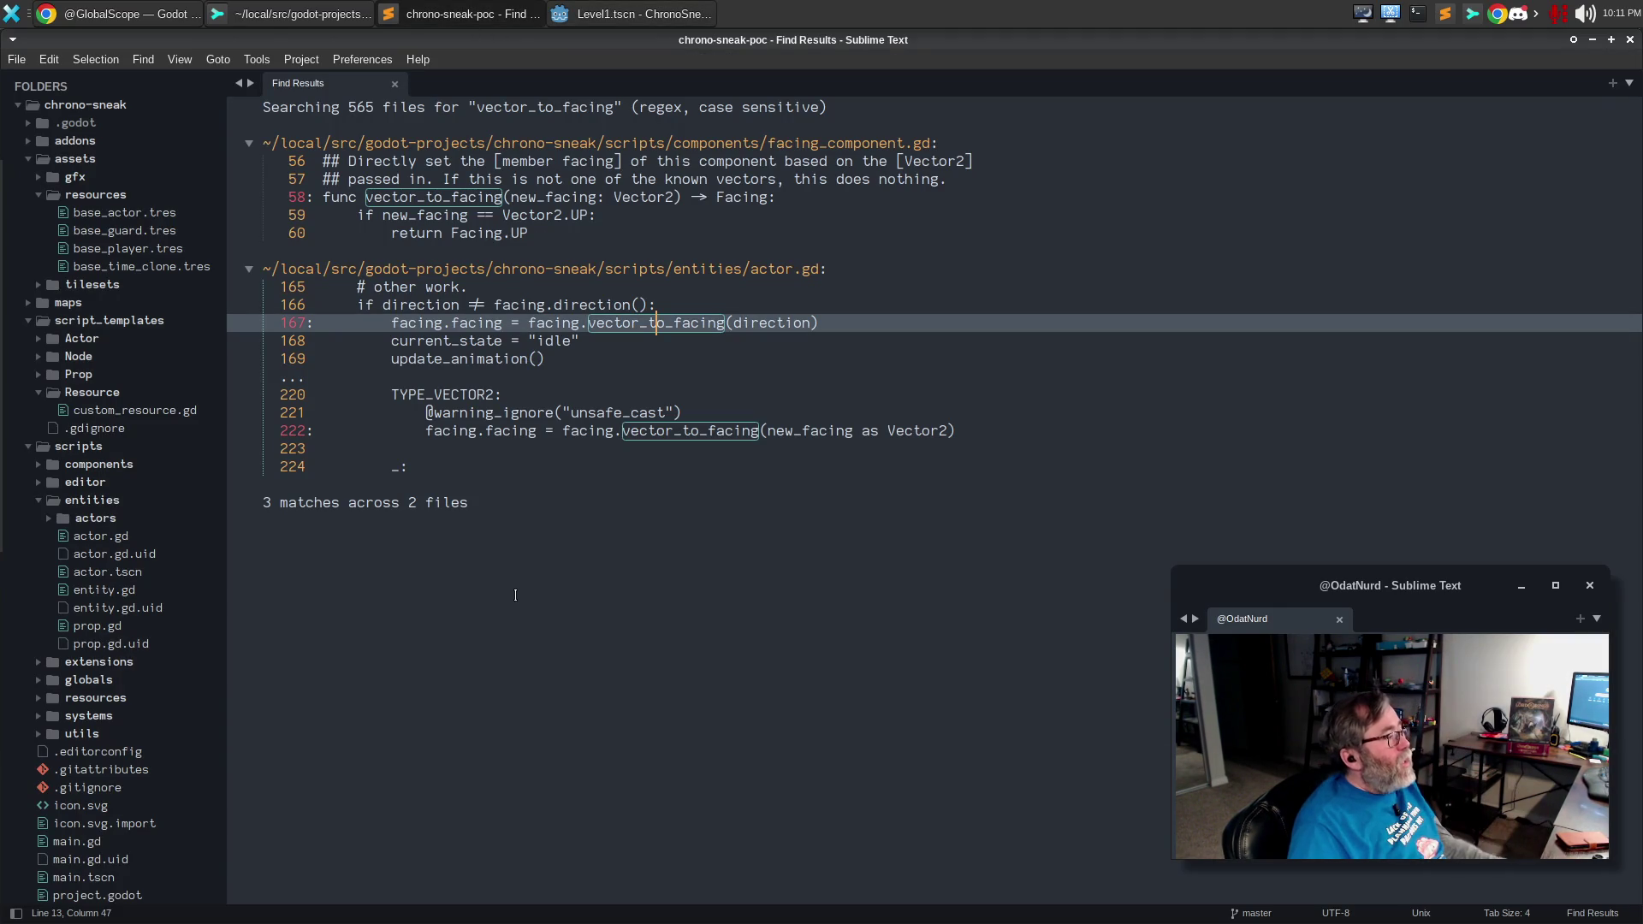
Search the project for direction_name and open actor.gd at its line 268 match.
click(394, 83)
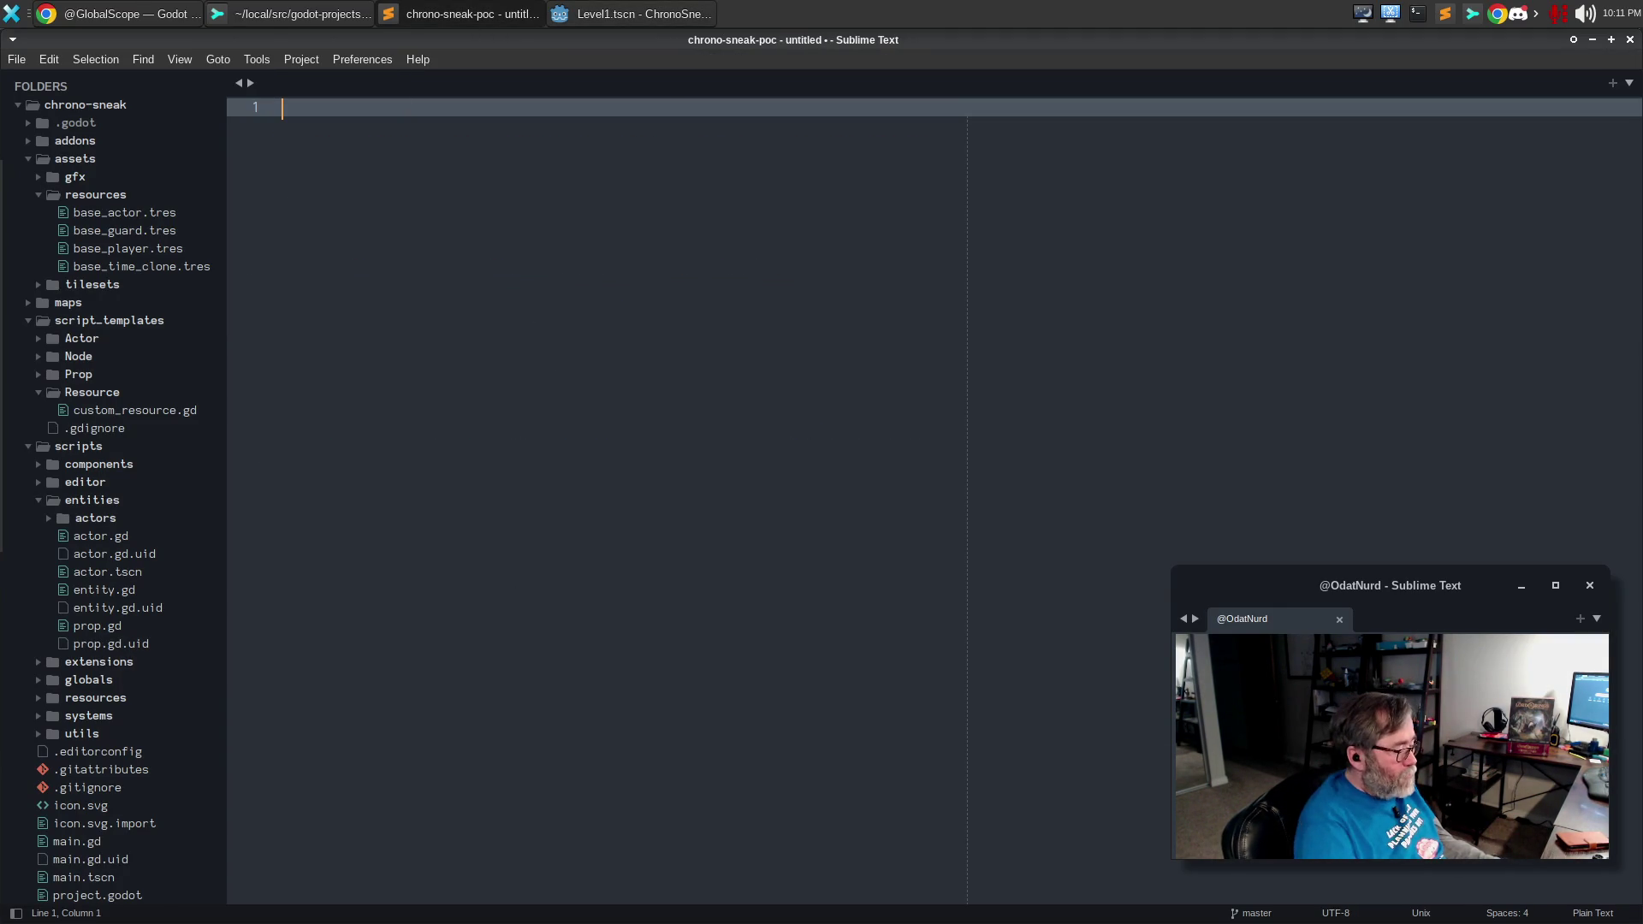
key(ctrl+shift+f)
text(direction))
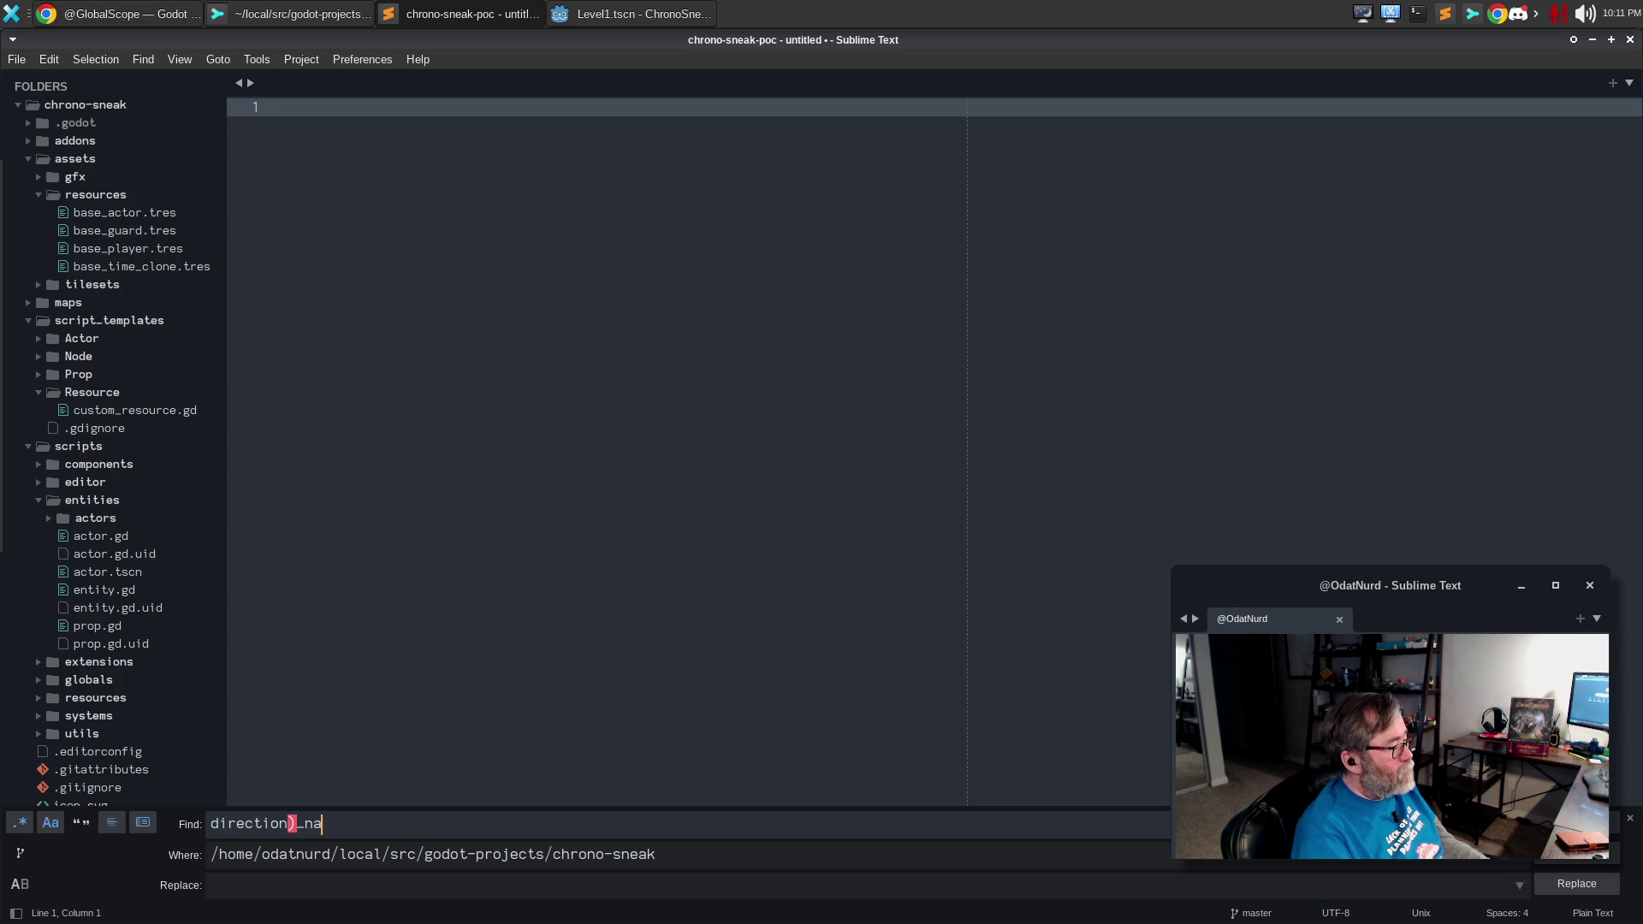
key(BackSpace)
text(_name)
key(Return)
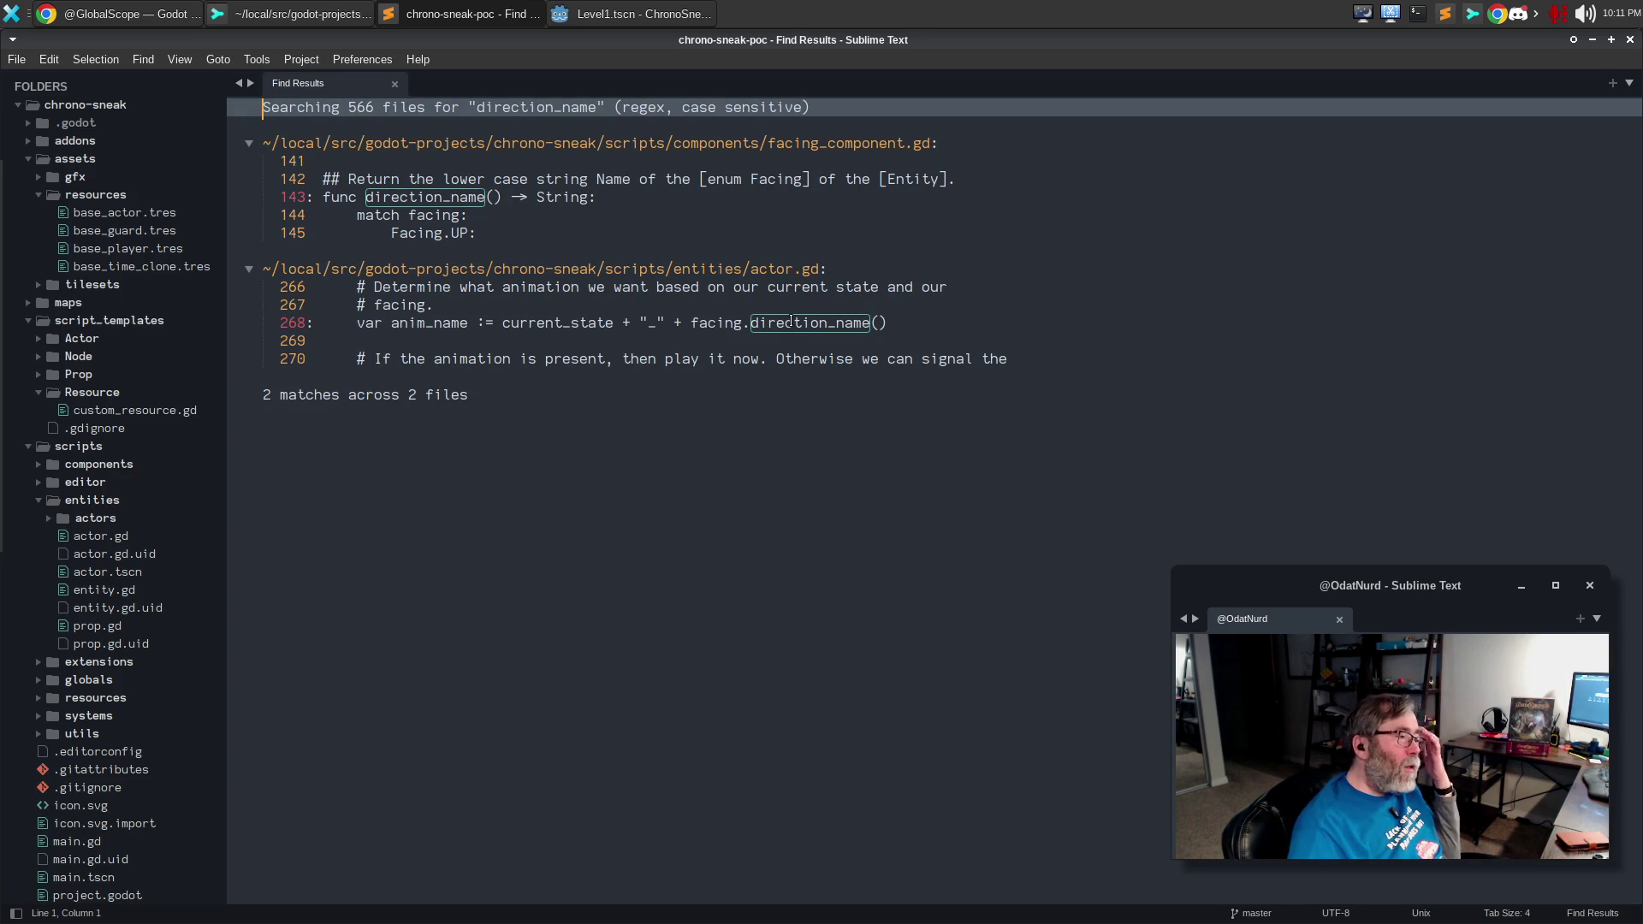
double_click(791, 322)
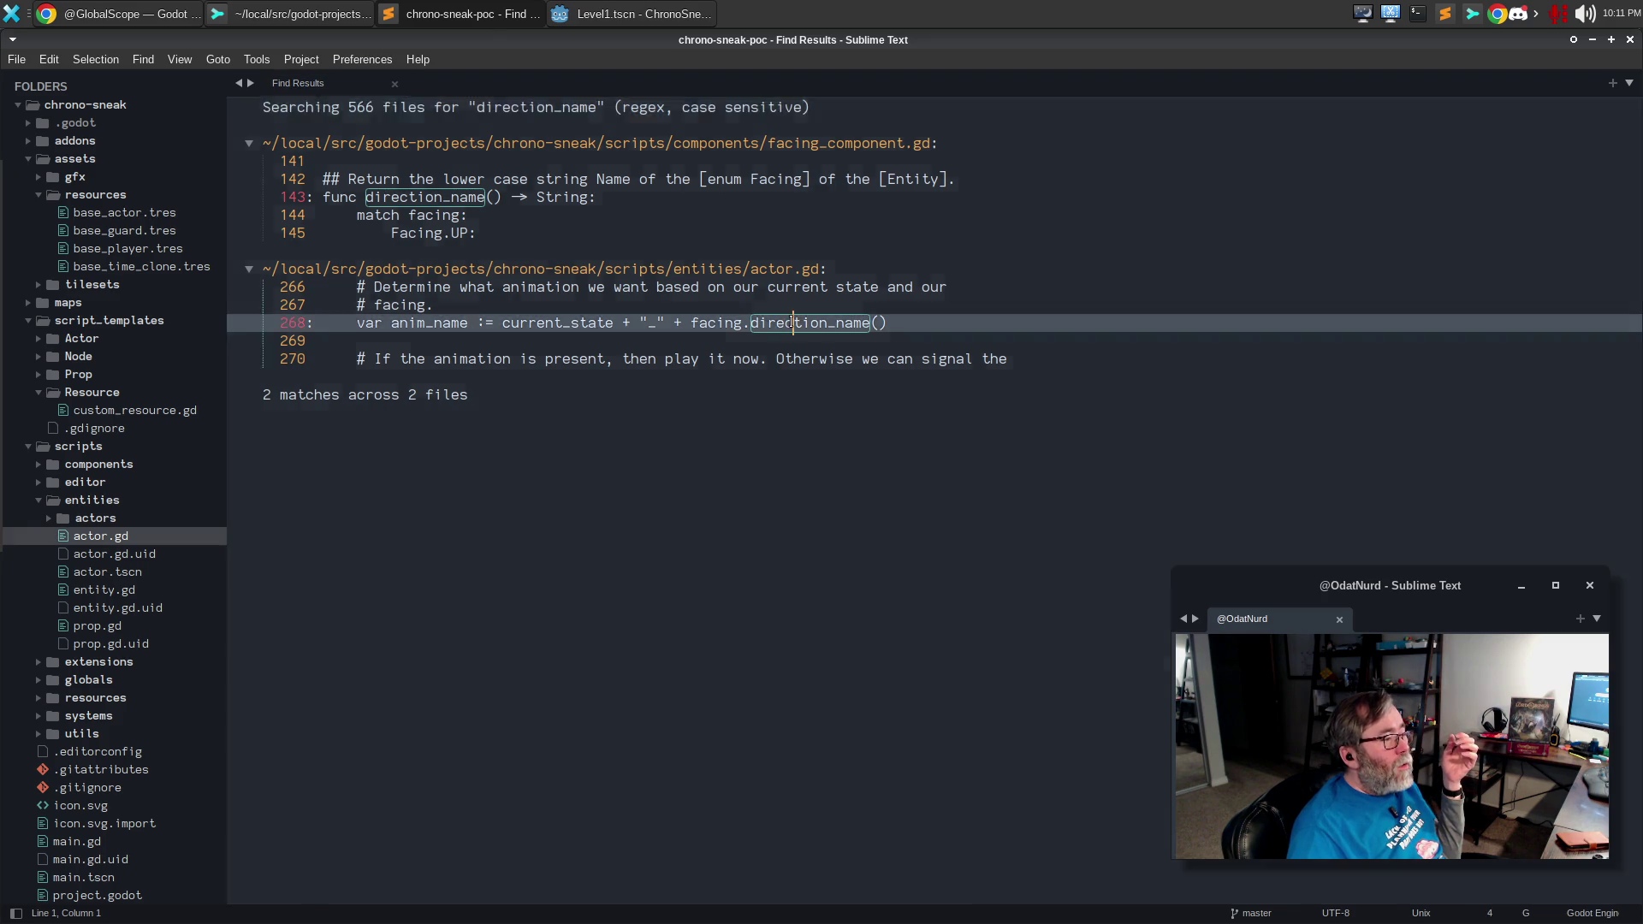
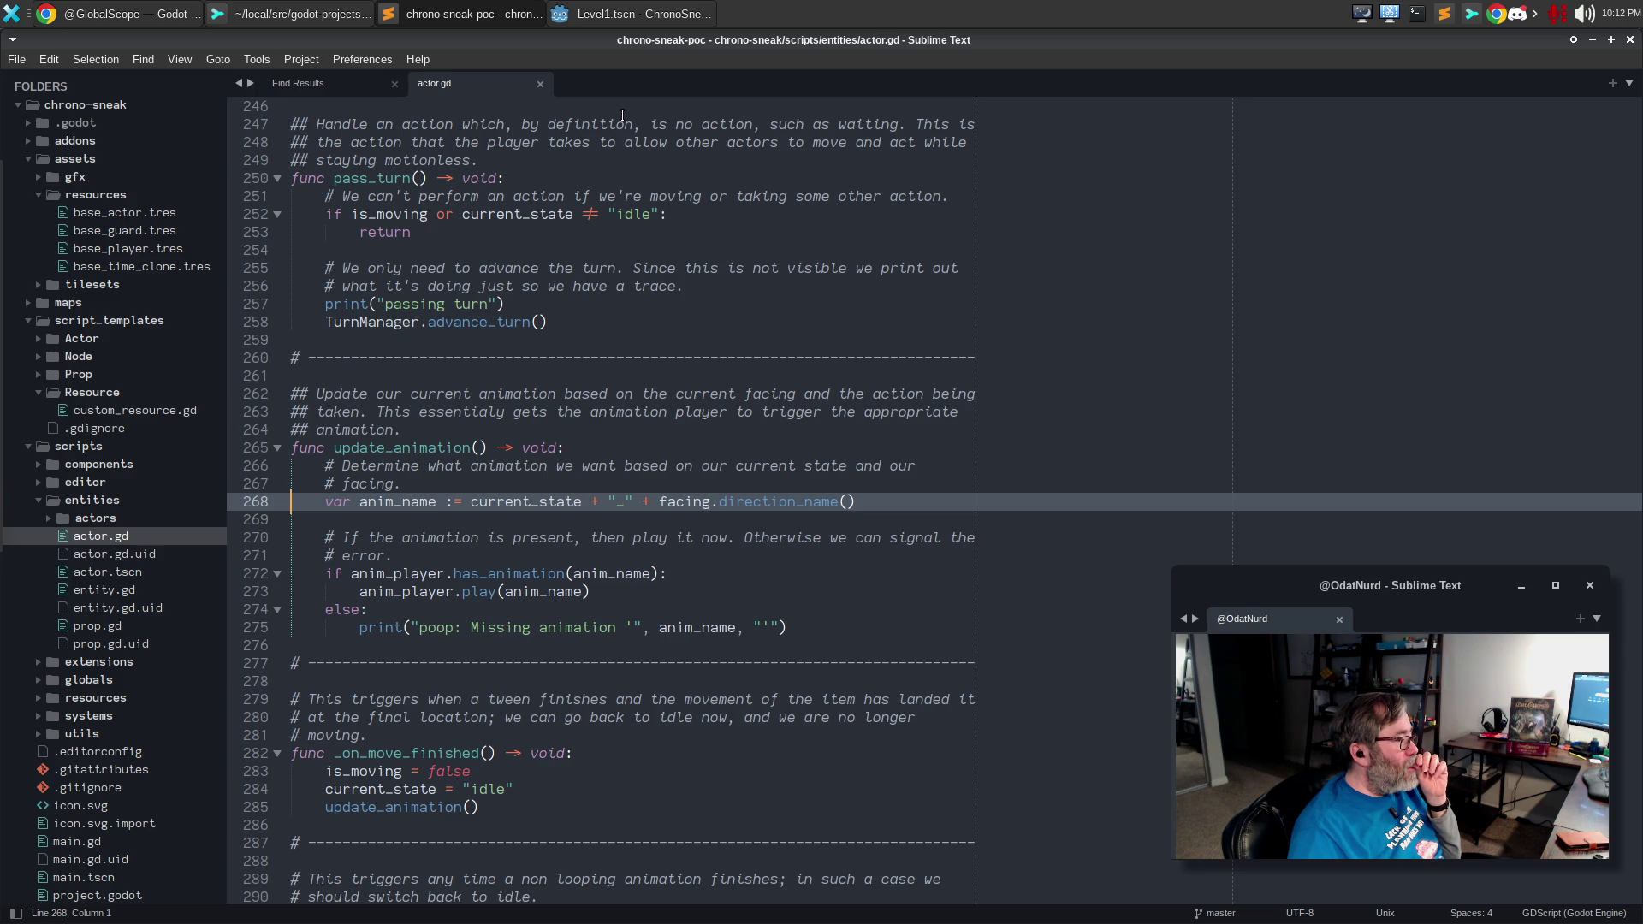
On line 300 of actor.gd, complete new_facing as the second value of facing_changed's print.
click(648, 12)
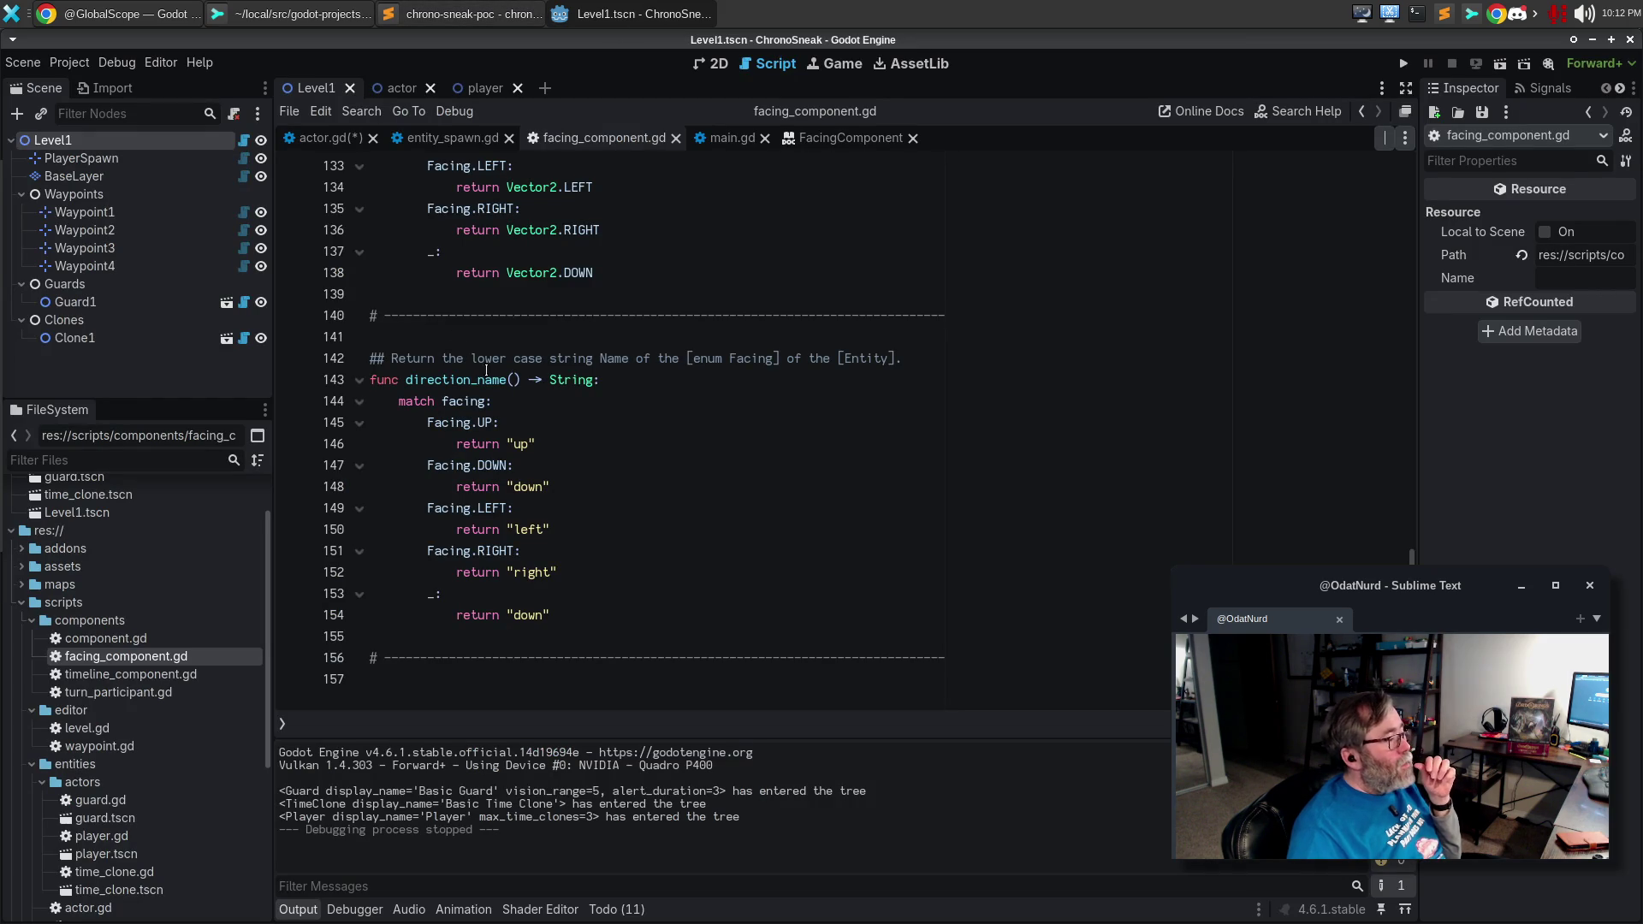
scroll(511, 353, up, 4)
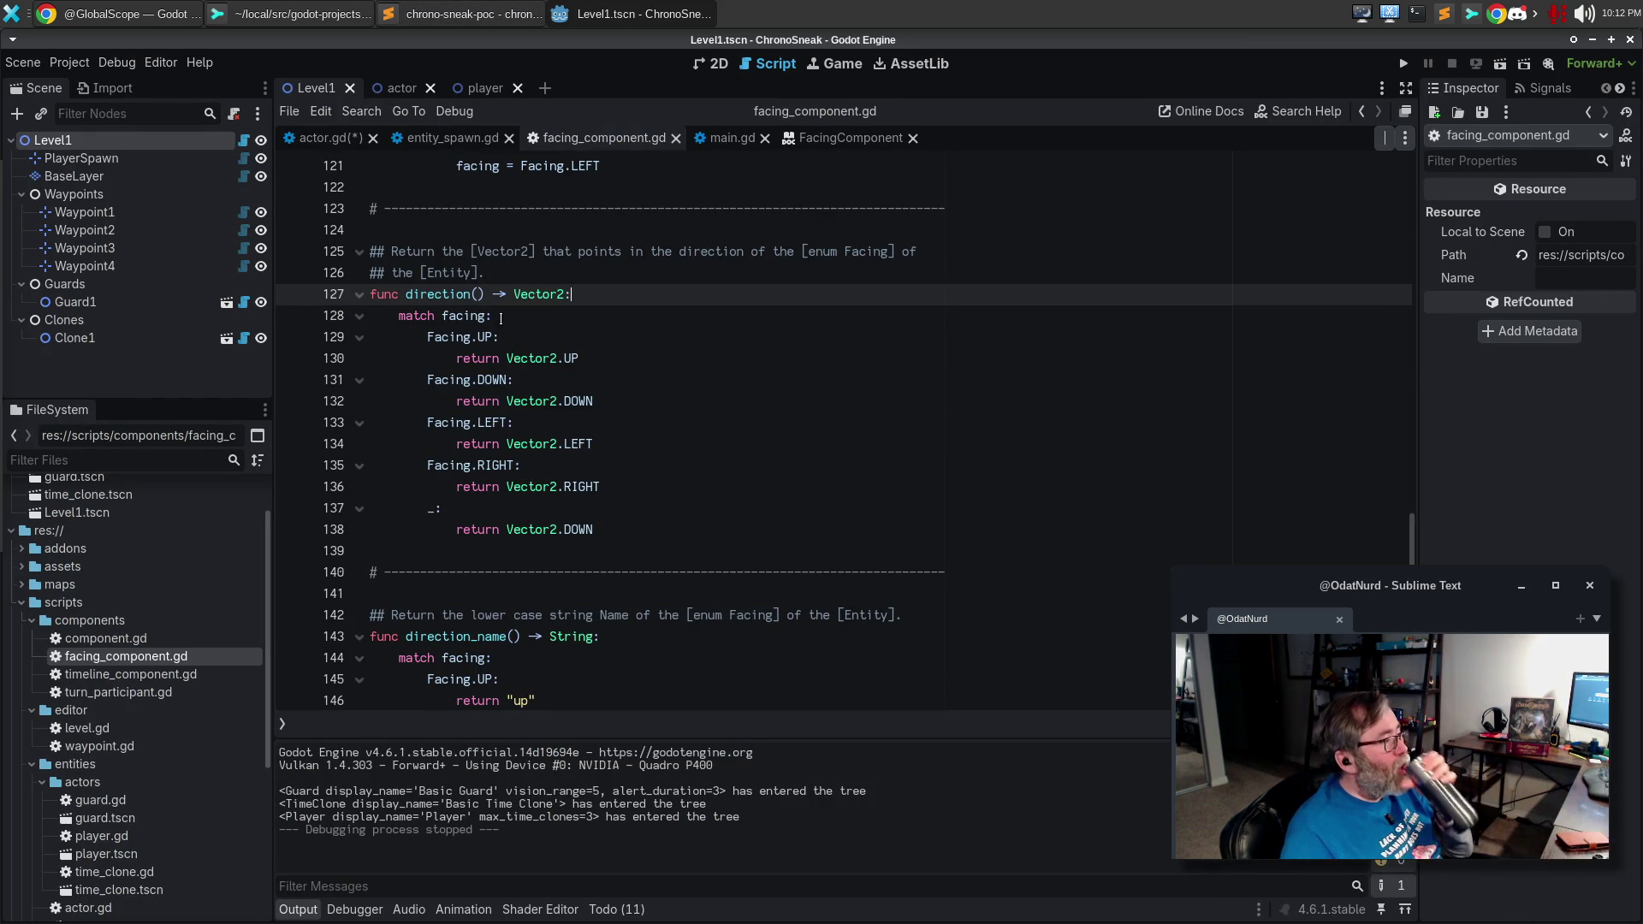
click(313, 139)
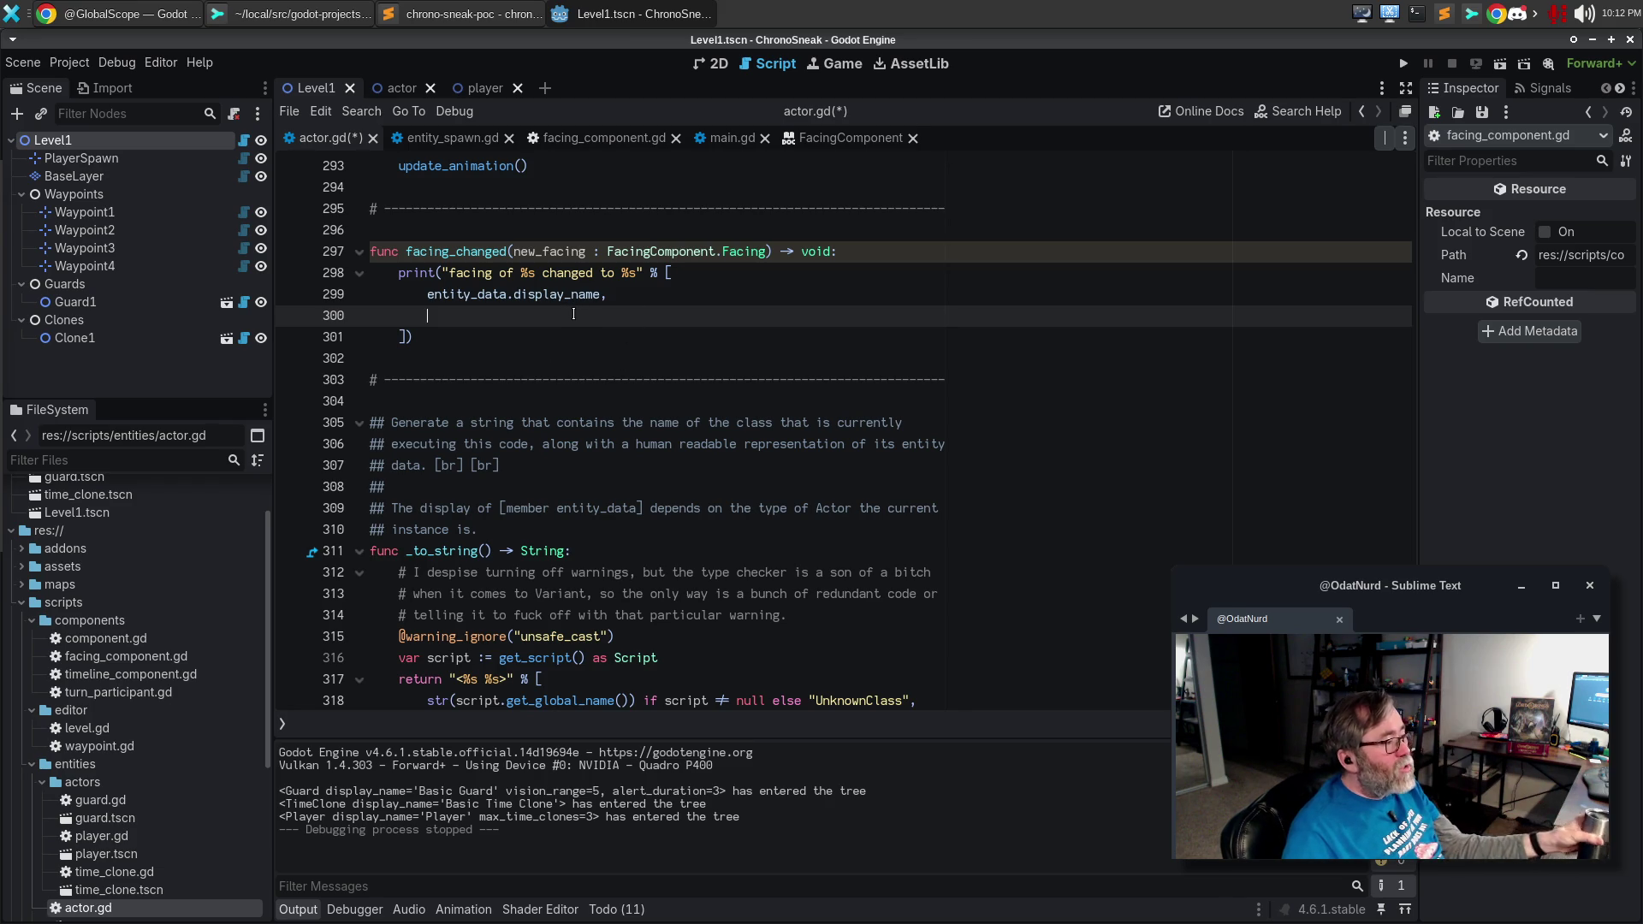
text(new)
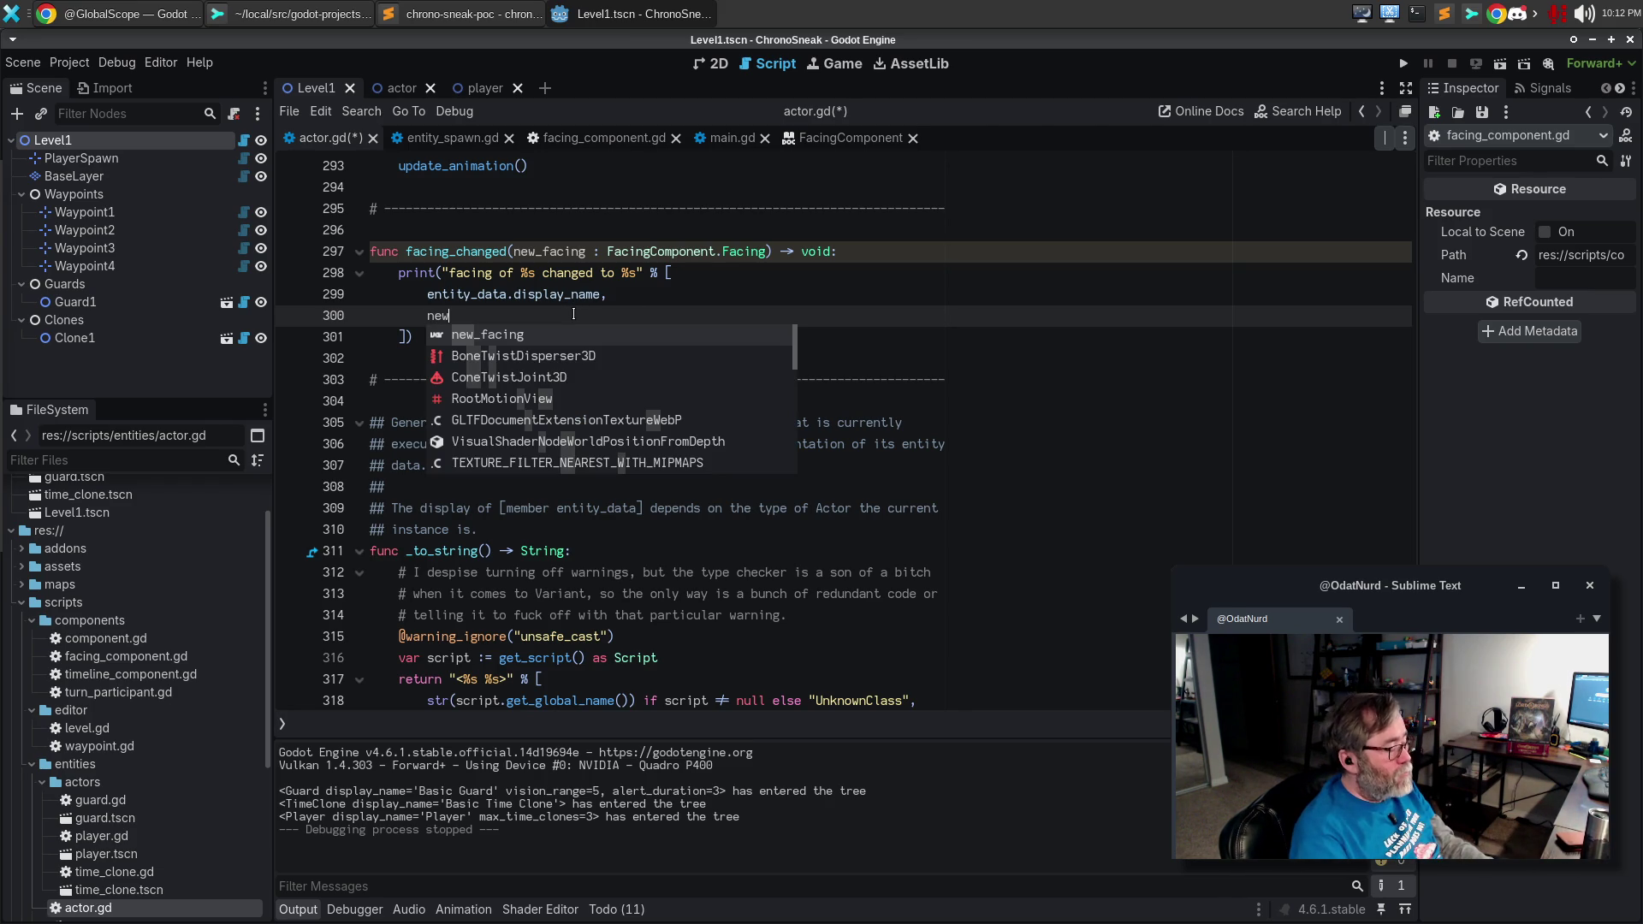
text(_fac)
key(Return)
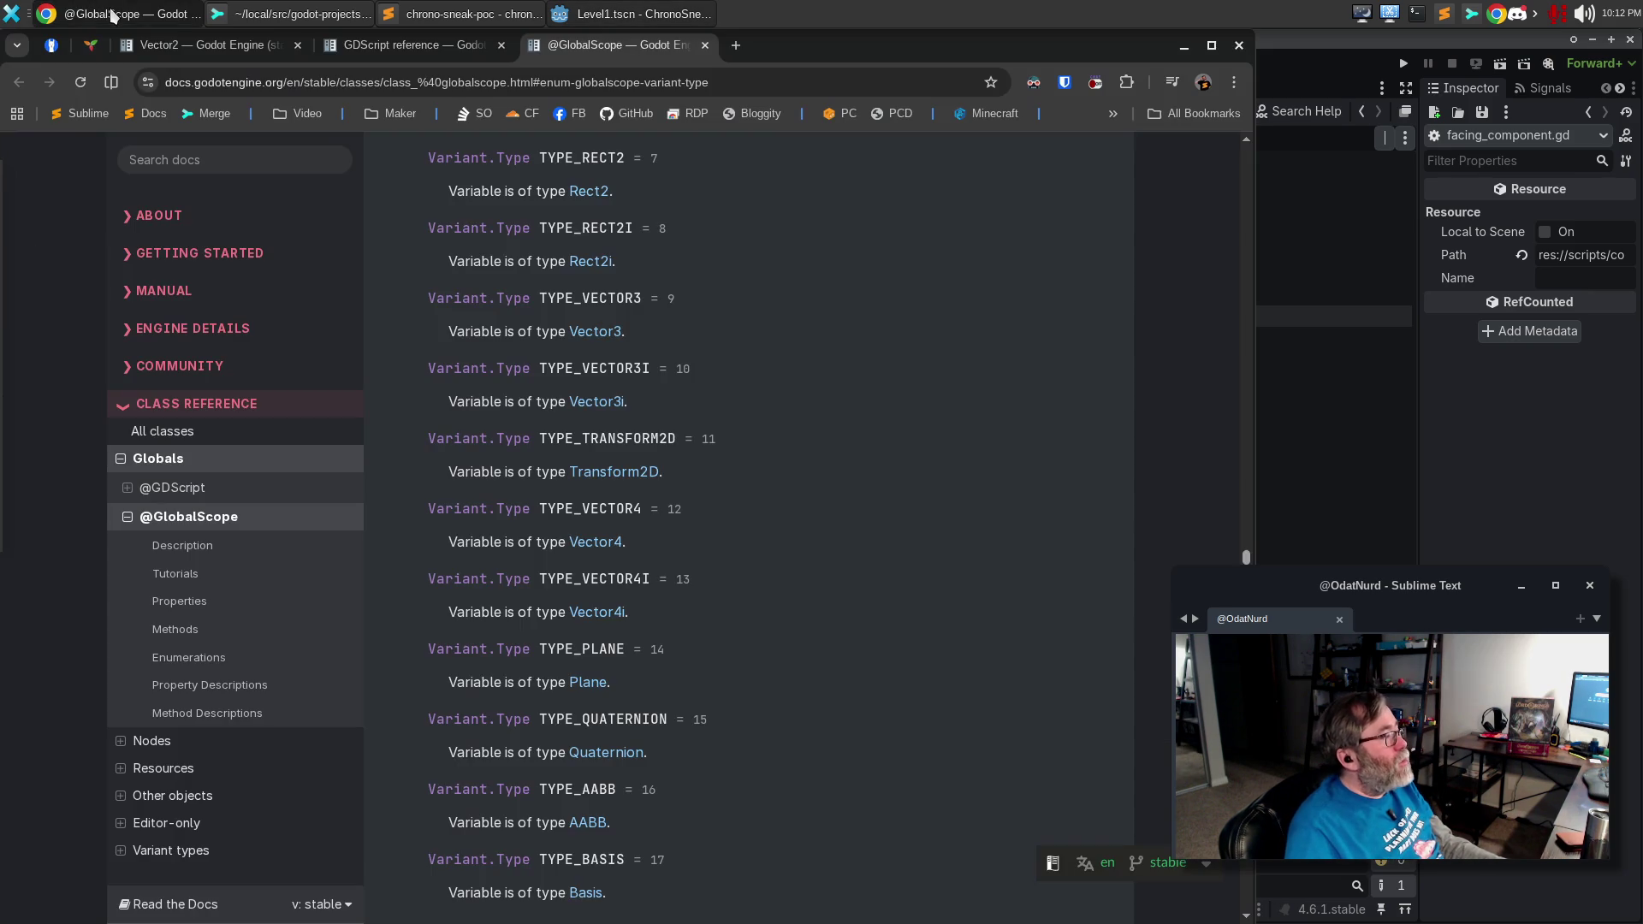
click(111, 14)
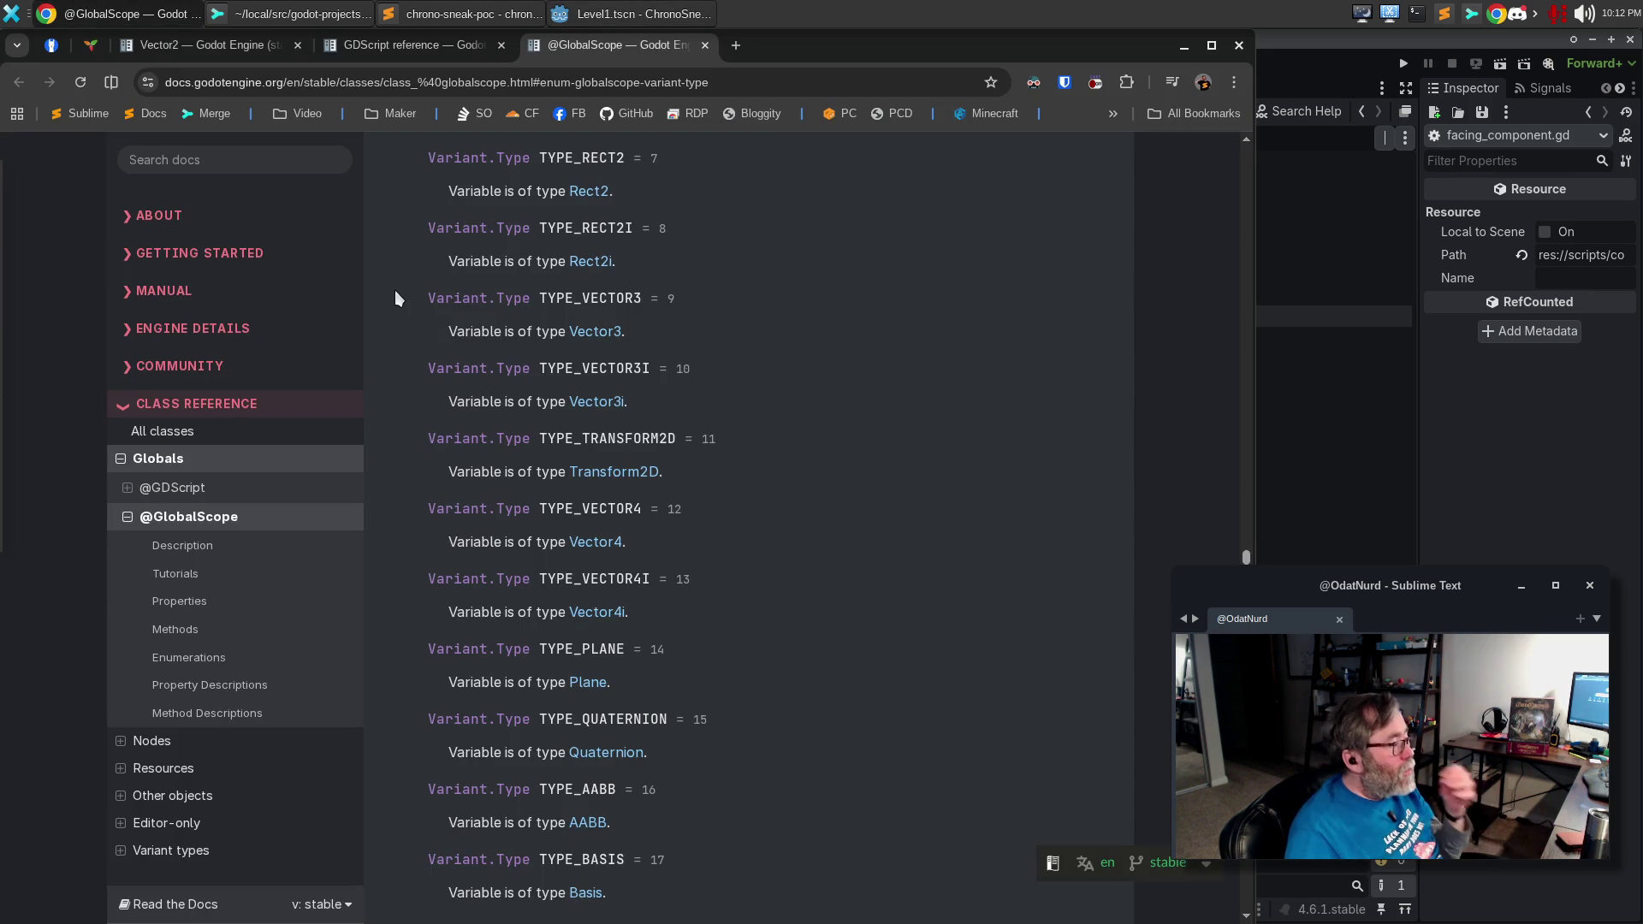
From the GDScript reference page, search the docs for 'Enum Class', then dismiss the search.
click(404, 47)
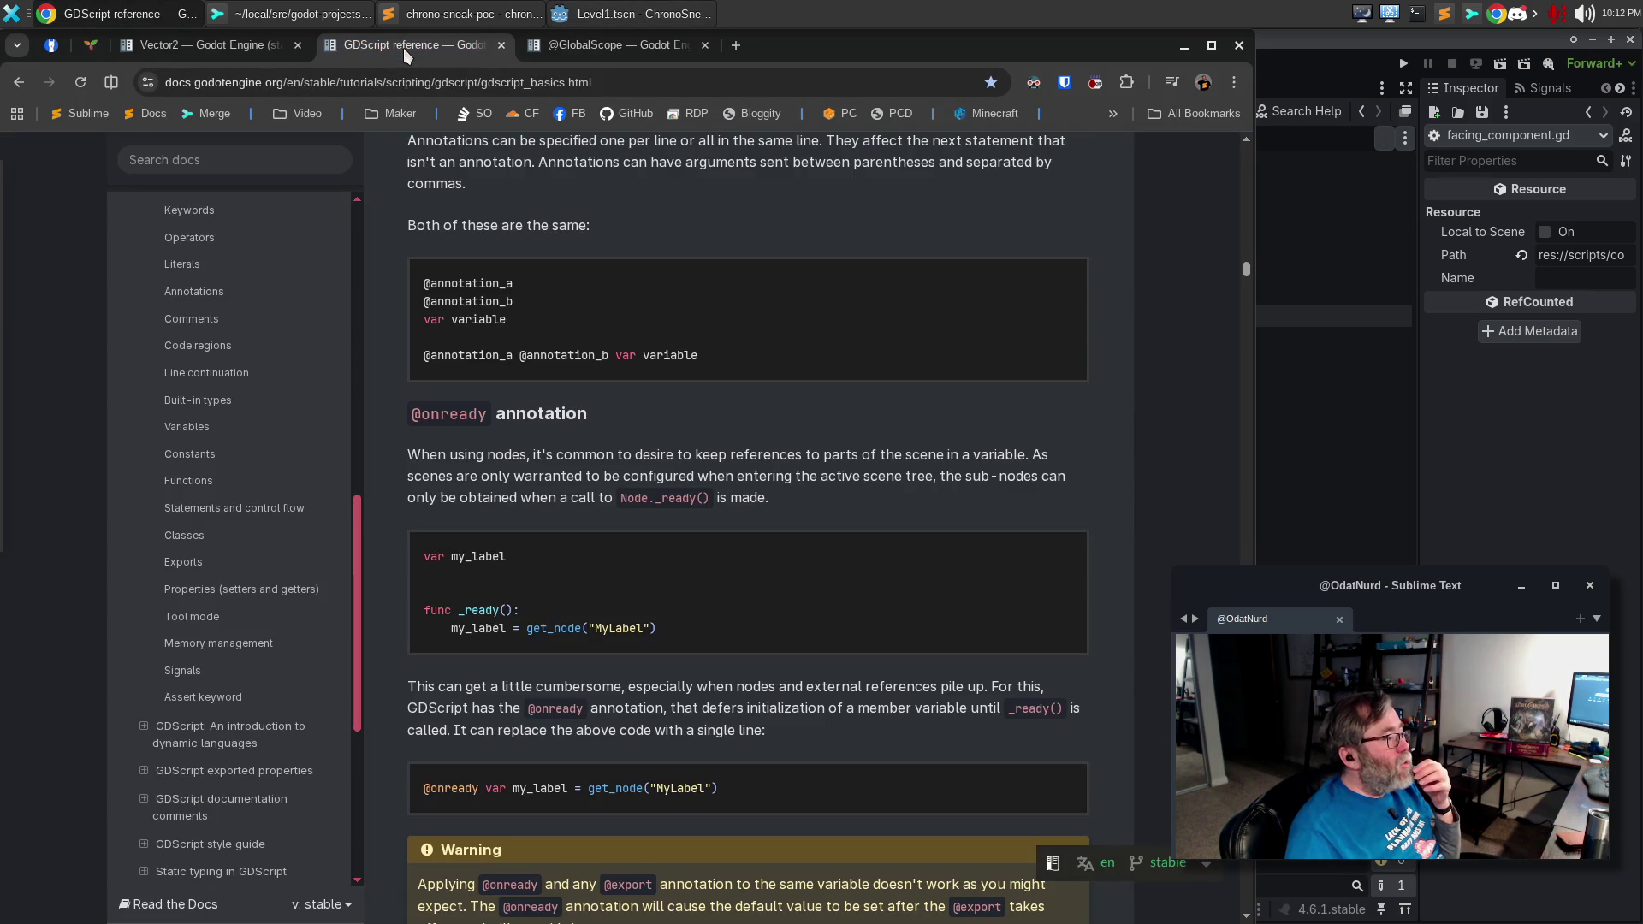
scroll(256, 599, up, 6)
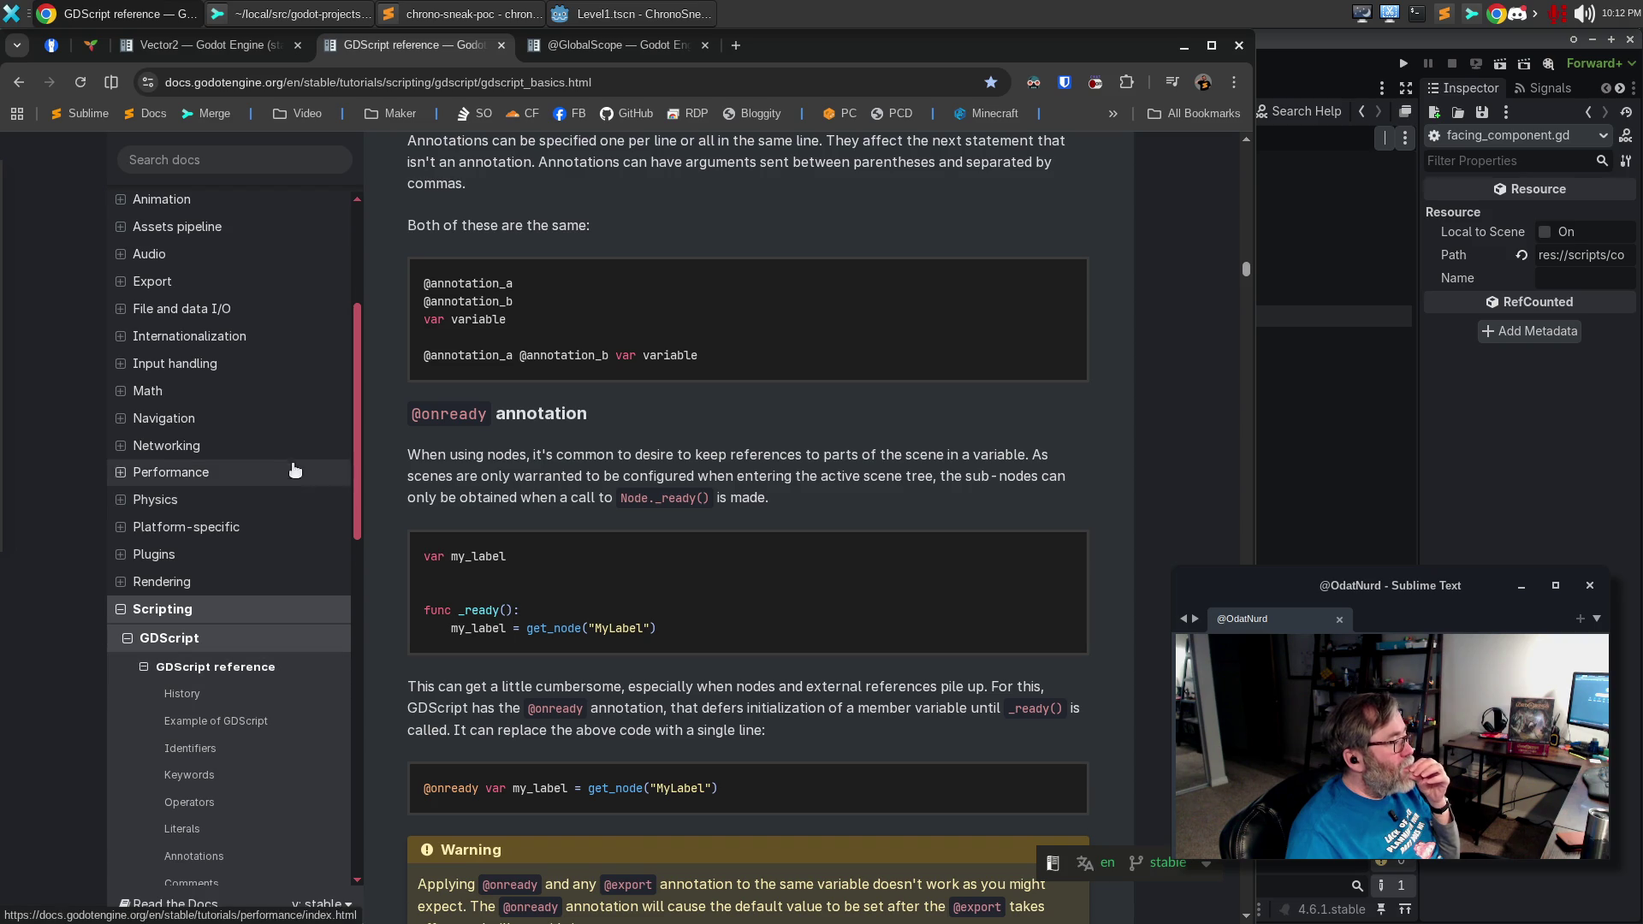
click(228, 160)
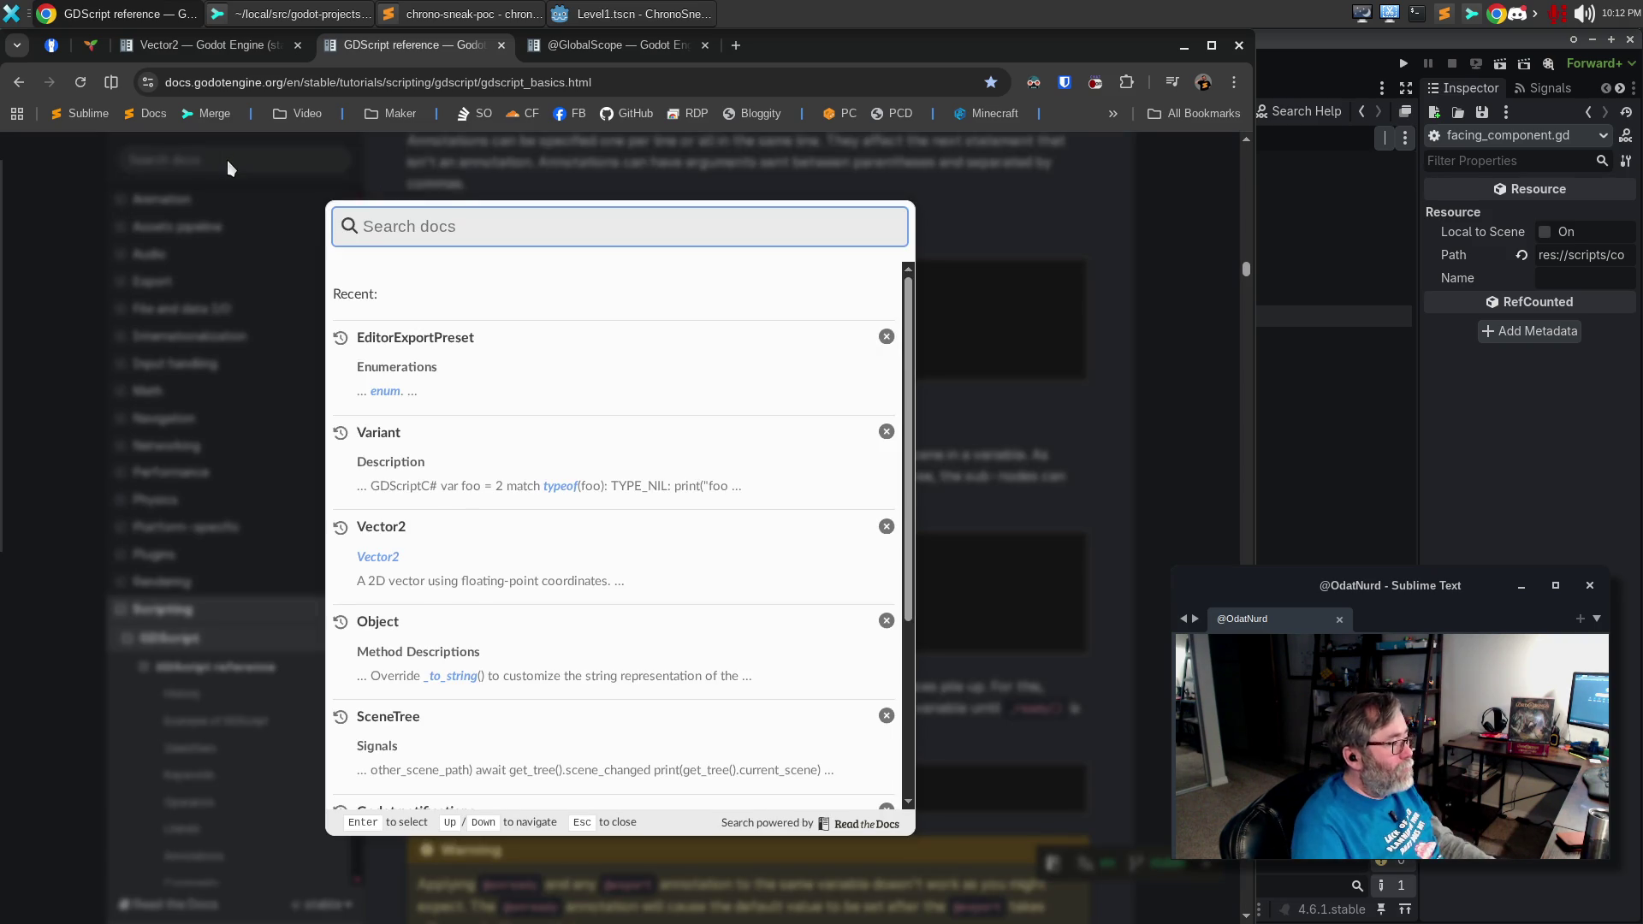
text(Enume)
key(BackSpace)
key(BackSpace)
key(BackSpace)
text(um)
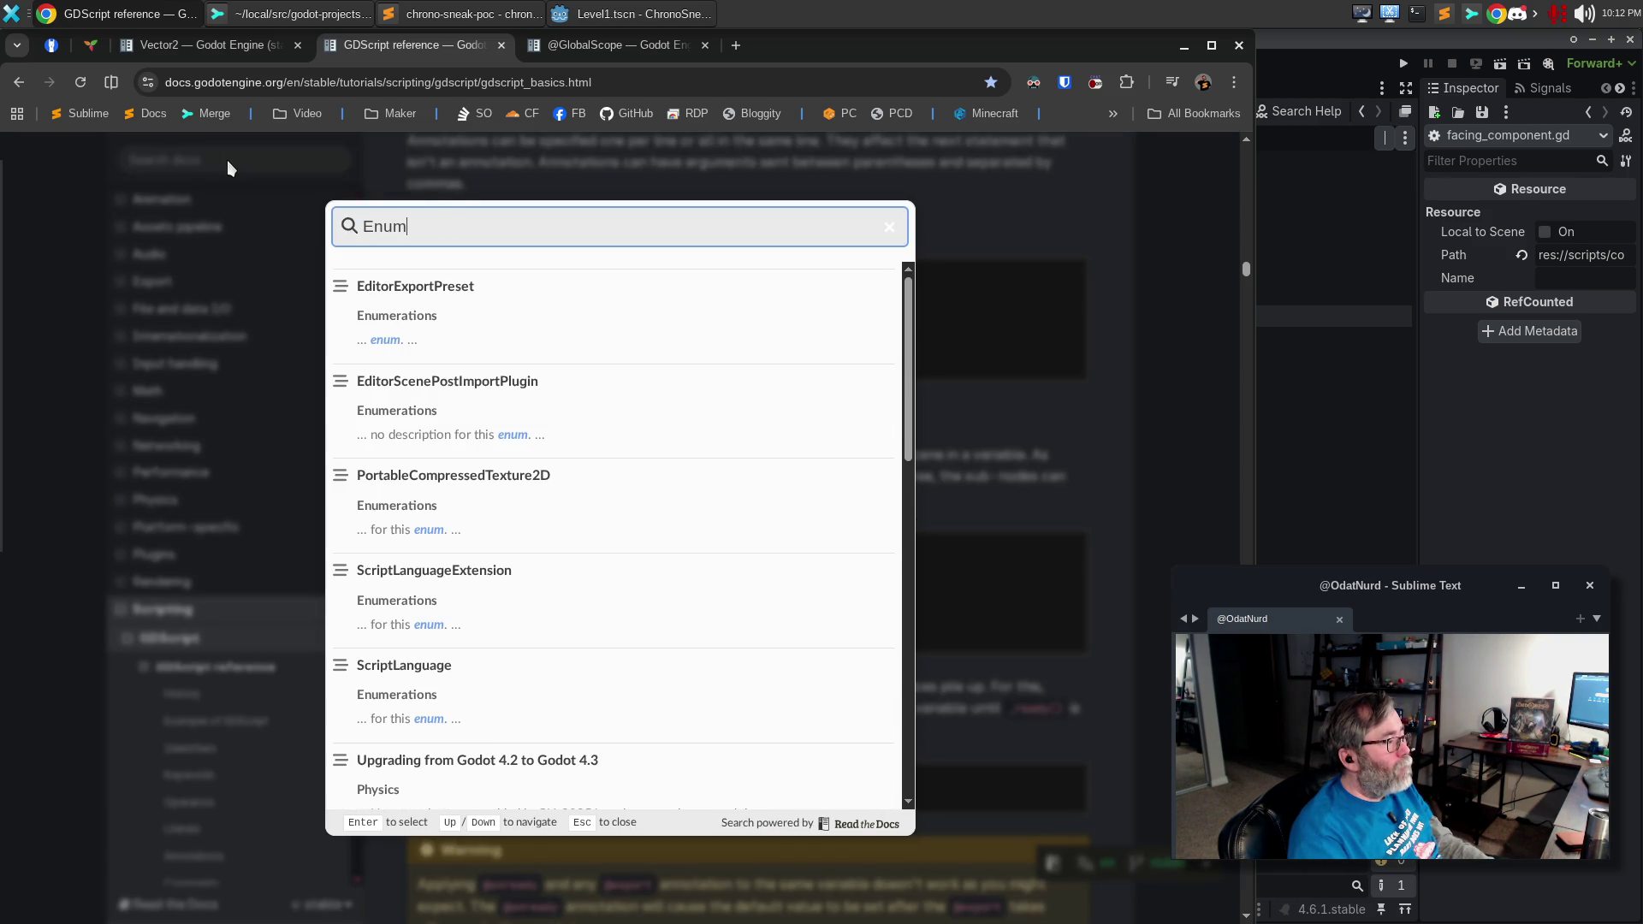
text( Class)
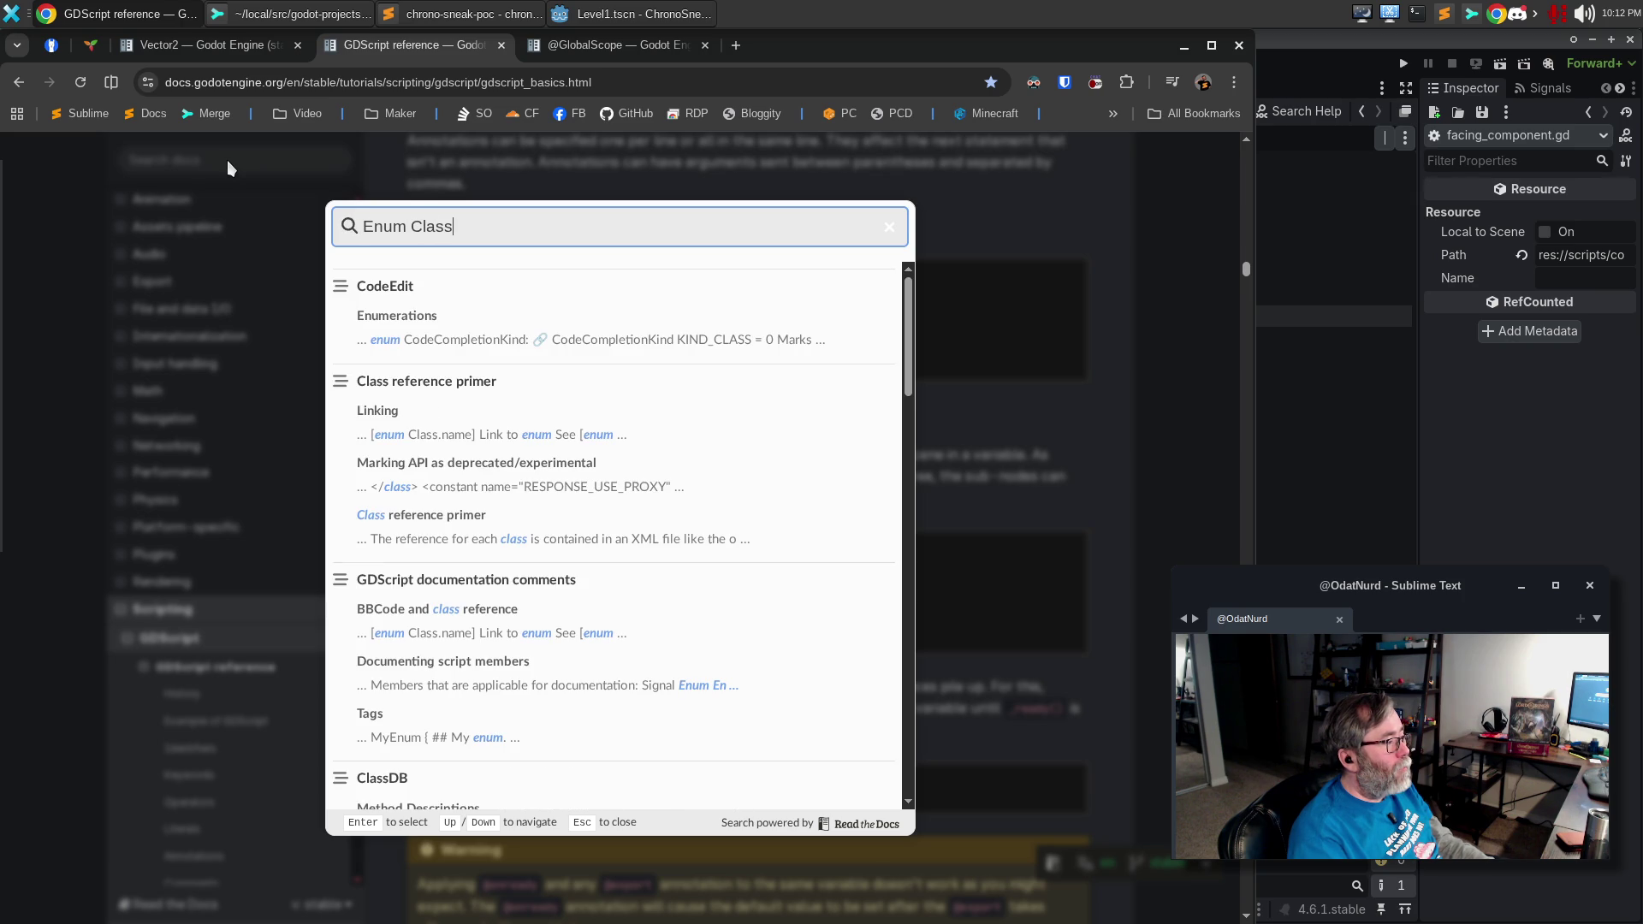
key(Escape)
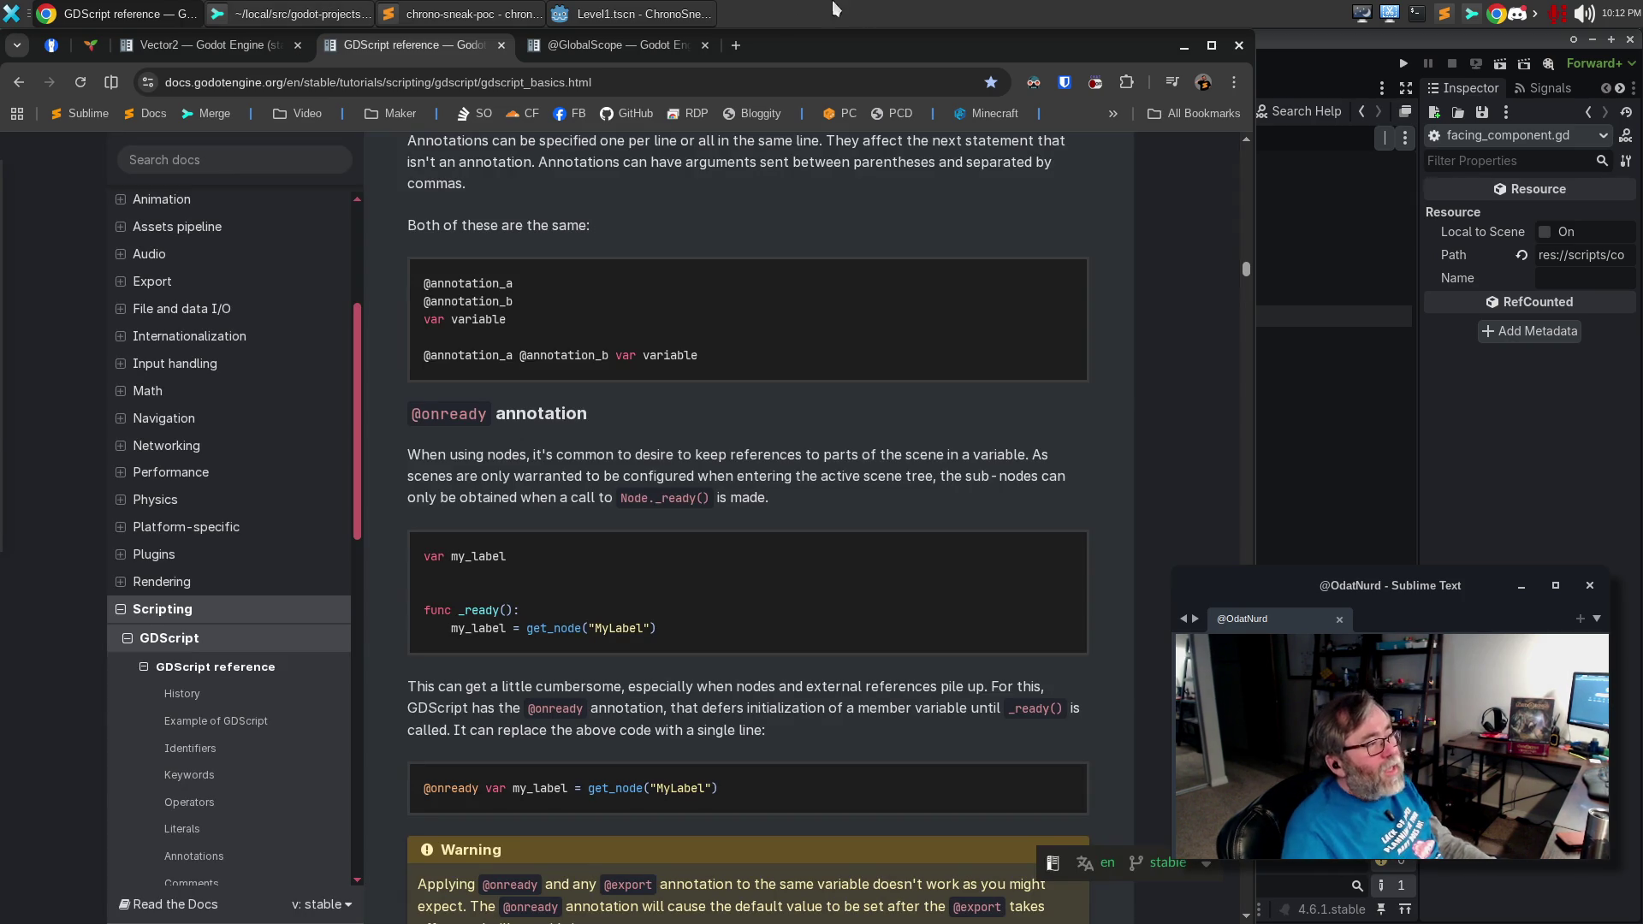
click(1272, 238)
click(886, 359)
key(F1)
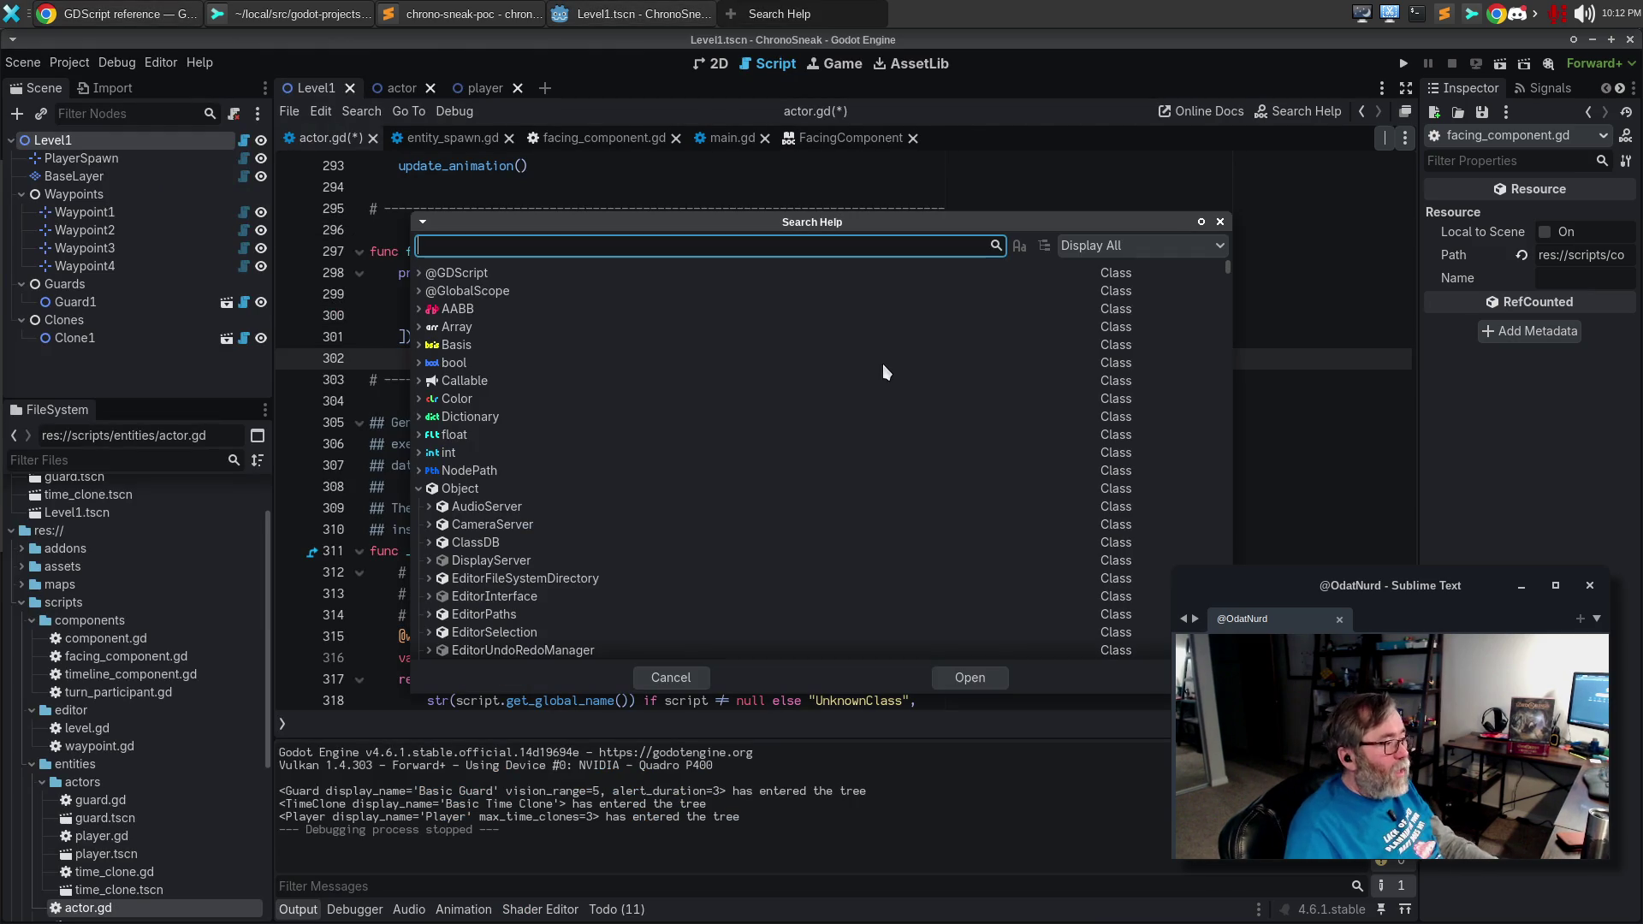
text(Enum)
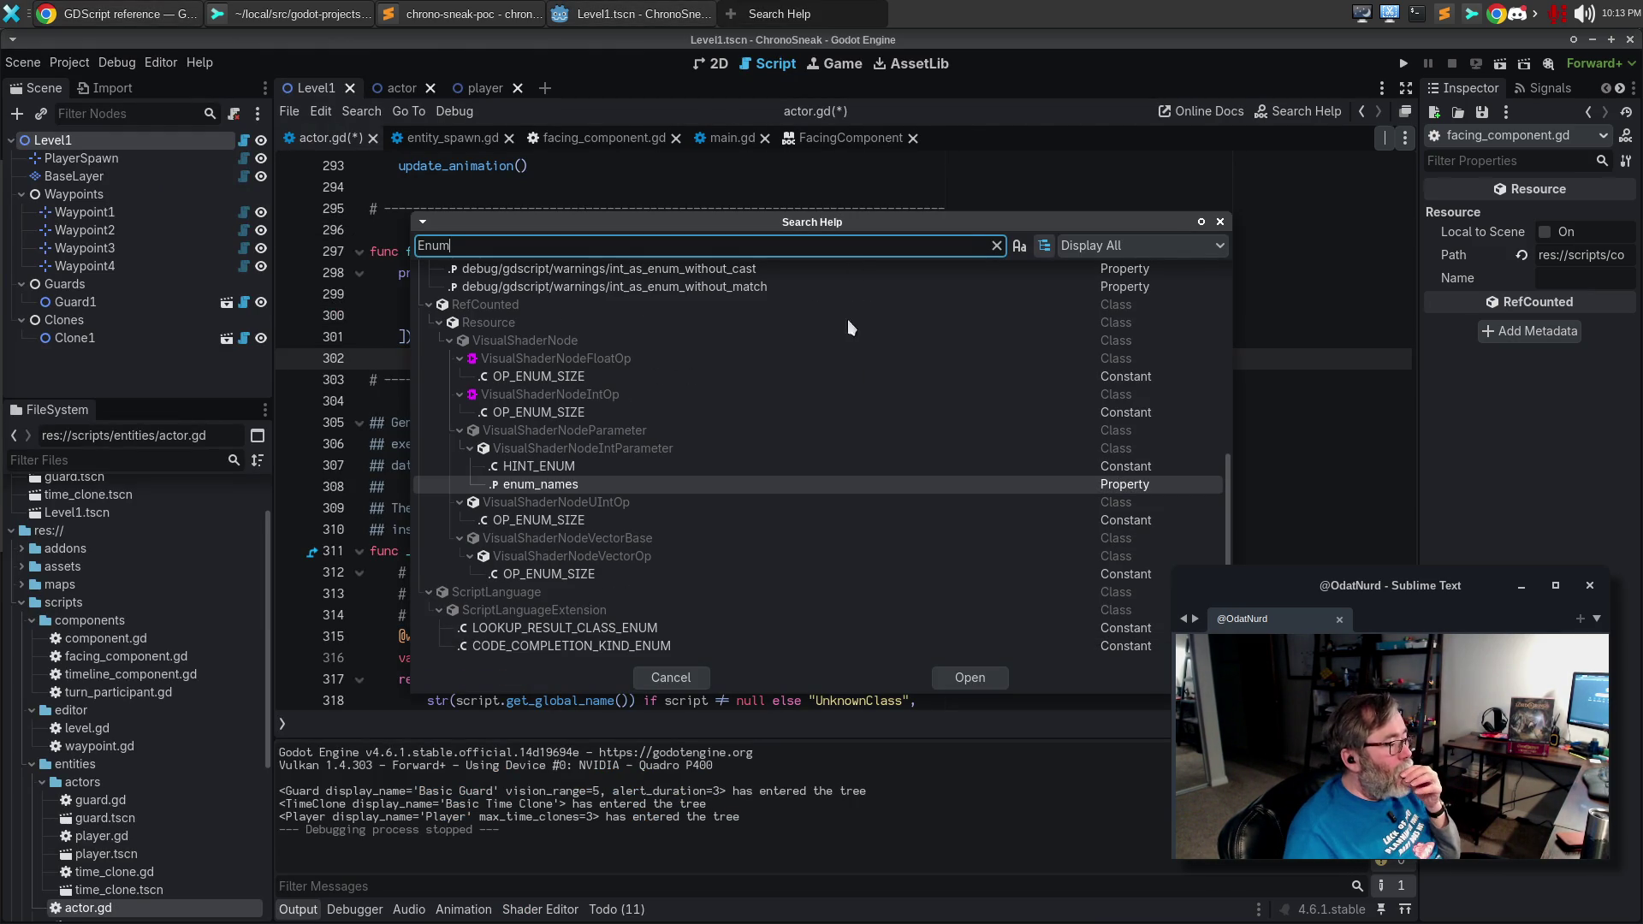
scroll(742, 459, up, 5)
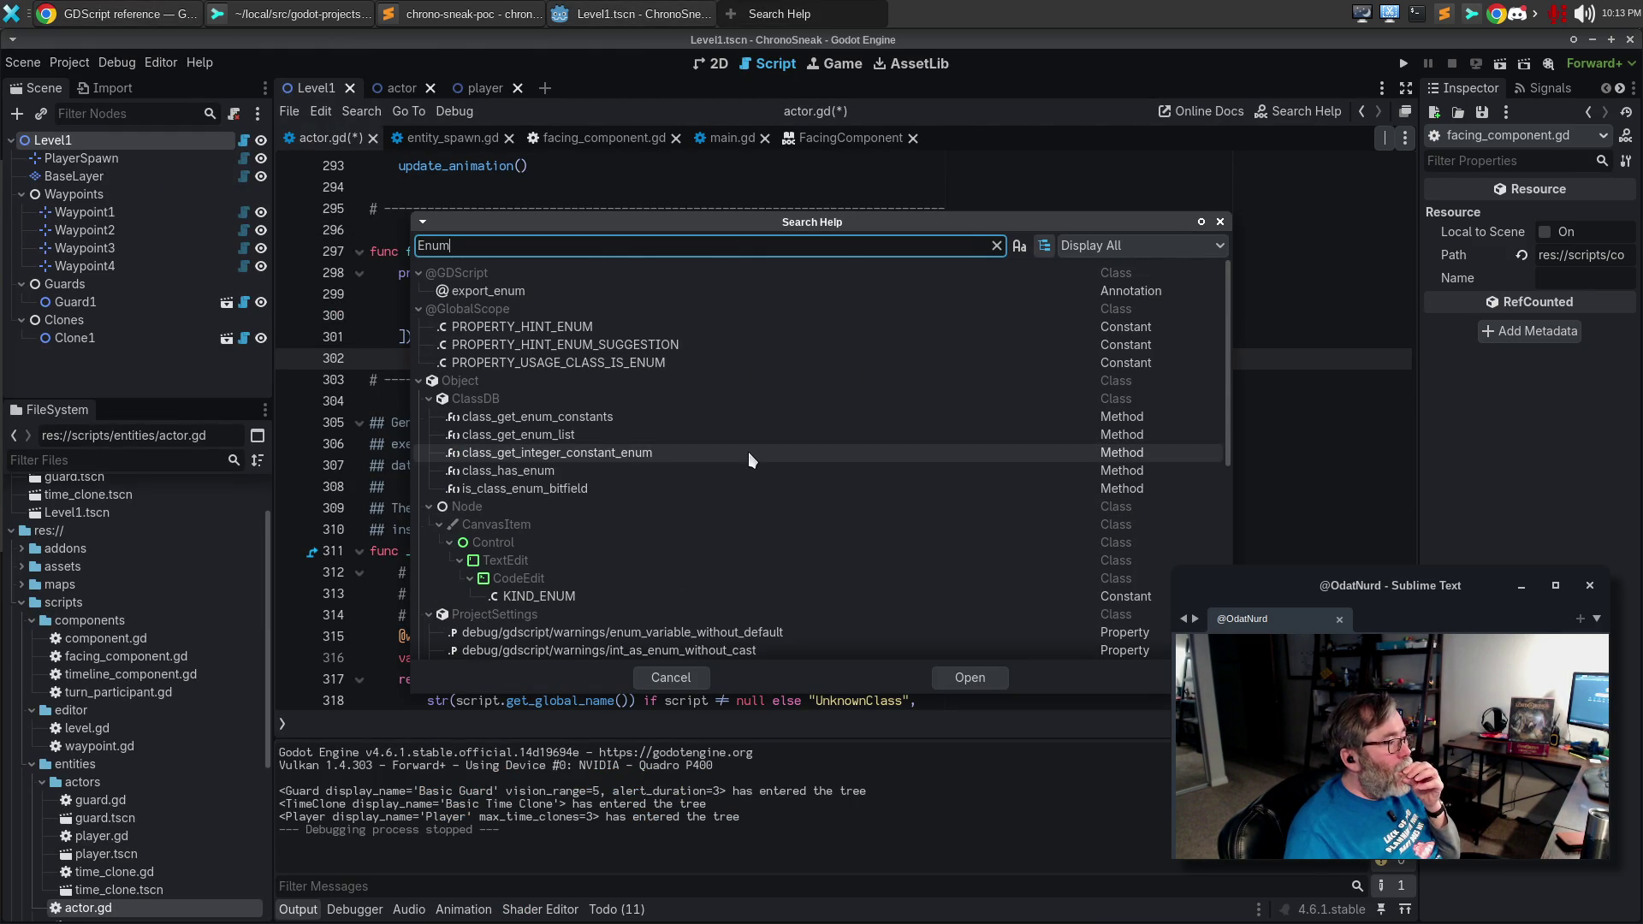
click(1152, 248)
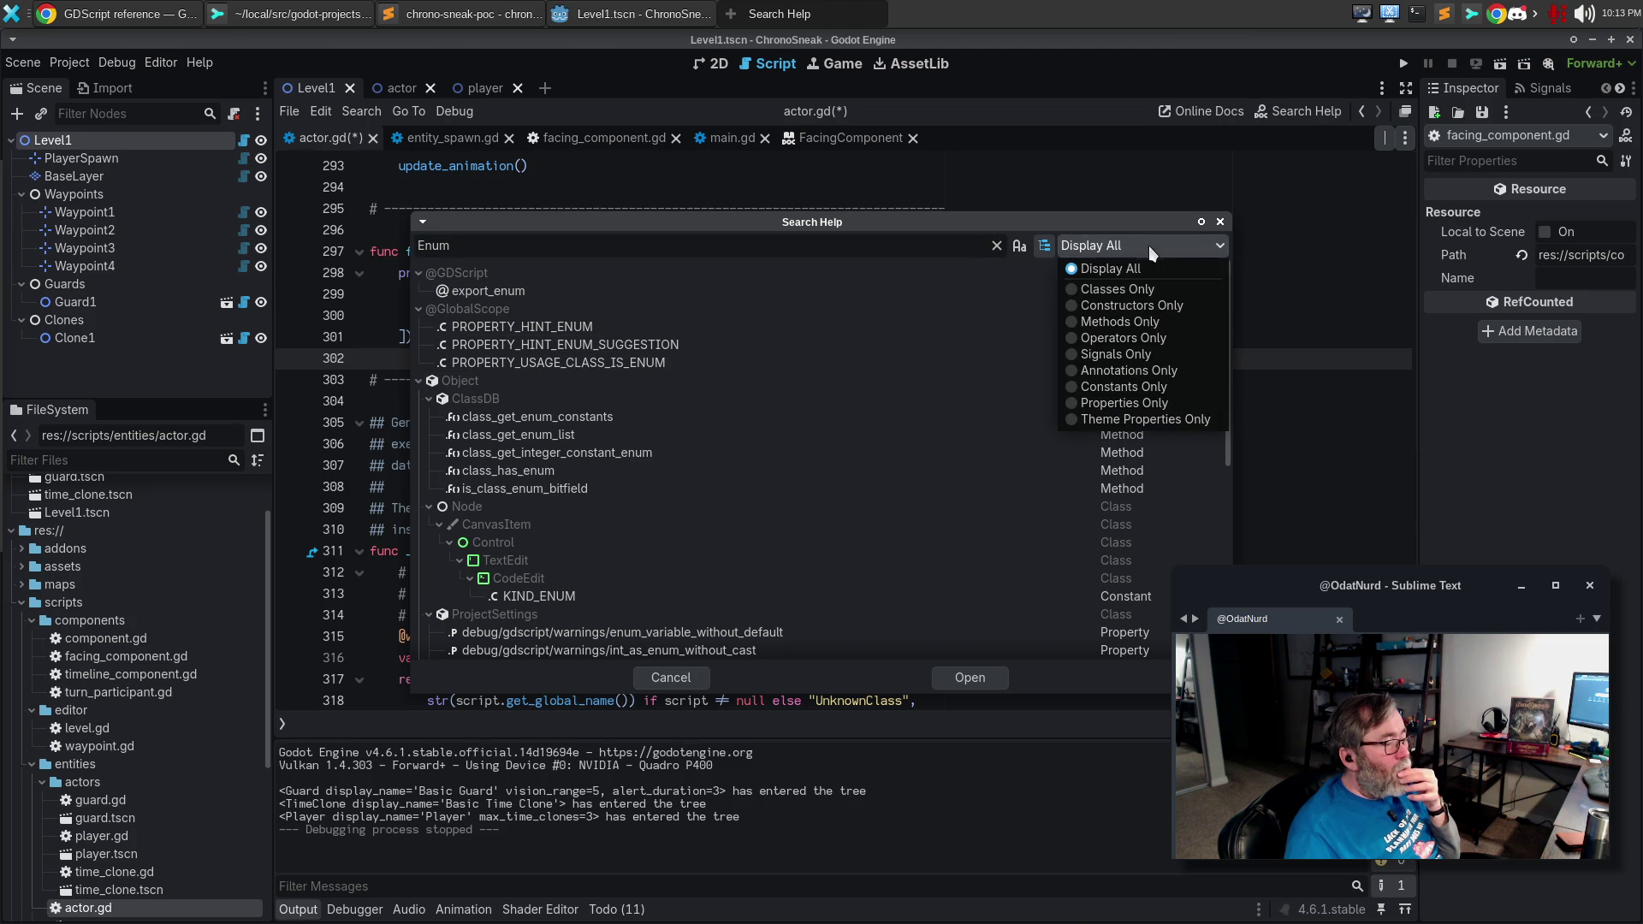
click(1126, 290)
click(1147, 249)
click(1143, 267)
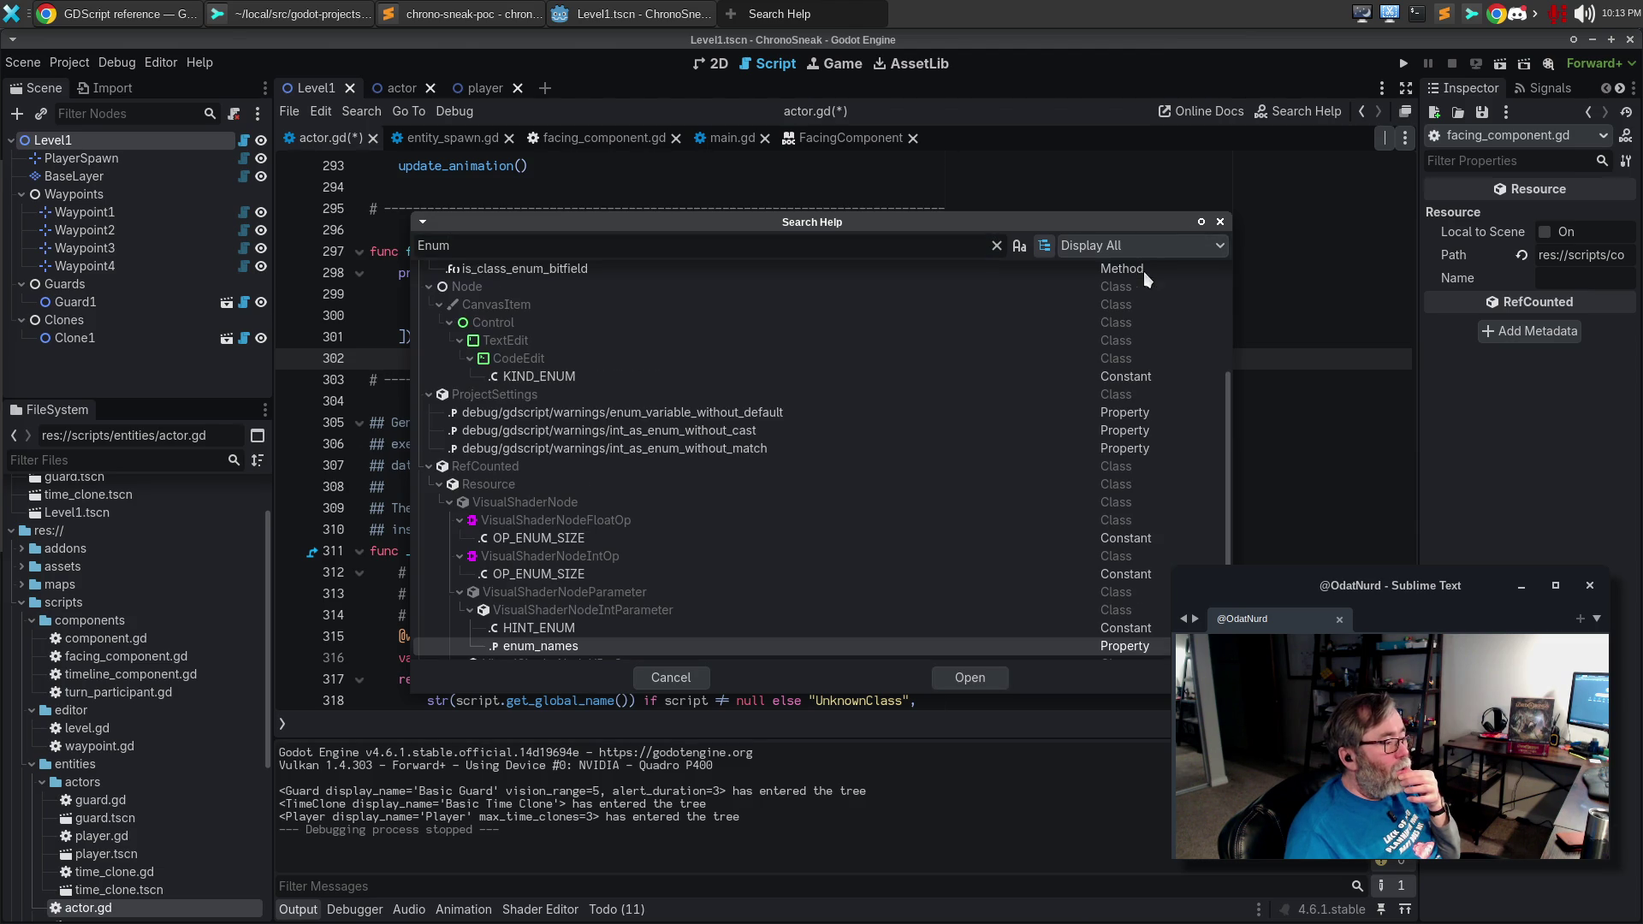
click(1221, 222)
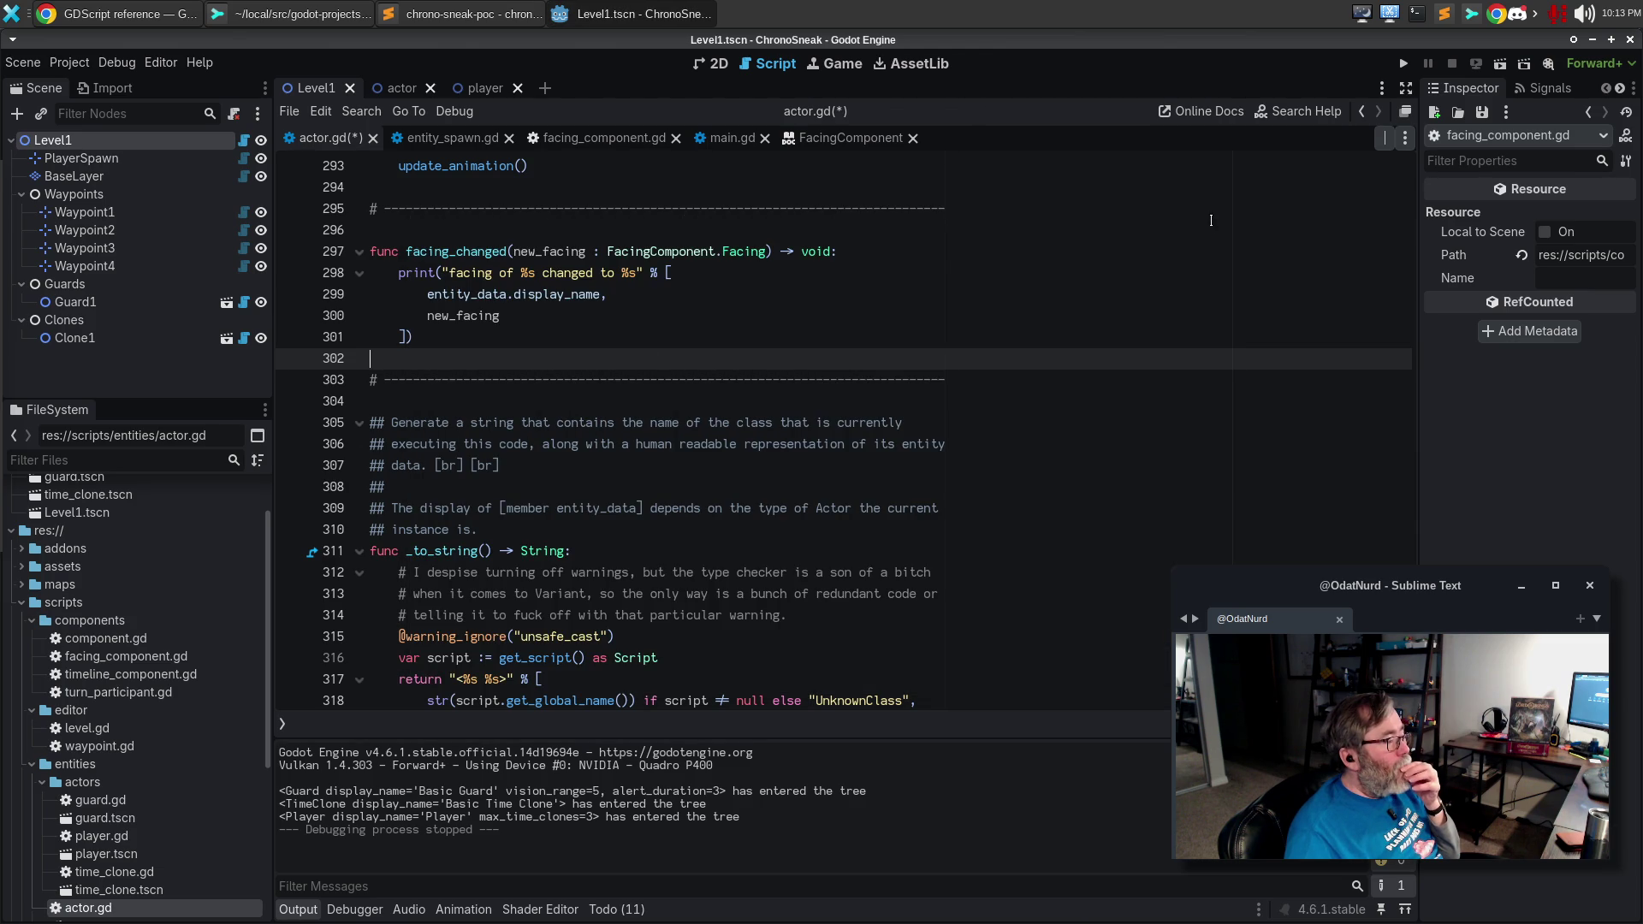
click(159, 14)
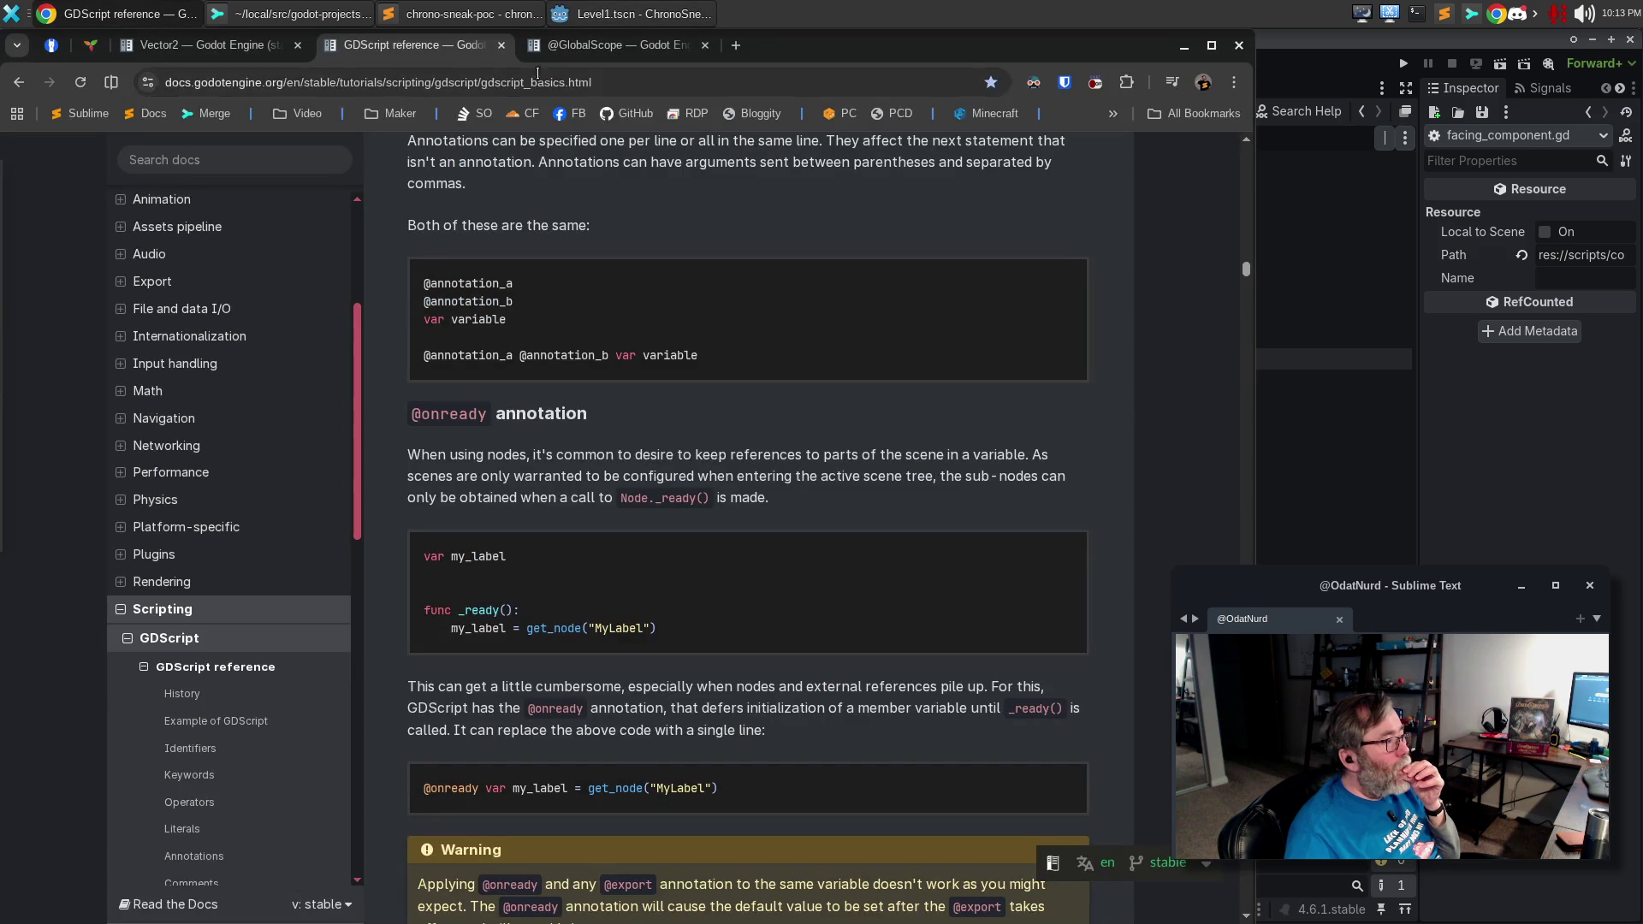
Google 'gdscript methods on enum' and expand the AI overview listing keys(), values() and find_key().
click(648, 50)
key(ctrl+t)
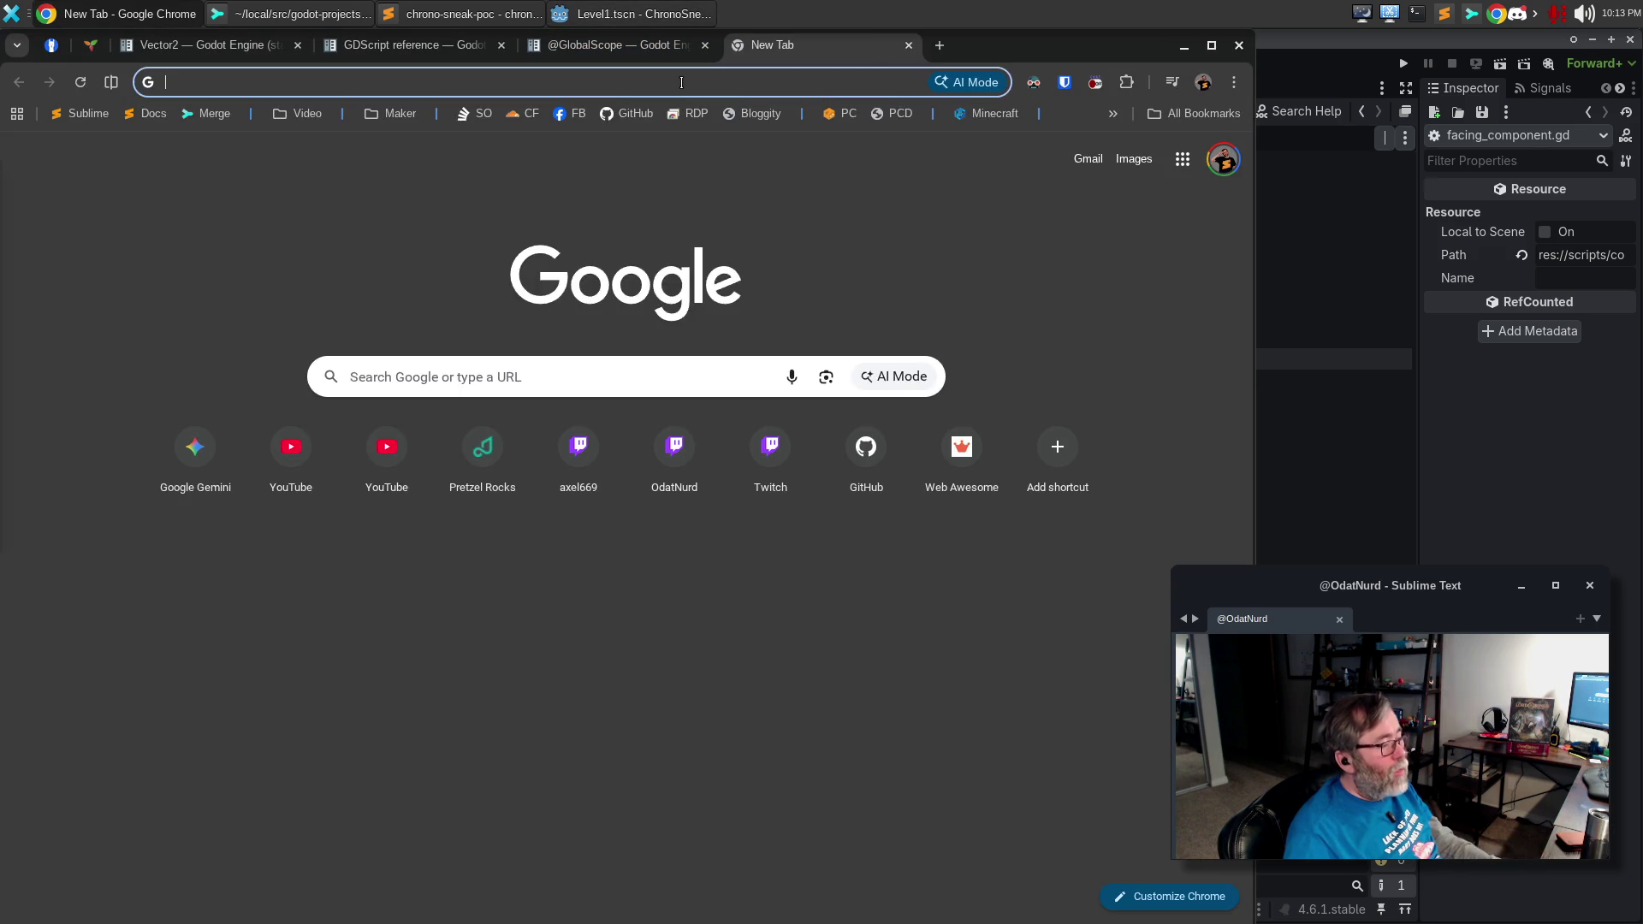
text(gdscript meth)
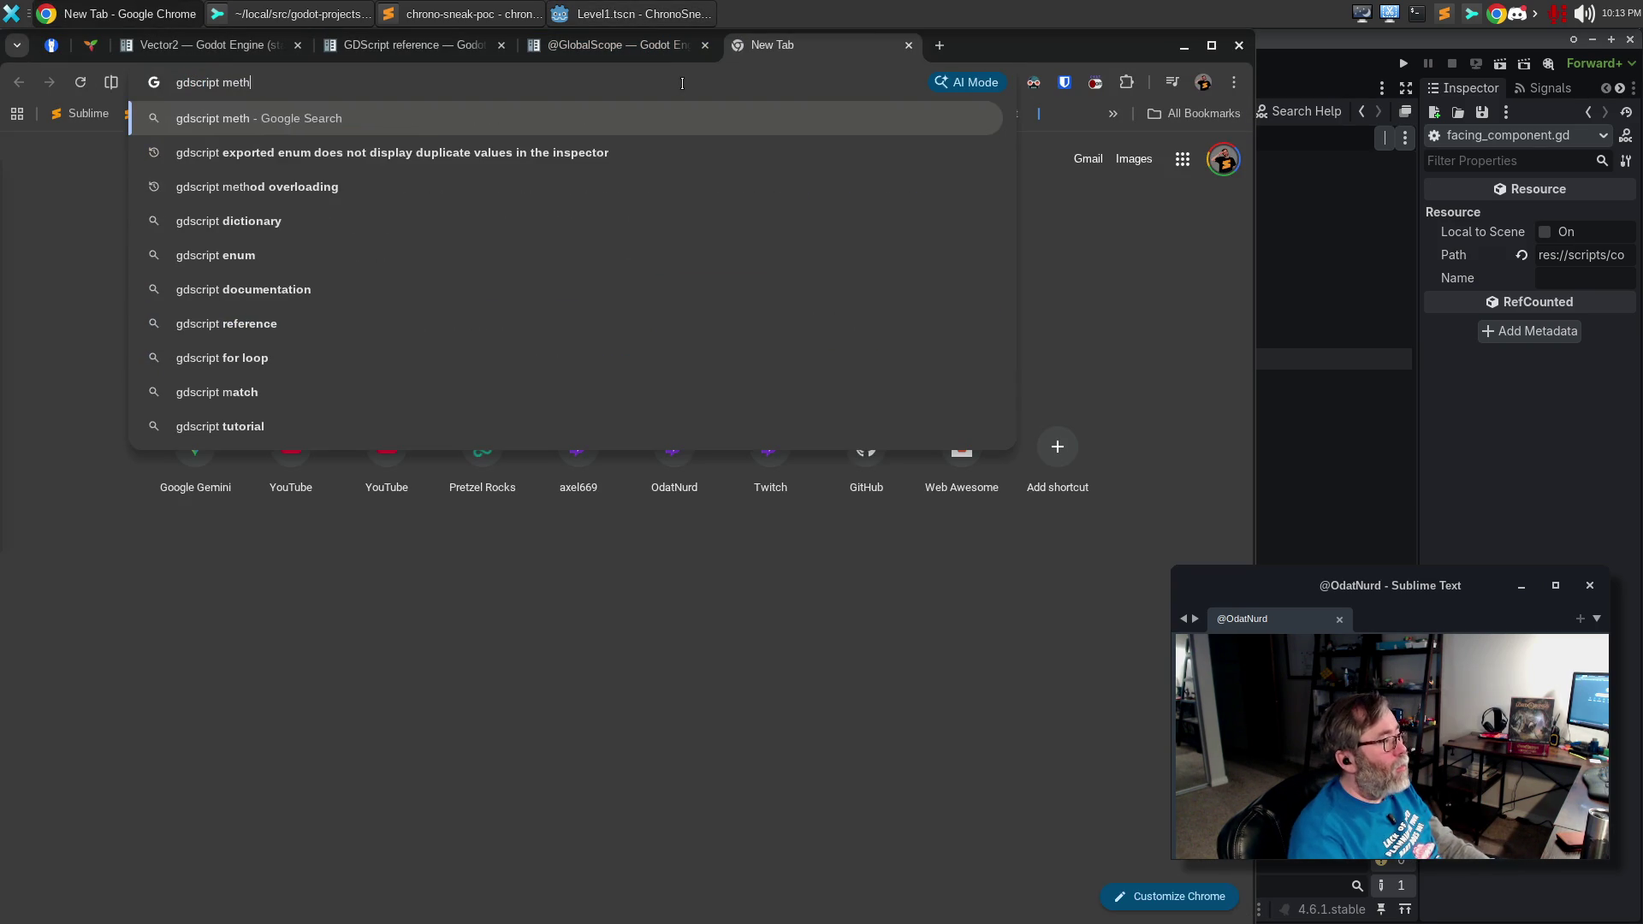
text(ods on enum)
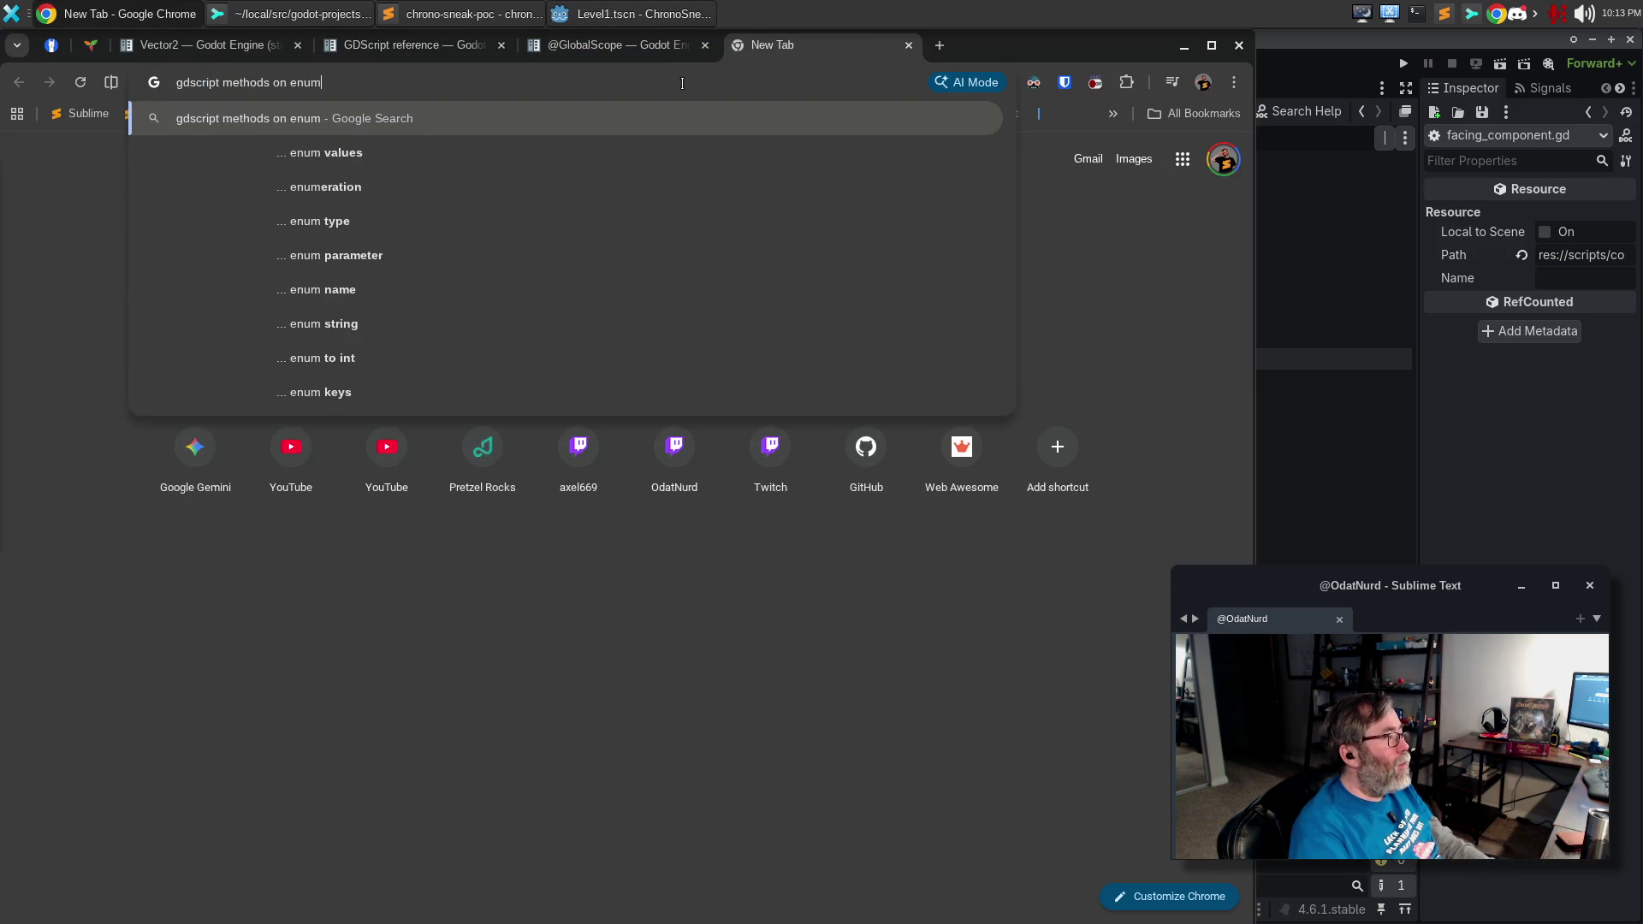
key(Return)
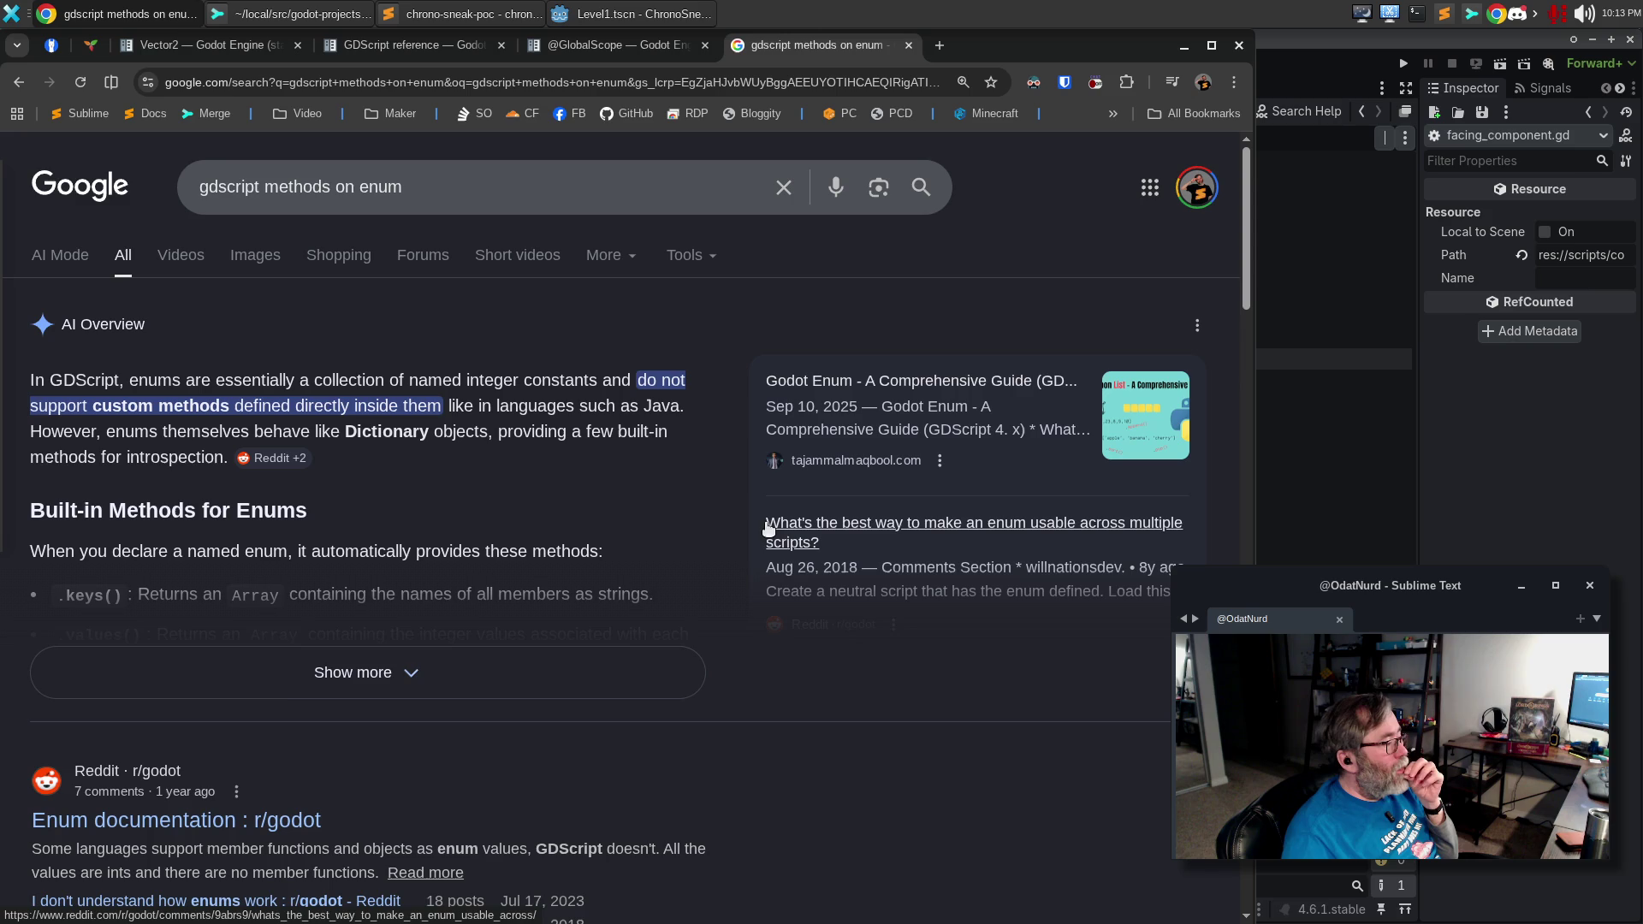
click(287, 683)
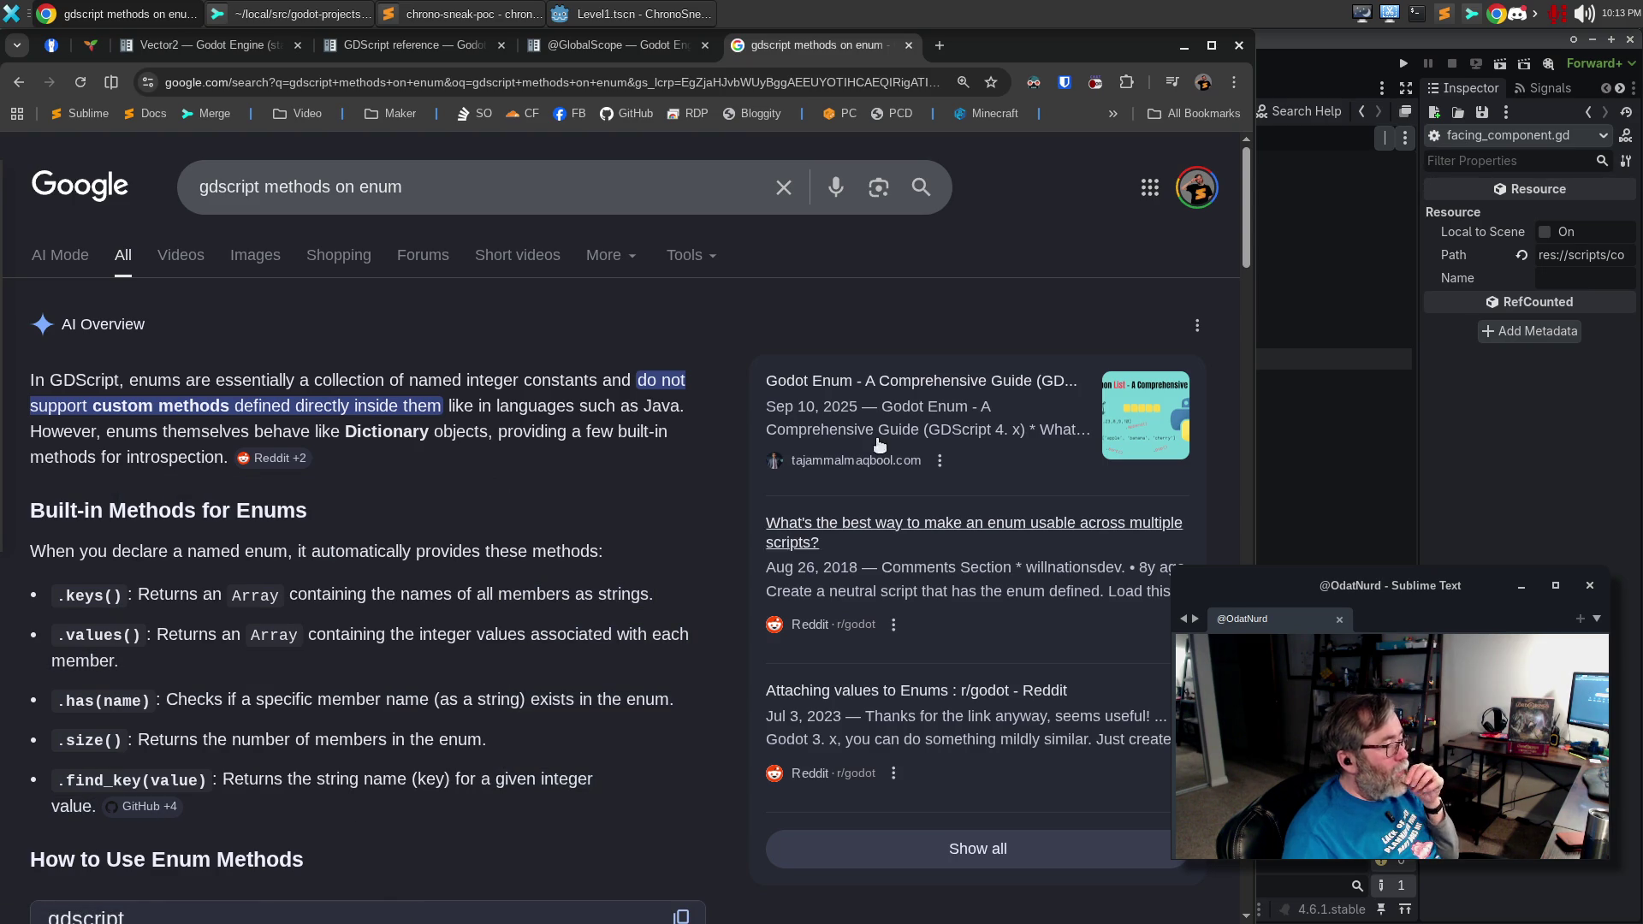
click(1314, 33)
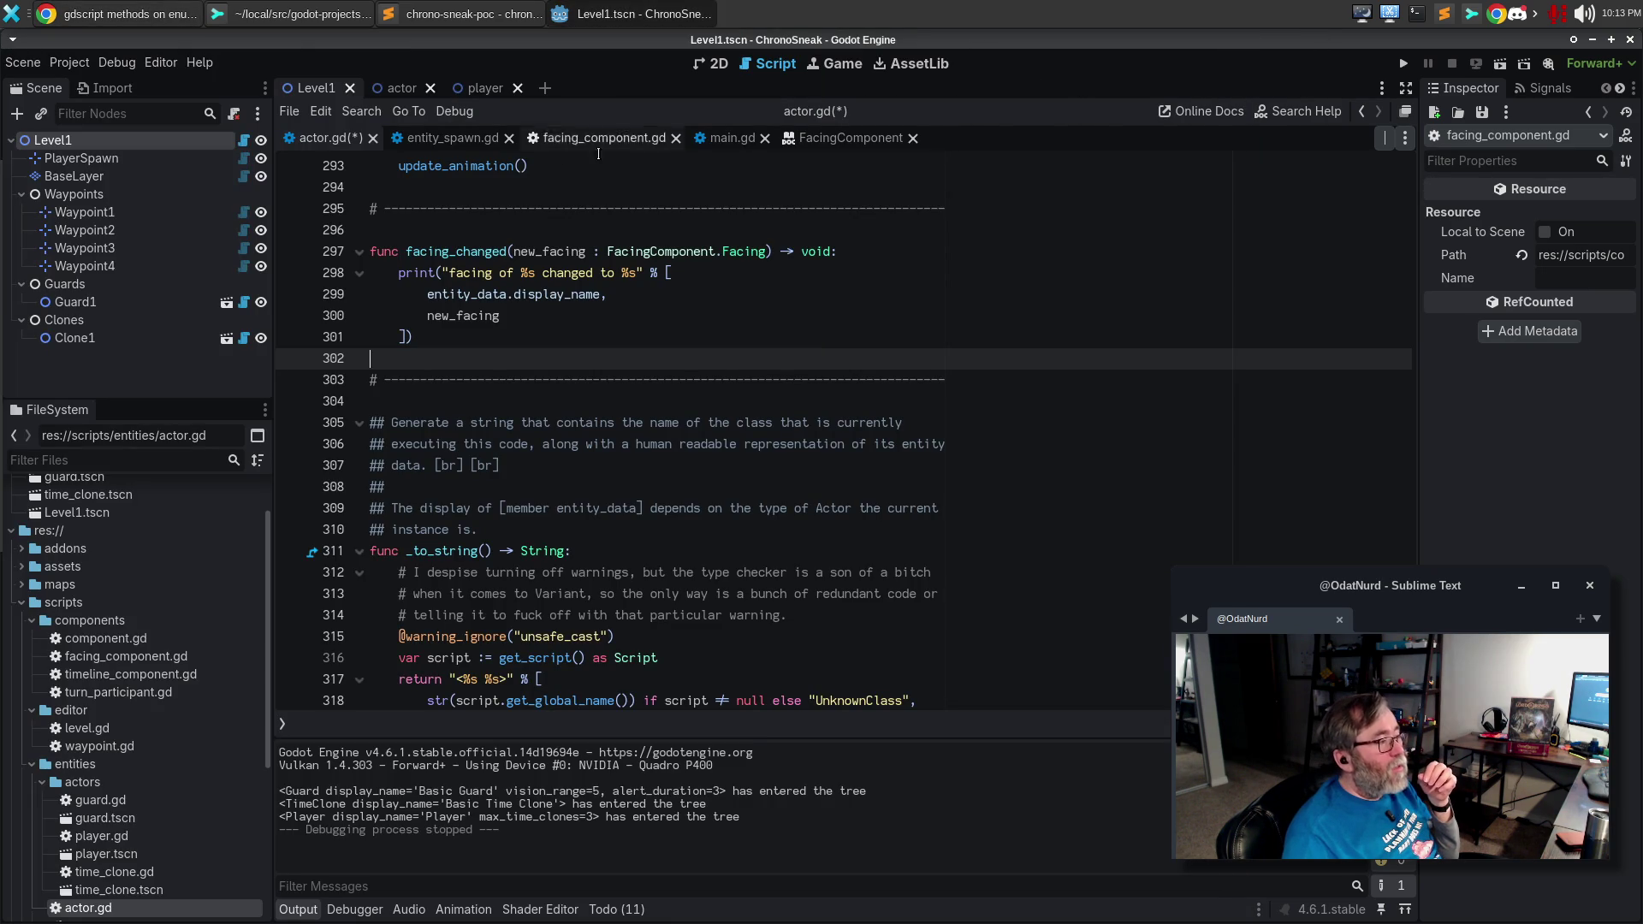
Build a FacingComponent.Facing.find_key( call on line 319 and cut it, restoring entity_data in _to_string.
scroll(694, 591, down, 1)
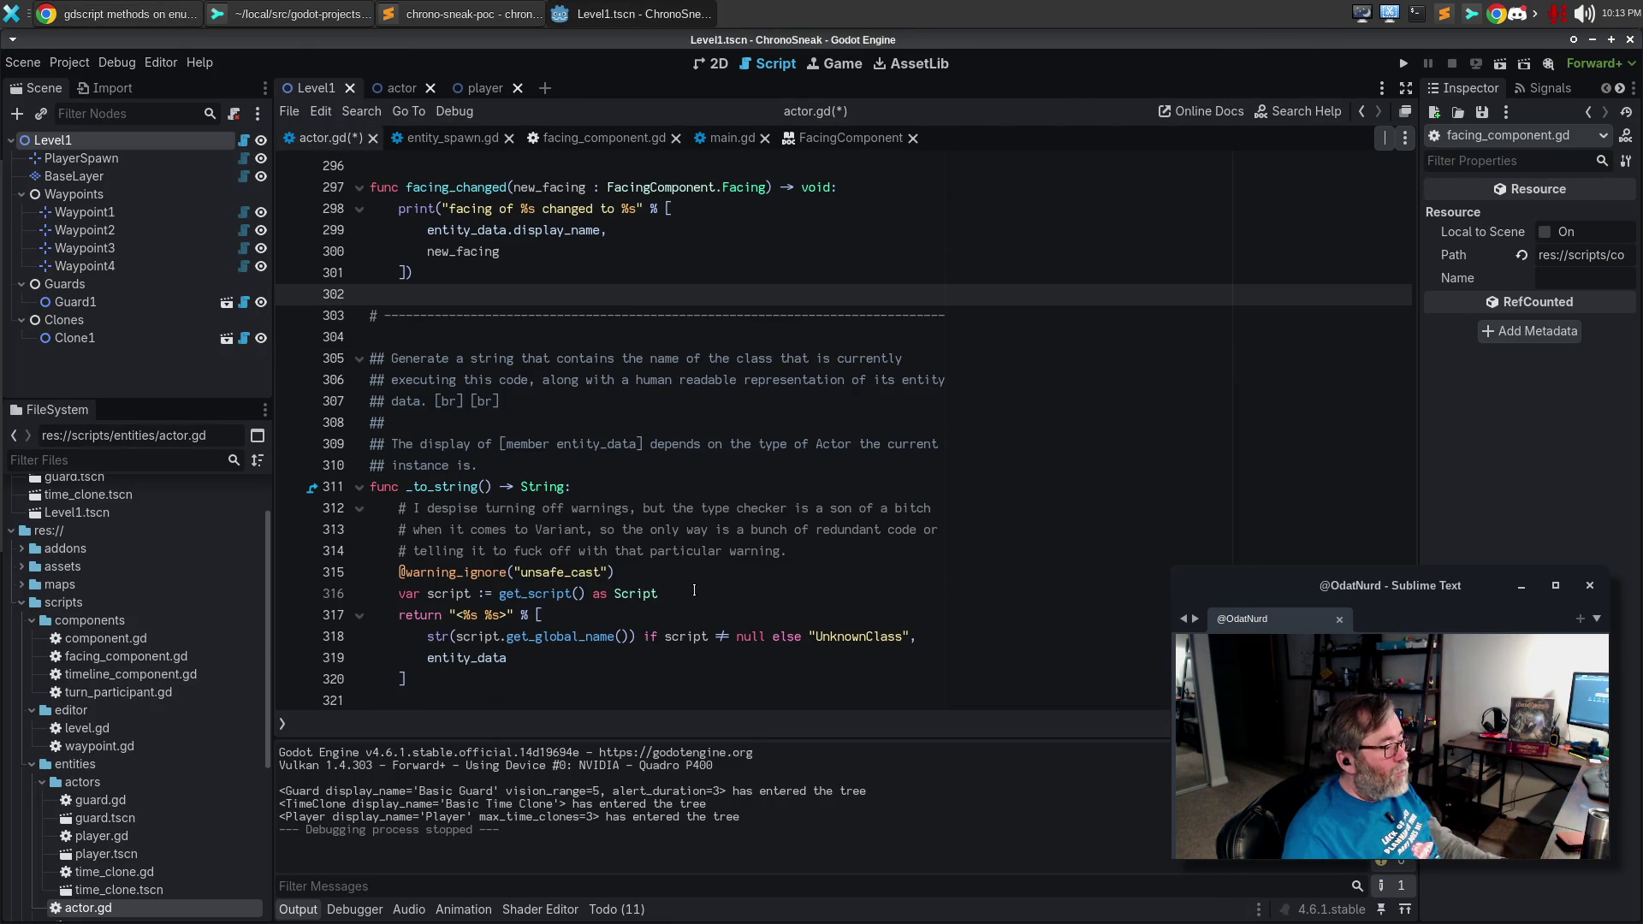
click(428, 658)
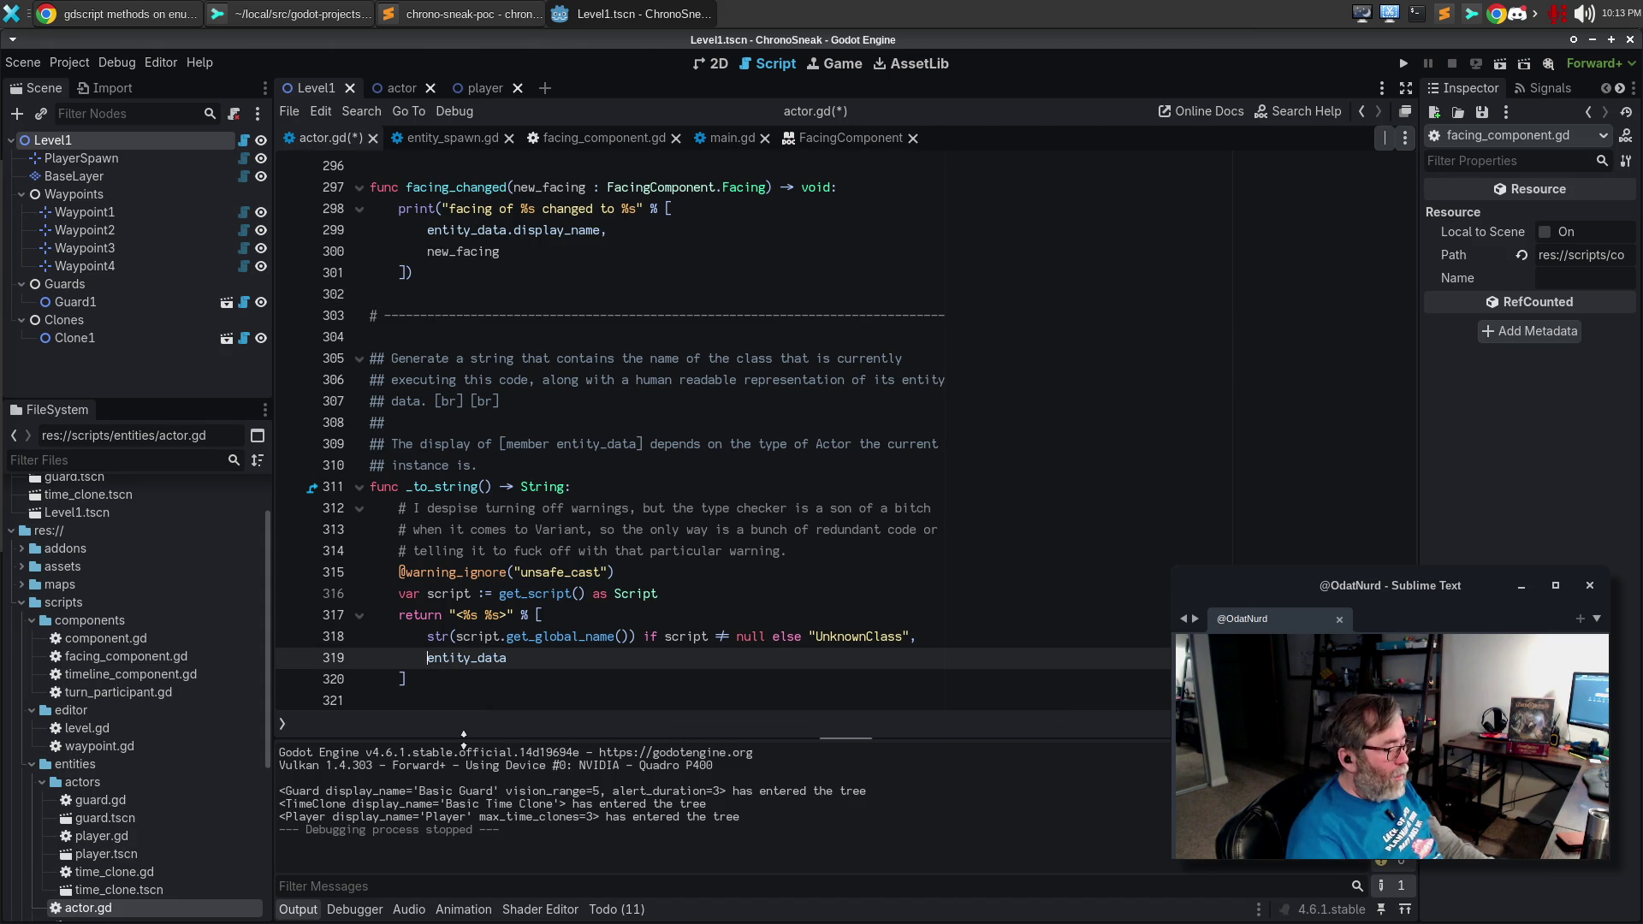
text(FacingComponent.Facing.find_key)
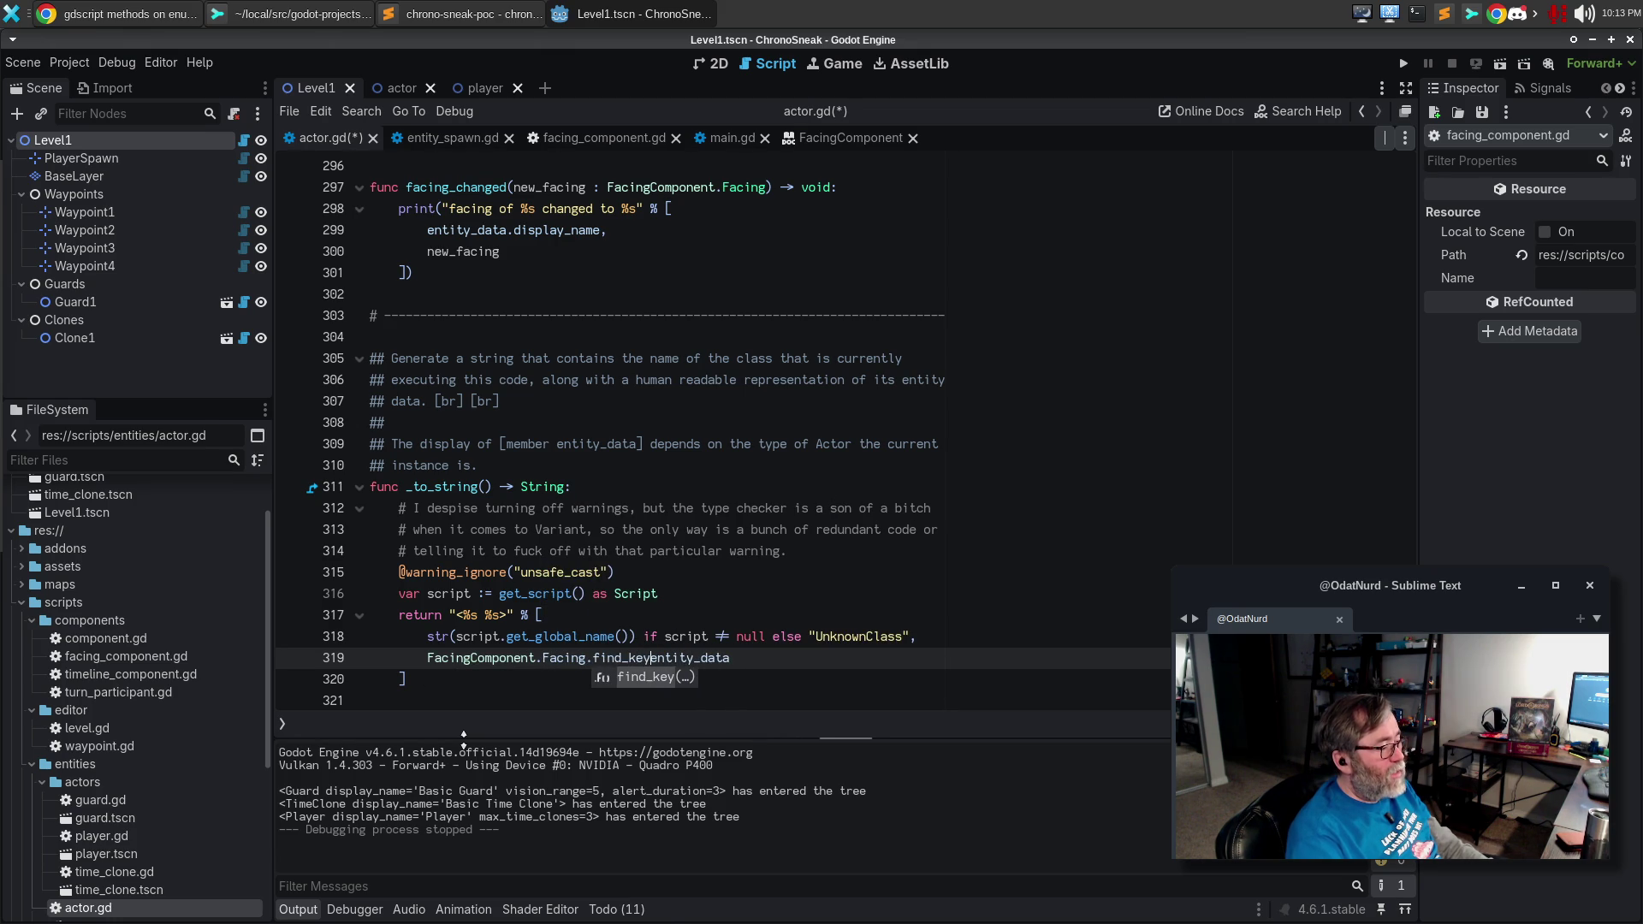
key(Return)
key(End)
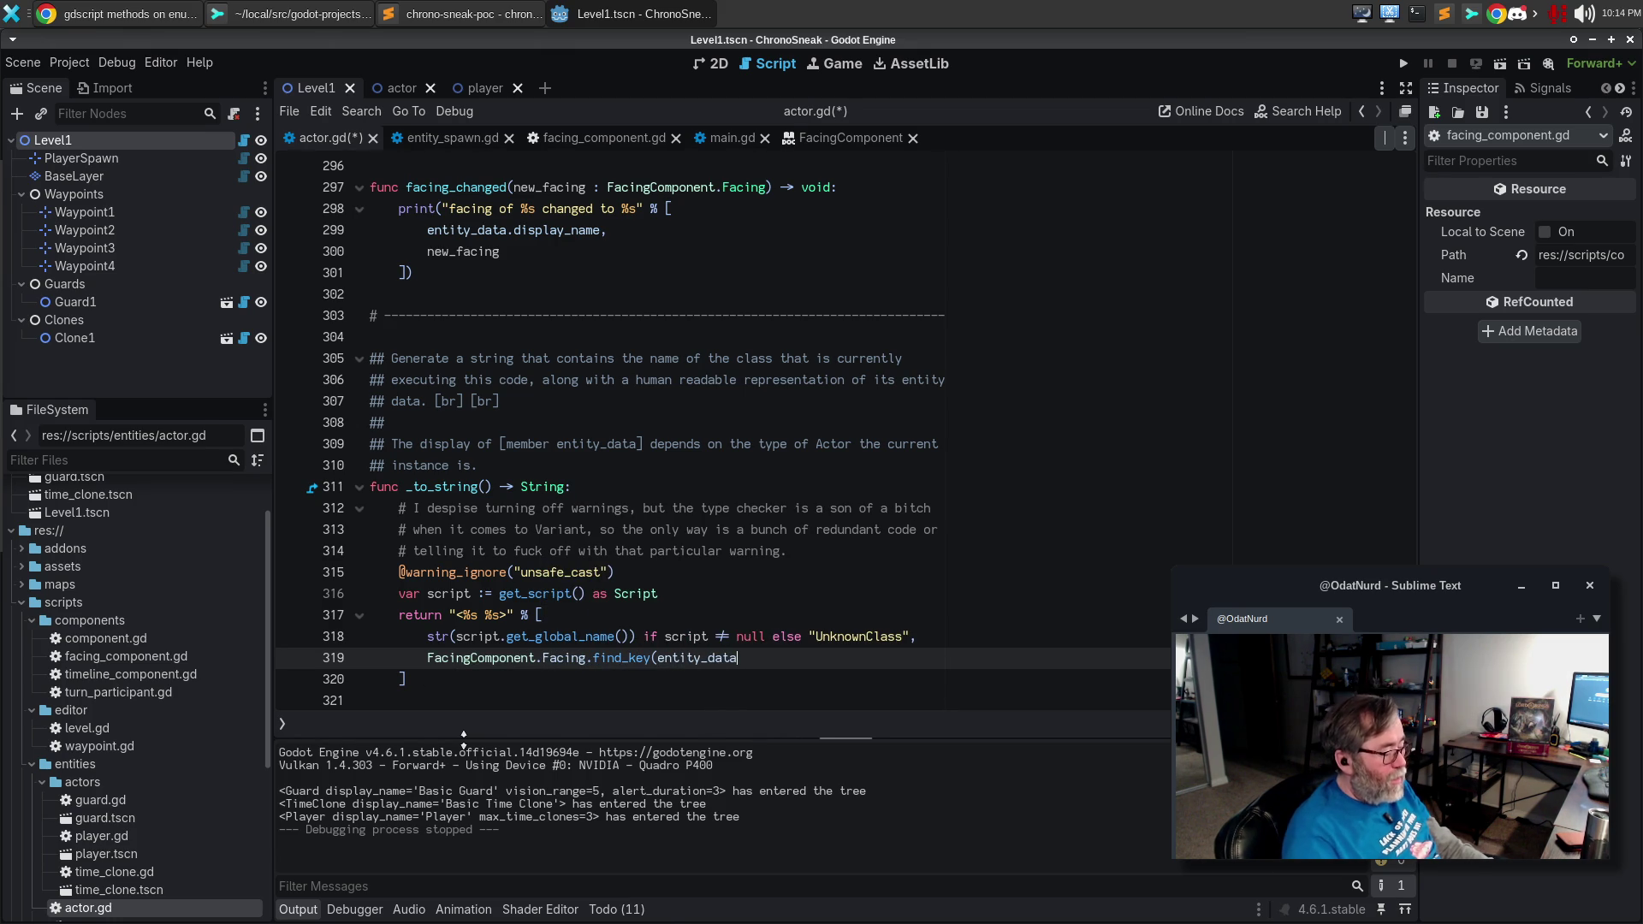
key(ctrl+BackSpace)
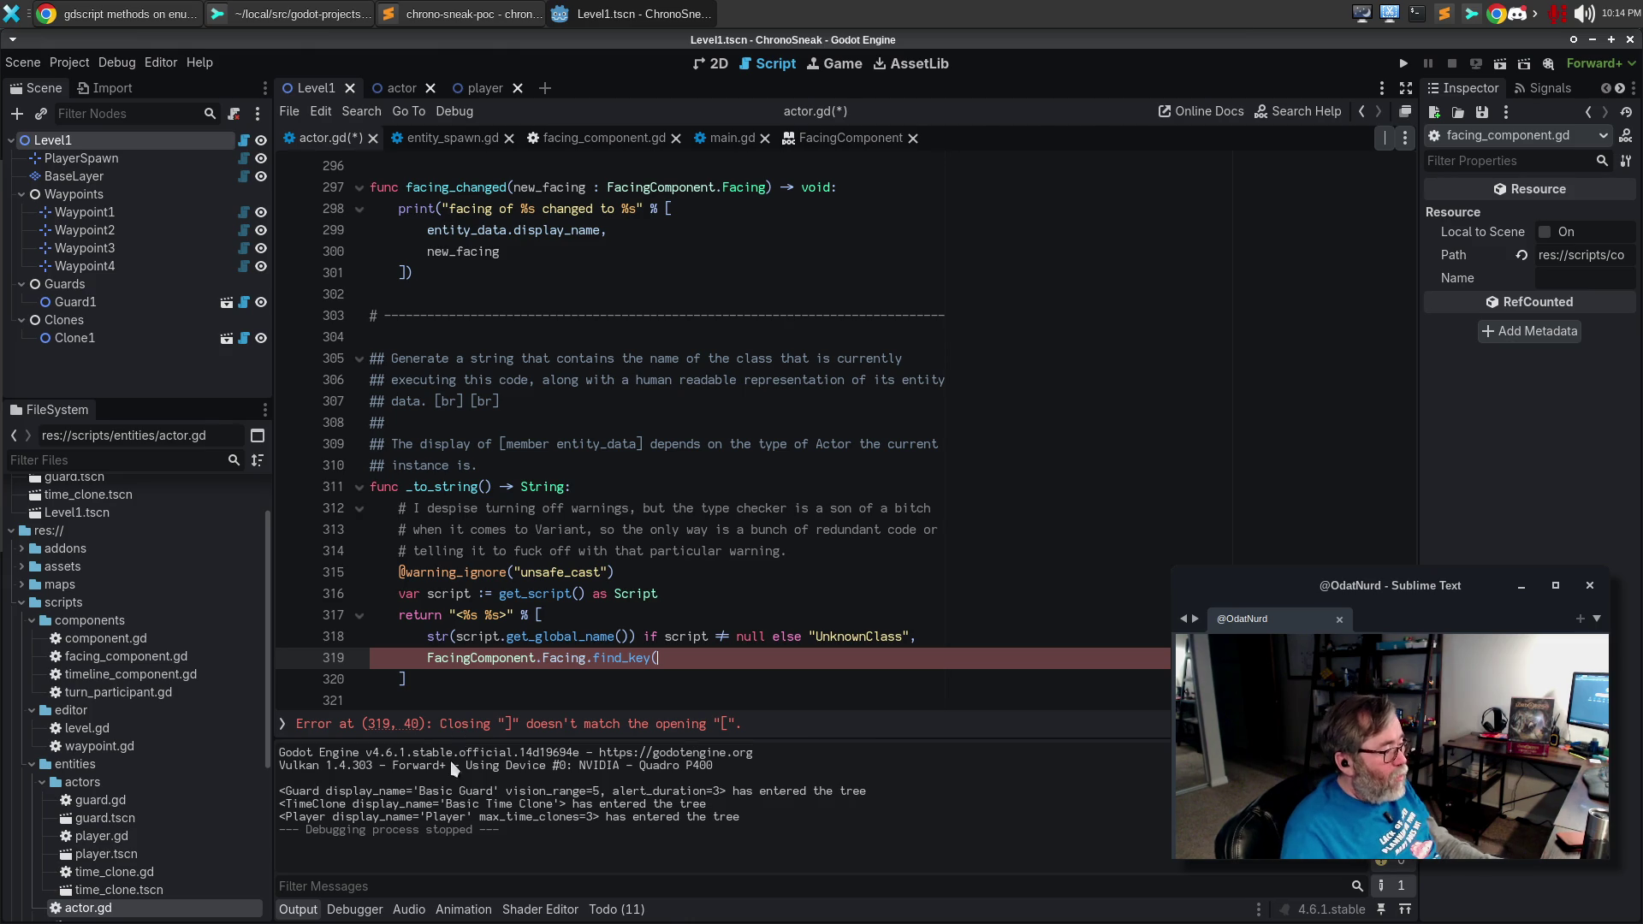
drag(657, 657, 342, 657)
key(ctrl+c)
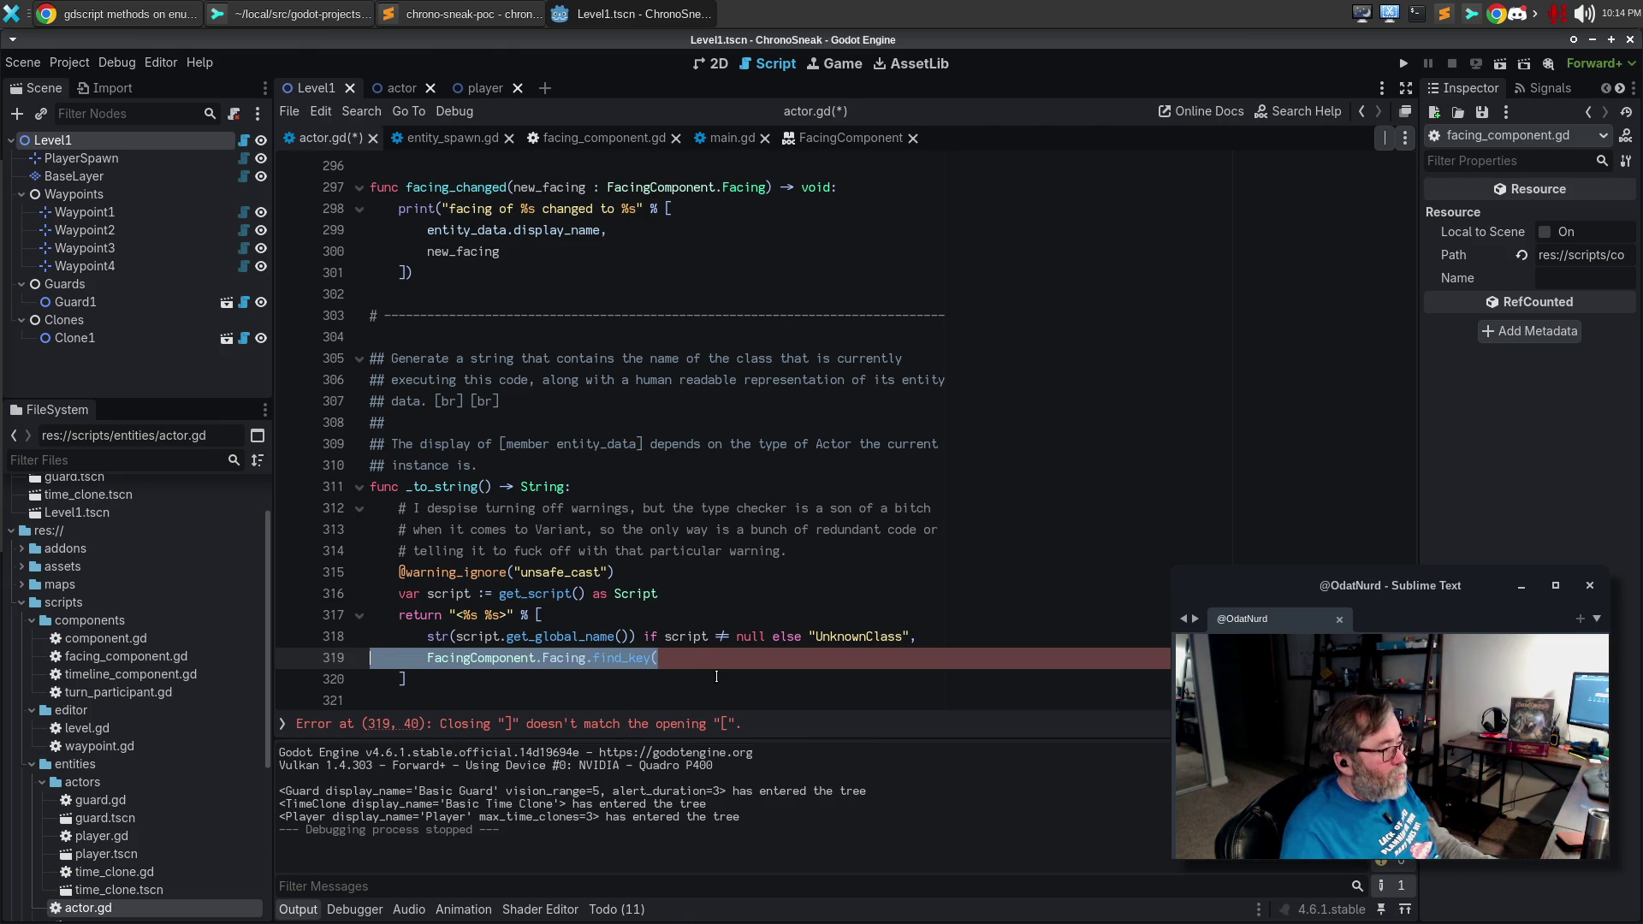
text(entity_data)
key(Home)
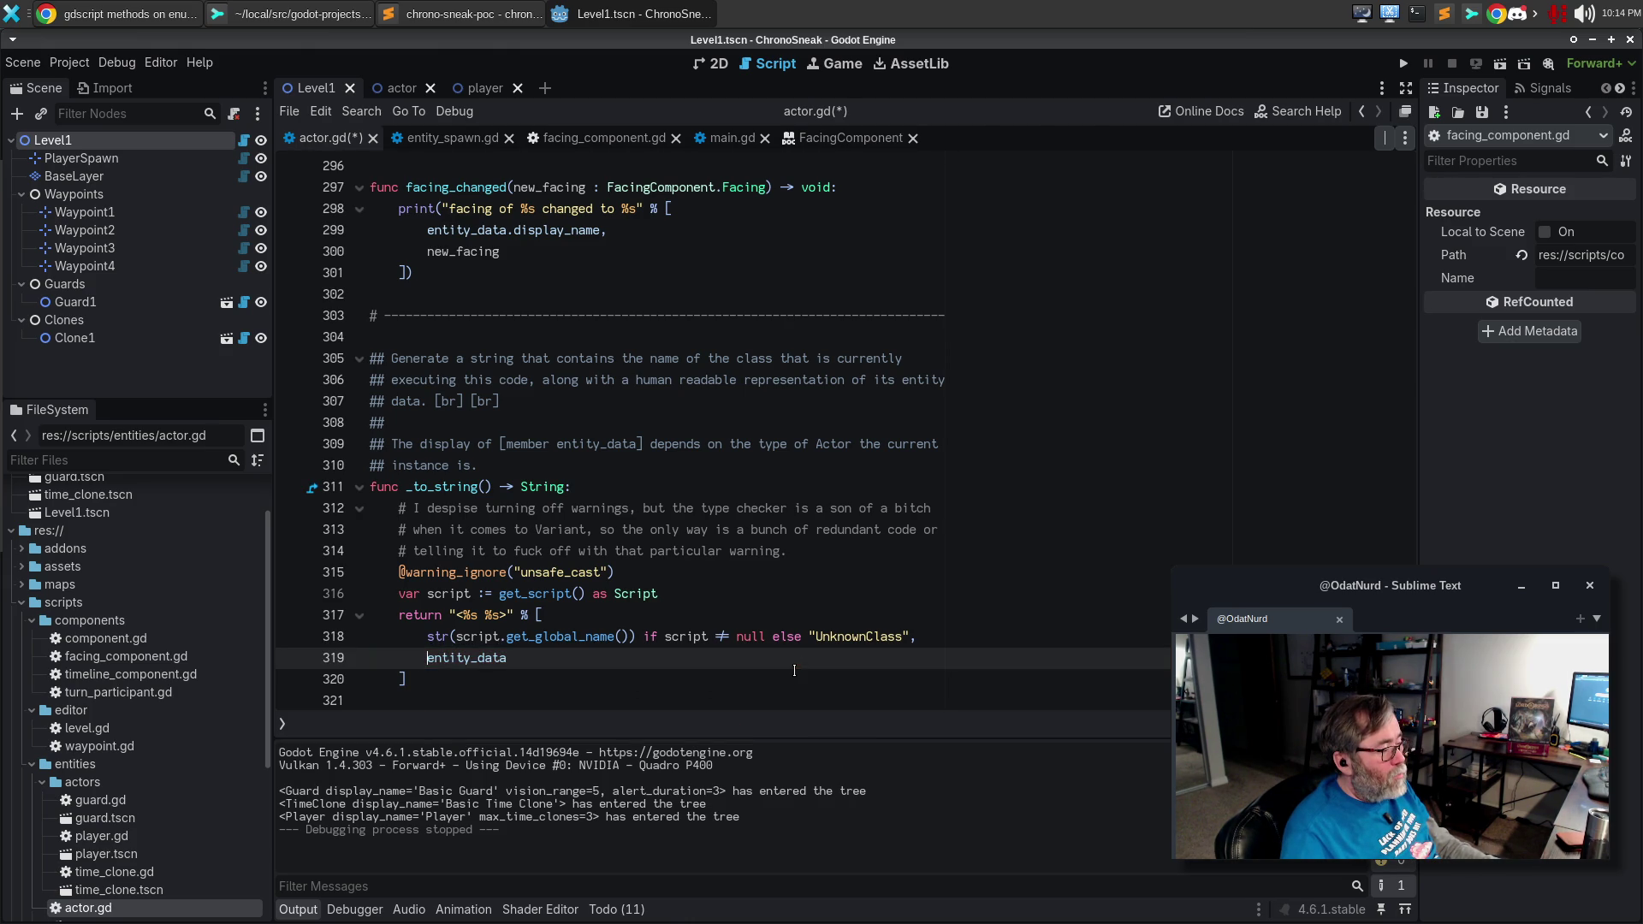
Replace new_facing on line 300 with FacingComponent.Facing.find_key(new_facing) and save actor.gd.
click(511, 262)
key(shift+Home)
key(ctrl+v)
scroll(745, 400, up, 4)
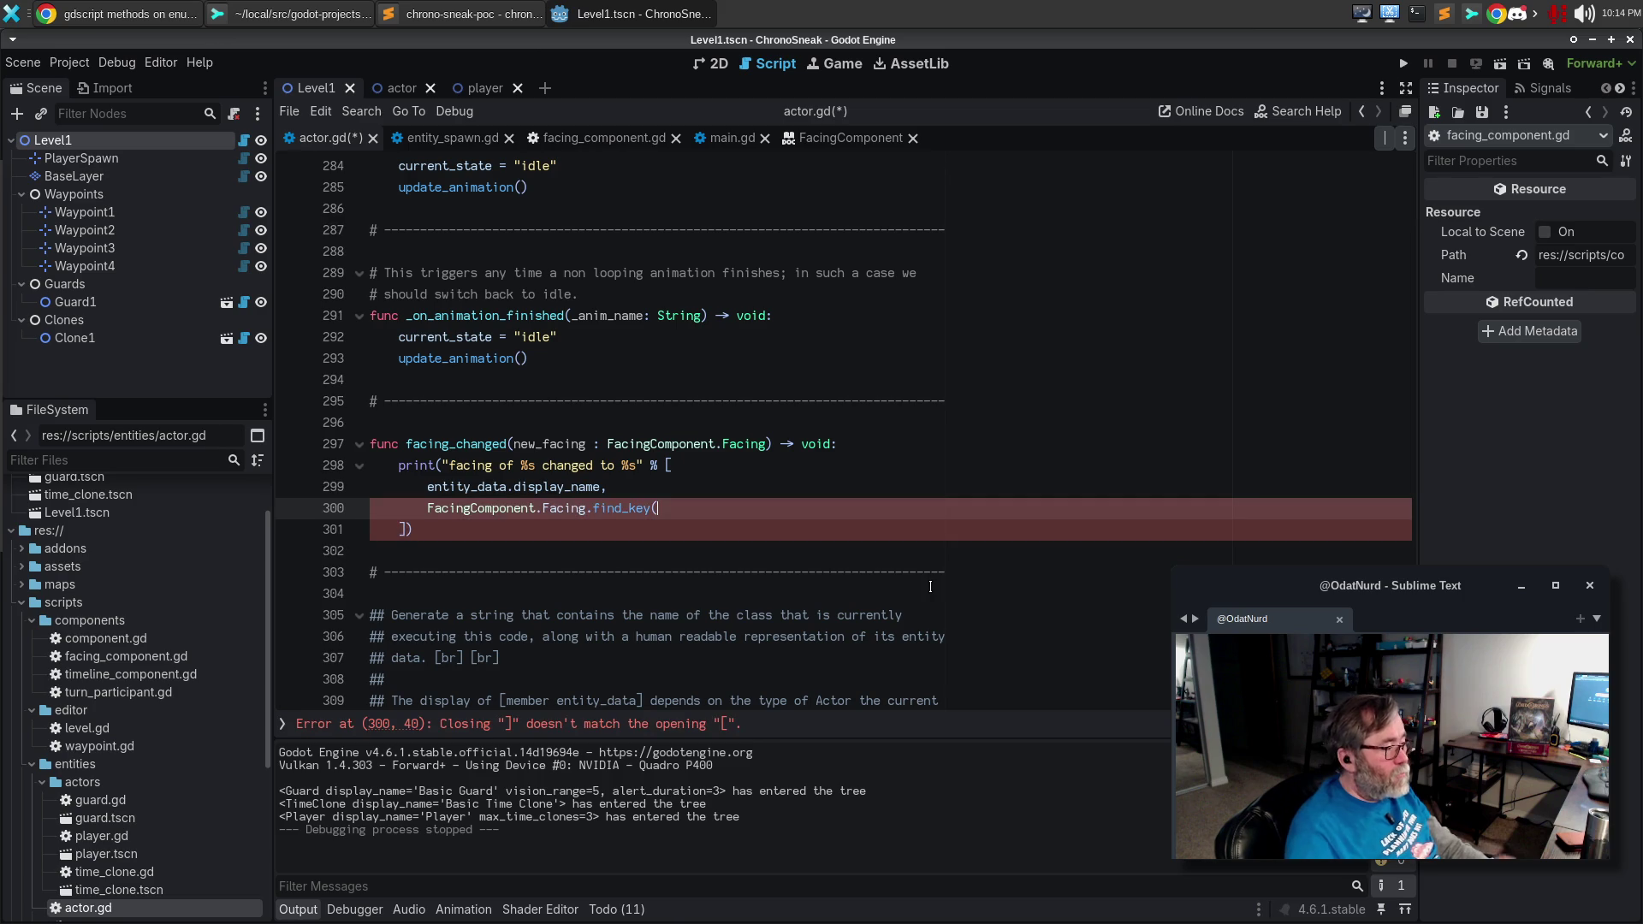
key(ctrl+z)
key(ctrl+y)
text(new_facing))
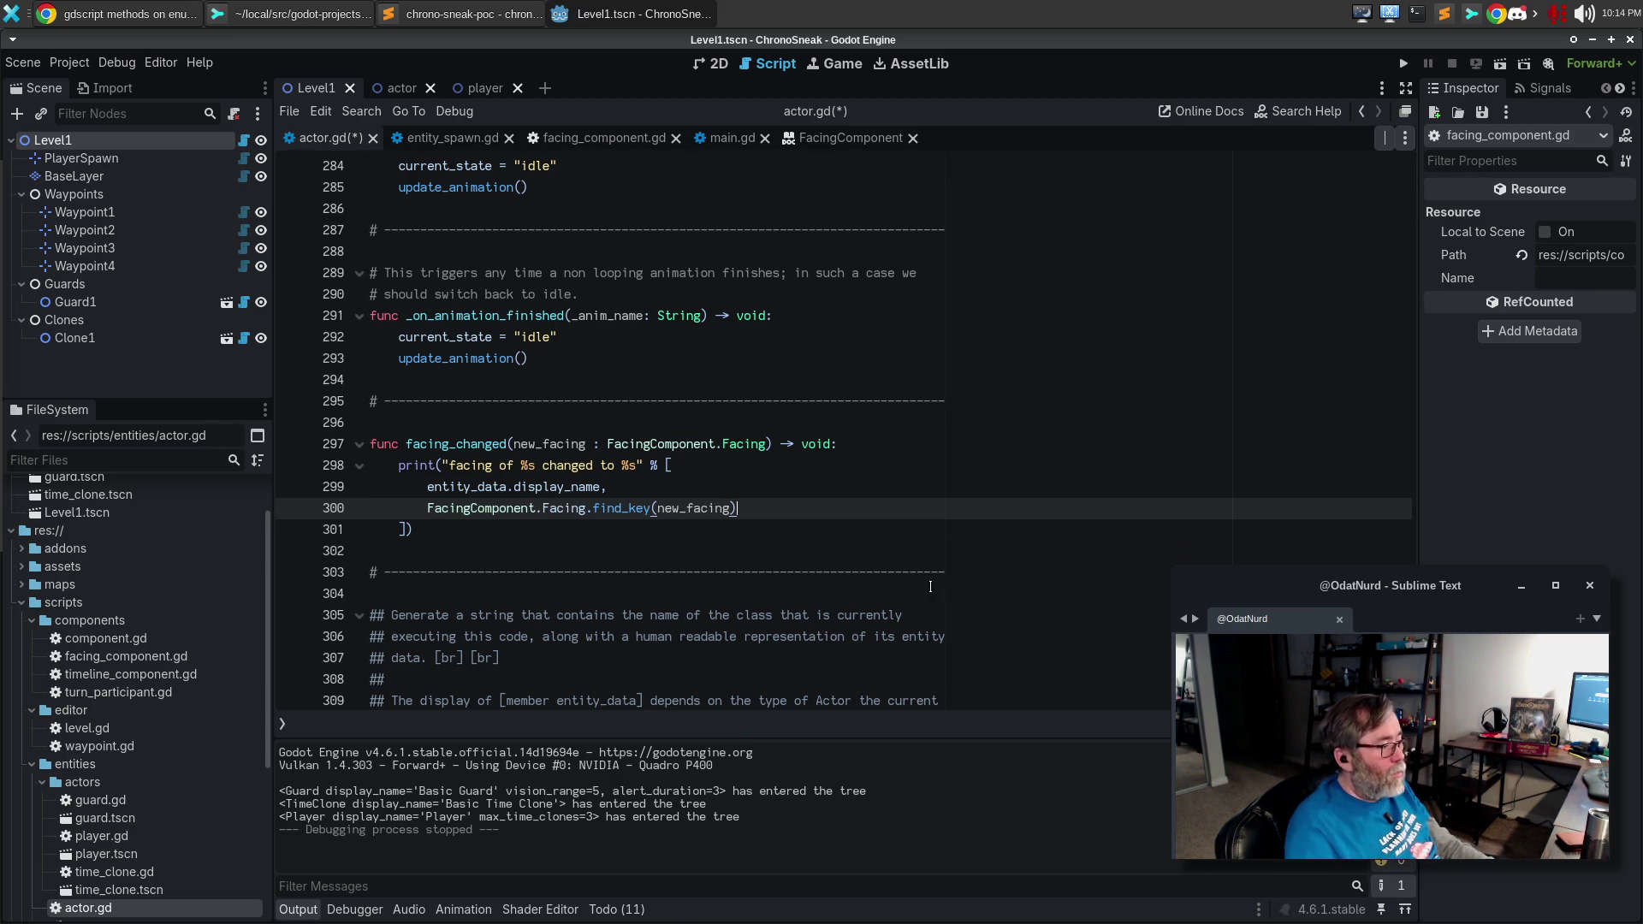
key(ctrl+s)
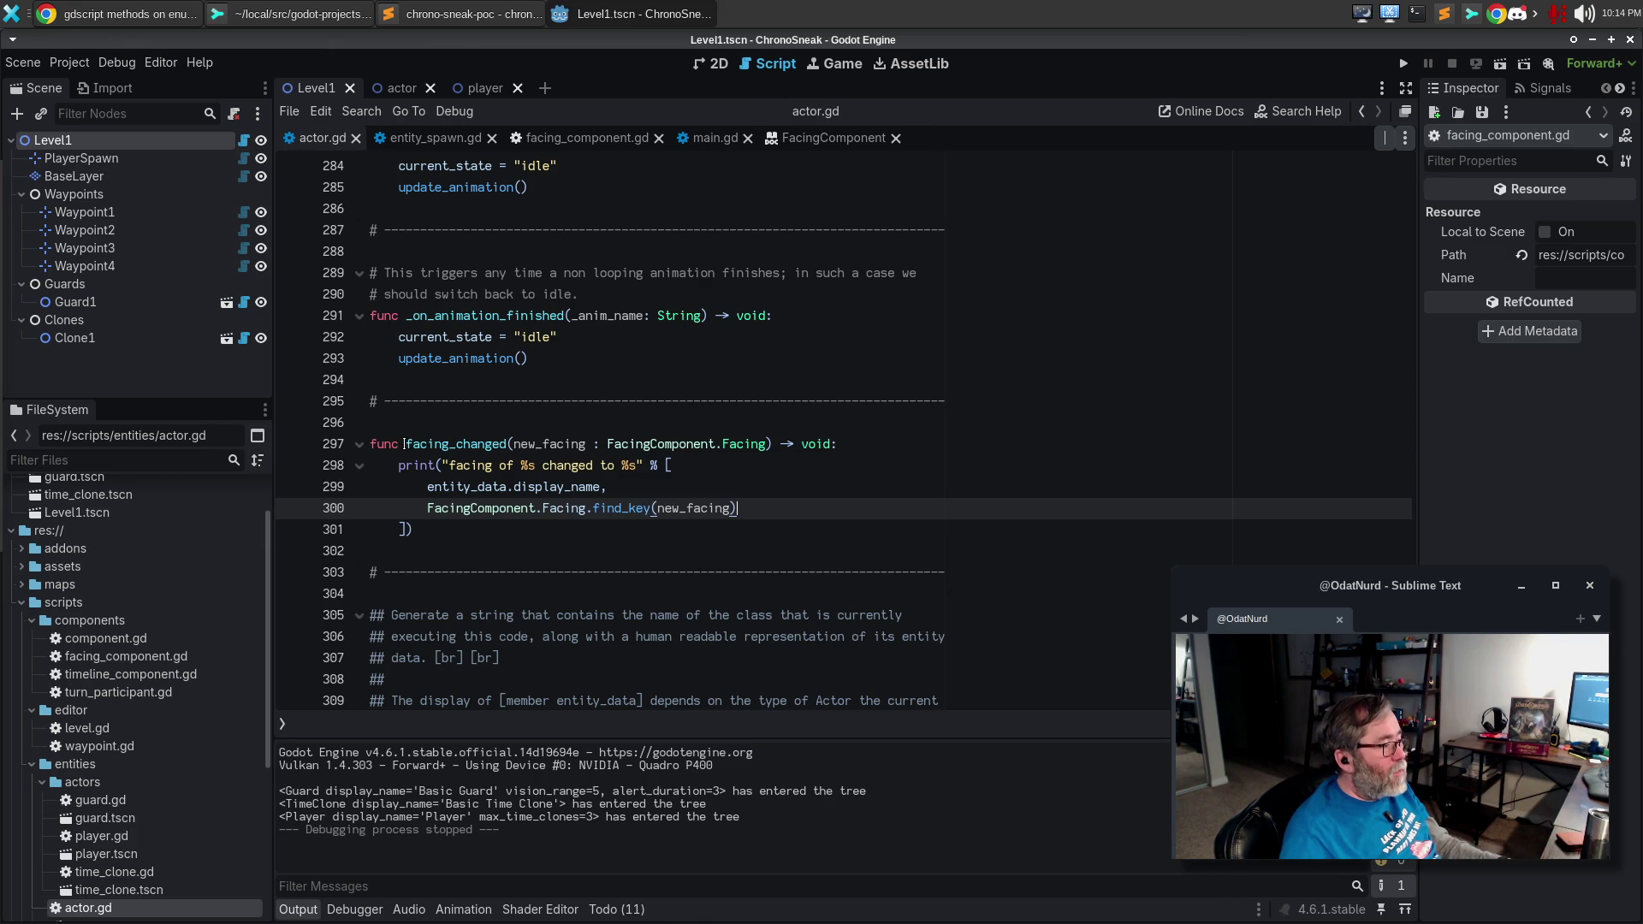
Rename the handler to _on_facing_changed and insert a # comment line above it.
click(405, 444)
text(_on_debug)
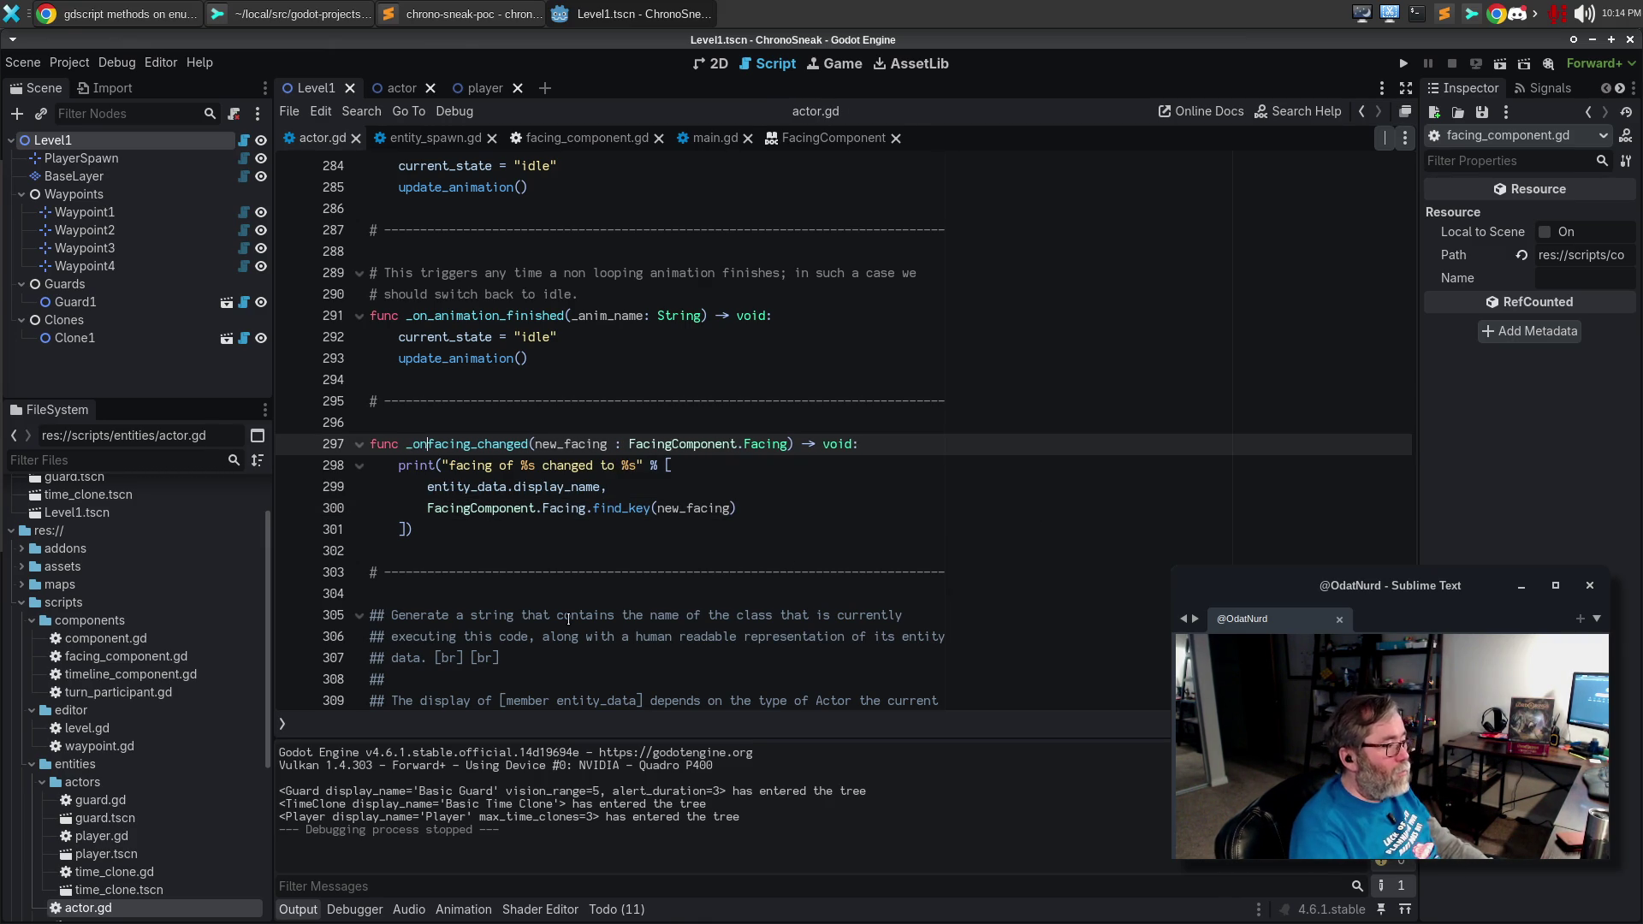
key(BackSpace)
key(BackSpace)
key(BackSpace)
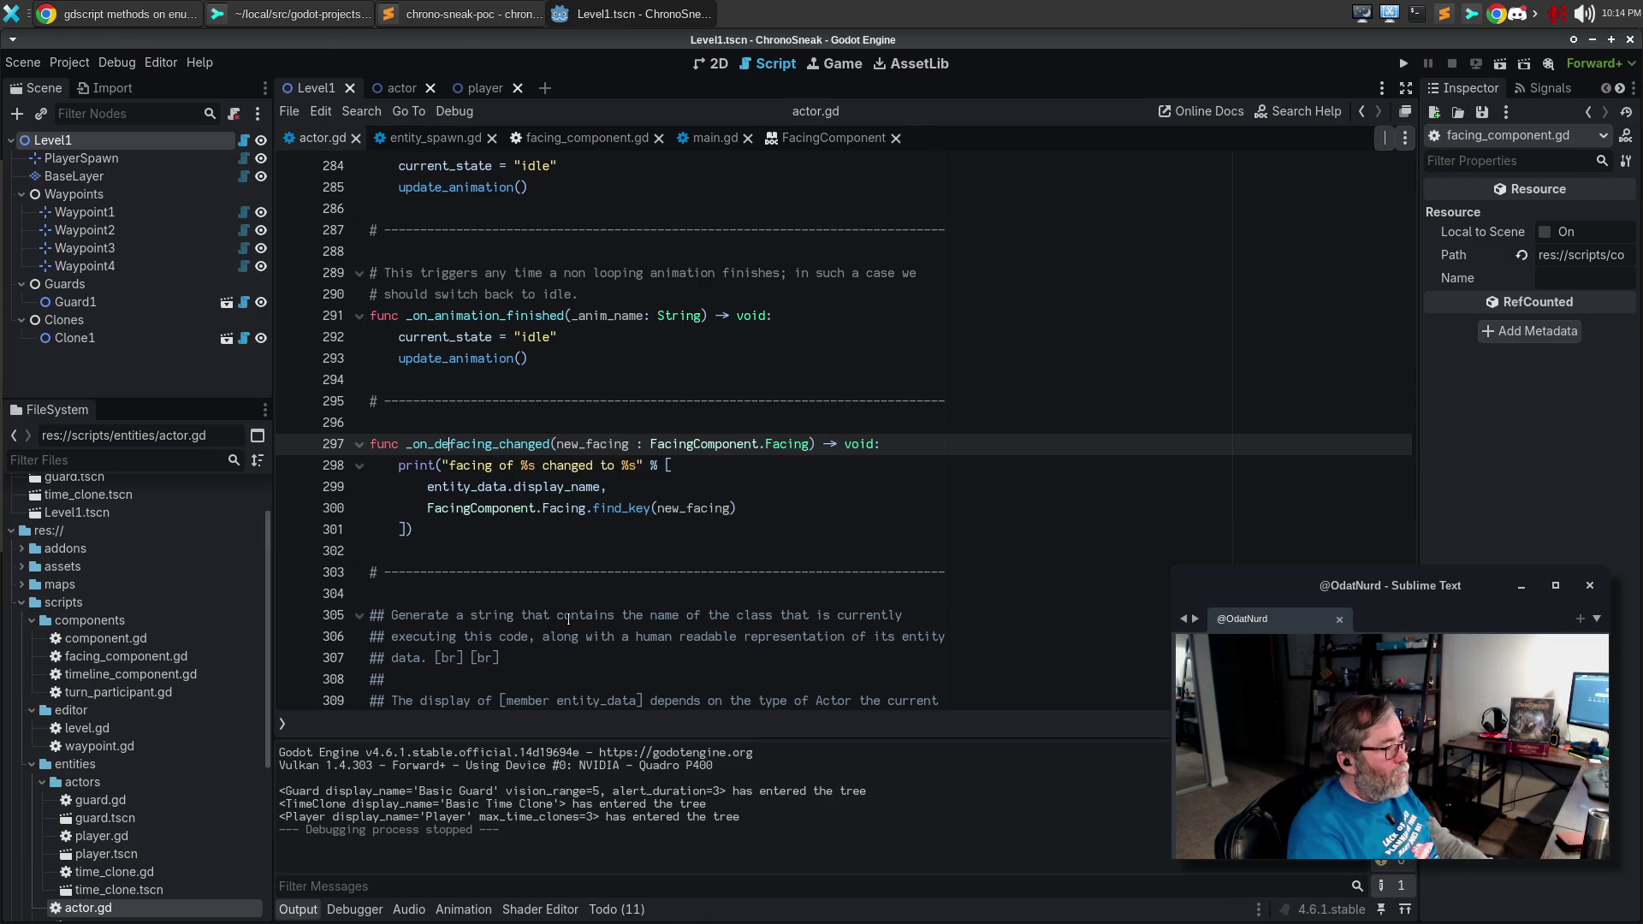
text(debug_)
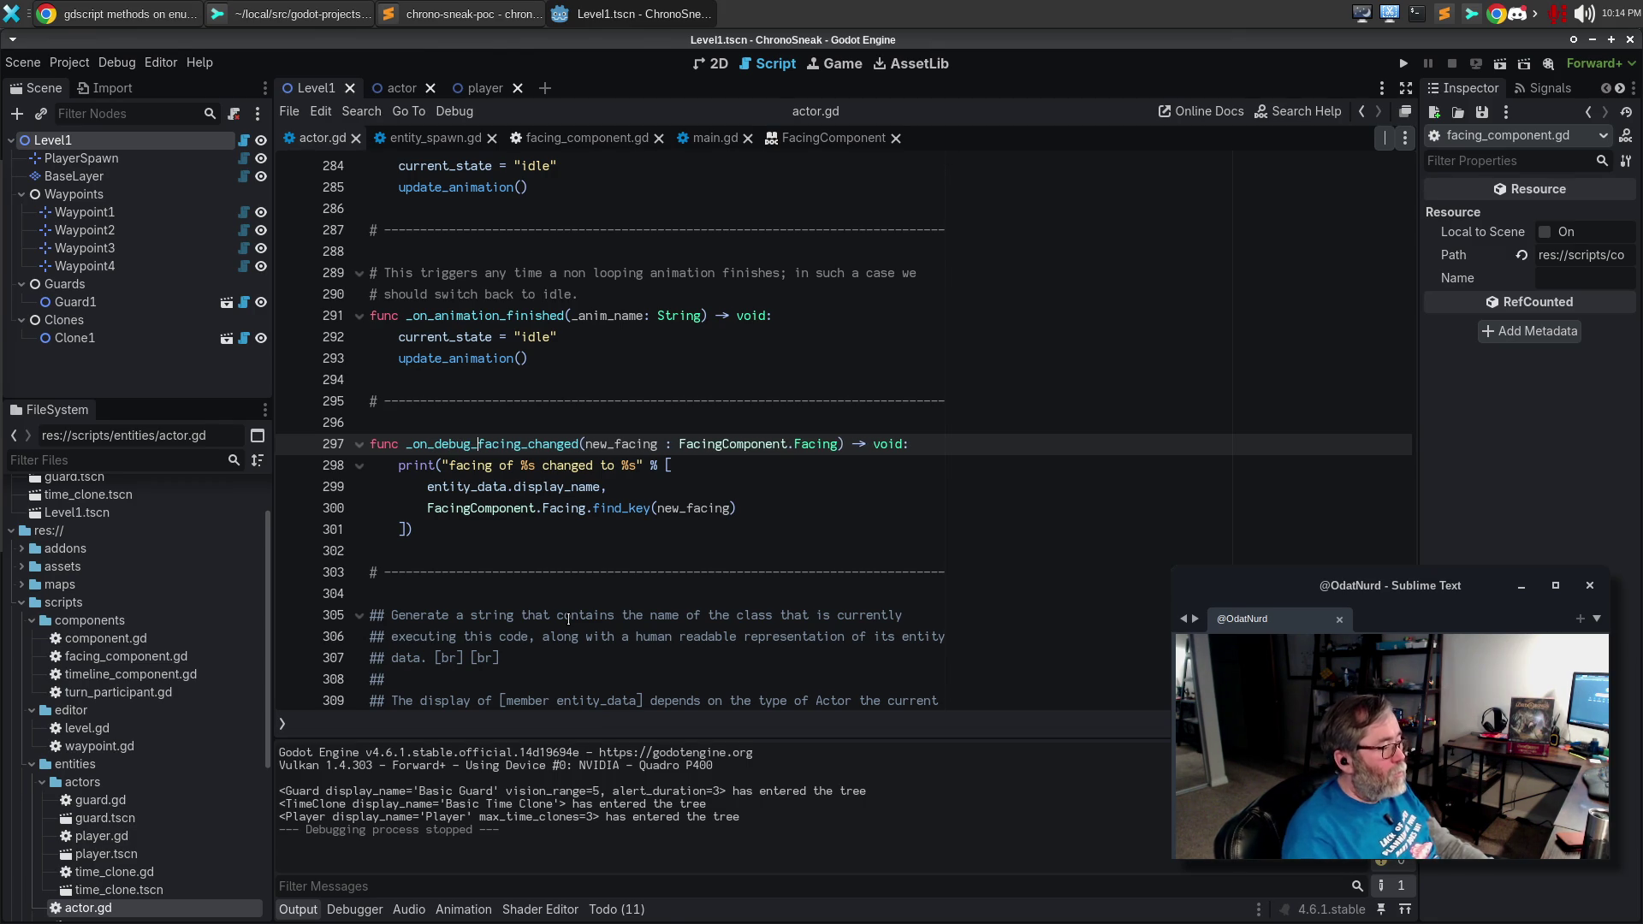
key(Home)
text(#)
key(Return)
key(Right)
key(Right)
key(Right)
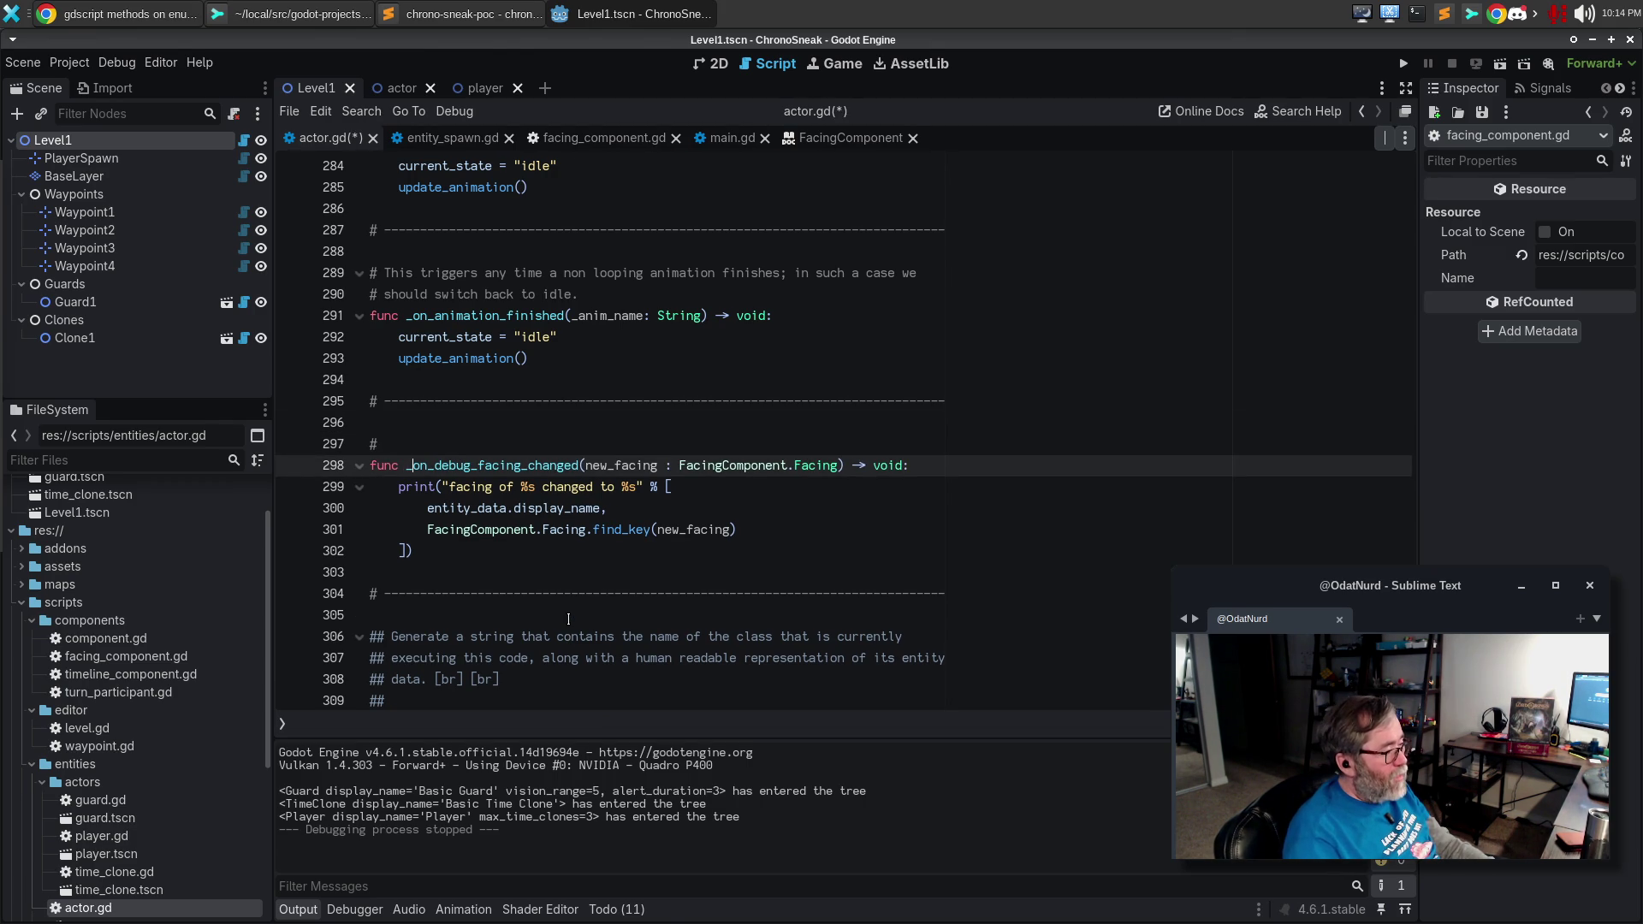
key(Delete)
key(Delete)
key(Delete)
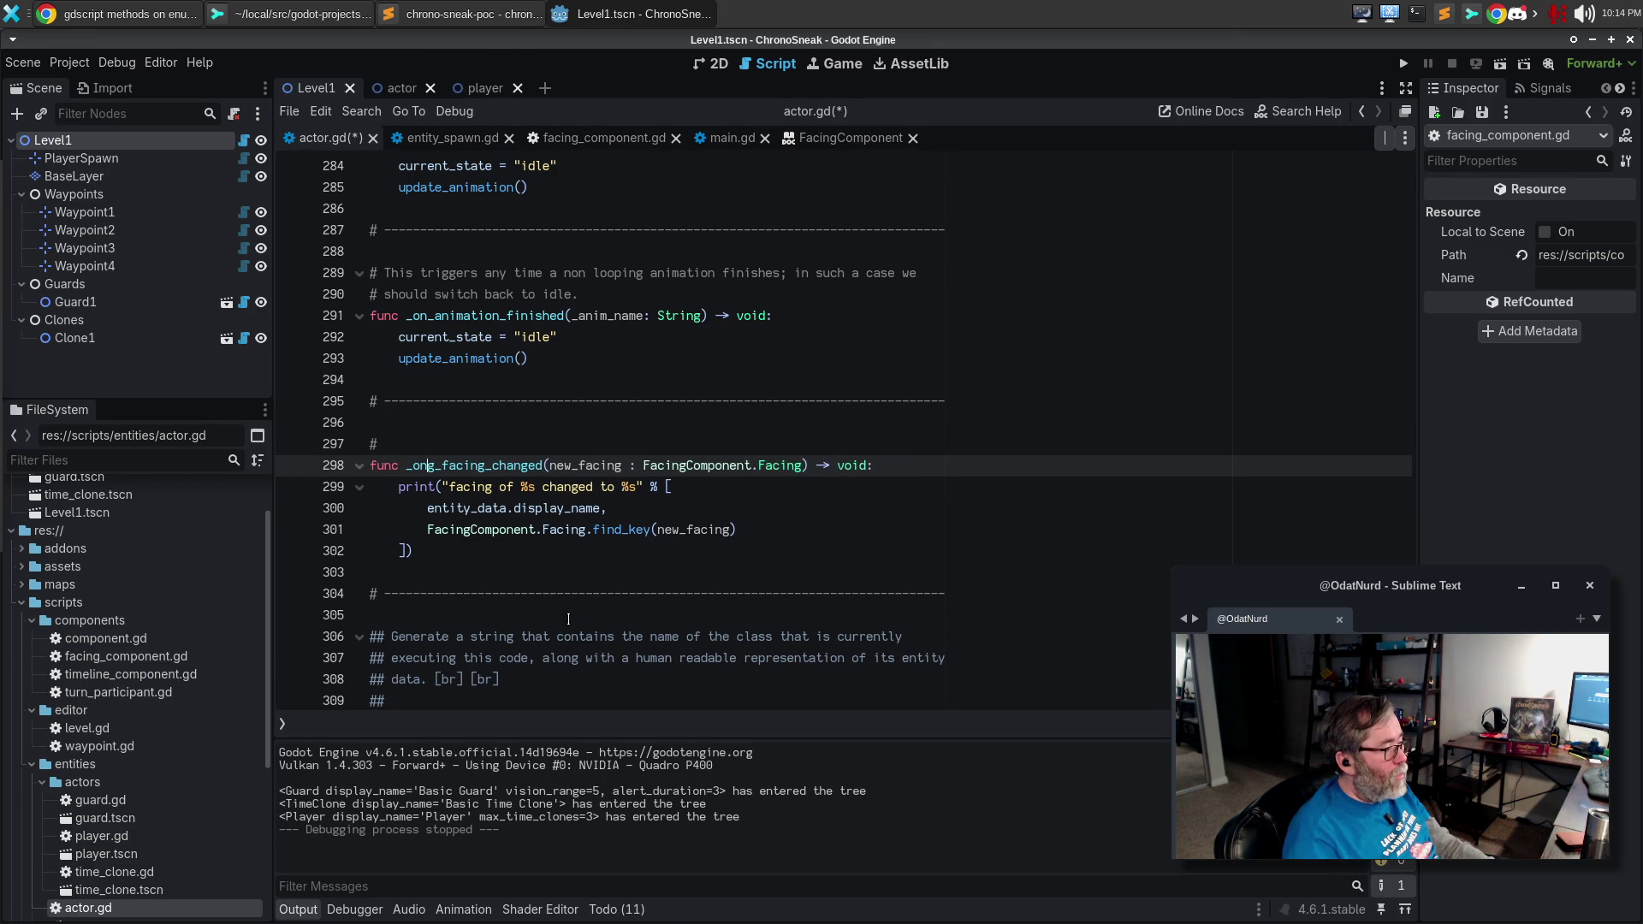
key(Up)
Write the two-line comment describing it as a debug diagnostic for facing changes, and save actor.gd.
text(As a simple debug diagnosti)
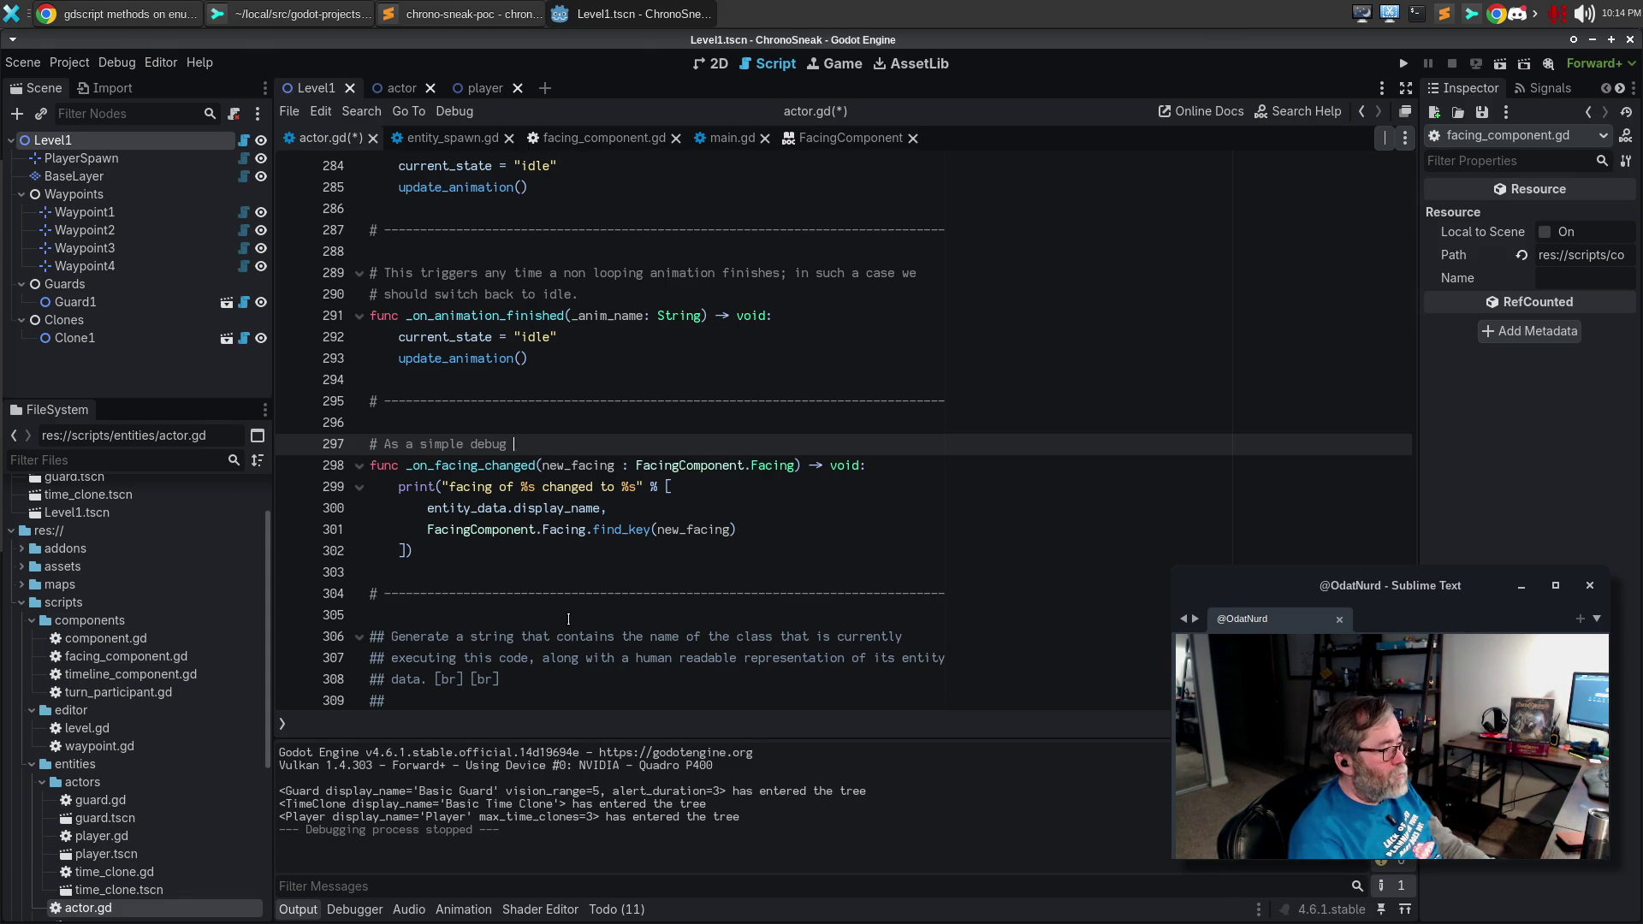
text(c of)
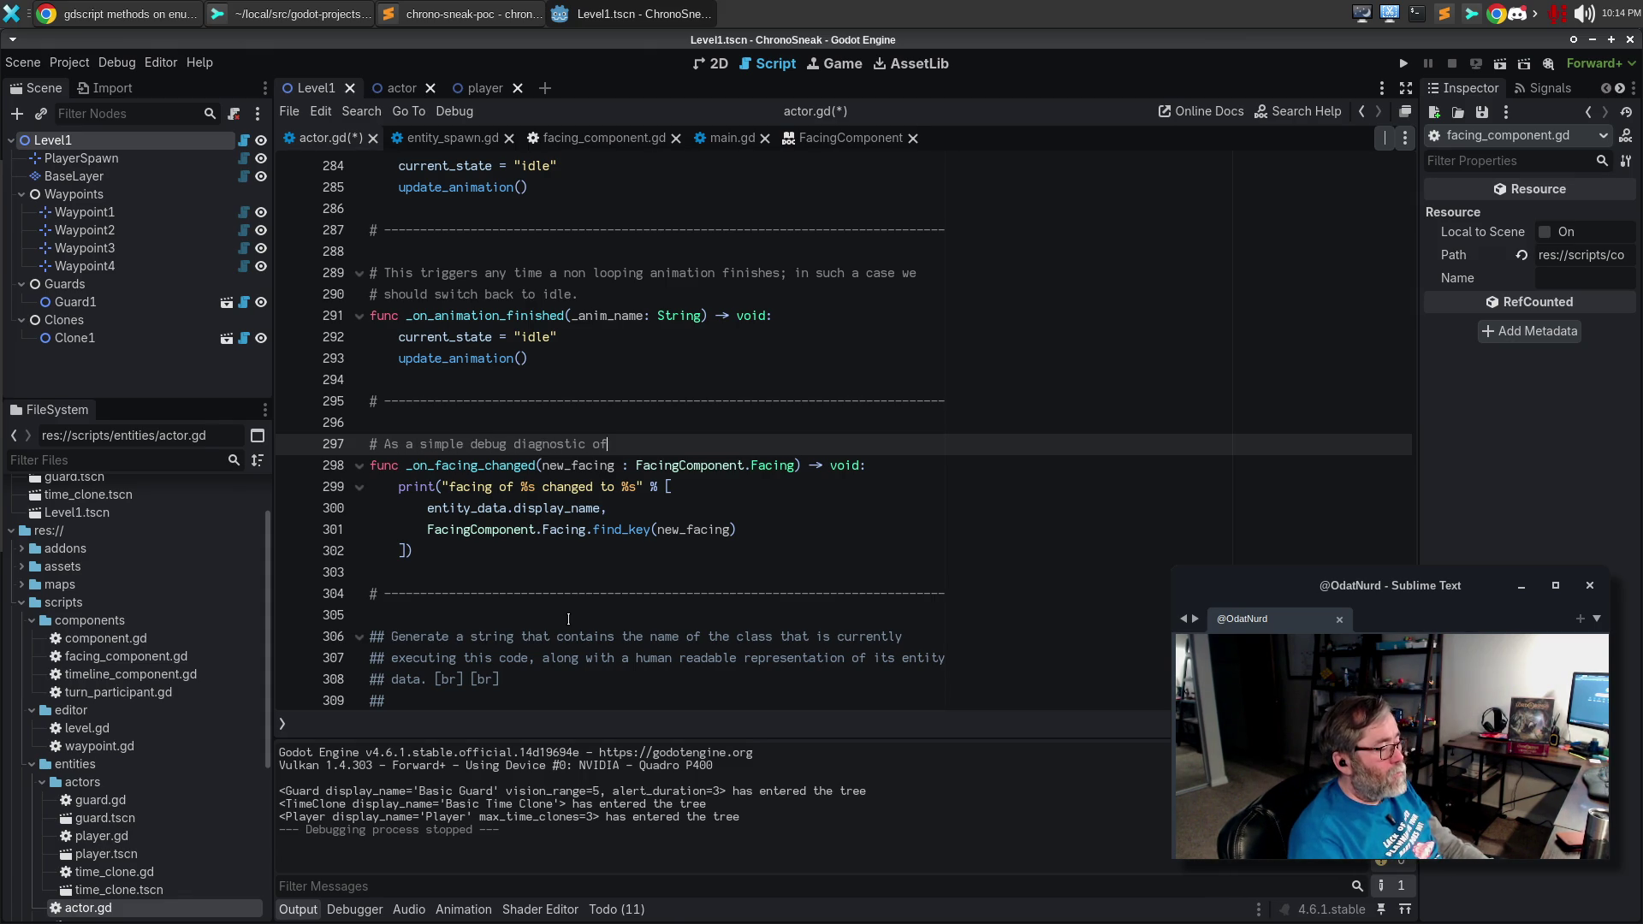
text( signals, )
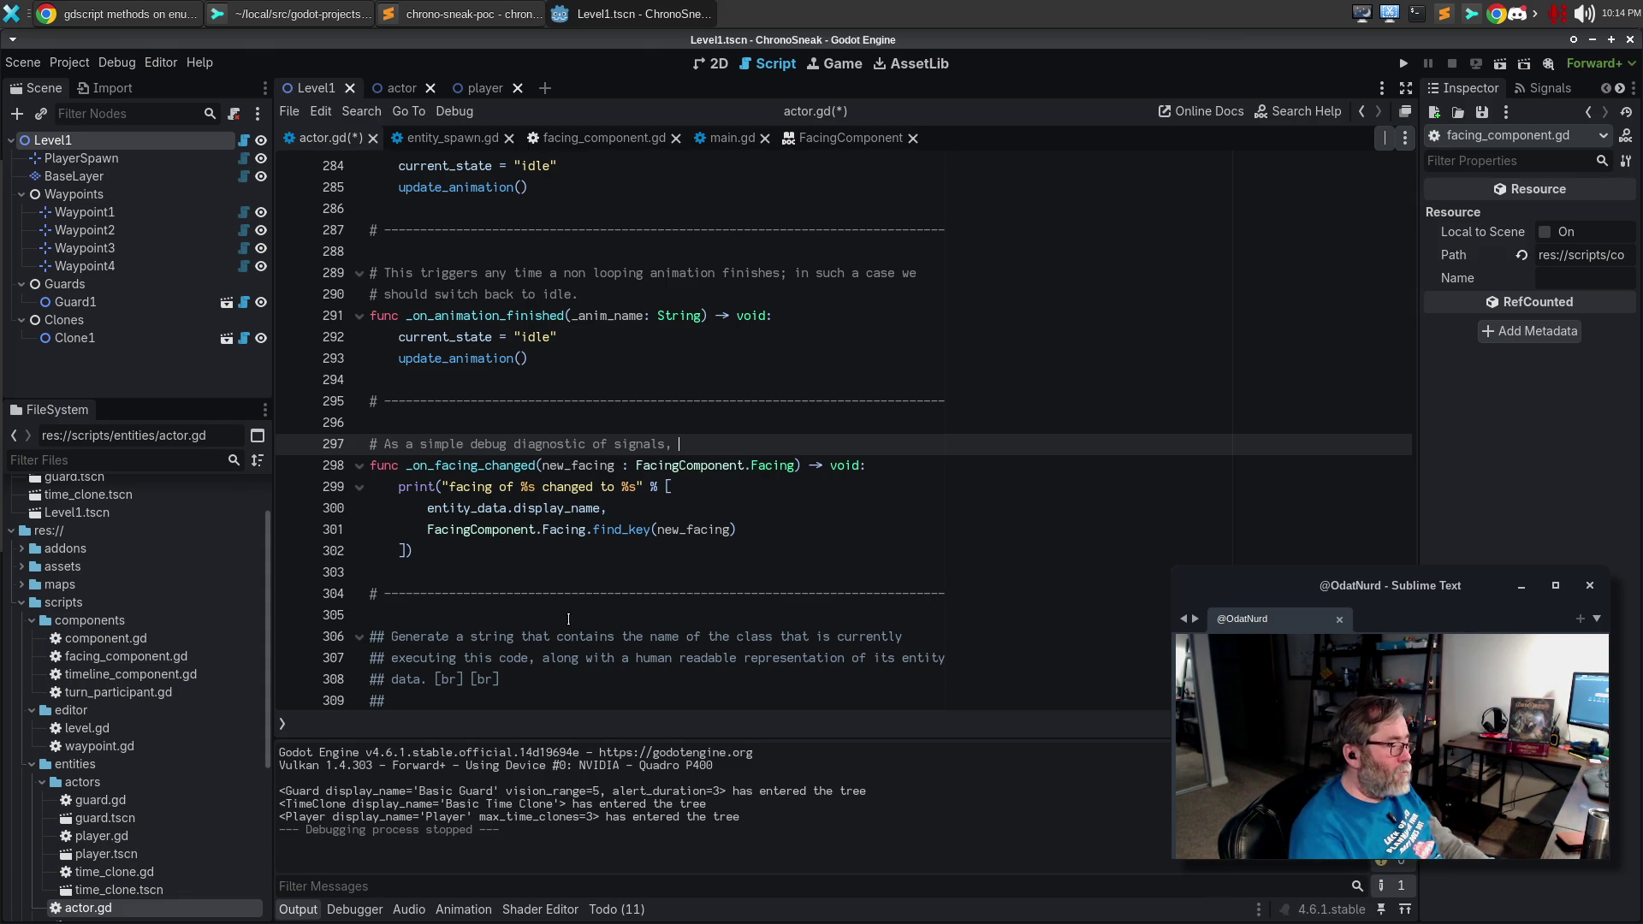
text(display a message every time a)
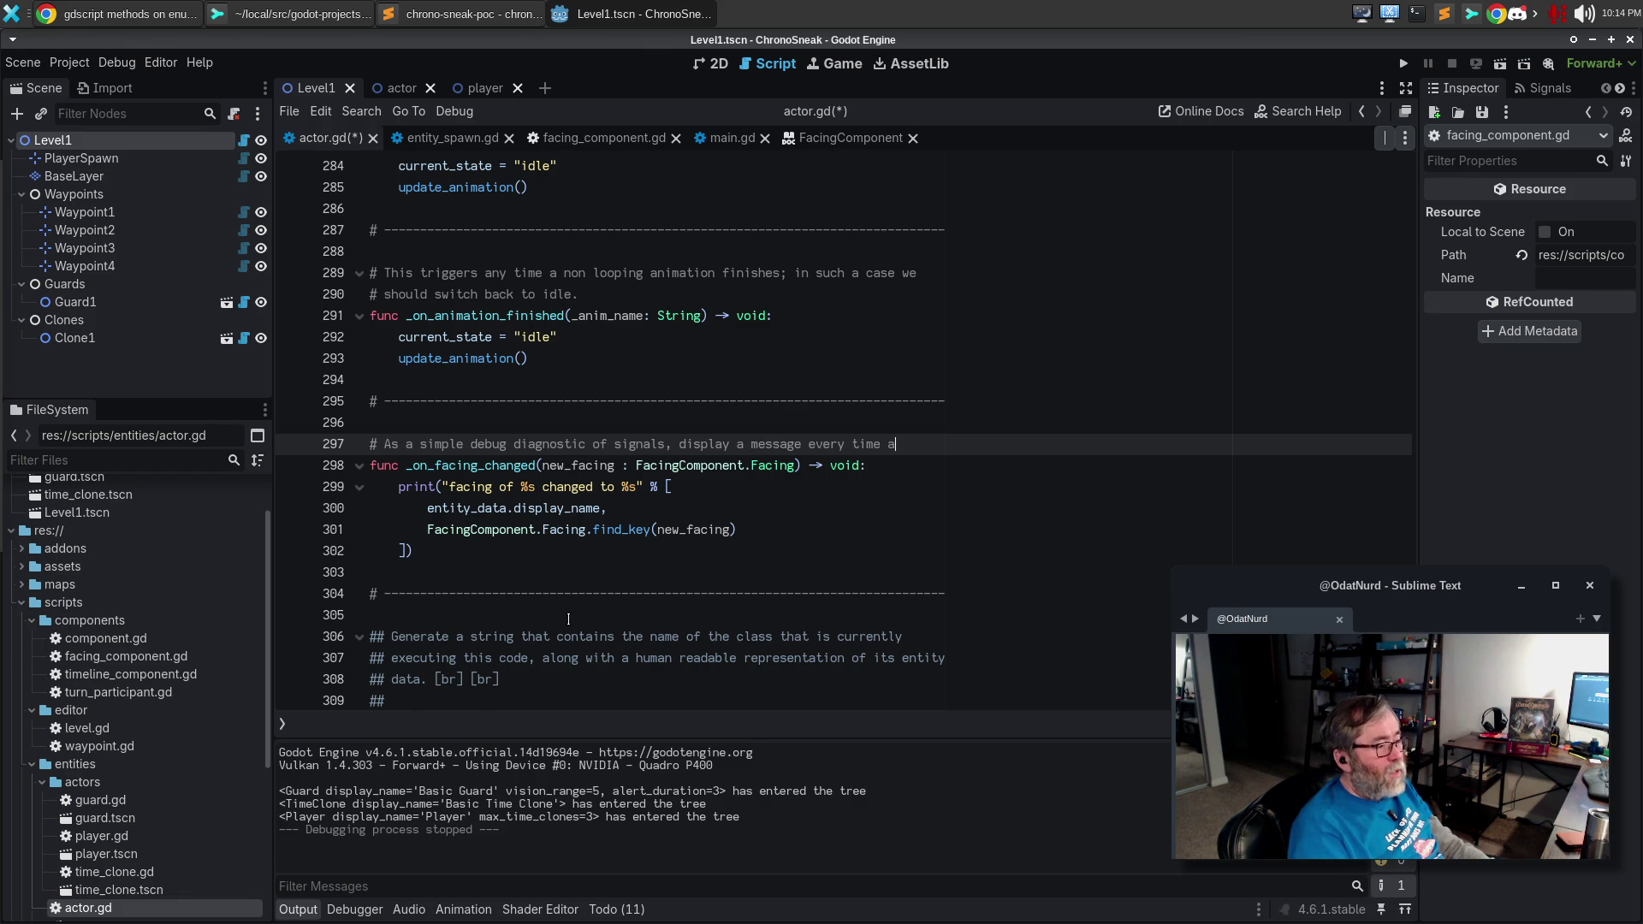
key(Return)
text(#)
key(BackSpace)
text(n)
key(Return)
text(Actor )
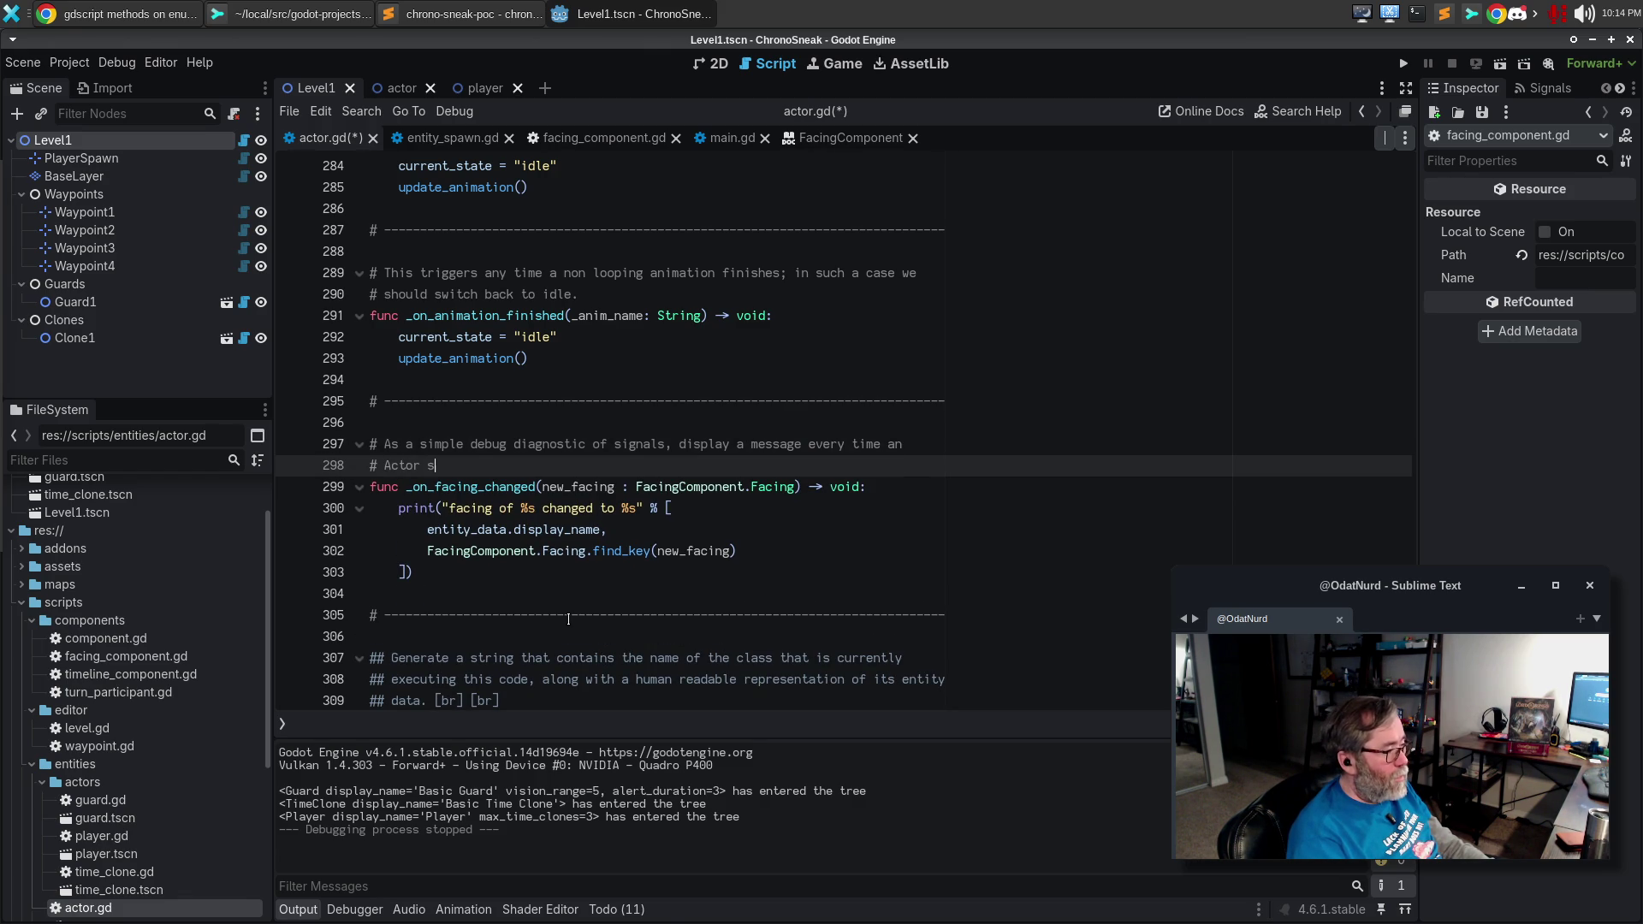
text(signals that its facing has changed.)
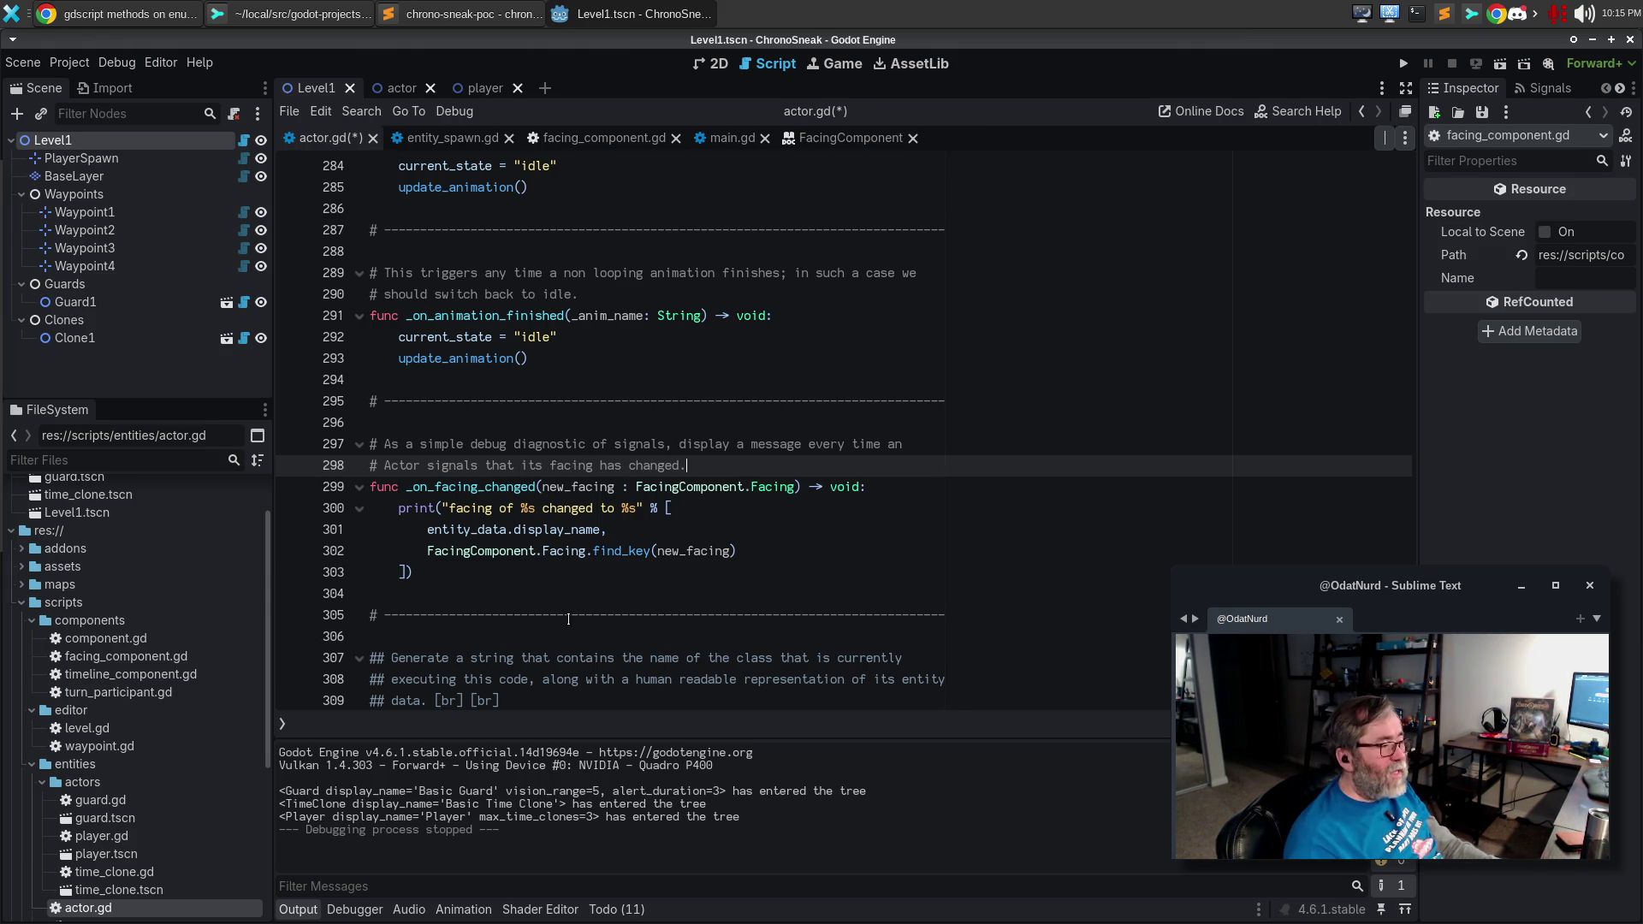
key(ctrl+s)
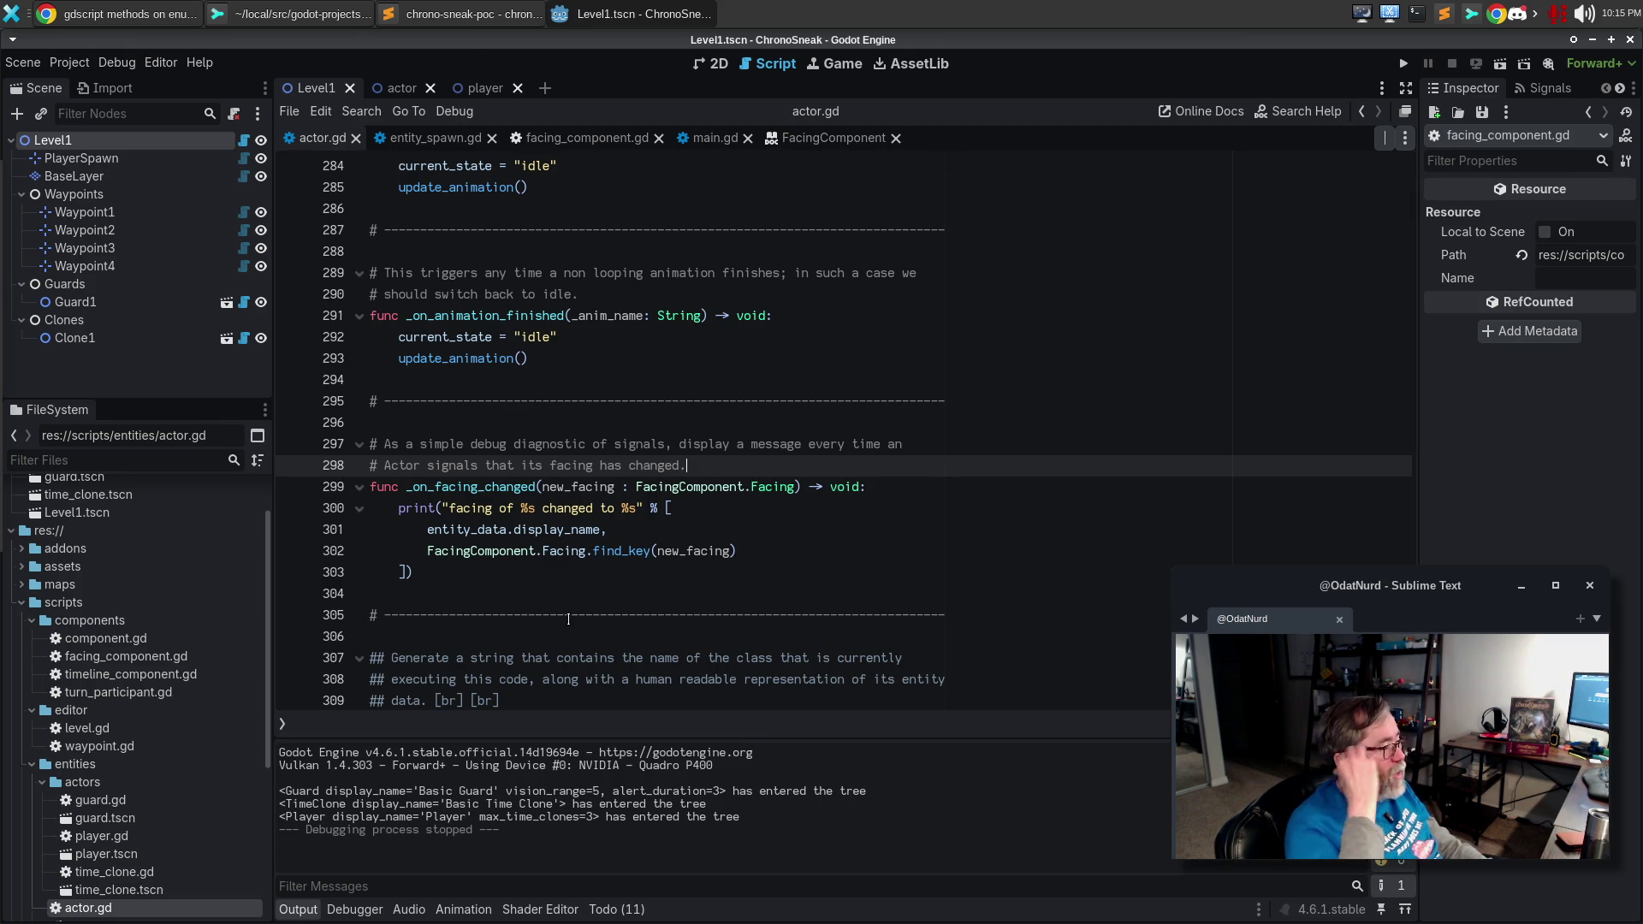
double_click(491, 486)
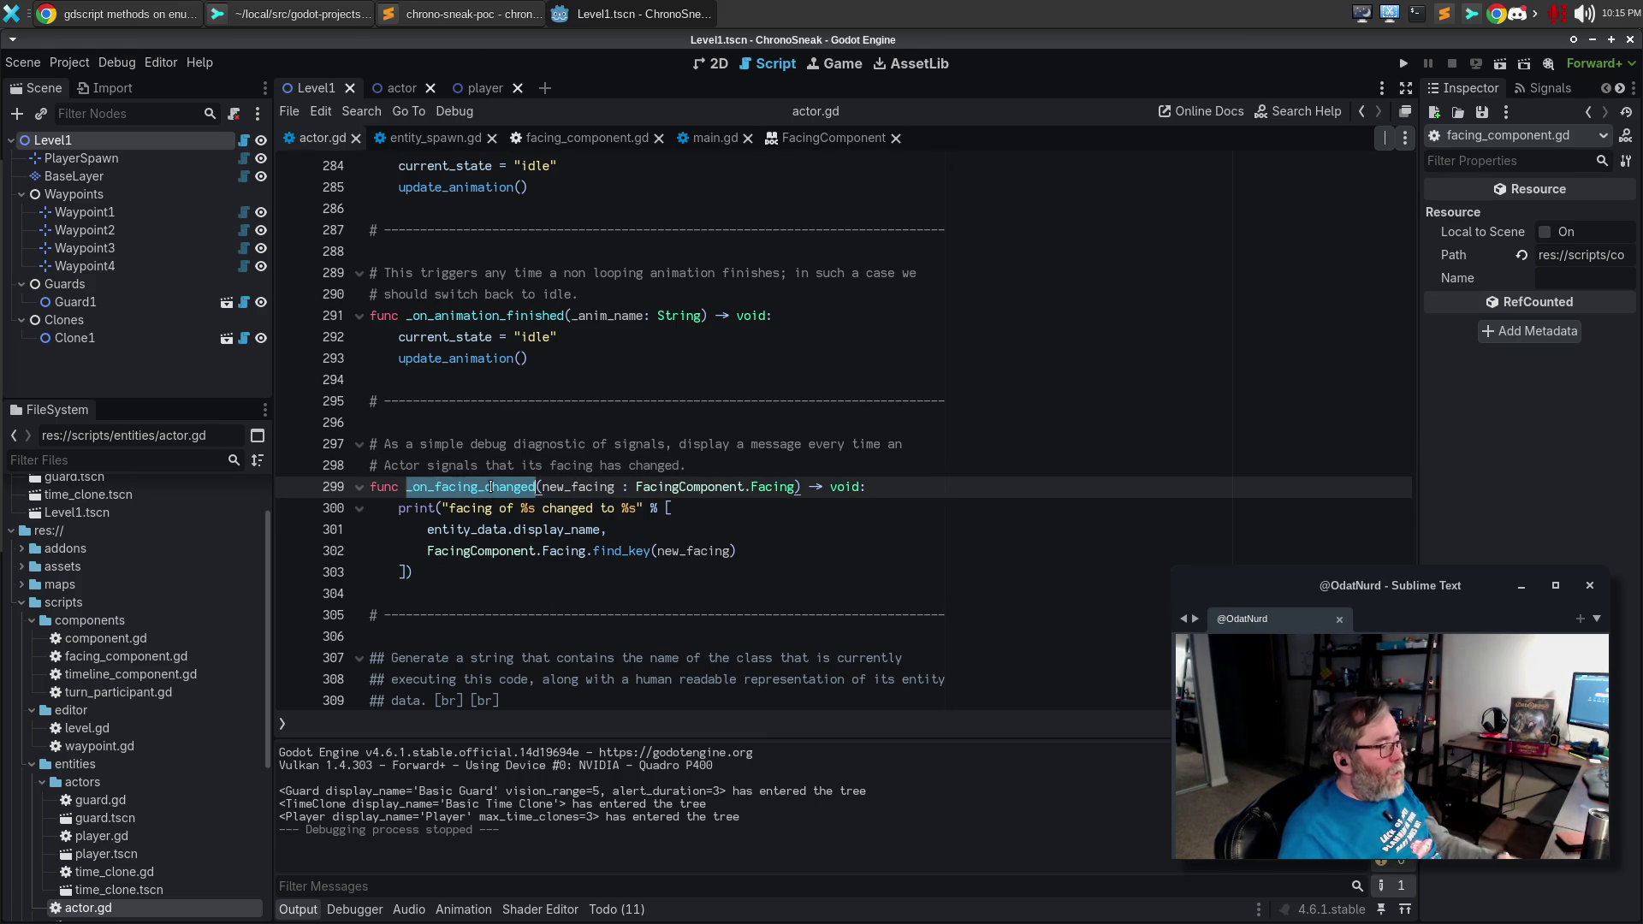
scroll(507, 495, up, 10)
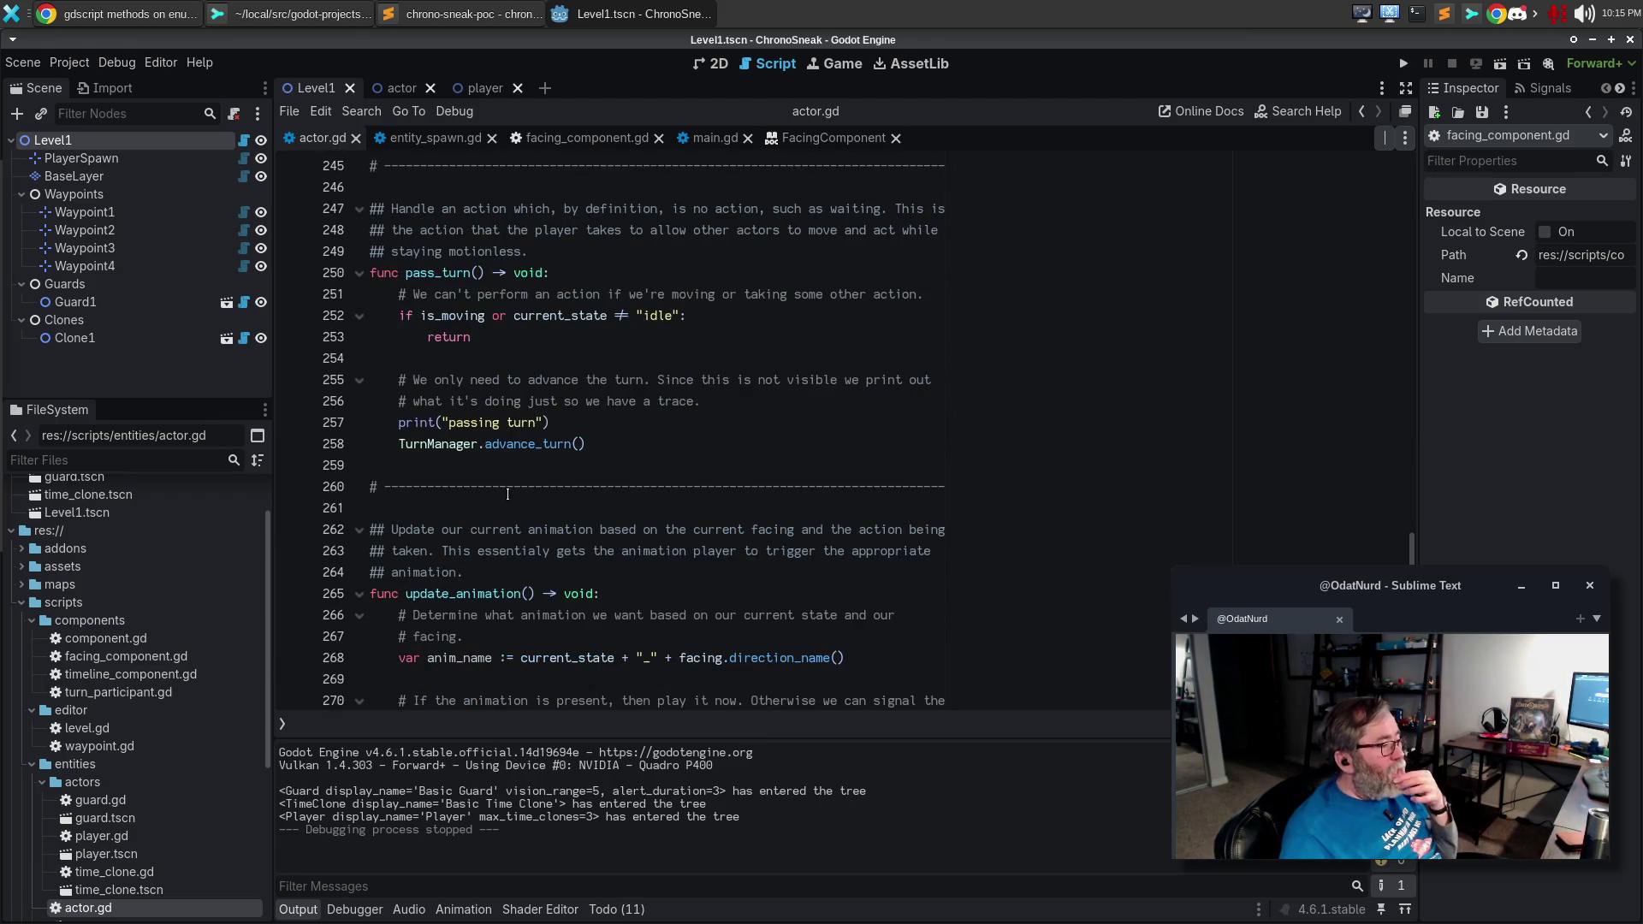
key(ctrl+alt+f)
Jump to _ready, start a facing_comp line after update_animation(), then view facing_component.gd.
text(facing)
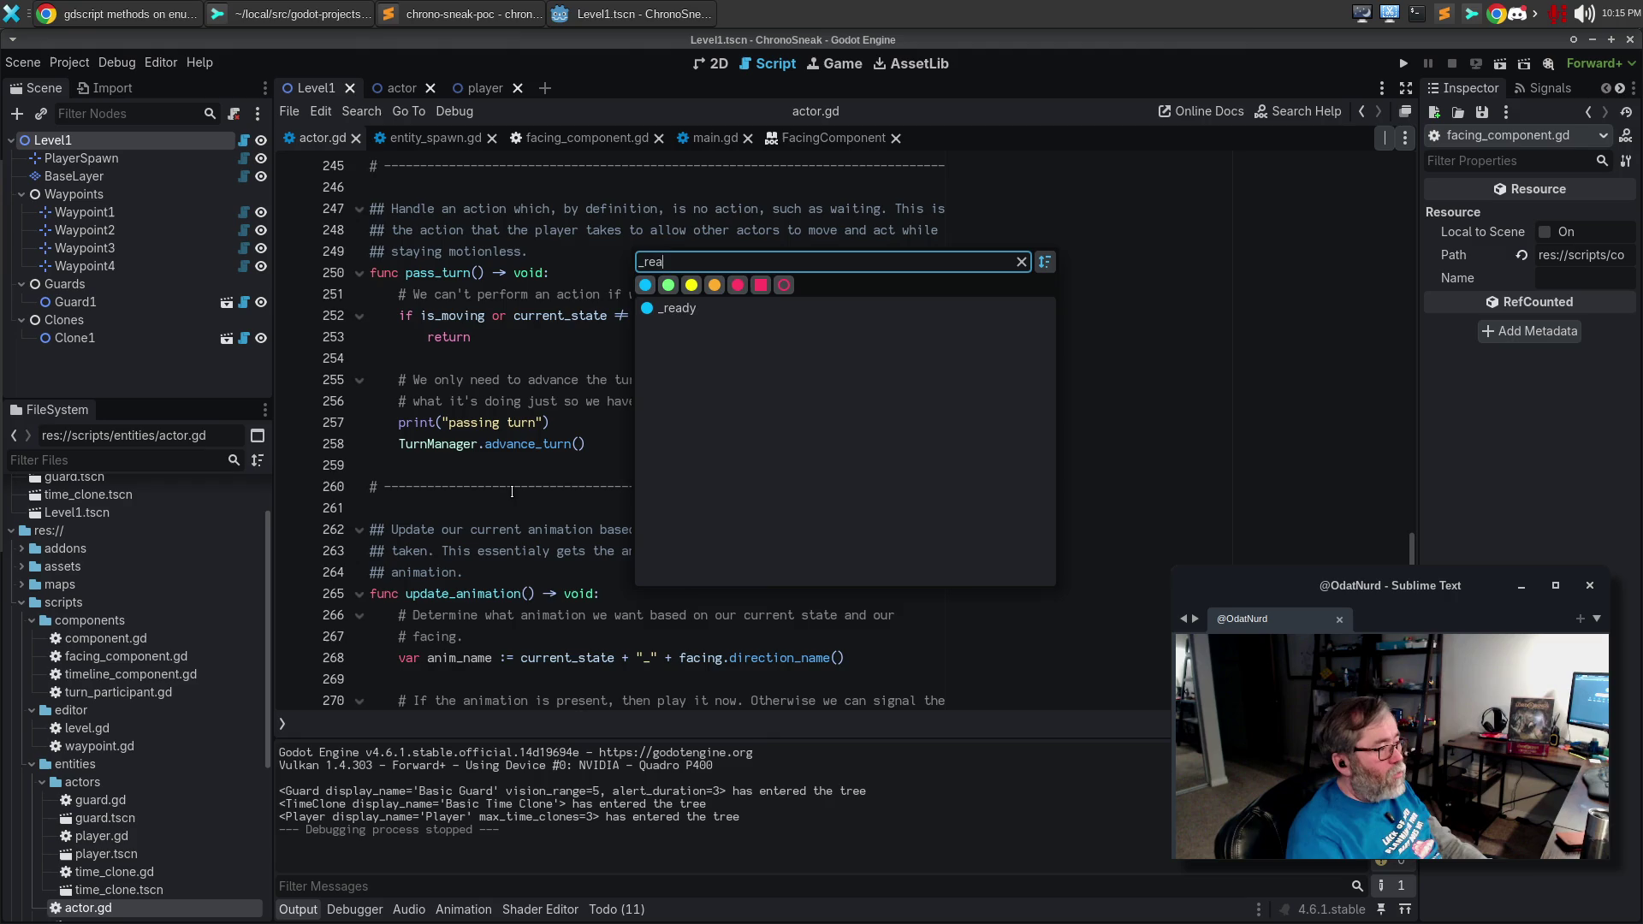
key(Escape)
key(alt+Left)
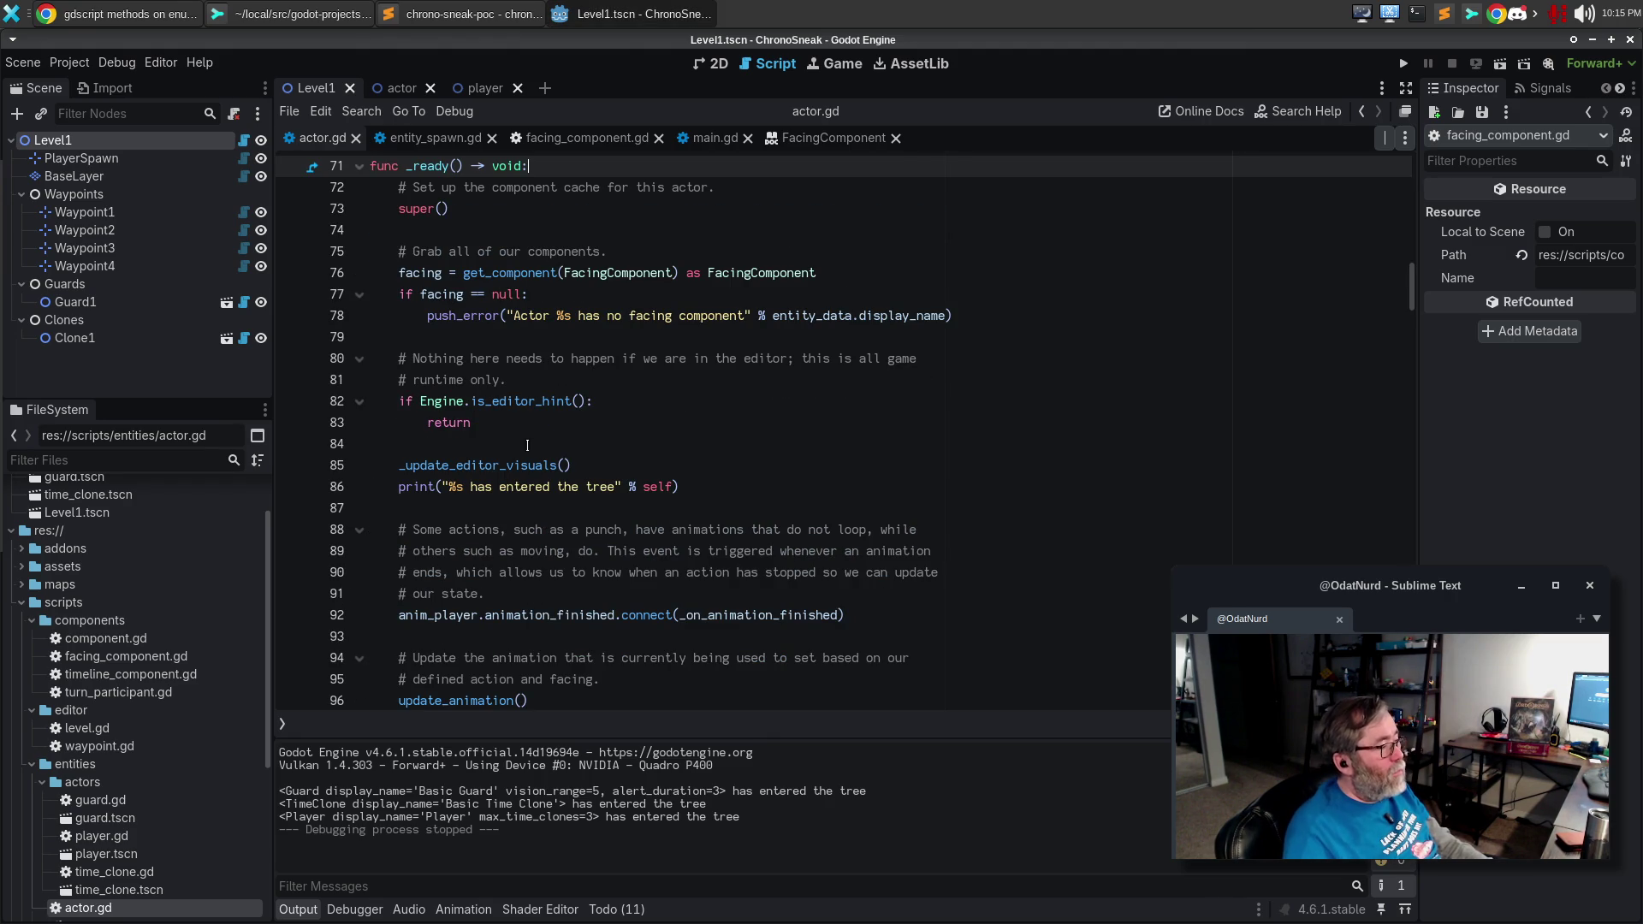
click(528, 335)
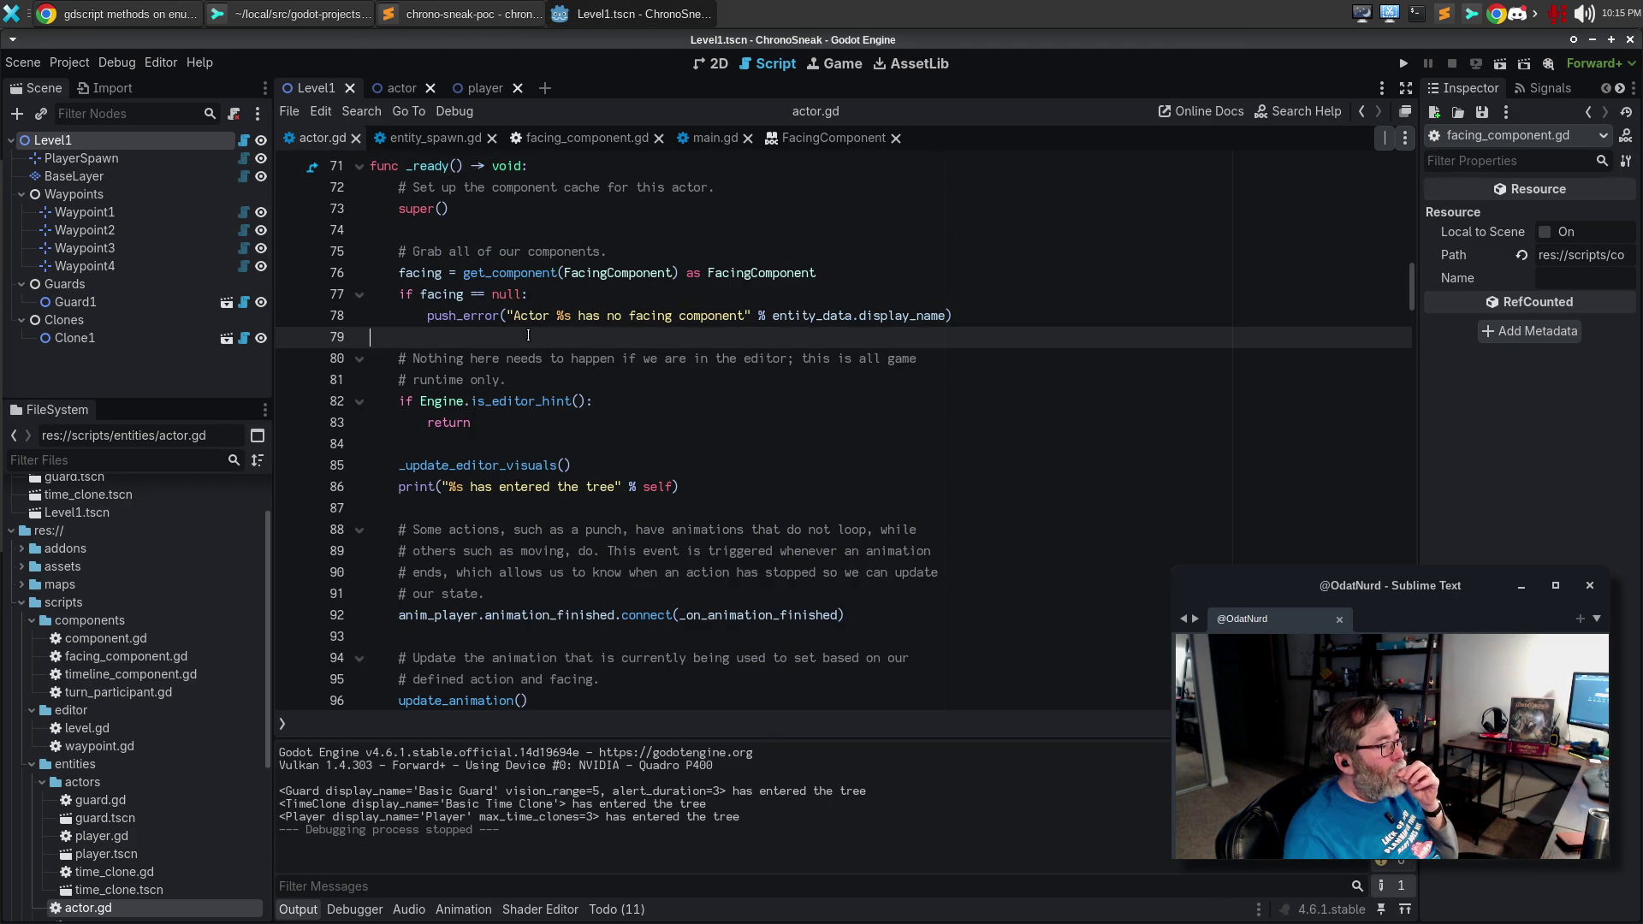
key(Return)
key(Up)
key(Return)
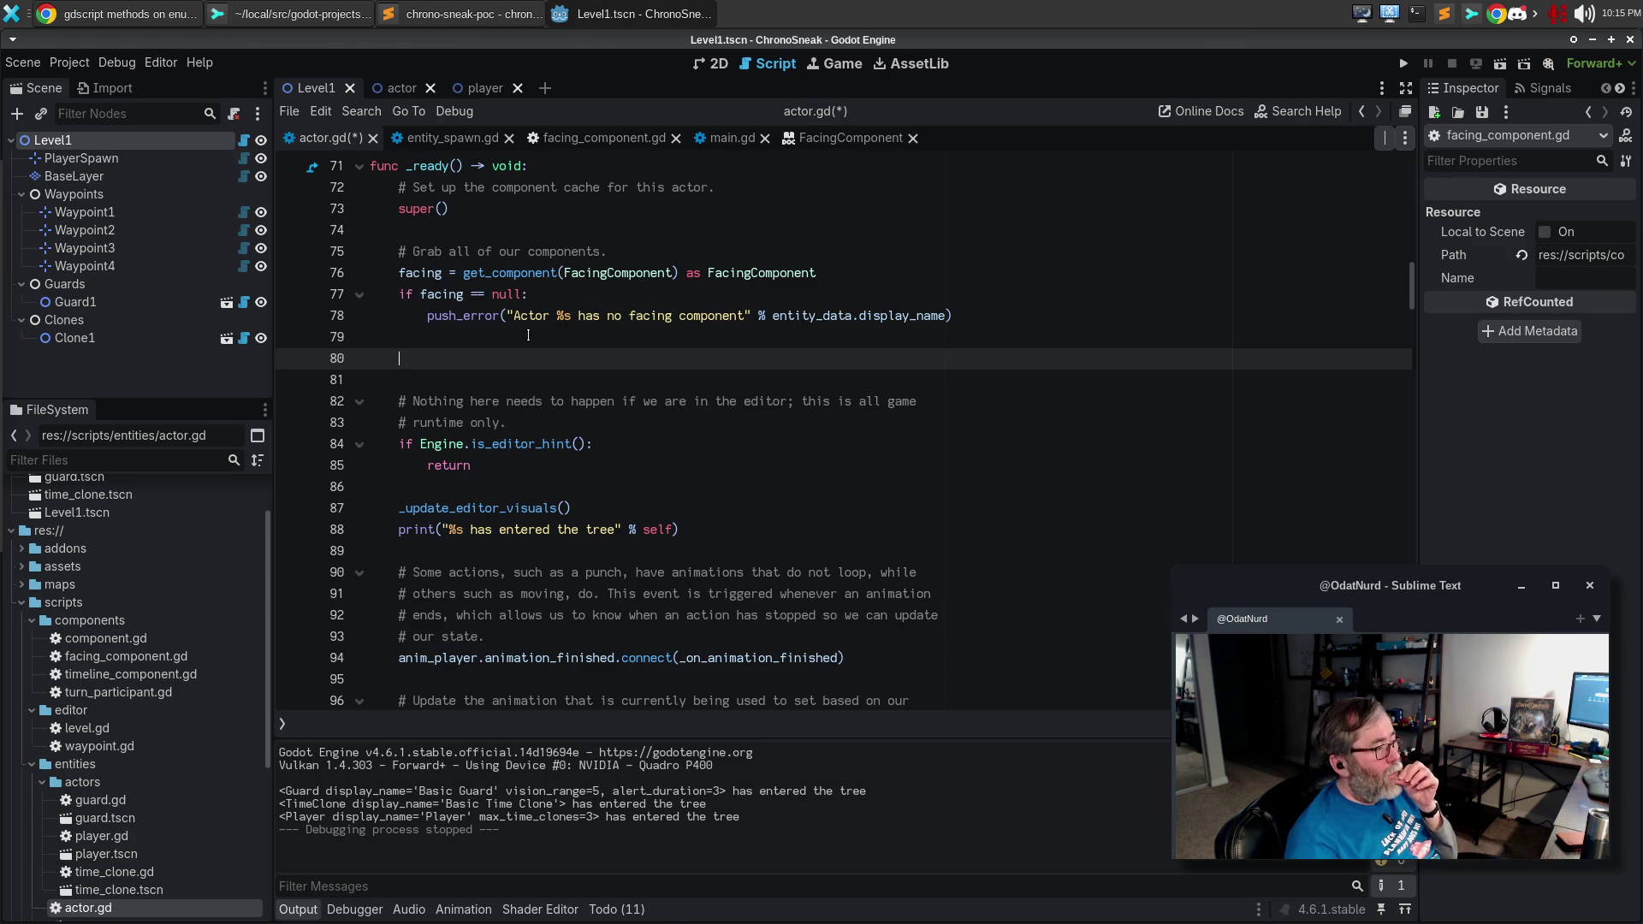
key(BackSpace)
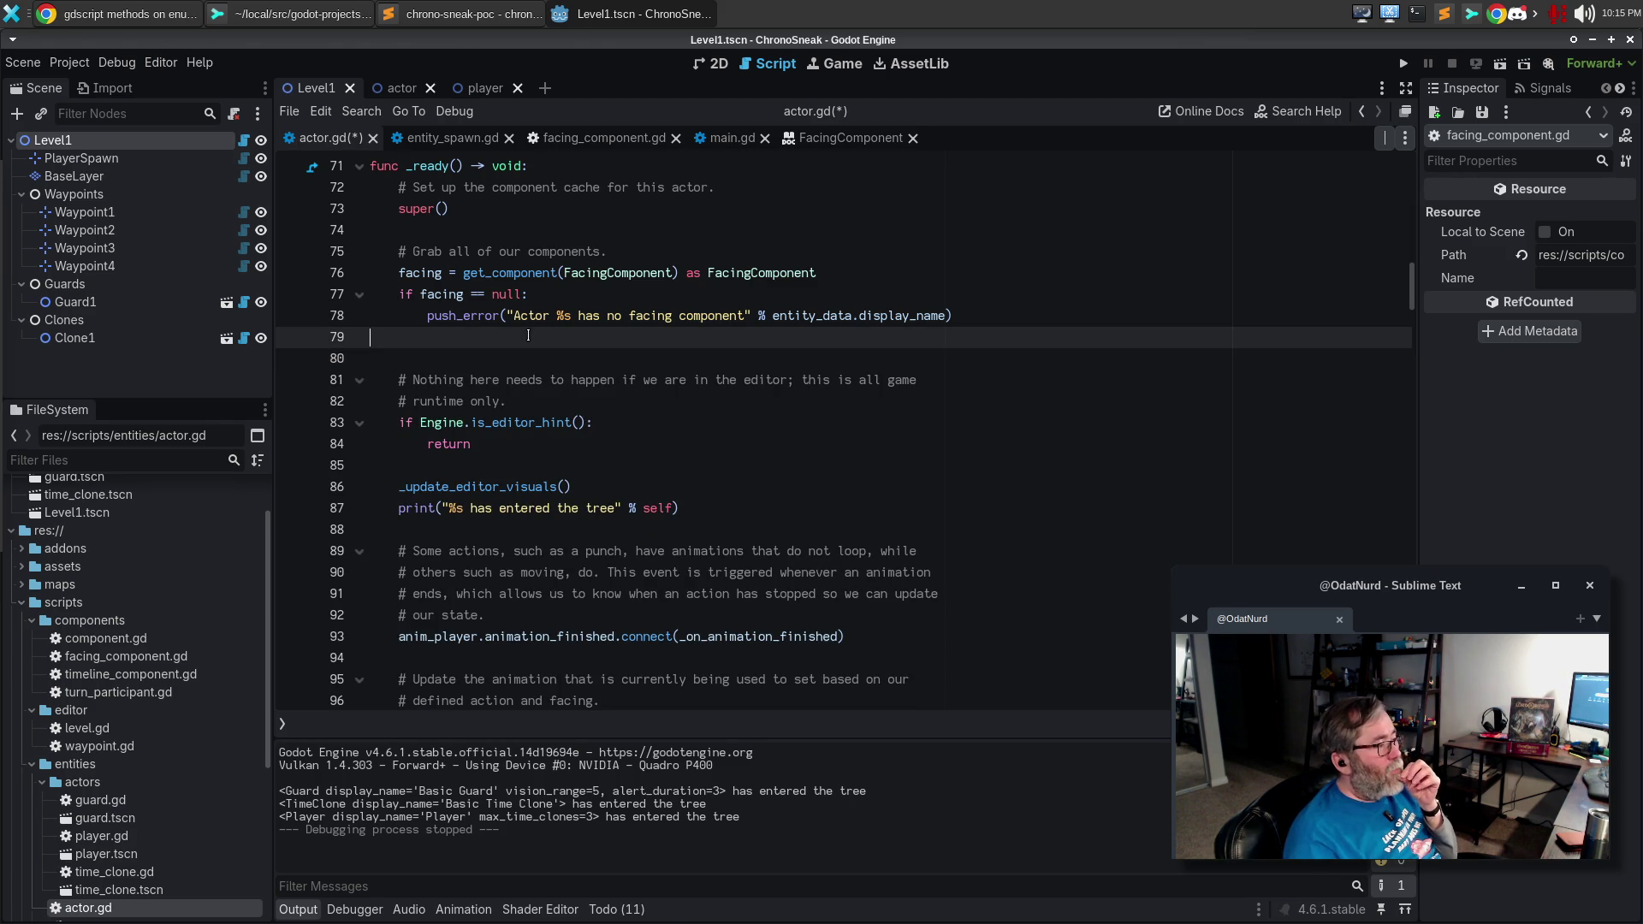
key(Down)
key(Down)
key(Down)
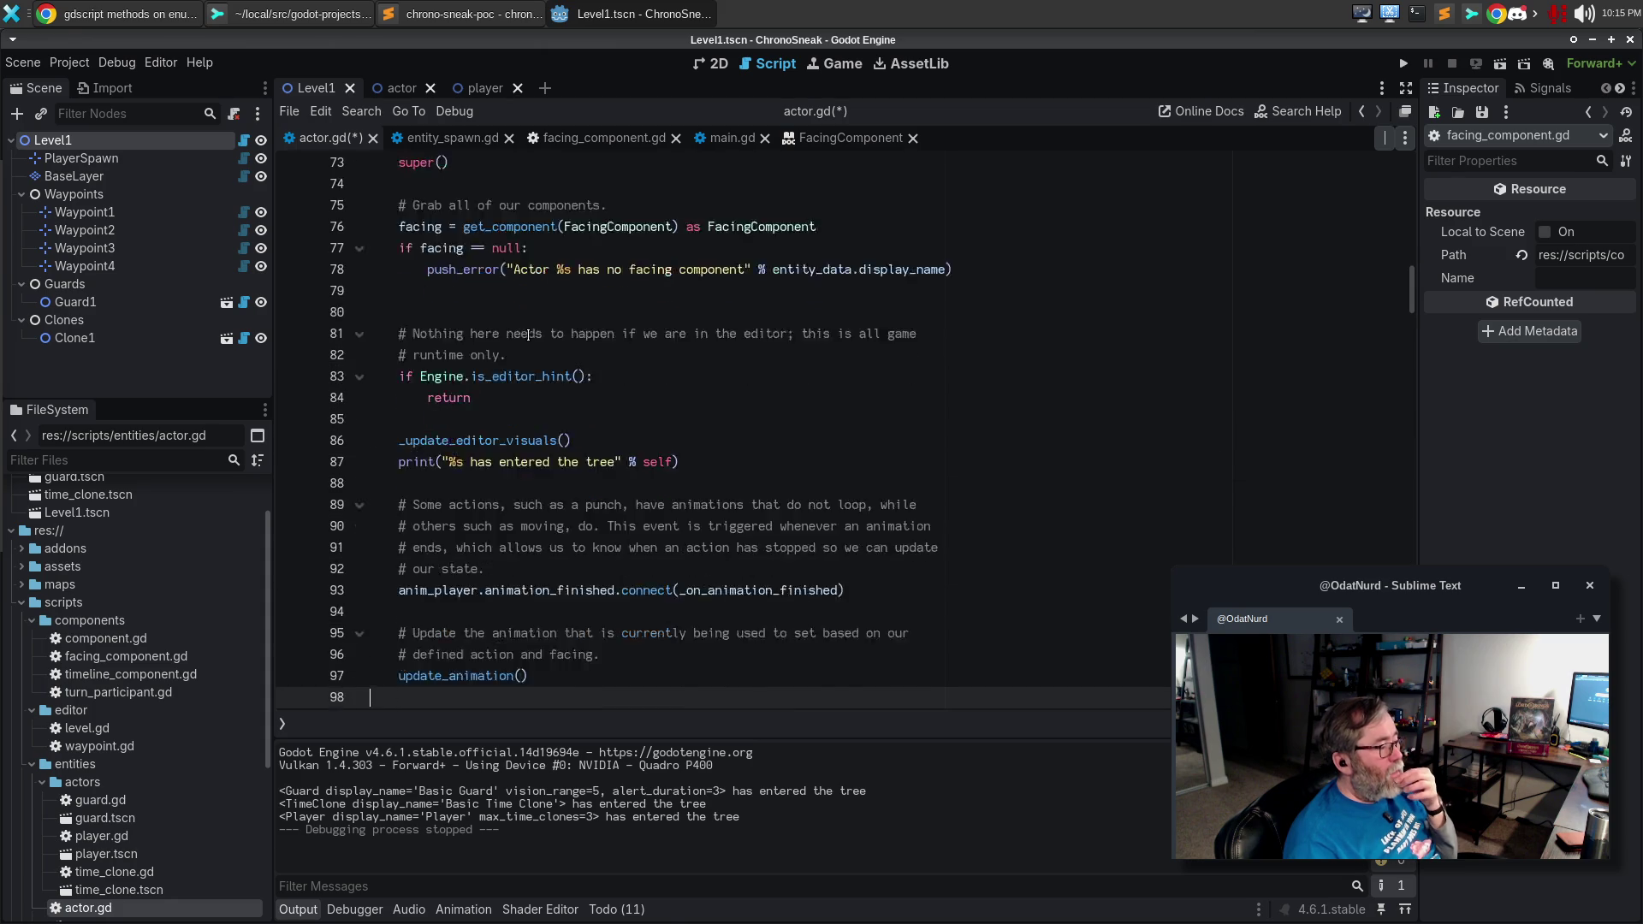
key(Up)
key(Up)
key(Up)
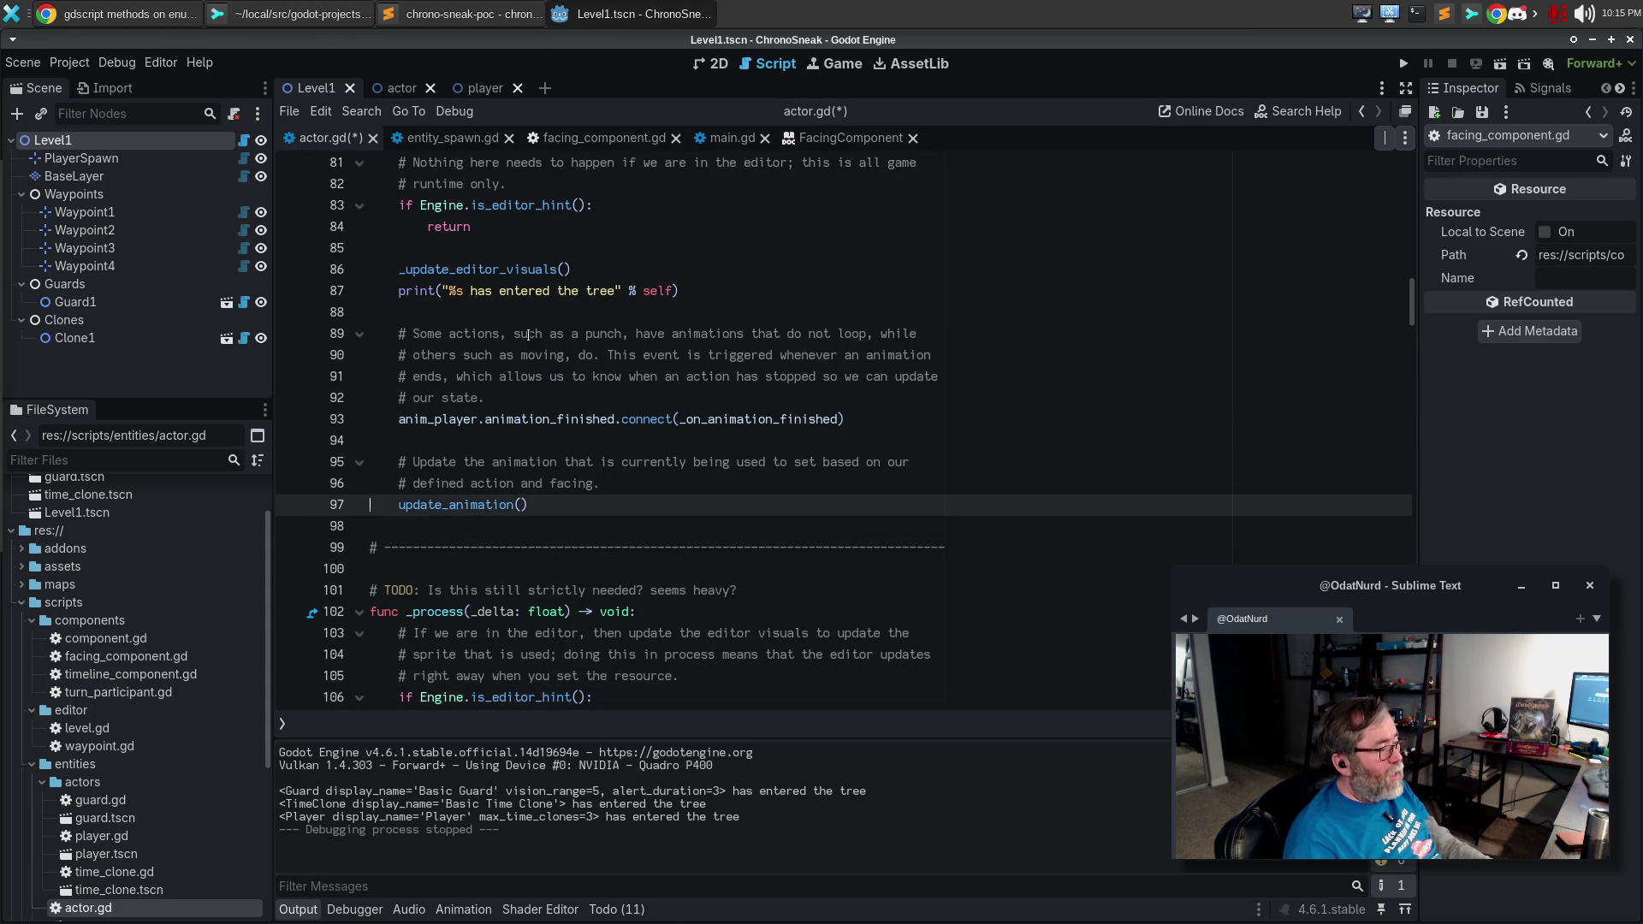
key(Return)
key(Return)
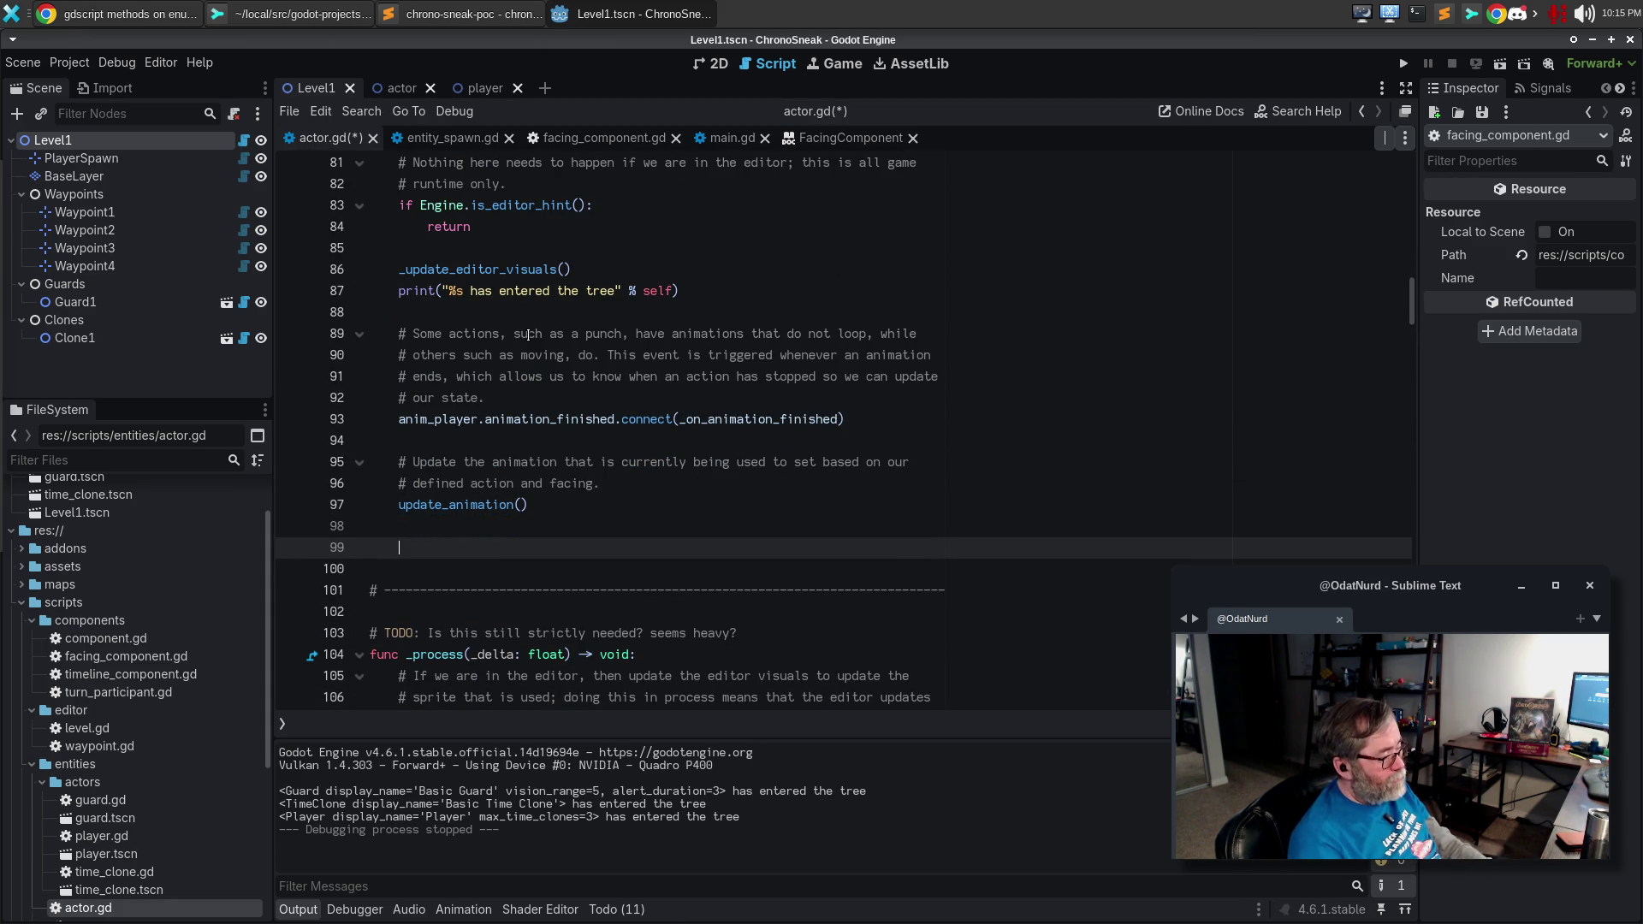
text(facing_comp.)
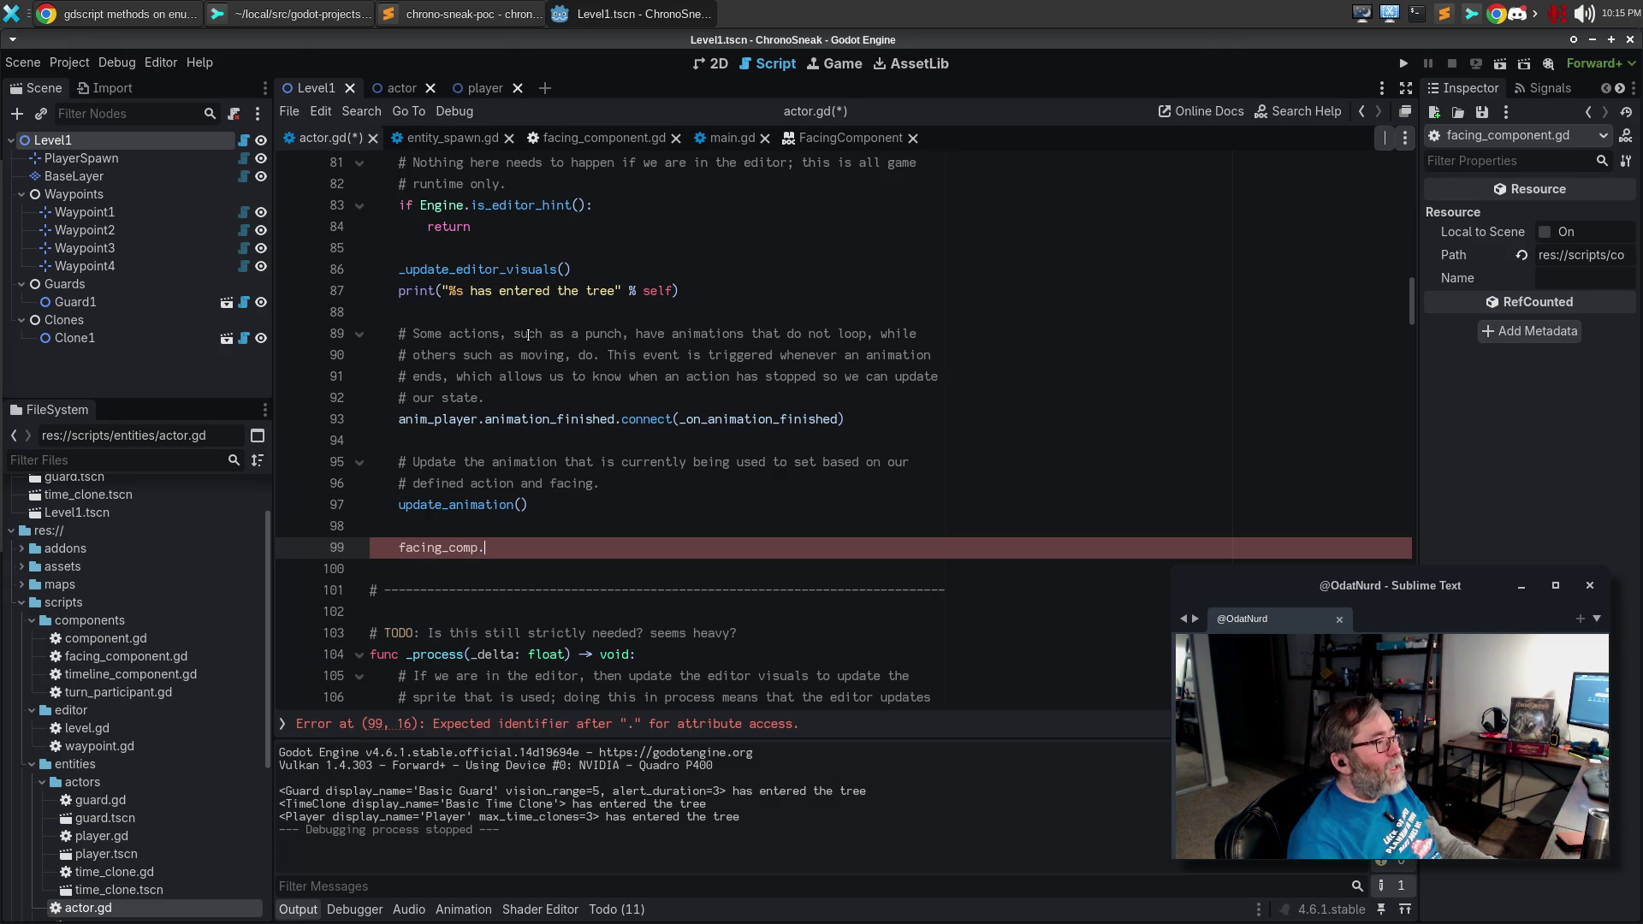
click(599, 137)
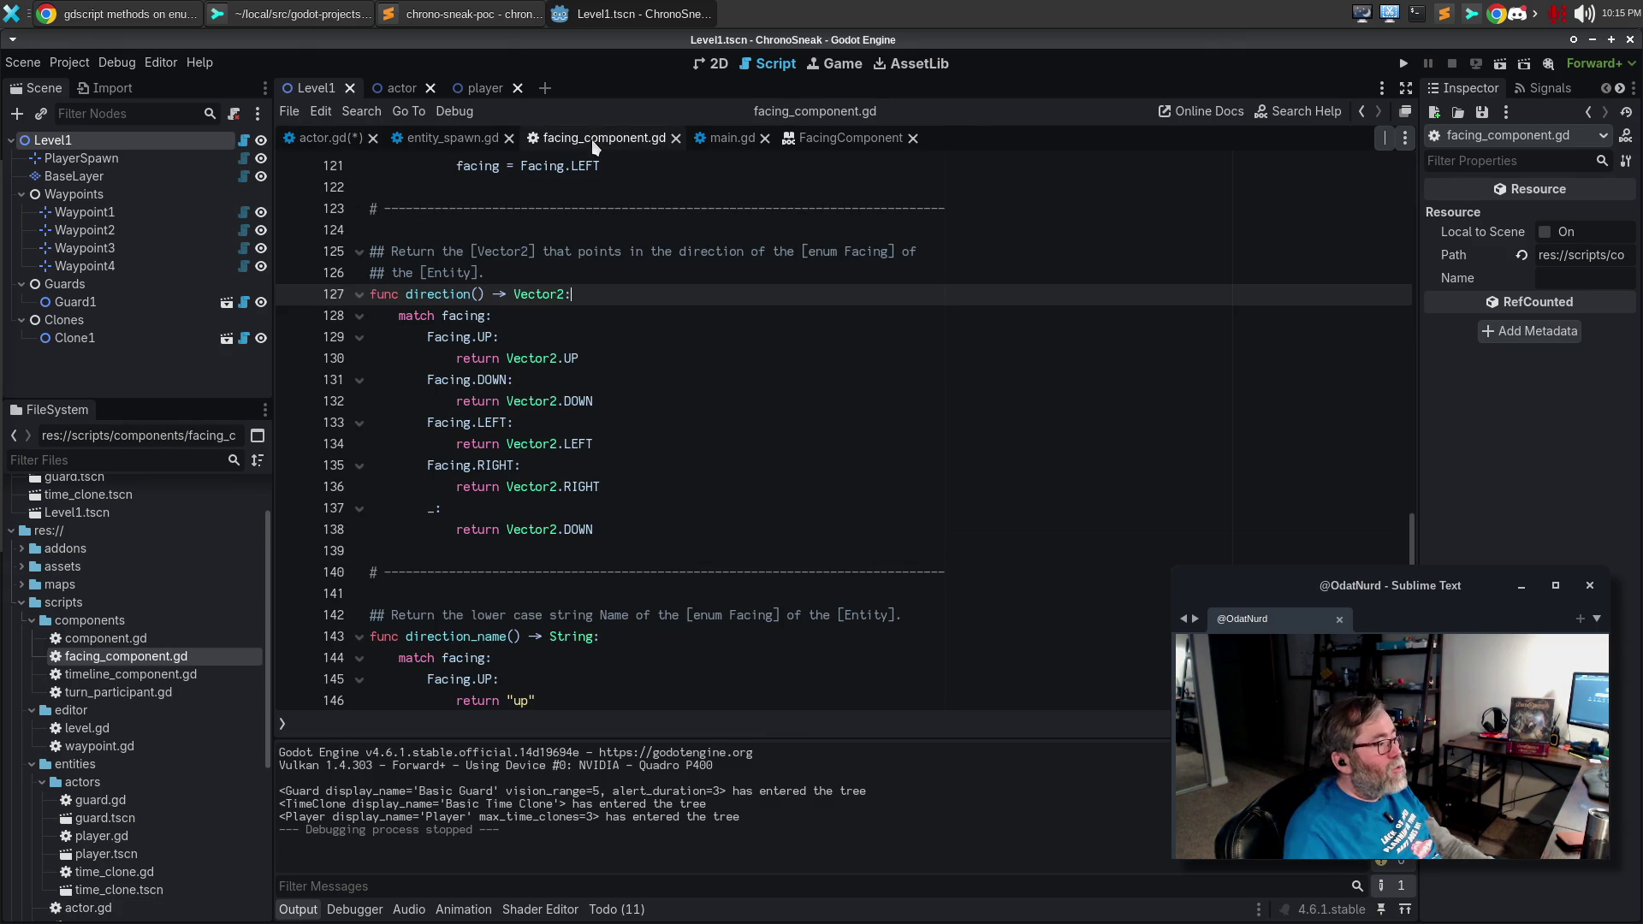
Complete line 99 of actor.gd as facing.facing_changed.connect(_on_facing_changed).
key(ctrl+Home)
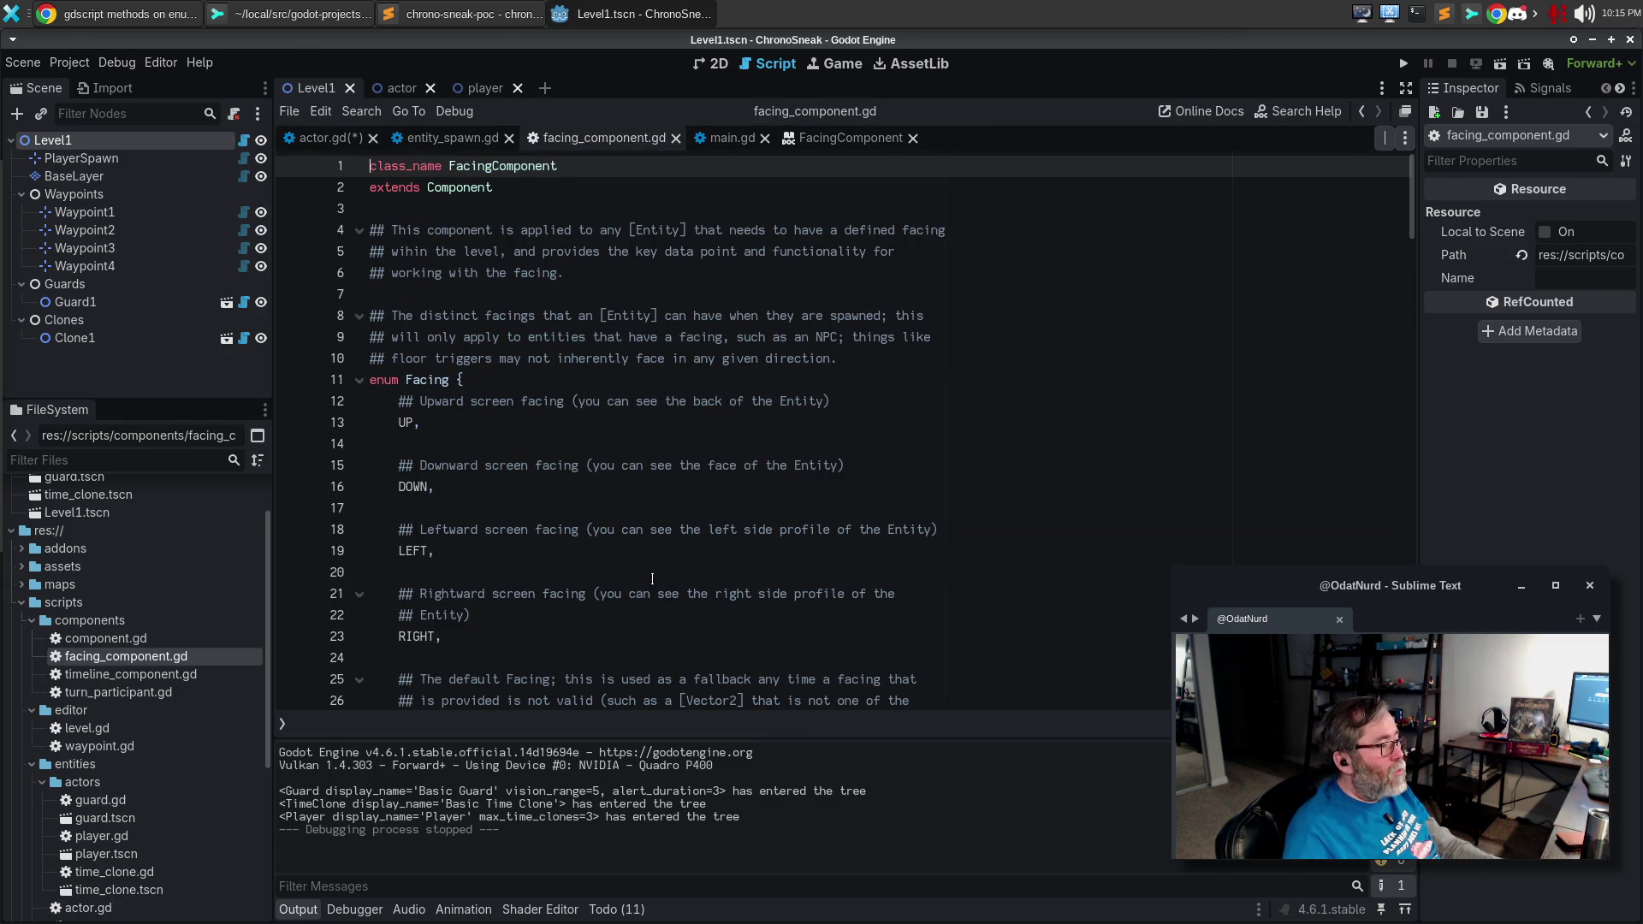
scroll(648, 582, down, 7)
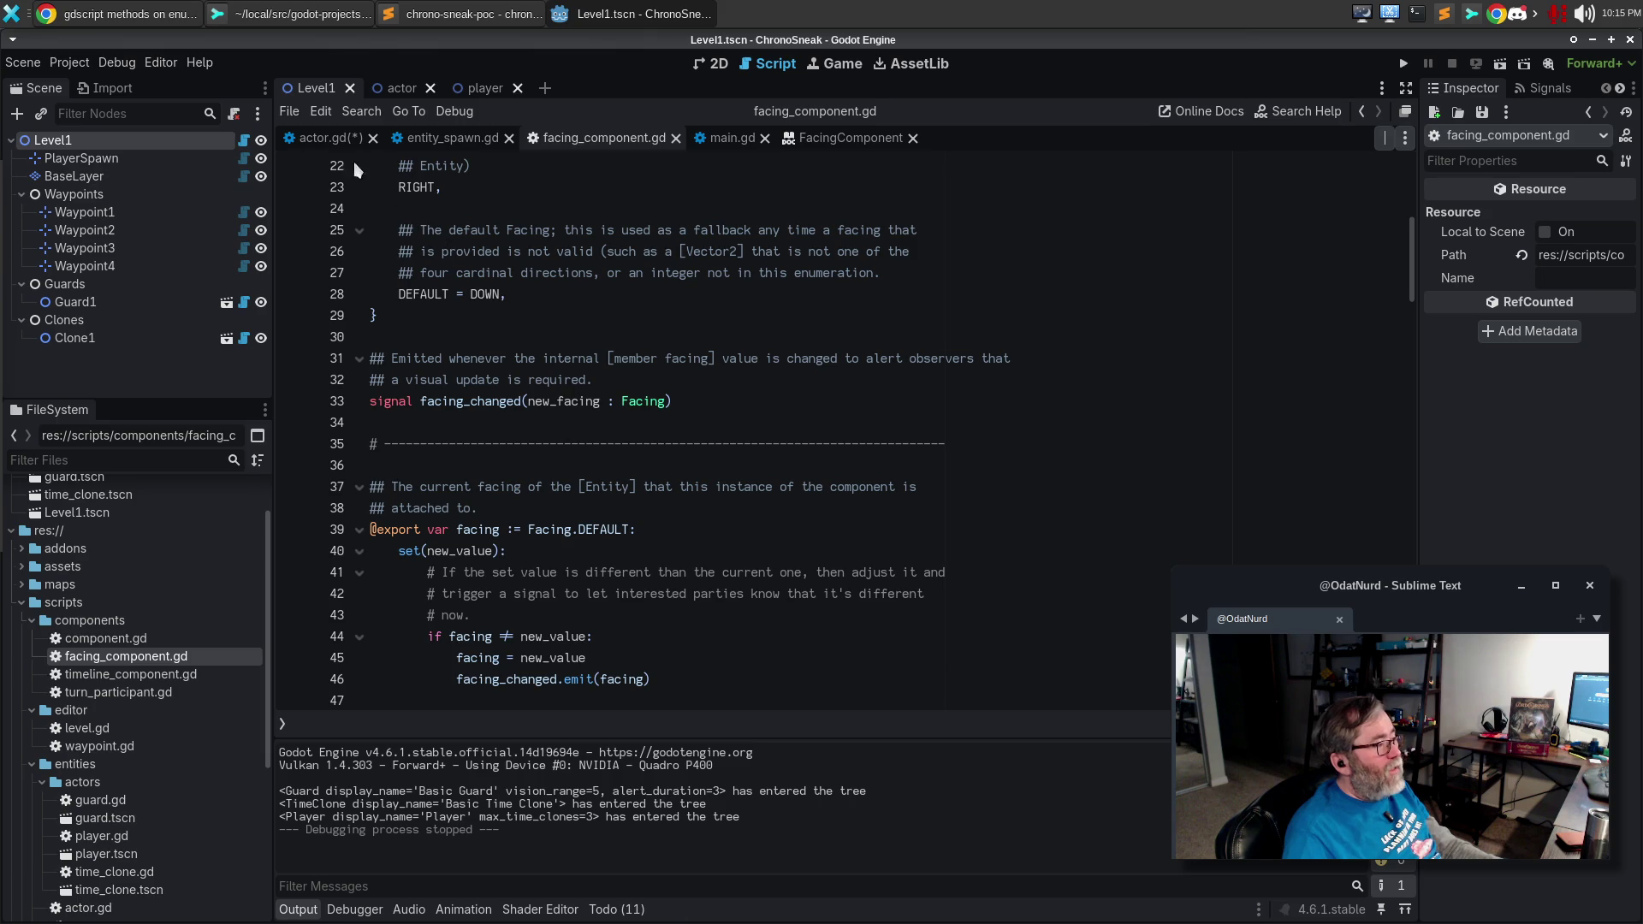
click(320, 139)
text(facing_changed.connect()
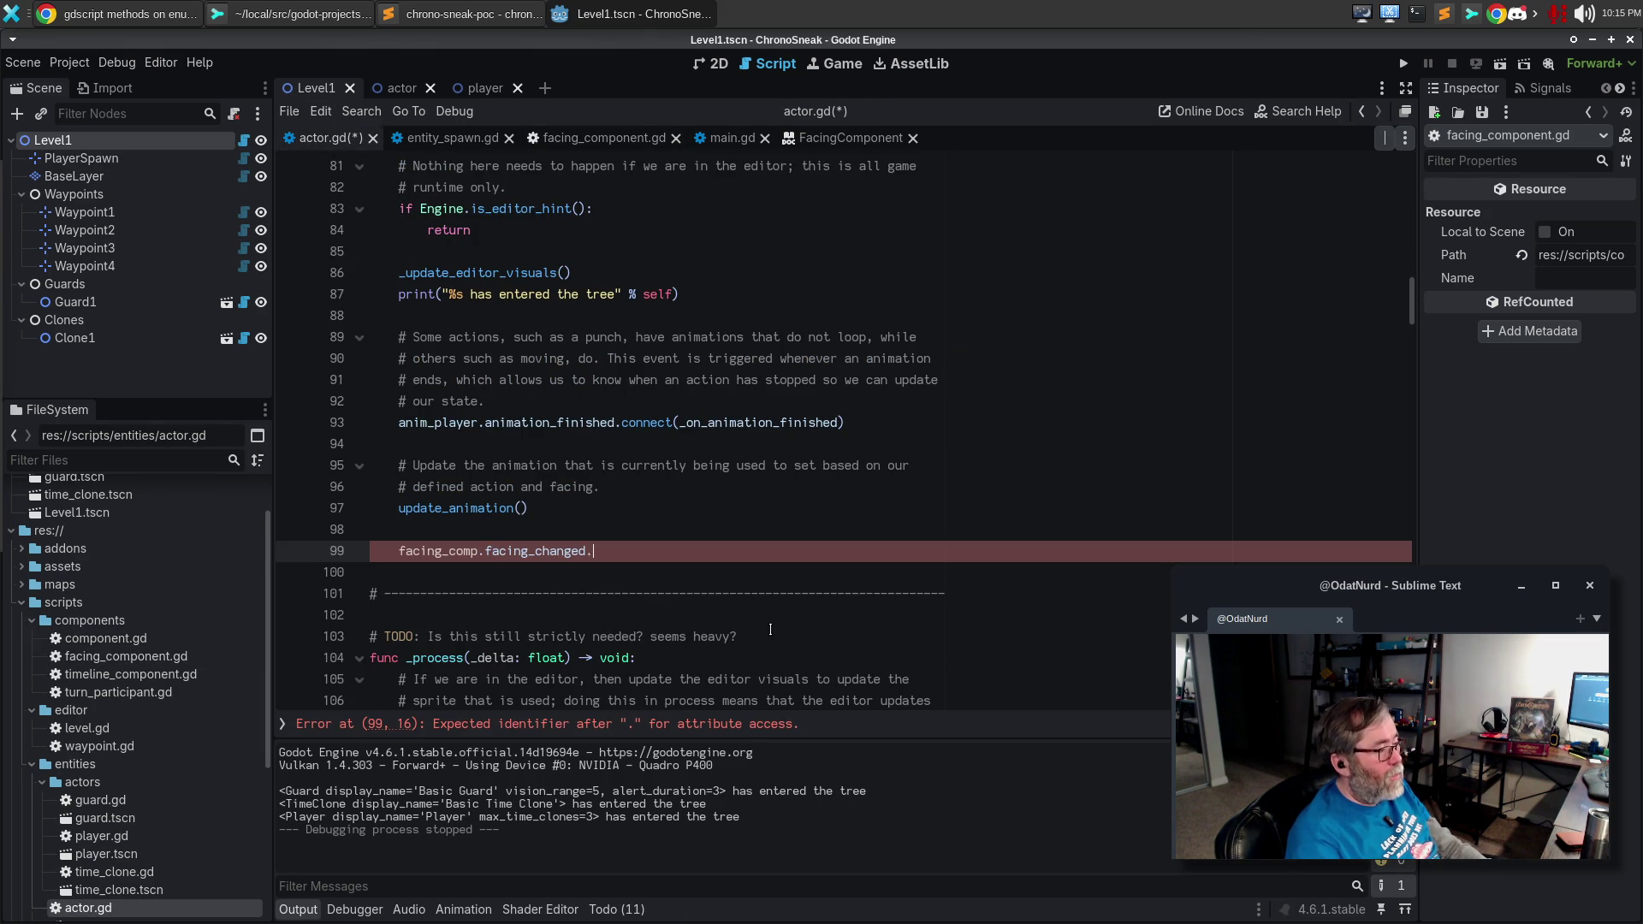
text(_on_facing_changed)
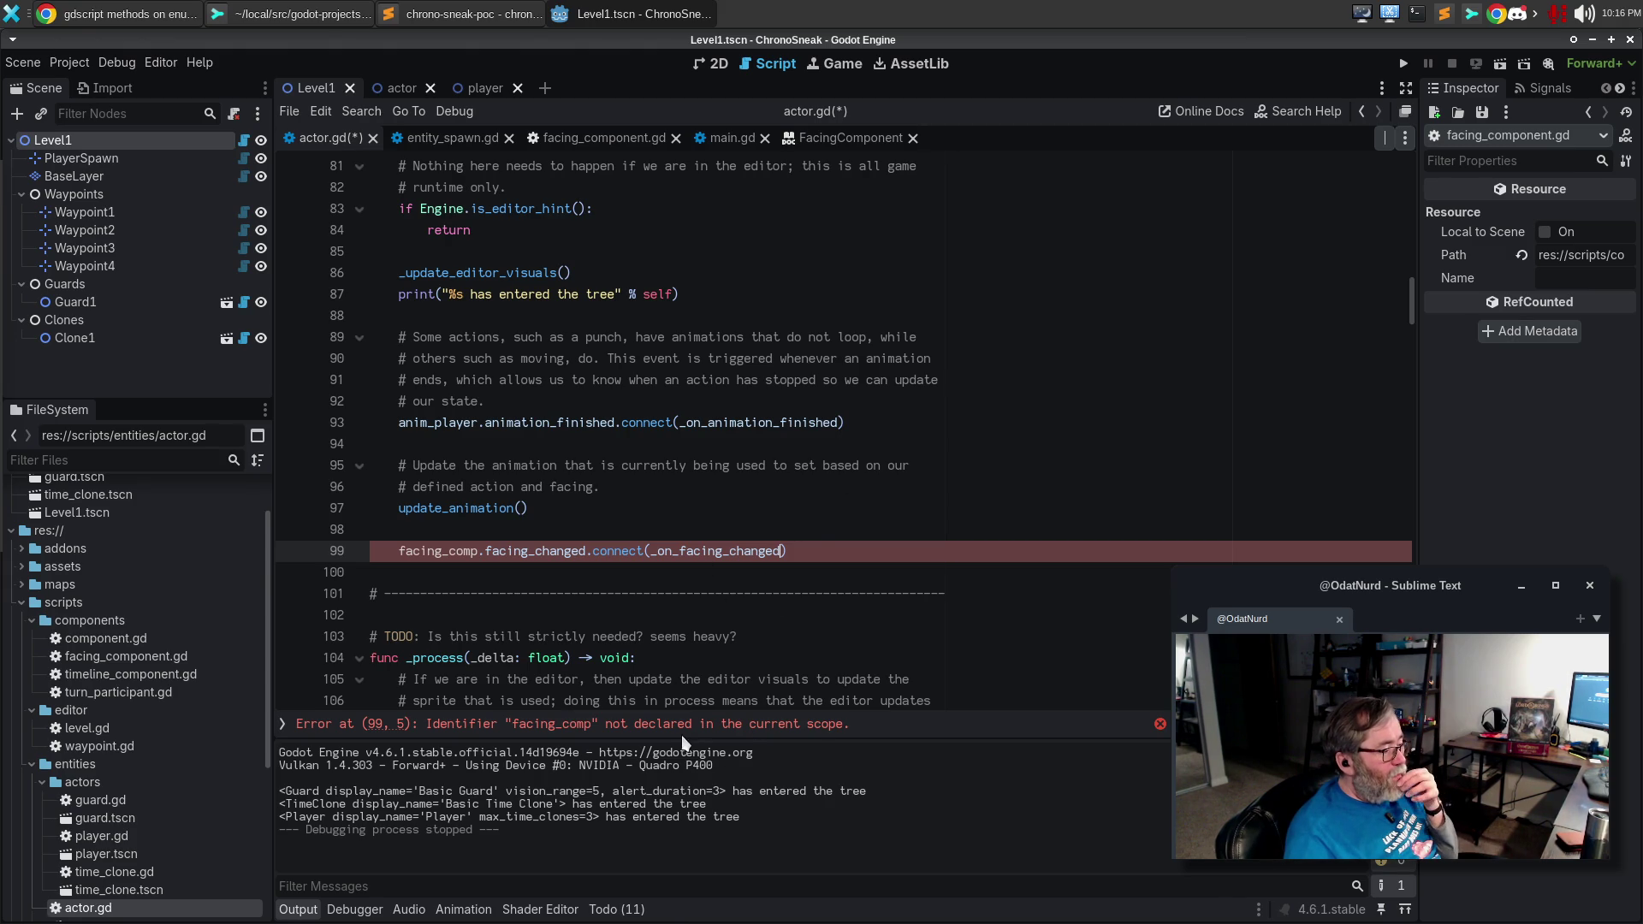
scroll(538, 536, up, 6)
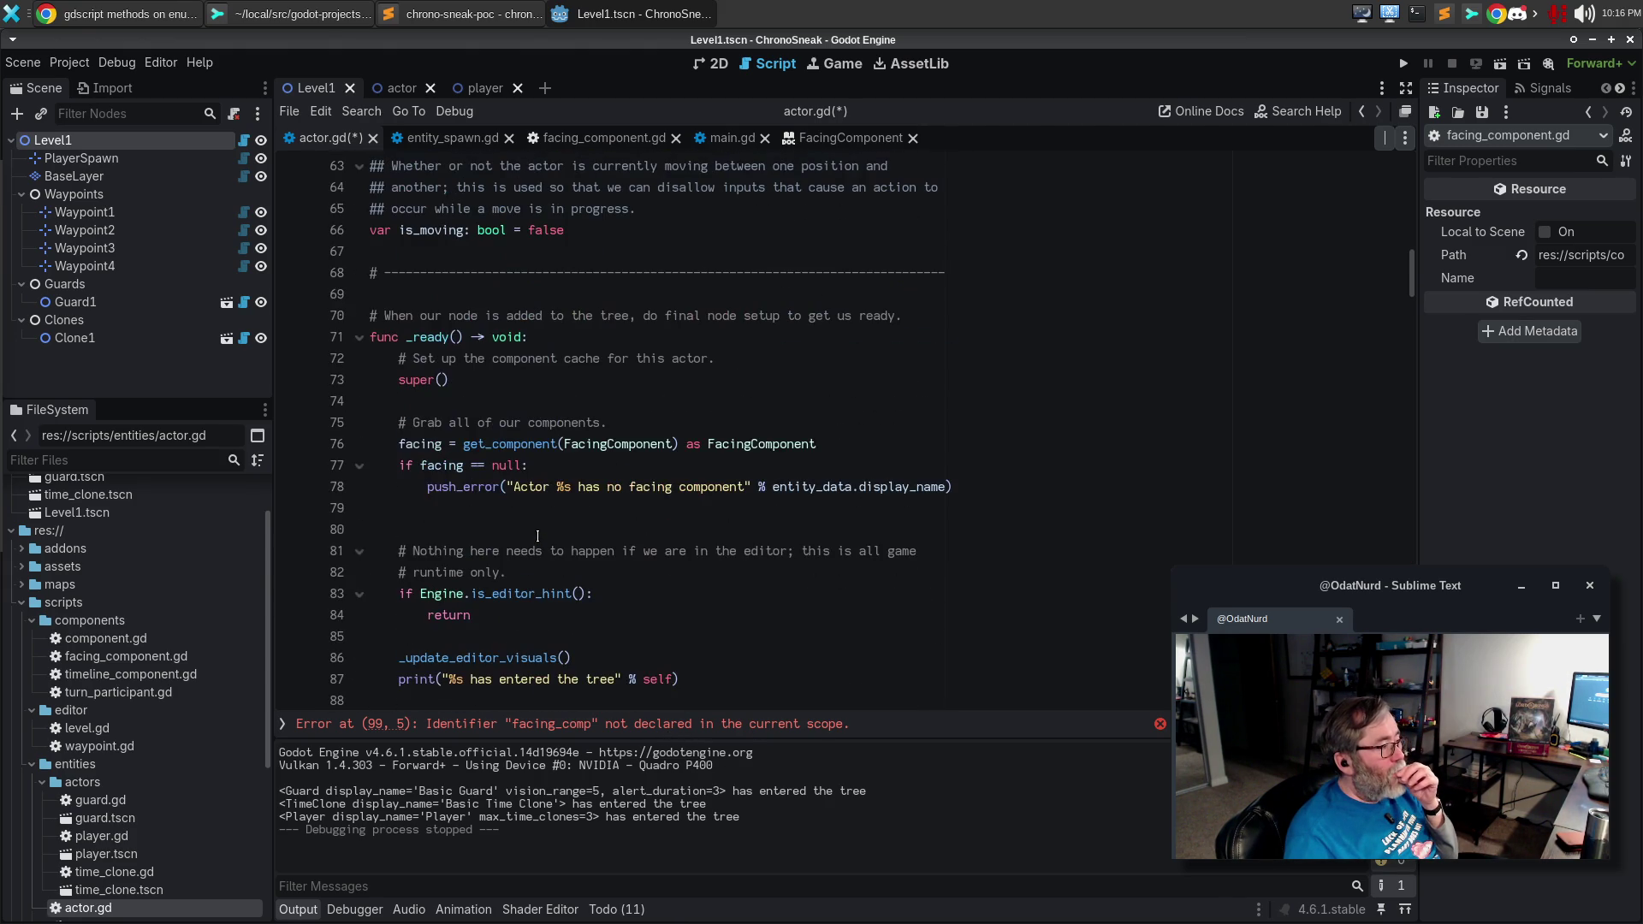
click(511, 723)
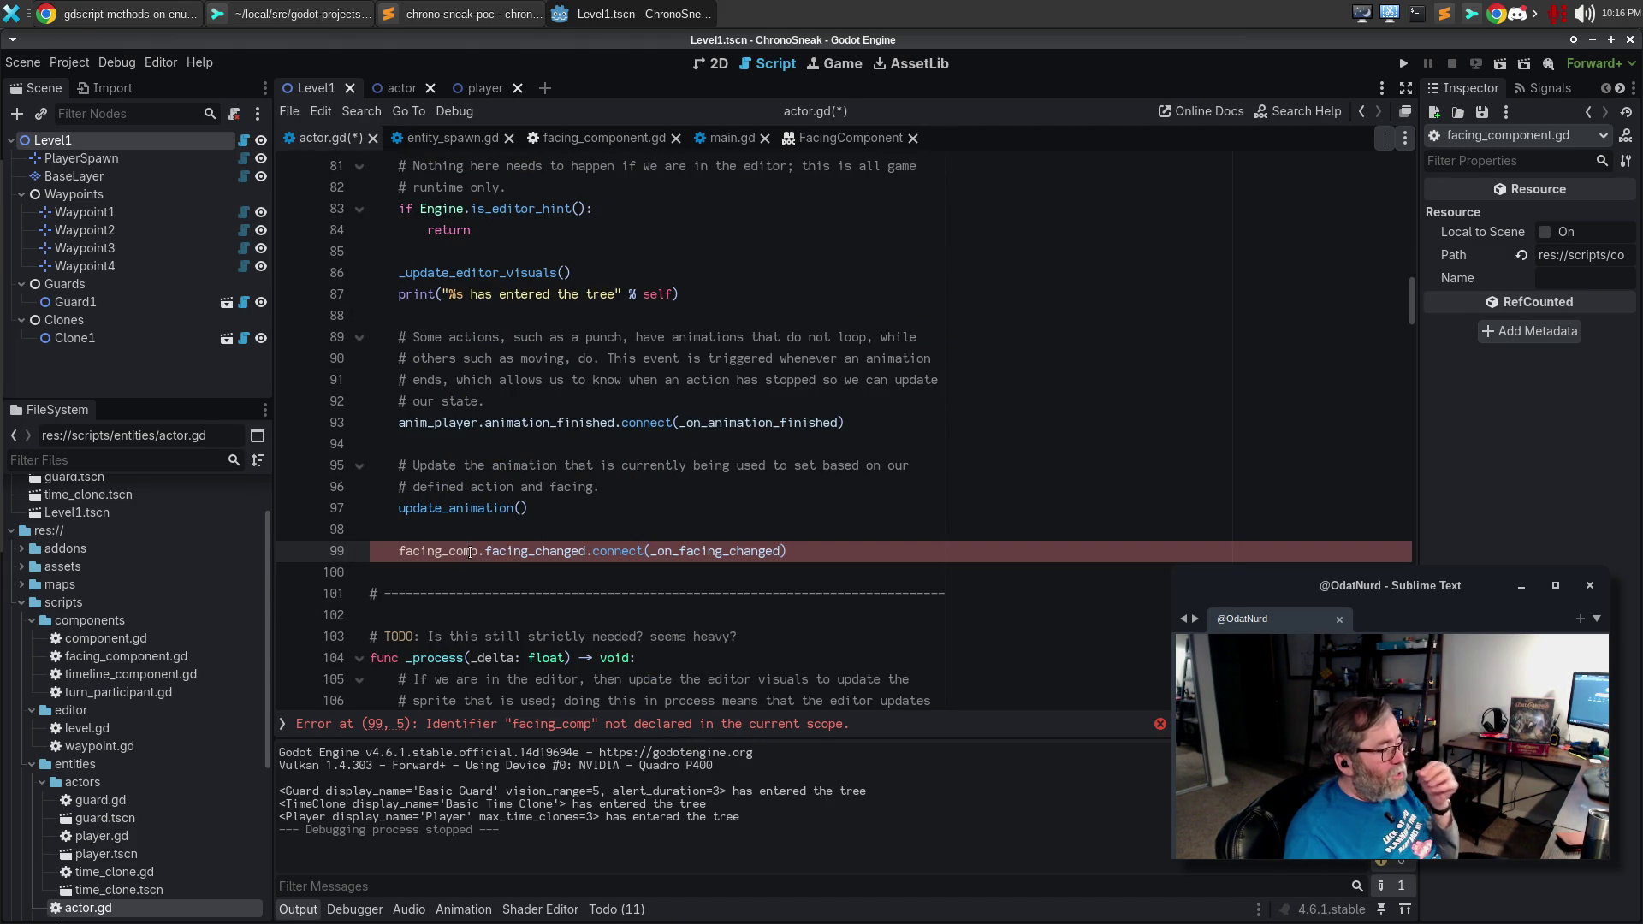
key(BackSpace)
key(BackSpace)
key(BackSpace)
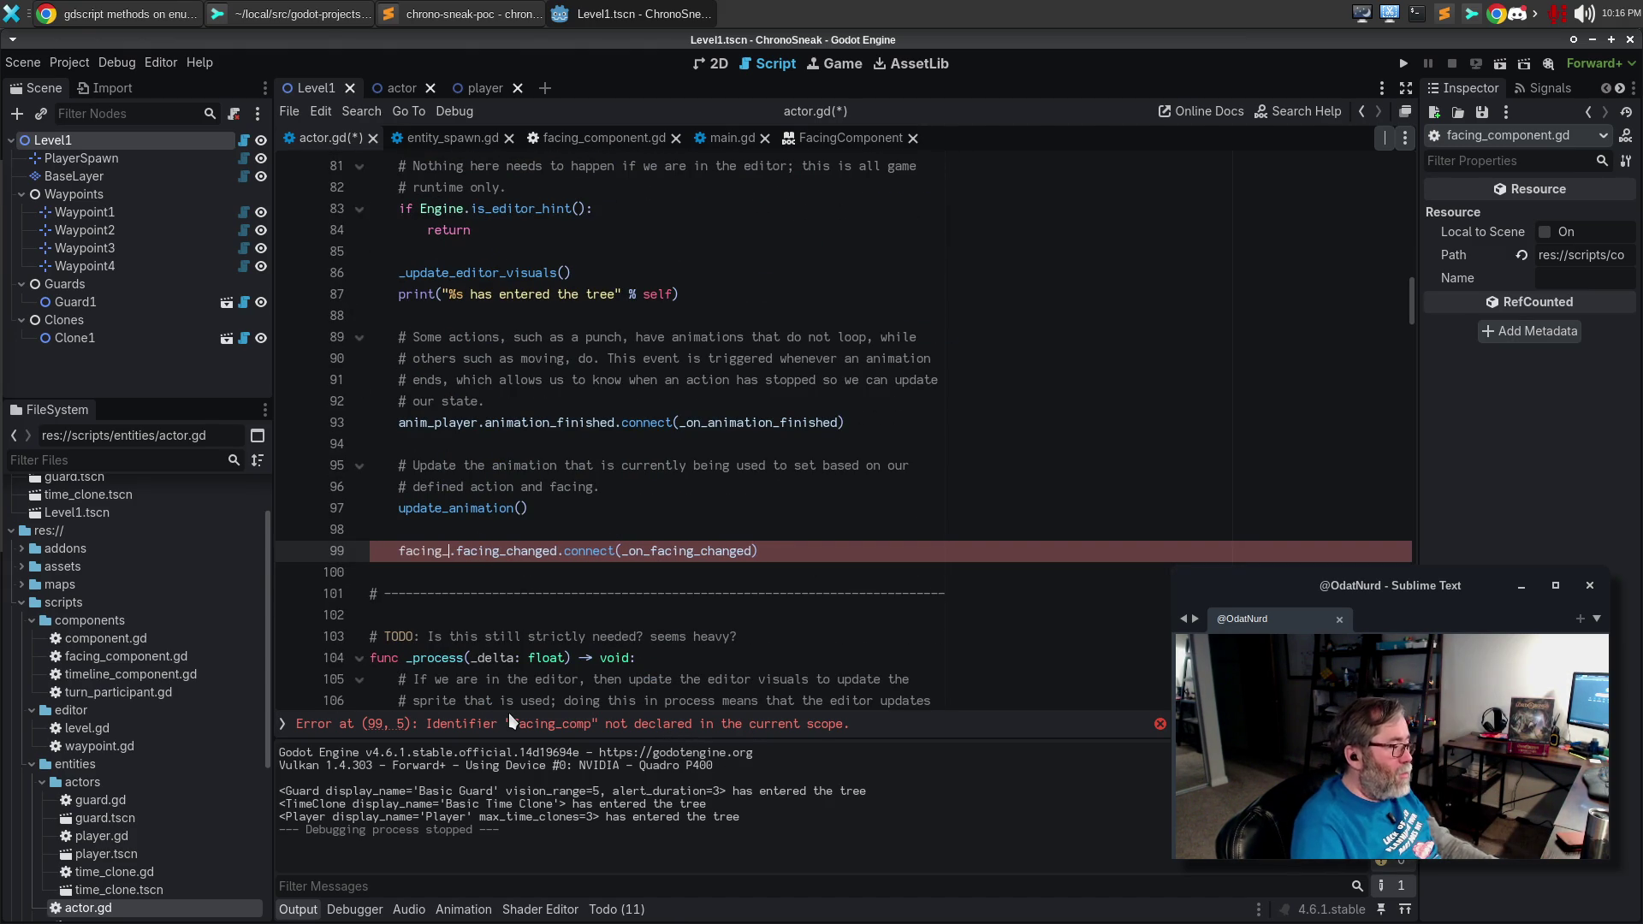
Add a two-line debug comment above the connect call about direction changes, then save and run with F5.
key(ctrl+shift+Return)
text(# )
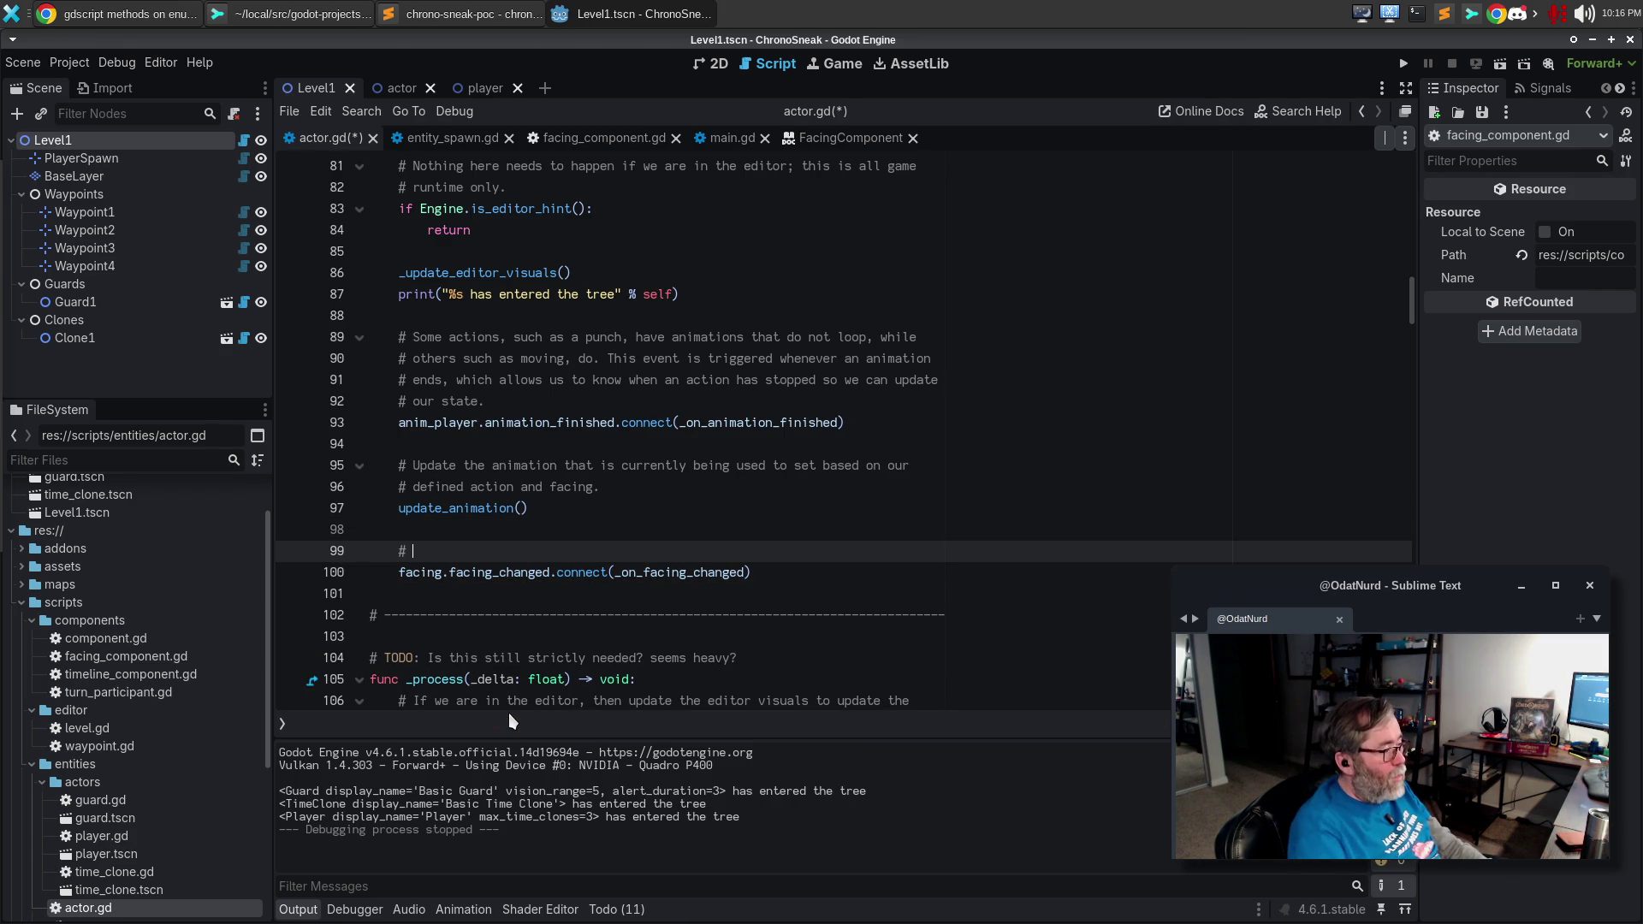
text(For debug purpos)
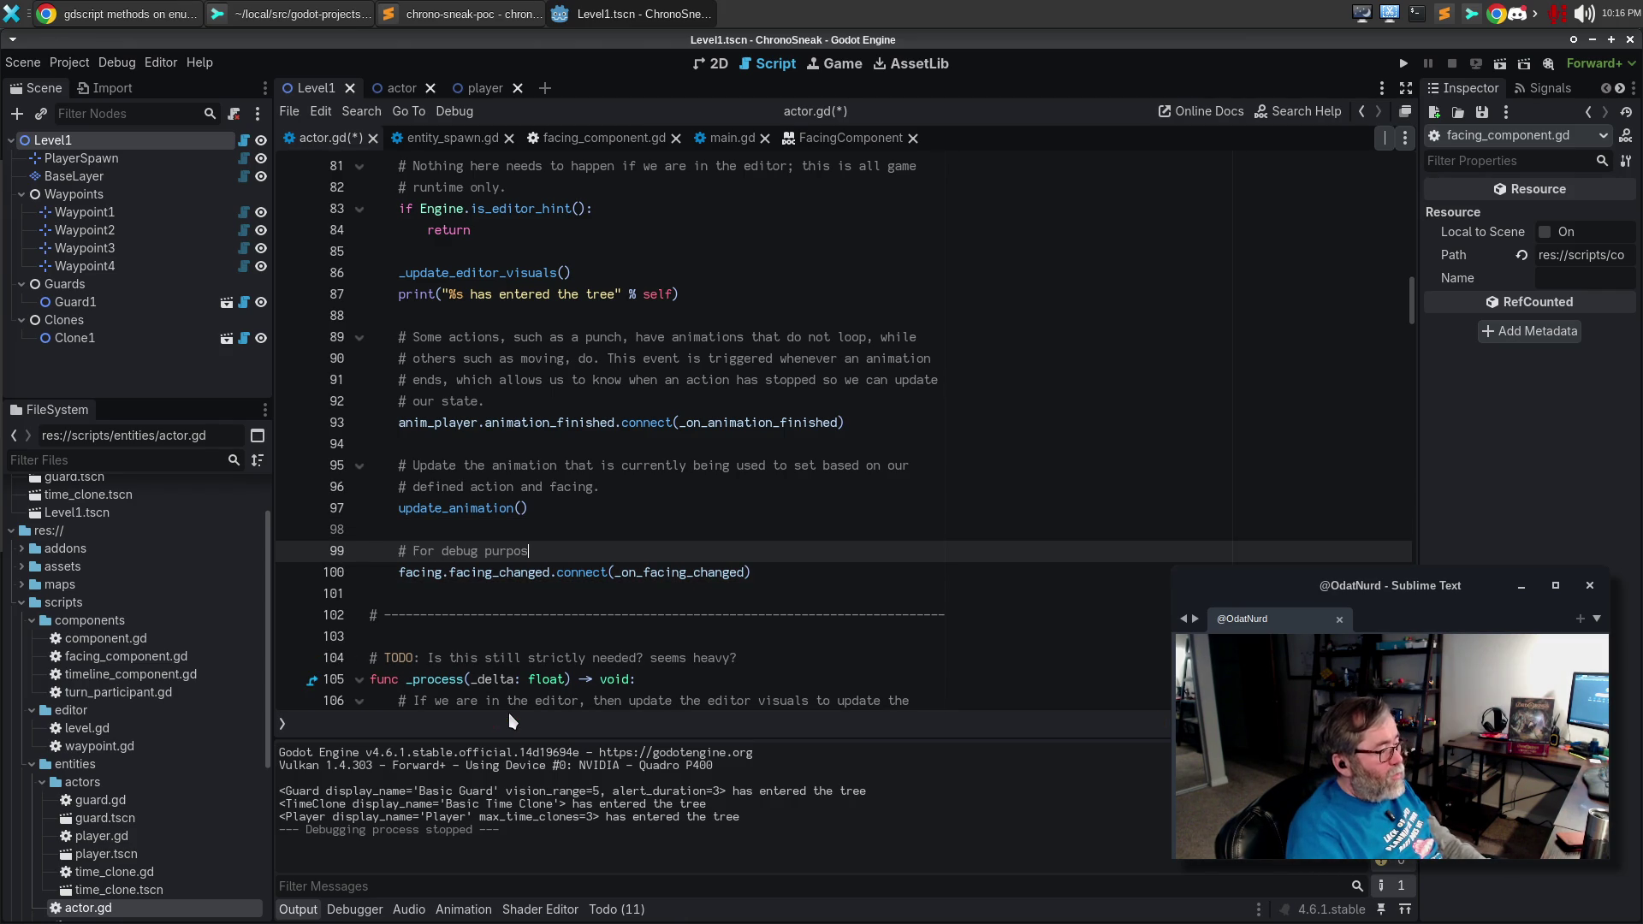
text(es, connect to )
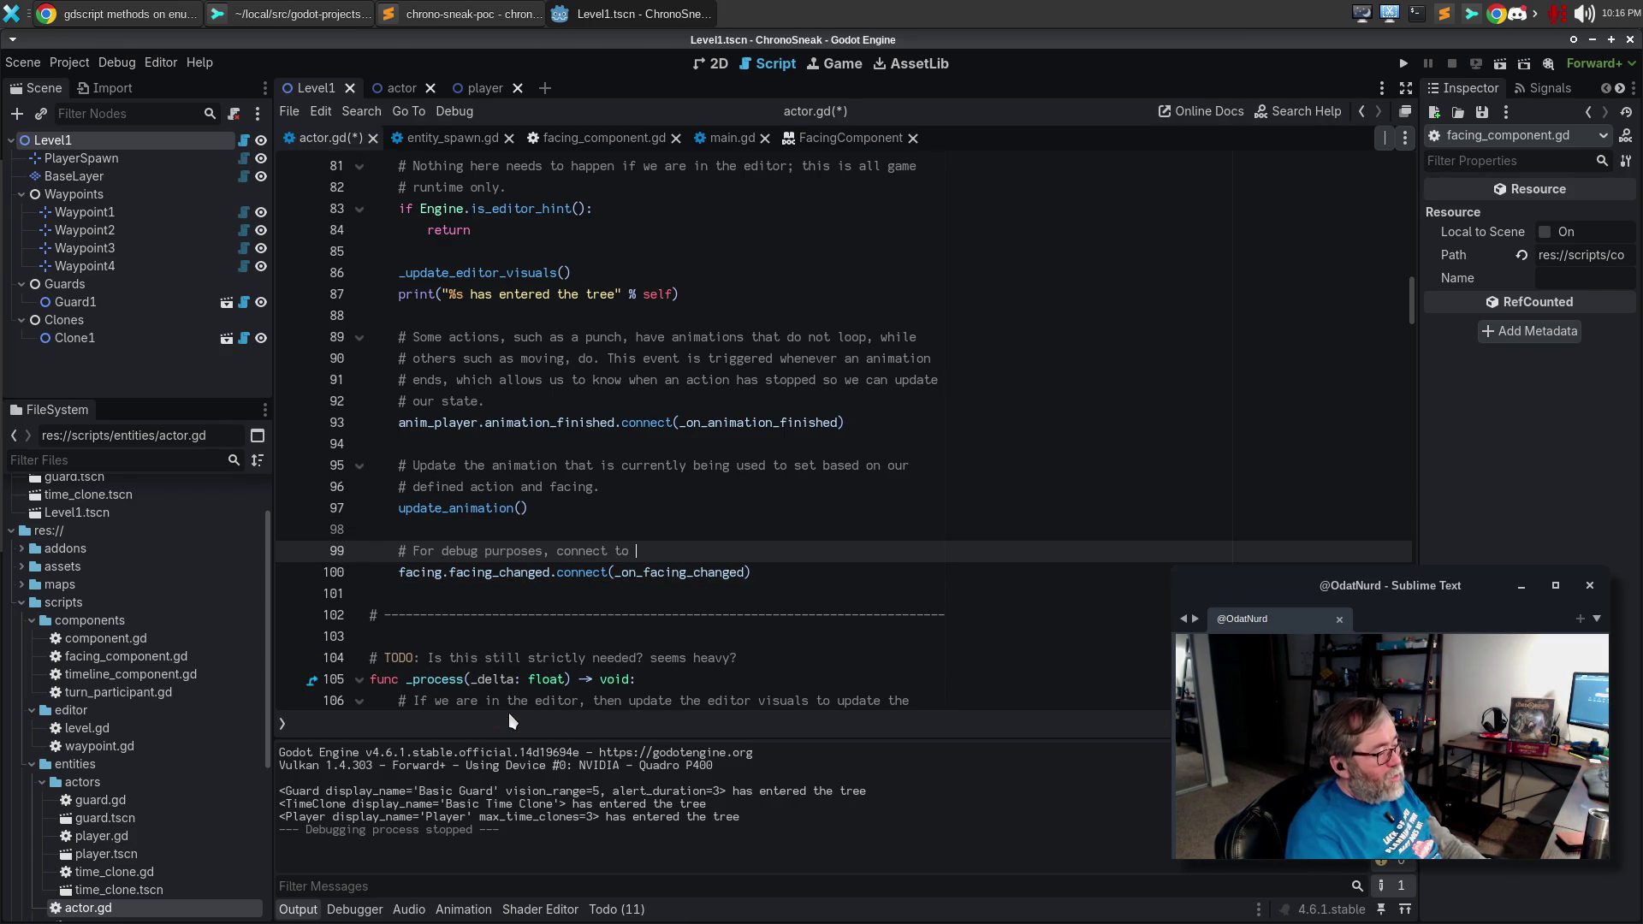
text(the component si)
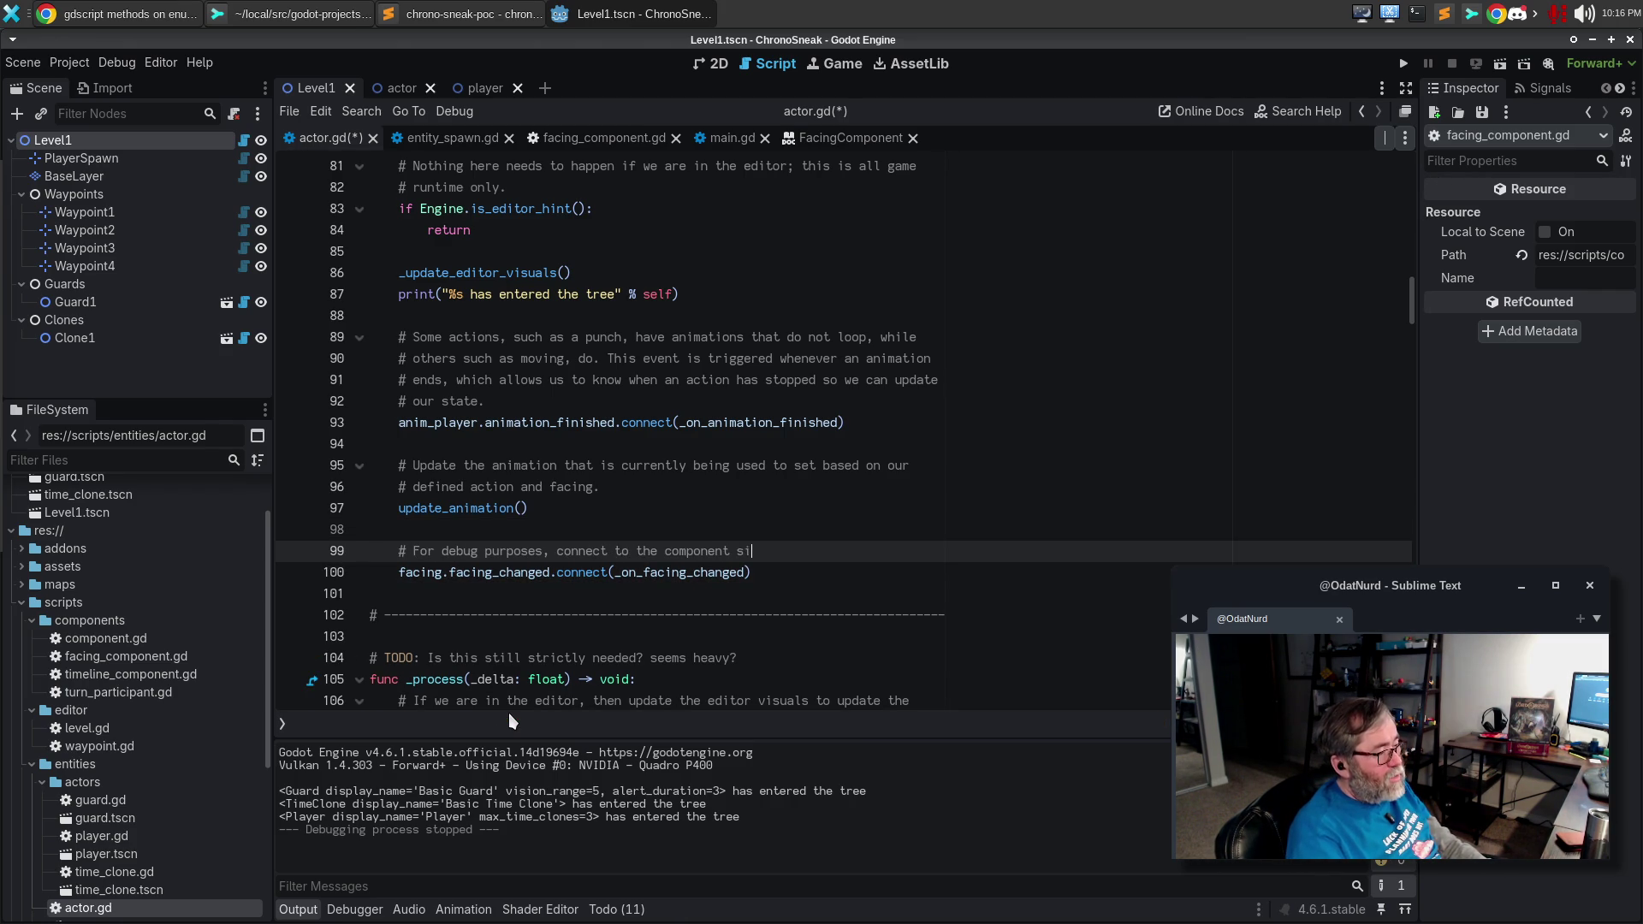
text(gnal that tells us when we)
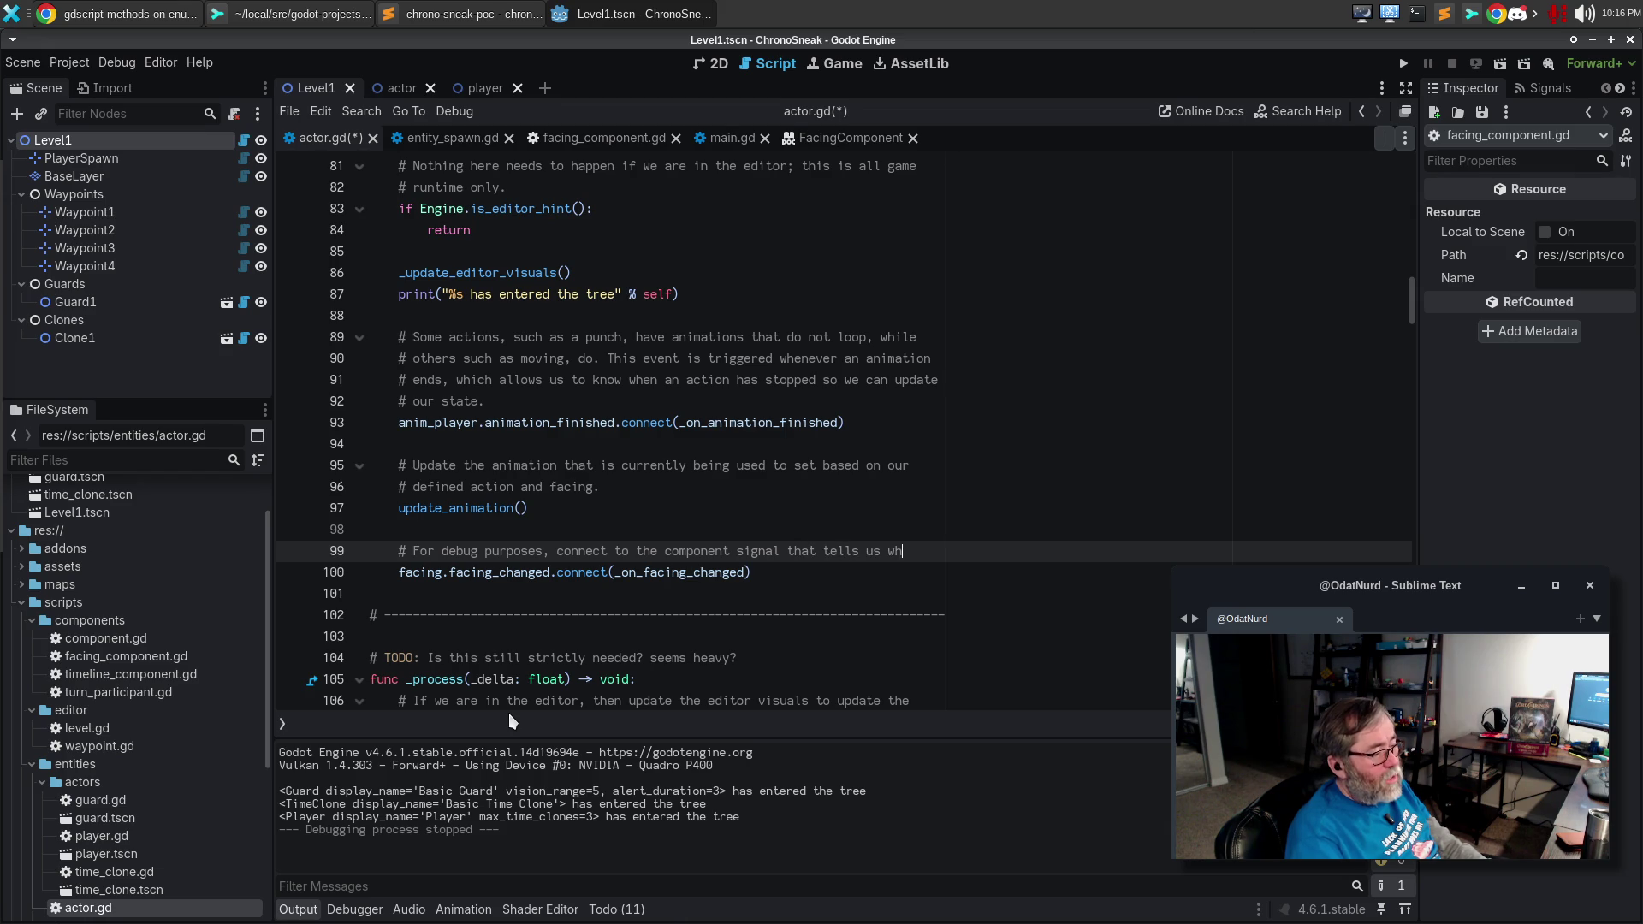
key(Return)
text(# change directions.)
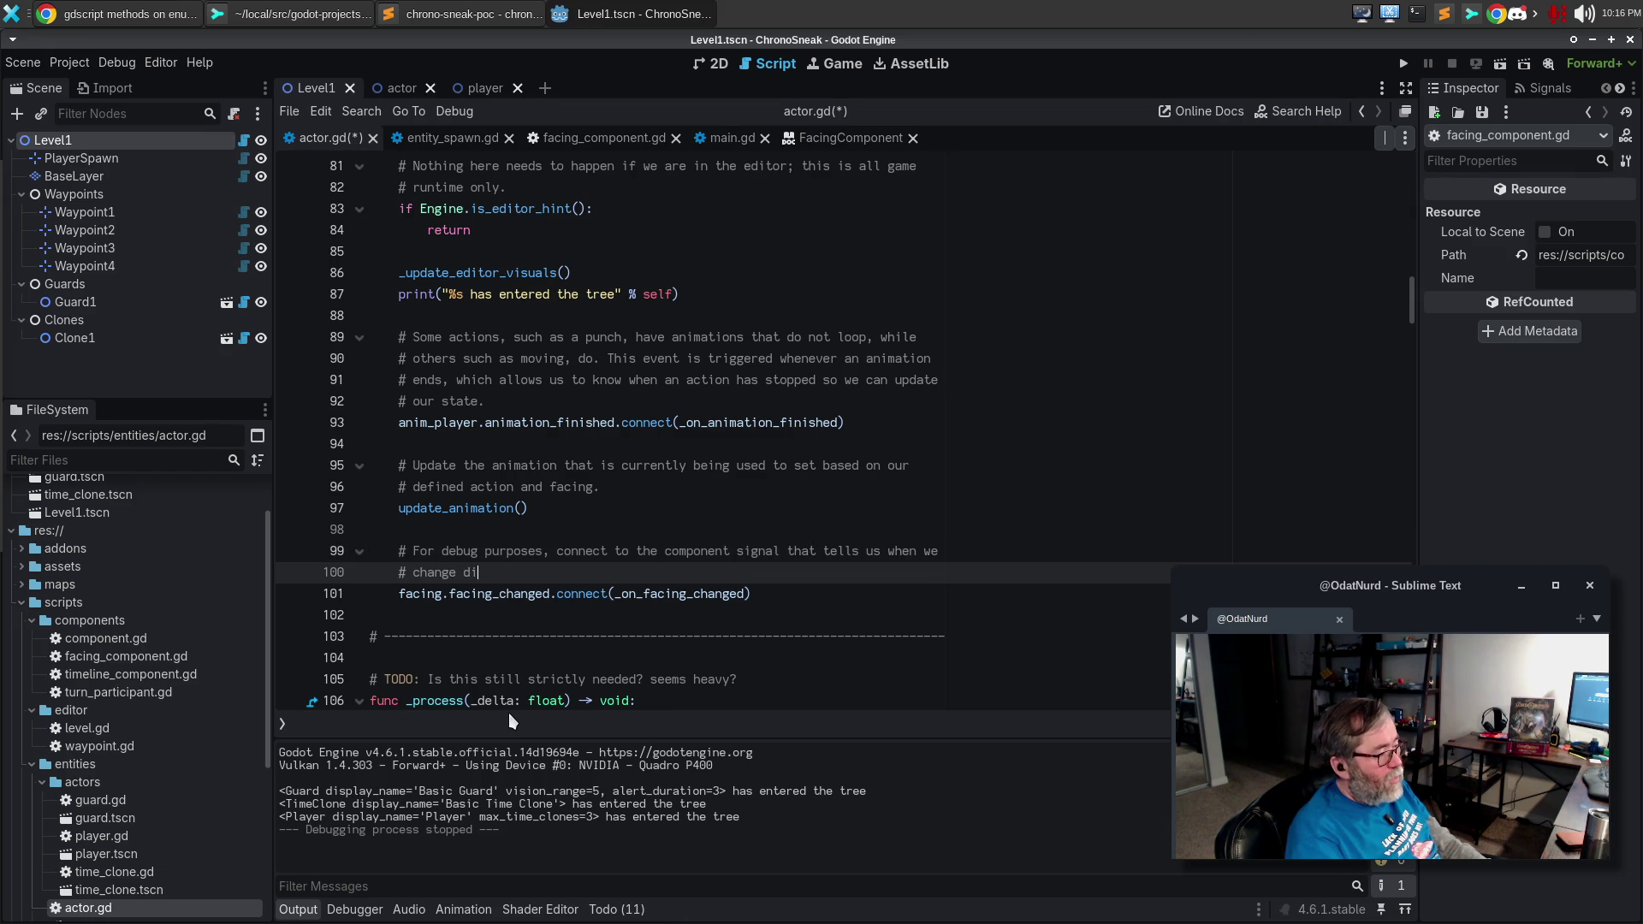
key(F5)
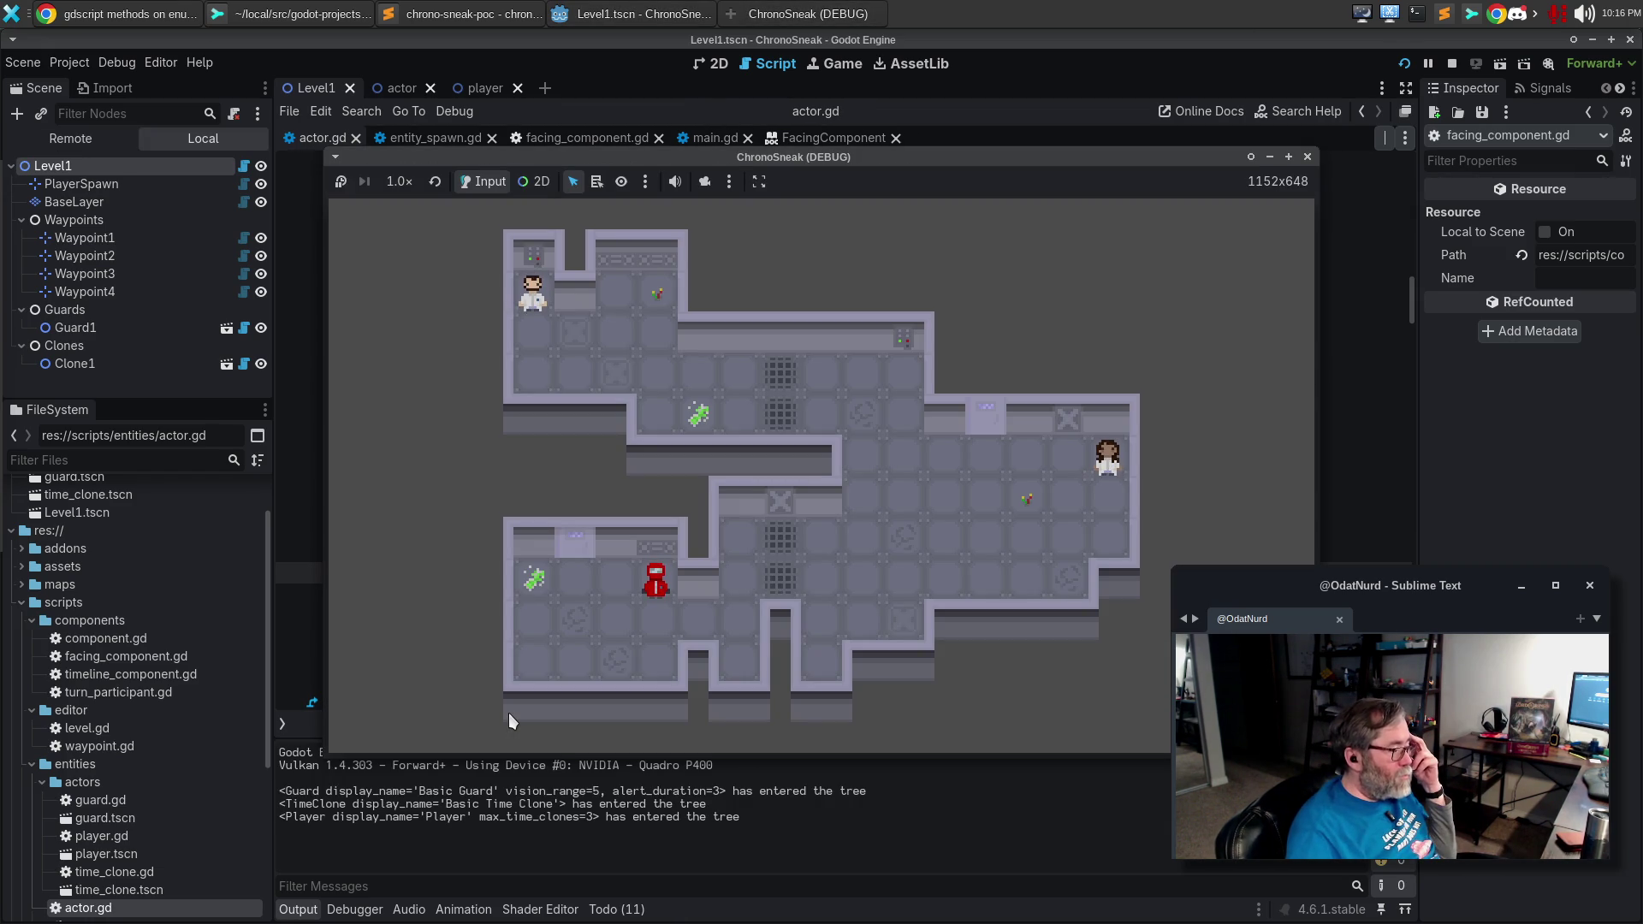
Turn the player right, left, up and down, checking the Output logs each facing change.
key(Right)
key(Left)
key(Up)
key(Down)
key(Up)
key(Down)
key(Up)
key(Down)
key(Left)
key(Right)
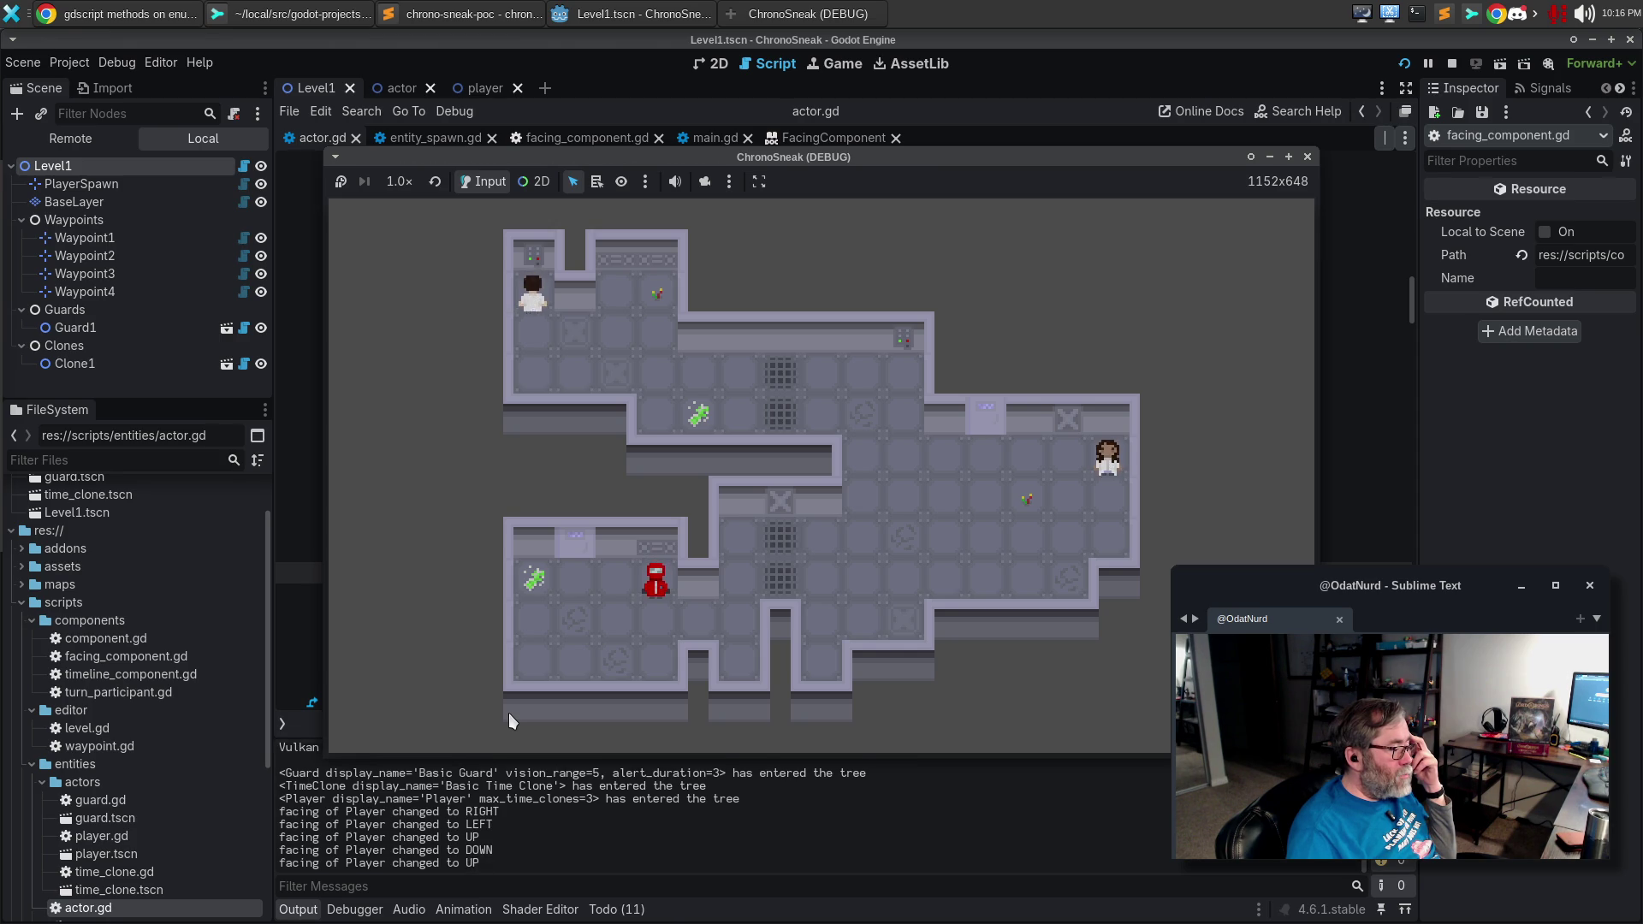
key(Left)
key(Right)
key(Left)
key(Right)
key(Left)
key(Right)
key(Left)
key(Down)
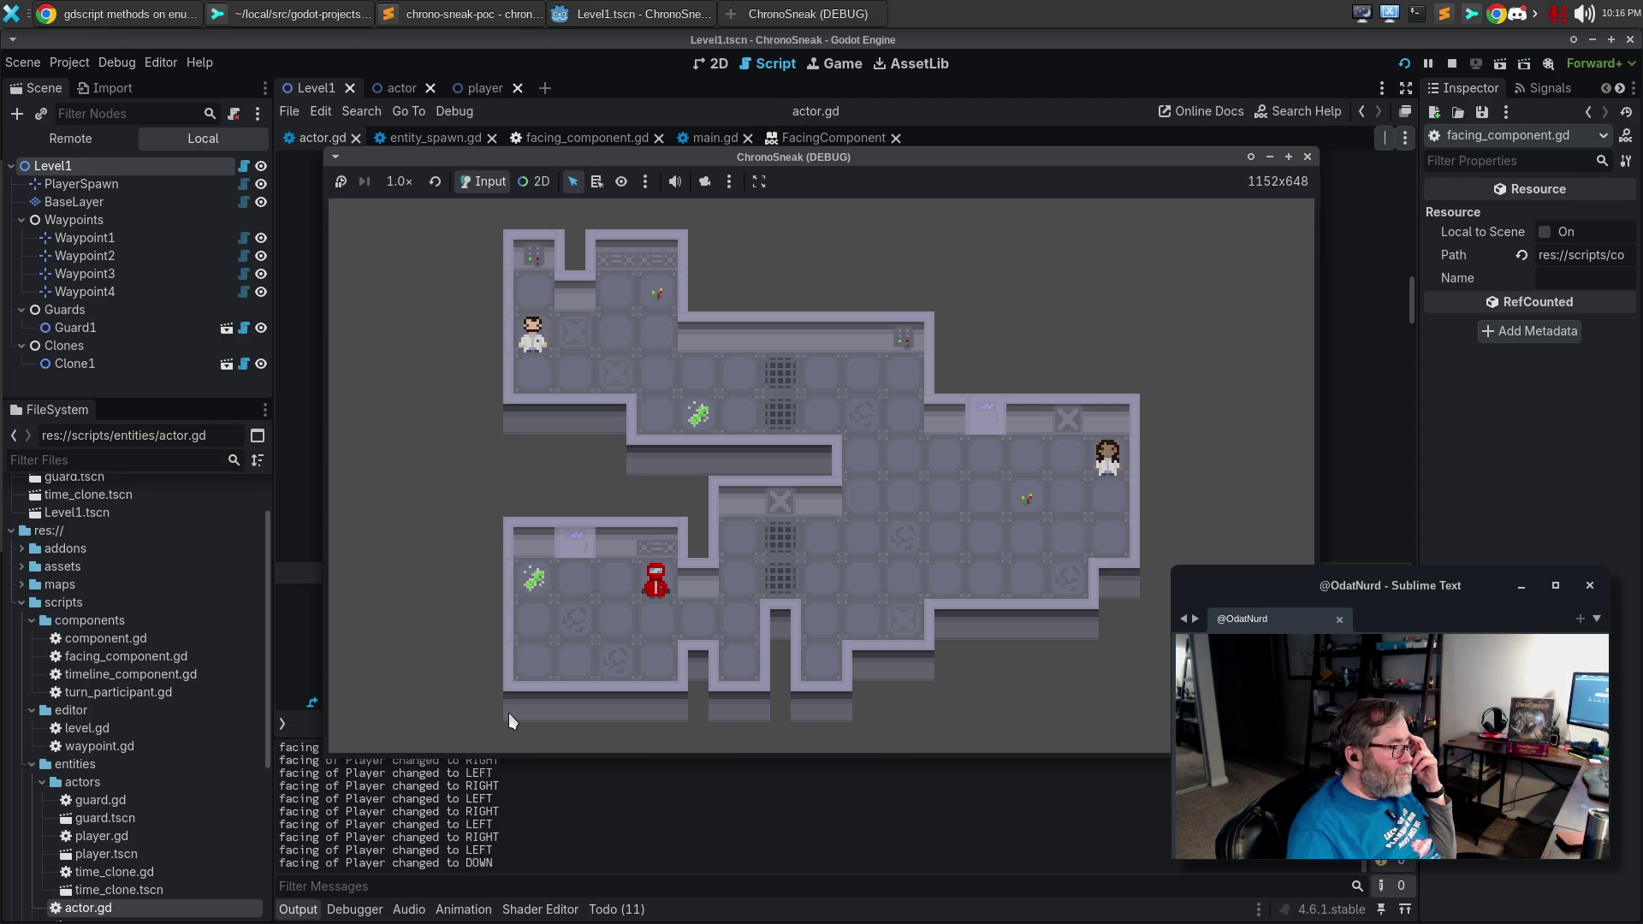
key(Up)
key(Down)
key(Up)
key(Down)
key(Up)
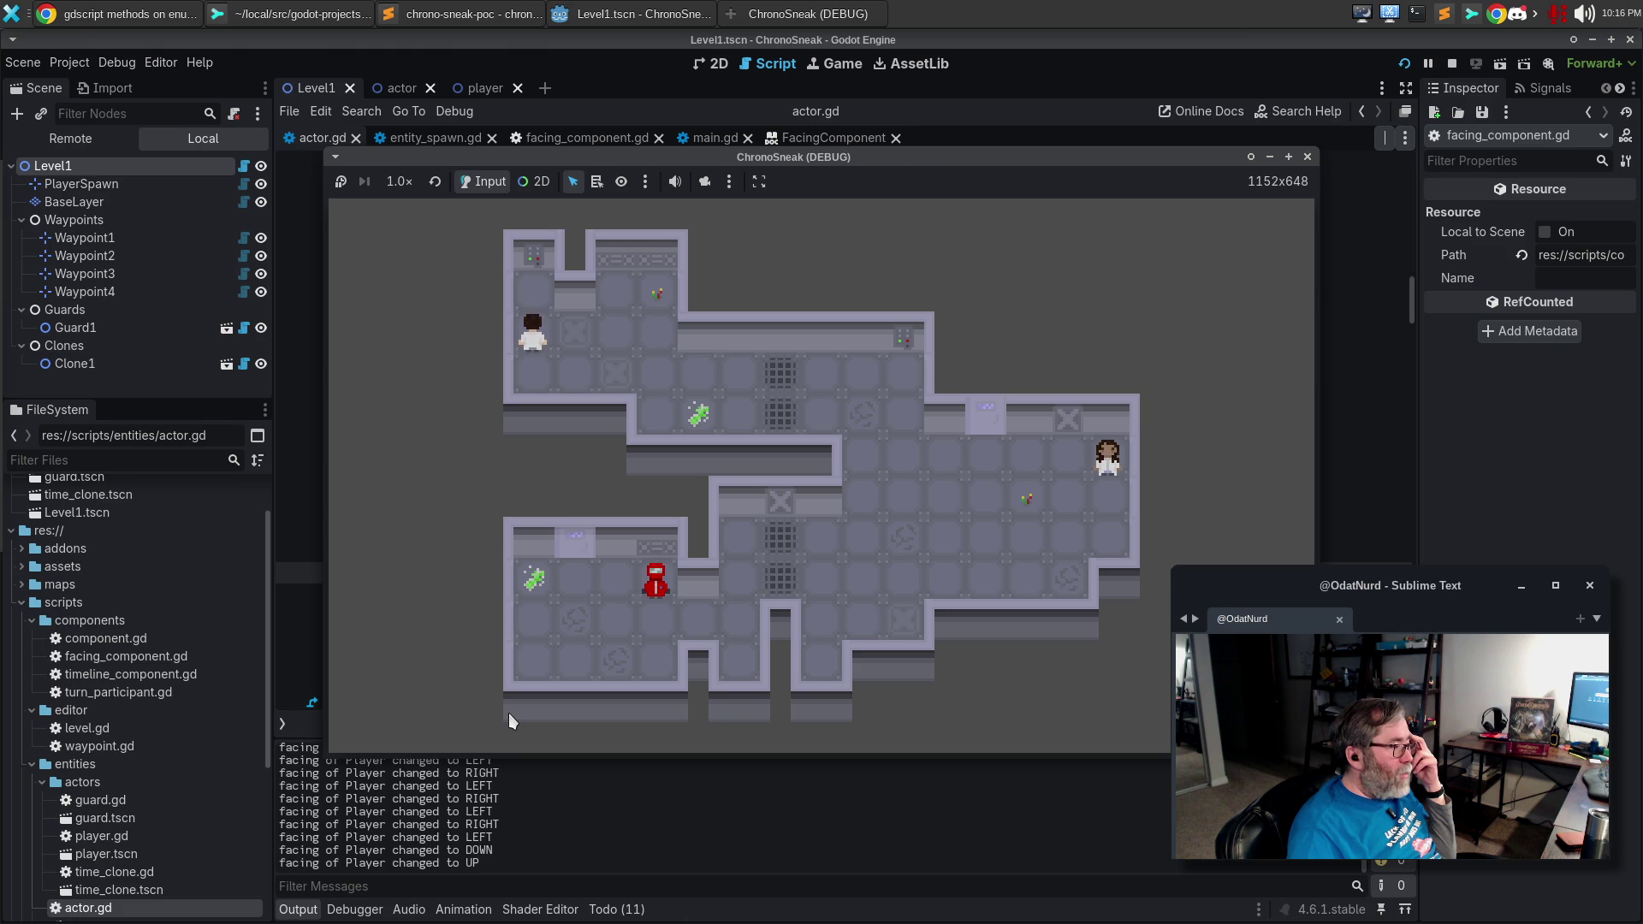
key(Right)
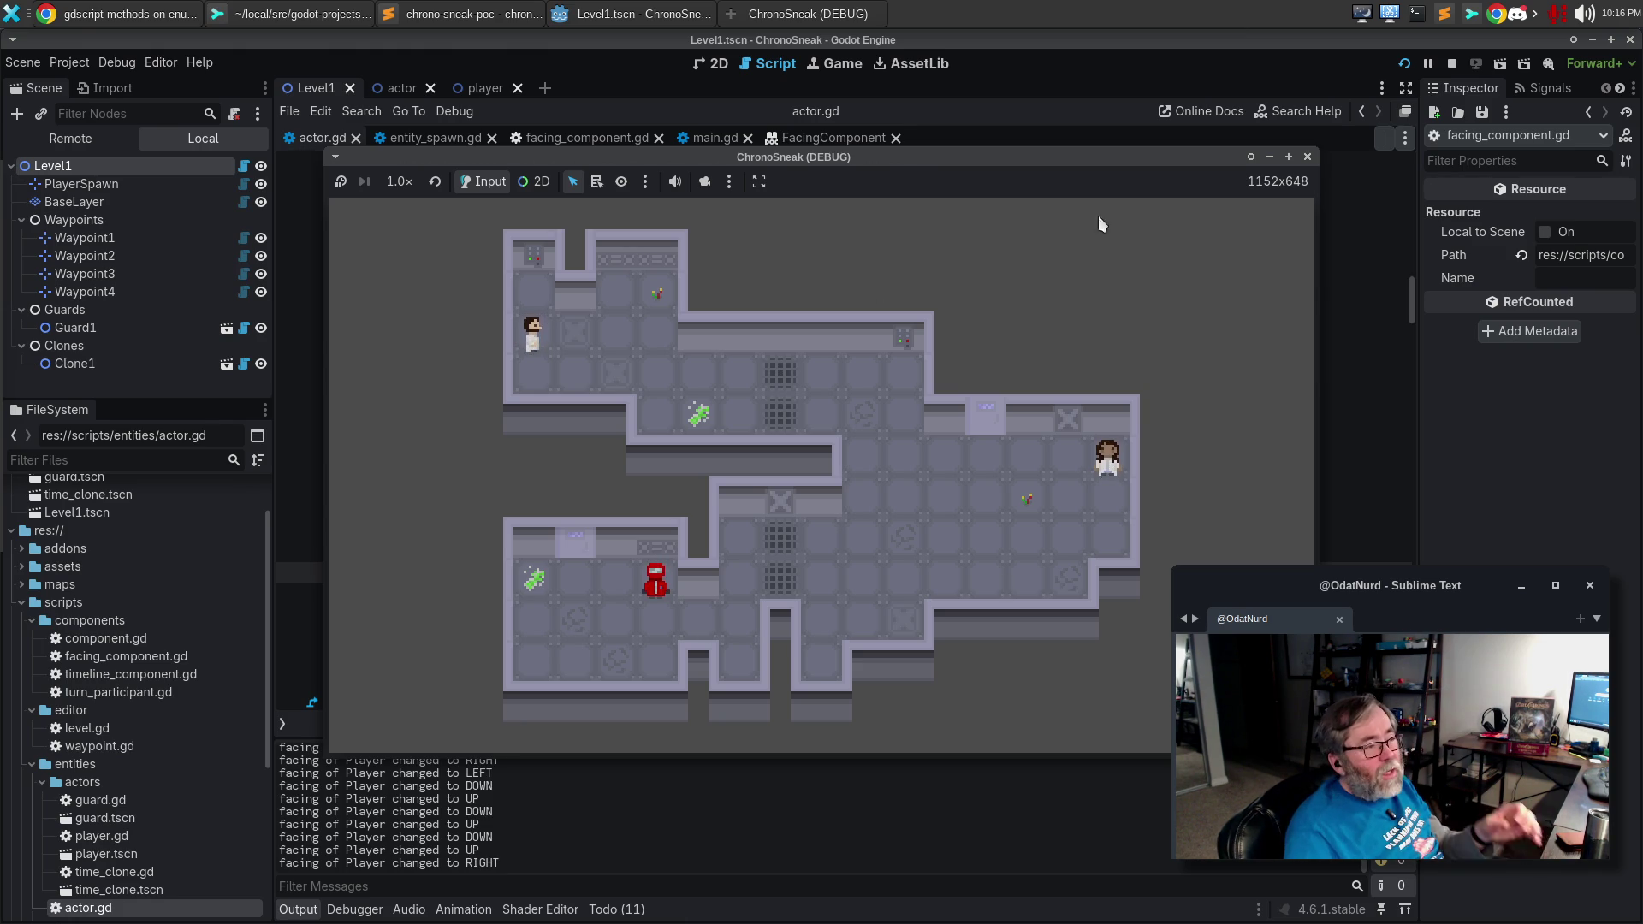
Stop the game and review chrono-sneak's latest commit in Sublime Merge.
click(1306, 157)
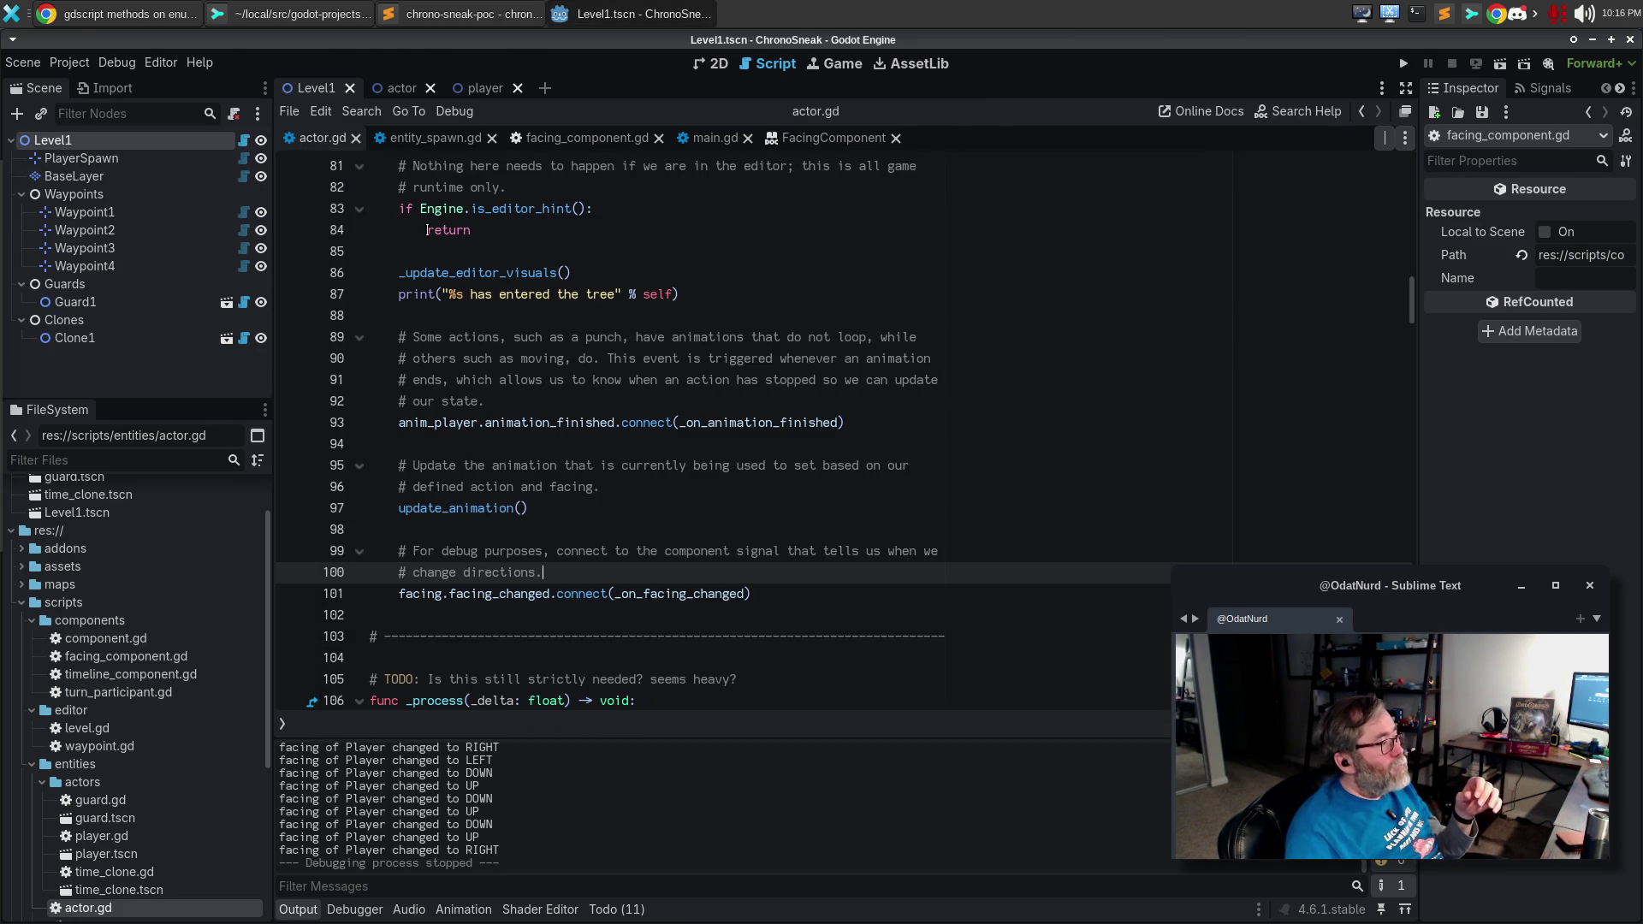
click(657, 479)
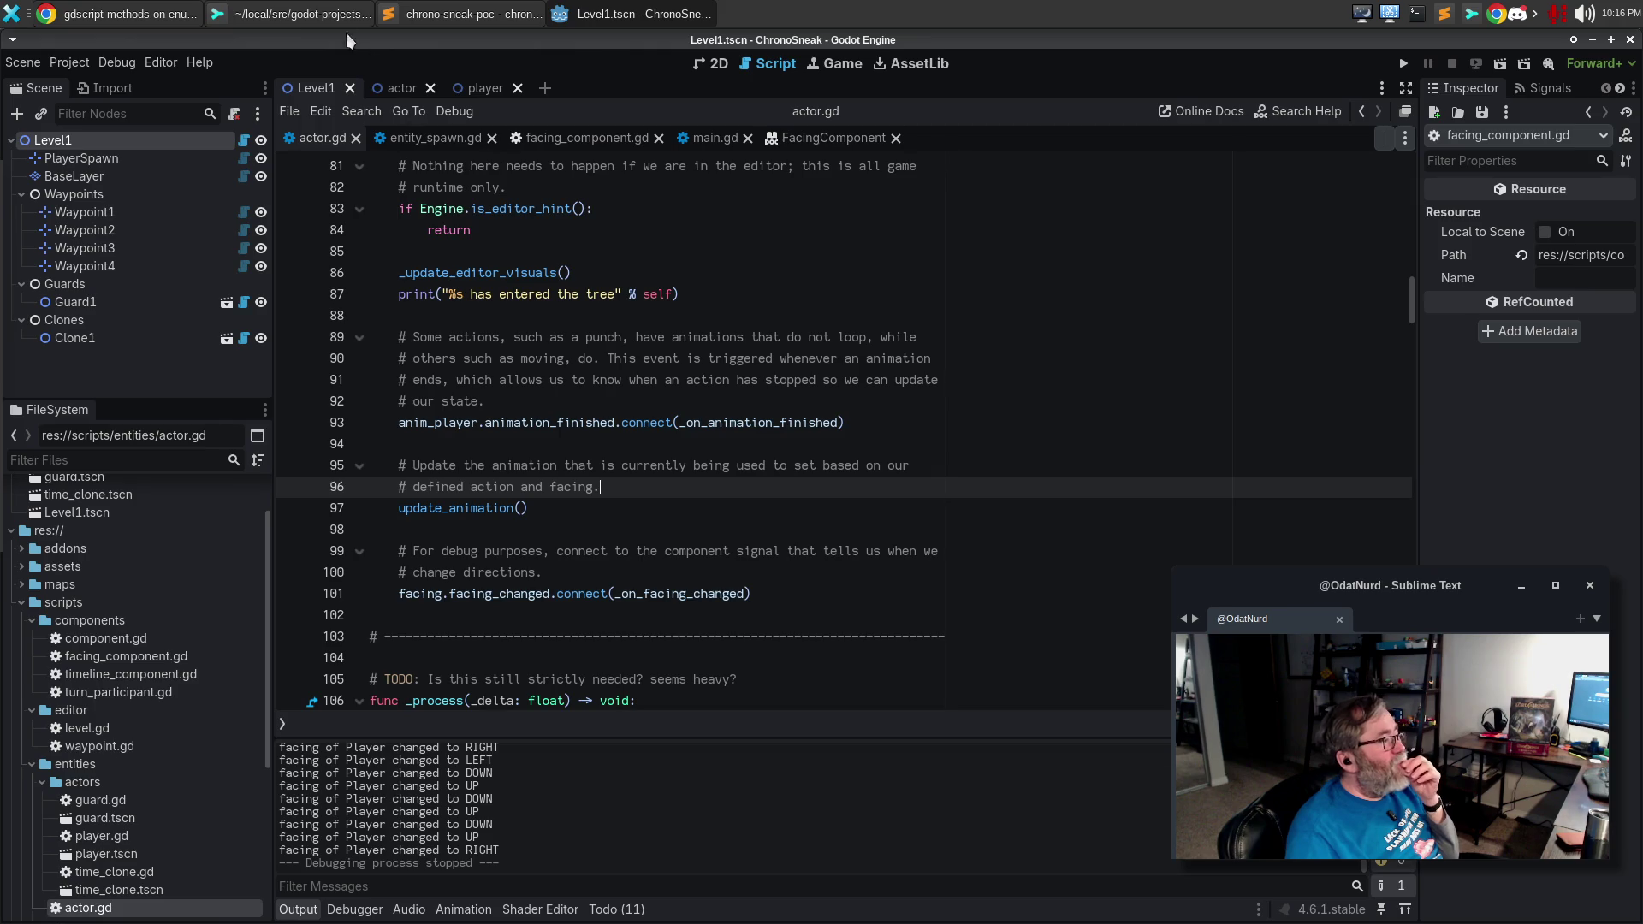
click(316, 19)
click(158, 193)
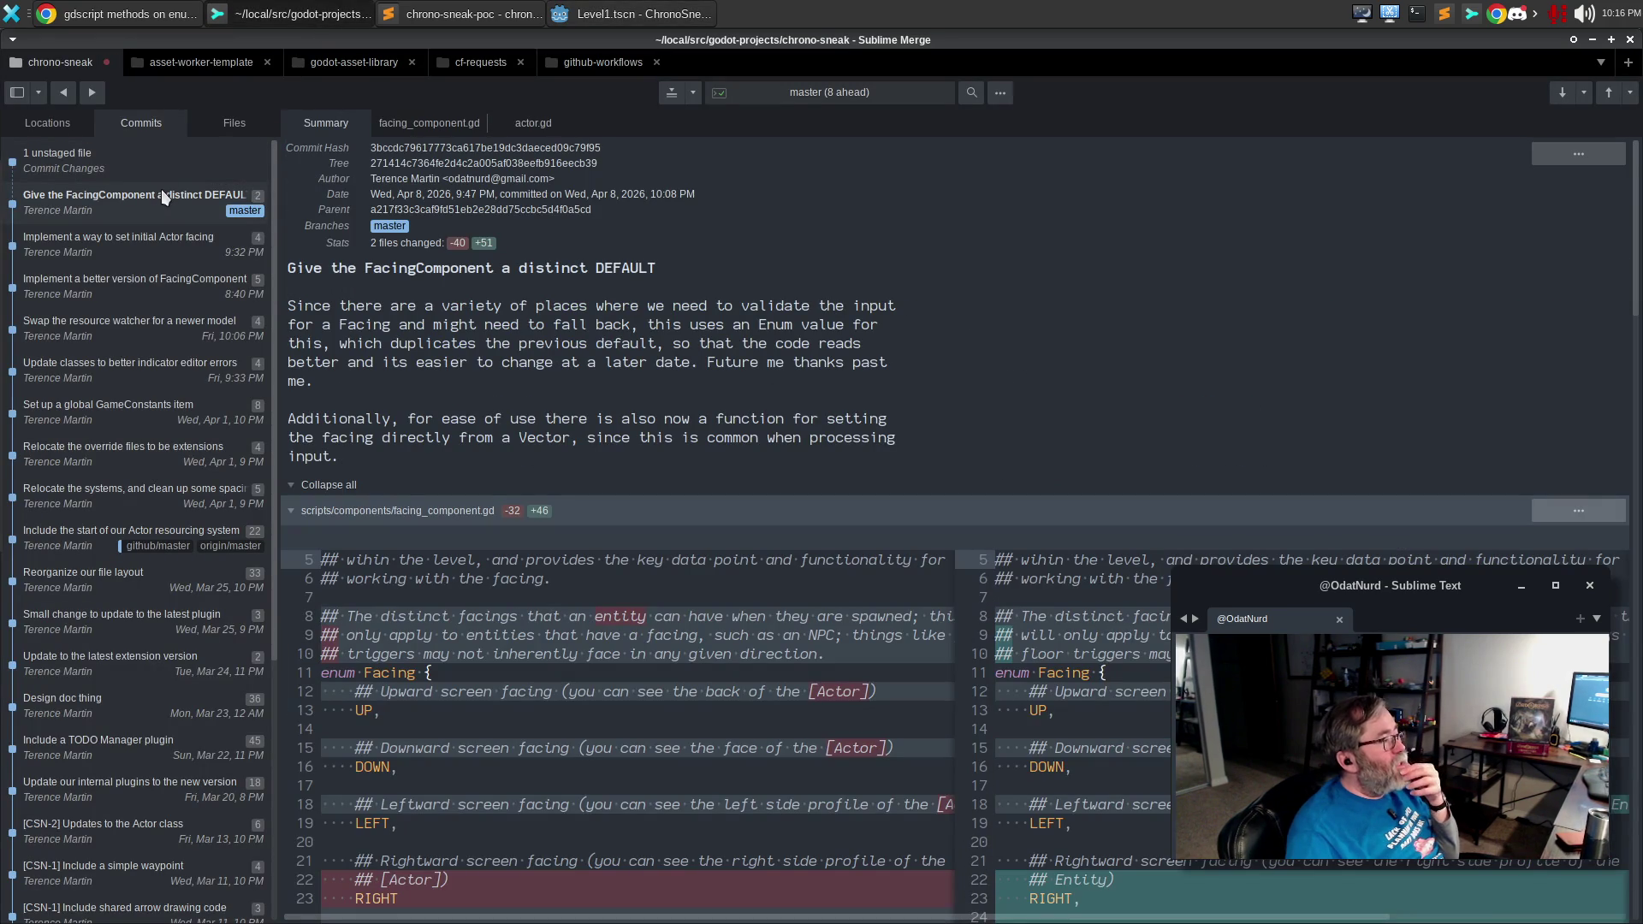
Review the uncommitted actor.gd diff and stage it.
click(203, 166)
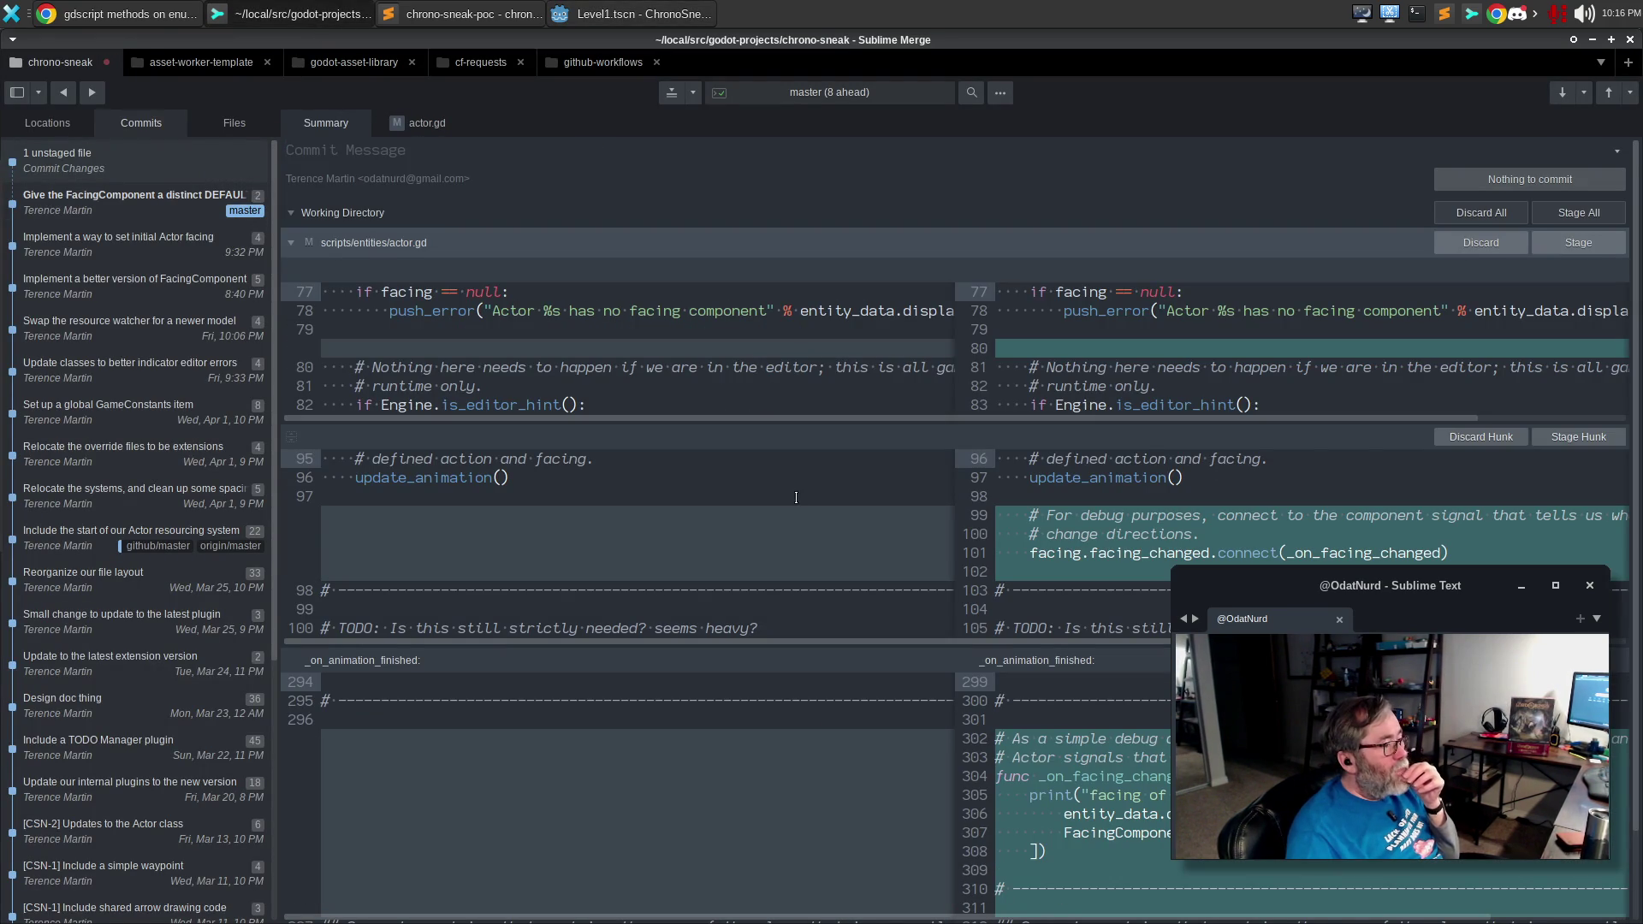
click(188, 207)
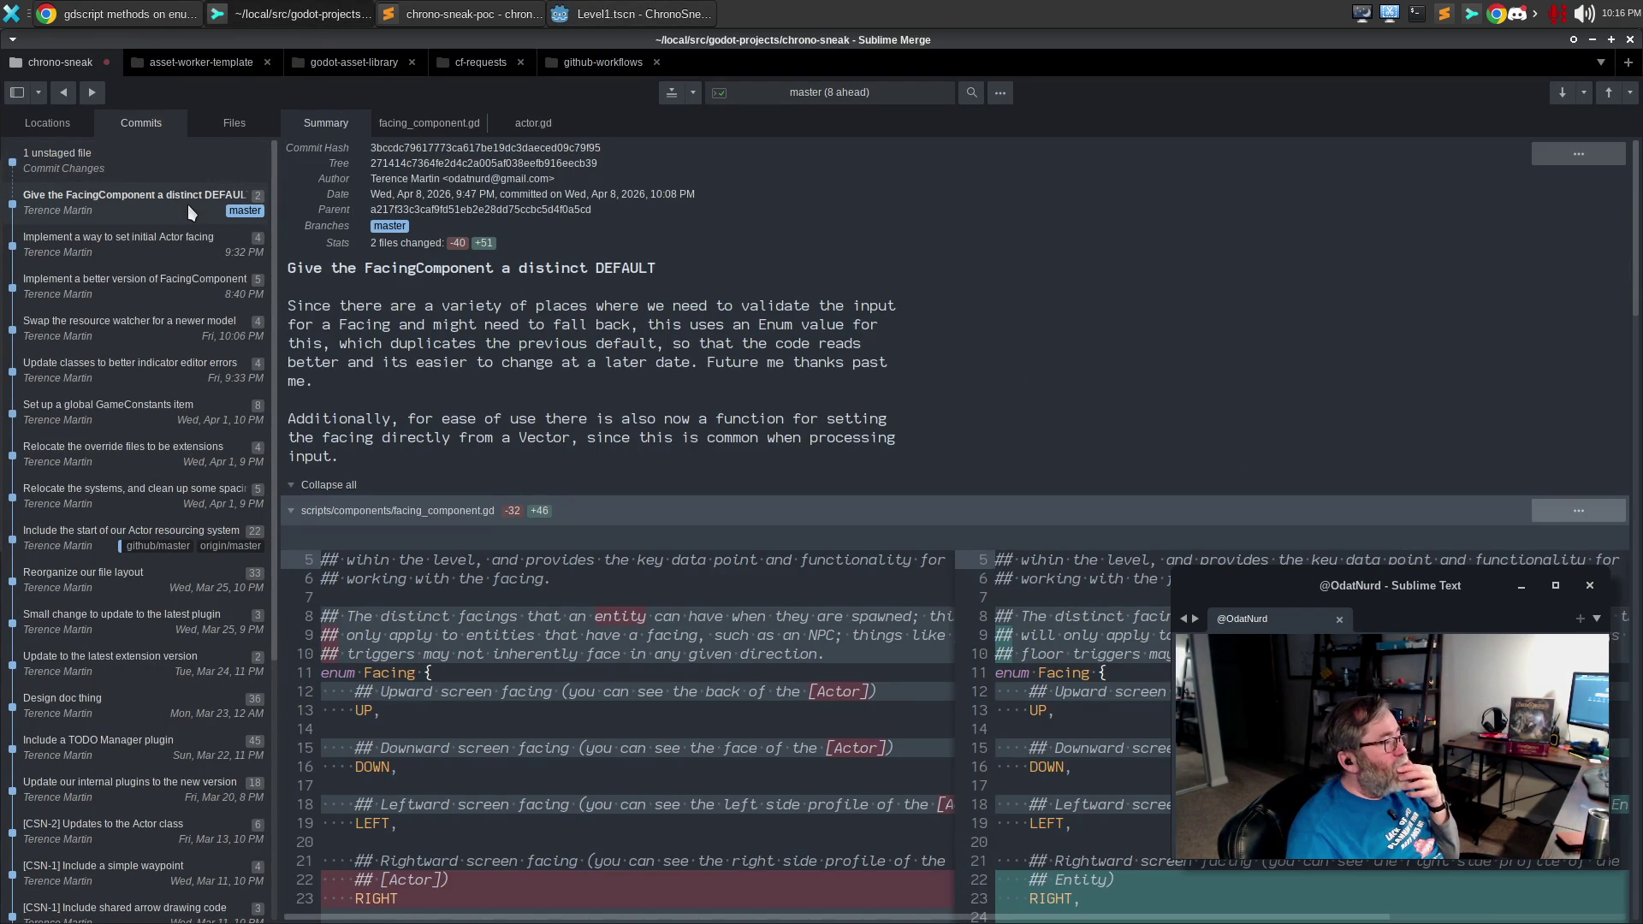
click(183, 167)
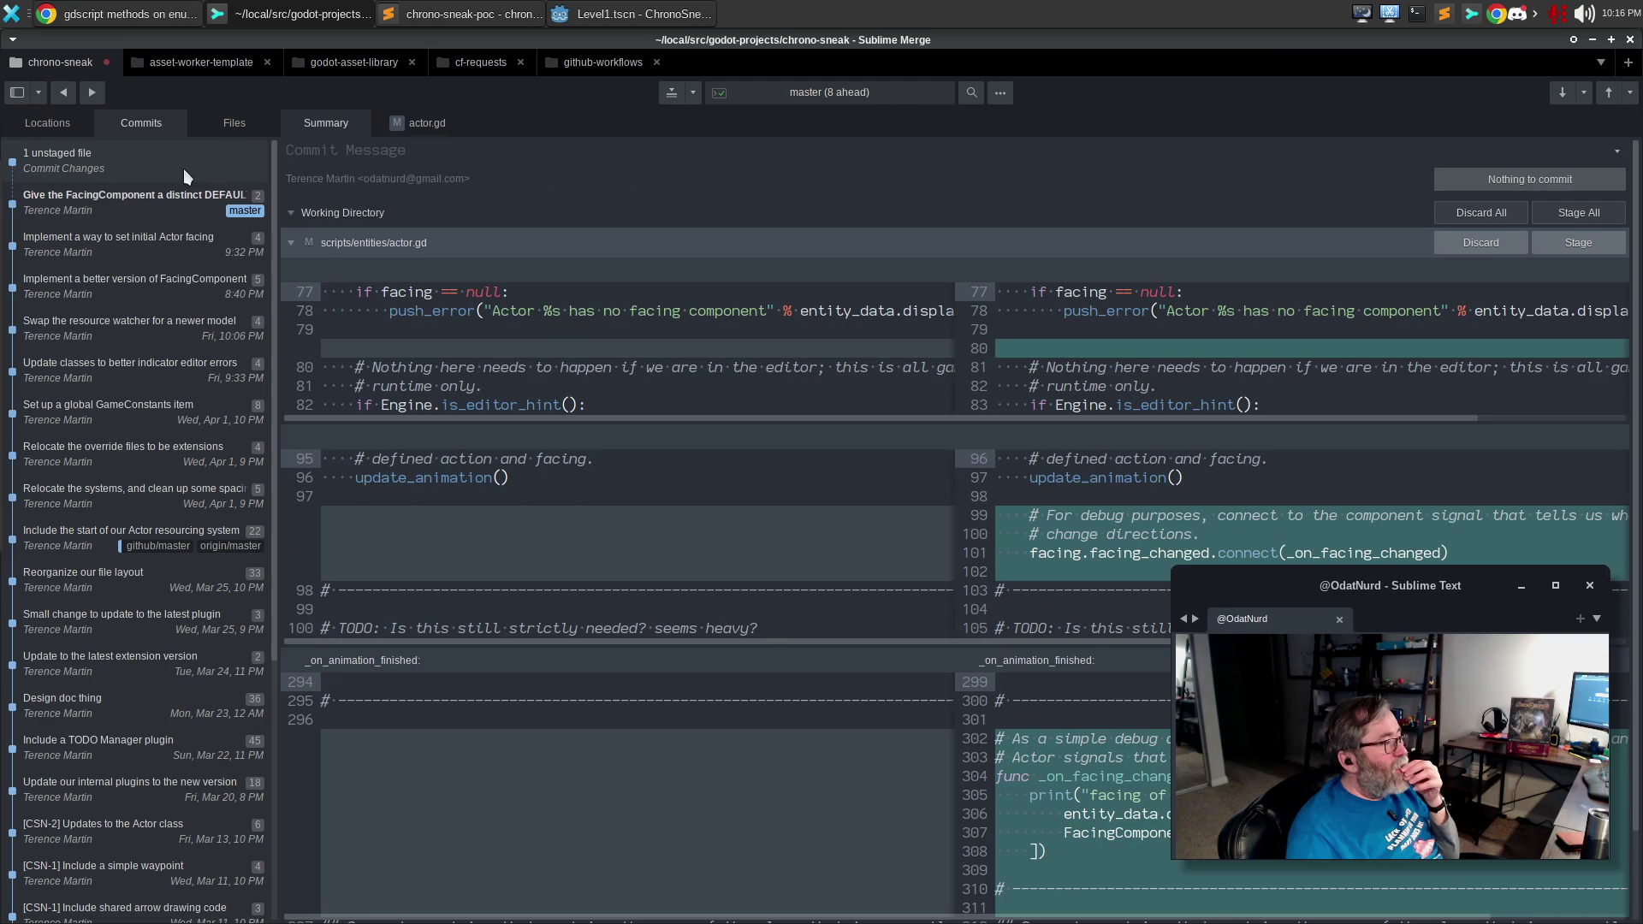
click(1584, 242)
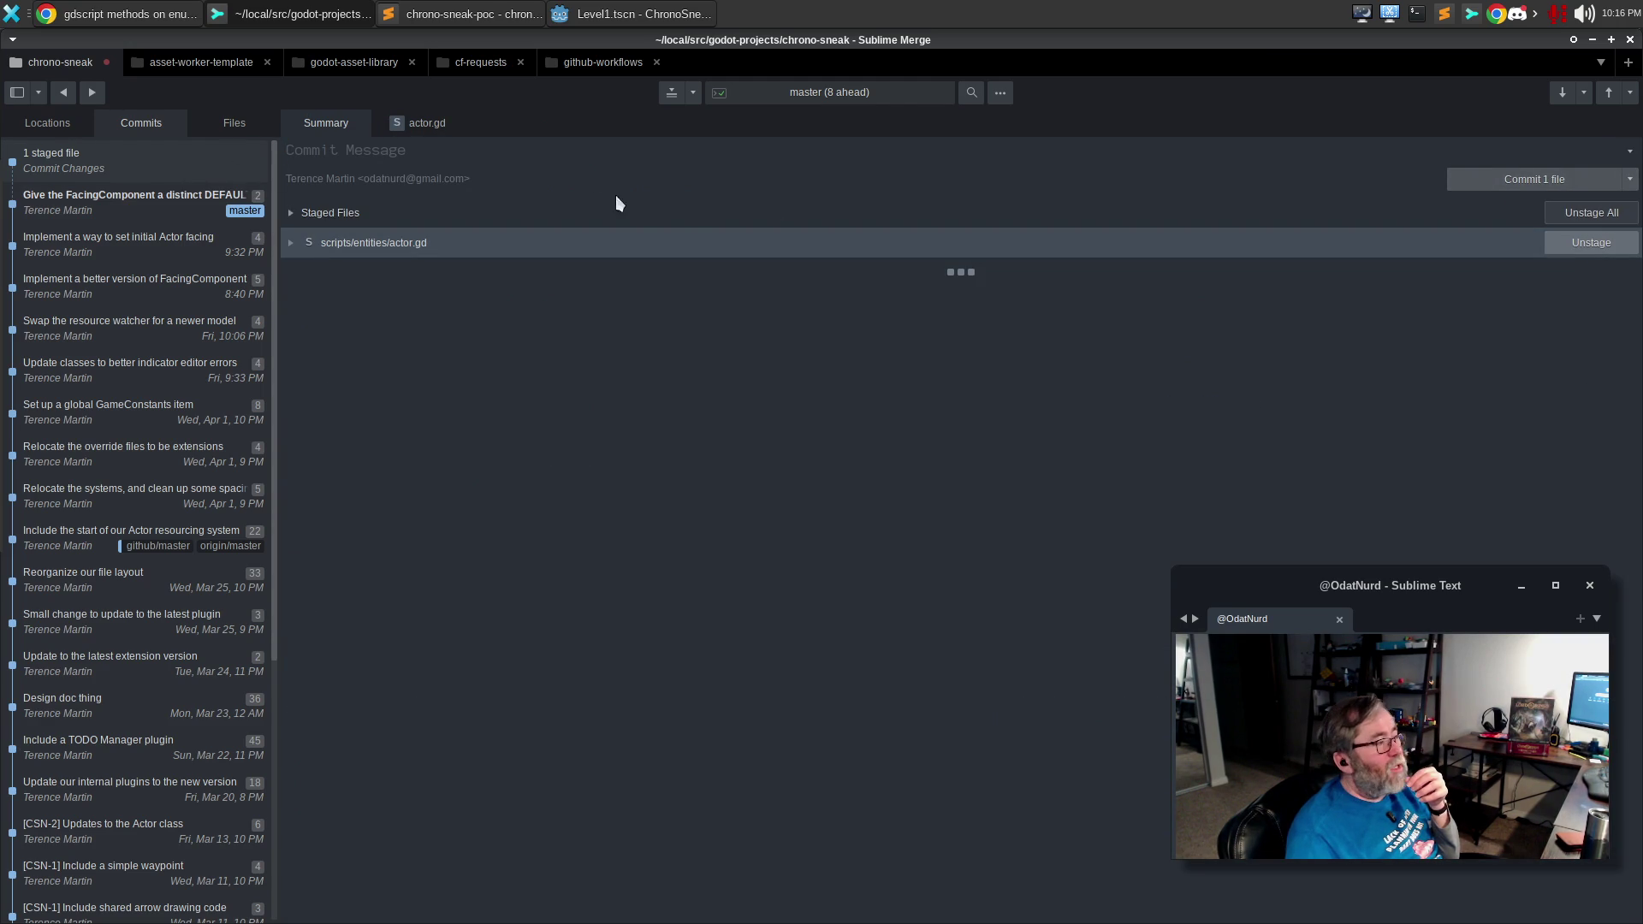
Delete the stray blank line near line 80 of actor.gd in Godot and save it.
click(419, 124)
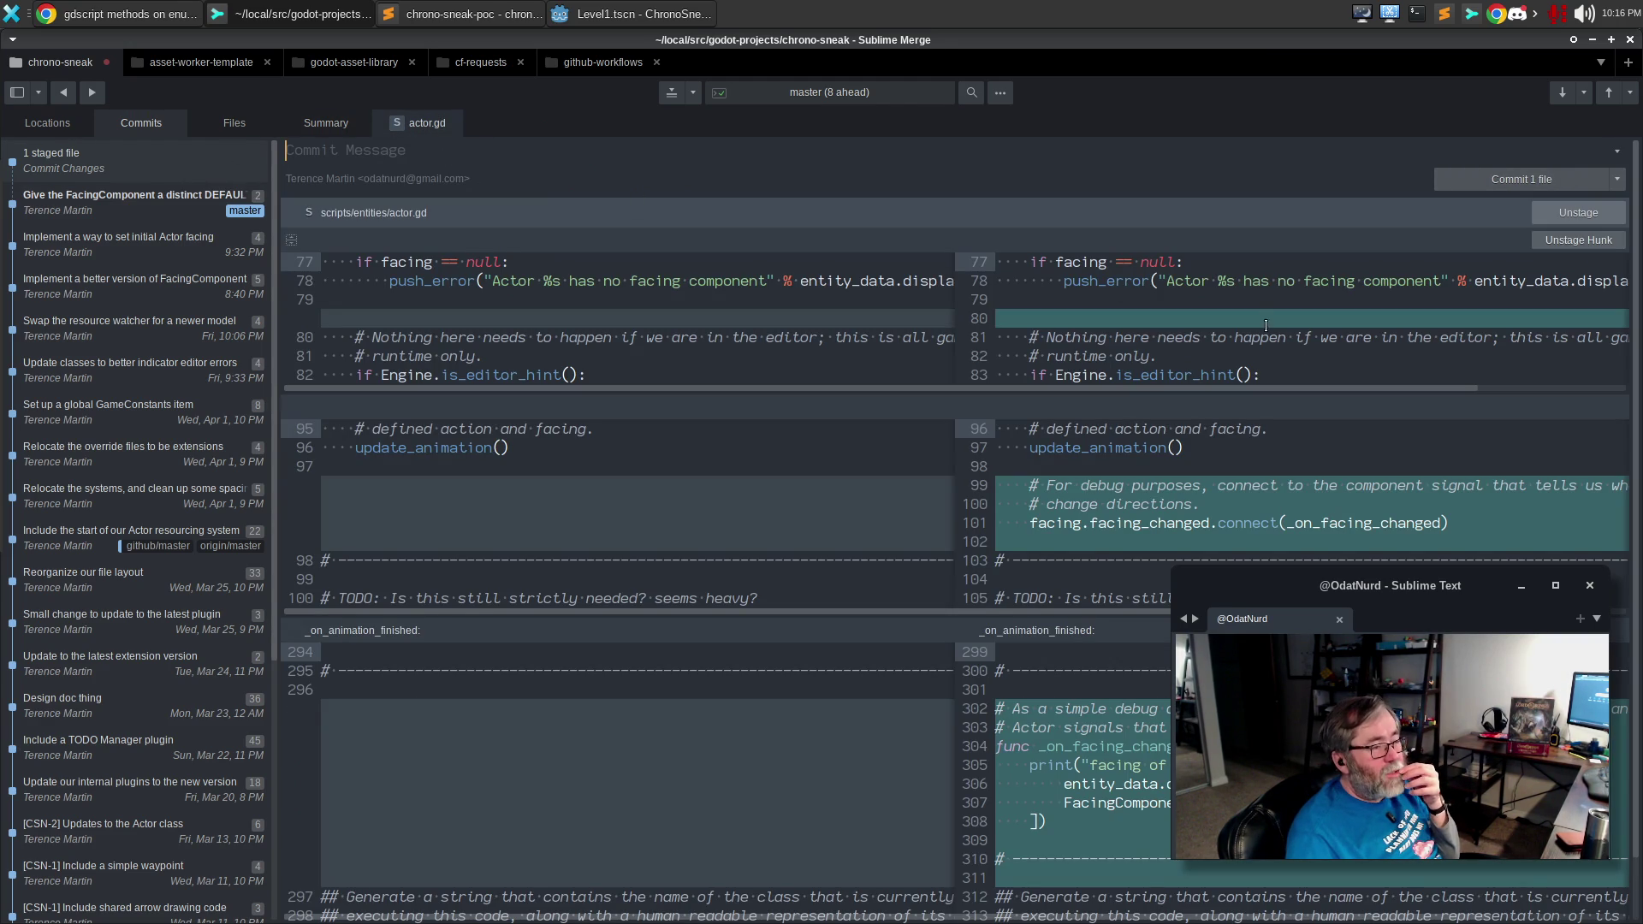
click(1086, 338)
right_click(1086, 338)
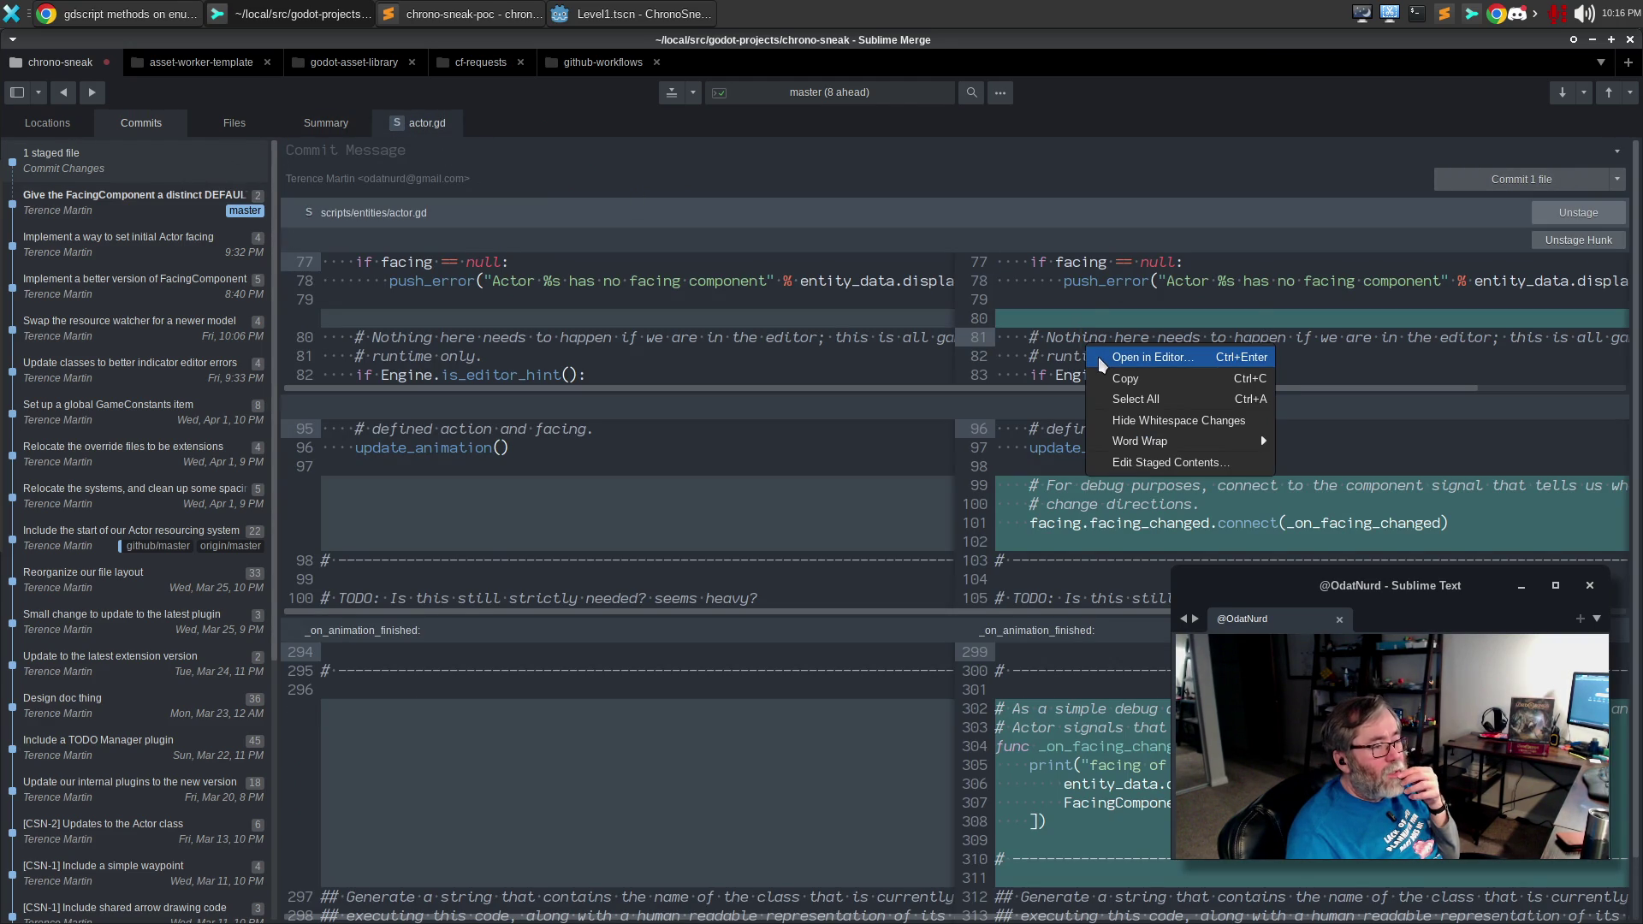
key(Escape)
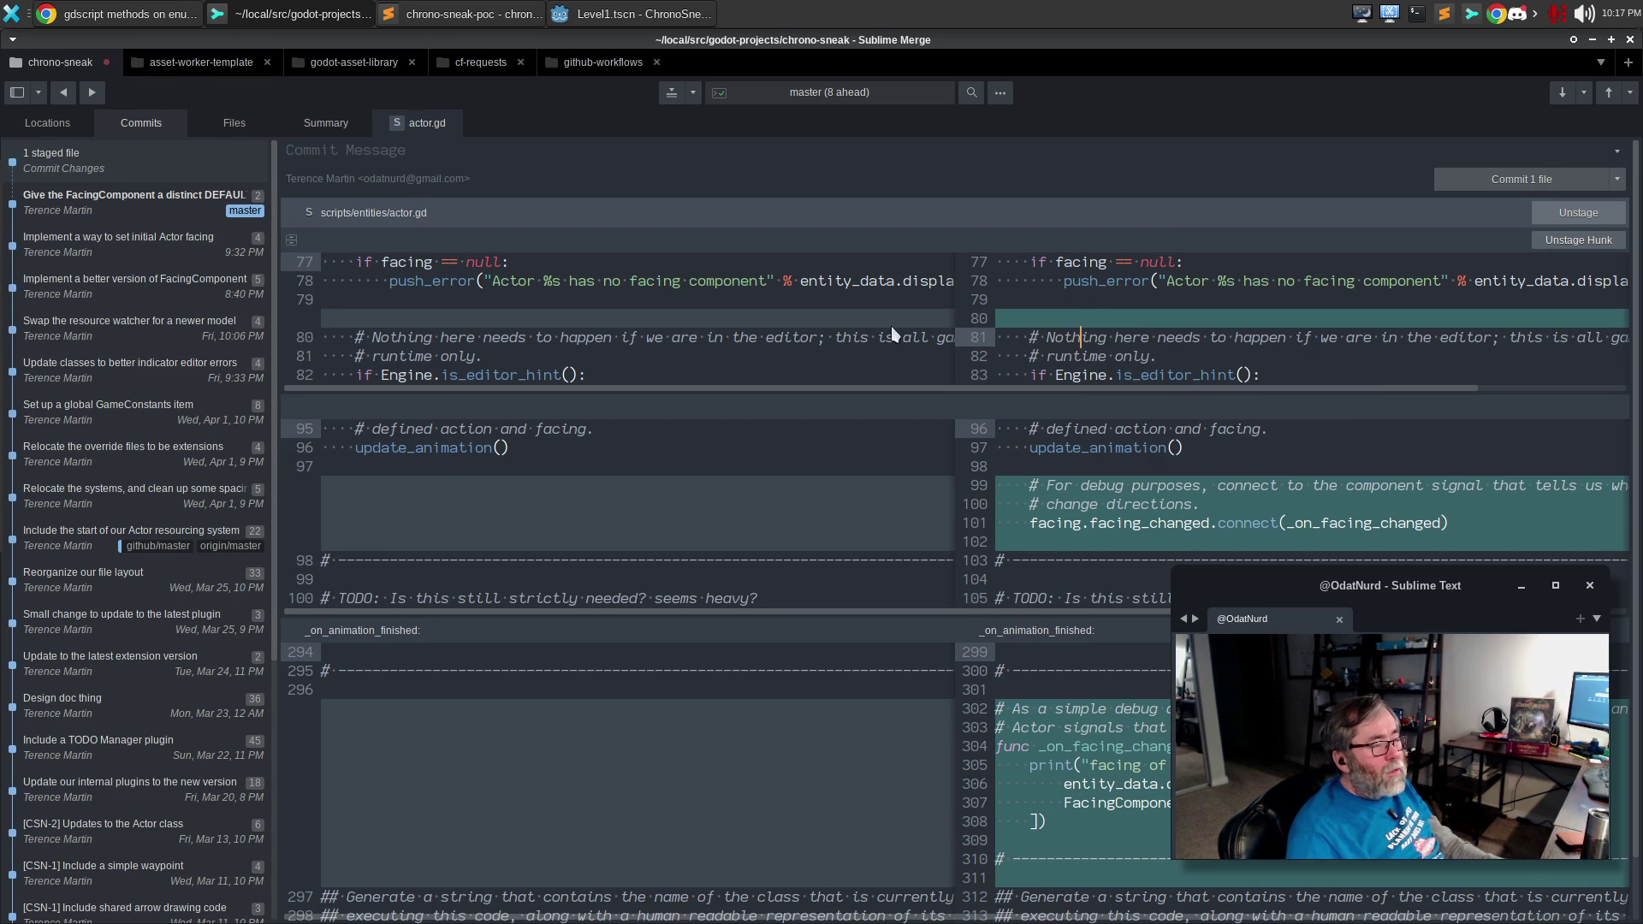
key(alt+Tab)
scroll(624, 327, up, 6)
click(501, 535)
key(BackSpace)
key(ctrl+s)
key(alt+Tab)
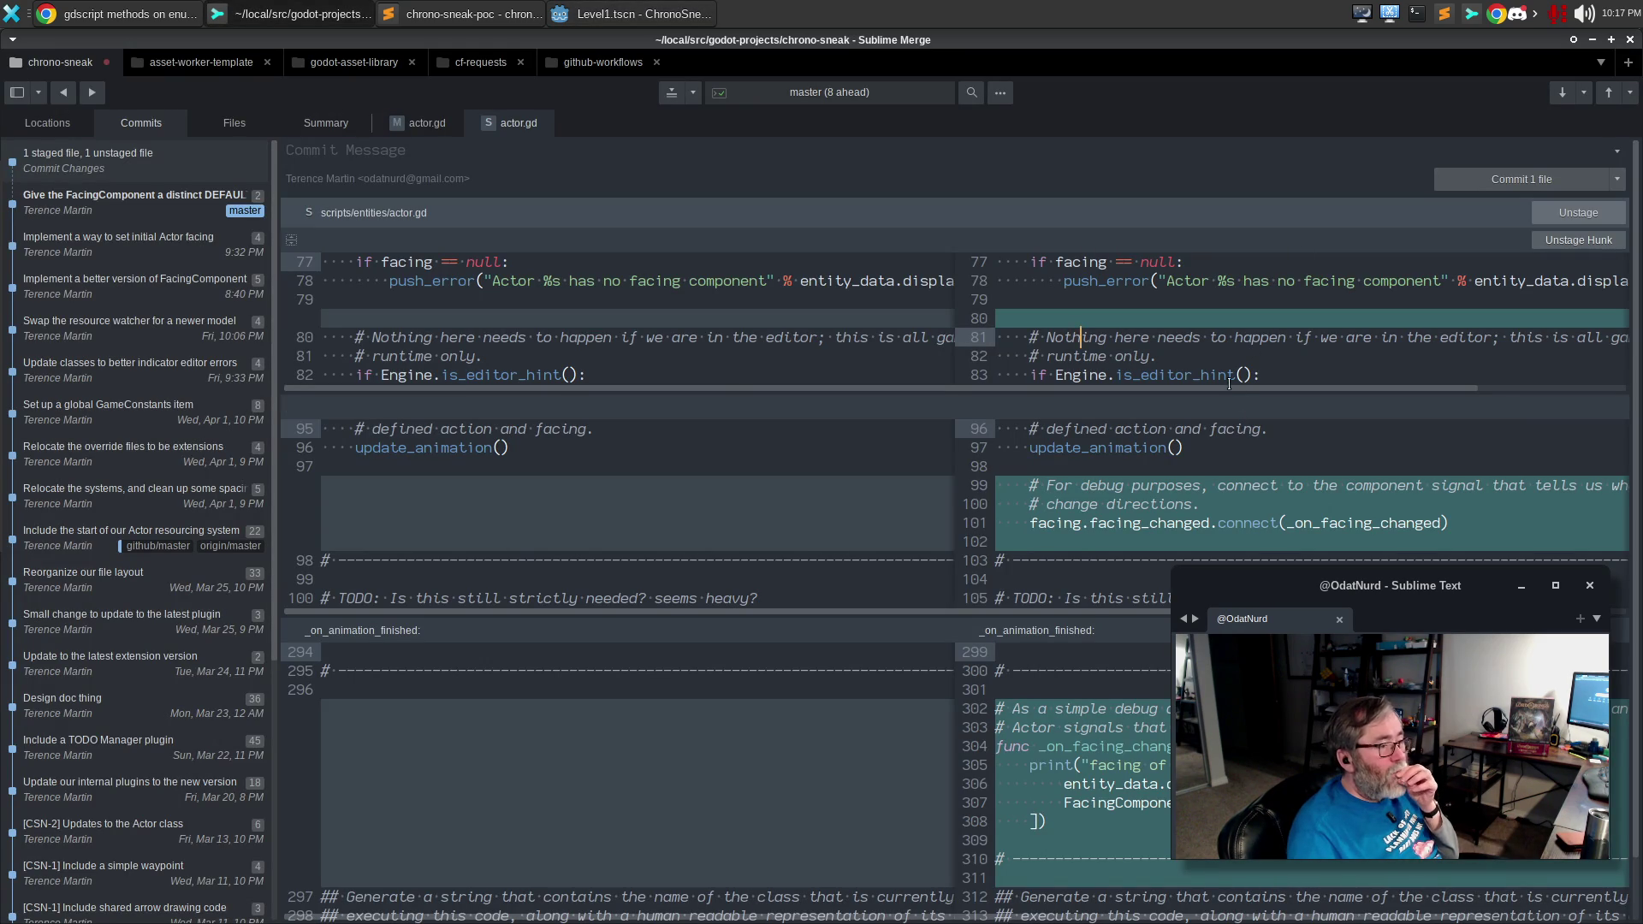
Stage the remaining actor.gd change and amend it into the previous commit.
click(408, 123)
click(1576, 214)
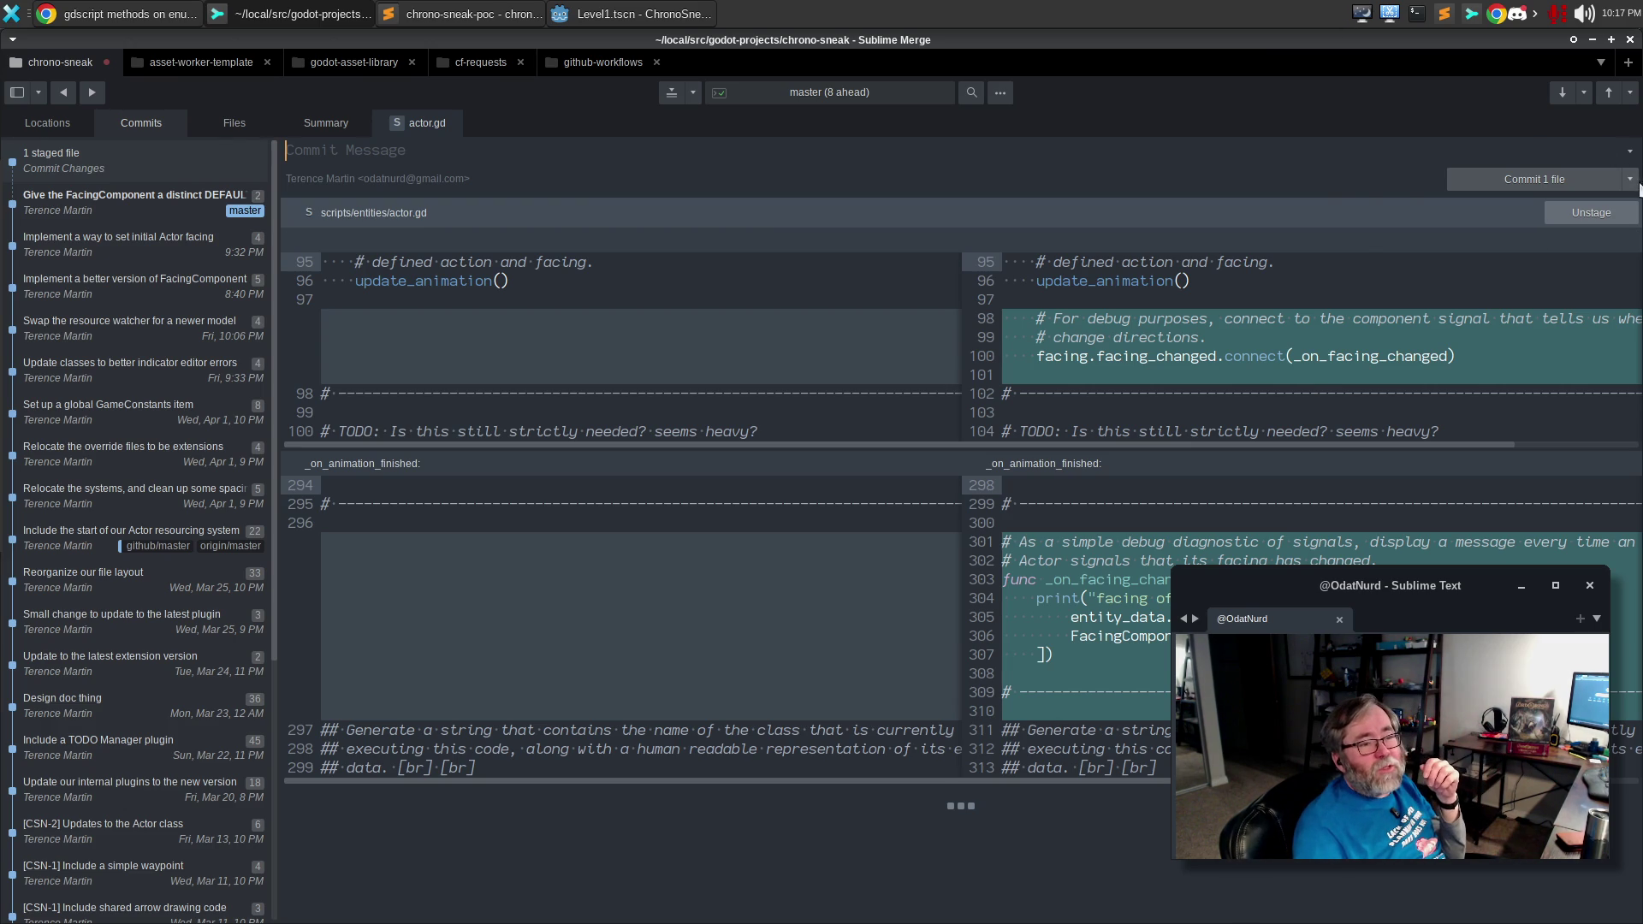
click(1631, 182)
click(1590, 208)
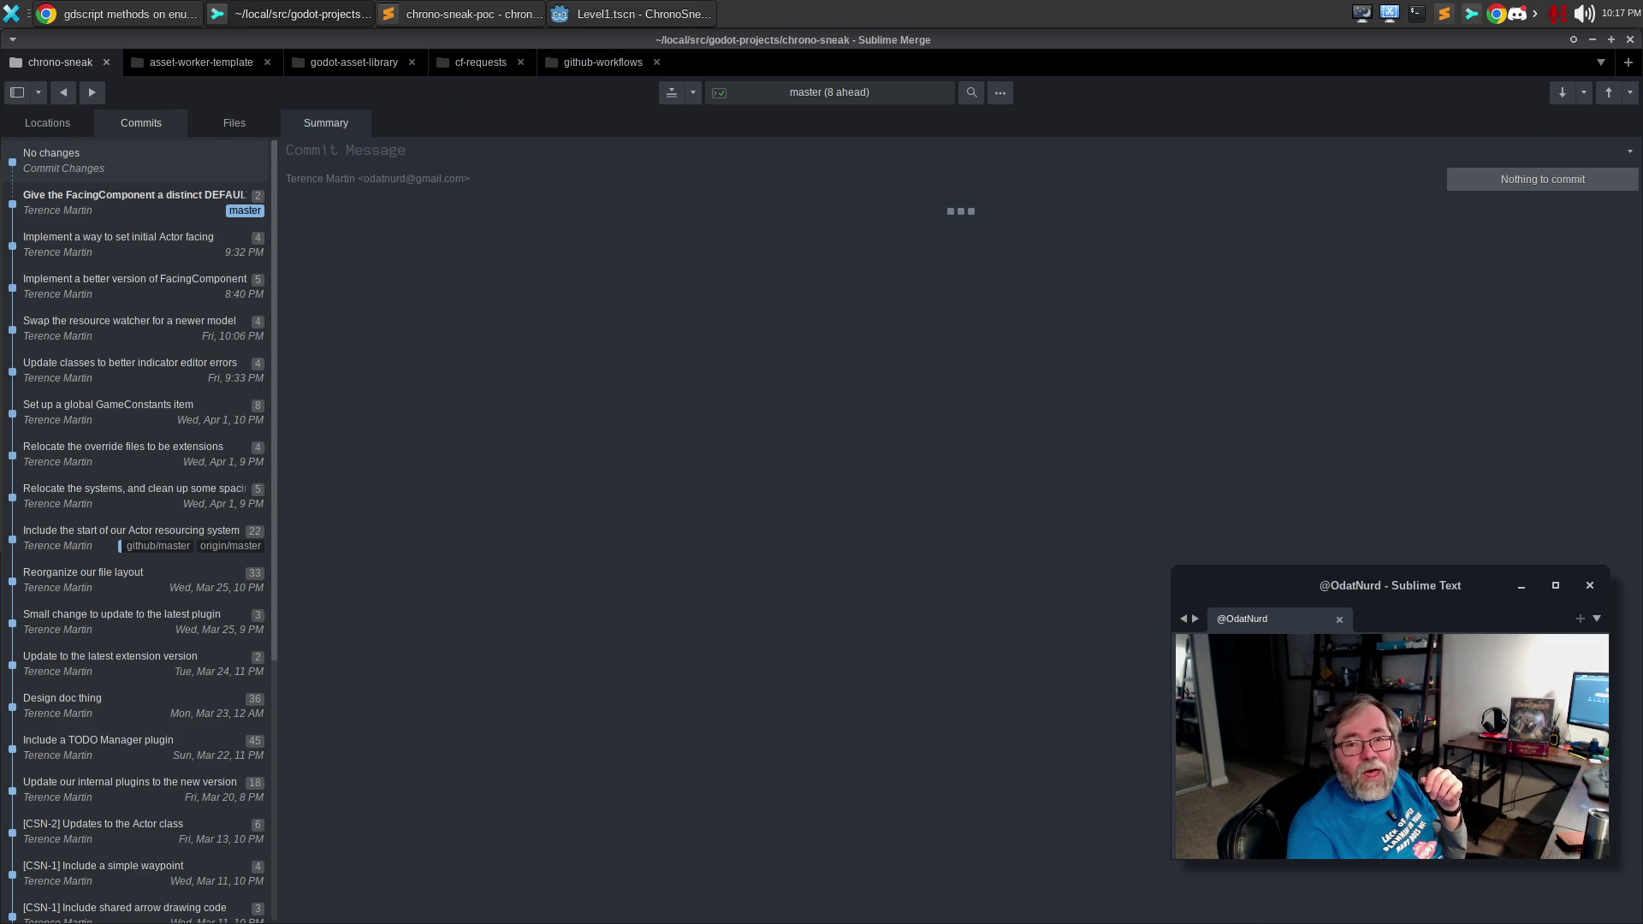